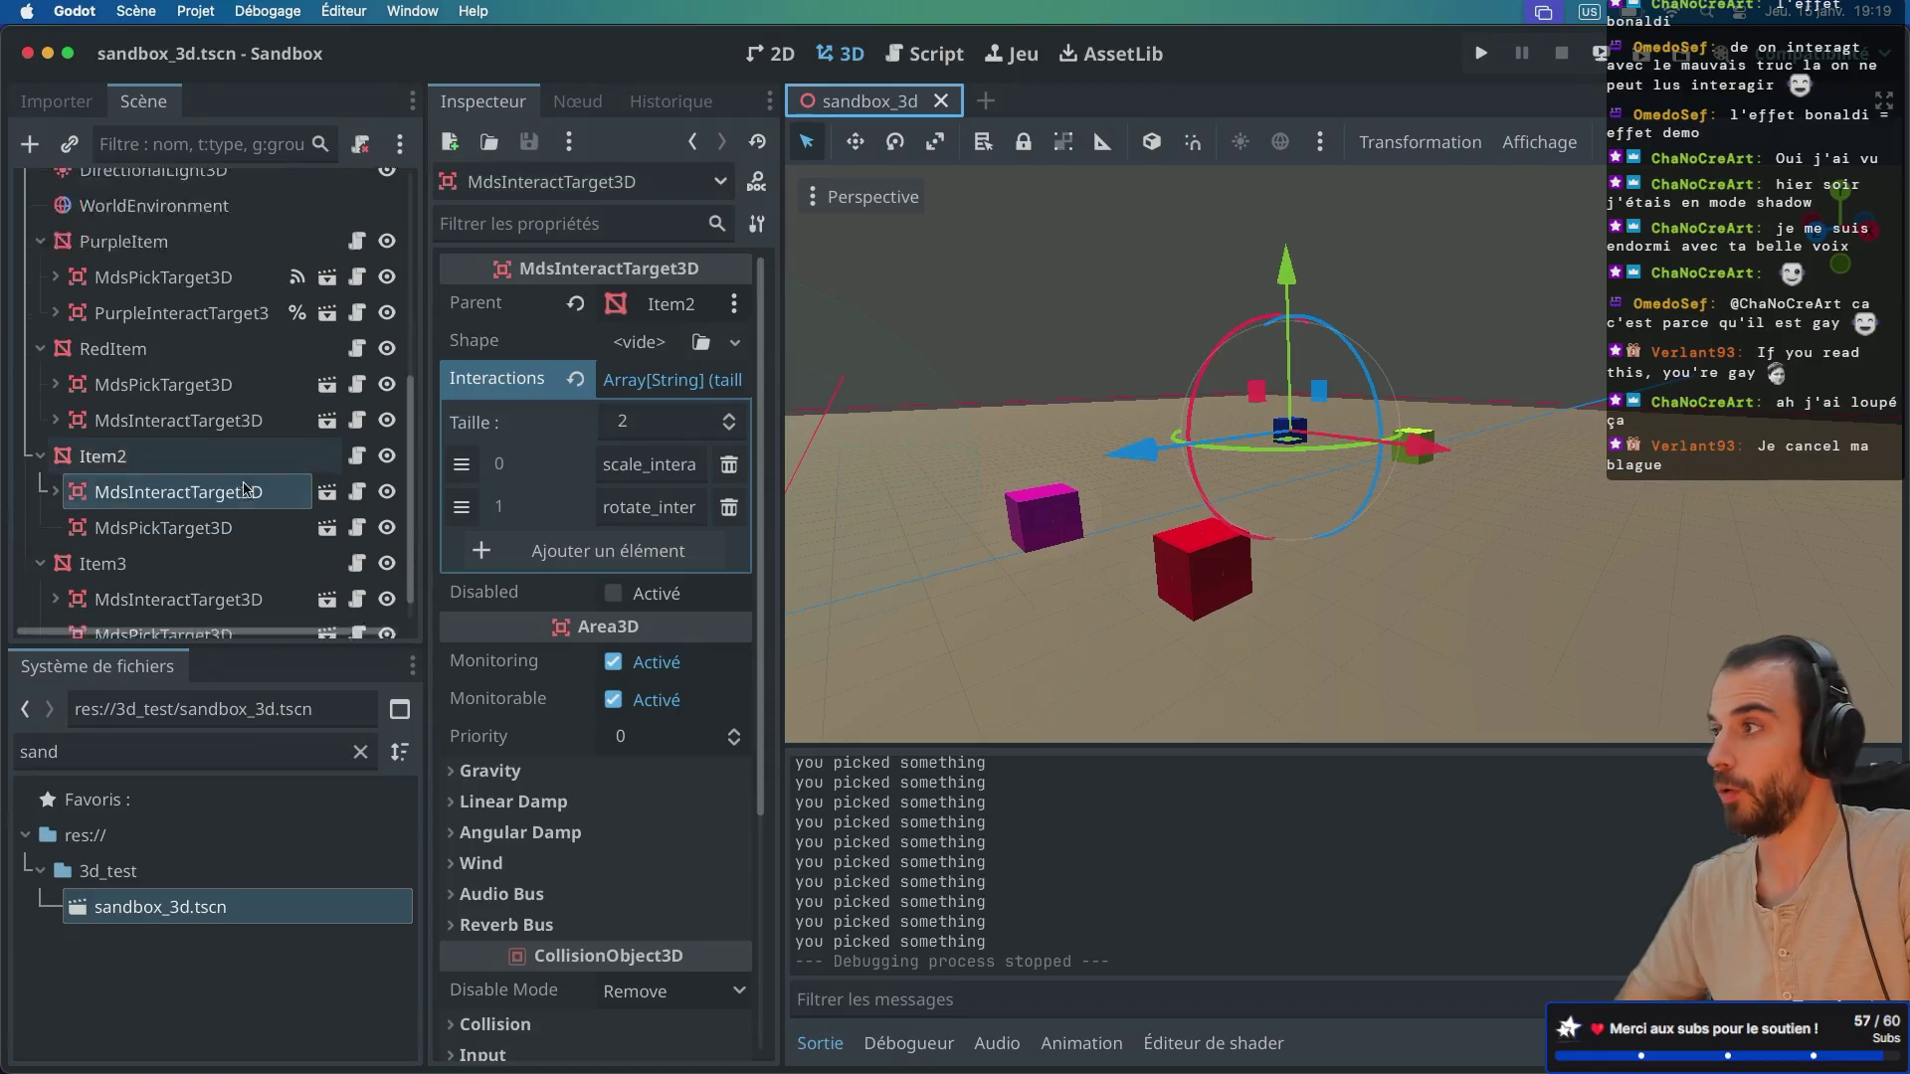
# Step: Open mds_pick_action_3d.gd from the MdsPickAction3D node in the Scene dock
pyautogui.scroll(-10, 245, 487)
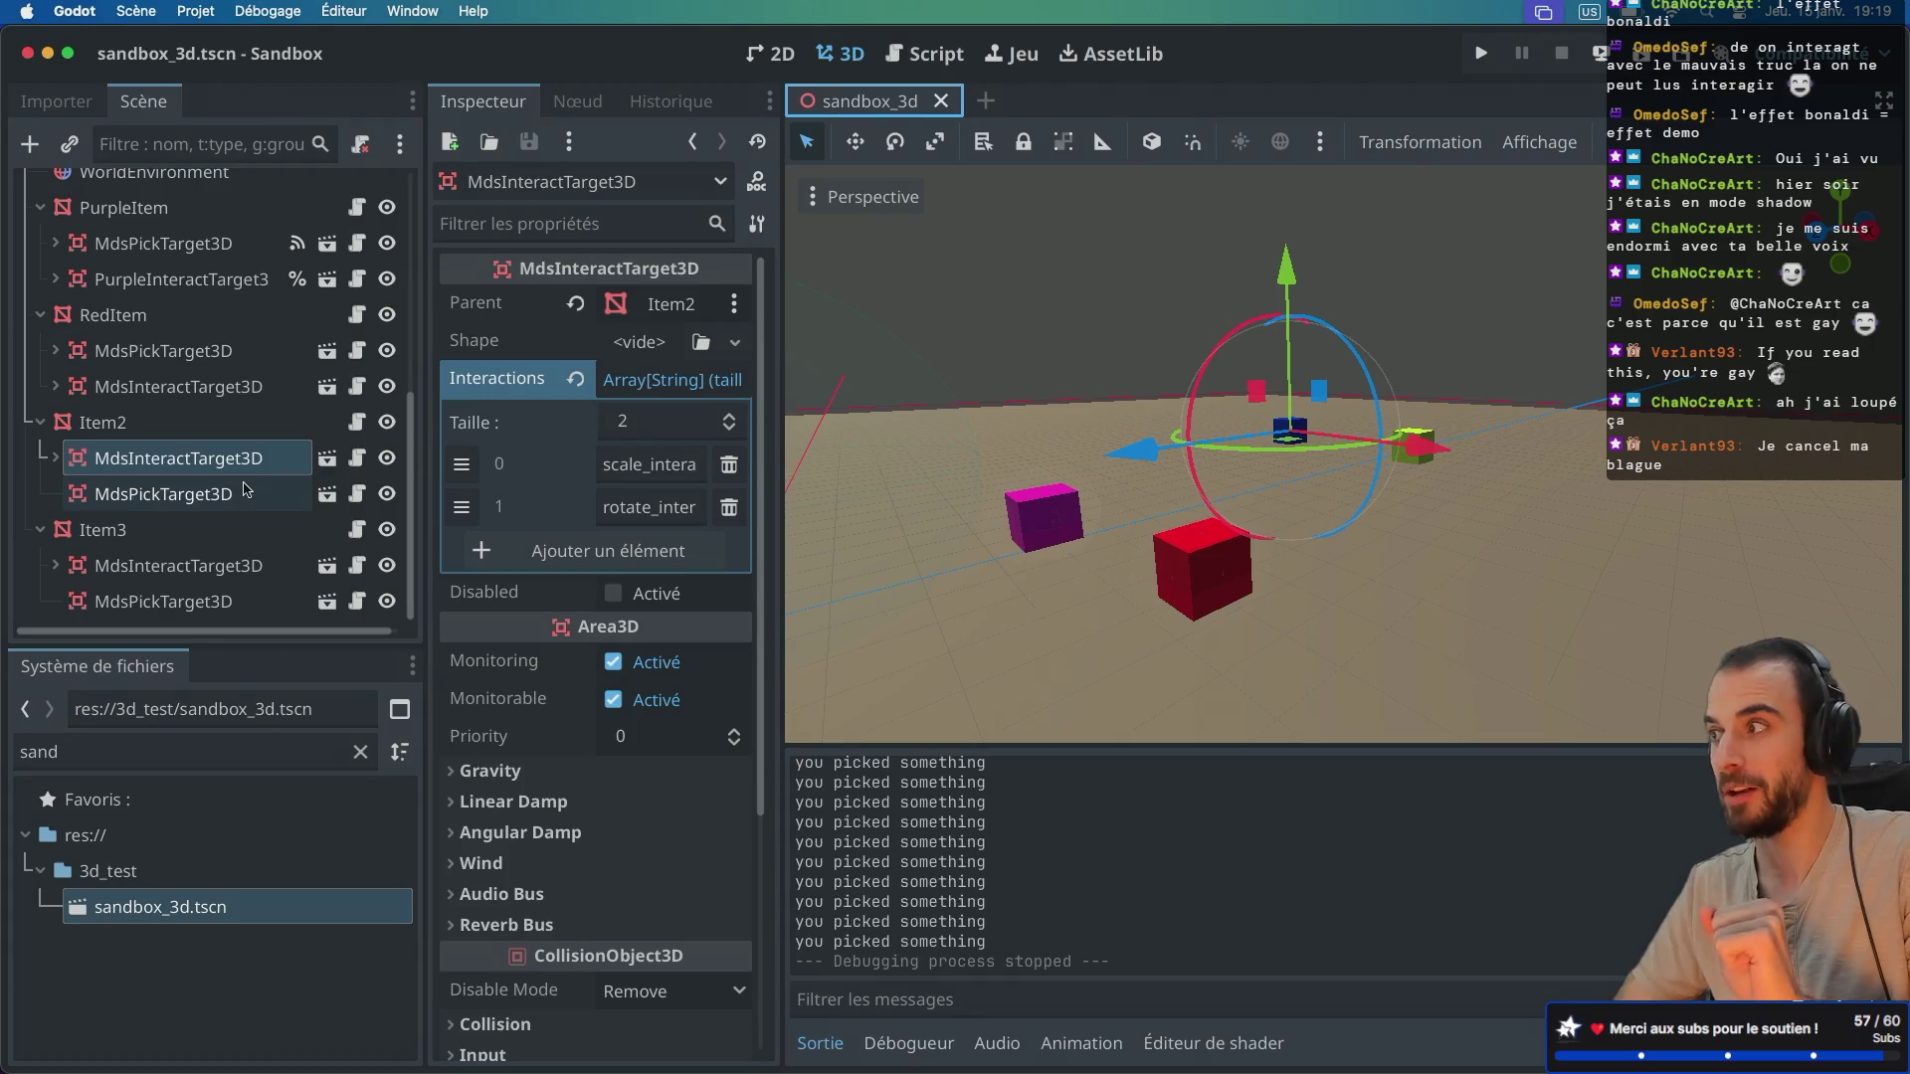
pyautogui.scroll(3, 156, 418)
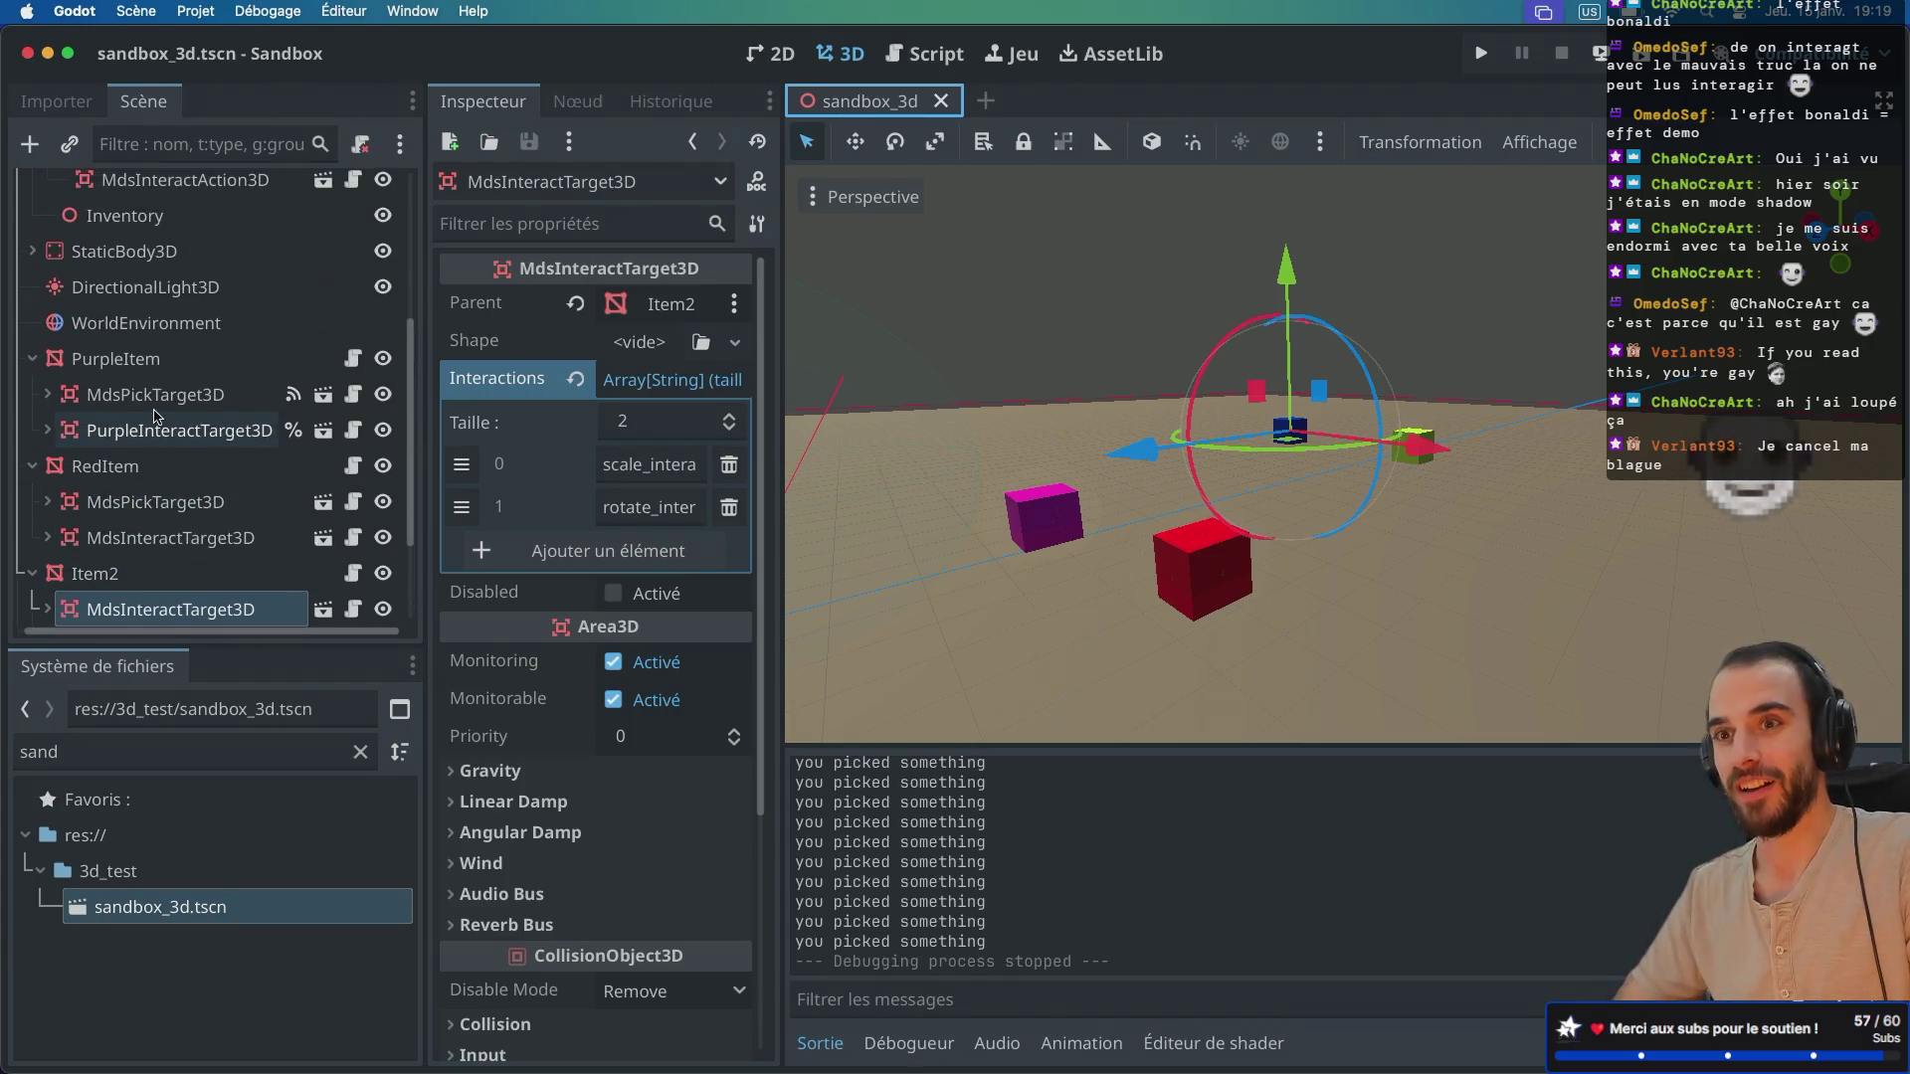
pyautogui.scroll(-2, 156, 418)
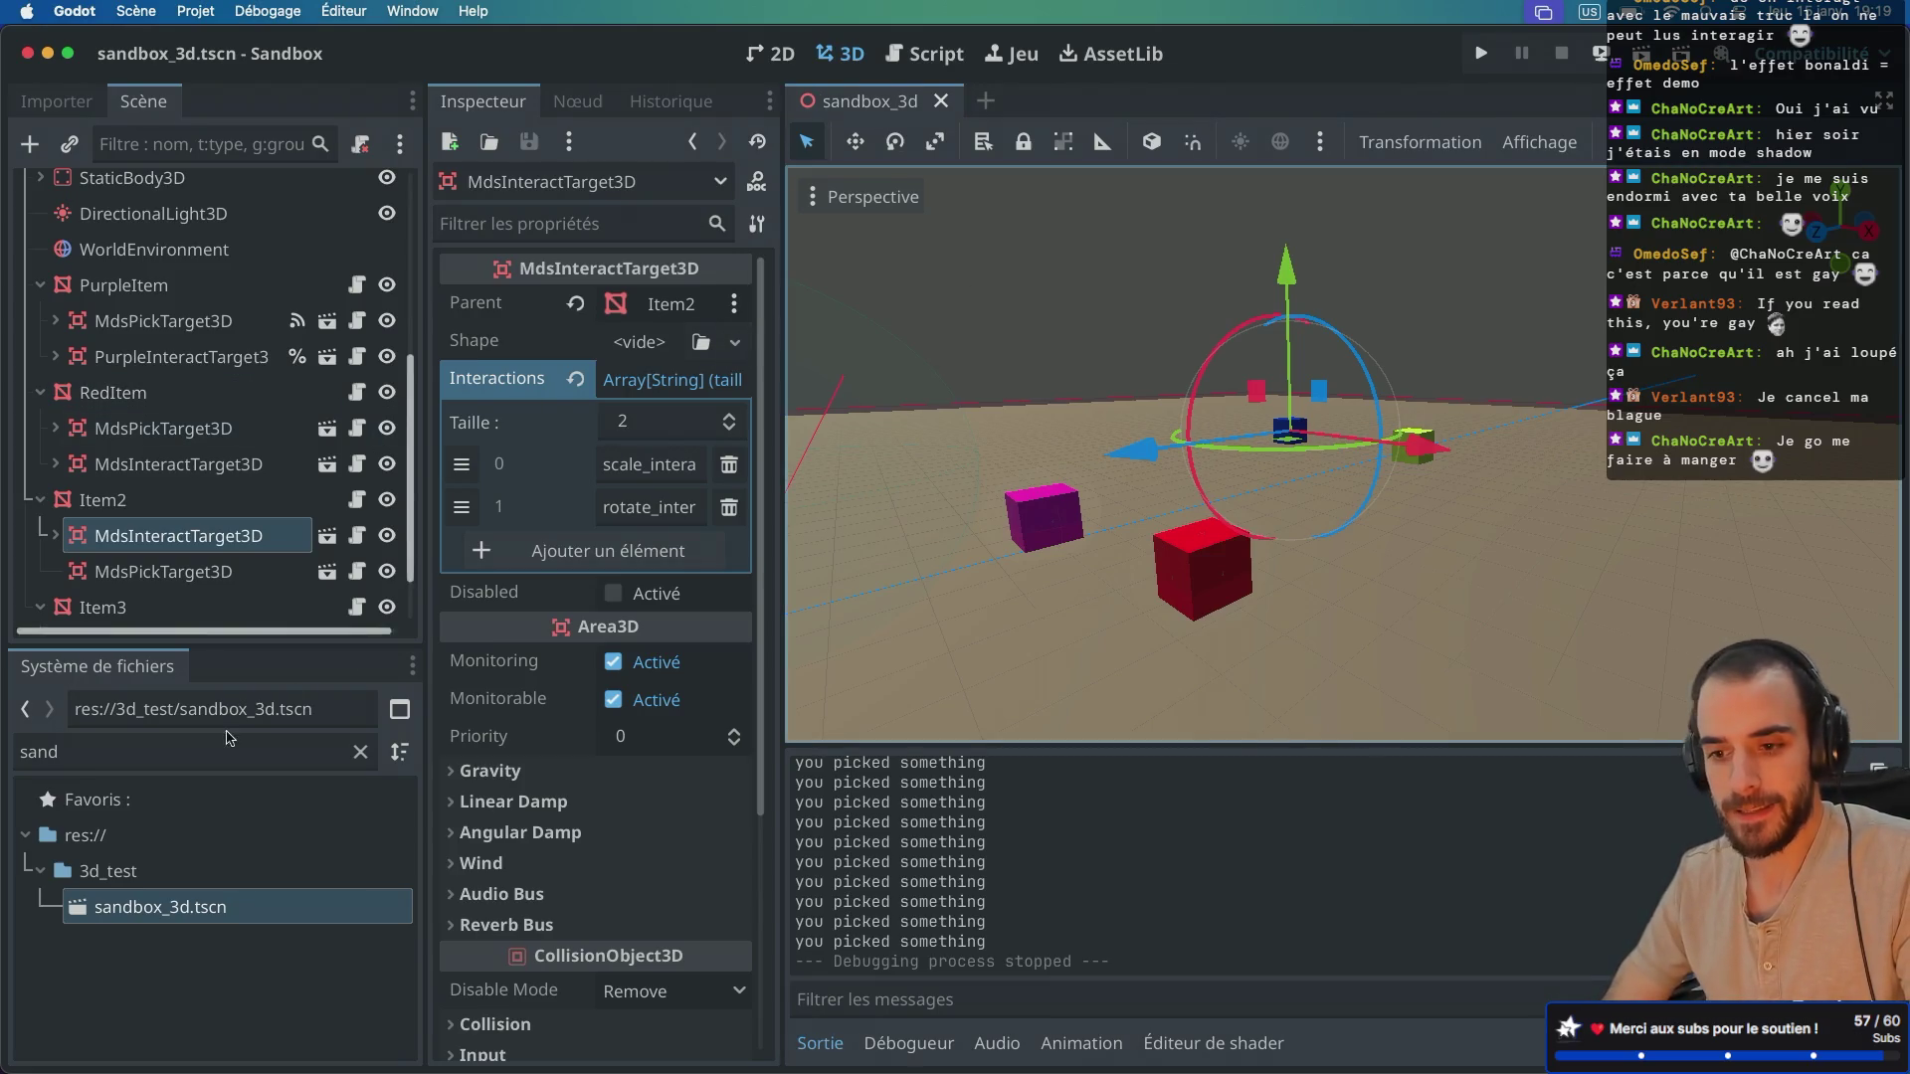
pyautogui.scroll(-2, 216, 426)
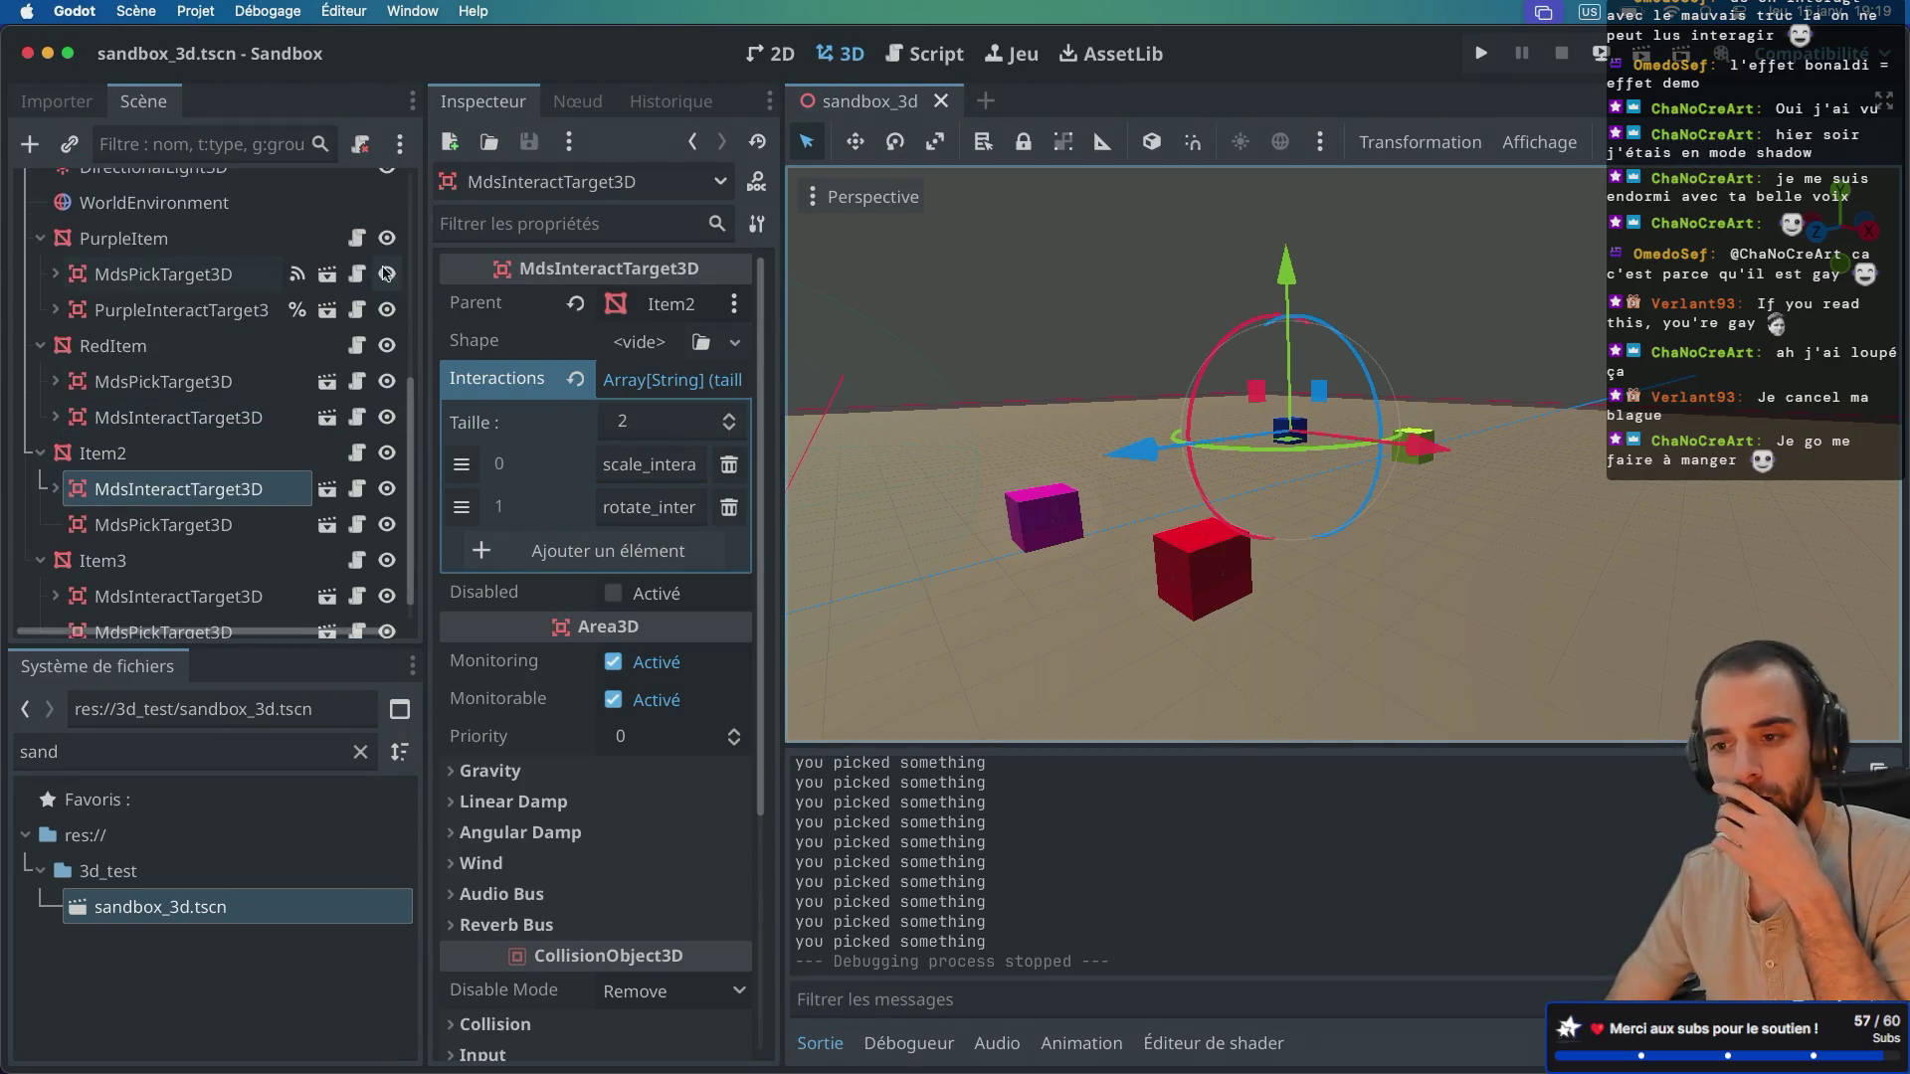
pyautogui.scroll(8, 366, 281)
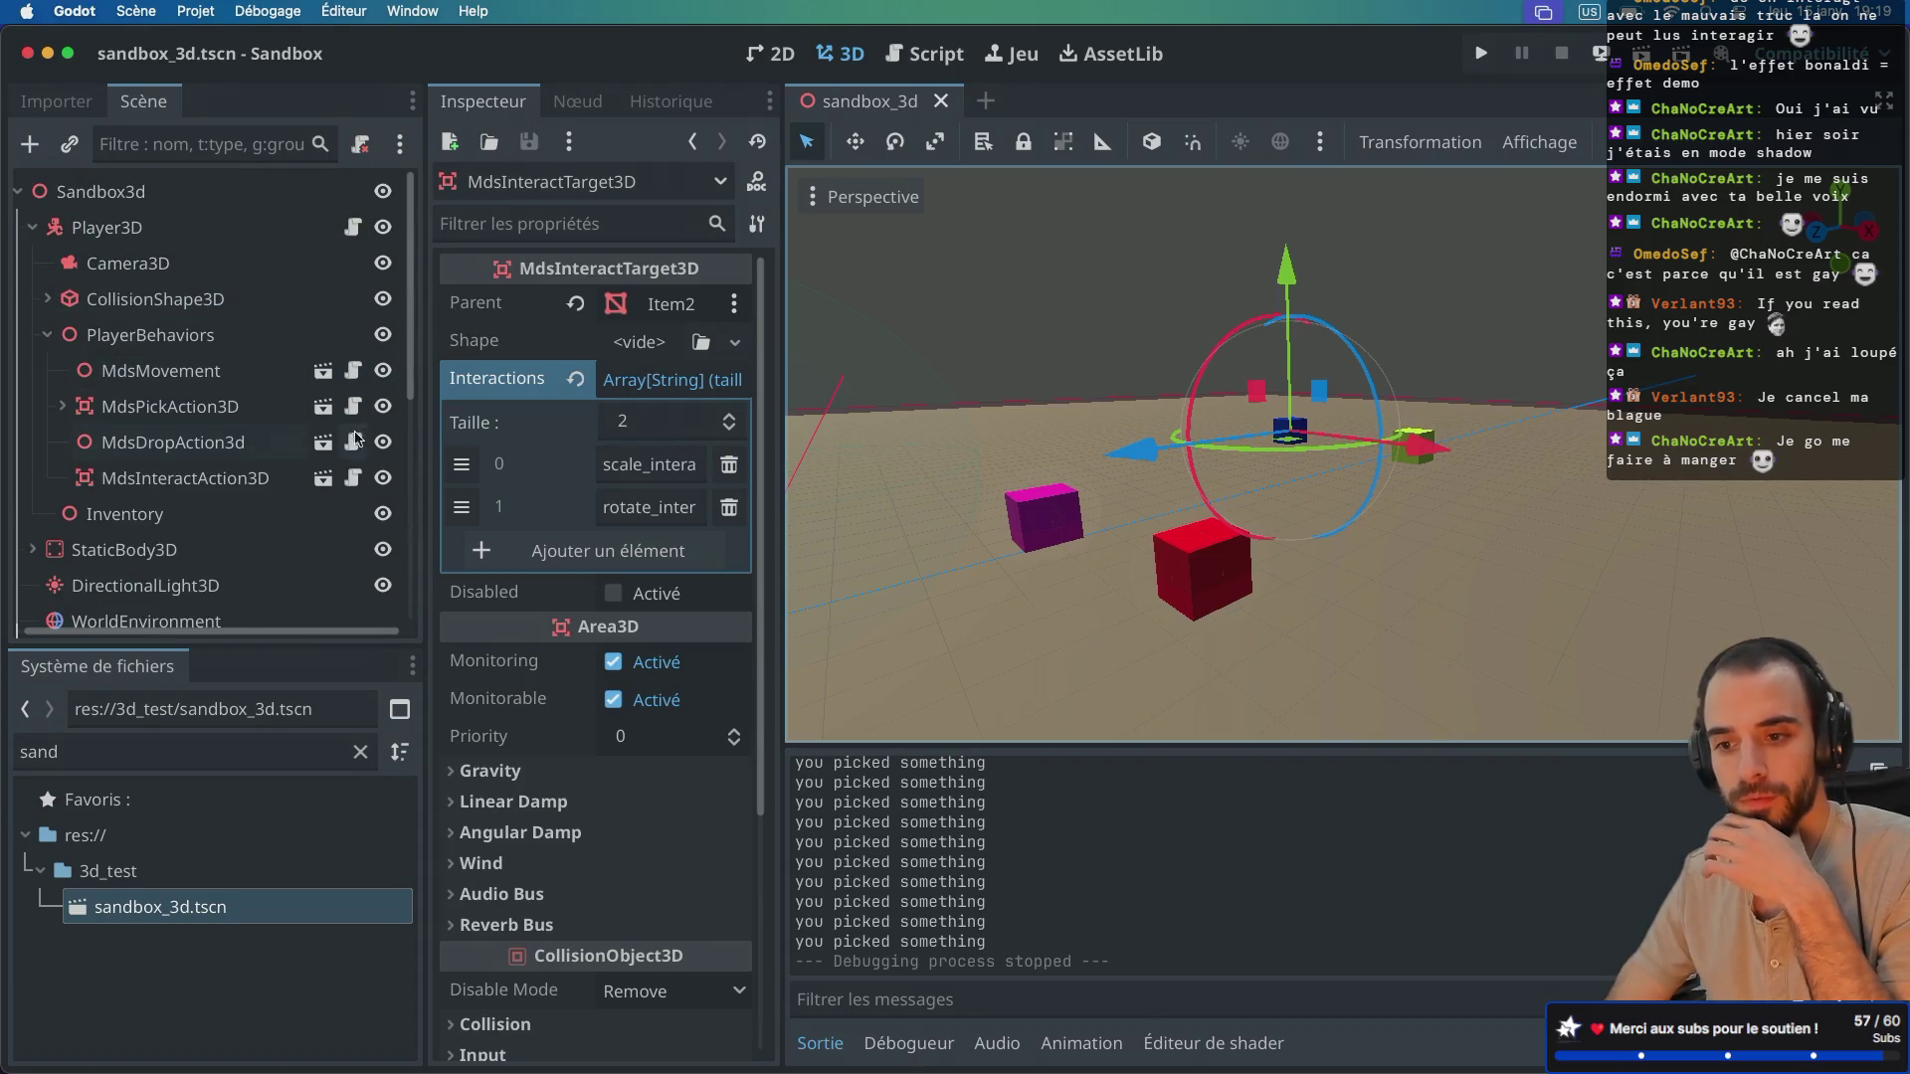
pyautogui.click(362, 402)
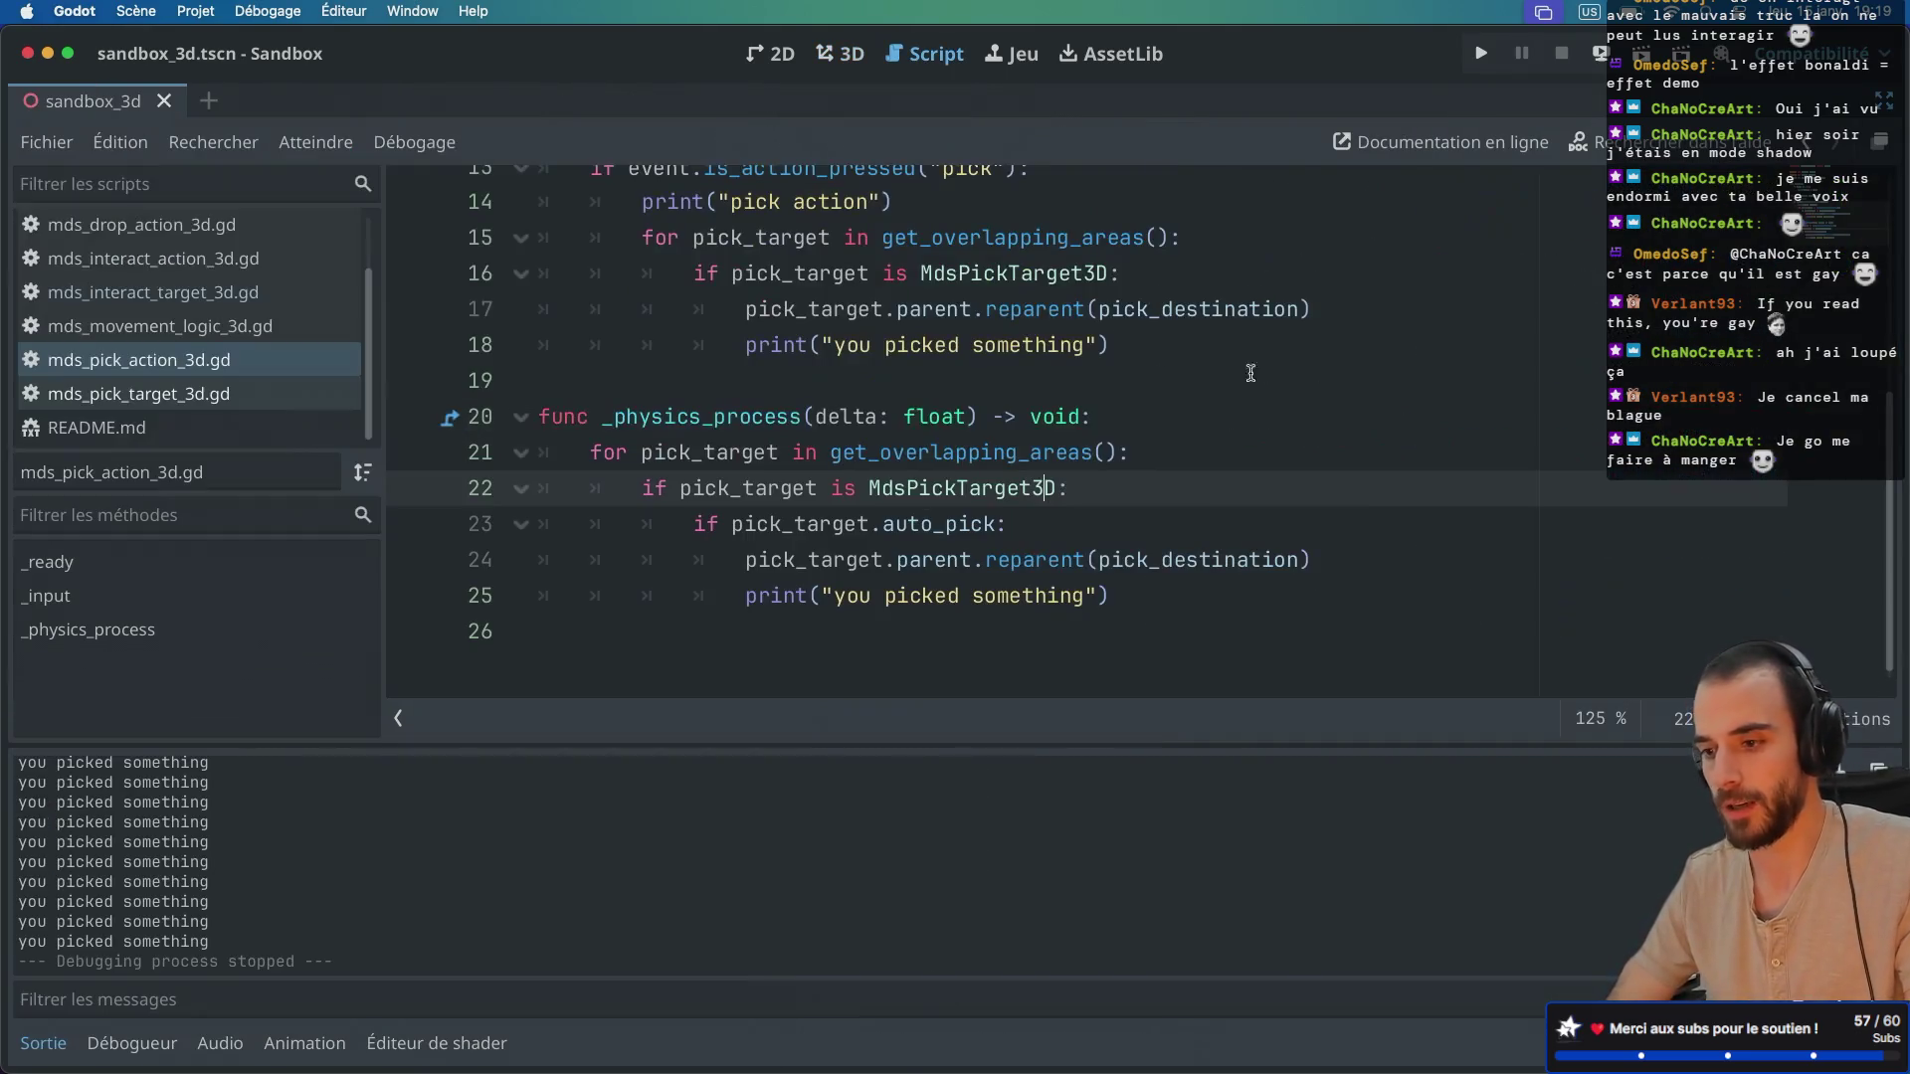
# Step: Review the pick logic, highlighting the line 25 print and the line 21 get_overlapping_areas call
pyautogui.moveTo(1210, 589); pyautogui.dragTo(1372, 572)
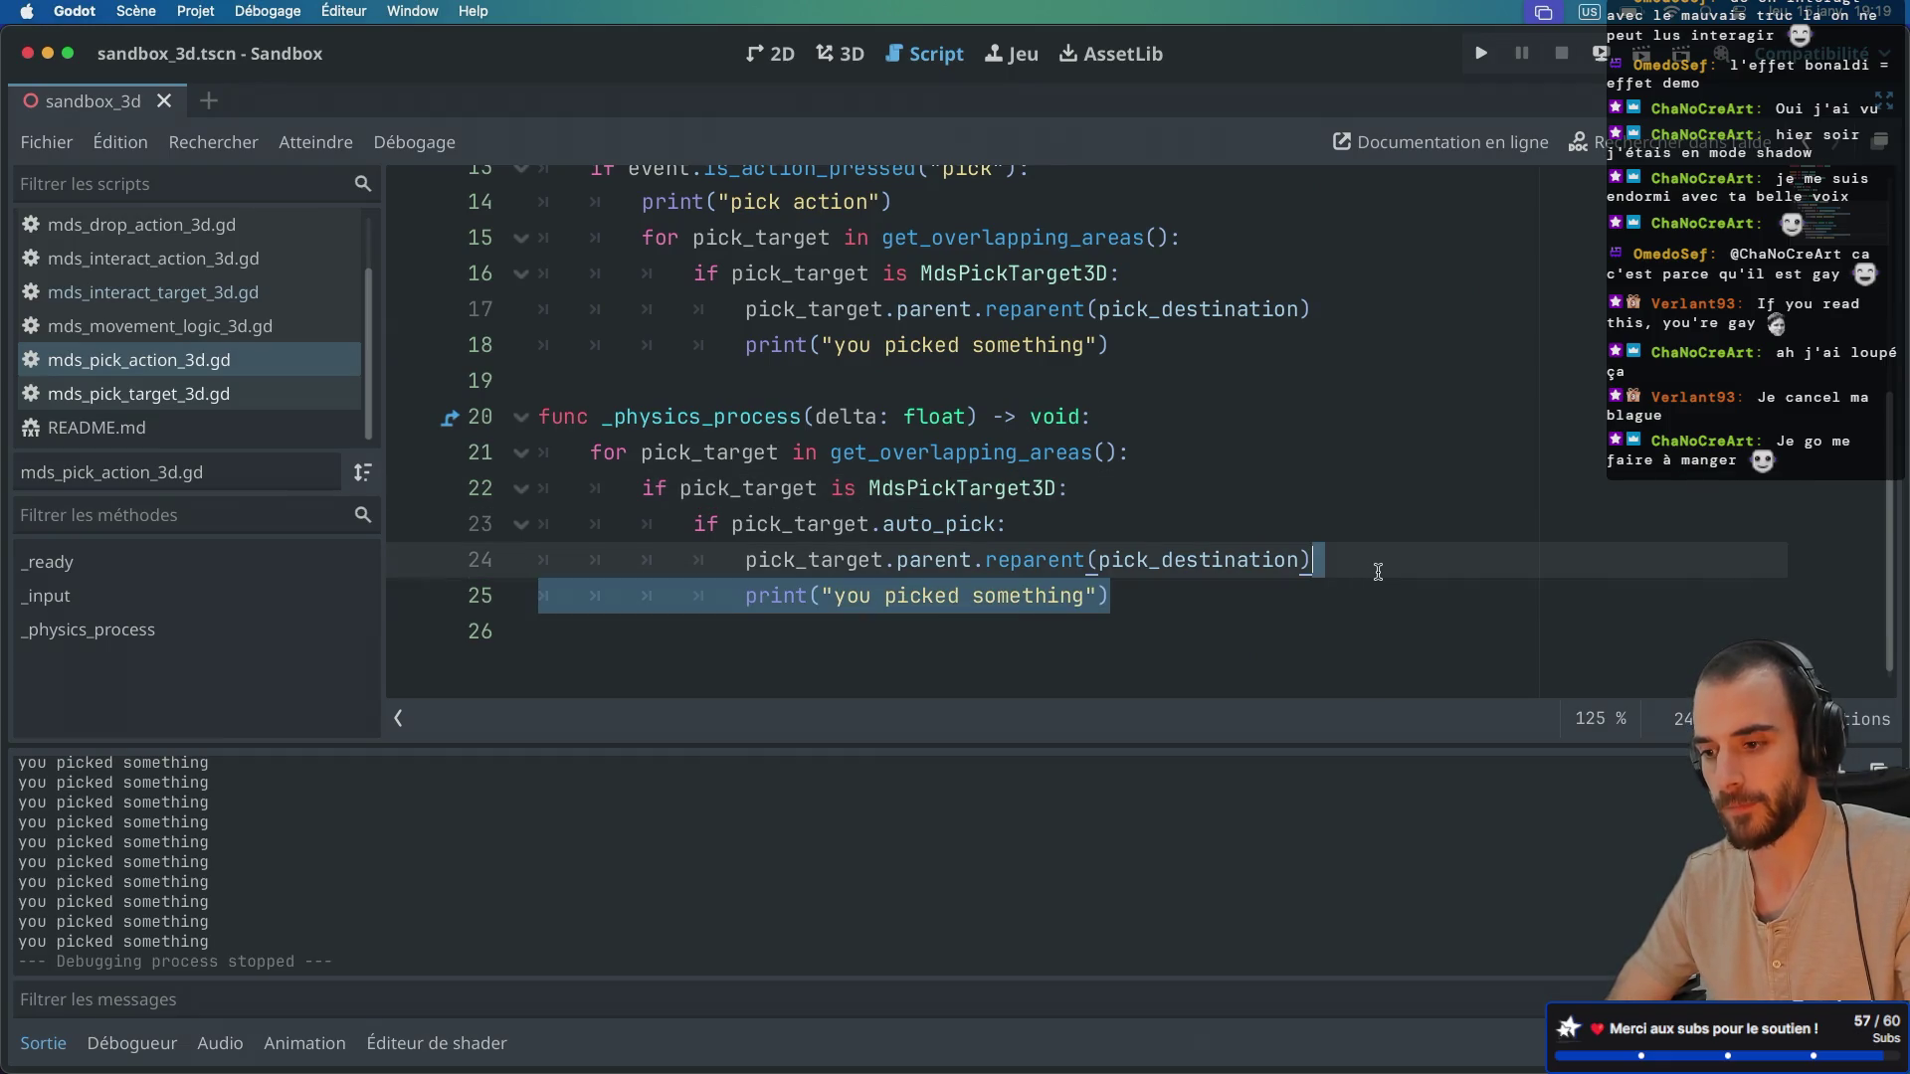
pyautogui.scroll(3, 1377, 570)
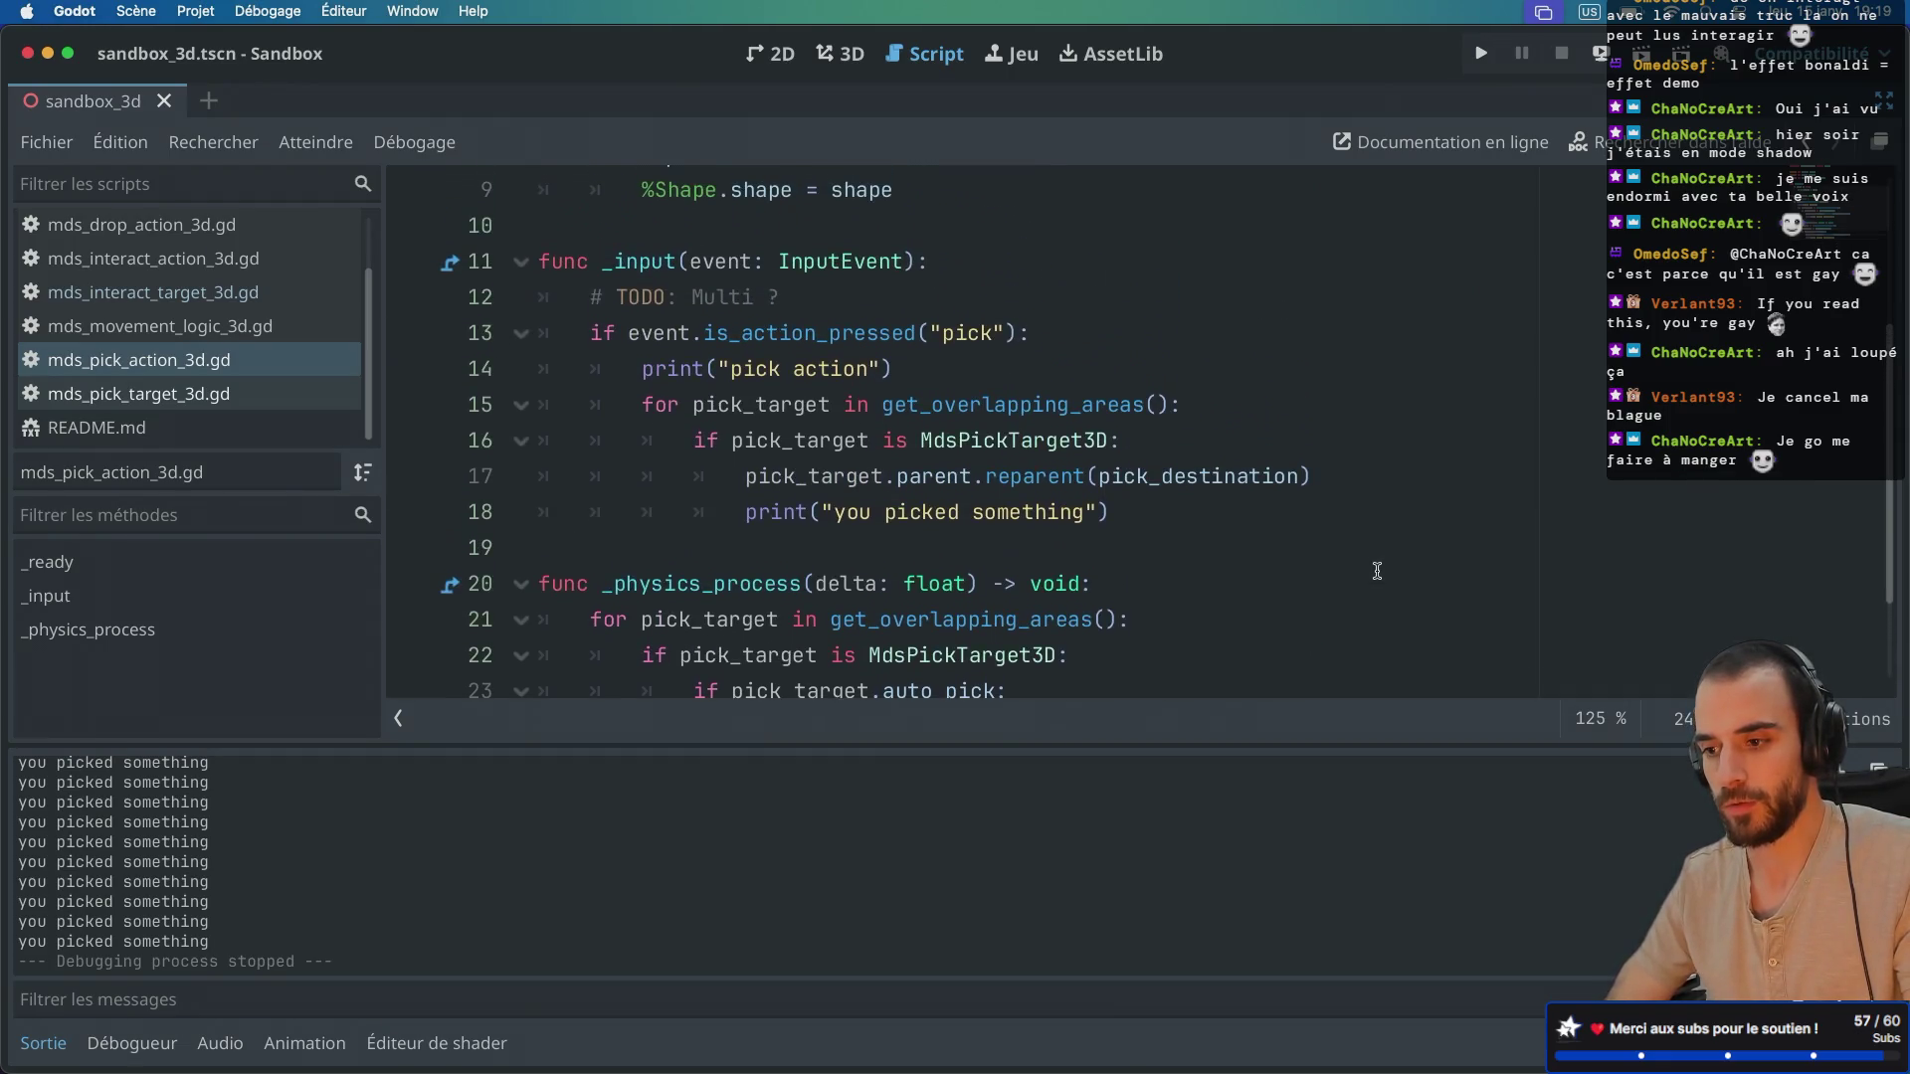
pyautogui.scroll(-3, 1377, 570)
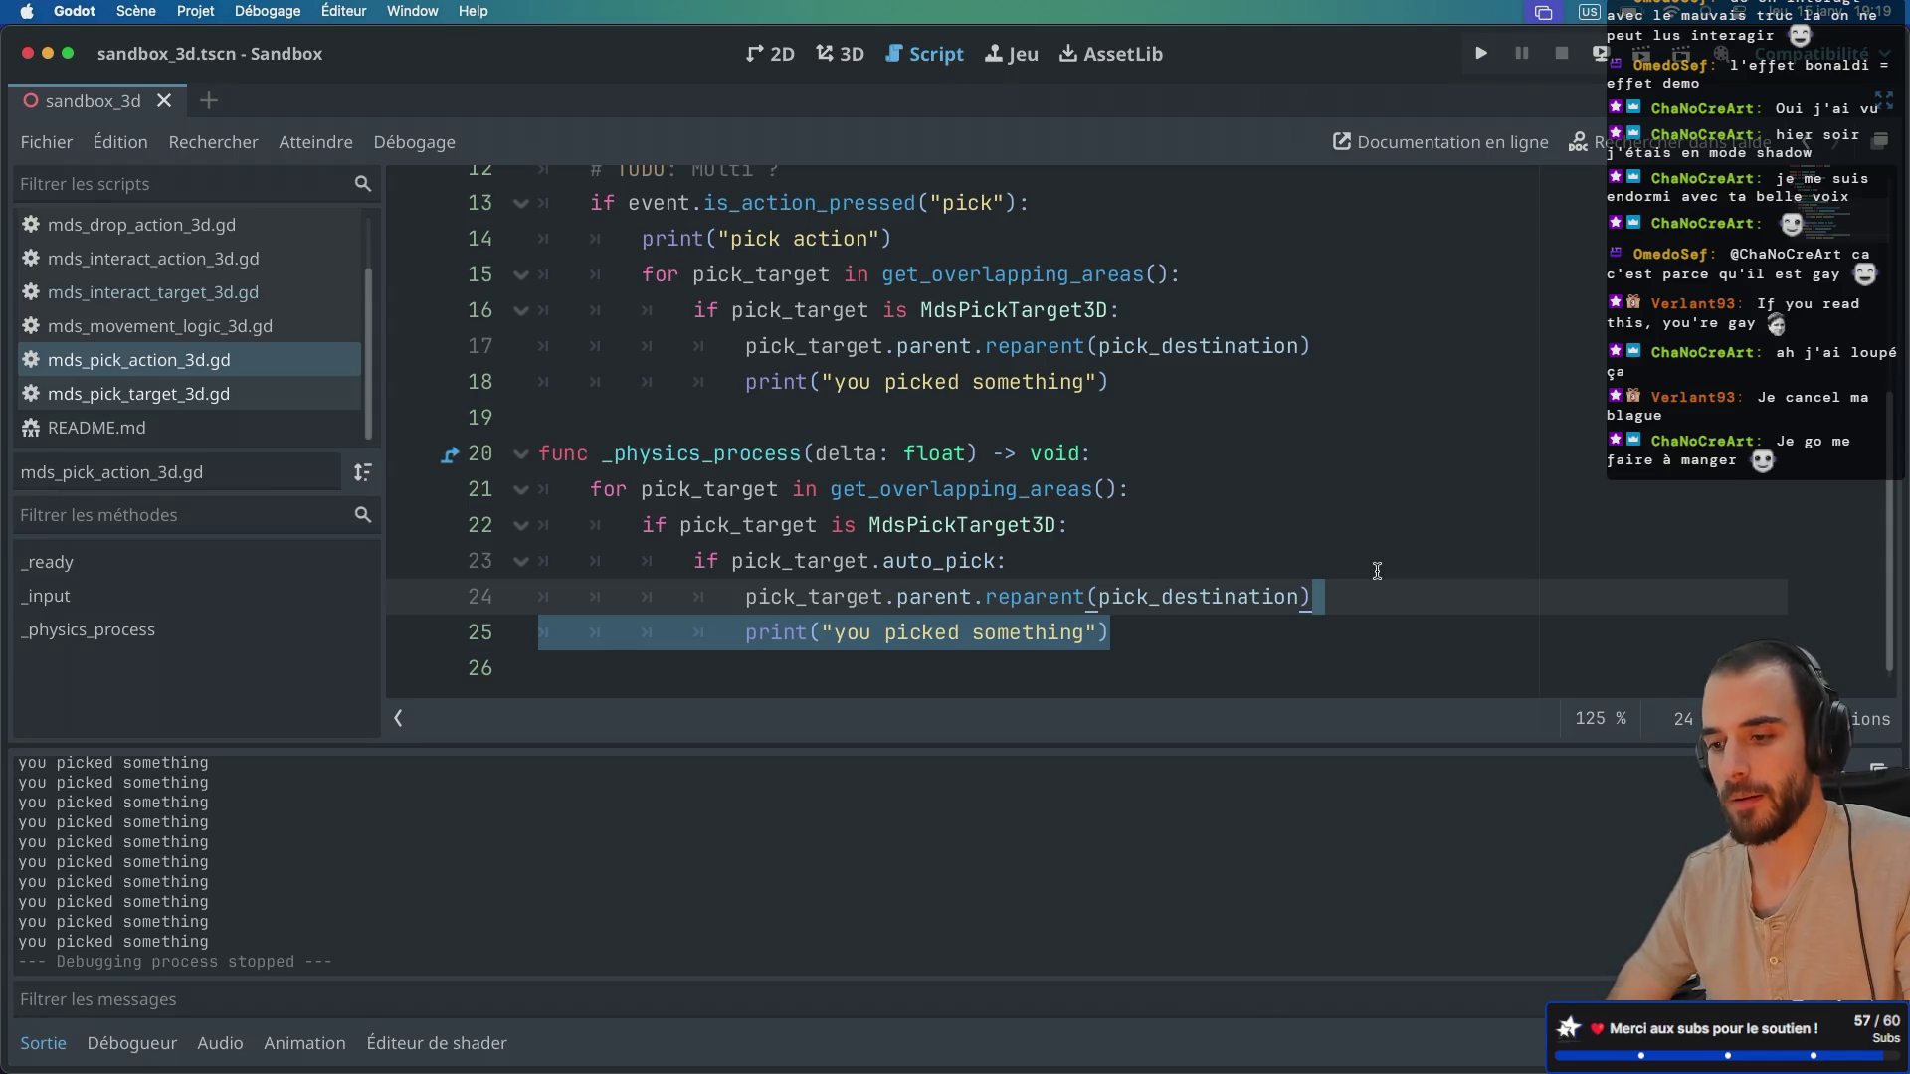
pyautogui.scroll(3, 1377, 570)
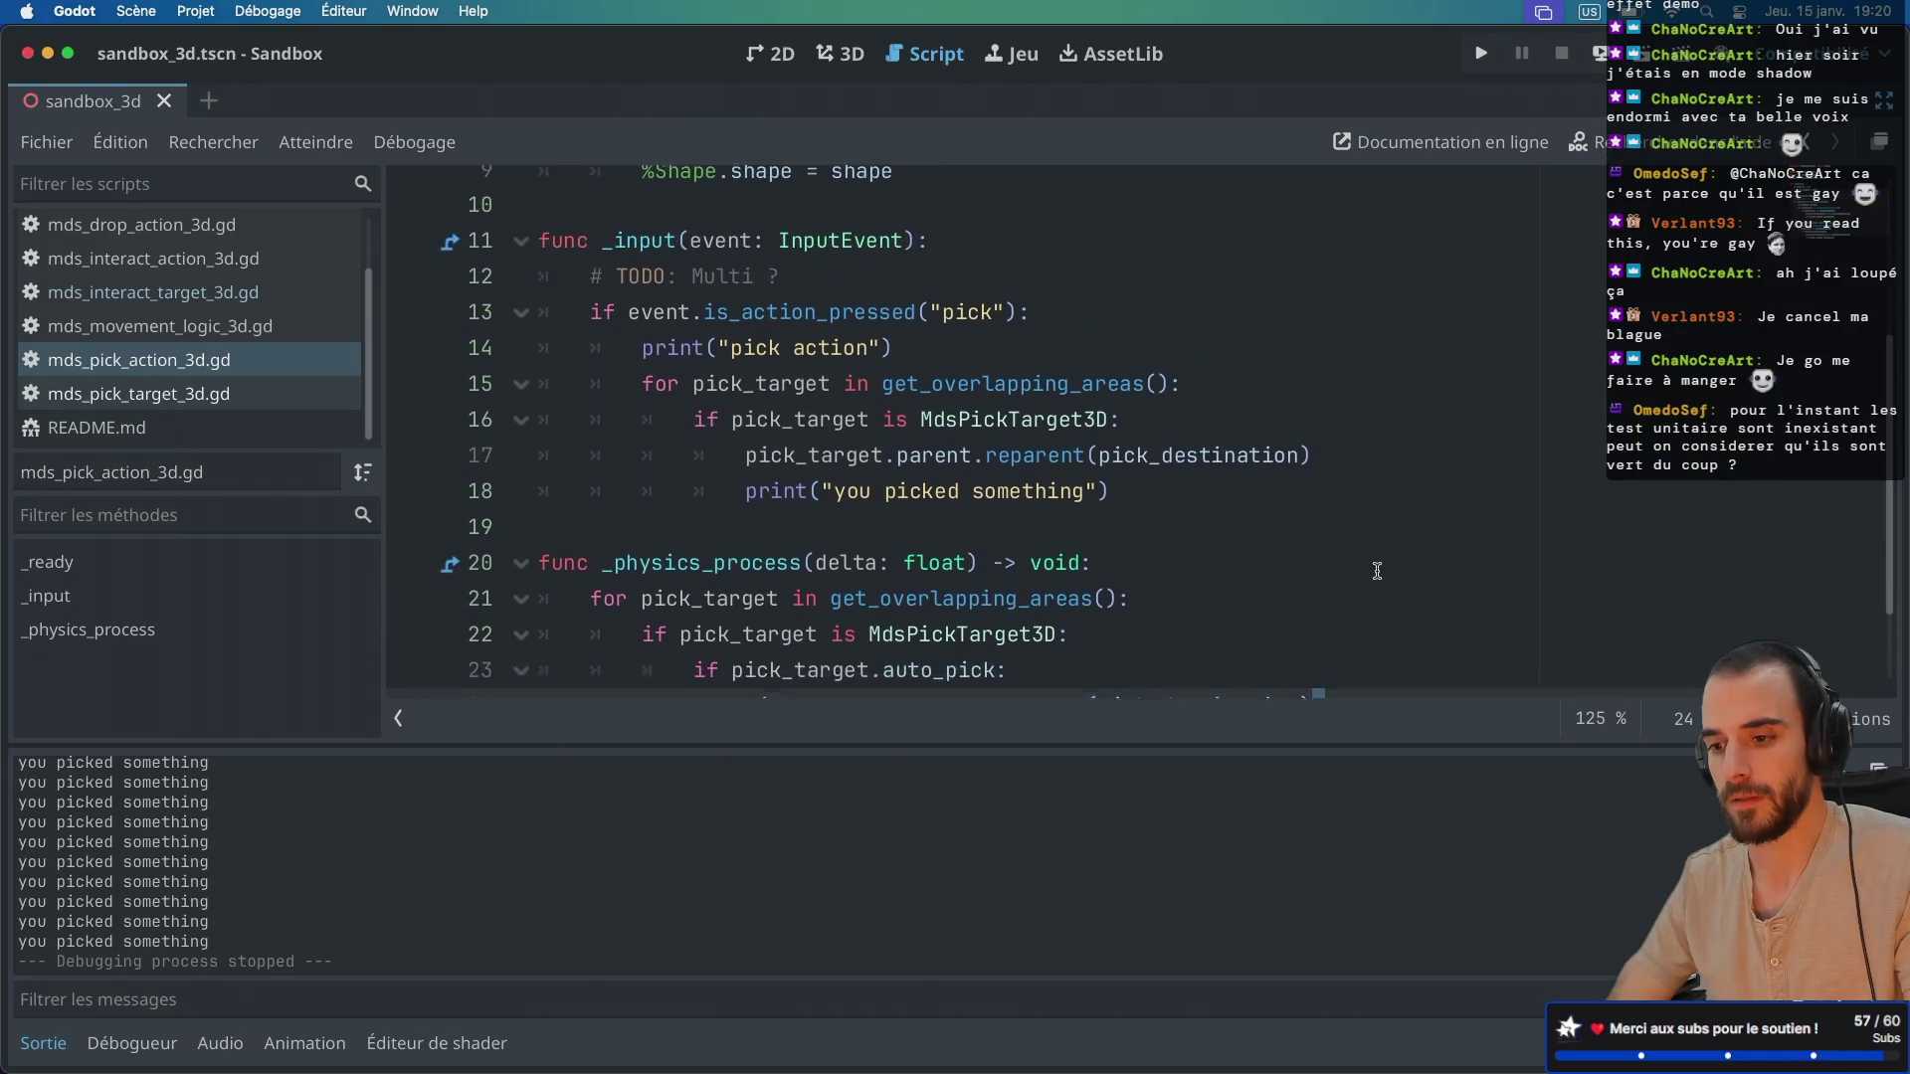
pyautogui.scroll(-3, 1377, 570)
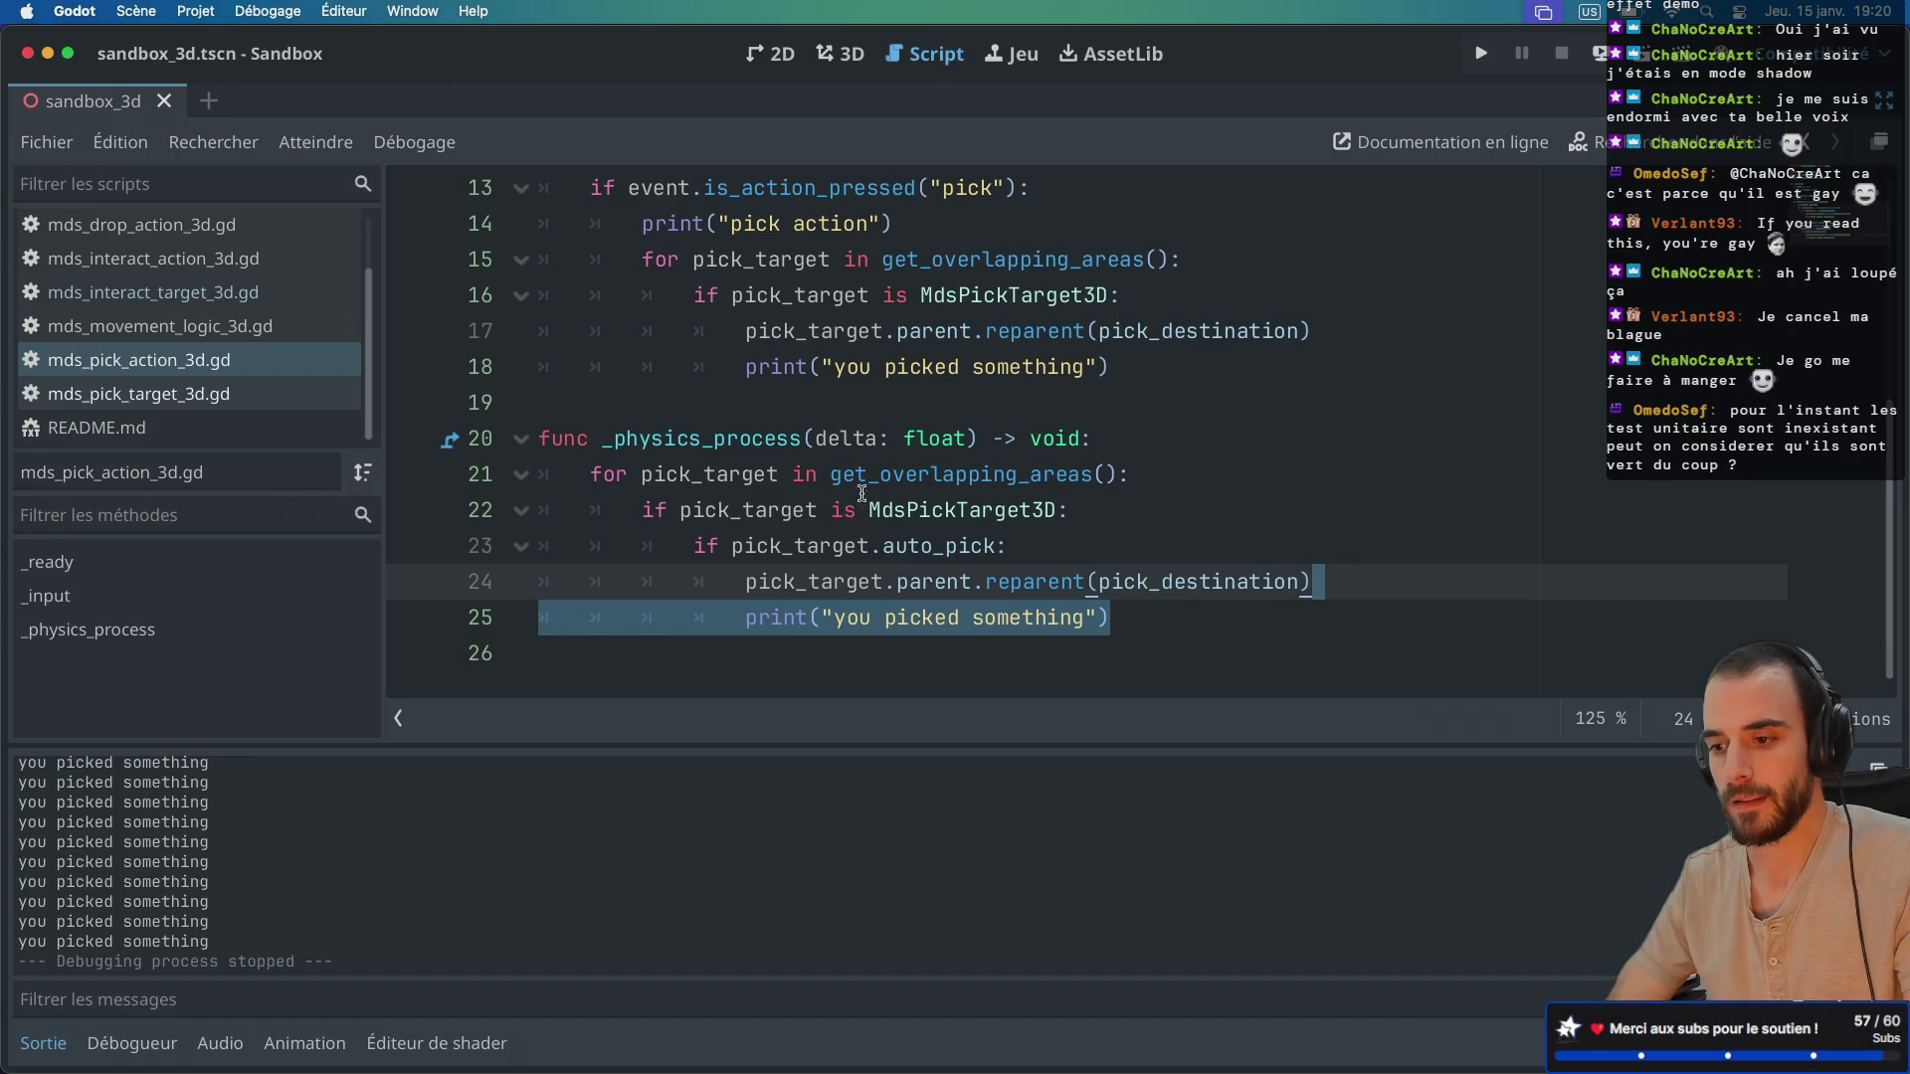
pyautogui.doubleClick(894, 478)
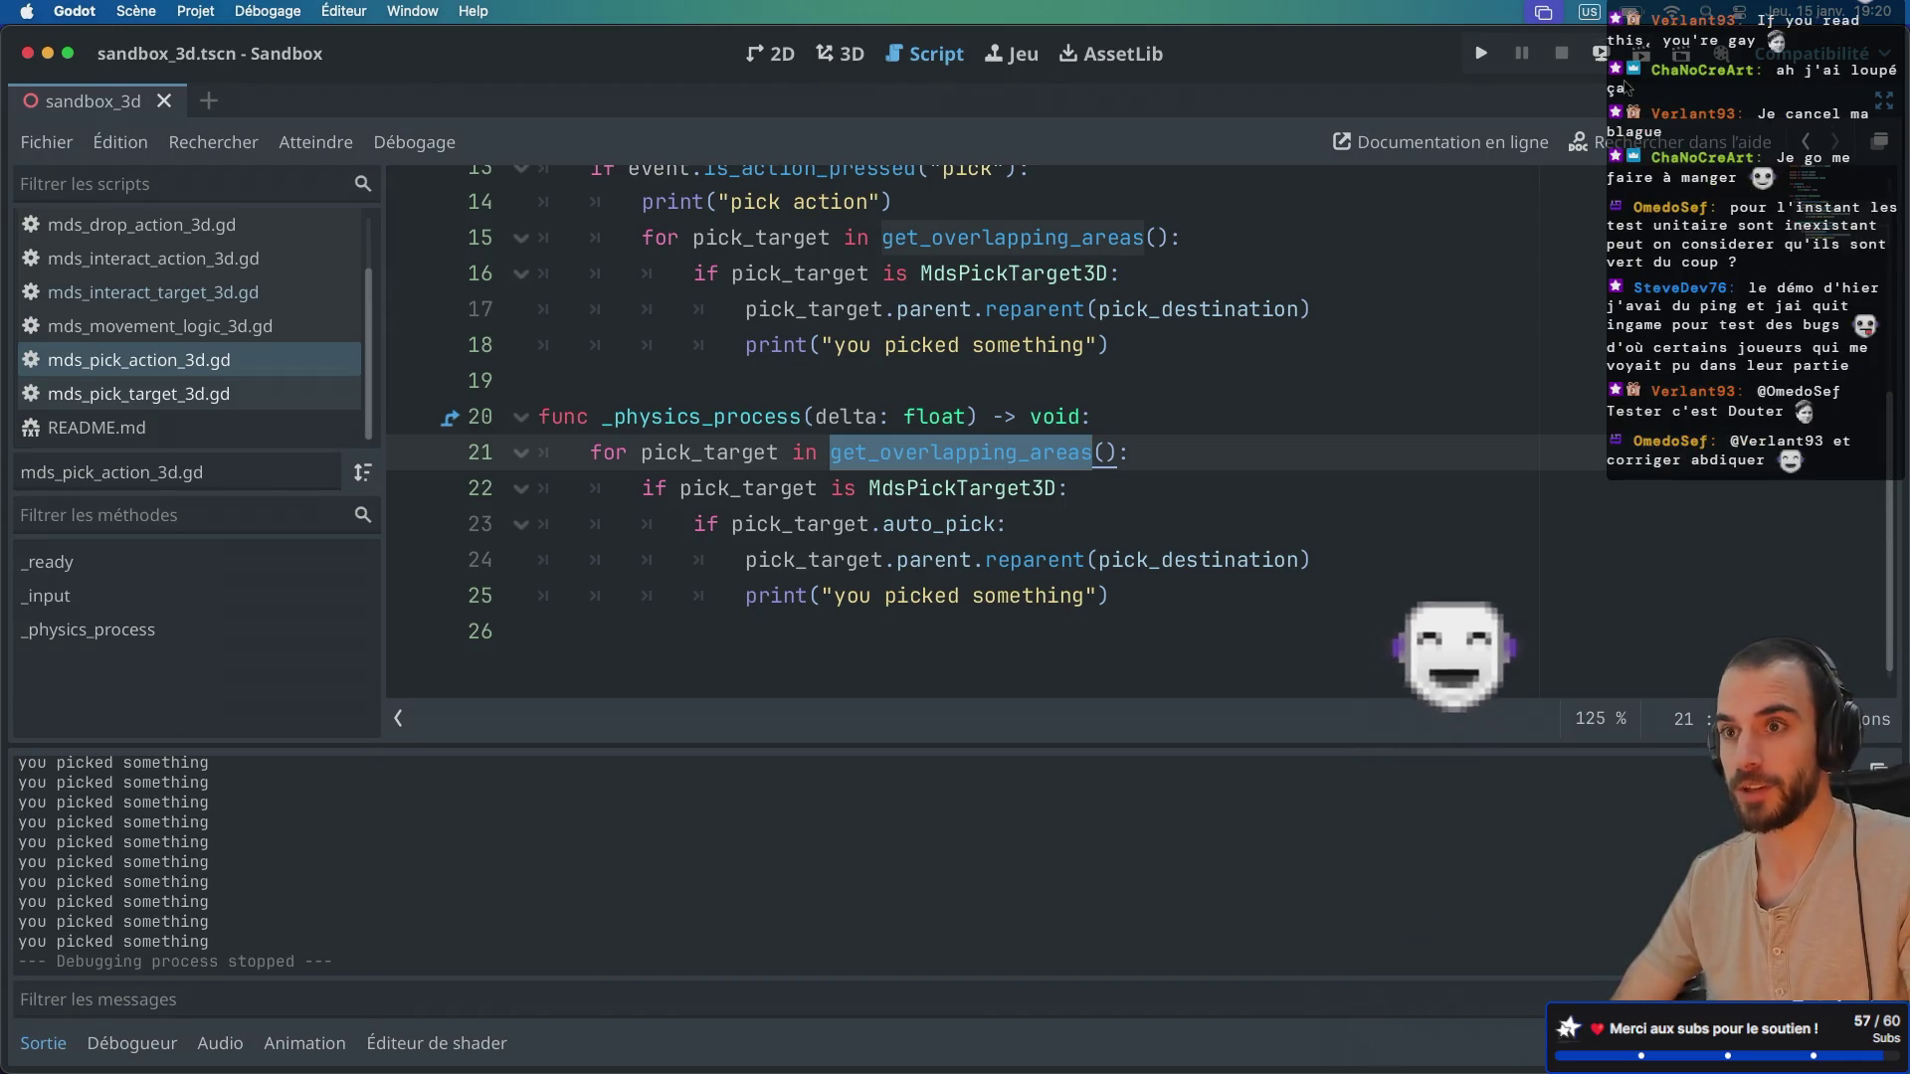
# Step: Launch the sandbox game and pick up, then drop, the magenta cube
pyautogui.press('super+b')
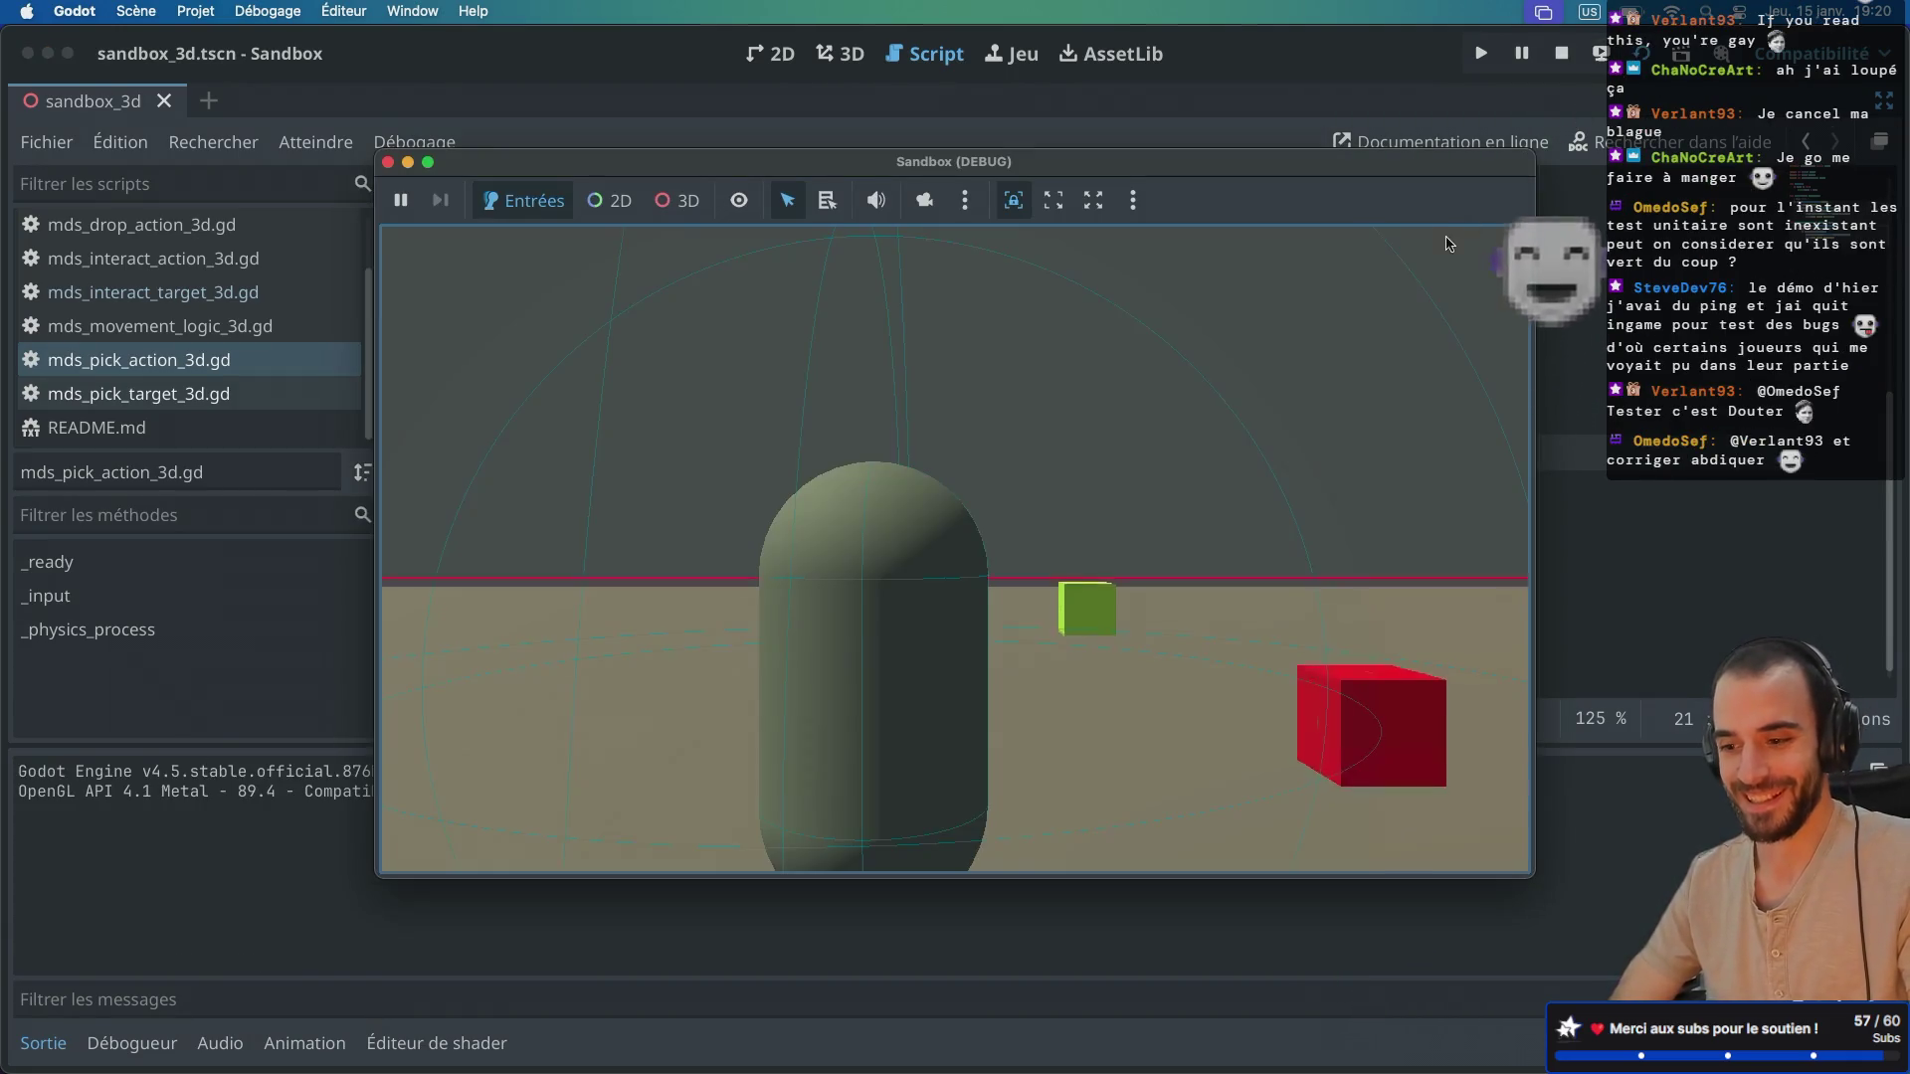
pyautogui.press('w')
pyautogui.press('s')
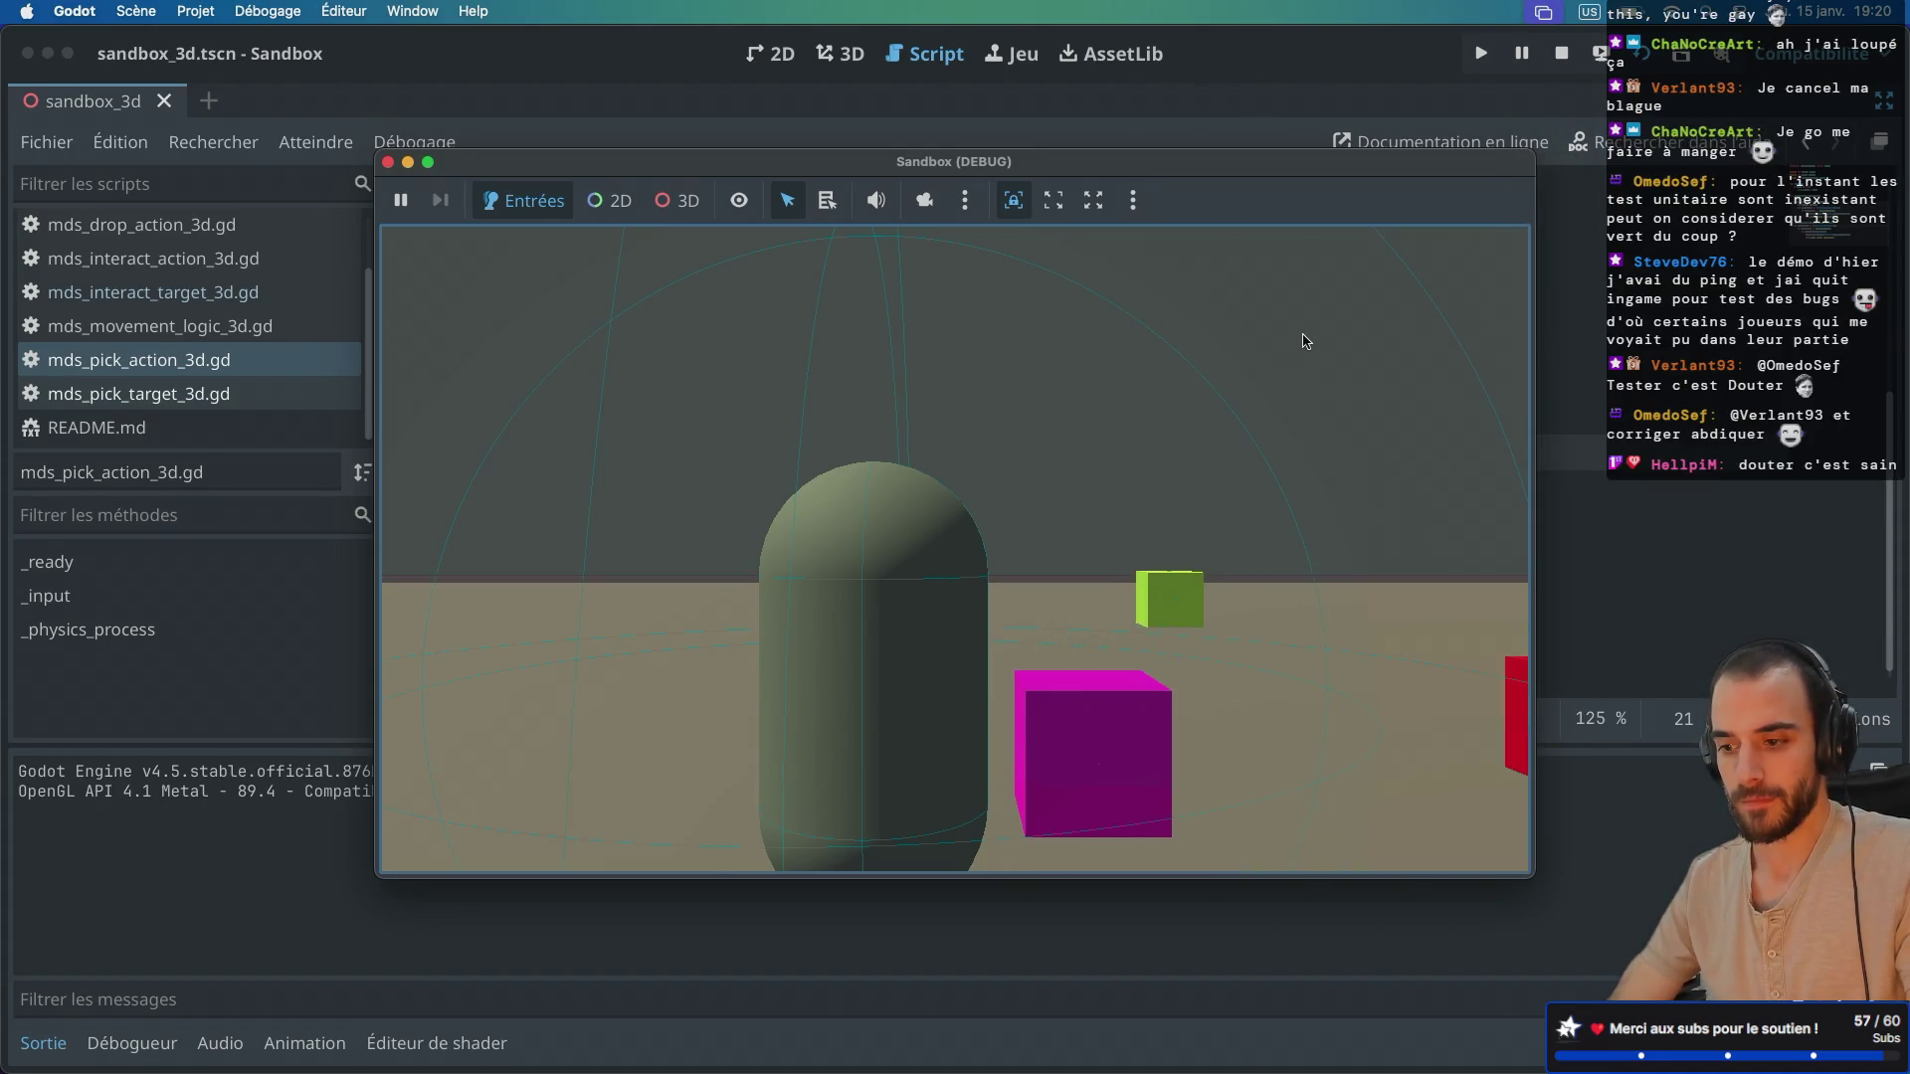
pyautogui.press('e')
pyautogui.press('s')
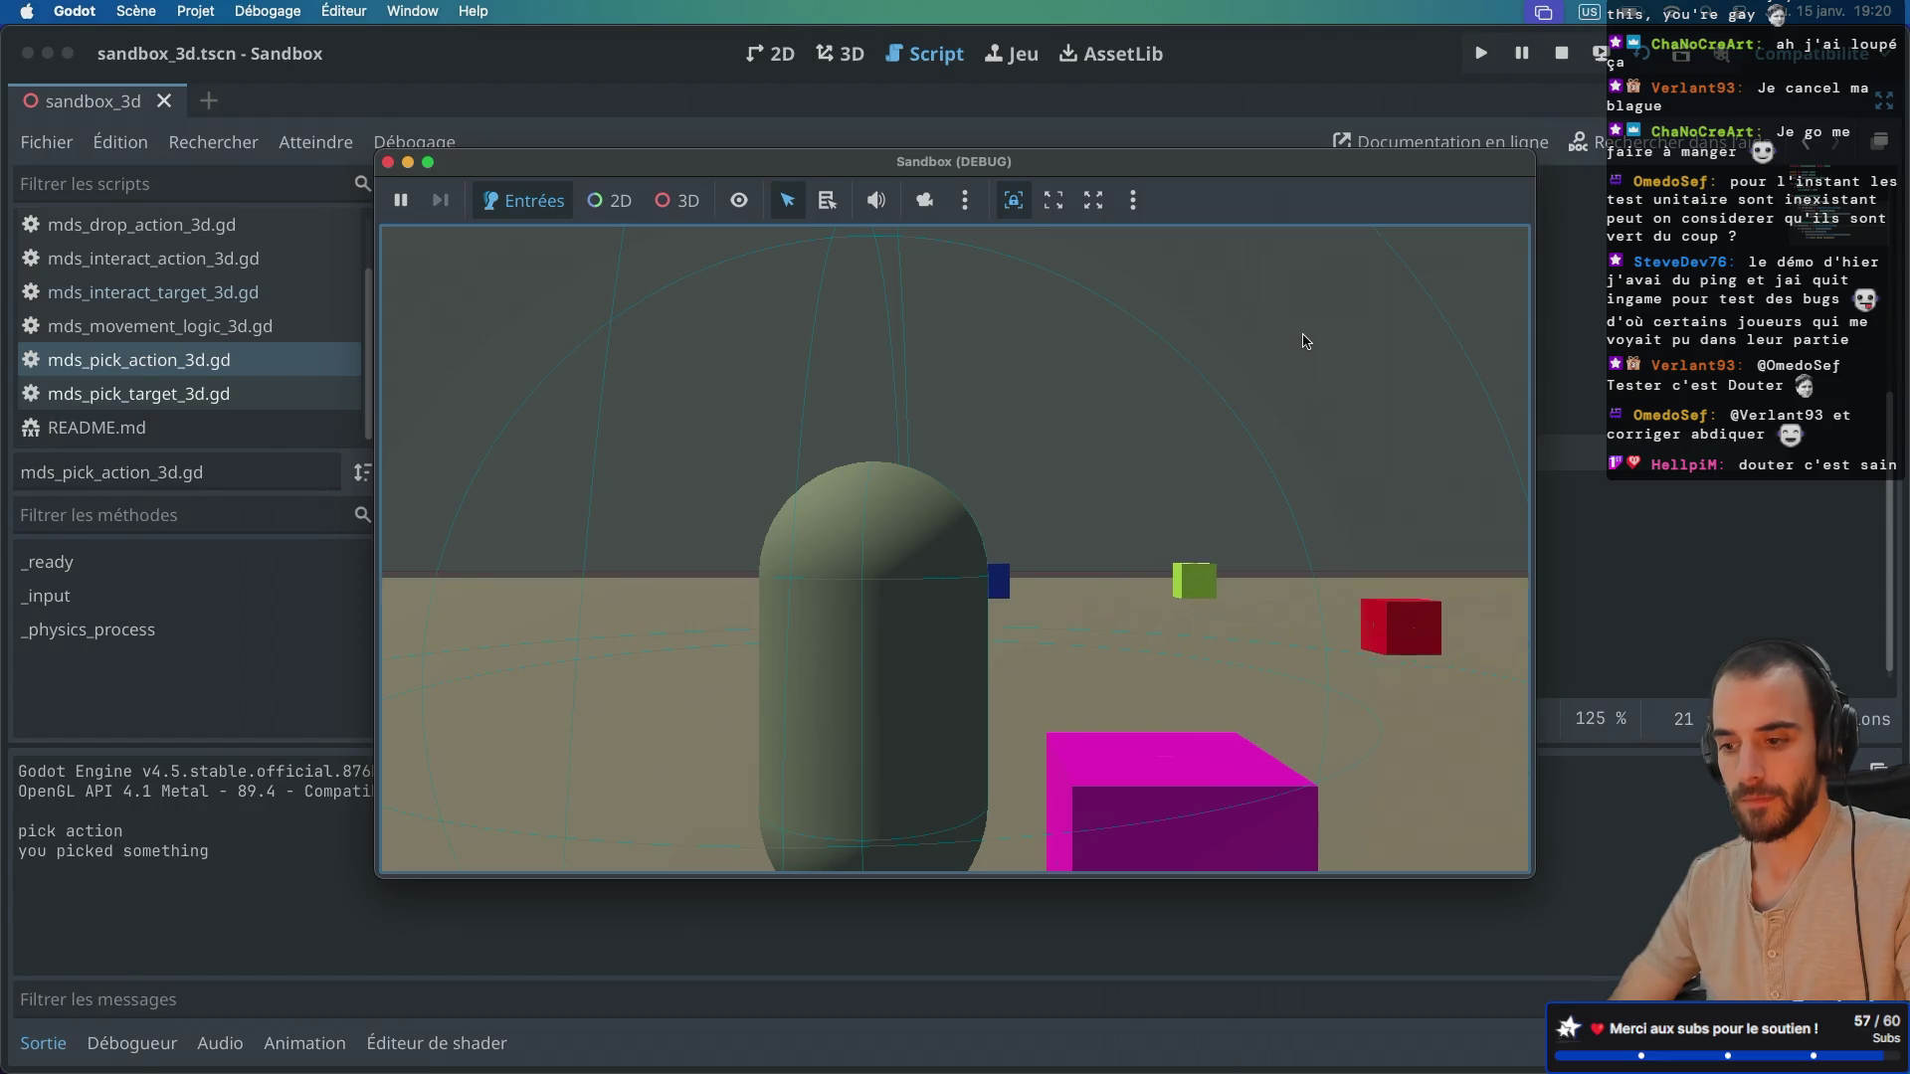
pyautogui.press('e')
# Step: Walk to the blue cube and trigger its interaction repeatedly
pyautogui.press('a')
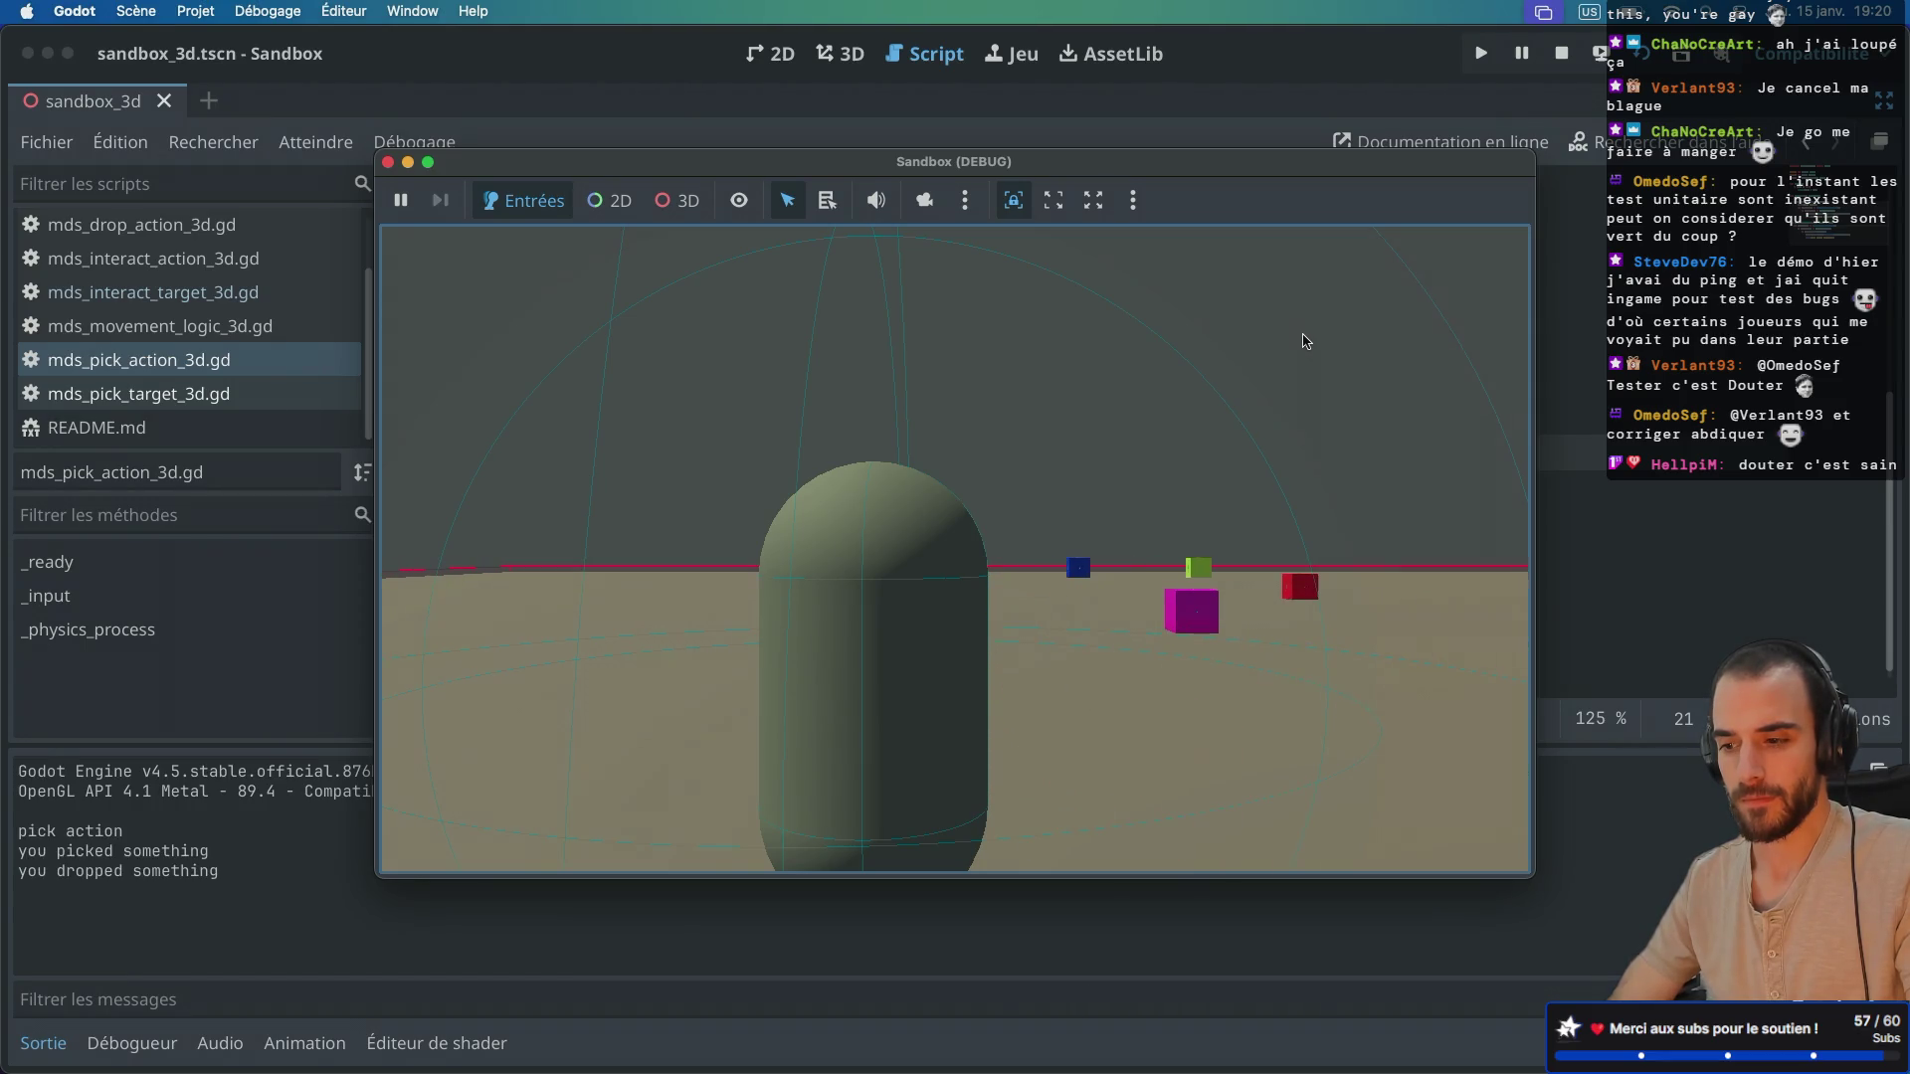
pyautogui.press('w')
pyautogui.press('e')
pyautogui.press('e')
pyautogui.press('e')
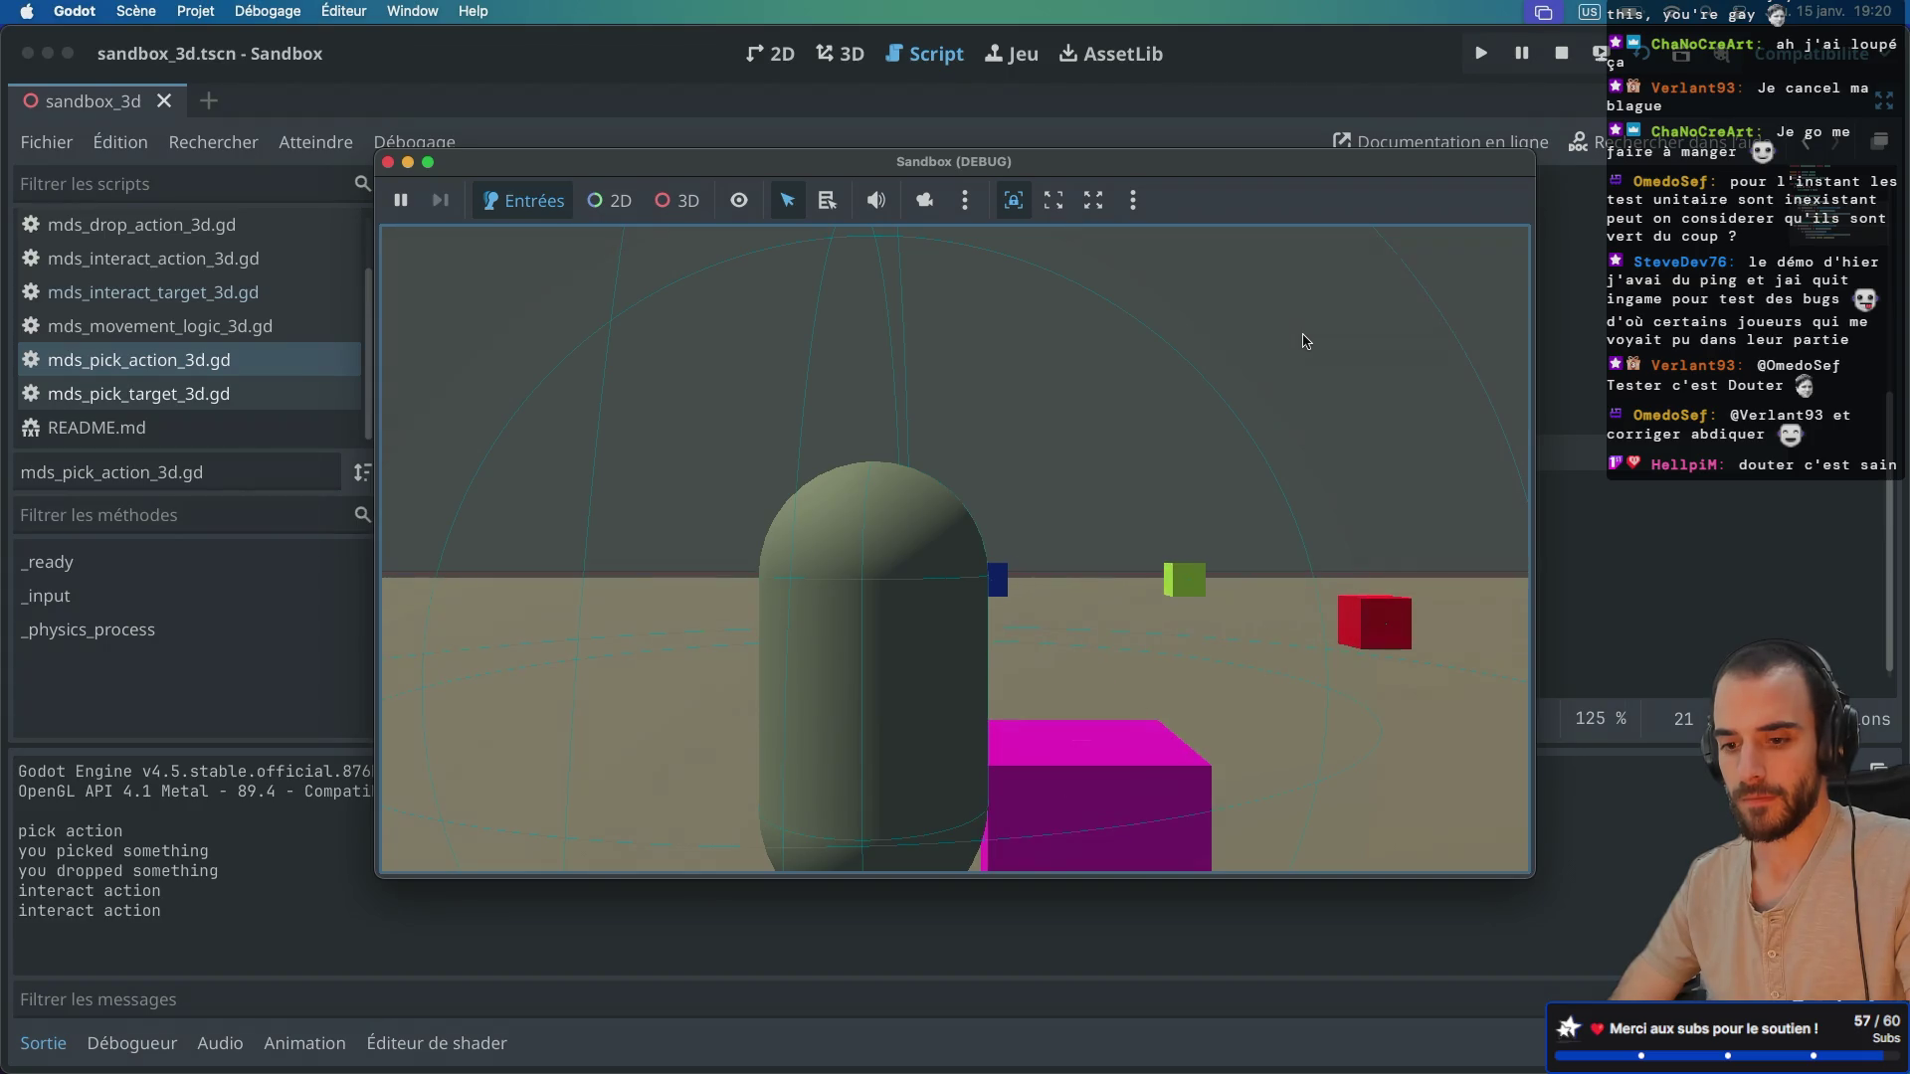
pyautogui.press('e')
pyautogui.press('e')
pyautogui.press('w')
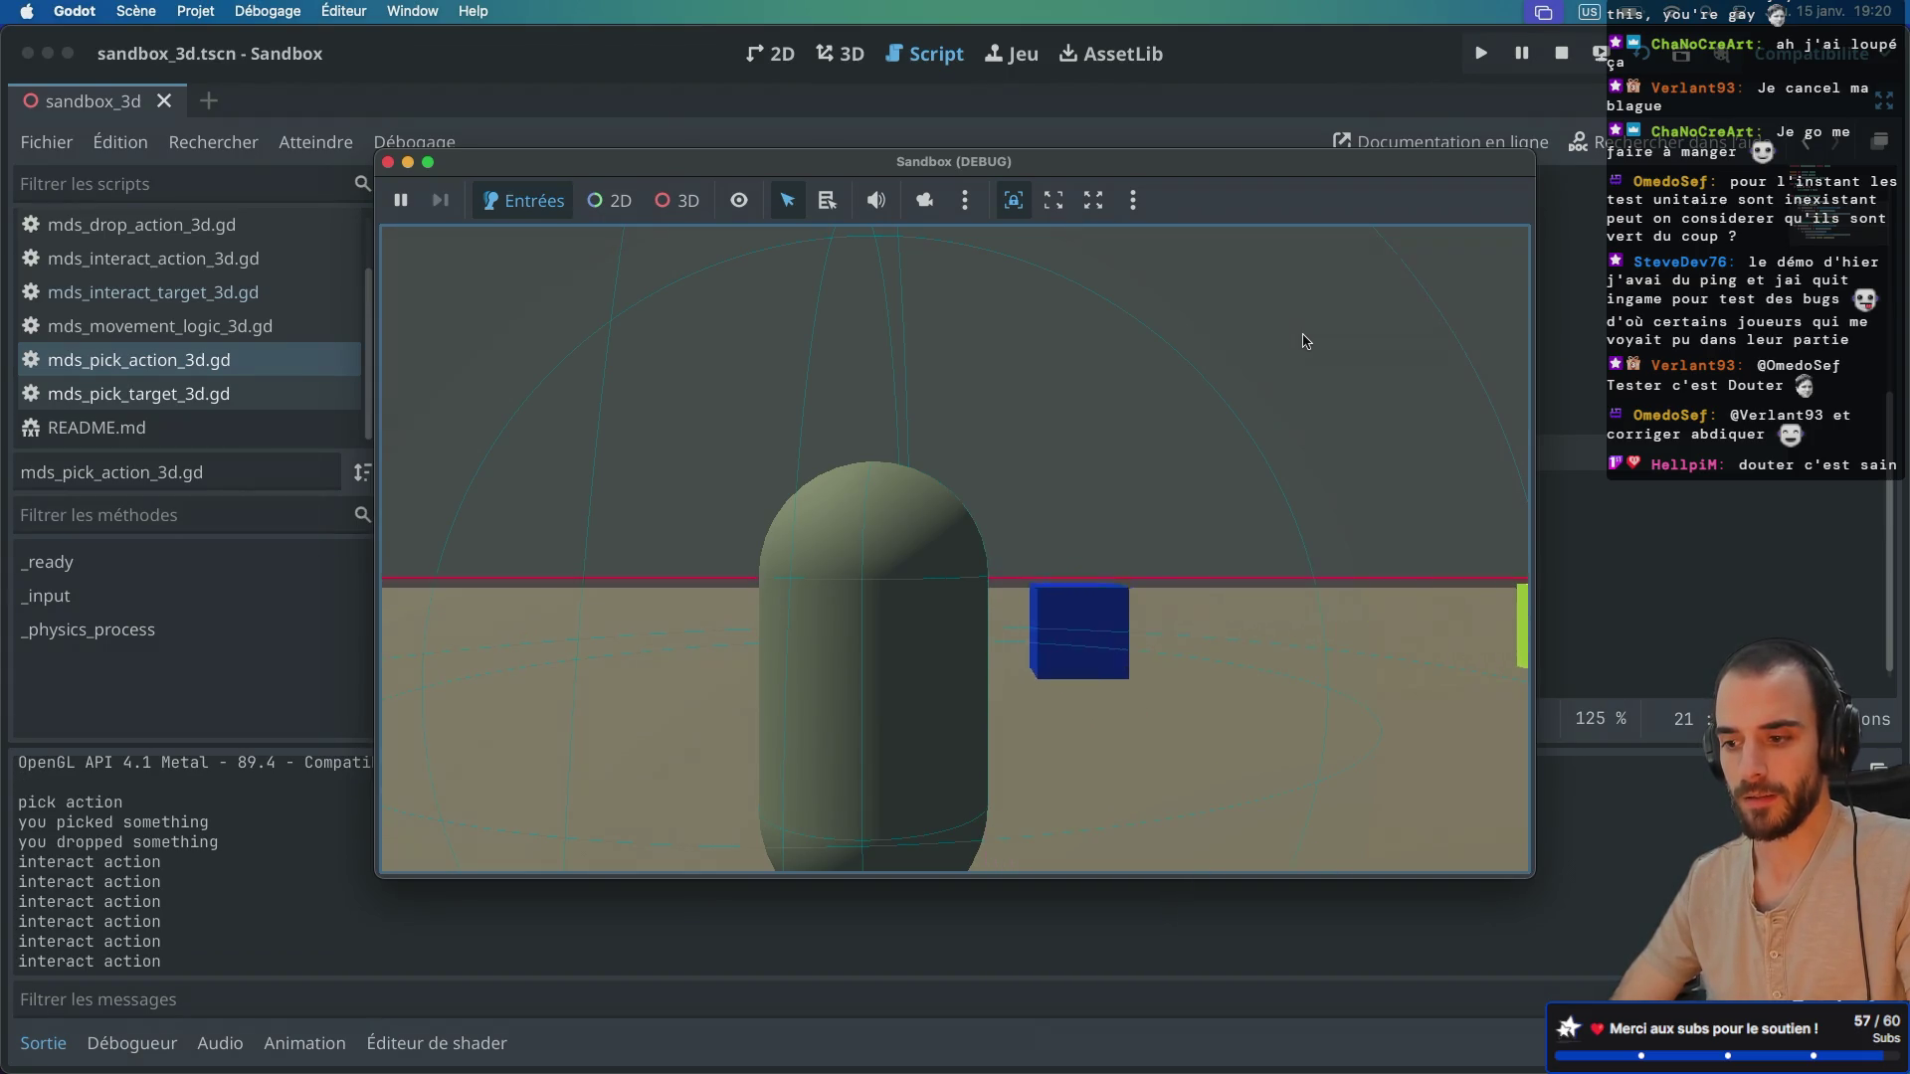
pyautogui.press('e')
pyautogui.press('e')
pyautogui.press('e')
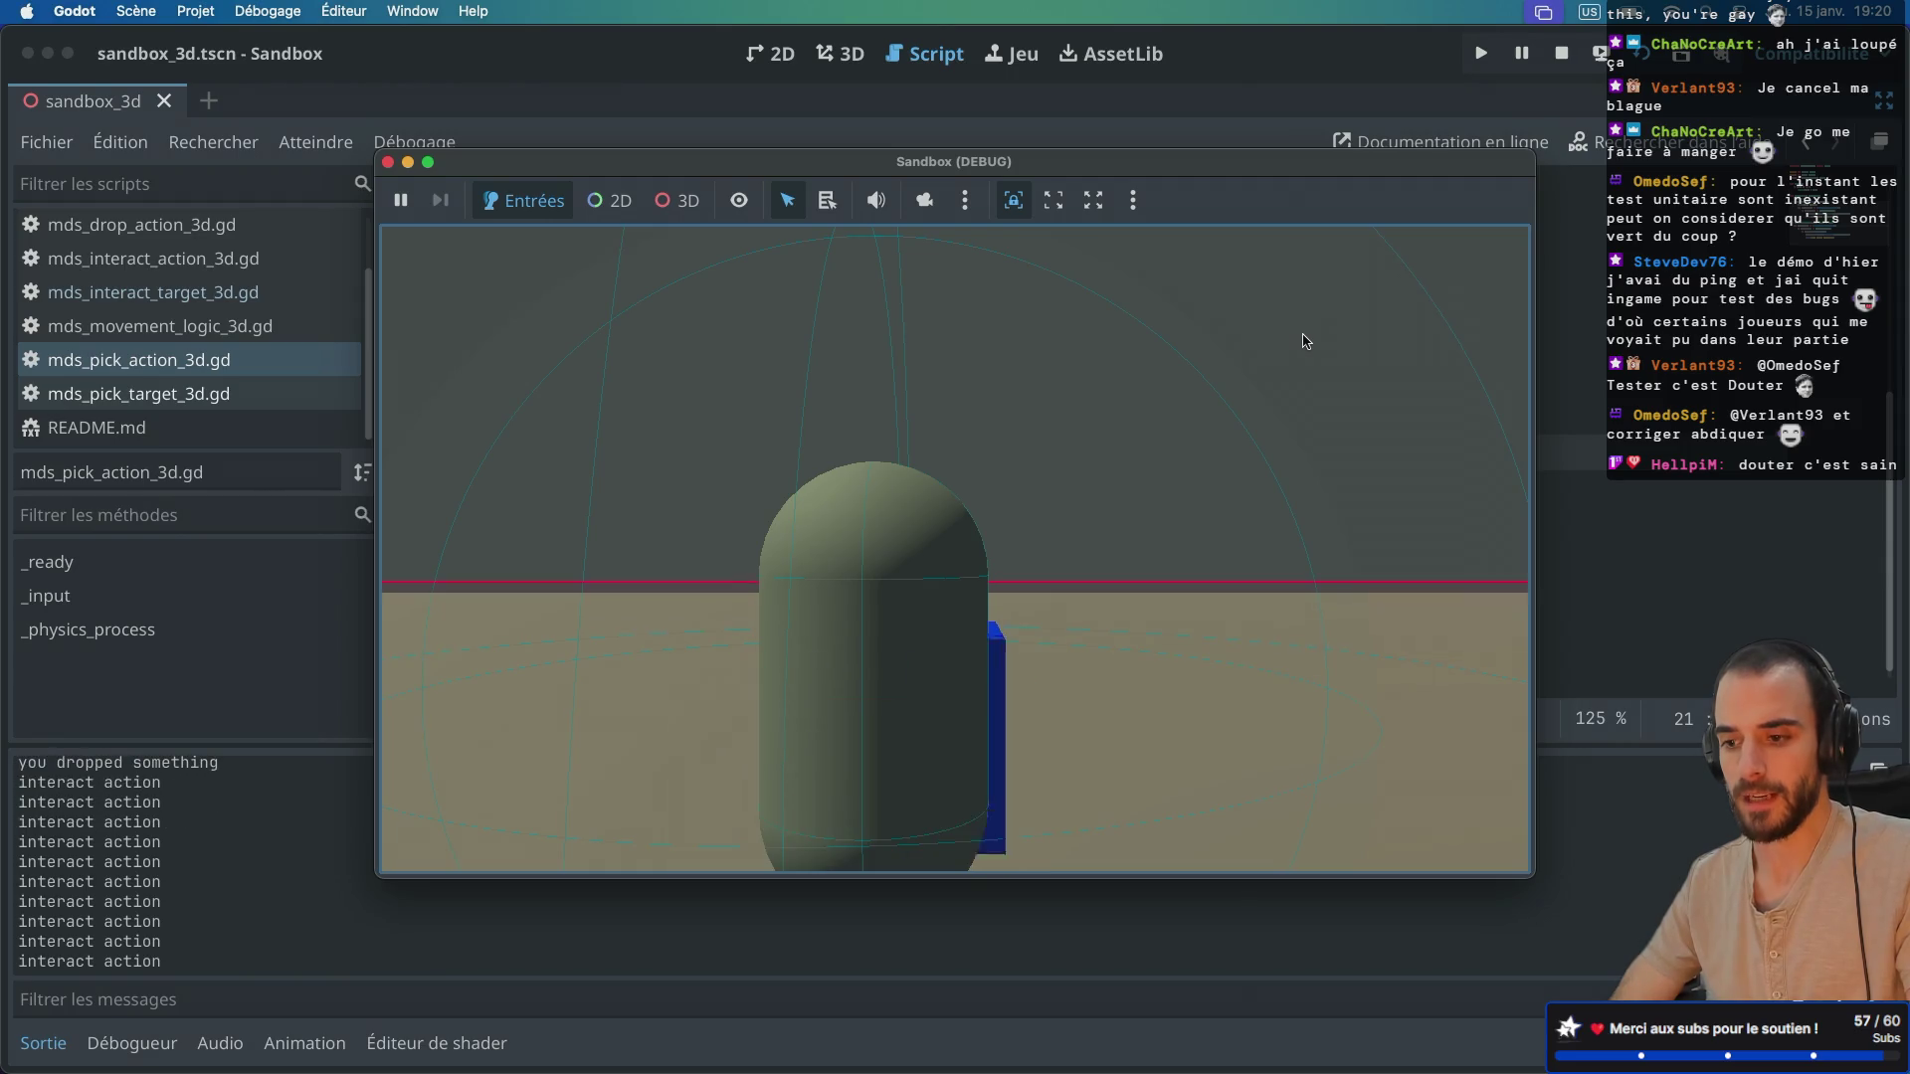
pyautogui.press('e')
# Step: Walk around the green cube, stop the game, and leave distraction-free mode
pyautogui.press('d')
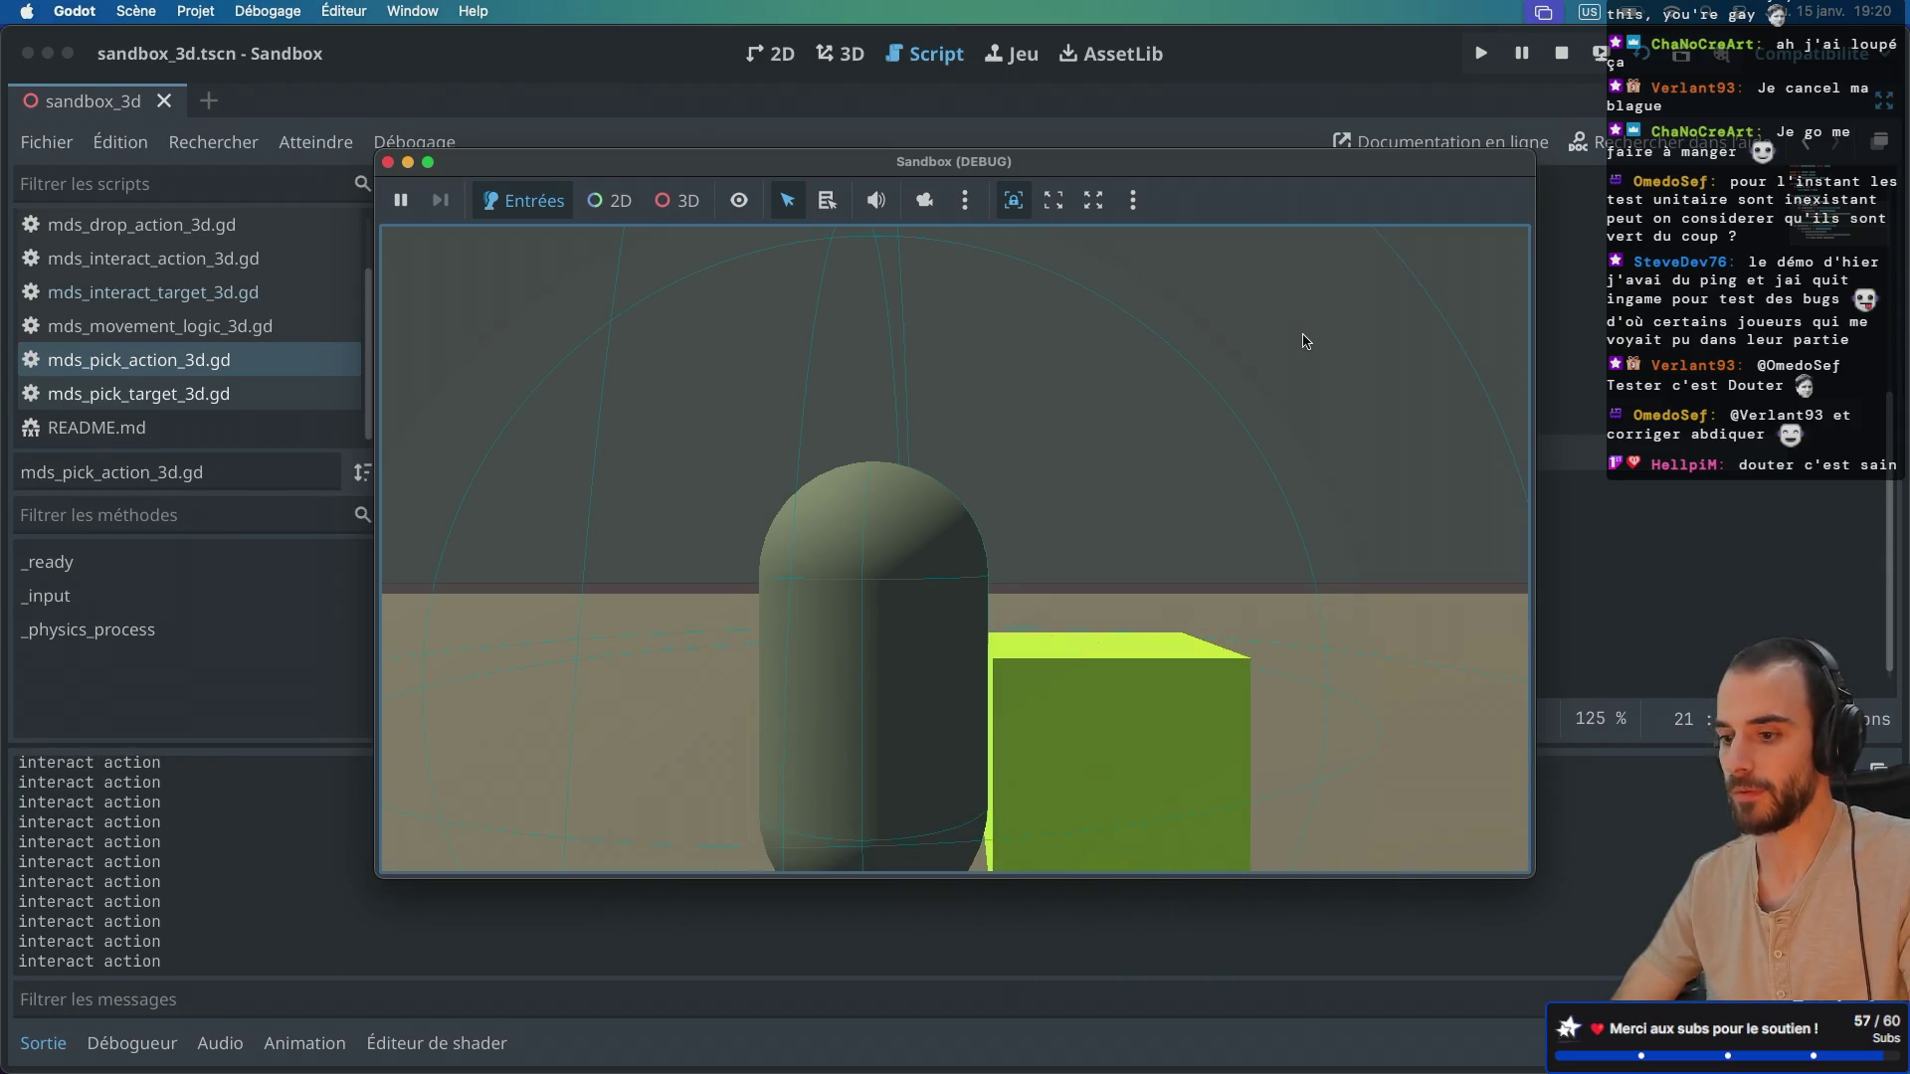
pyautogui.press('s')
pyautogui.press('w')
pyautogui.press('a')
pyautogui.press('s')
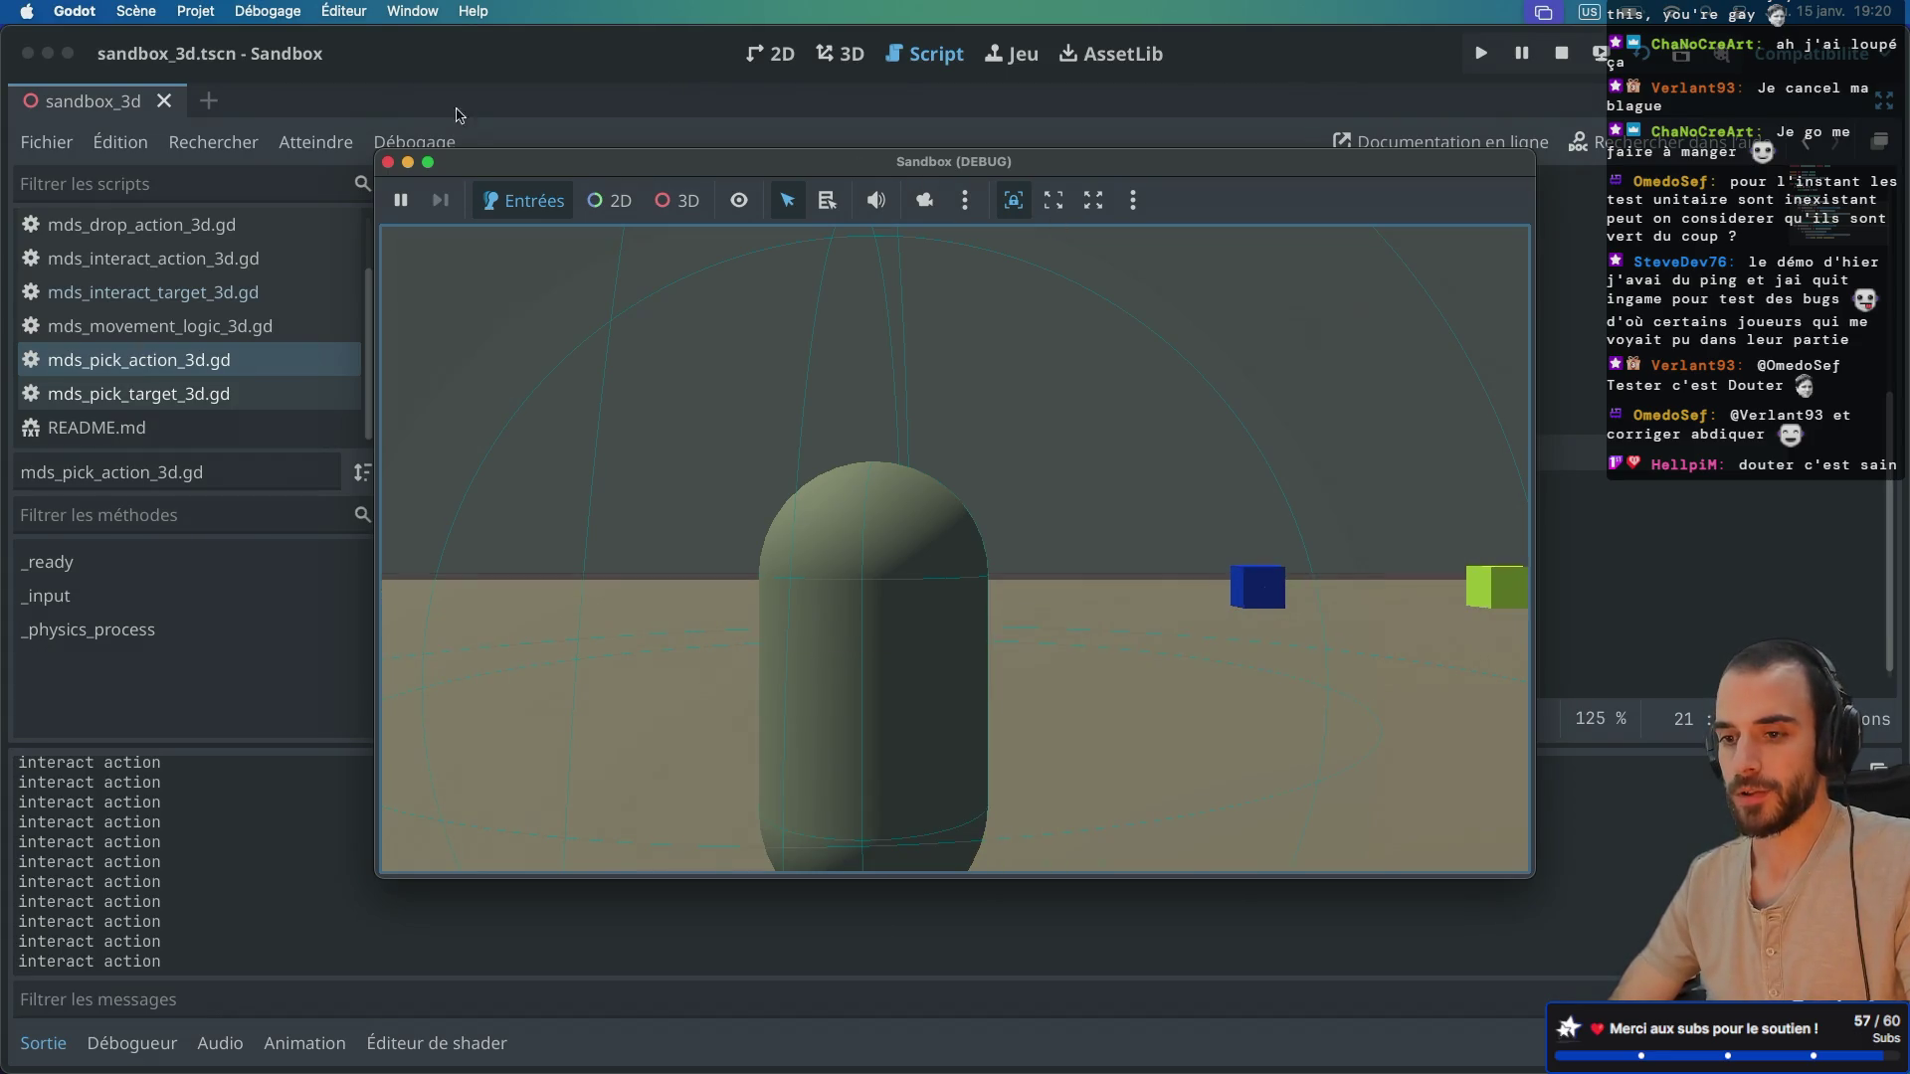
pyautogui.click(389, 163)
pyautogui.press('ctrl+super+d')
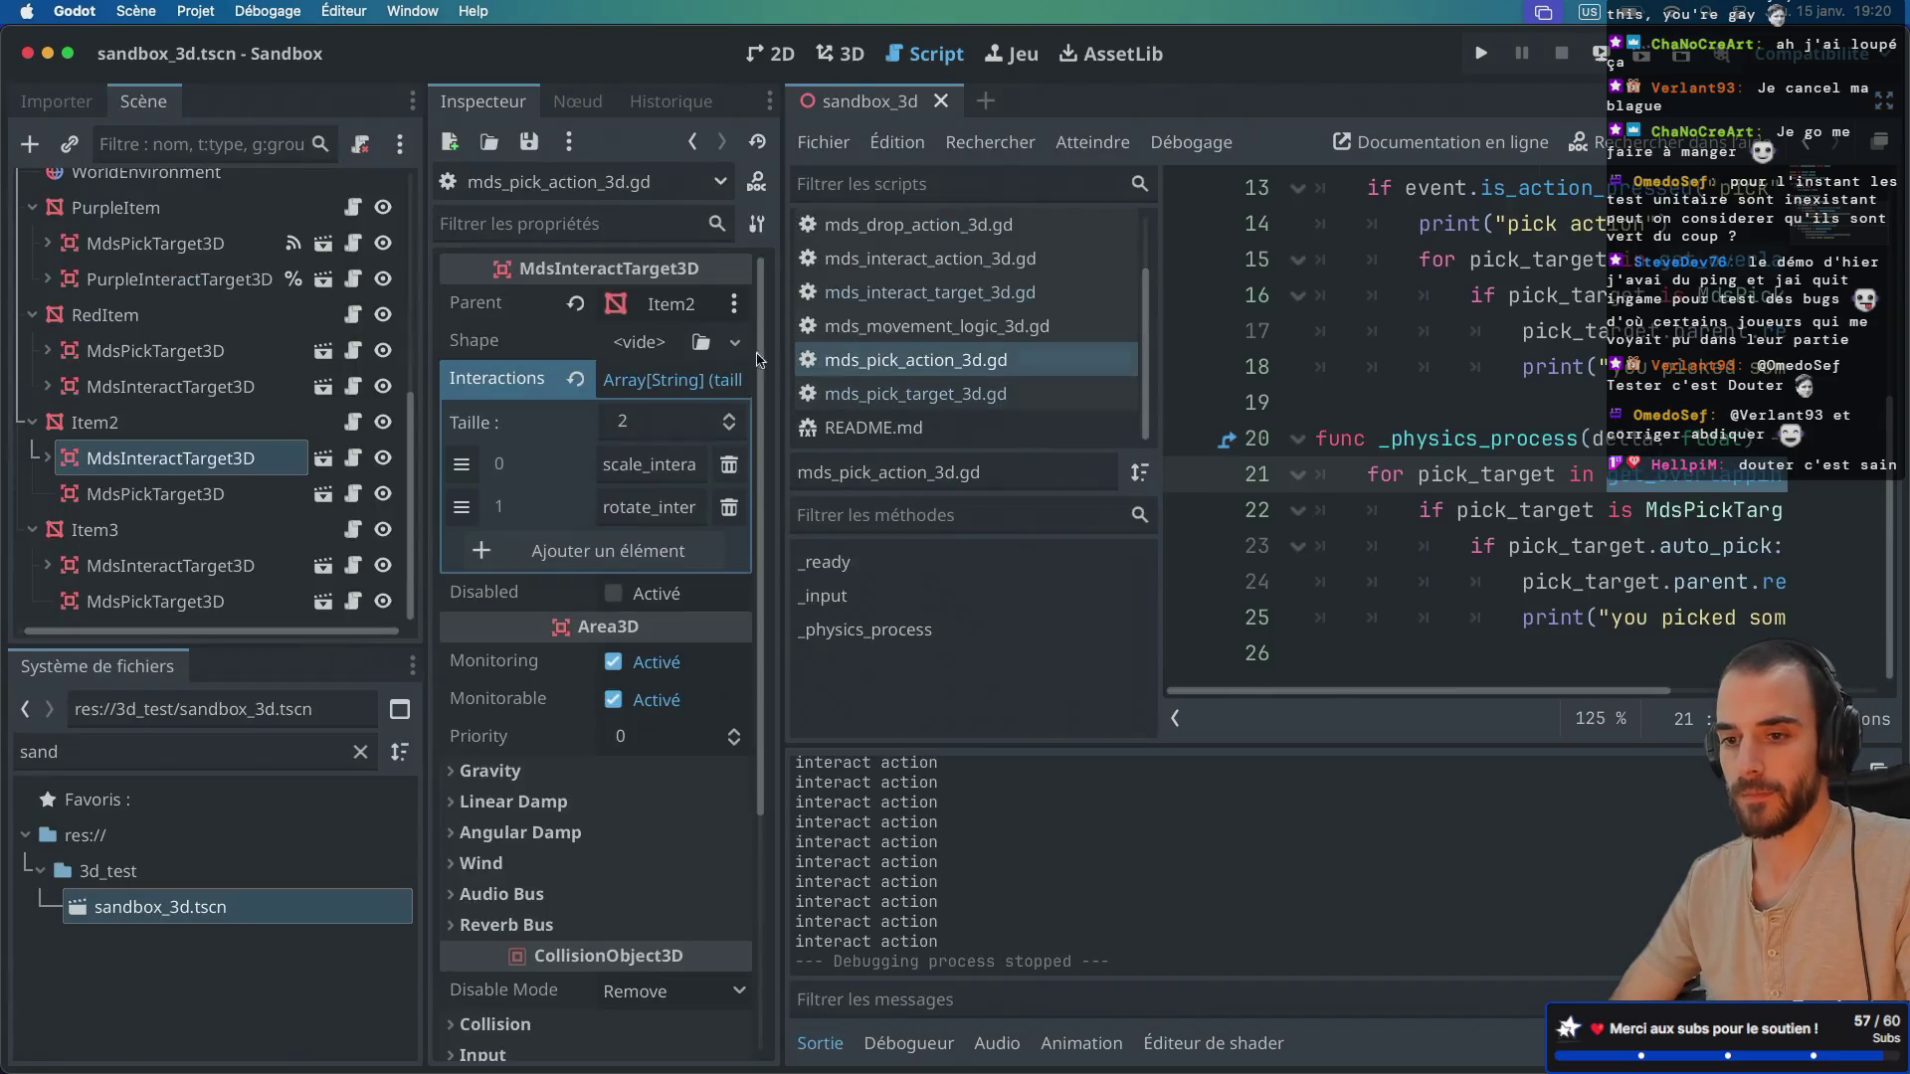
pyautogui.click(218, 387)
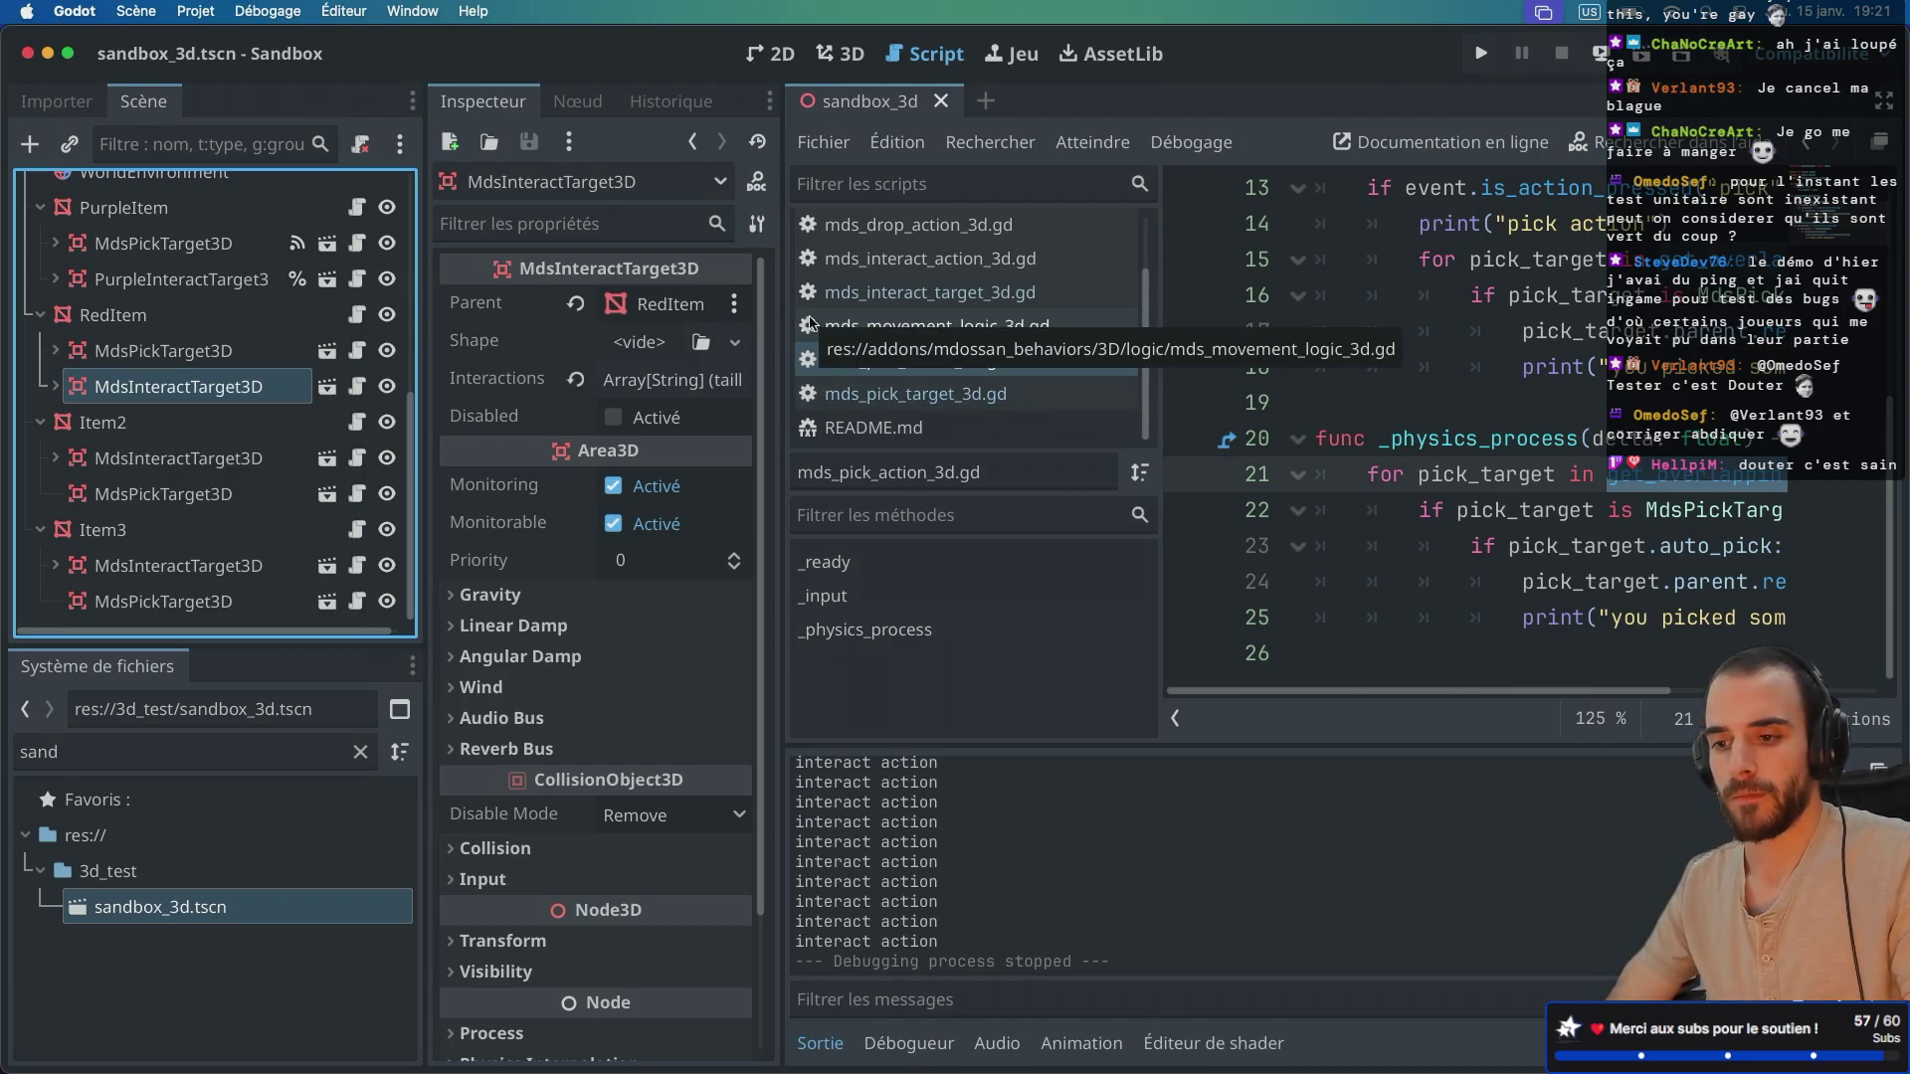
pyautogui.click(190, 494)
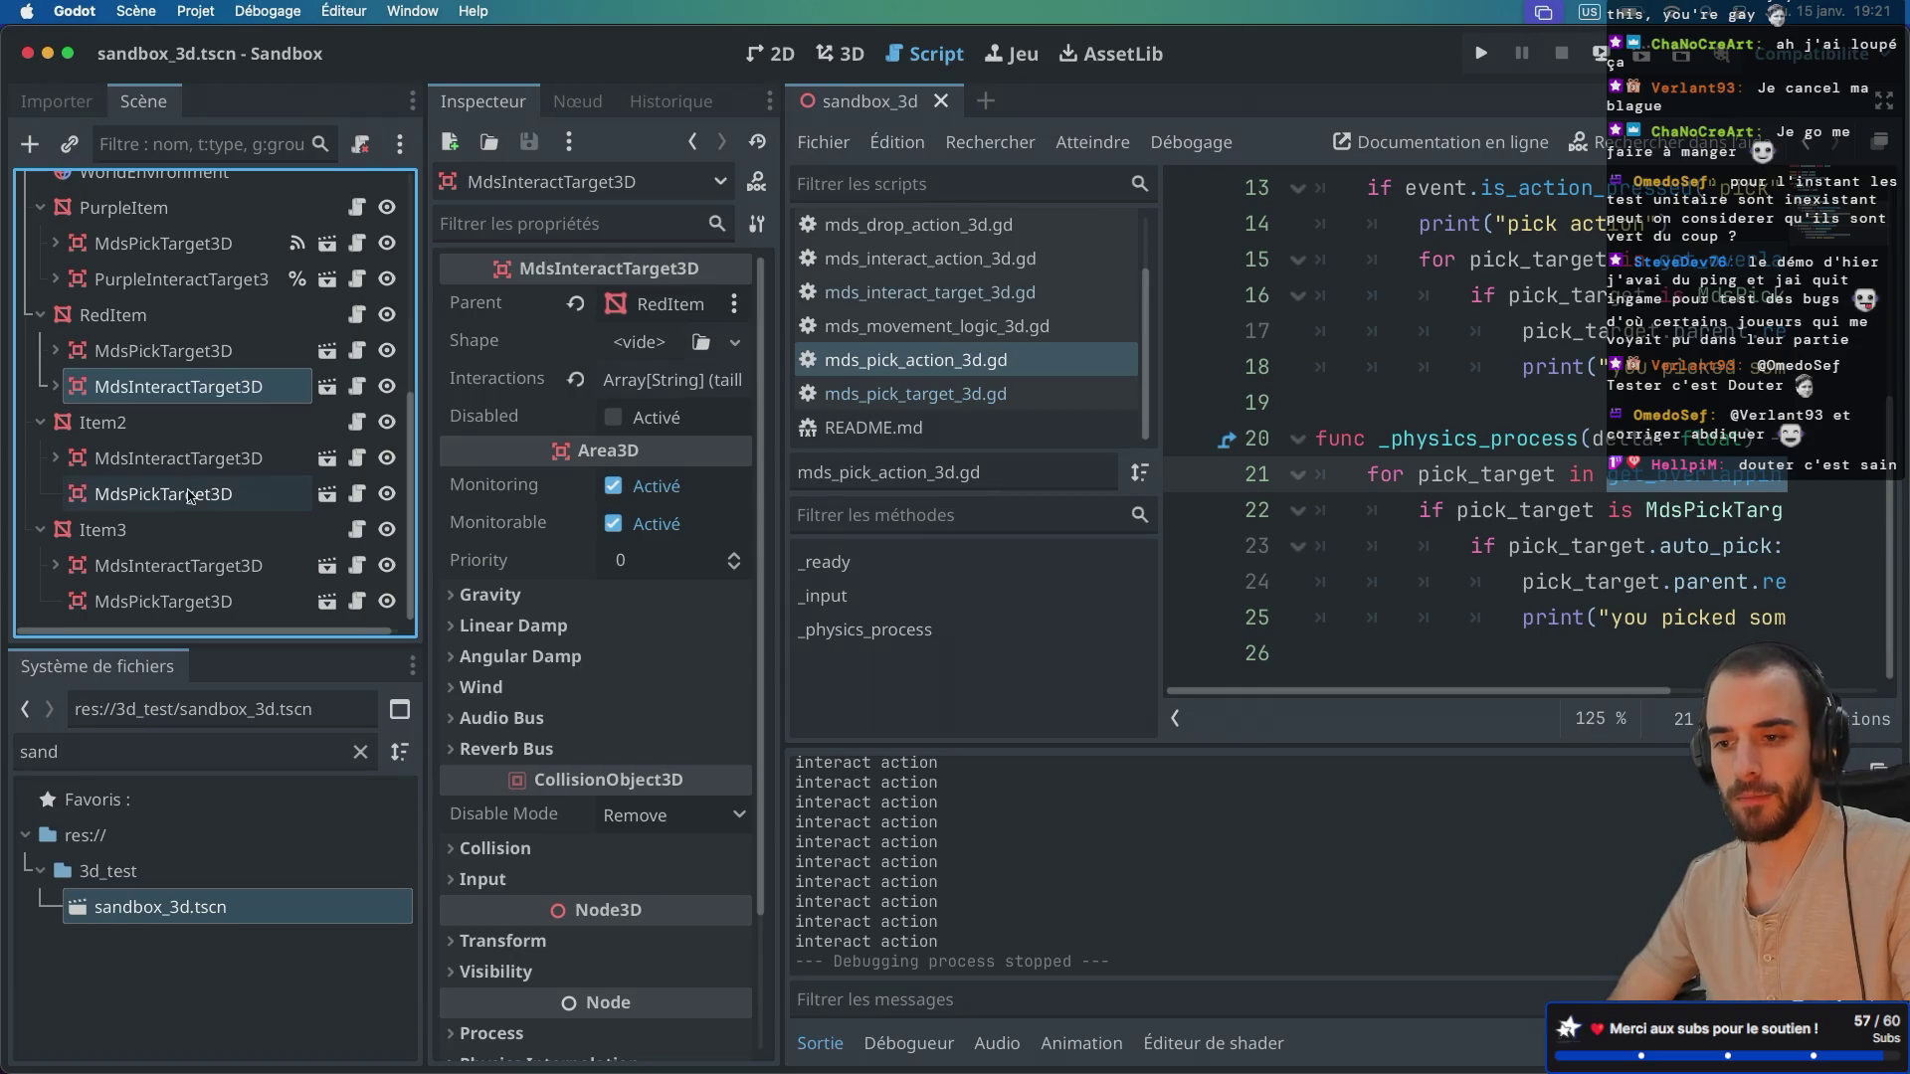
pyautogui.click(198, 460)
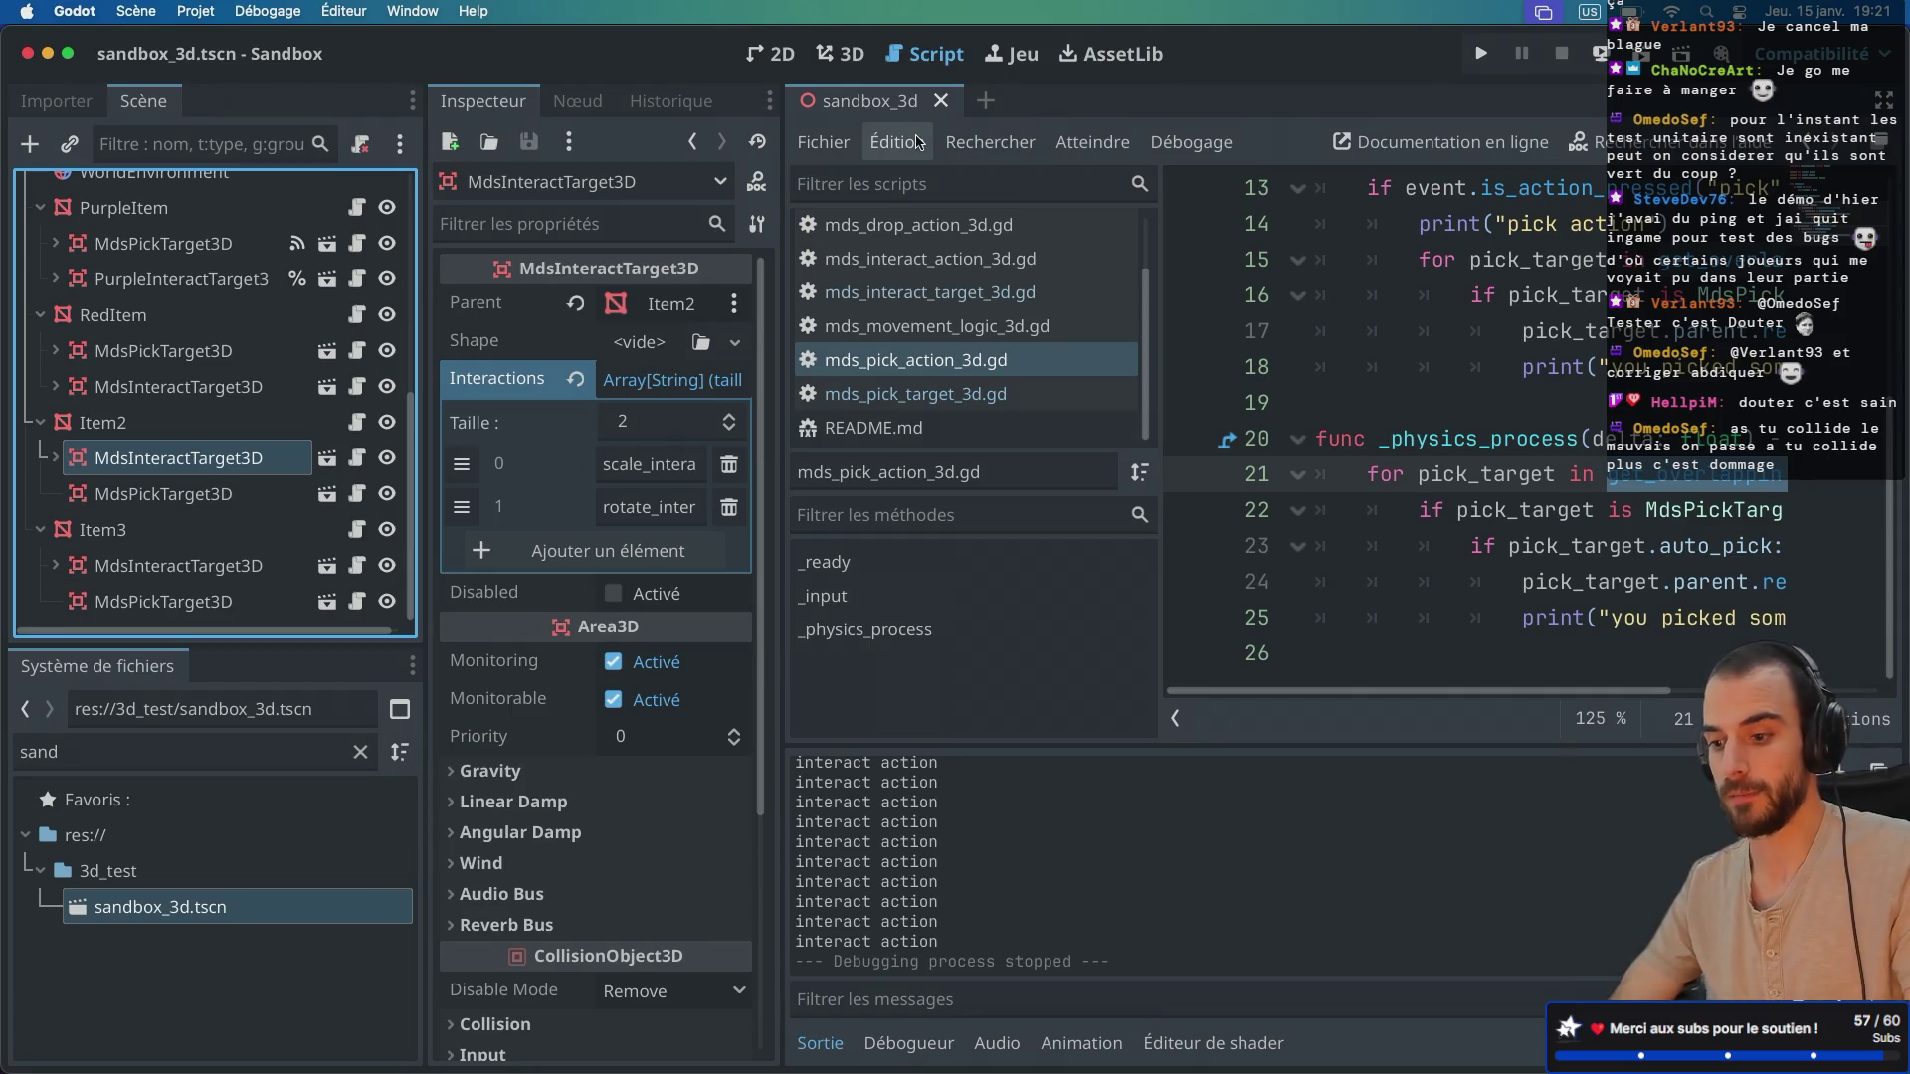
# Step: Hide the side panels and open the mds_interact_target_3d.gd script
pyautogui.press('ctrl+super+d')
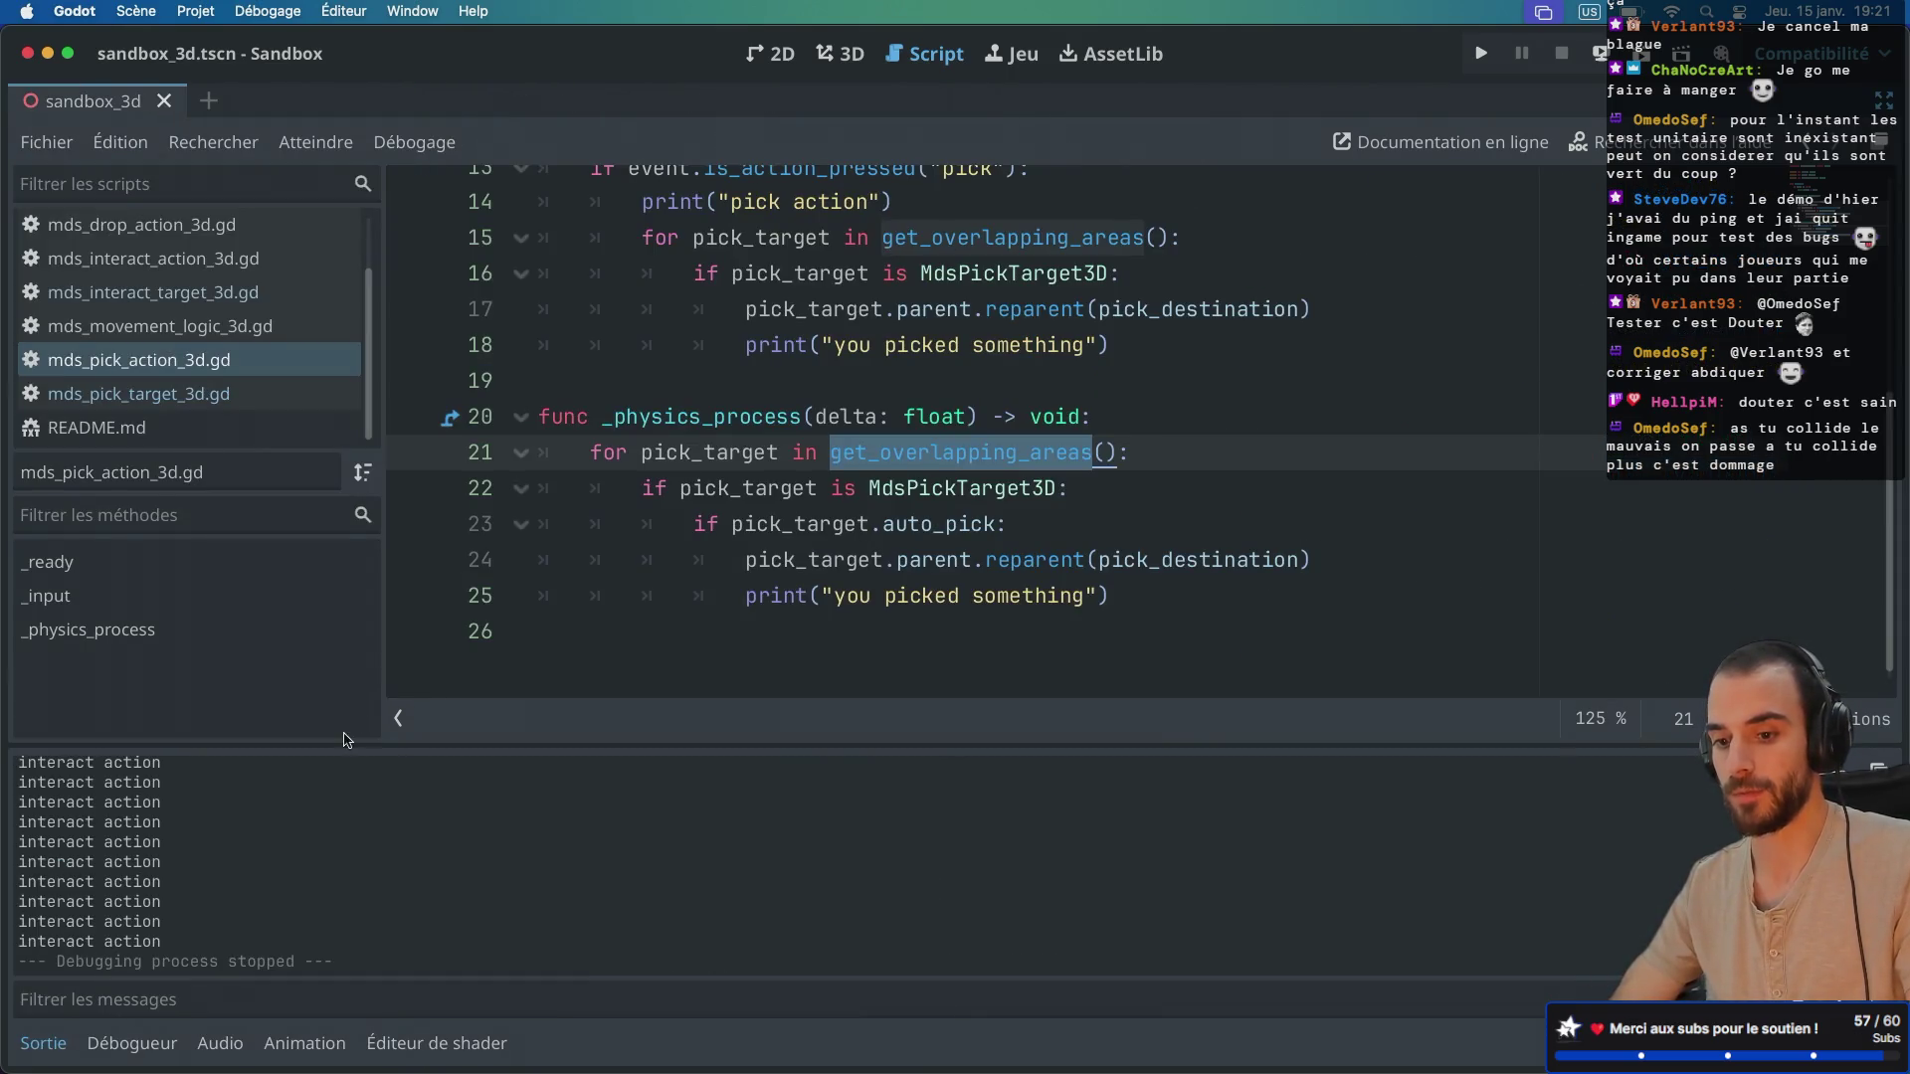
pyautogui.moveTo(32, 841); pyautogui.dragTo(161, 842)
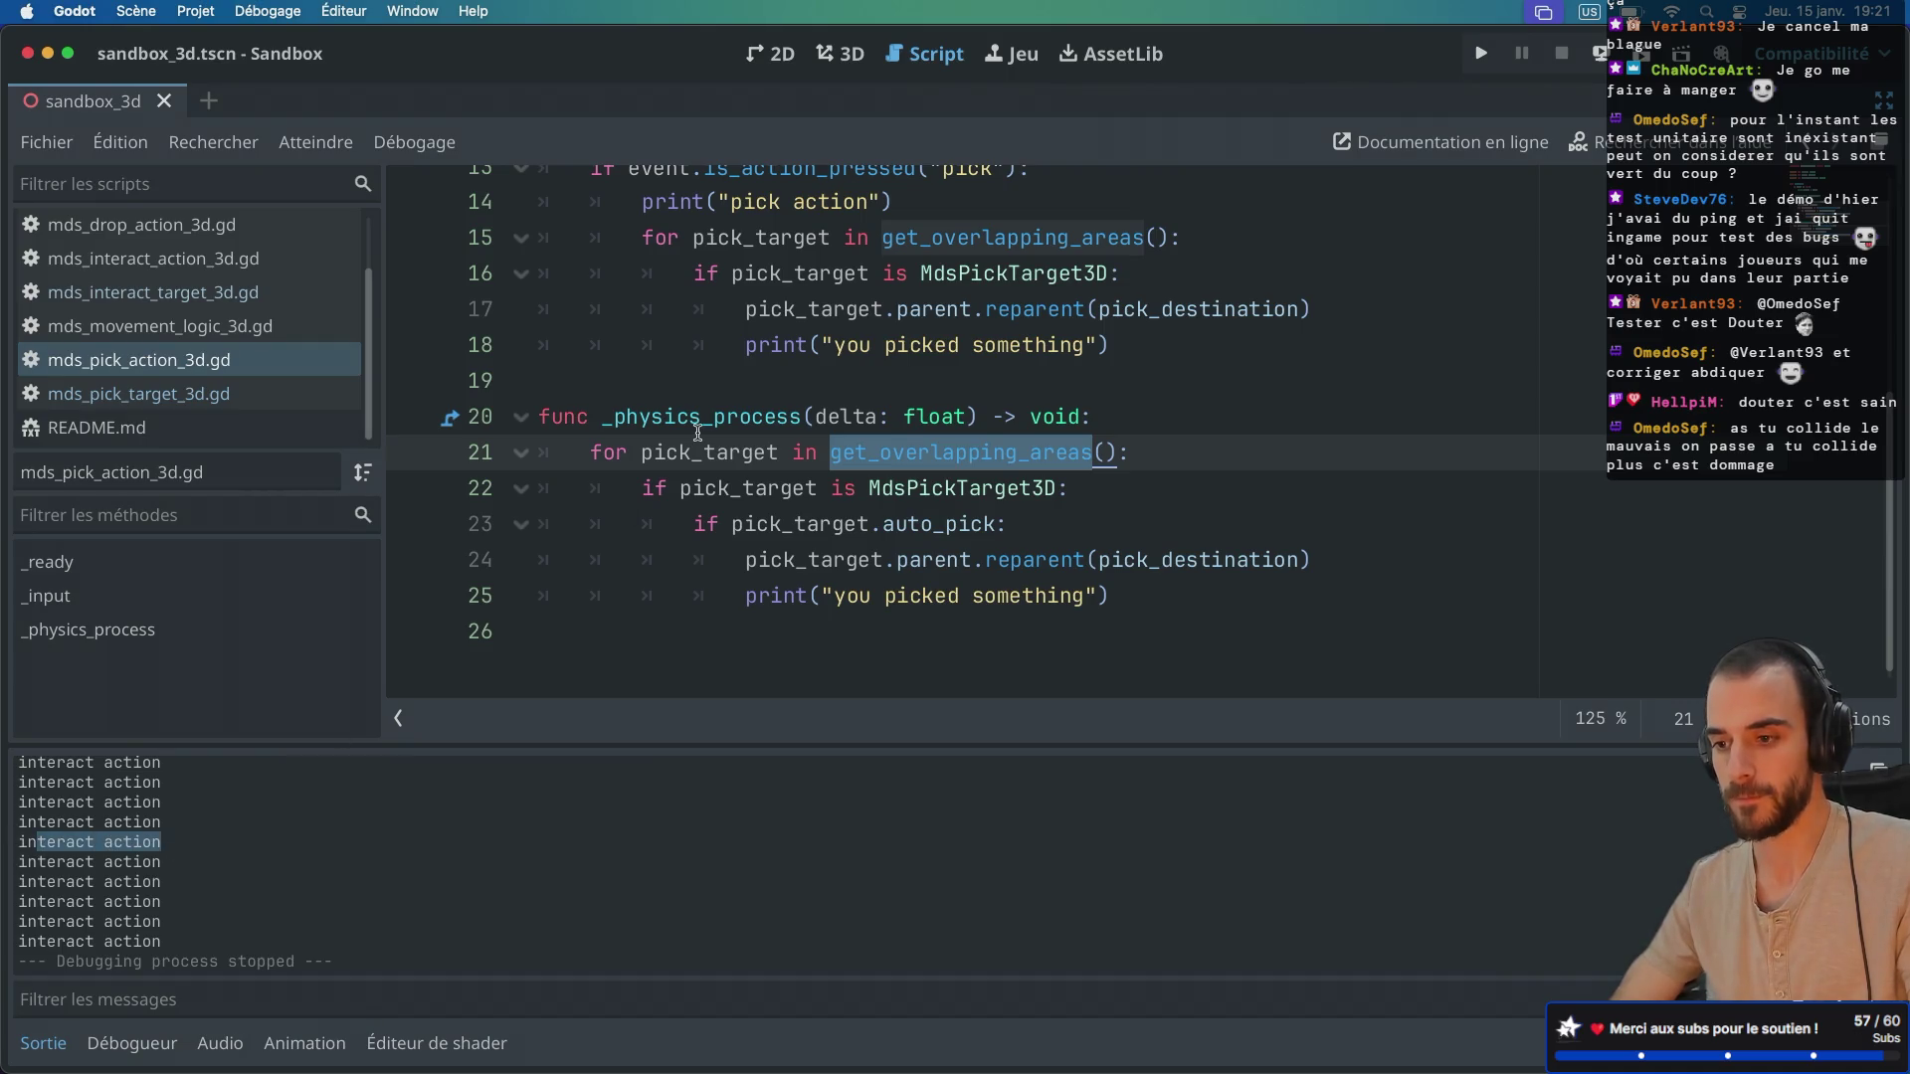
pyautogui.scroll(3, 697, 433)
pyautogui.scroll(3, 697, 433)
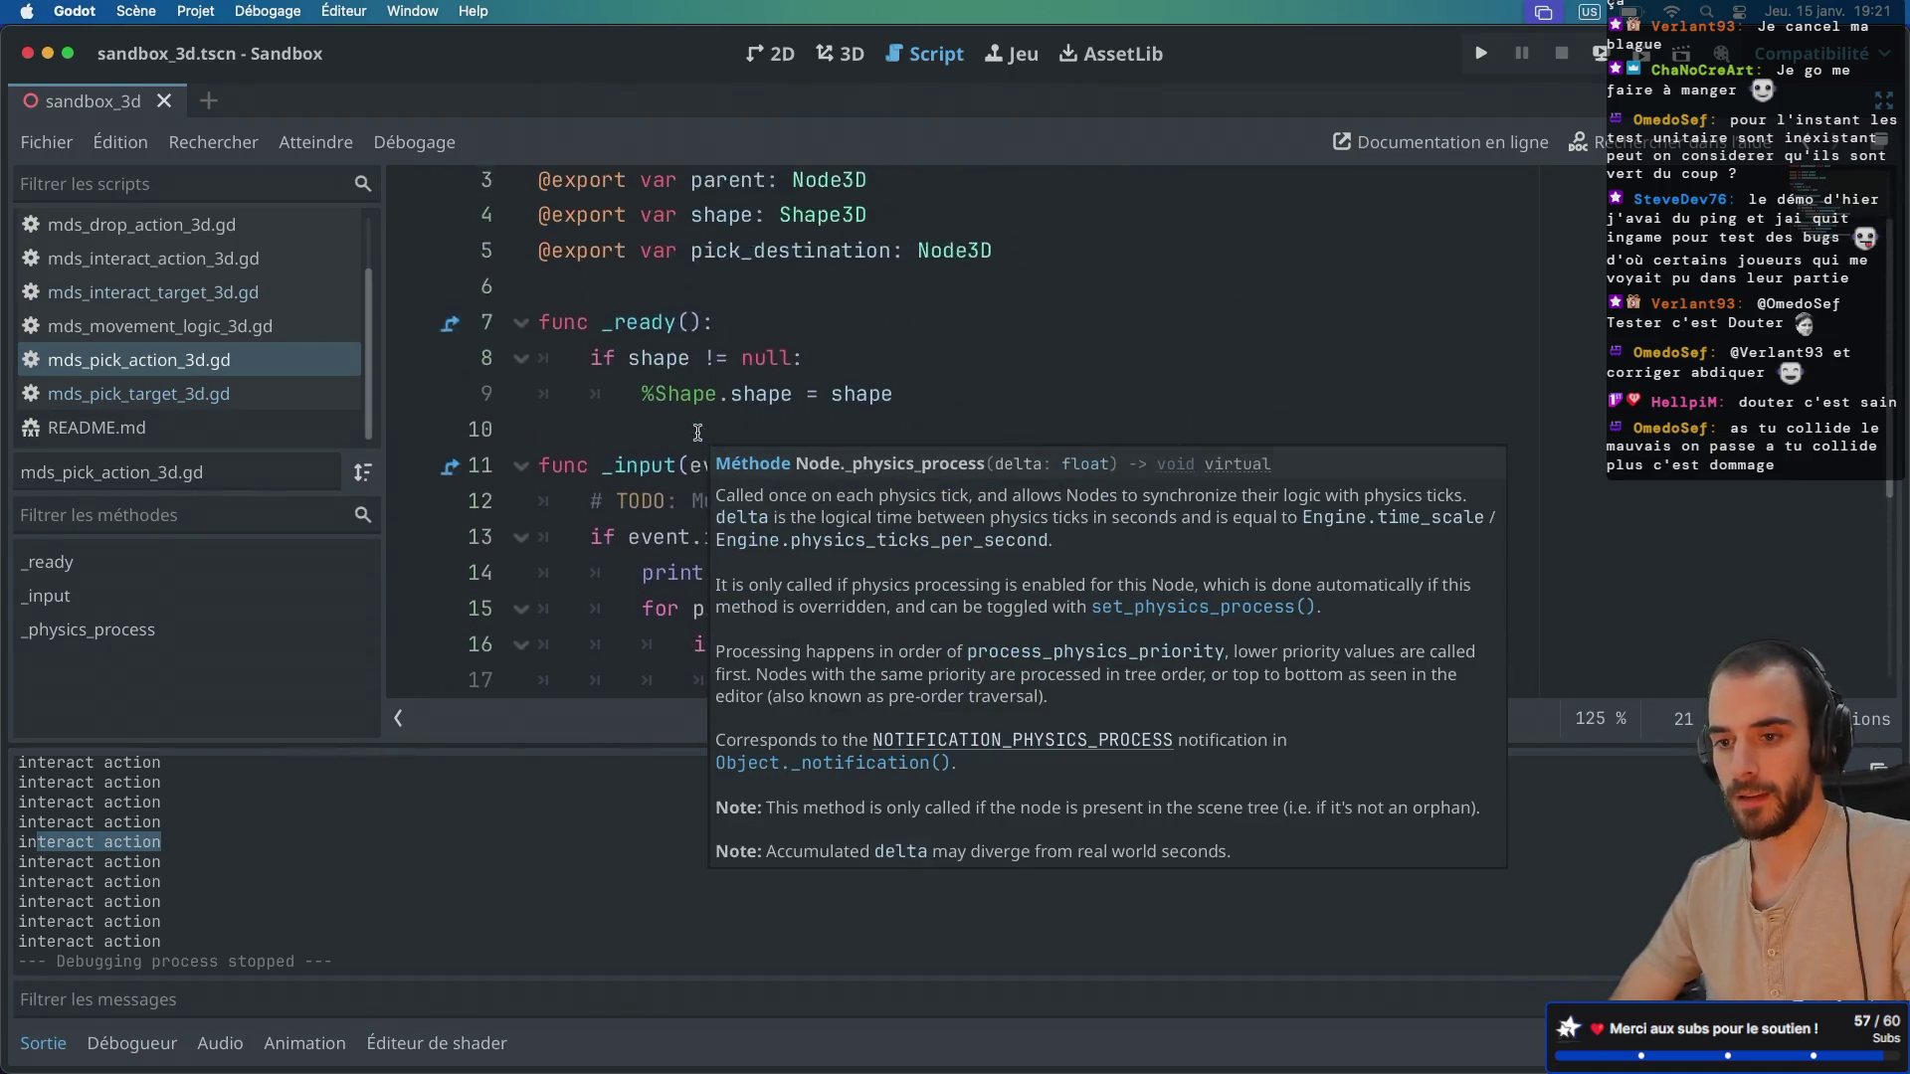
pyautogui.click(198, 289)
# Step: Delete the 'if disabled: return' check from interact(), save, and run the game
pyautogui.scroll(-2, 776, 333)
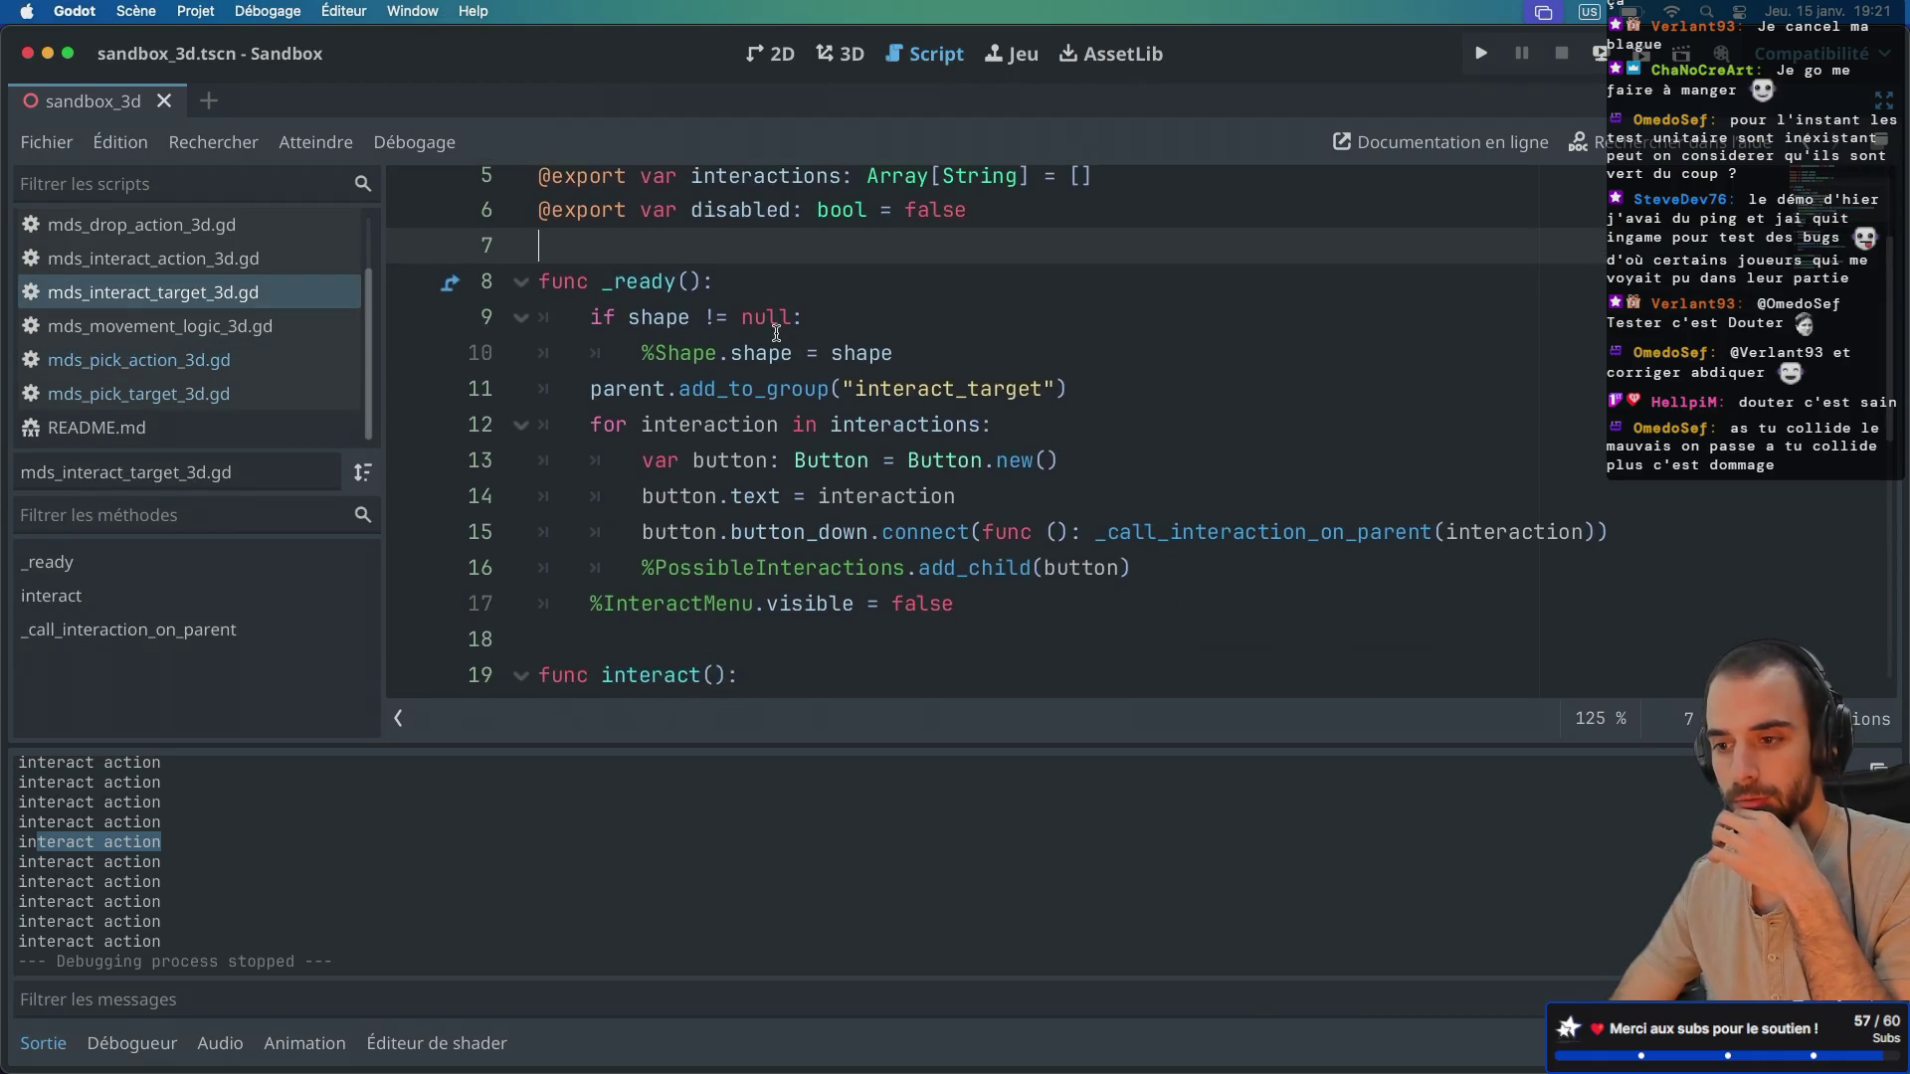
pyautogui.scroll(-3, 775, 334)
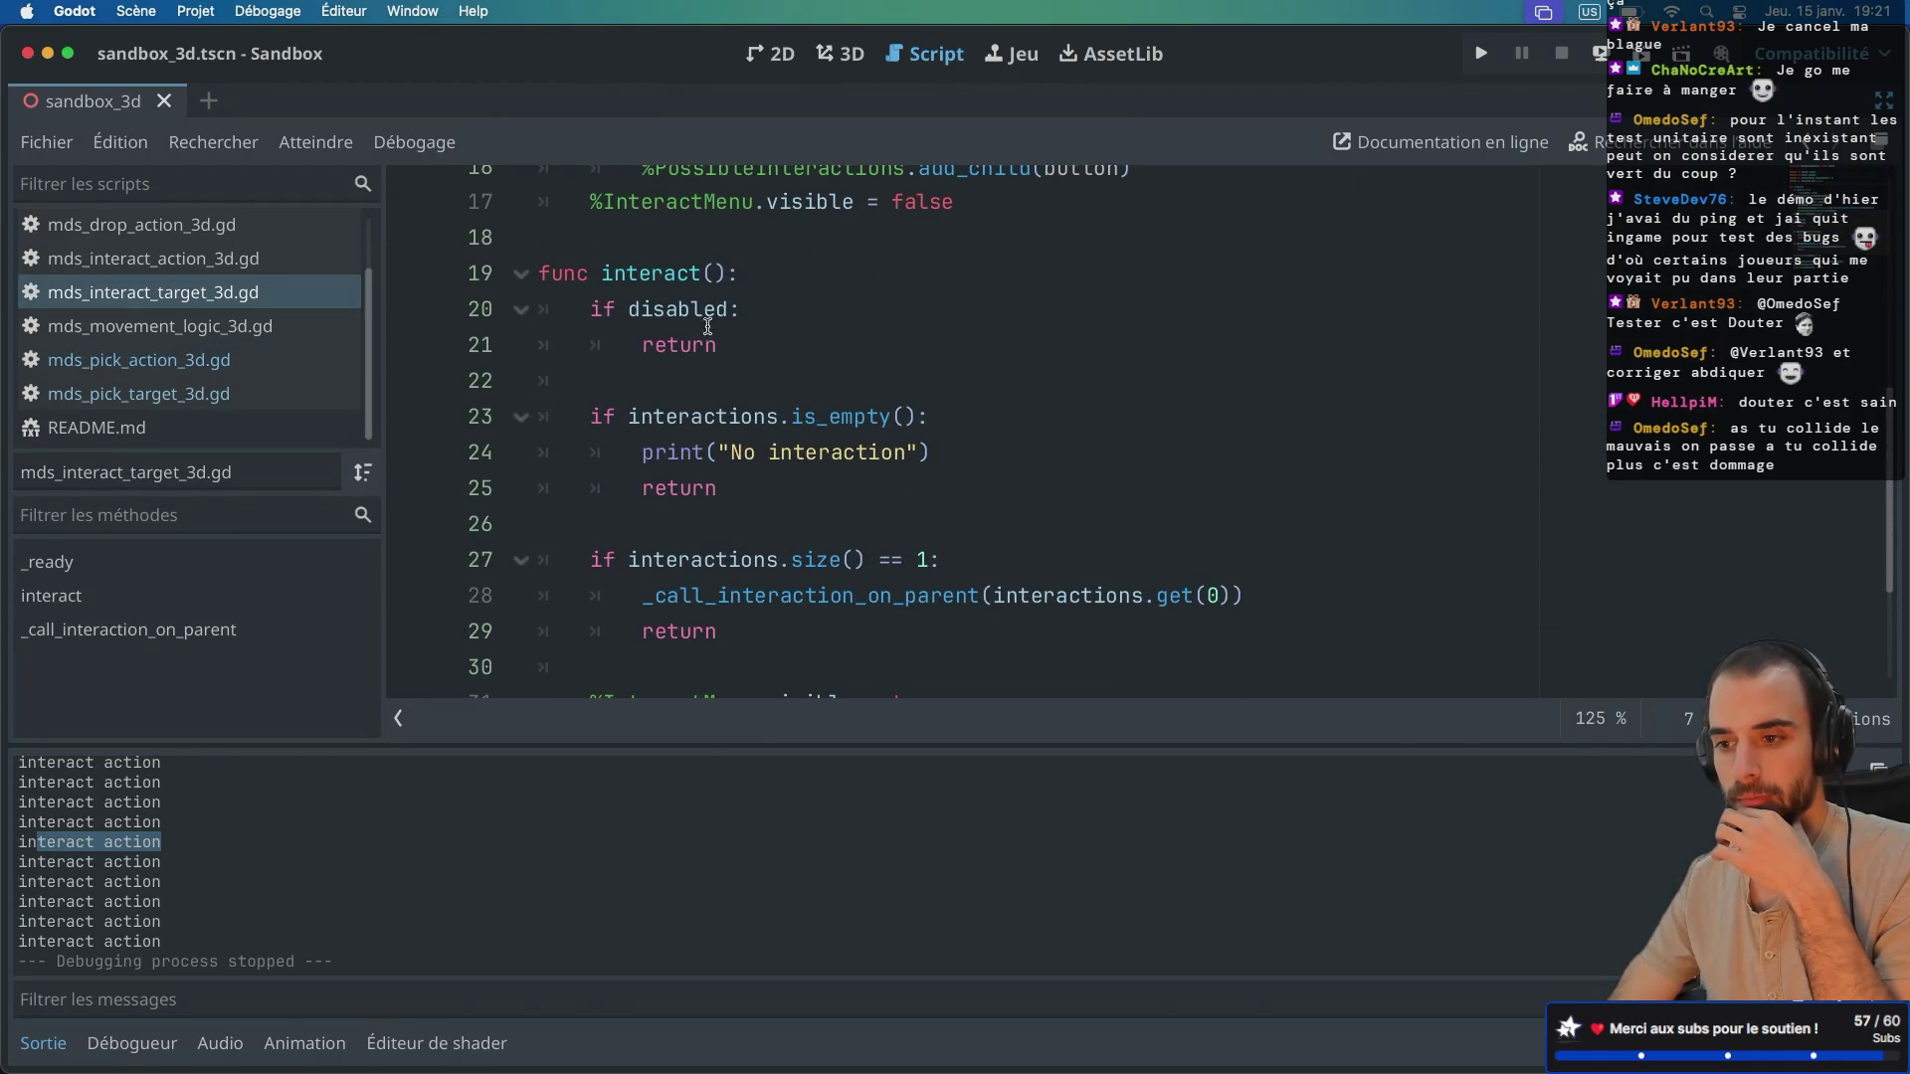
pyautogui.scroll(5, 696, 323)
pyautogui.scroll(-5, 676, 316)
pyautogui.click(736, 256)
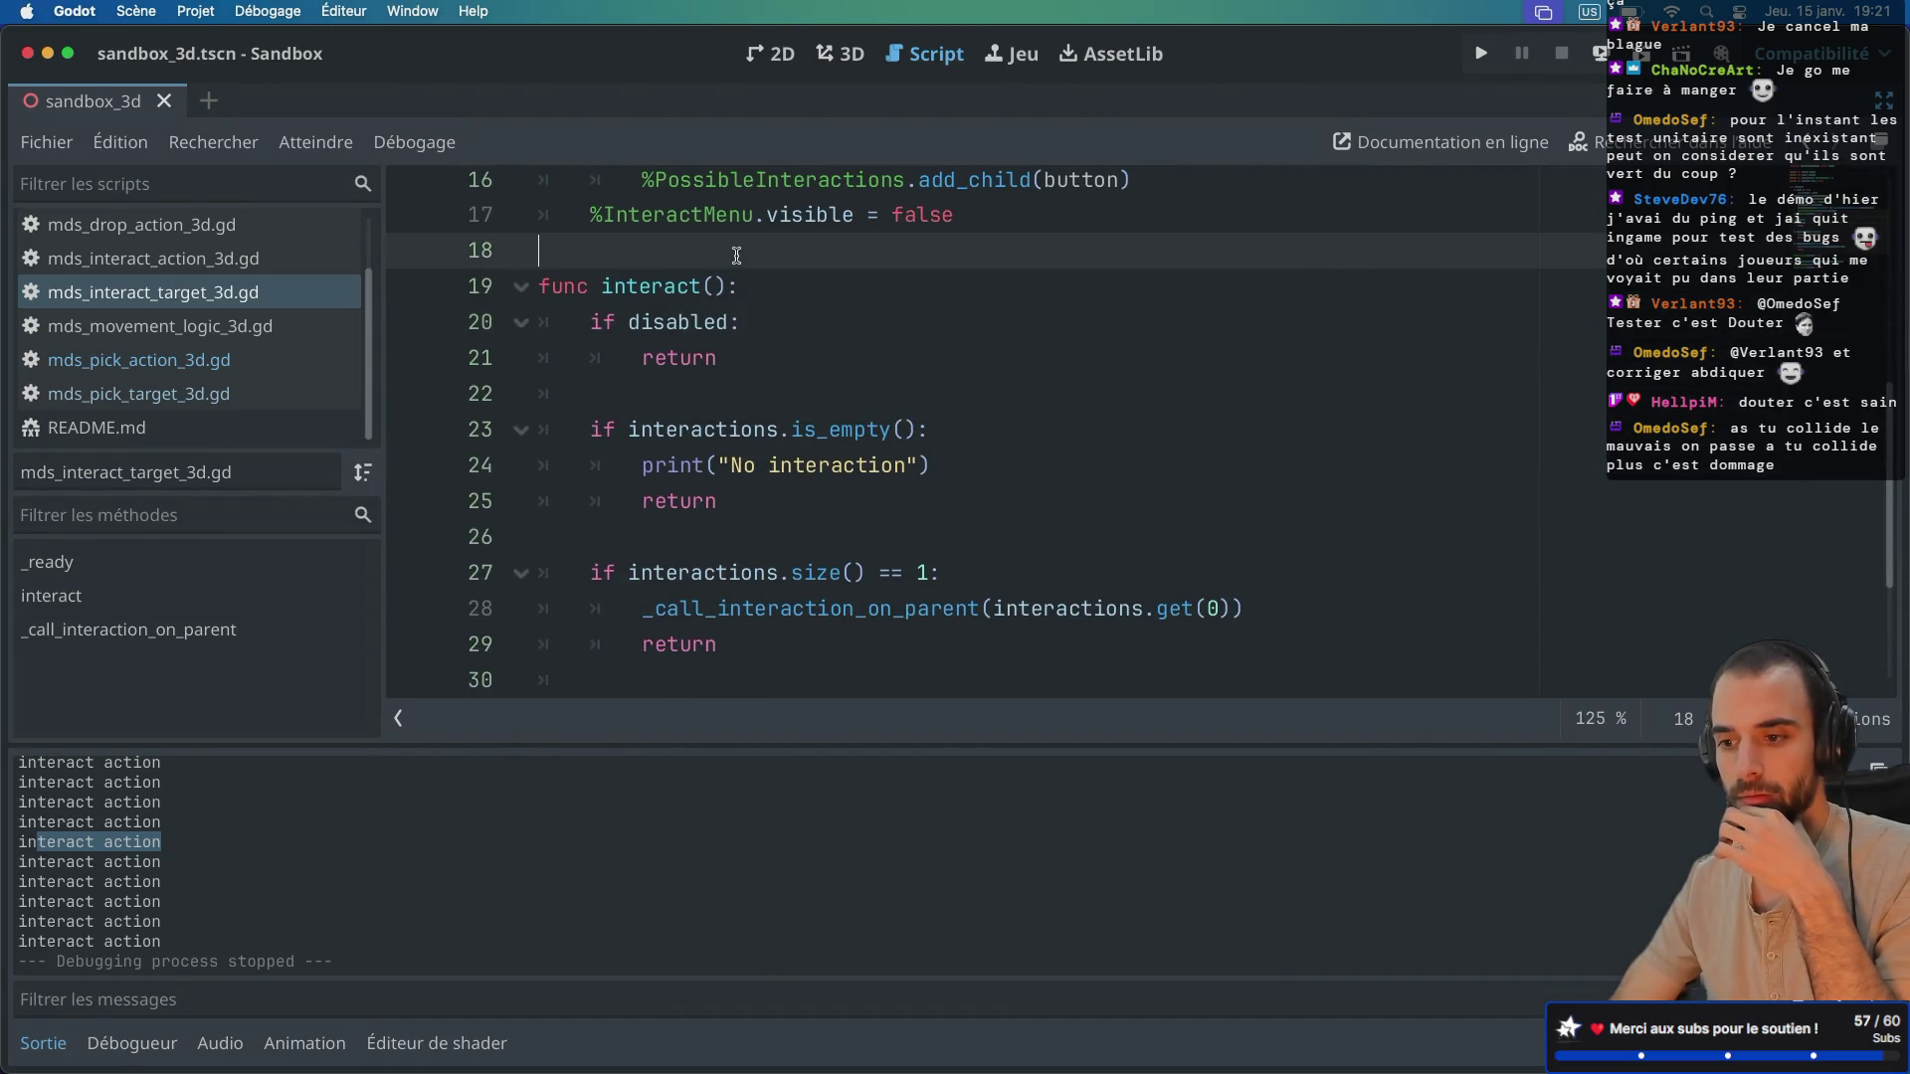
pyautogui.moveTo(738, 360); pyautogui.dragTo(751, 298)
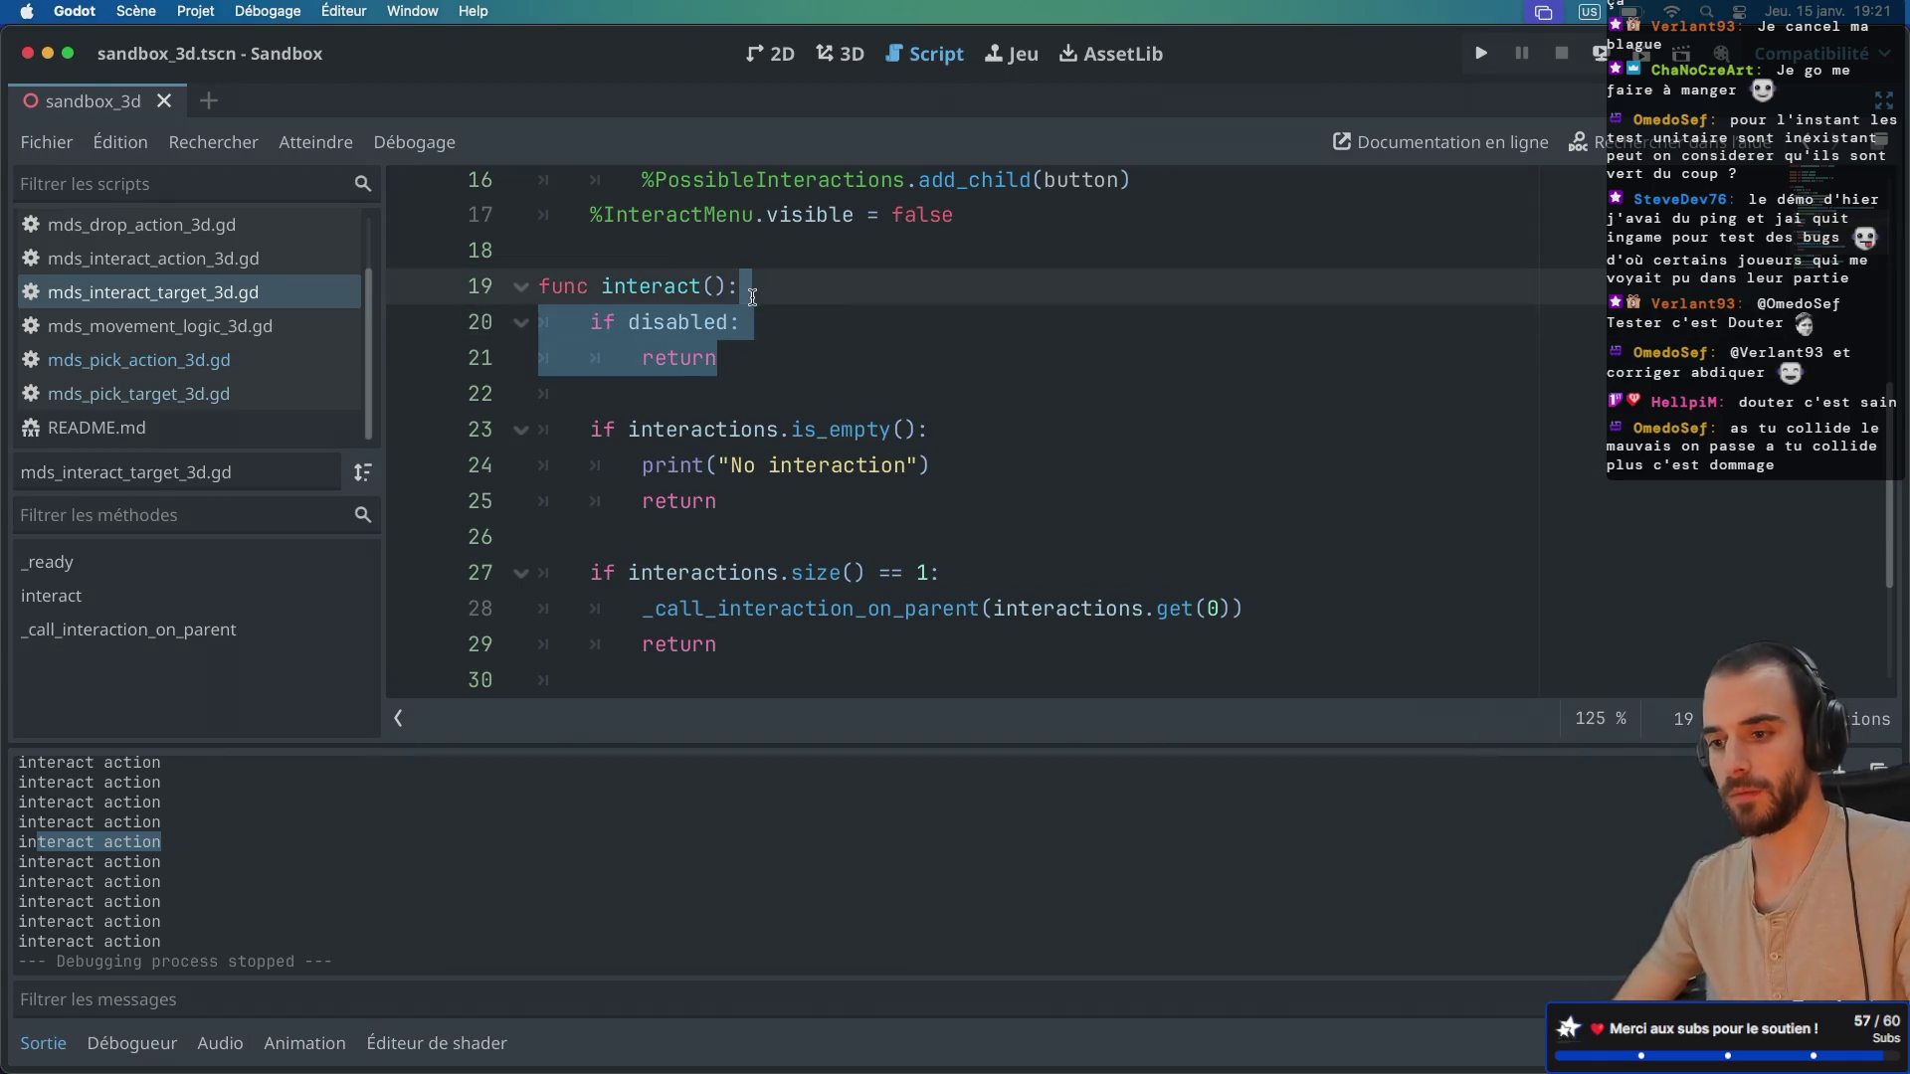
pyautogui.press('BackSpace')
pyautogui.hotkey('ctrl', 's')
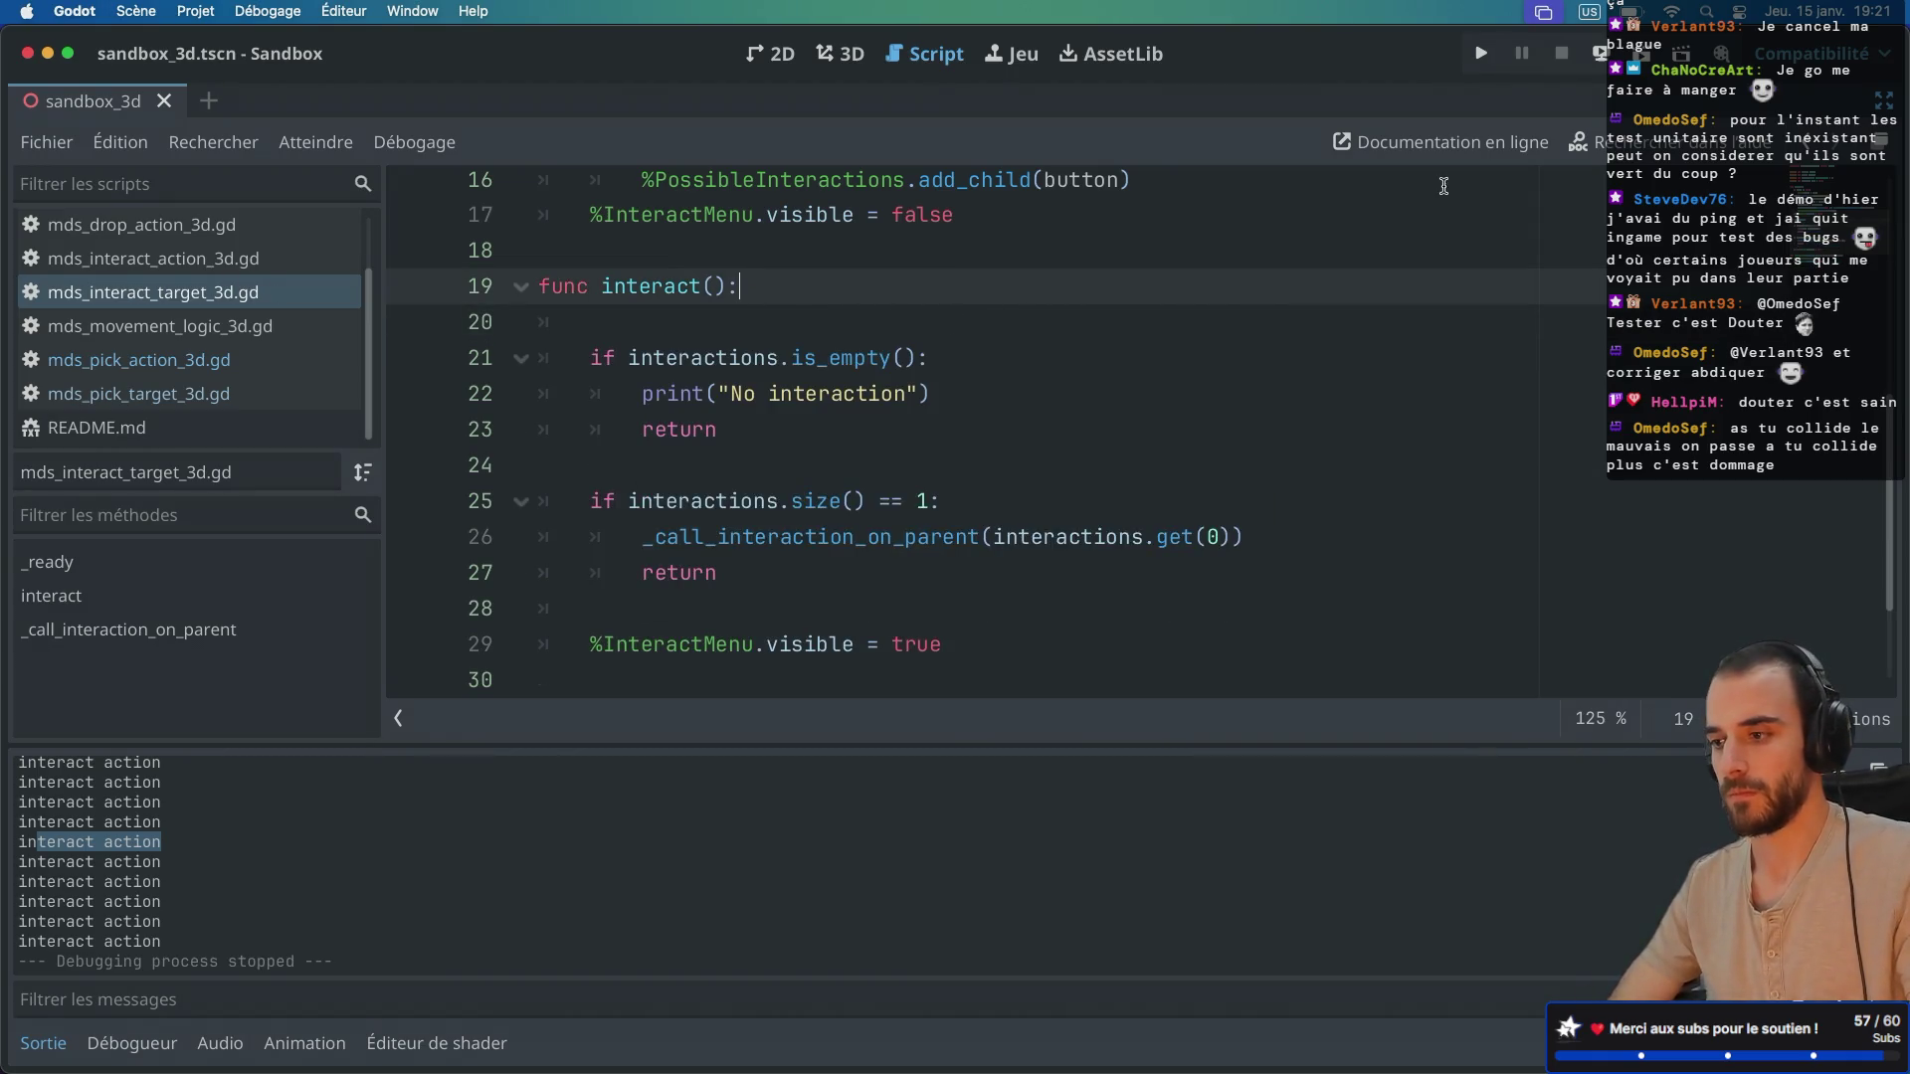
pyautogui.click(1639, 55)
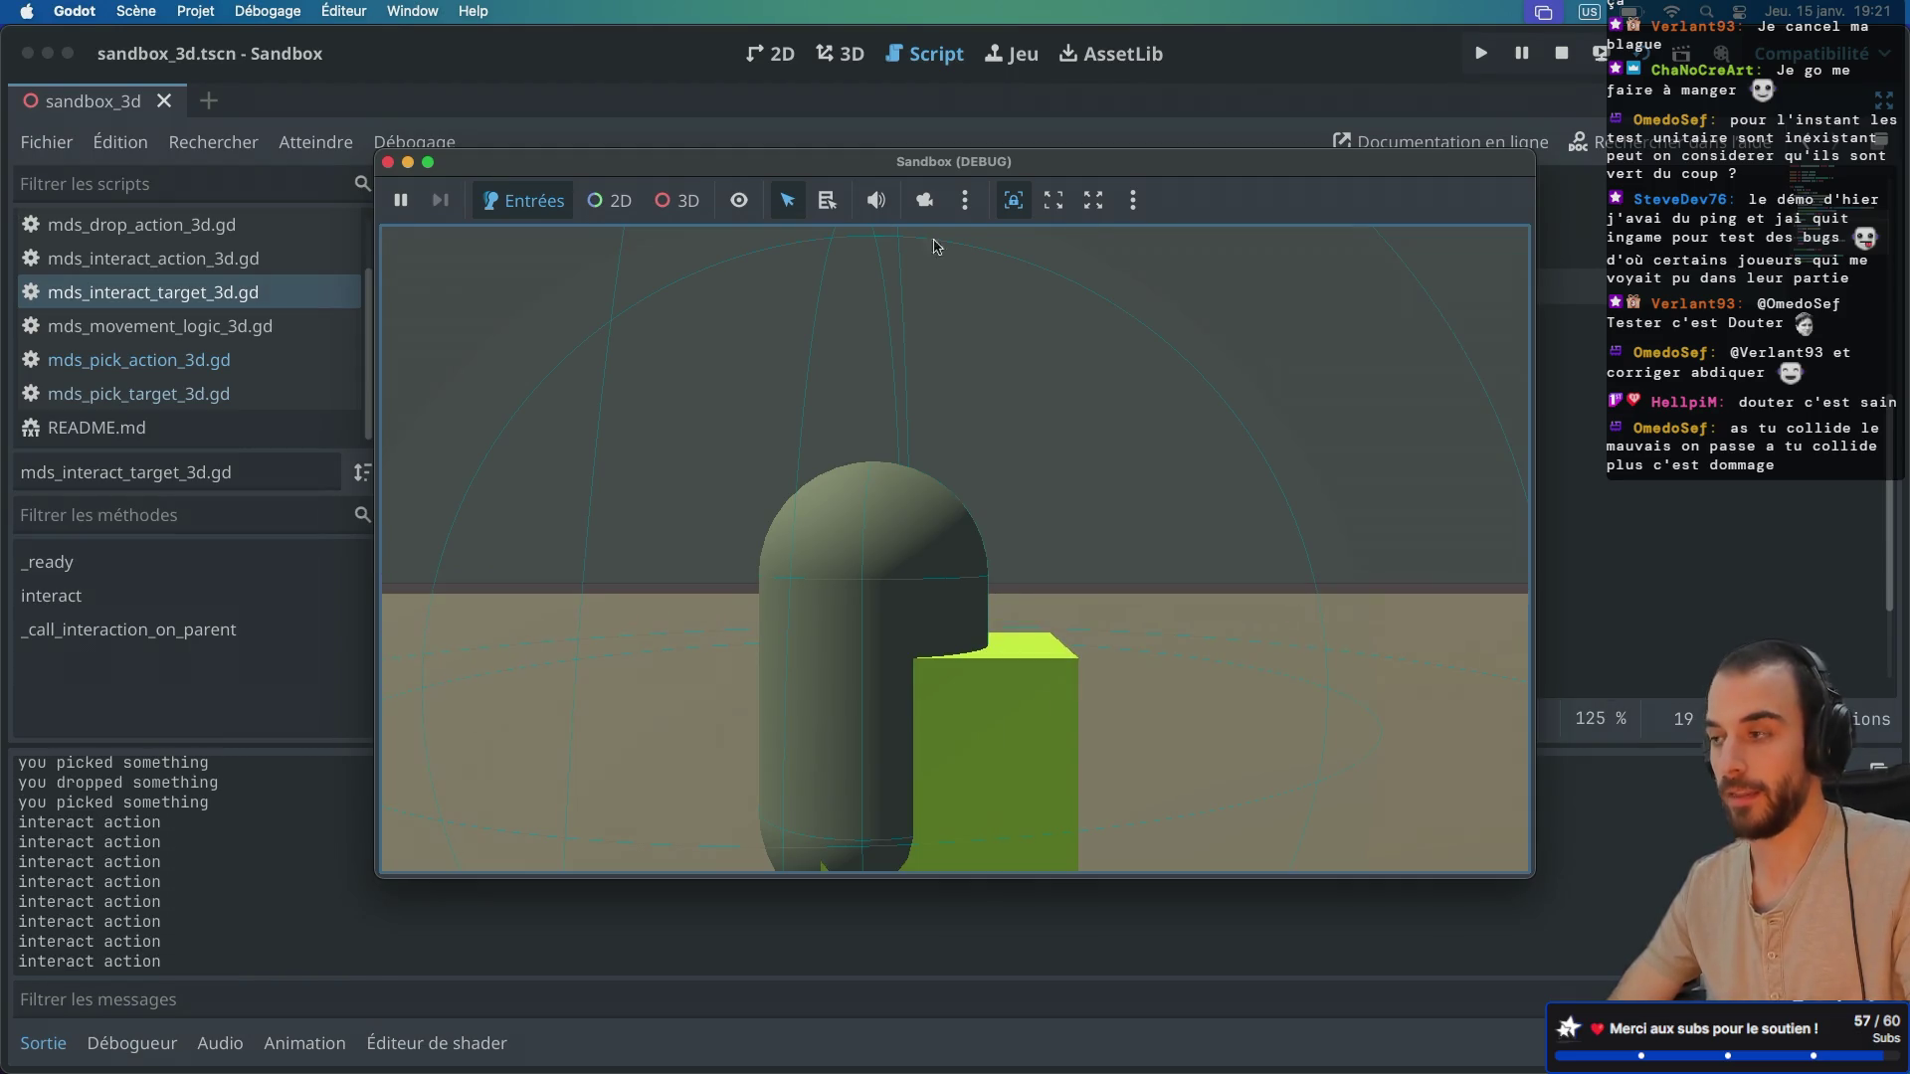
# Step: Close the running game and undo the deletion to restore the disabled check
pyautogui.click(386, 164)
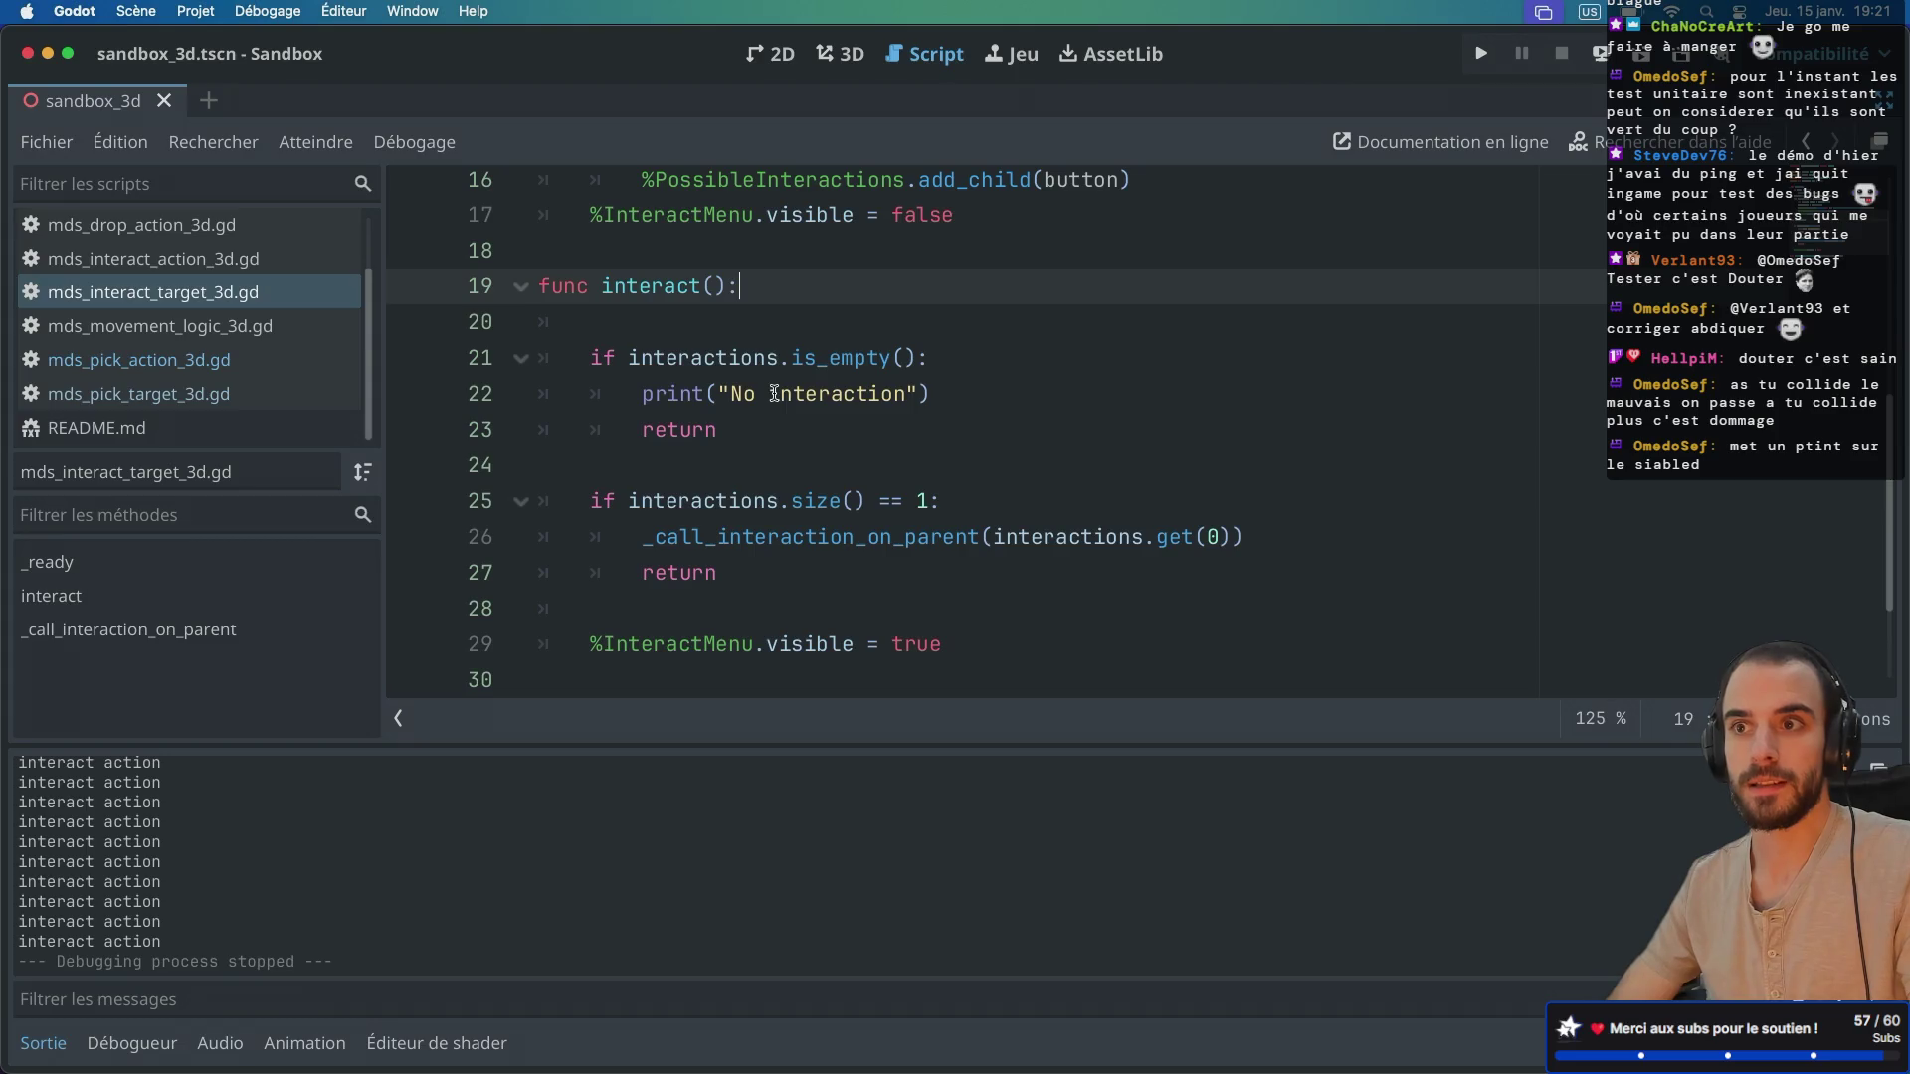
pyautogui.scroll(-4, 754, 345)
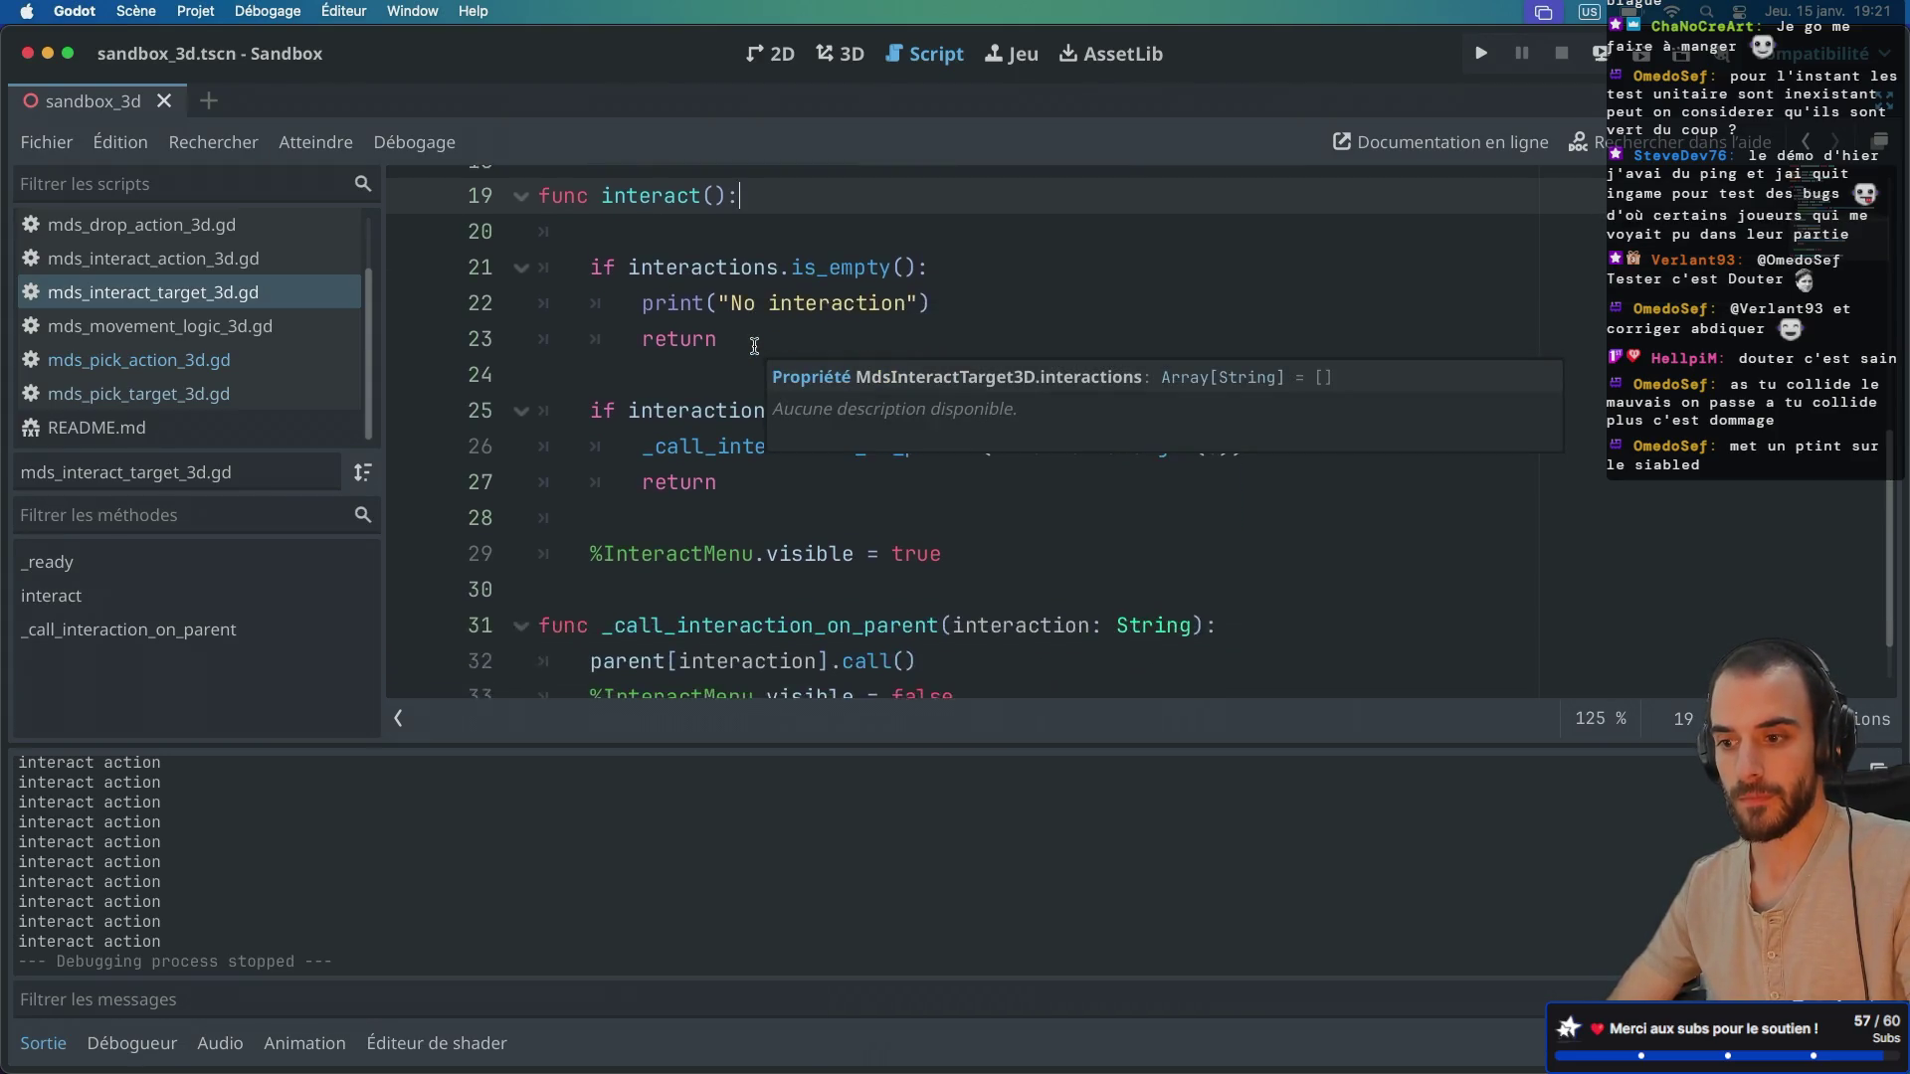
pyautogui.scroll(-1, 793, 274)
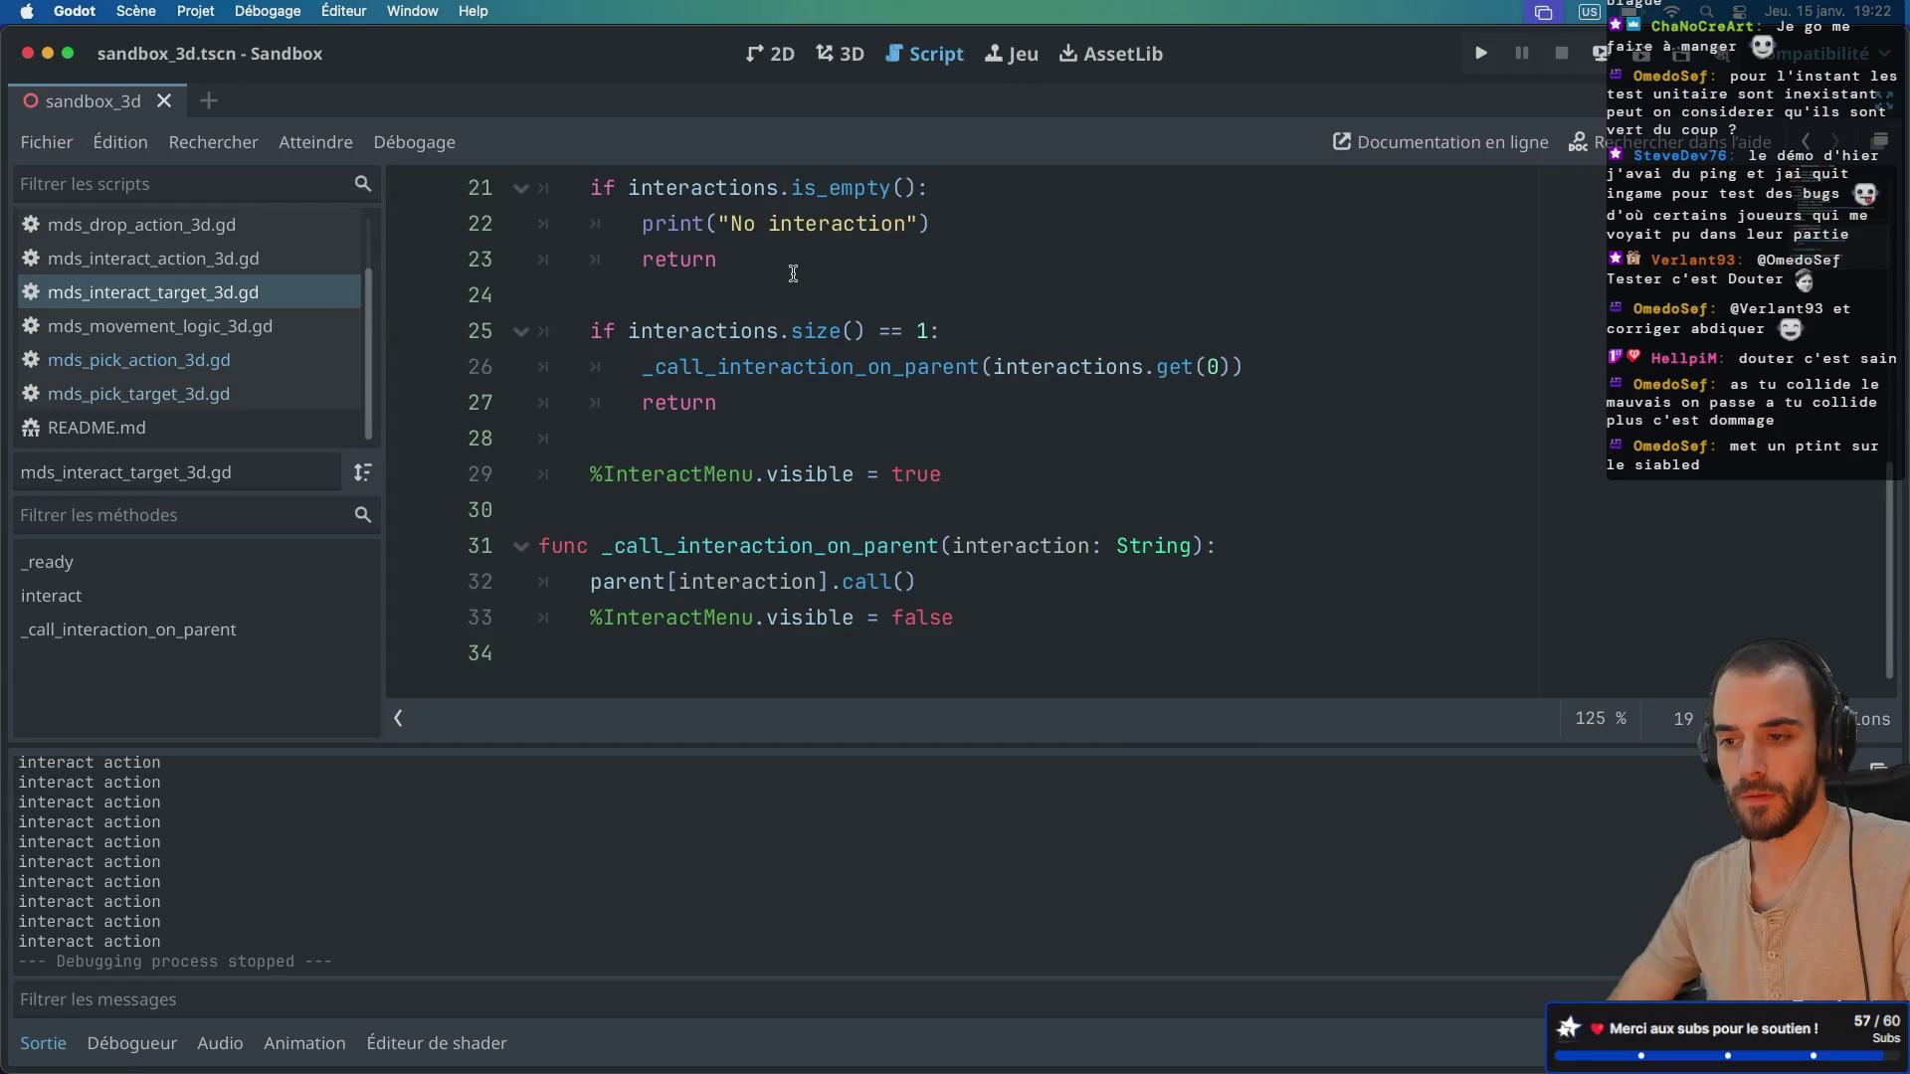
pyautogui.scroll(5, 793, 273)
pyautogui.press('super+z')
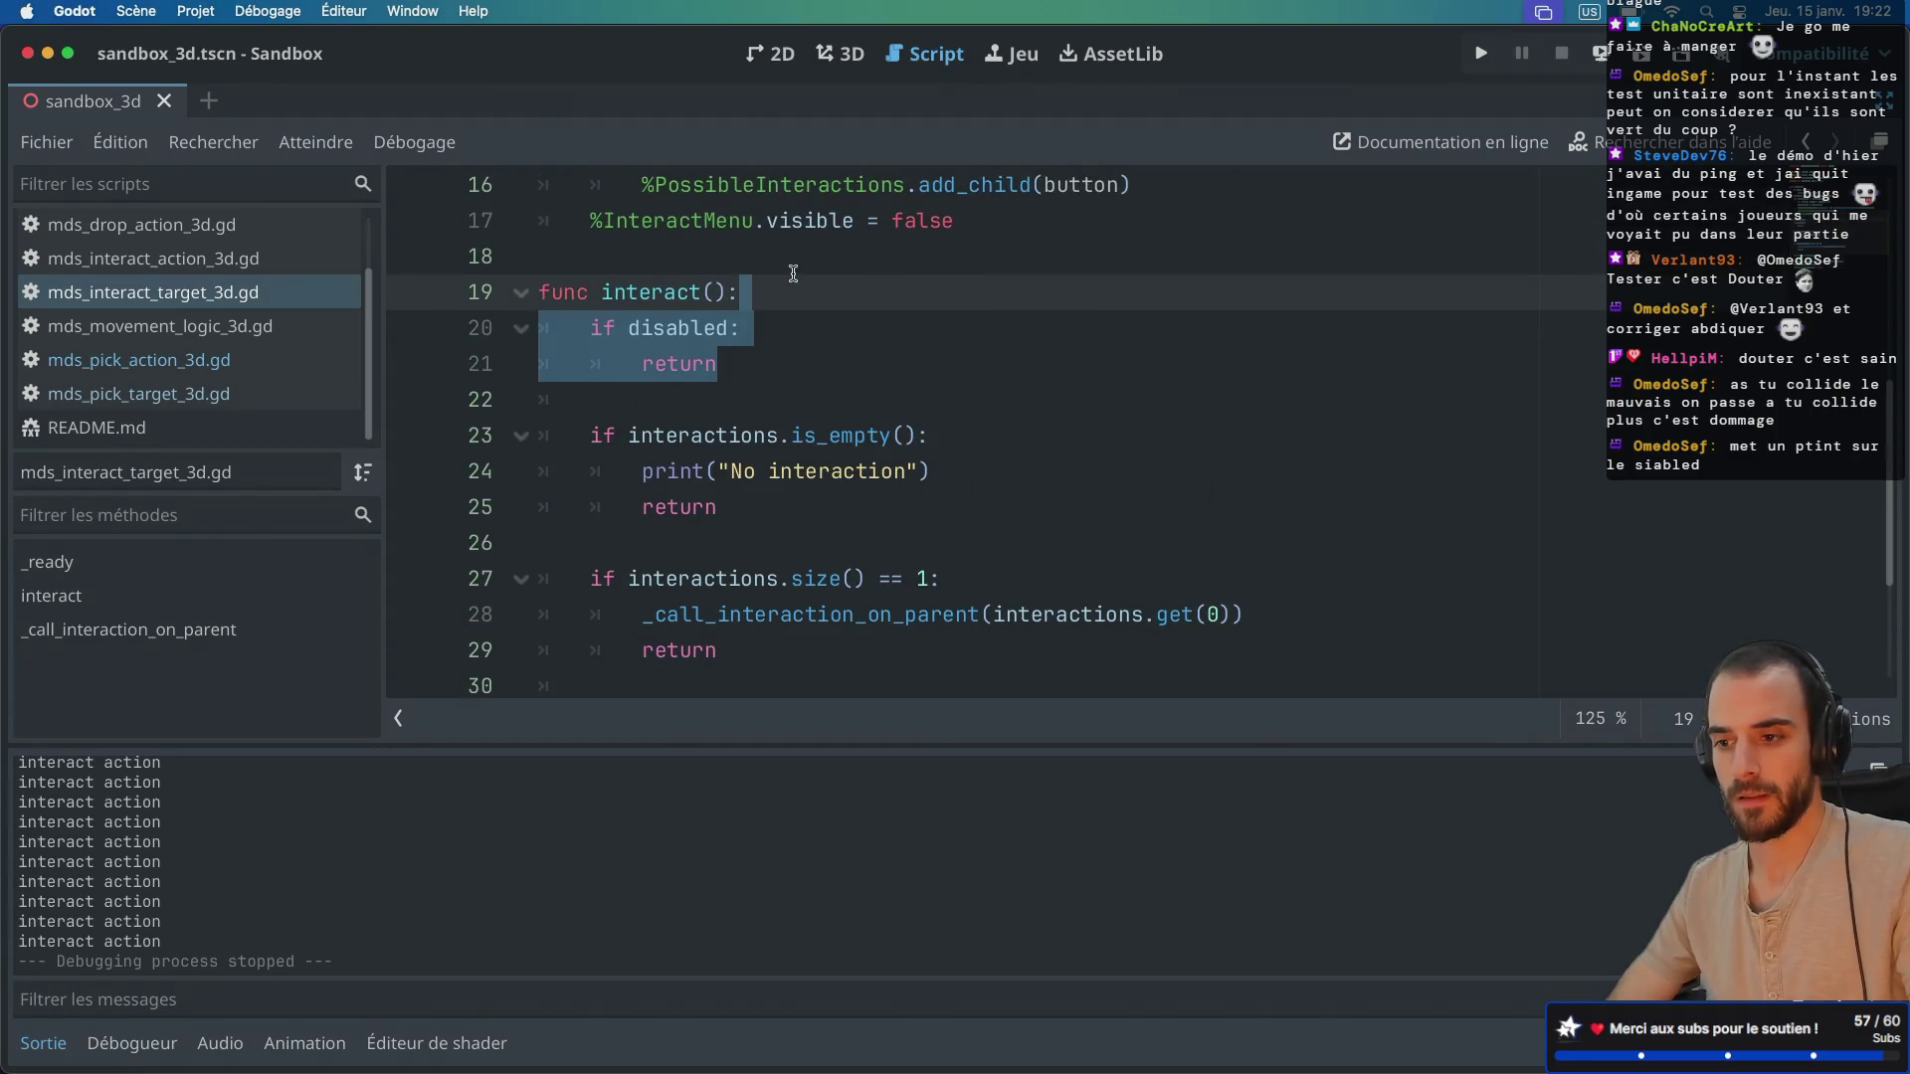
# Step: Add a print("ok") line on line 22, right below the disabled check
pyautogui.click(781, 291)
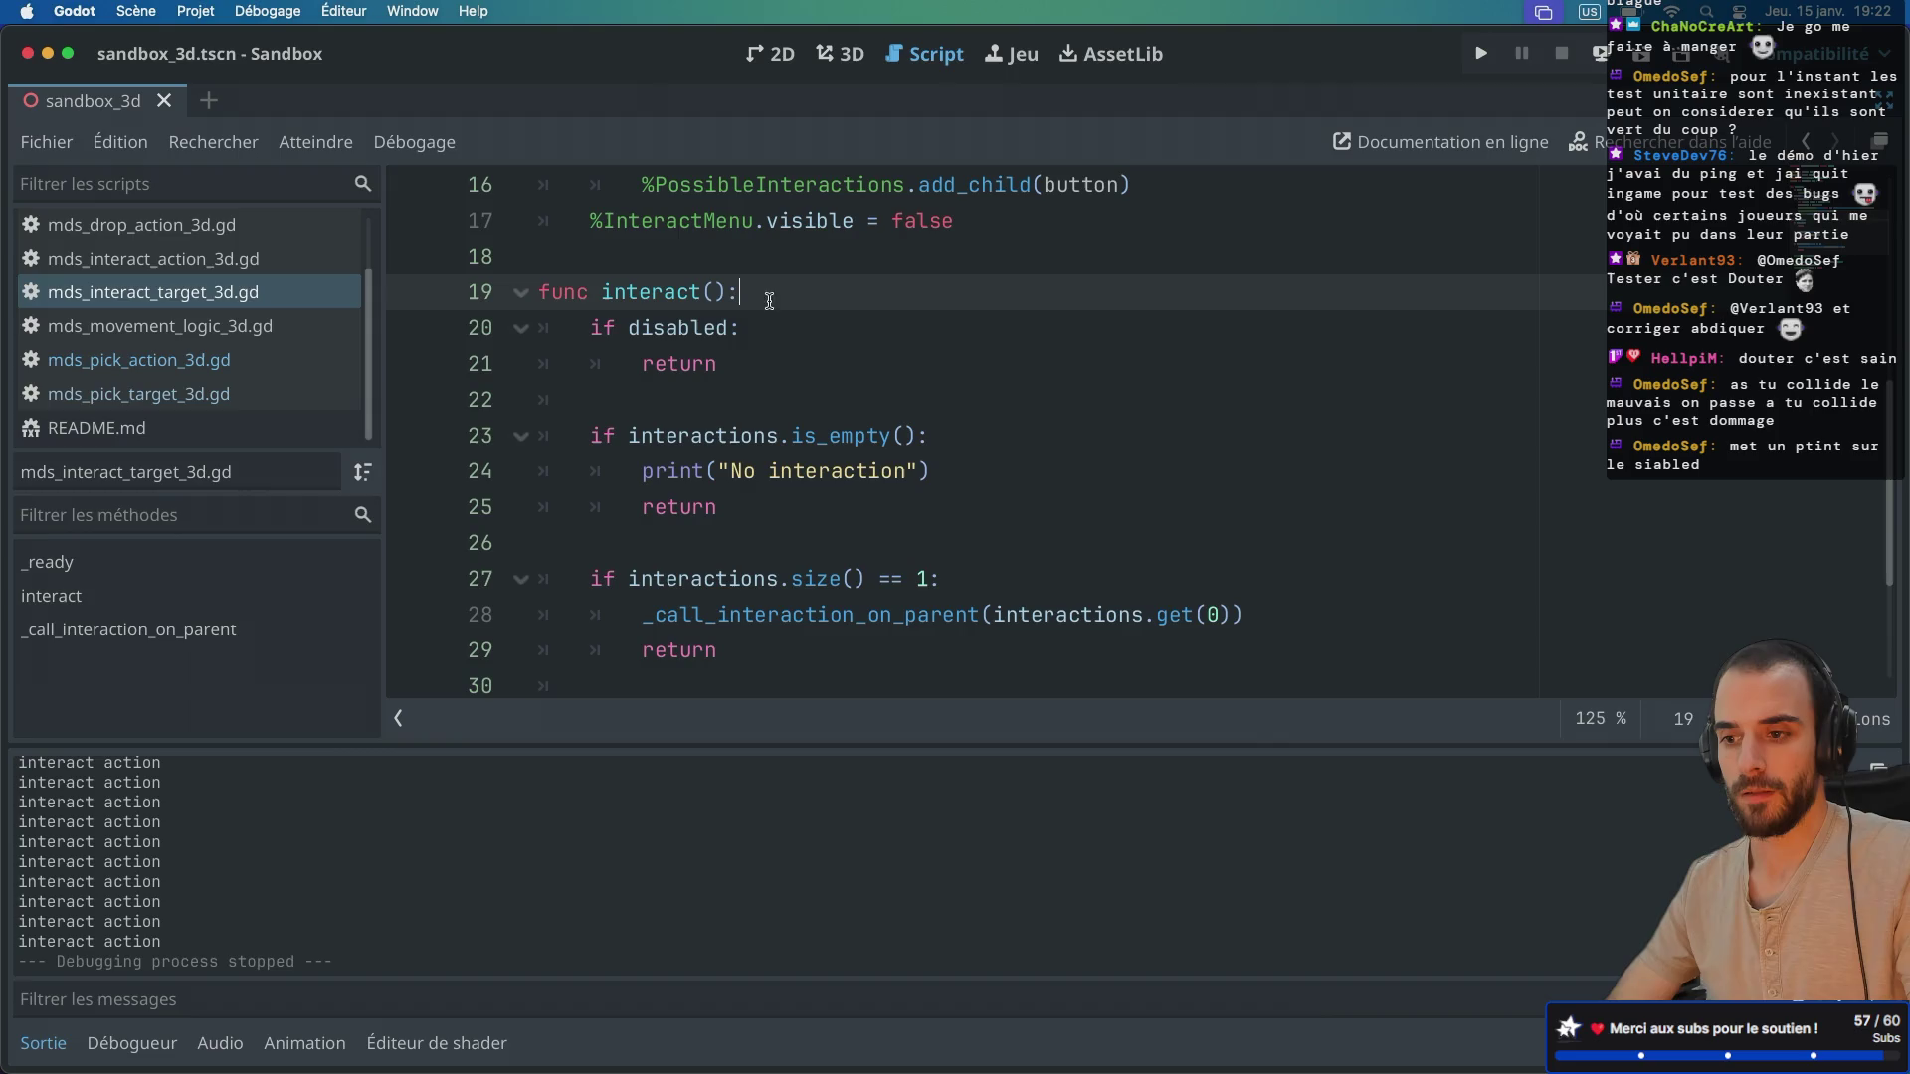
pyautogui.click(652, 398)
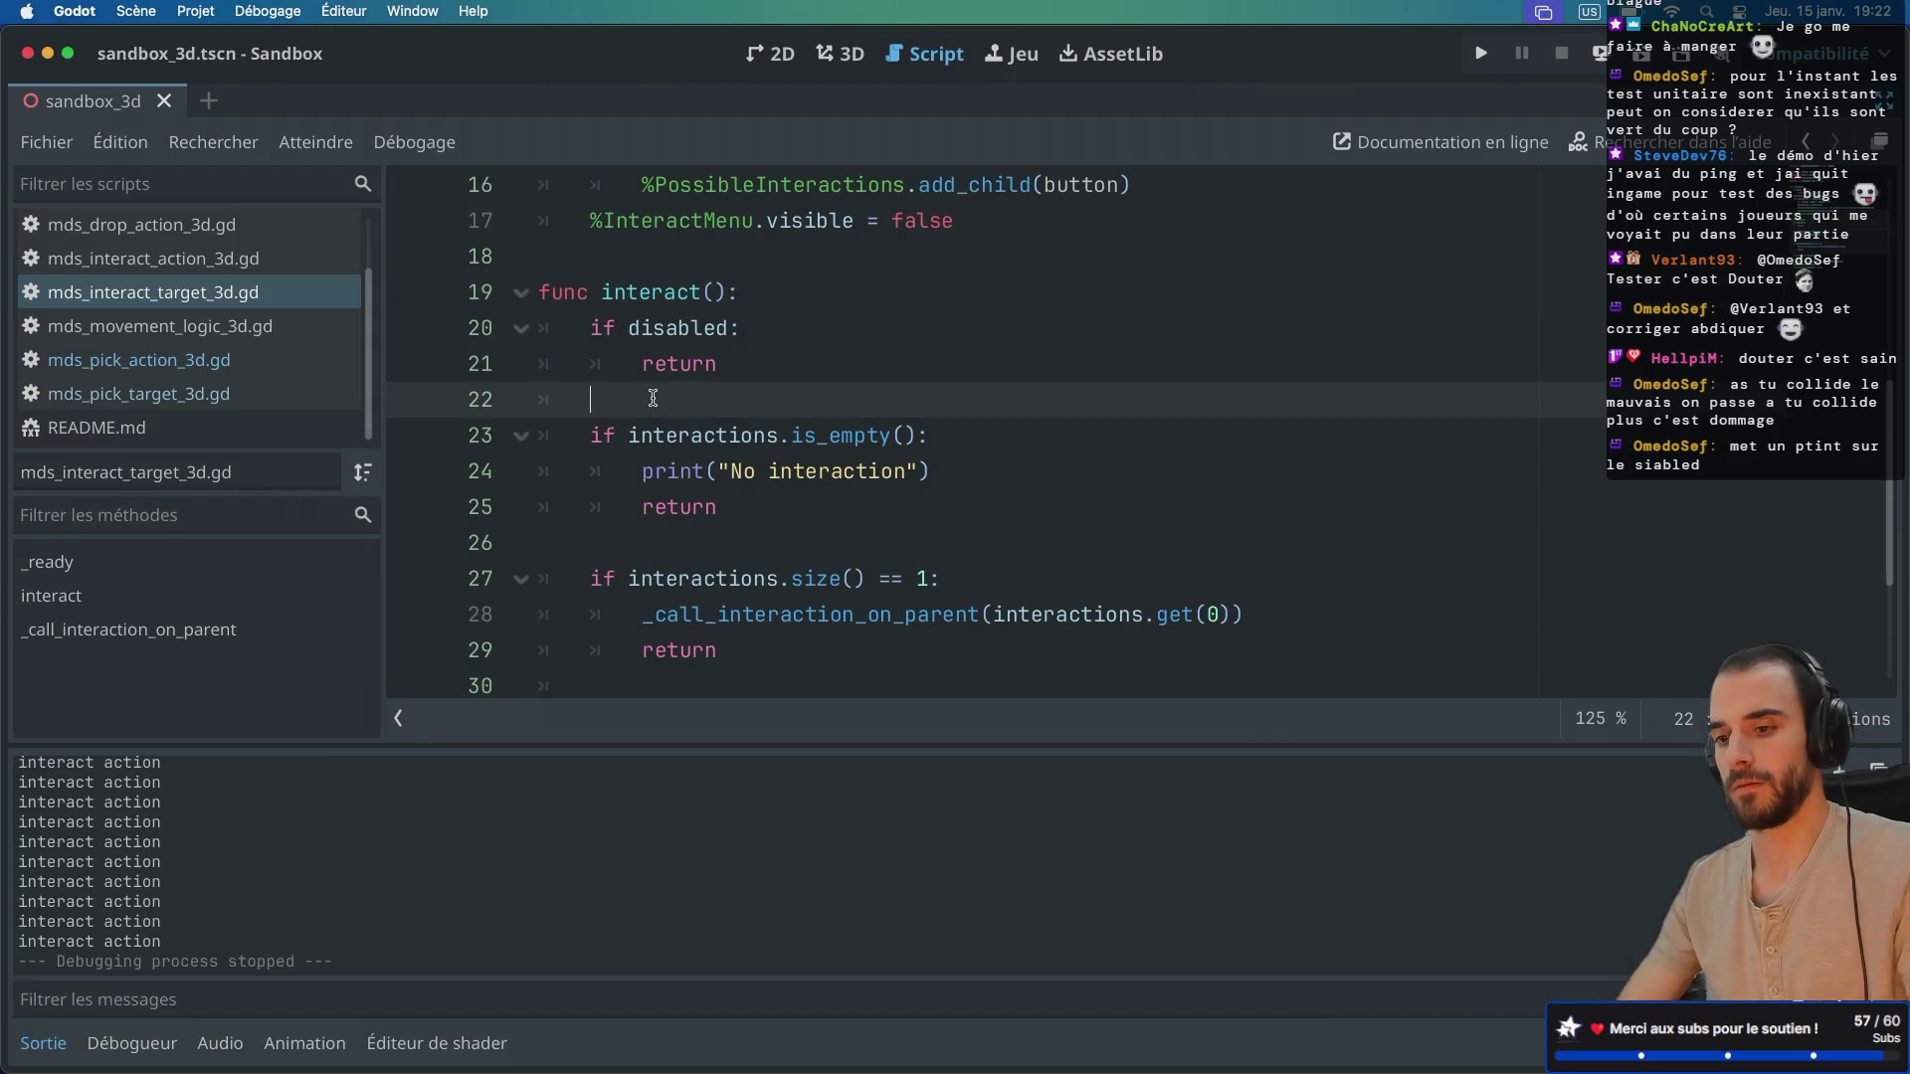
pyautogui.write('print("ok')
pyautogui.press('super+b')
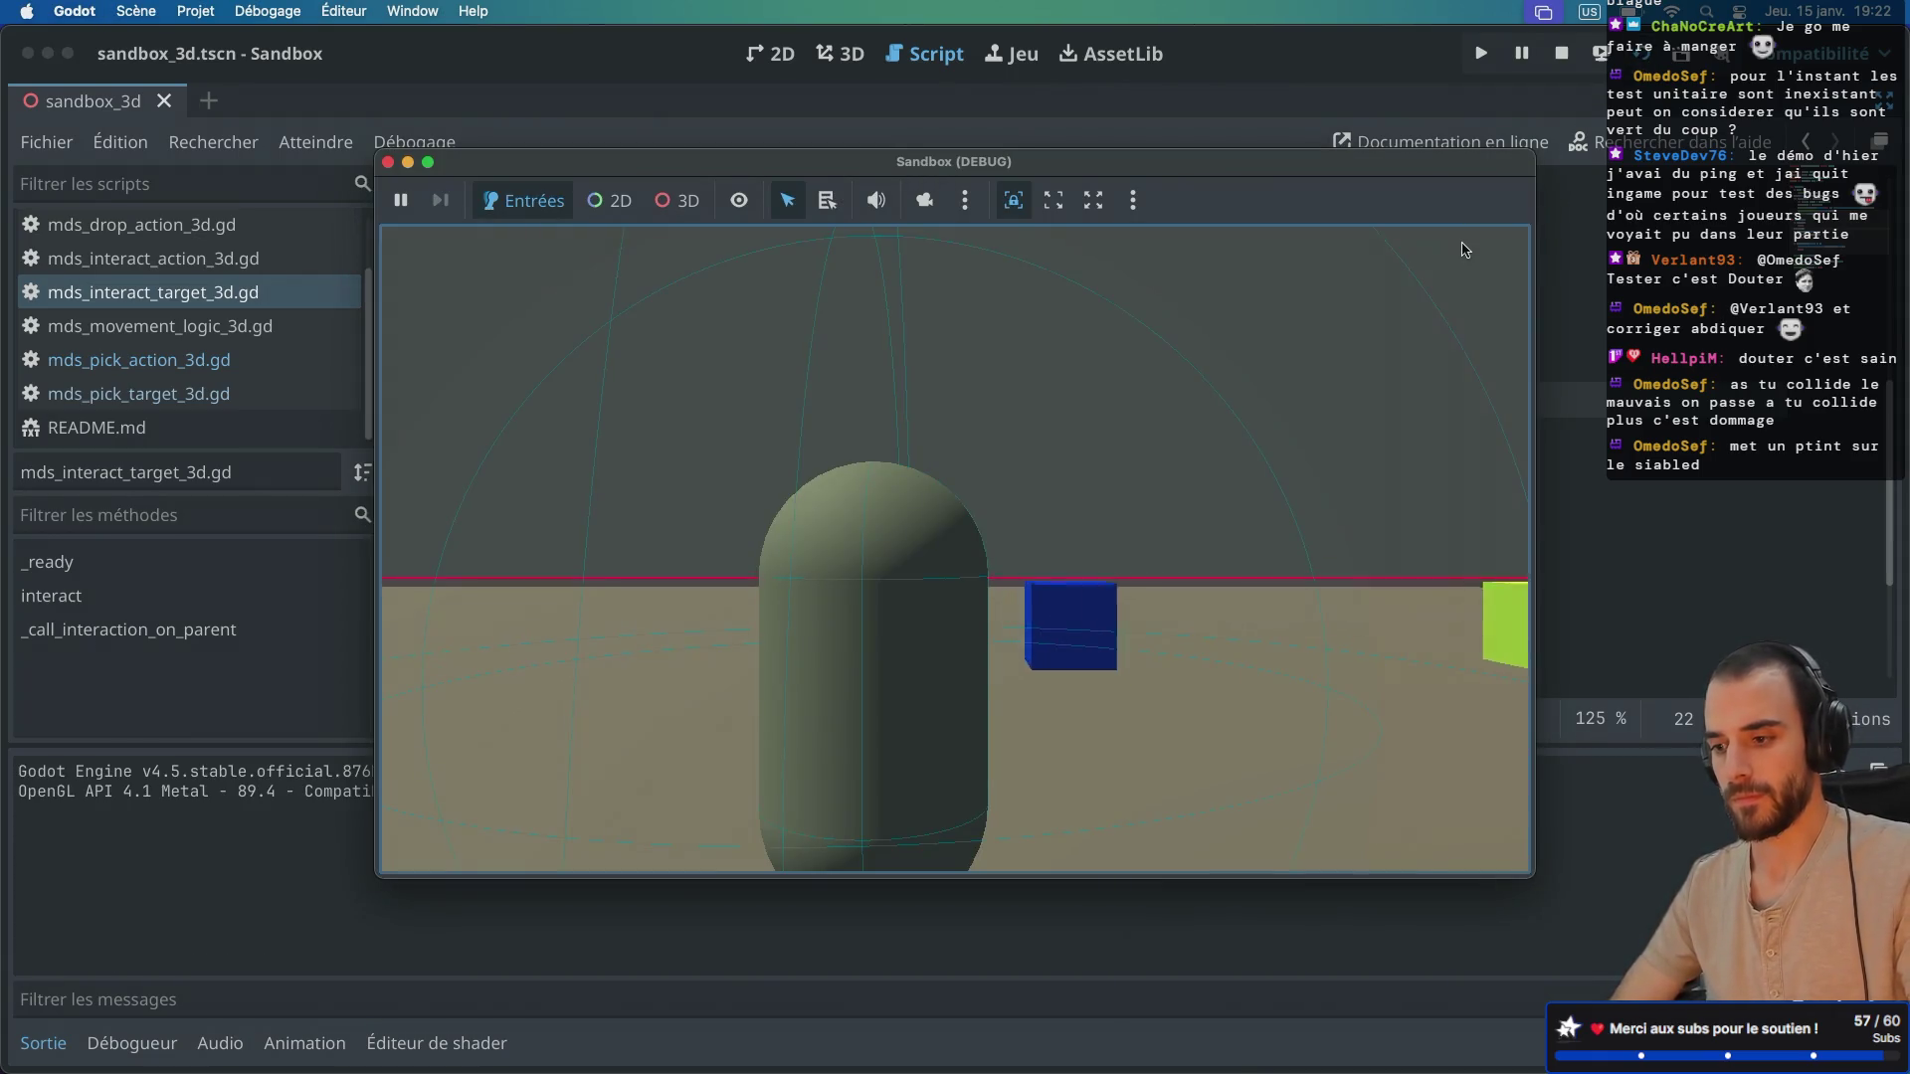
pyautogui.press('w')
pyautogui.press('e')
pyautogui.press('e')
pyautogui.press('e')
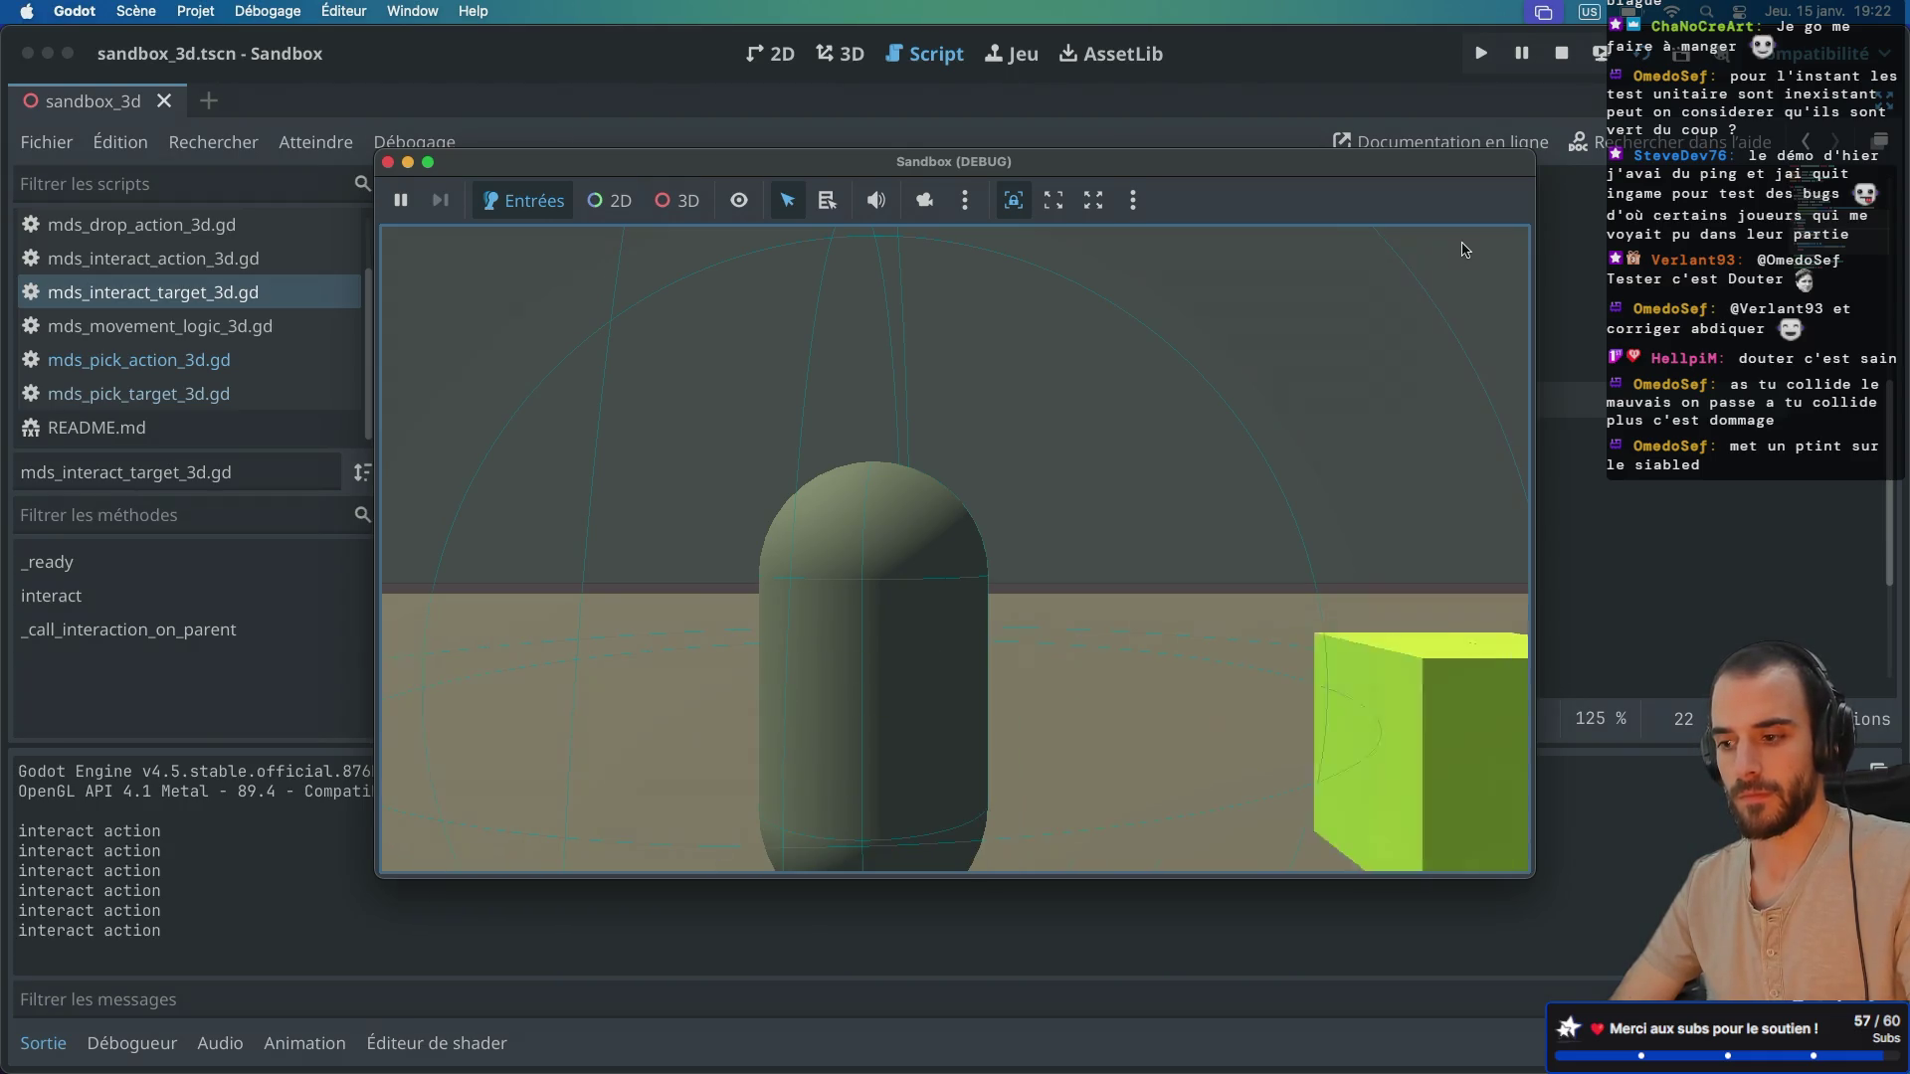
pyautogui.press('d')
pyautogui.press('e')
pyautogui.press('e')
pyautogui.press('e')
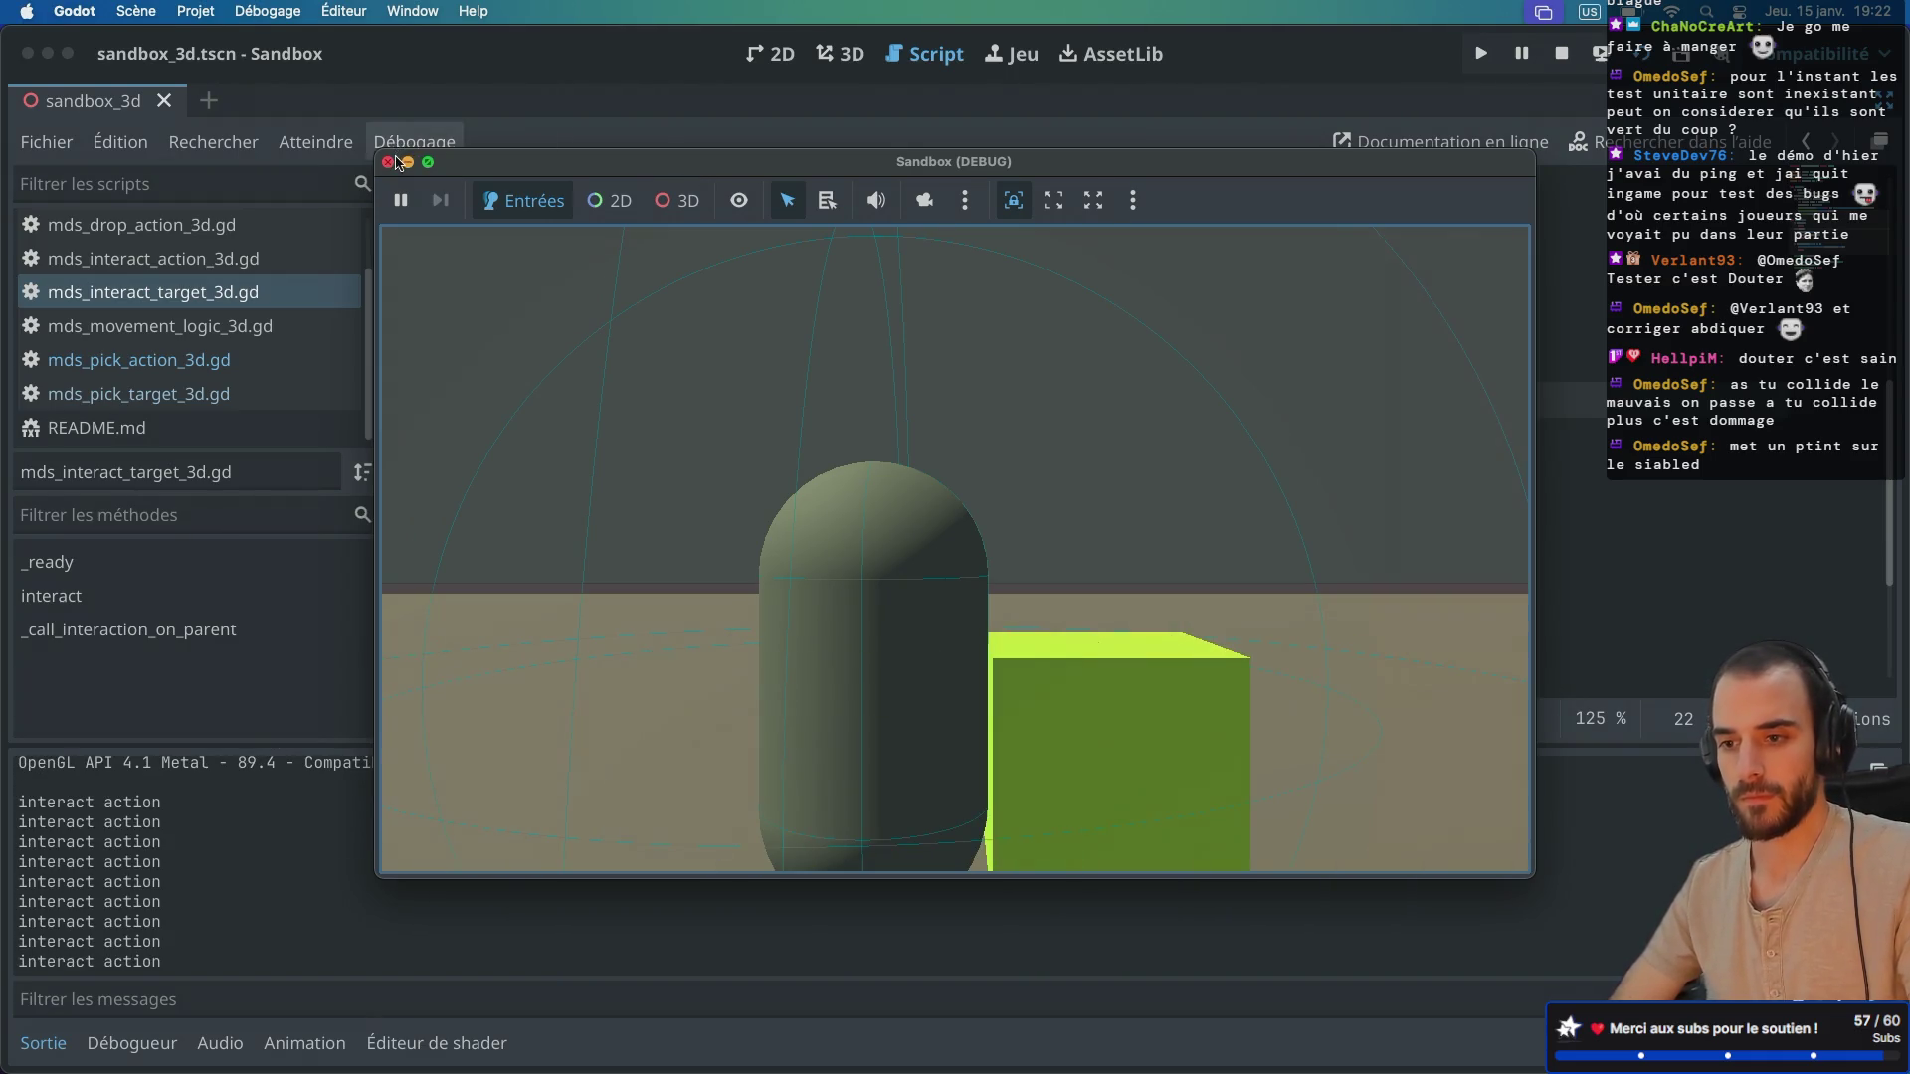
pyautogui.click(388, 162)
pyautogui.moveTo(782, 347)
pyautogui.mouseDown()
pyautogui.moveTo(777, 316)
pyautogui.moveTo(591, 364)
pyautogui.mouseUp()
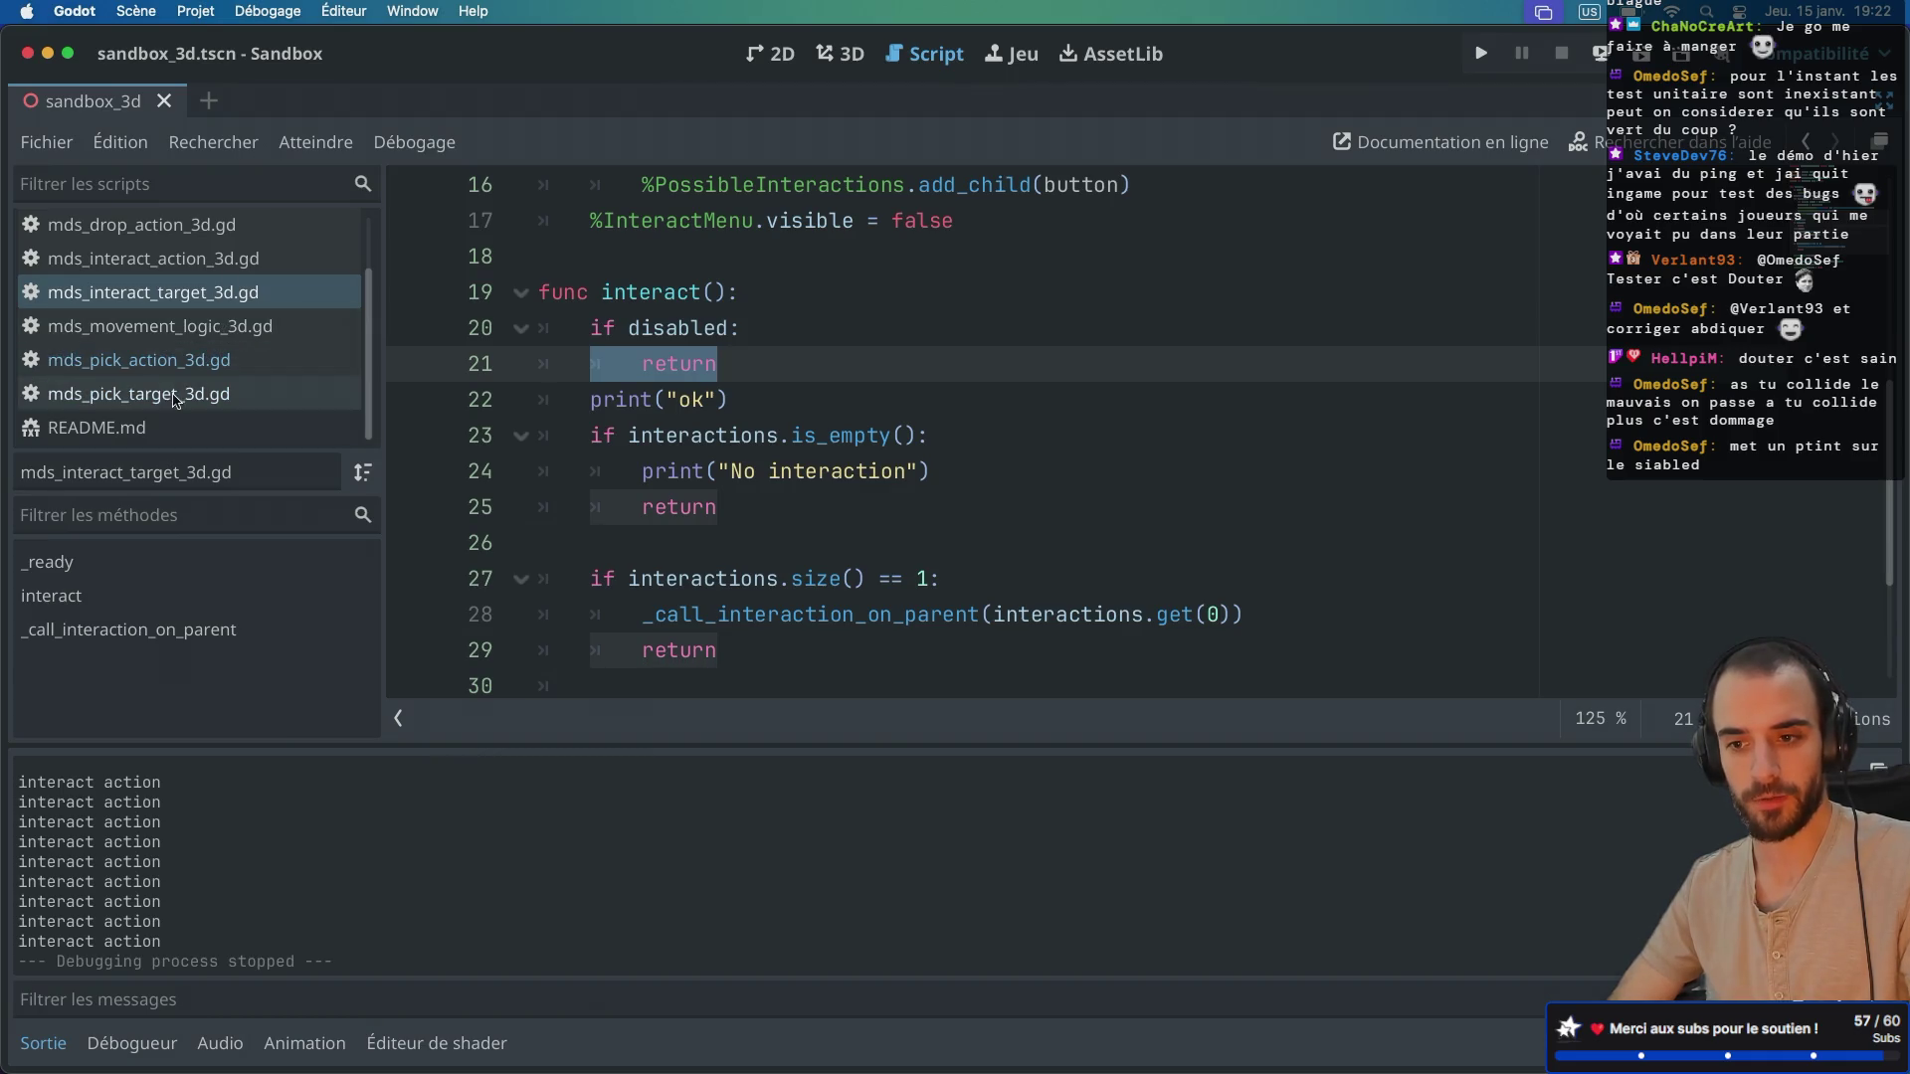
# Step: Delete the print("interact action") line from mds_interact_action_3d.gd
pyautogui.click(195, 260)
pyautogui.scroll(-2, 746, 348)
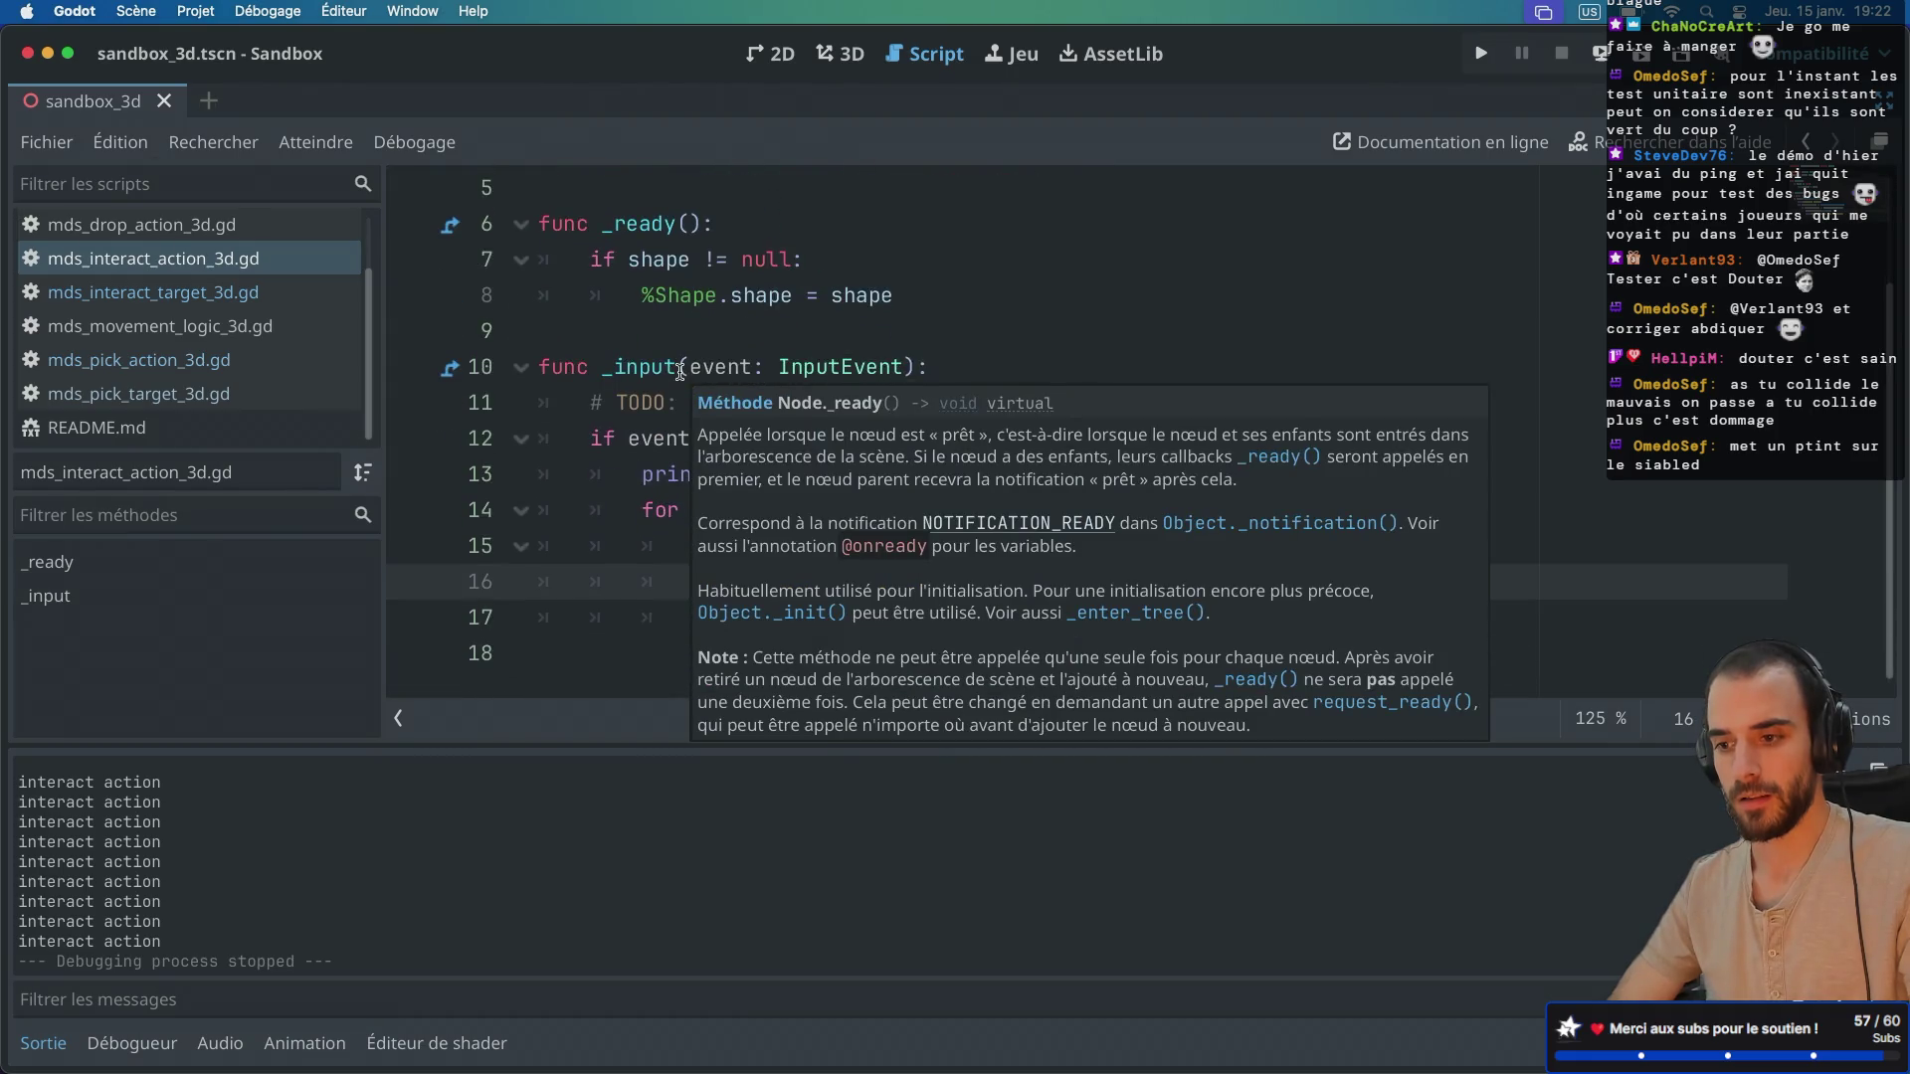
pyautogui.click(810, 317)
pyautogui.moveTo(995, 477); pyautogui.dragTo(1114, 451)
pyautogui.press('BackSpace')
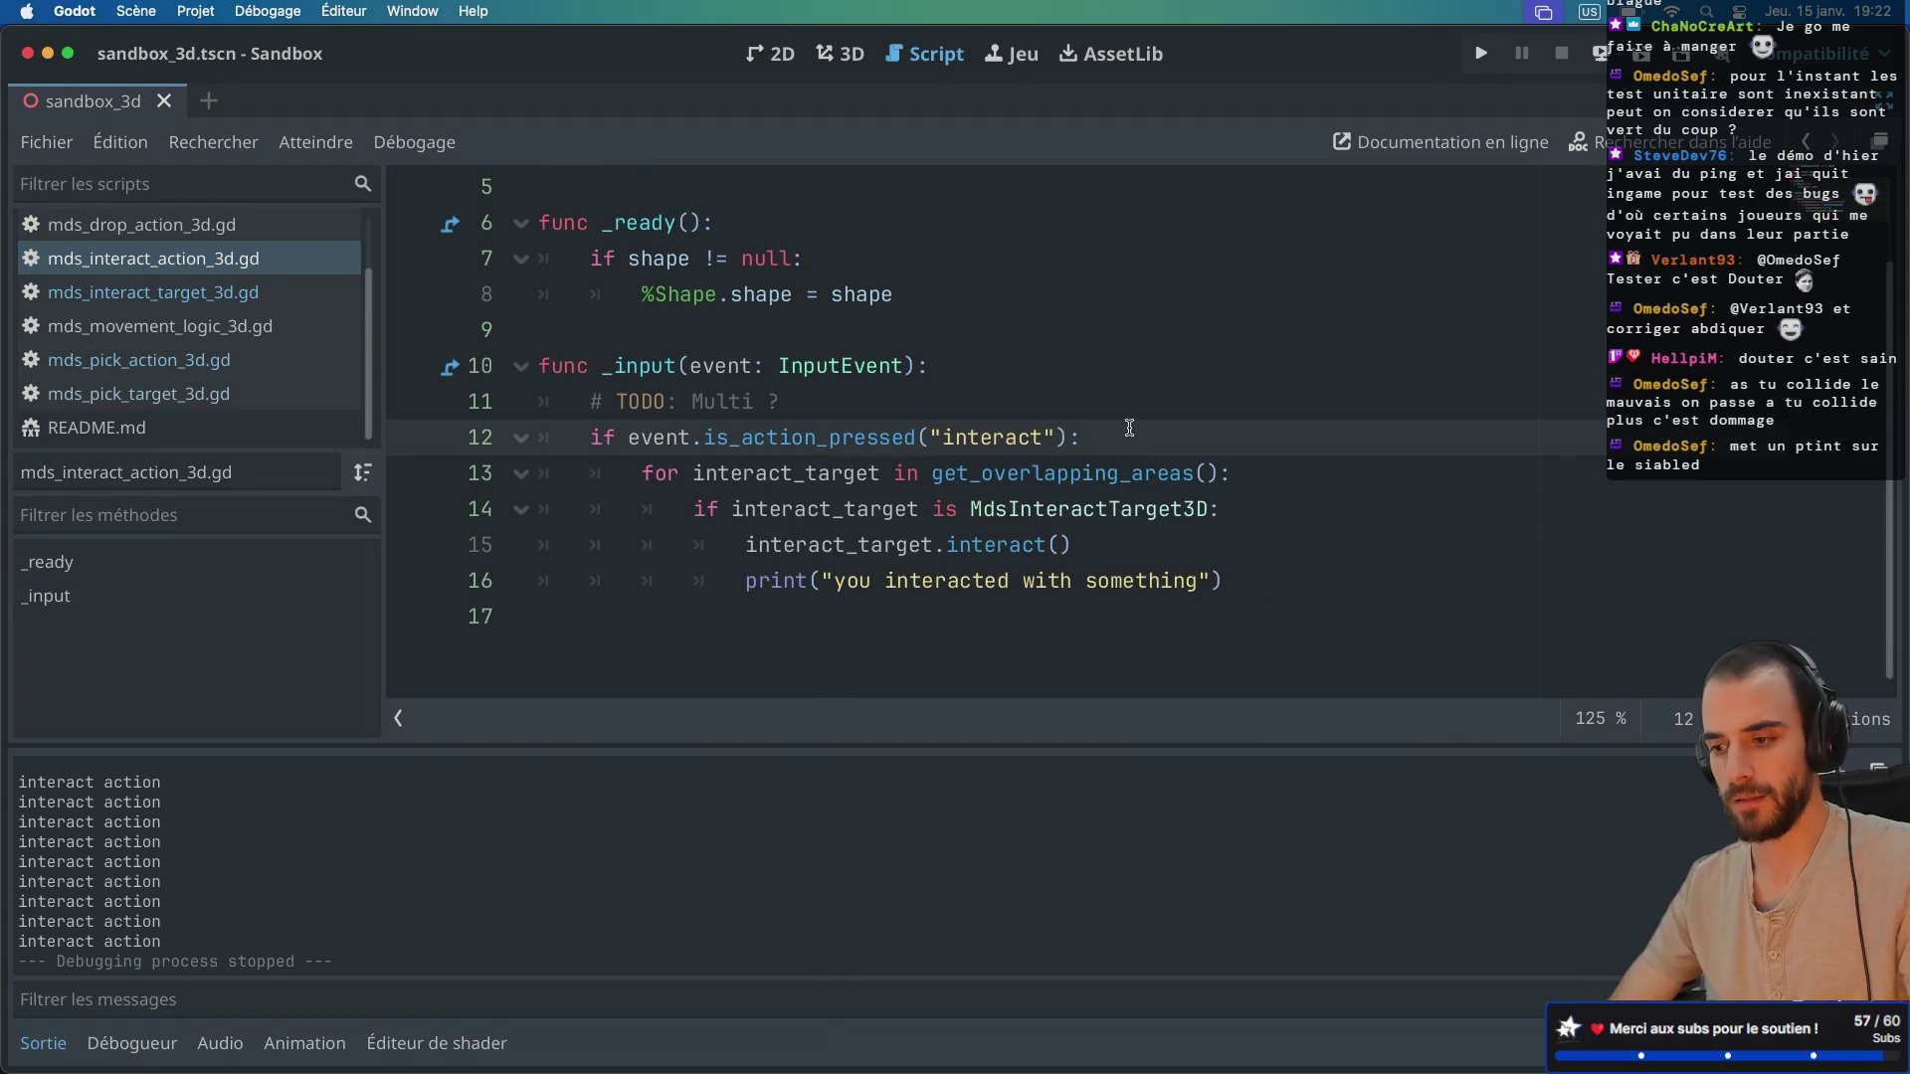
# Step: Examine the get_overlapping_areas loop and its MdsInteractTarget3D type check
pyautogui.doubleClick(815, 471)
pyautogui.doubleClick(1028, 474)
pyautogui.moveTo(1033, 479)
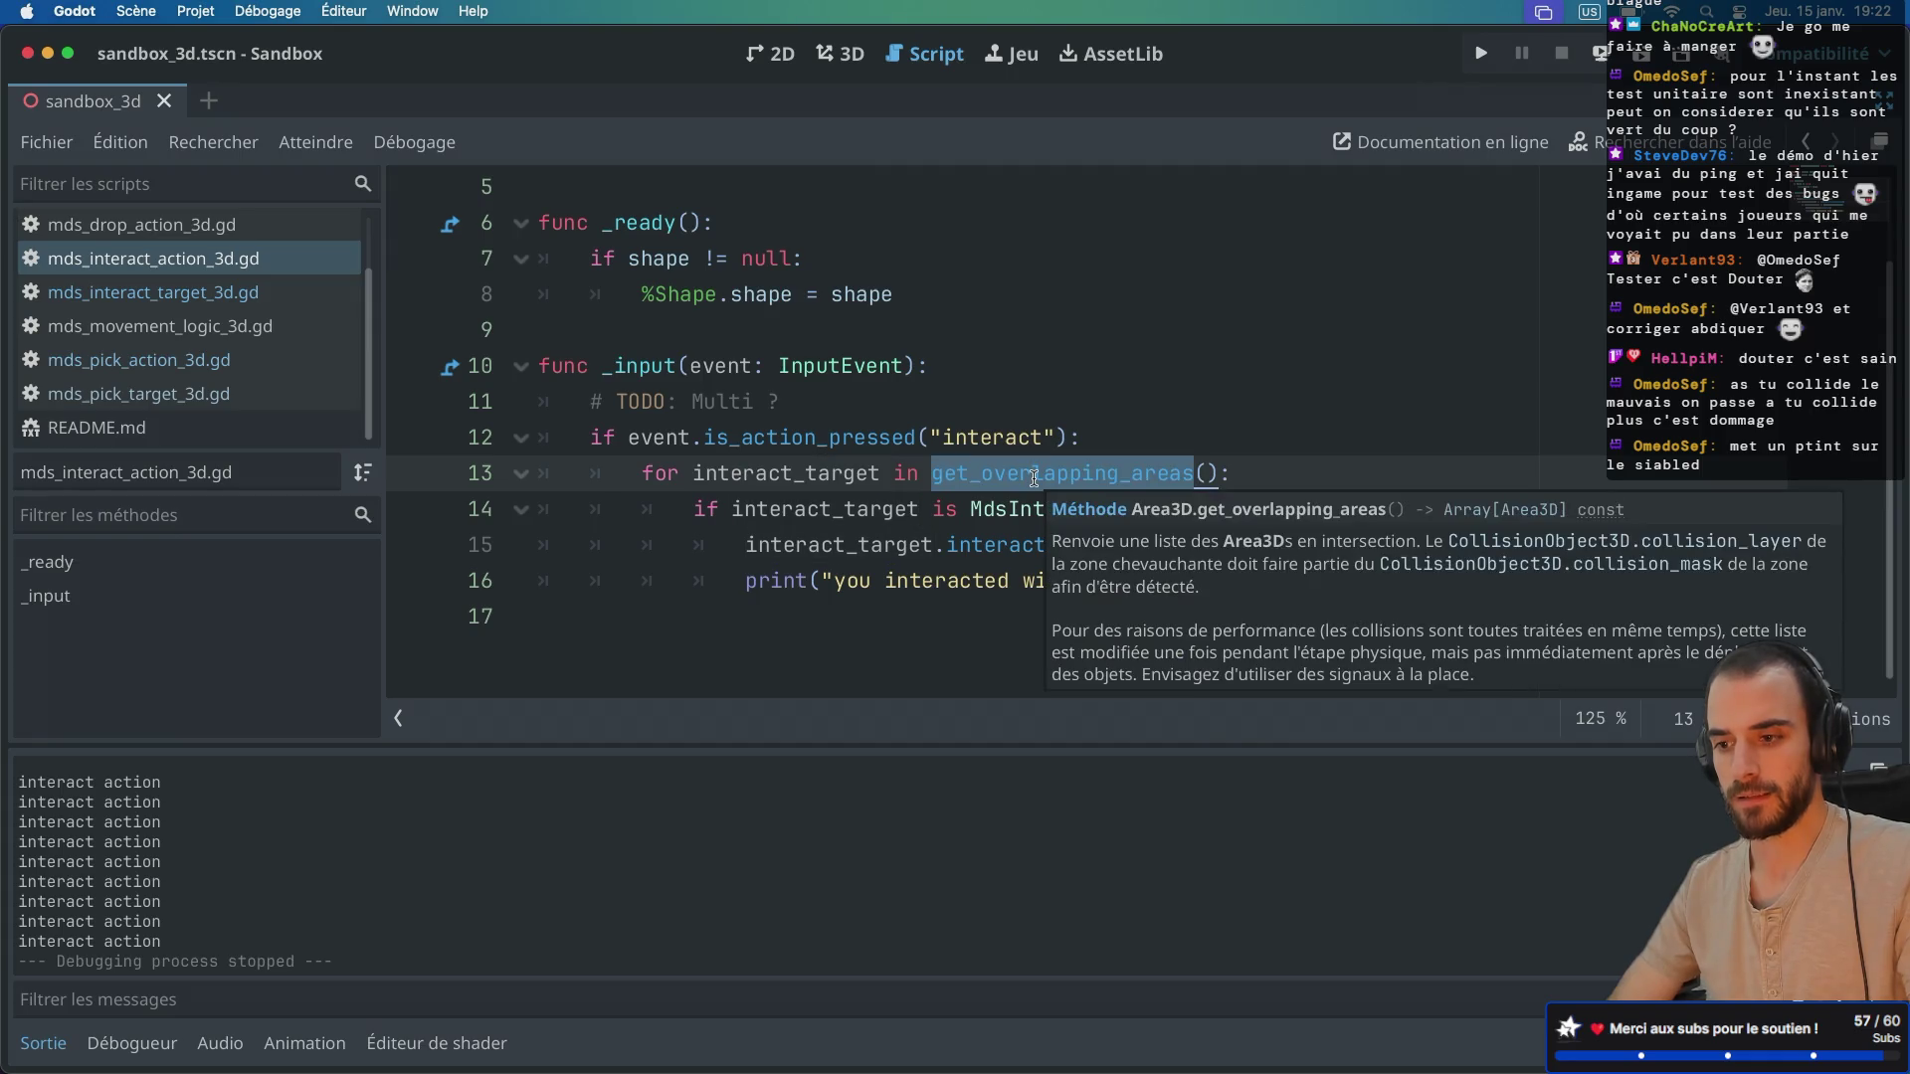
pyautogui.scroll(4, 920, 398)
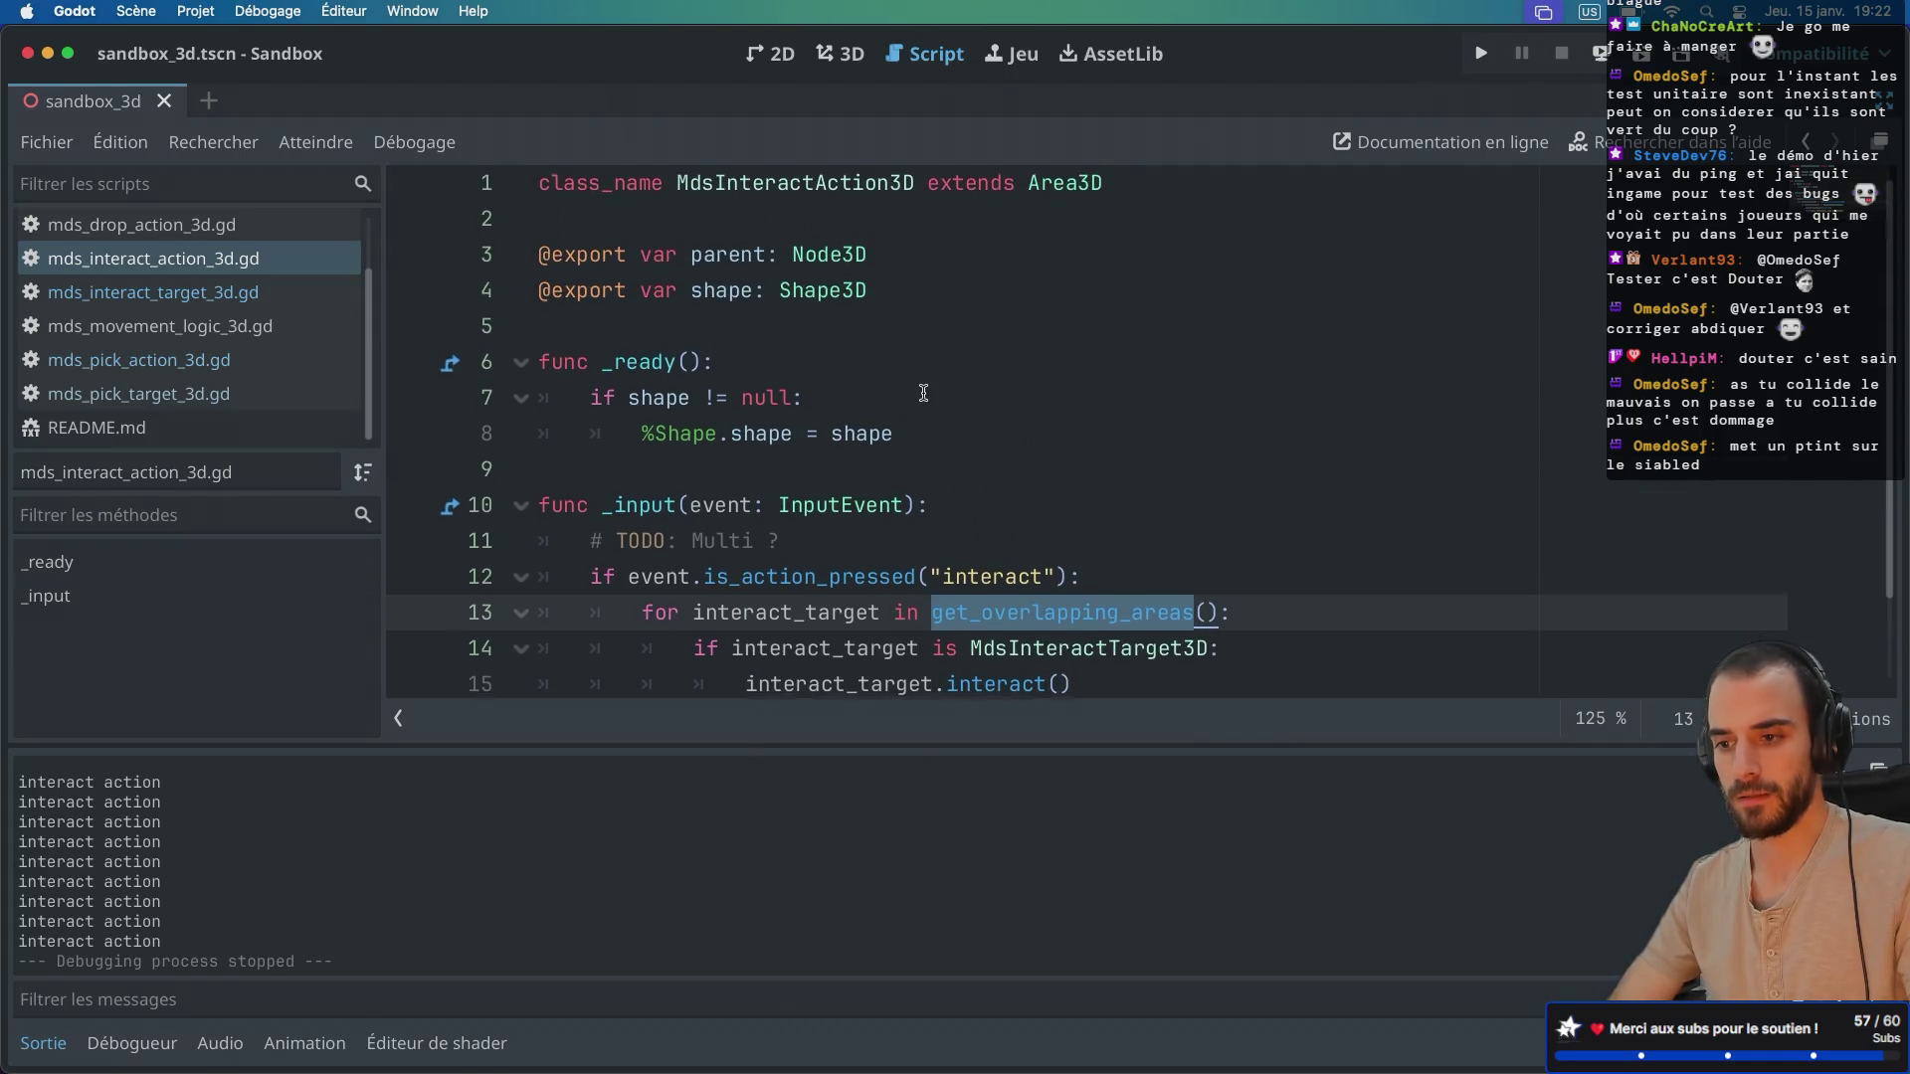
pyautogui.scroll(-3, 924, 391)
pyautogui.doubleClick(1025, 548)
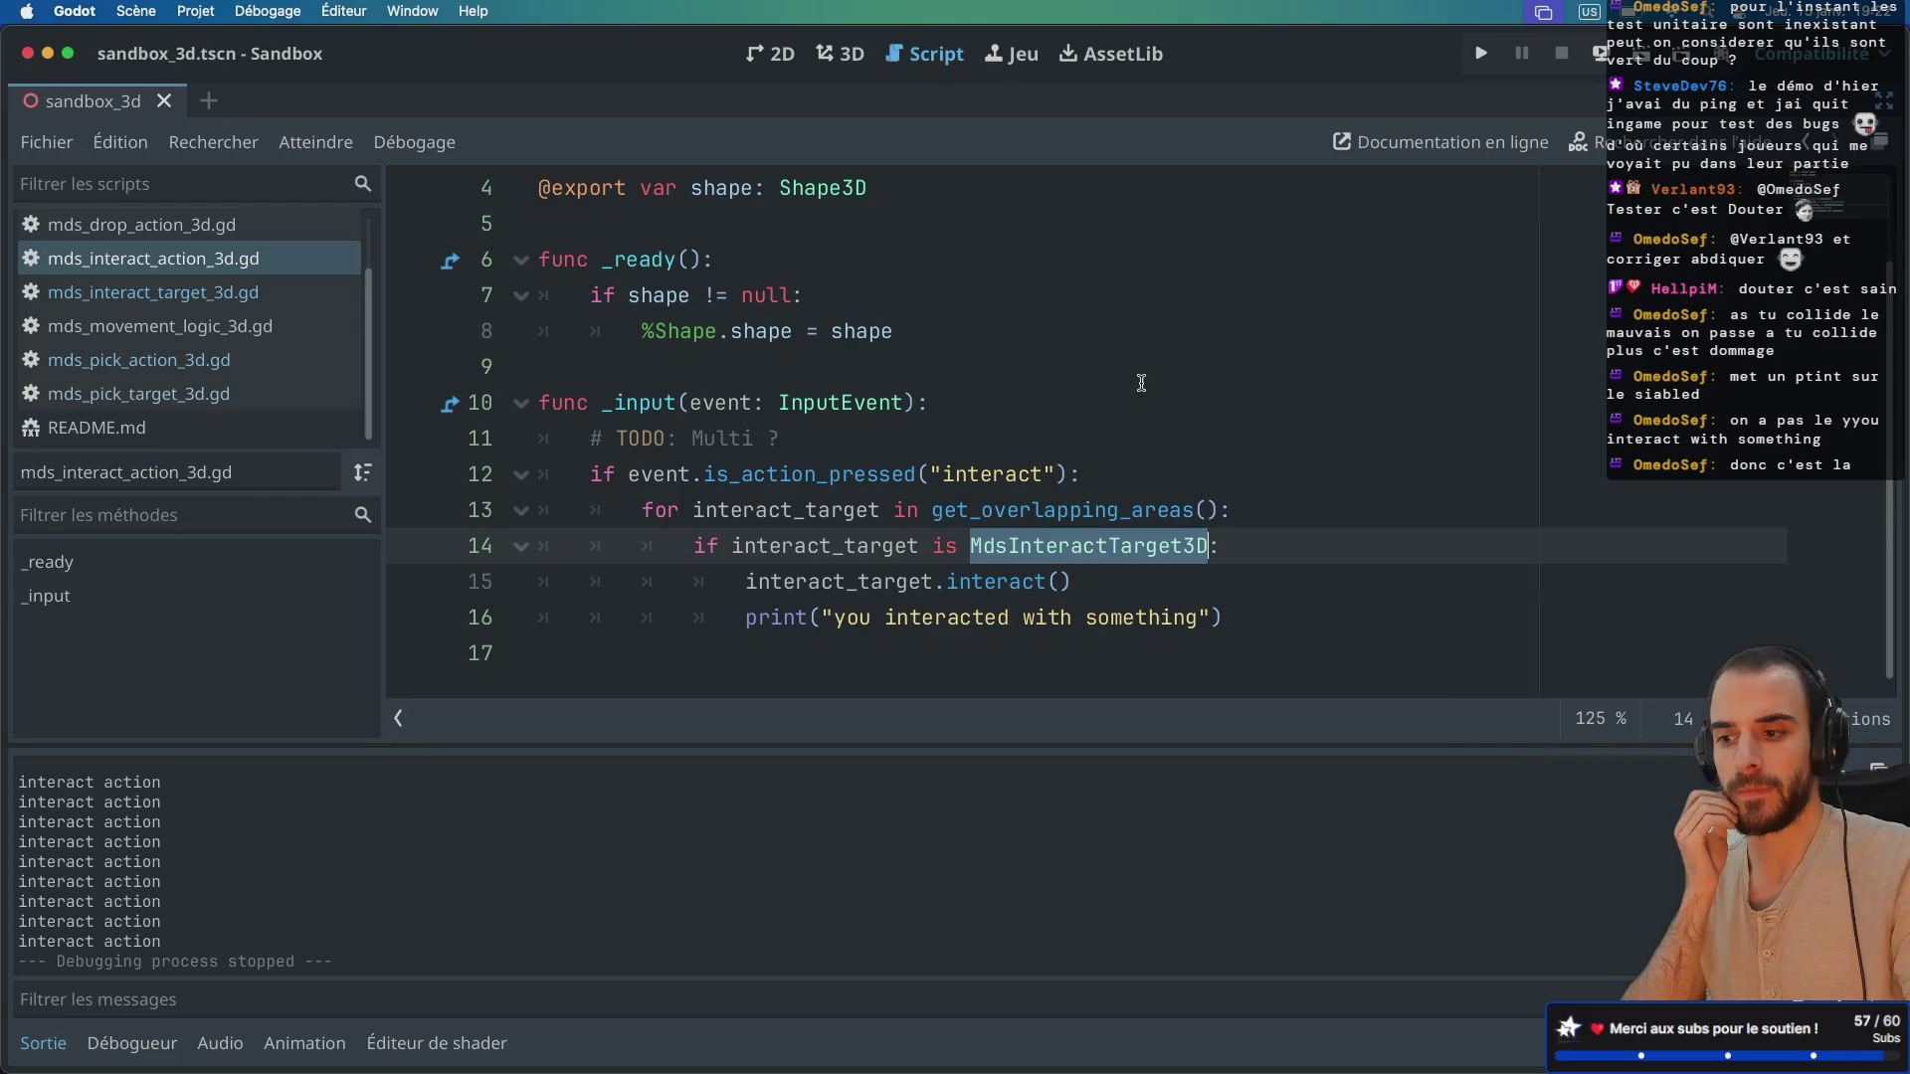
pyautogui.doubleClick(1046, 516)
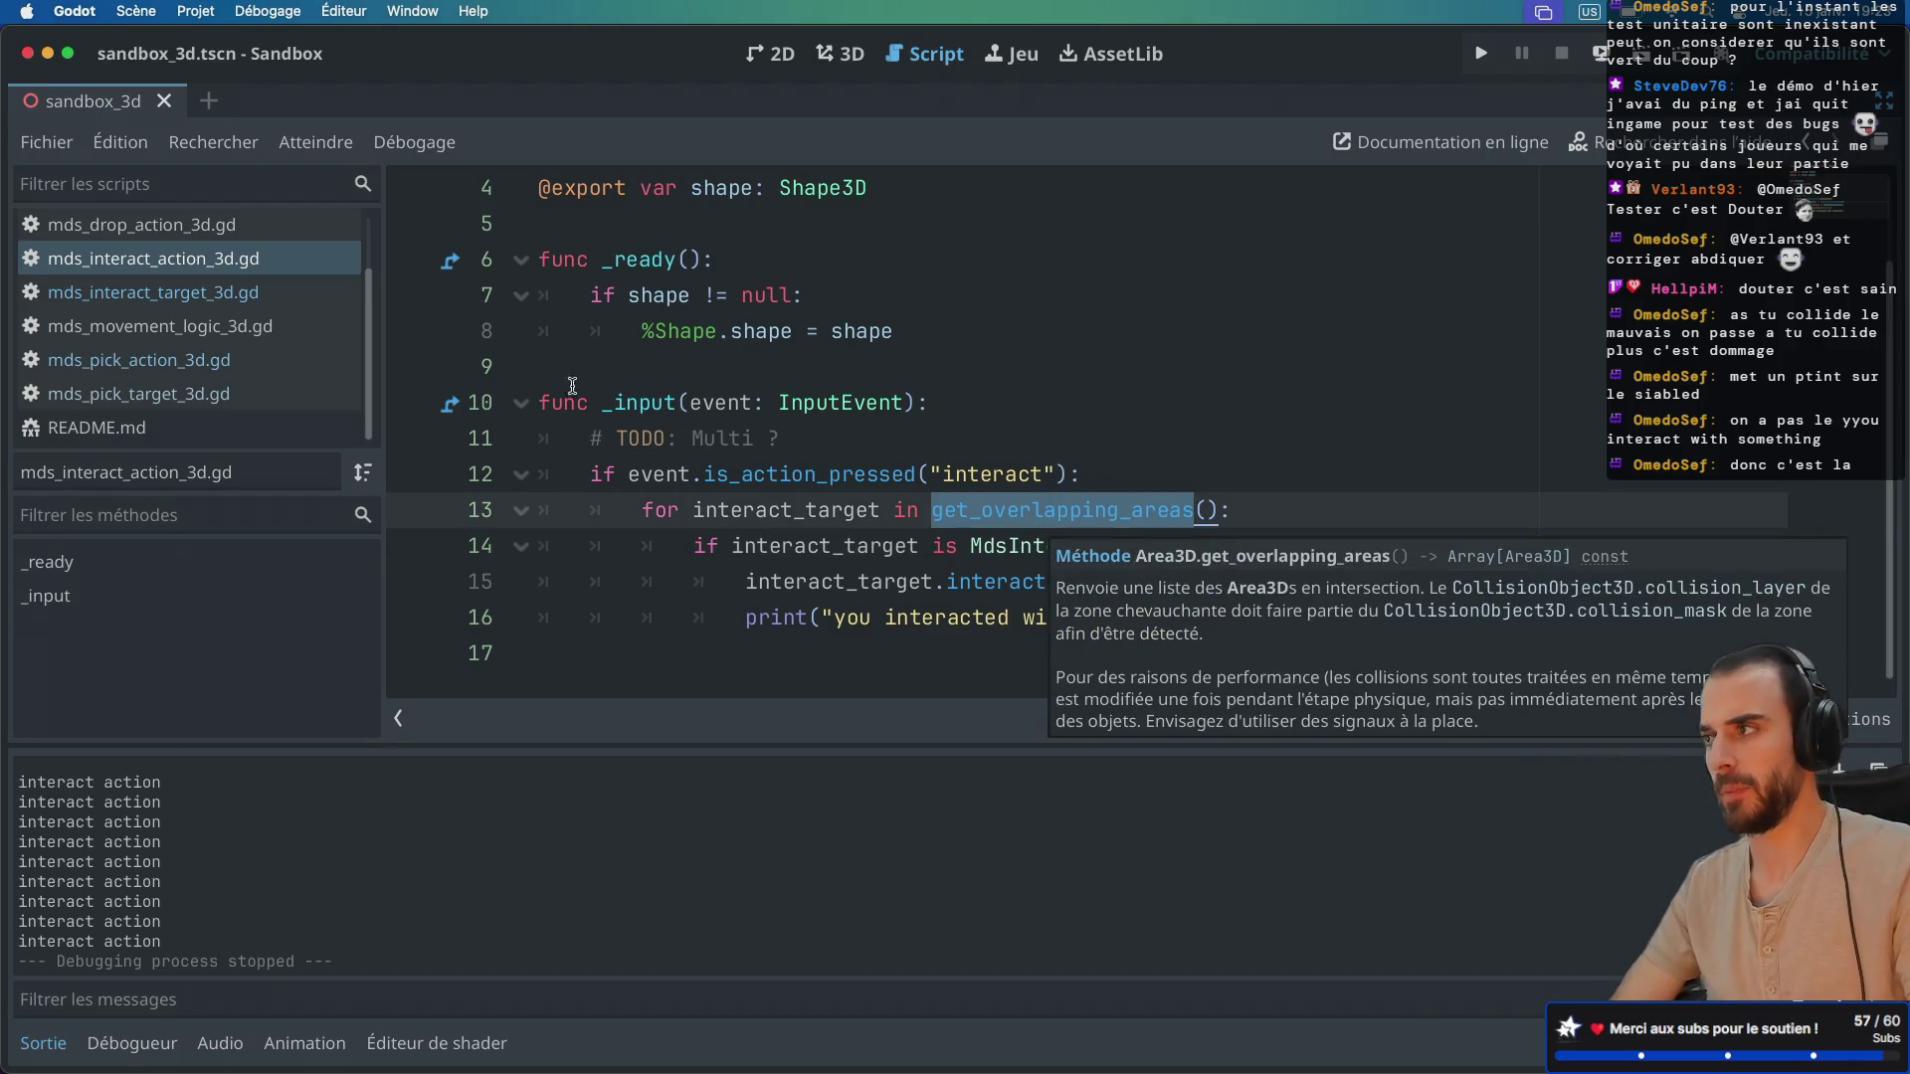
# Step: Restore the side docks and filter the FileSystem by 'interact'
pyautogui.press('super+ctrl+d')
pyautogui.doubleClick(94, 754)
pyautogui.write('interact')
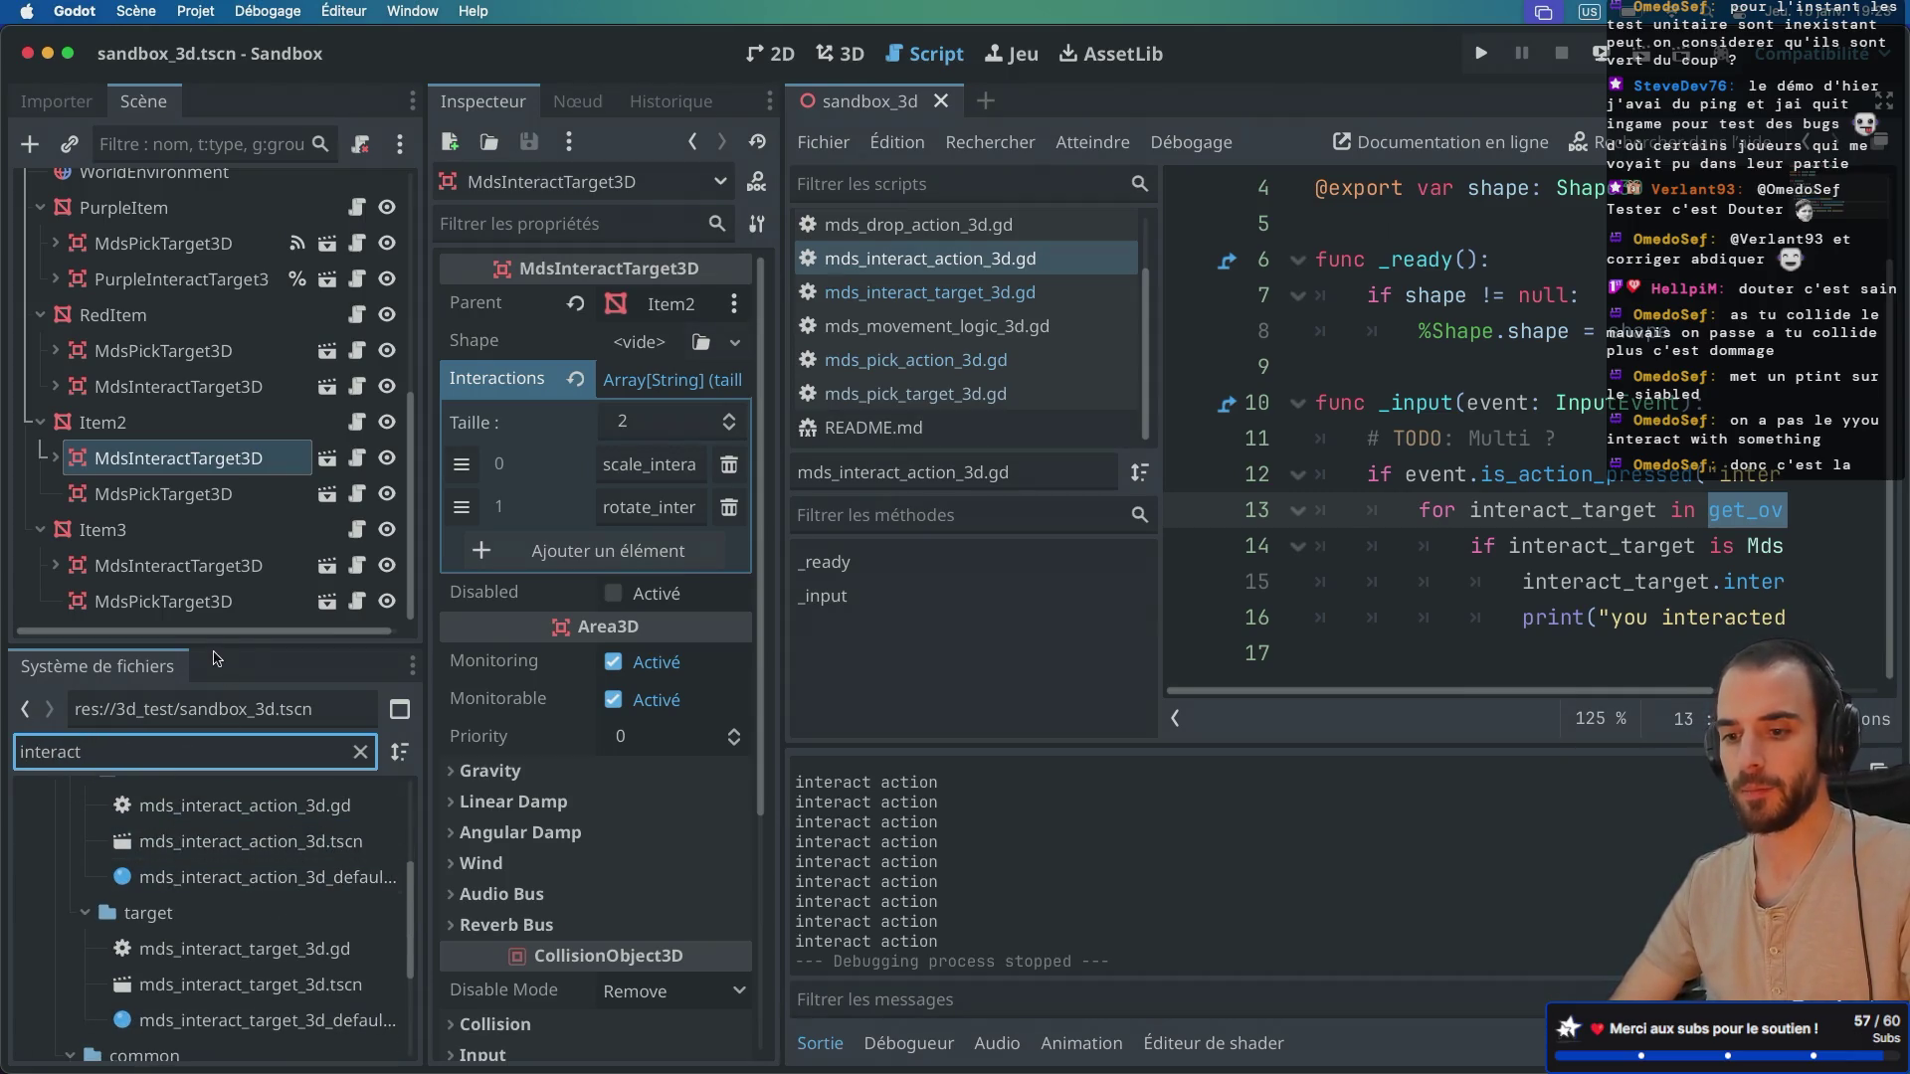
# Step: Enlarge the FileSystem dock to browse the filtered interact files
pyautogui.moveTo(215, 651); pyautogui.dragTo(219, 490)
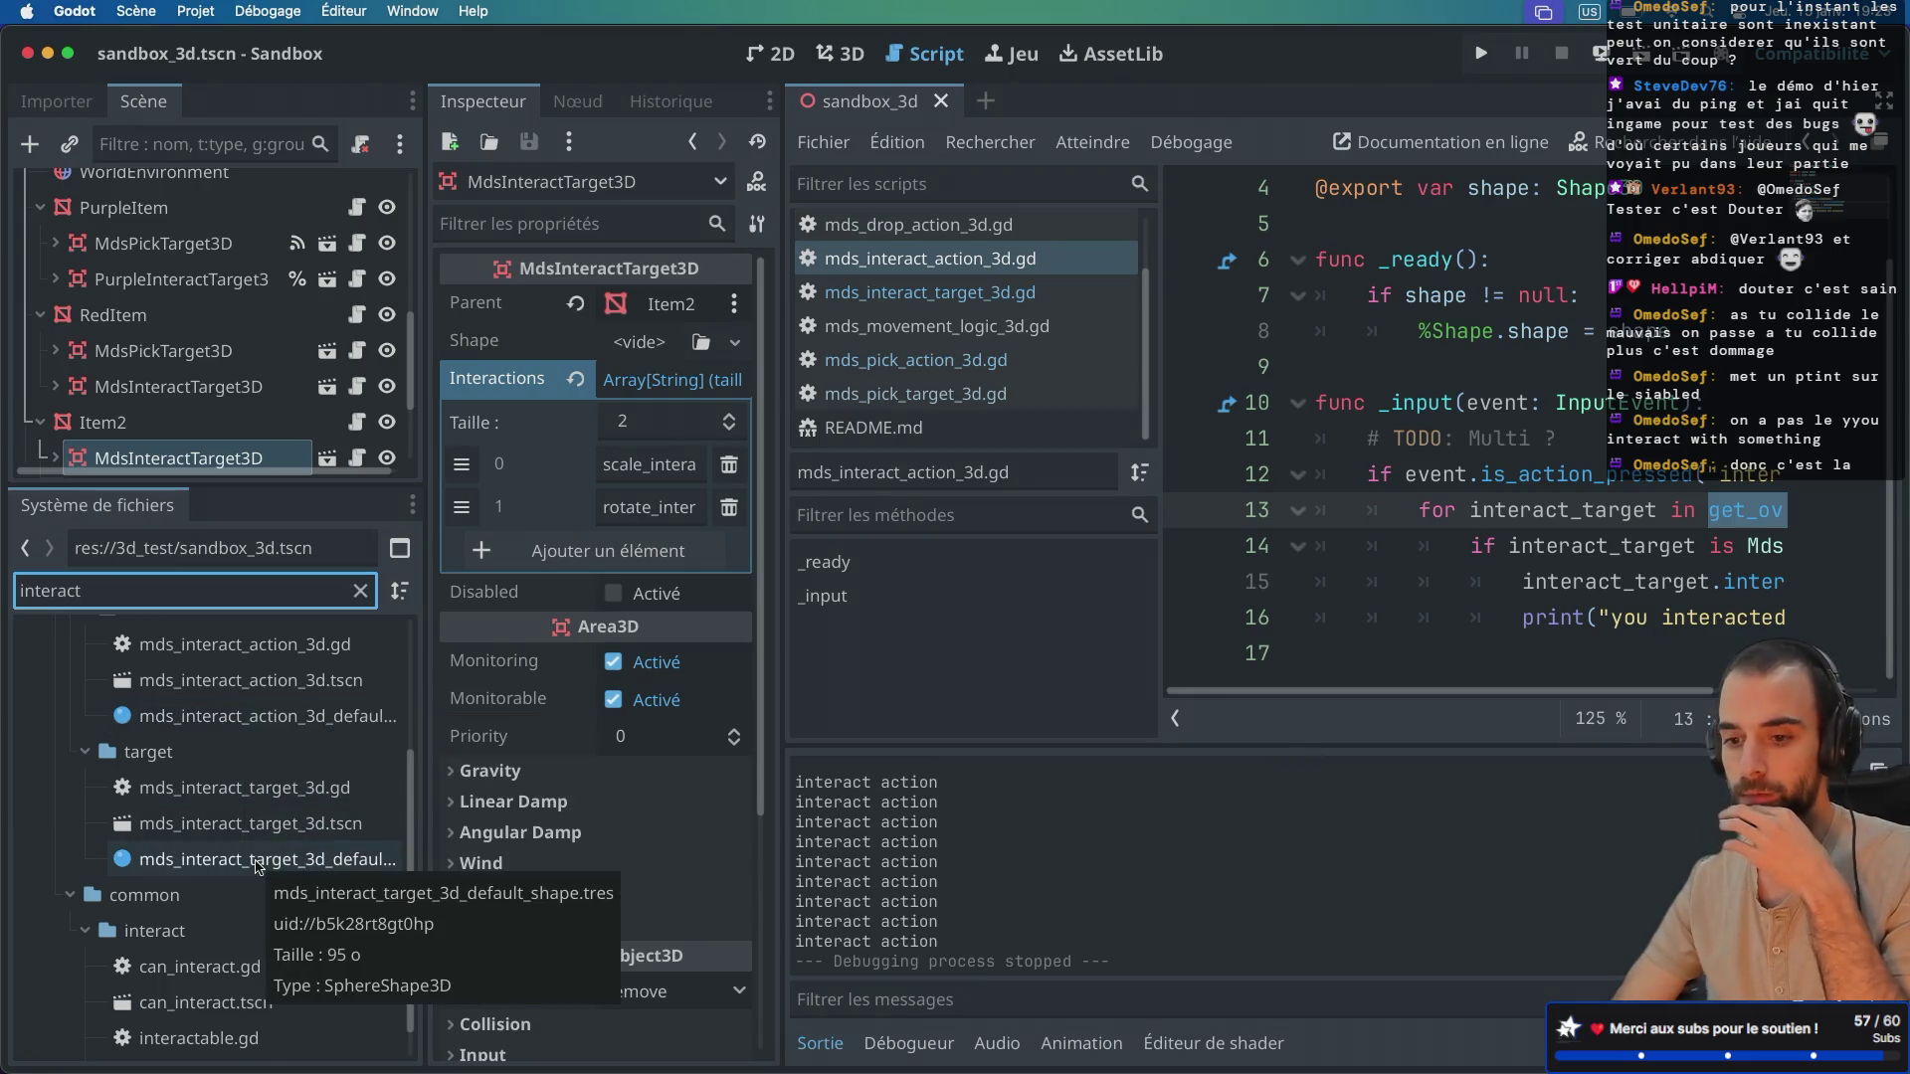
pyautogui.scroll(-1, 256, 866)
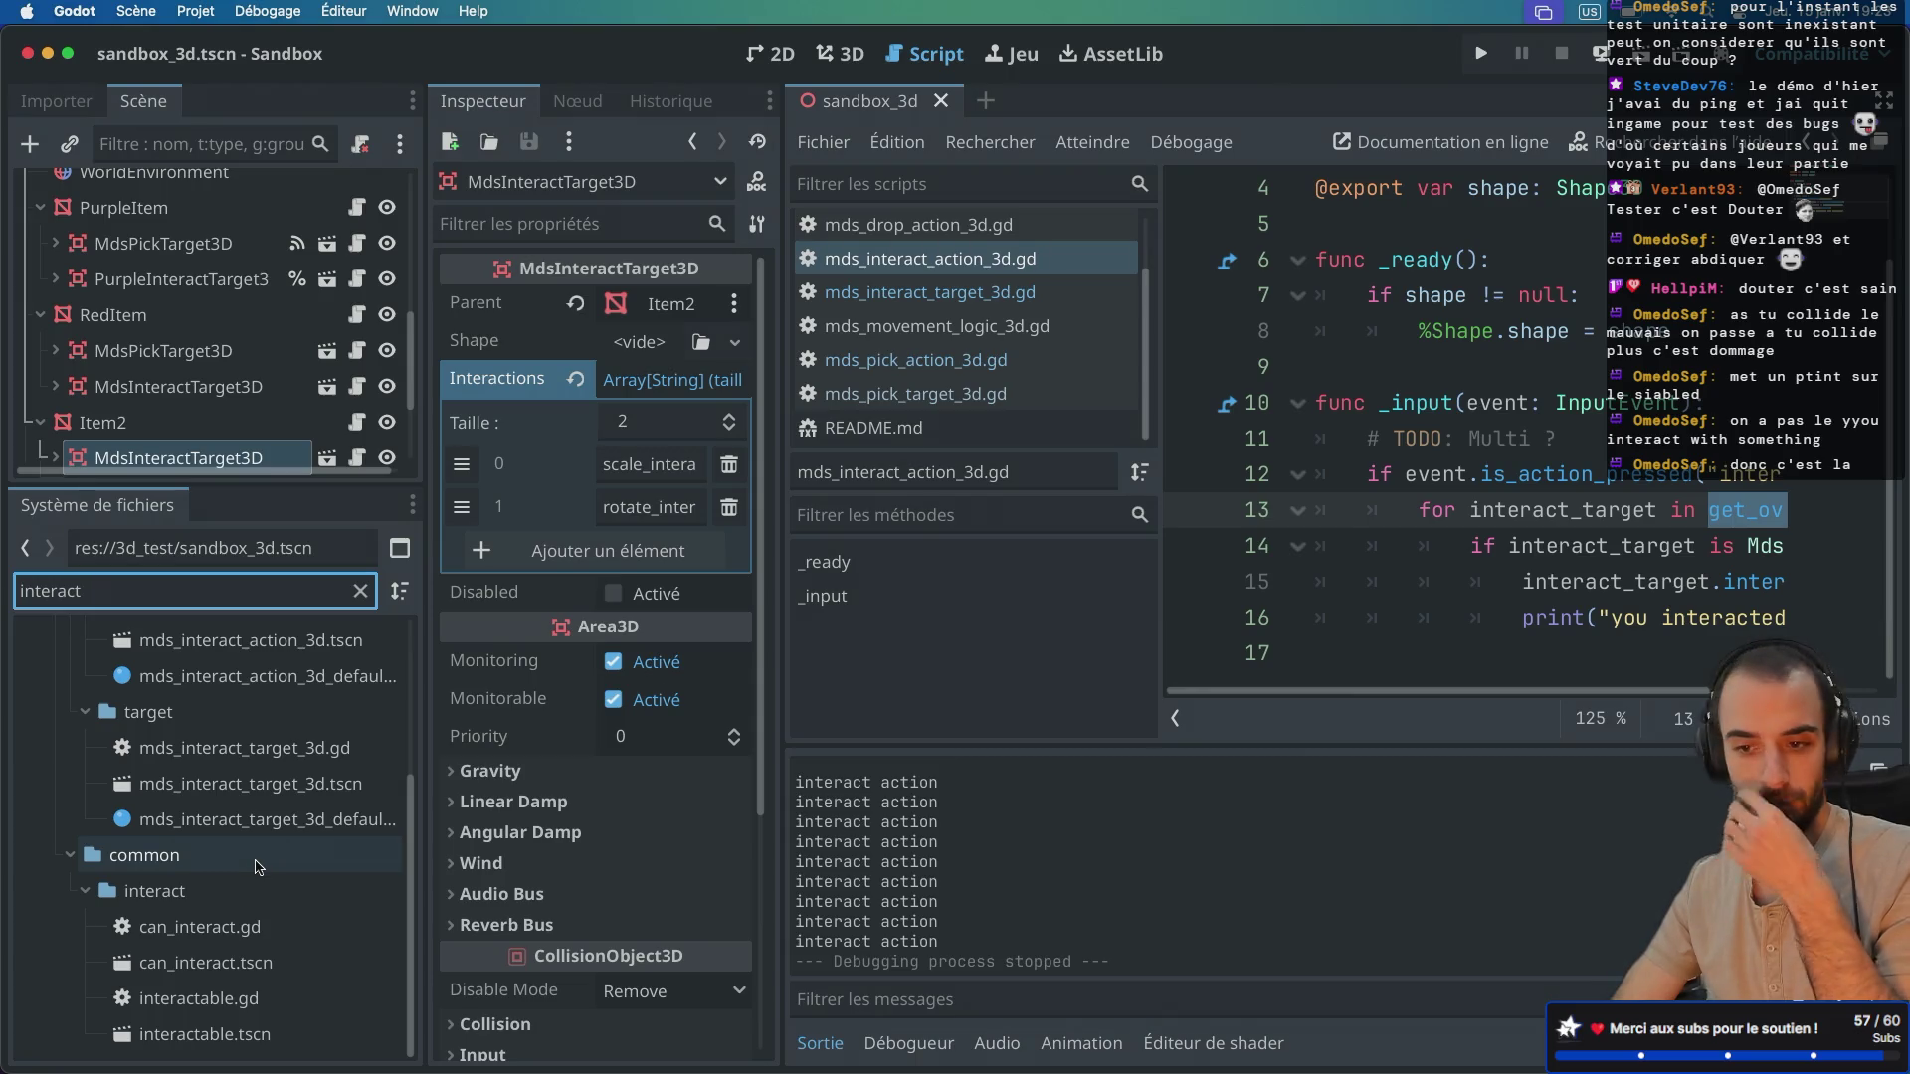
pyautogui.scroll(4, 257, 866)
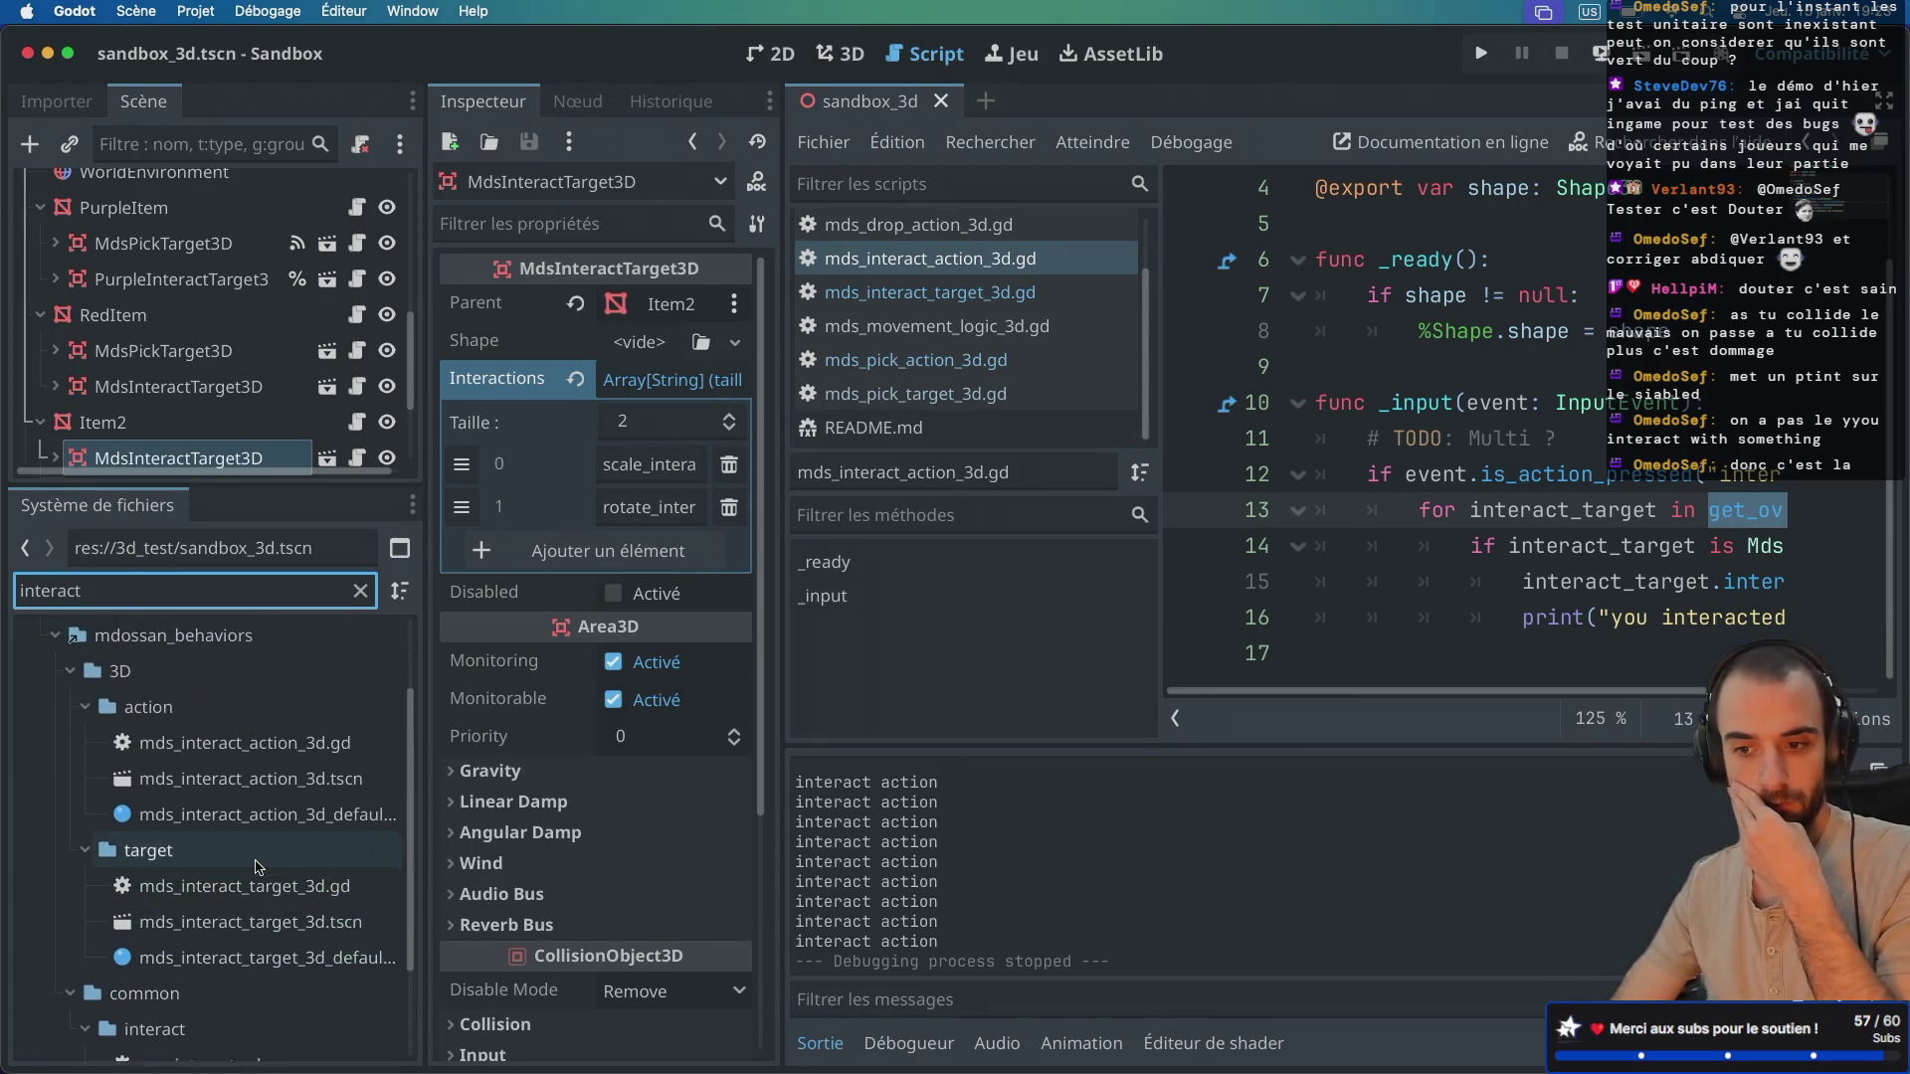
pyautogui.scroll(-1, 256, 866)
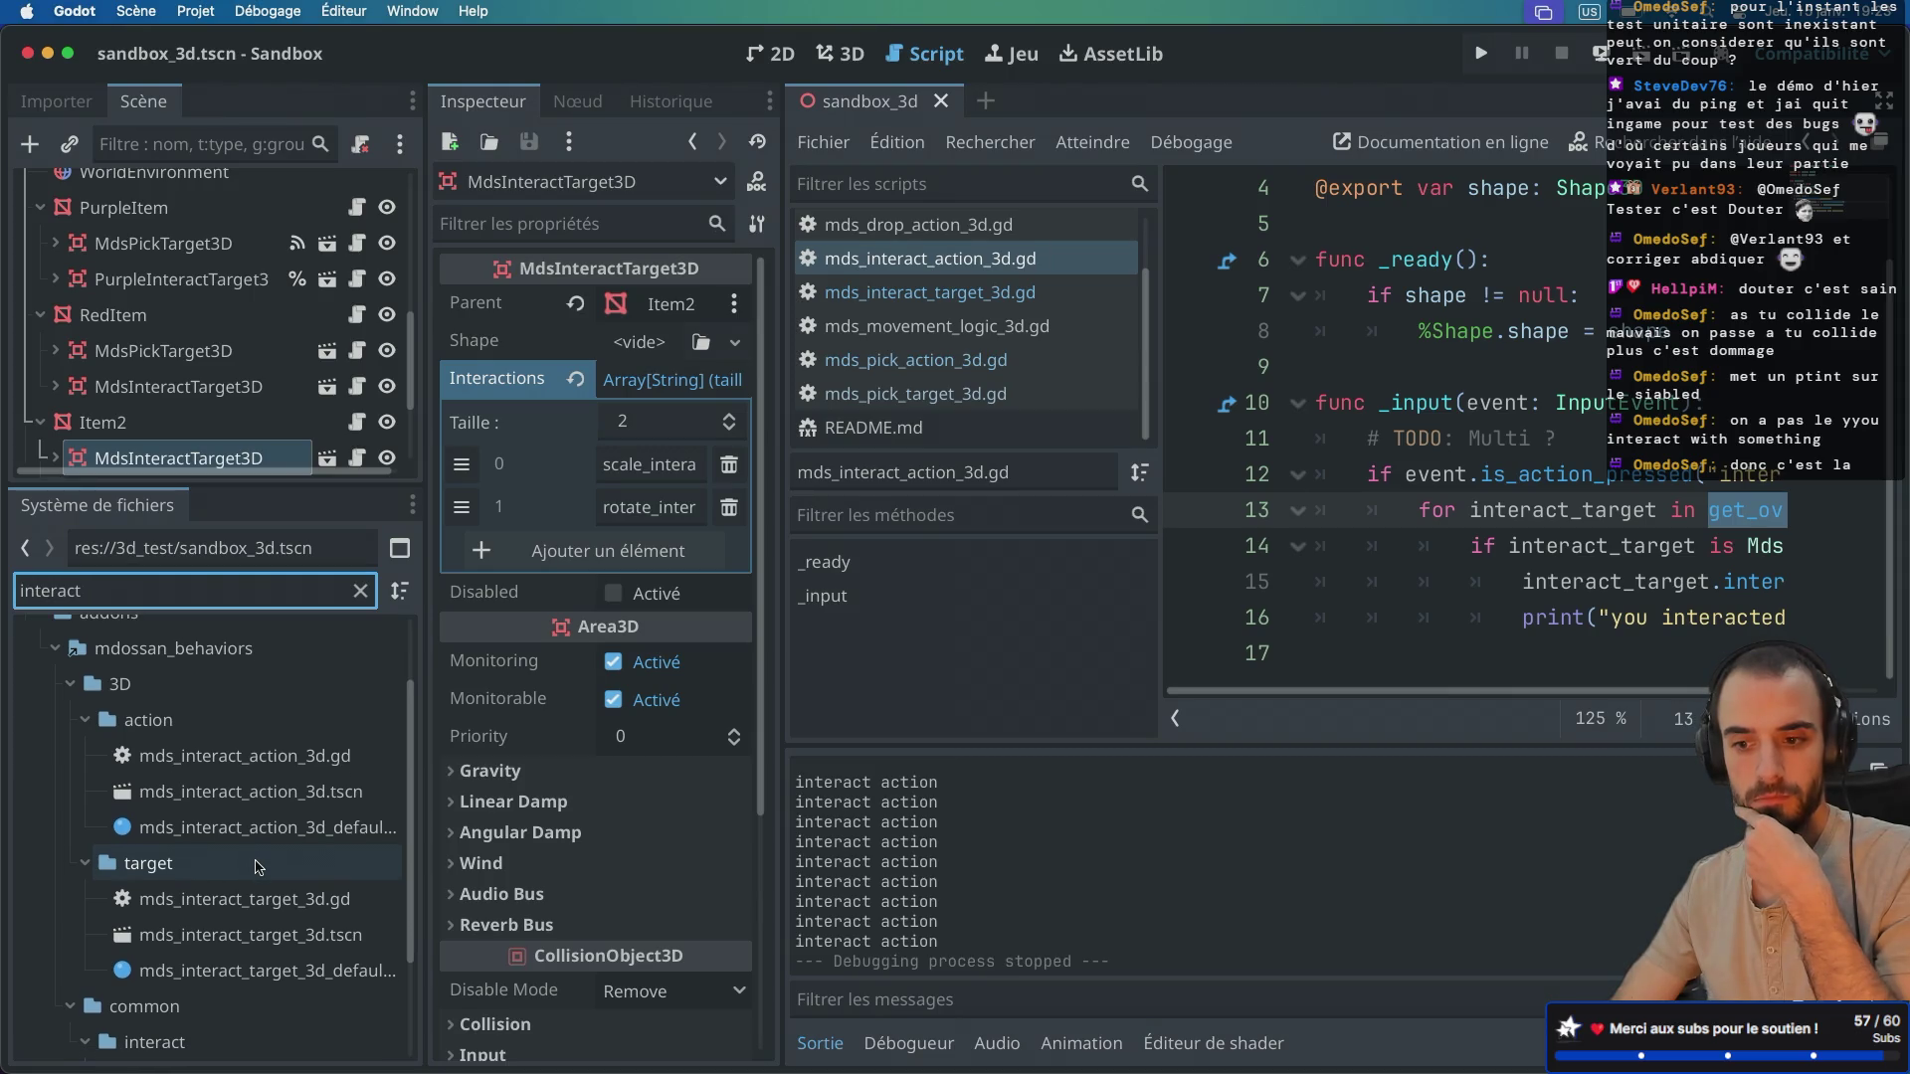
# Step: Open mds_interact_action_3d.tscn to view its Collision settings, then open mds_interact_target_3d.tscn
pyautogui.doubleClick(278, 792)
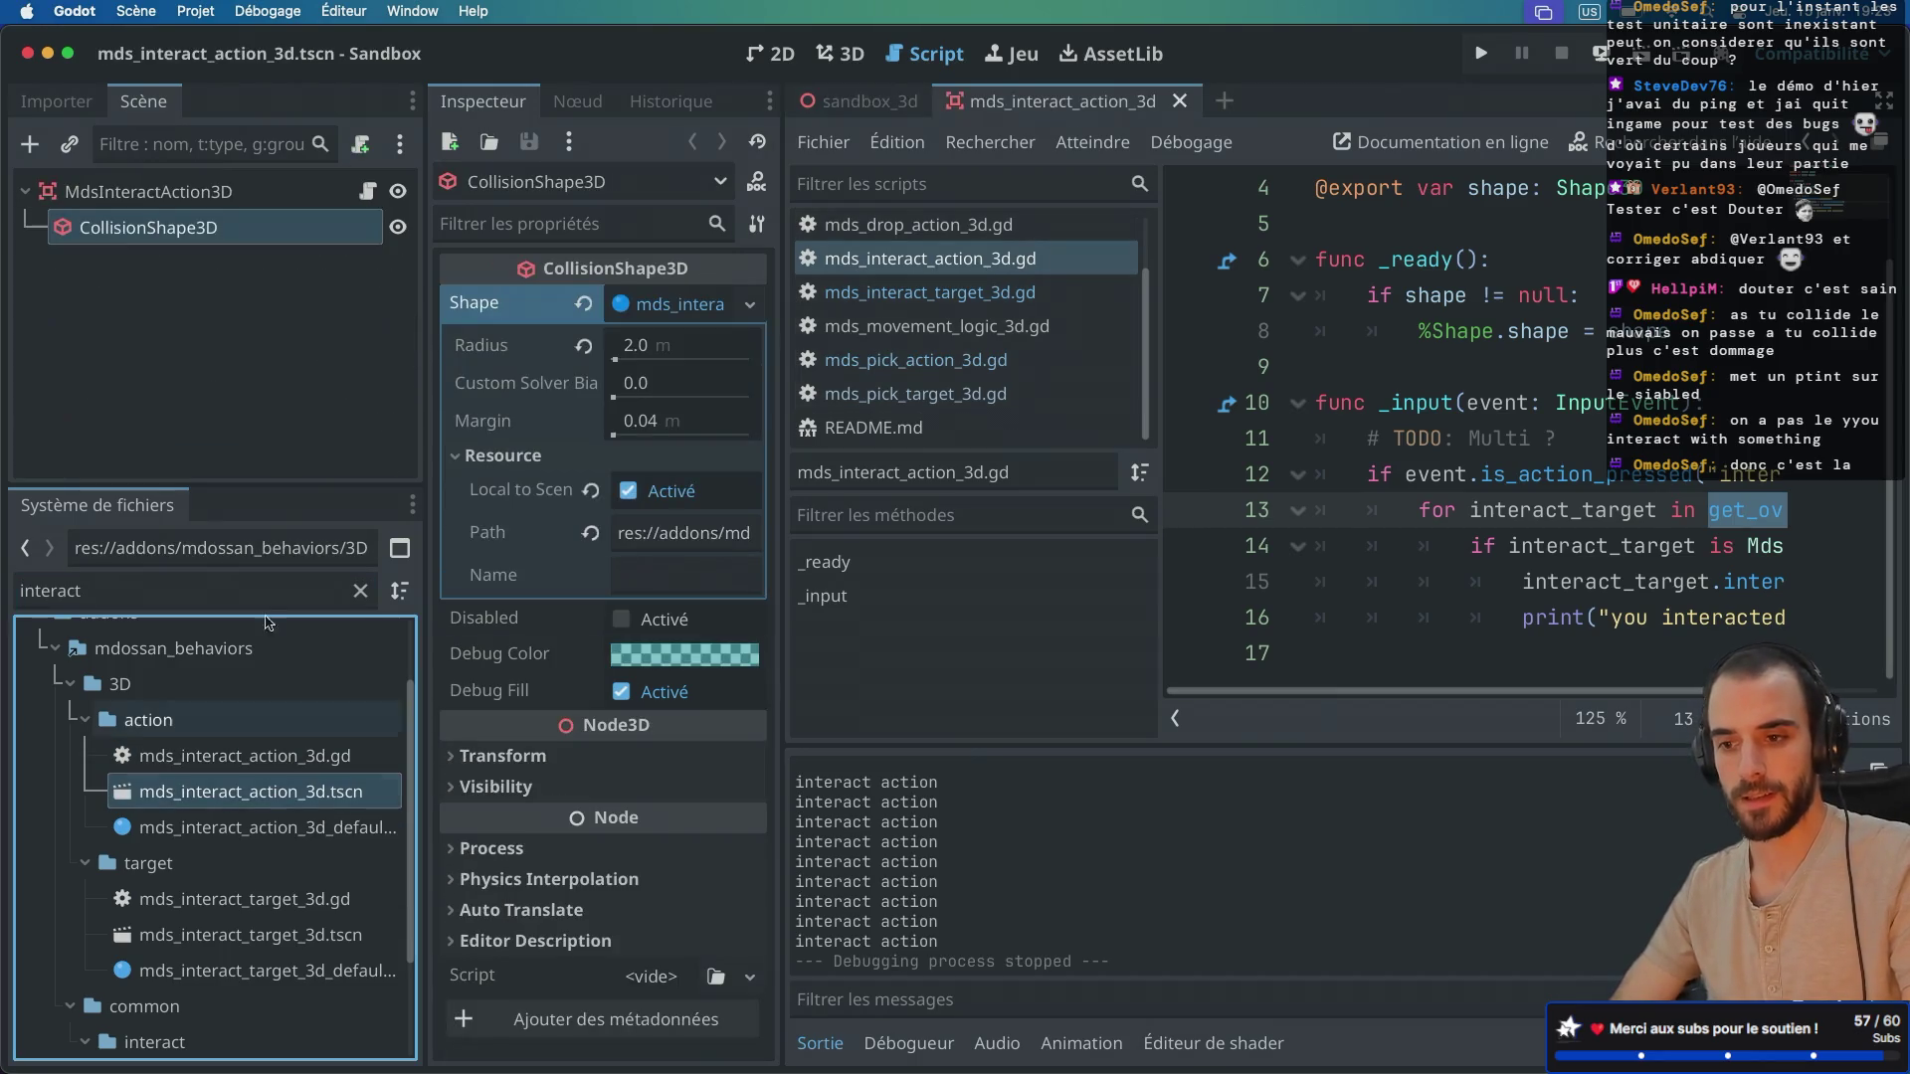
pyautogui.click(231, 191)
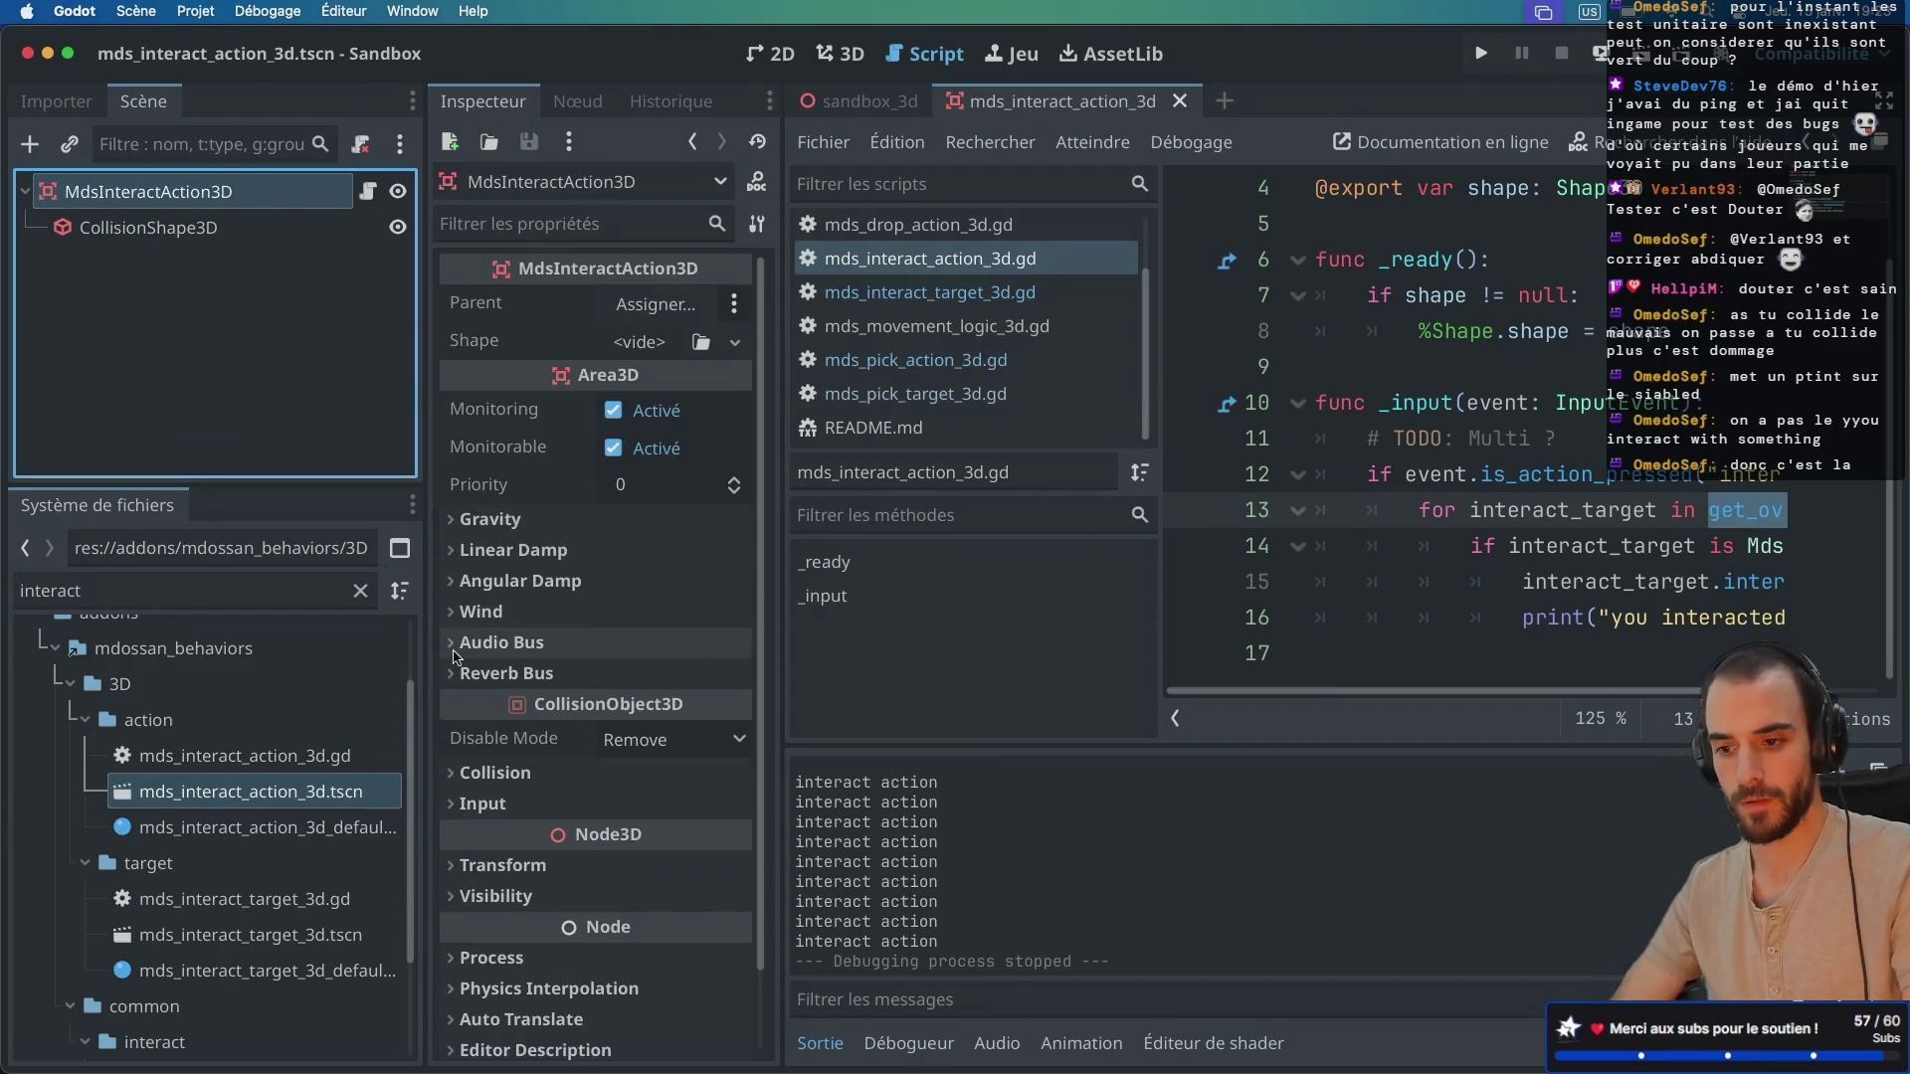
pyautogui.click(467, 774)
pyautogui.scroll(-5, 516, 713)
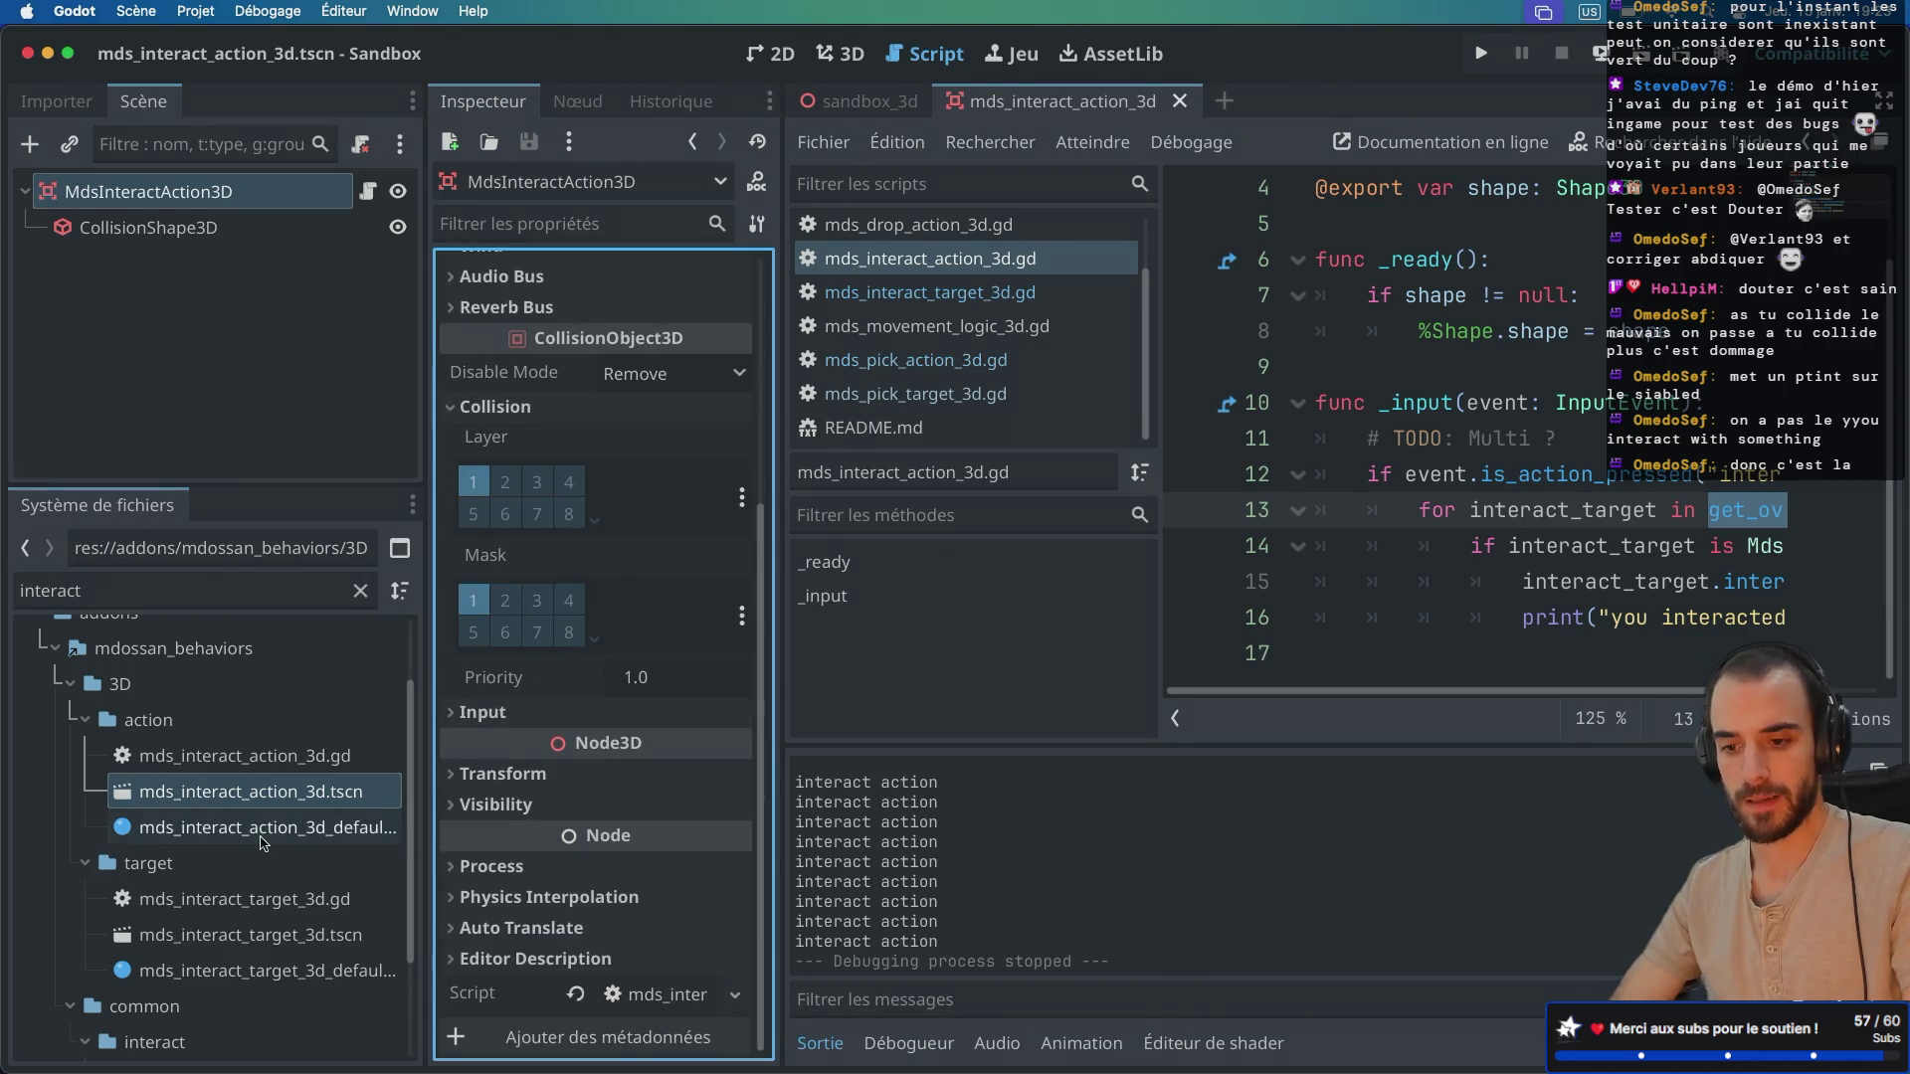
pyautogui.doubleClick(220, 934)
pyautogui.click(212, 192)
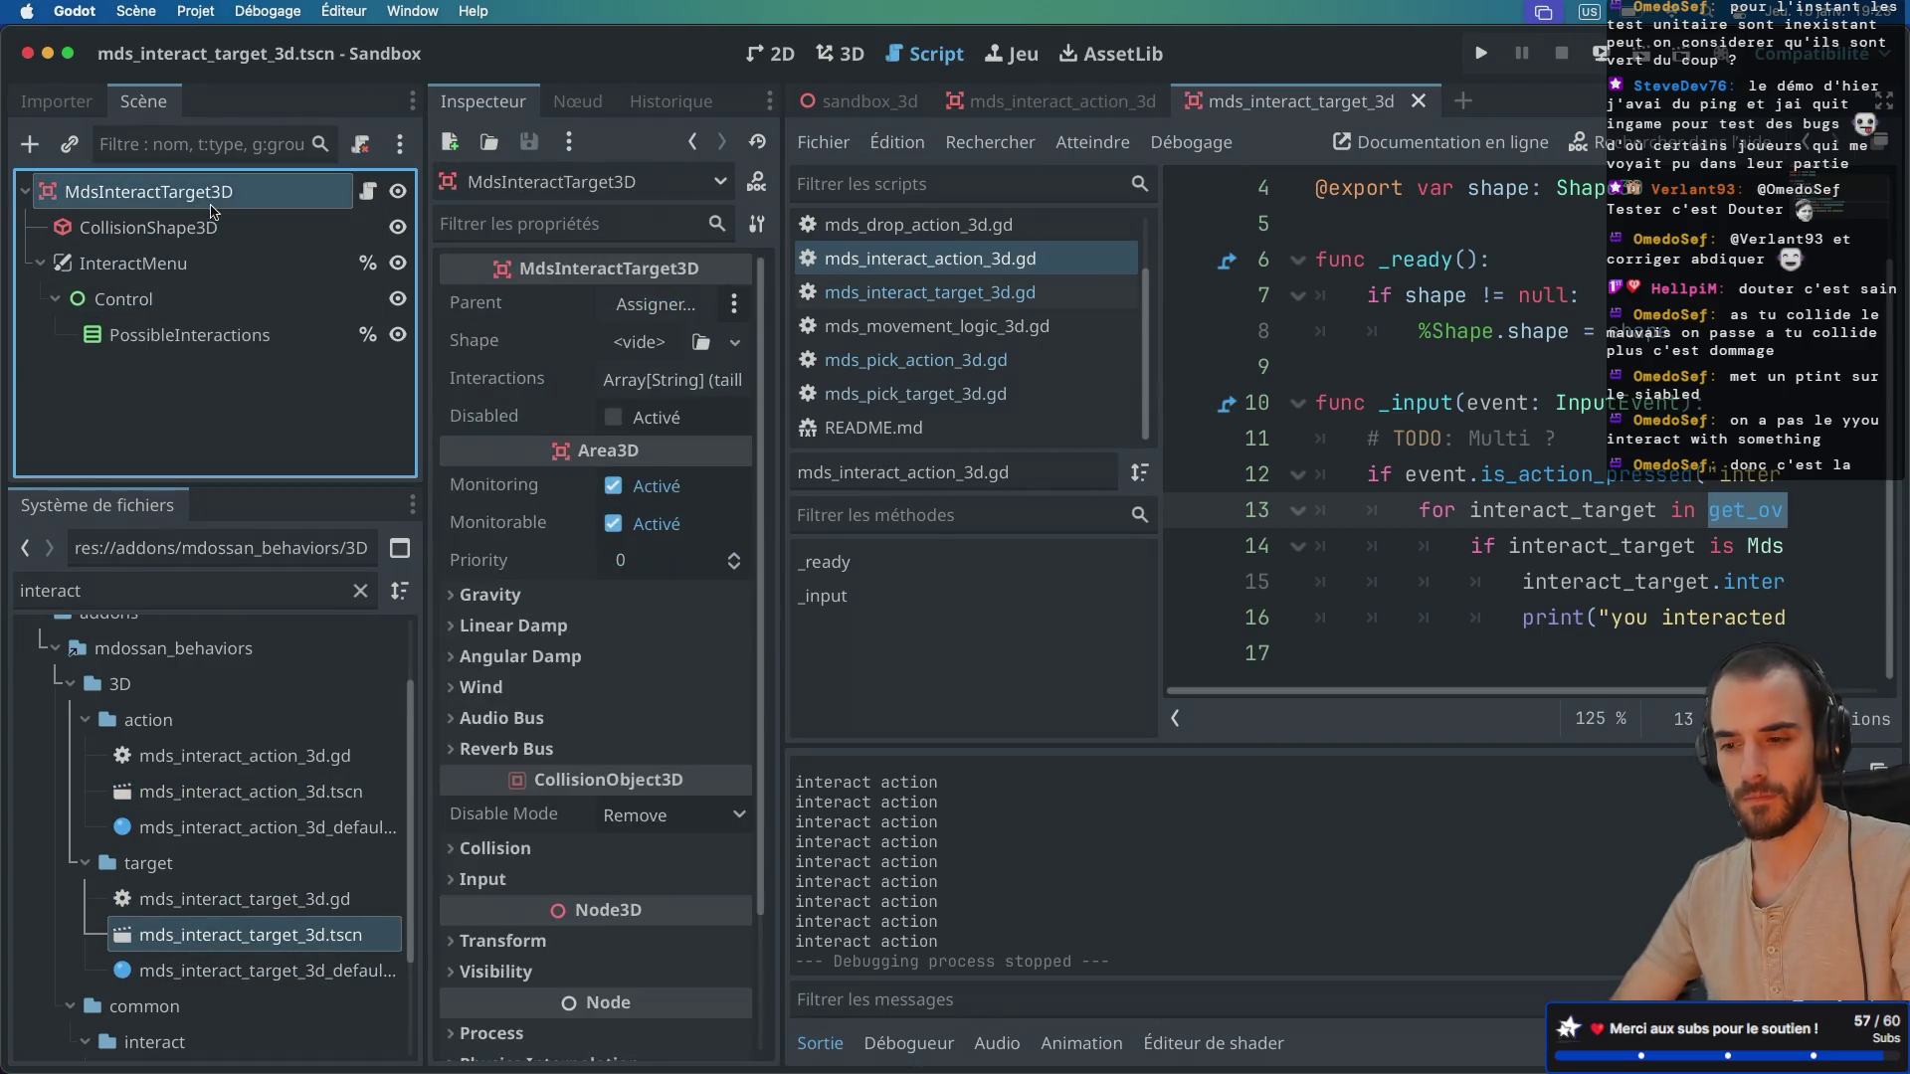
# Step: Expand the interact target's full 32-bit collision Layer and Mask grids
pyautogui.click(457, 848)
pyautogui.scroll(-5, 520, 789)
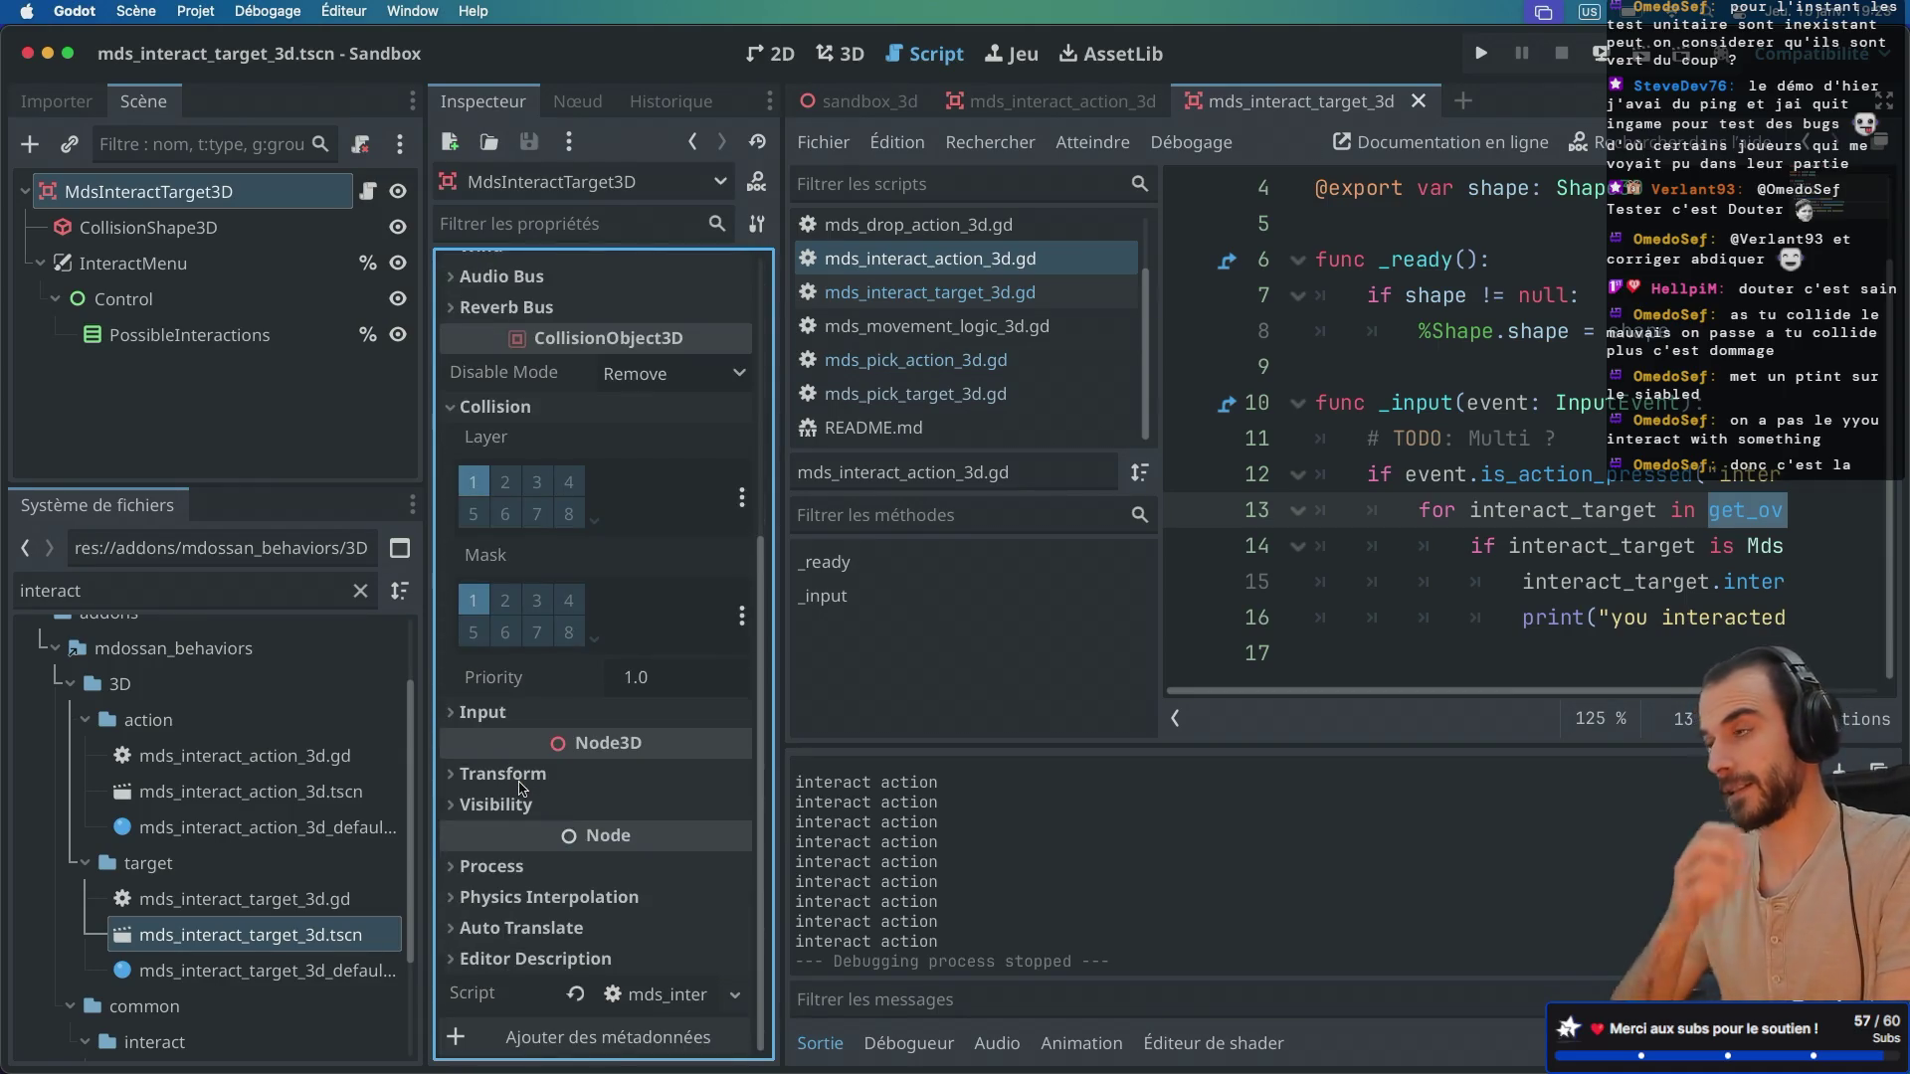
pyautogui.click(595, 637)
pyautogui.click(596, 525)
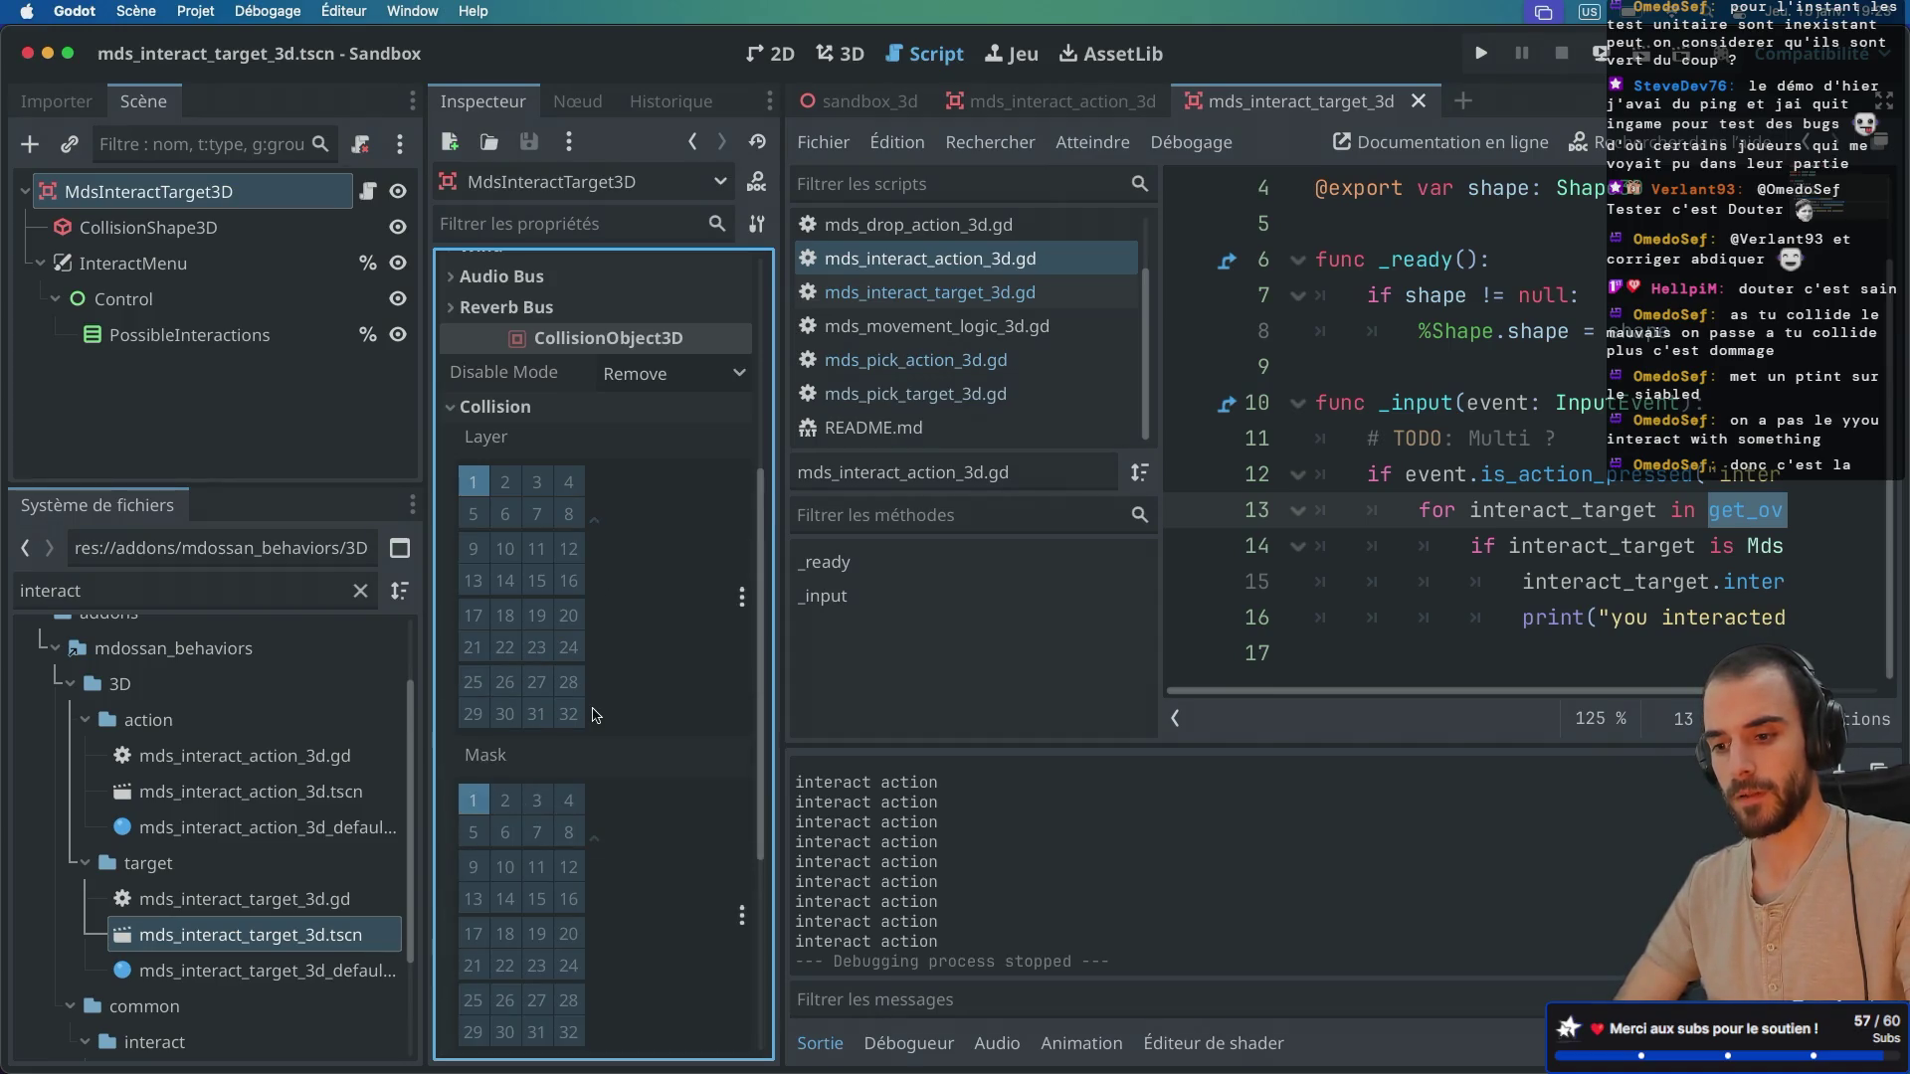
pyautogui.scroll(-5, 595, 715)
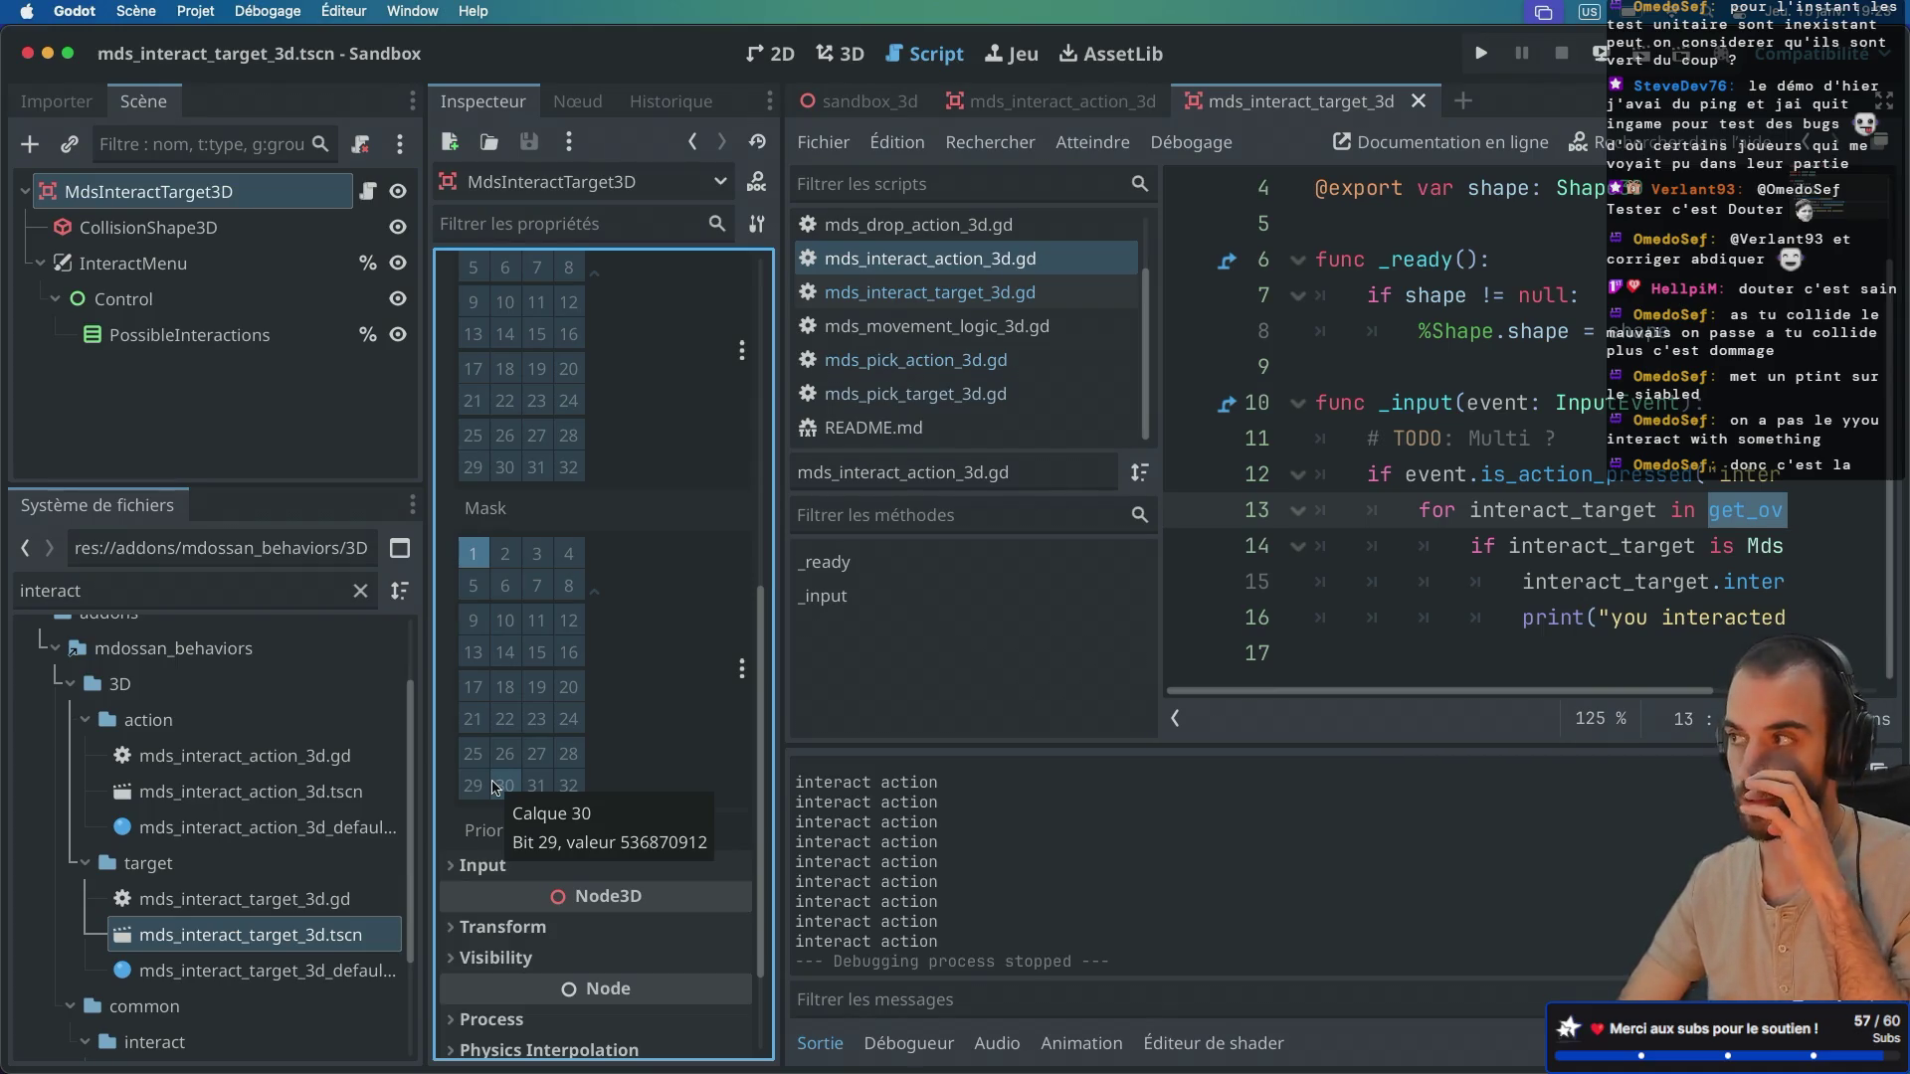
pyautogui.click(494, 786)
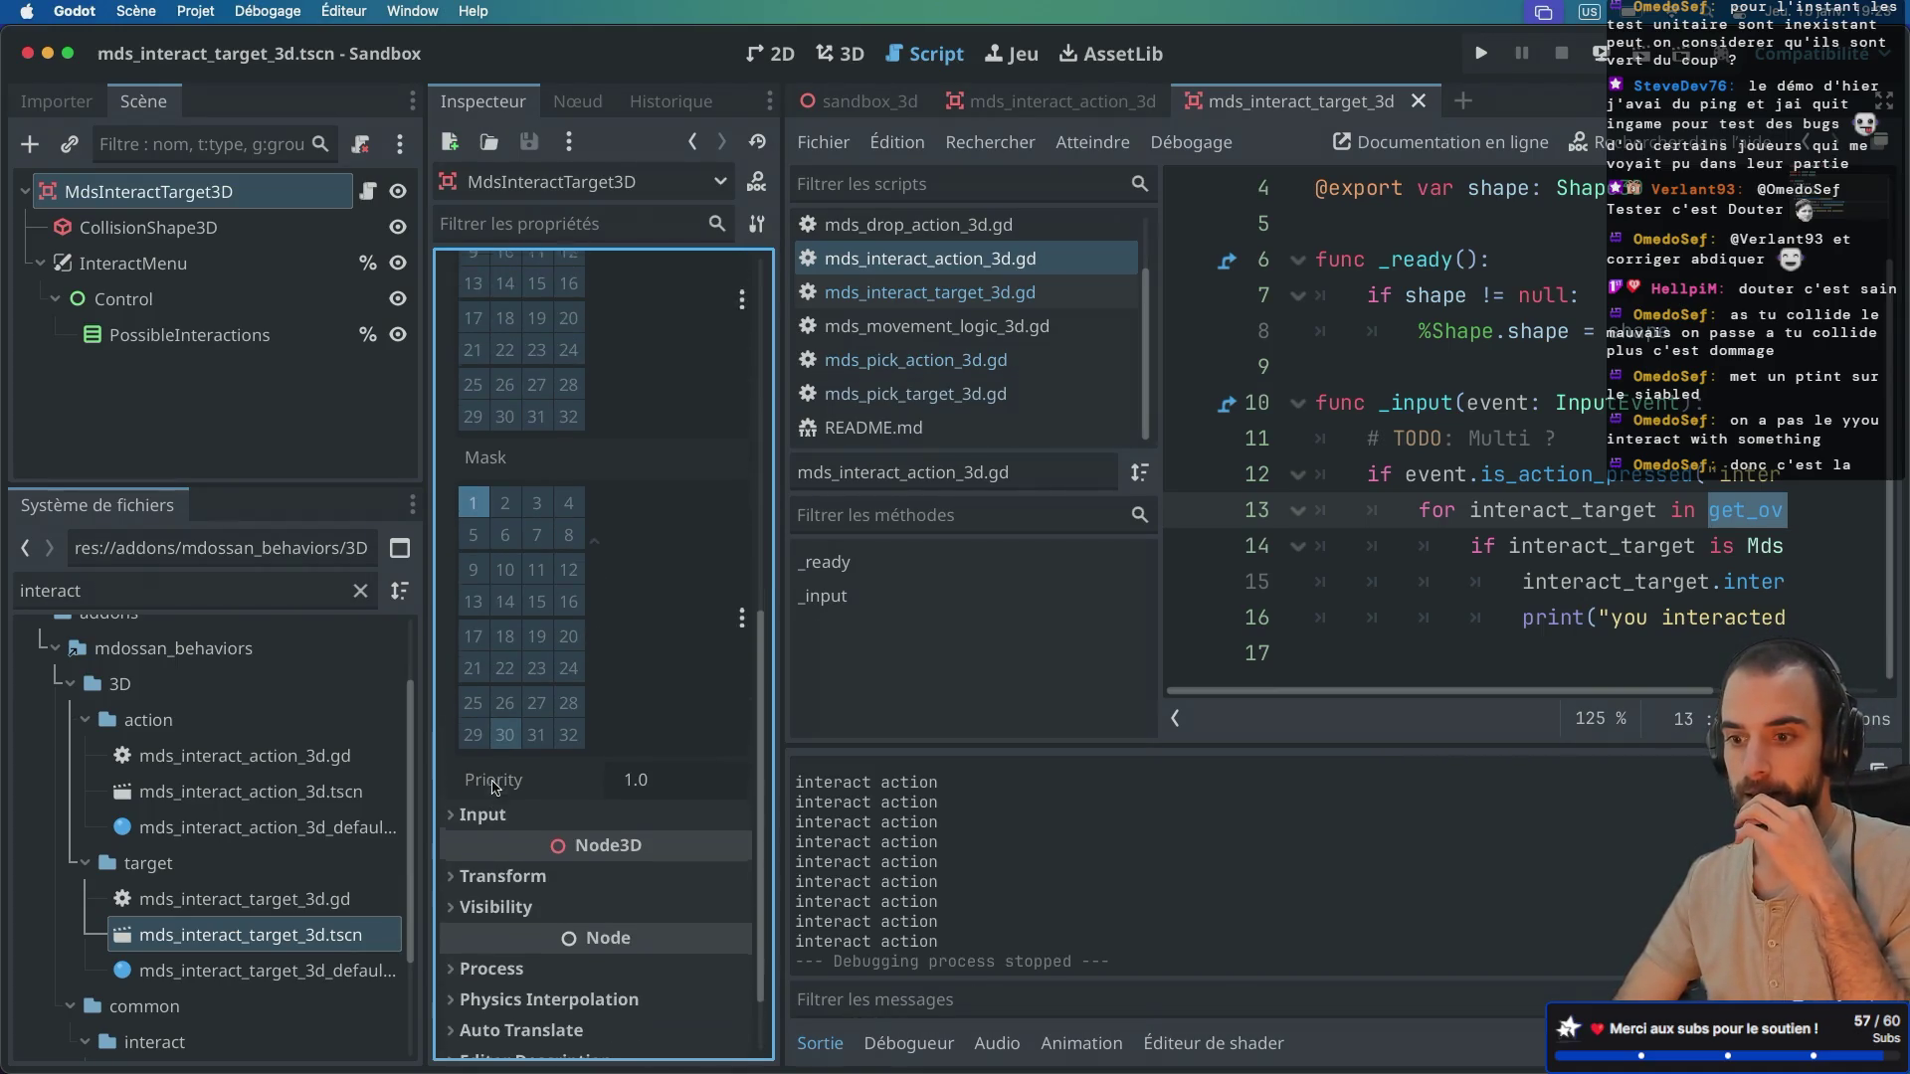
pyautogui.scroll(-2, 185, 925)
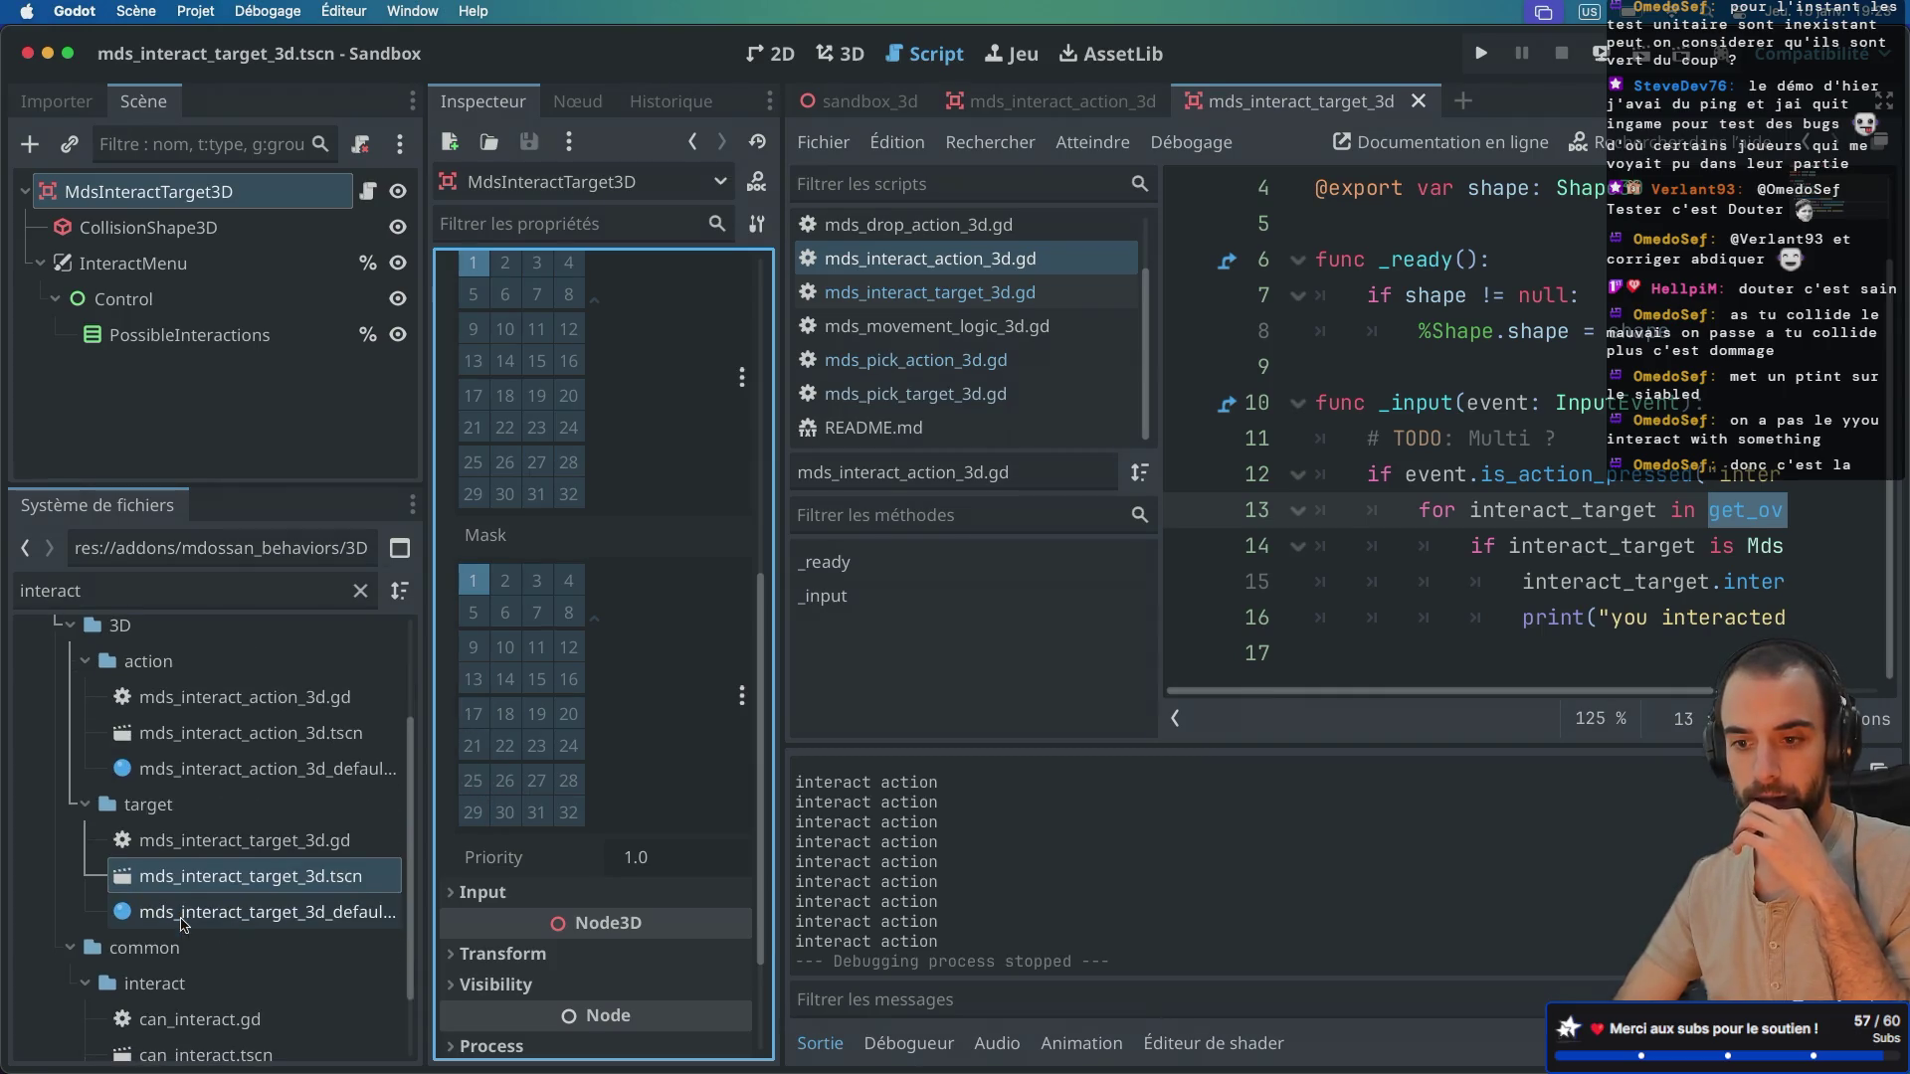
# Step: Filter files by 'pick' and open mds_pick_target_3d.tscn with its root node selected
pyautogui.doubleClick(68, 579)
pyautogui.write('pick')
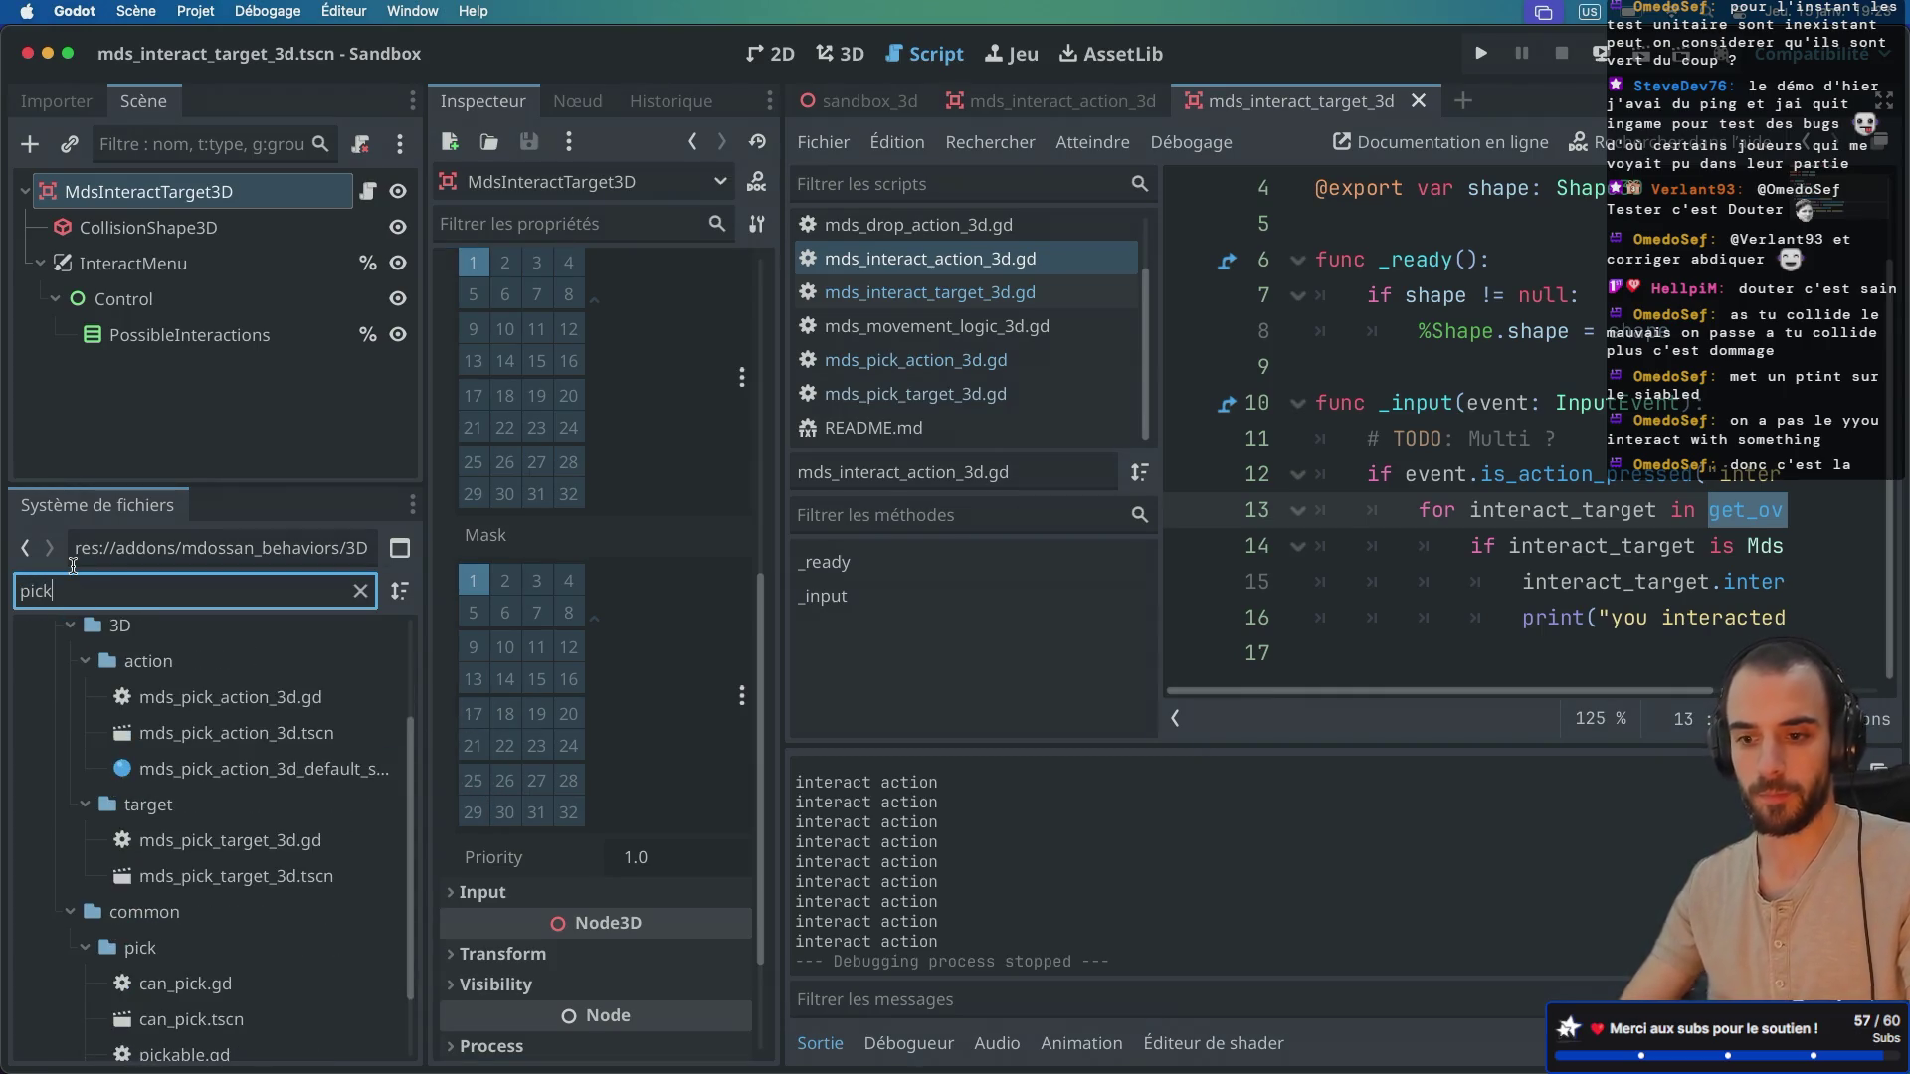
pyautogui.doubleClick(210, 875)
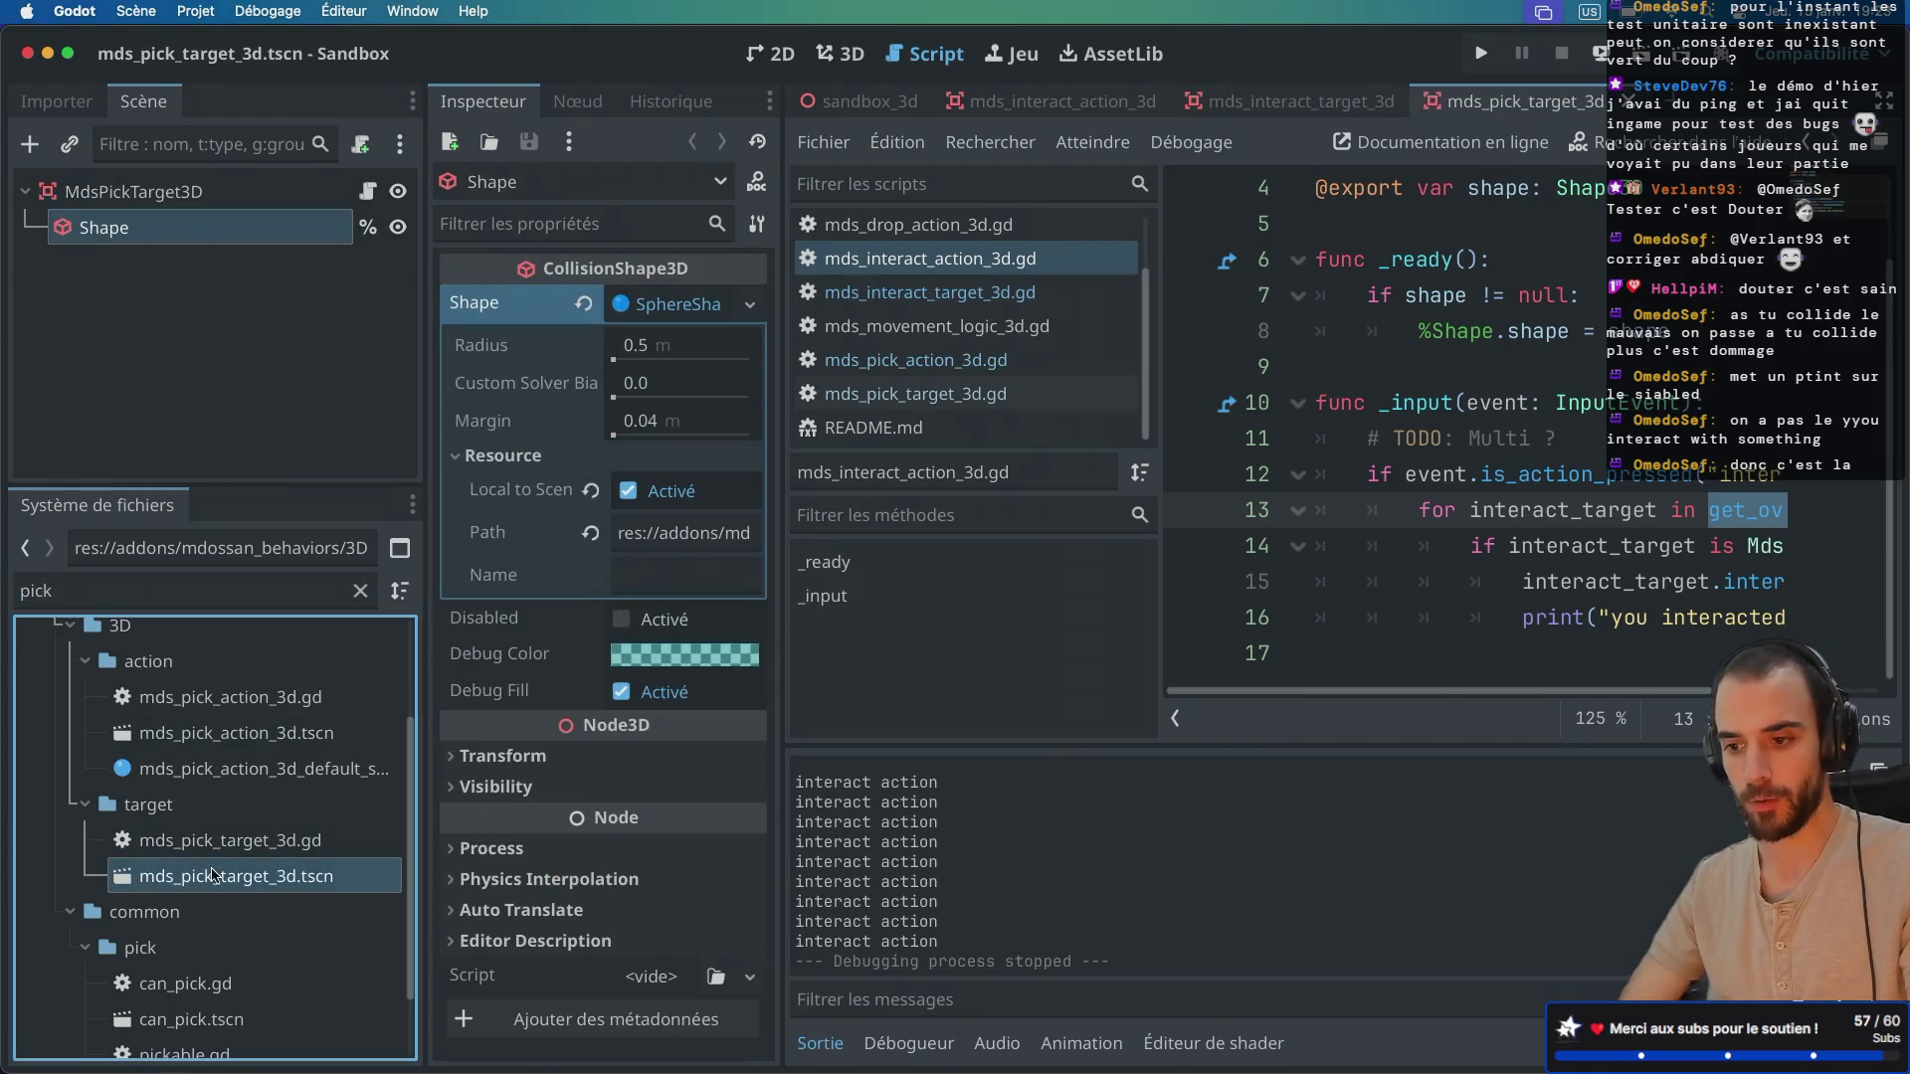
pyautogui.click(190, 195)
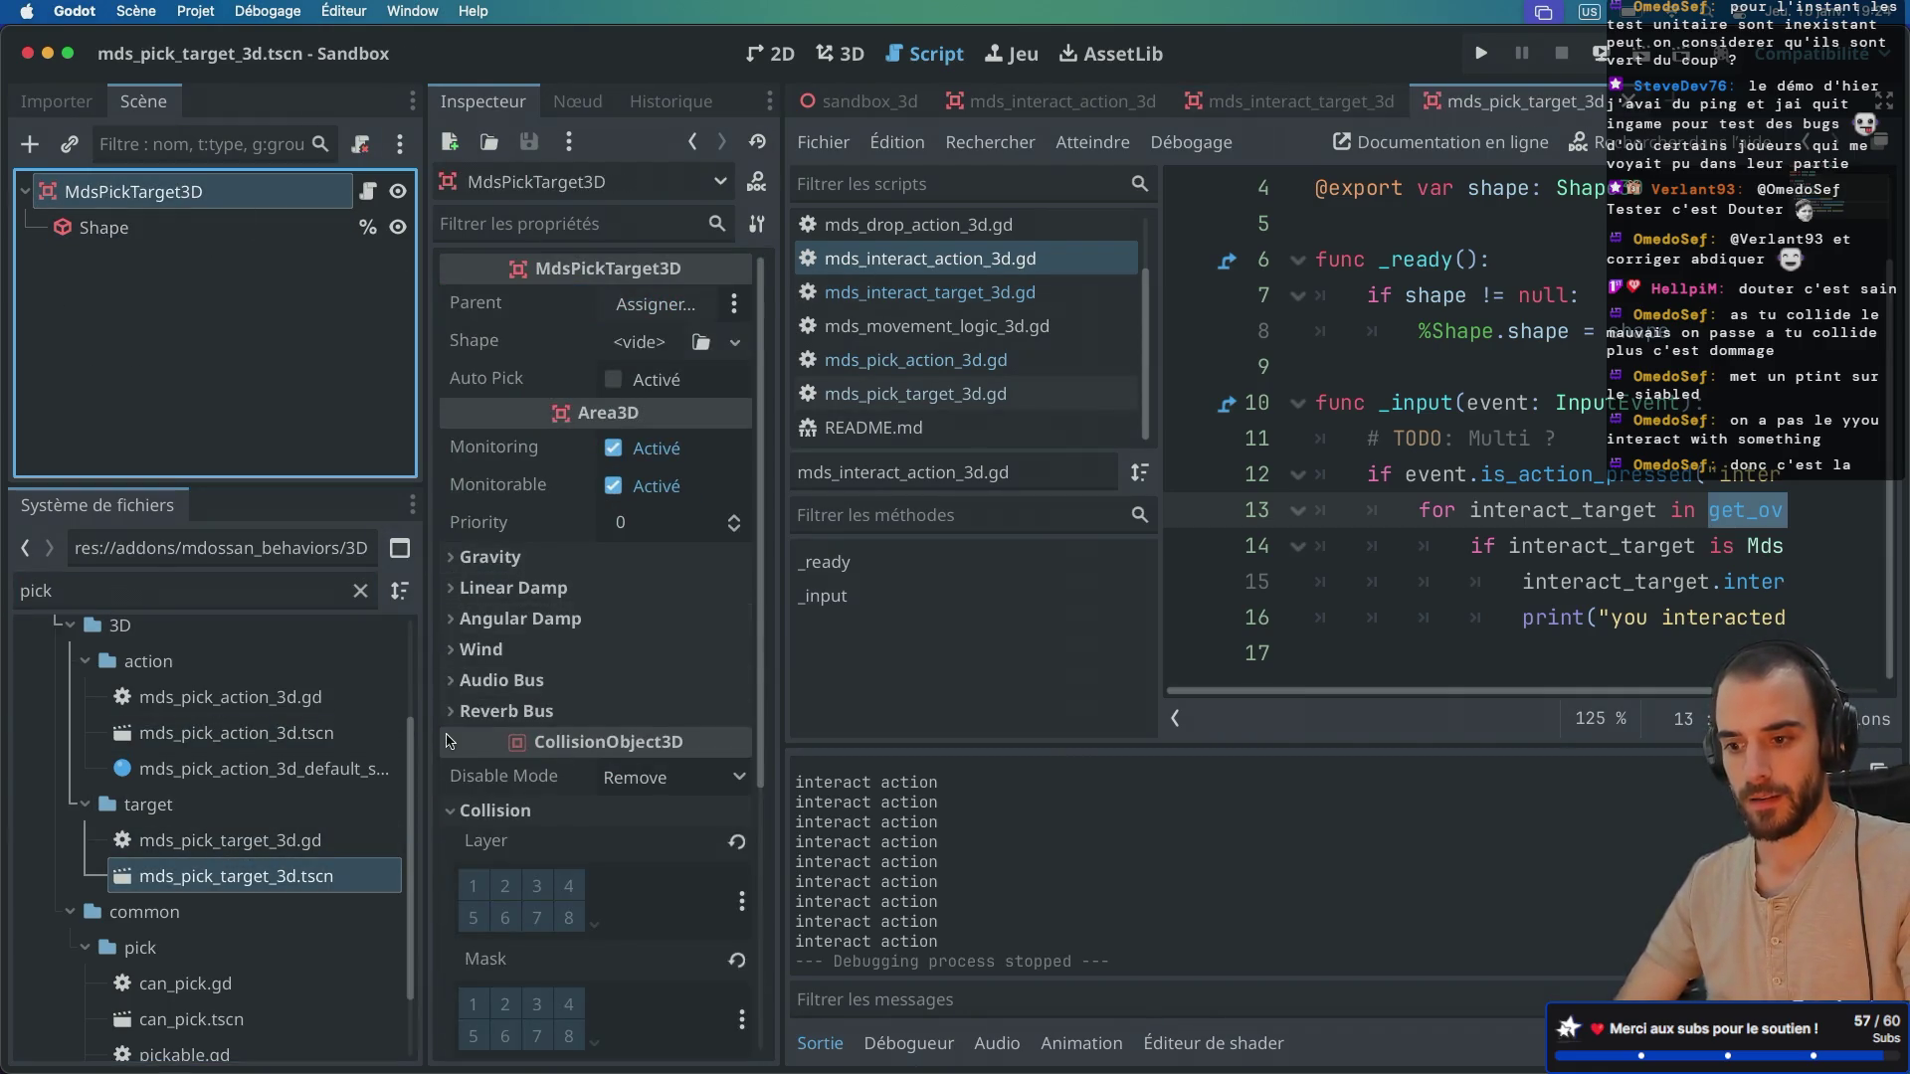
pyautogui.scroll(-5, 448, 741)
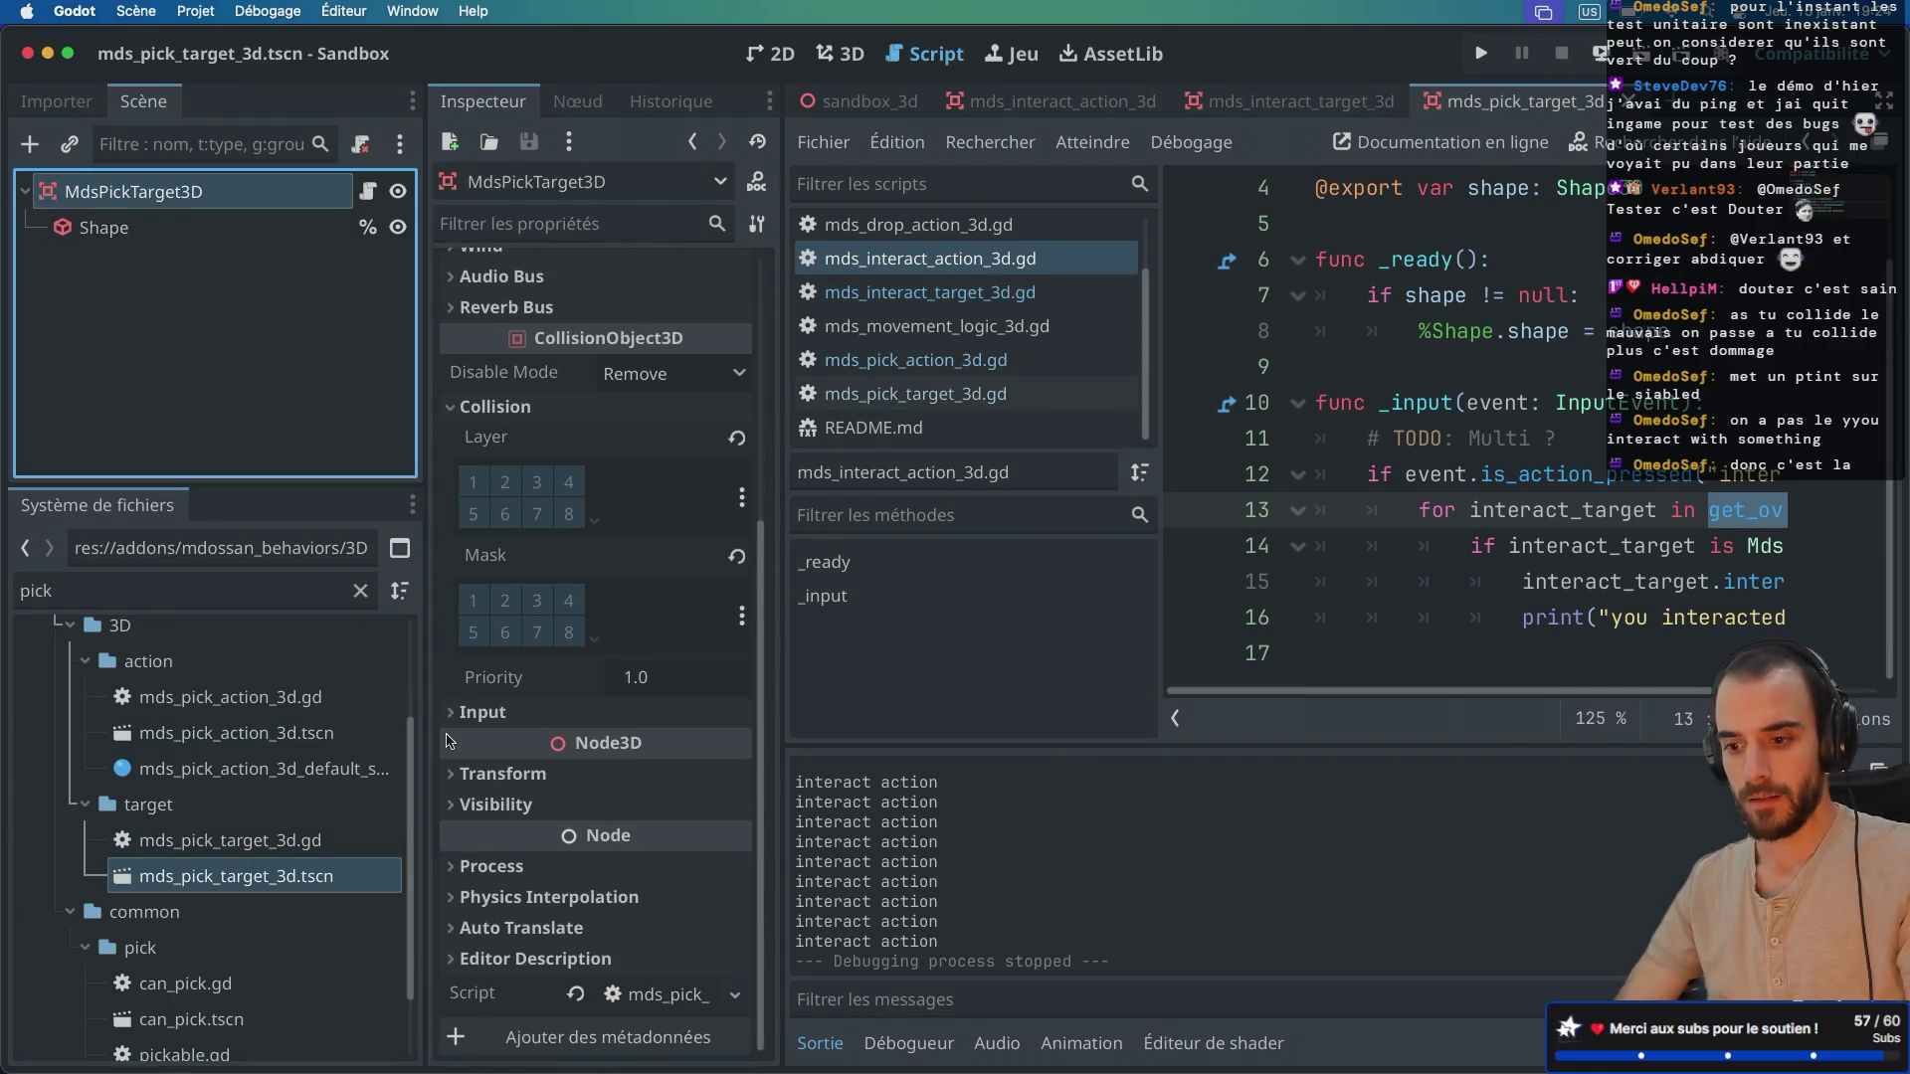
# Step: Check the pick target's layer 31 and mask 32, then return to mds_interact_target_3d
pyautogui.click(598, 642)
pyautogui.click(595, 518)
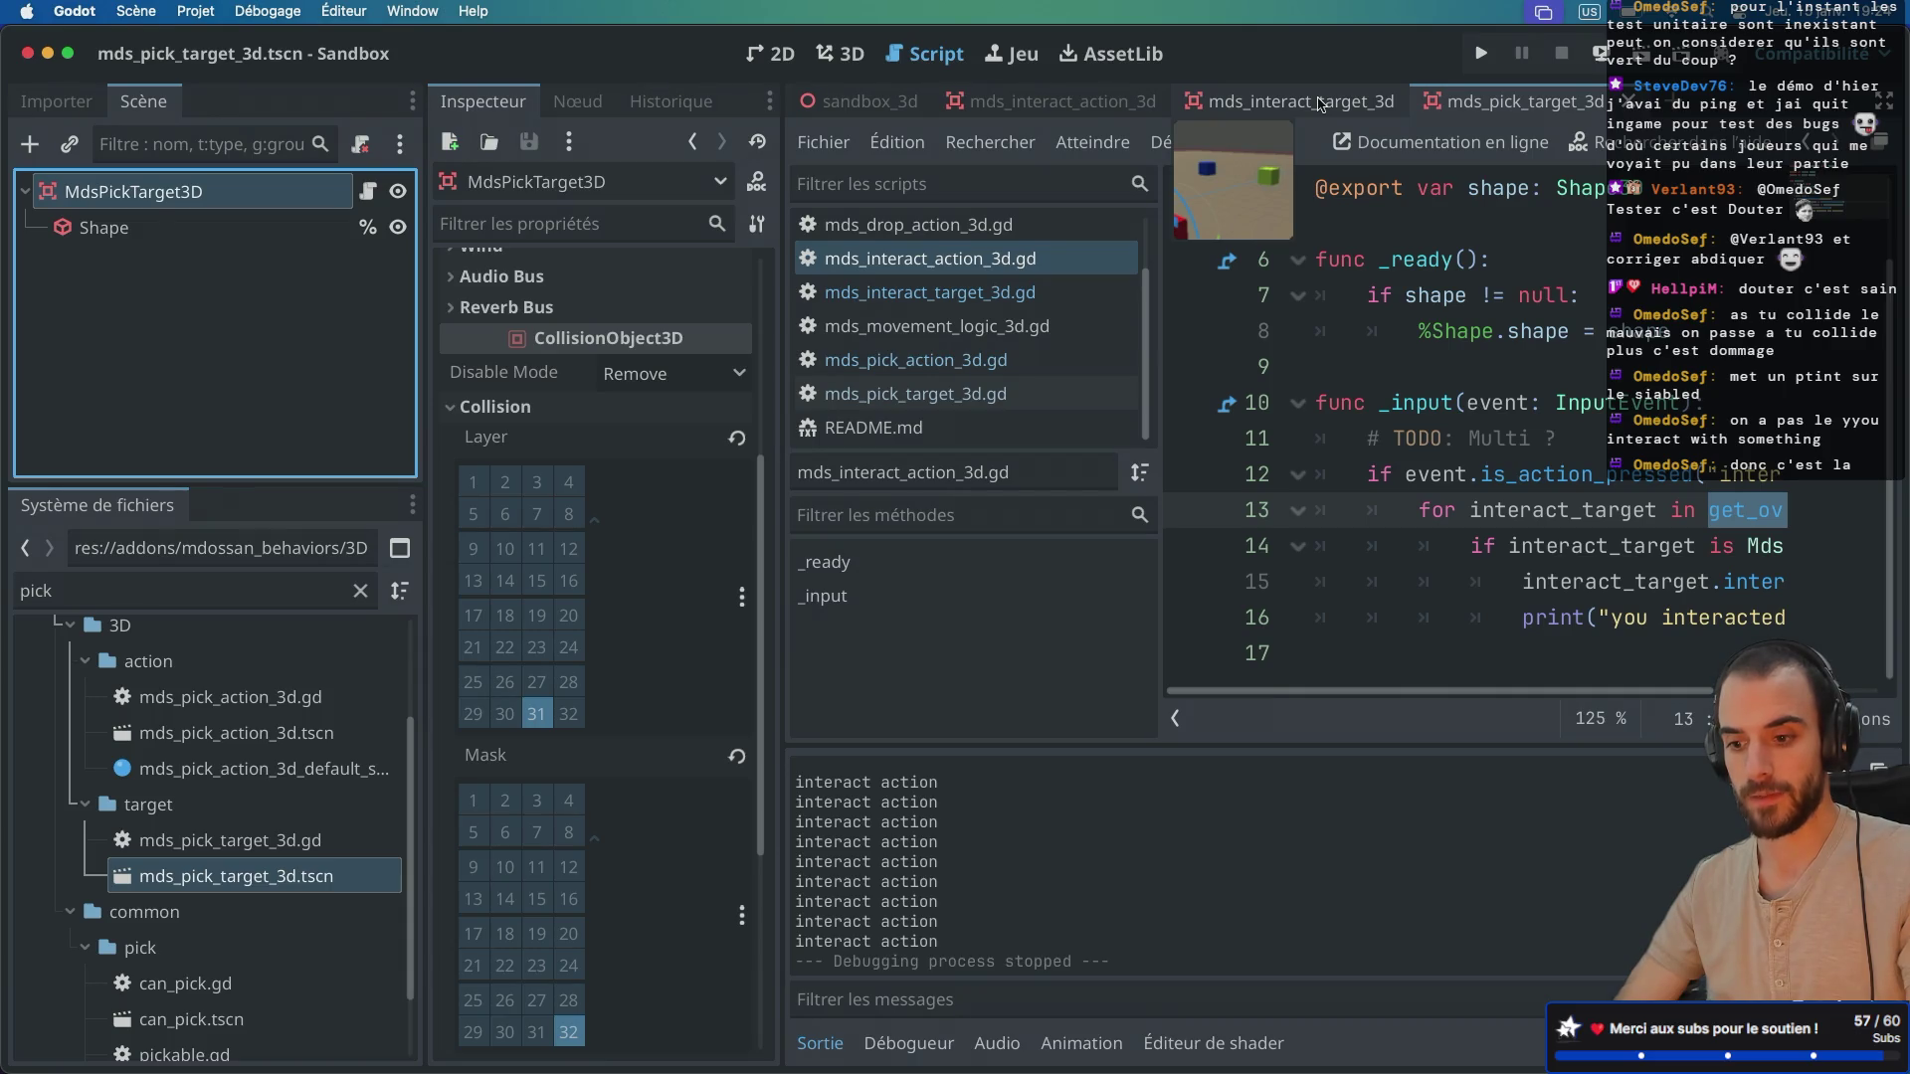
pyautogui.click(1319, 104)
pyautogui.click(593, 524)
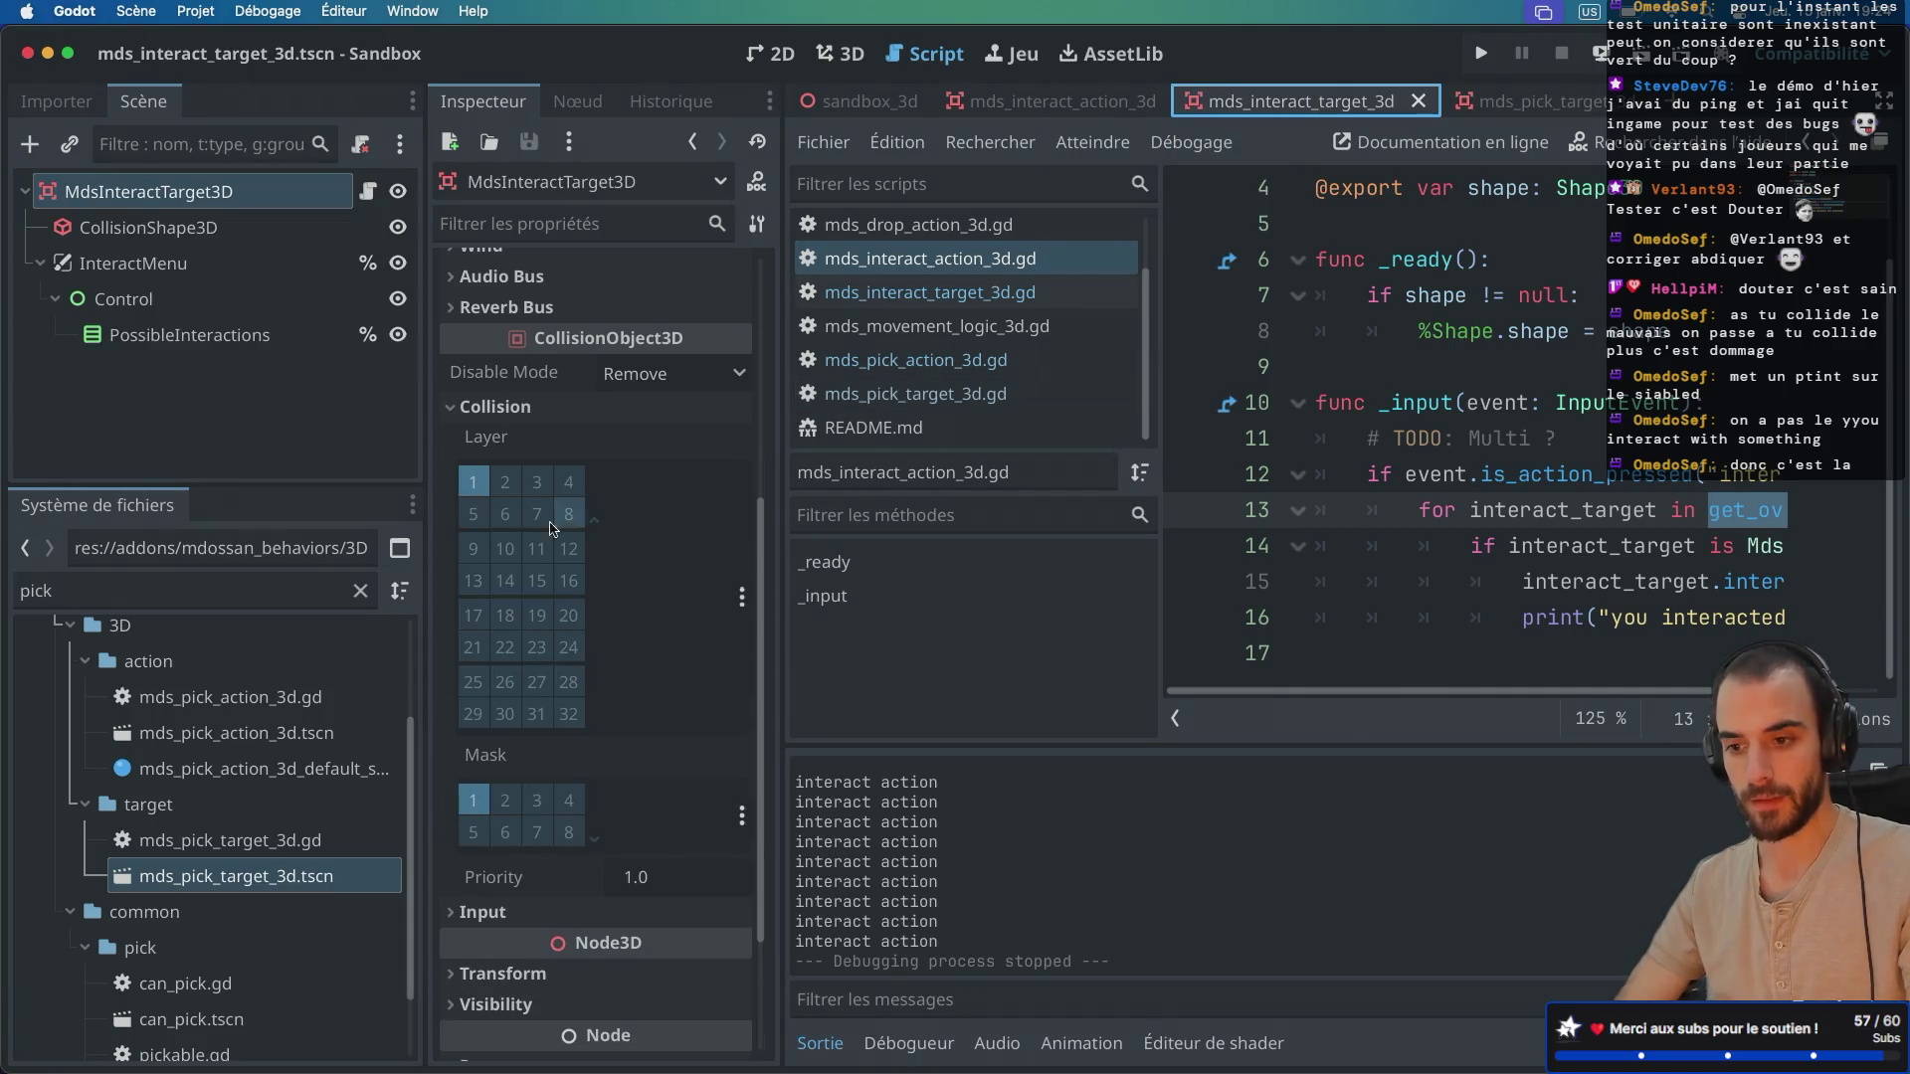
# Step: Move the interact target to collision layer 29 and mask 30, and save
pyautogui.click(473, 482)
pyautogui.click(473, 714)
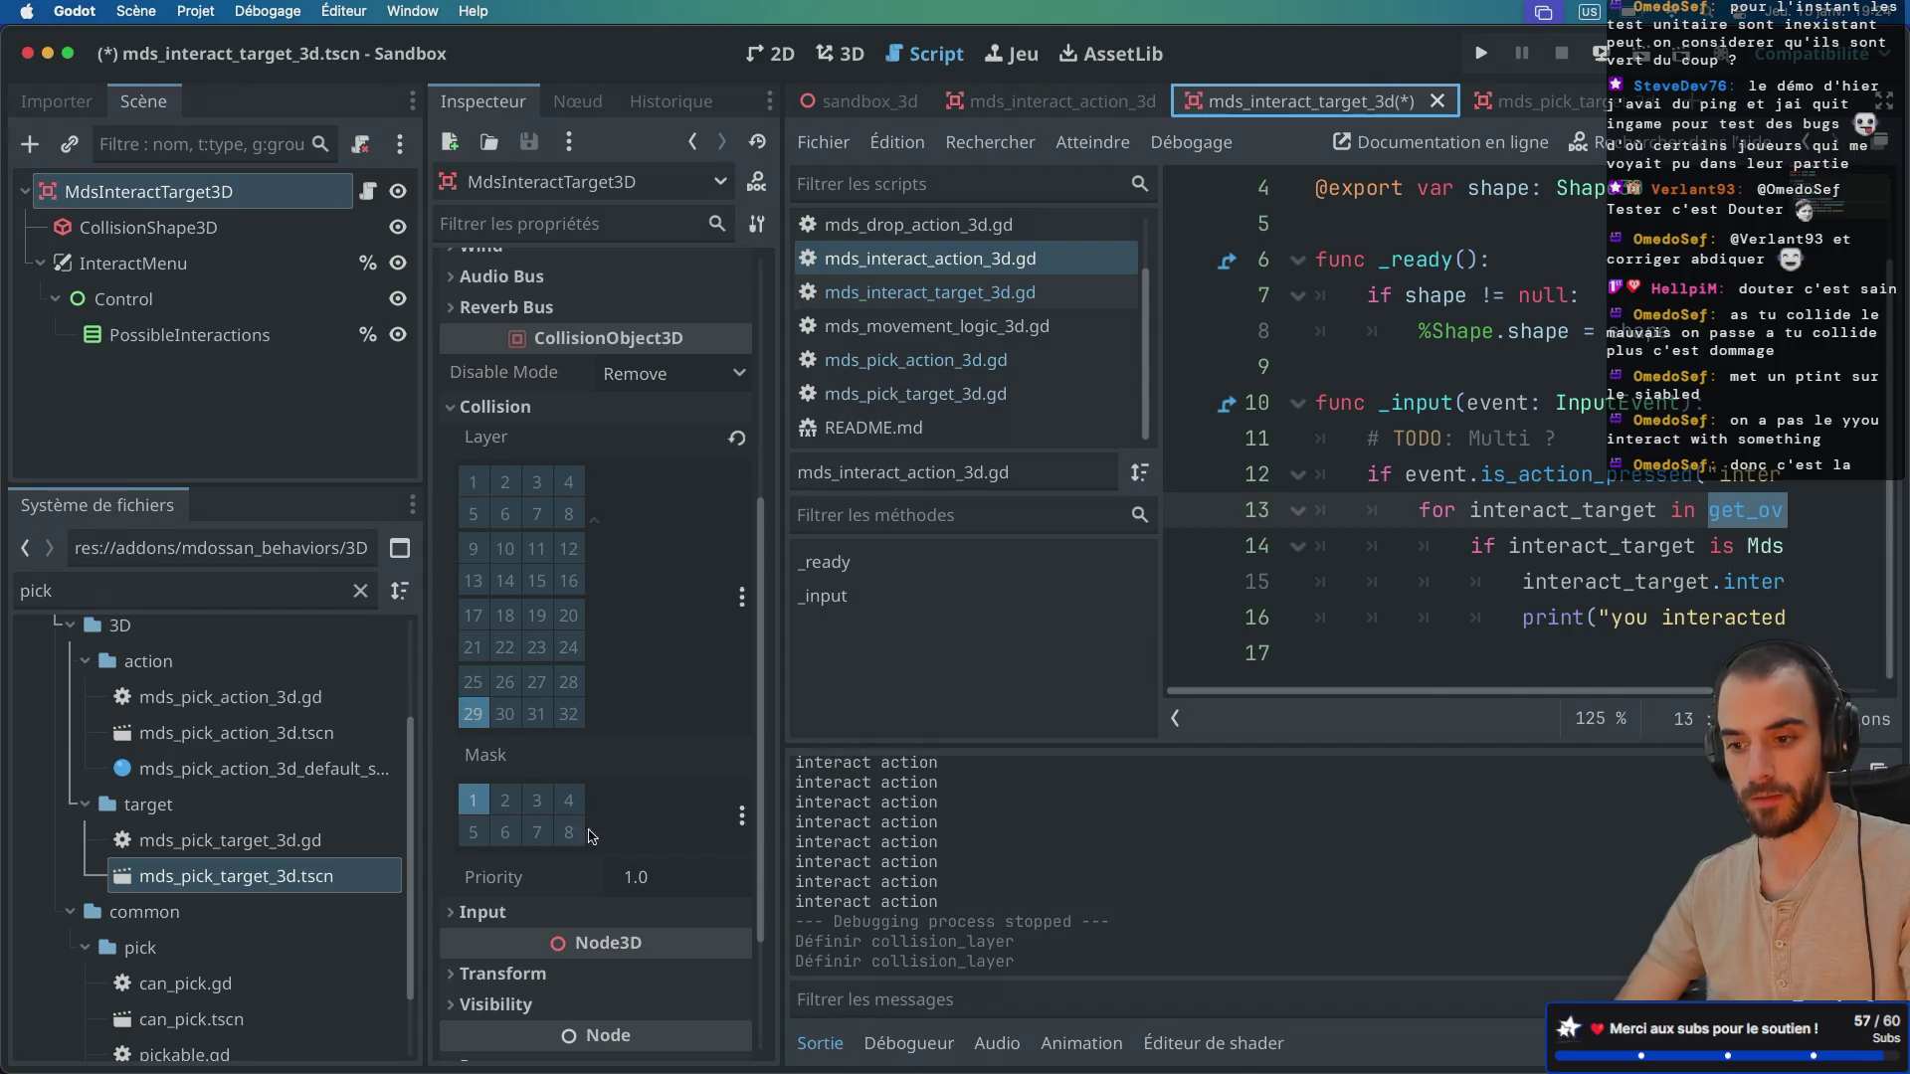
pyautogui.click(594, 837)
pyautogui.click(473, 800)
pyautogui.scroll(-1, 474, 817)
pyautogui.scroll(-2, 474, 818)
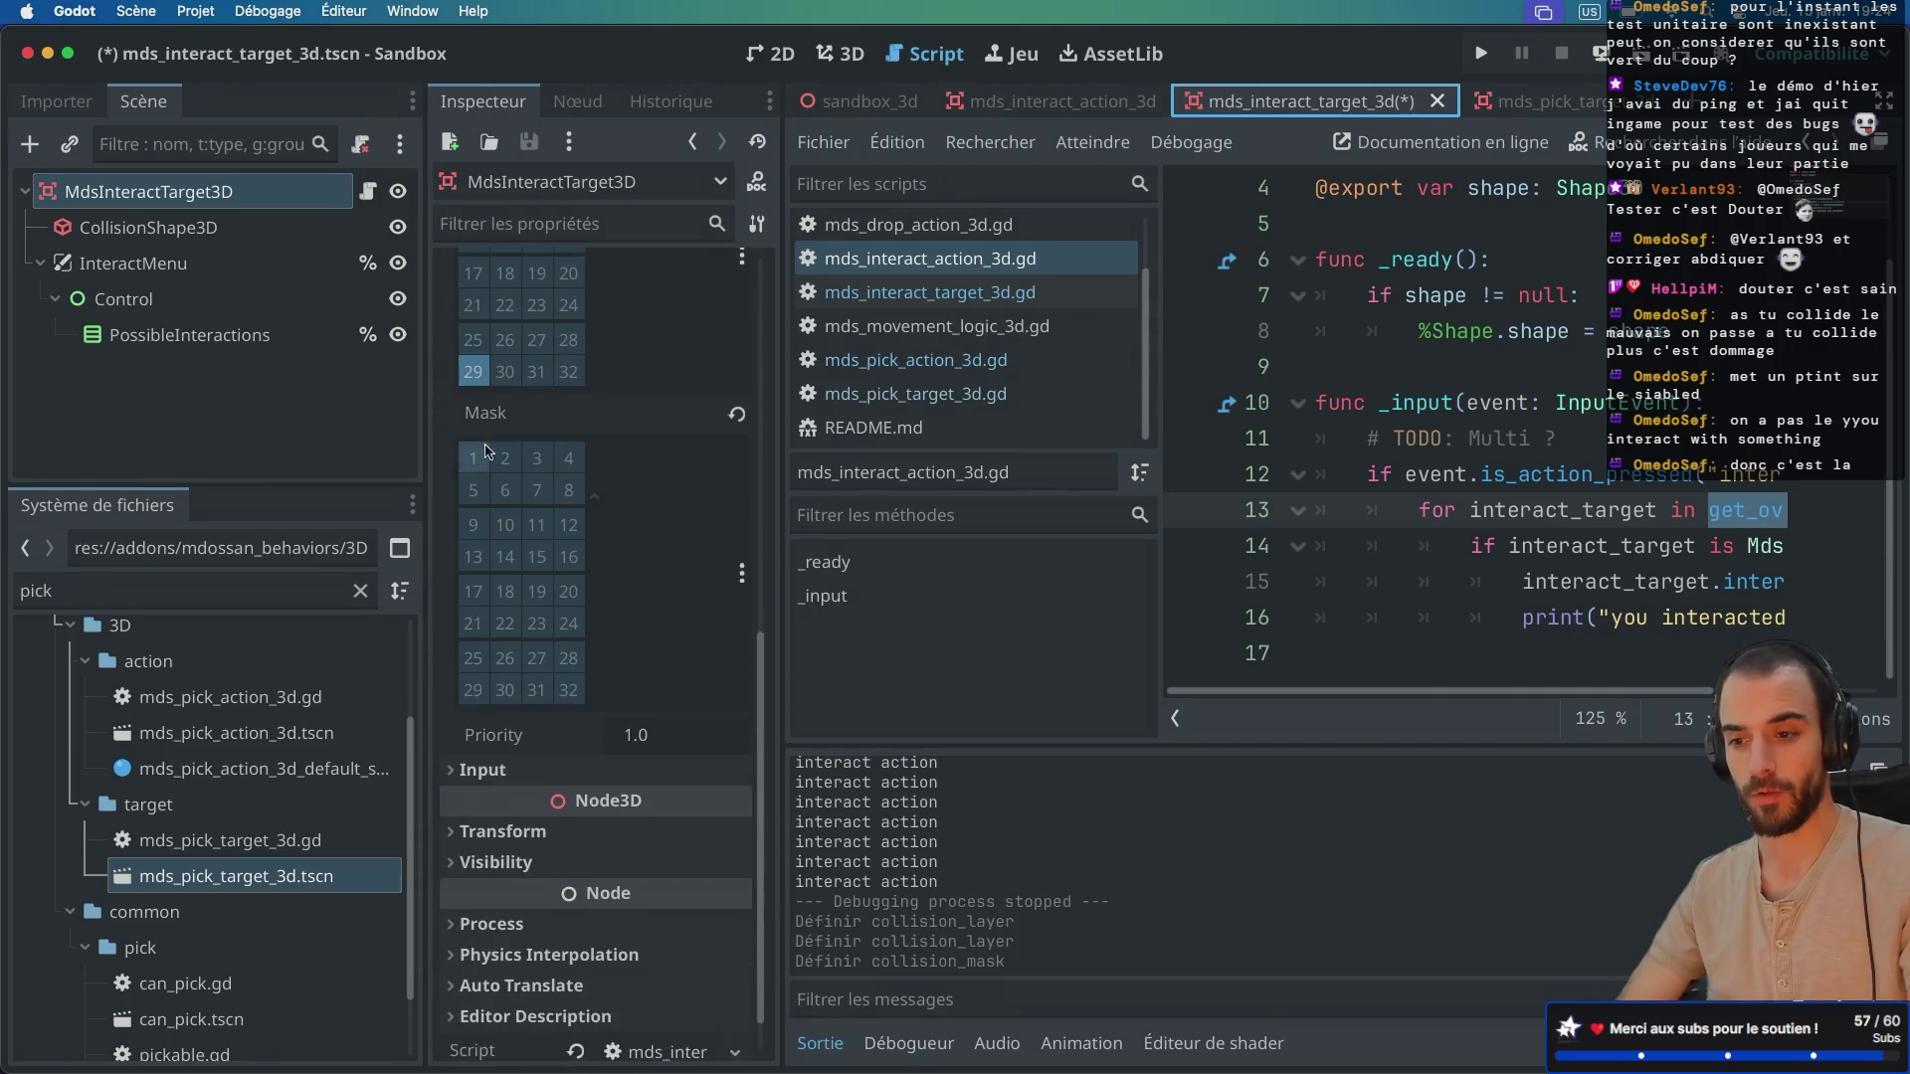
pyautogui.click(504, 689)
pyautogui.press('super+s')
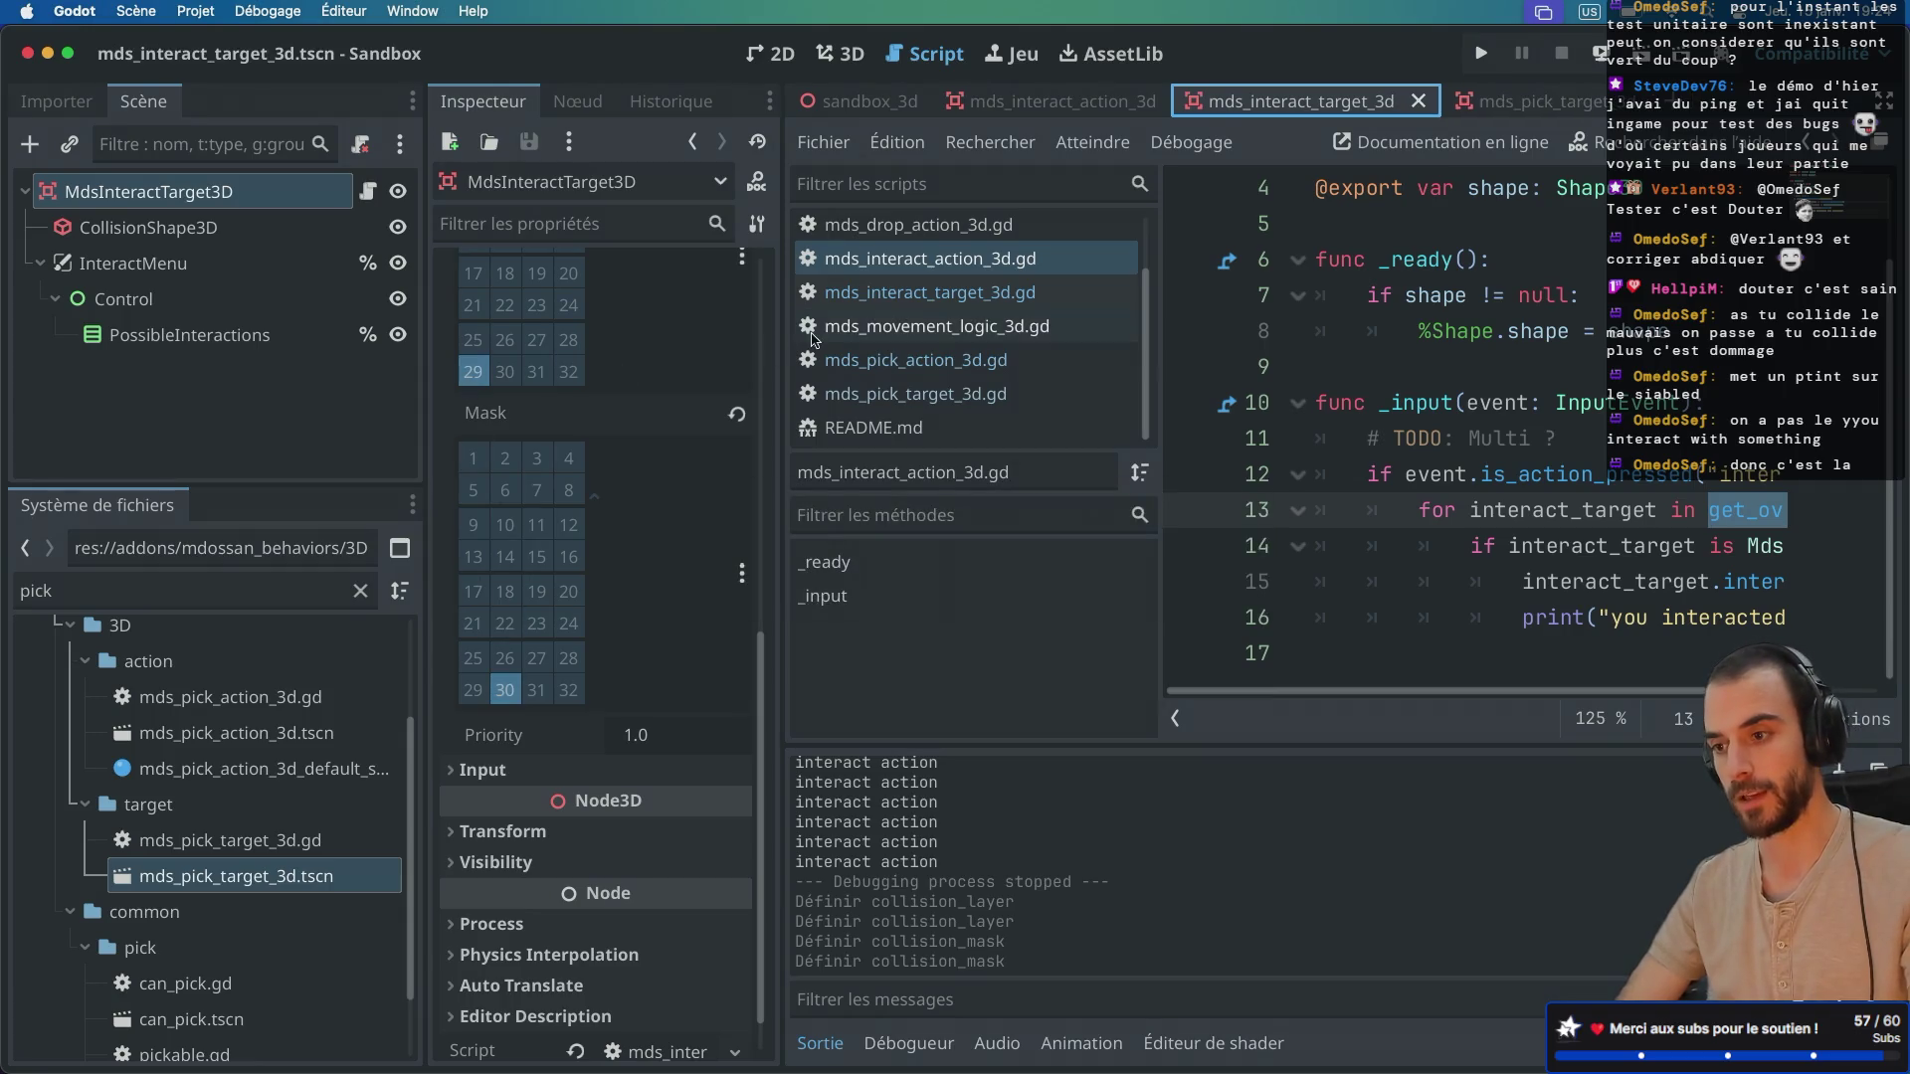
# Step: Move the interact action to layer 30 and mask 29, save, and run the game
pyautogui.click(1034, 101)
pyautogui.click(473, 481)
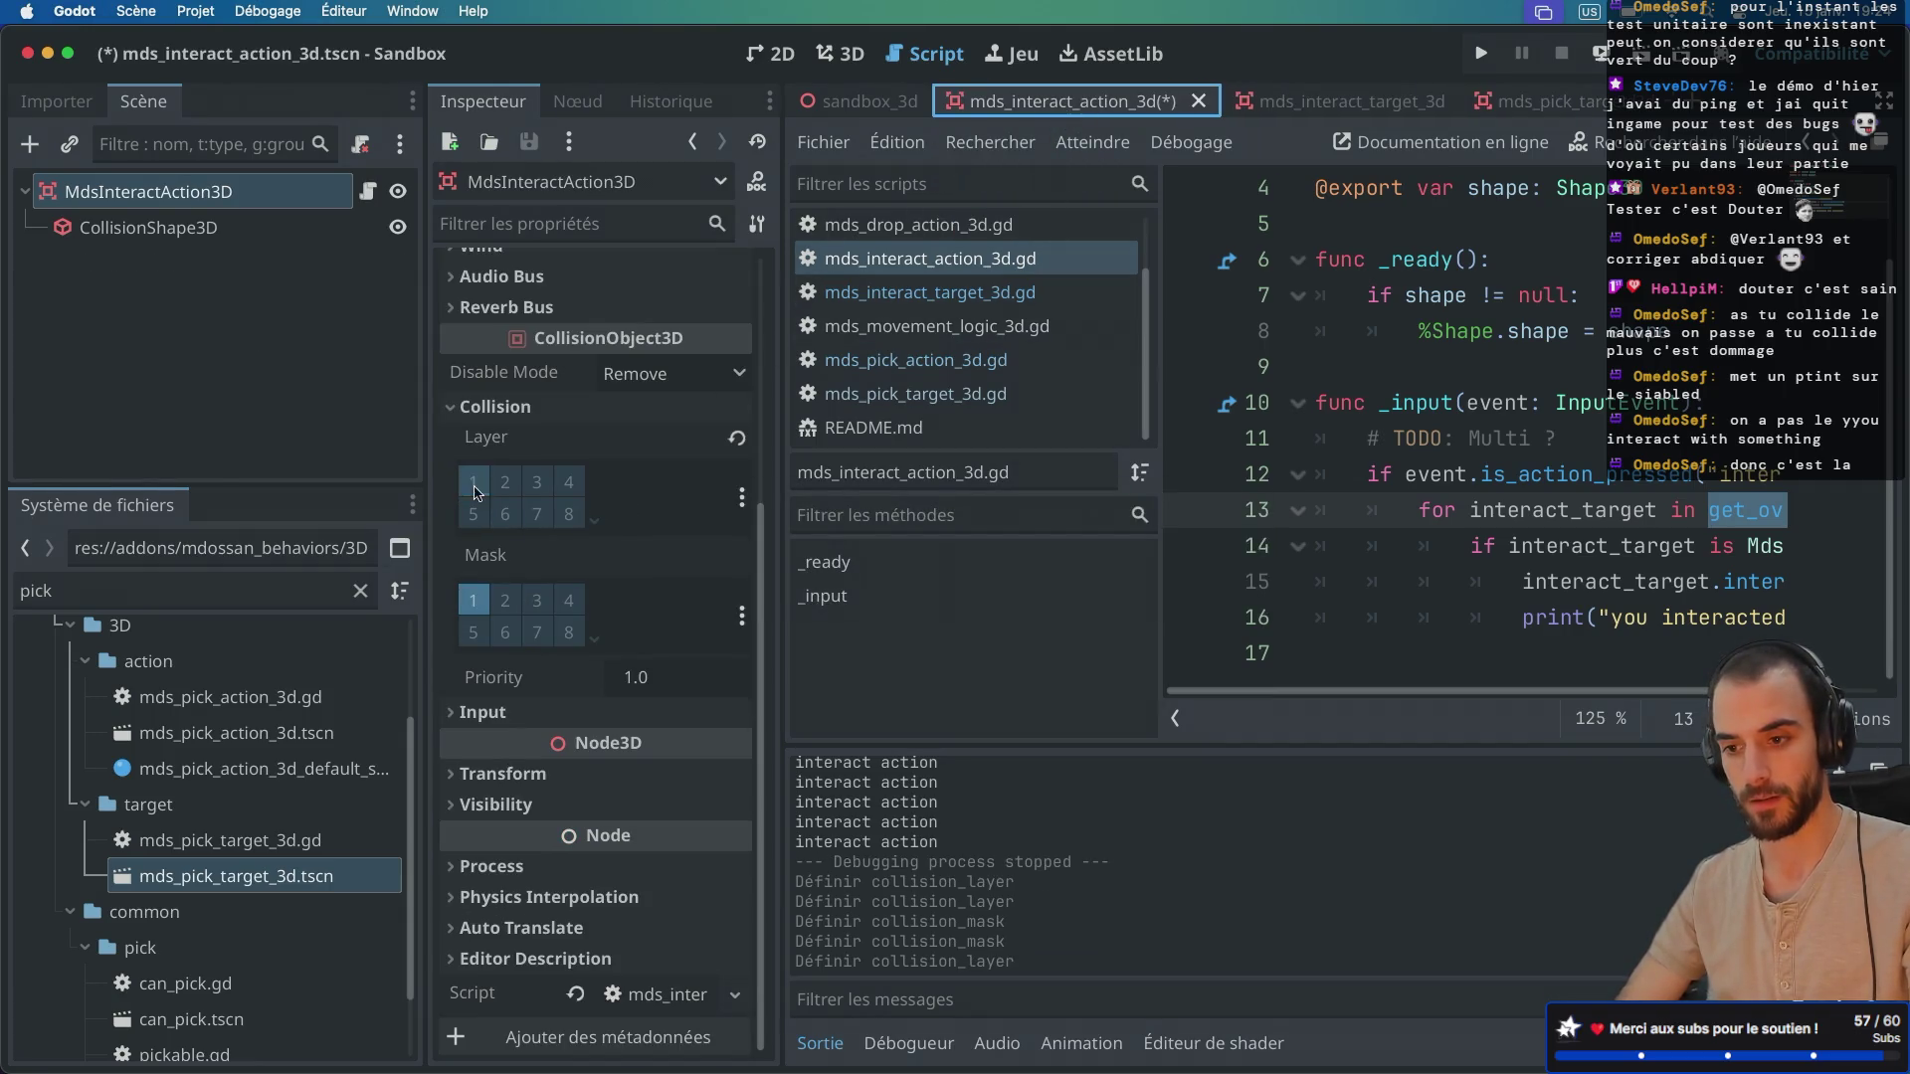
pyautogui.click(472, 600)
pyautogui.click(596, 522)
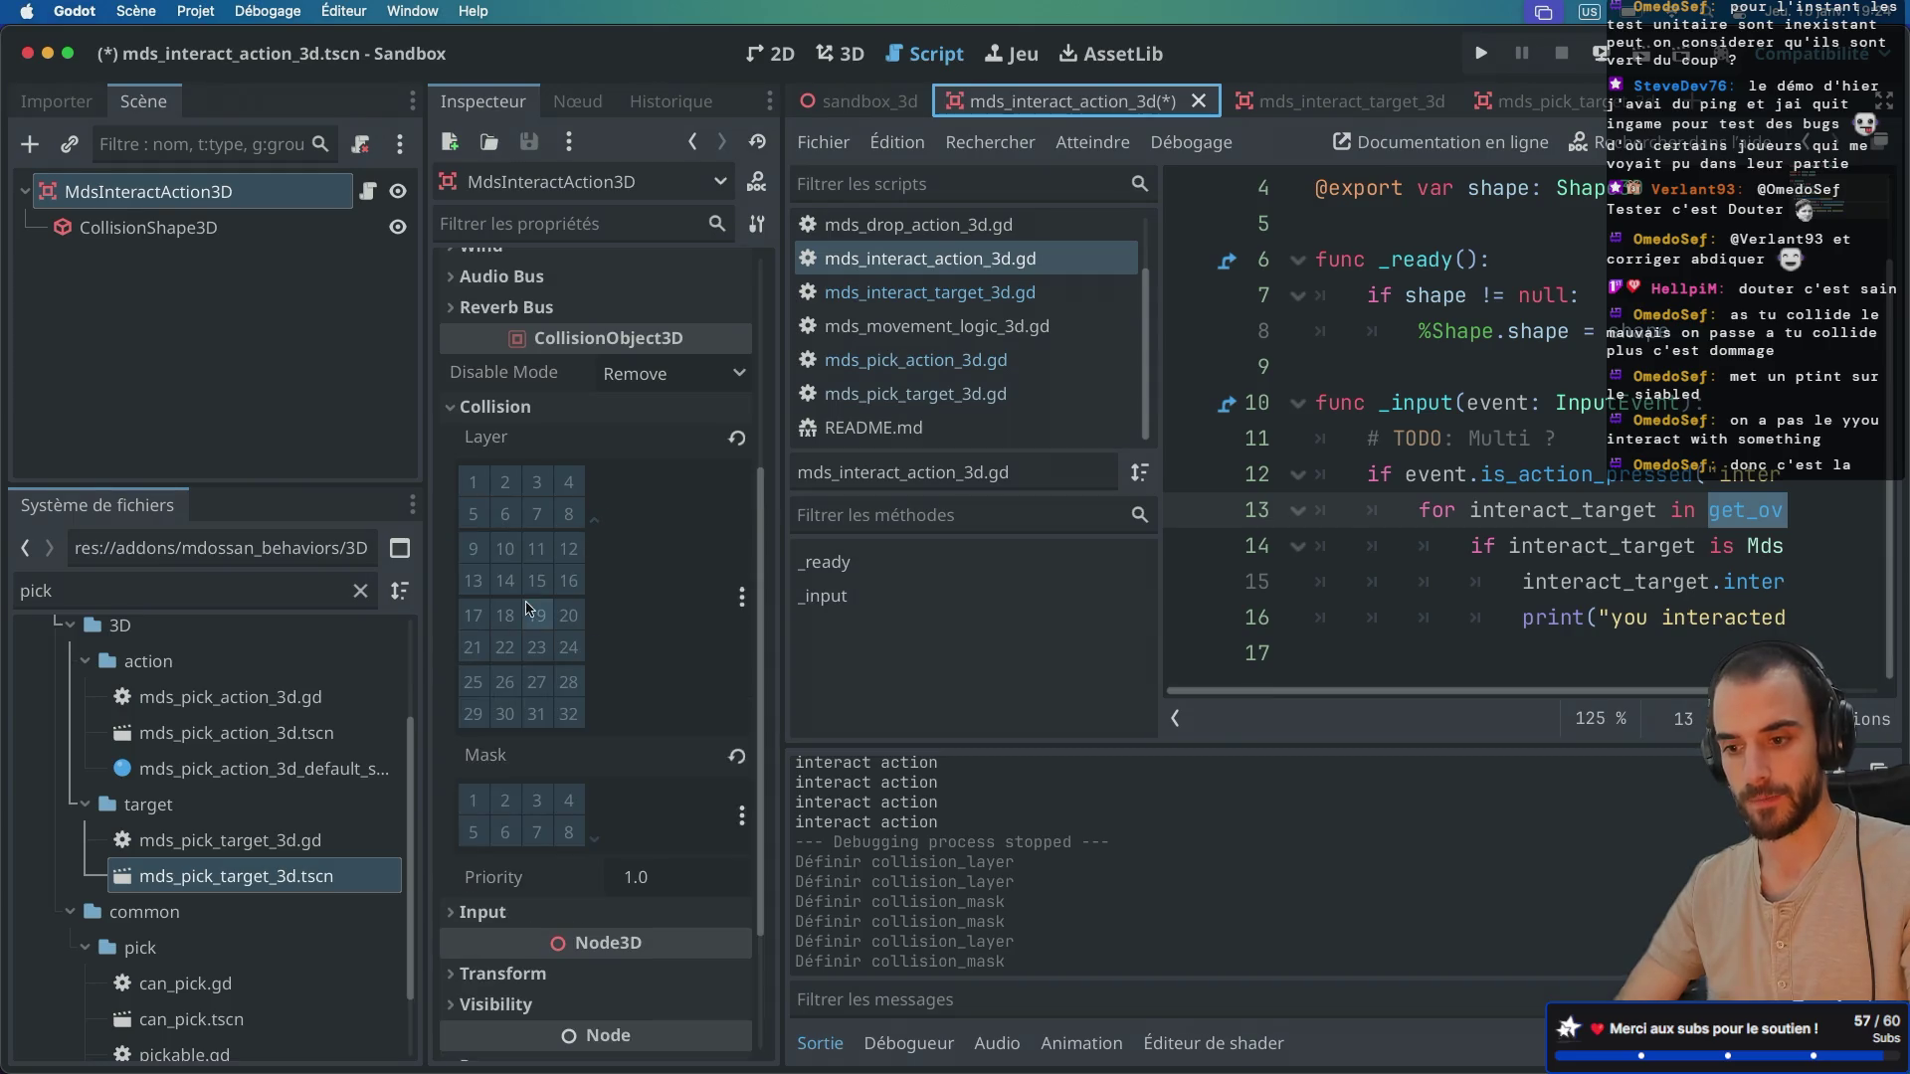
pyautogui.click(504, 713)
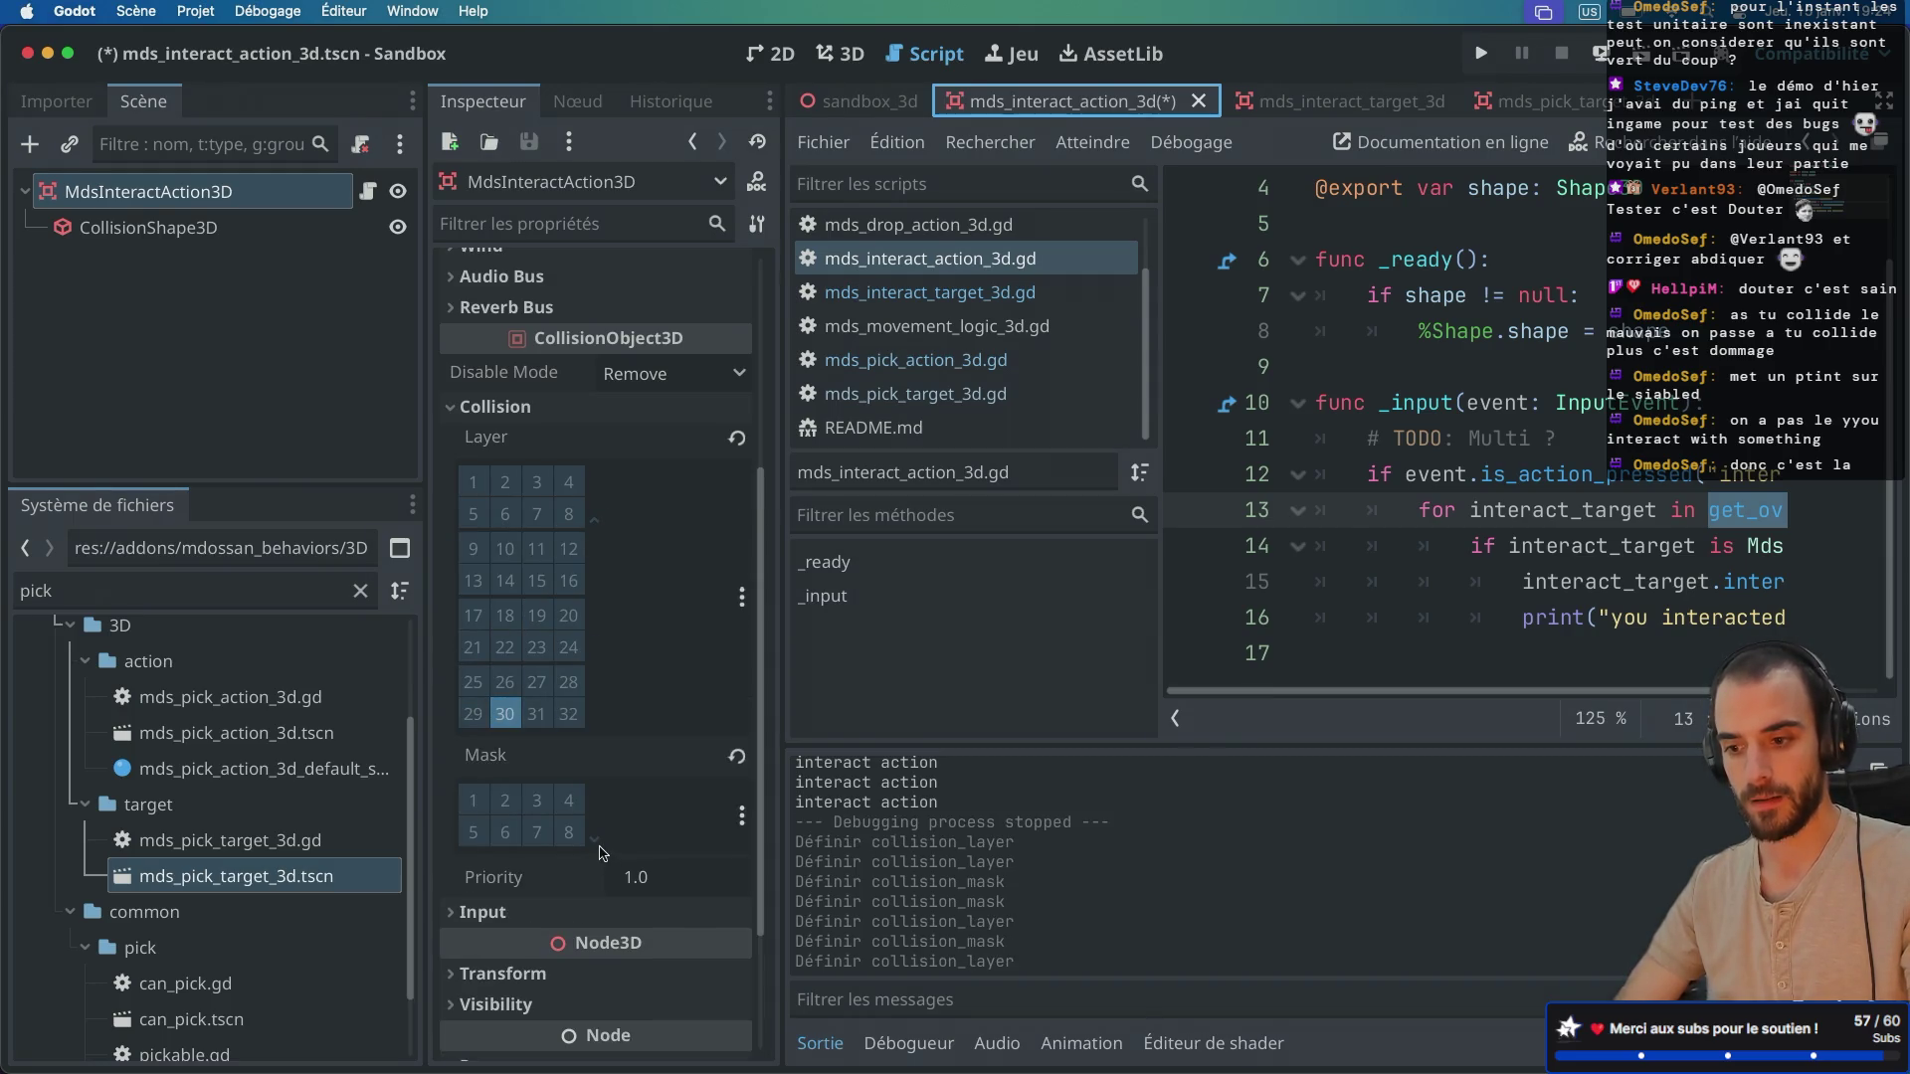
pyautogui.click(595, 838)
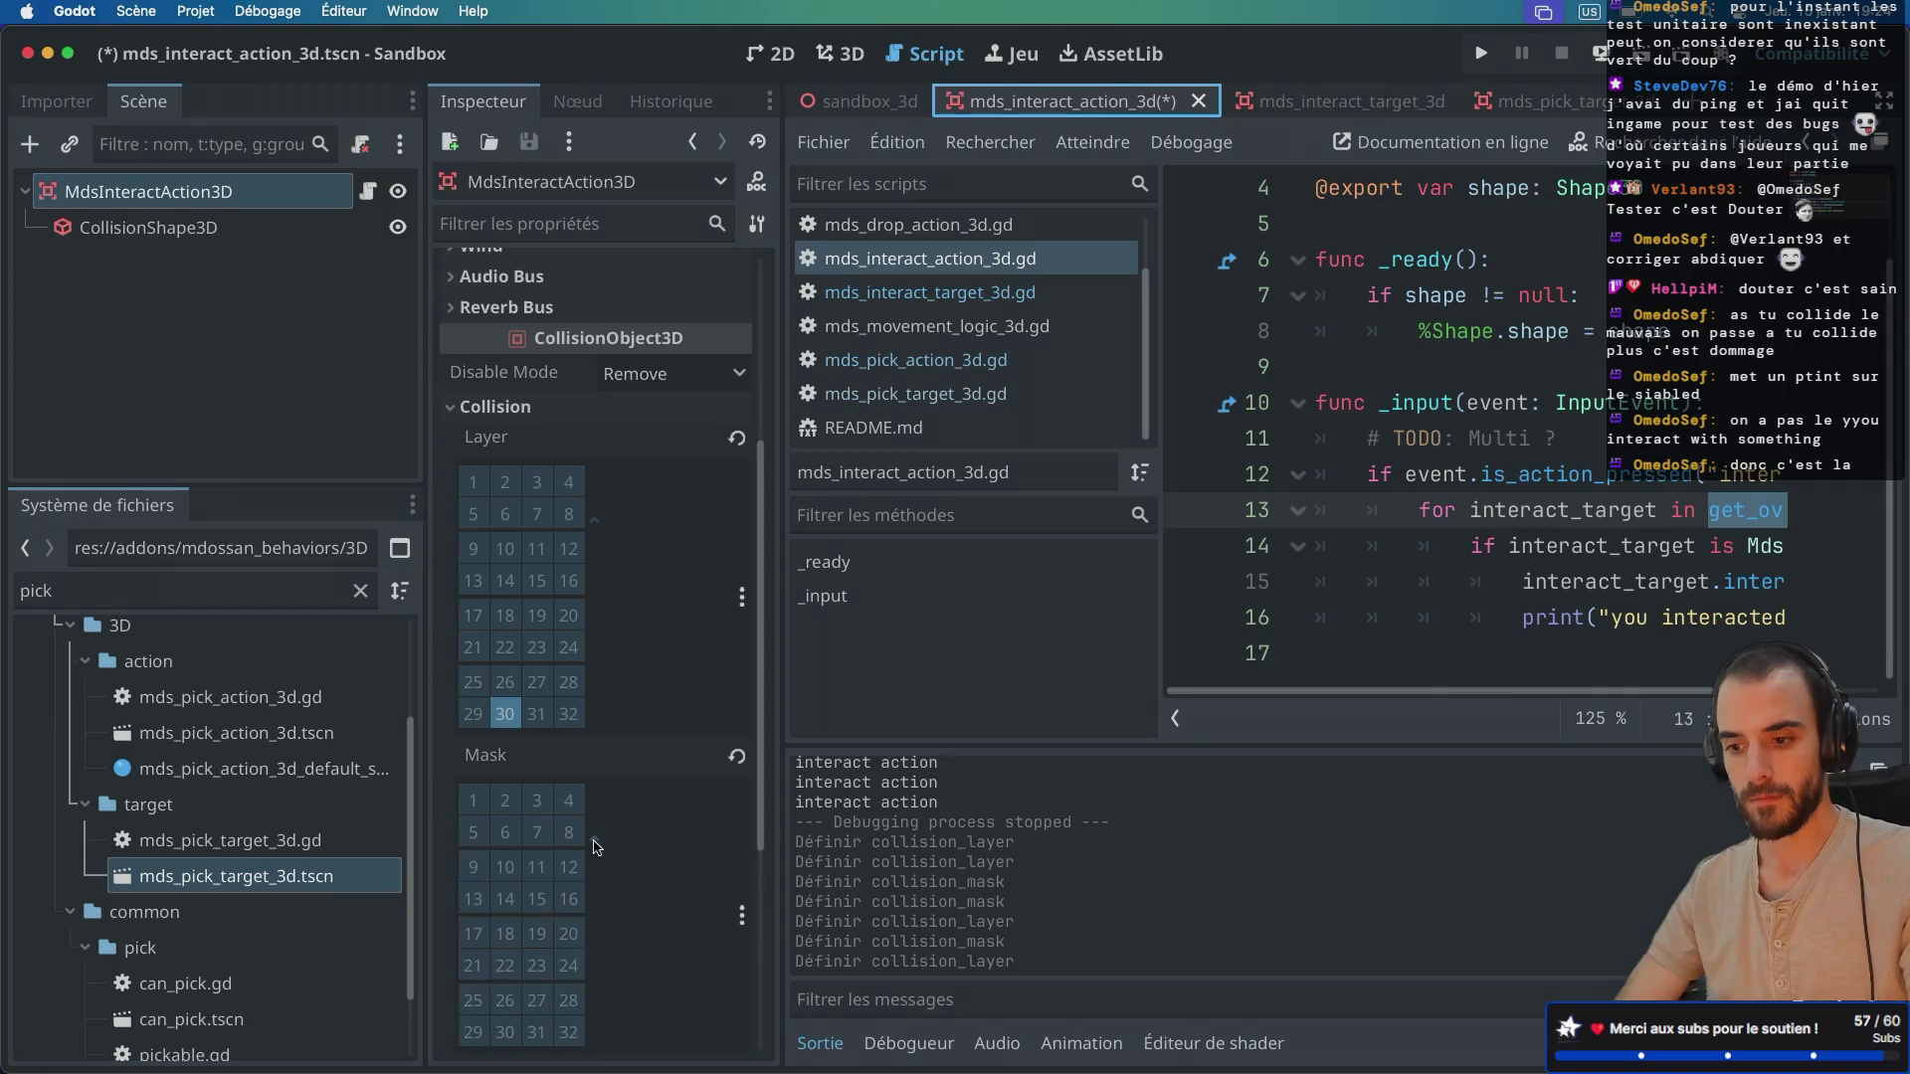
pyautogui.scroll(-3, 505, 932)
pyautogui.click(474, 895)
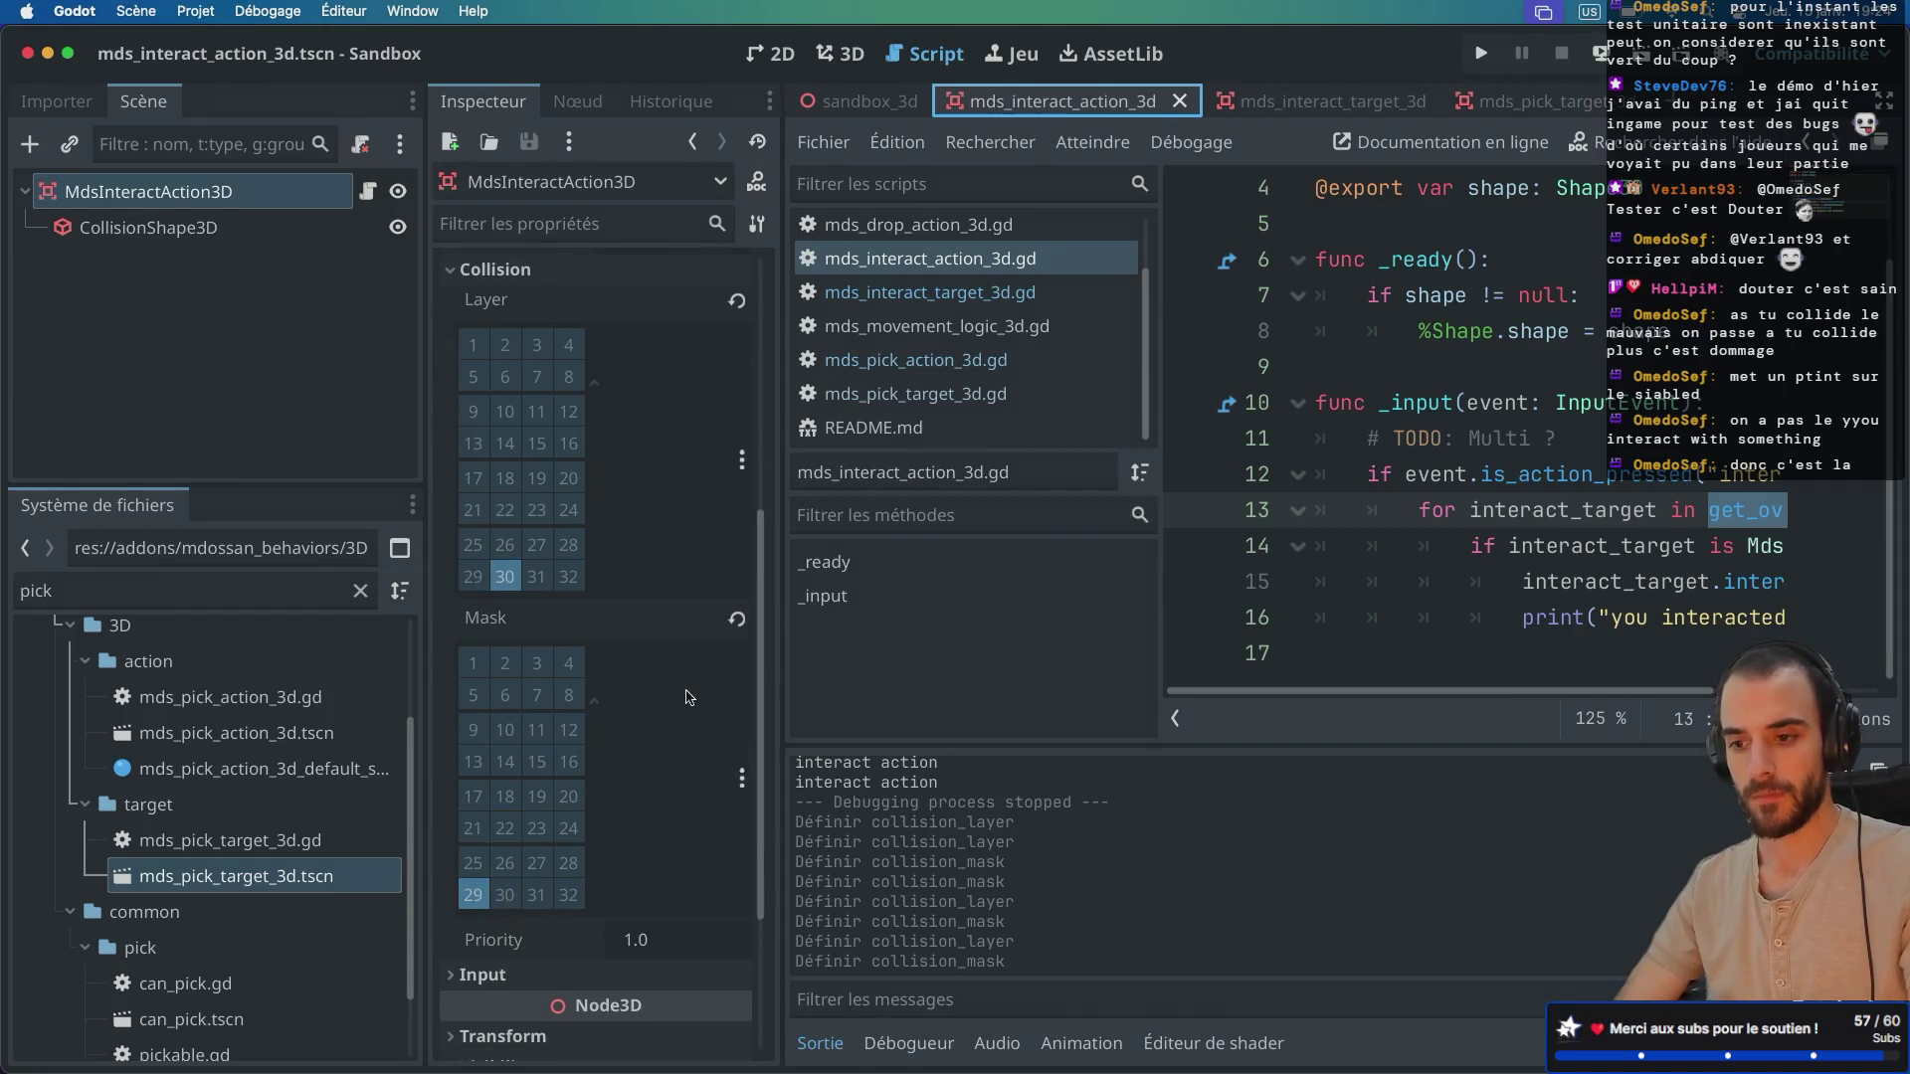
pyautogui.hotkey('ctrl', 's')
pyautogui.press('super+b')
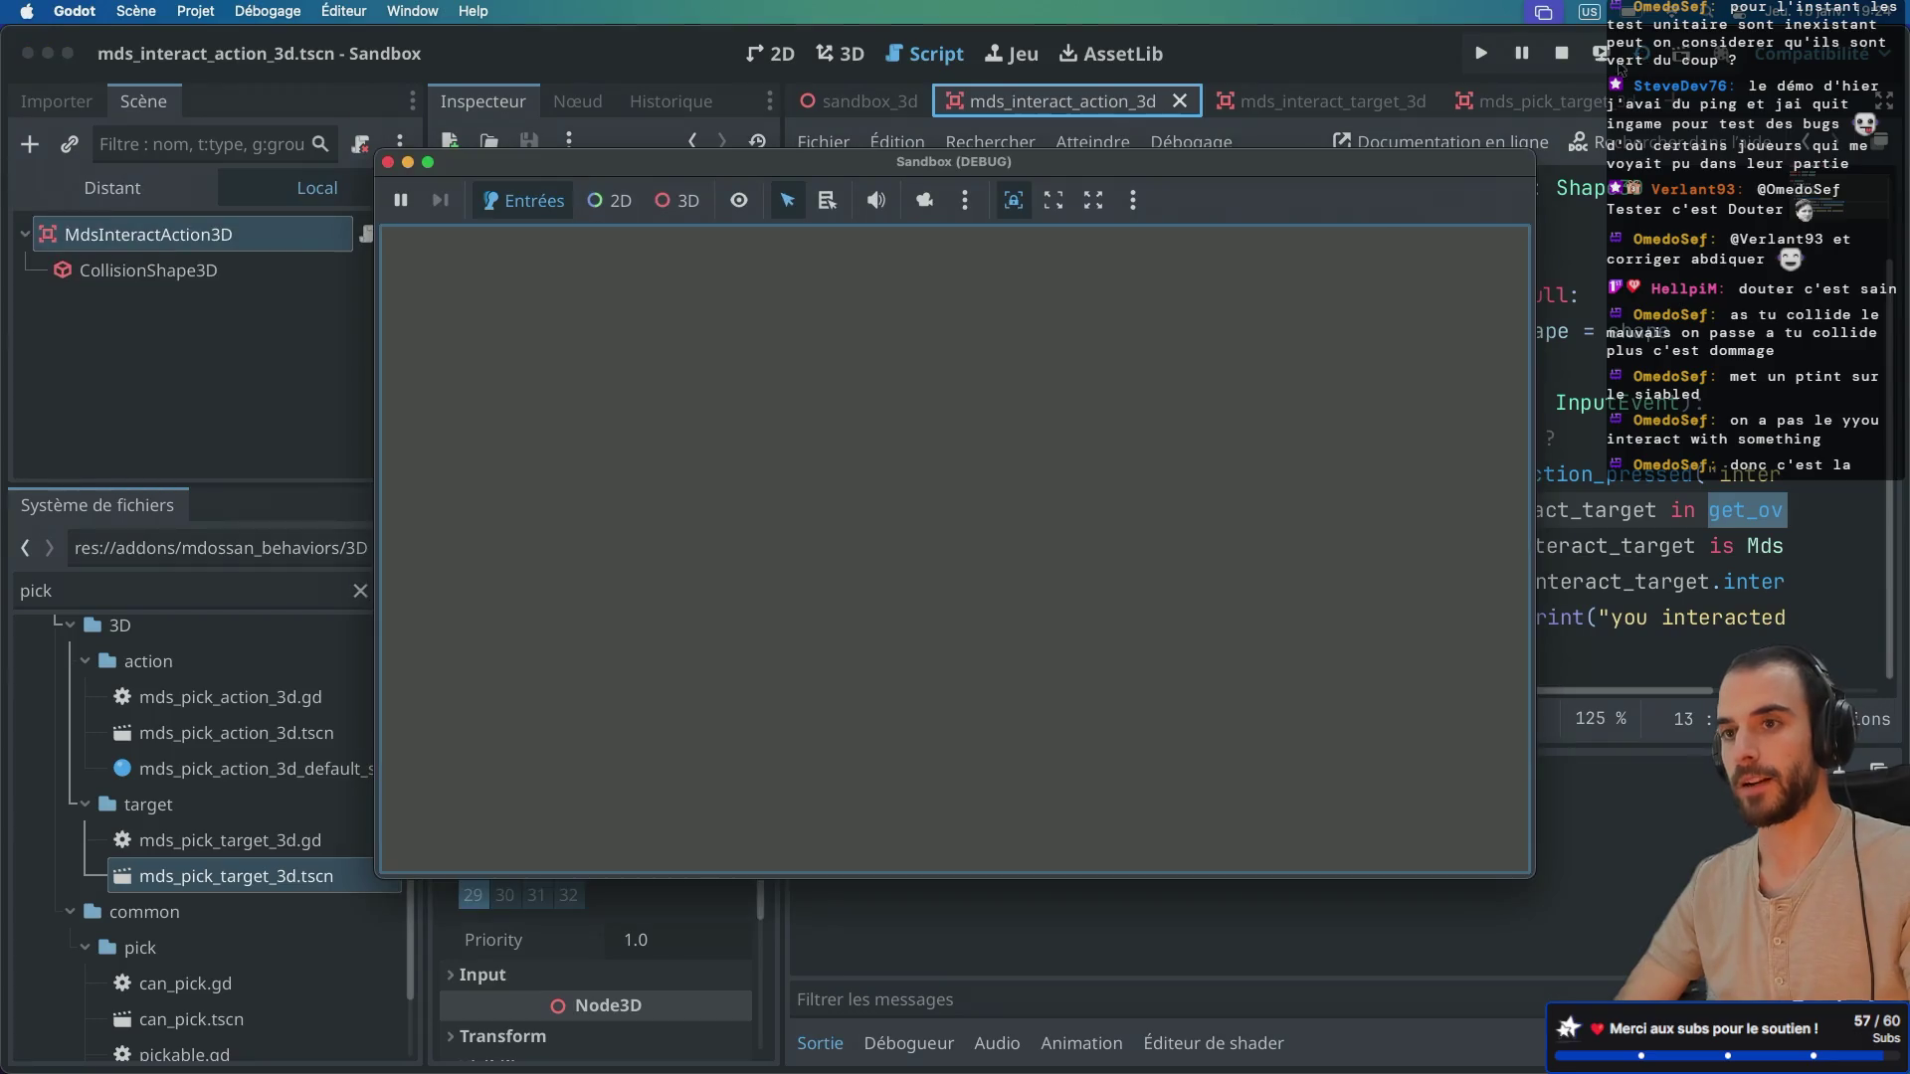
# Step: Rerun the game from sandbox_3d, view the capsule beside the blue cube, then stop it
pyautogui.click(388, 161)
pyautogui.click(851, 97)
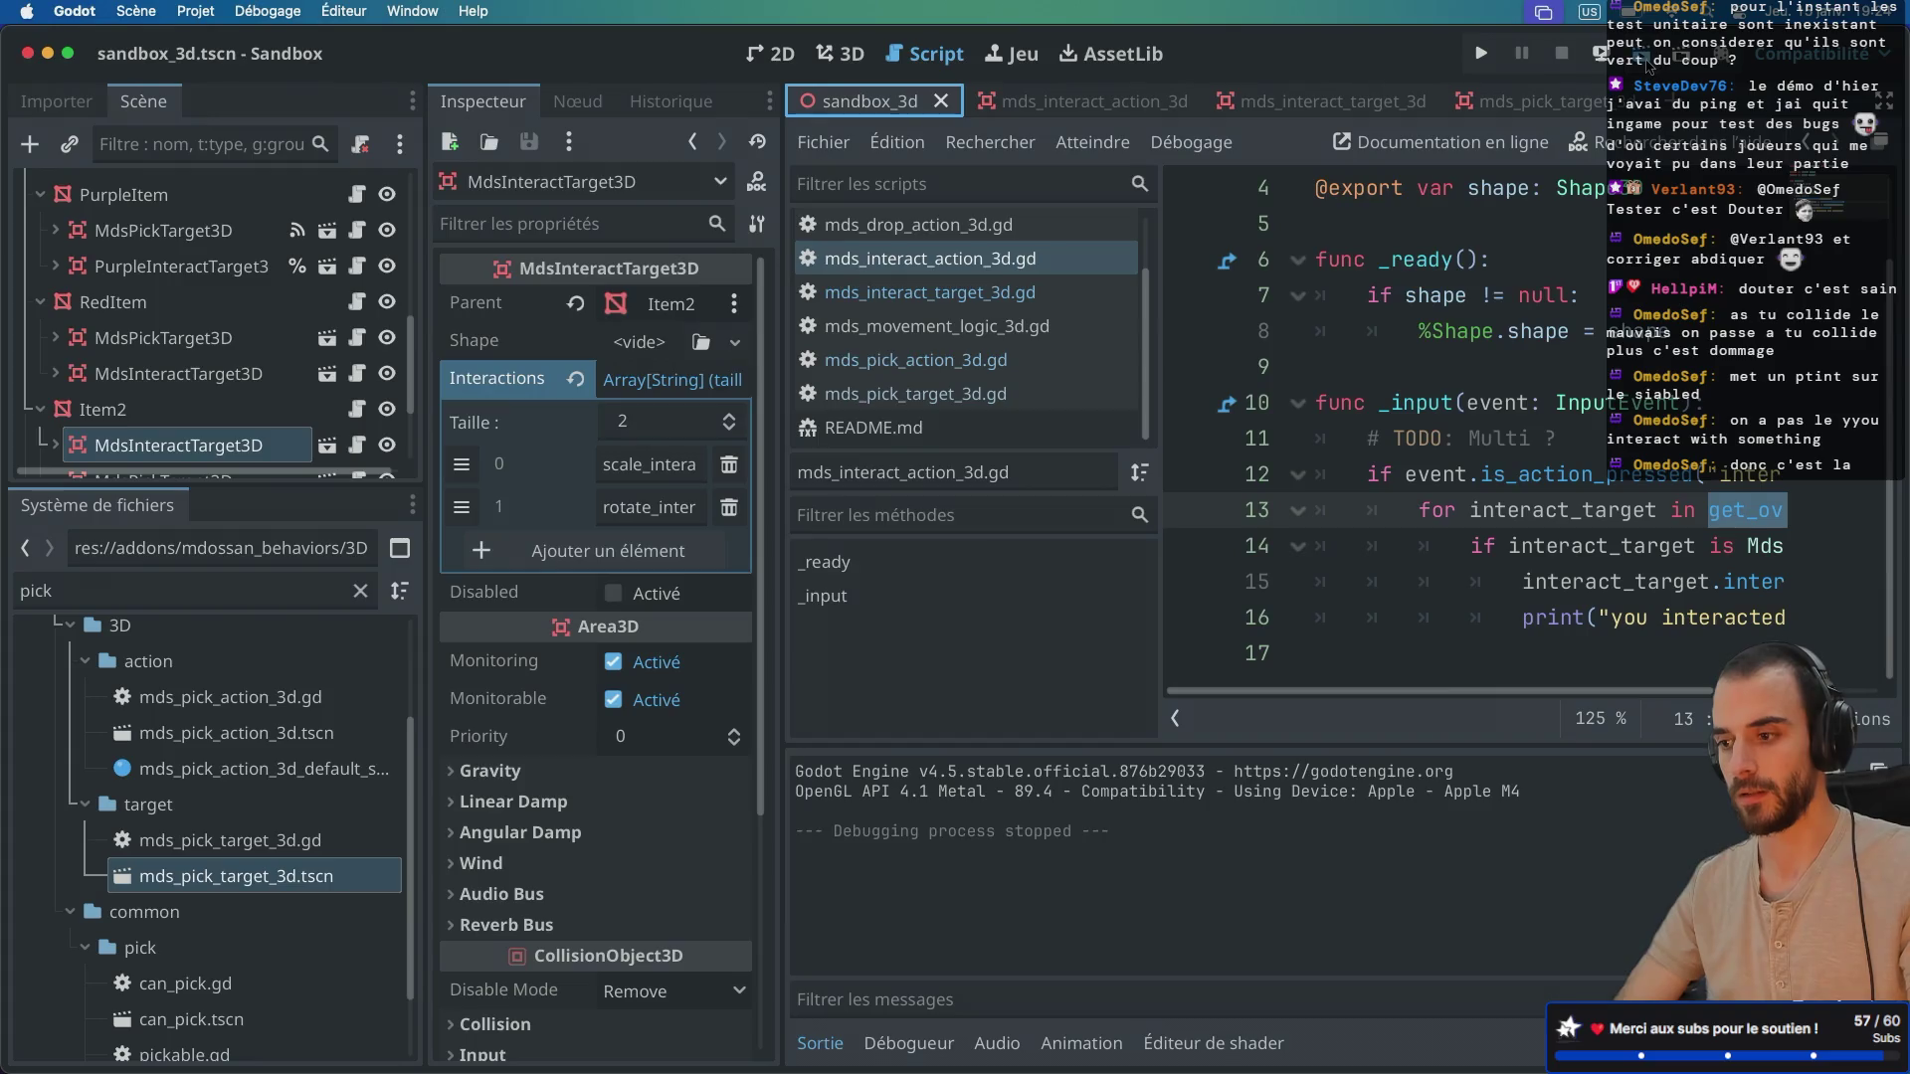
pyautogui.press('super+b')
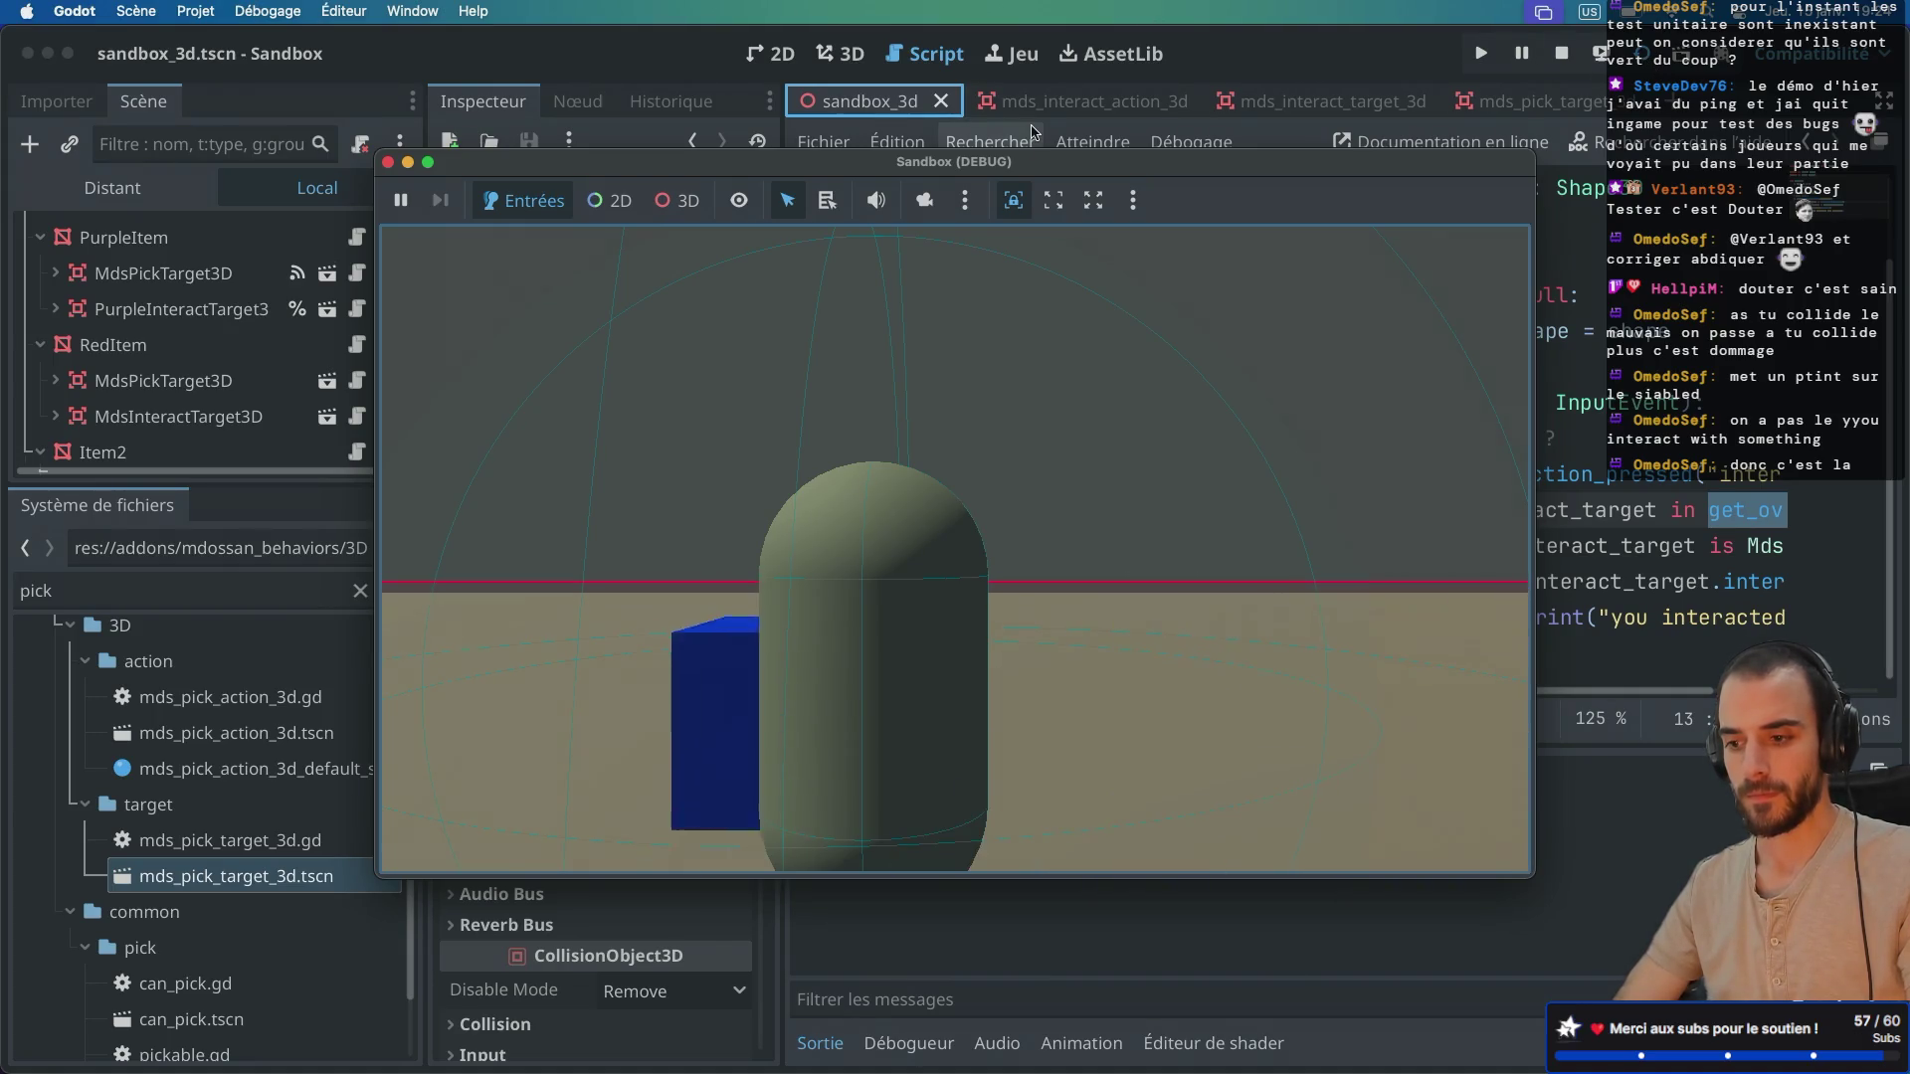
pyautogui.moveTo(602, 169)
pyautogui.mouseDown()
pyautogui.moveTo(857, 171)
pyautogui.moveTo(463, 298)
pyautogui.mouseUp()
pyautogui.click(247, 289)
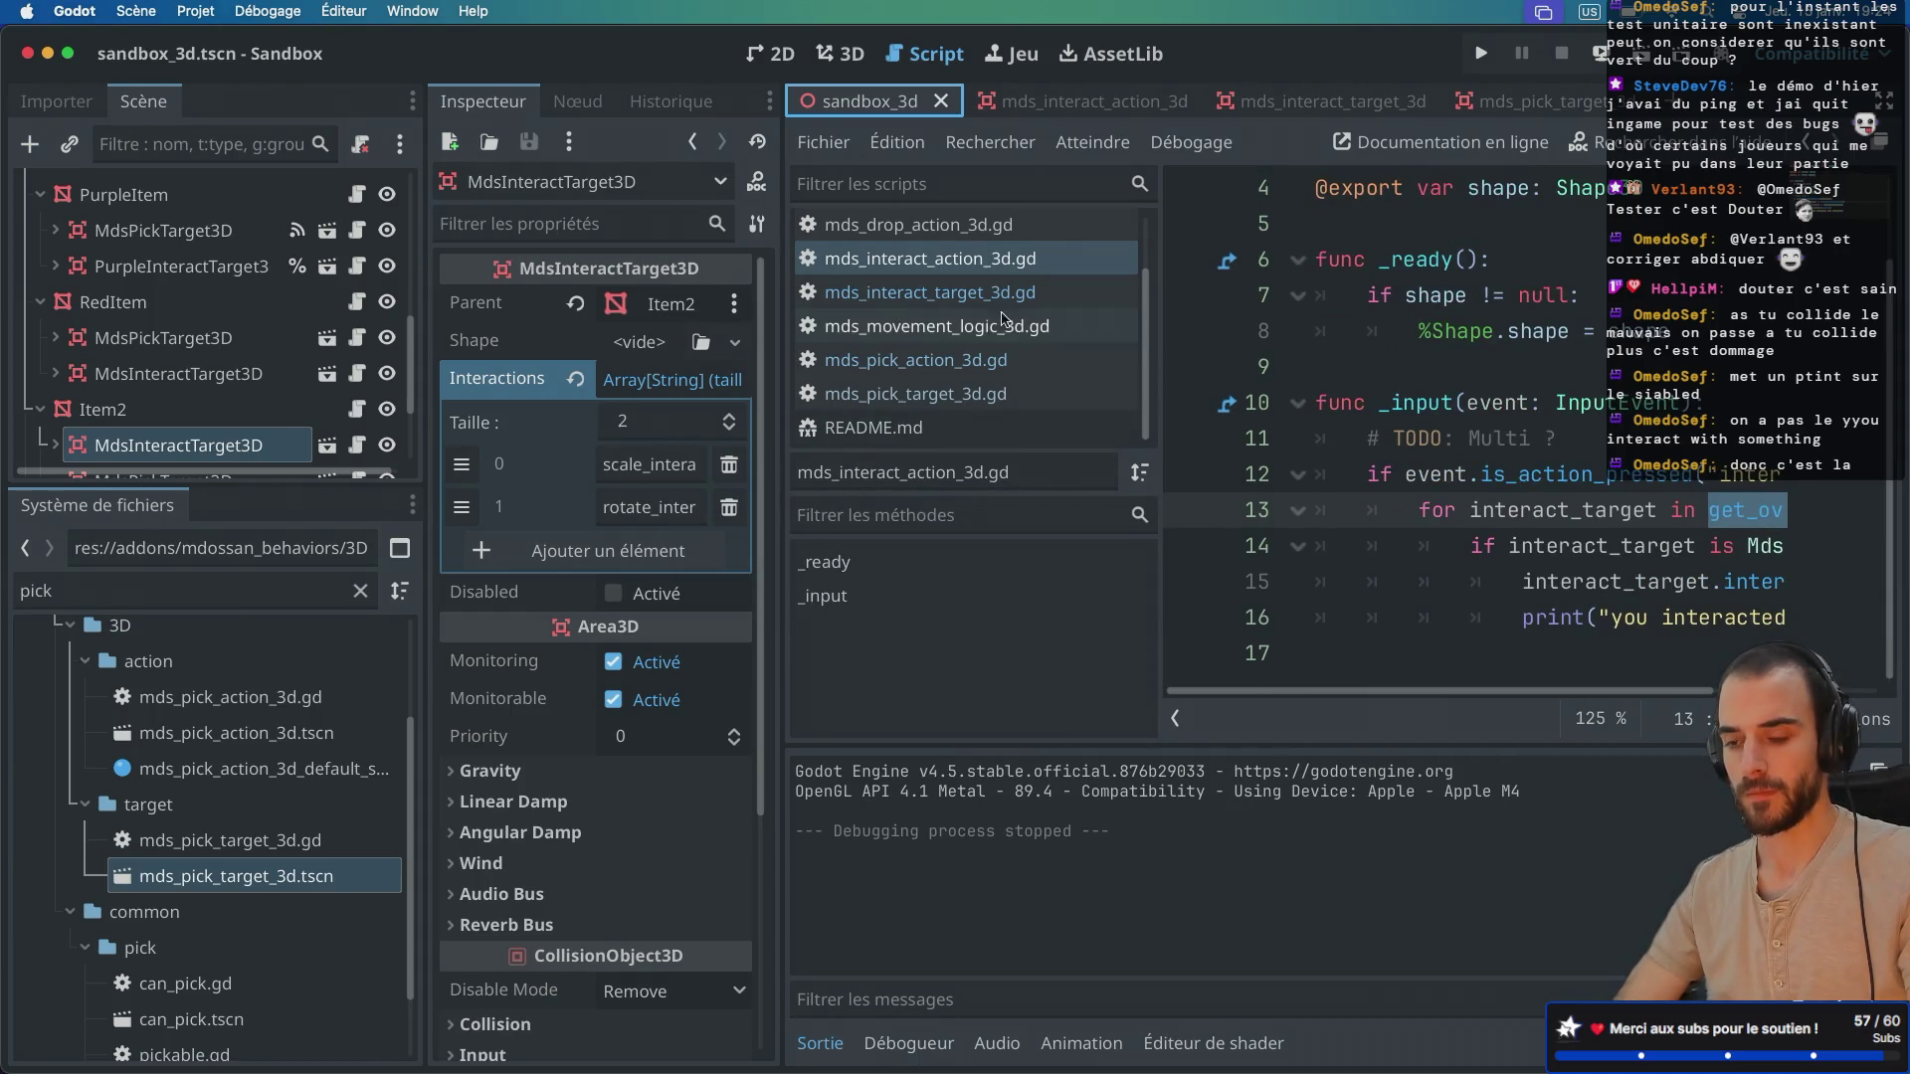
# Step: Delete the 'TODO: Multi ?' comment and inspect the get_overlapping_areas loop
pyautogui.scroll(-3, 304, 335)
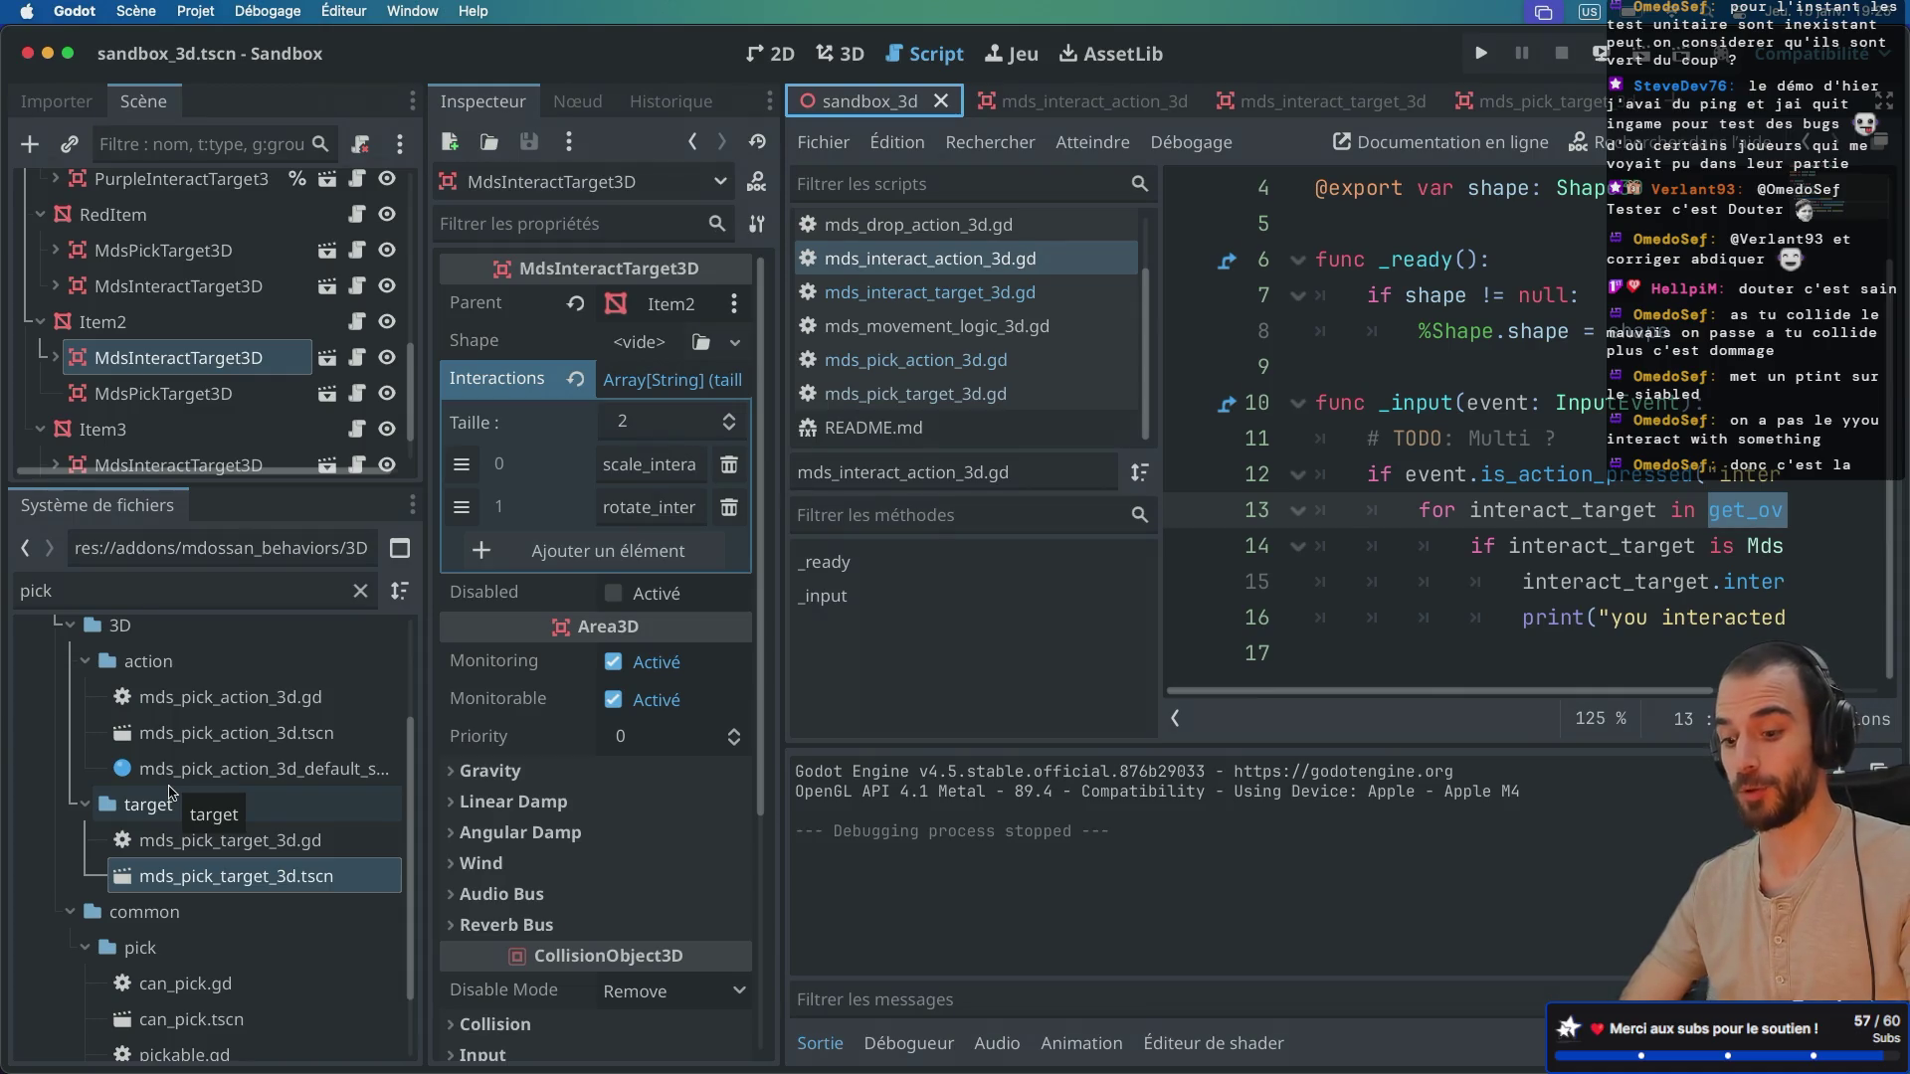
pyautogui.press('ctrl+super+d')
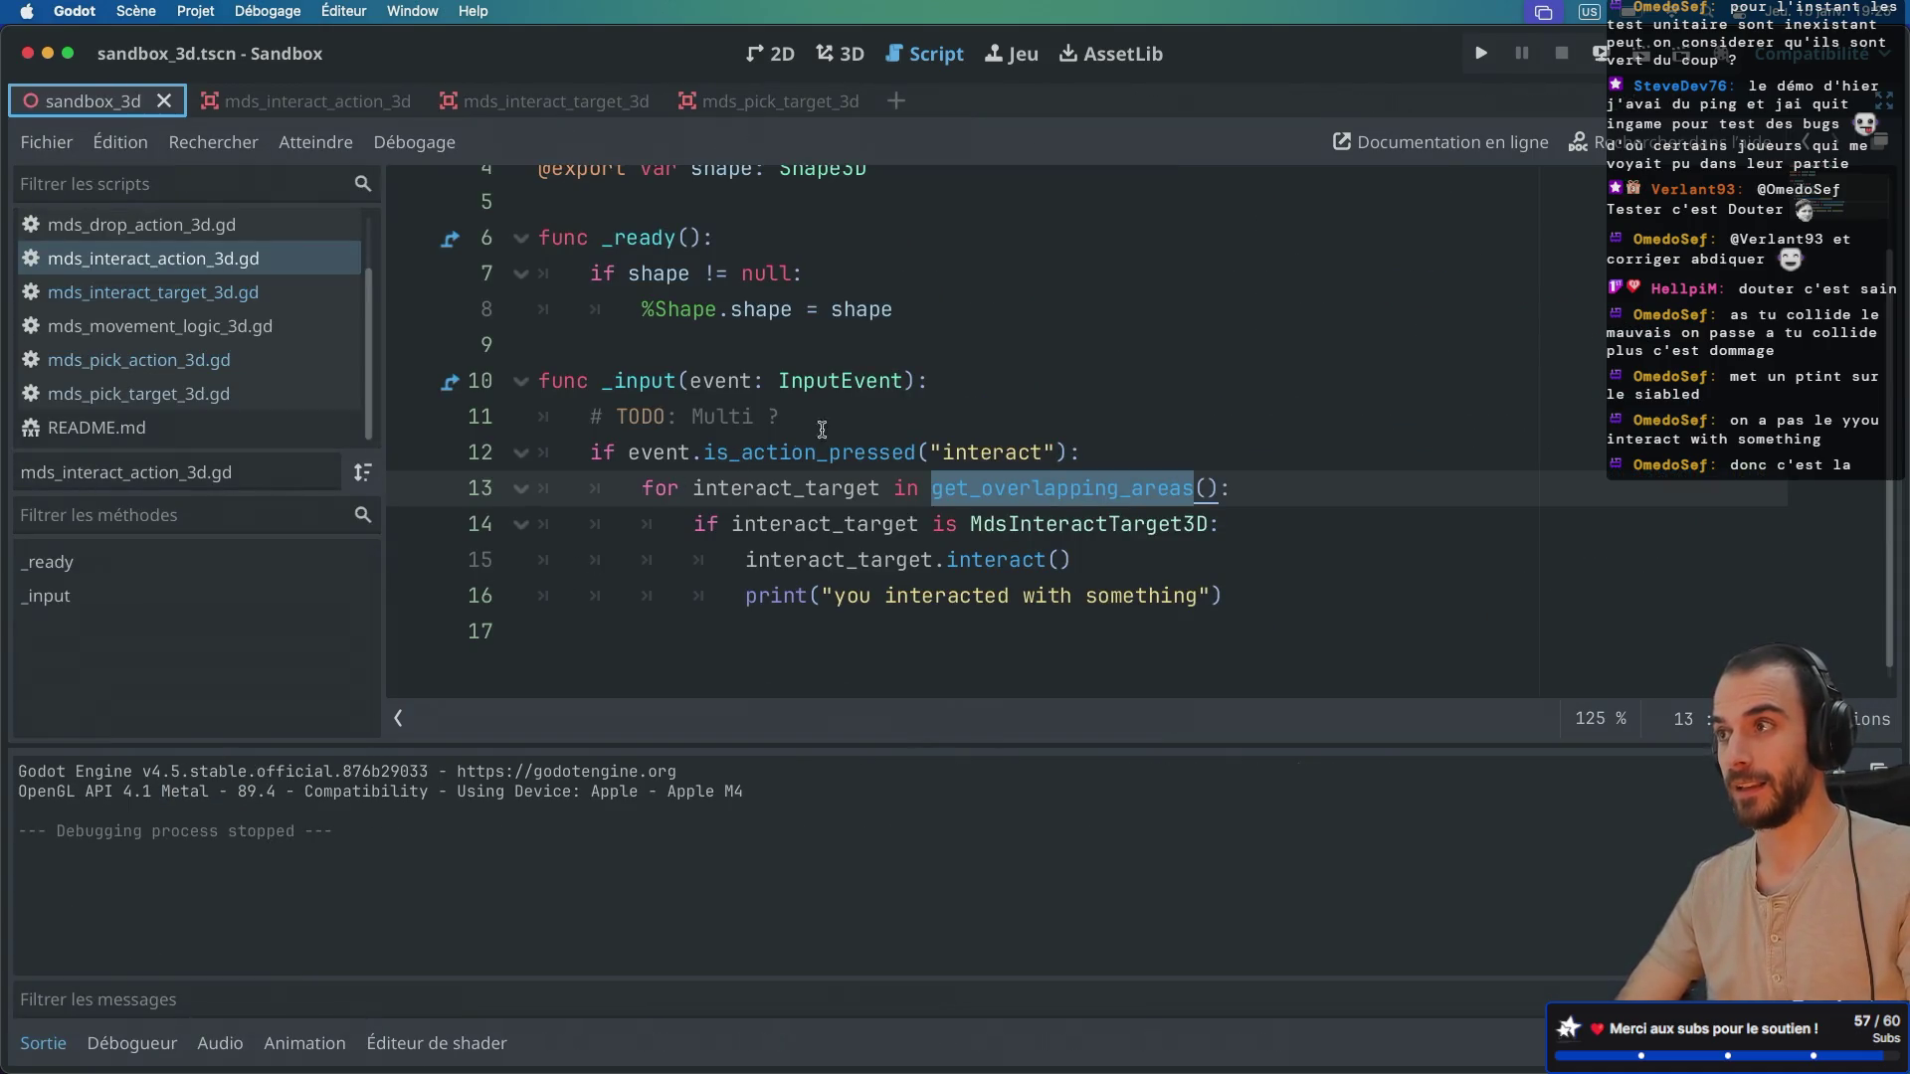
pyautogui.moveTo(813, 432); pyautogui.dragTo(930, 390)
pyautogui.press('BackSpace')
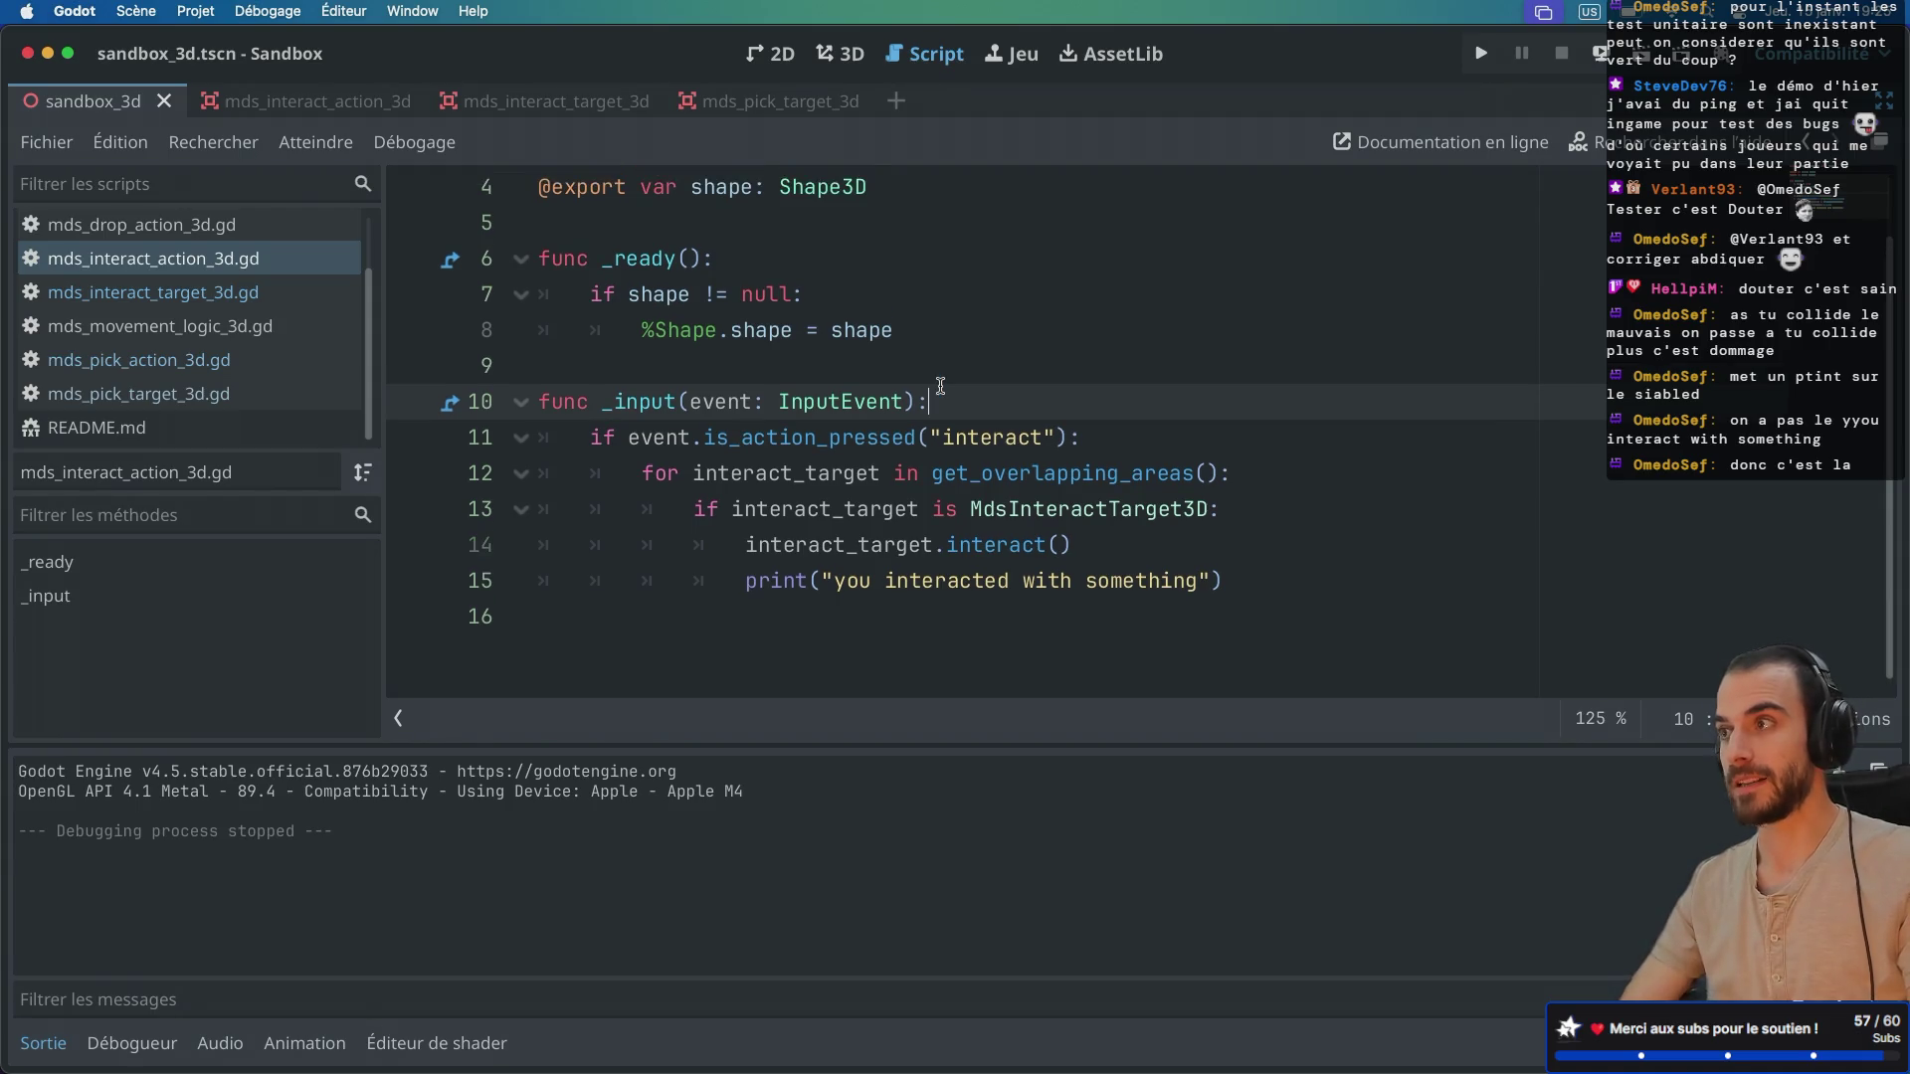
pyautogui.doubleClick(916, 537)
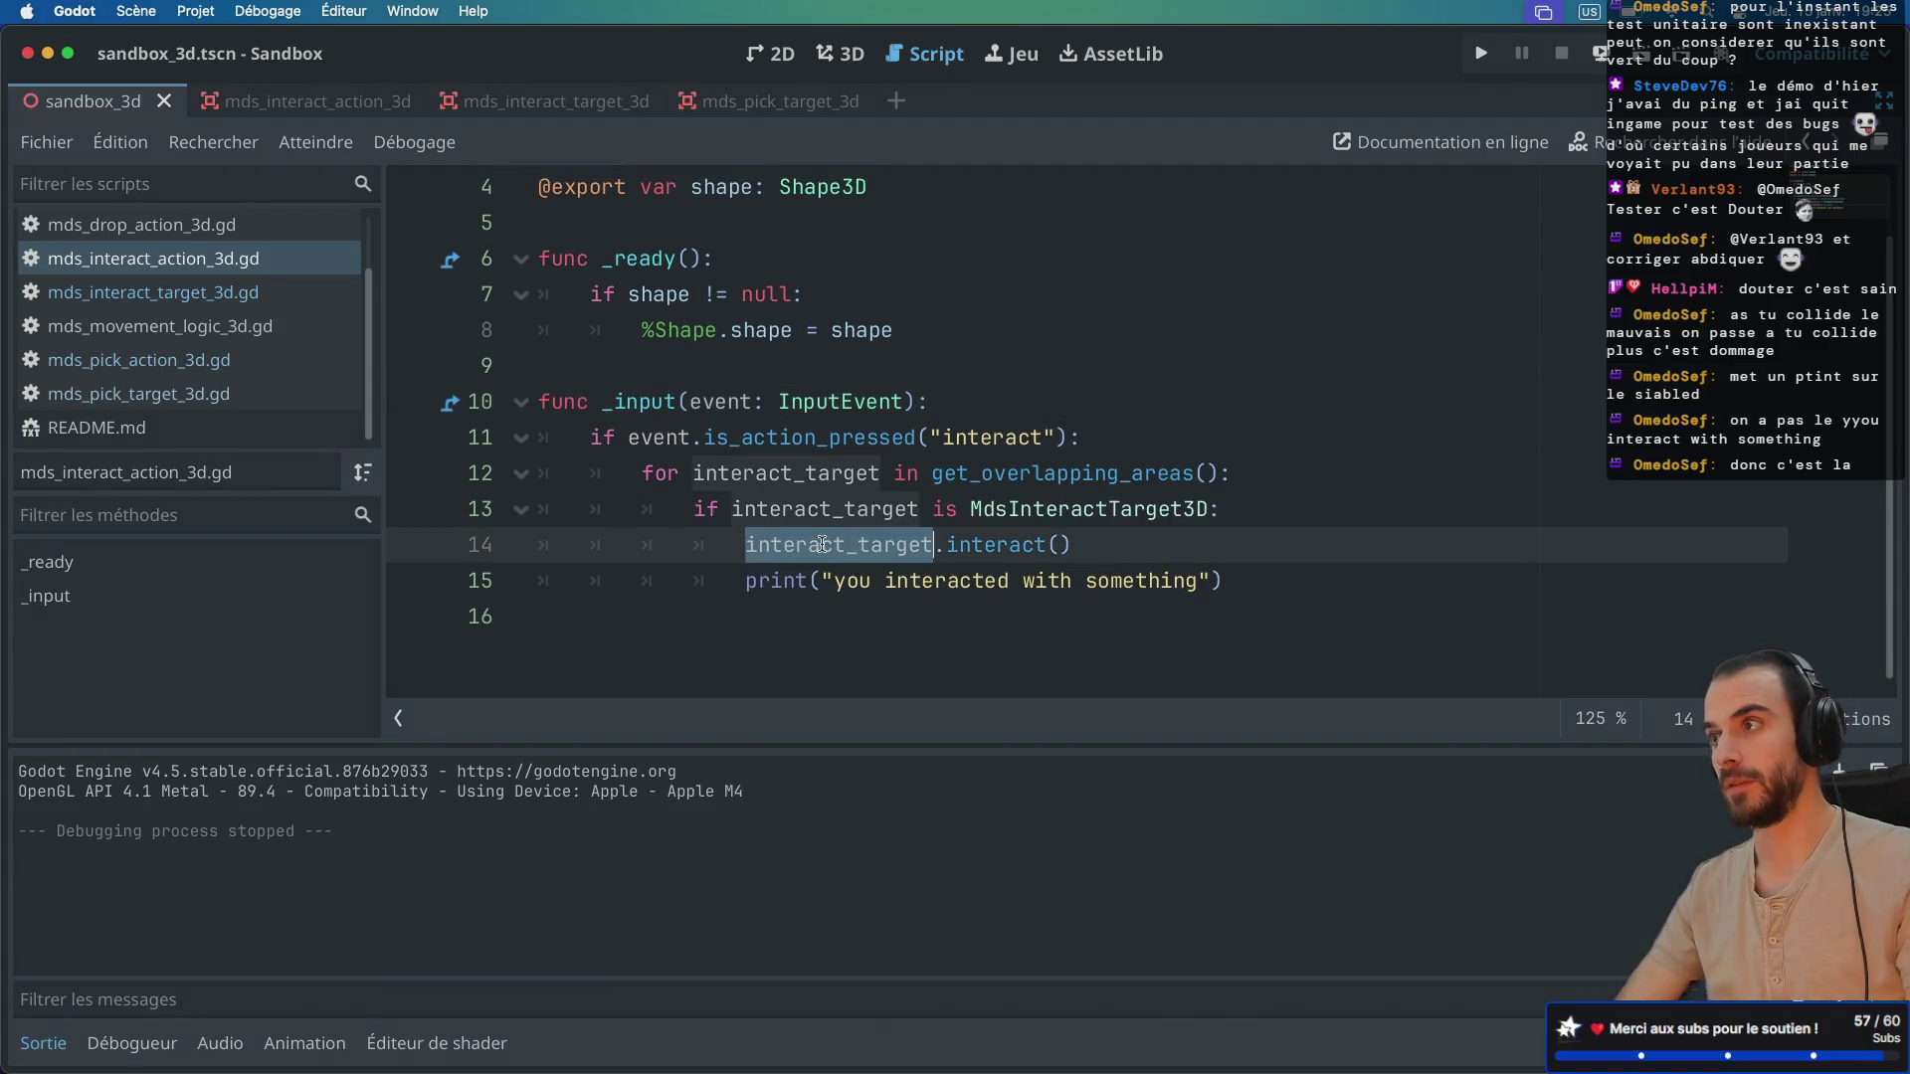
pyautogui.click(1049, 537)
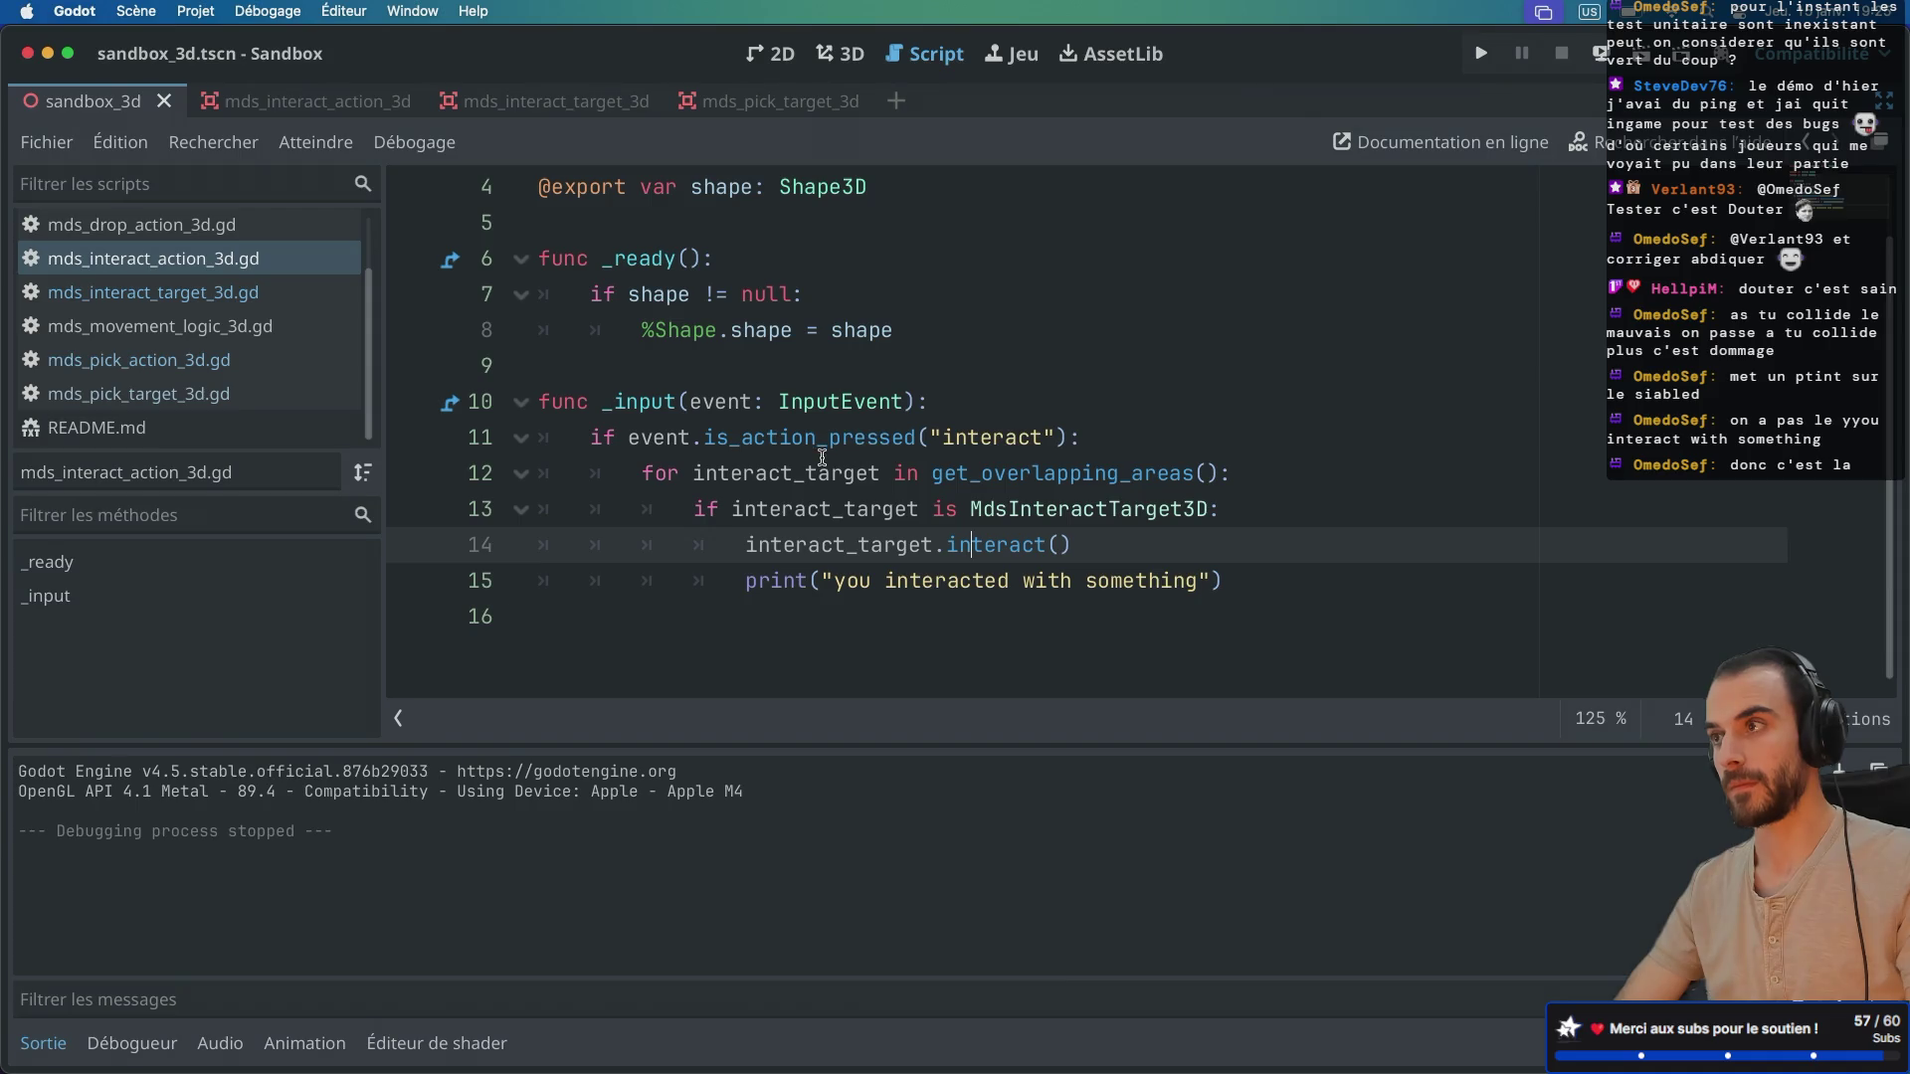
pyautogui.doubleClick(973, 482)
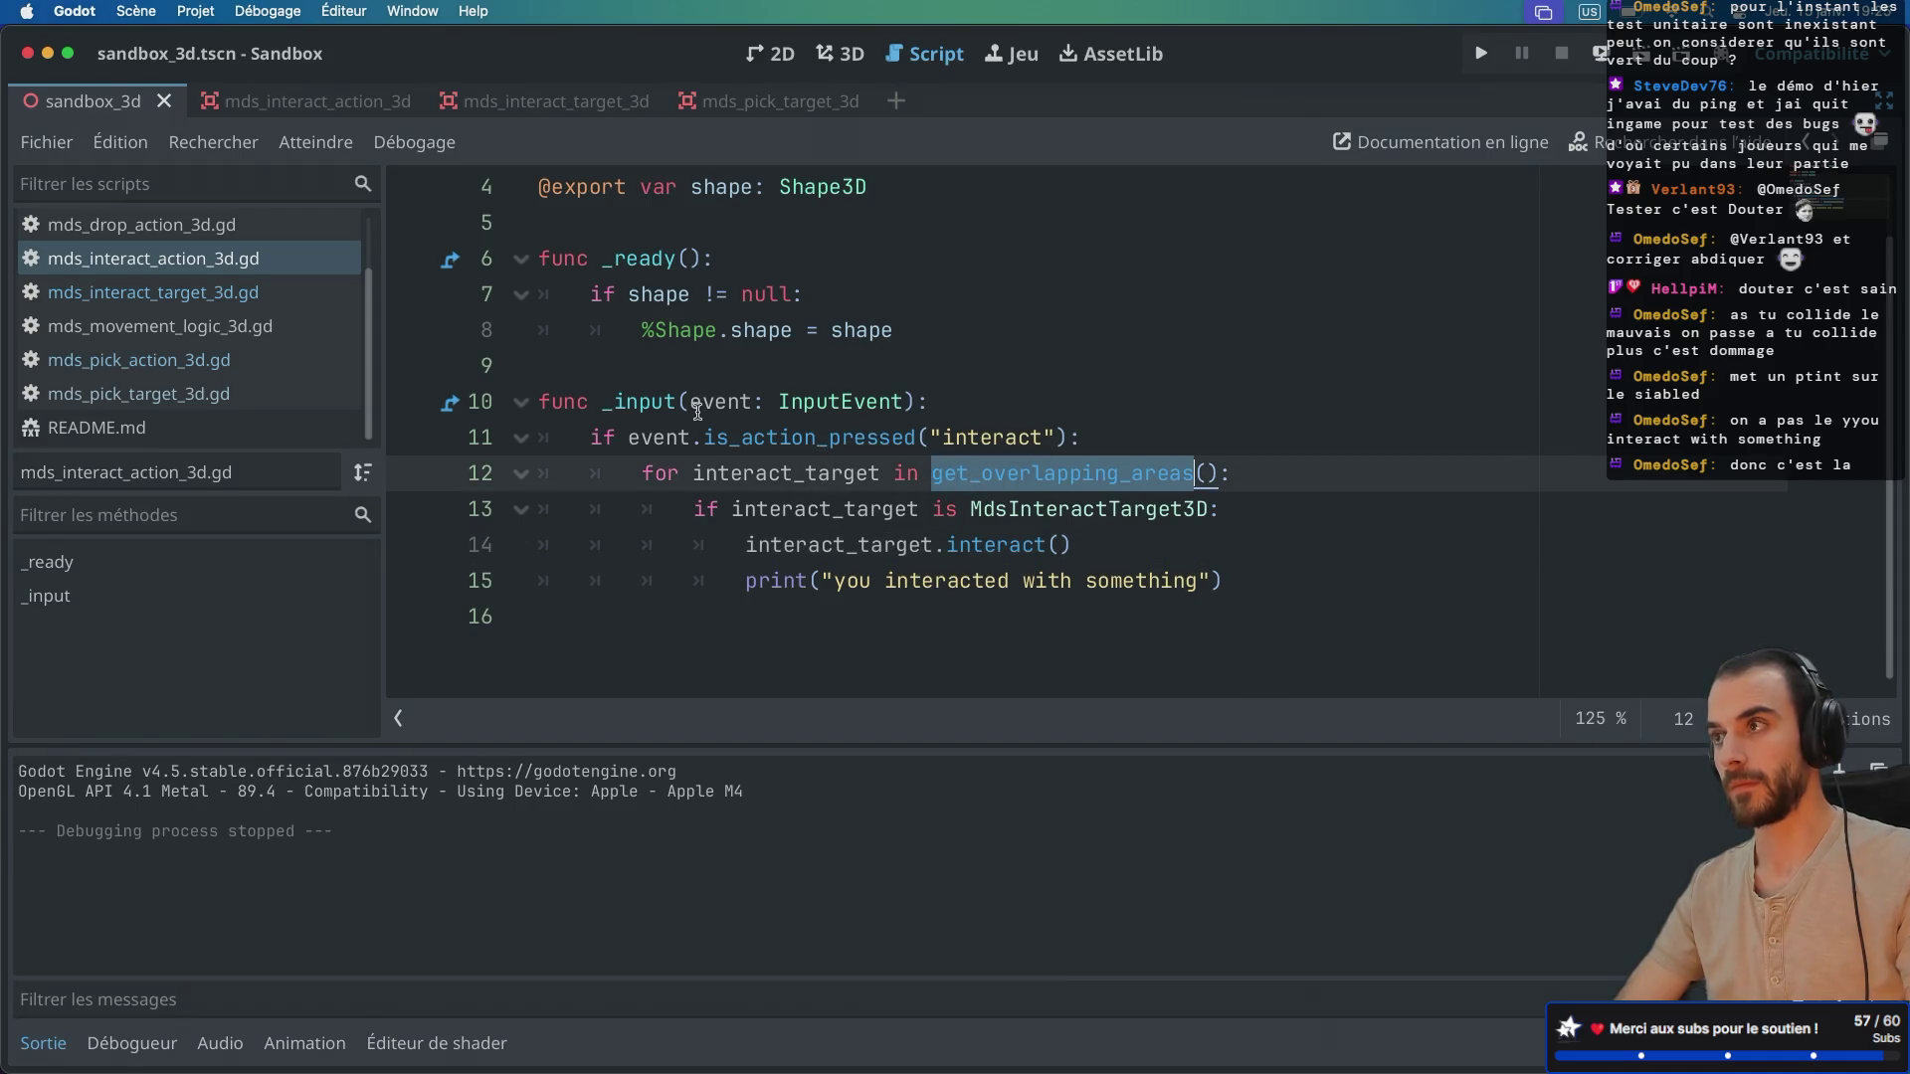
# Step: Review mds_interact_target_3d.gd's ready and interact functions, then run the current scene
pyautogui.click(237, 304)
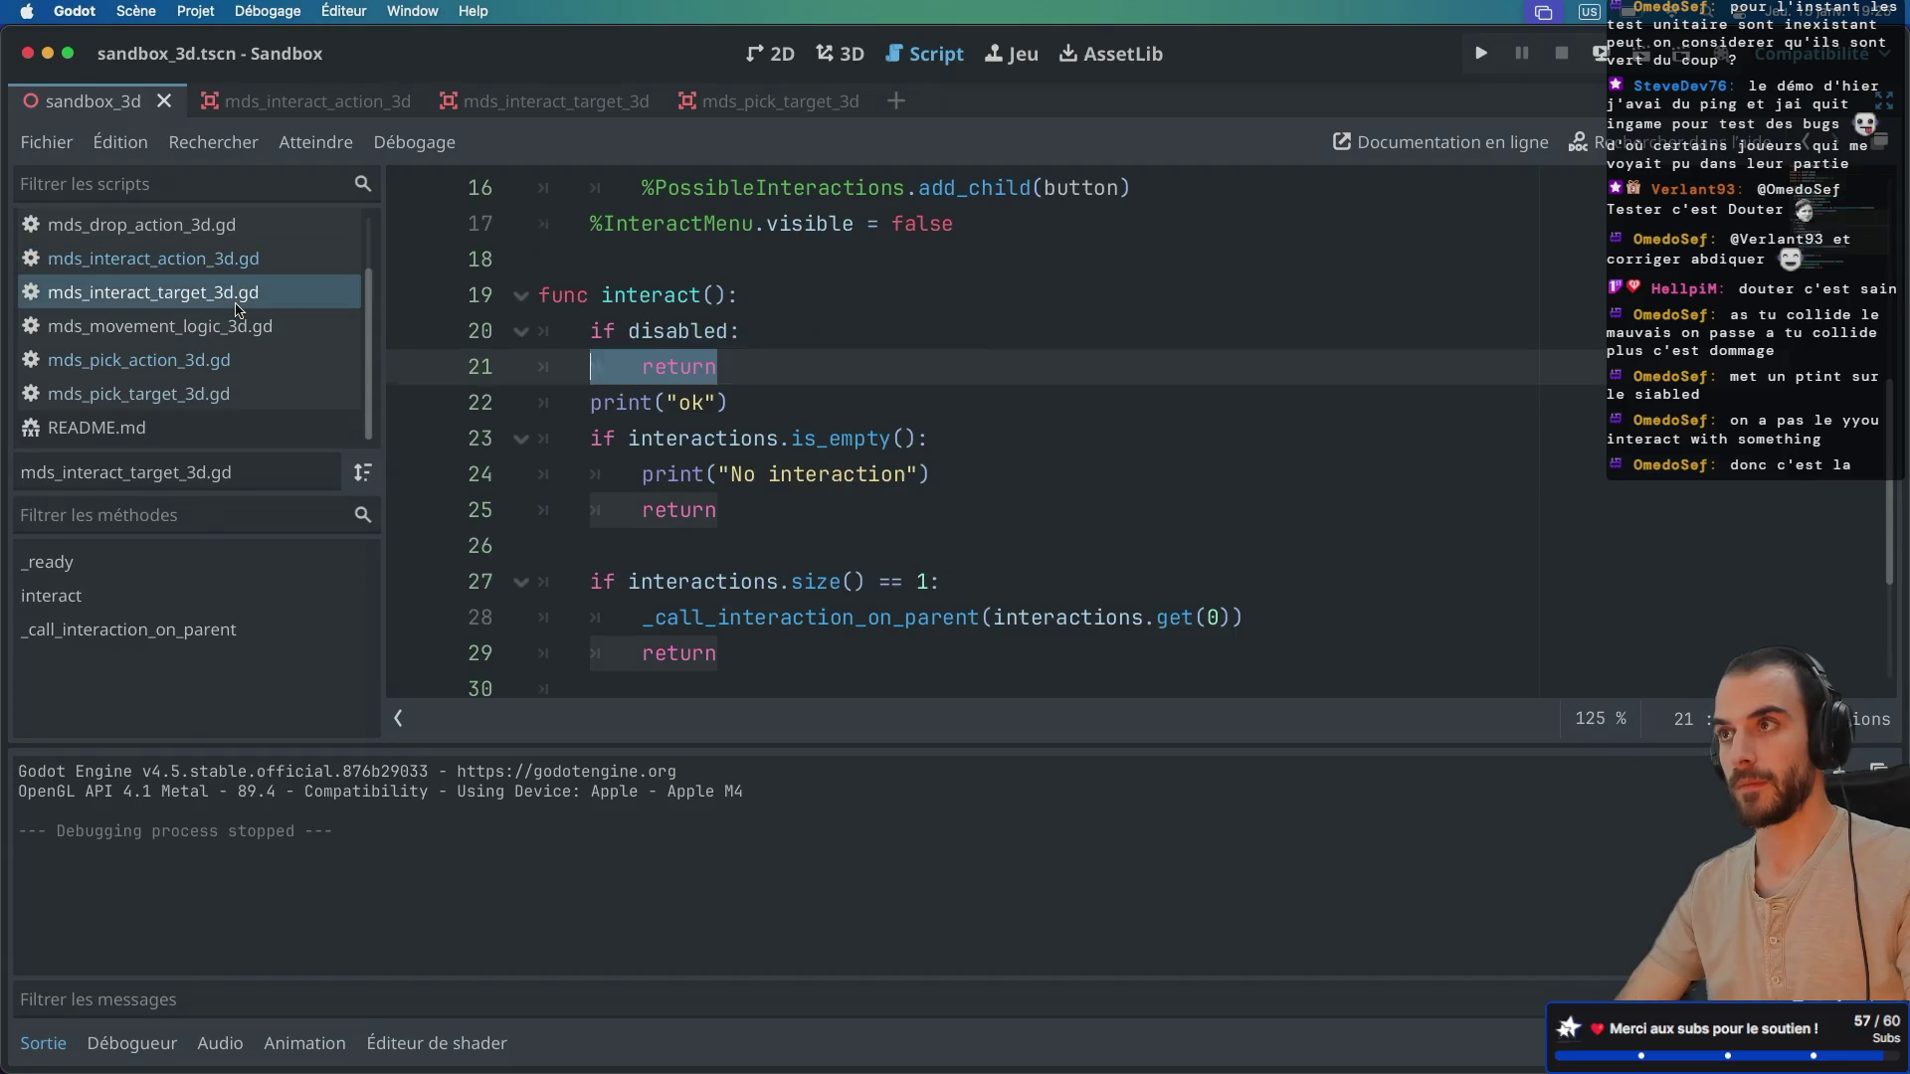
pyautogui.click(787, 439)
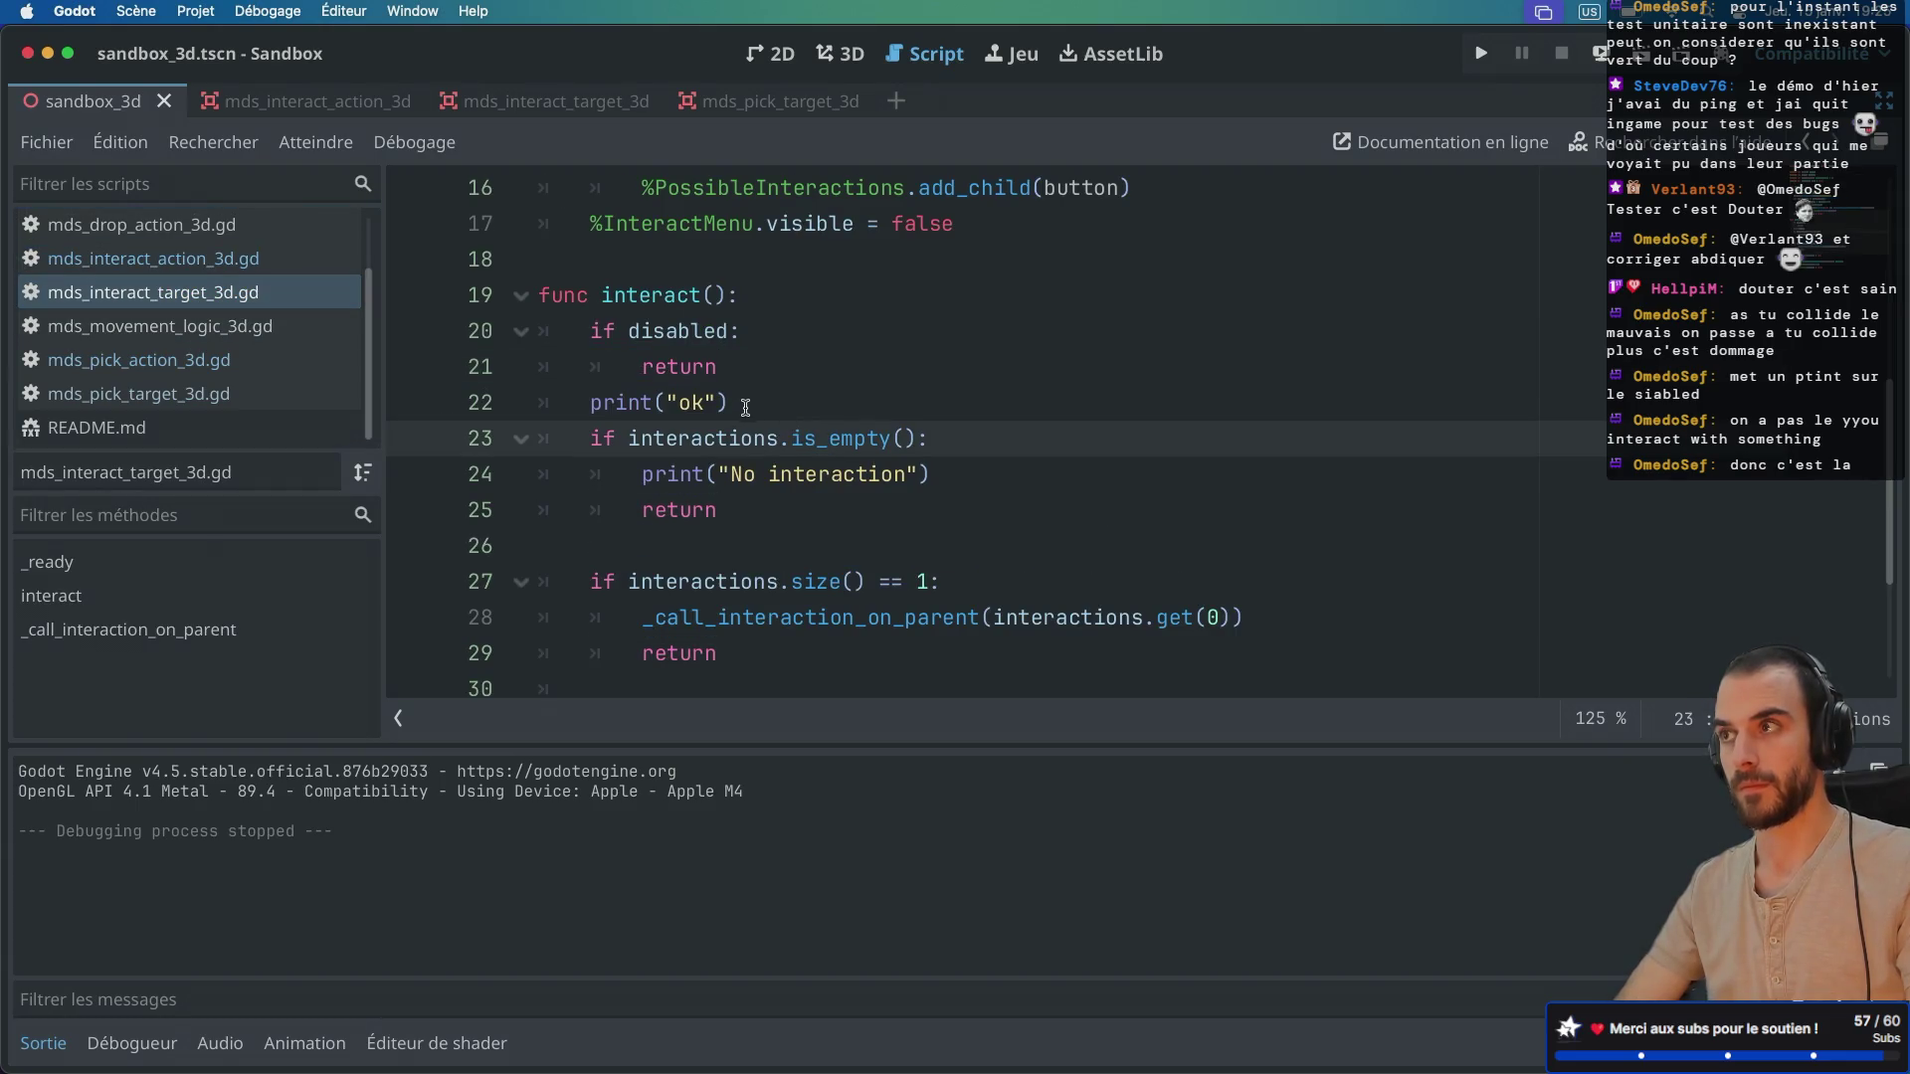
pyautogui.scroll(5, 749, 403)
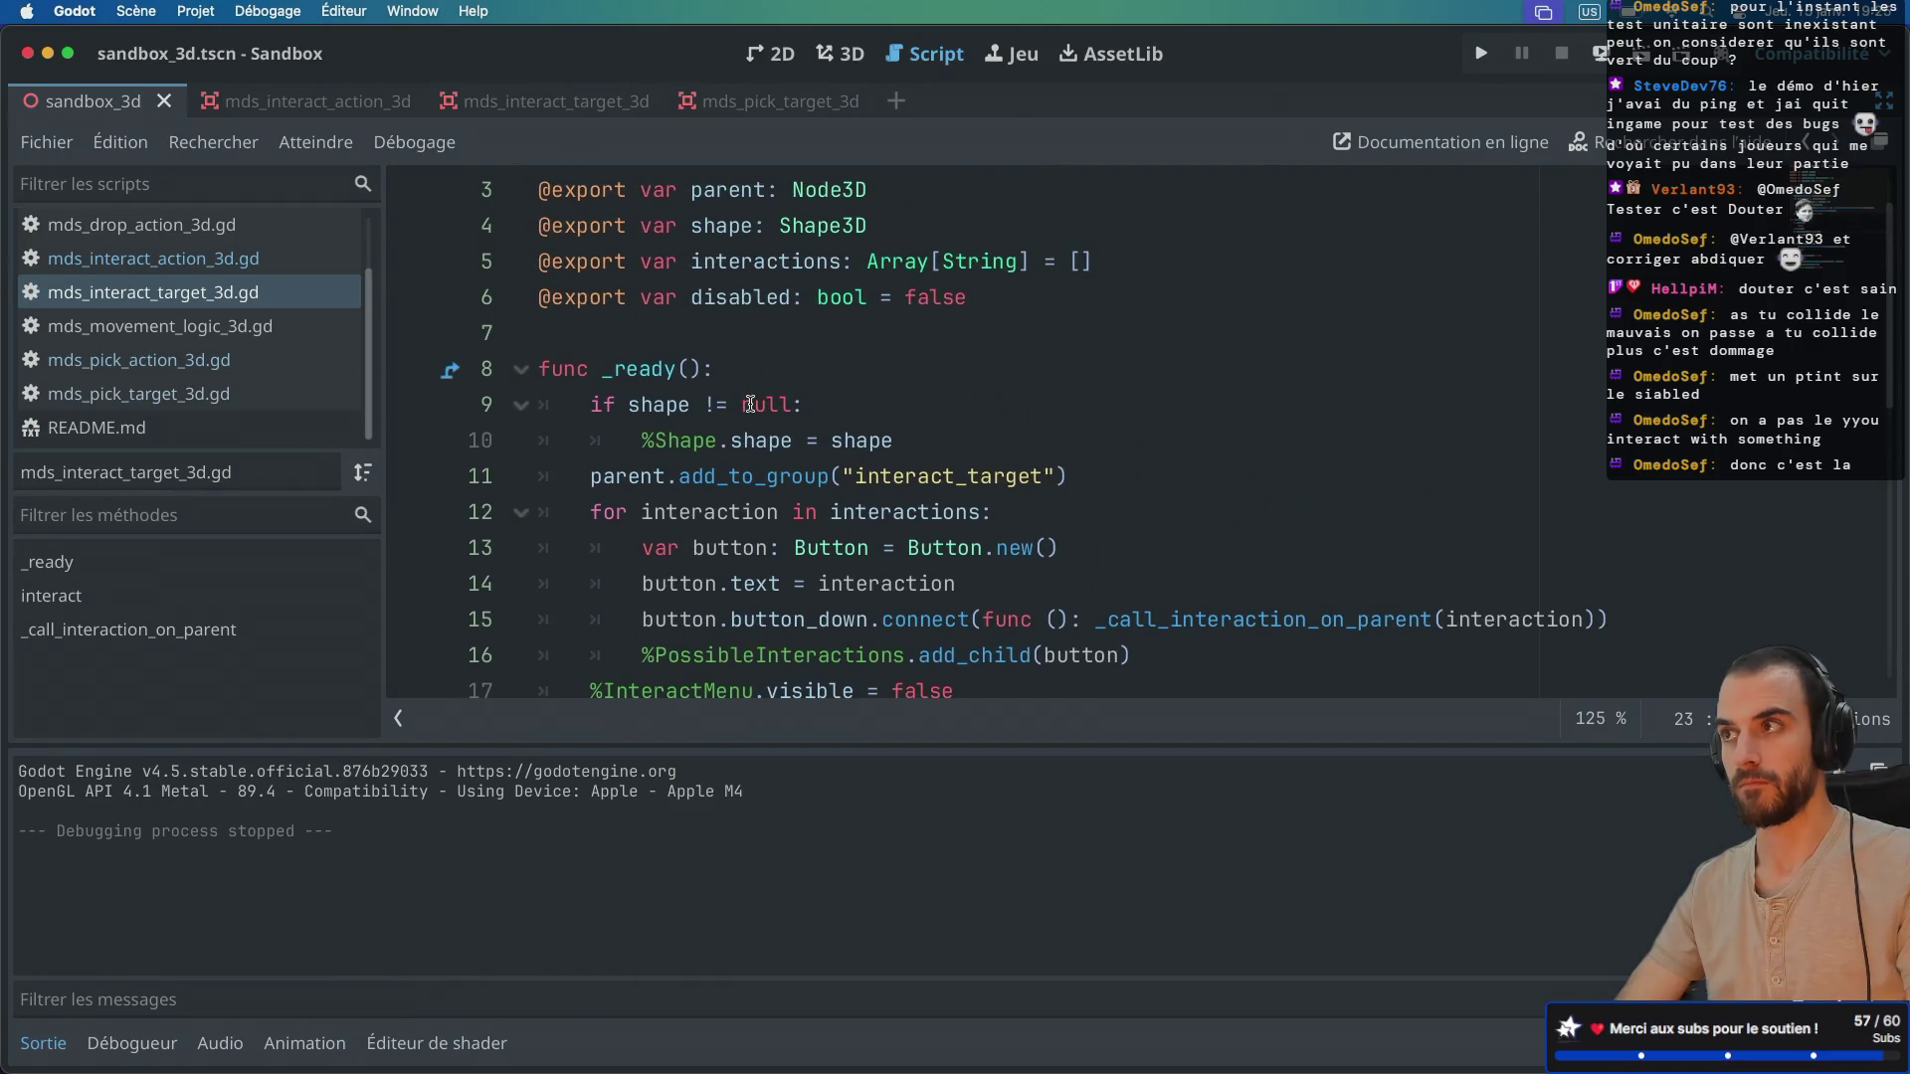
pyautogui.scroll(-7, 750, 404)
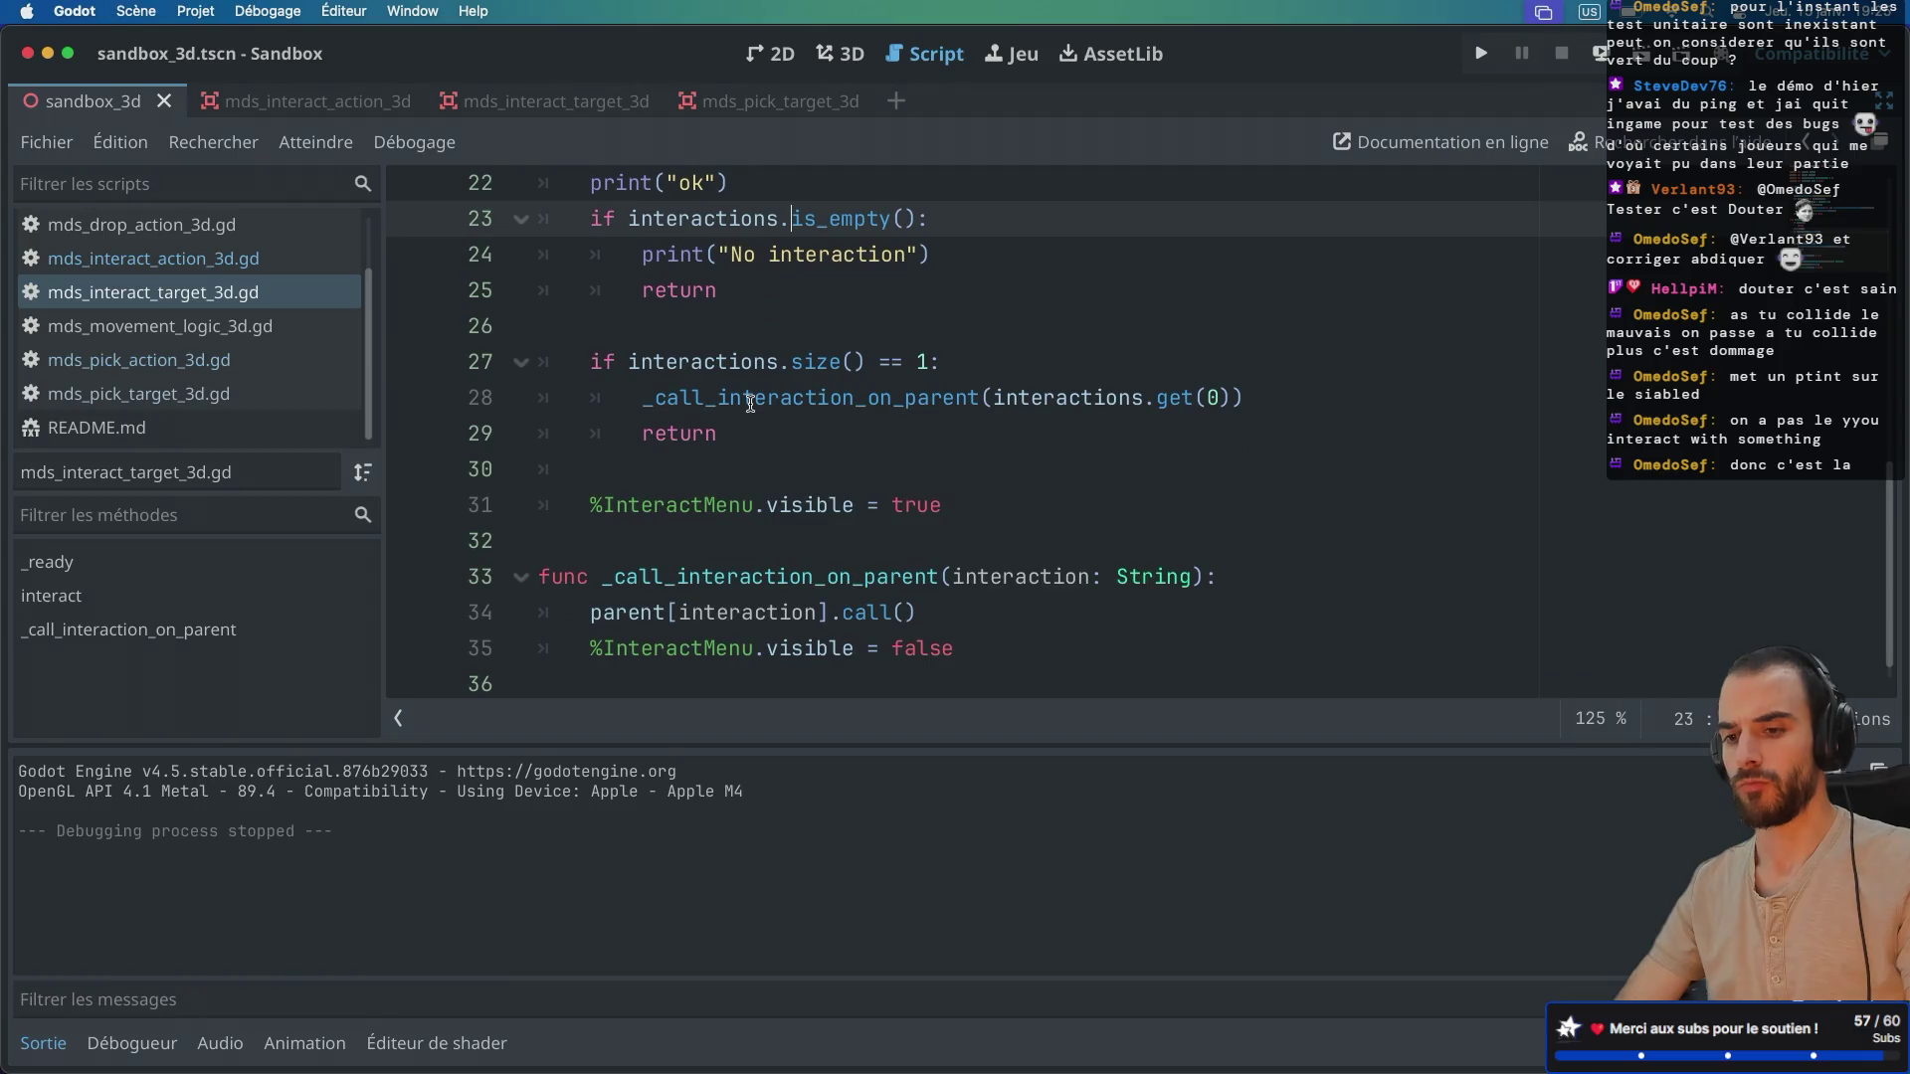
pyautogui.click(1647, 64)
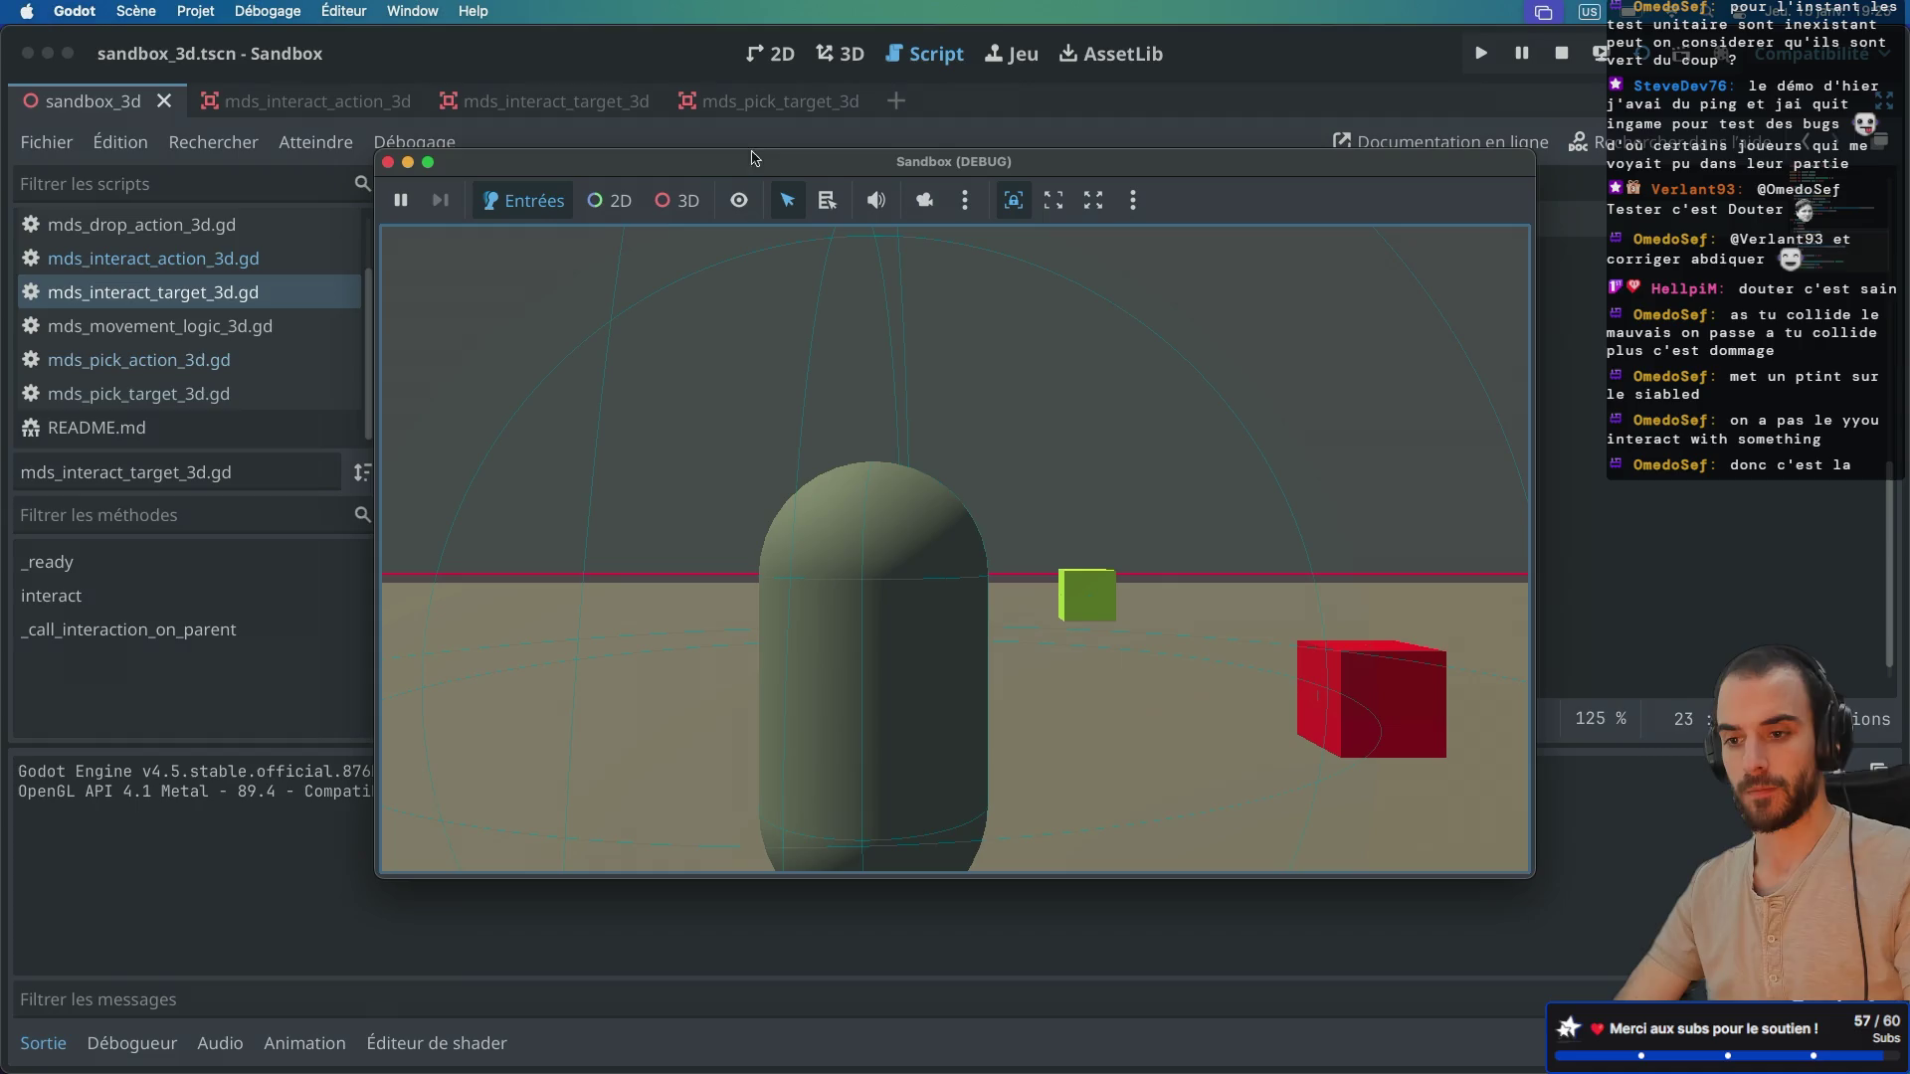
# Step: Leave the game and expand the remote tree down to Sandbox3d > Player3D > PlayerBehaviors
pyautogui.press('Escape')
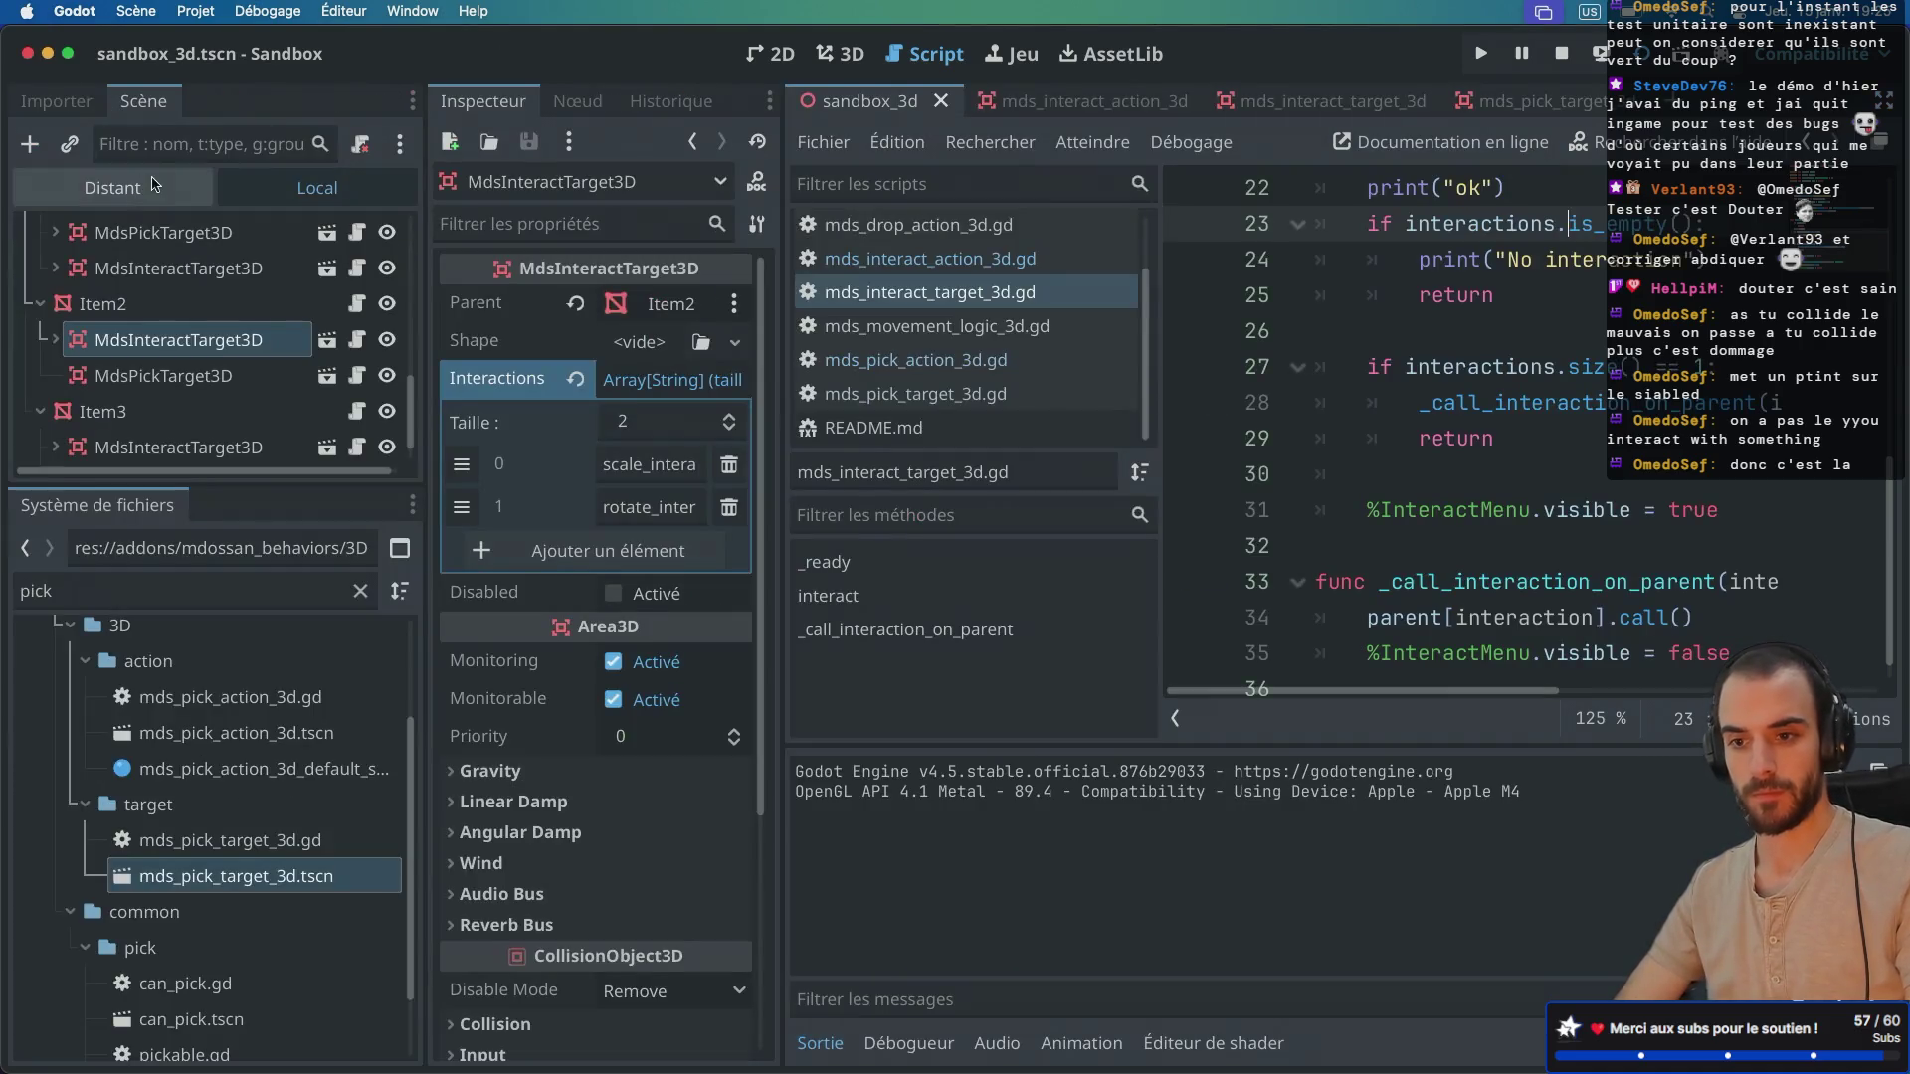
pyautogui.click(154, 185)
pyautogui.click(41, 272)
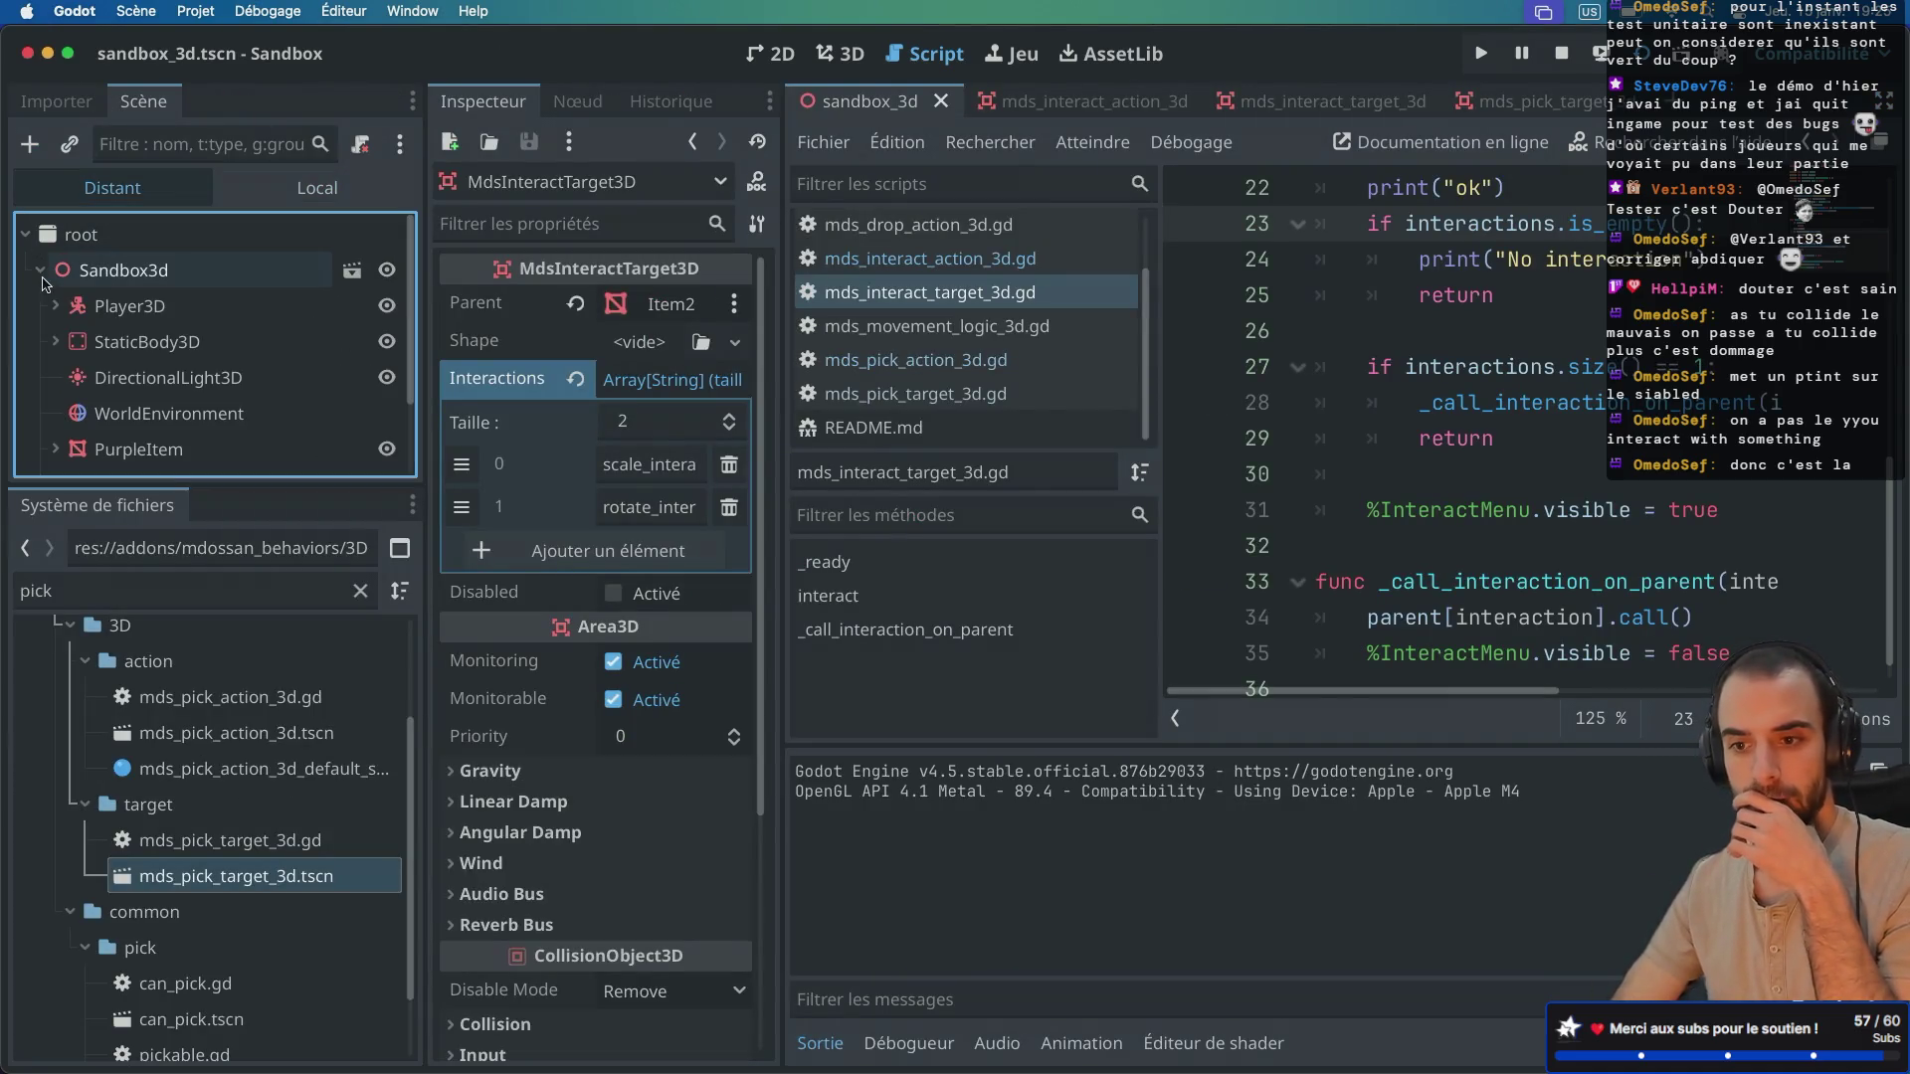
pyautogui.click(55, 306)
pyautogui.scroll(-2, 109, 395)
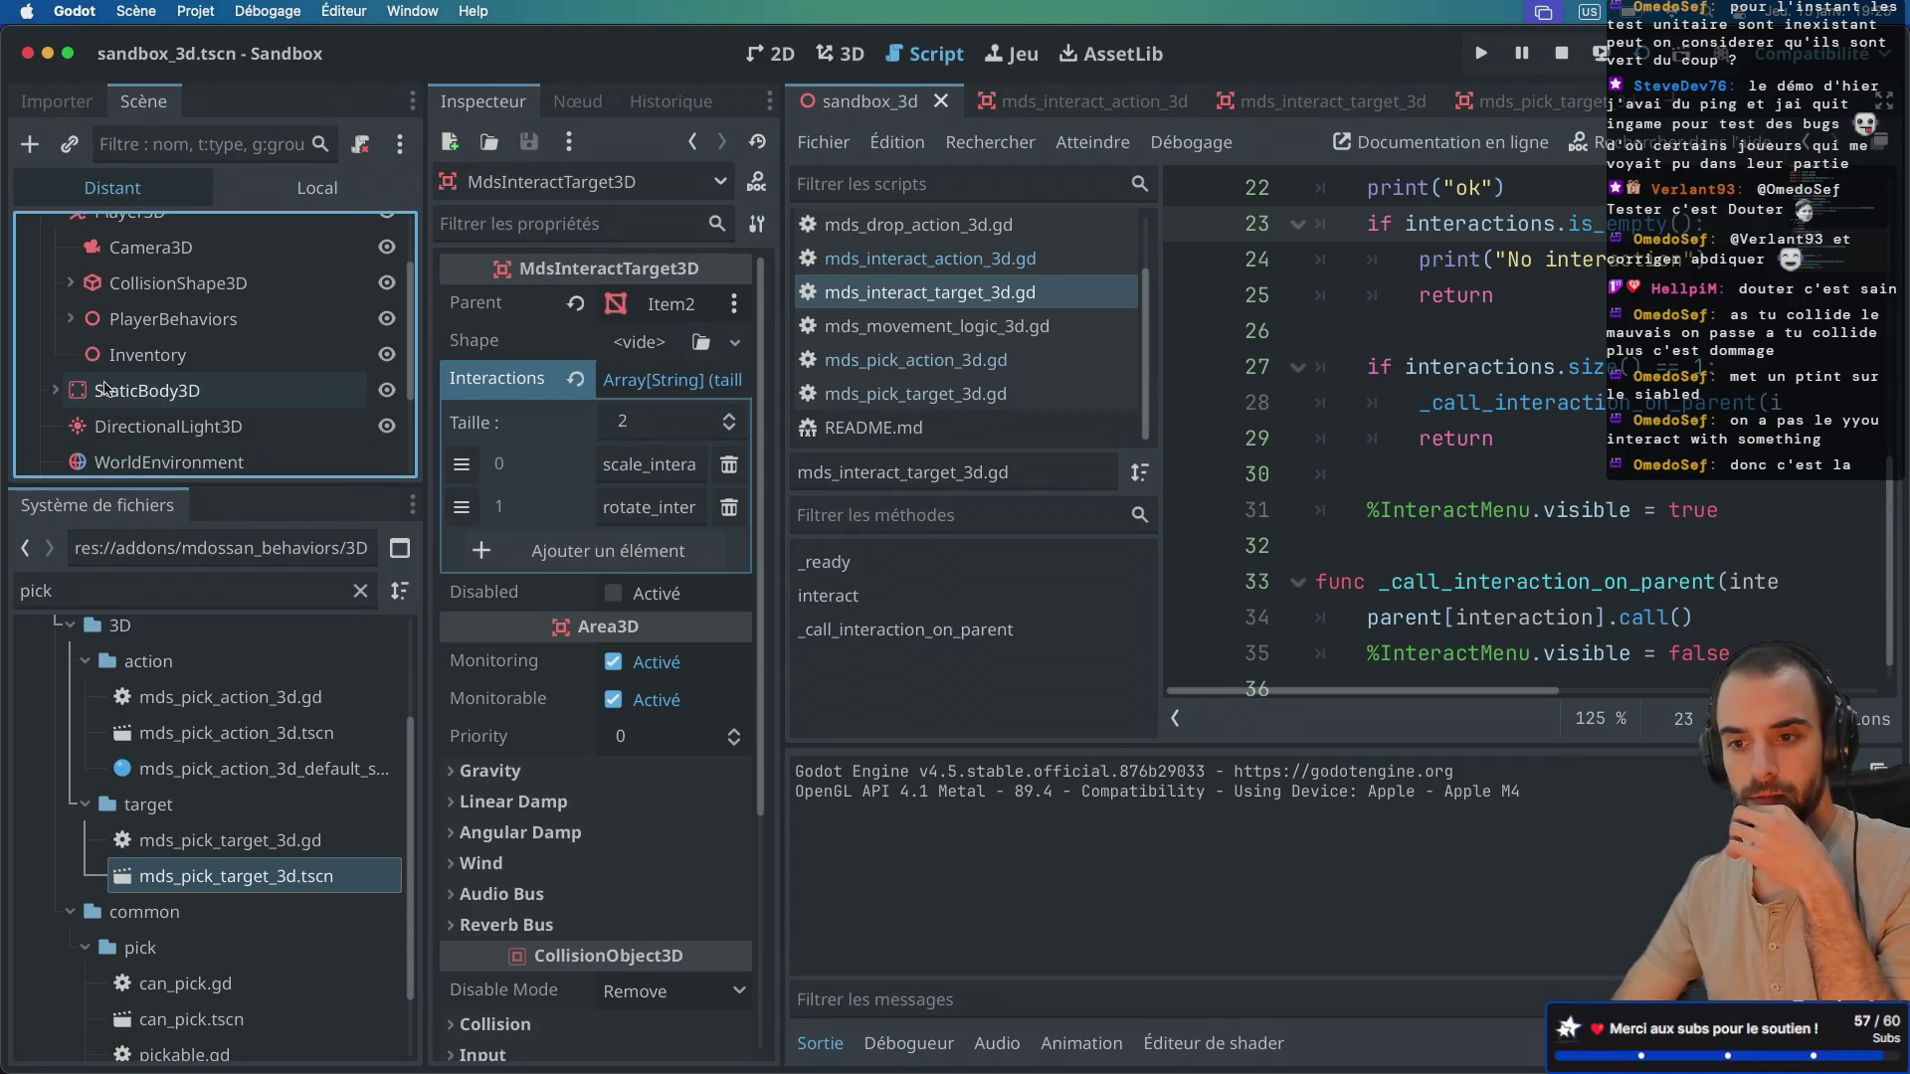
pyautogui.click(70, 318)
pyautogui.scroll(-2, 149, 377)
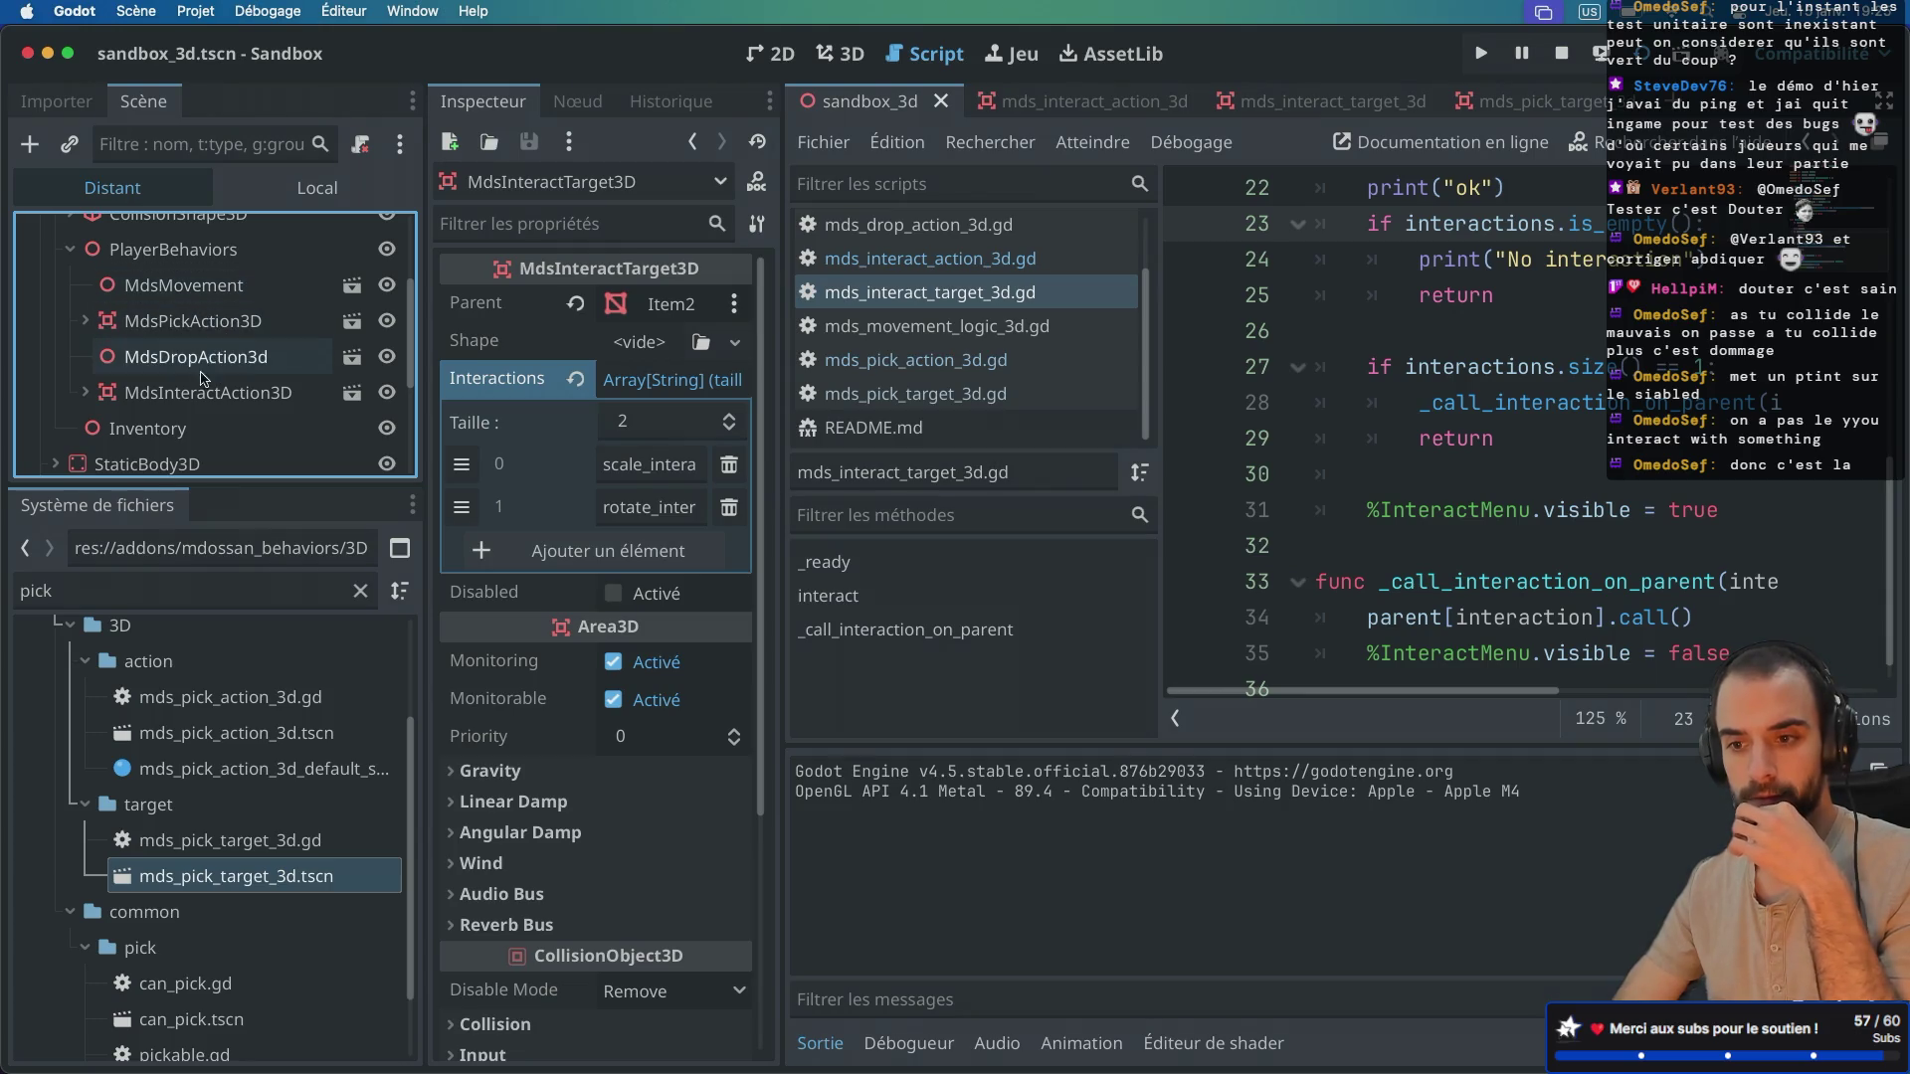
# Step: Inspect the remote MdsInteractAction3D area and its CollisionShape3D child
pyautogui.click(202, 388)
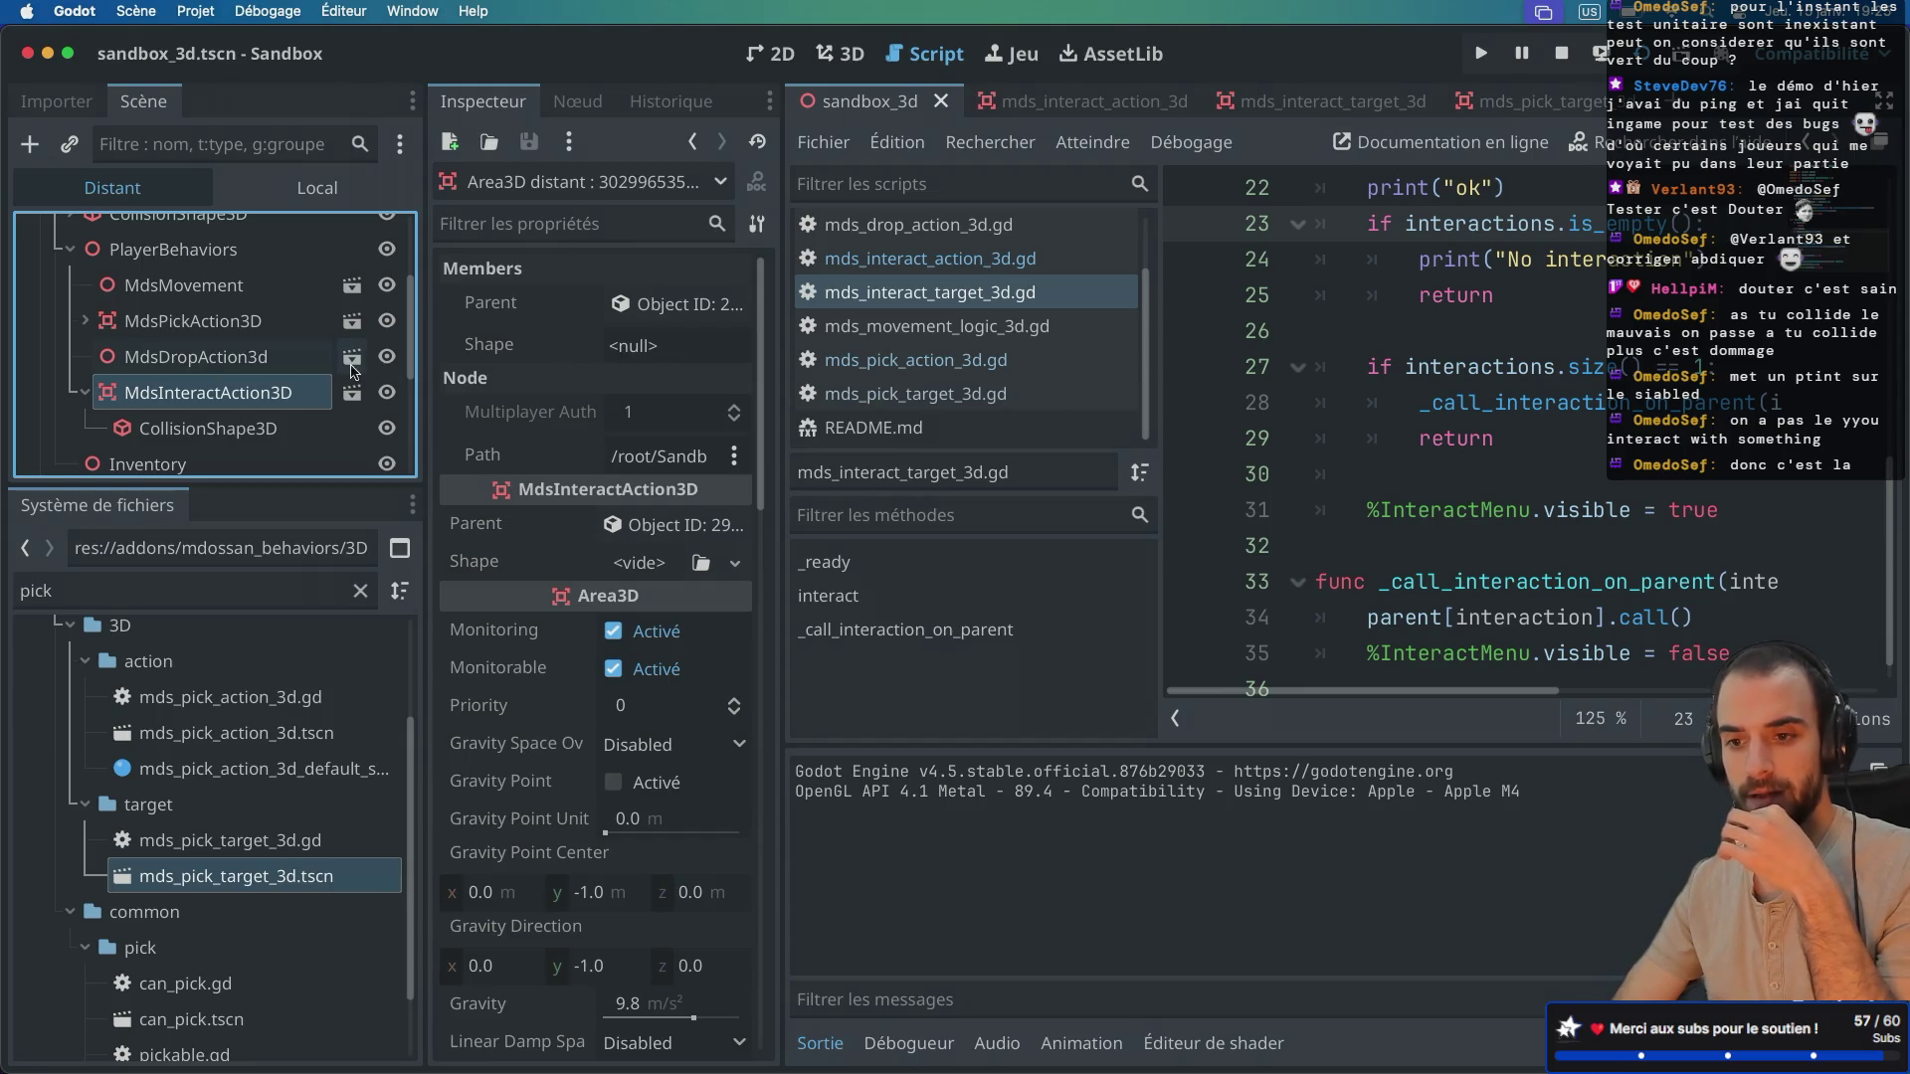
pyautogui.click(191, 429)
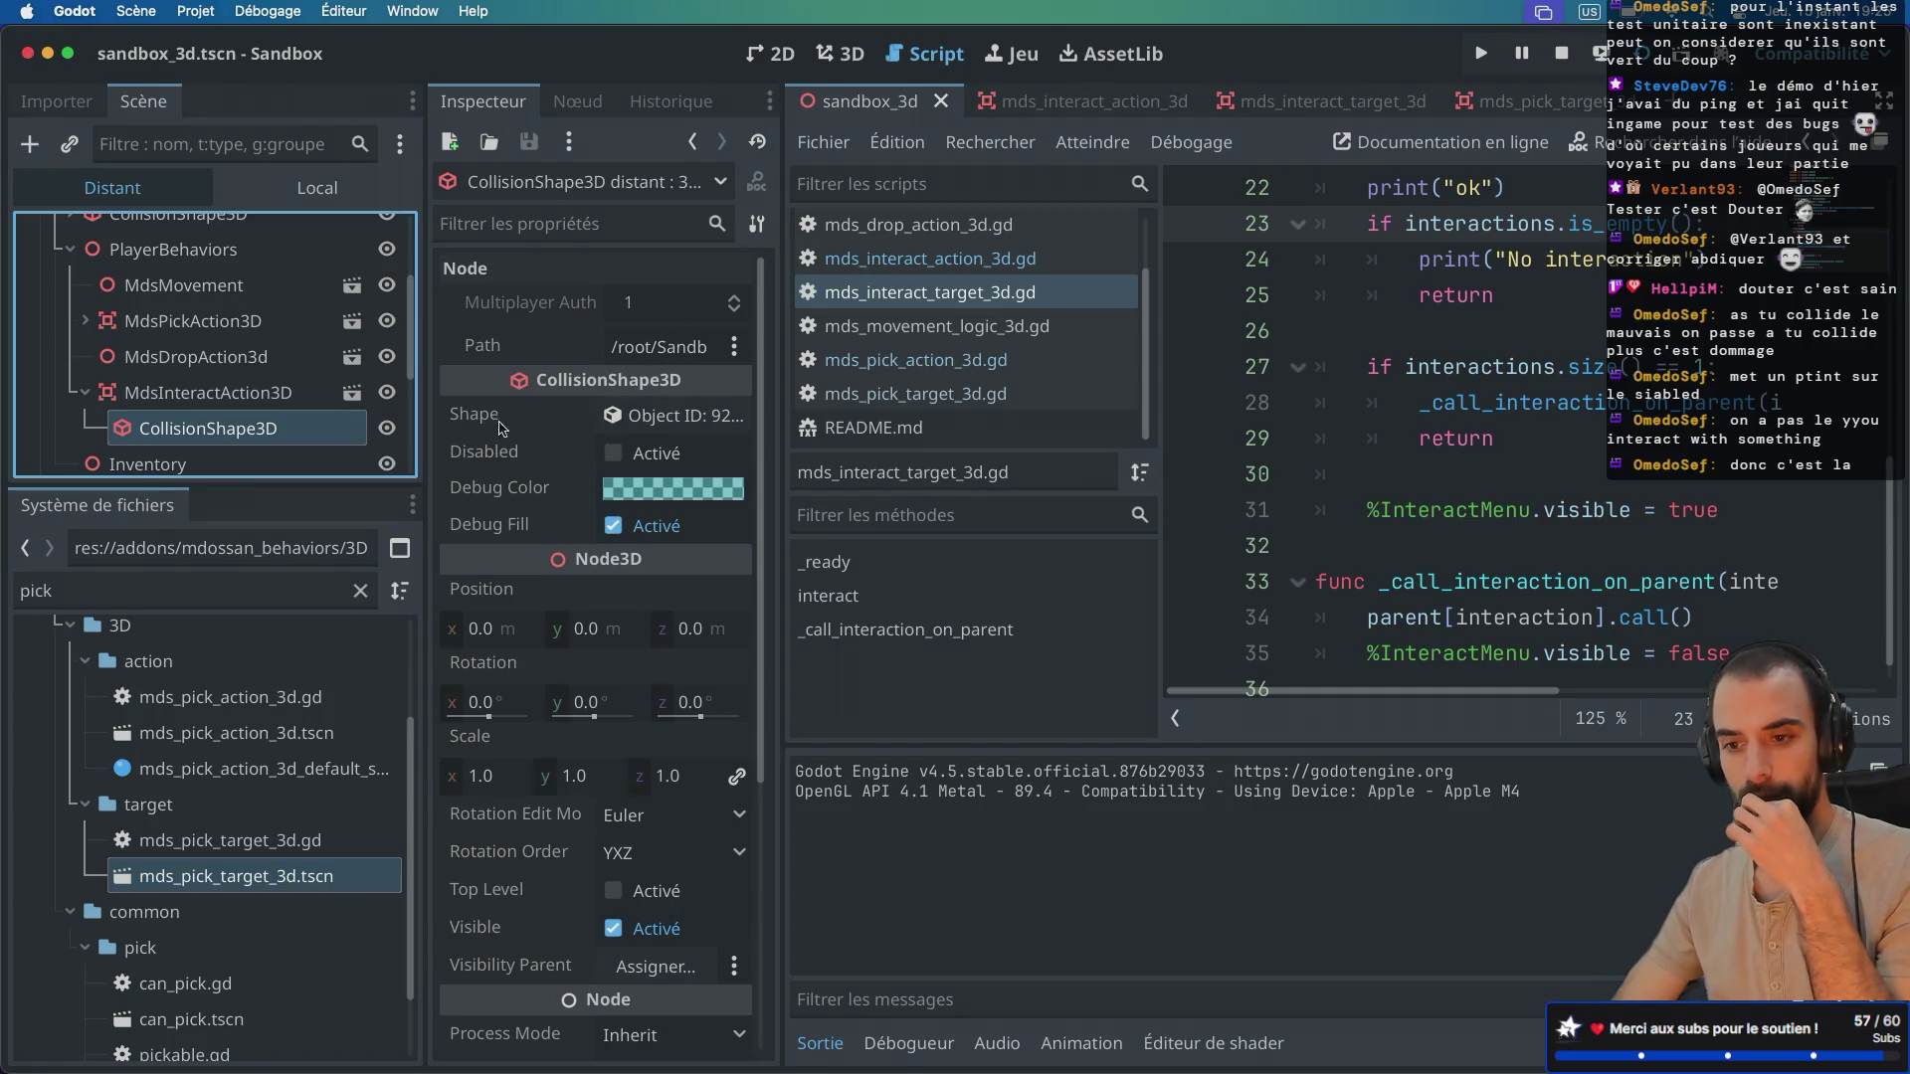
pyautogui.click(162, 394)
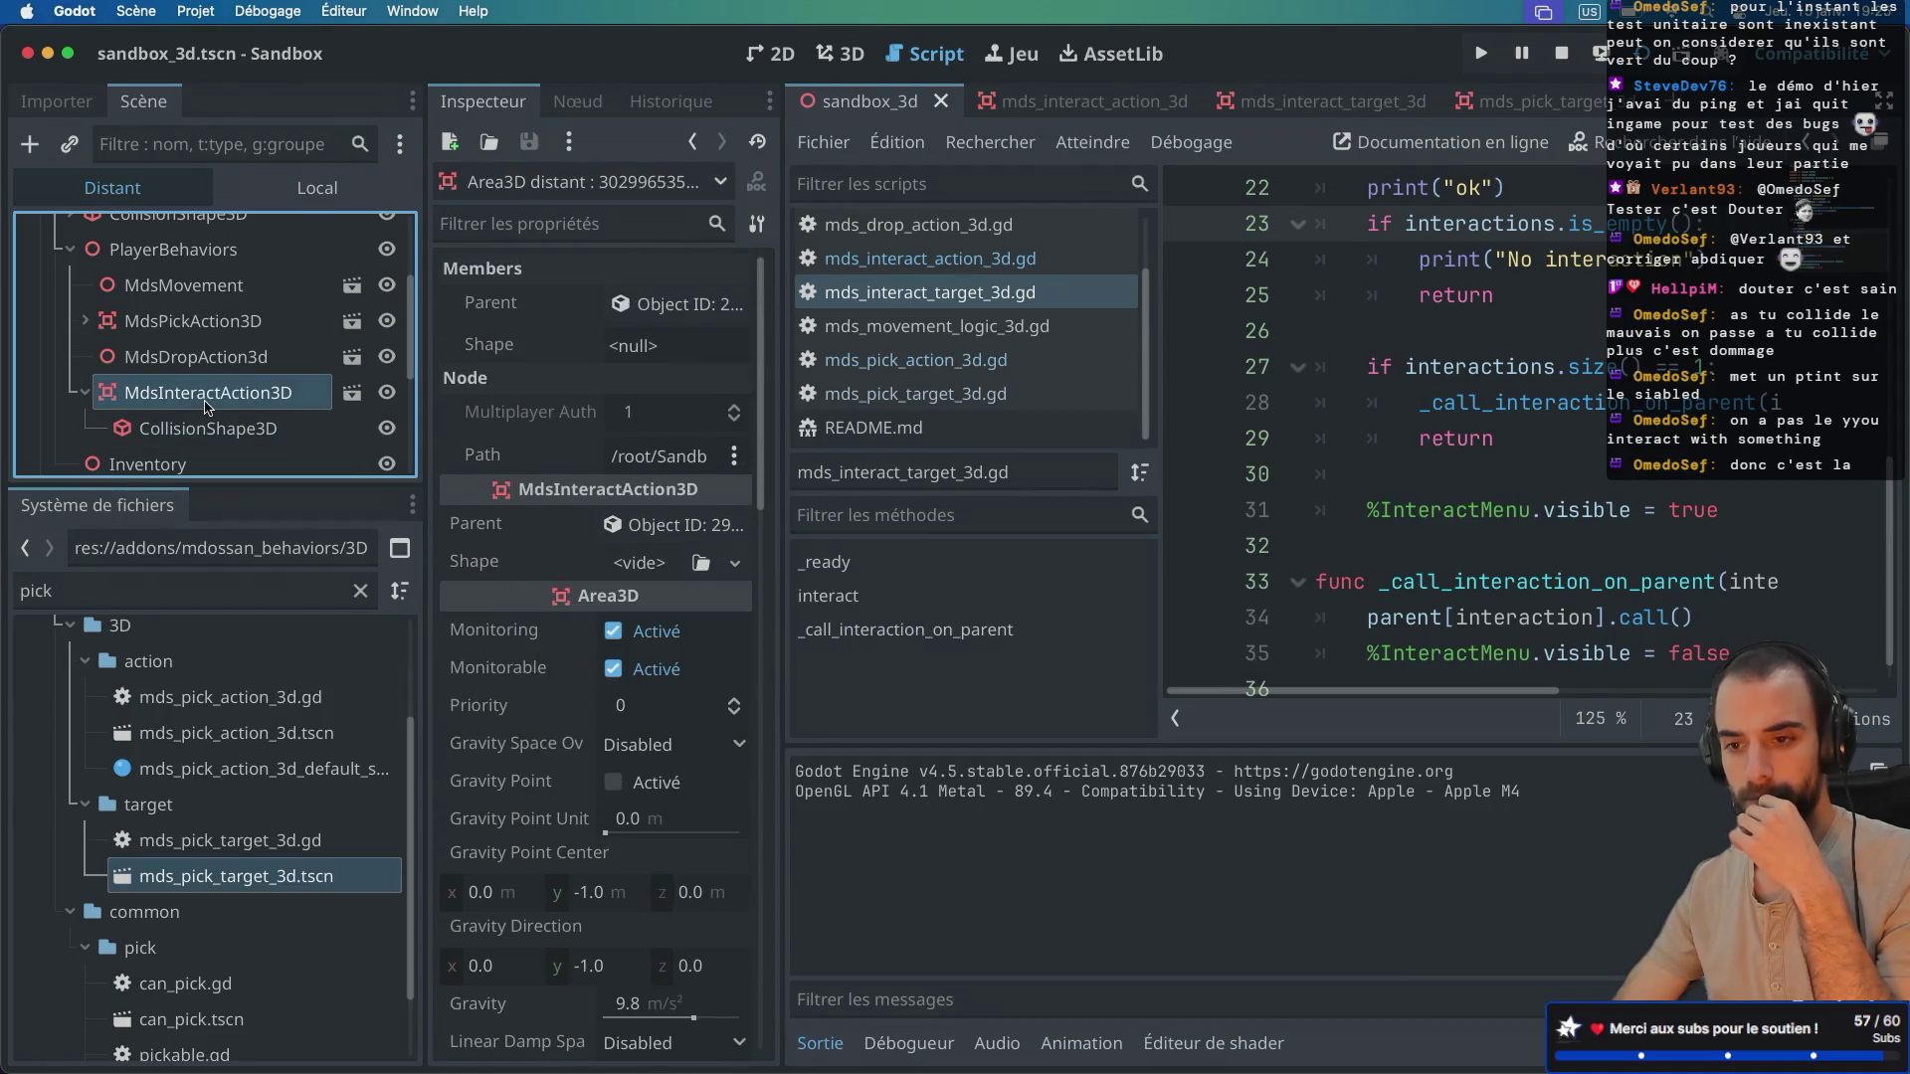
pyautogui.scroll(-5, 207, 406)
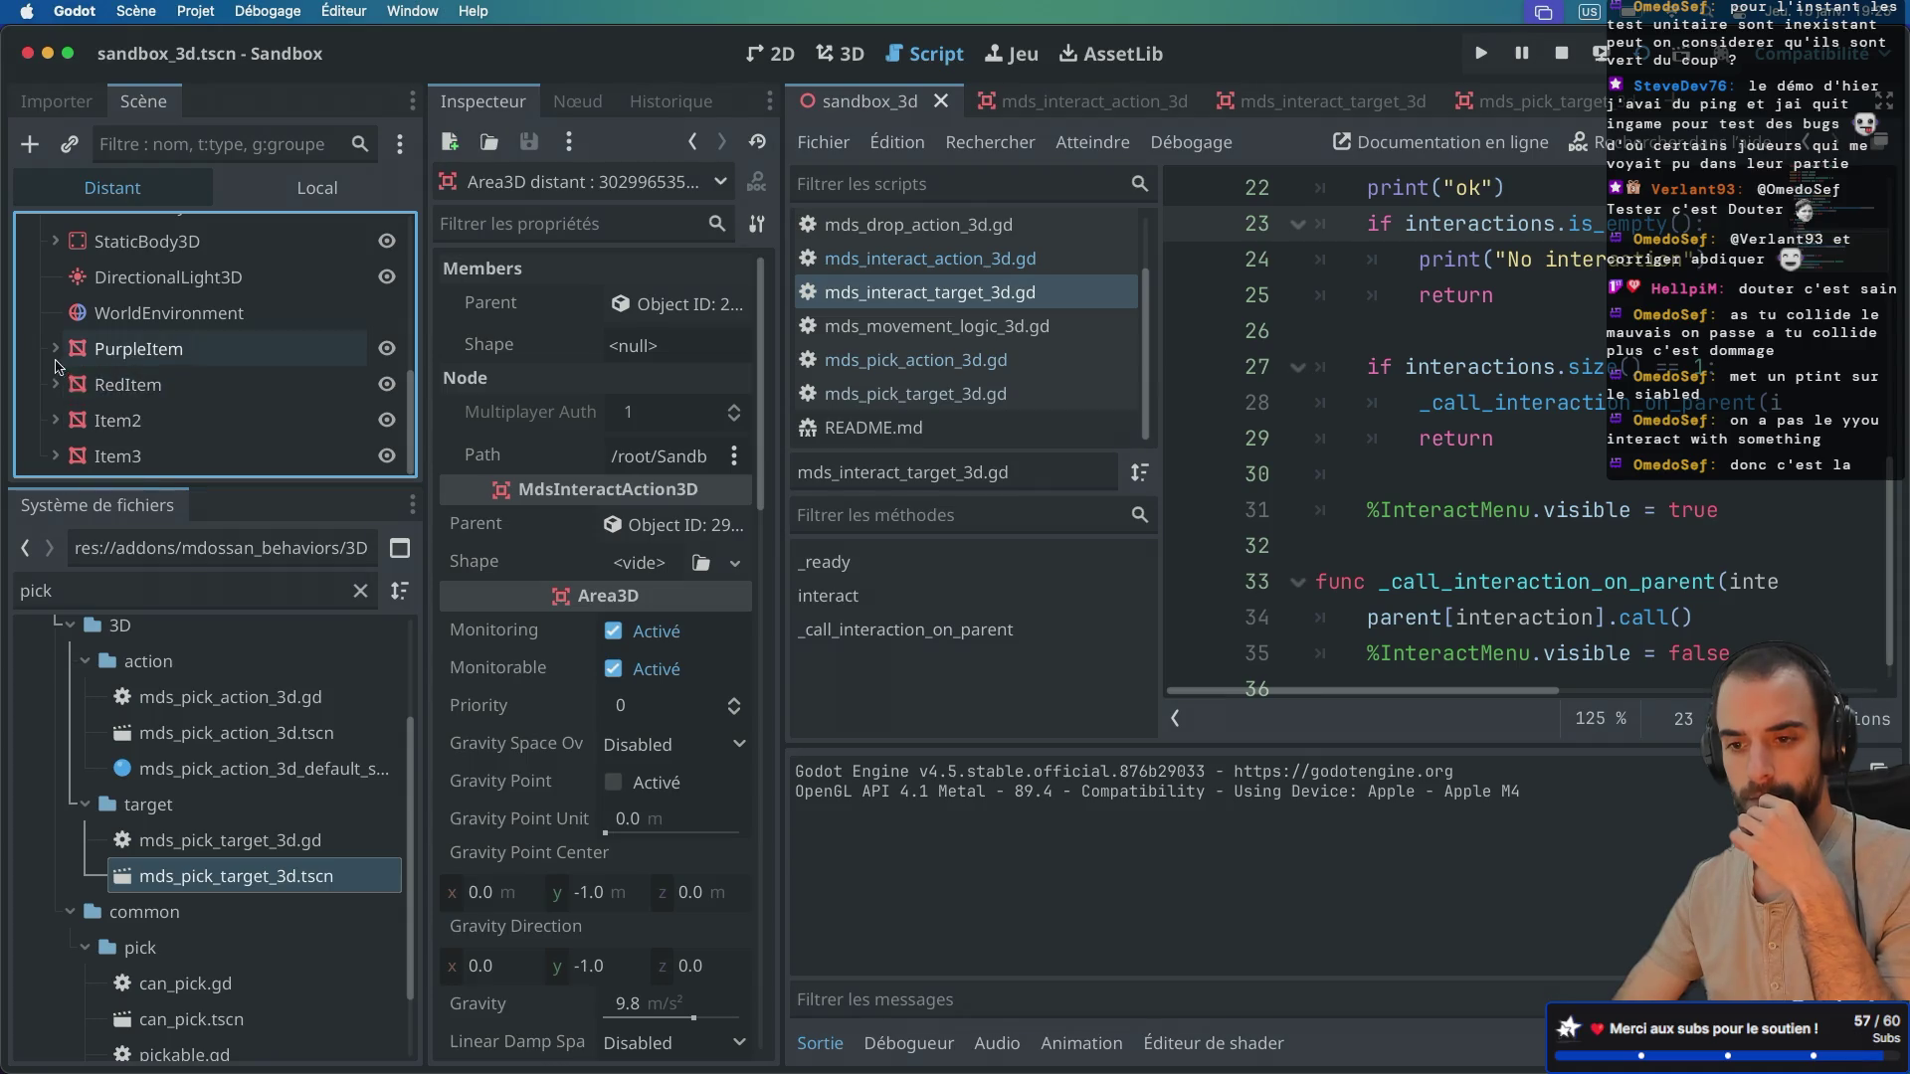
# Step: Uncheck Disabled on the remote PurpleInteractTarget3D, then bring the game window back to test
pyautogui.click(55, 349)
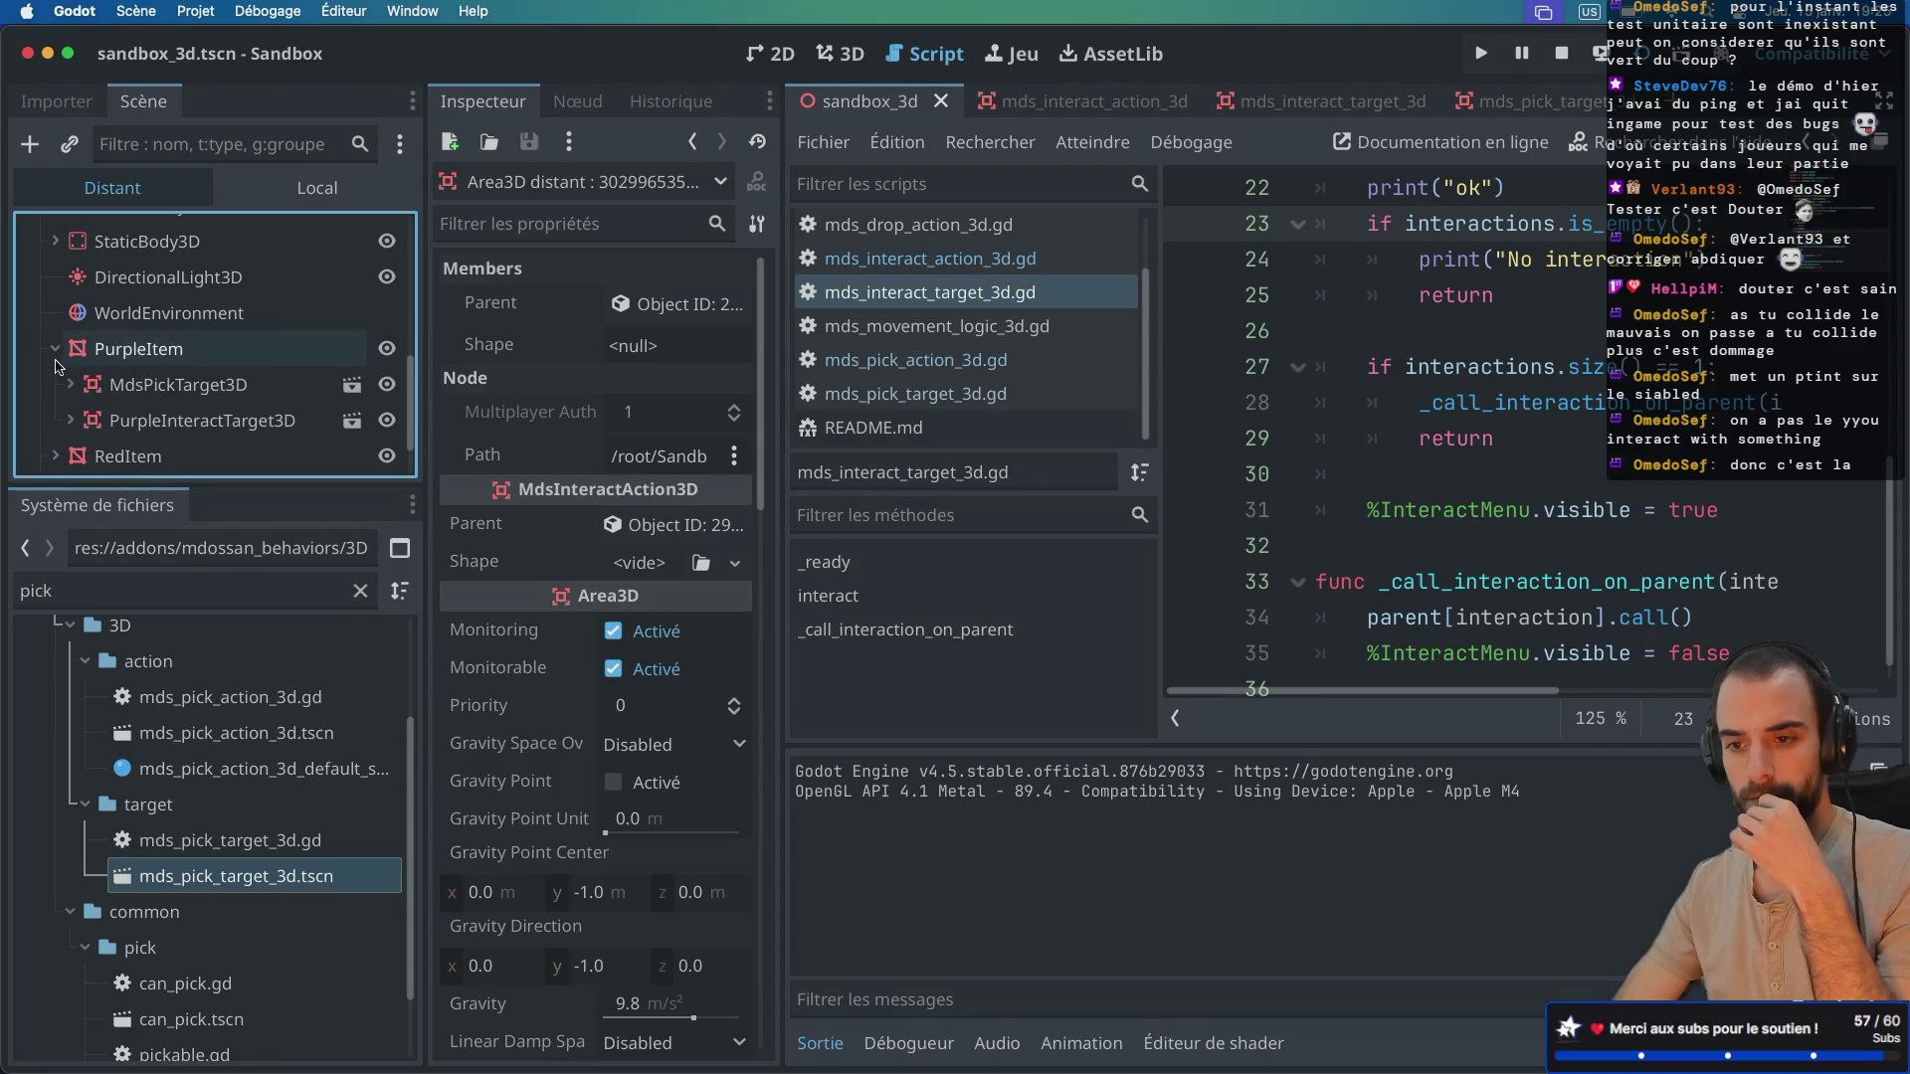
pyautogui.click(194, 425)
pyautogui.scroll(-3, 546, 548)
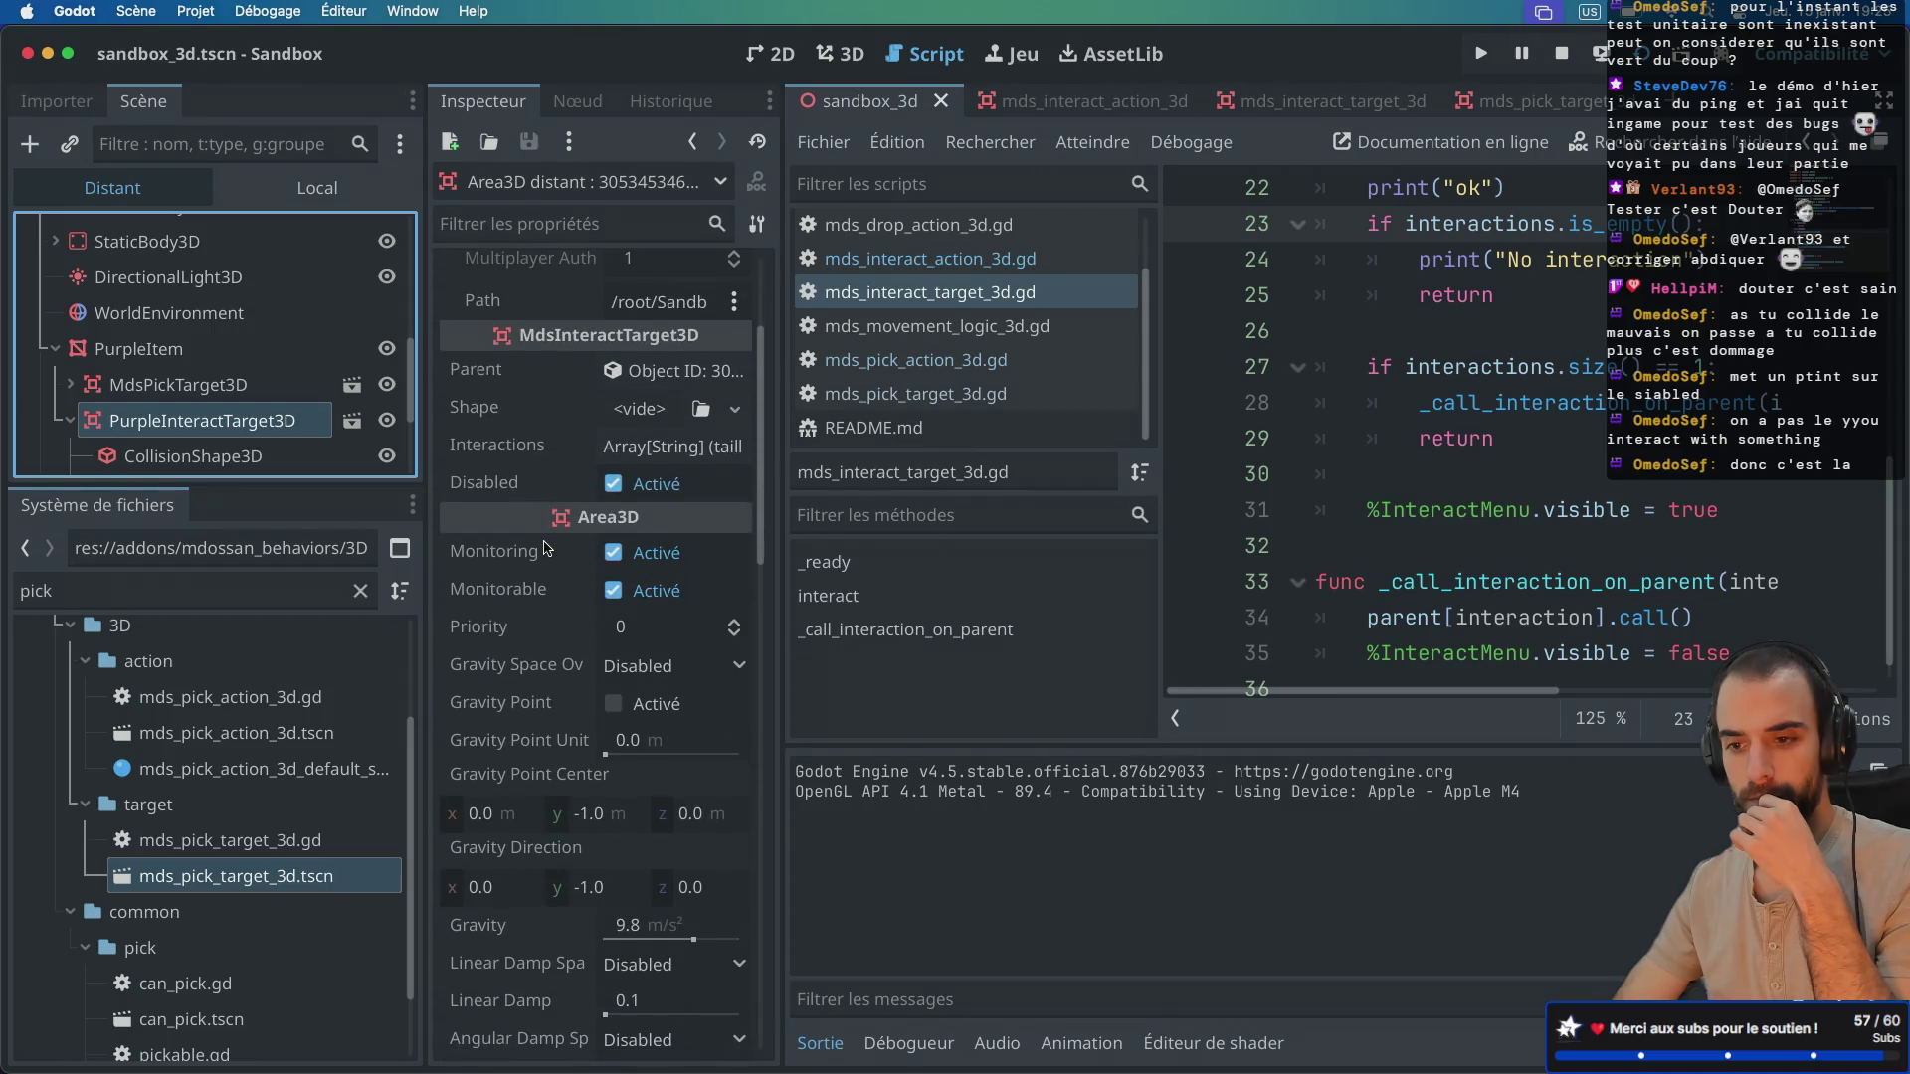
pyautogui.scroll(3, 546, 548)
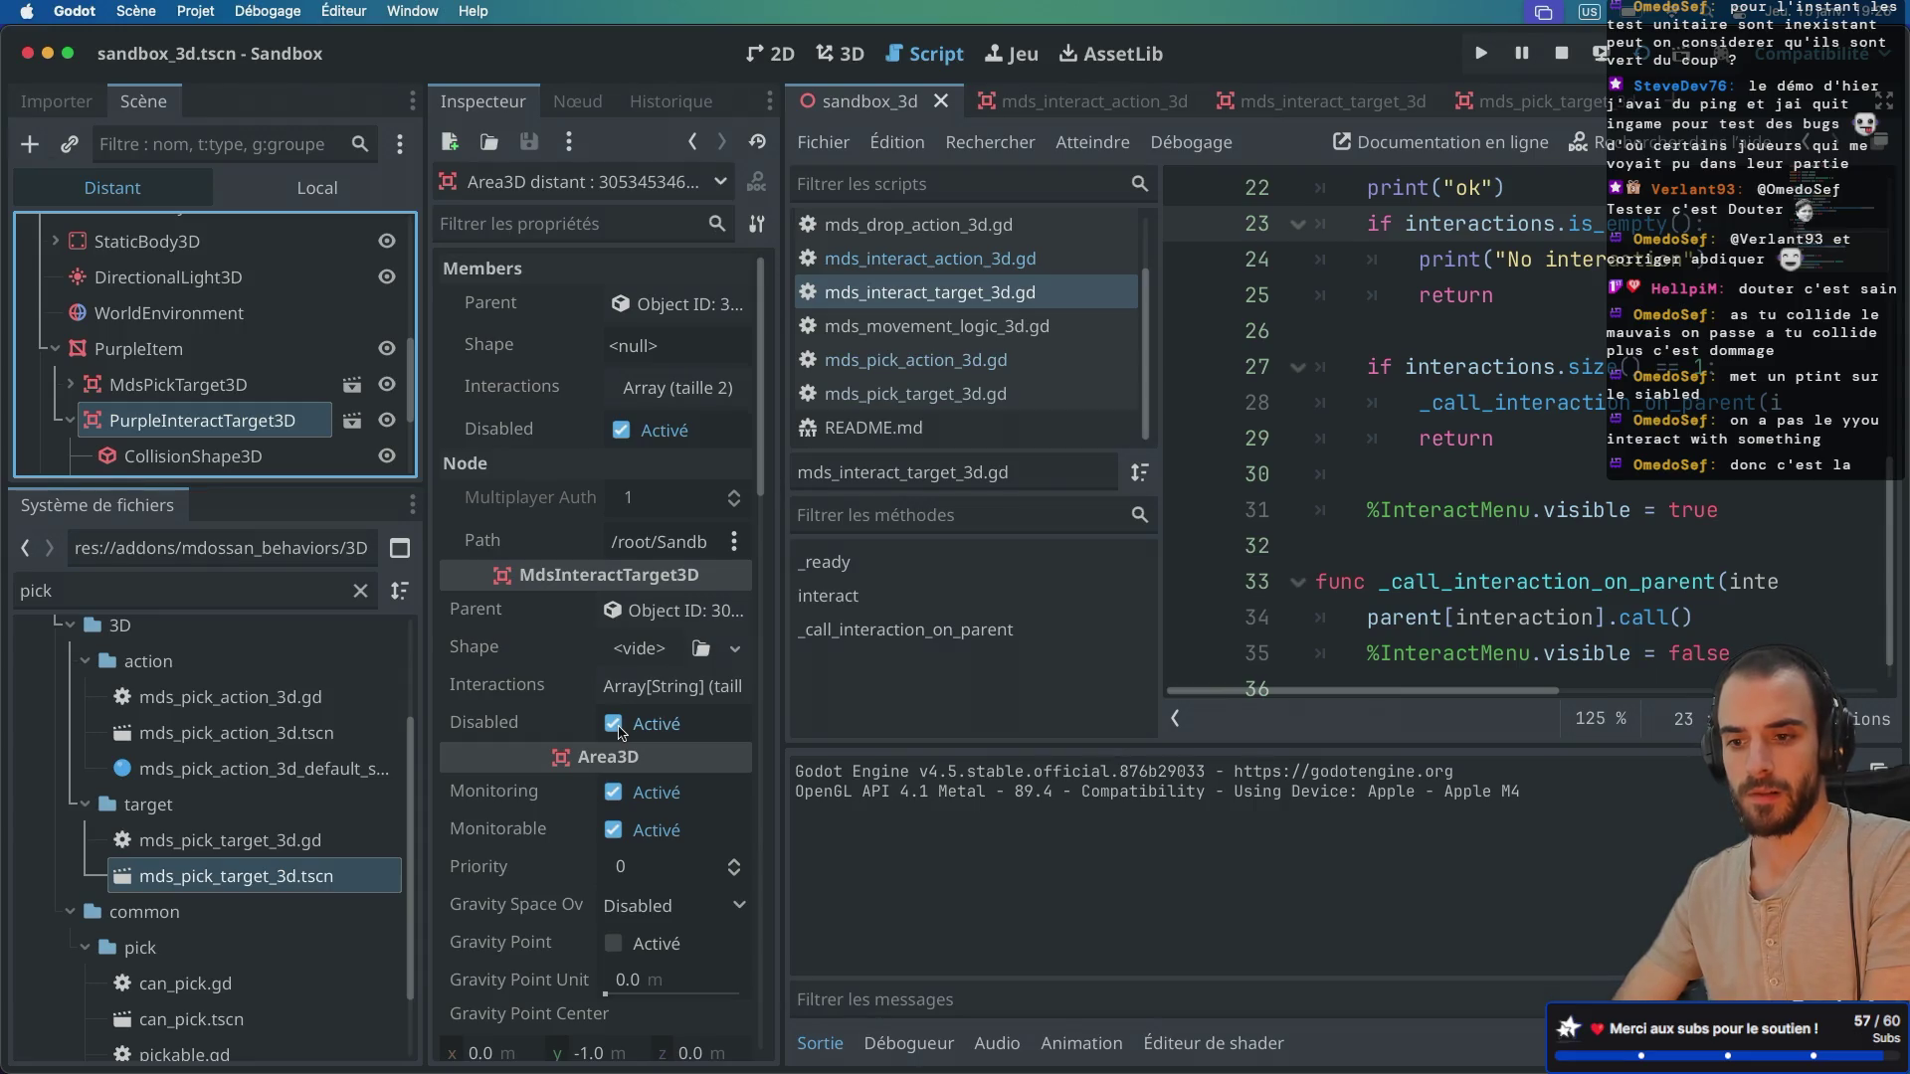
pyautogui.click(614, 725)
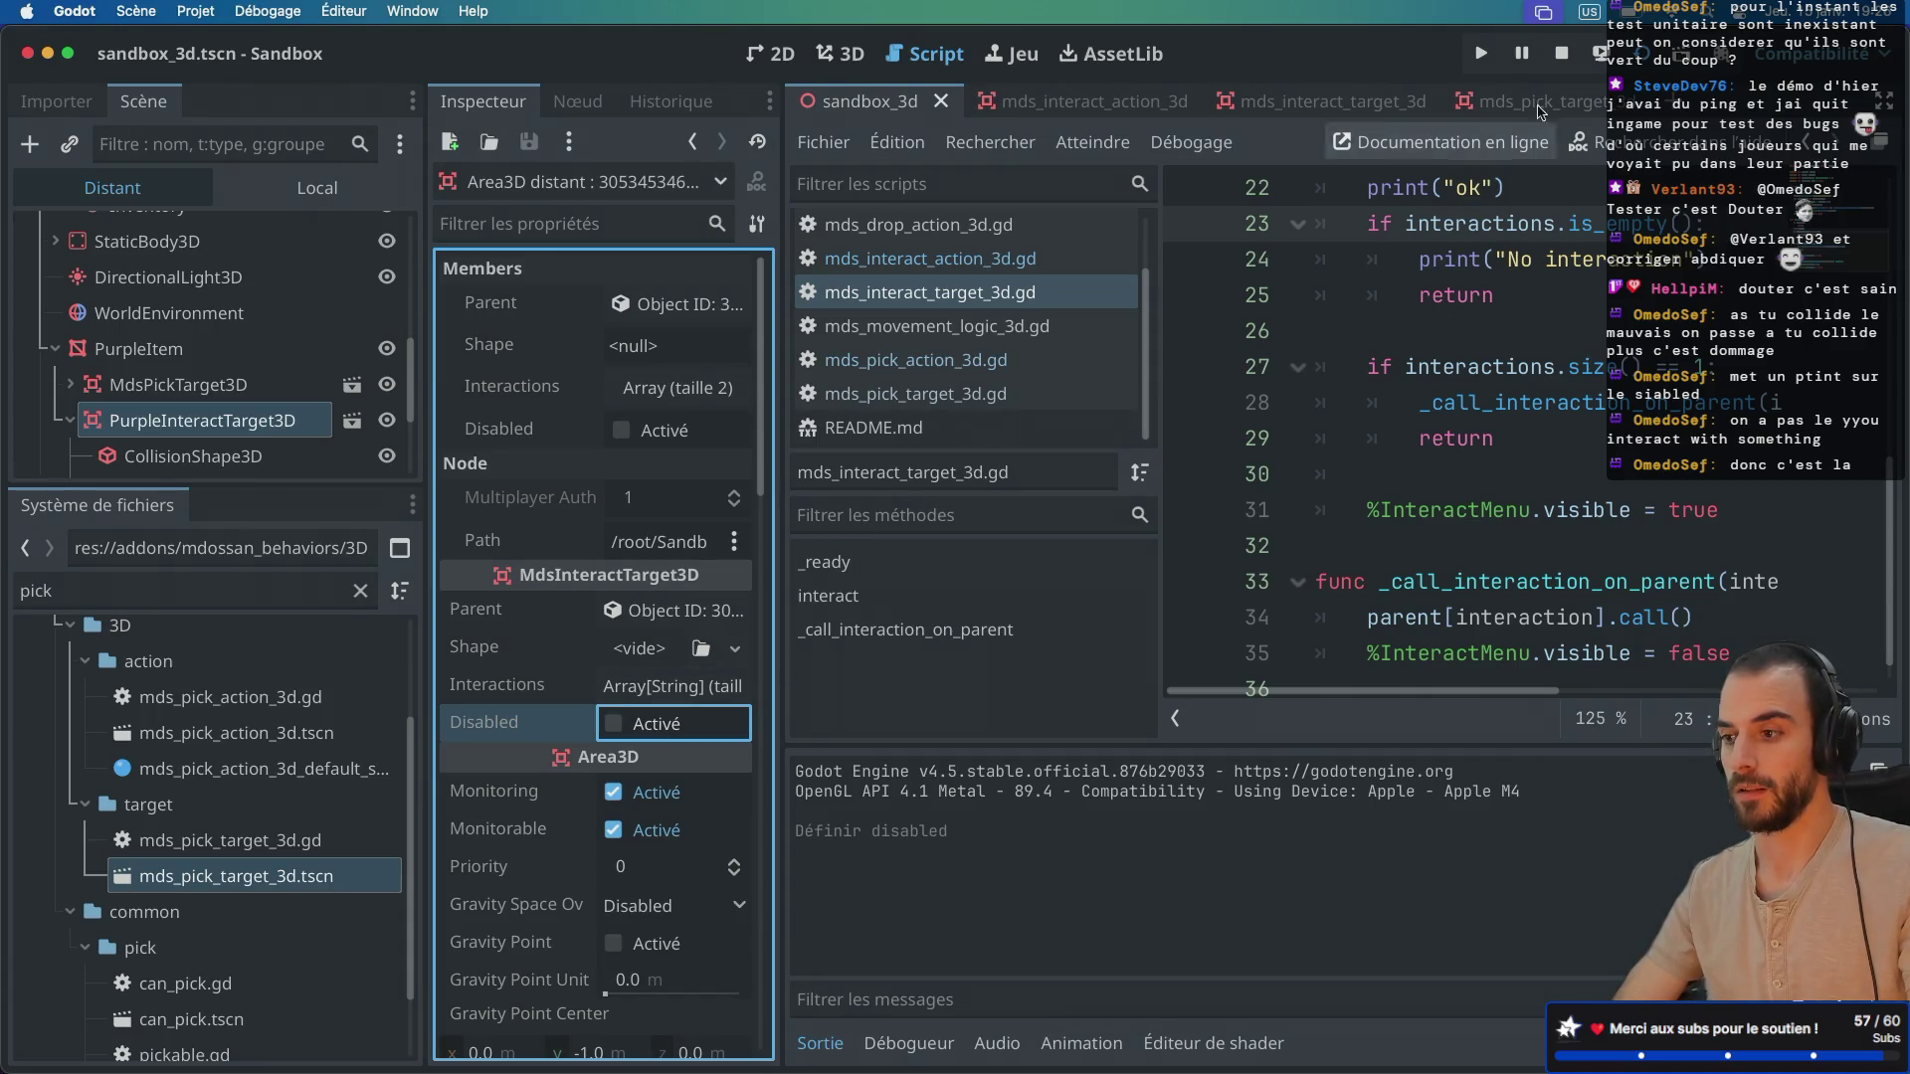
pyautogui.press('super+b')
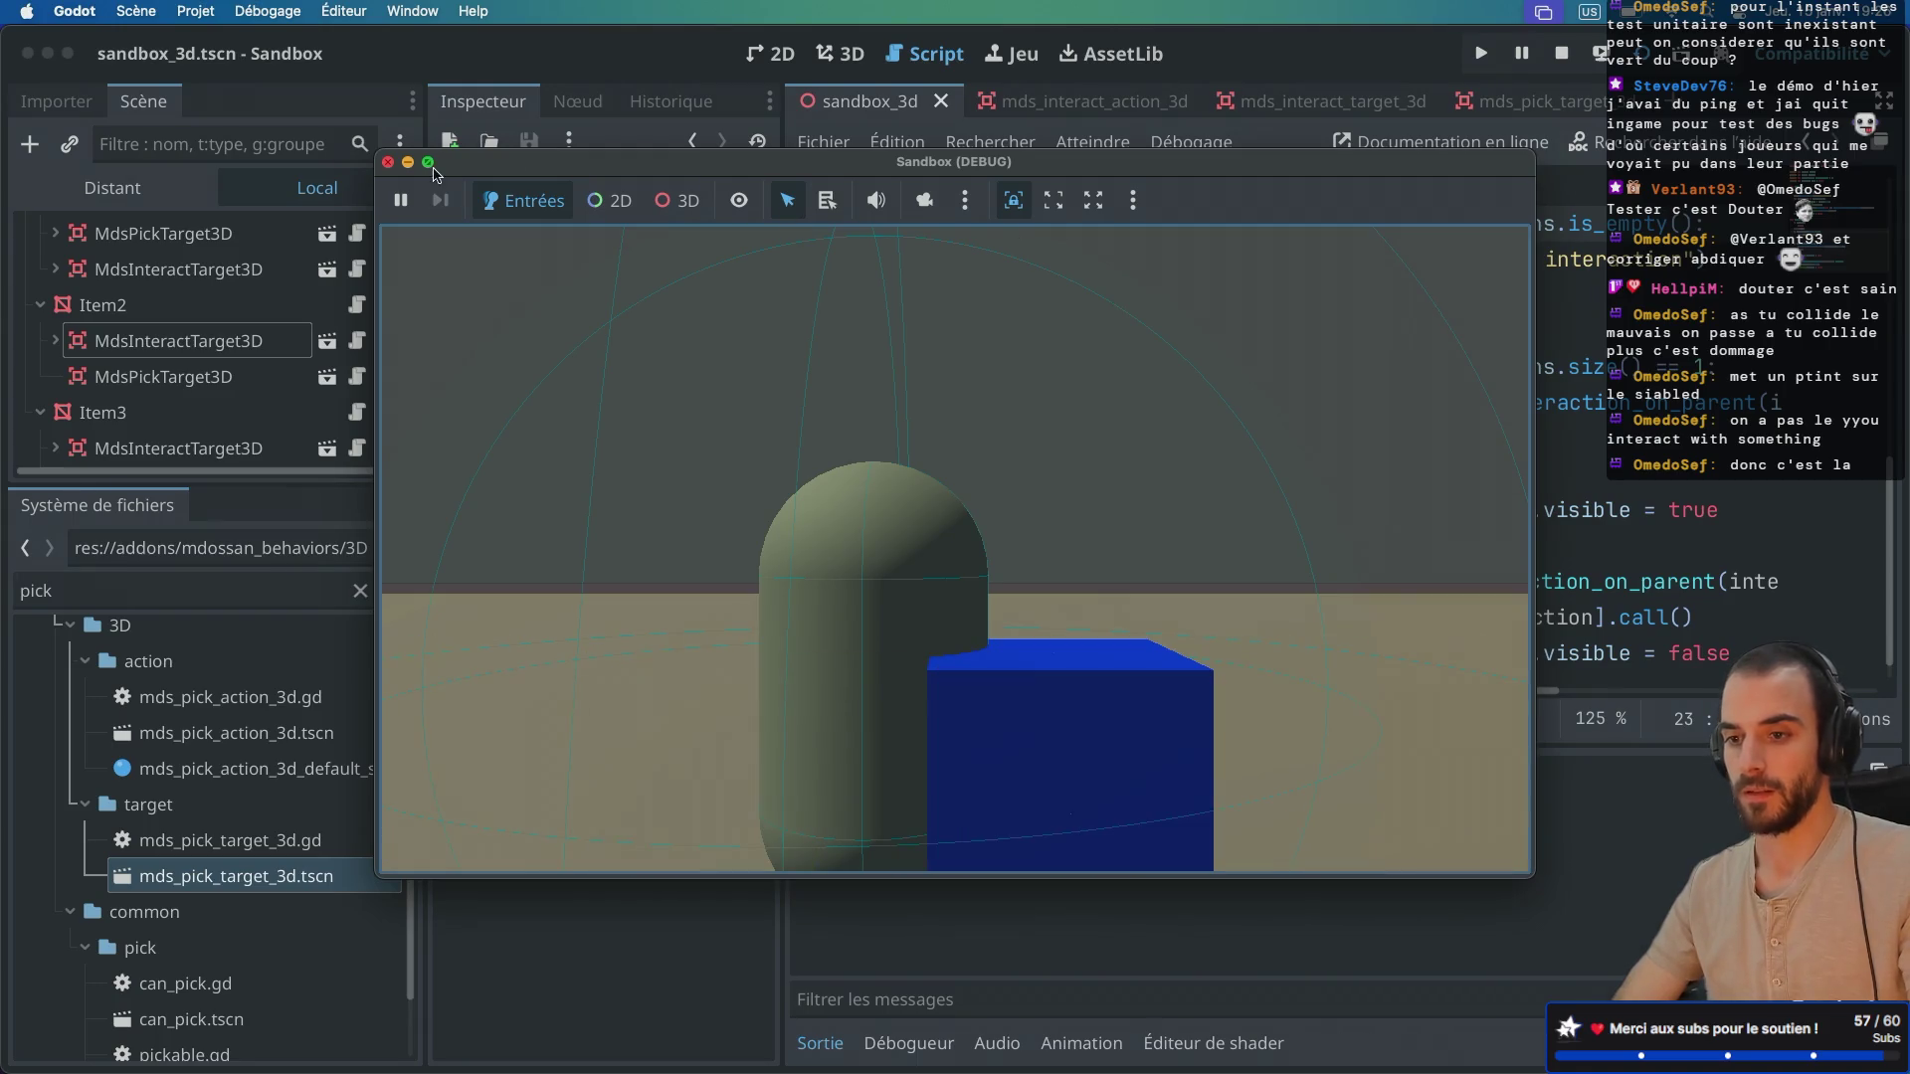
# Step: Stop the game and look over Item2's MdsInteractTarget3D settings in the local tree
pyautogui.click(388, 163)
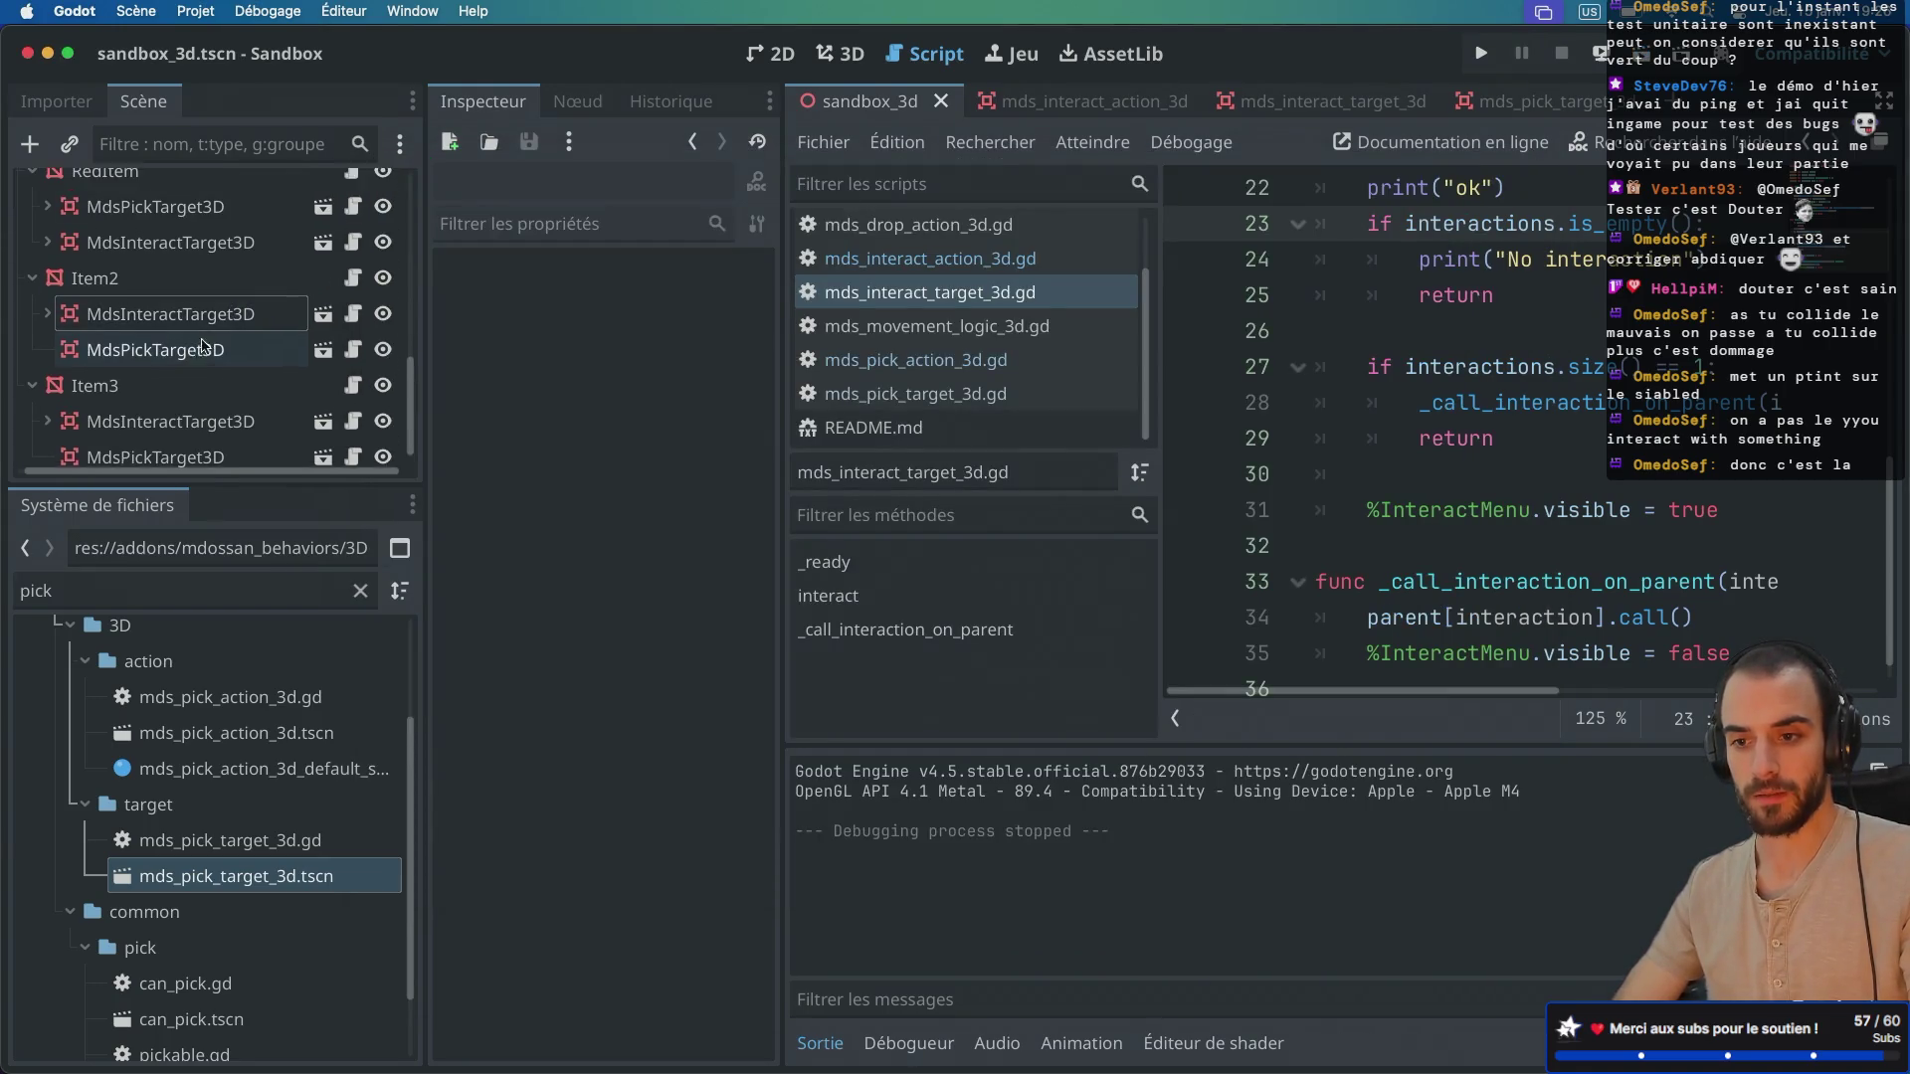
pyautogui.click(179, 371)
pyautogui.click(234, 339)
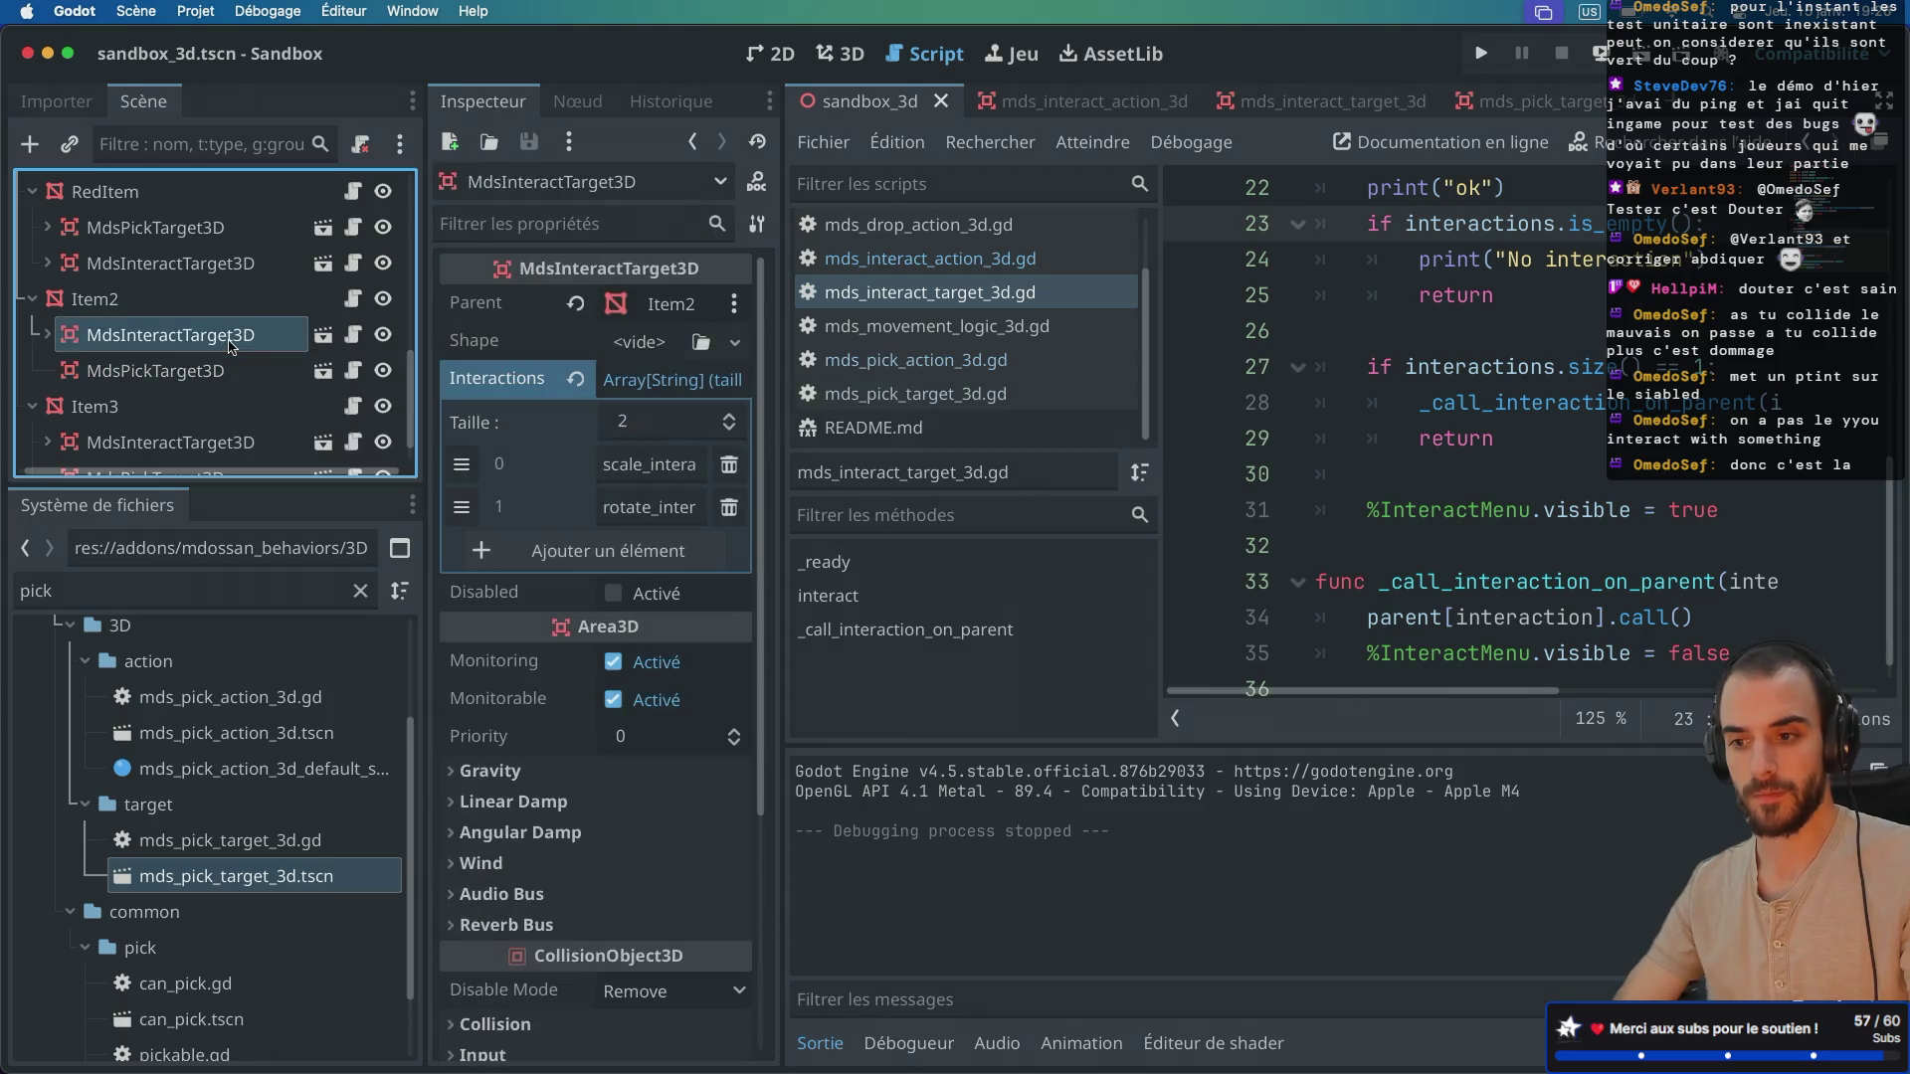
pyautogui.scroll(2, 268, 381)
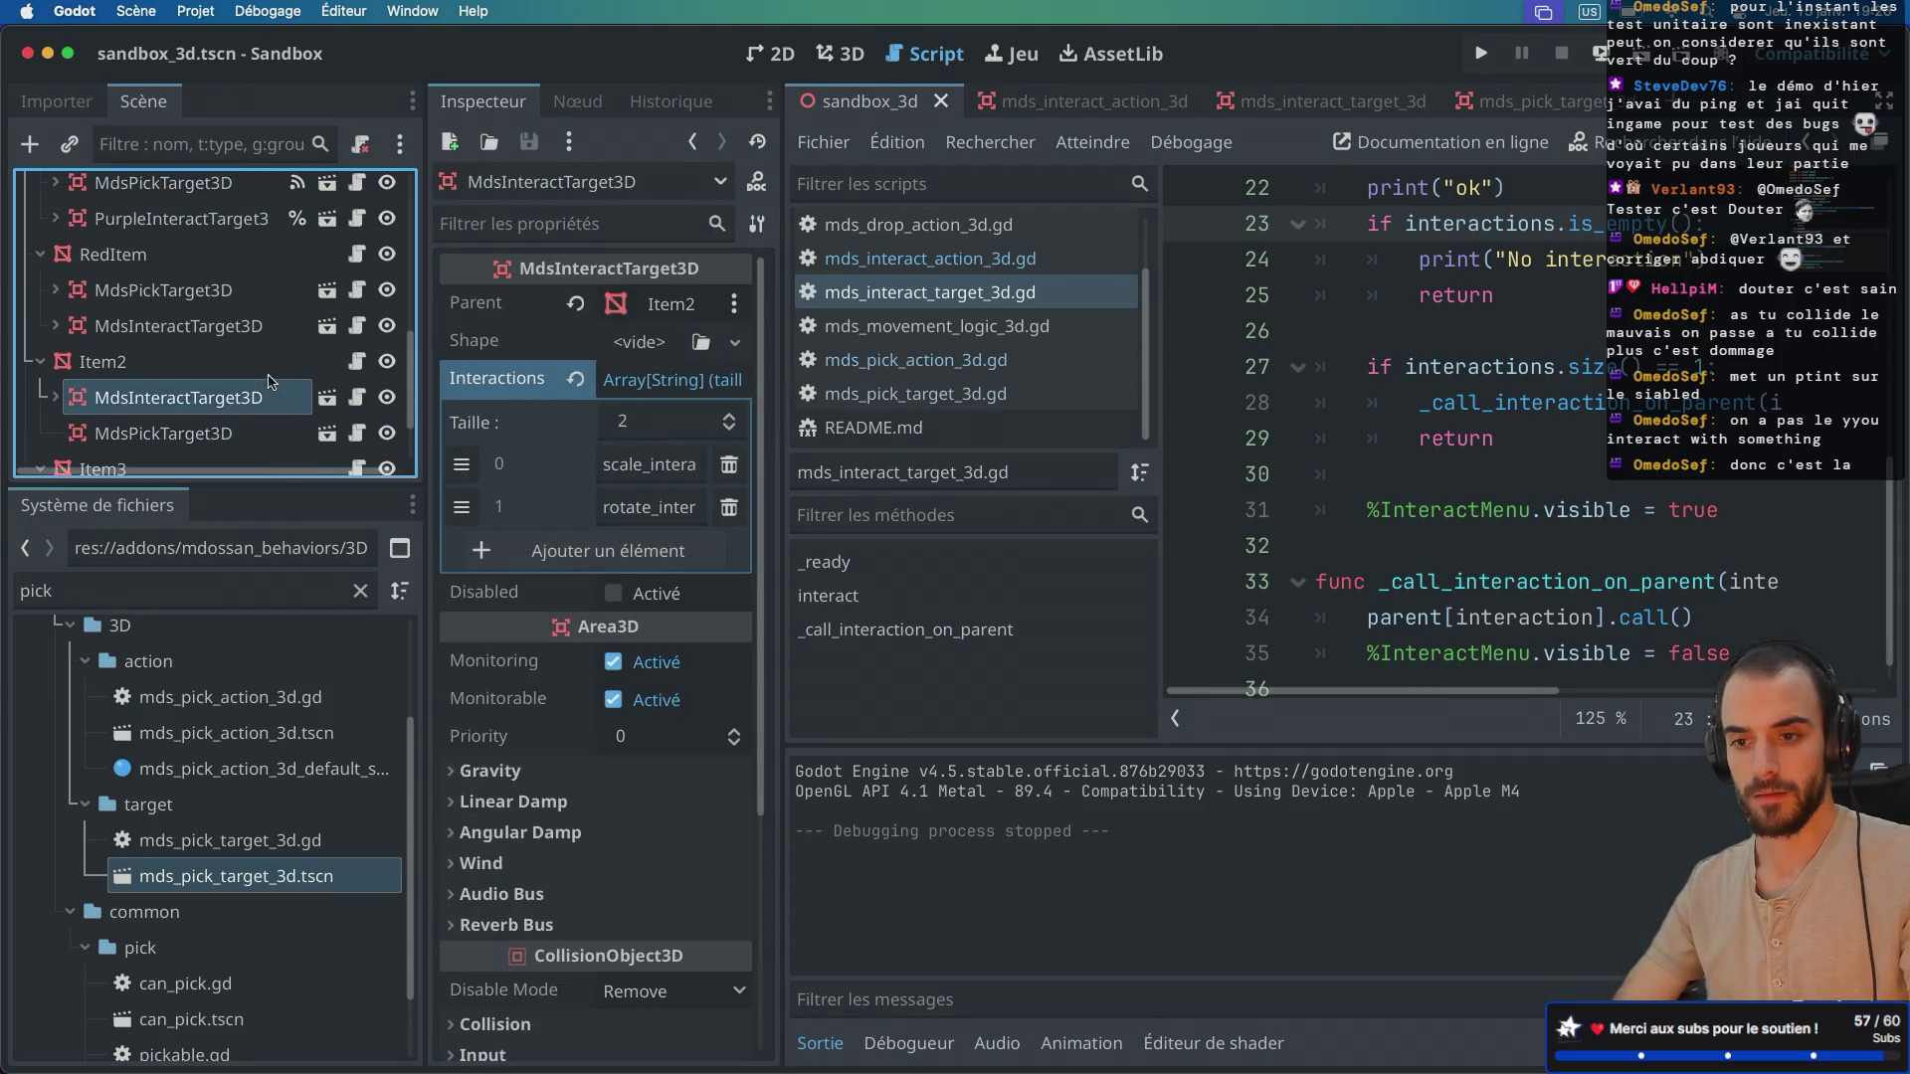
pyautogui.scroll(4, 270, 381)
# Step: Uncheck Disabled on PurpleInteractTarget3D, save sandbox_3d, and run the game again
pyautogui.click(199, 329)
pyautogui.click(209, 363)
pyautogui.click(679, 598)
pyautogui.press('super+s')
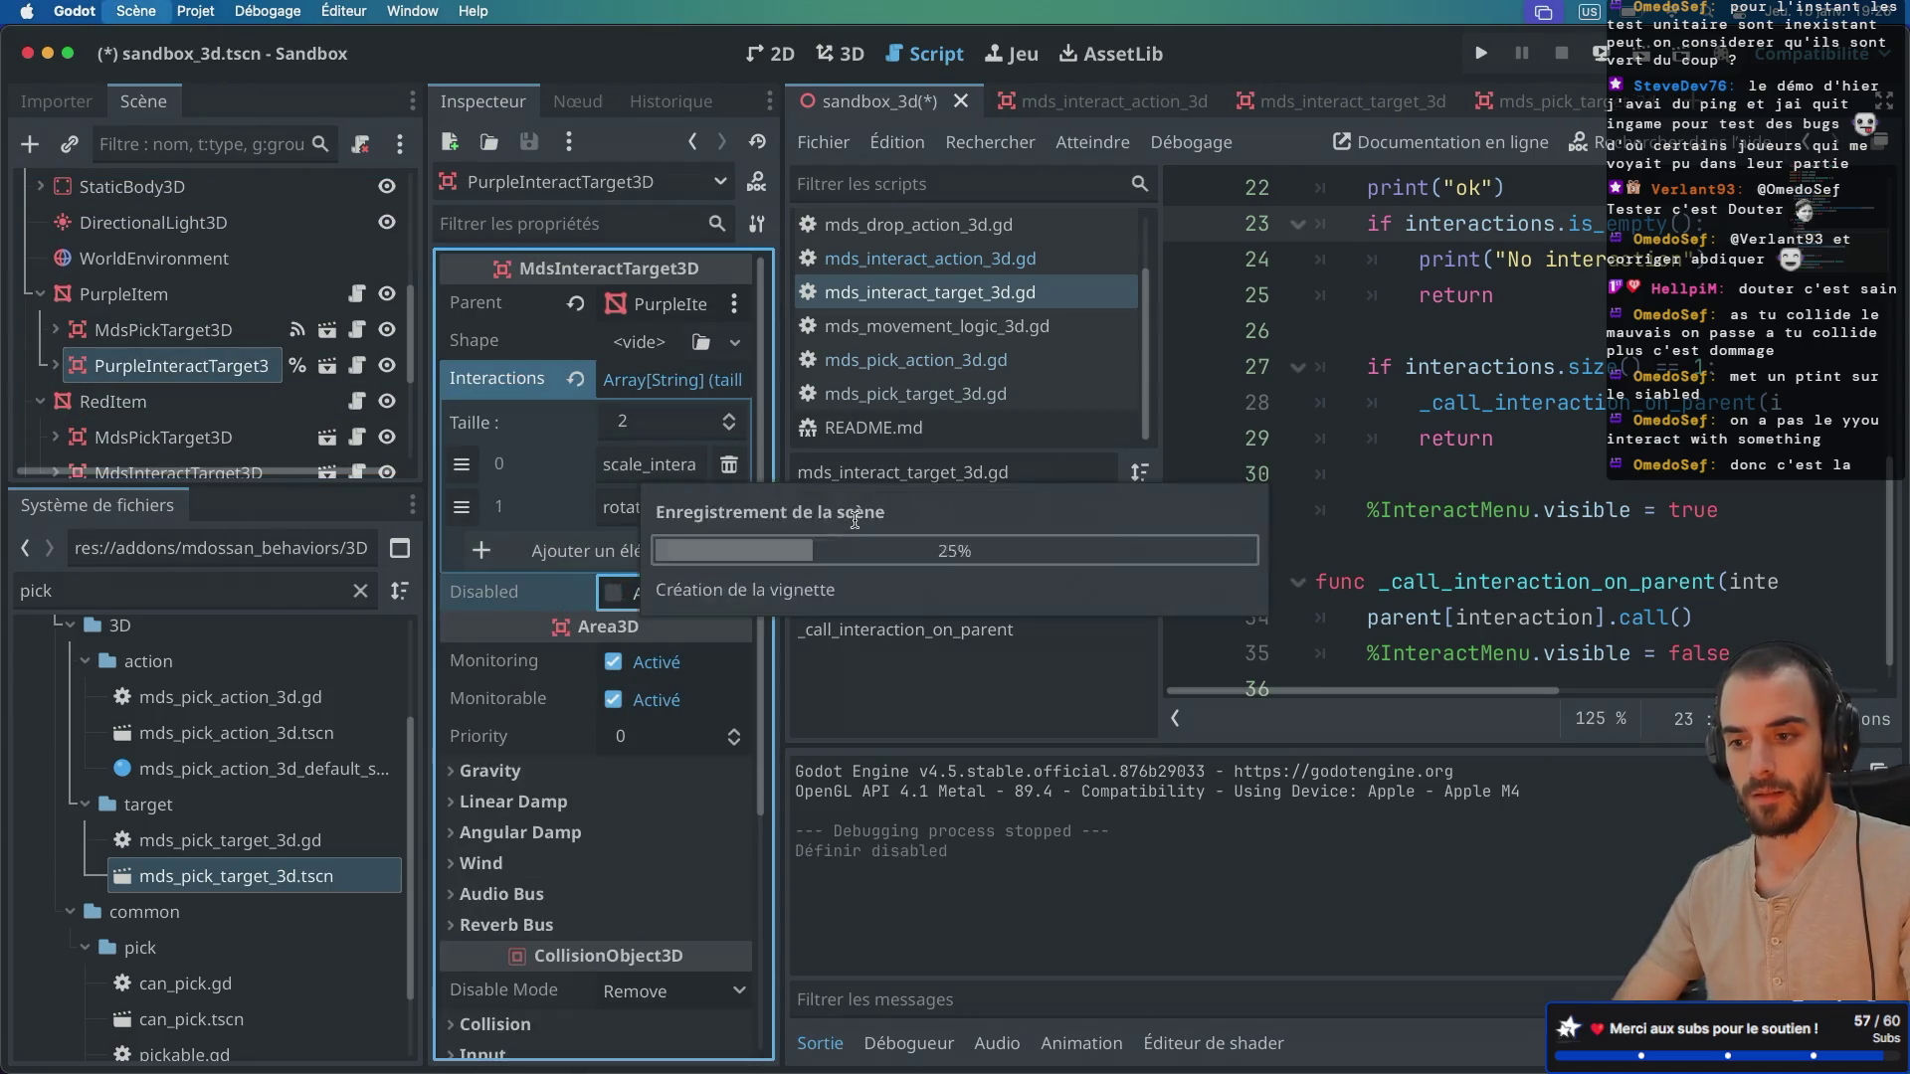
pyautogui.click(1639, 56)
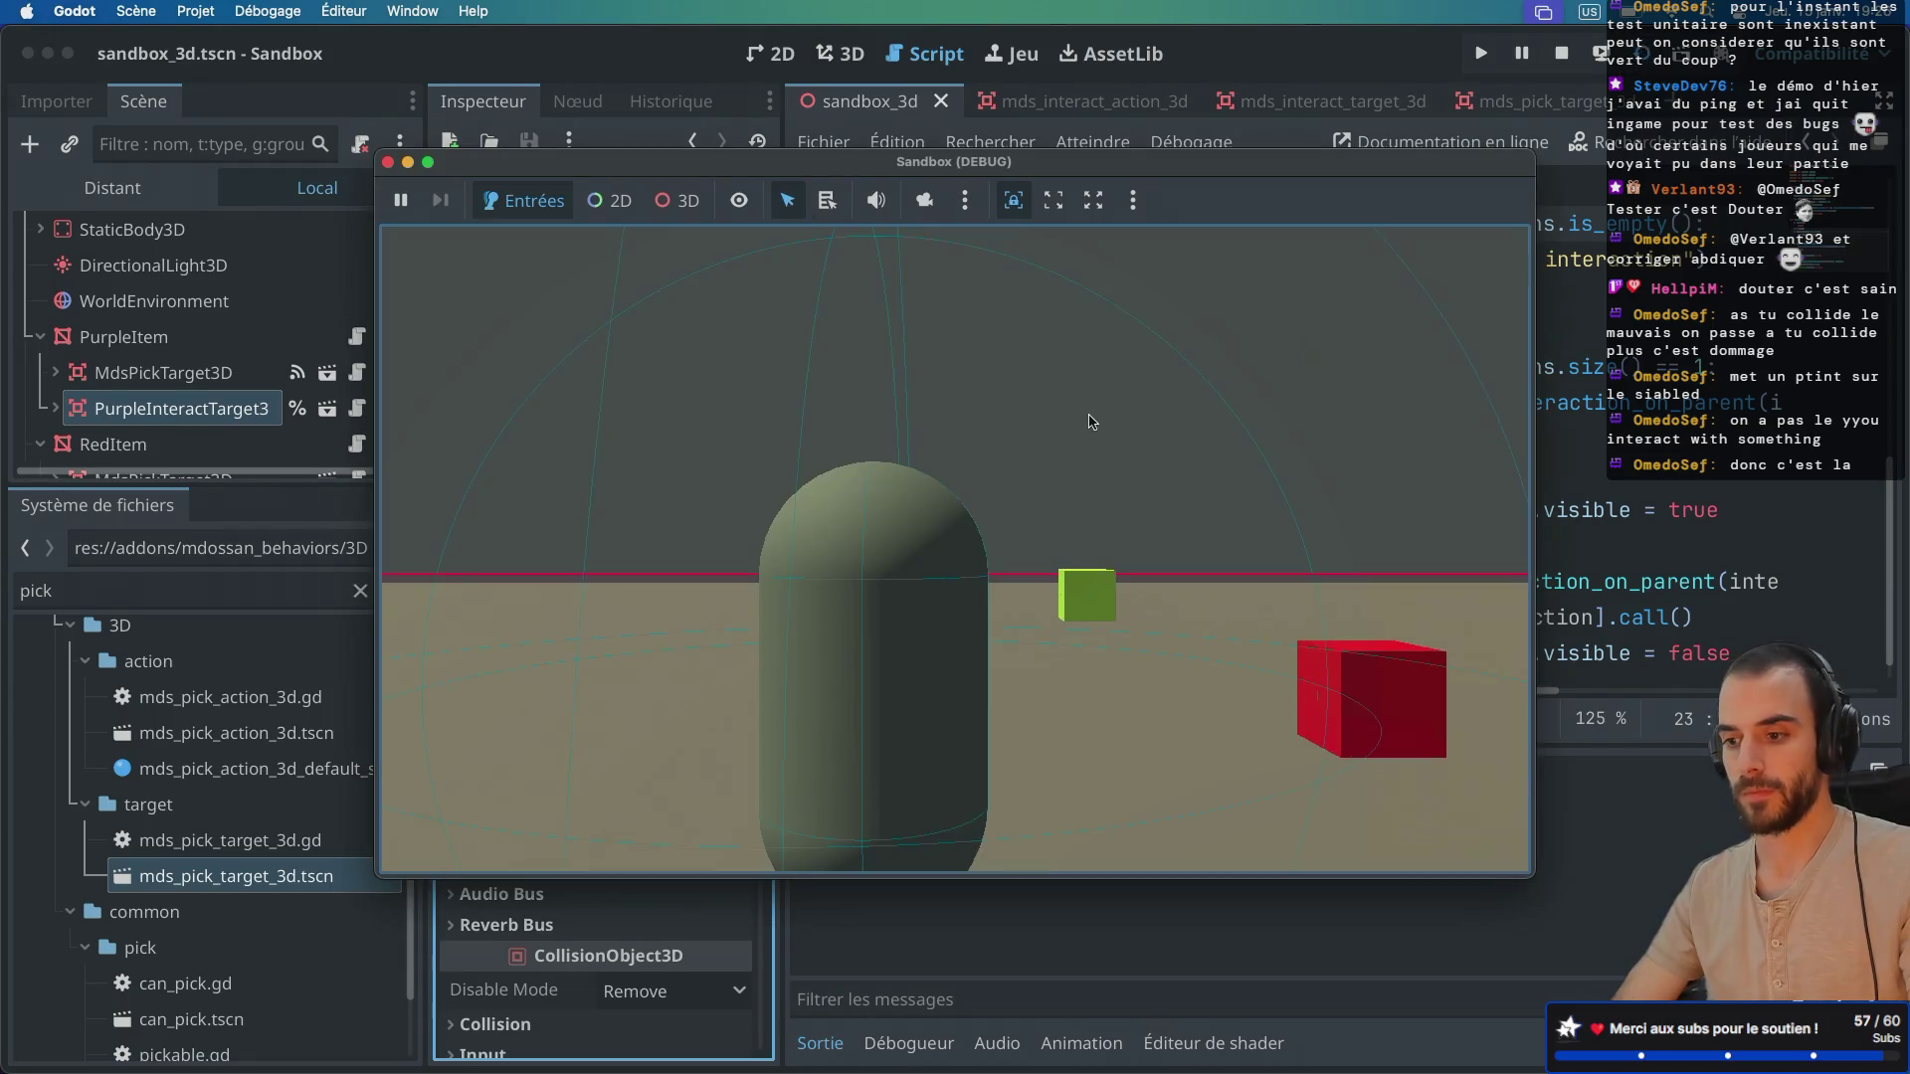
# Step: Walk around the sandbox picking up and dropping the red and magenta boxes, then stop the game
pyautogui.press('d')
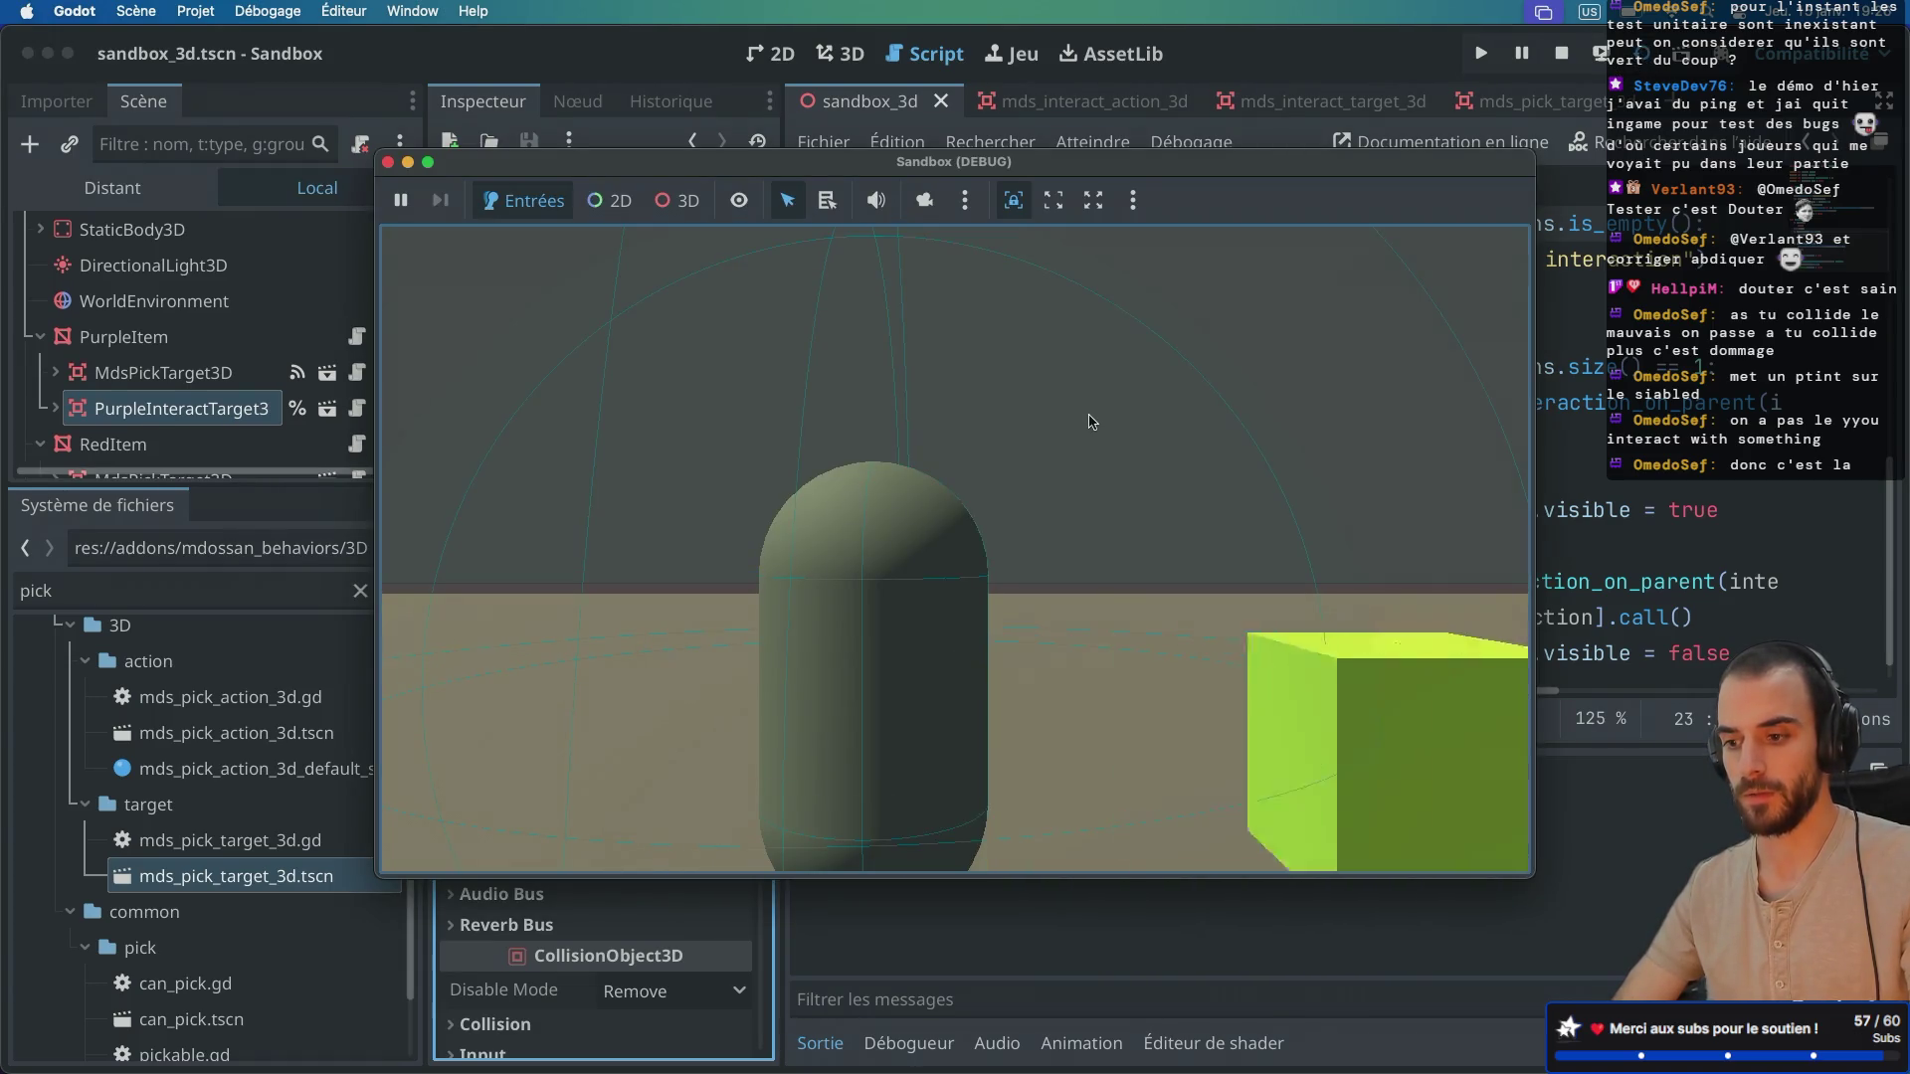
pyautogui.press('d')
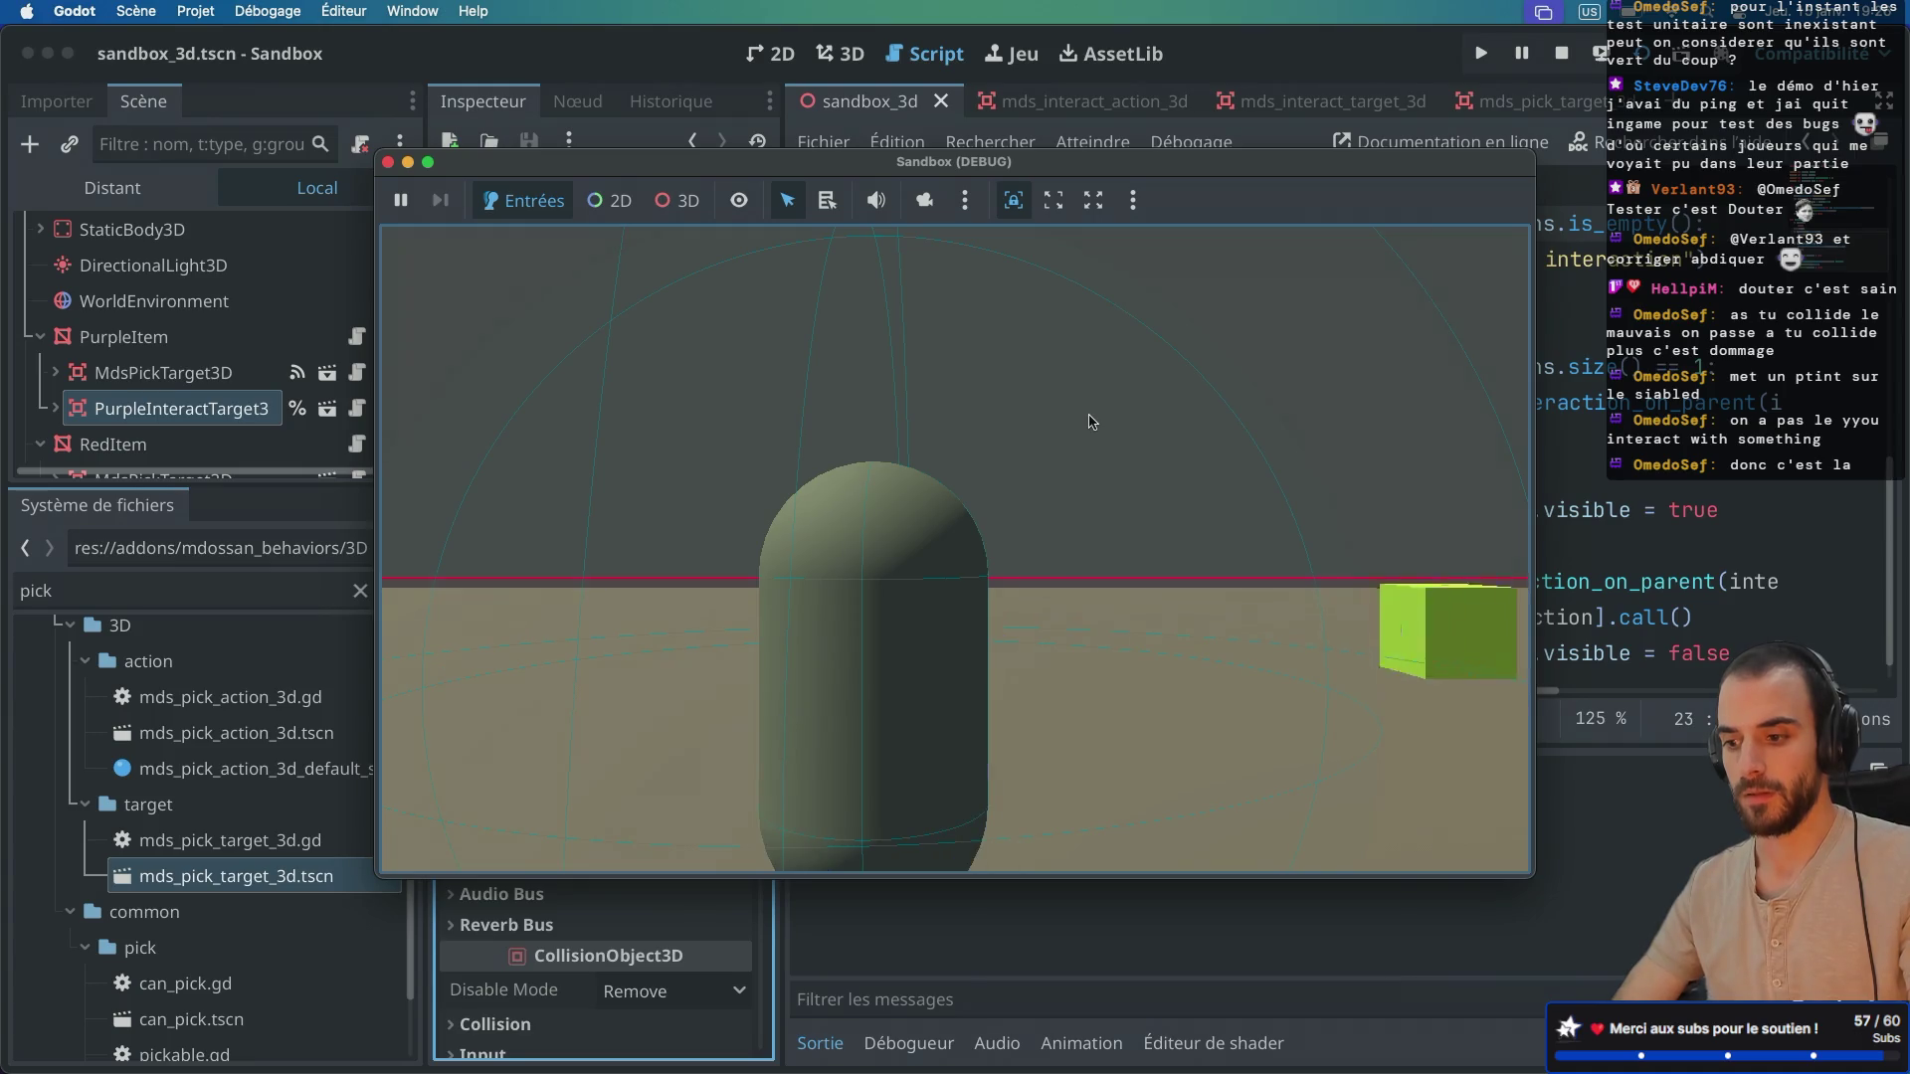
pyautogui.press('a')
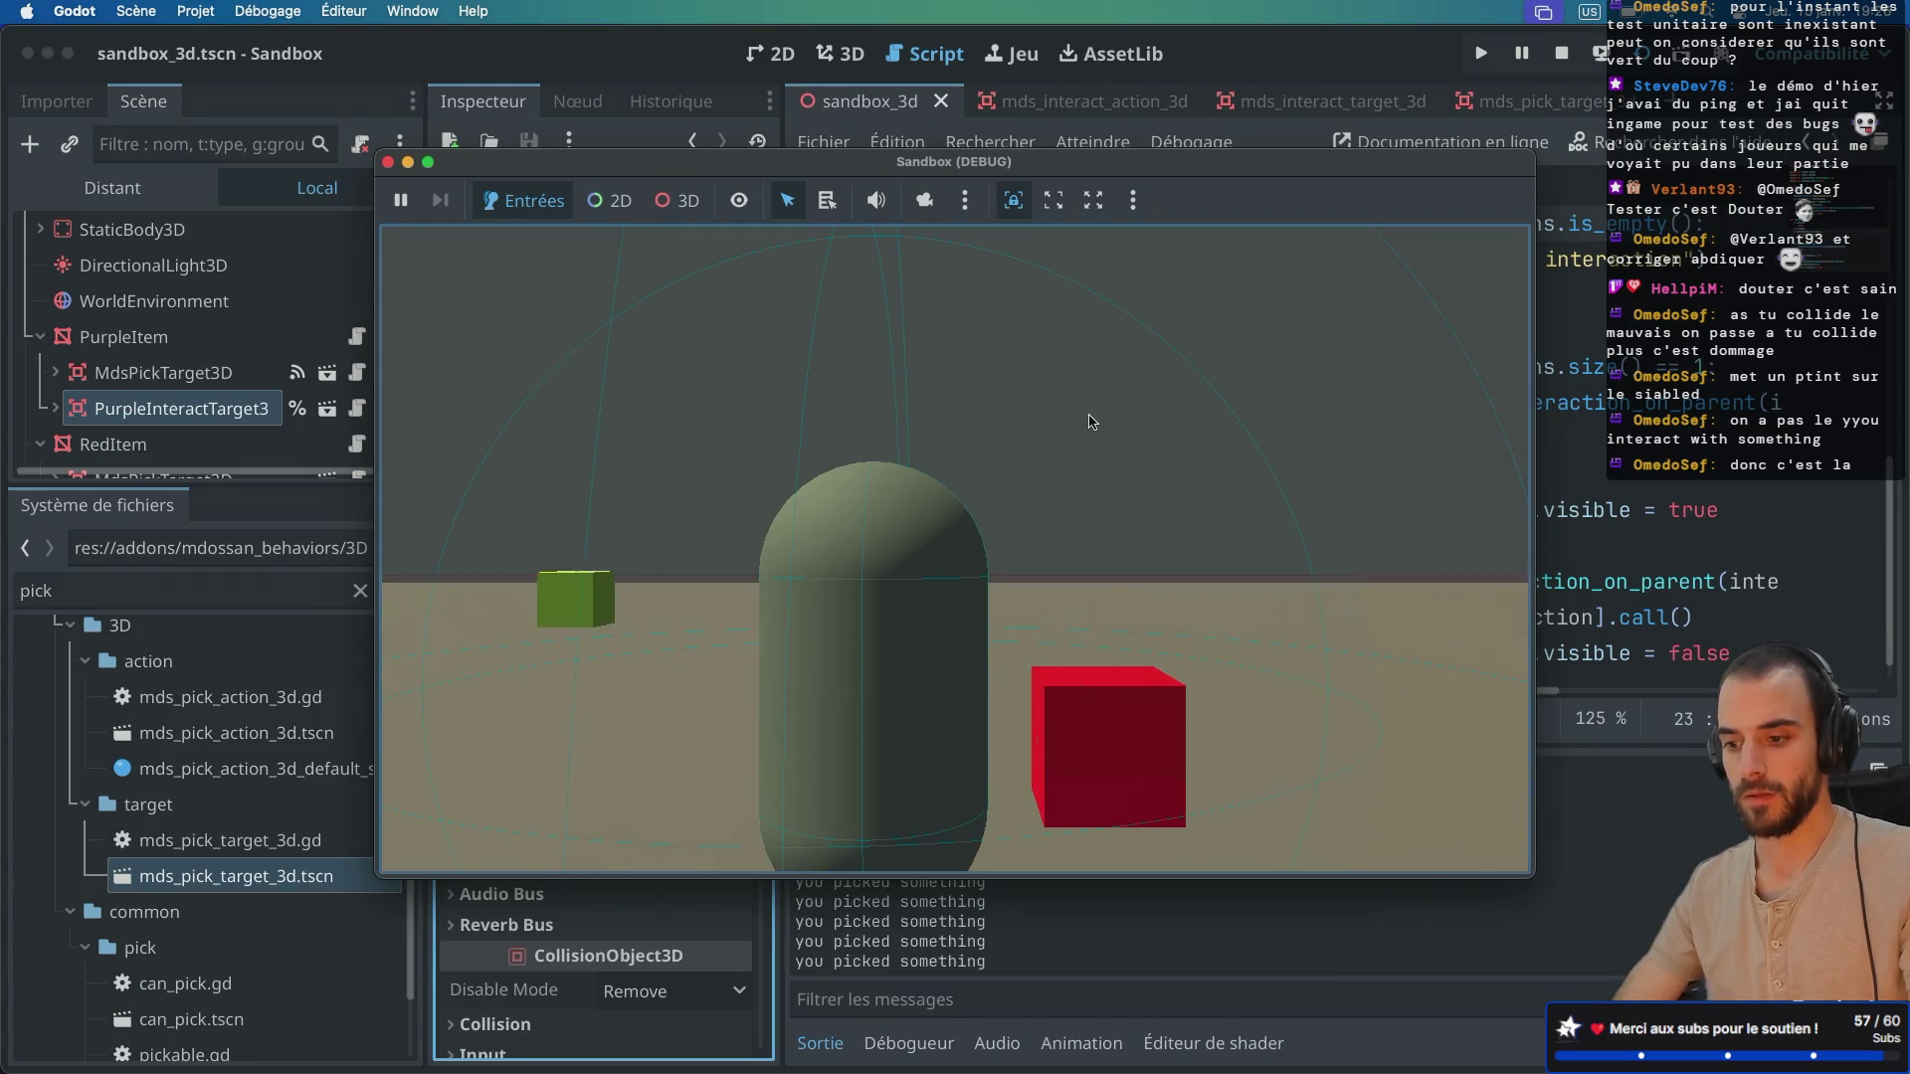
pyautogui.press('e')
pyautogui.press('d')
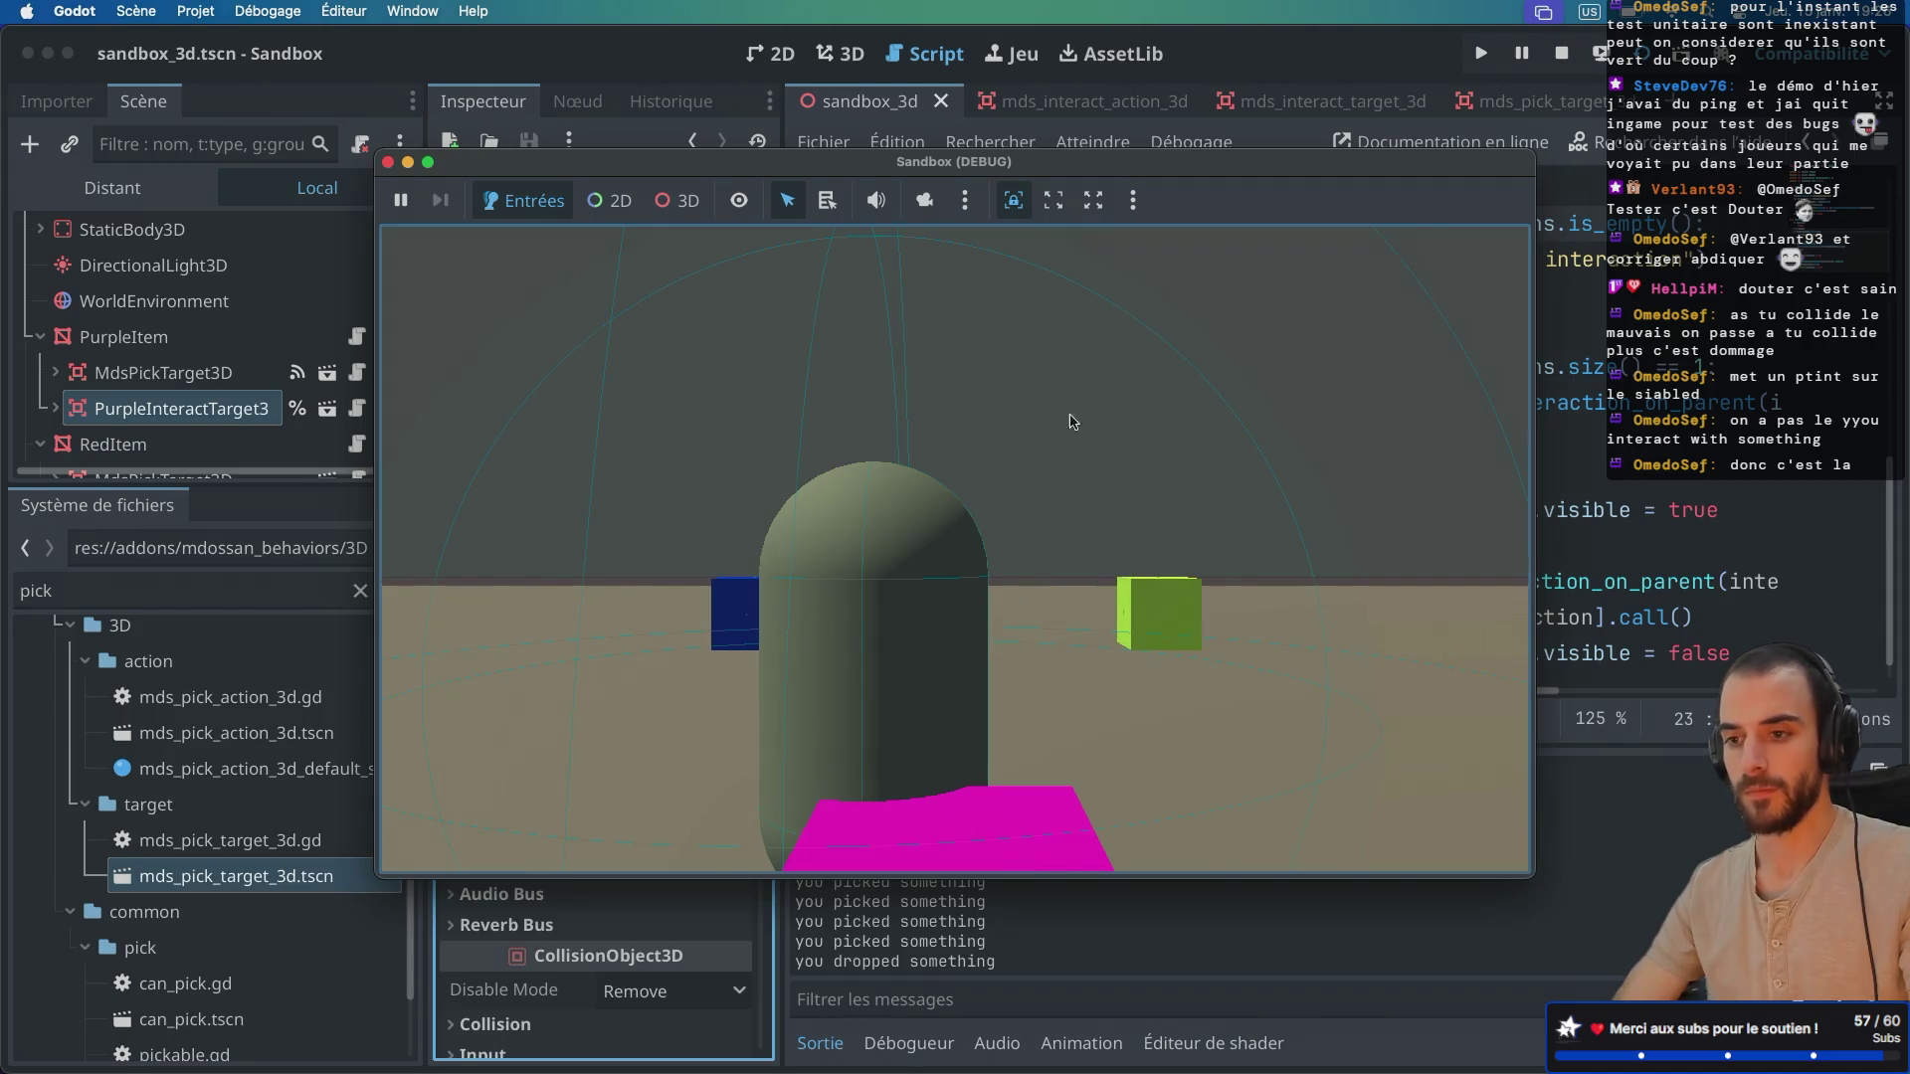
pyautogui.click(388, 162)
pyautogui.click(177, 22)
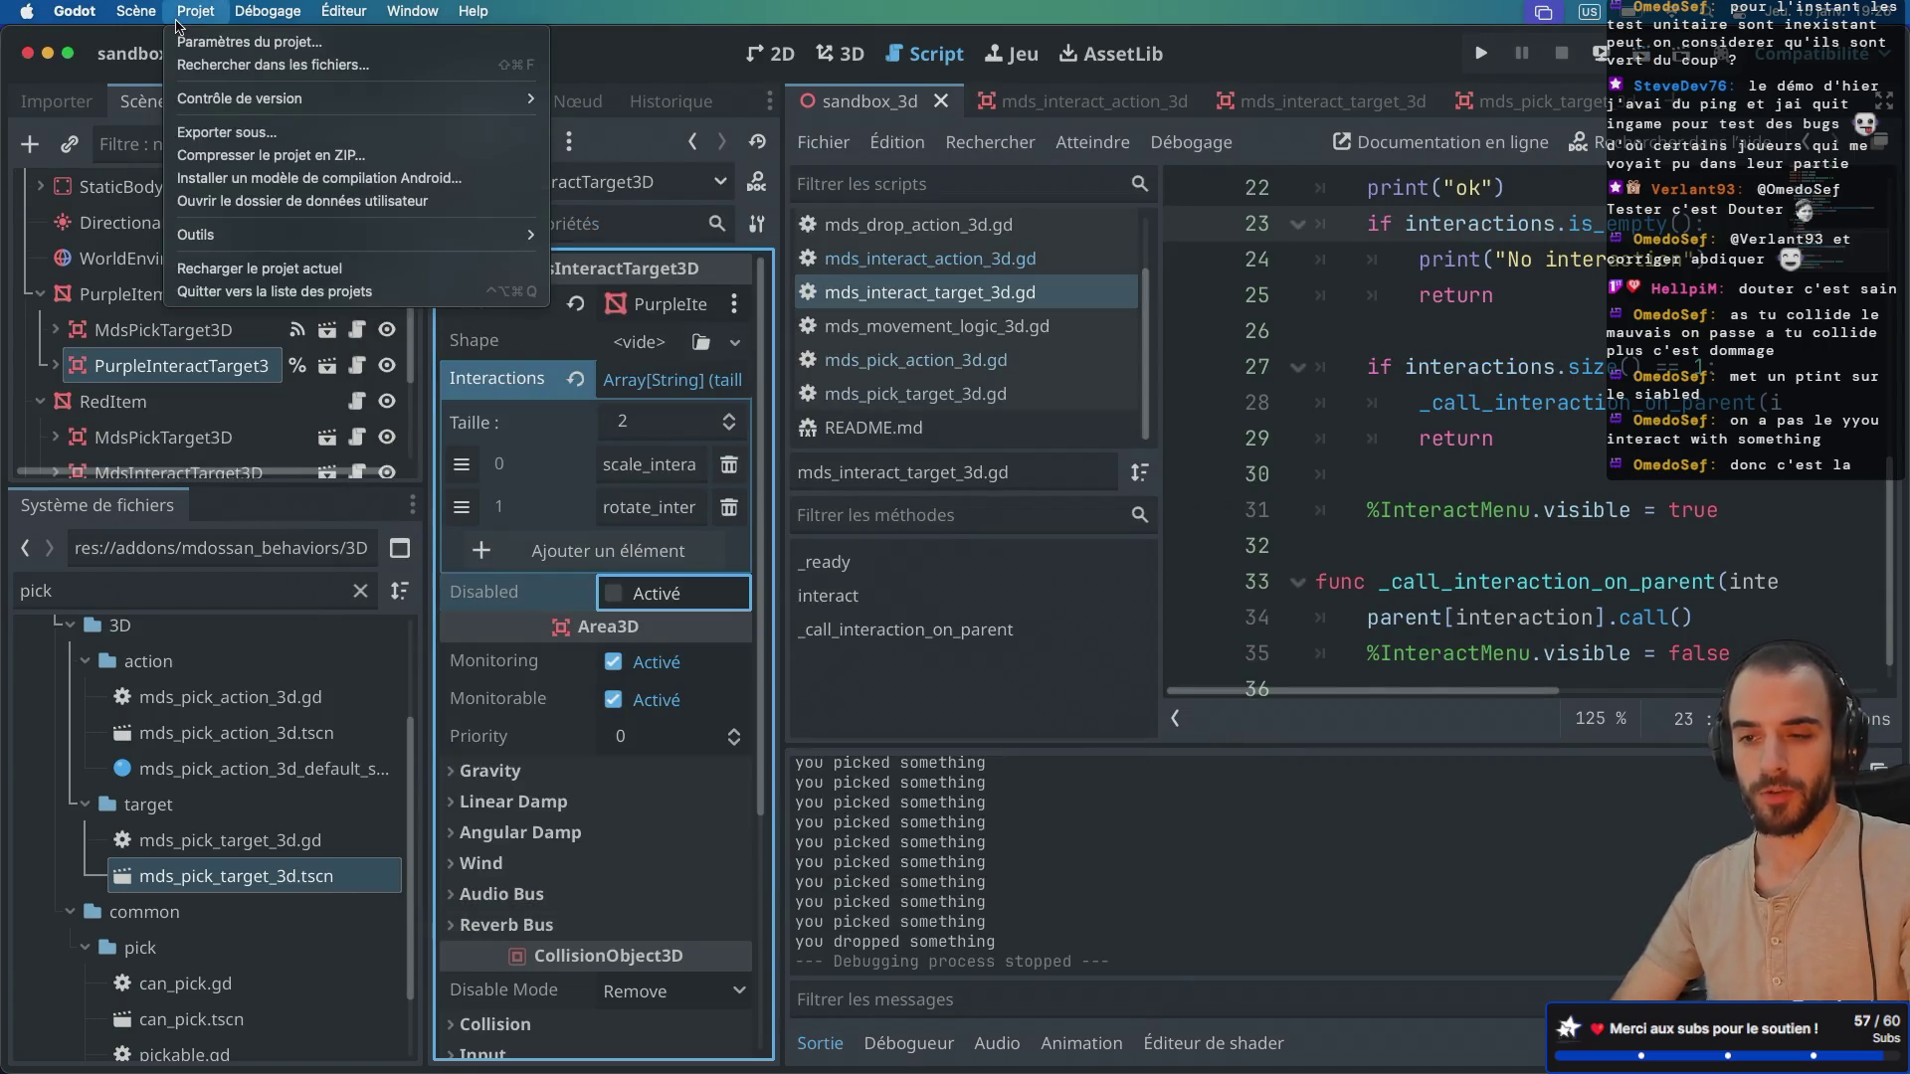
pyautogui.click(225, 41)
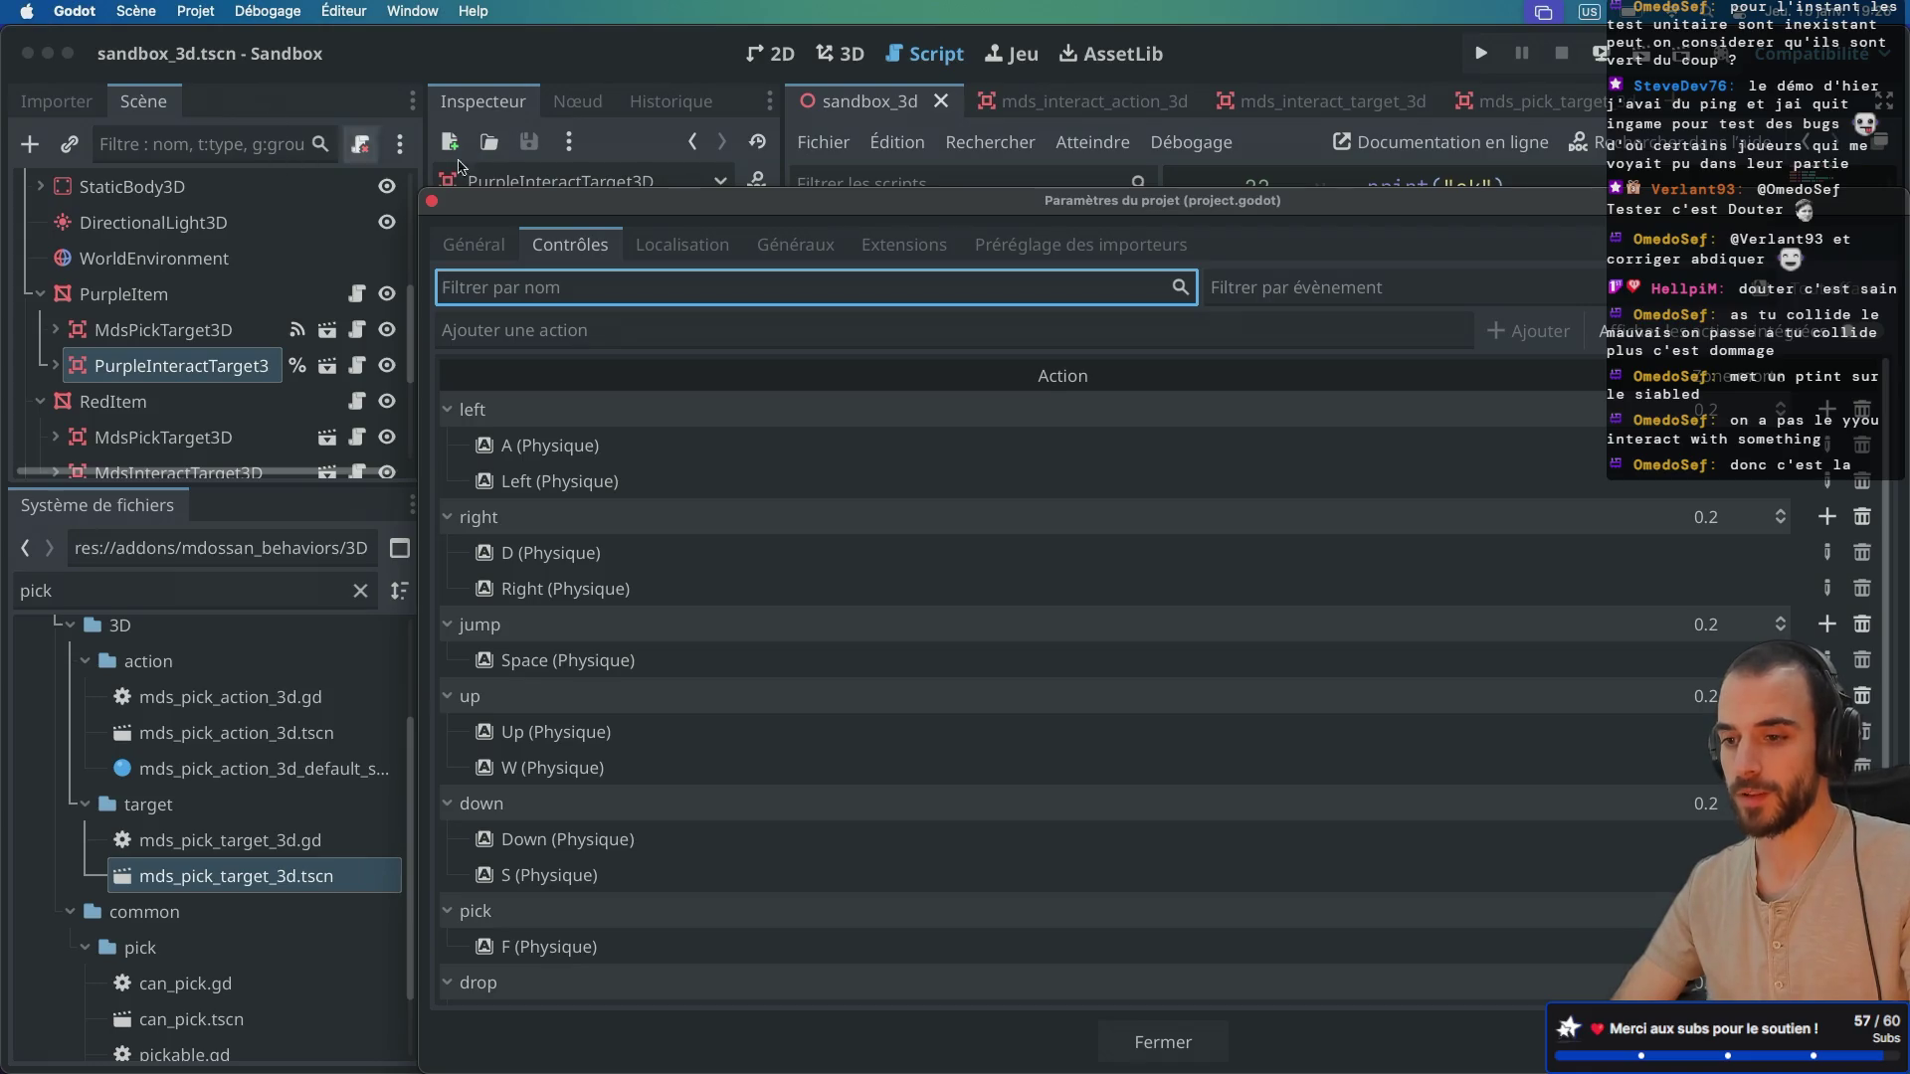
pyautogui.scroll(-3, 591, 540)
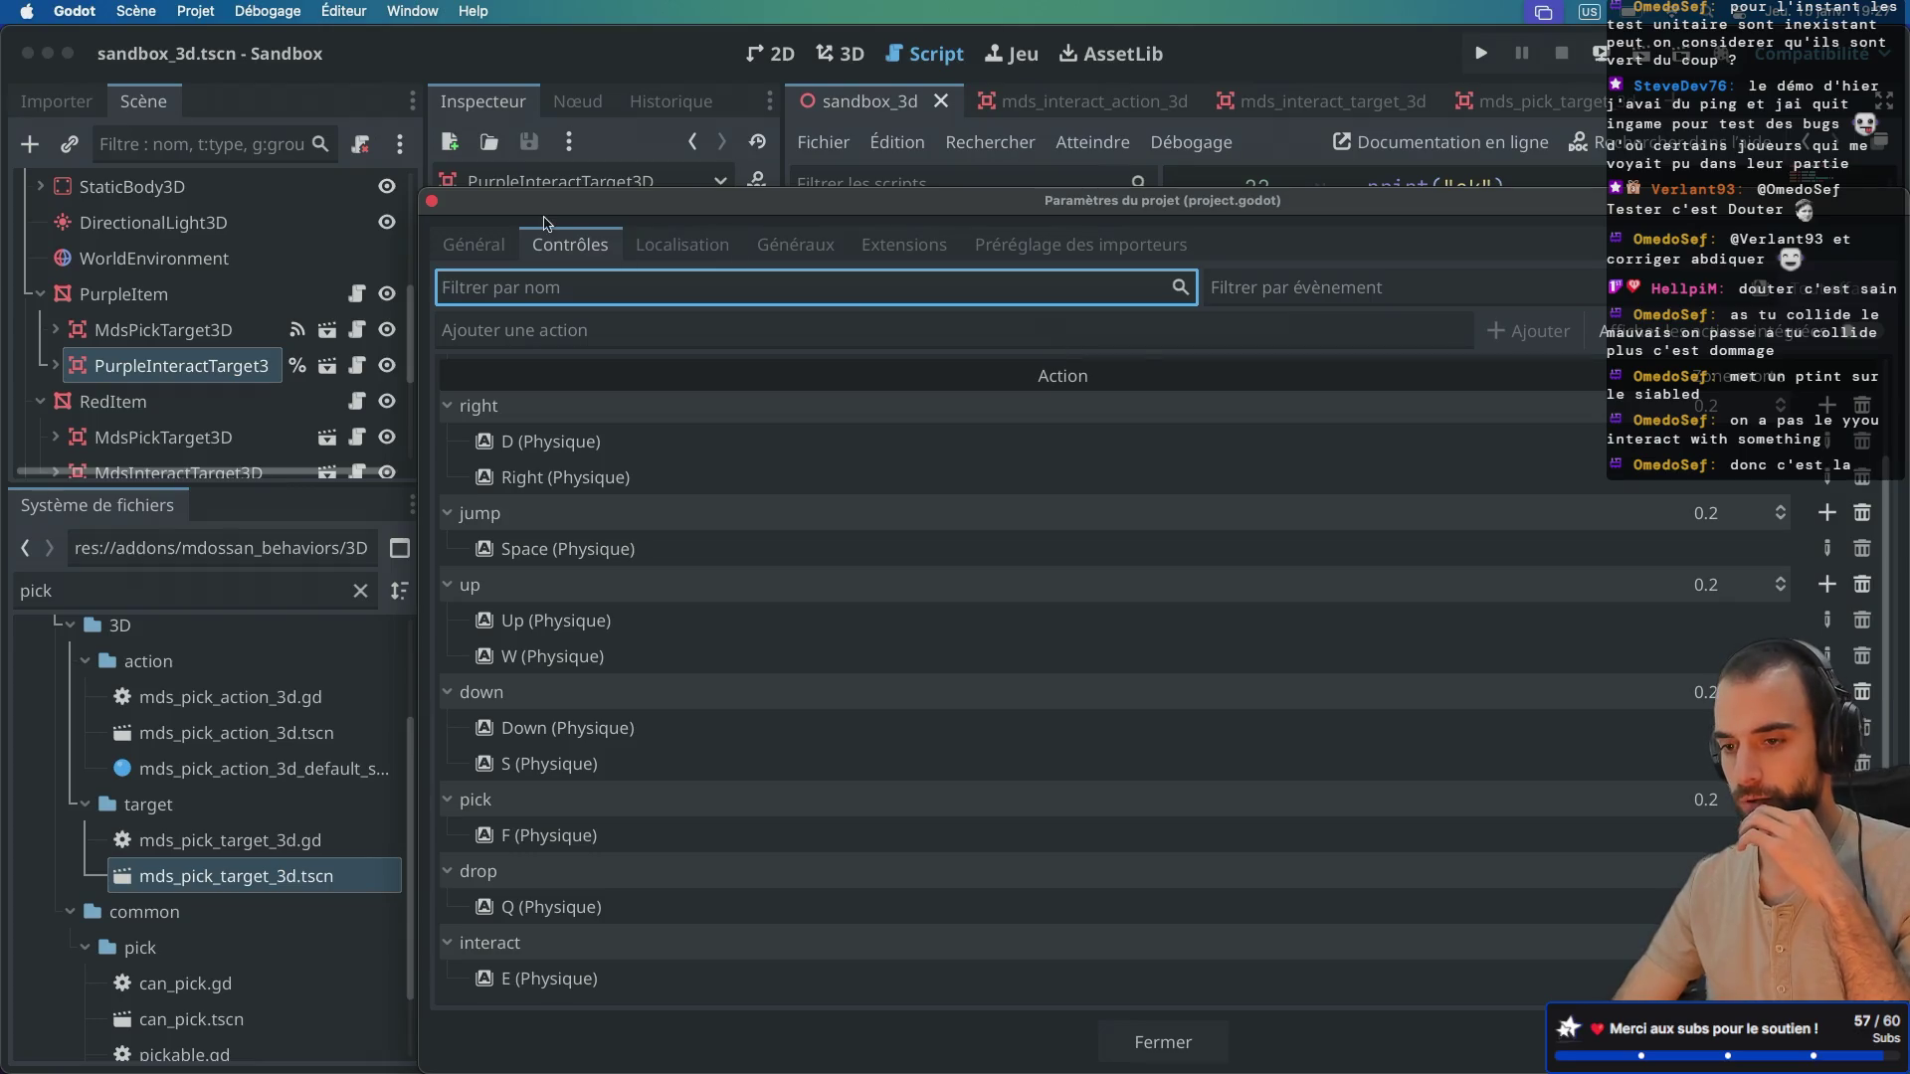
pyautogui.click(430, 204)
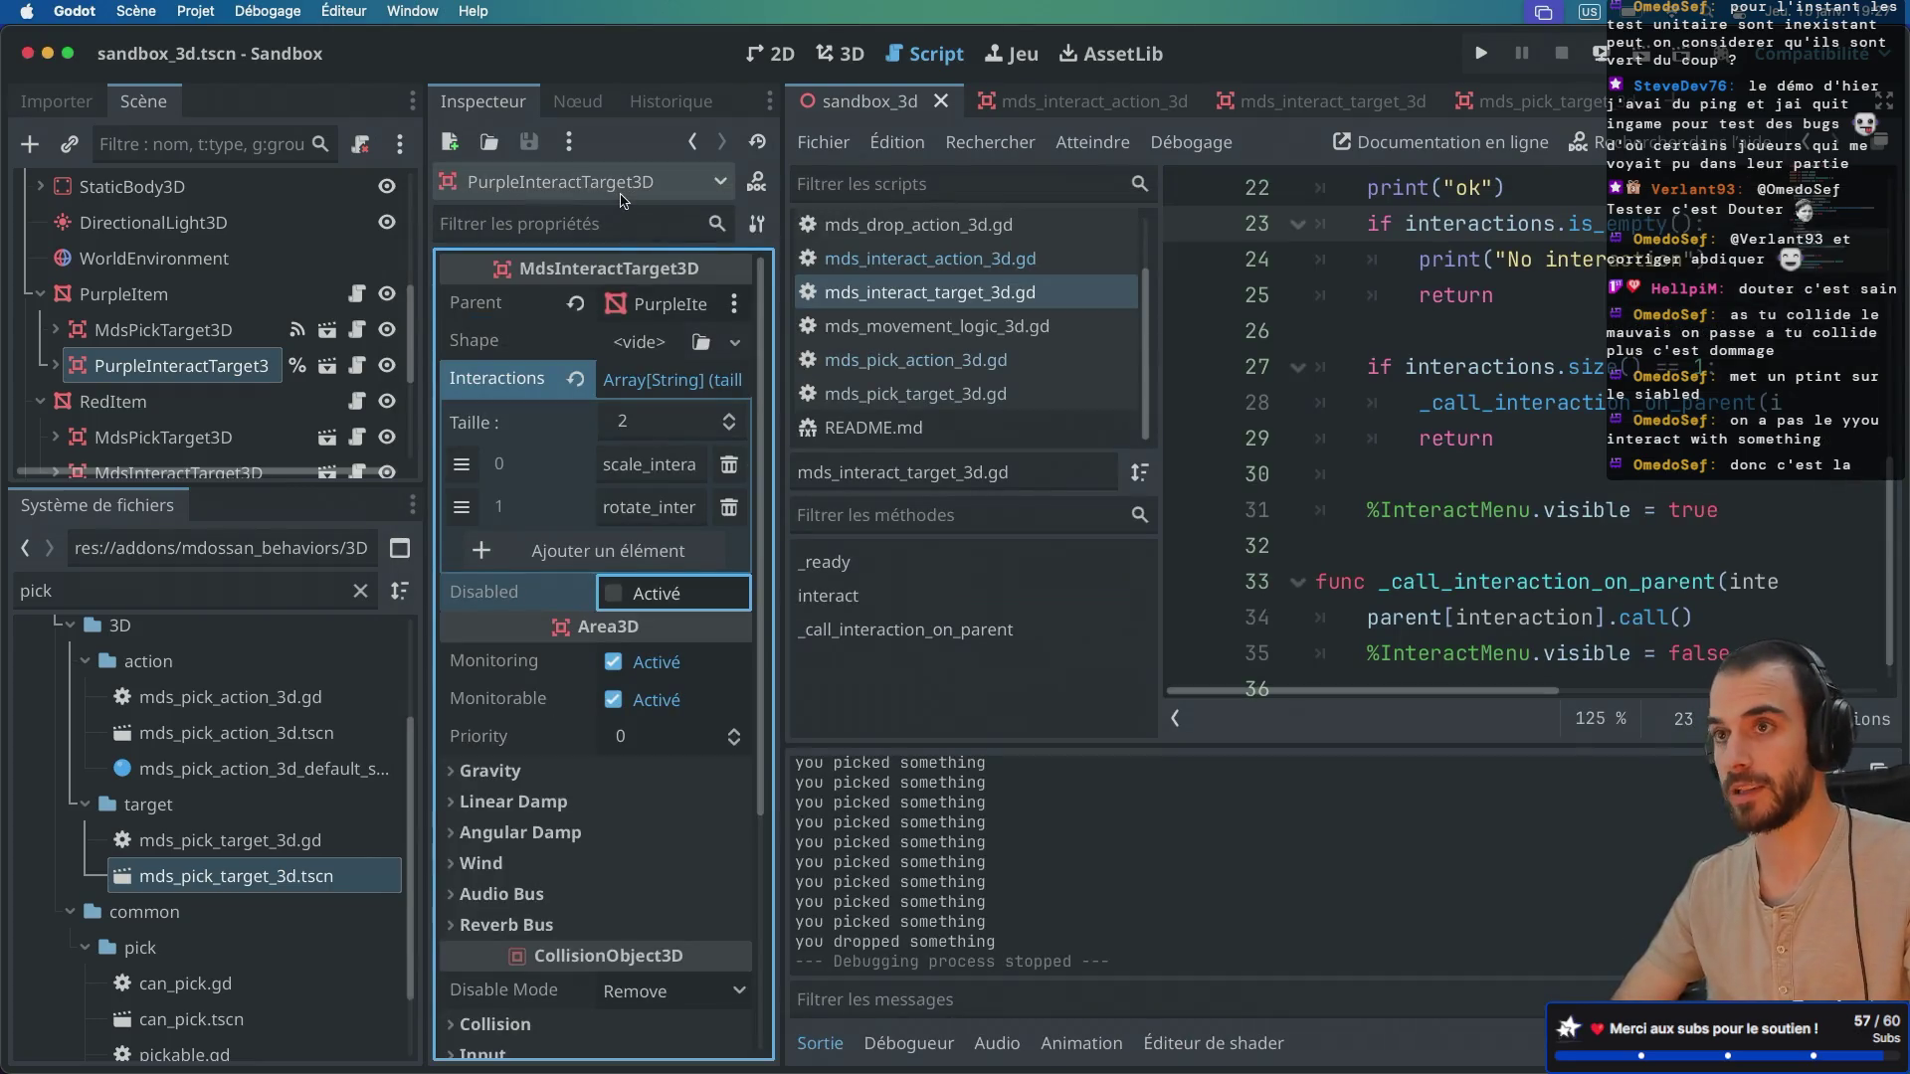
# Step: Delete the print("ok") line from interact() in distraction-free mode and save
pyautogui.press('super+ctrl+d')
pyautogui.scroll(2, 746, 369)
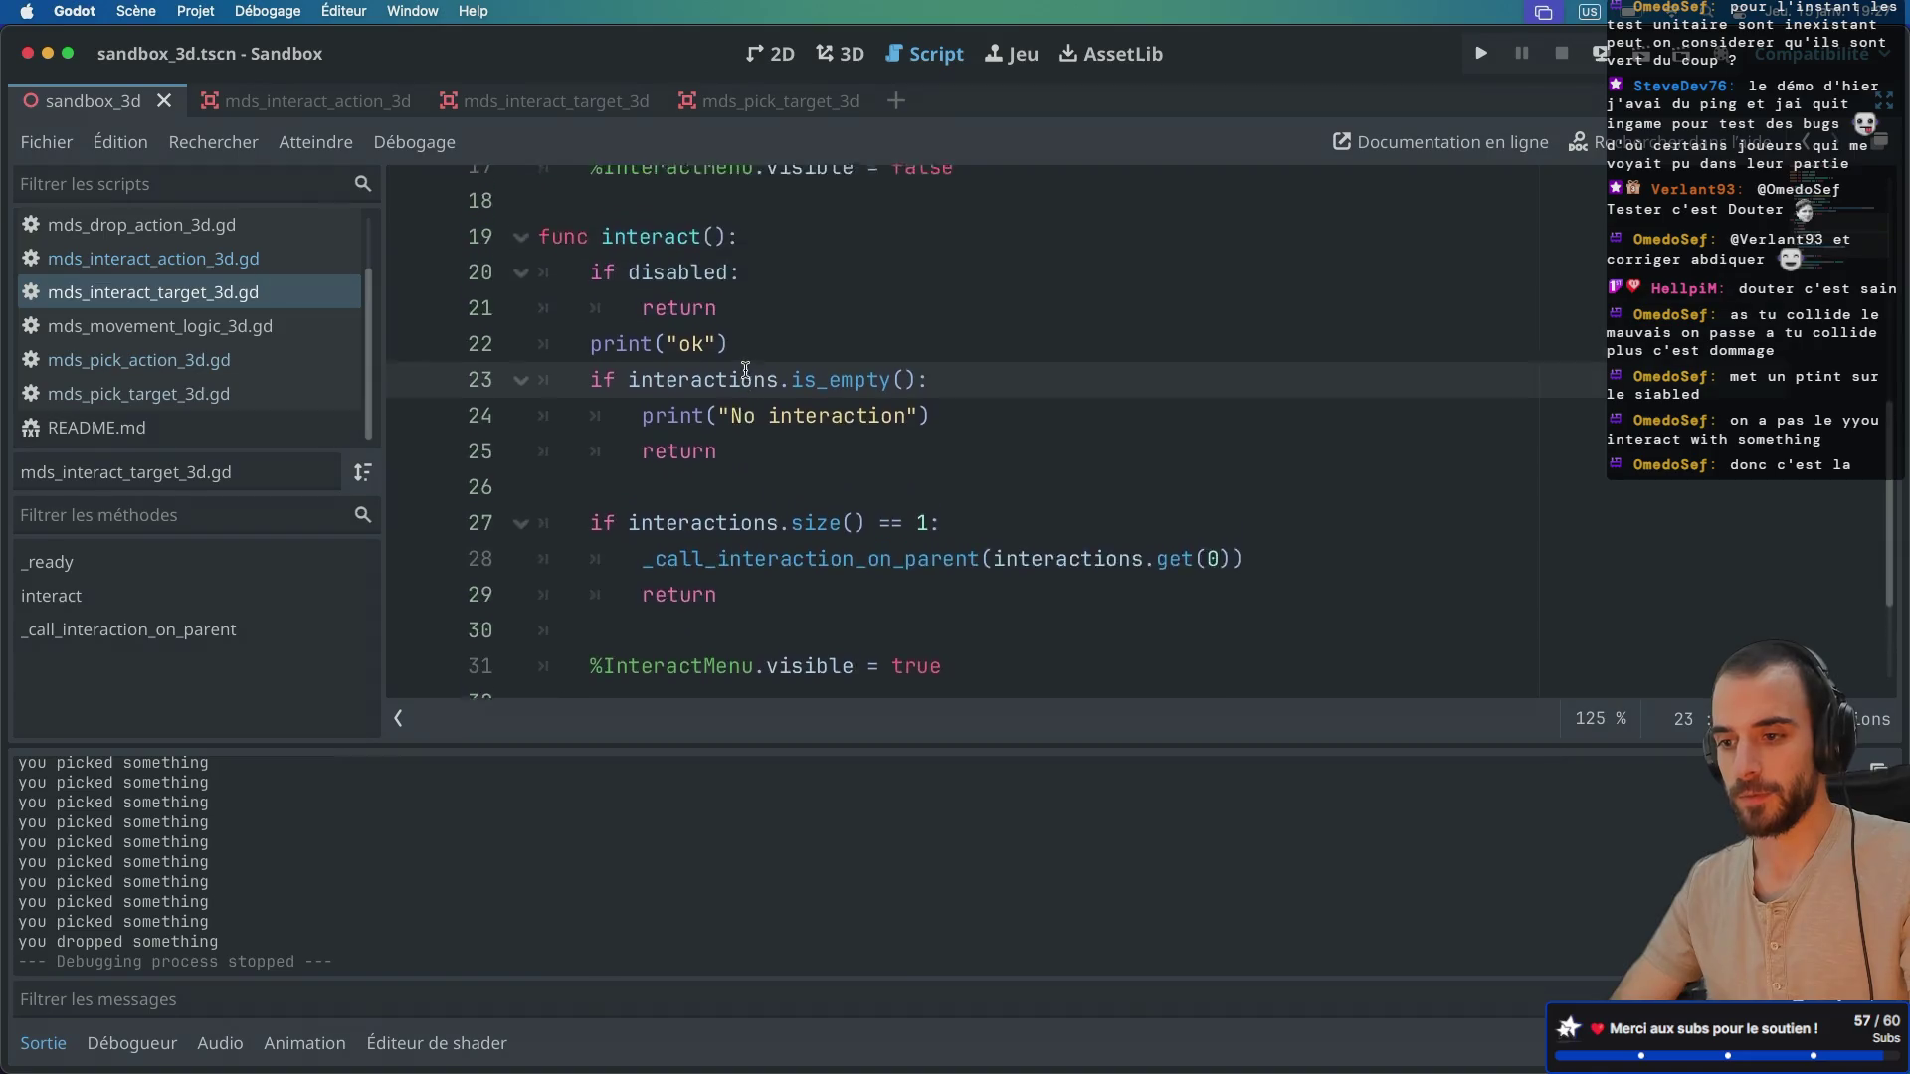
pyautogui.scroll(2, 746, 369)
pyautogui.moveTo(762, 449); pyautogui.dragTo(749, 422)
pyautogui.press('BackSpace')
pyautogui.press('Return')
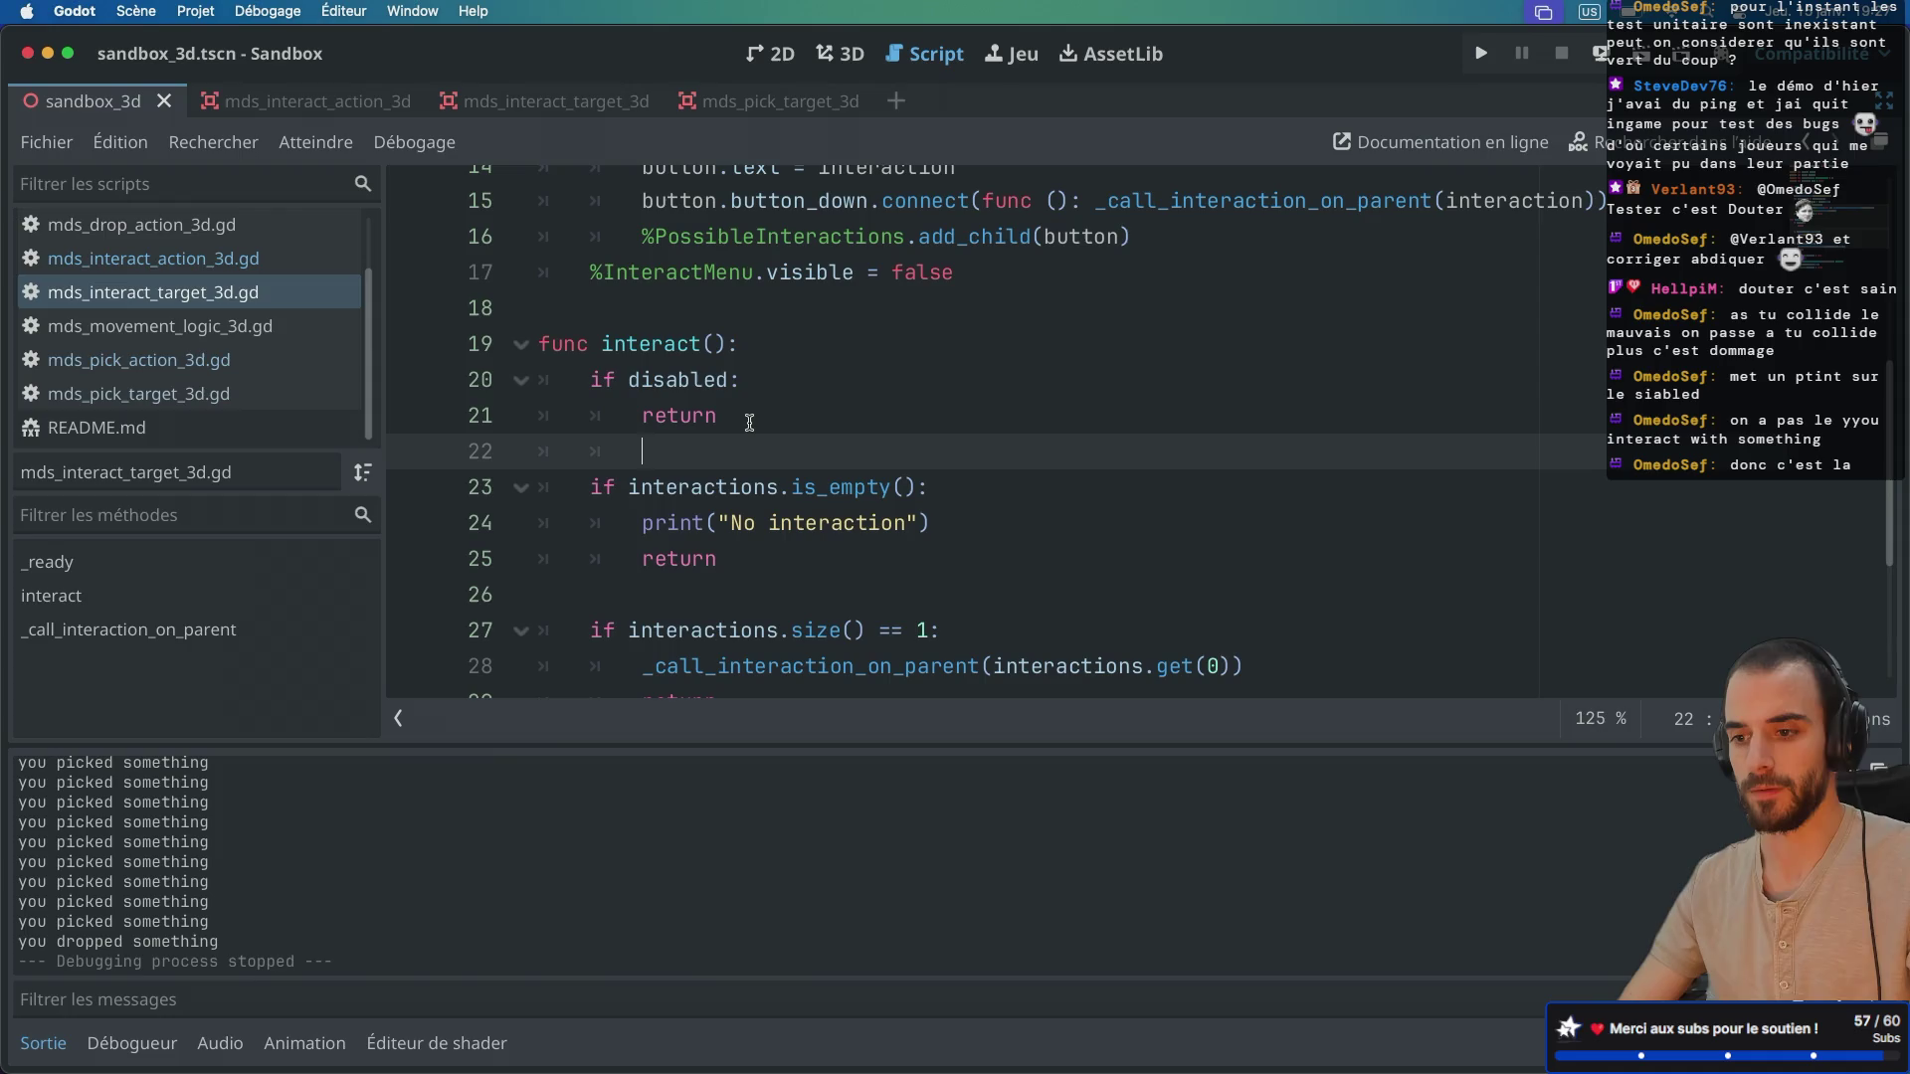
pyautogui.hotkey('ctrl', 's')
# Step: Check PurpleInteractTarget3D's Interactions array of scale and rotate entries under PurpleItem
pyautogui.hotkey('ctrl', 'shift', 'F11')
pyautogui.scroll(3, 186, 329)
pyautogui.scroll(2, 188, 329)
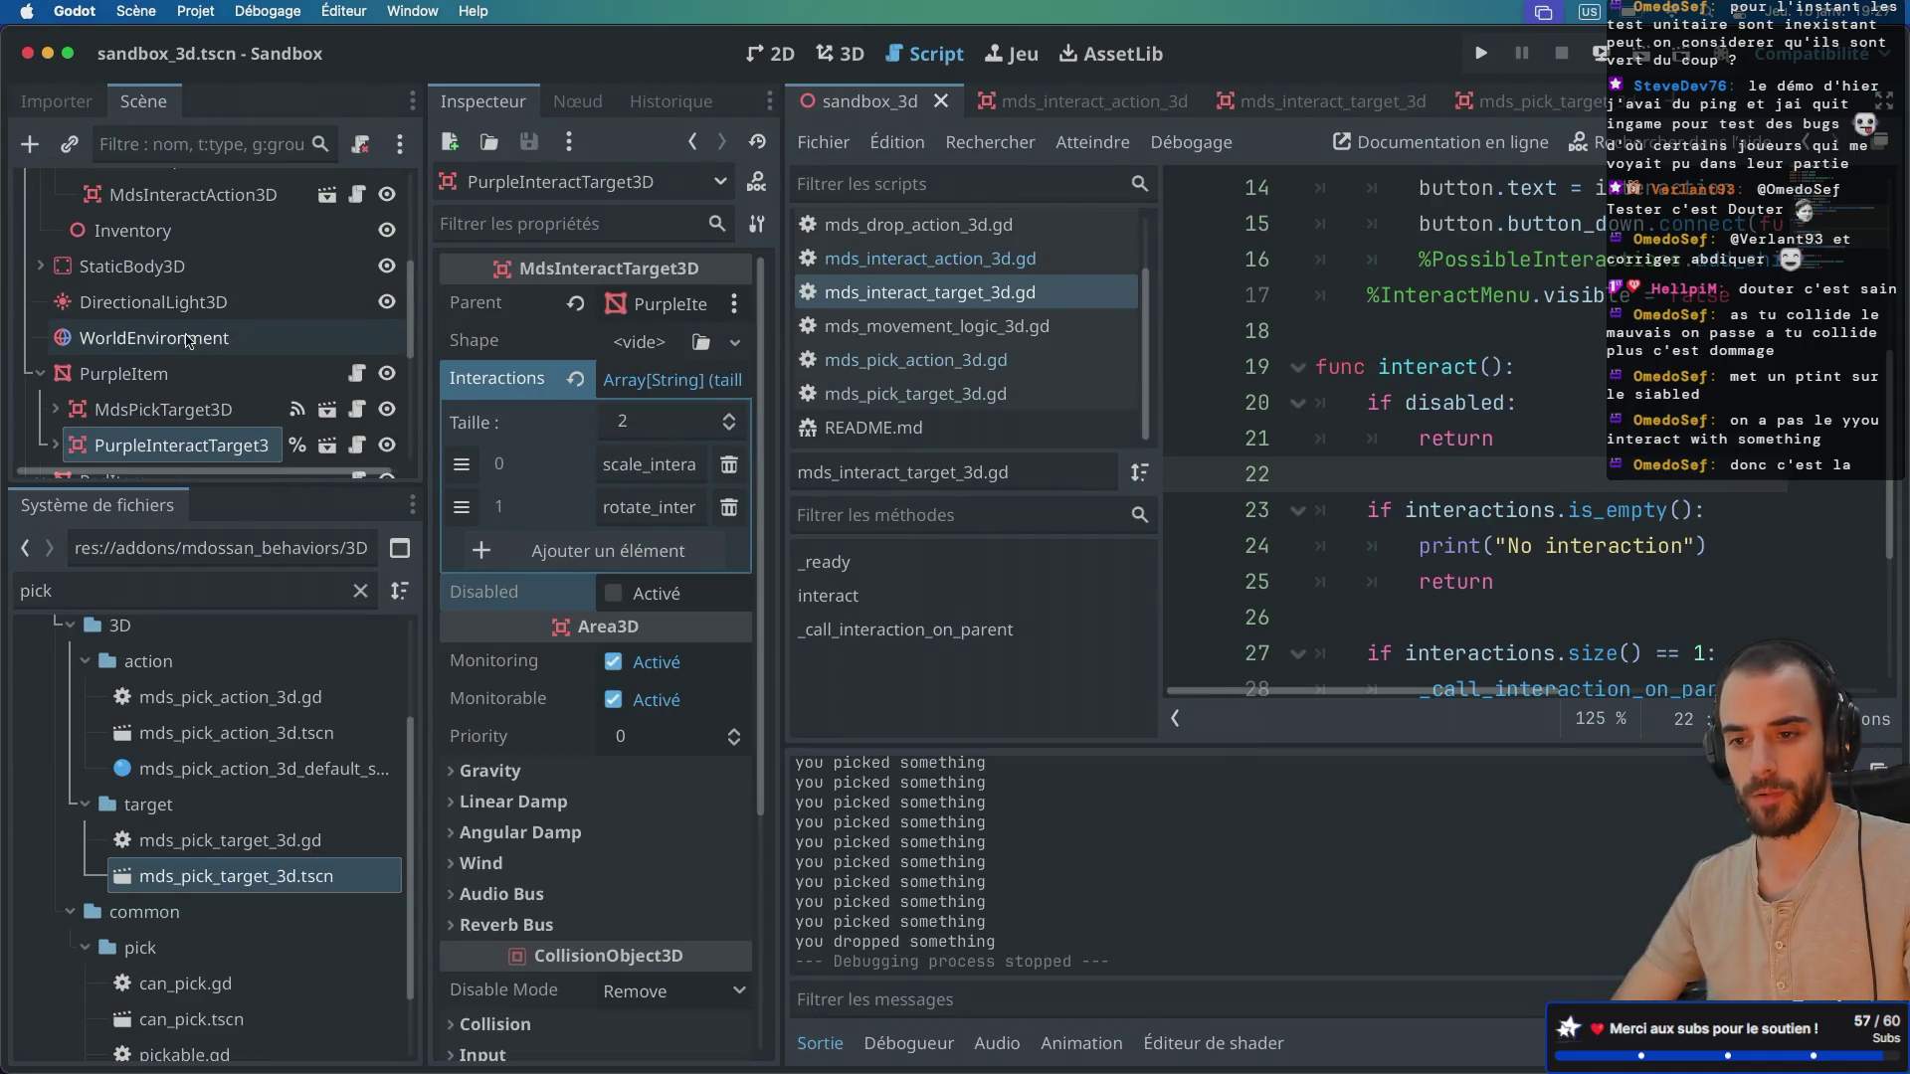
pyautogui.click(148, 379)
pyautogui.click(164, 445)
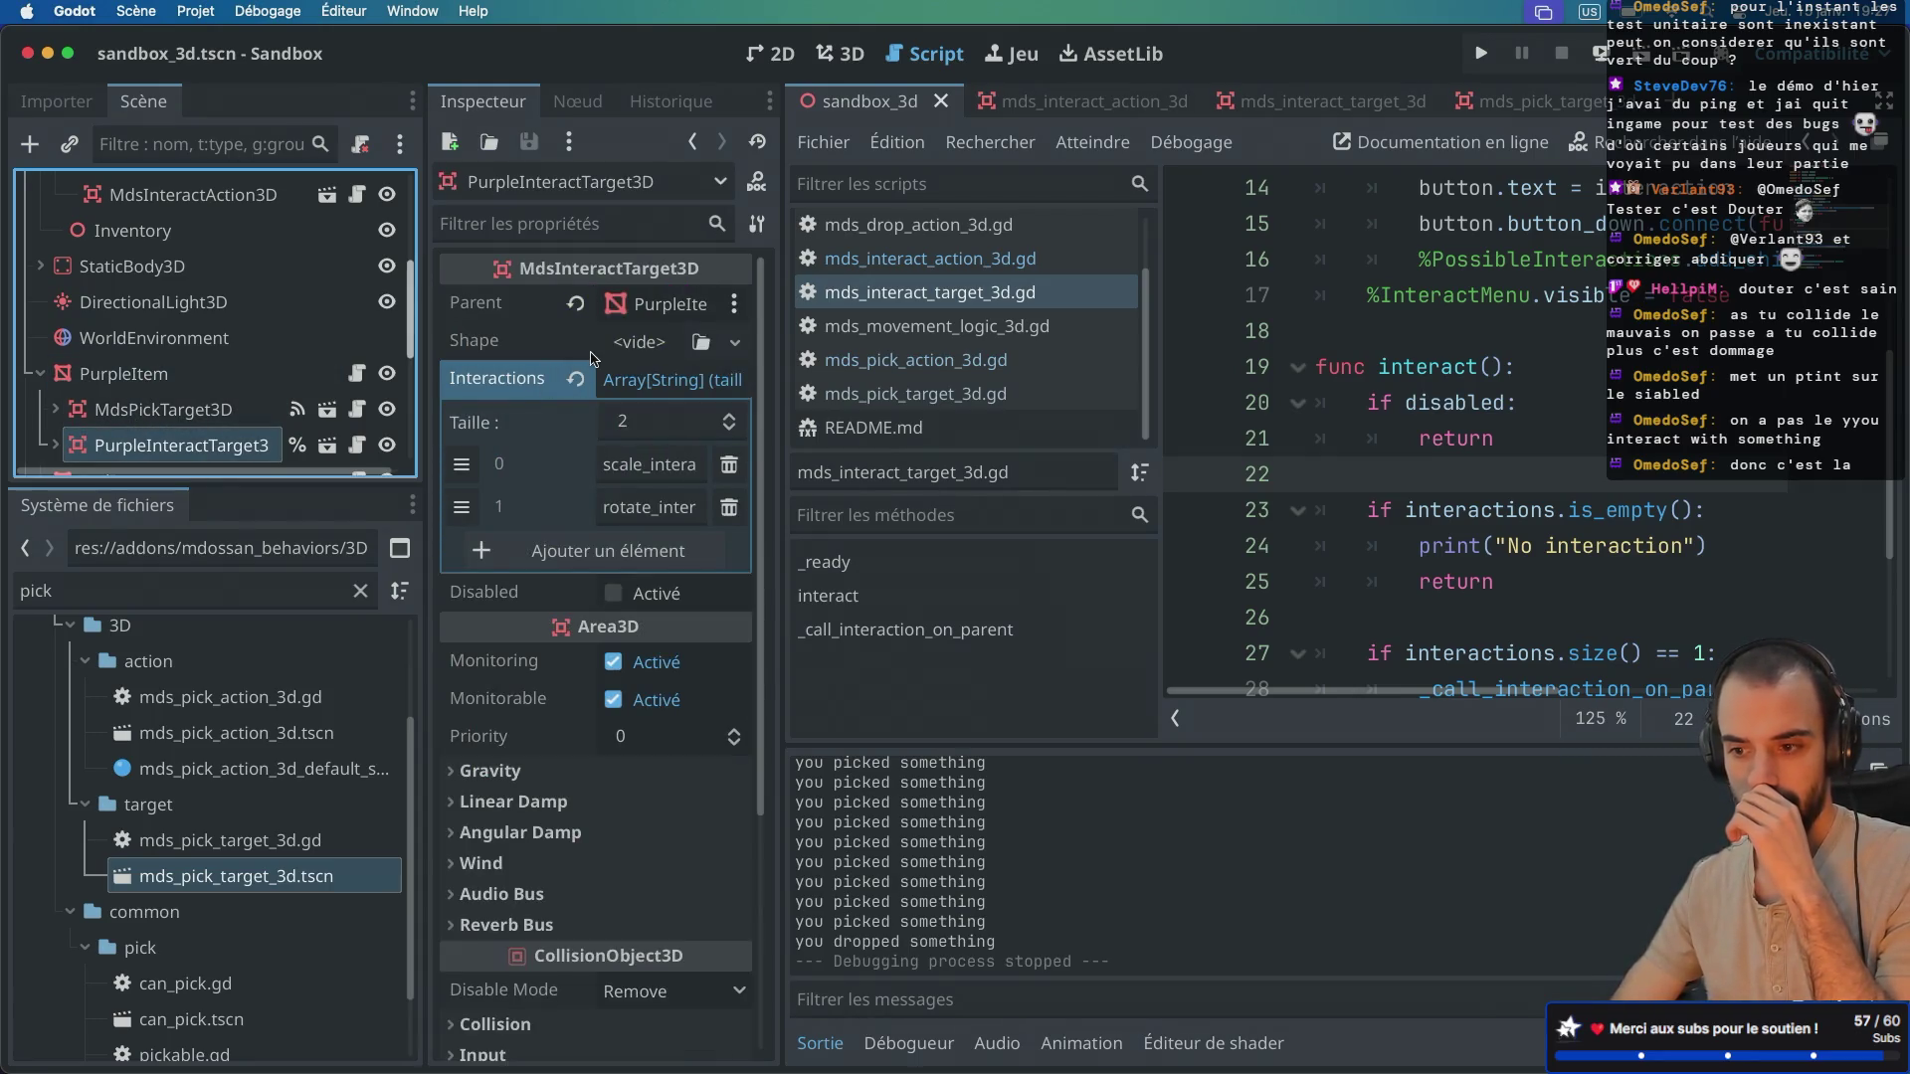
pyautogui.scroll(-3, 593, 358)
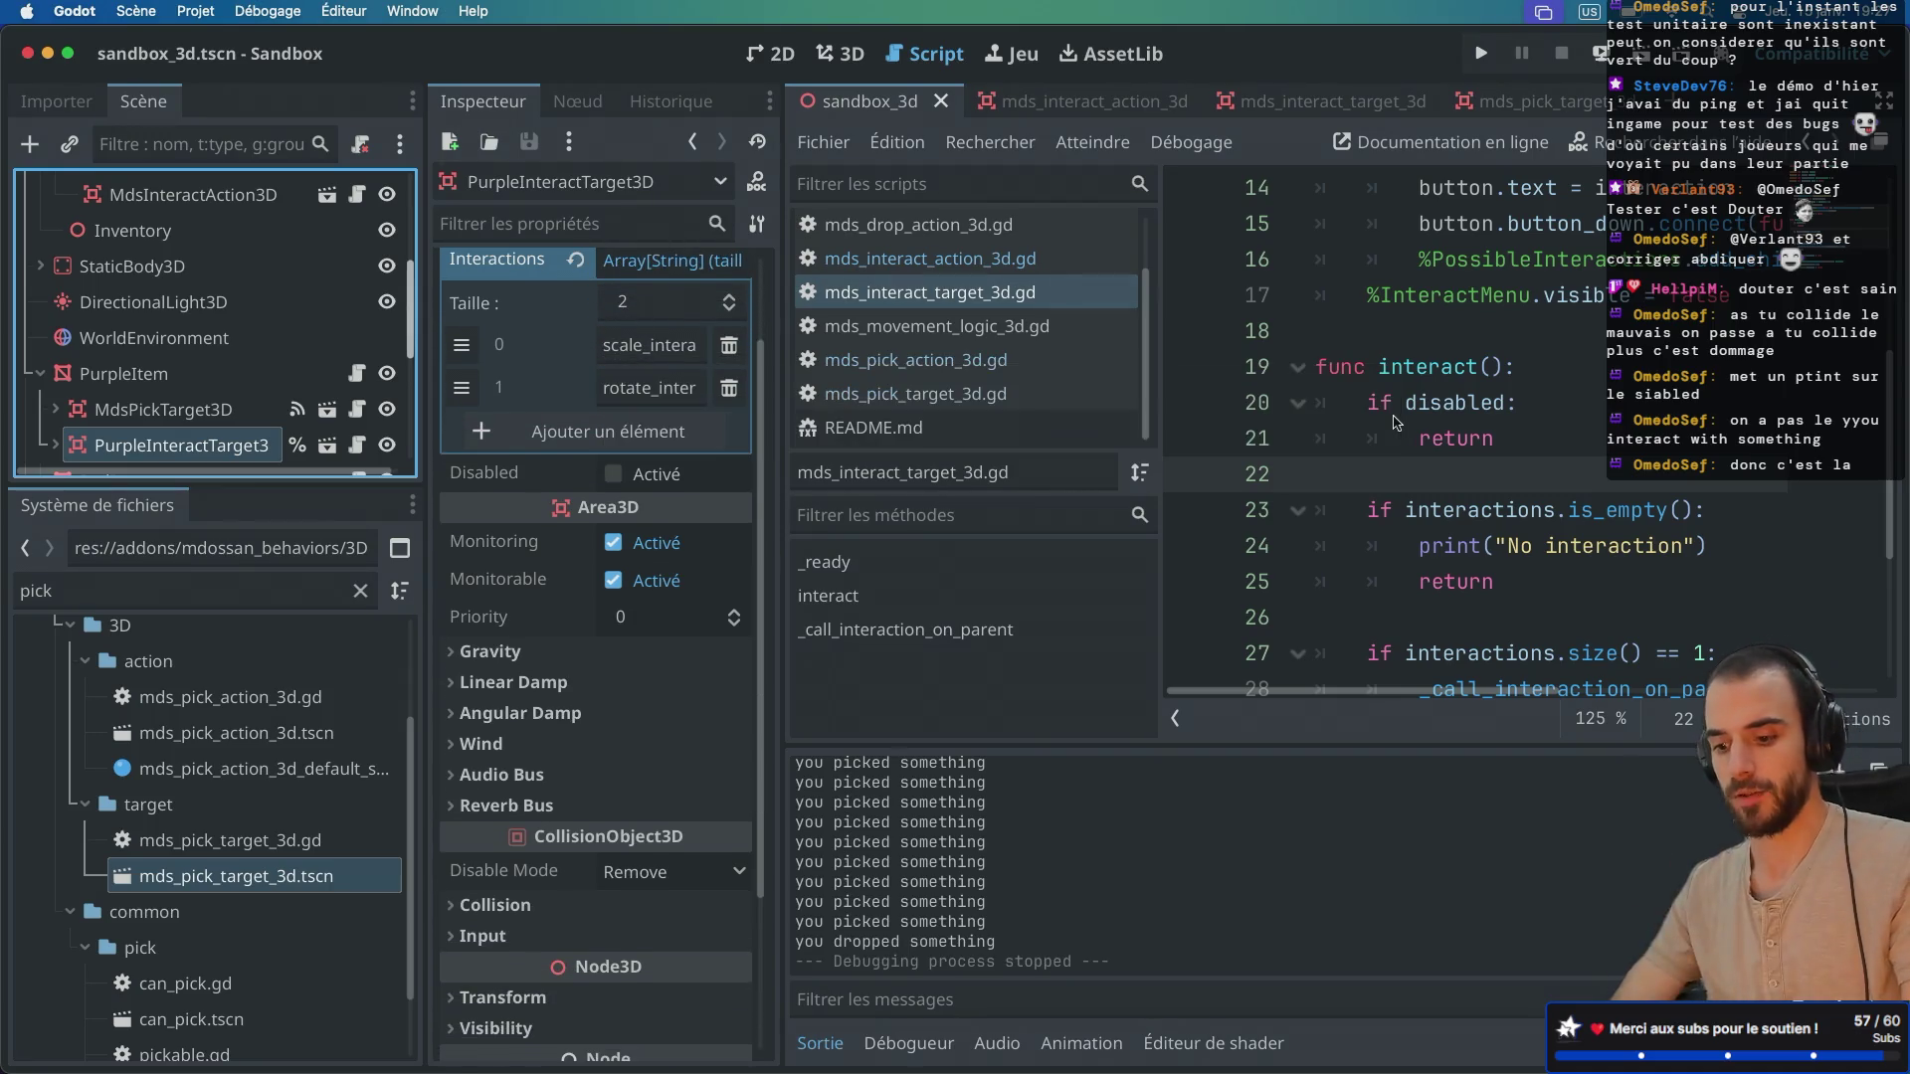
# Step: Scroll through the script code in distraction-free mode, then restore the side docks
pyautogui.press('ctrl+super+d')
pyautogui.scroll(2, 956, 469)
pyautogui.scroll(3, 956, 470)
pyautogui.scroll(-6, 956, 470)
pyautogui.scroll(-5, 956, 470)
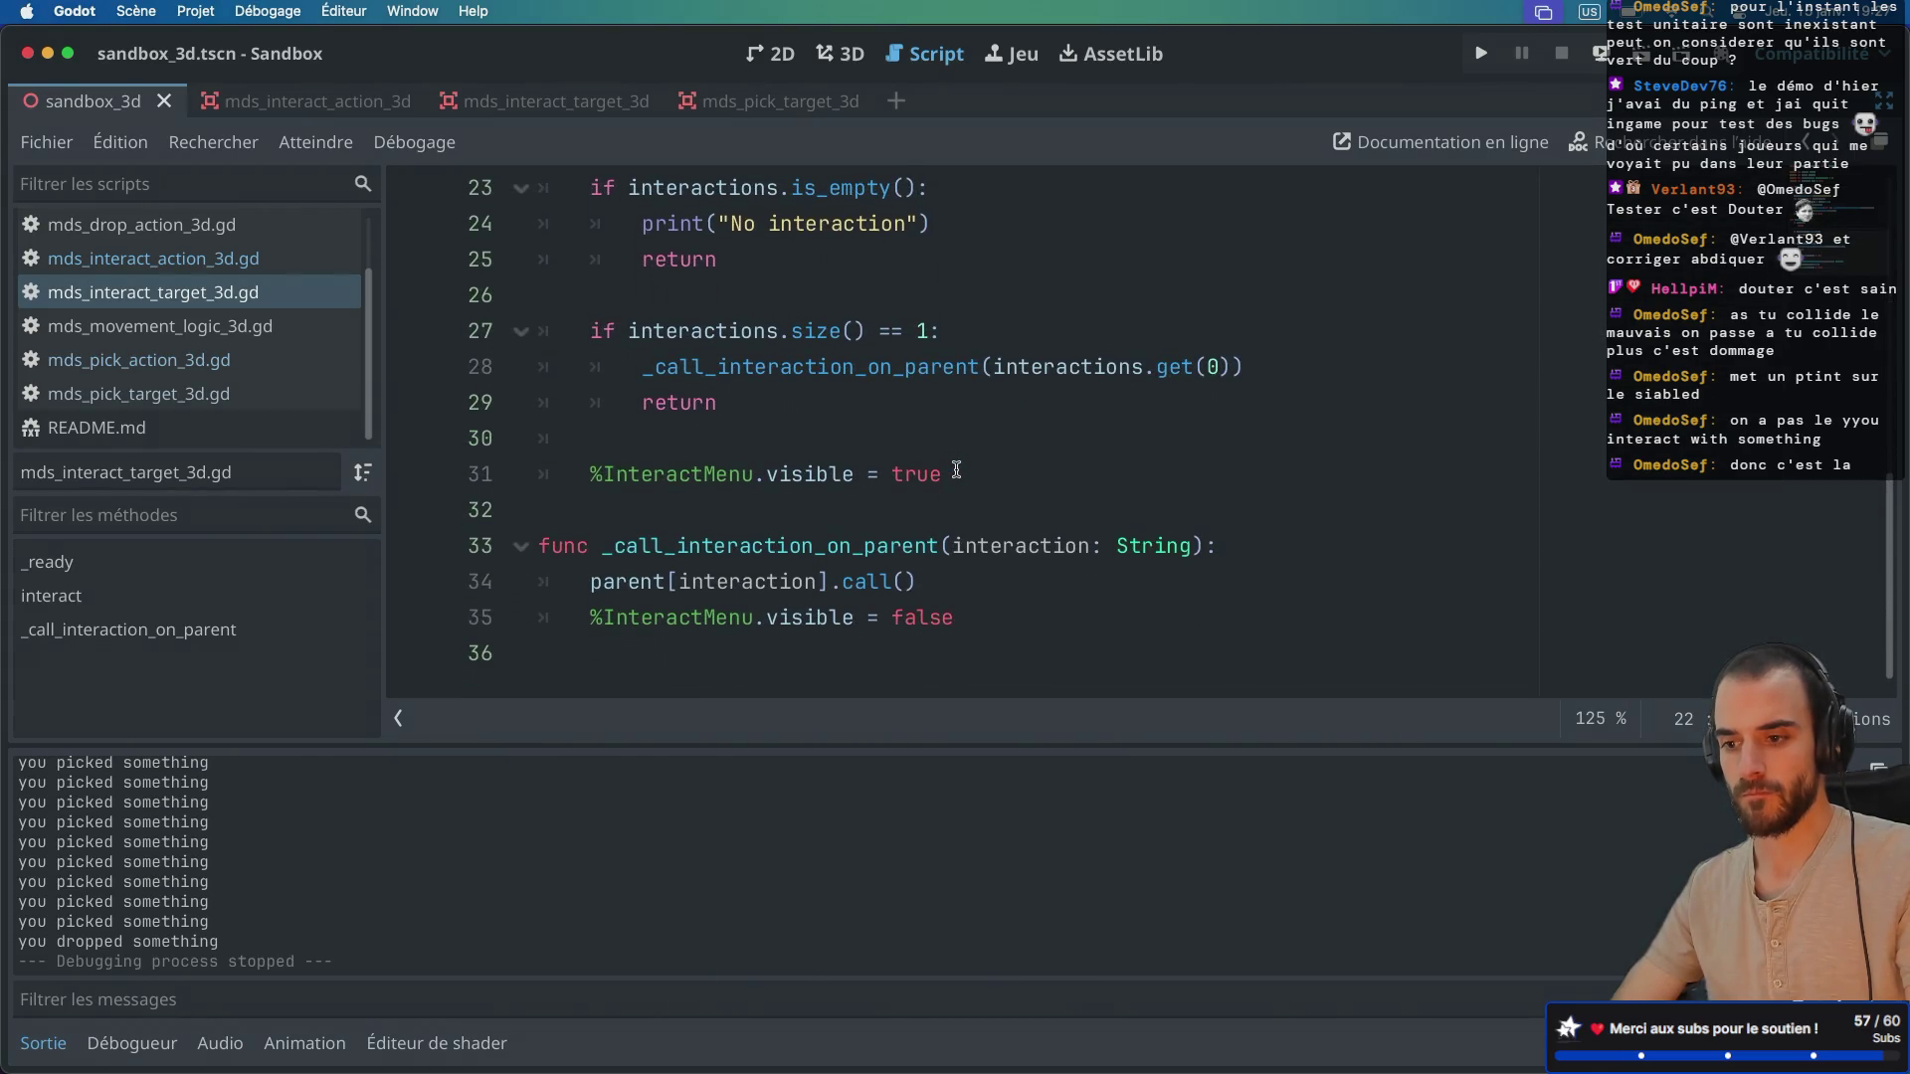
pyautogui.scroll(11, 956, 469)
pyautogui.scroll(4, 956, 470)
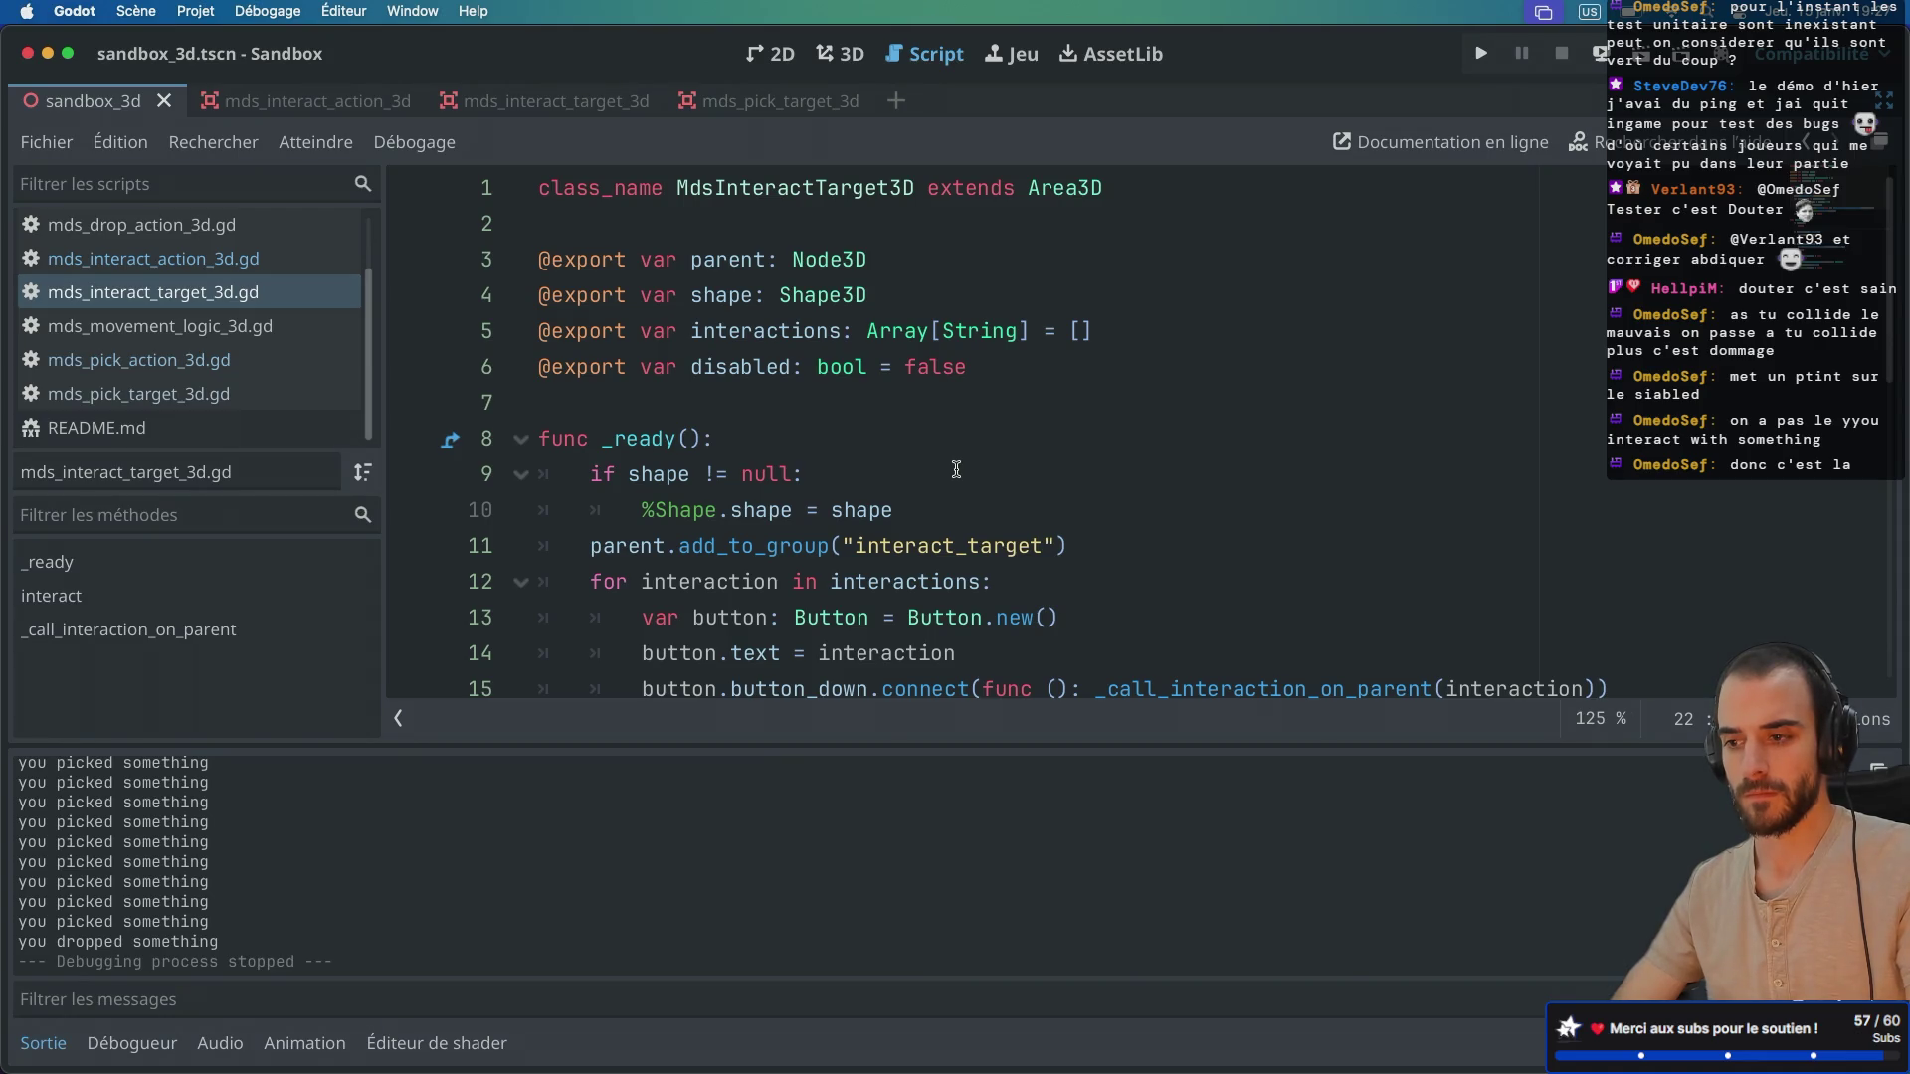
pyautogui.press('ctrl+super+d')
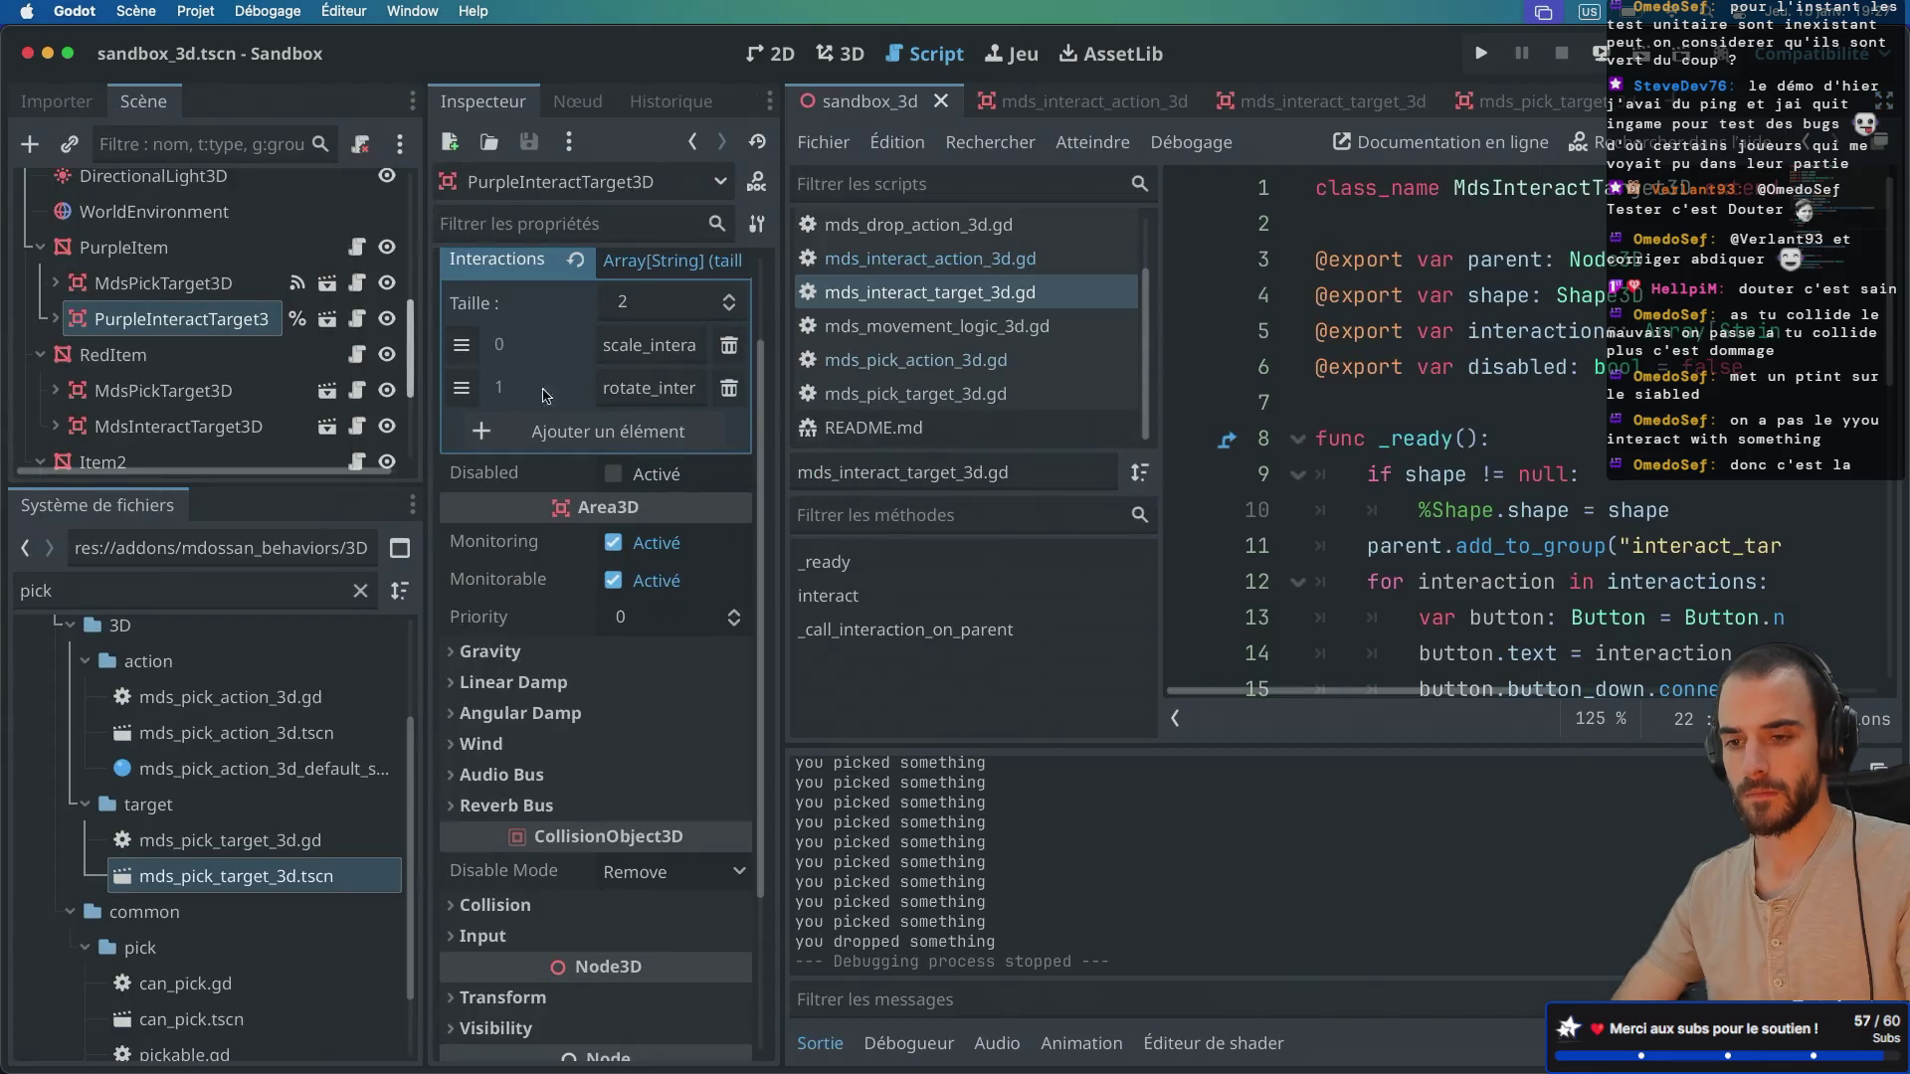
pyautogui.scroll(5, 174, 331)
pyautogui.scroll(3, 174, 331)
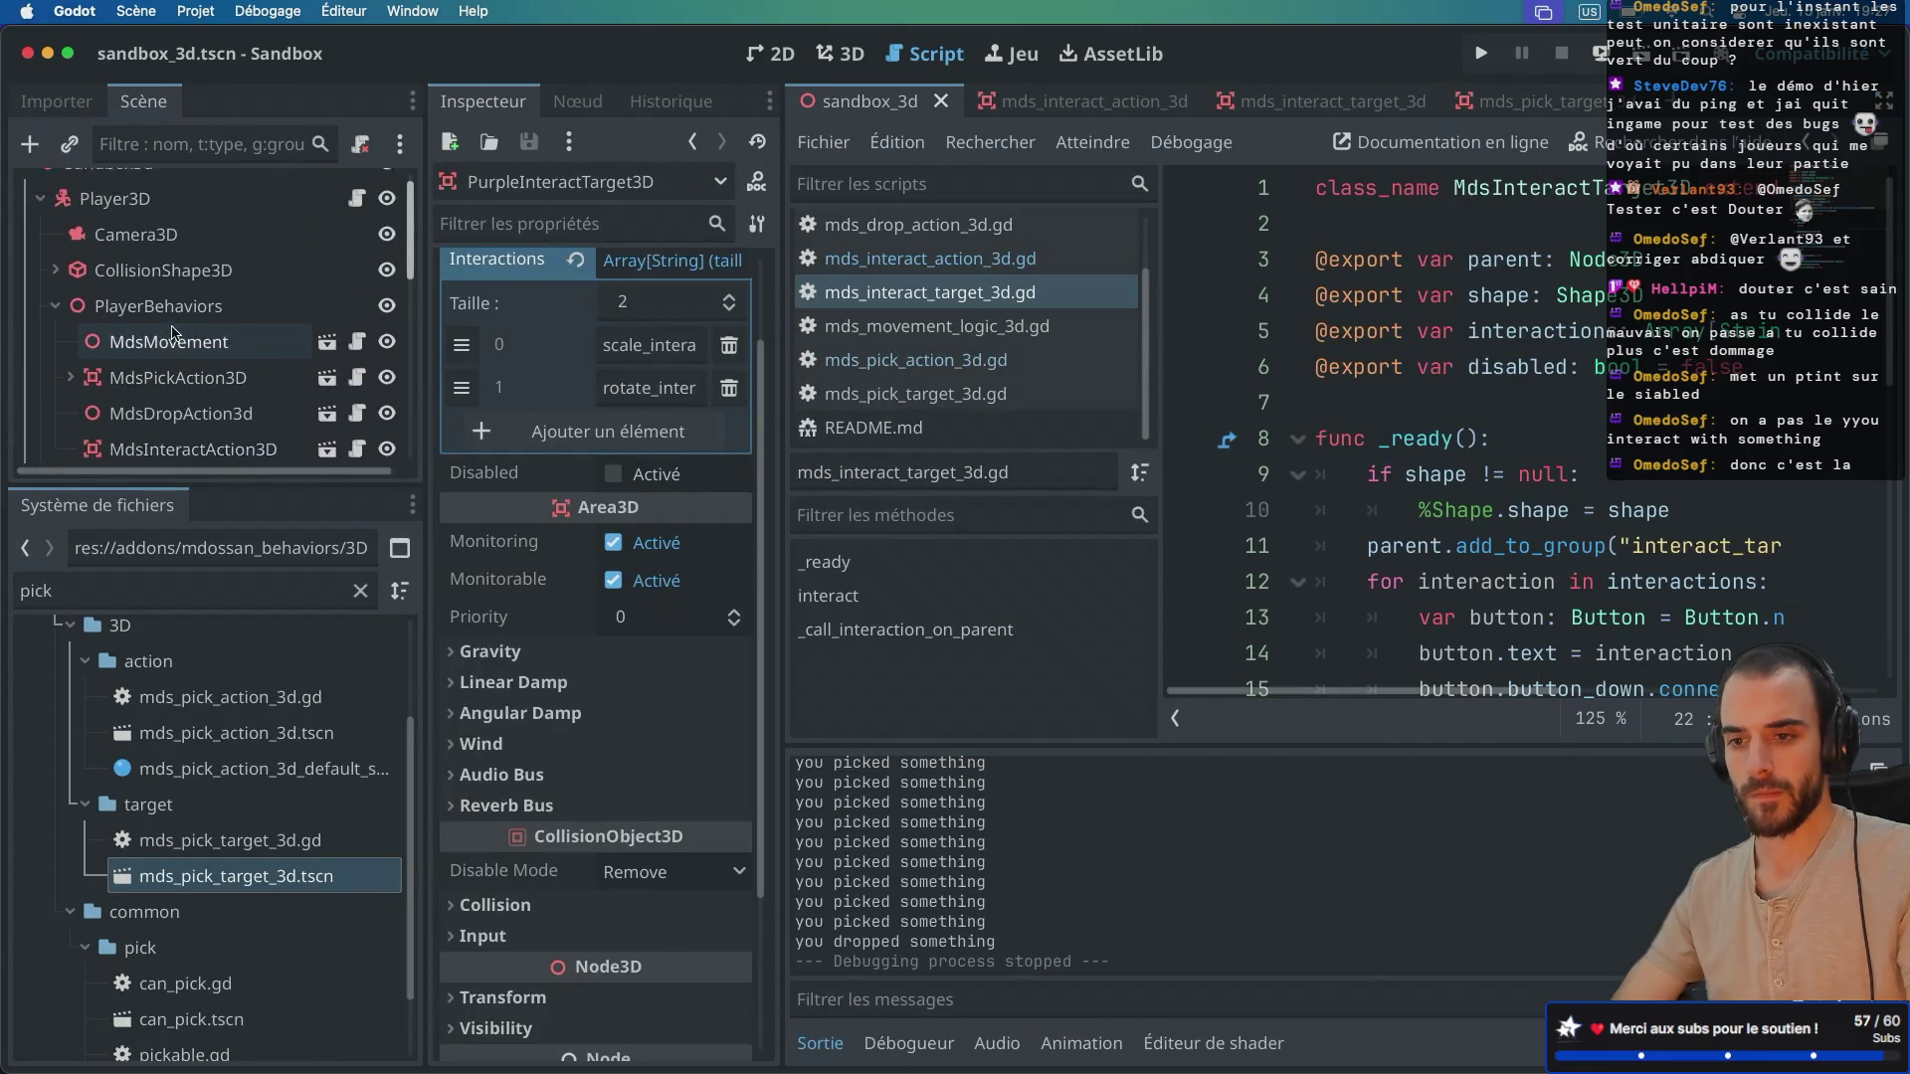
pyautogui.scroll(-2, 192, 435)
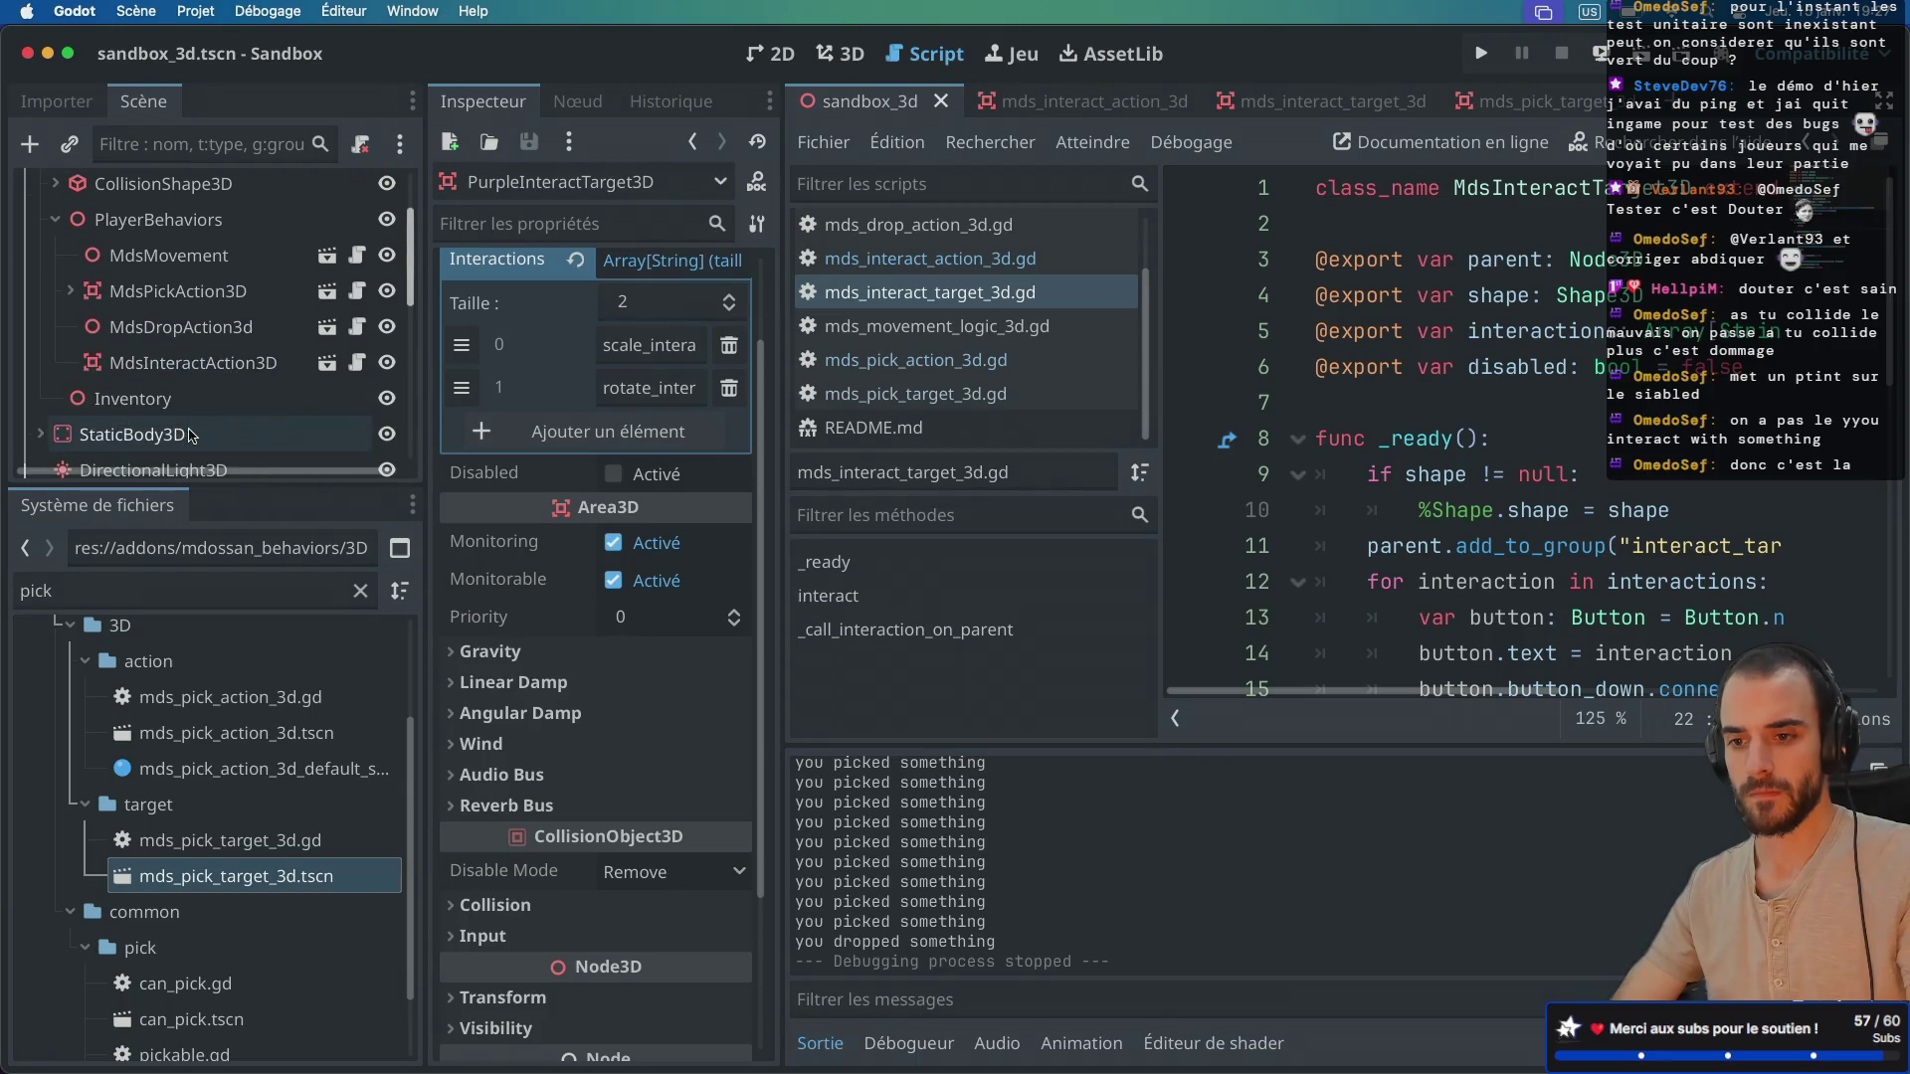
# Step: Open MdsInteractAction3D's script and check the is_action_pressed documentation
pyautogui.click(211, 373)
pyautogui.click(353, 364)
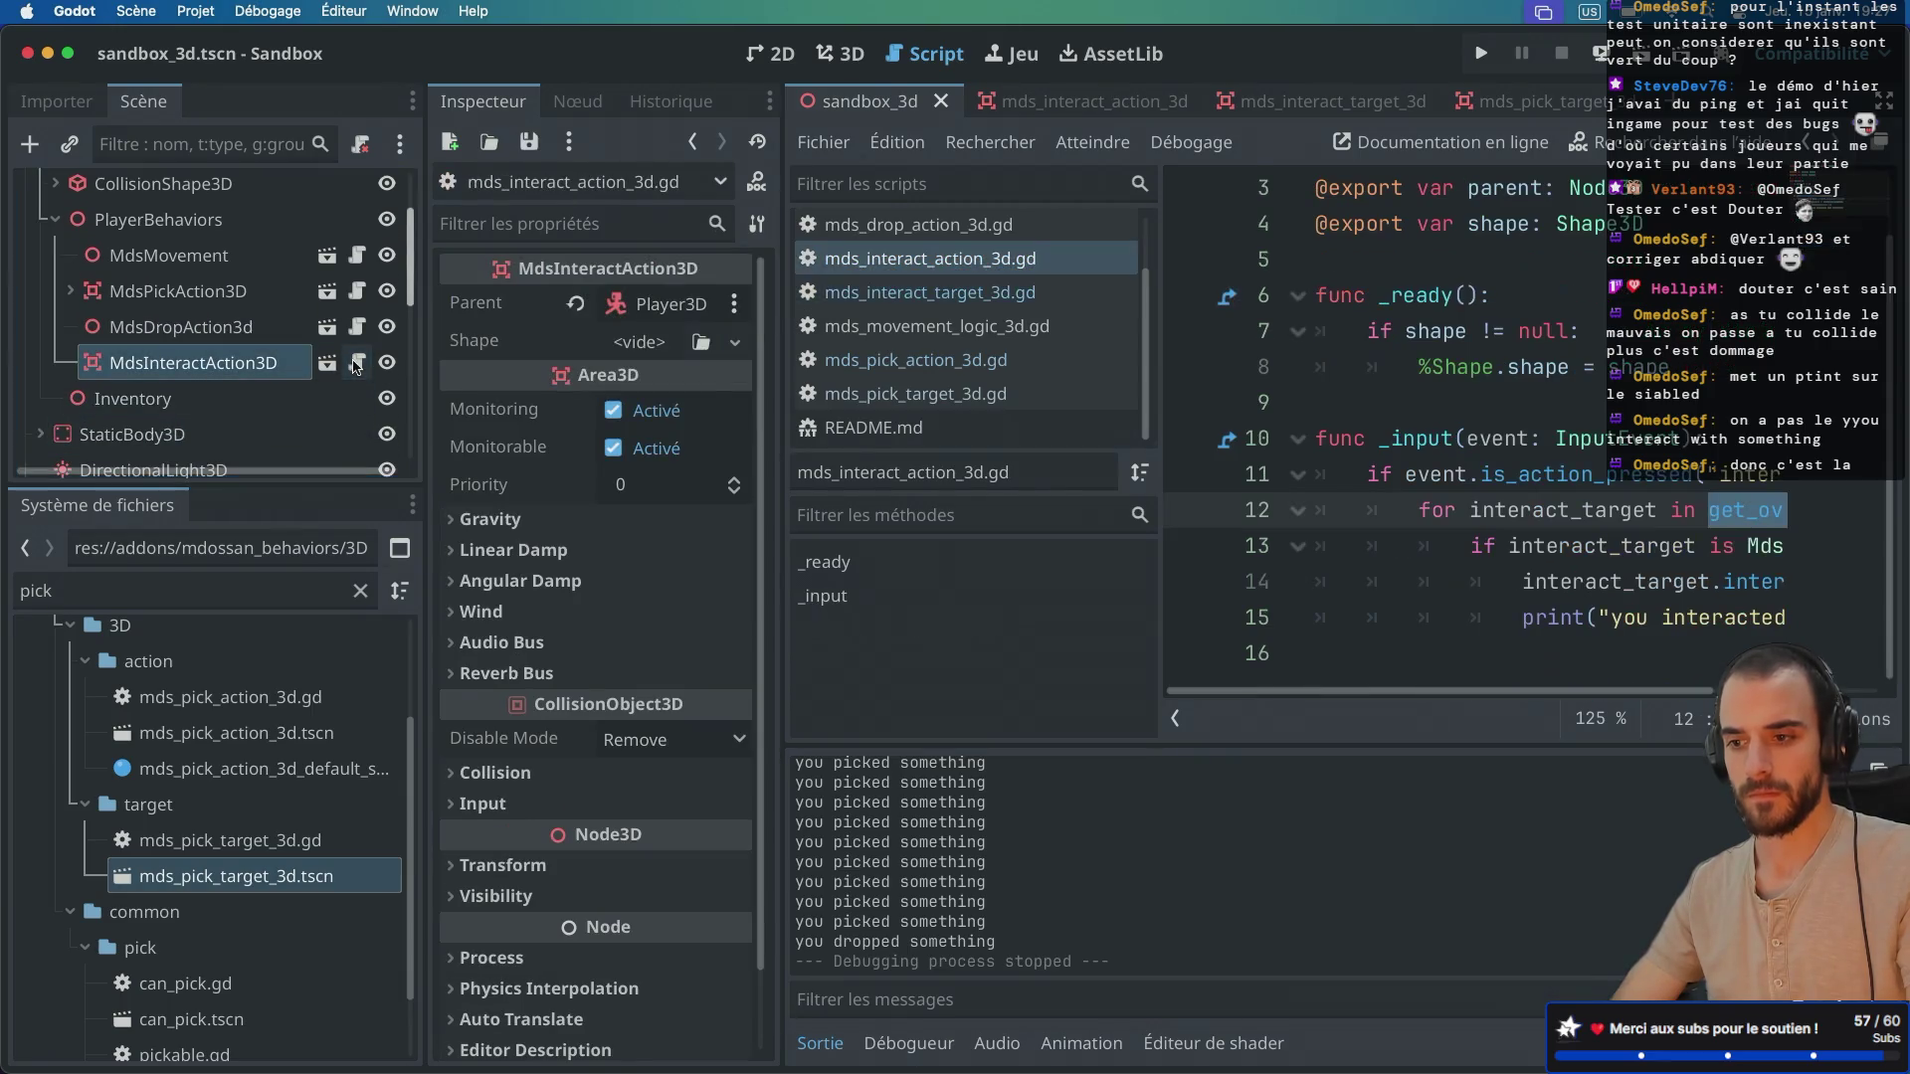
pyautogui.press('ctrl+super+d')
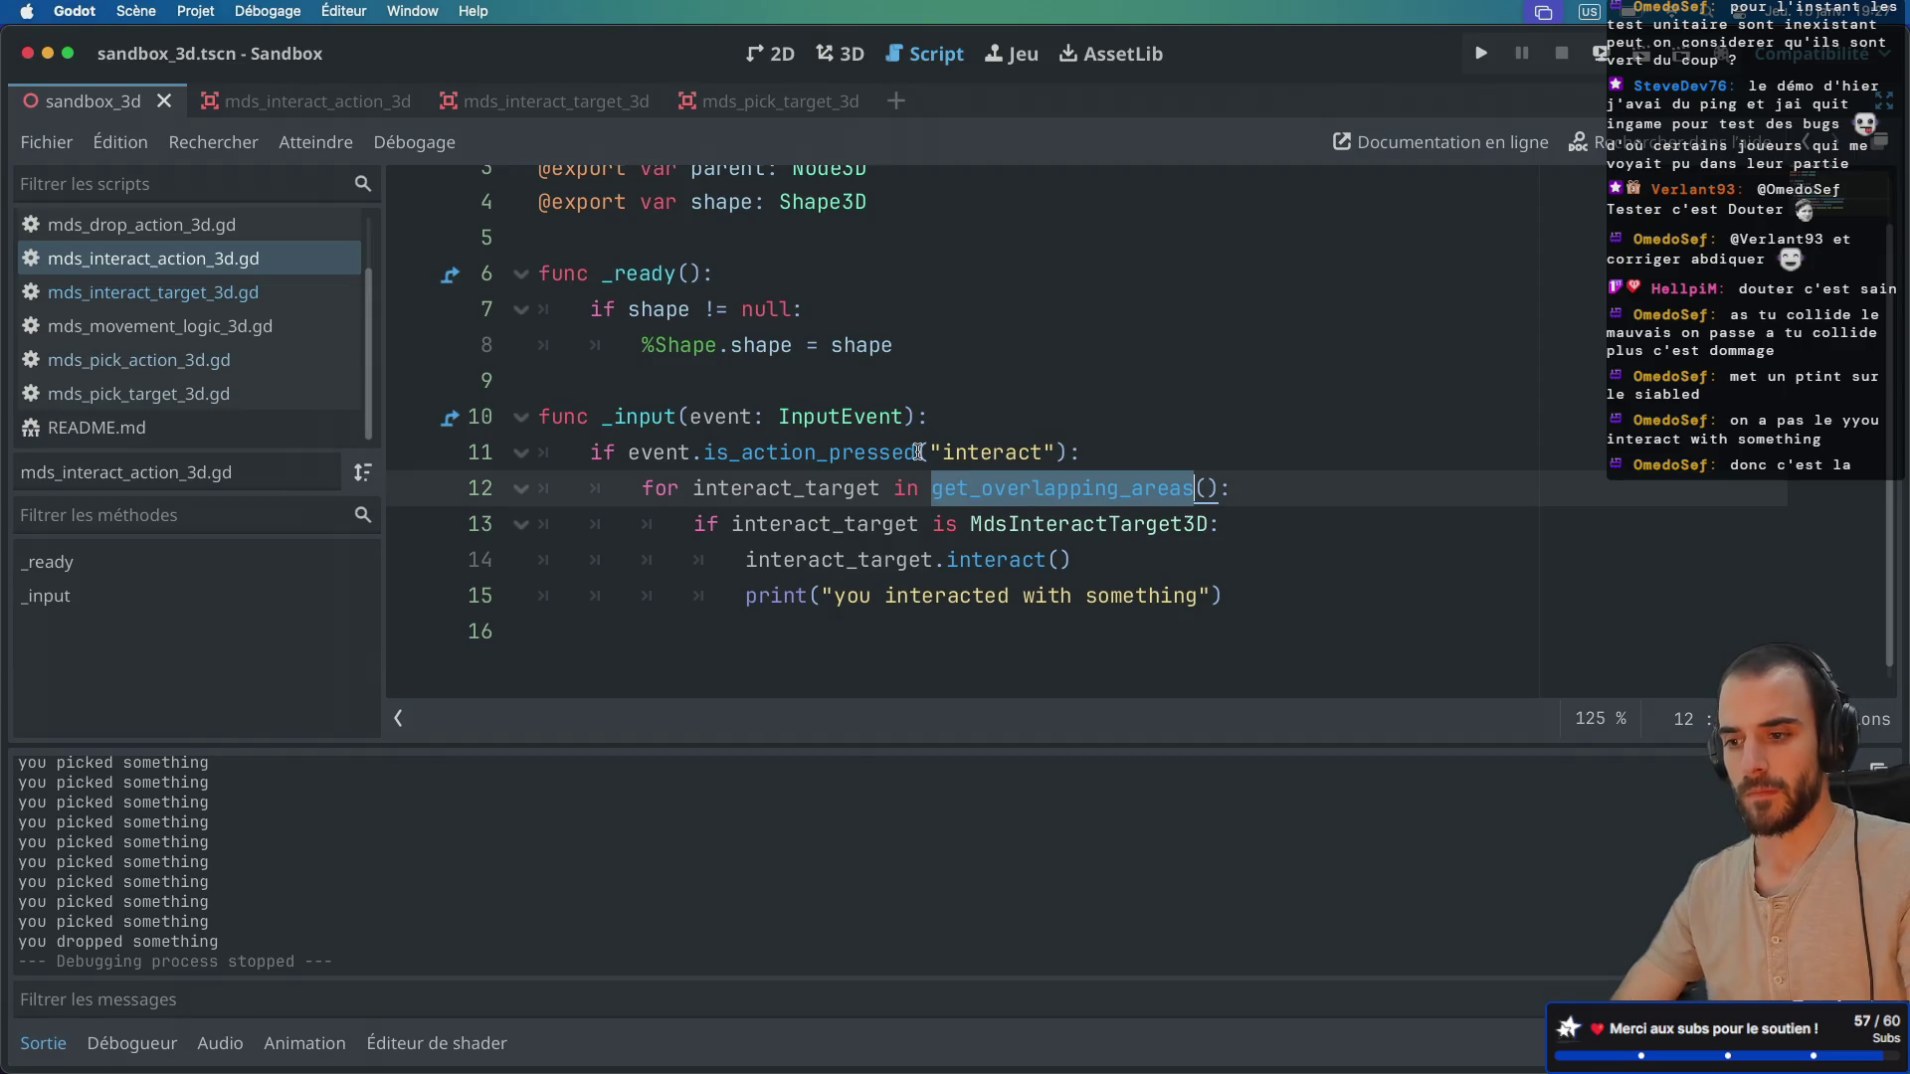
pyautogui.click(836, 453)
pyautogui.click(948, 407)
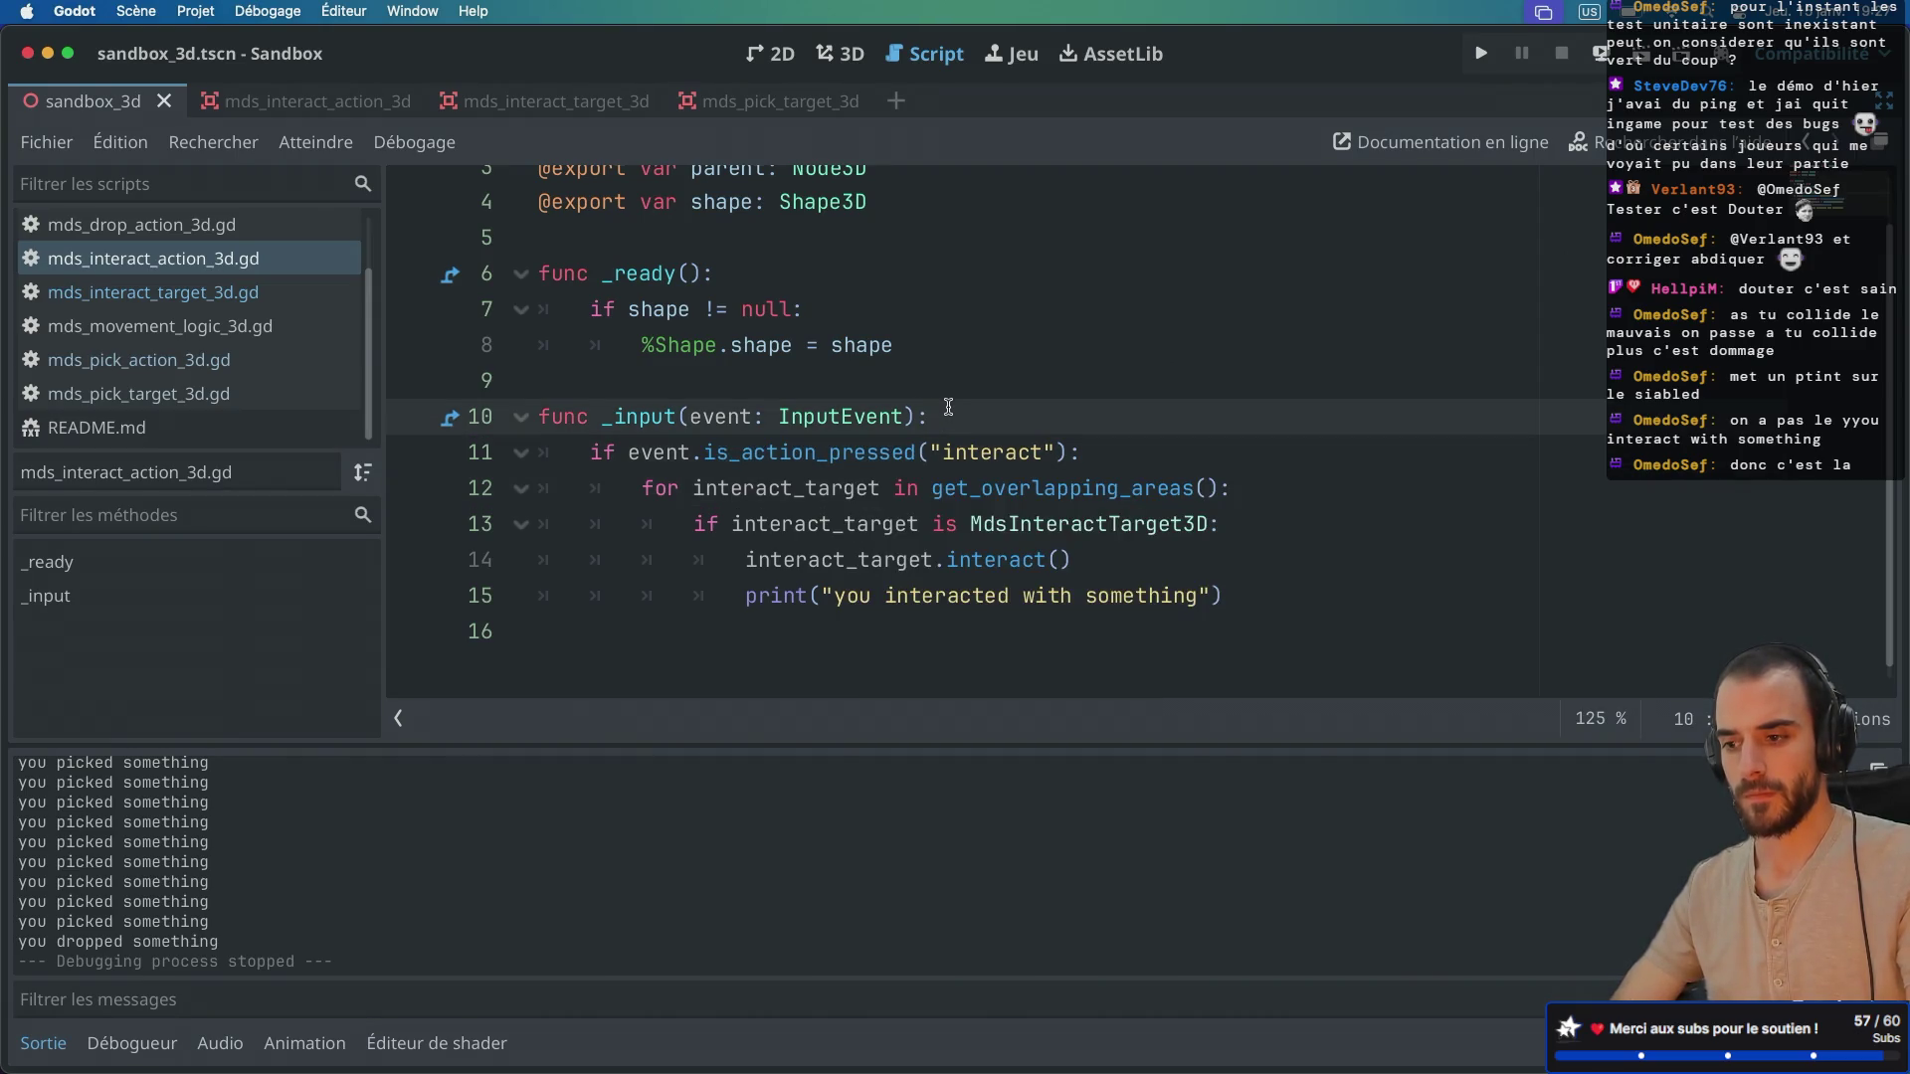
# Step: Add print("overlap") inside the overlapping-areas loop and run the game
pyautogui.click(1266, 491)
pyautogui.press('Return')
pyautogui.write('Pri')
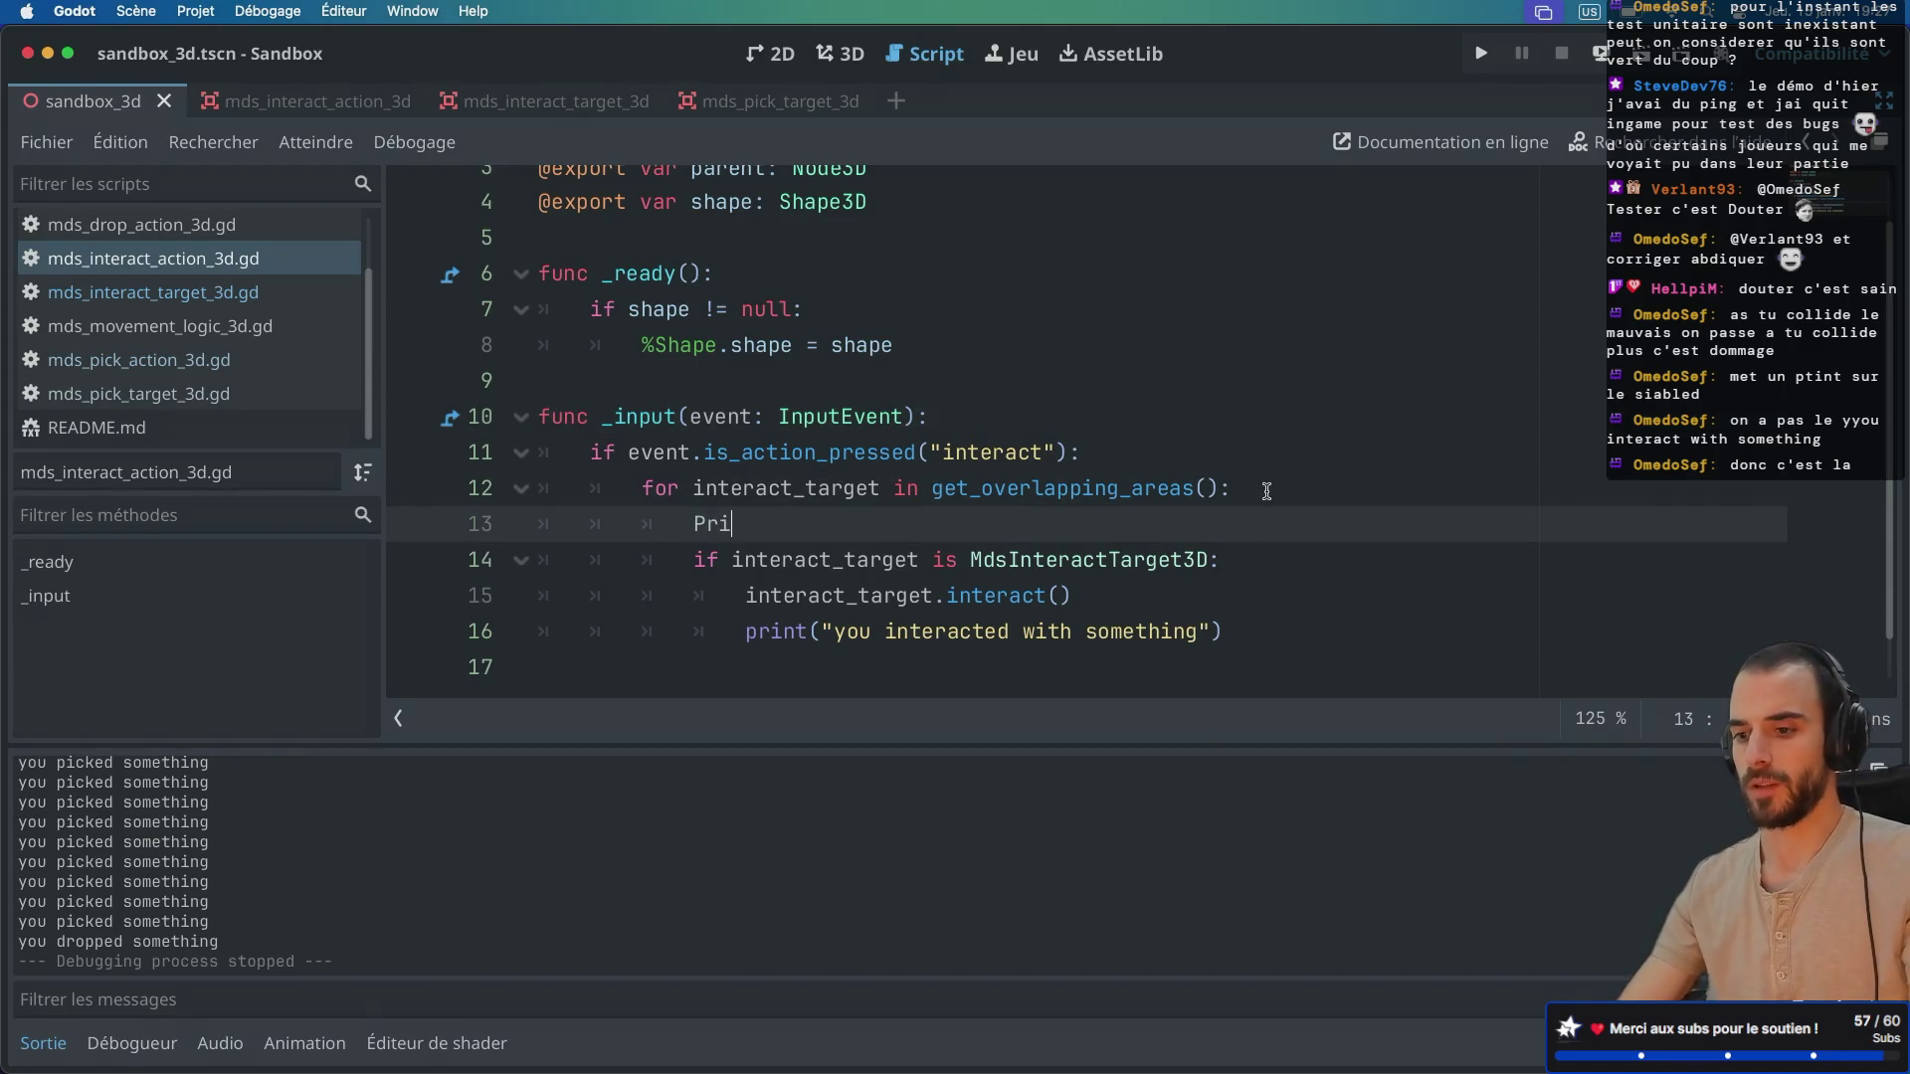
pyautogui.write('nt')
pyautogui.press('BackSpace')
pyautogui.press('BackSpace')
pyautogui.press('BackSpace')
pyautogui.write('print("overlap')
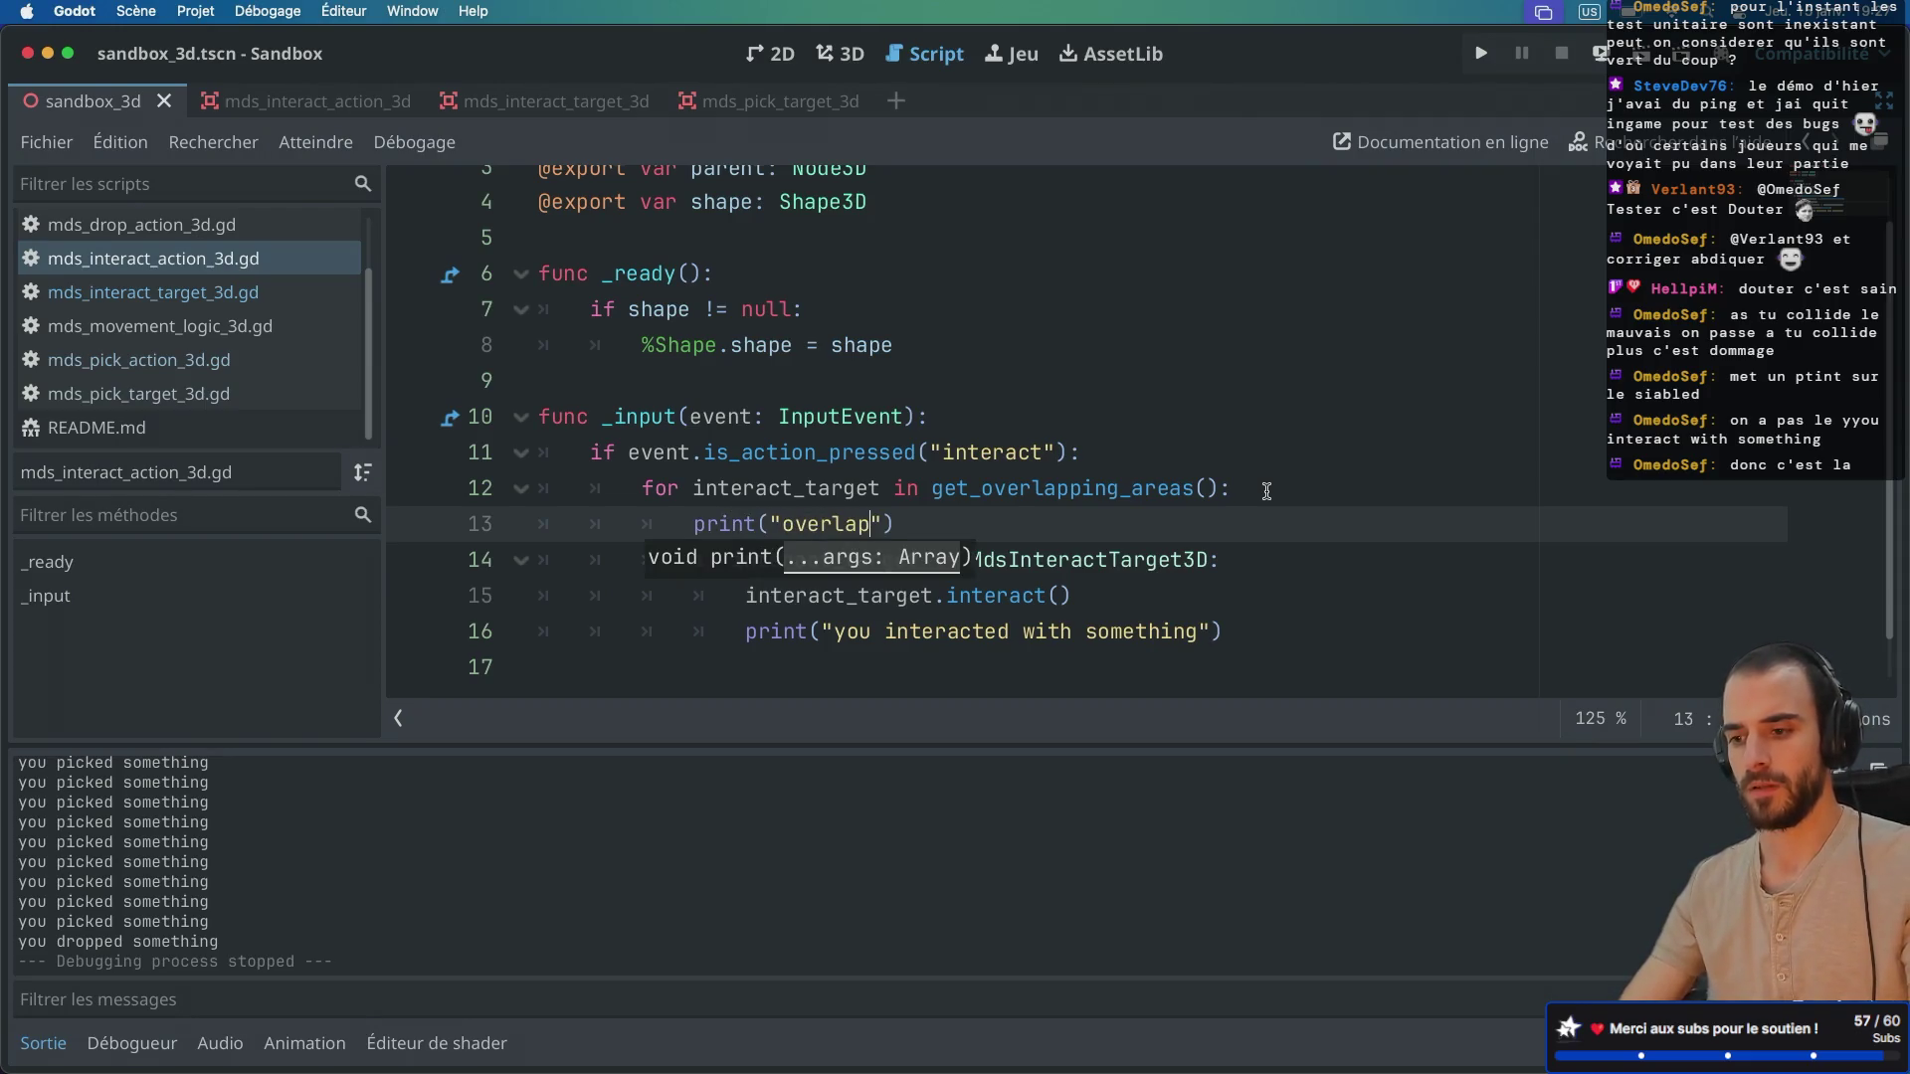
pyautogui.press('super+b')
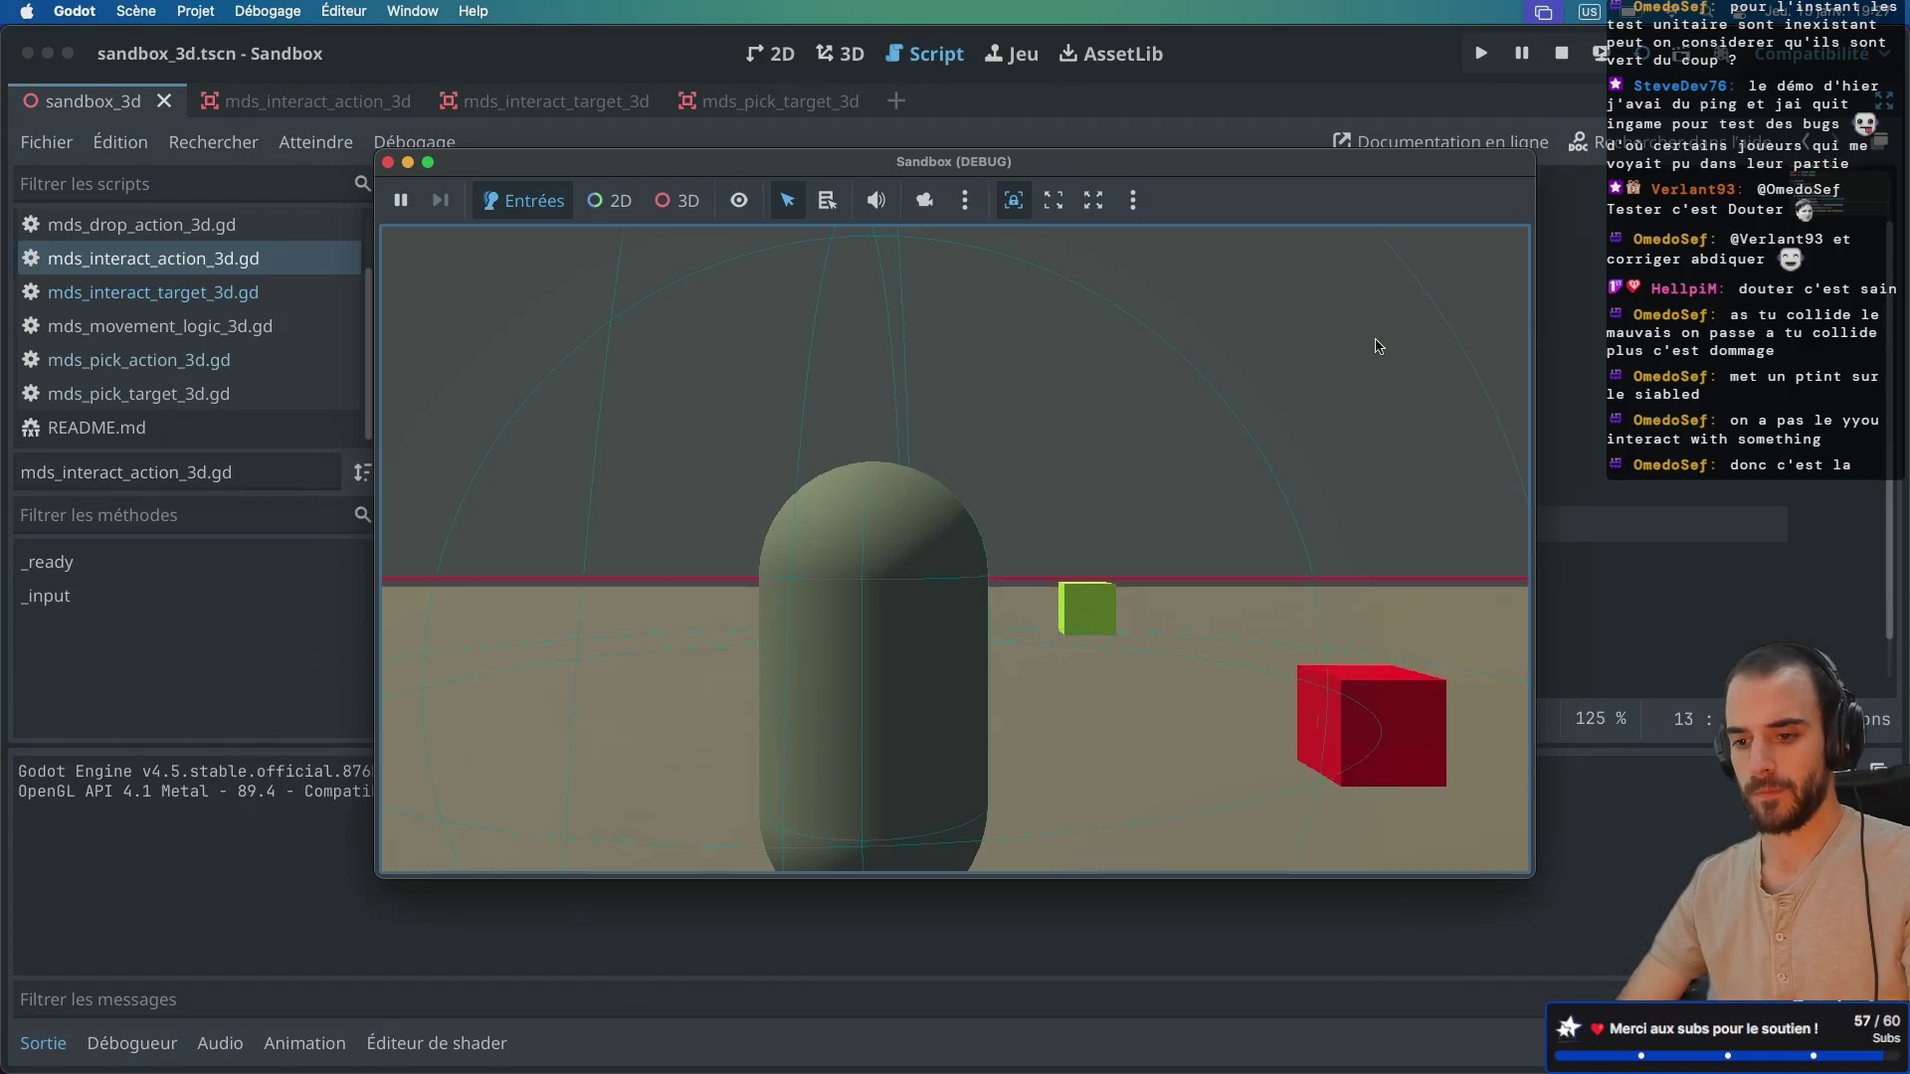
# Step: Move around the blue and magenta cubes, picking and dropping them, then stop the game
pyautogui.press('a')
pyautogui.press('a')
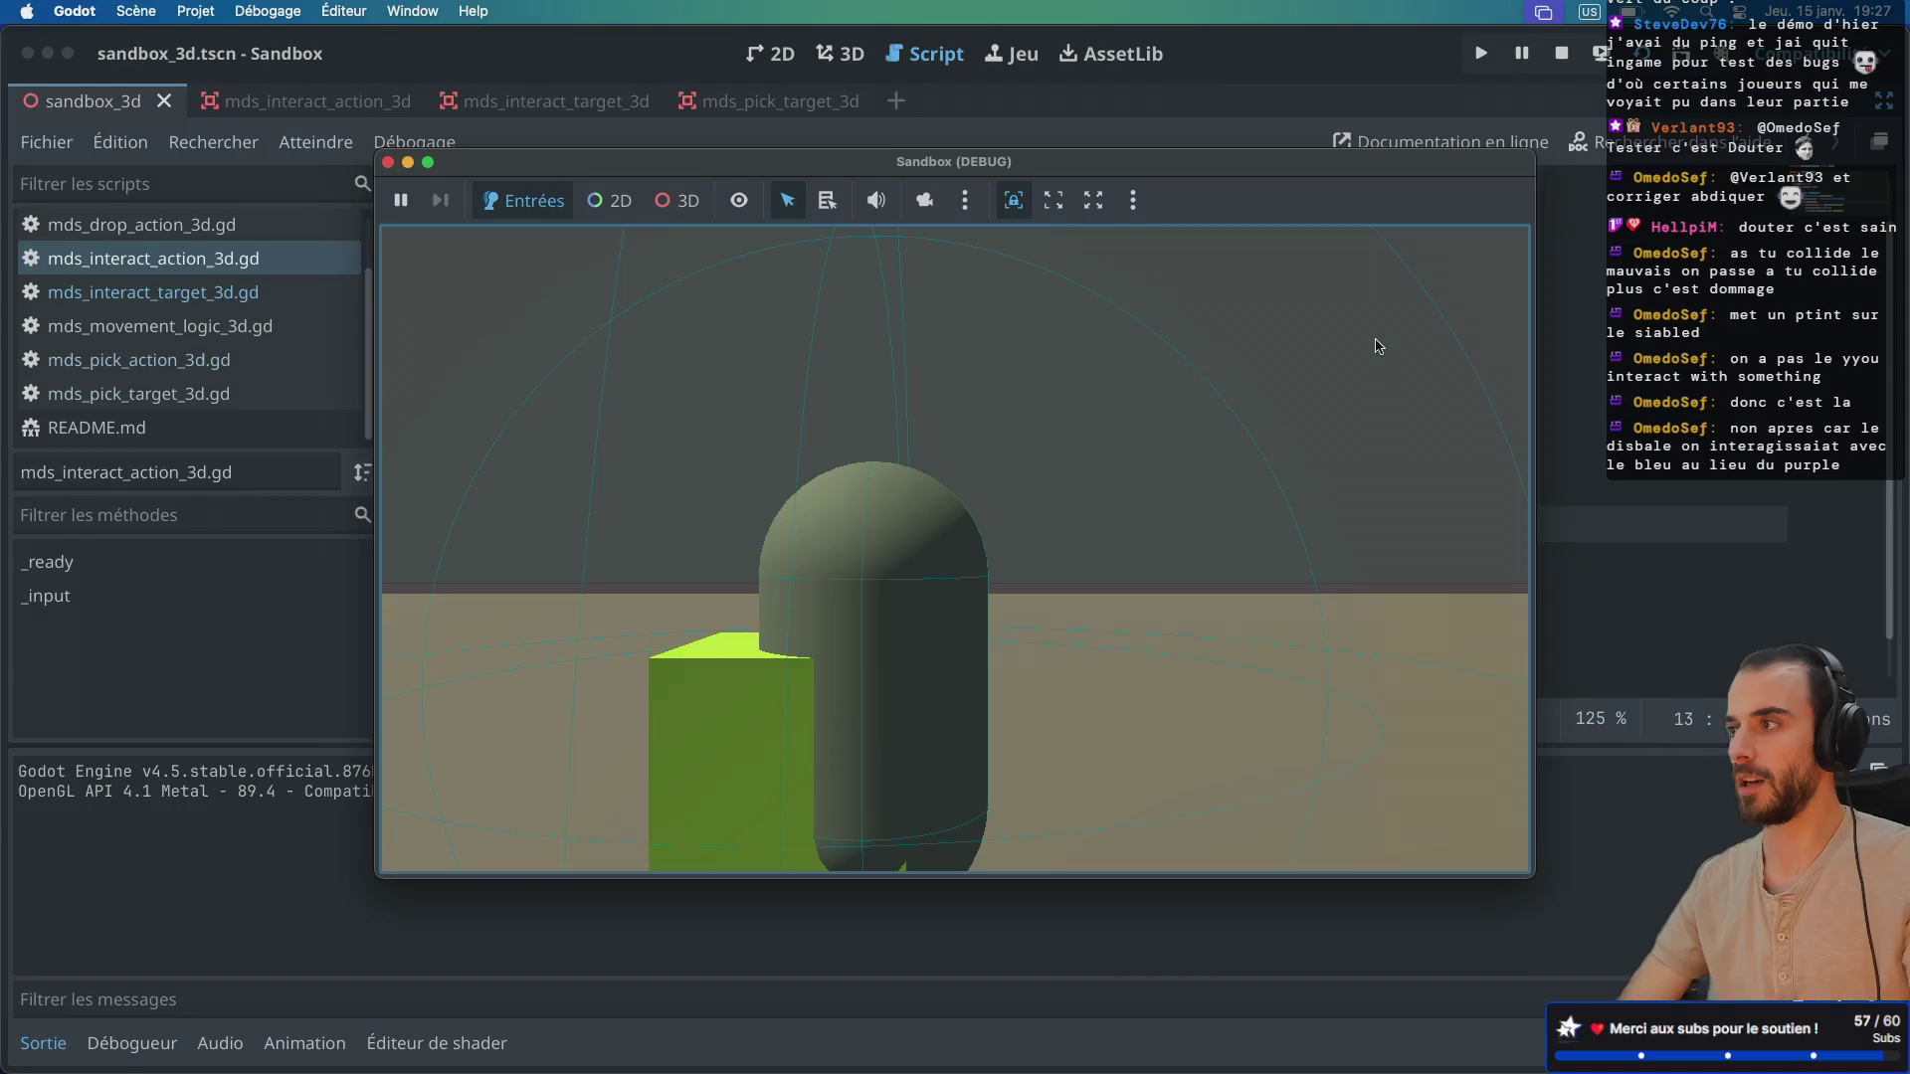
pyautogui.press('a')
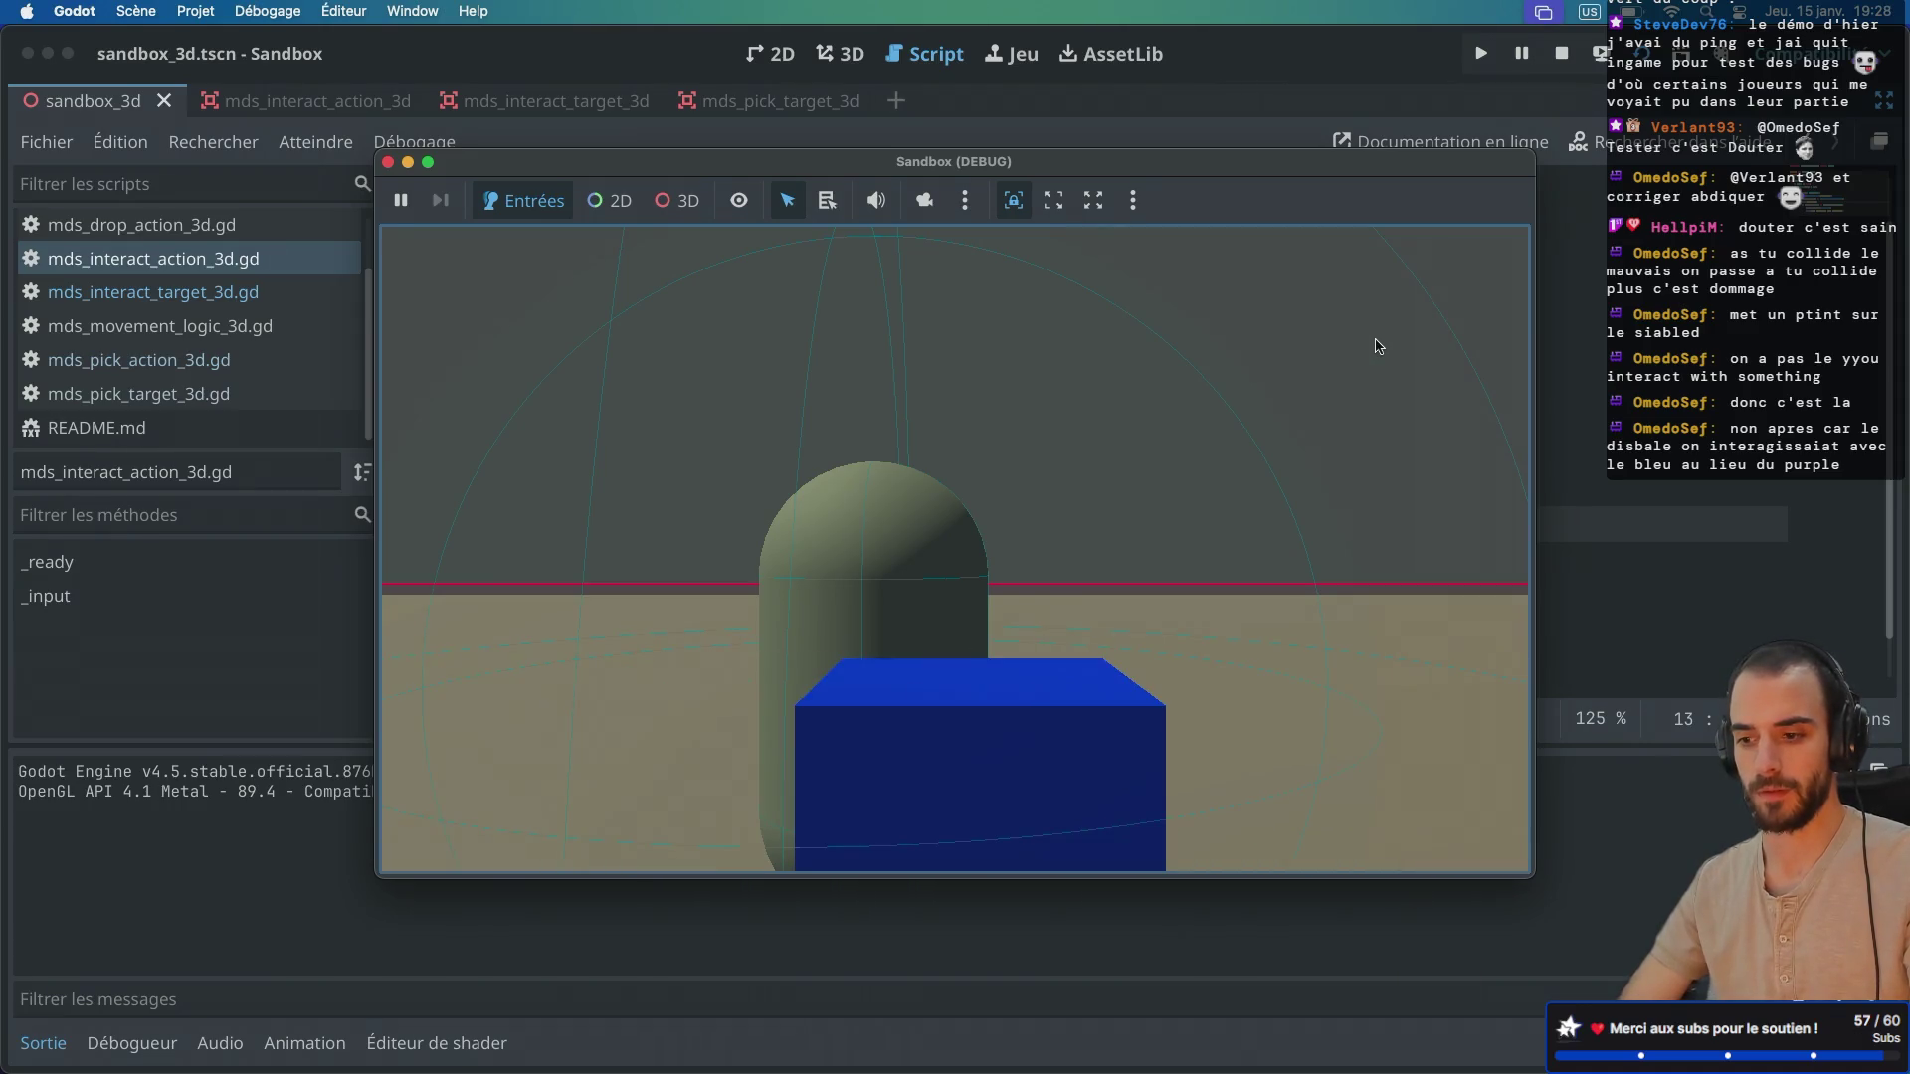
pyautogui.press('d')
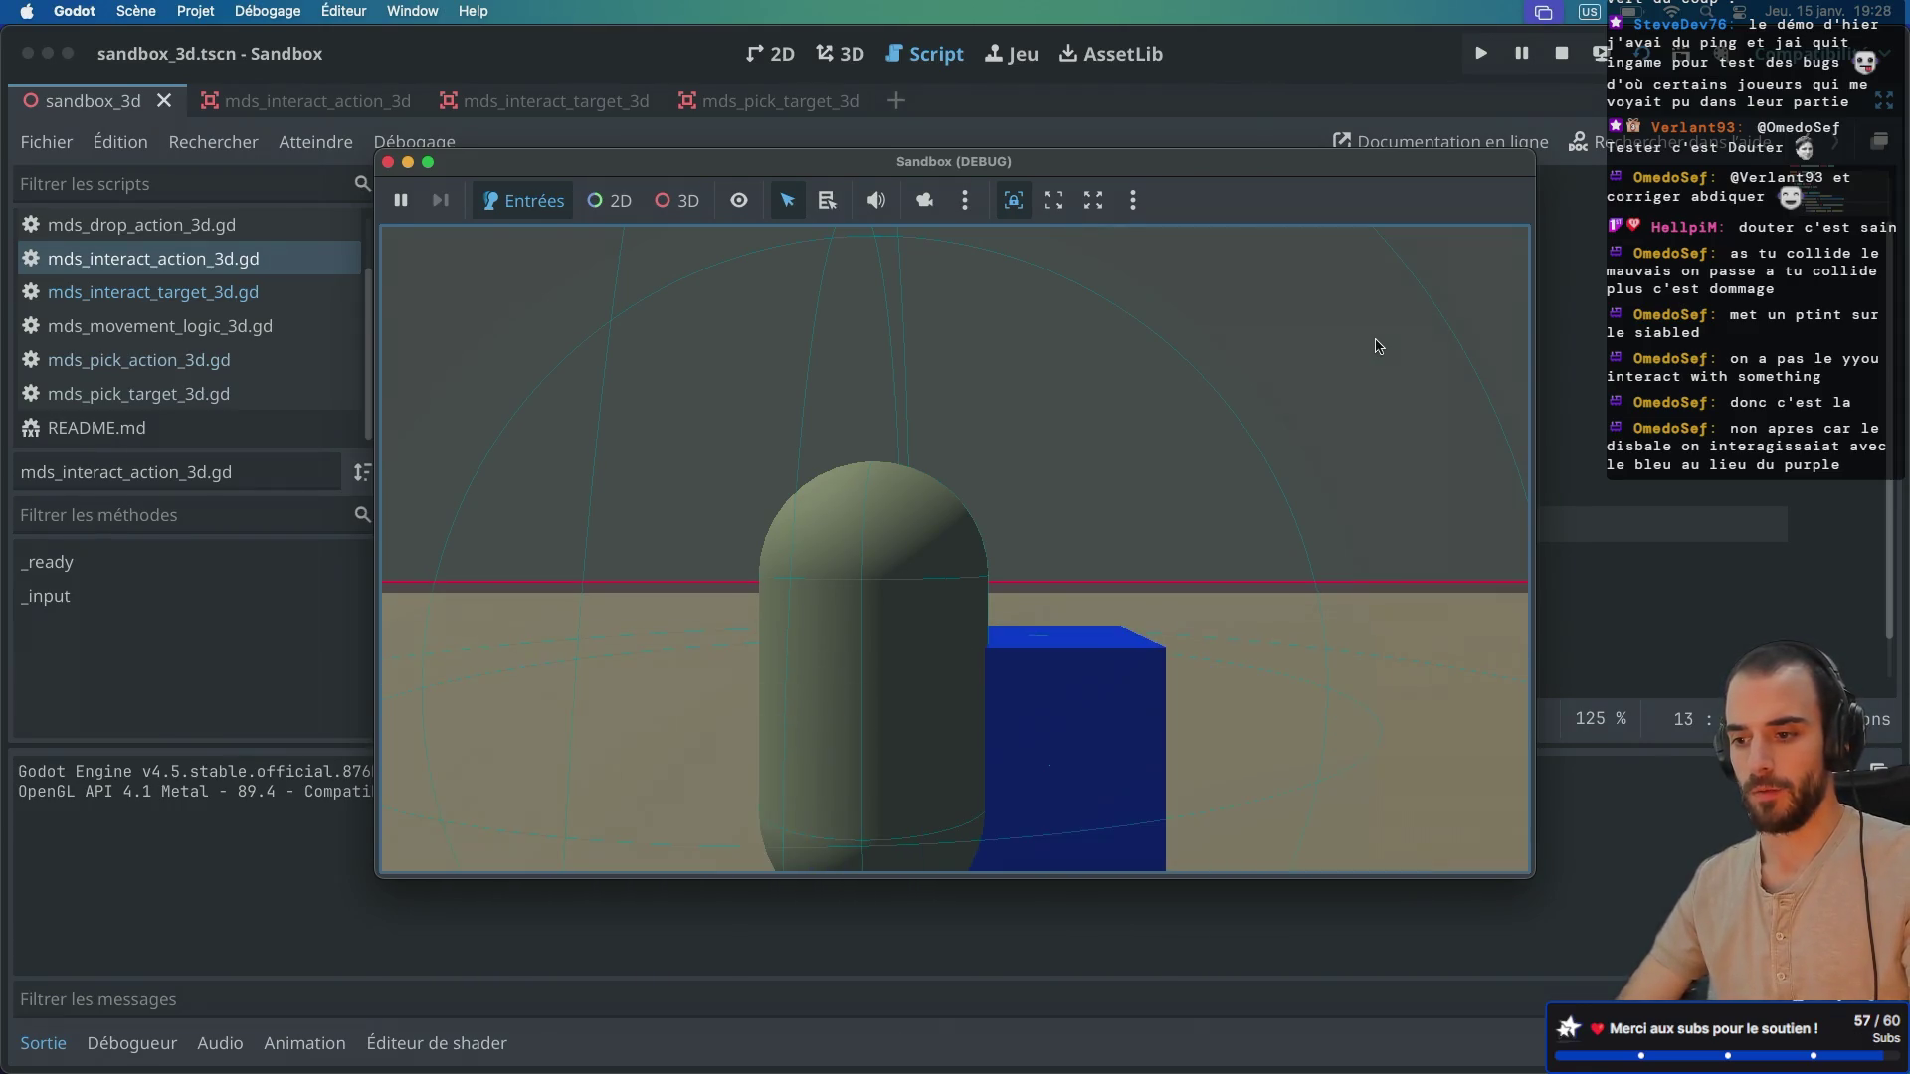
pyautogui.press('d')
pyautogui.press('d')
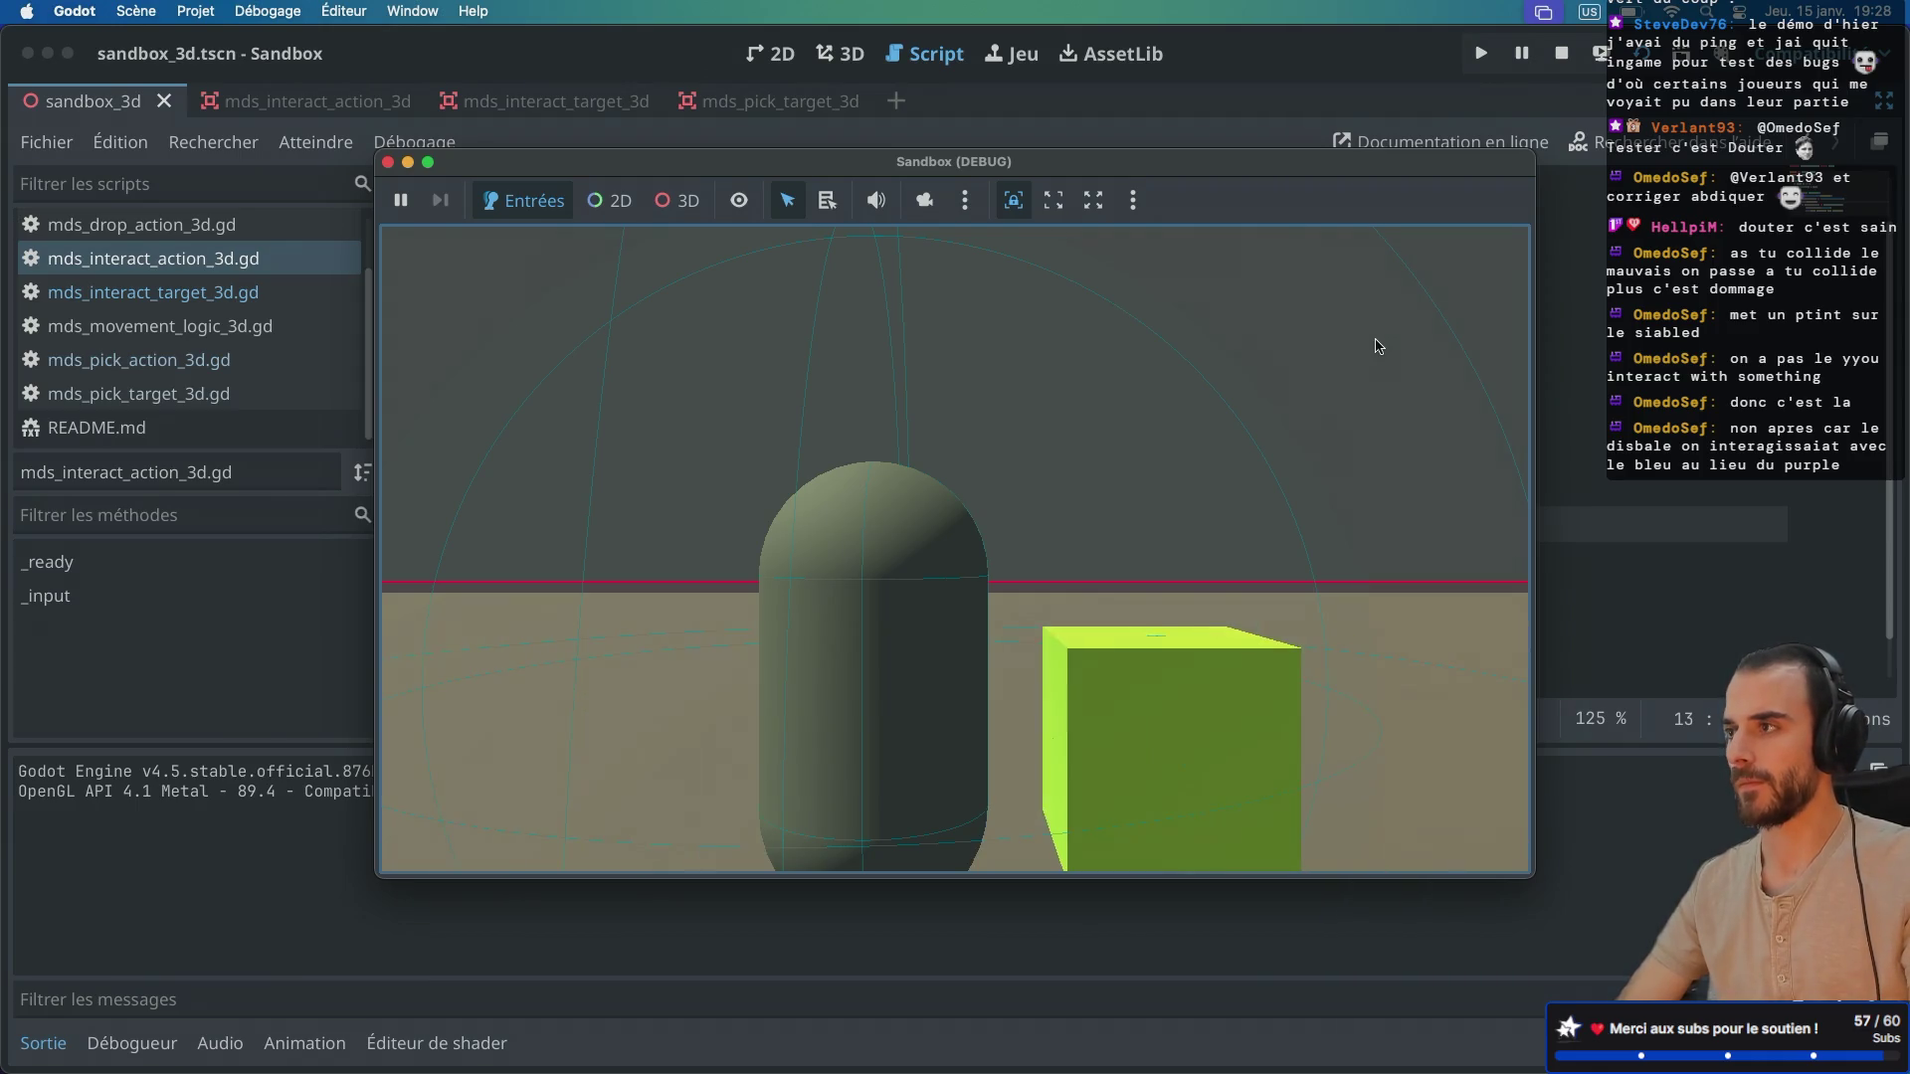
pyautogui.press('d')
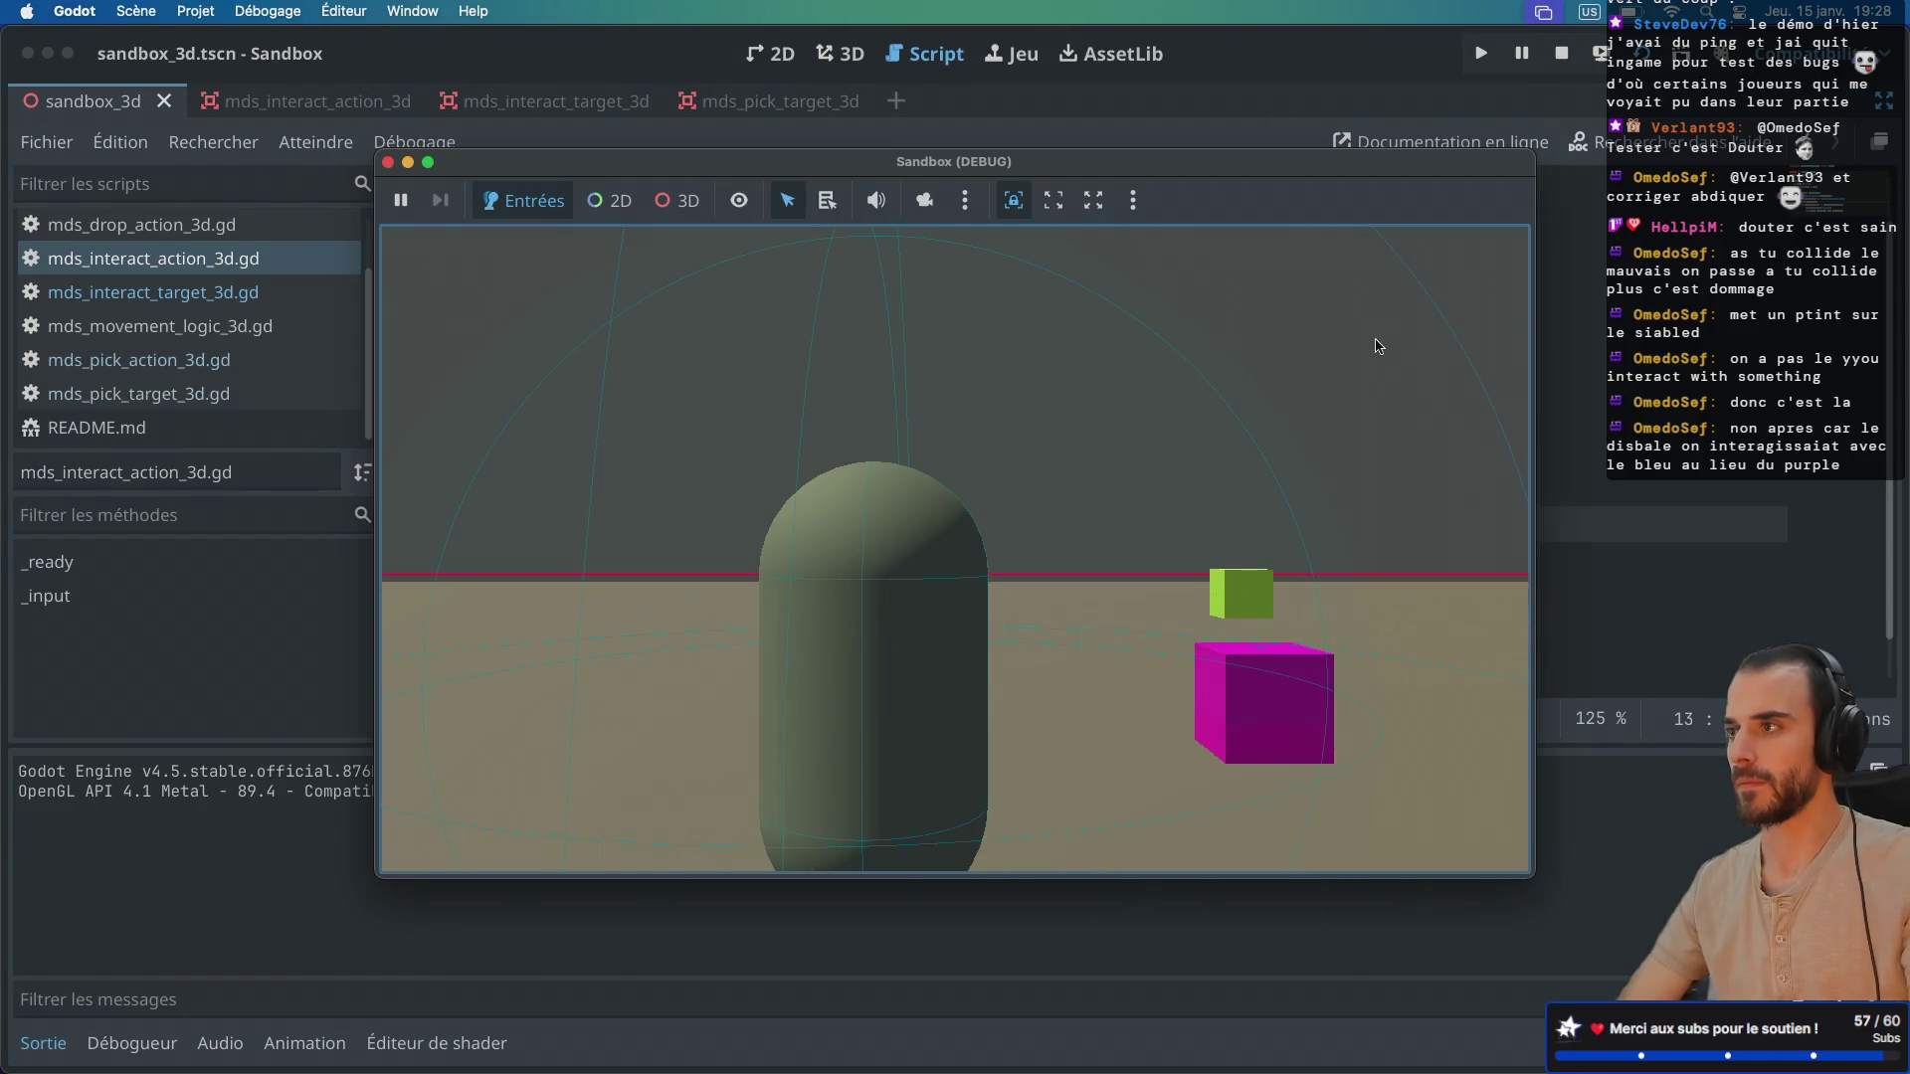
pyautogui.press('d')
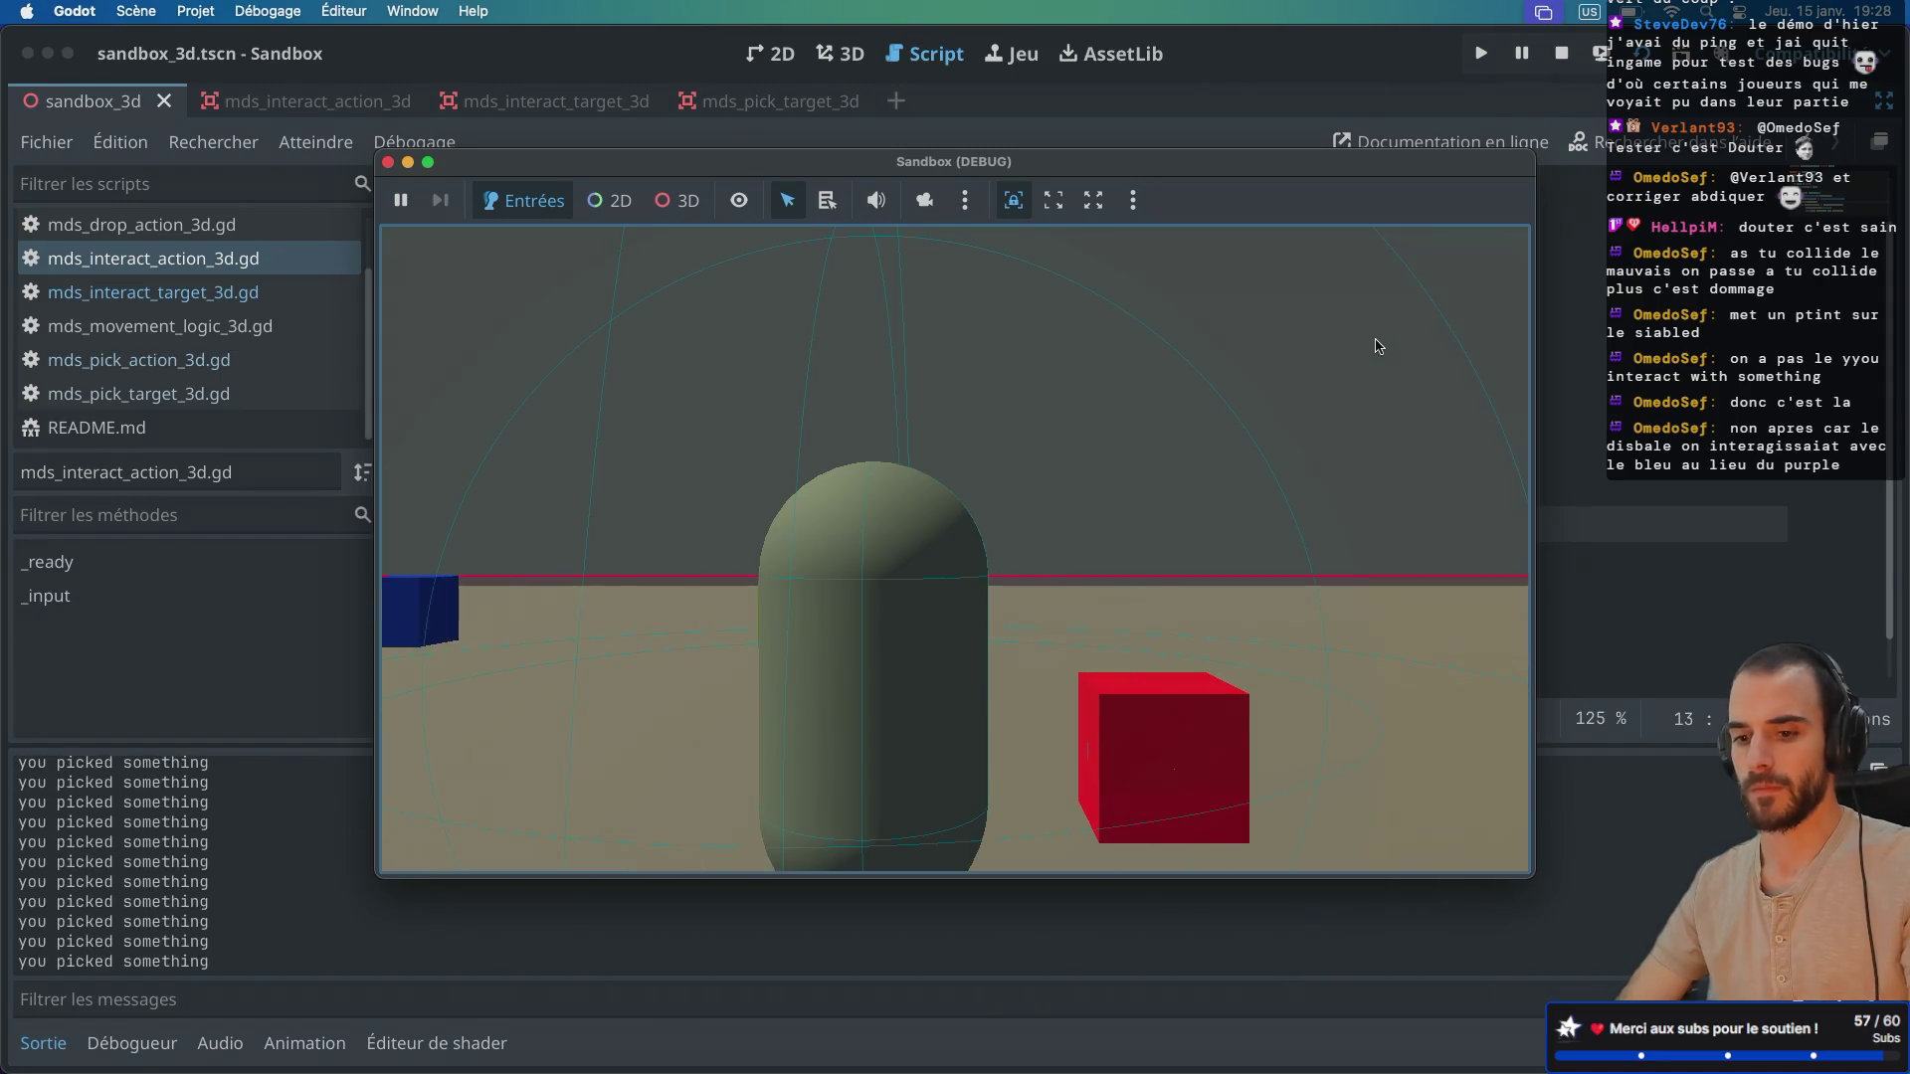
pyautogui.press('d')
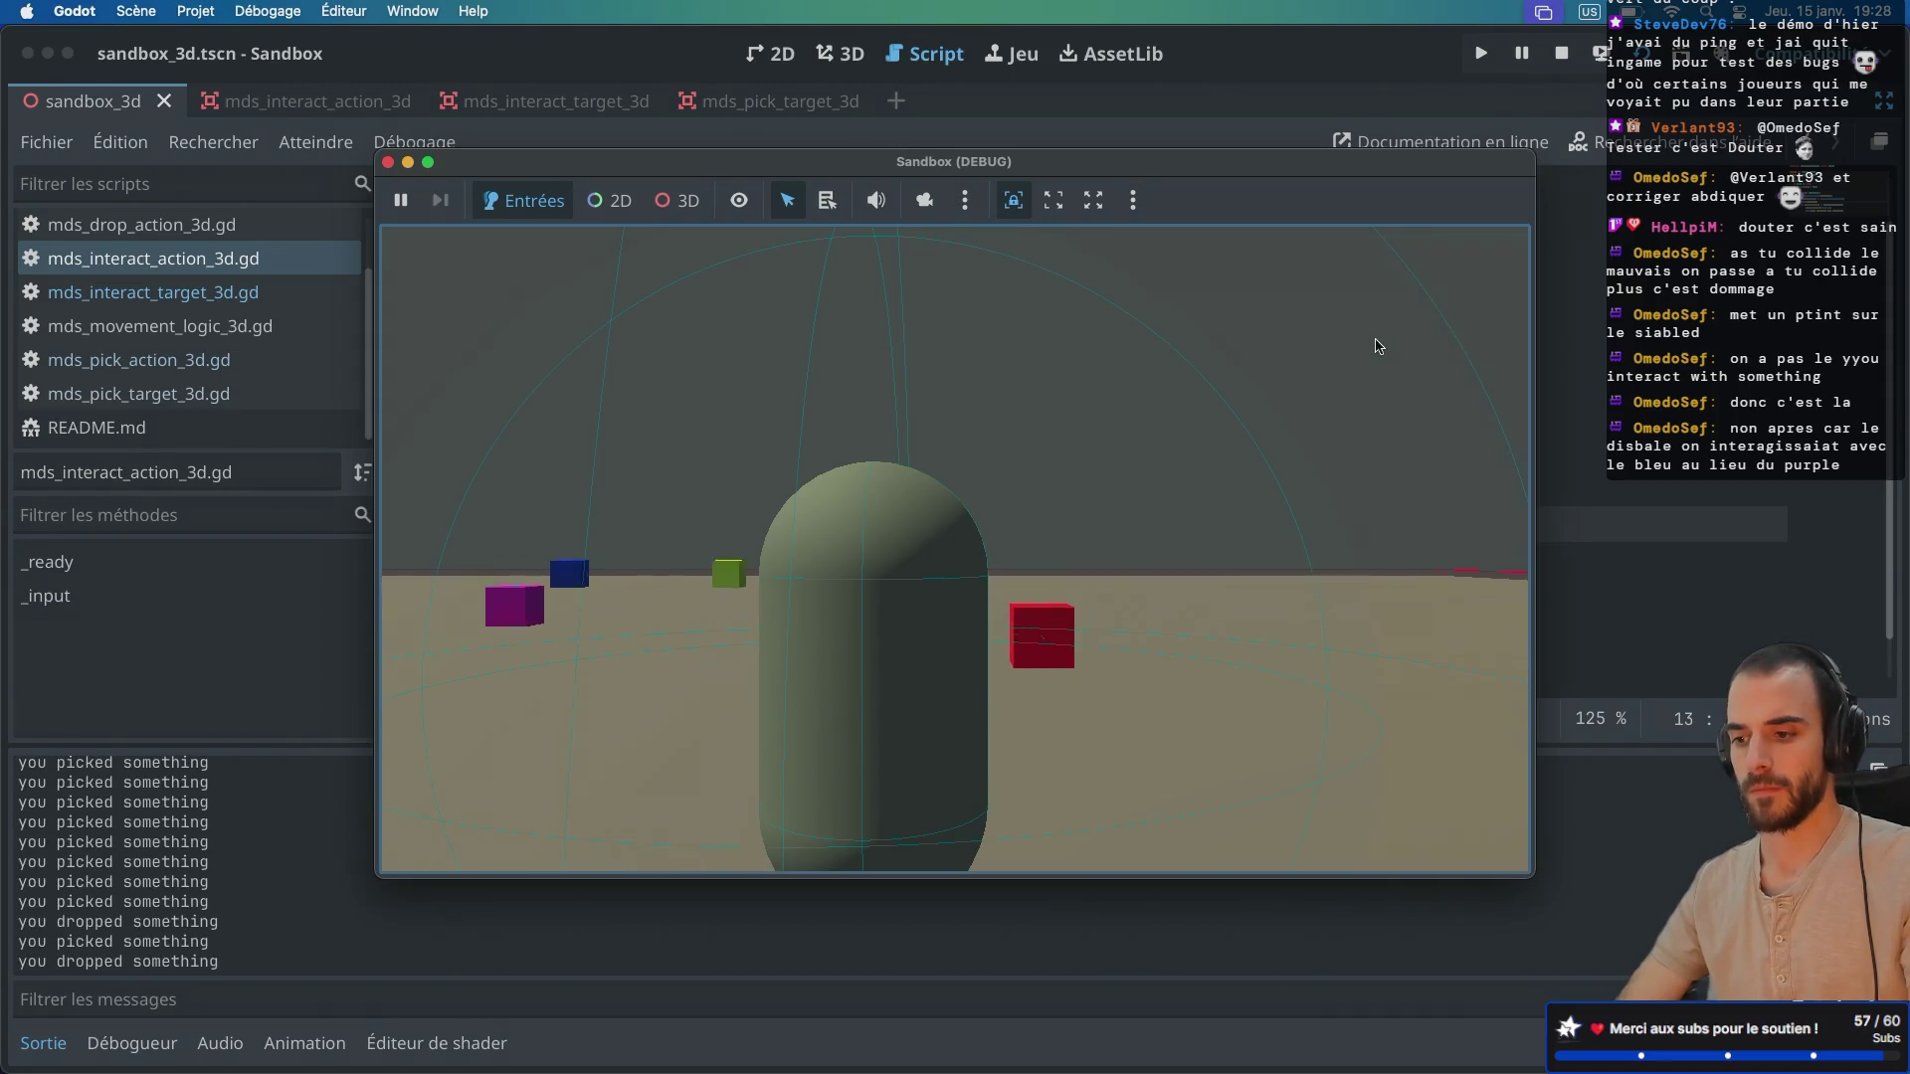
pyautogui.click(388, 162)
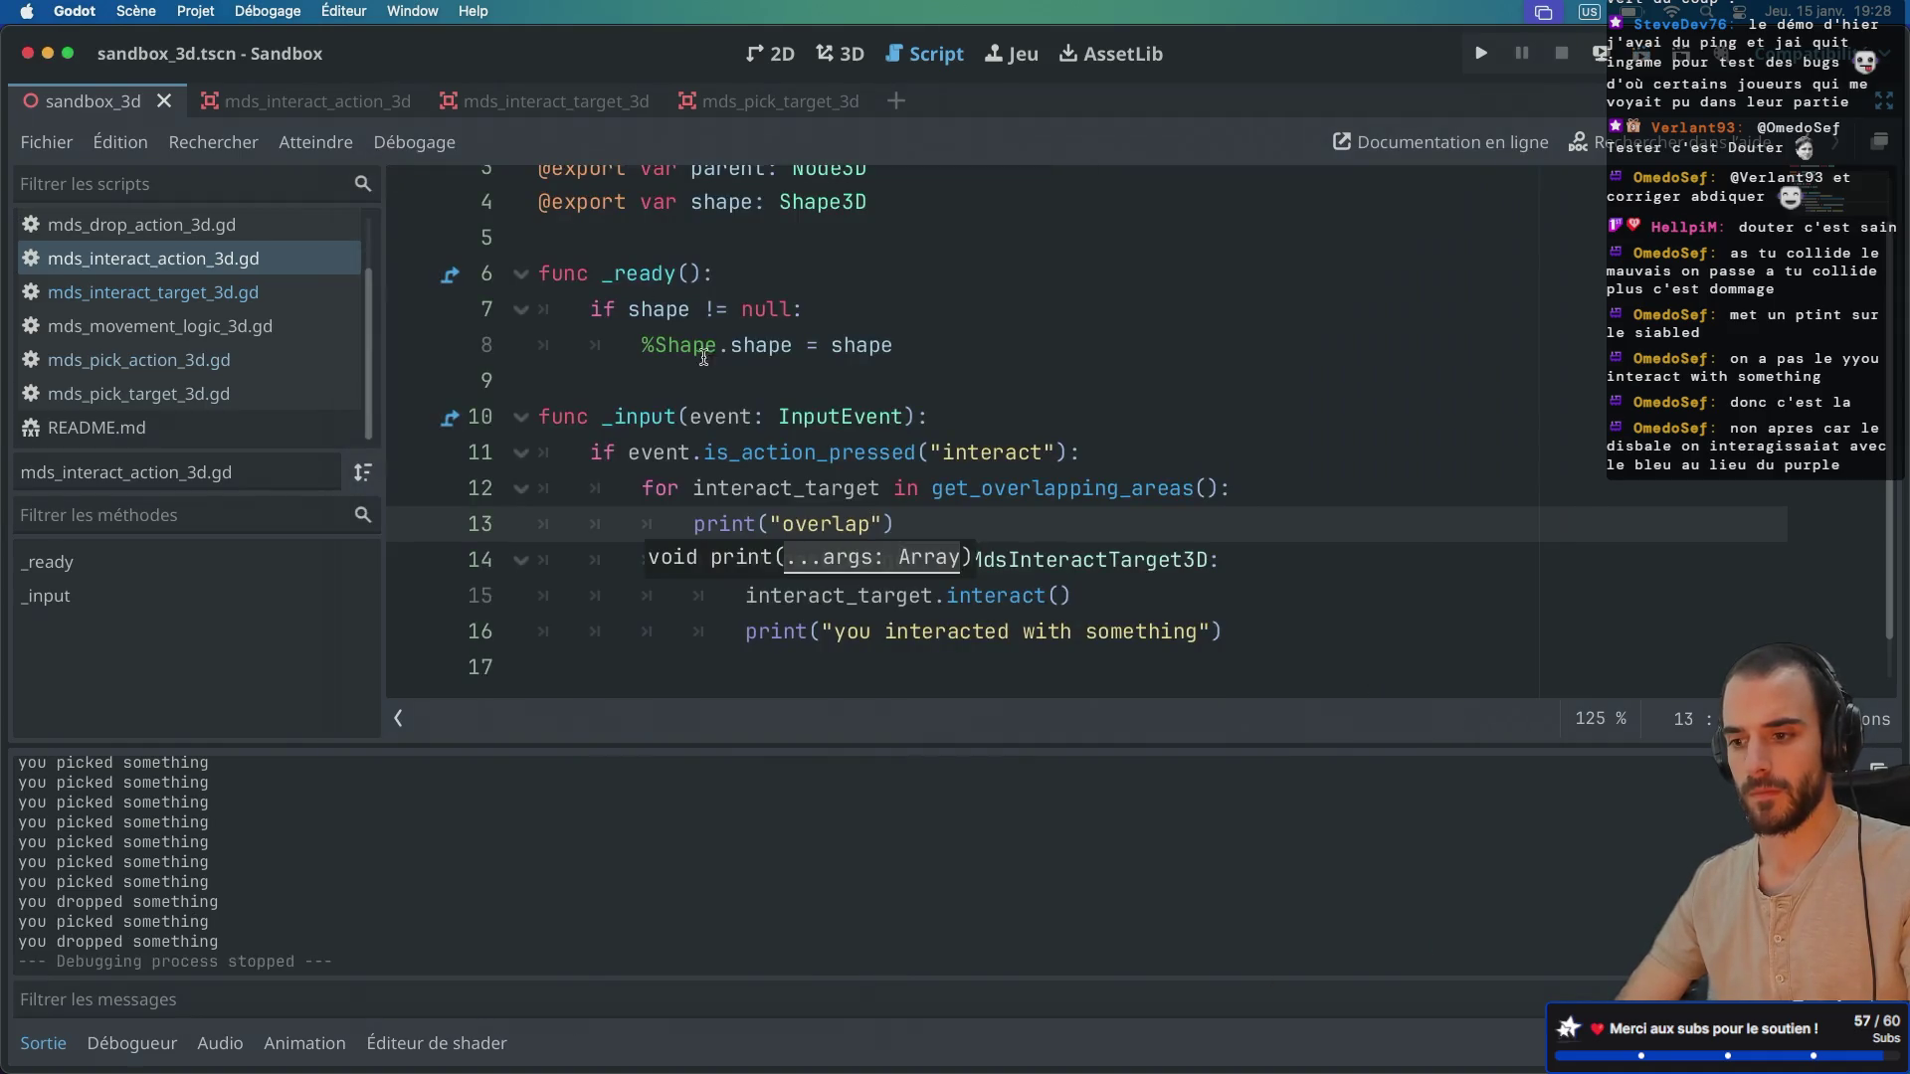
# Step: Read the get_overlapping_areas documentation, then bring up the mds_interact_action_3d scene
pyautogui.click(1001, 417)
pyautogui.doubleClick(944, 490)
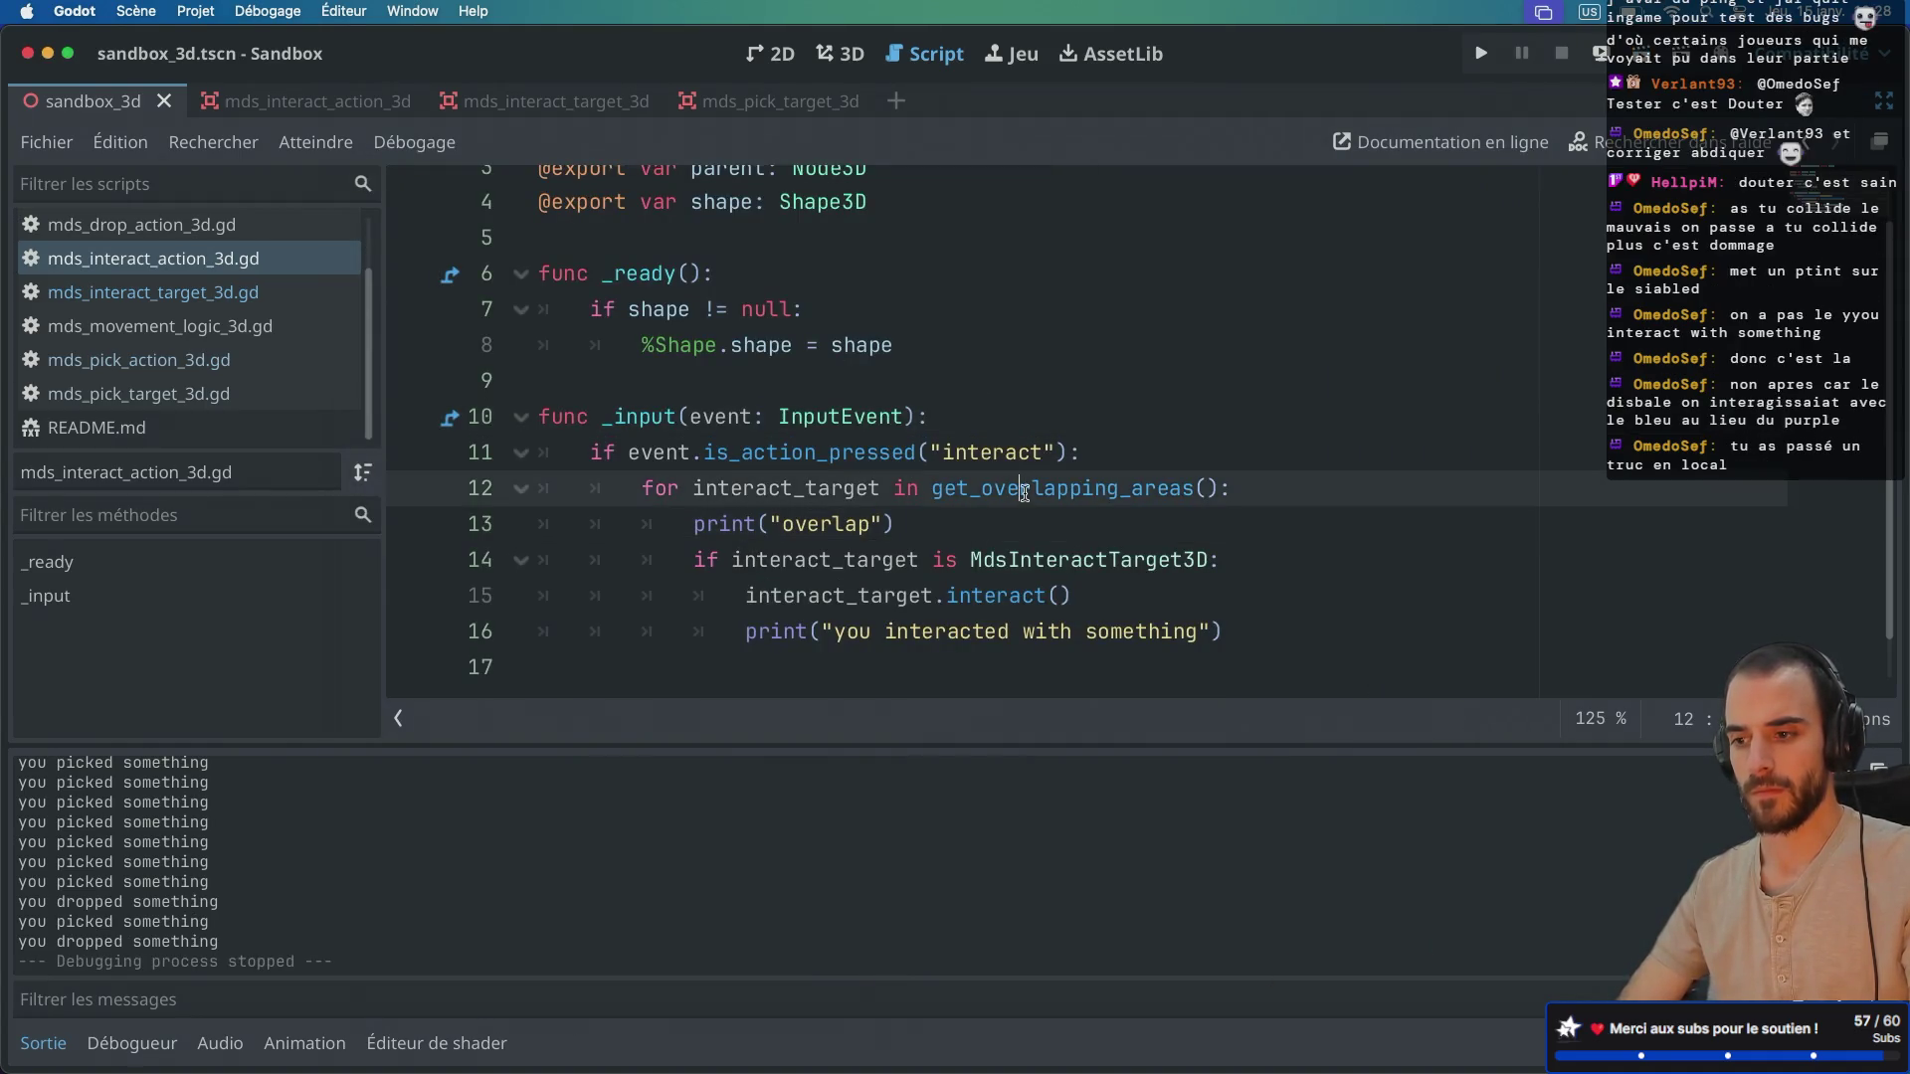
pyautogui.click(878, 524)
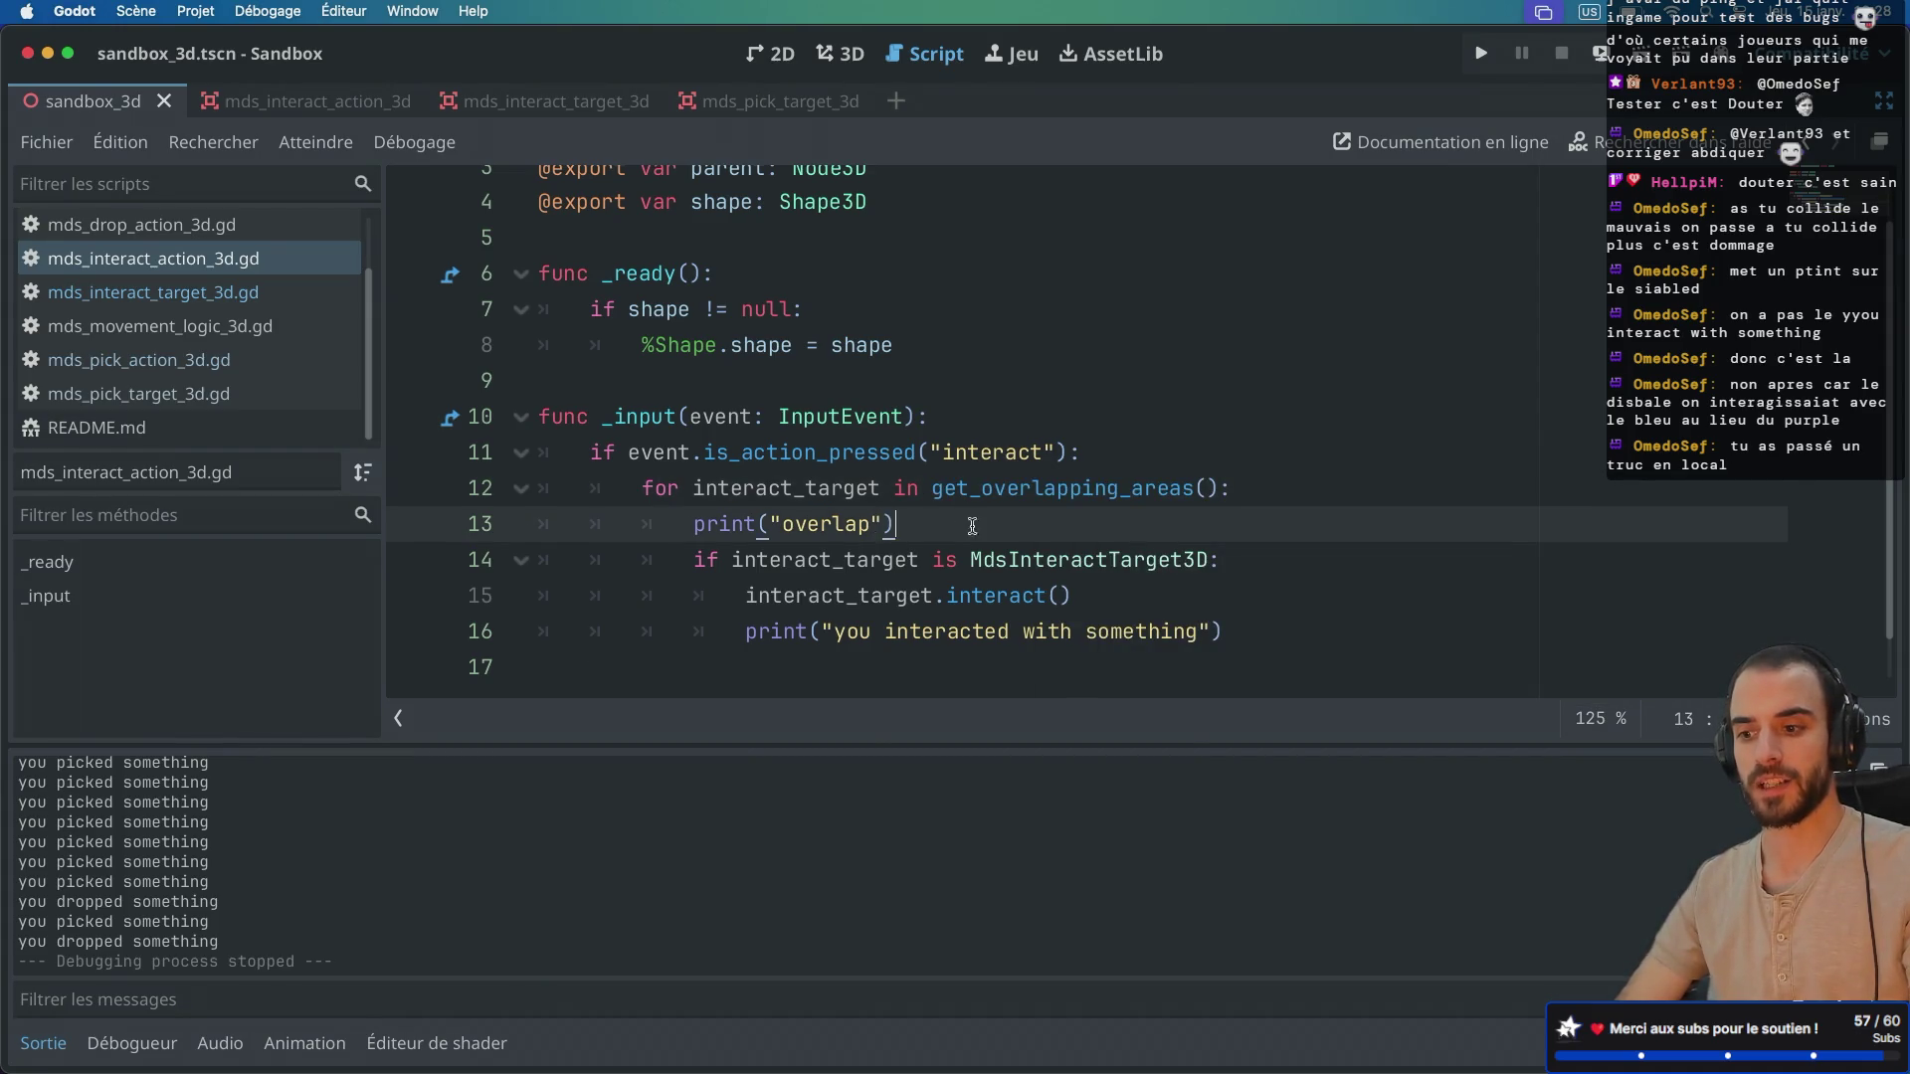
pyautogui.moveTo(893, 524); pyautogui.dragTo(1205, 494)
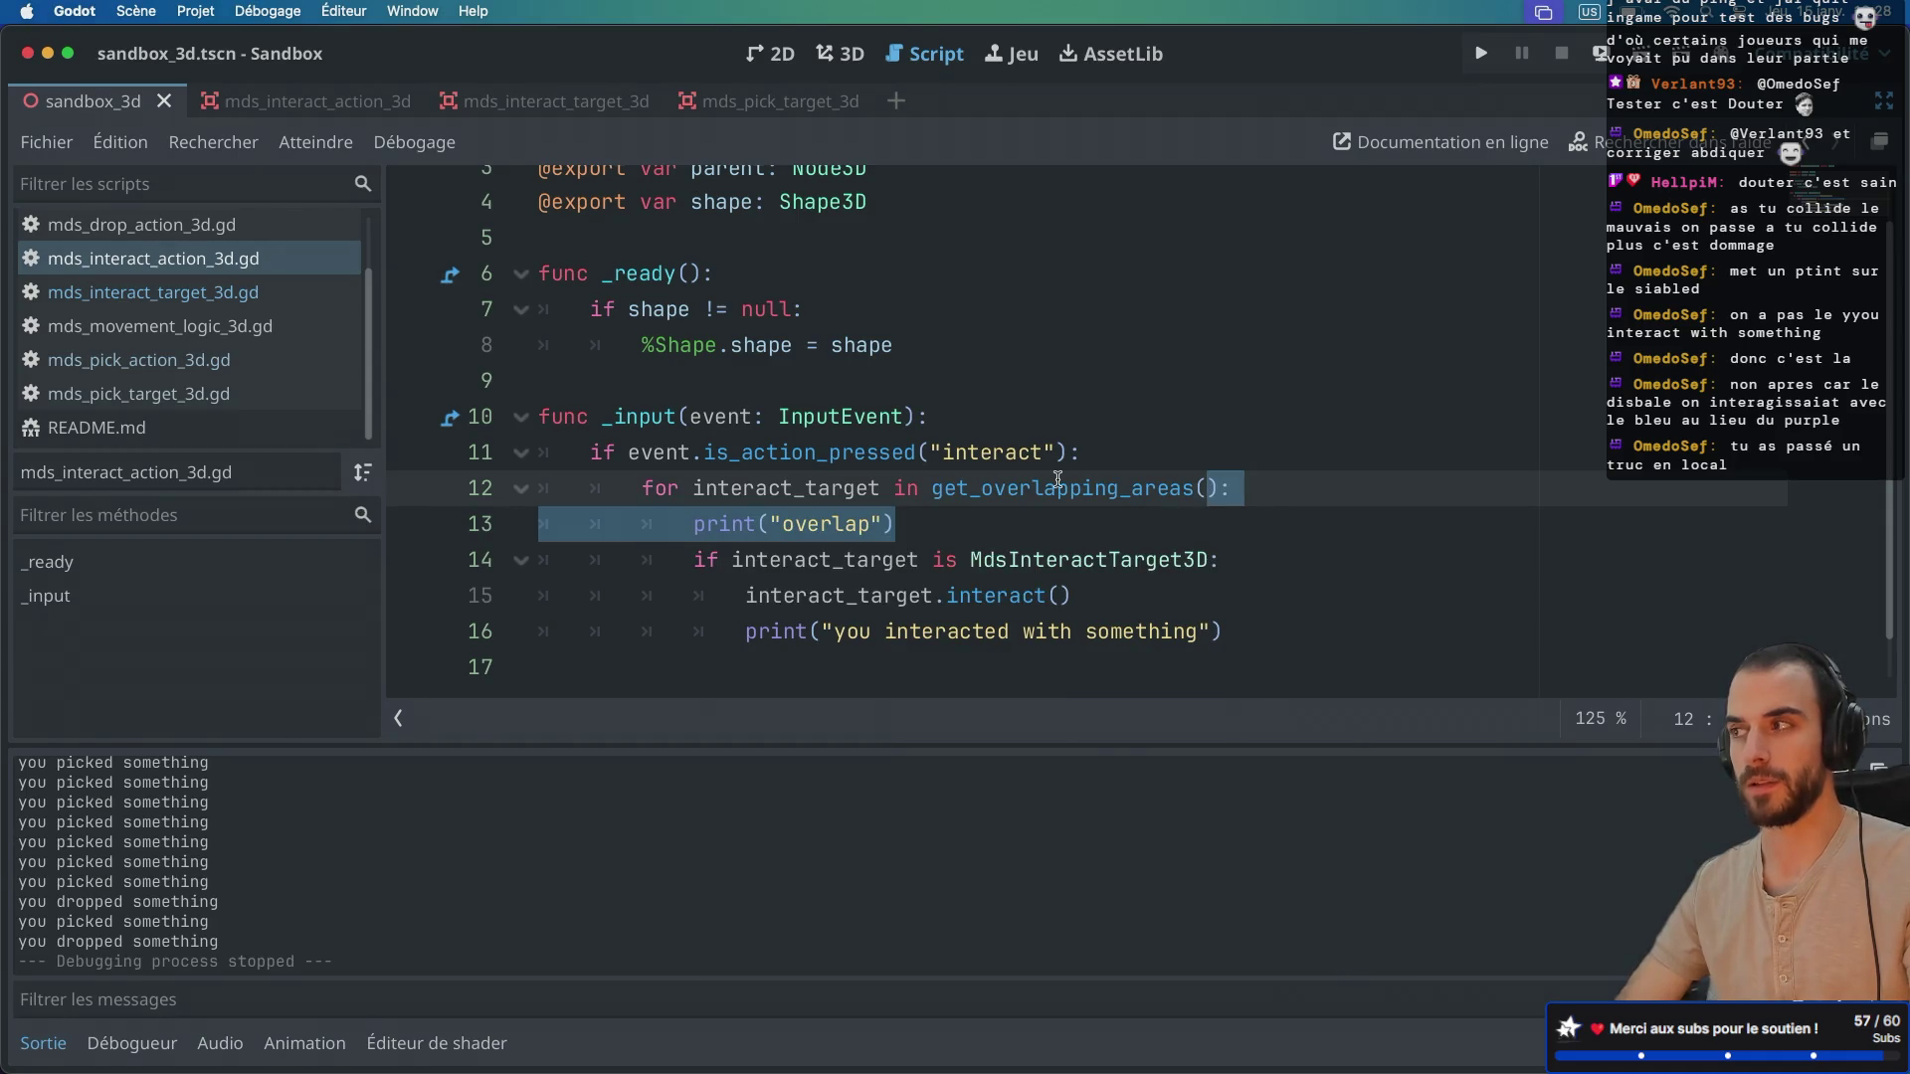
pyautogui.moveTo(1057, 479)
pyautogui.click(922, 486)
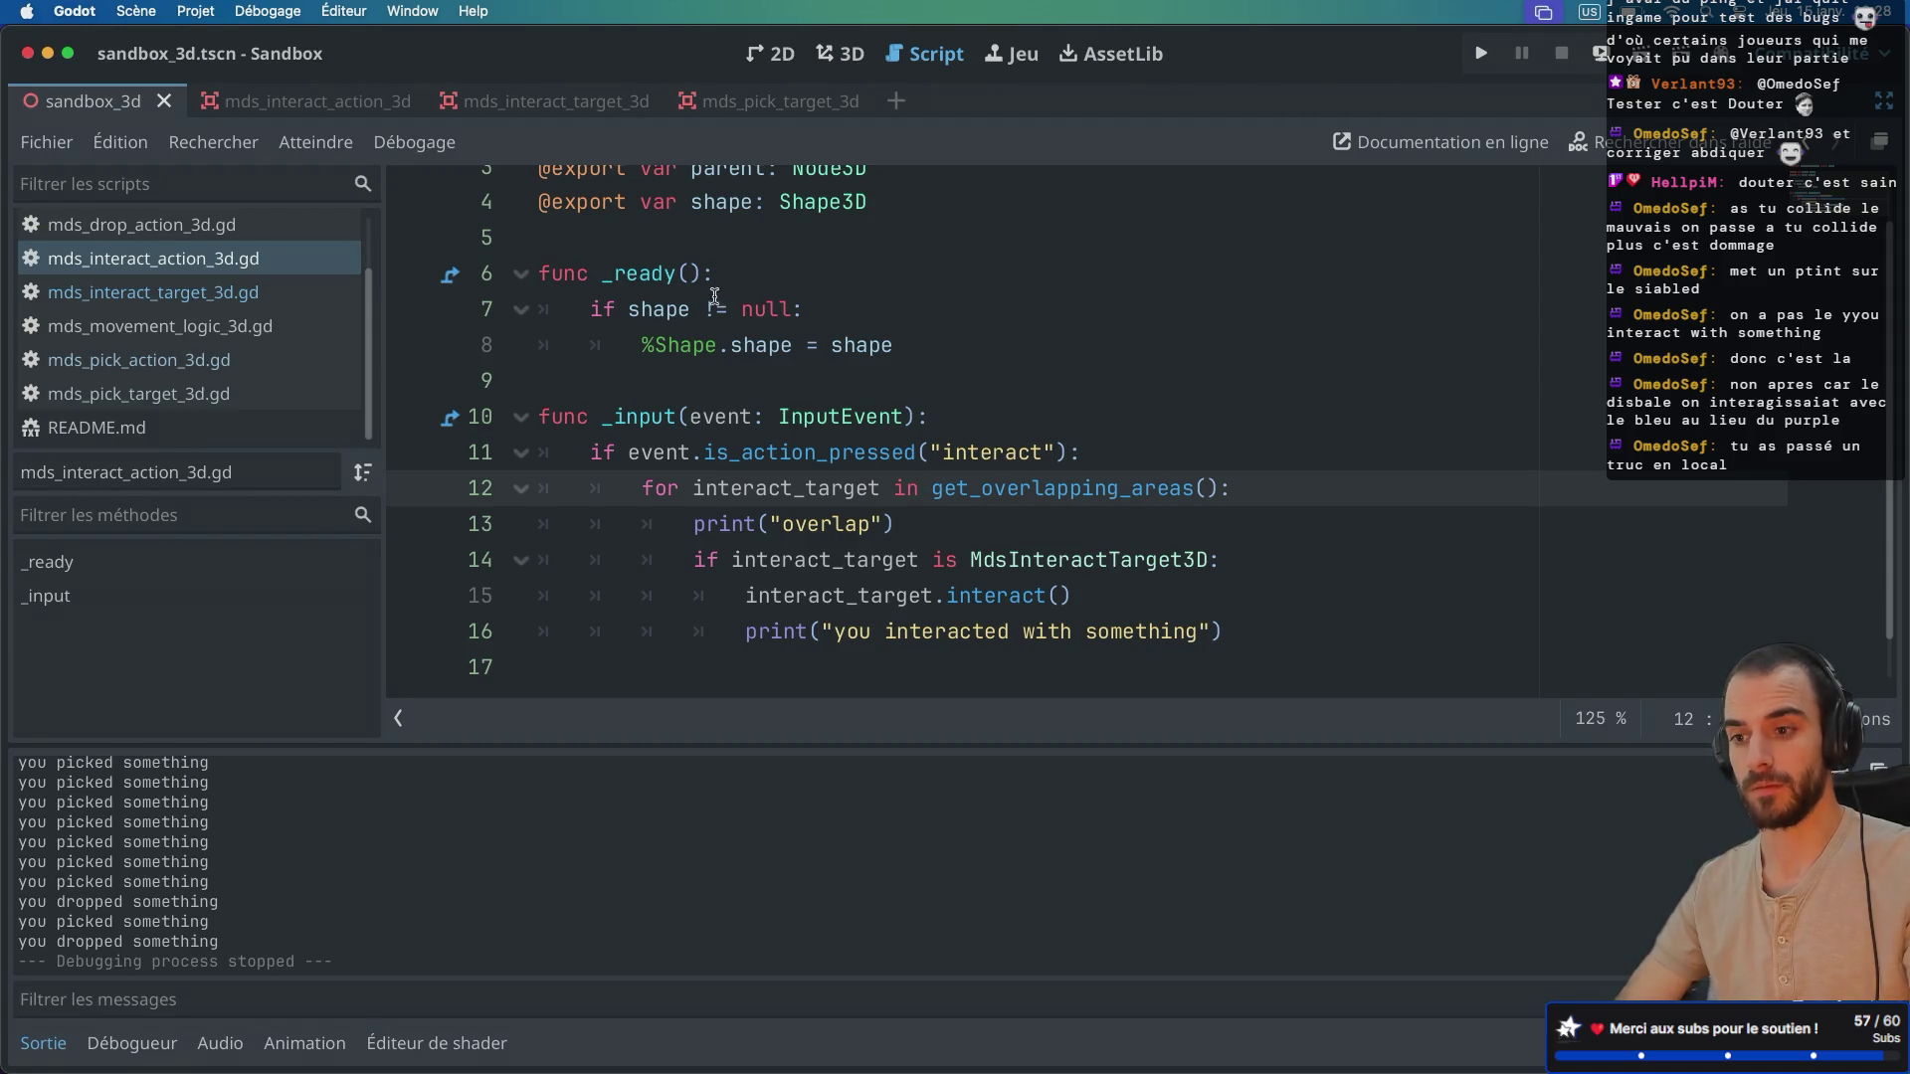
pyautogui.click(381, 103)
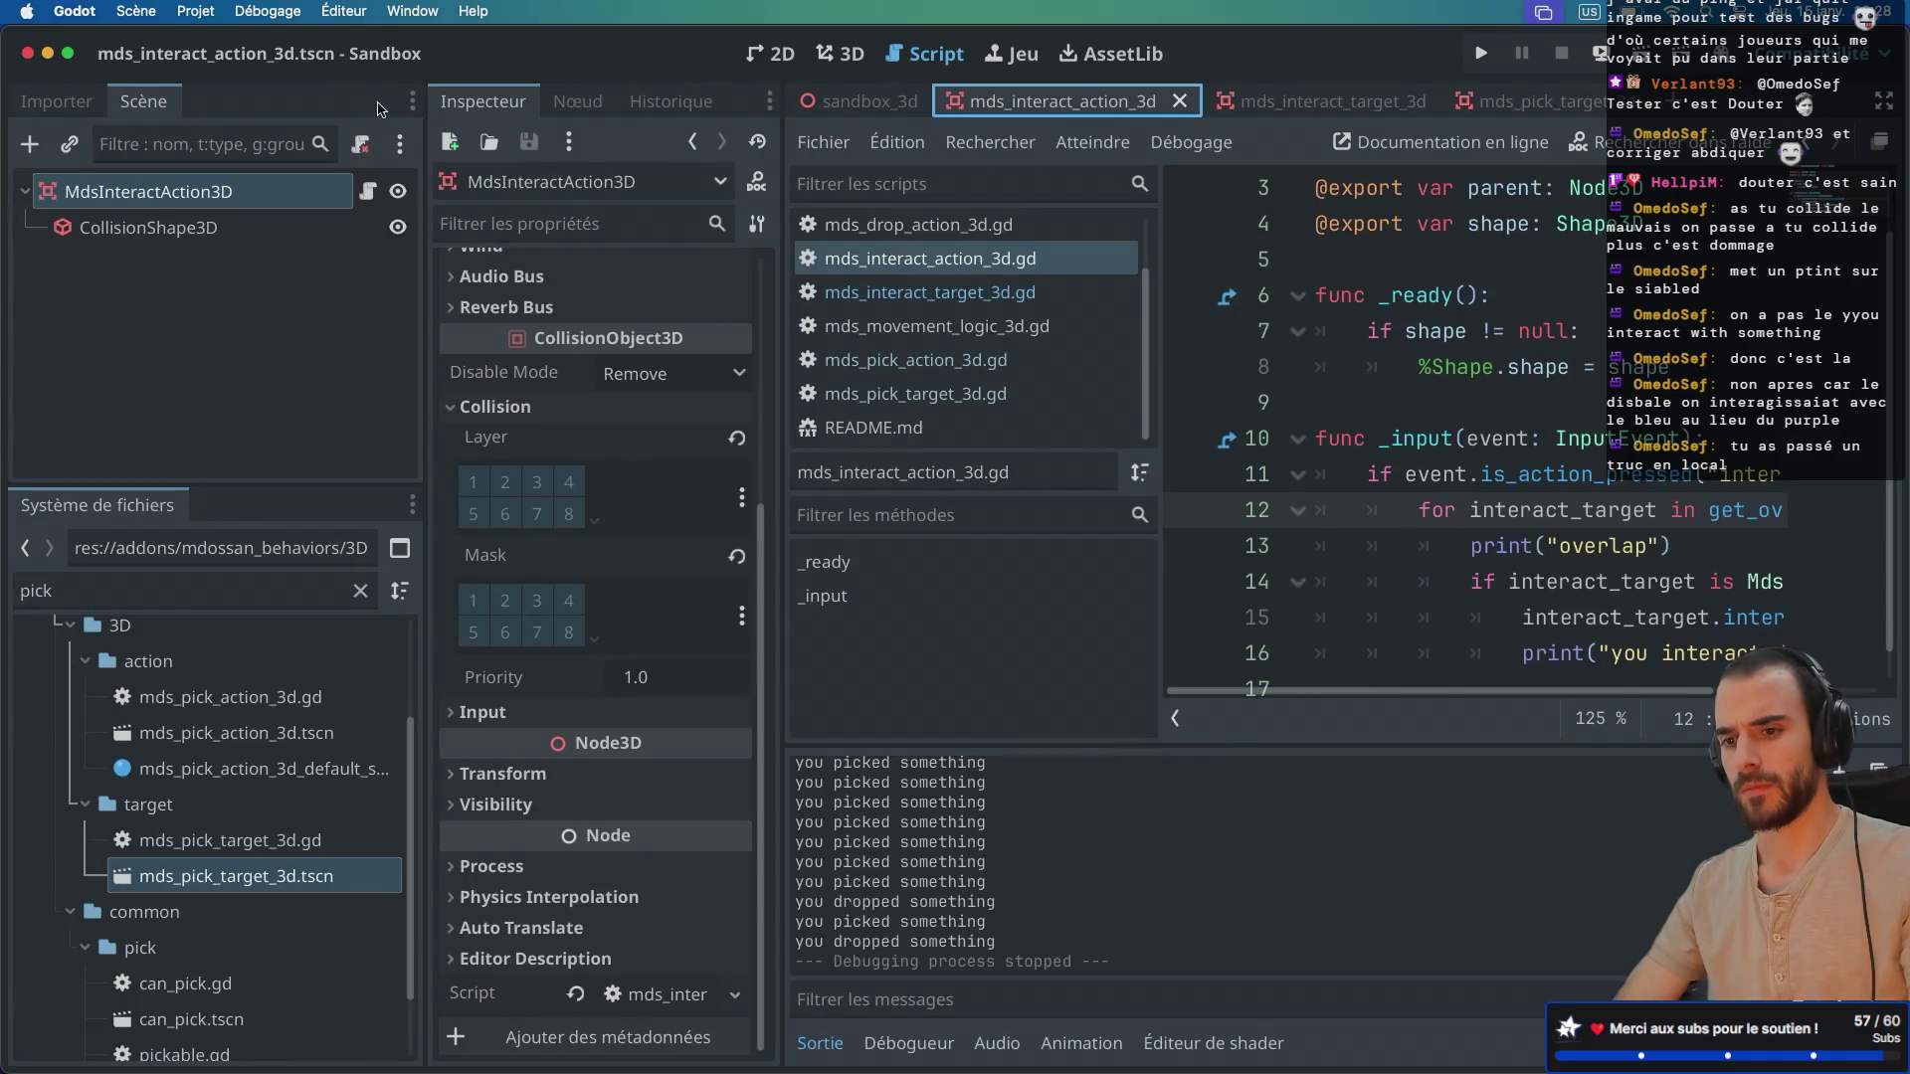
# Step: Toggle Local to Scene off on the CollisionShape3D shape, save, and view the interact target scene
pyautogui.click(248, 231)
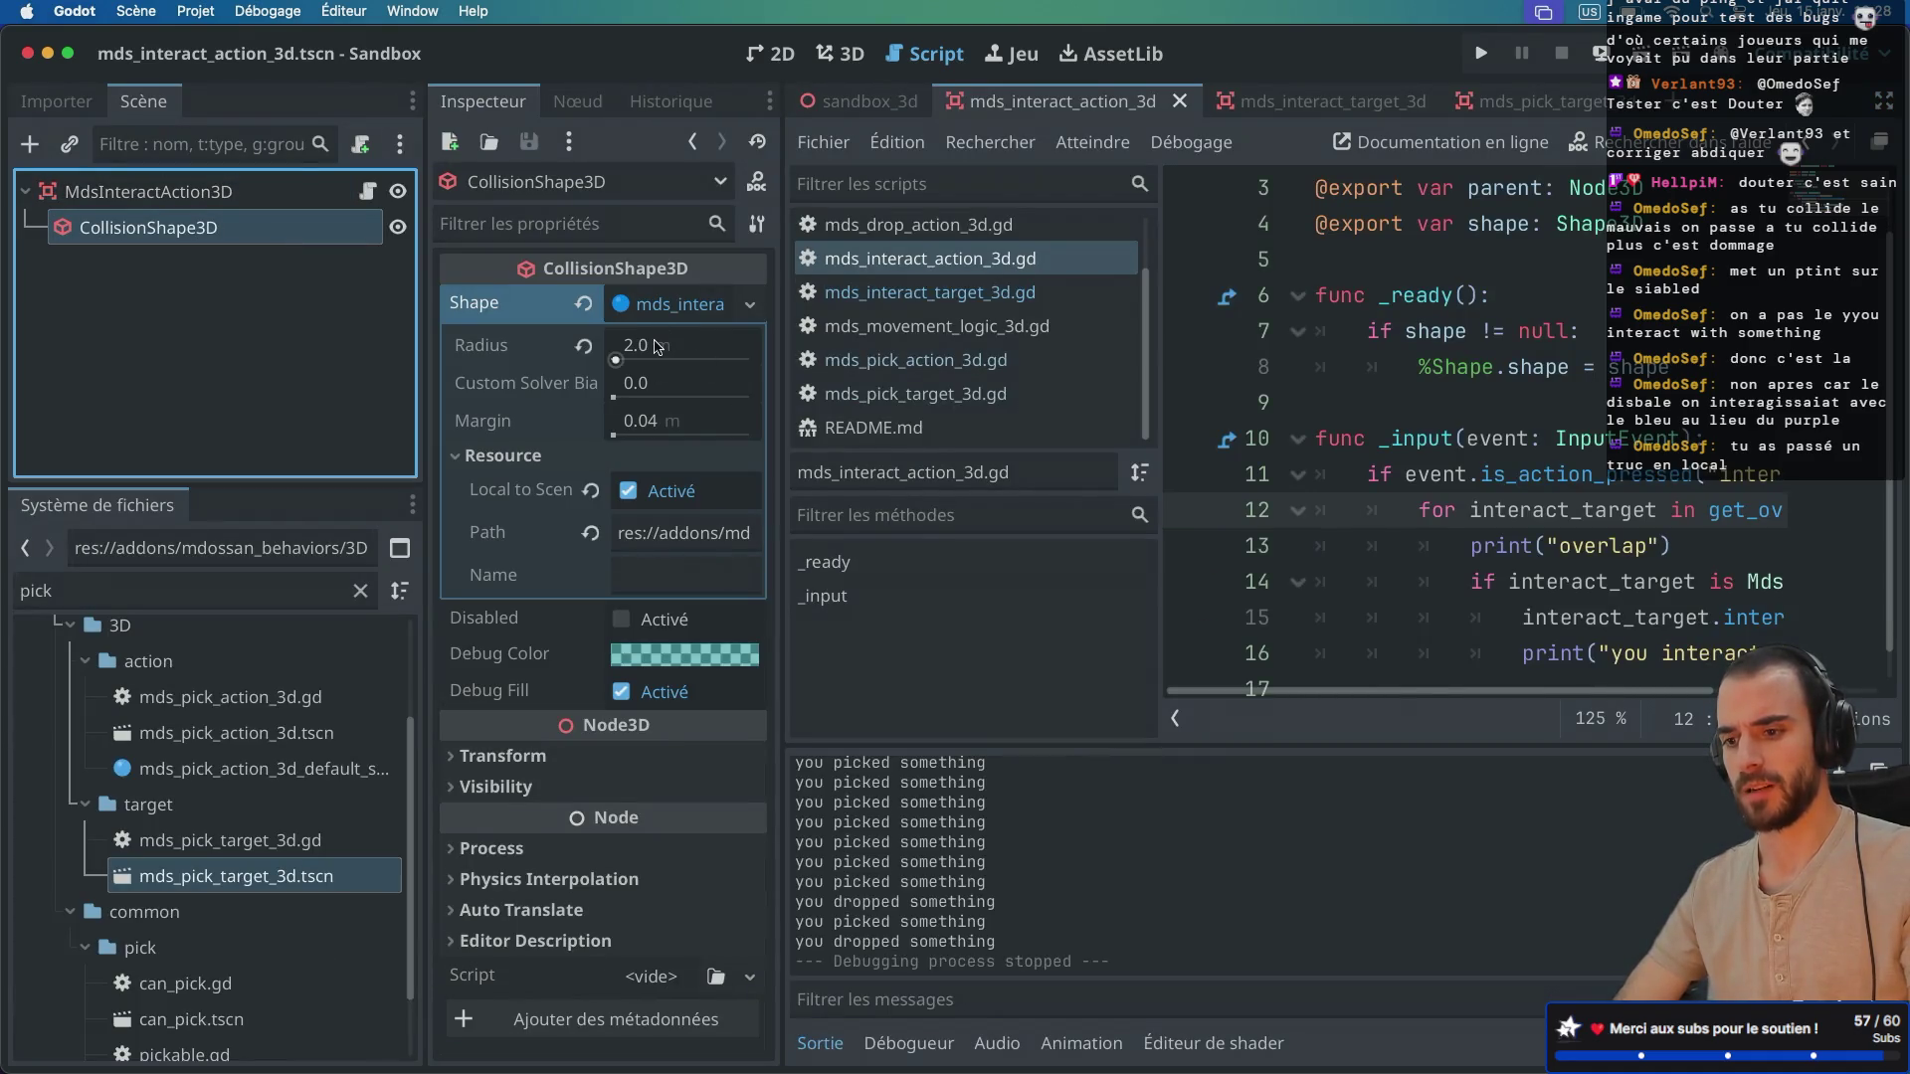
pyautogui.click(588, 497)
pyautogui.hotkey('ctrl', 's')
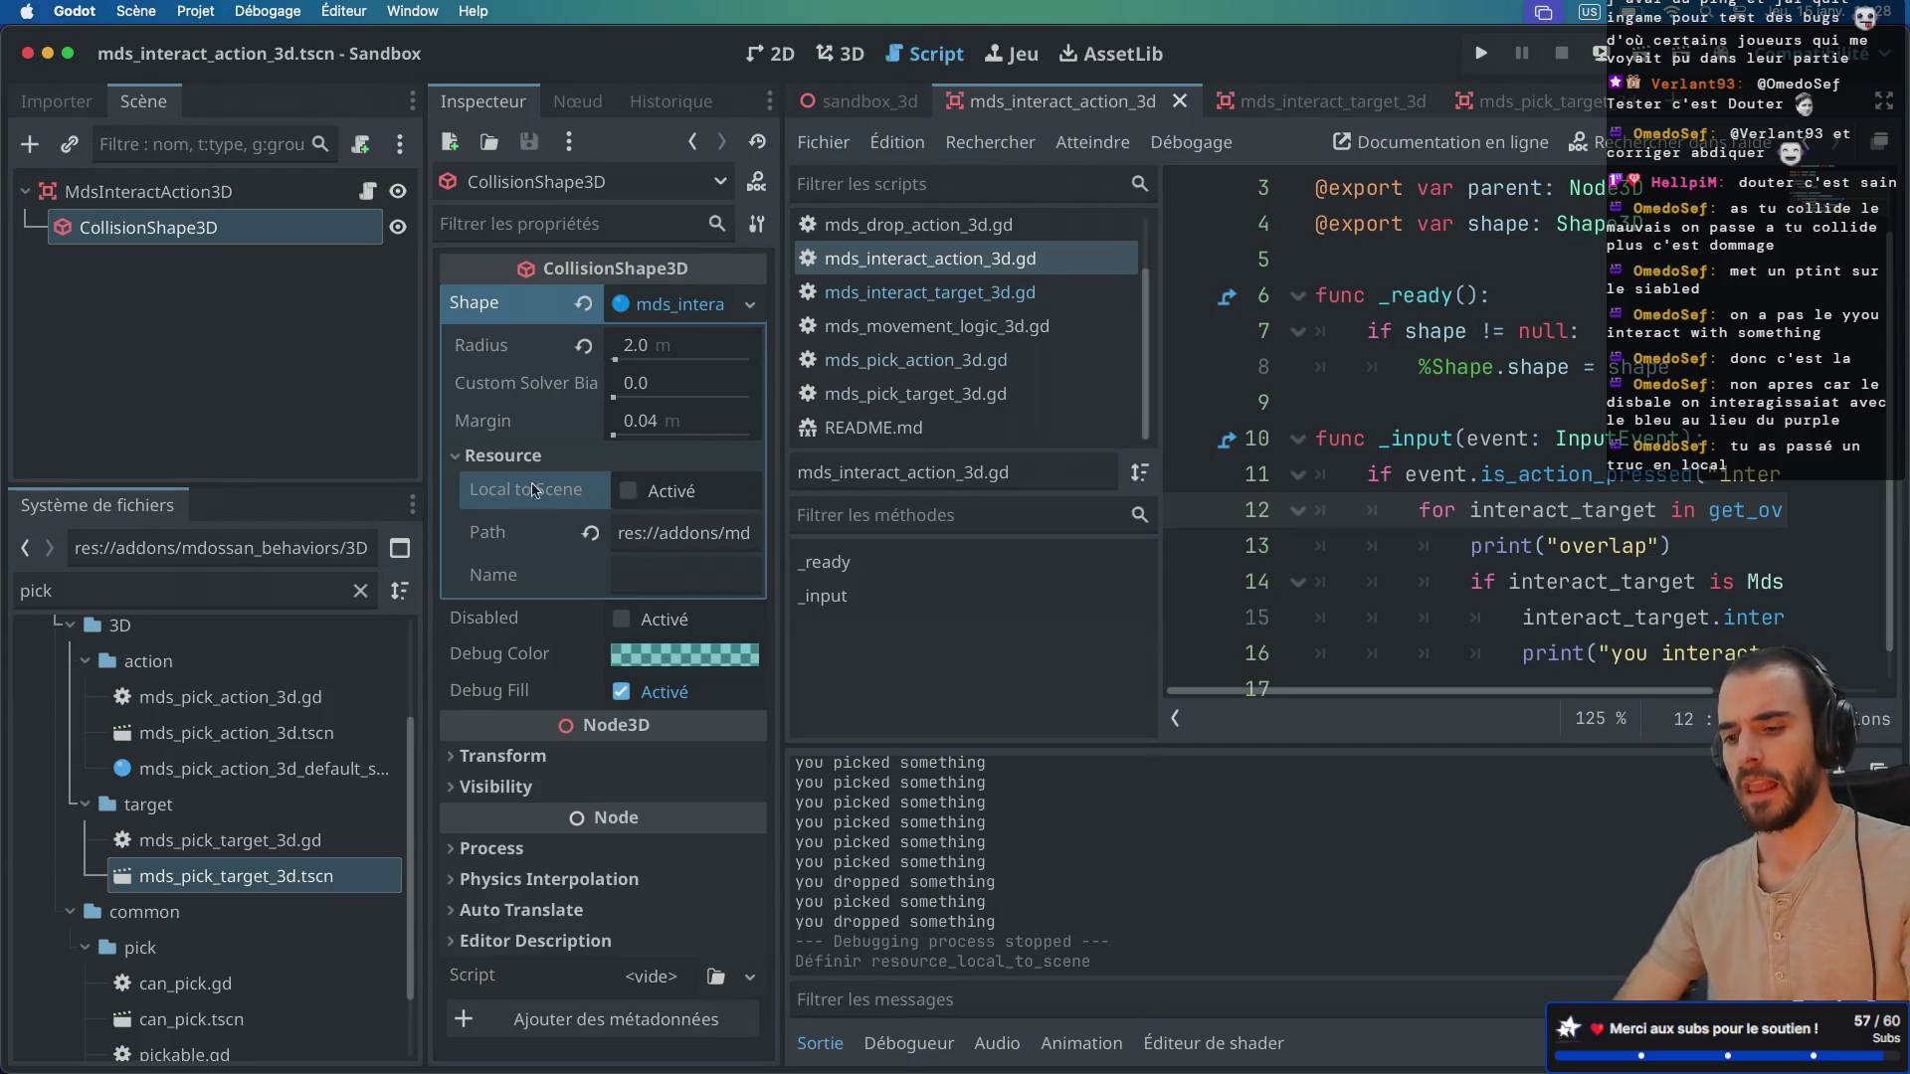
pyautogui.moveTo(579, 497)
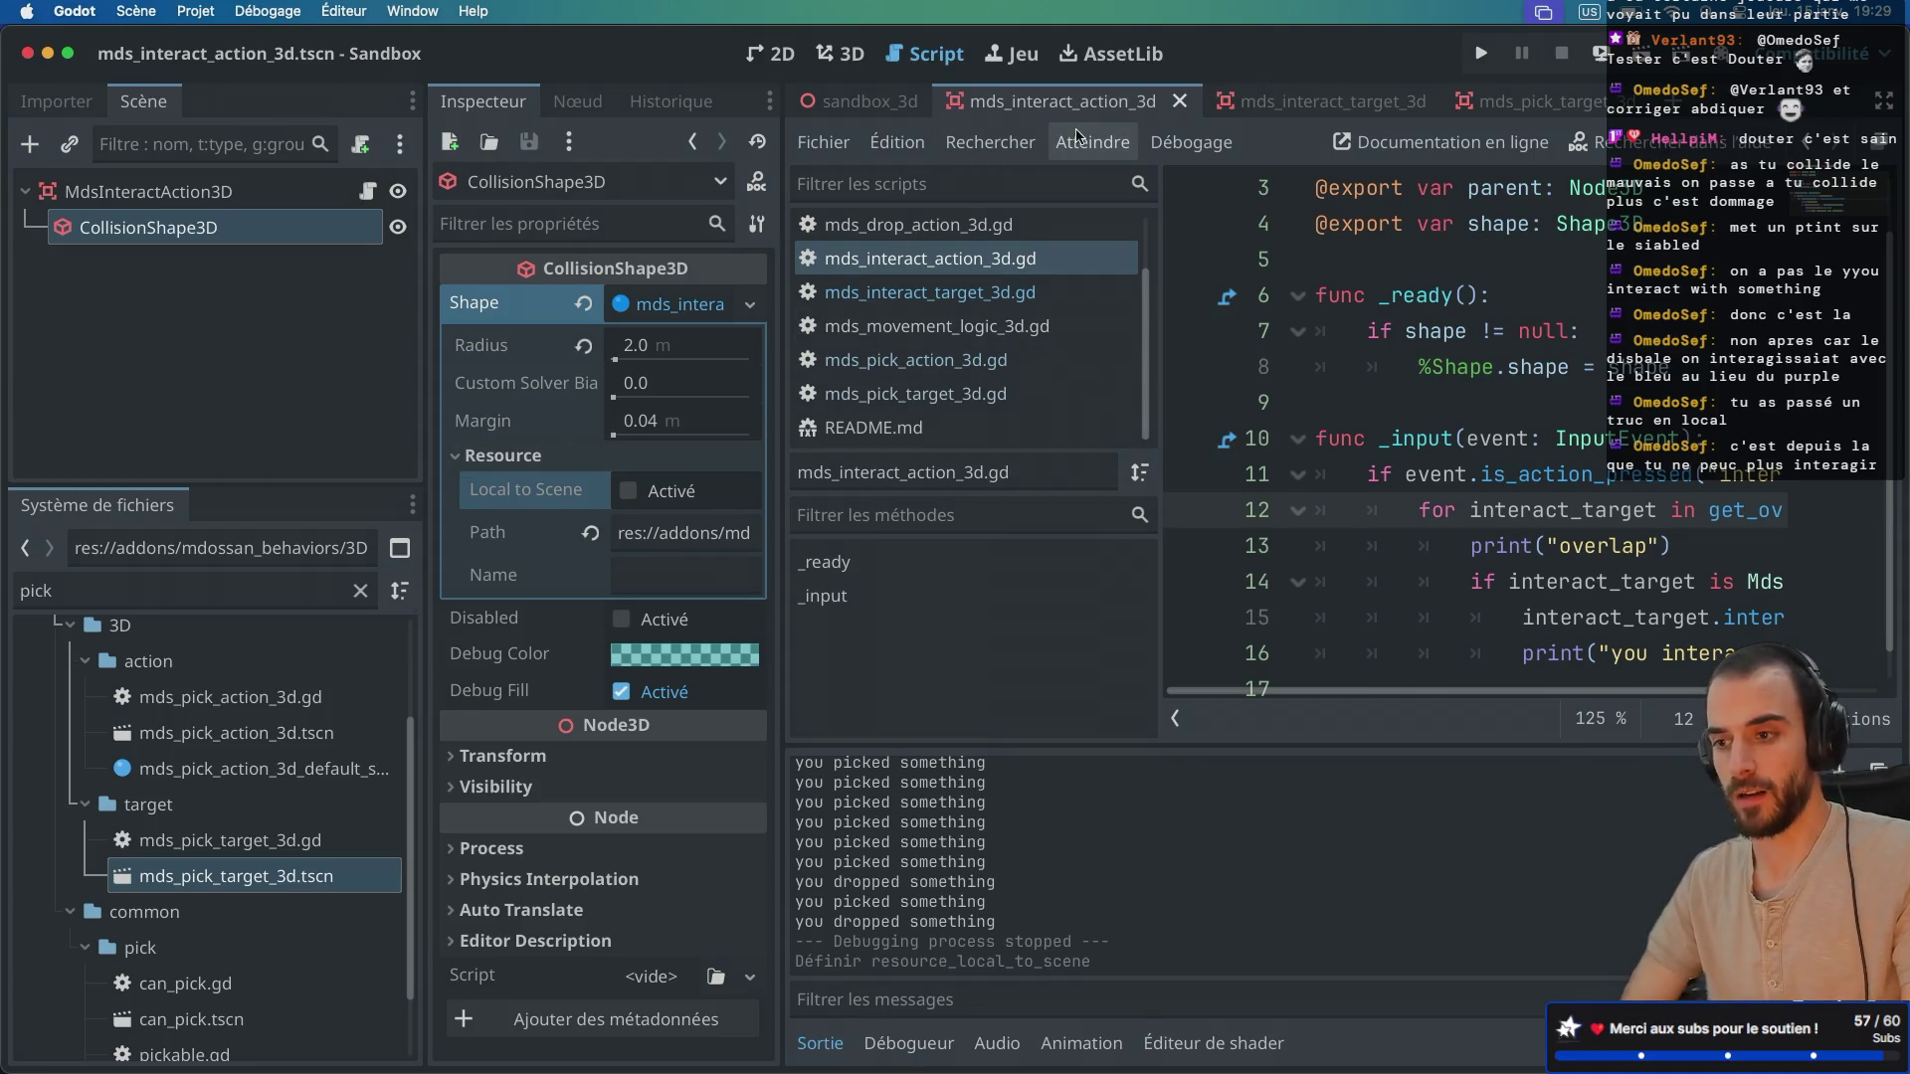
pyautogui.click(1272, 110)
pyautogui.click(299, 229)
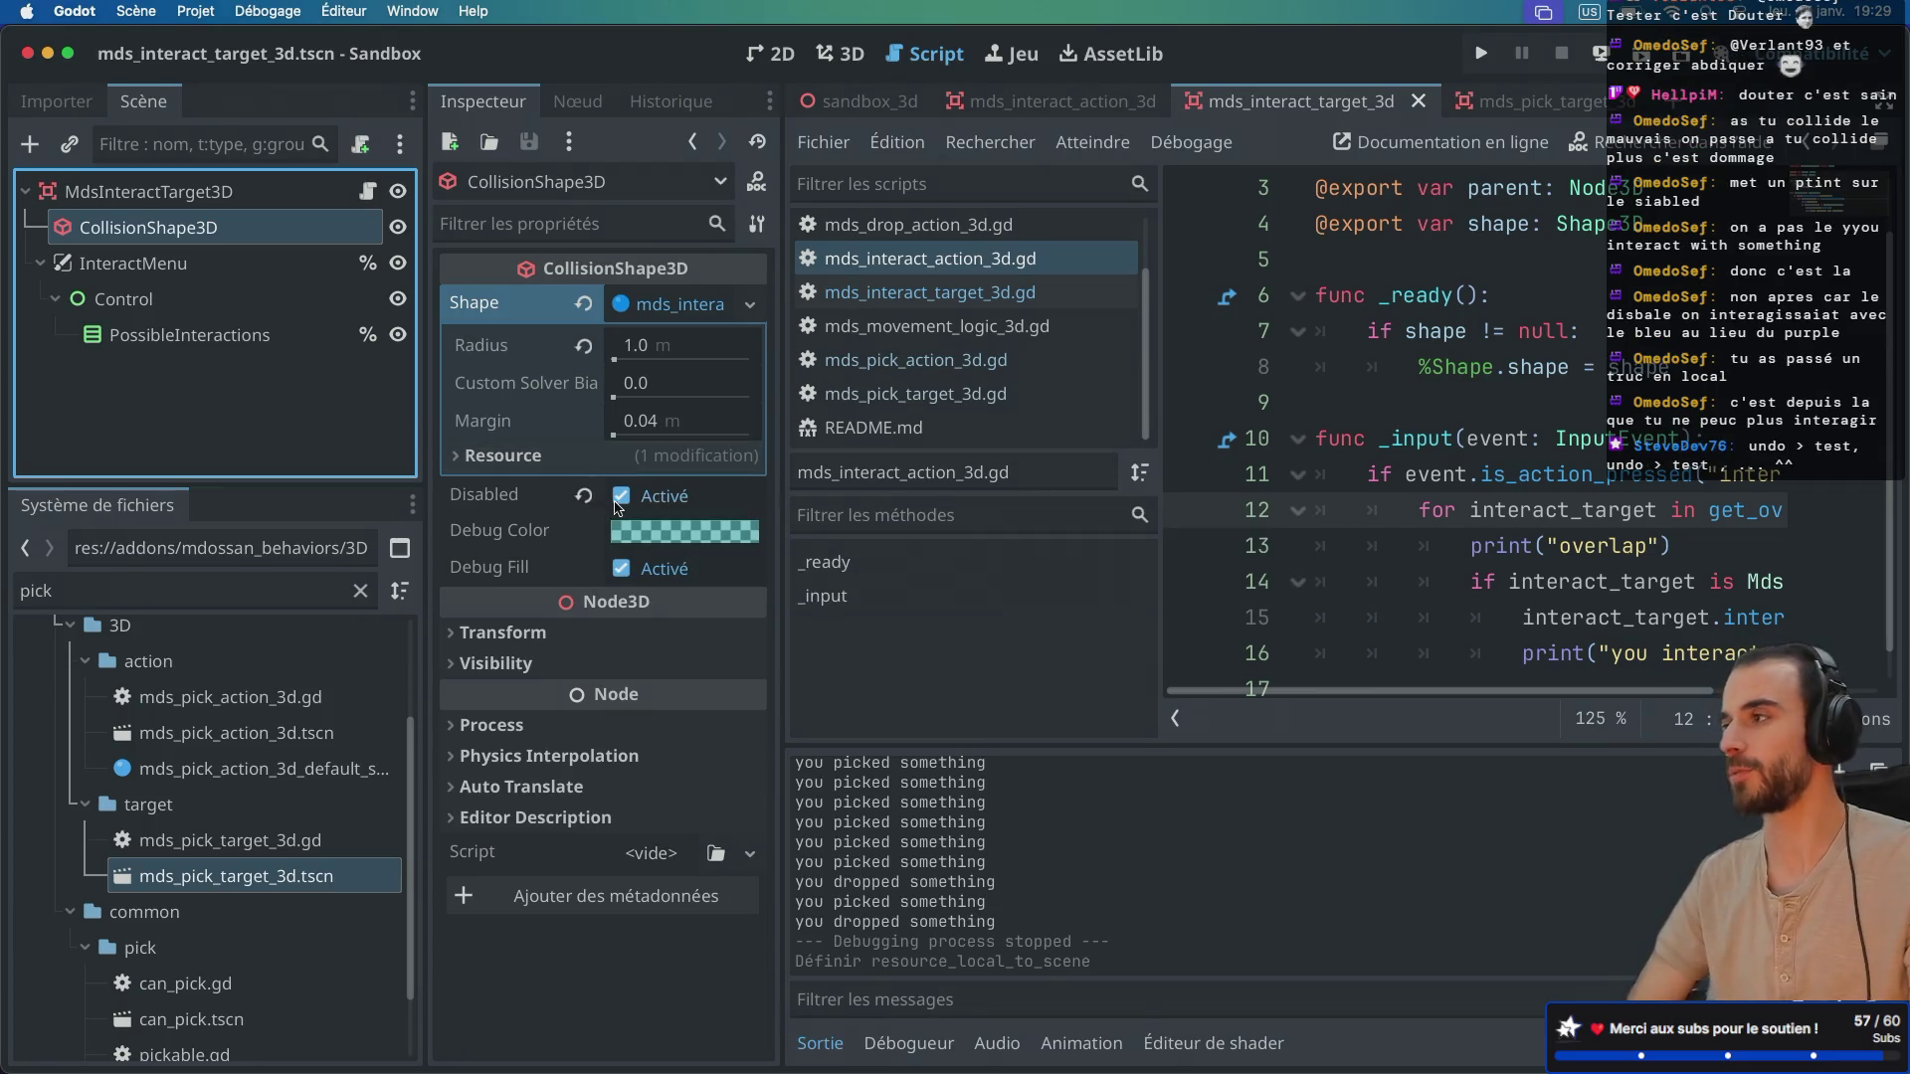
# Step: In mds_interact_action_3d, tick Local to Scene on the sphere shape, save, and return to mds_interact_target_3d
pyautogui.click(1057, 101)
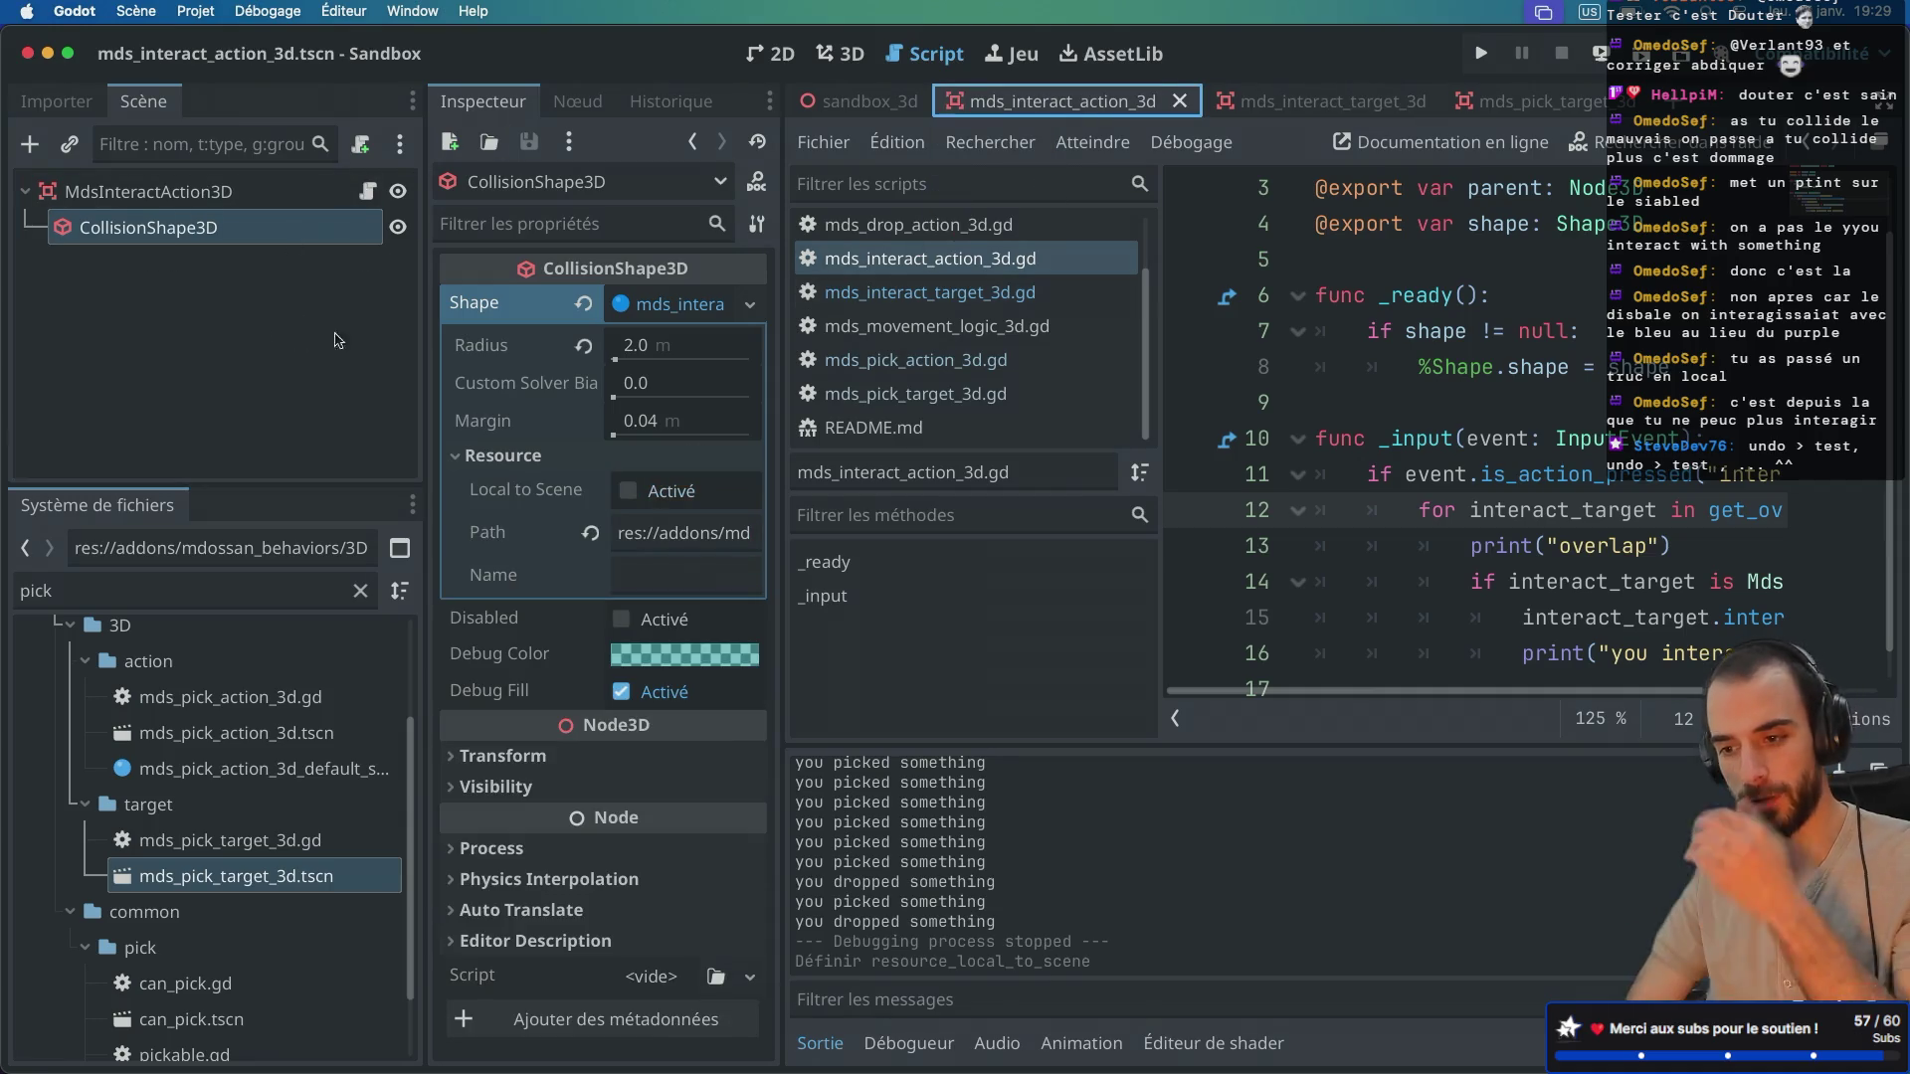
pyautogui.click(626, 491)
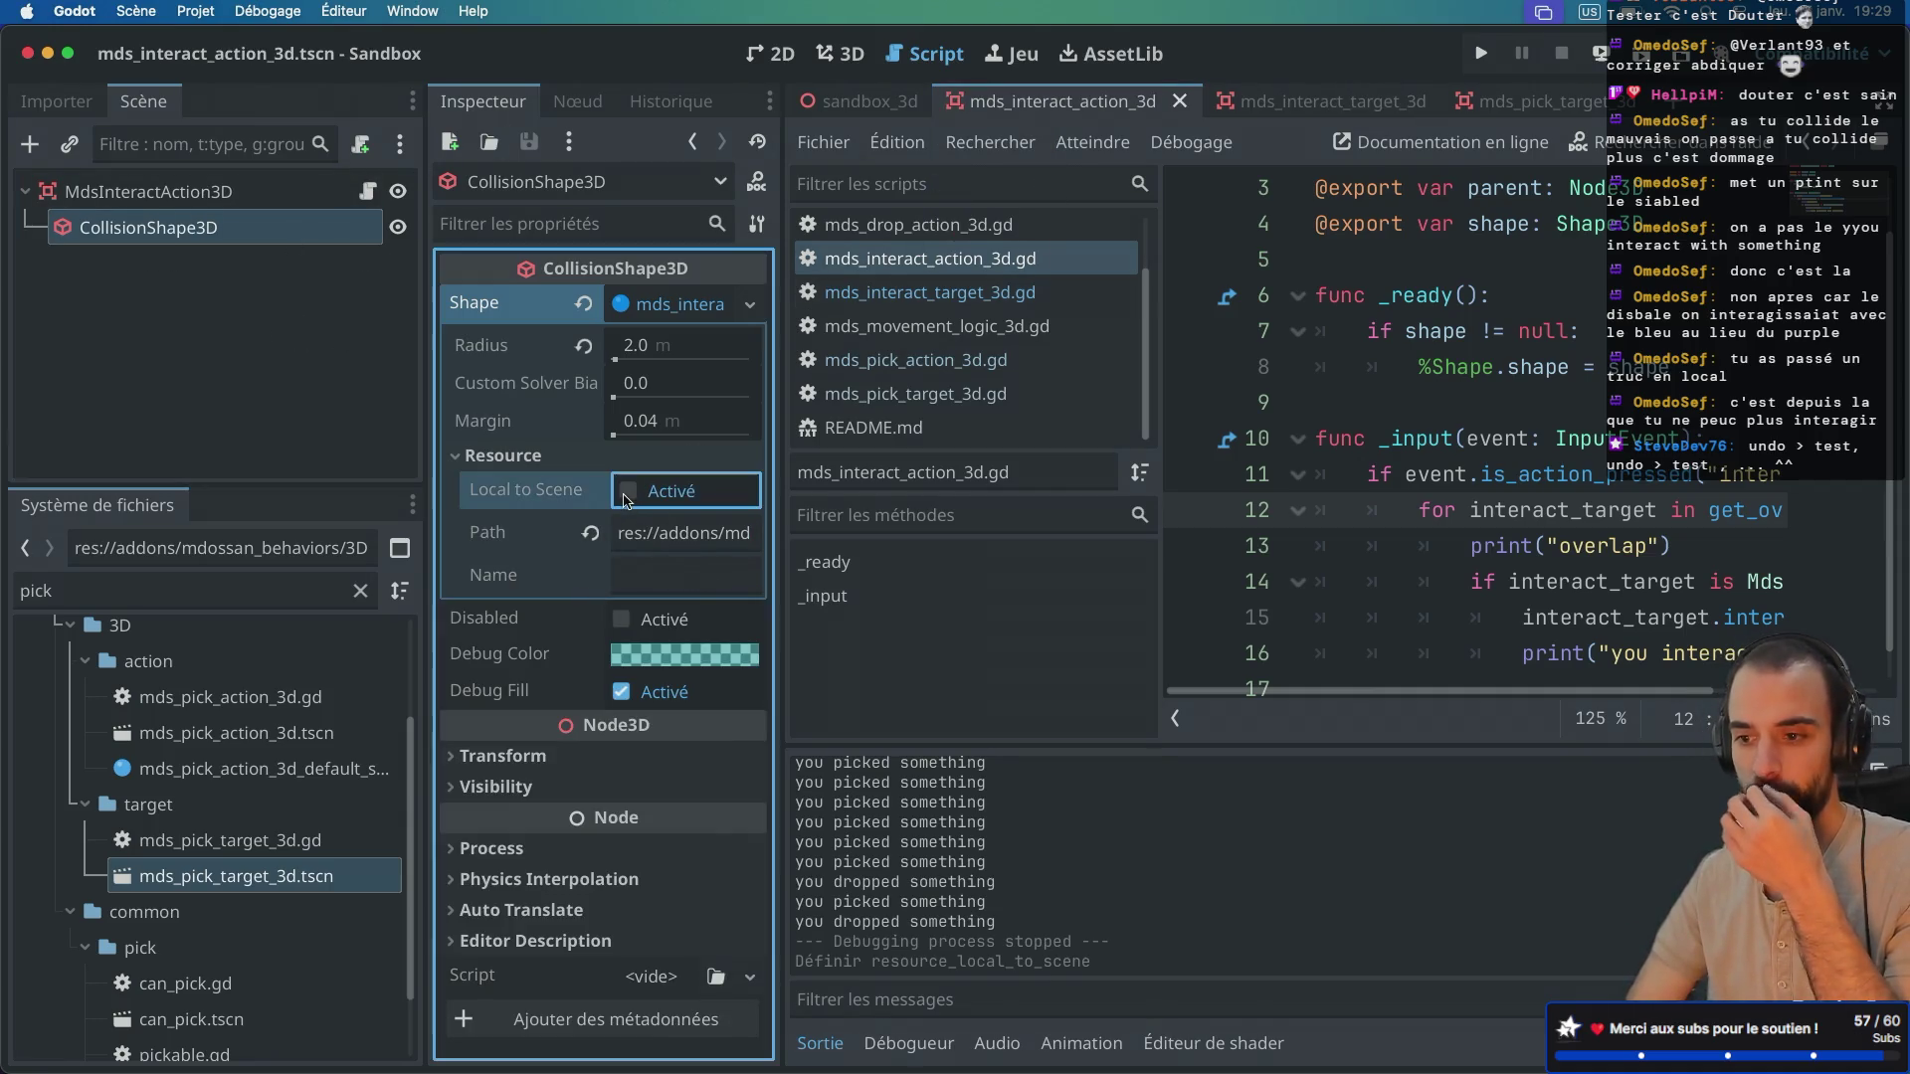
pyautogui.hotkey('ctrl', 's')
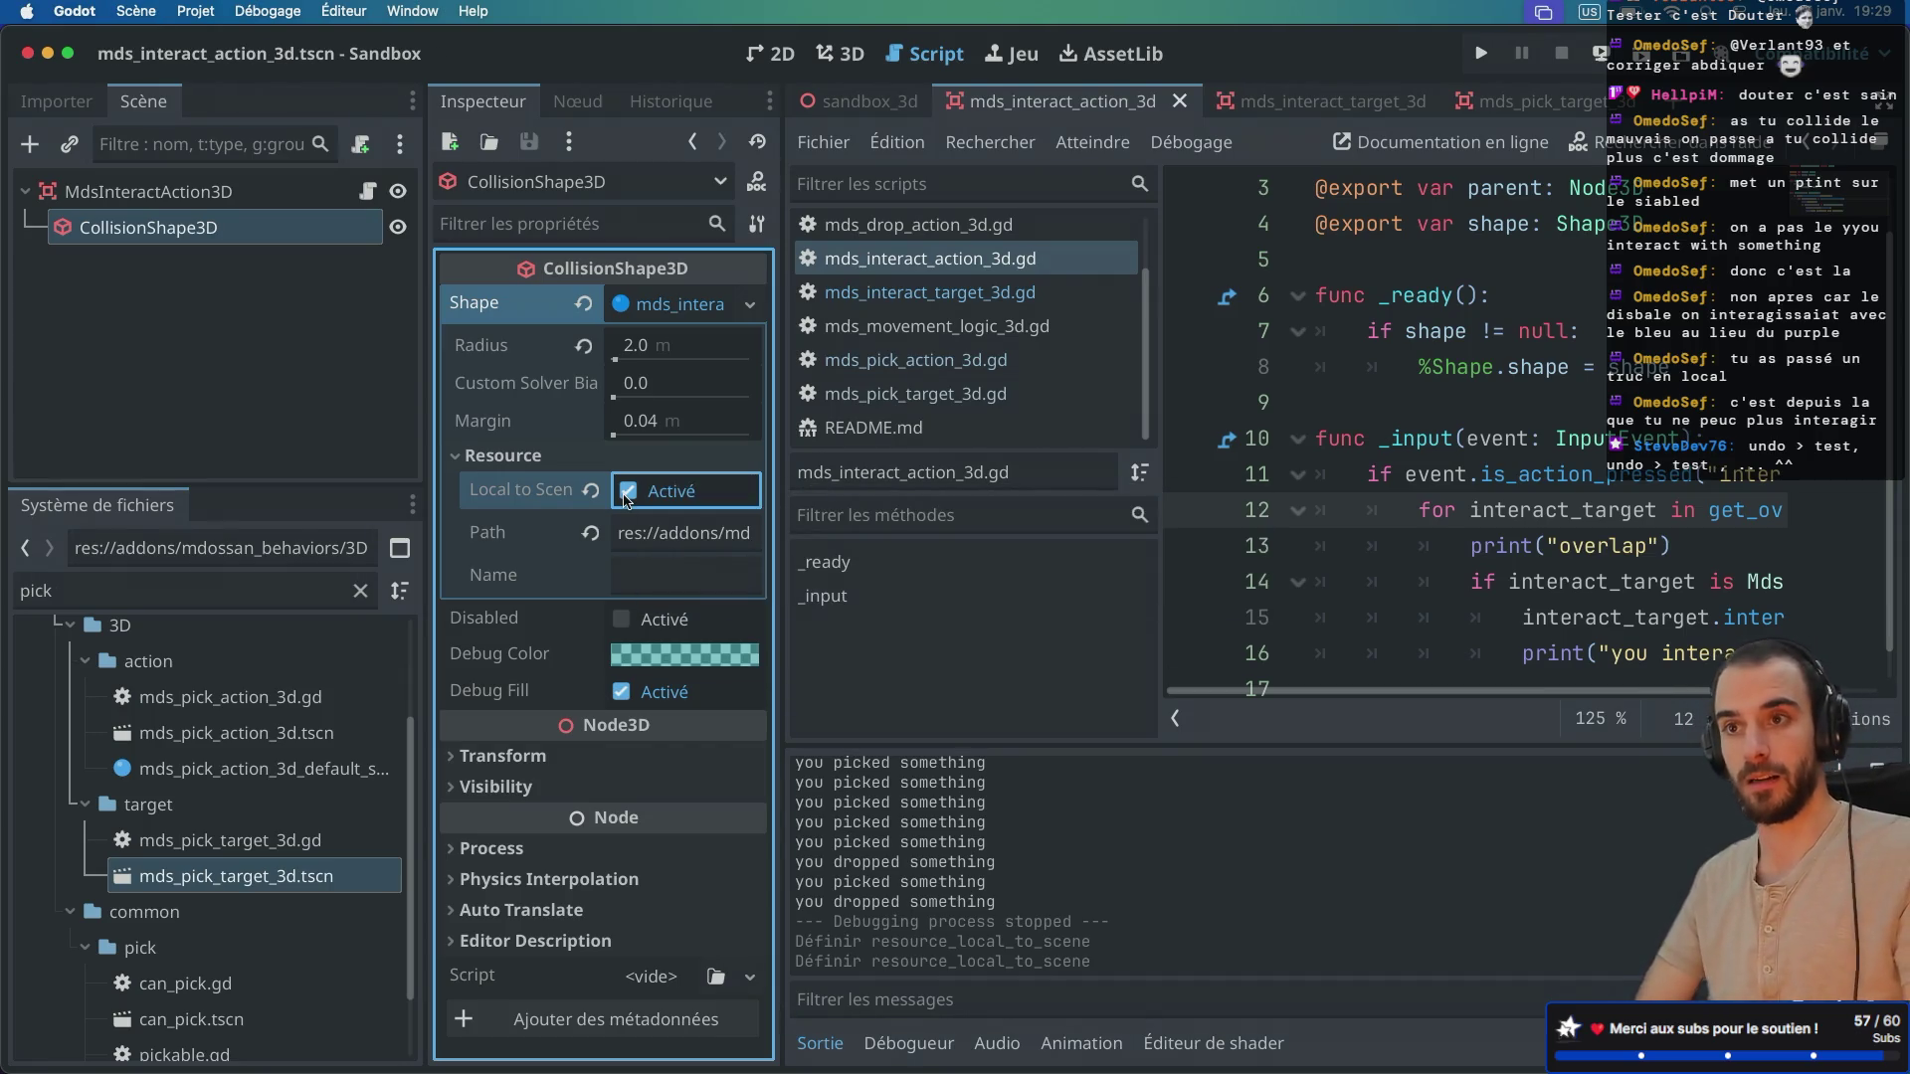
pyautogui.click(1303, 101)
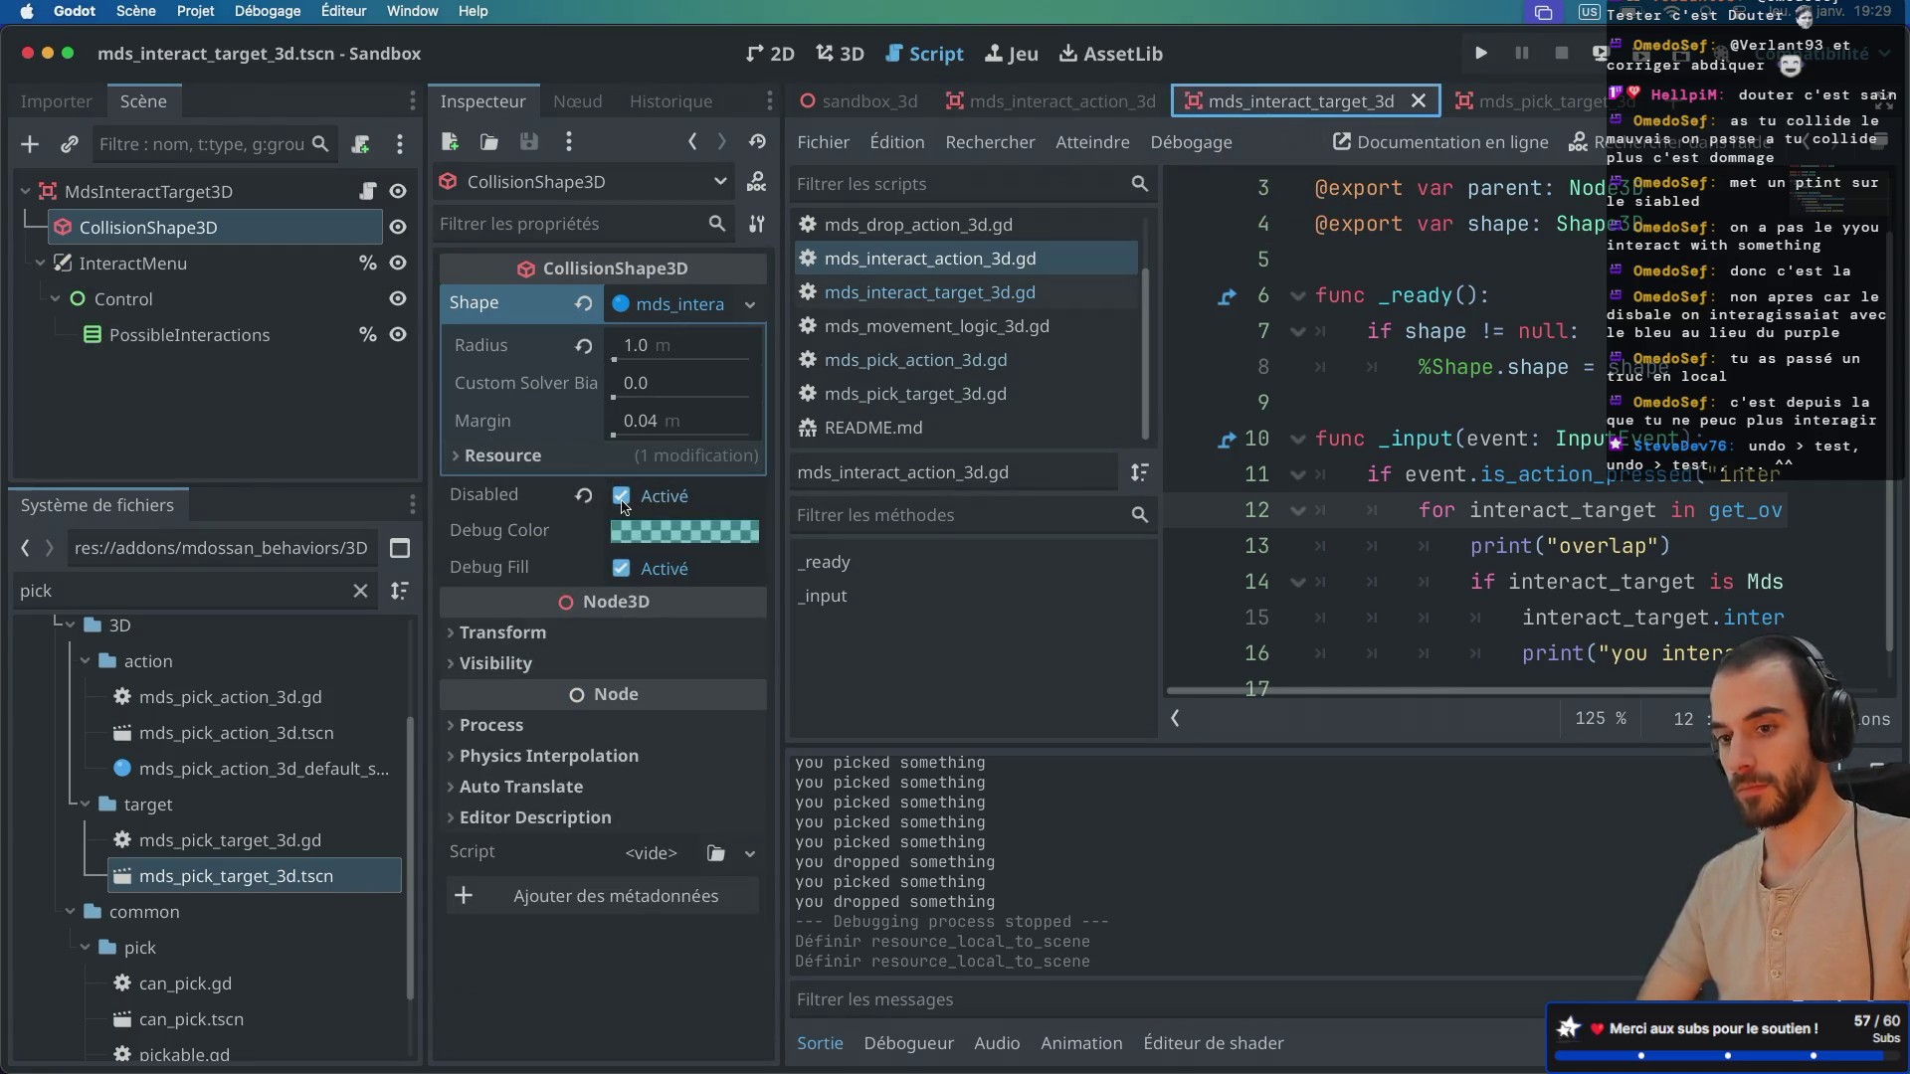
pyautogui.click(241, 184)
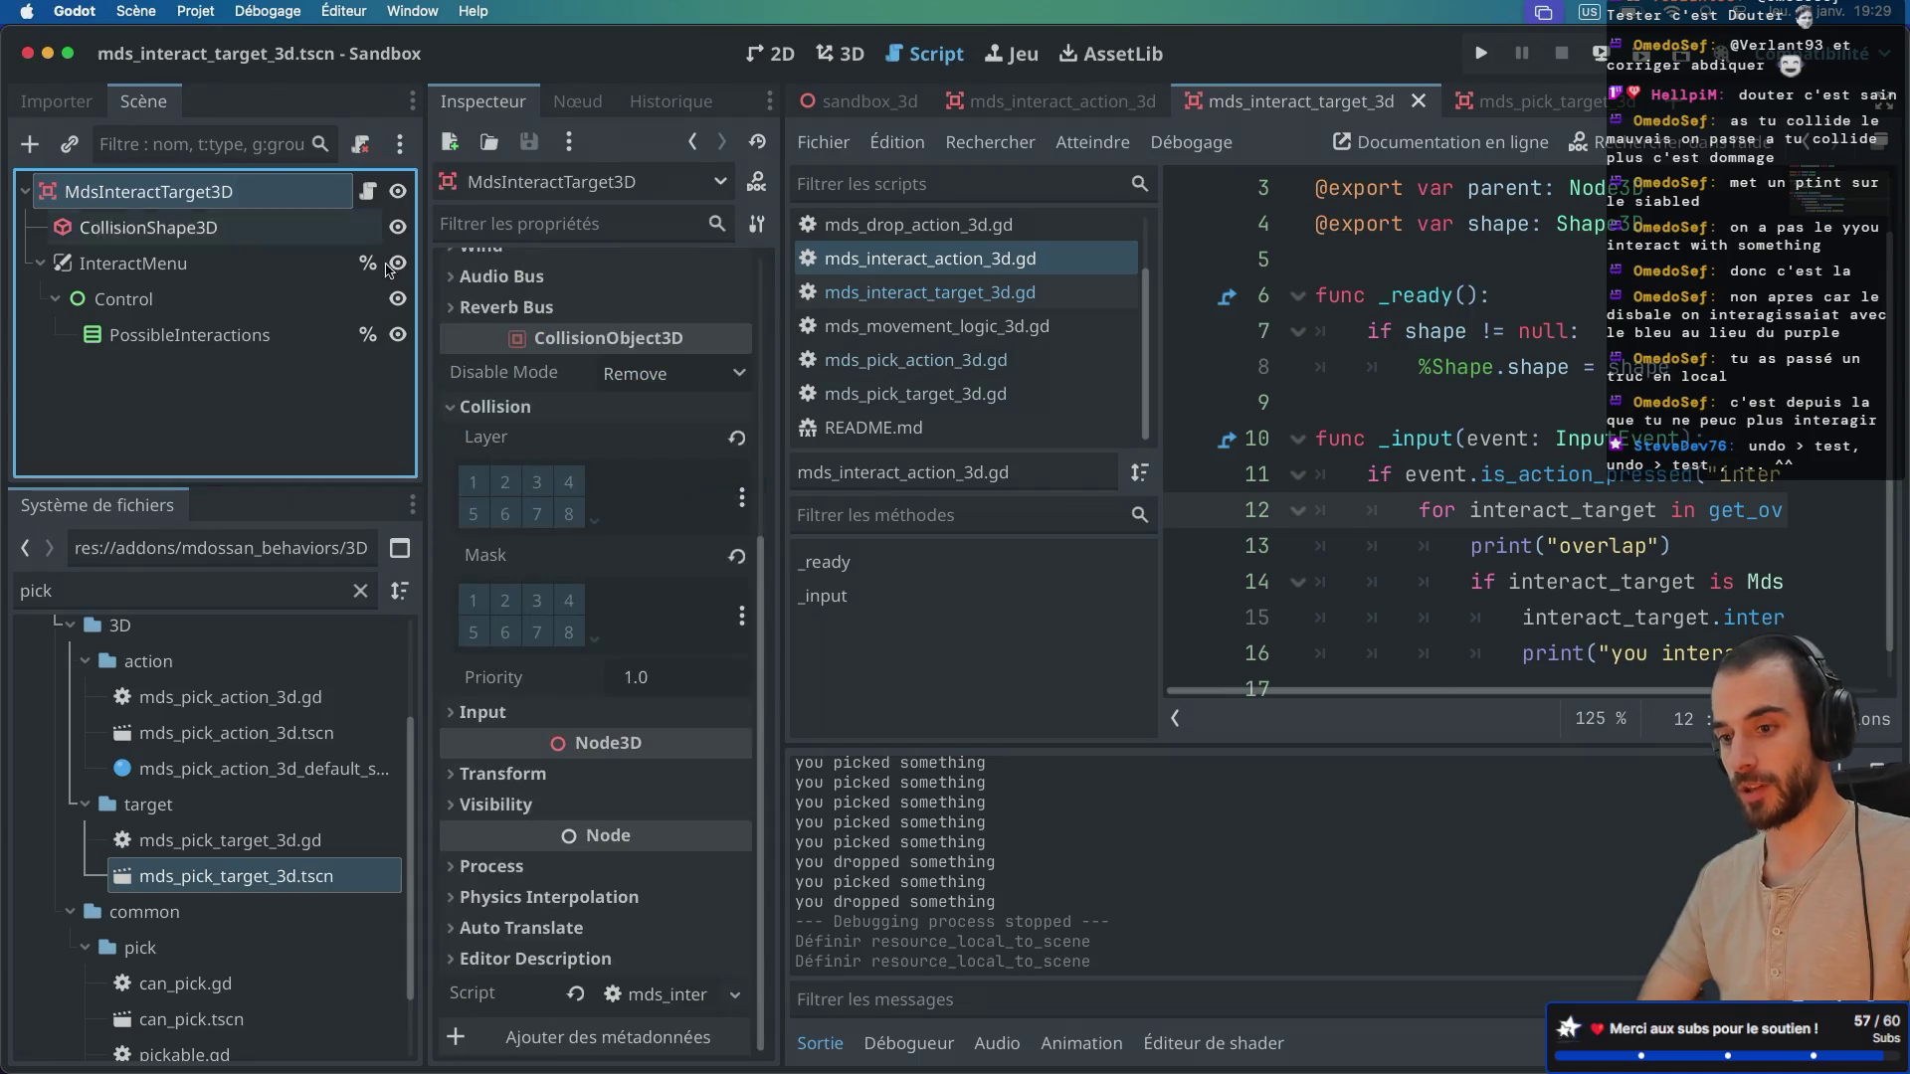
pyautogui.scroll(5, 655, 448)
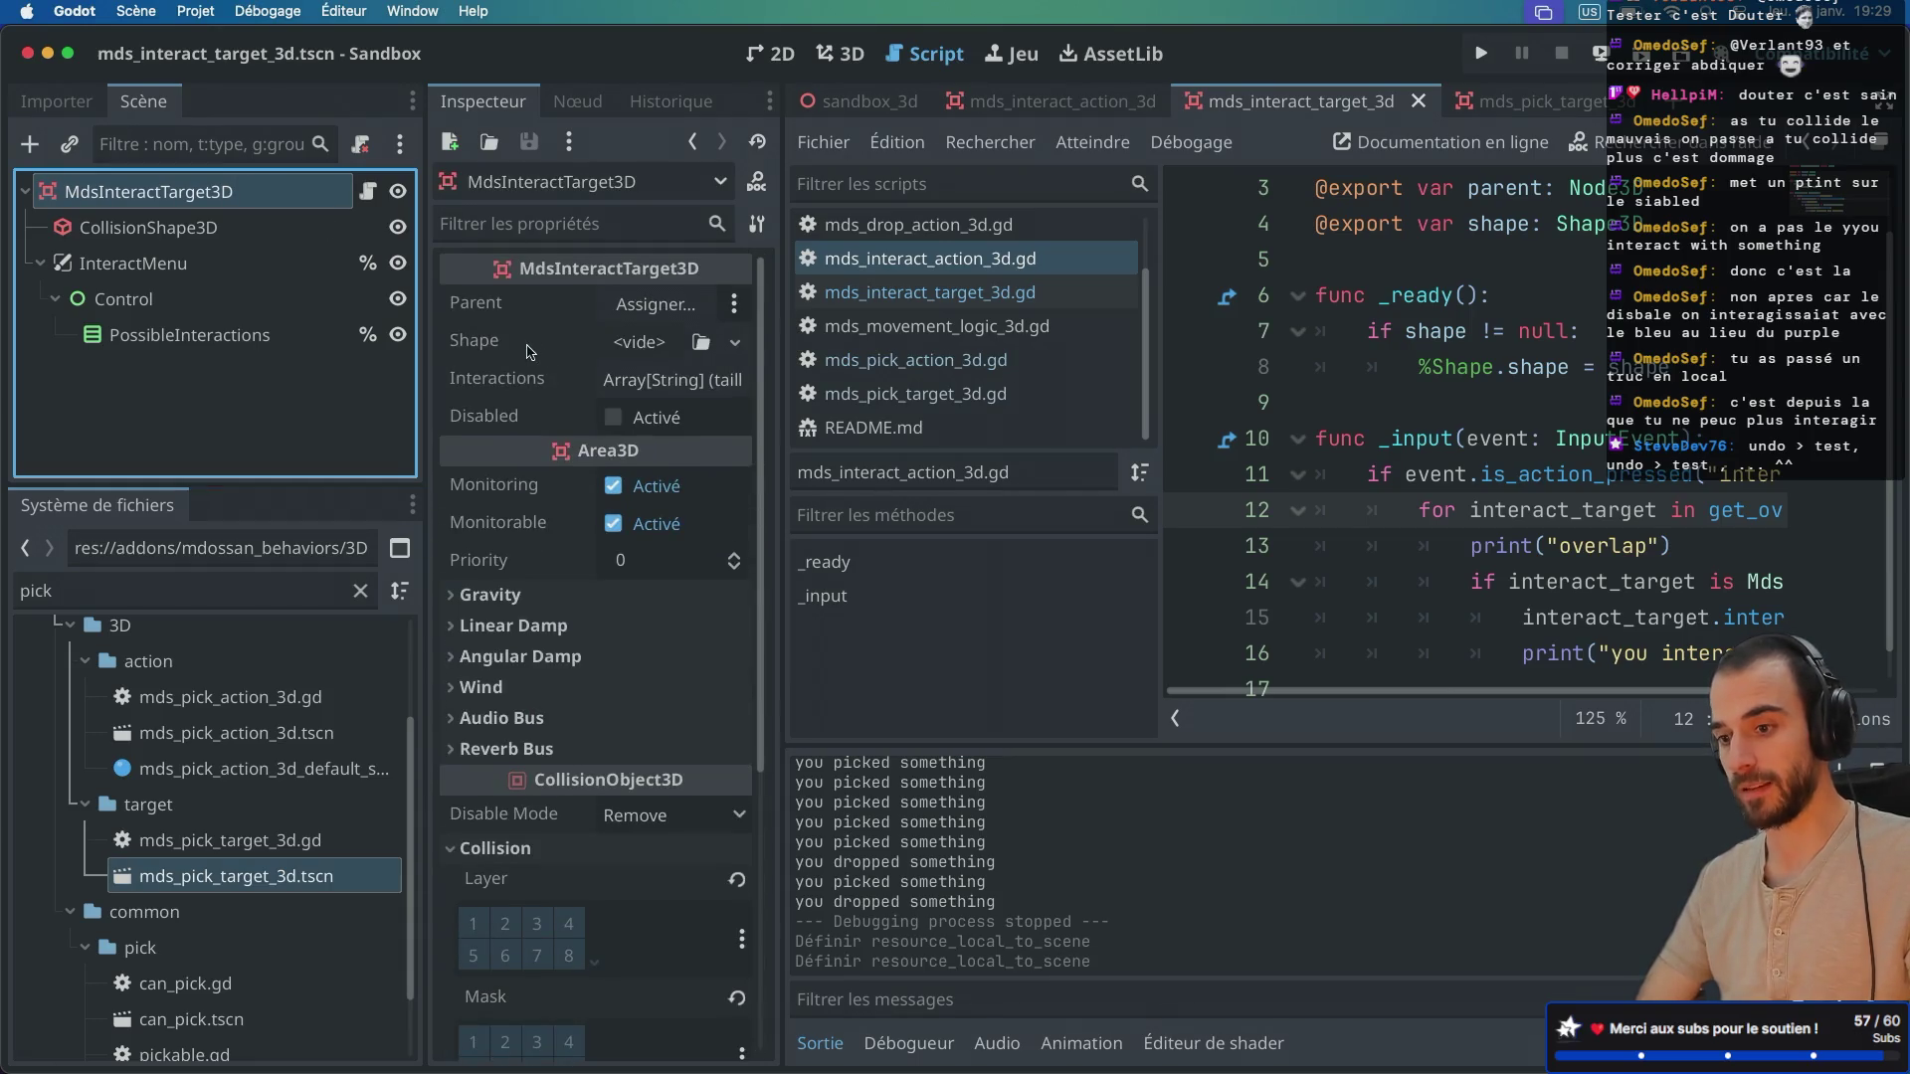
pyautogui.click(613, 418)
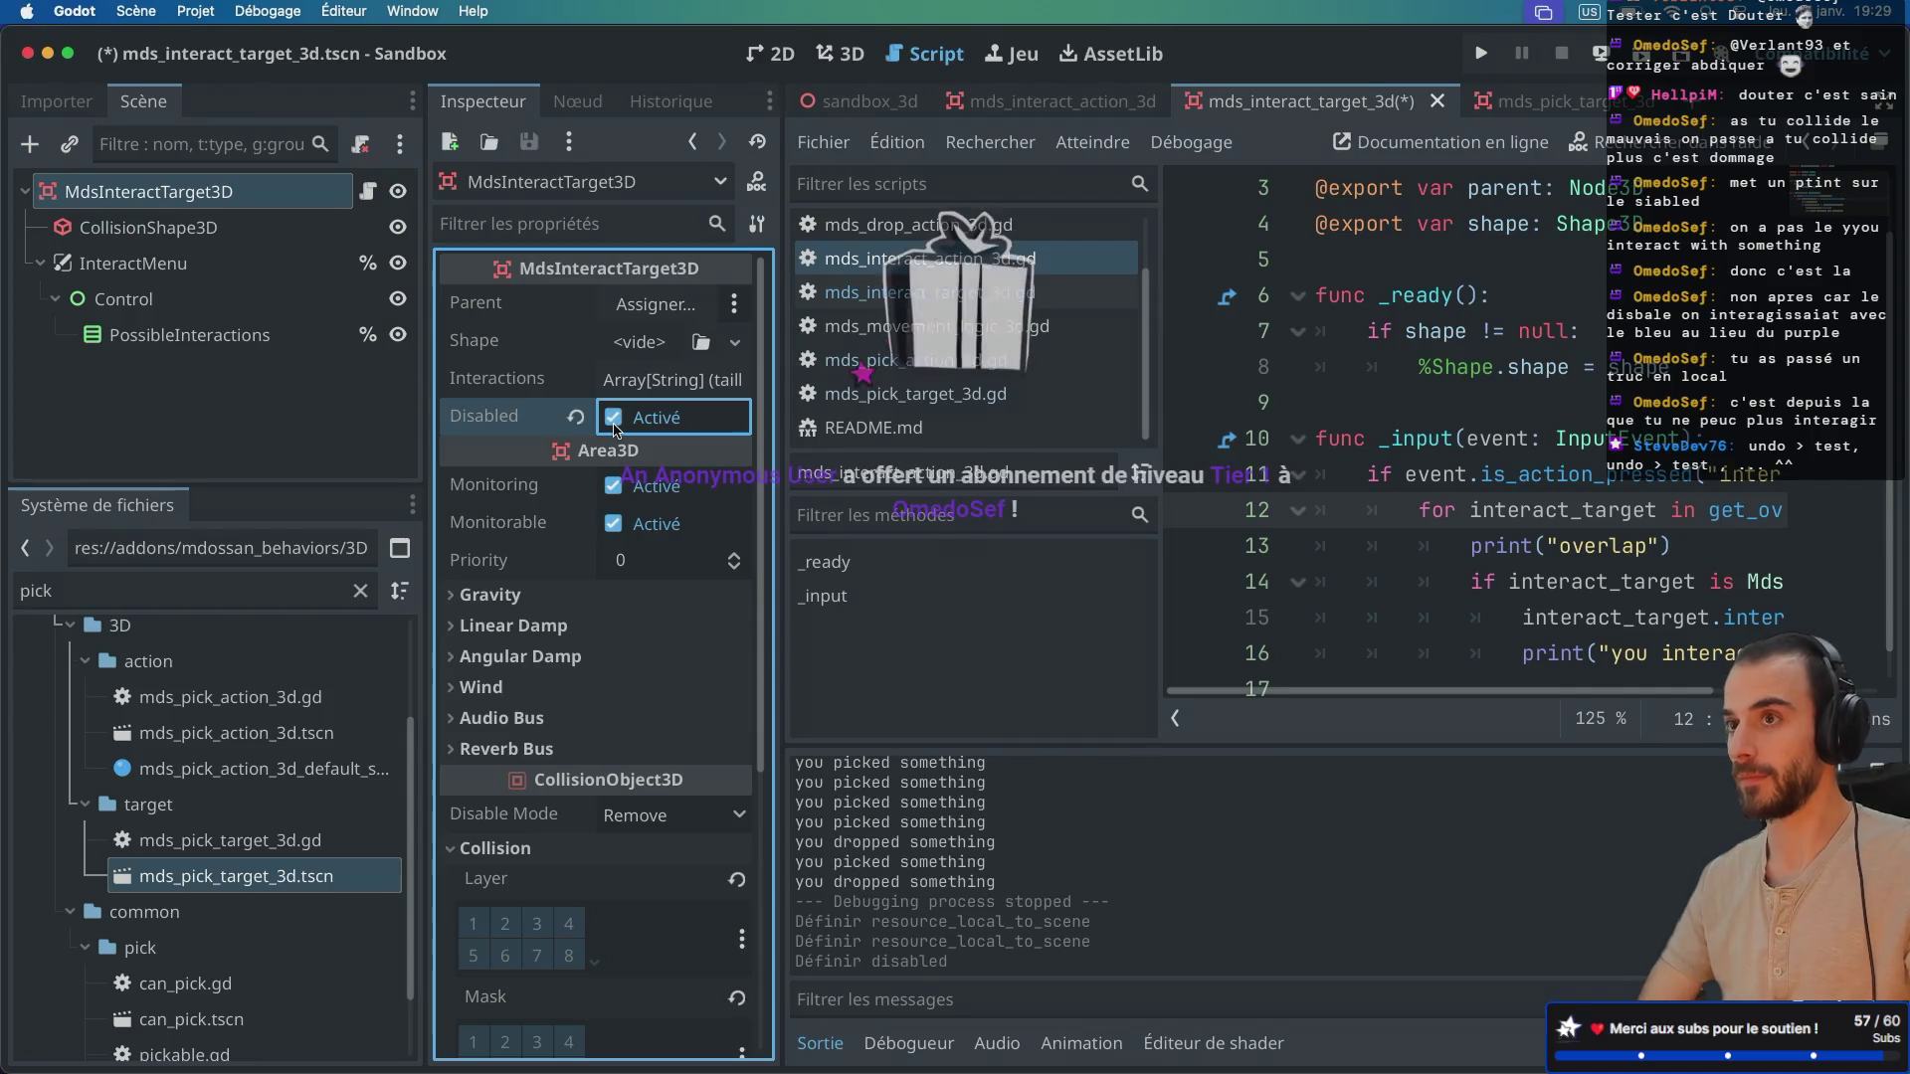
pyautogui.click(613, 426)
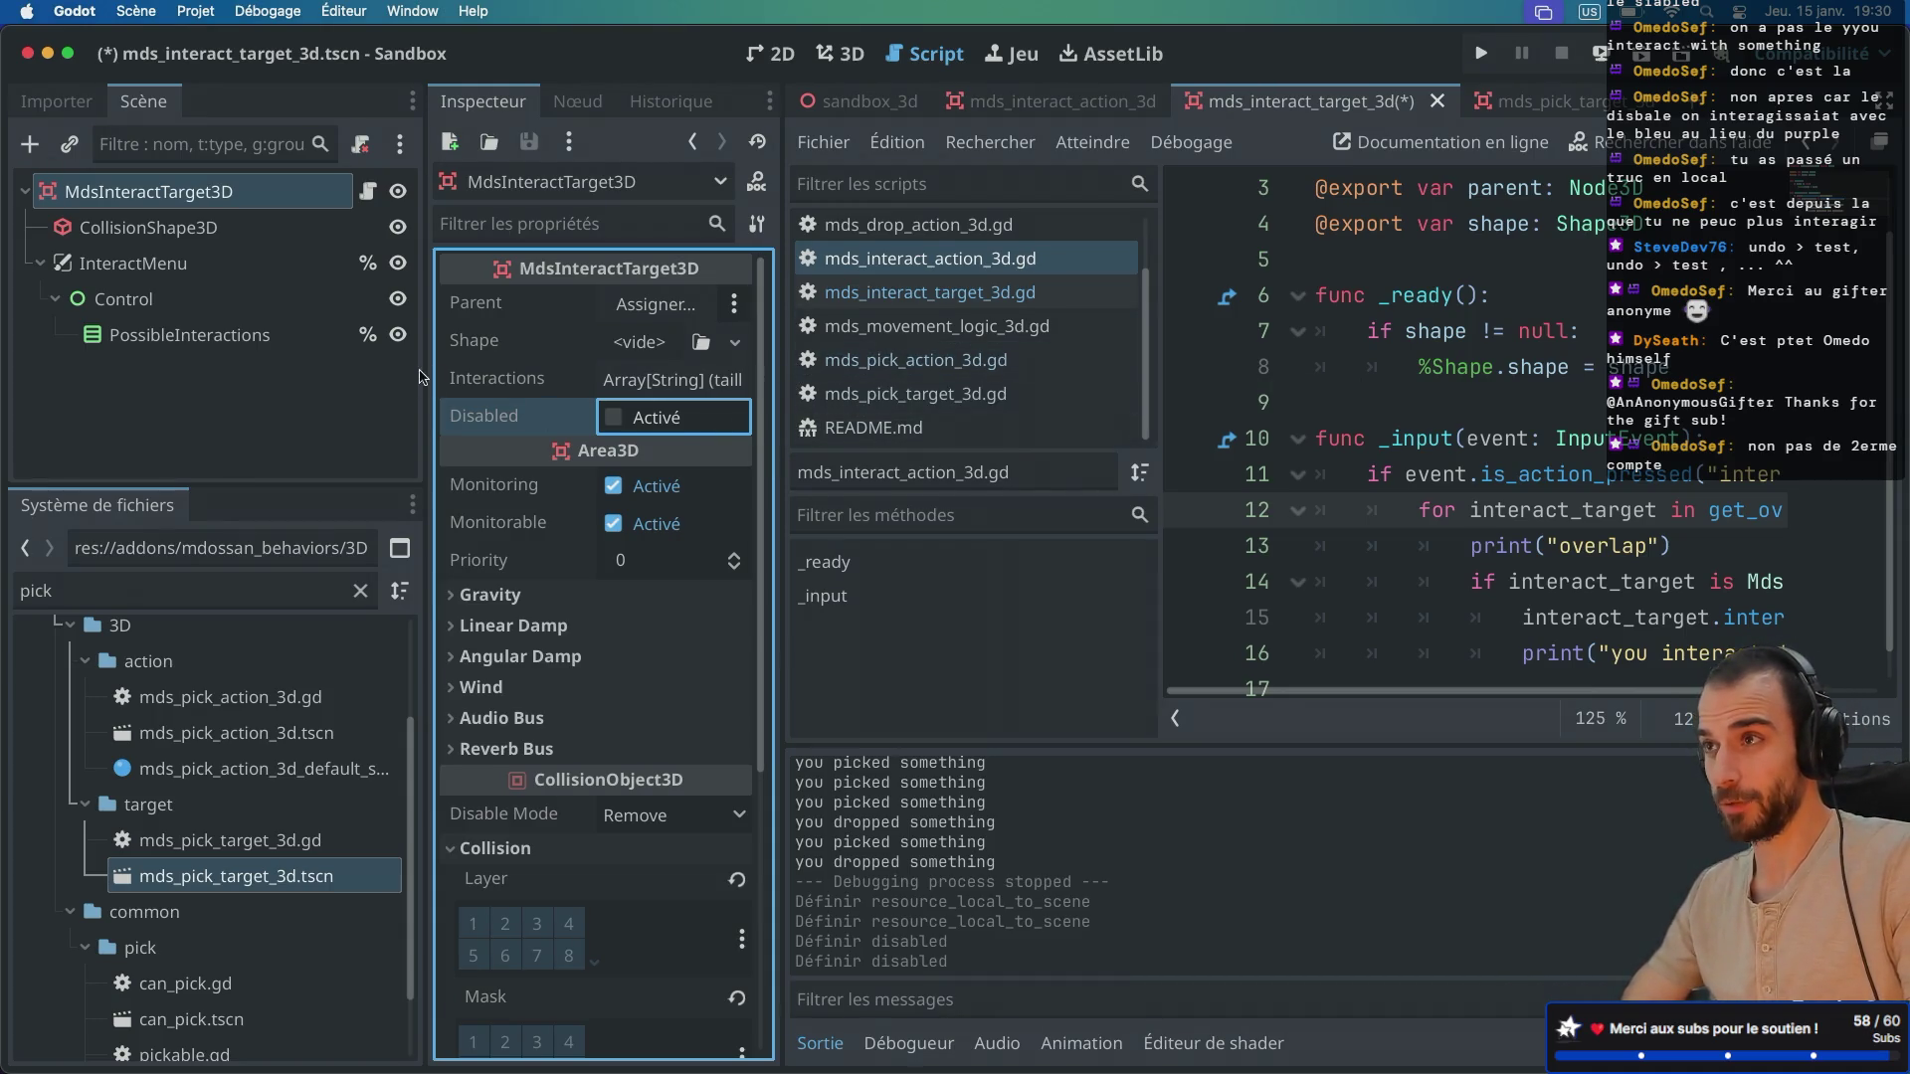
pyautogui.click(149, 228)
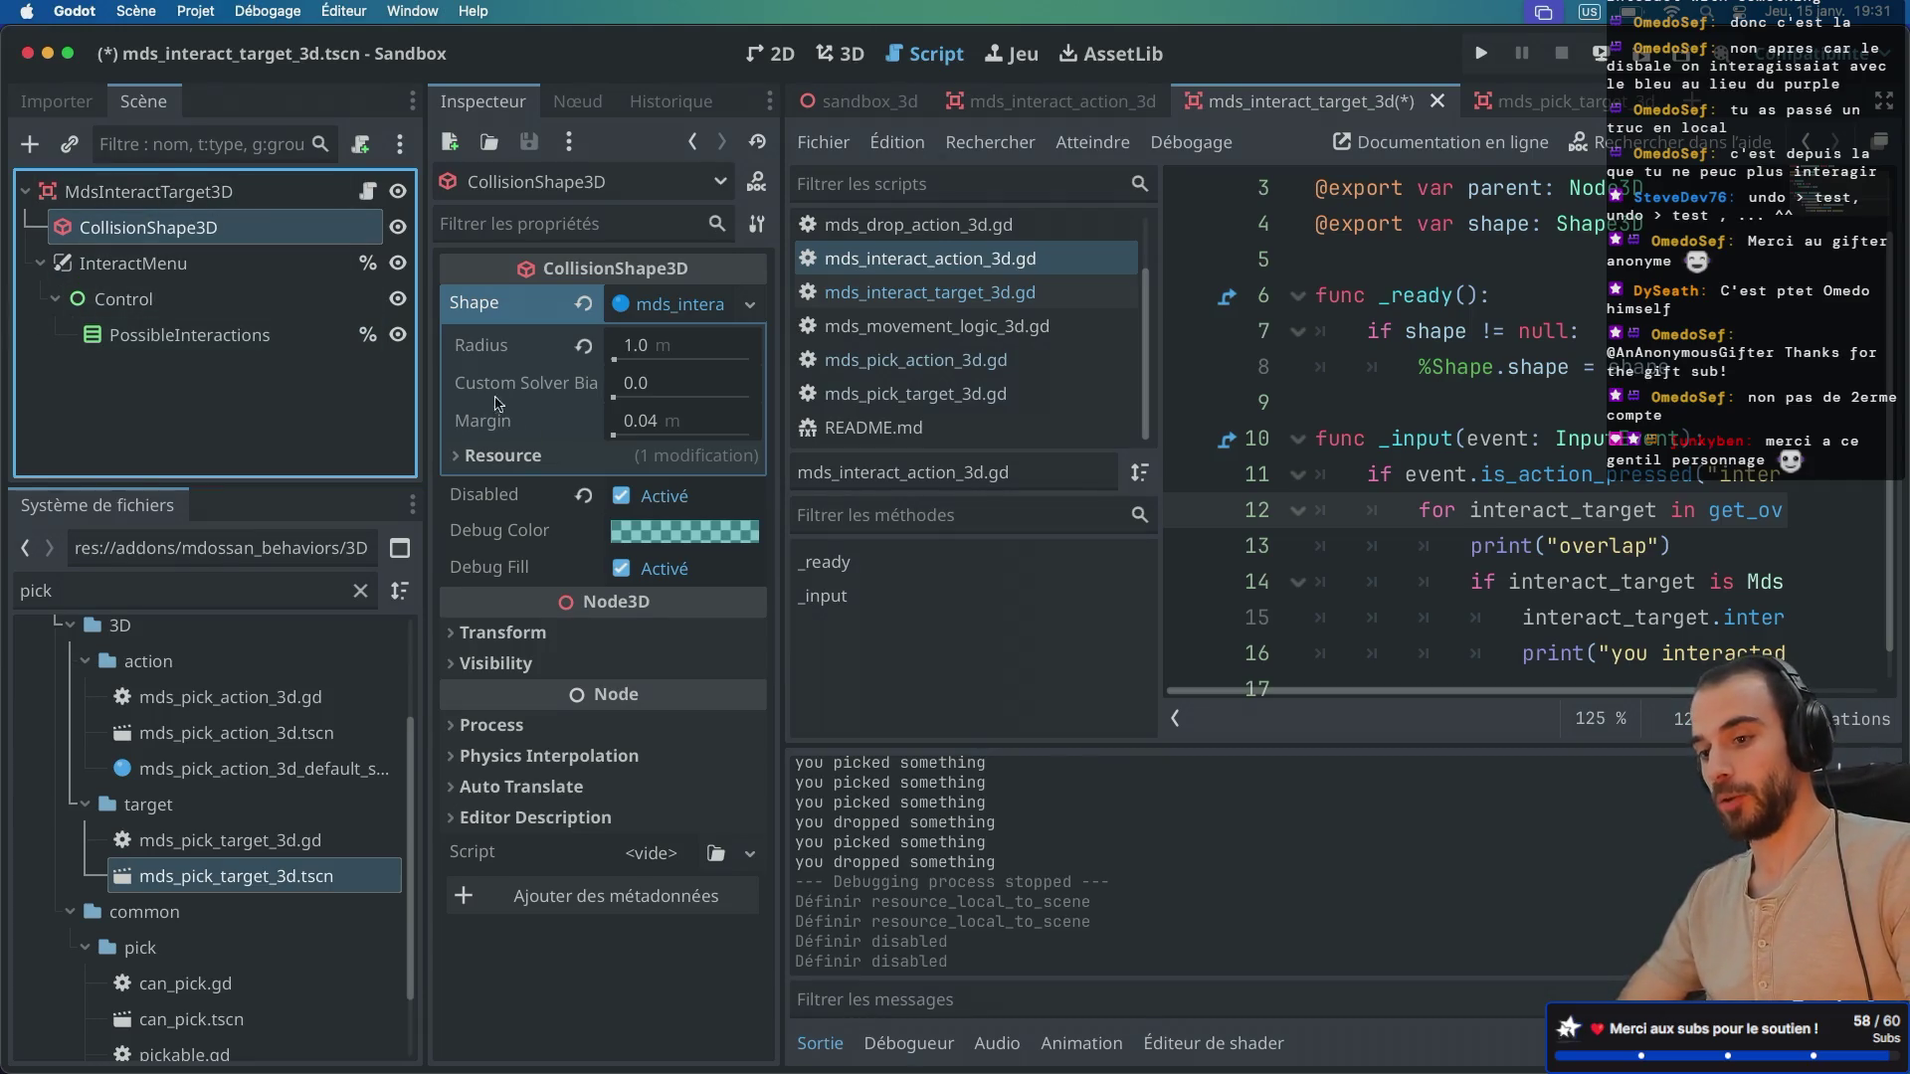
# Step: Re-enable the interact target's CollisionShape3D, save, and run the current scene with Cmd+R
pyautogui.click(139, 193)
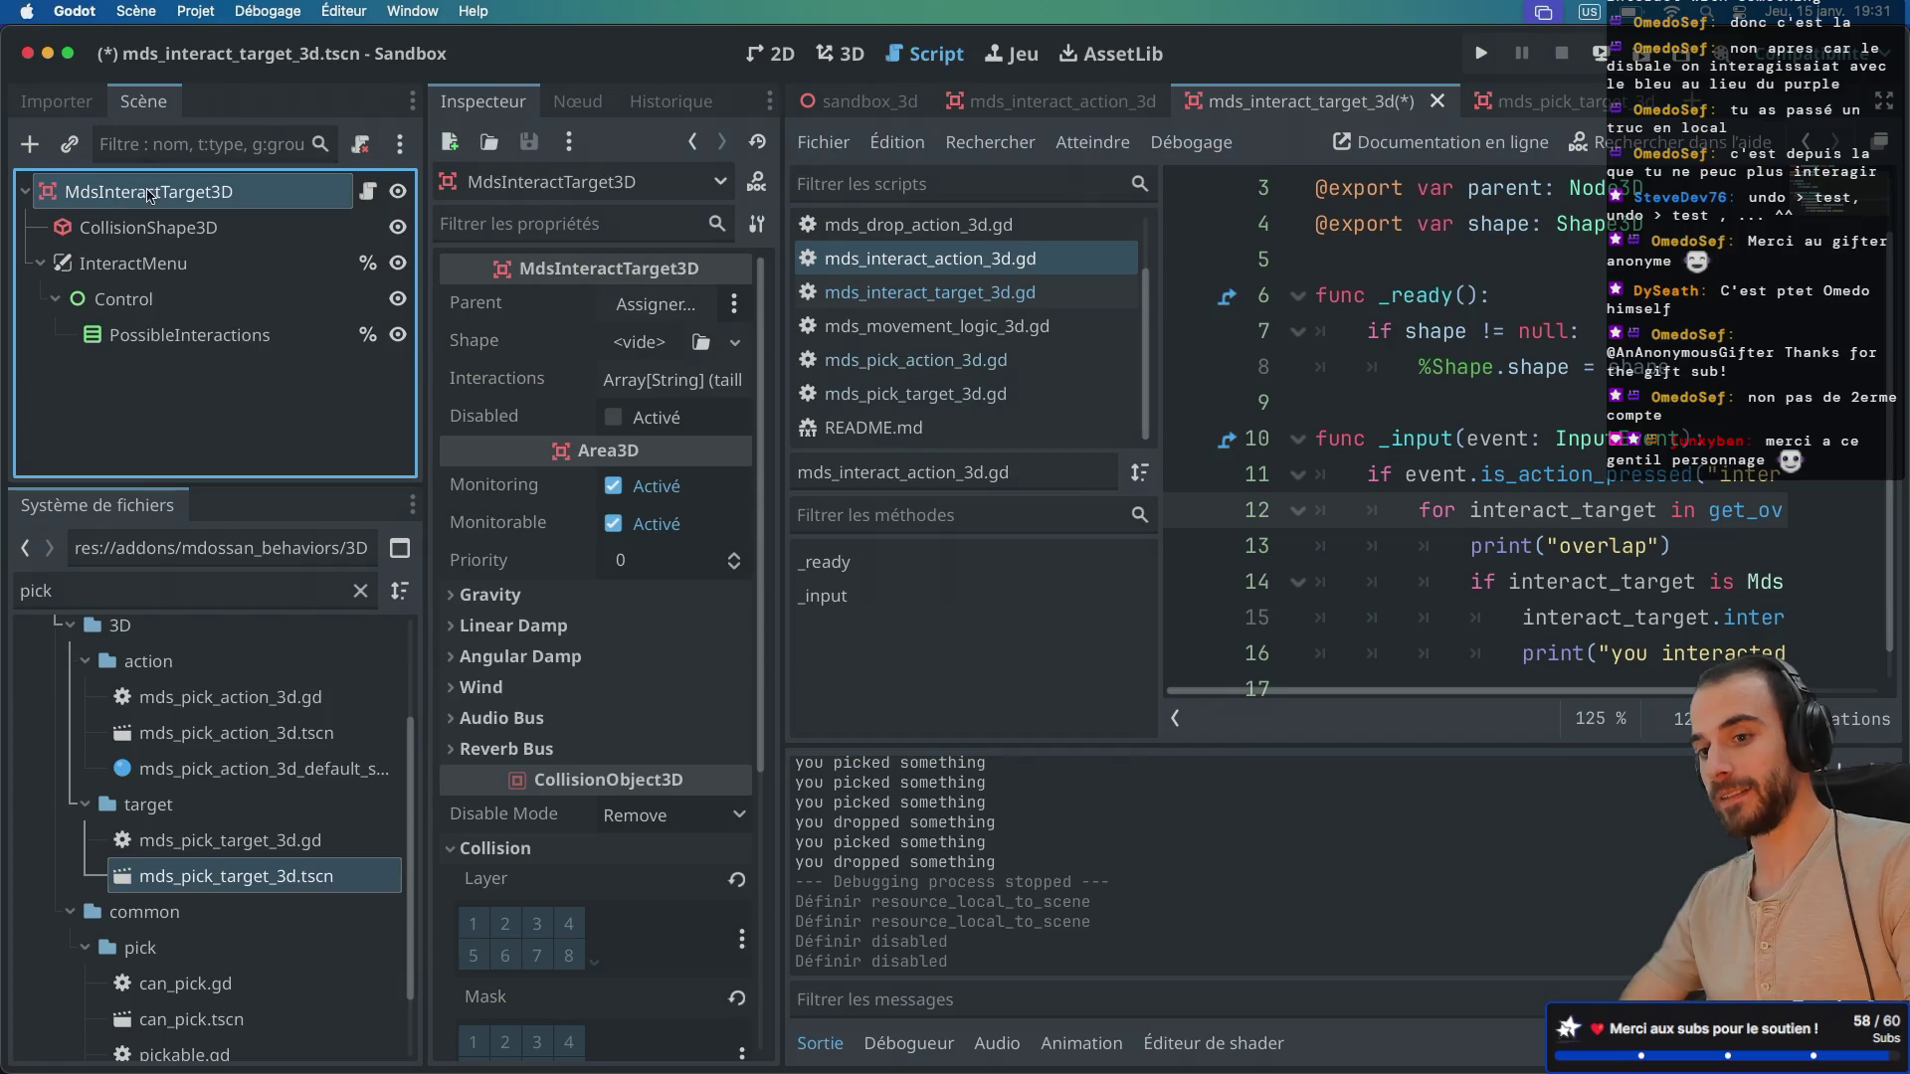
pyautogui.click(149, 228)
pyautogui.click(618, 497)
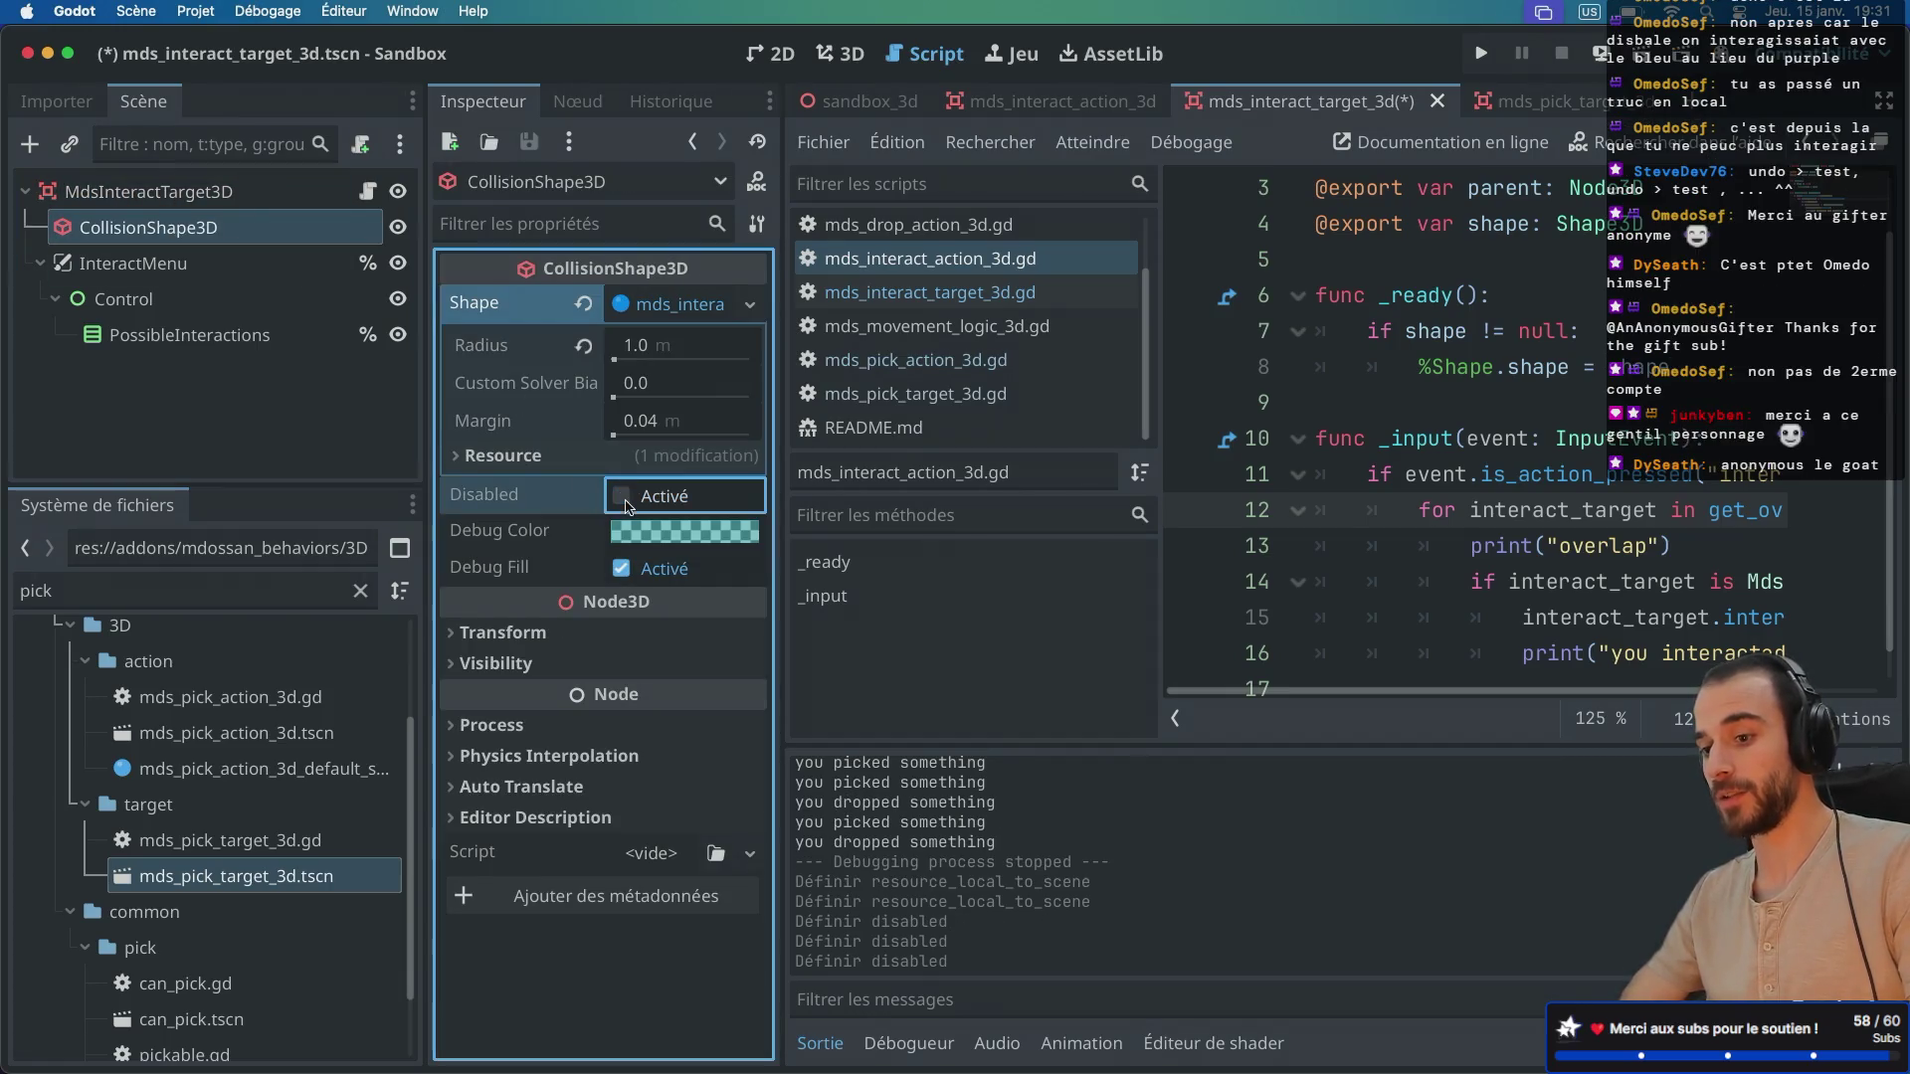
pyautogui.hotkey('ctrl', 's')
pyautogui.hotkey('ctrl', 'r')
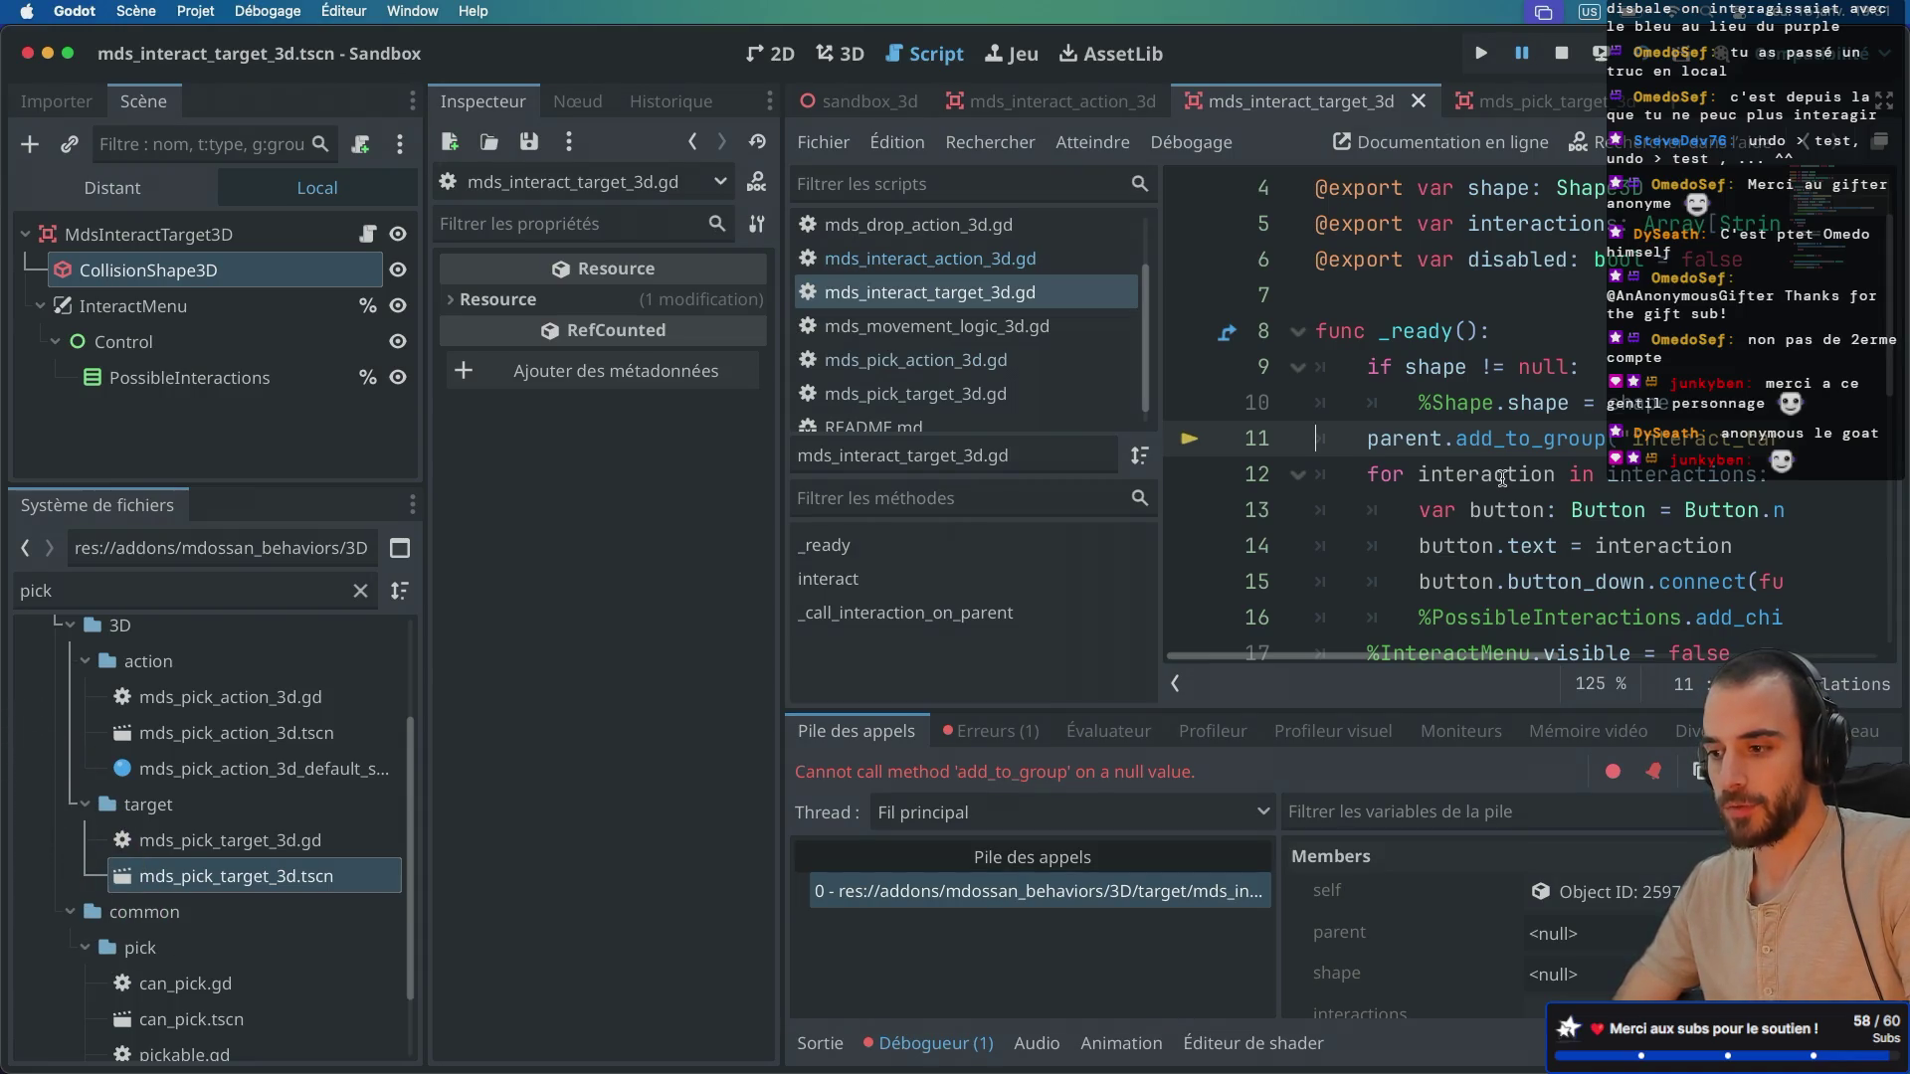
# Step: Open the sandbox_3d scene, inspect MdsInteractAction3D, and hide the docks to read its parent variable
pyautogui.click(856, 101)
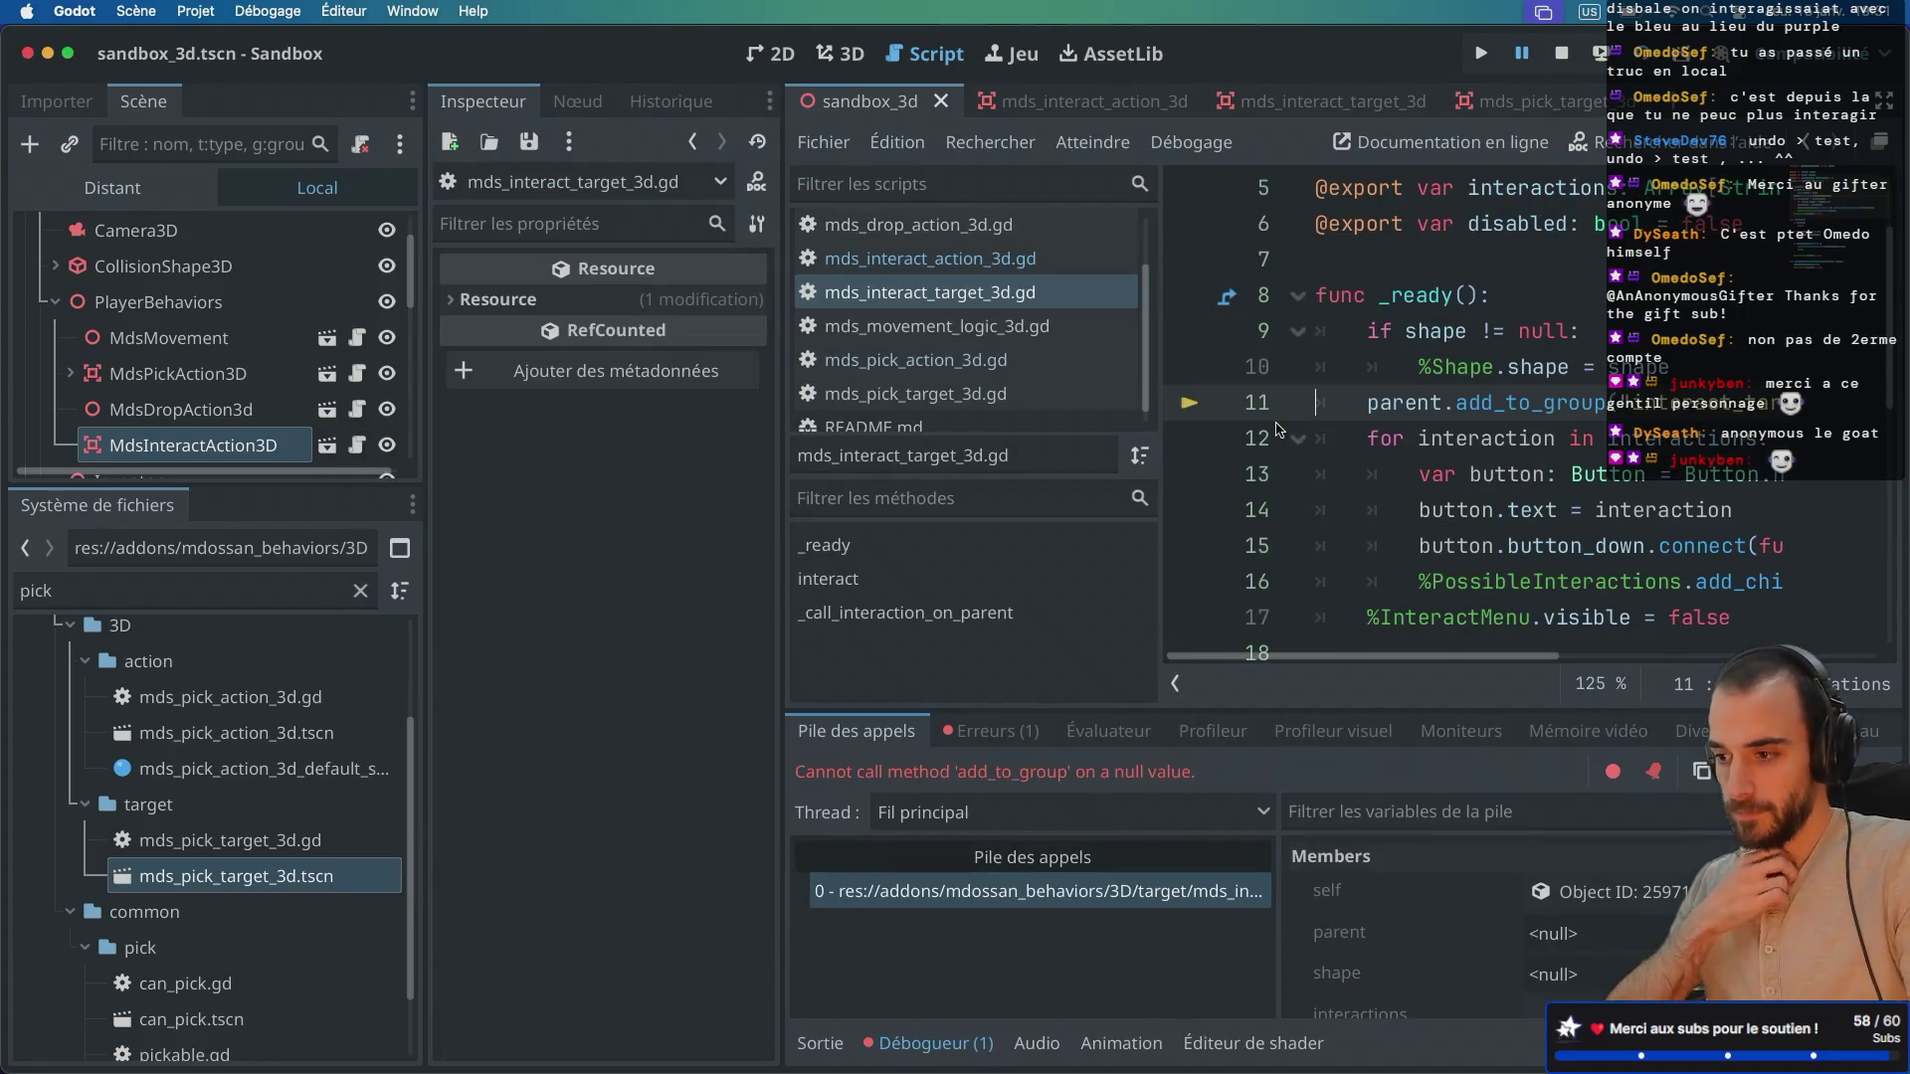
pyautogui.moveTo(1455, 391)
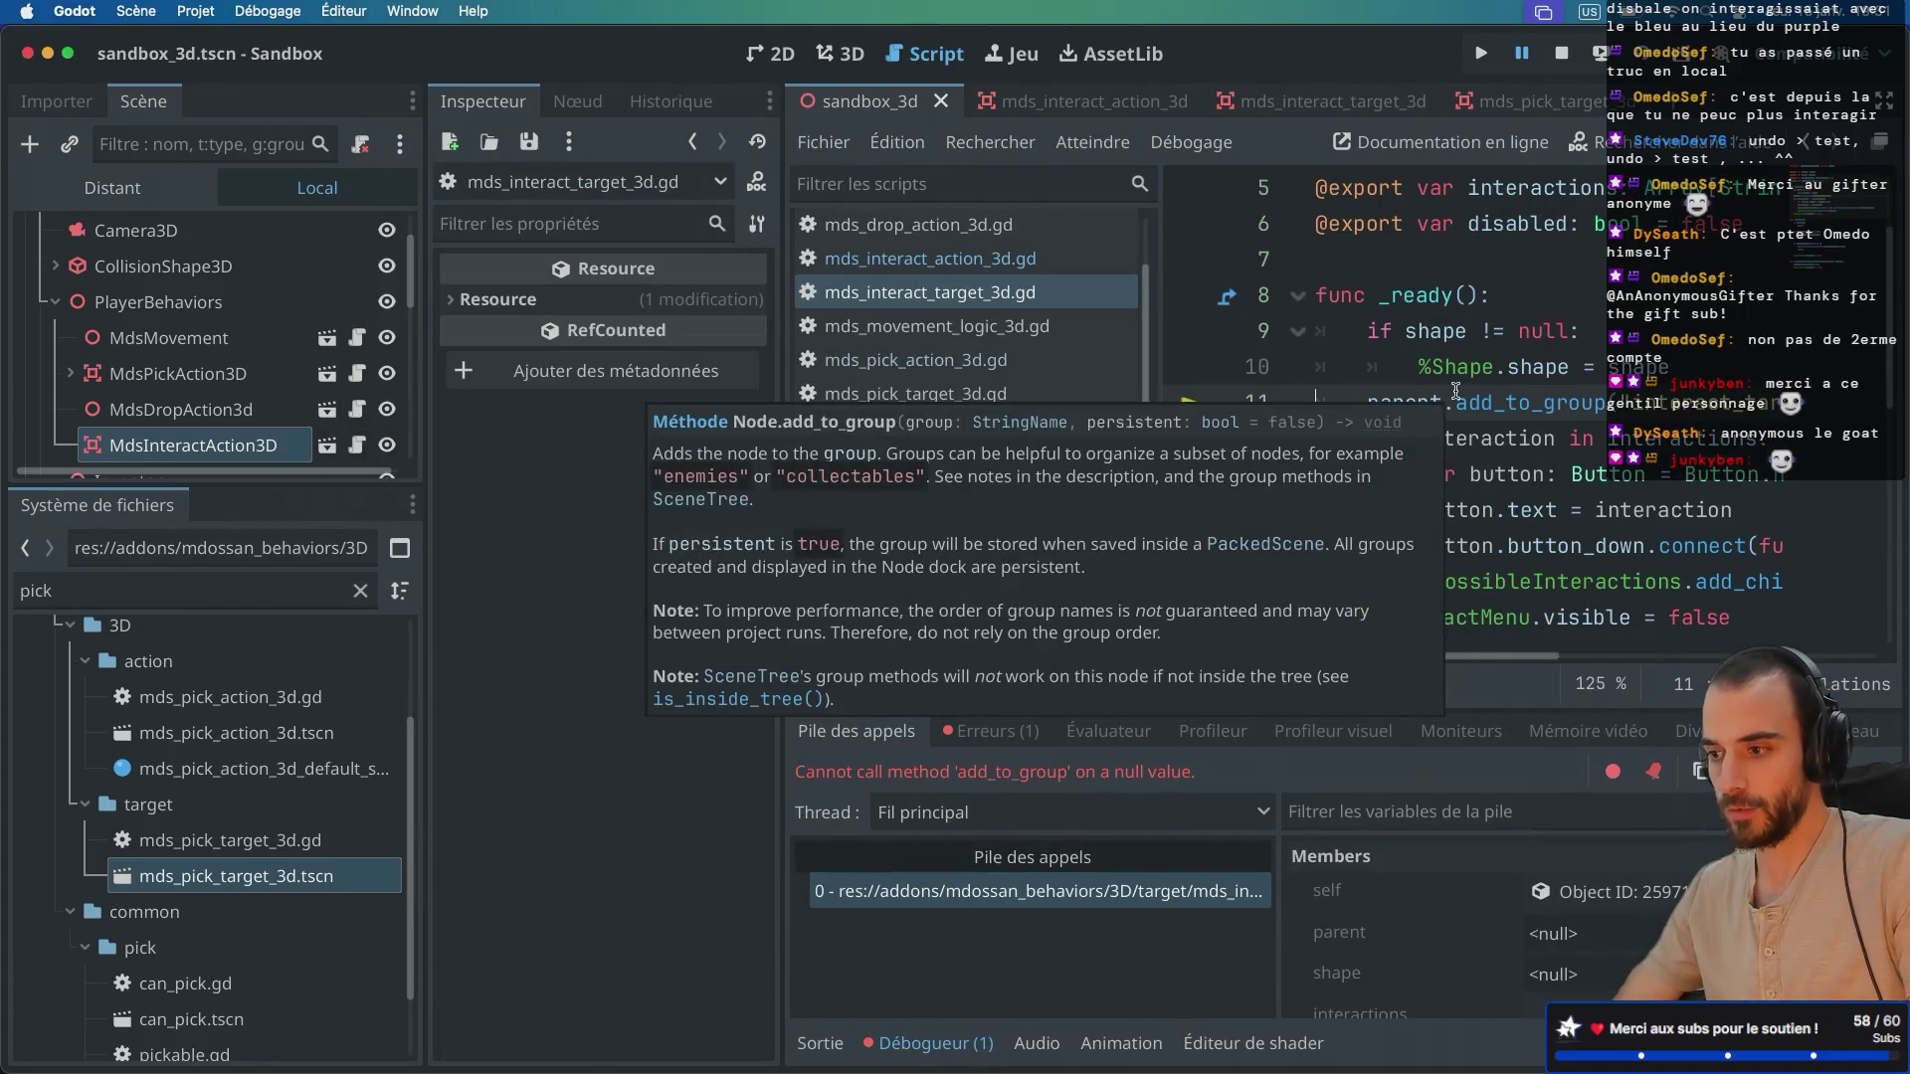
pyautogui.scroll(2, 1455, 391)
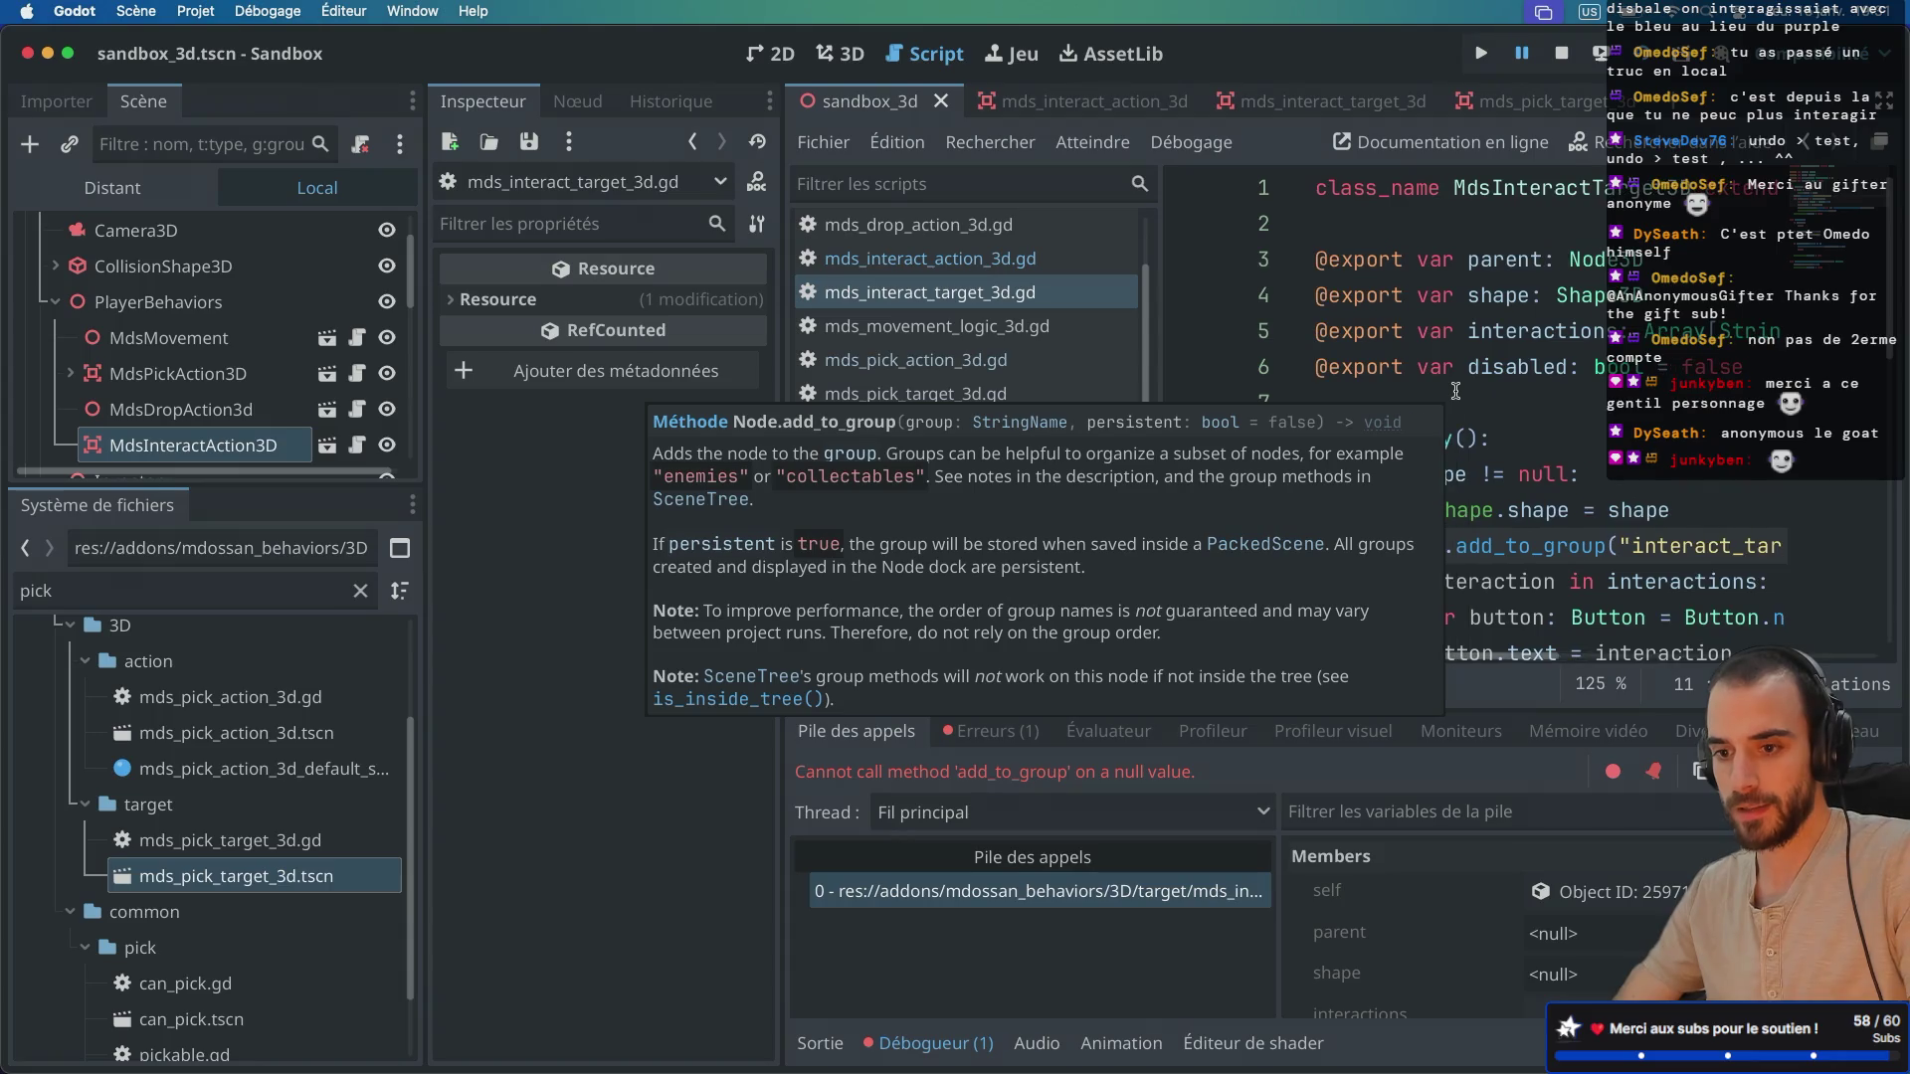
pyautogui.click(185, 447)
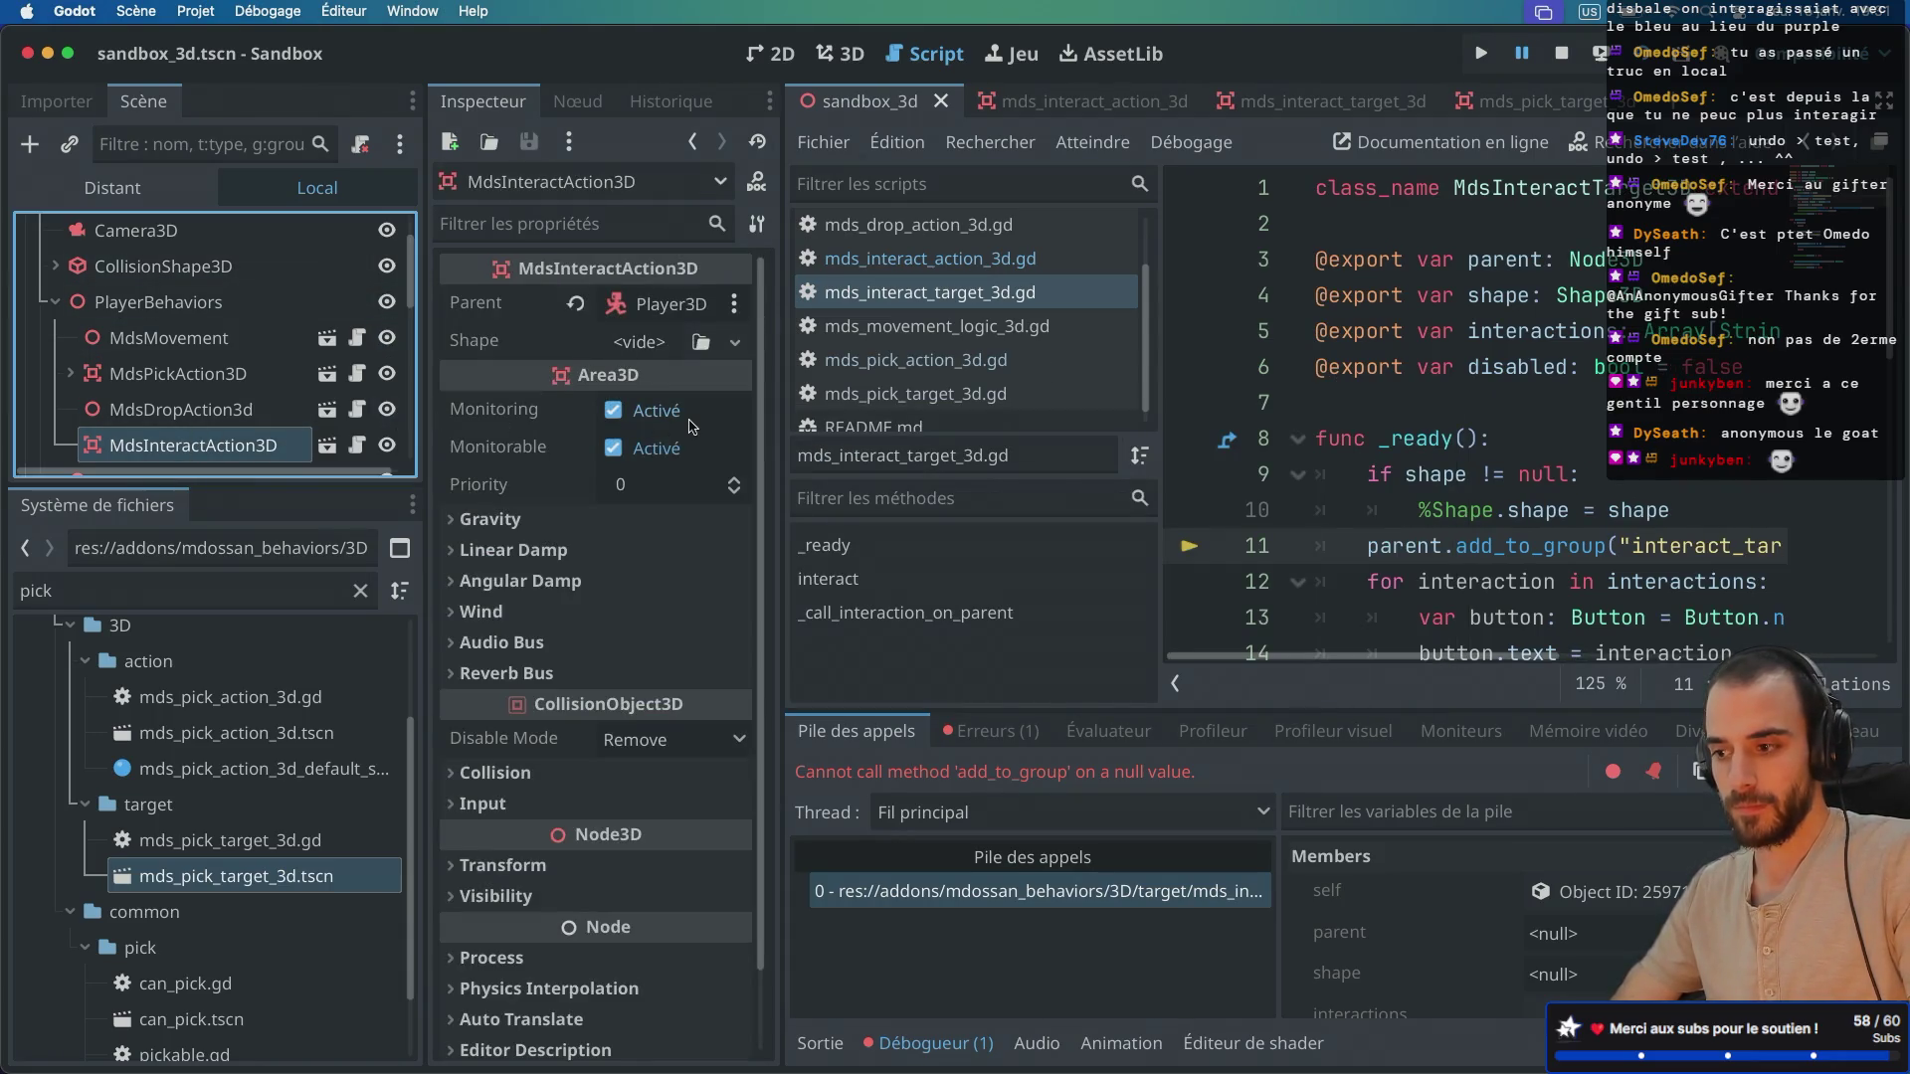
pyautogui.hotkey('ctrl', 'shift', 'F11')
pyautogui.doubleClick(626, 546)
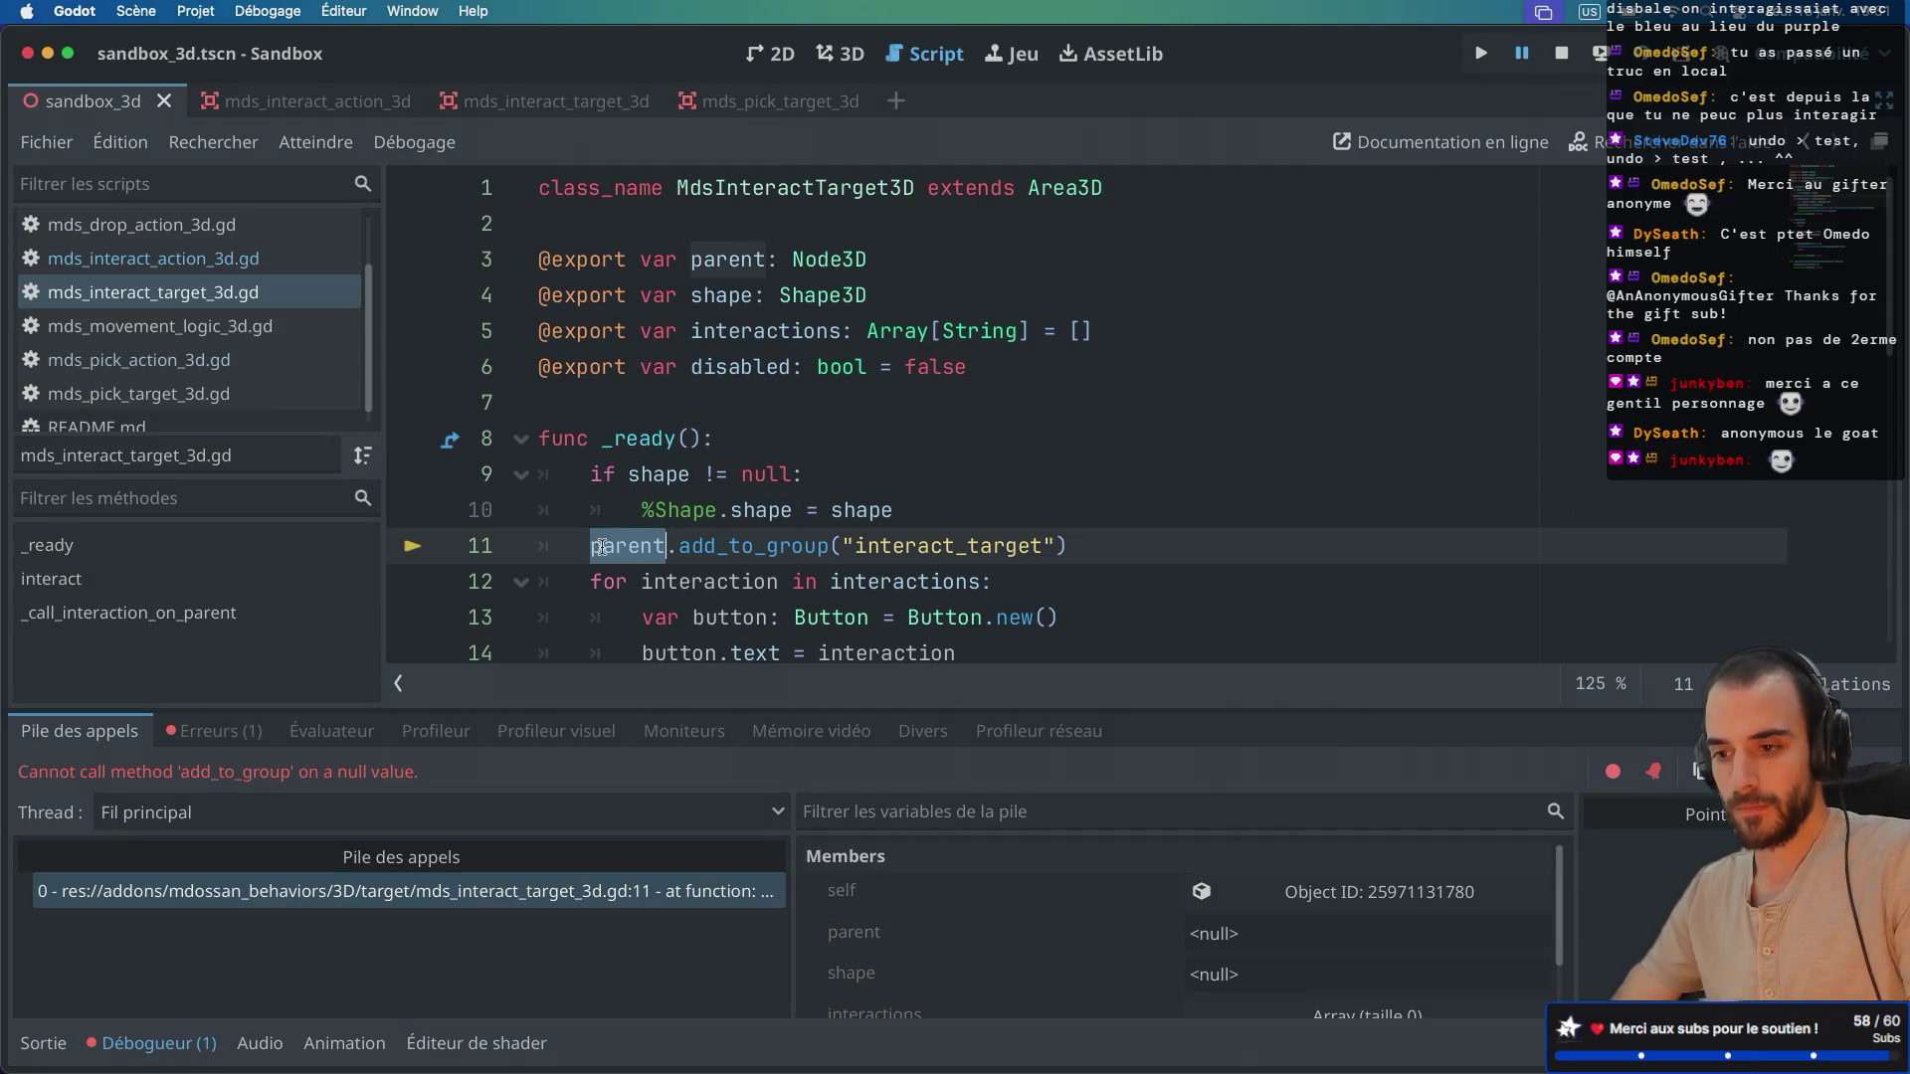
# Step: Stop the failed debug session and run the Sandbox project again
pyautogui.scroll(-3, 731, 490)
pyautogui.scroll(-2, 731, 489)
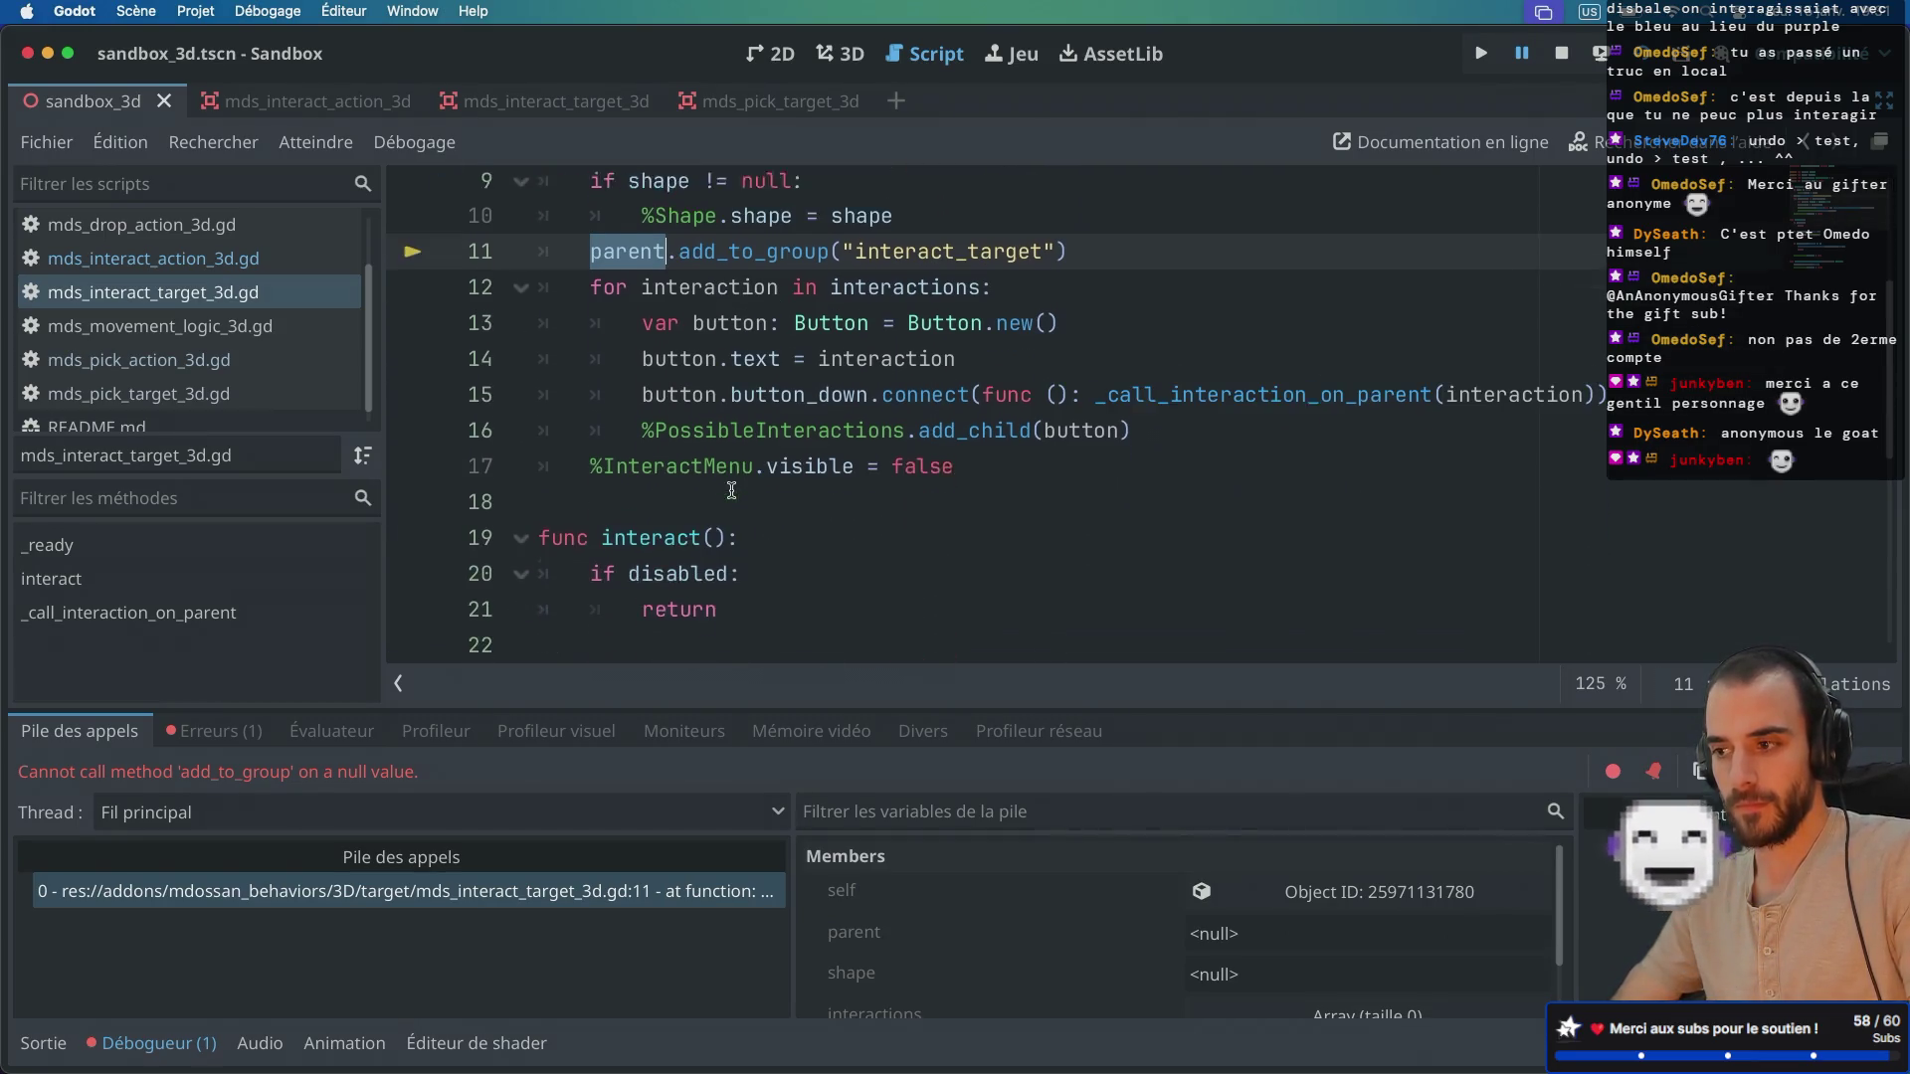
pyautogui.click(1549, 58)
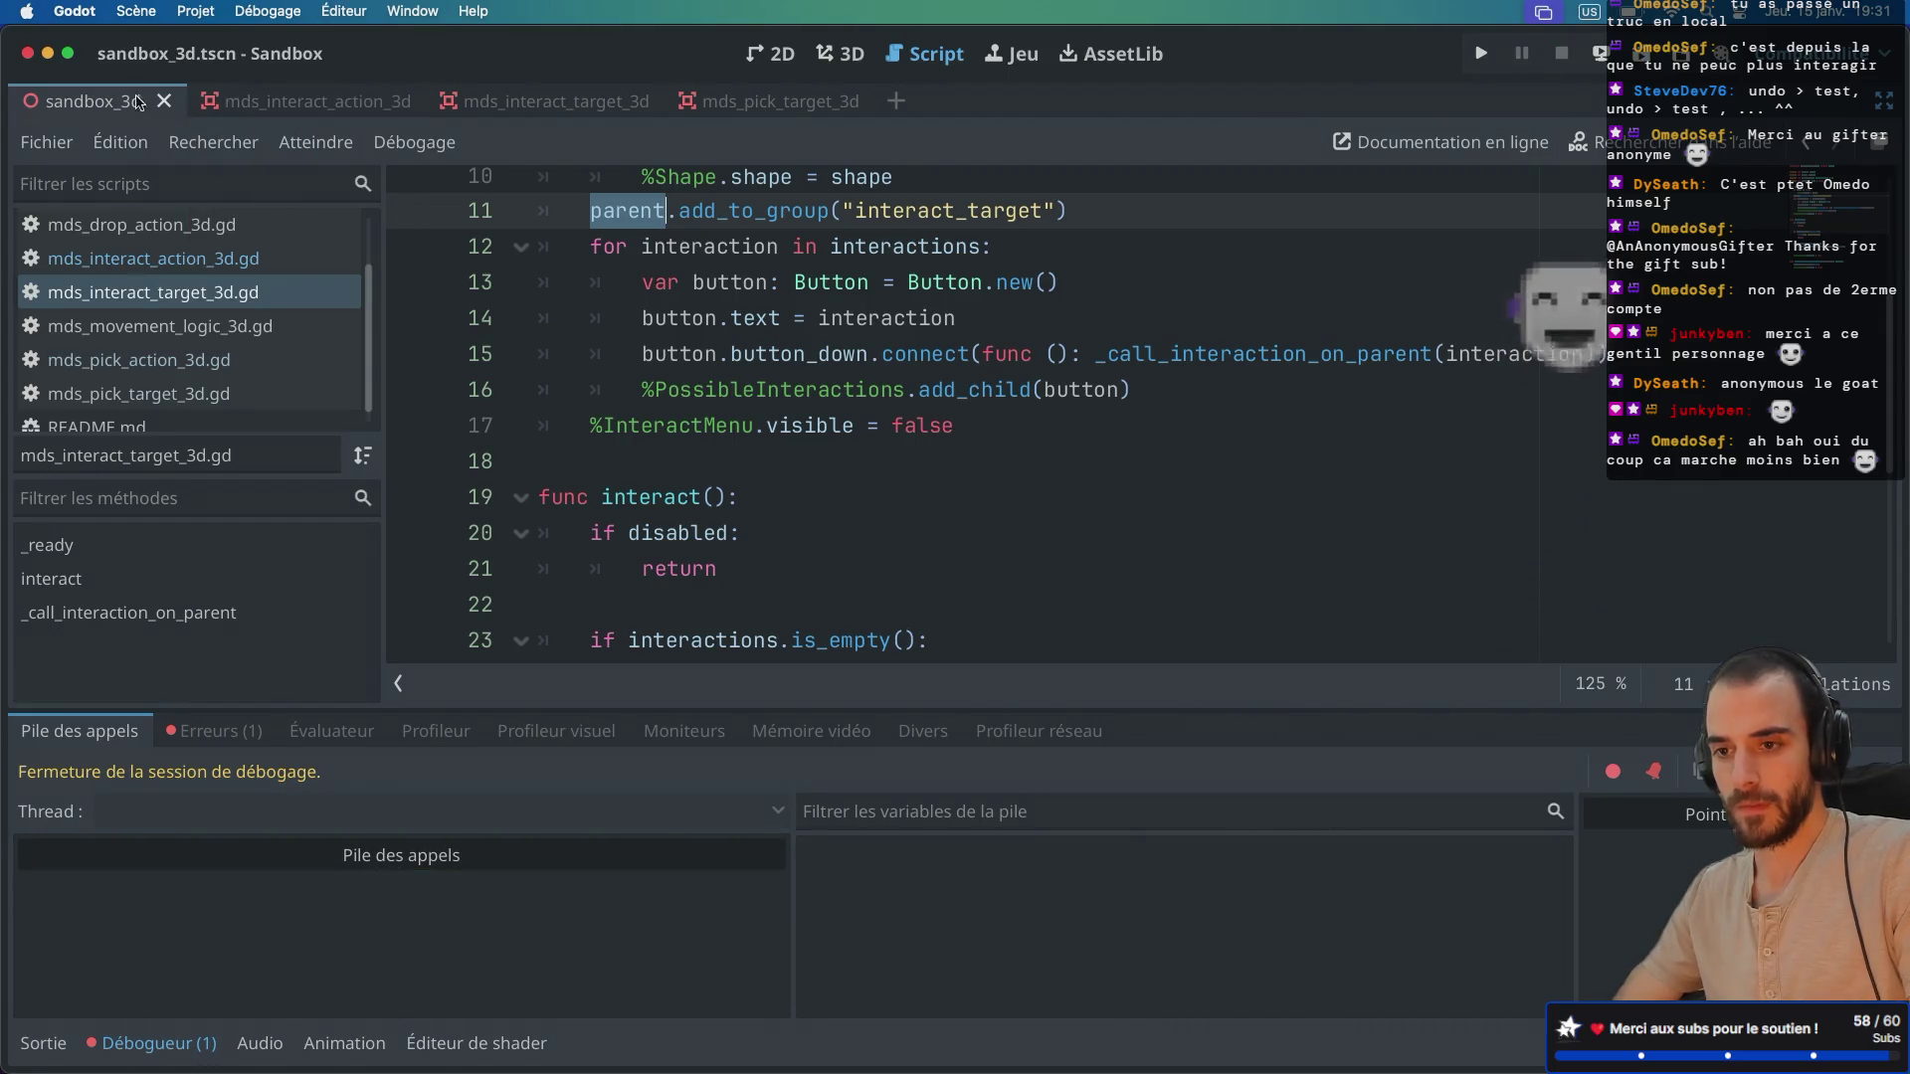
pyautogui.press('super+b')
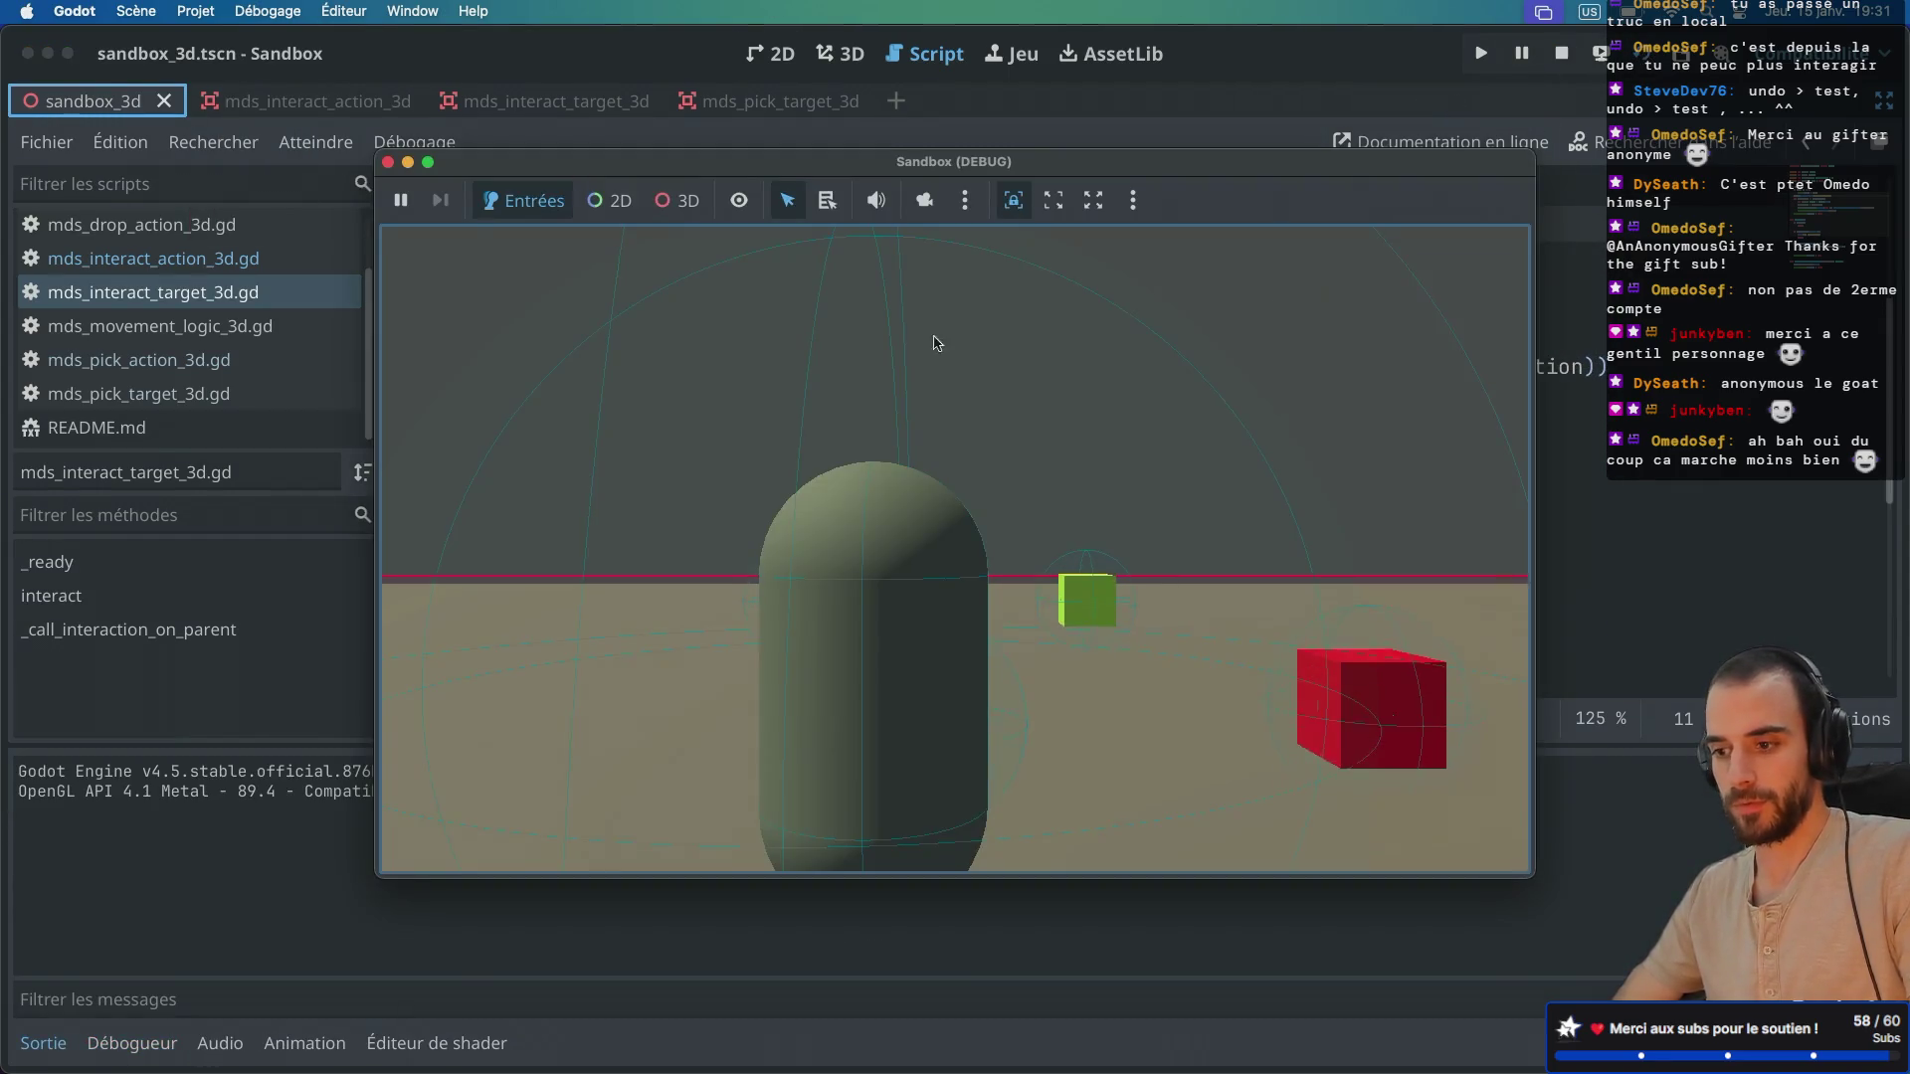
# Step: Walk the player to the blue cube and choose scale_interaction from its menu
pyautogui.moveTo(853, 175); pyautogui.dragTo(893, 171)
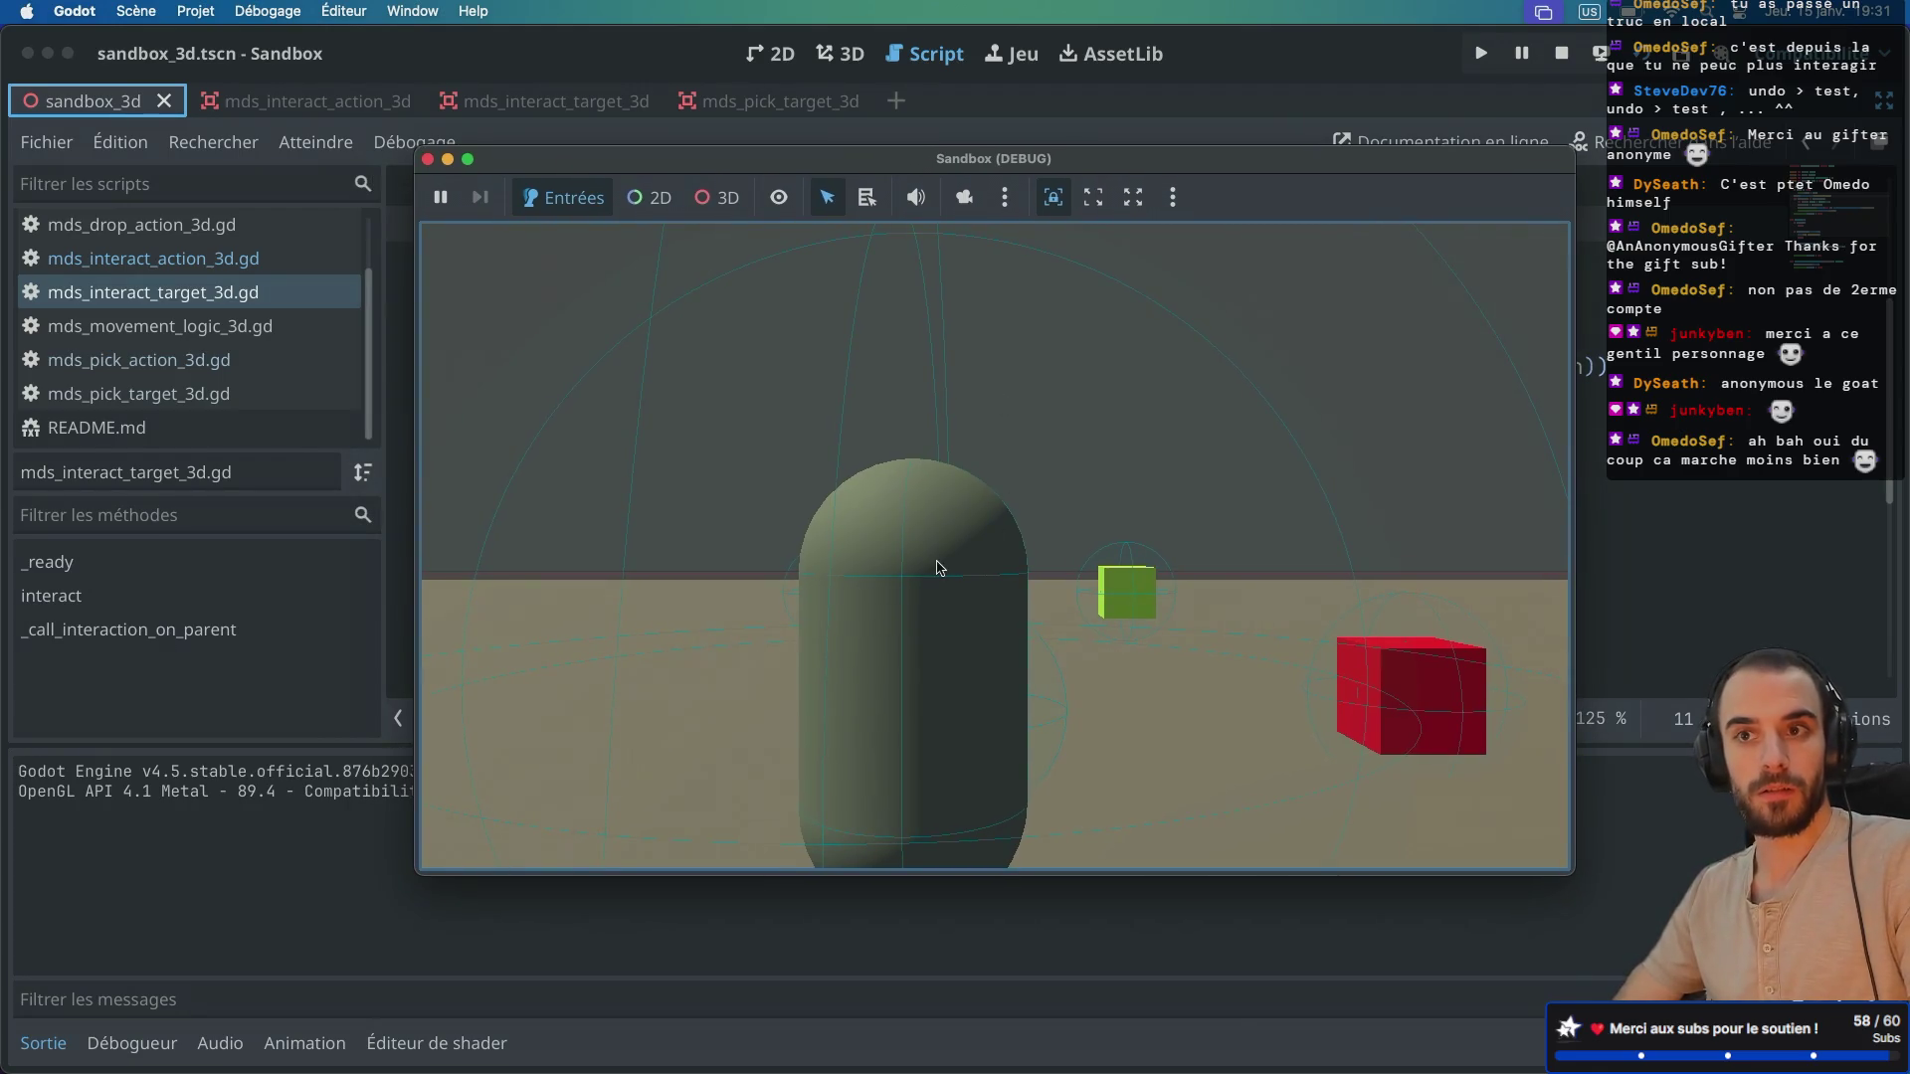
pyautogui.press('a')
pyautogui.press('w')
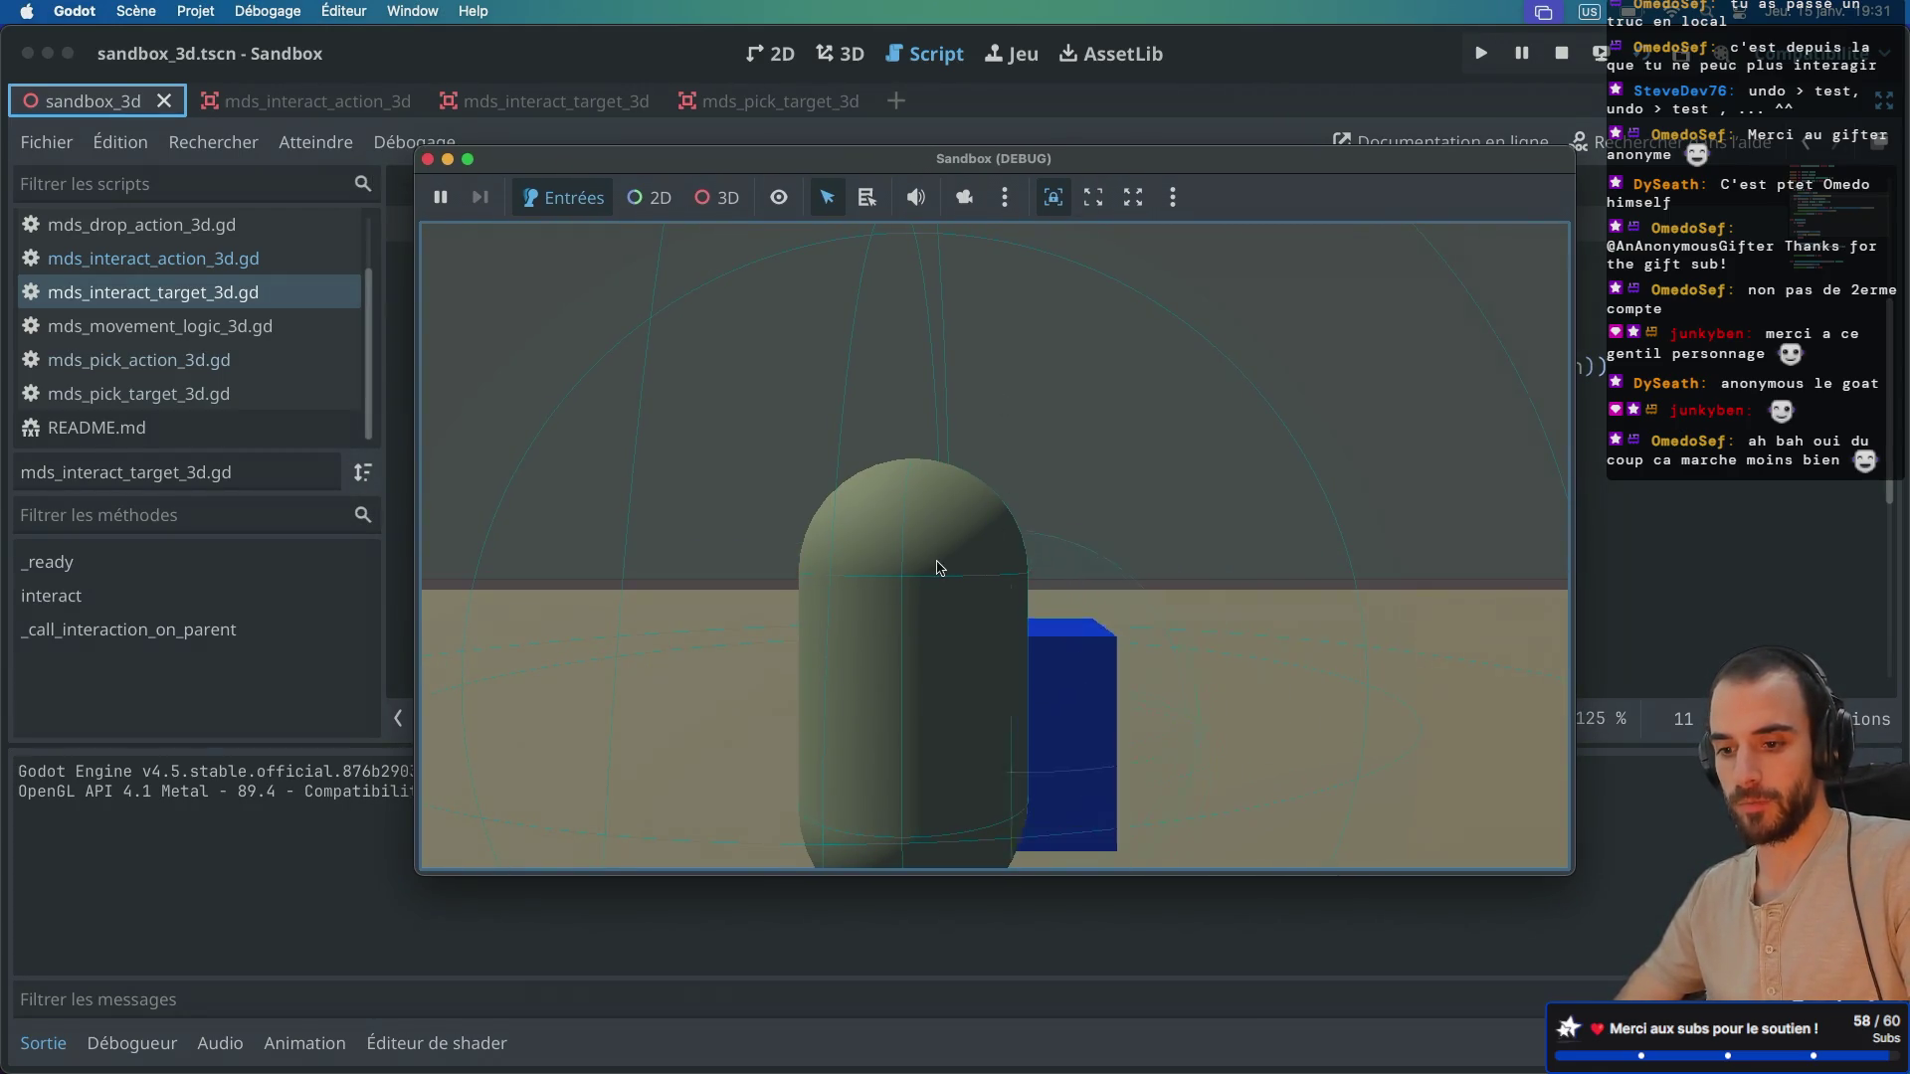
pyautogui.press('s')
pyautogui.press('e')
pyautogui.press('a')
pyautogui.press('d')
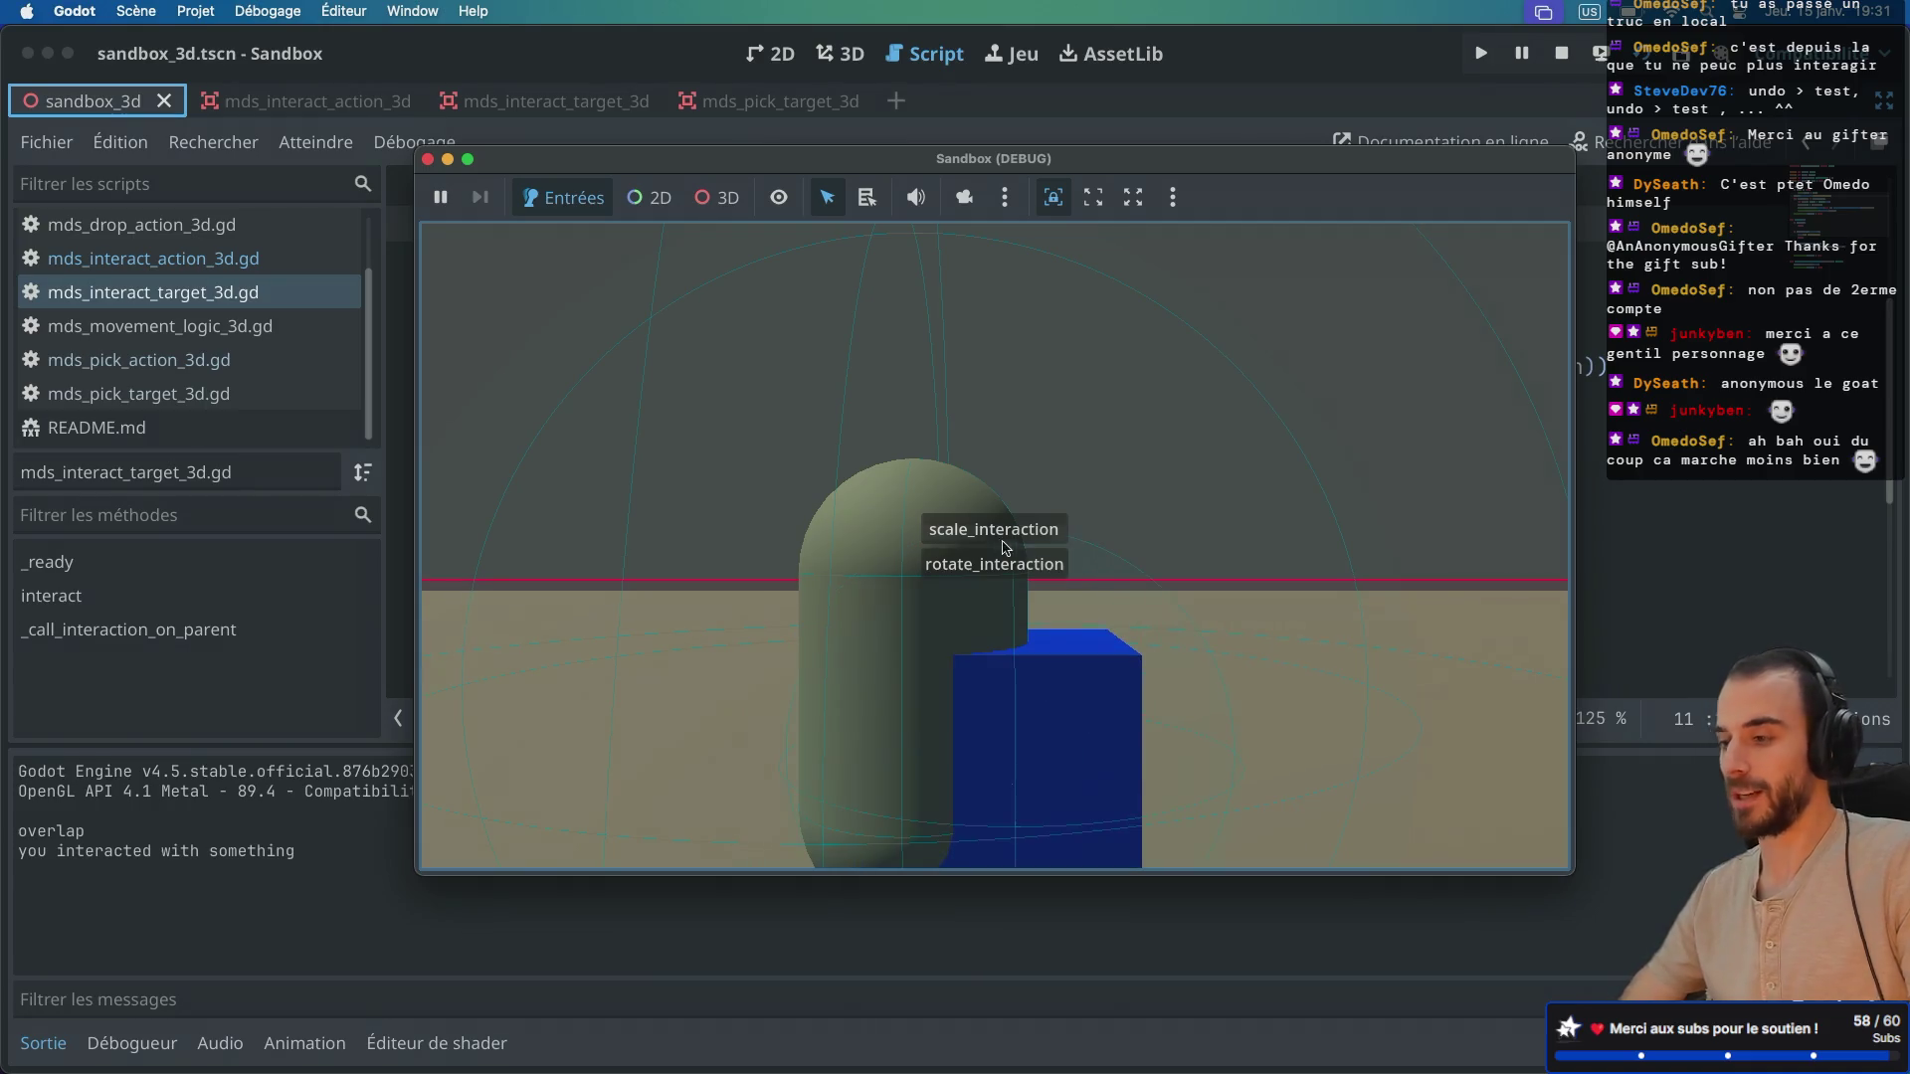
pyautogui.click(1016, 527)
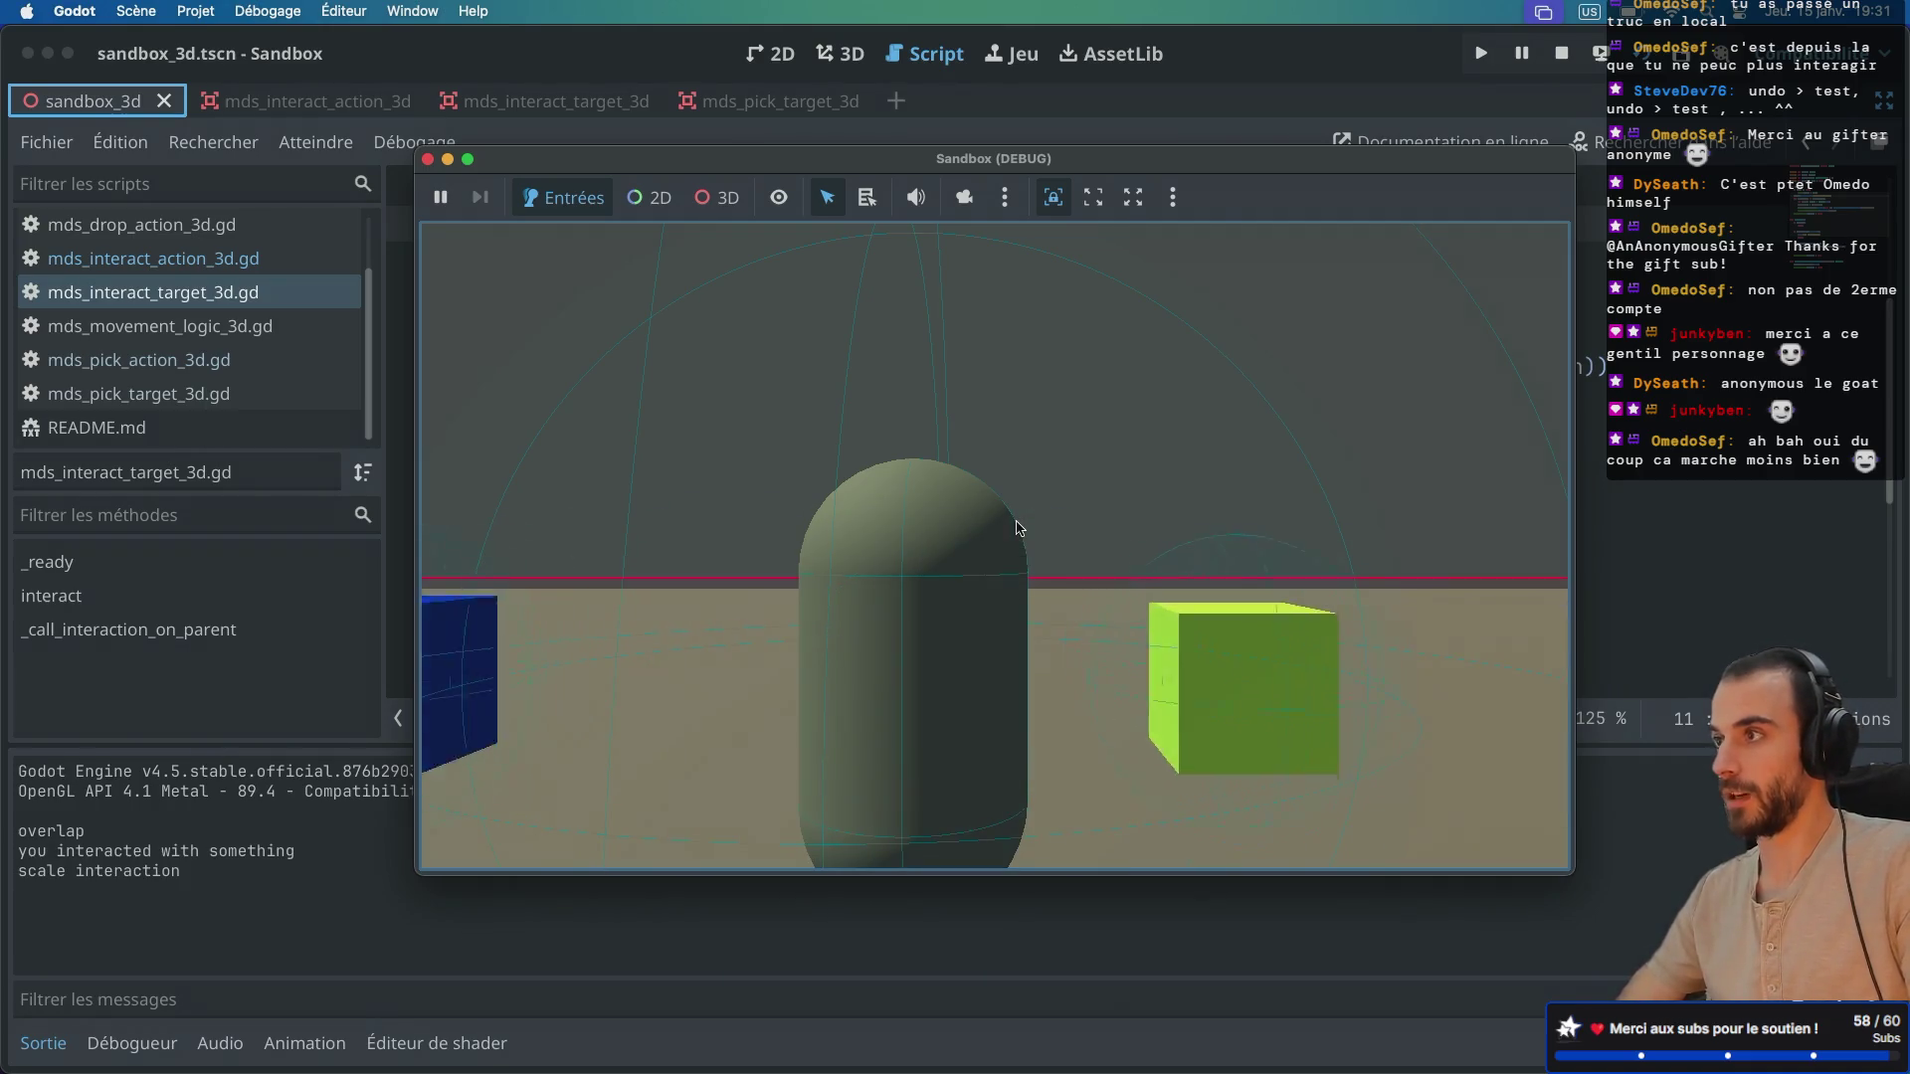
# Step: Rotate the green cube three times, then apply the rotate interaction to the blue cube
pyautogui.press('e')
pyautogui.press('e')
pyautogui.press('e')
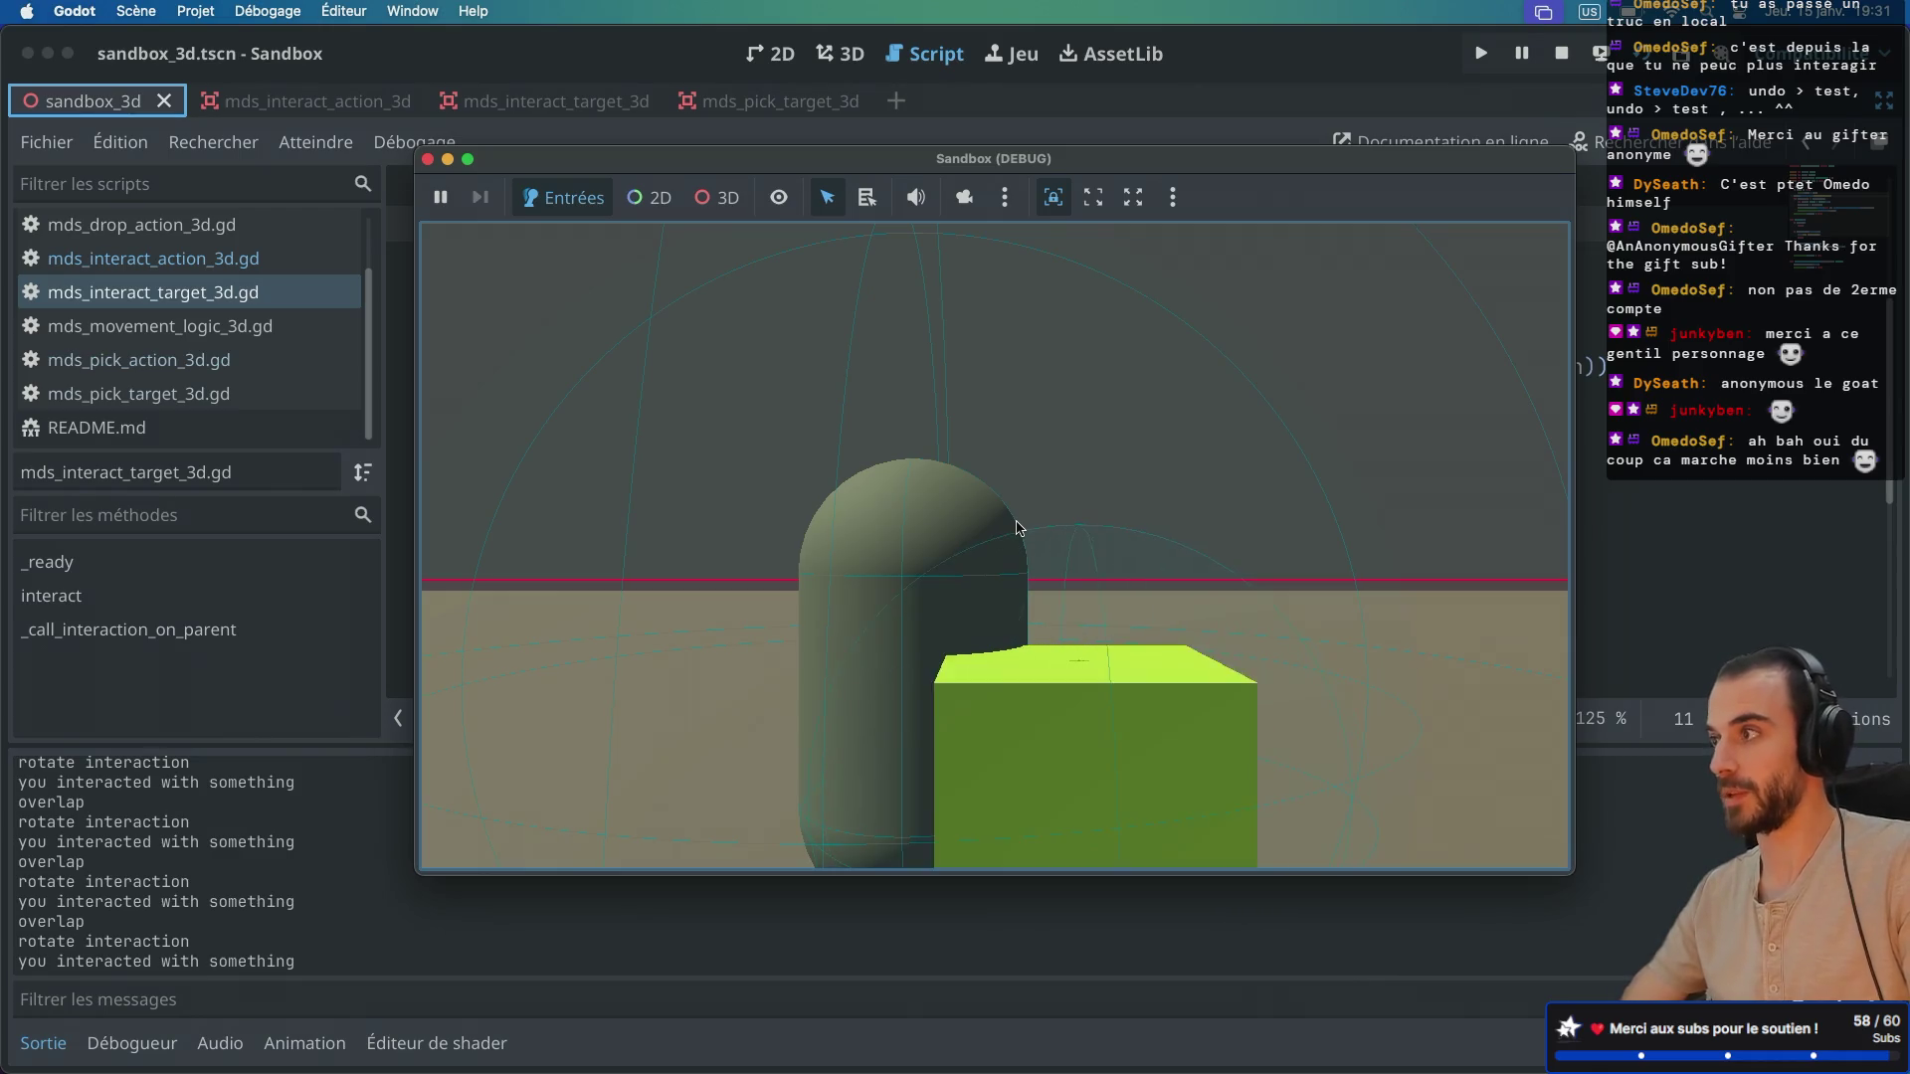
pyautogui.press('e')
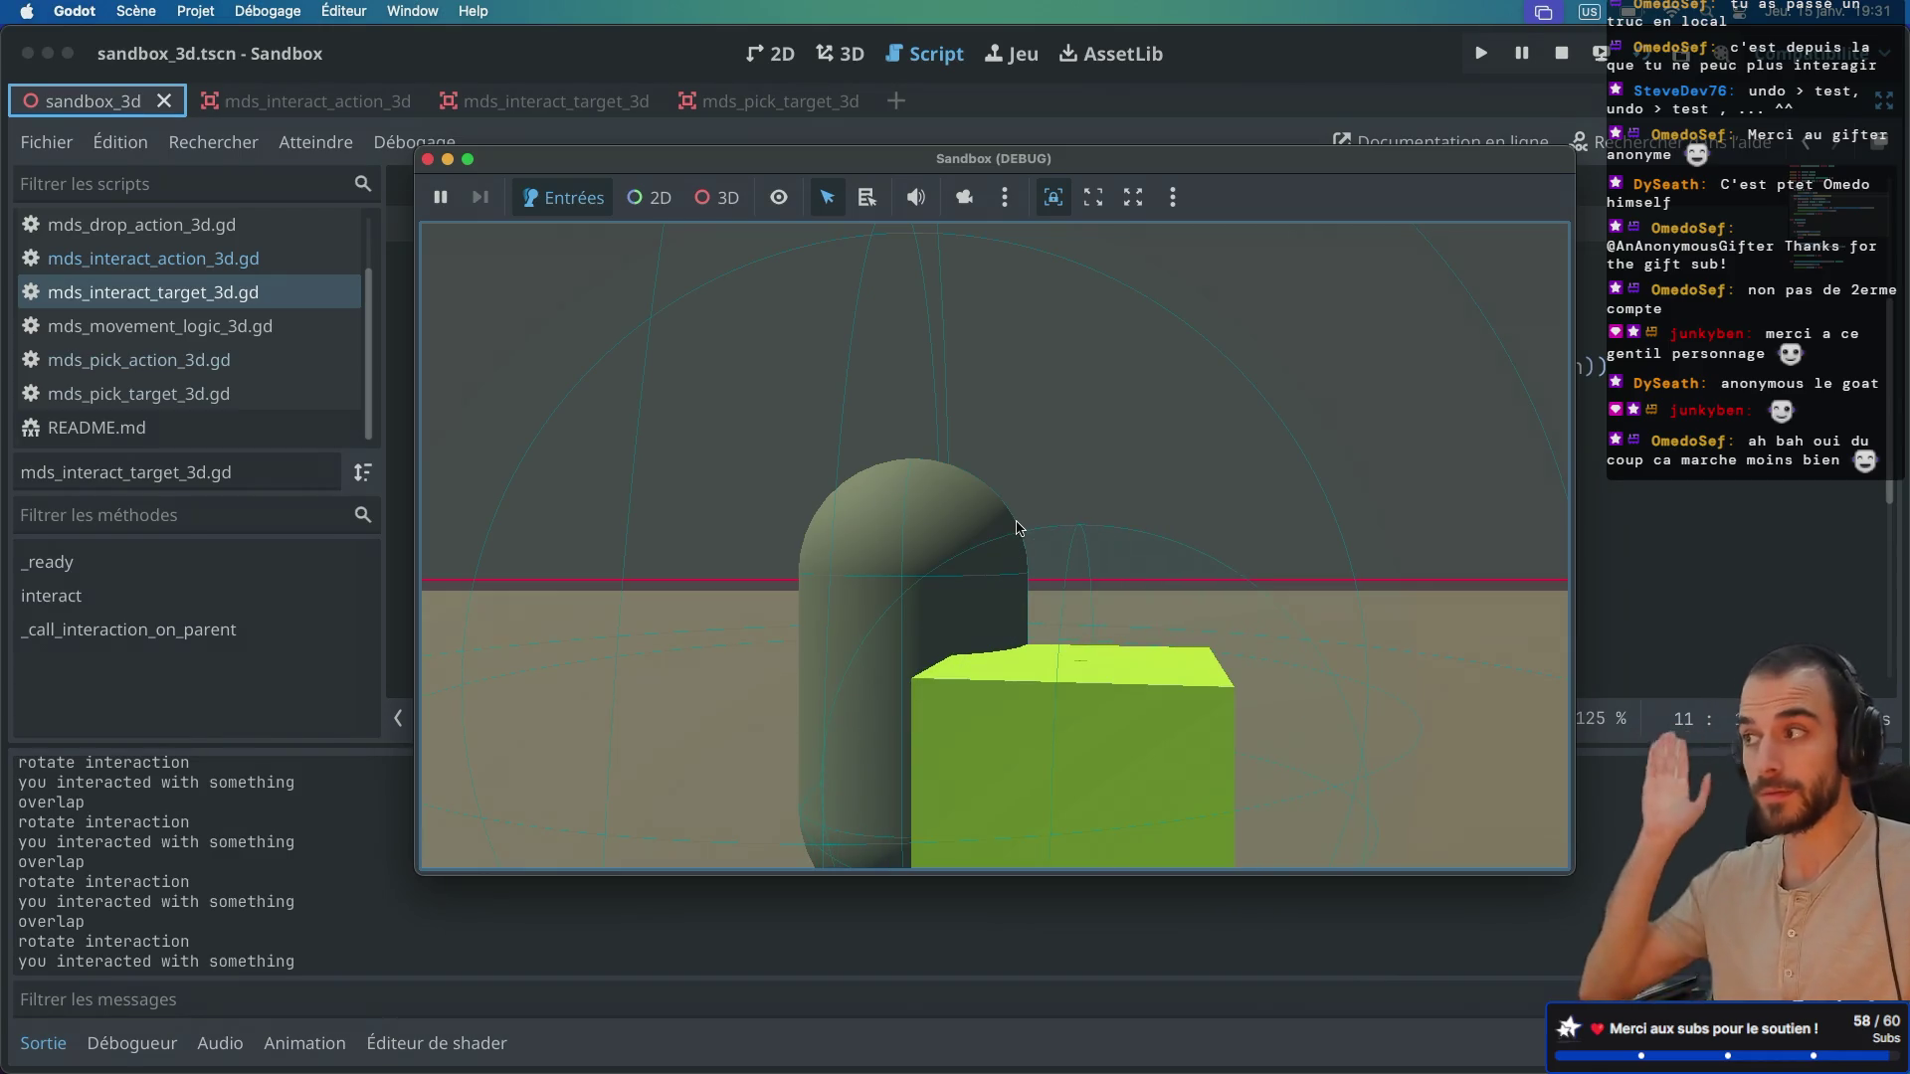
pyautogui.press('e')
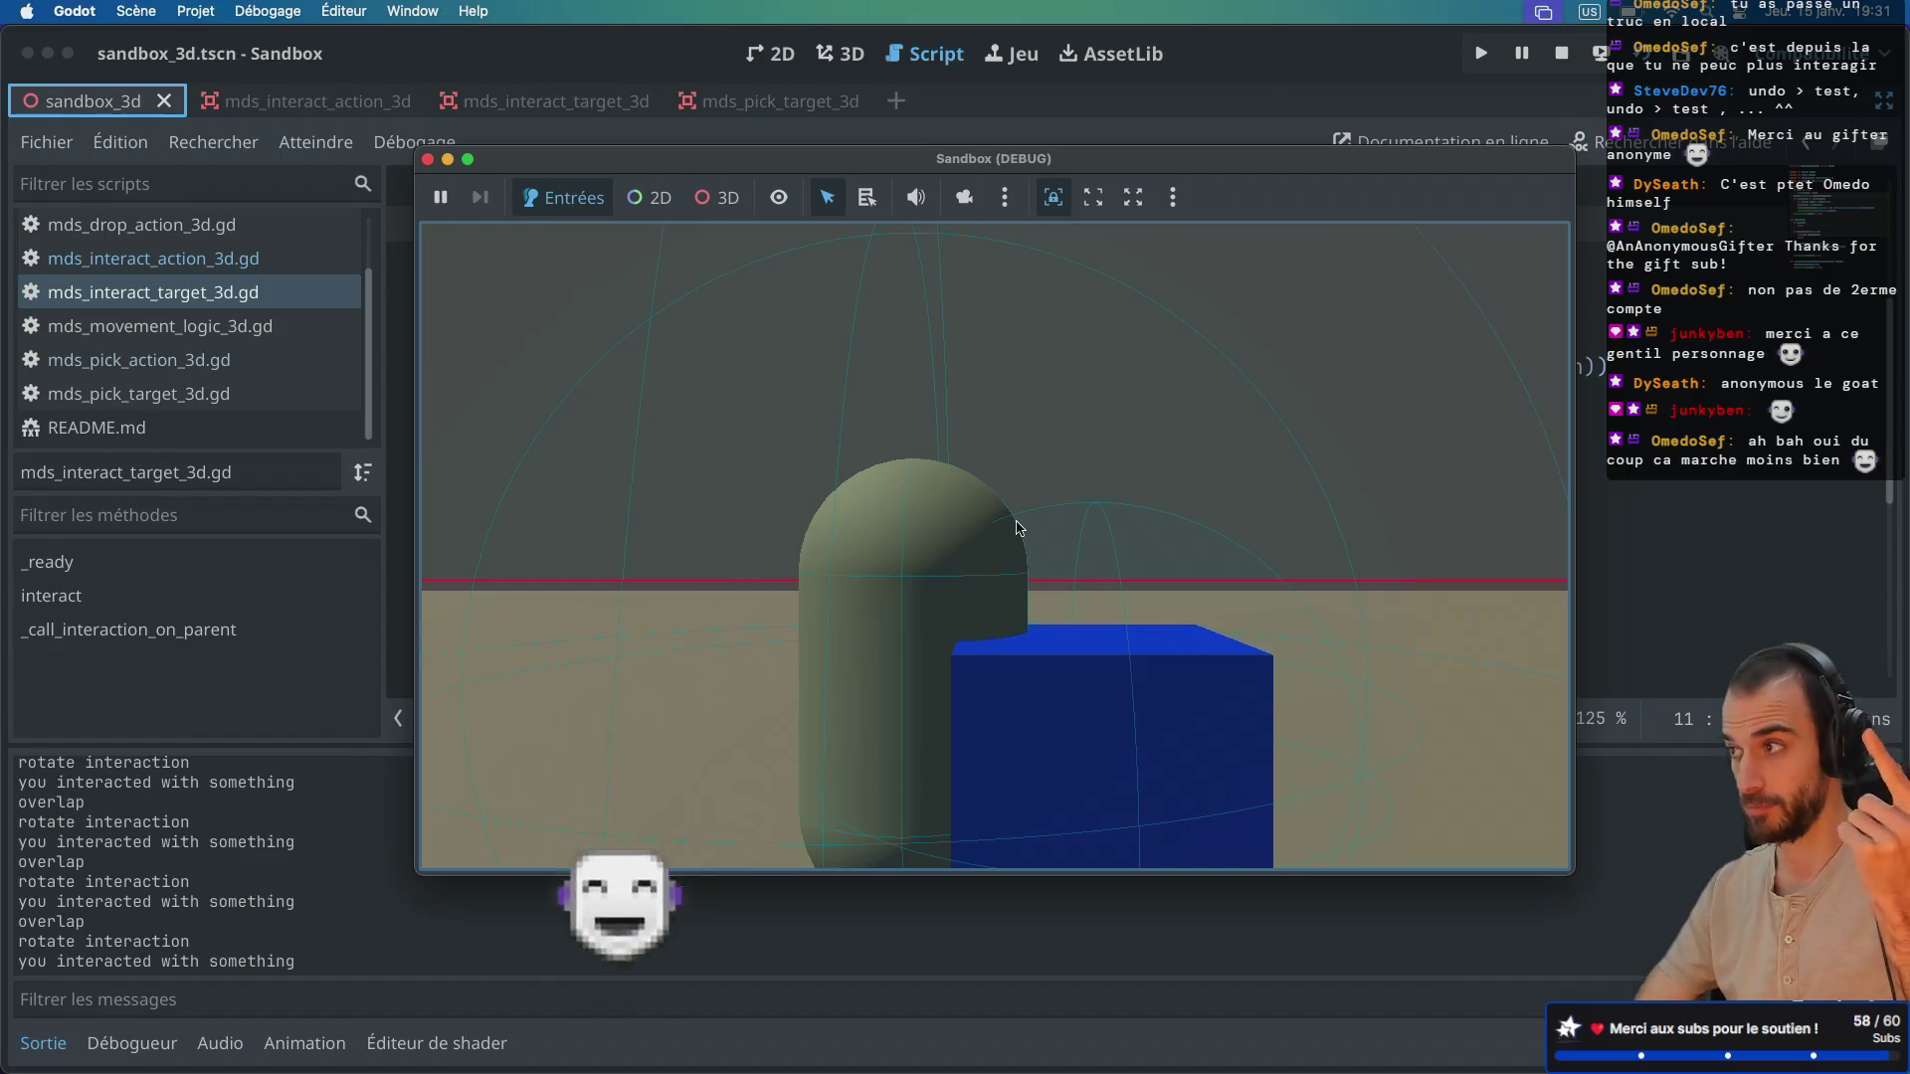
pyautogui.press('e')
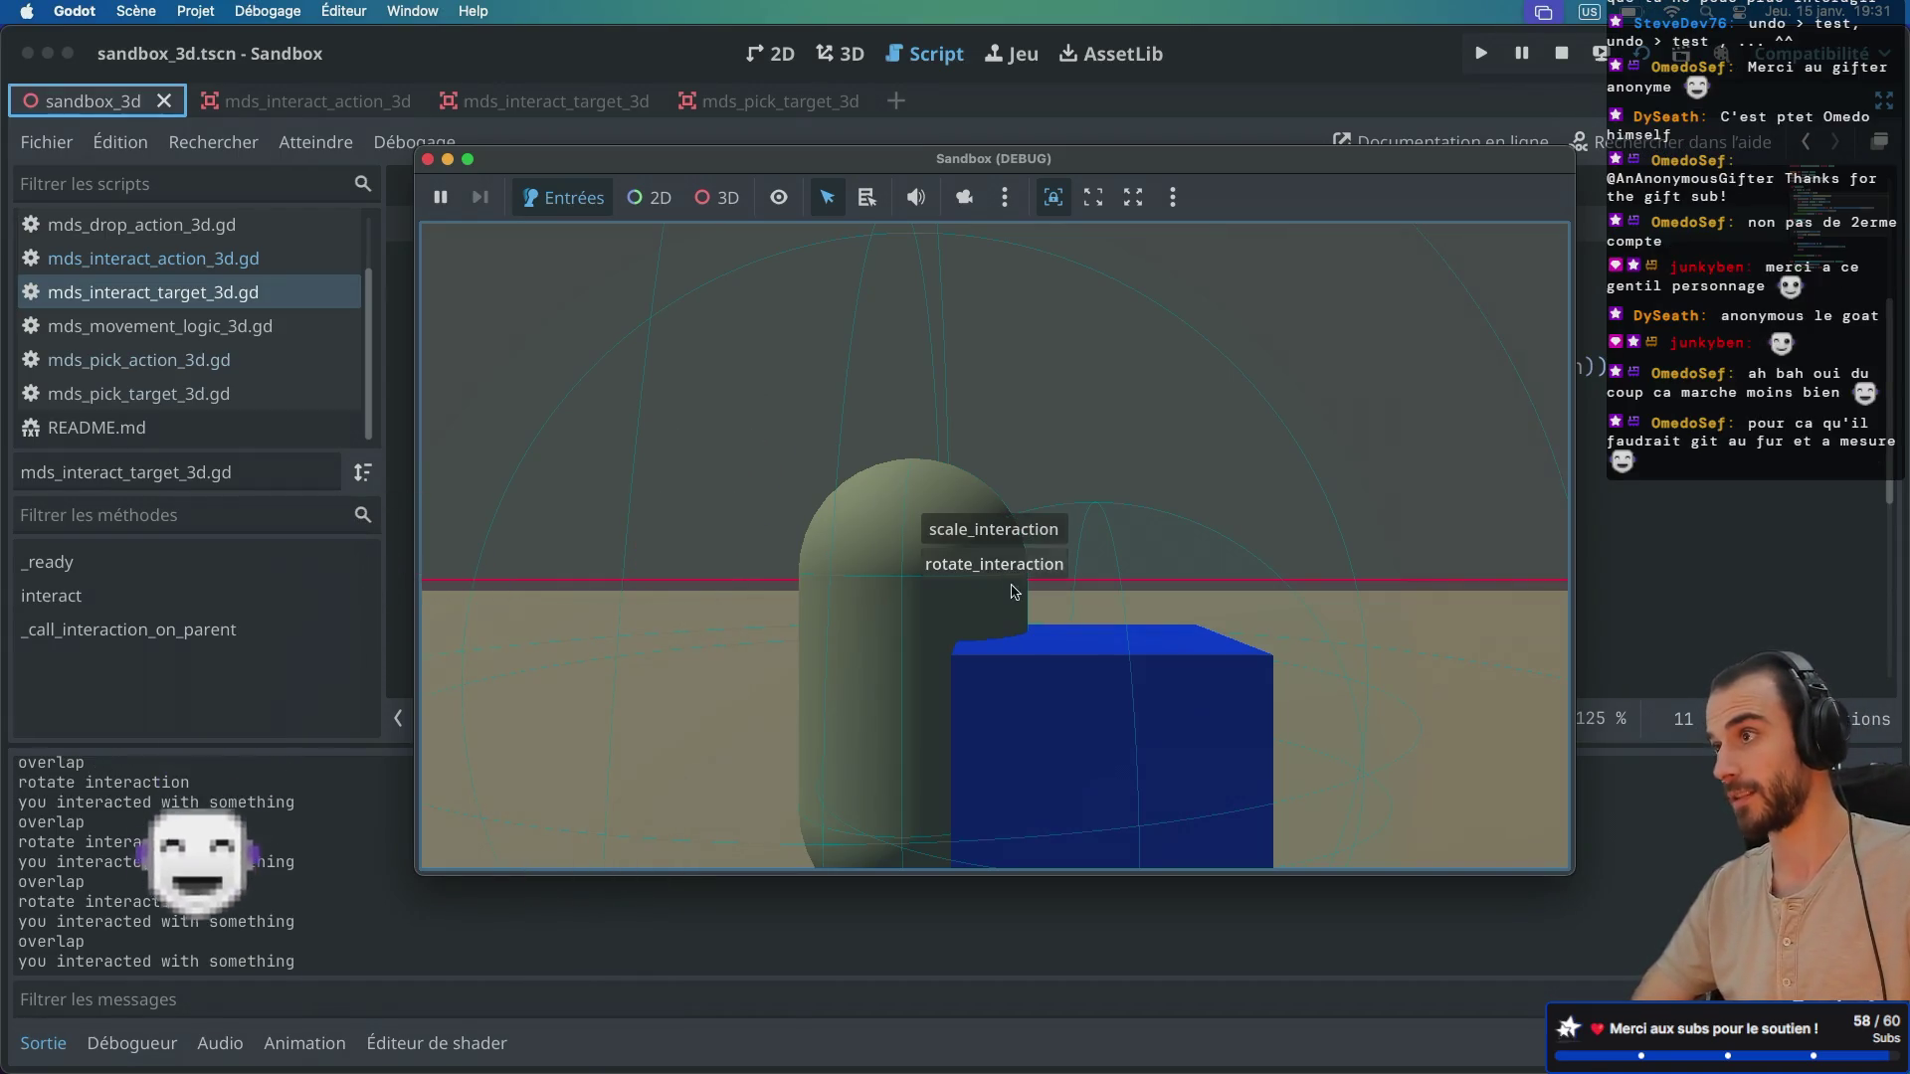
pyautogui.click(1006, 567)
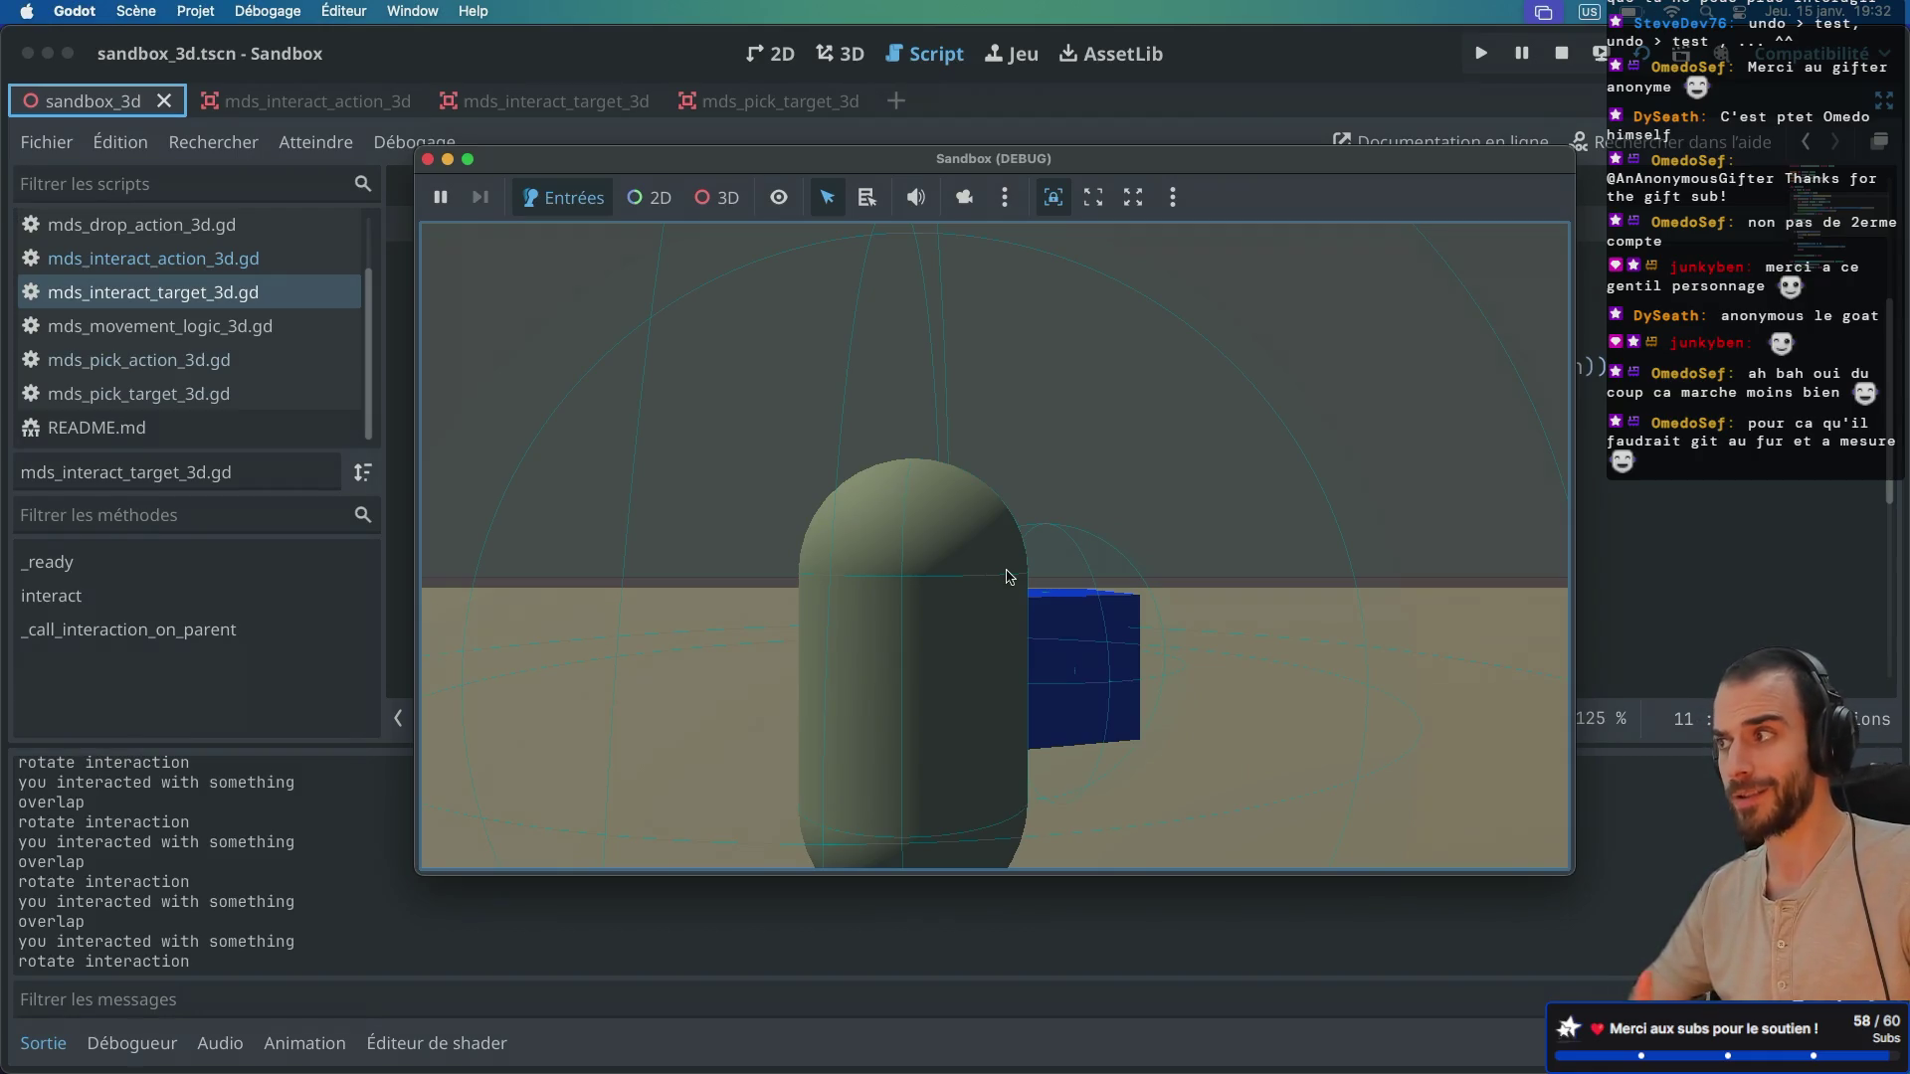
# Step: Pick up the magenta cube, swing it around while turning, and drop it
pyautogui.press('a')
pyautogui.press('e')
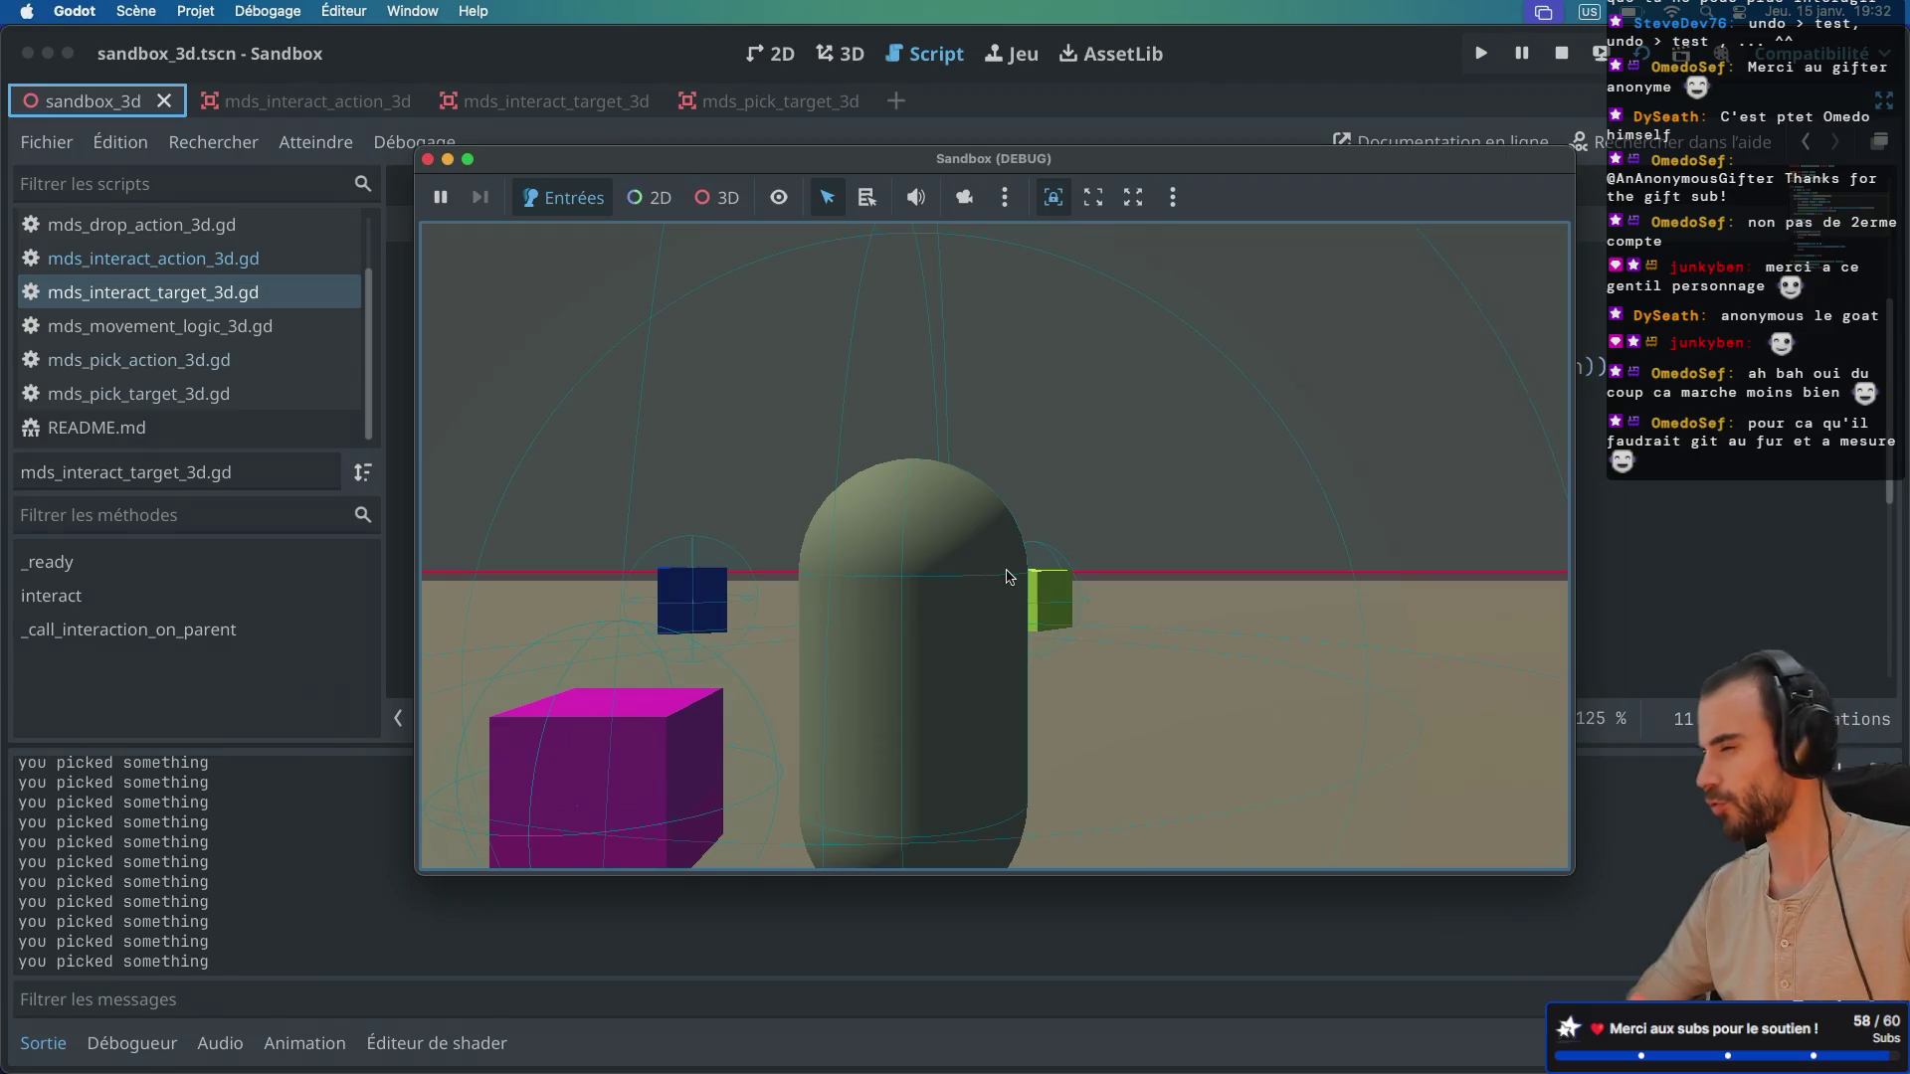
pyautogui.press('a')
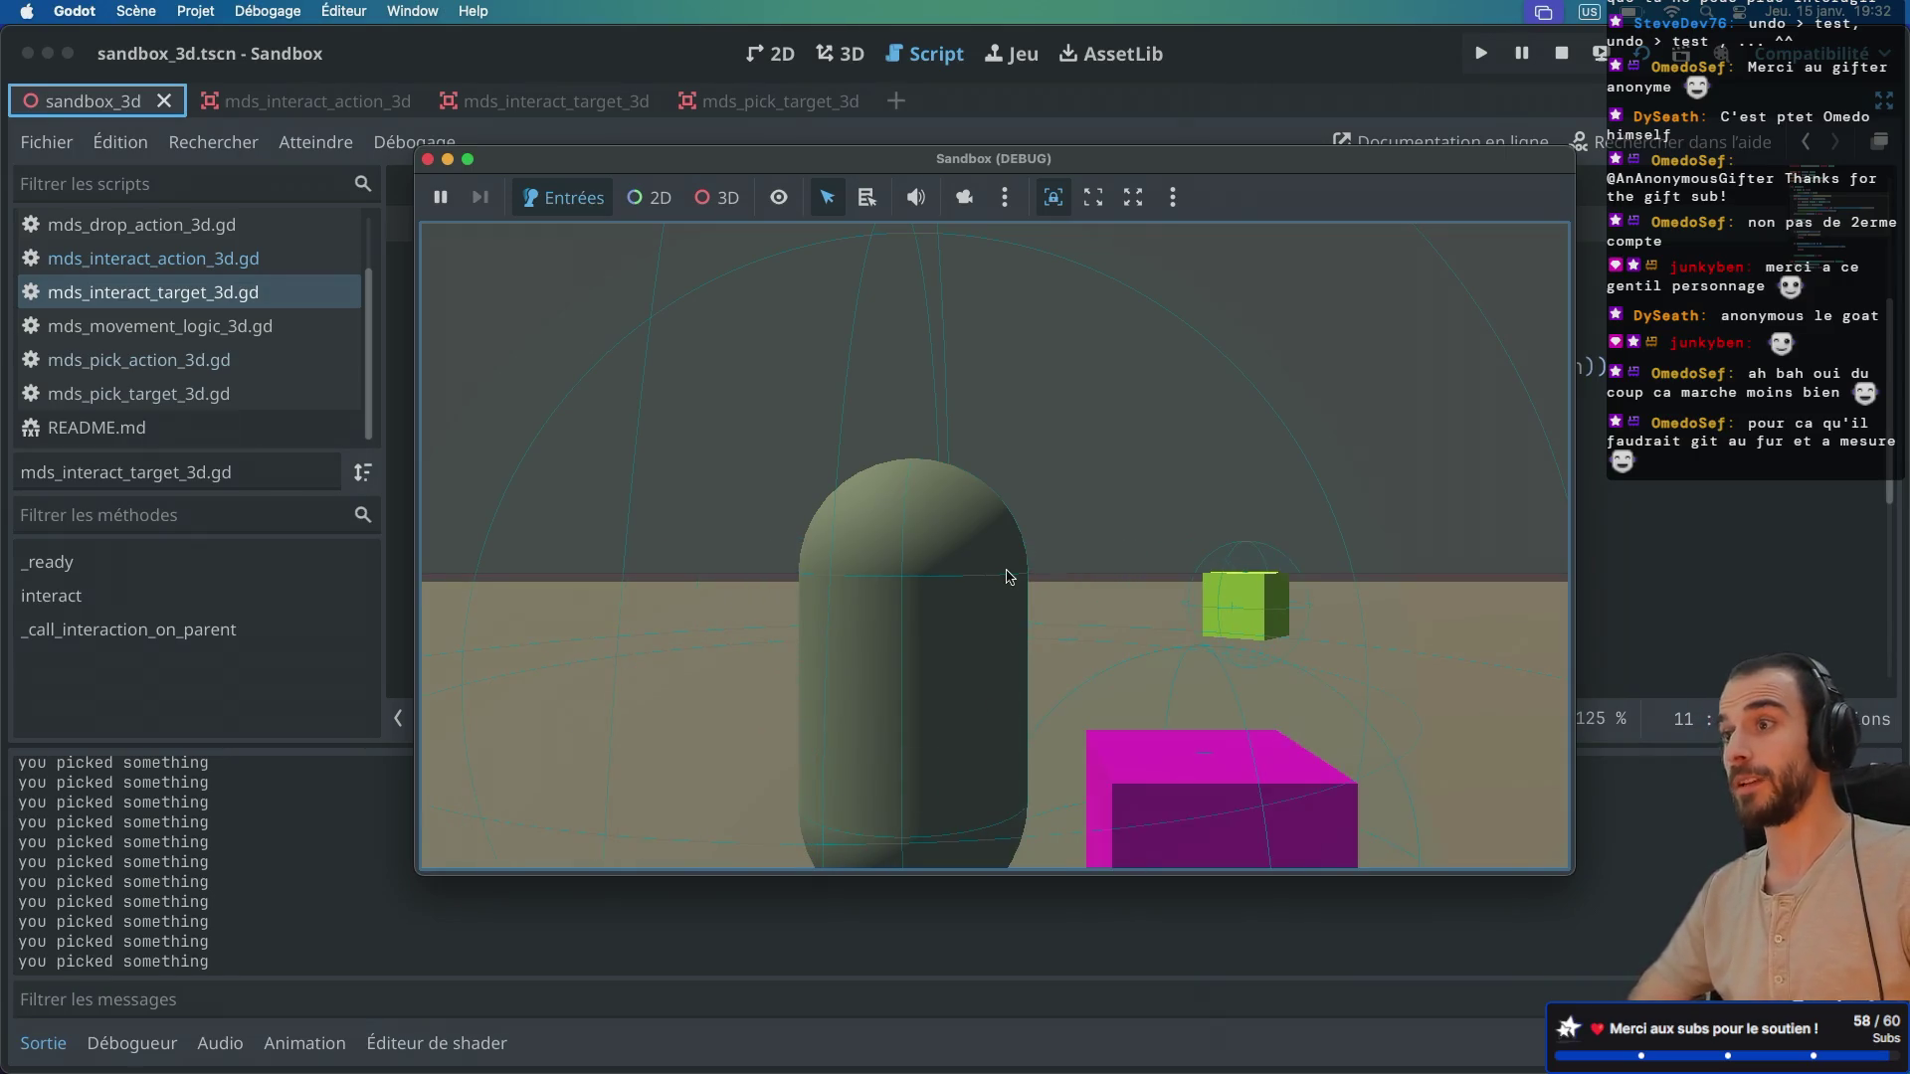
pyautogui.press('a')
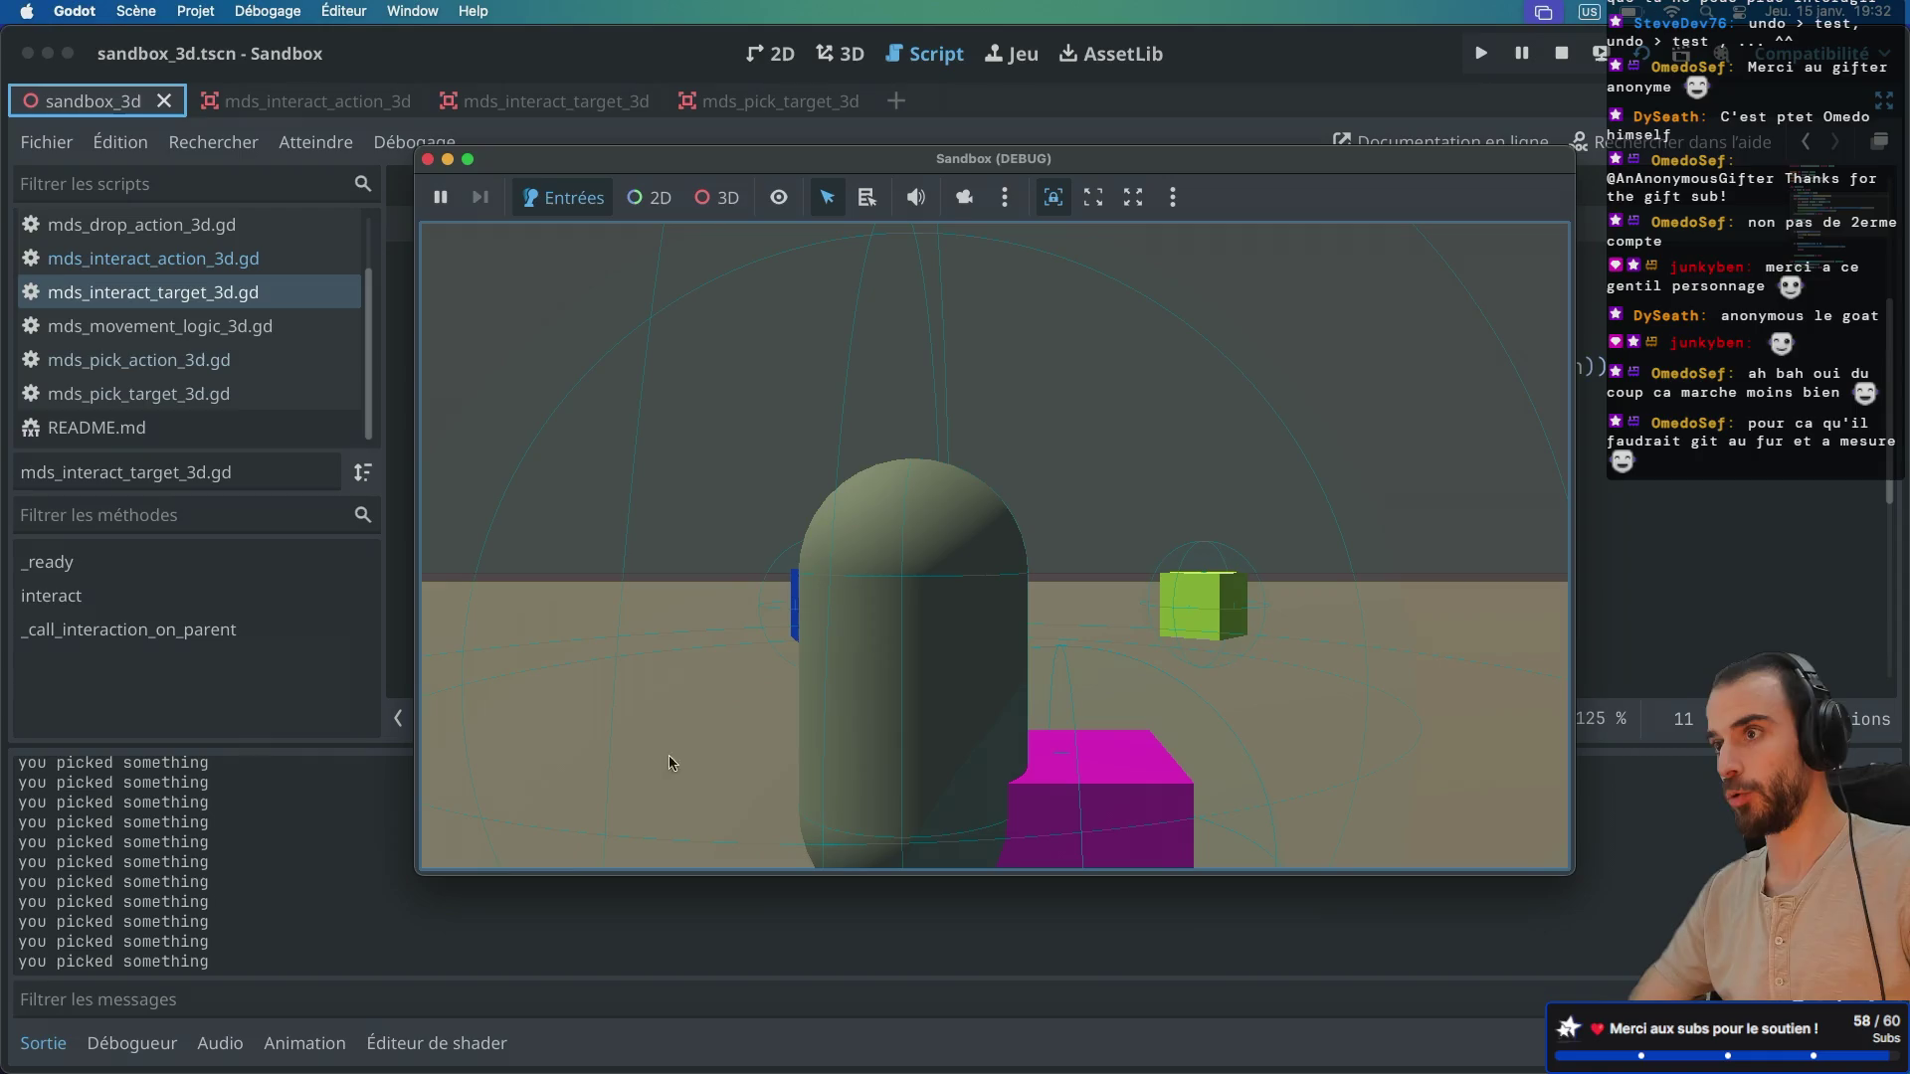
pyautogui.press('a')
pyautogui.press('a')
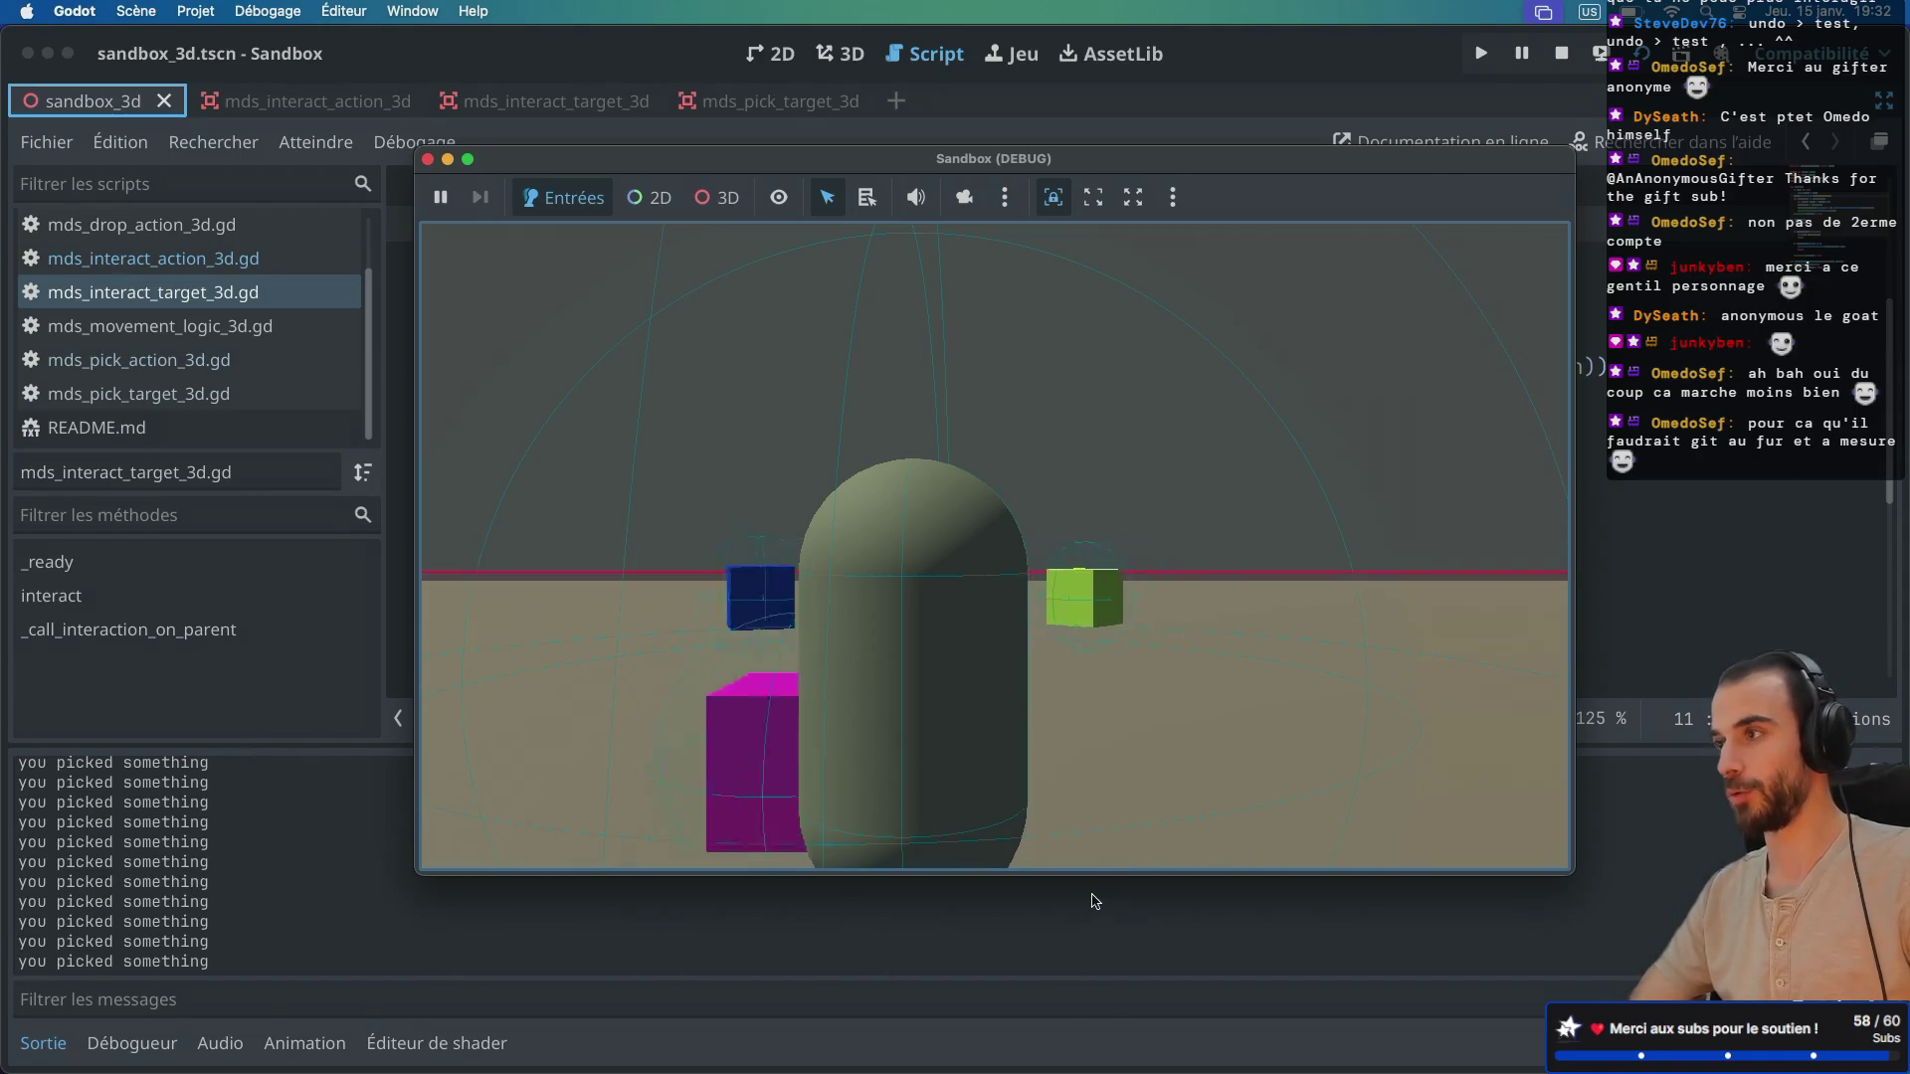
pyautogui.press('a')
pyautogui.press('a')
pyautogui.press('e')
pyautogui.press('e')
pyautogui.press('e')
# Step: Turn toward the green cube, open its interaction choices, look around, then stop the game
pyautogui.press('d')
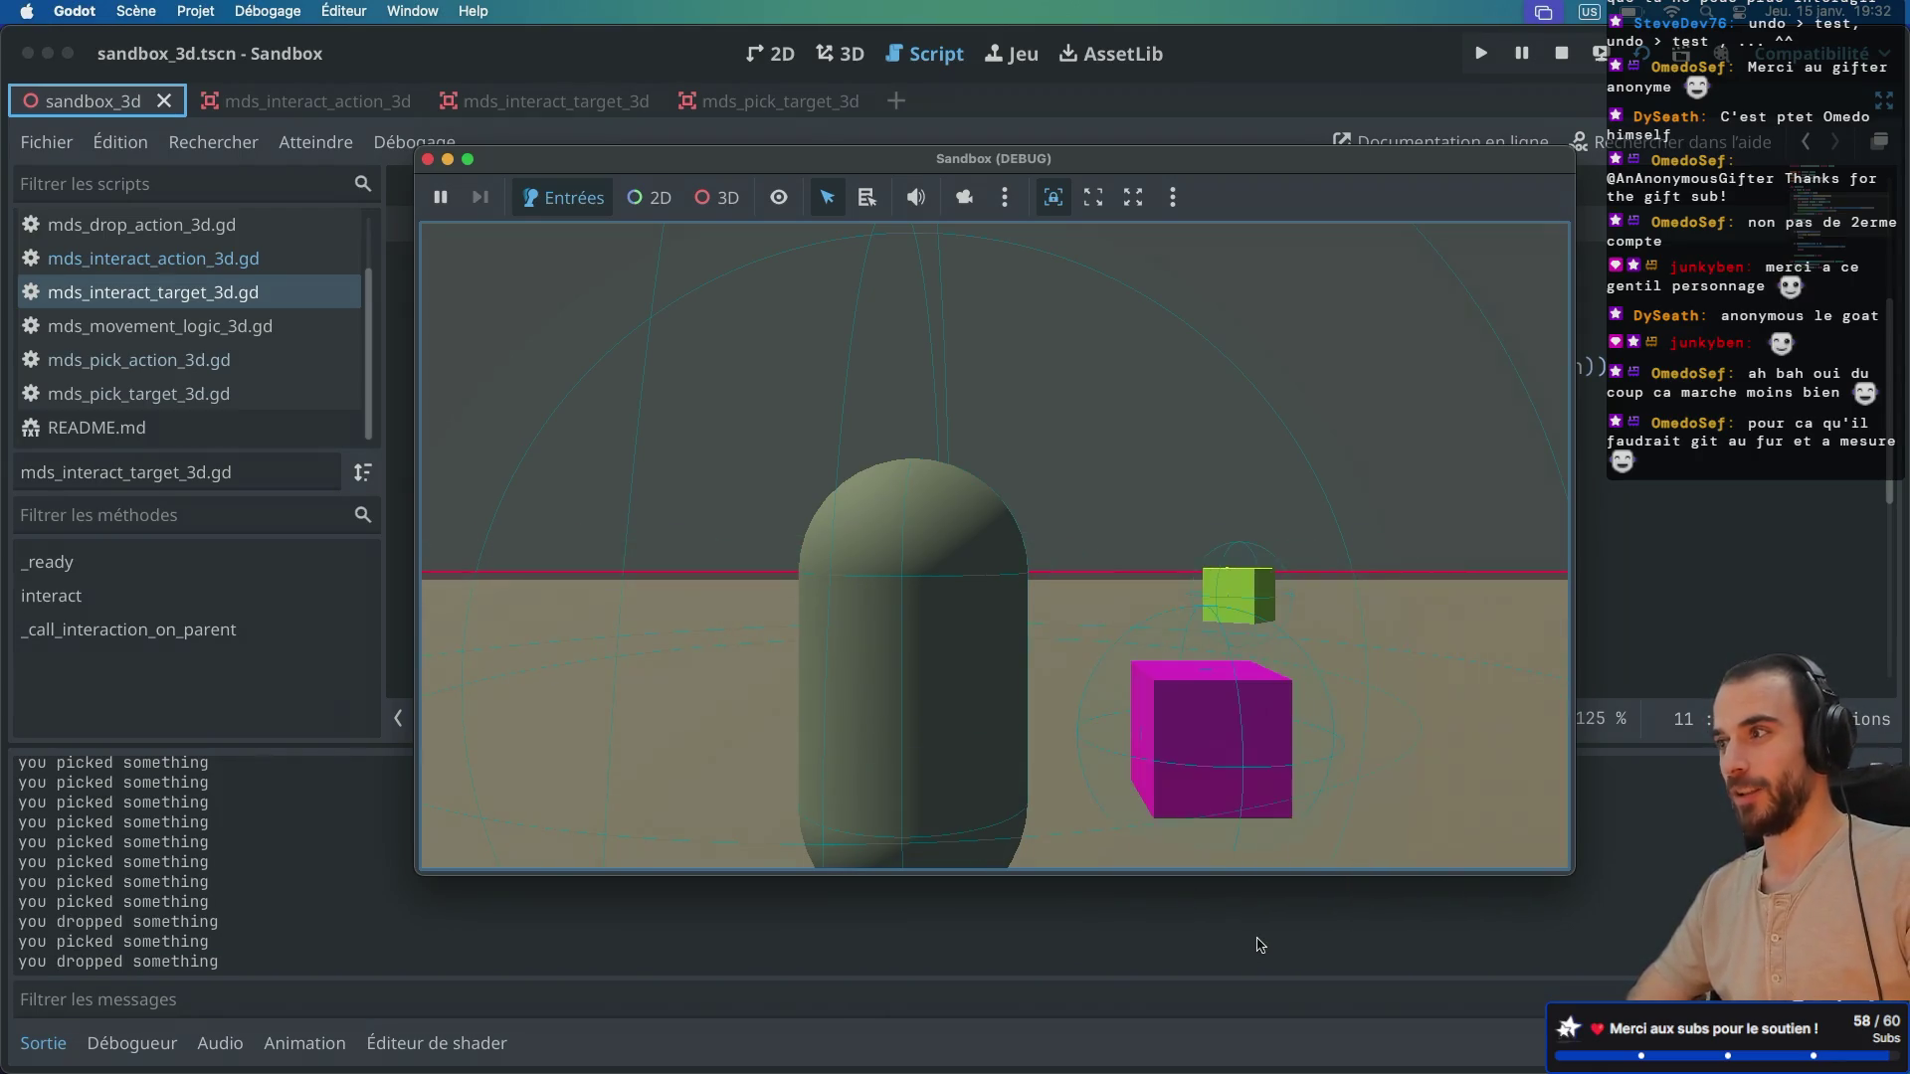
pyautogui.press('a')
pyautogui.press('f')
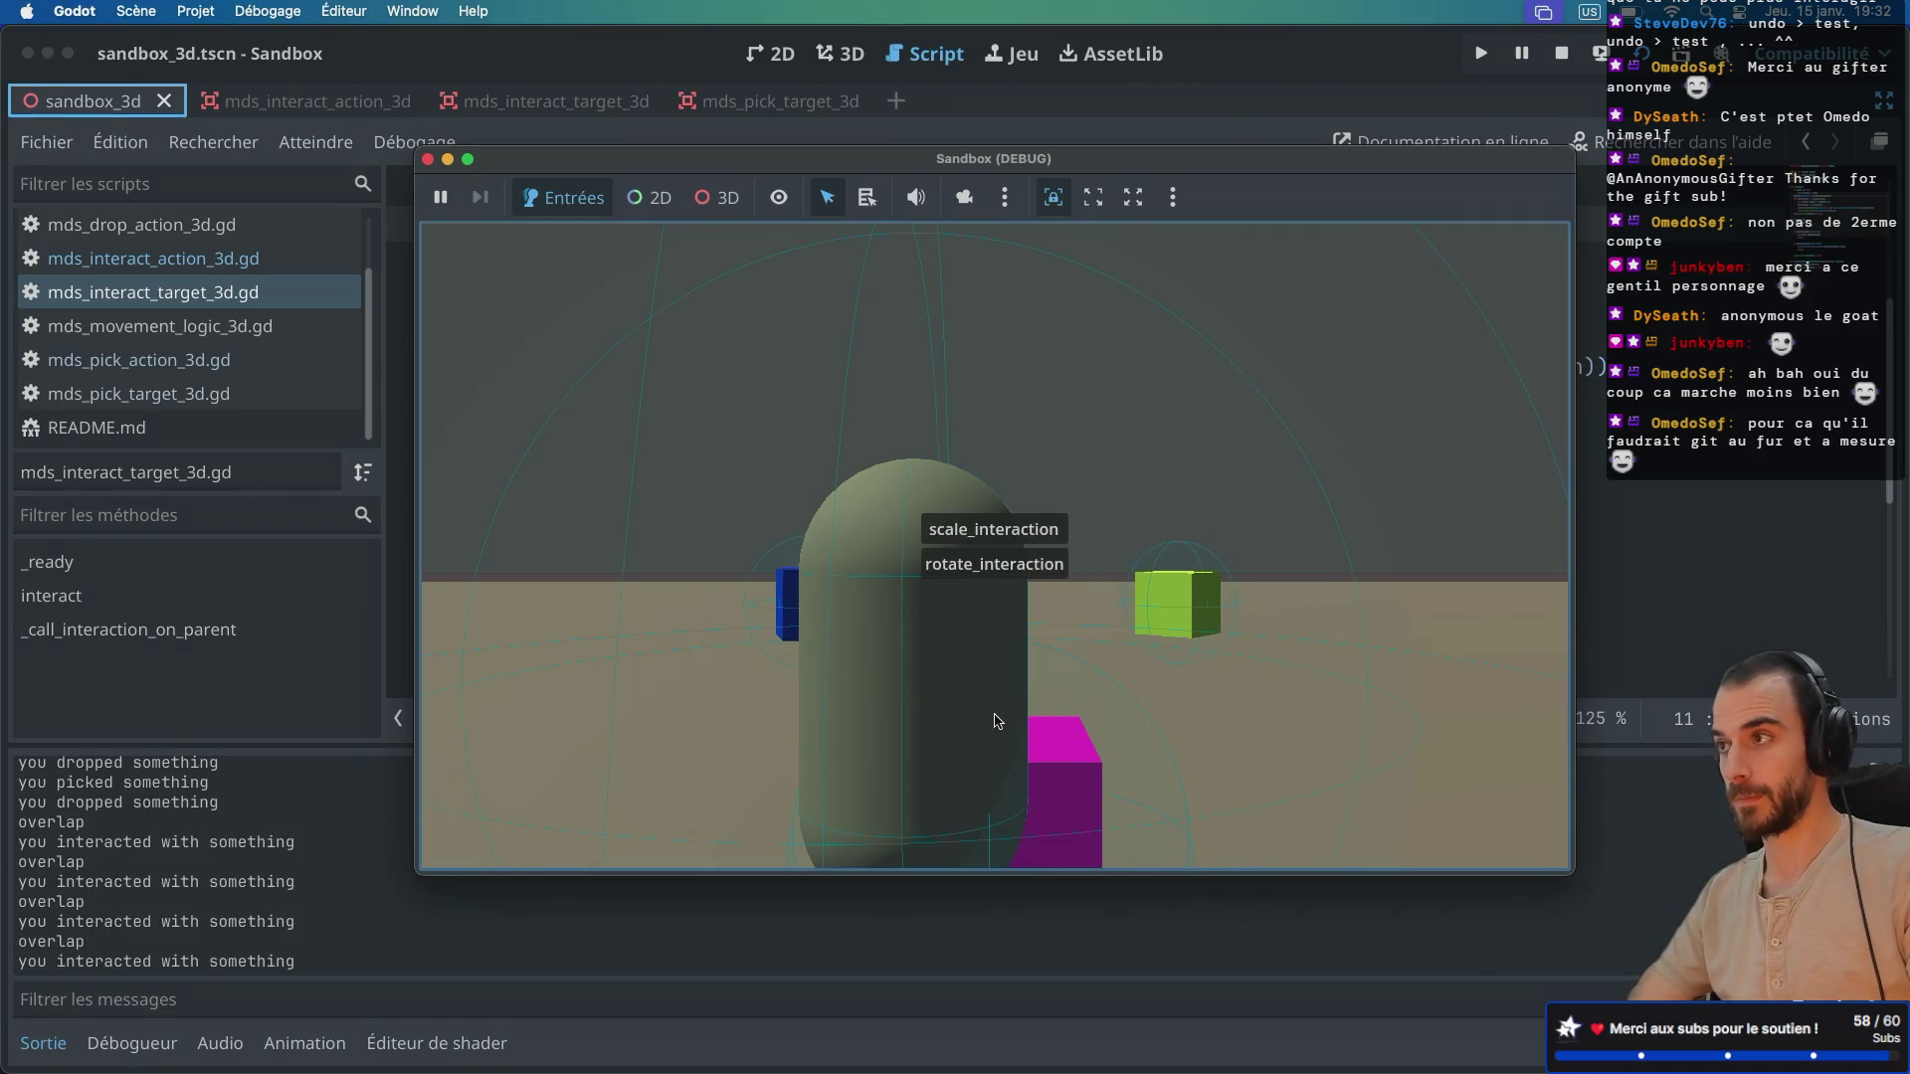
pyautogui.press('d')
pyautogui.press('a')
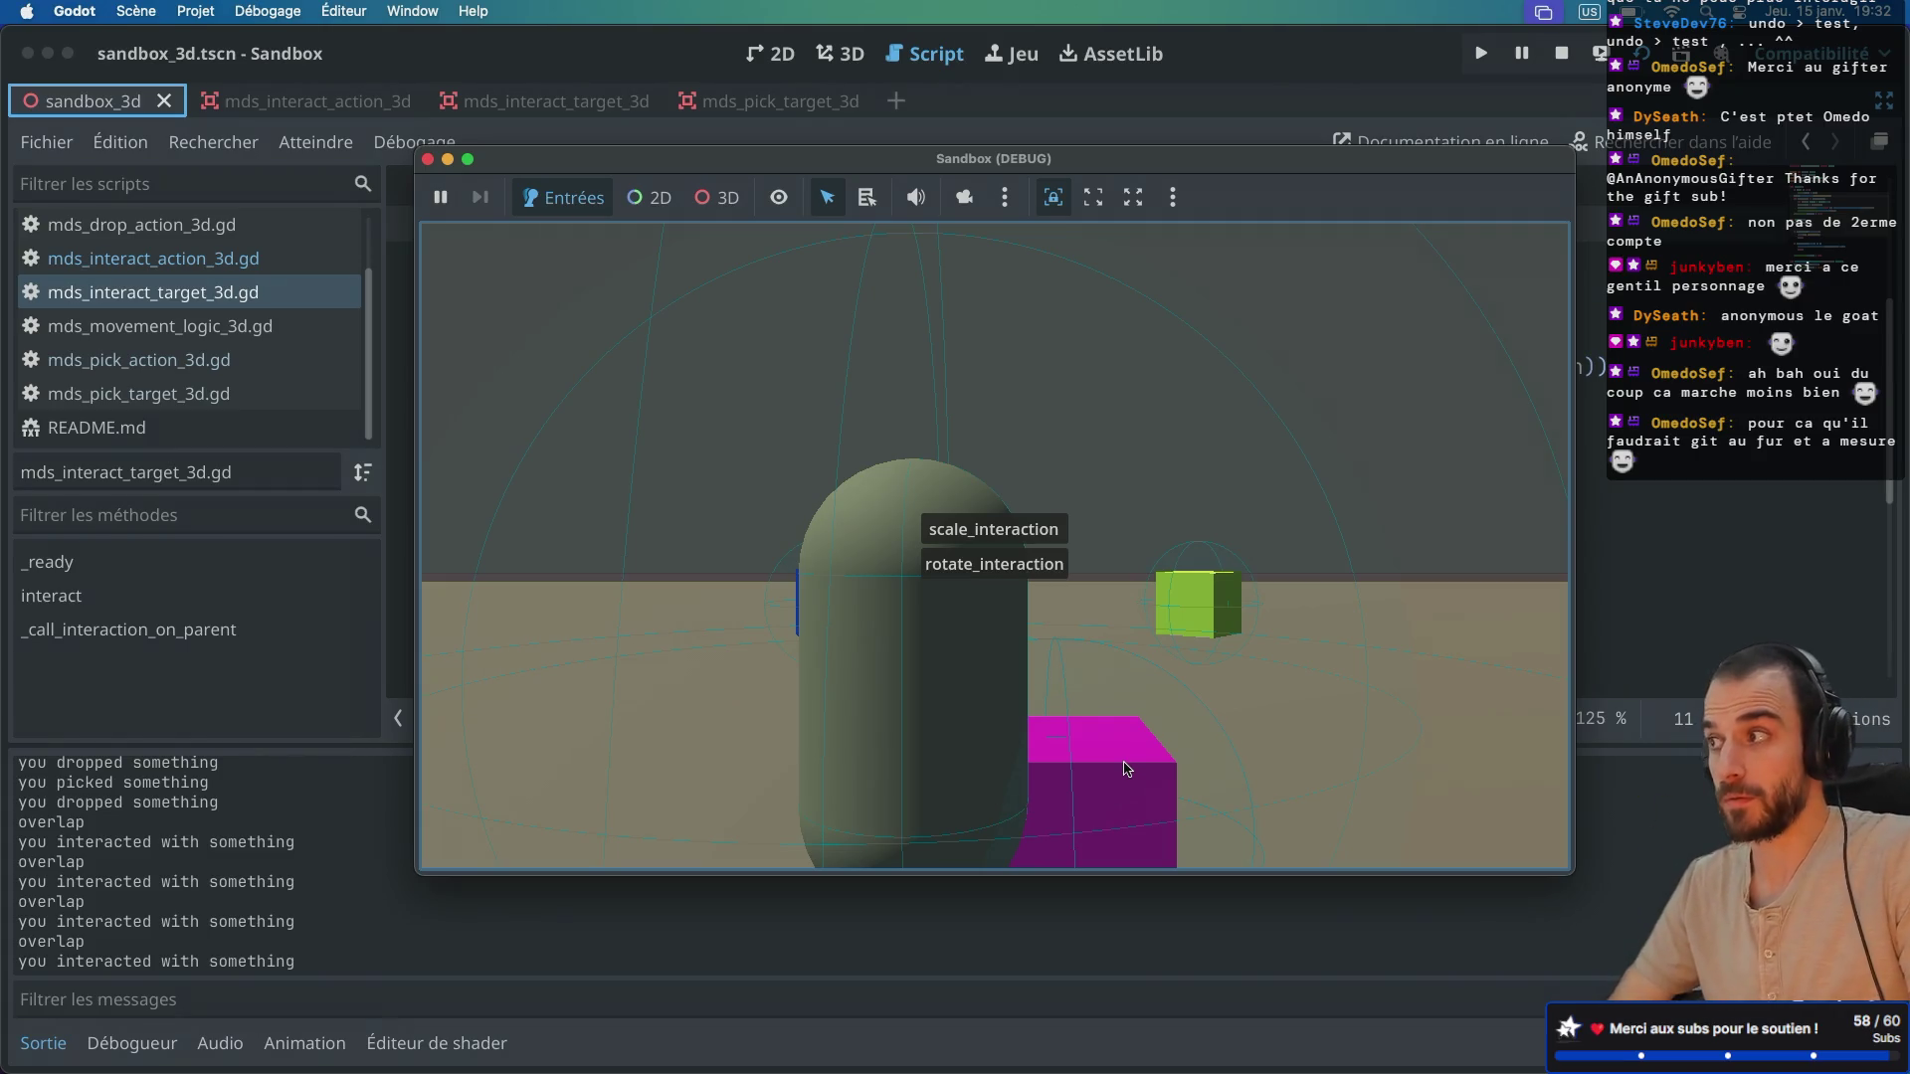
pyautogui.click(427, 159)
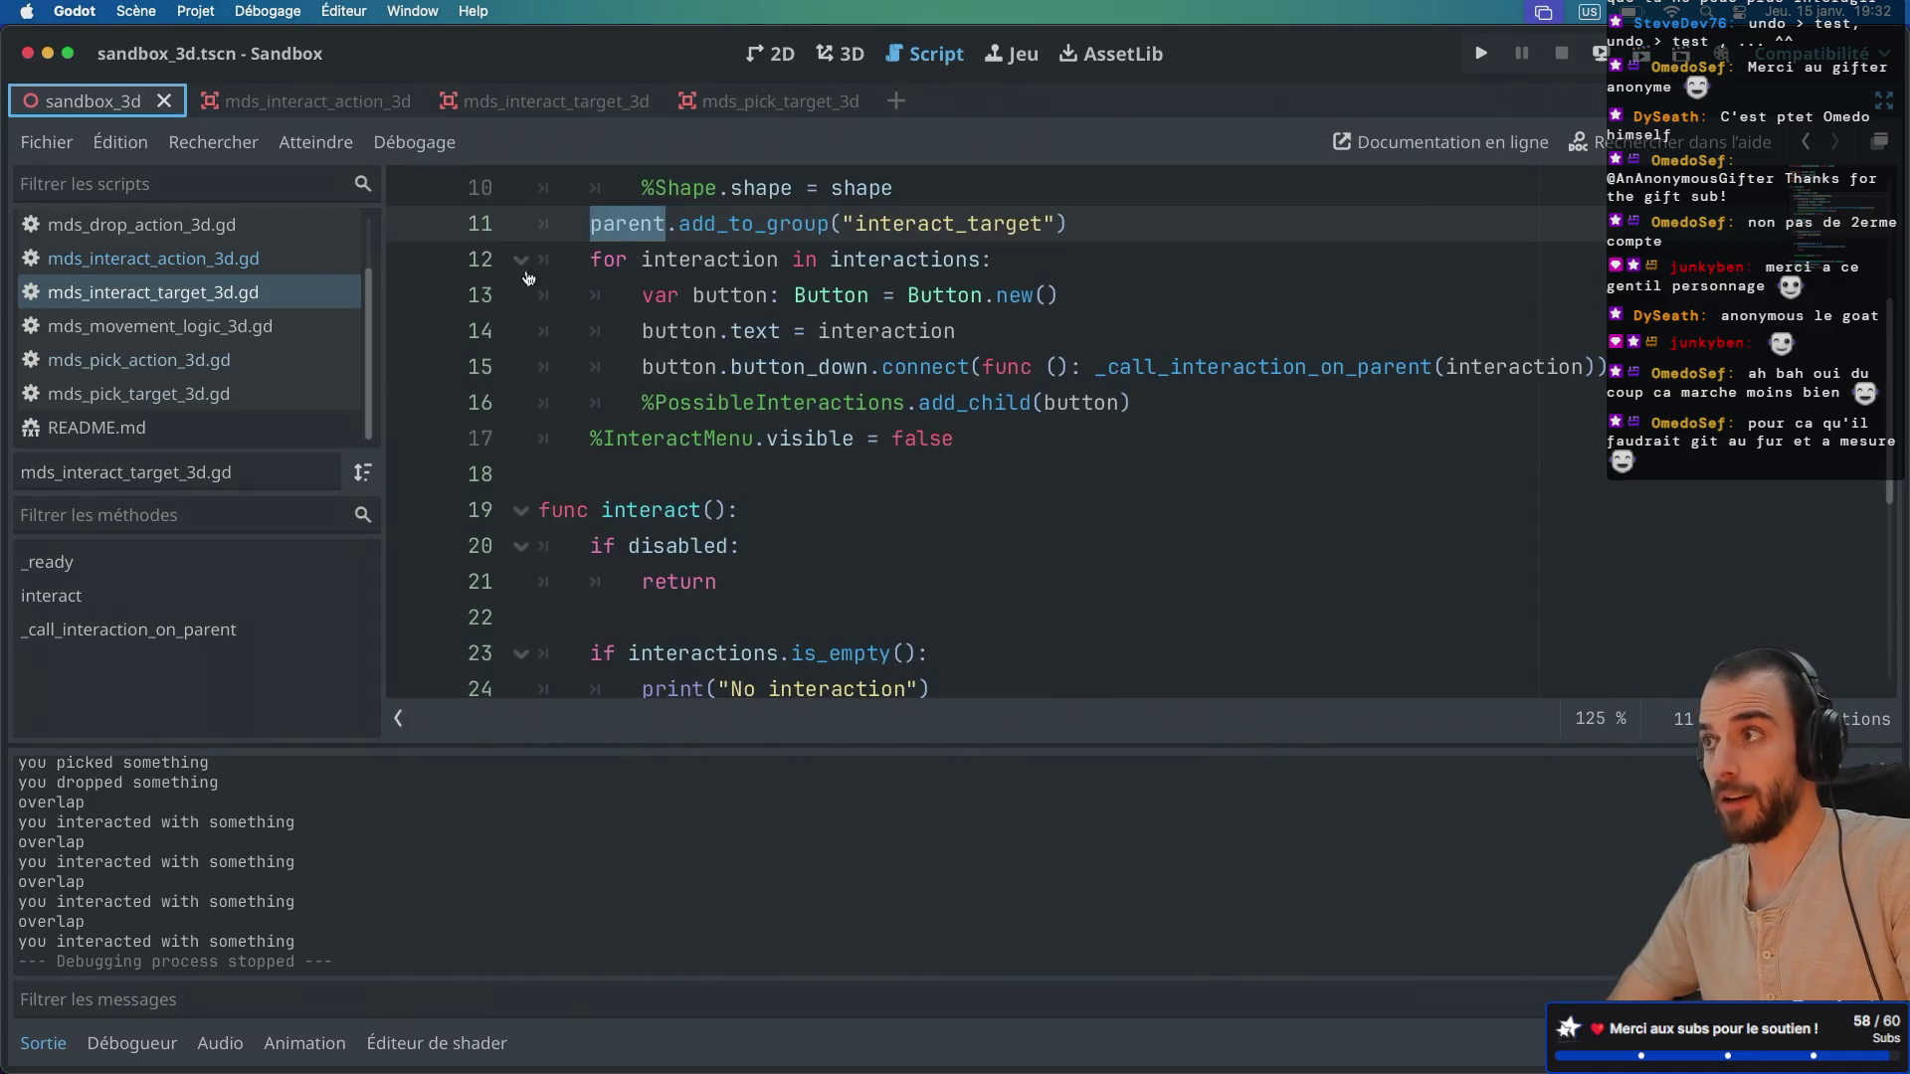
# Step: Restore the side docks and enlarge the Scene tree panel
pyautogui.press('ctrl+super+d')
pyautogui.scroll(-5, 266, 354)
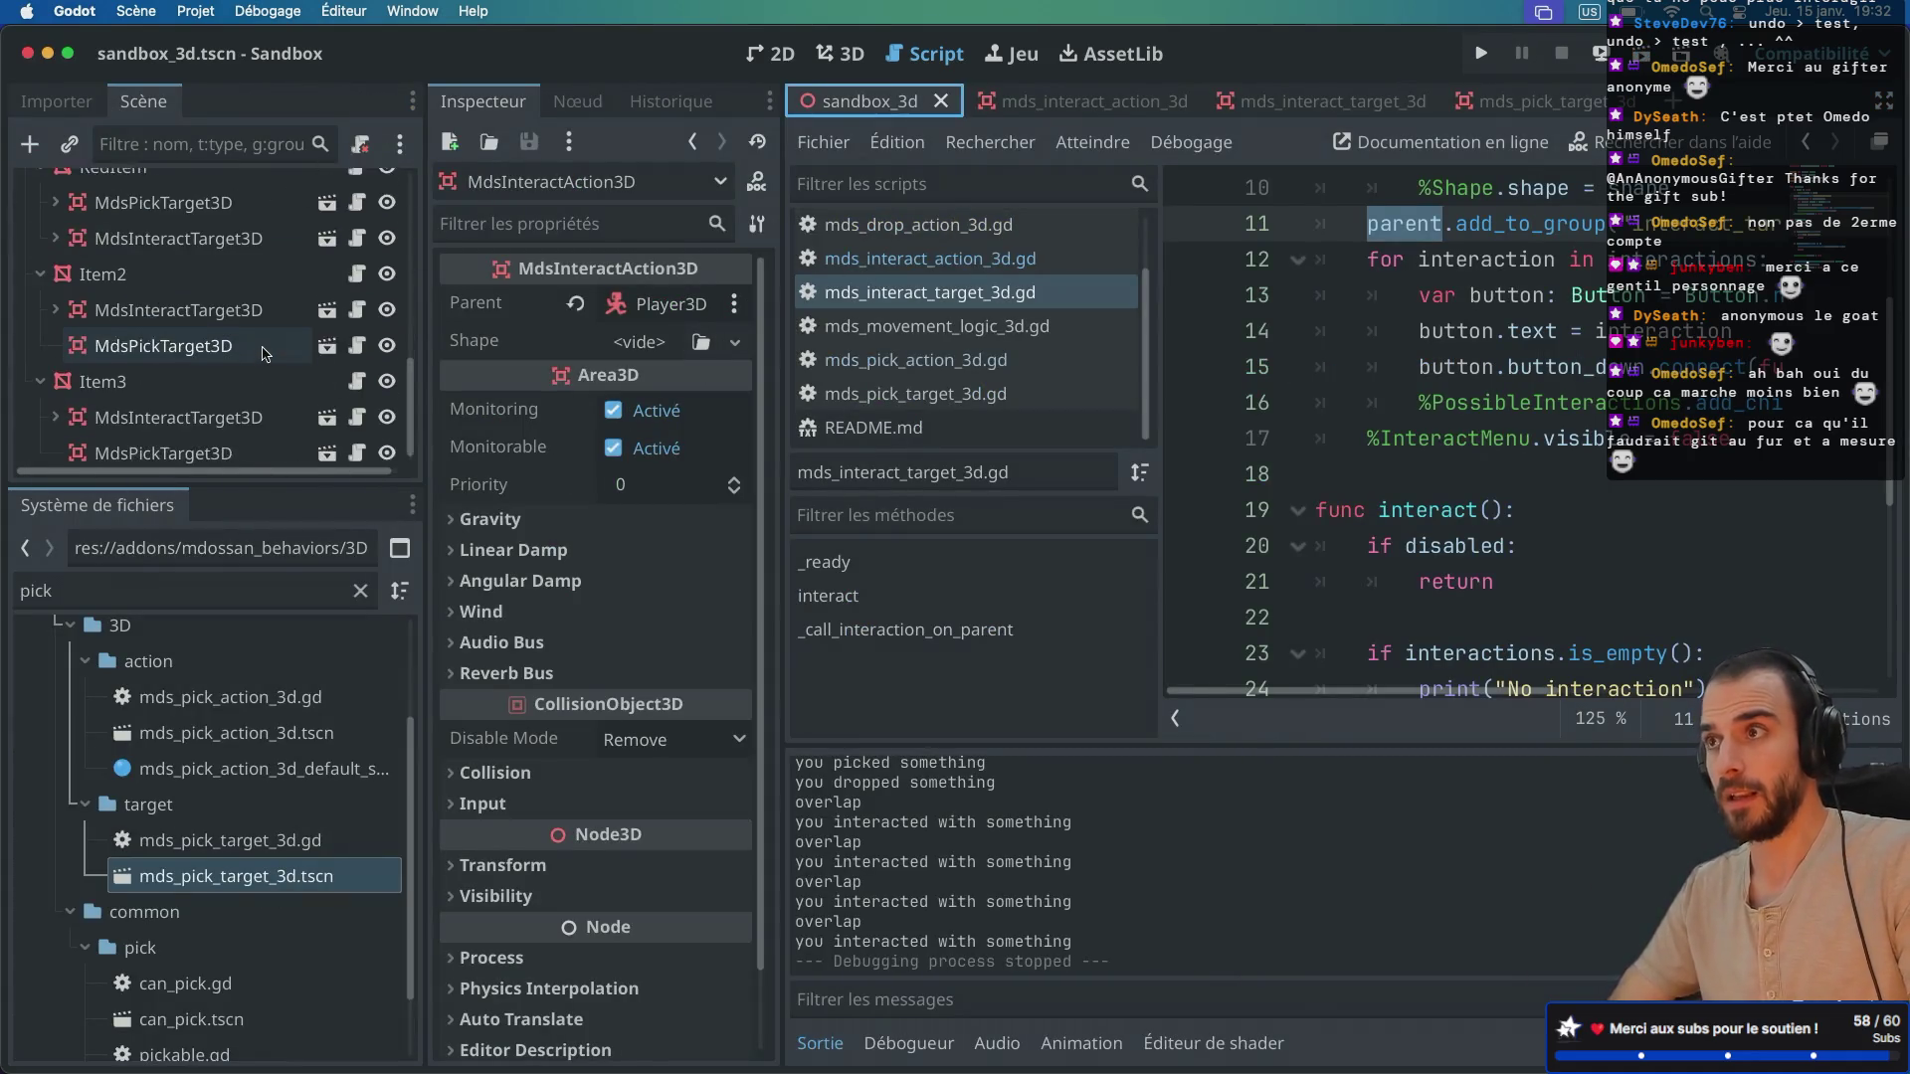
pyautogui.scroll(5, 117, 385)
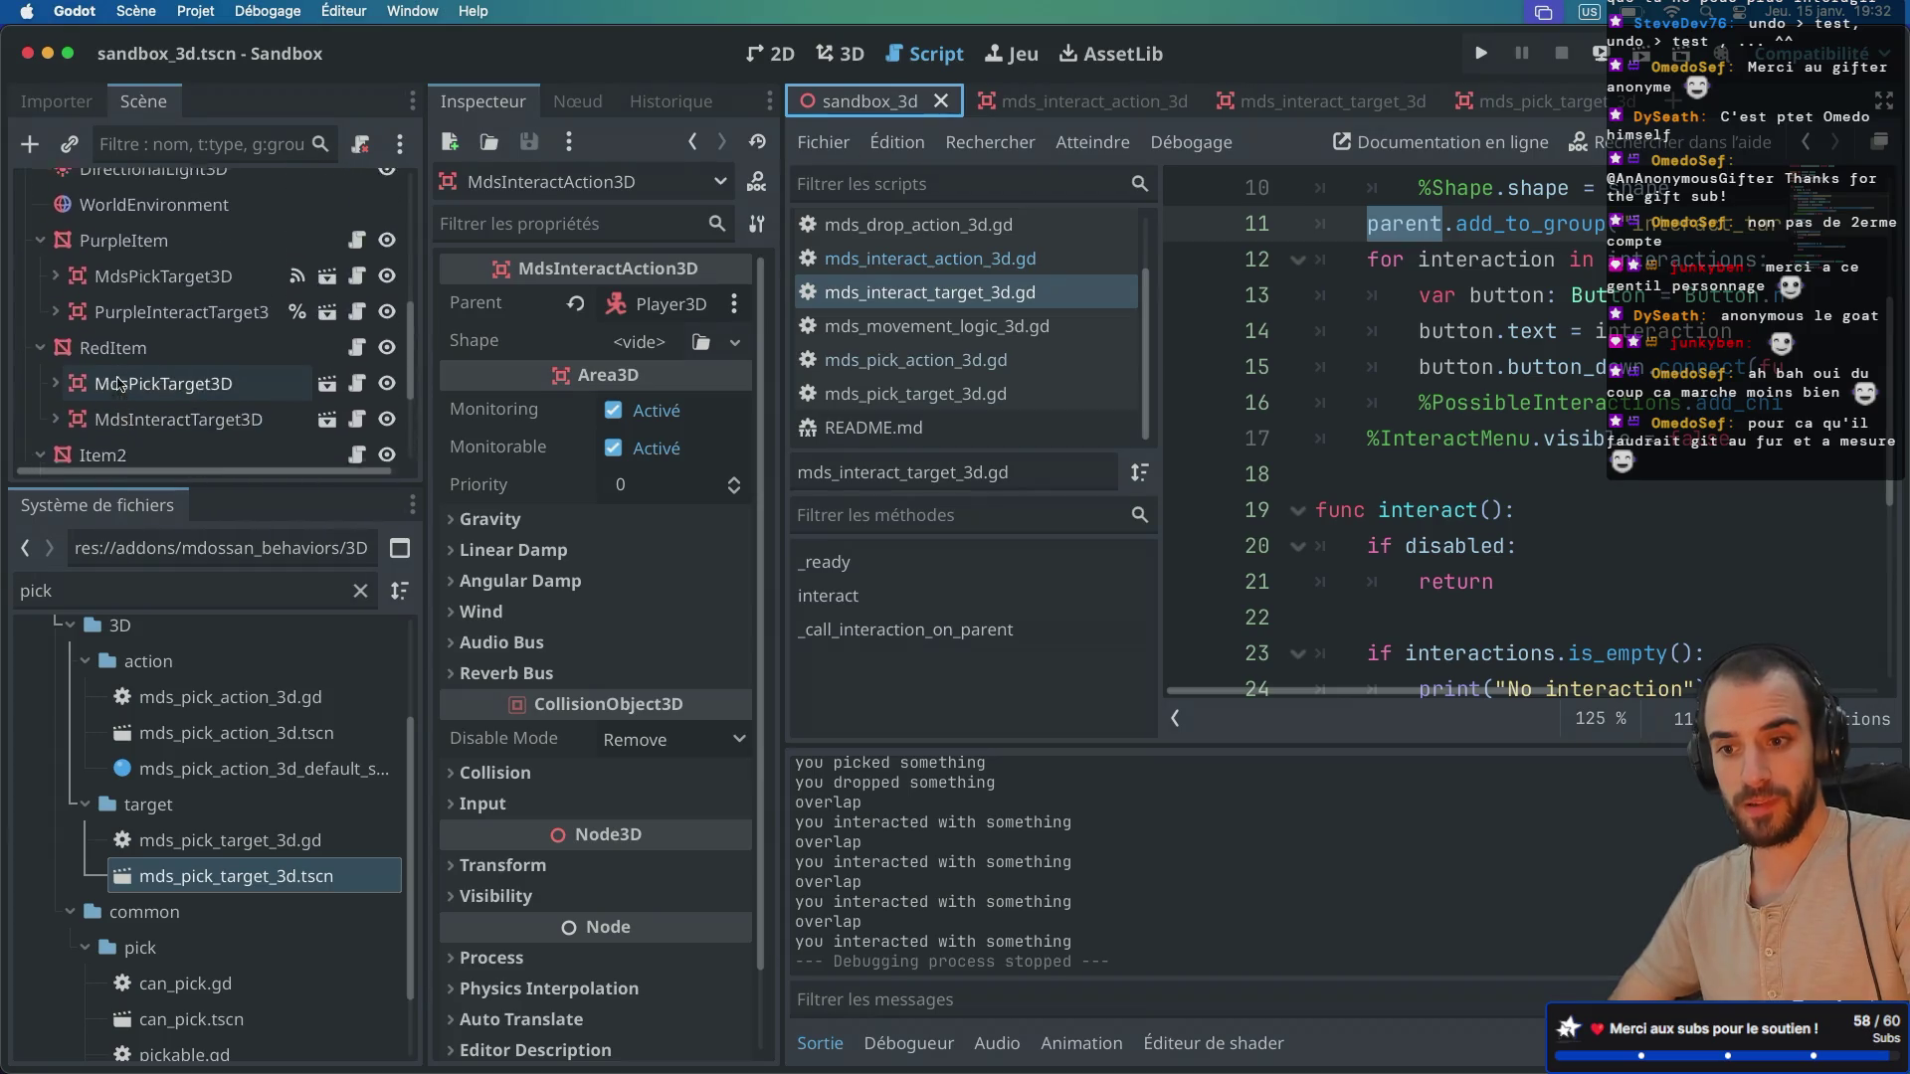
pyautogui.scroll(1, 118, 385)
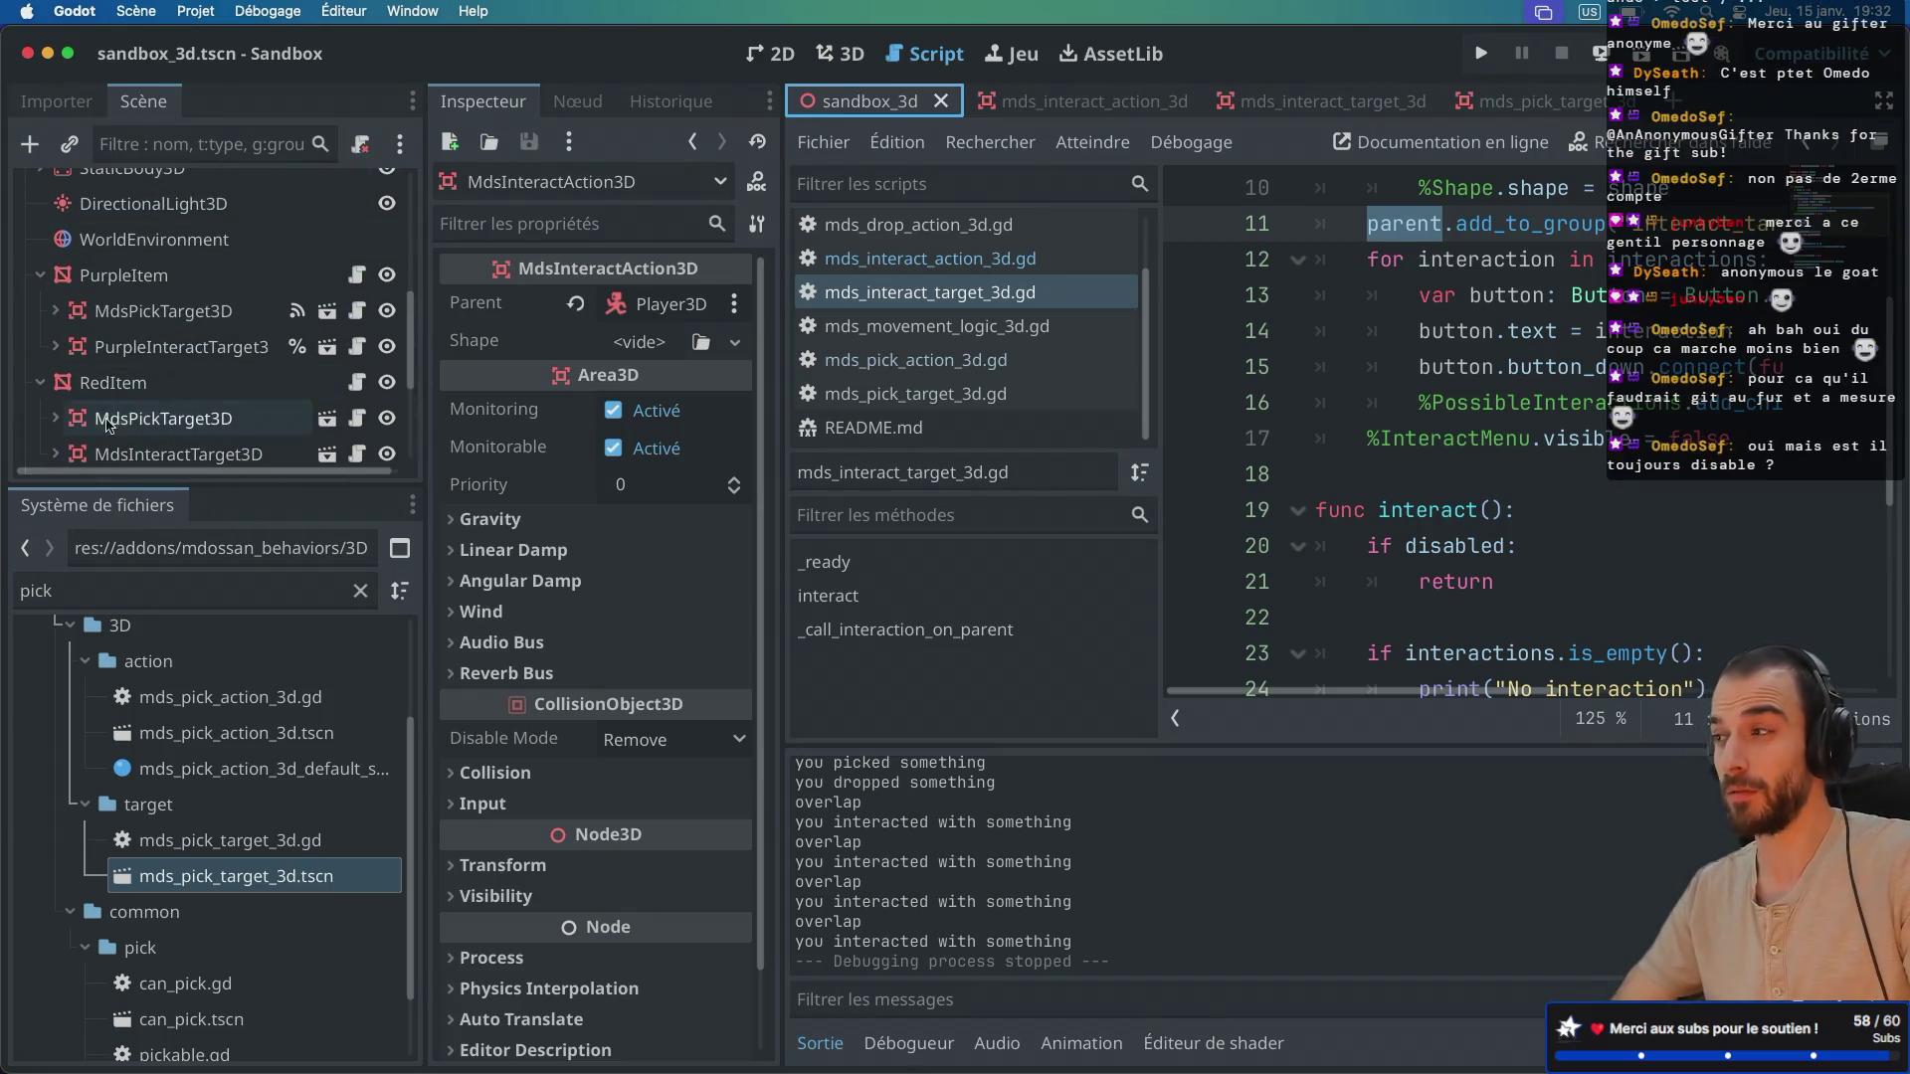
pyautogui.moveTo(203, 535); pyautogui.dragTo(192, 581)
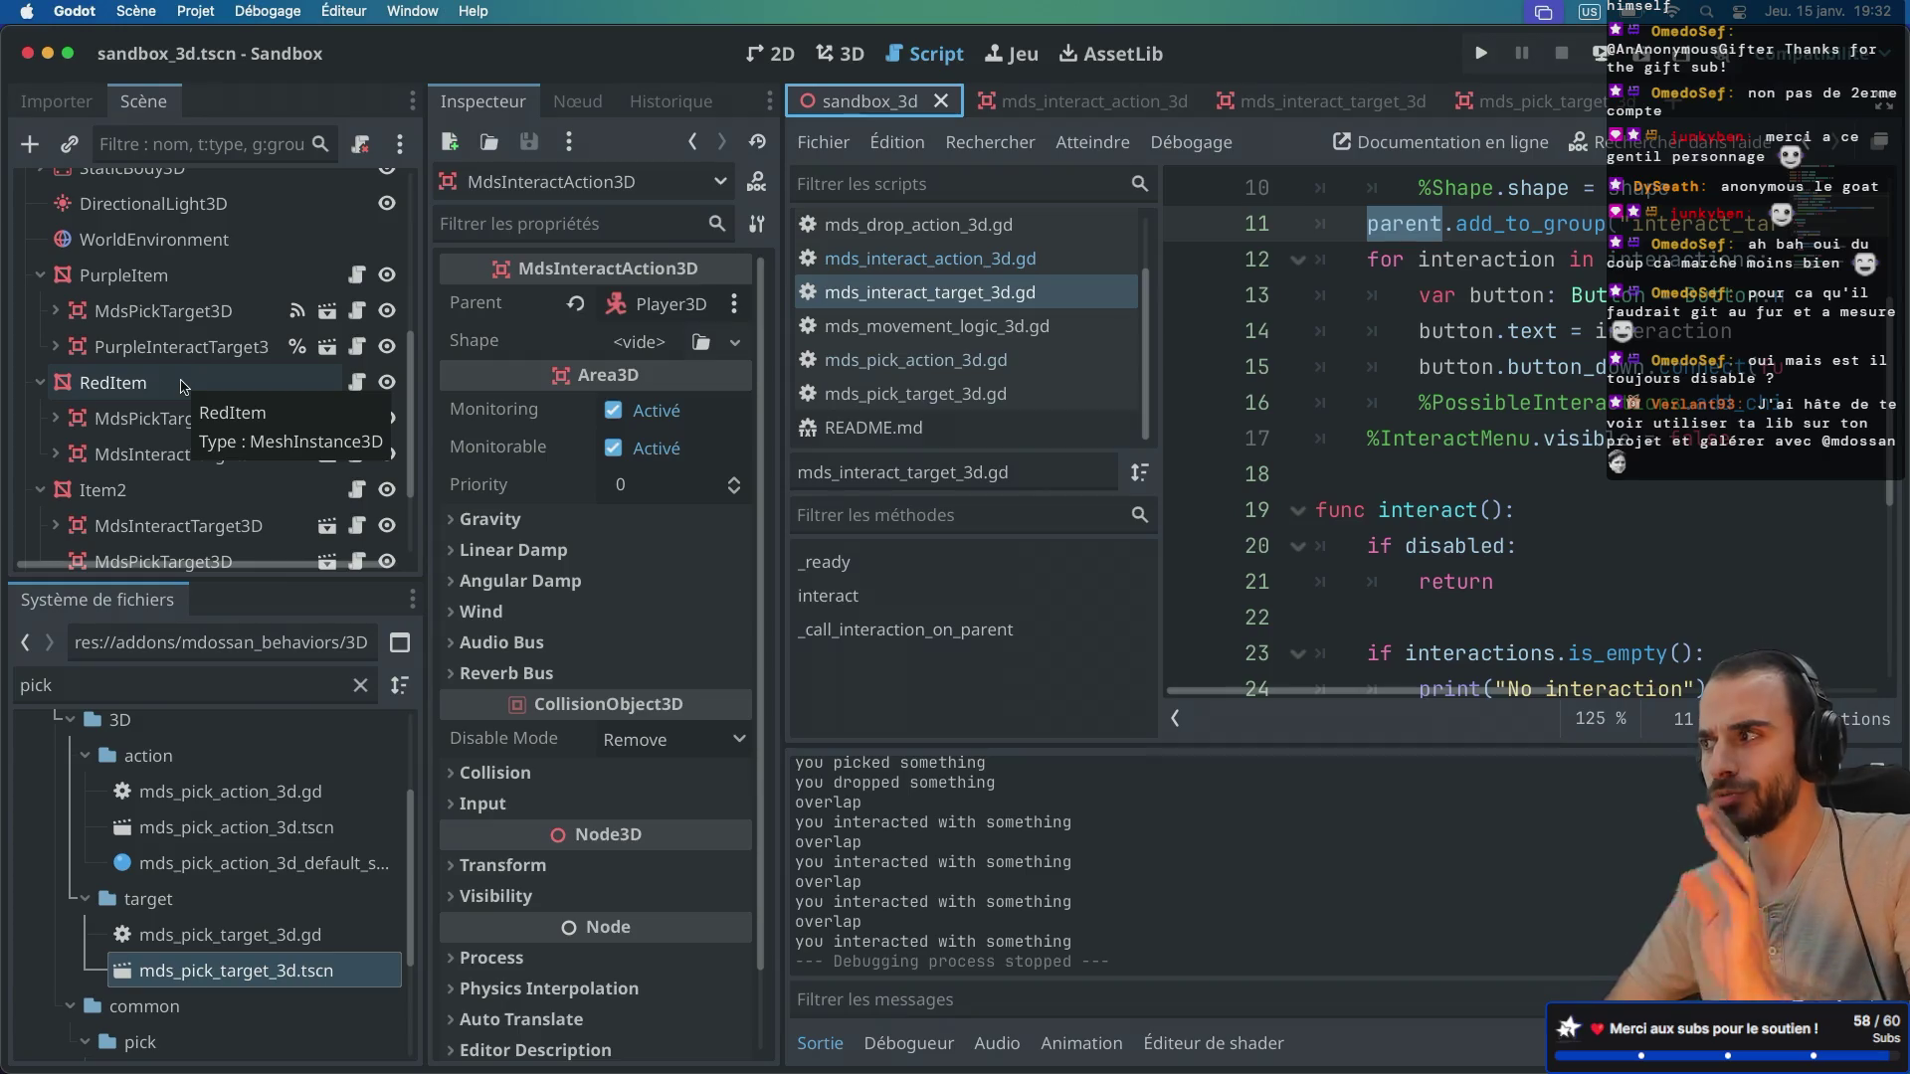
# Step: Set PurpleItem's PurpleInteractTarget3D to Disabled and save the scene
pyautogui.click(185, 275)
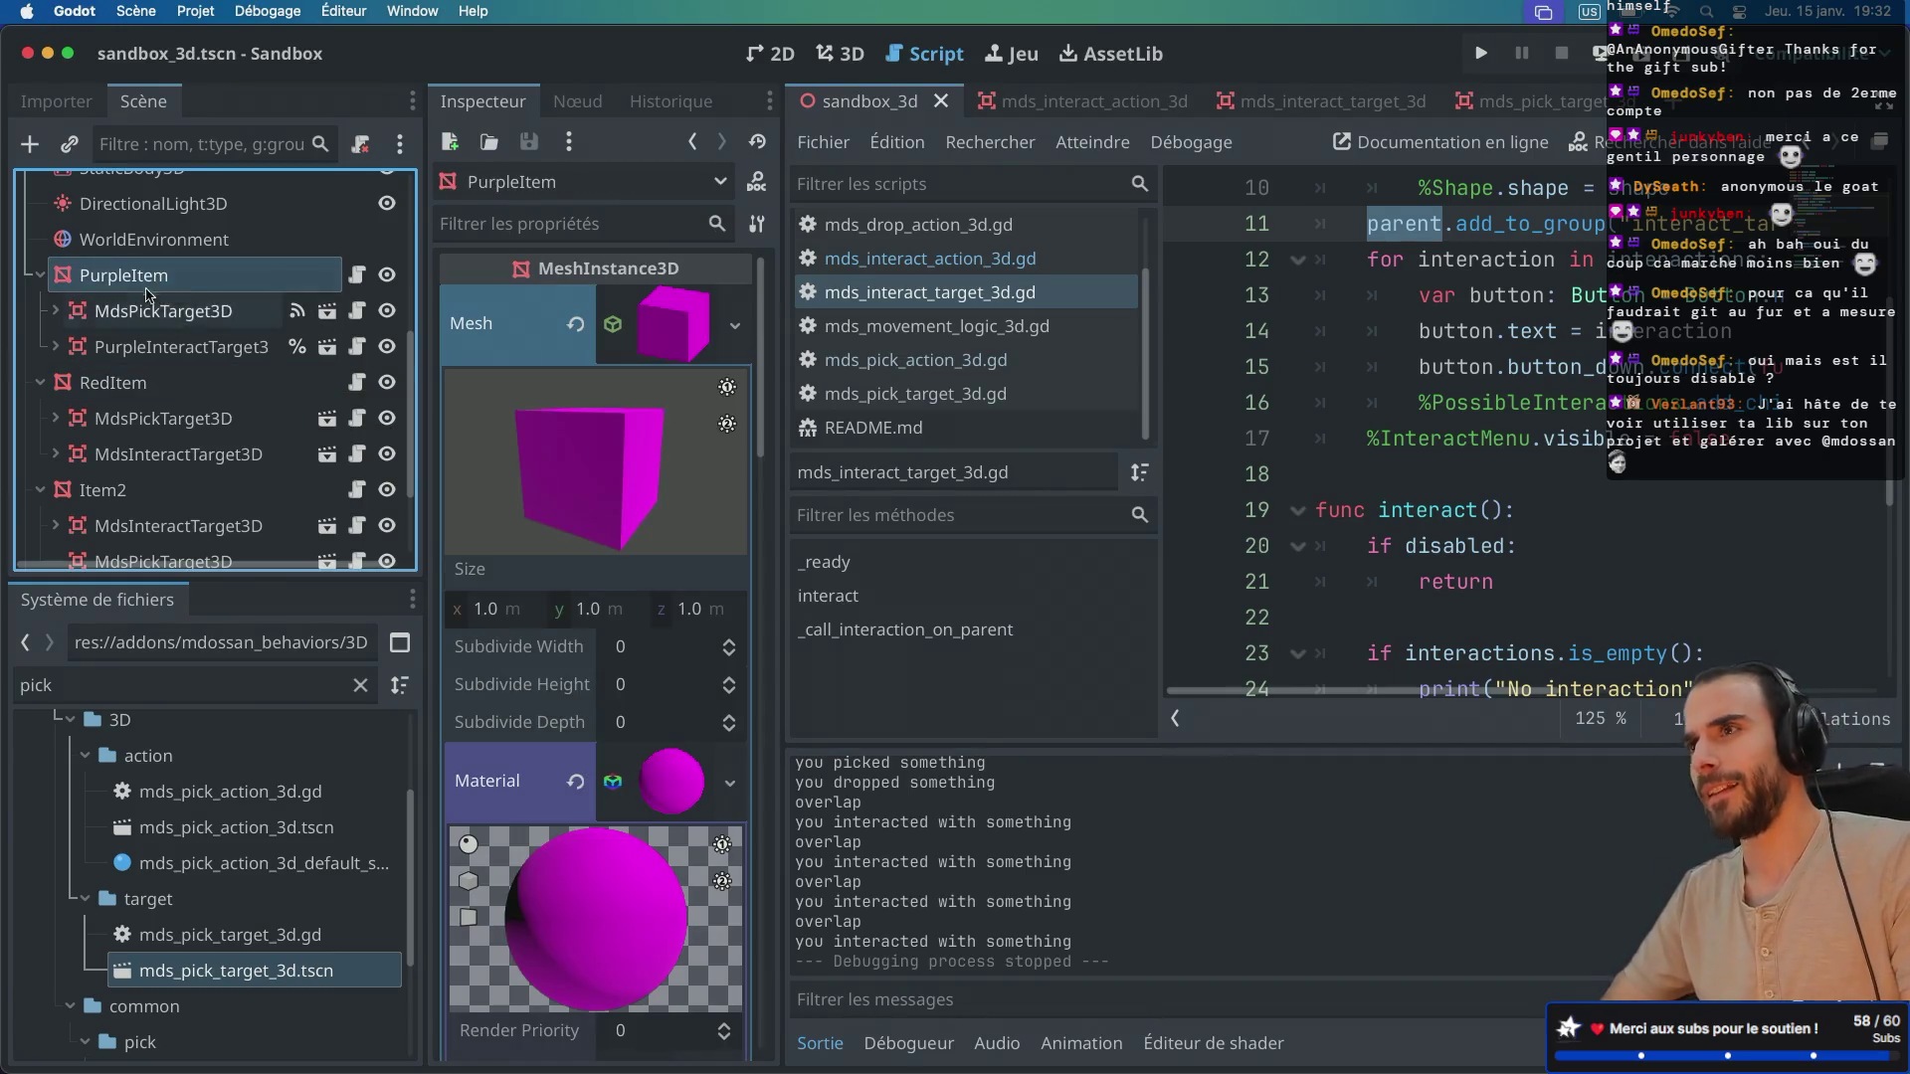
pyautogui.click(219, 315)
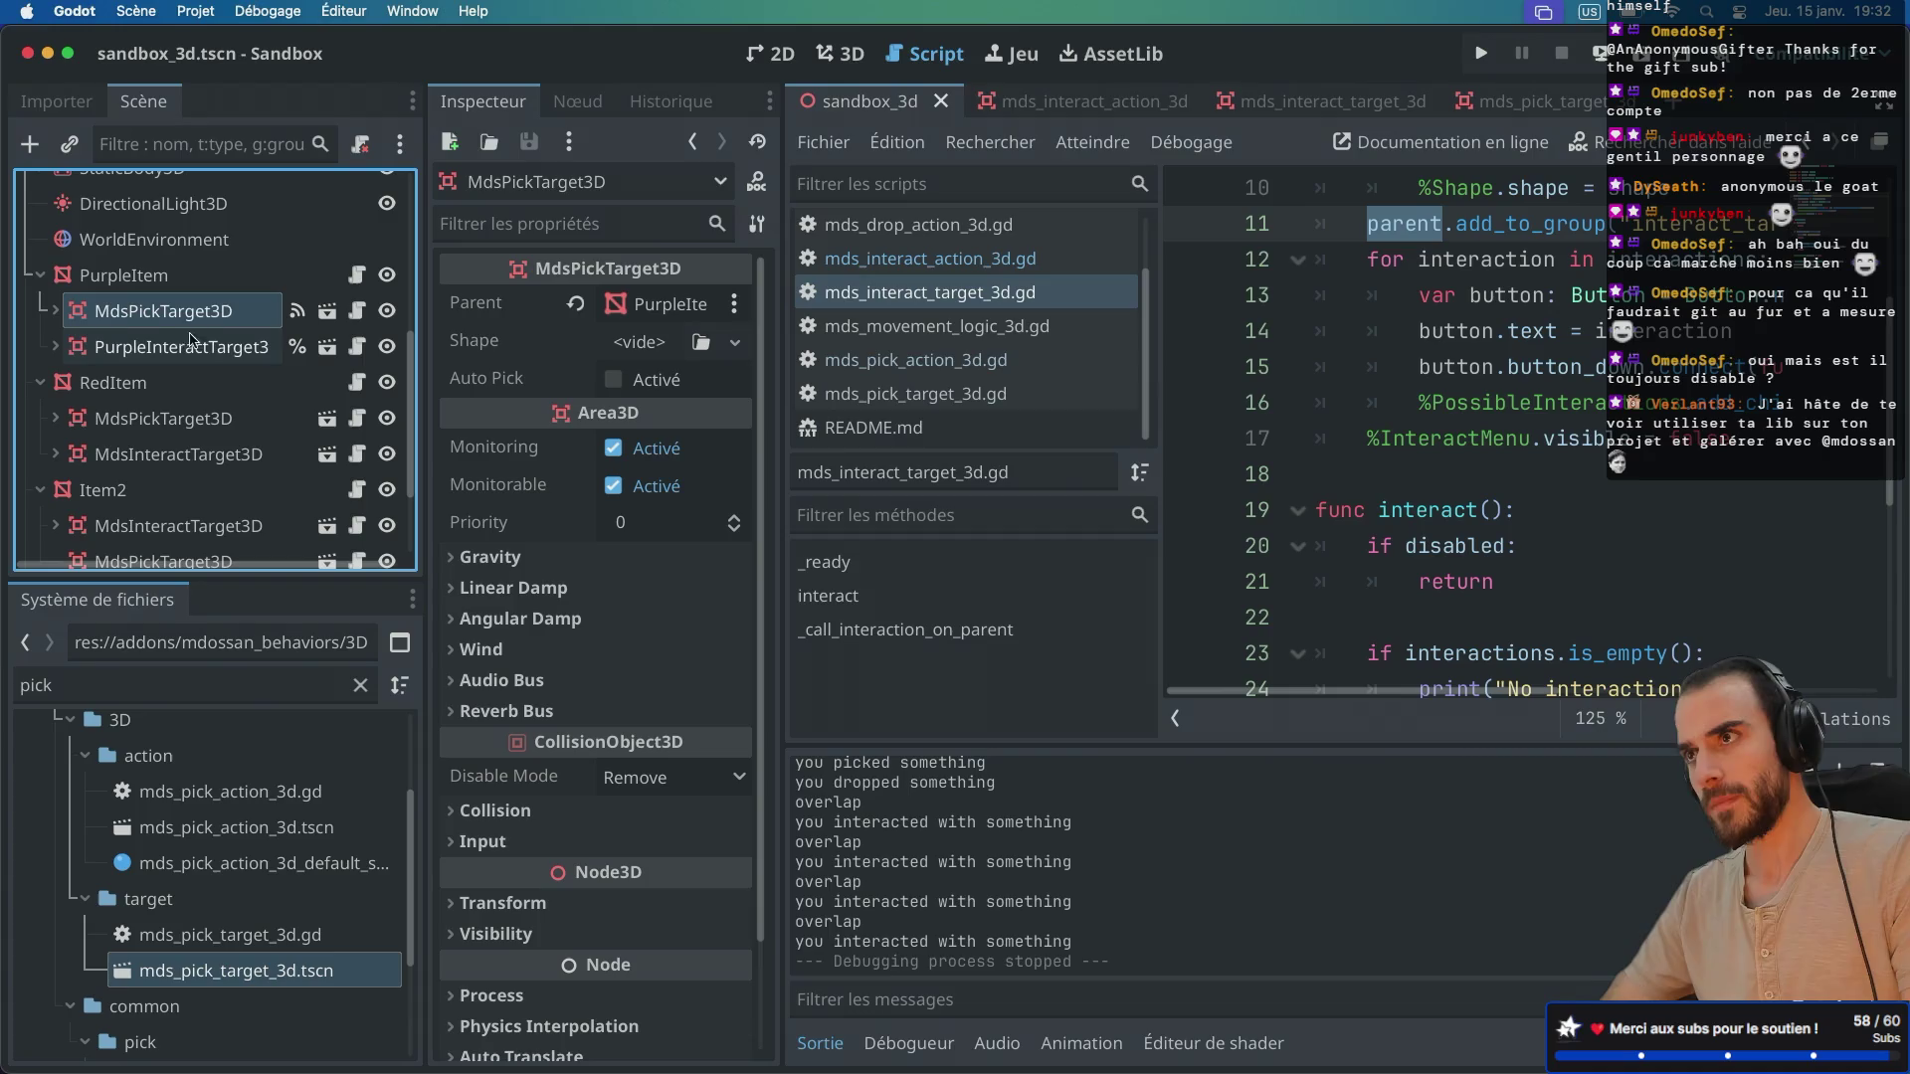
pyautogui.click(207, 350)
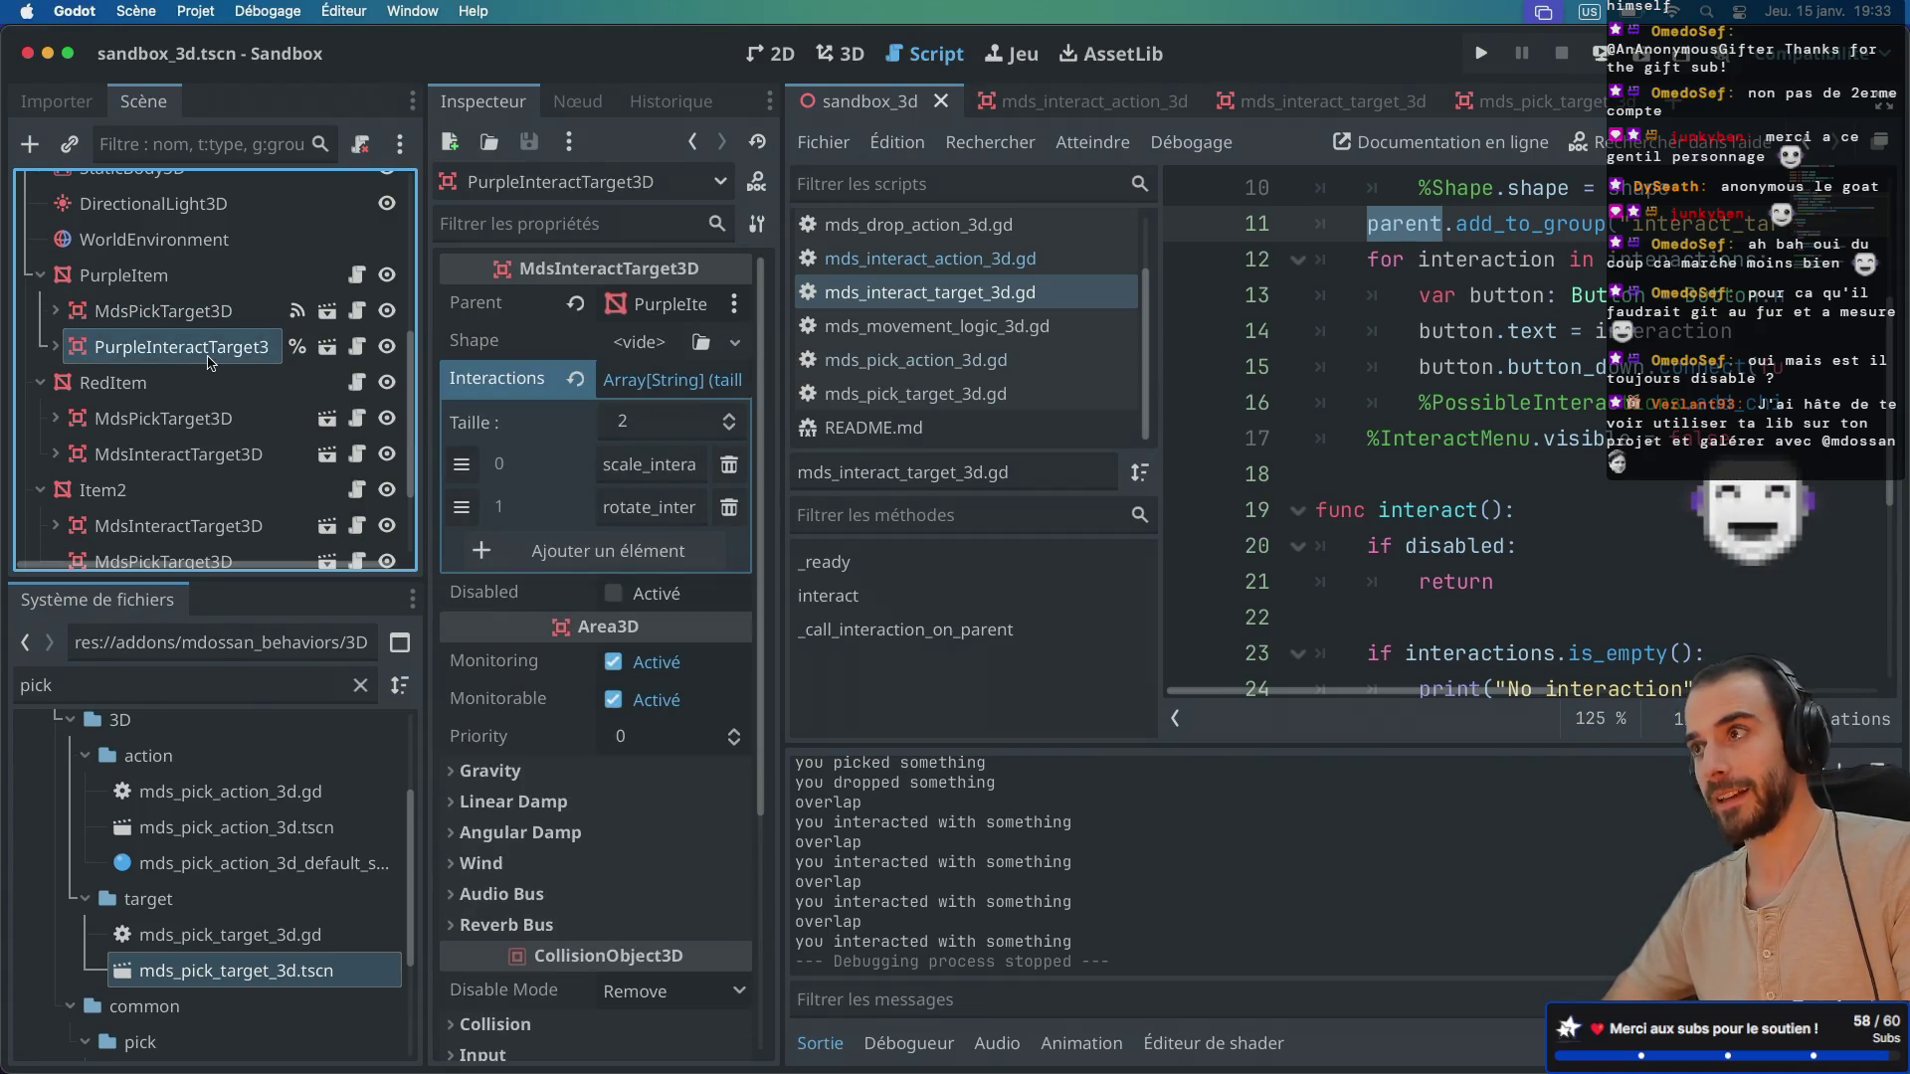
pyautogui.click(615, 594)
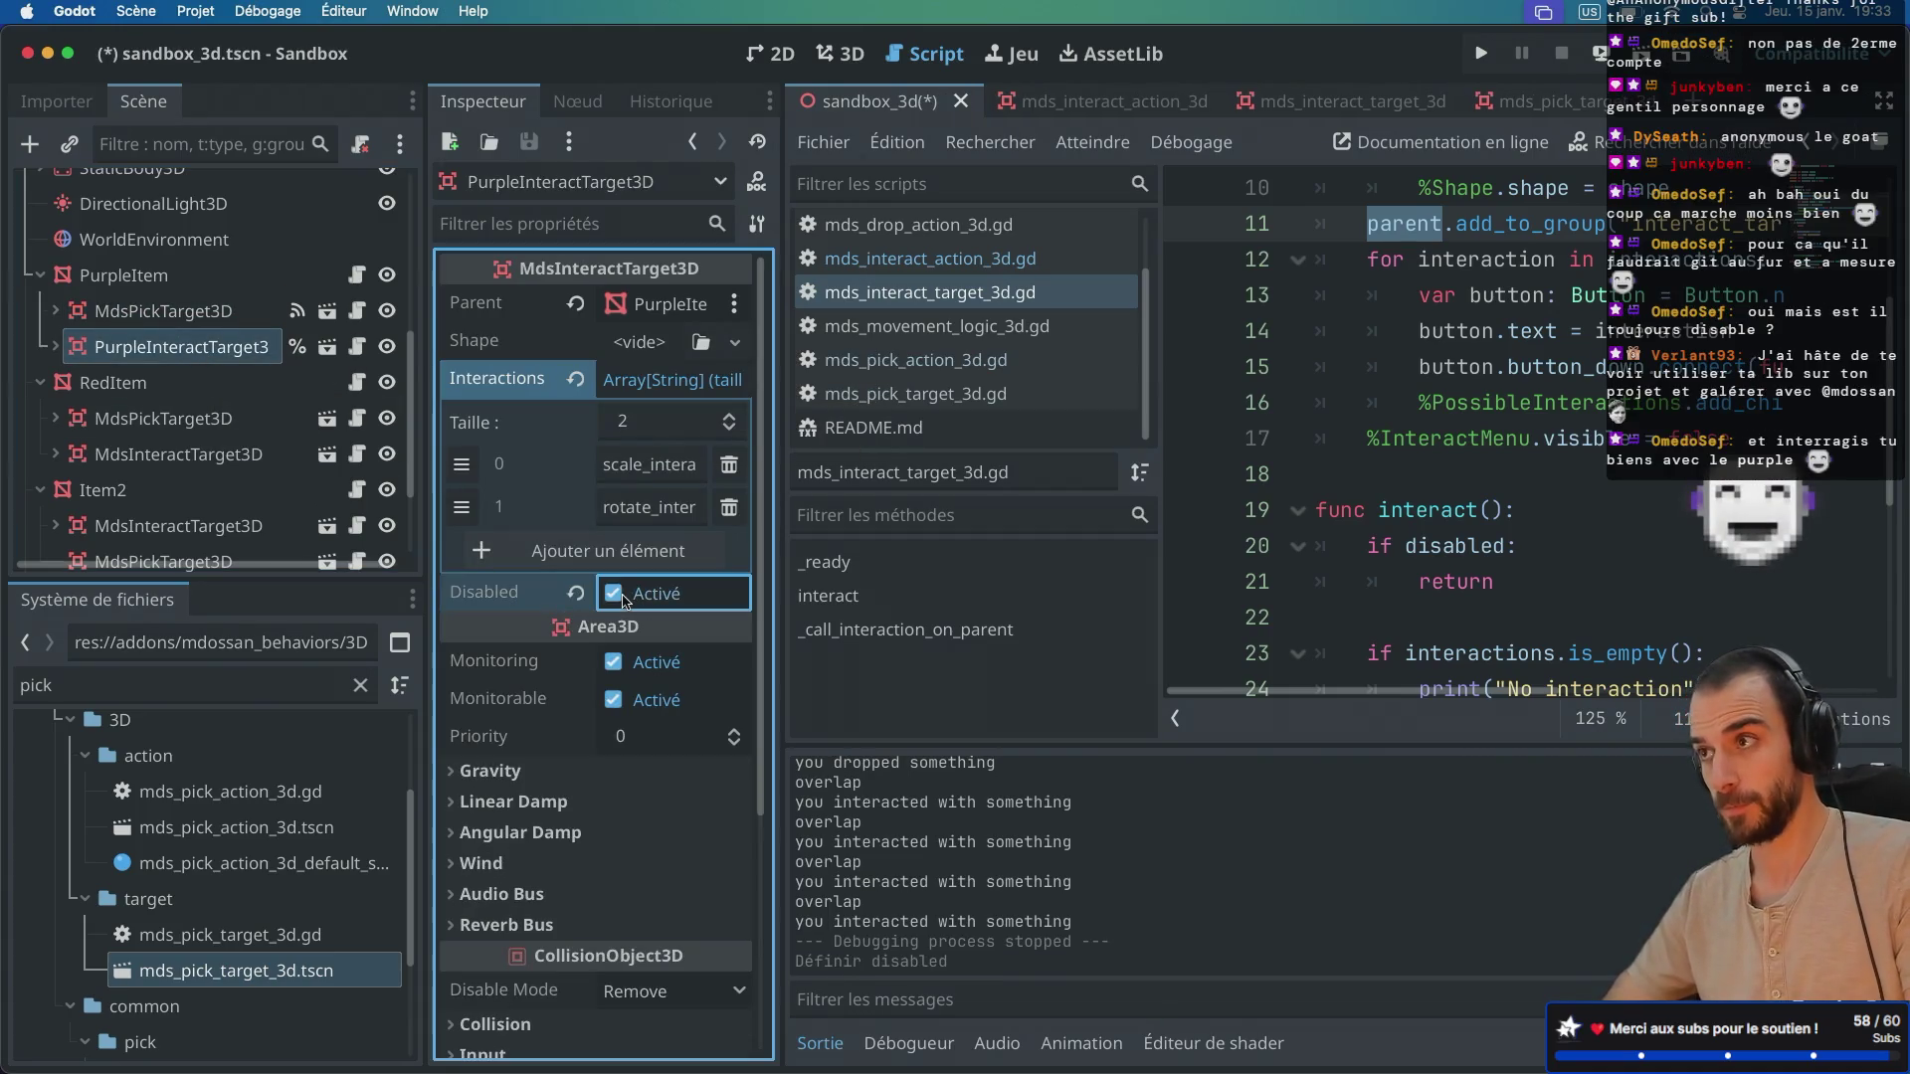
pyautogui.press('super+s')
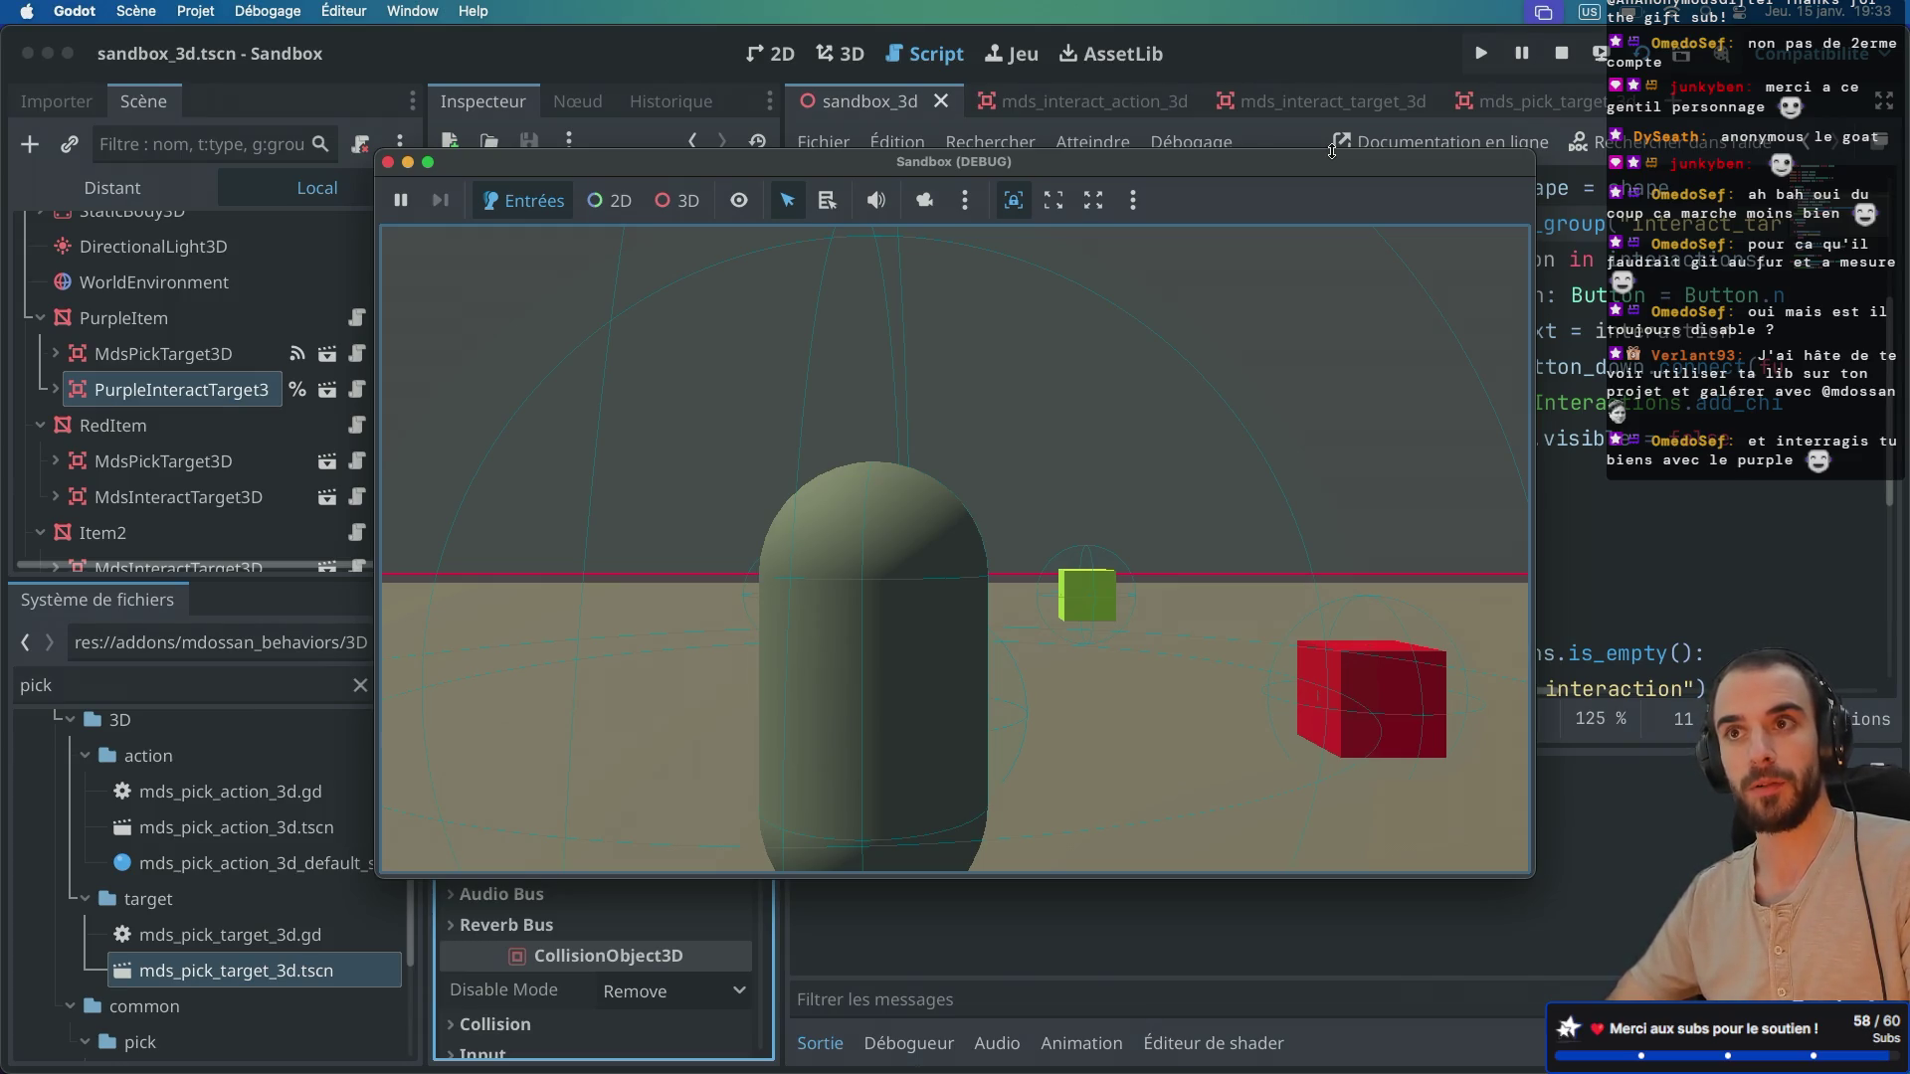
# Step: Apply an interaction to the blue cube from its buttons, then stop the game
pyautogui.press('e')
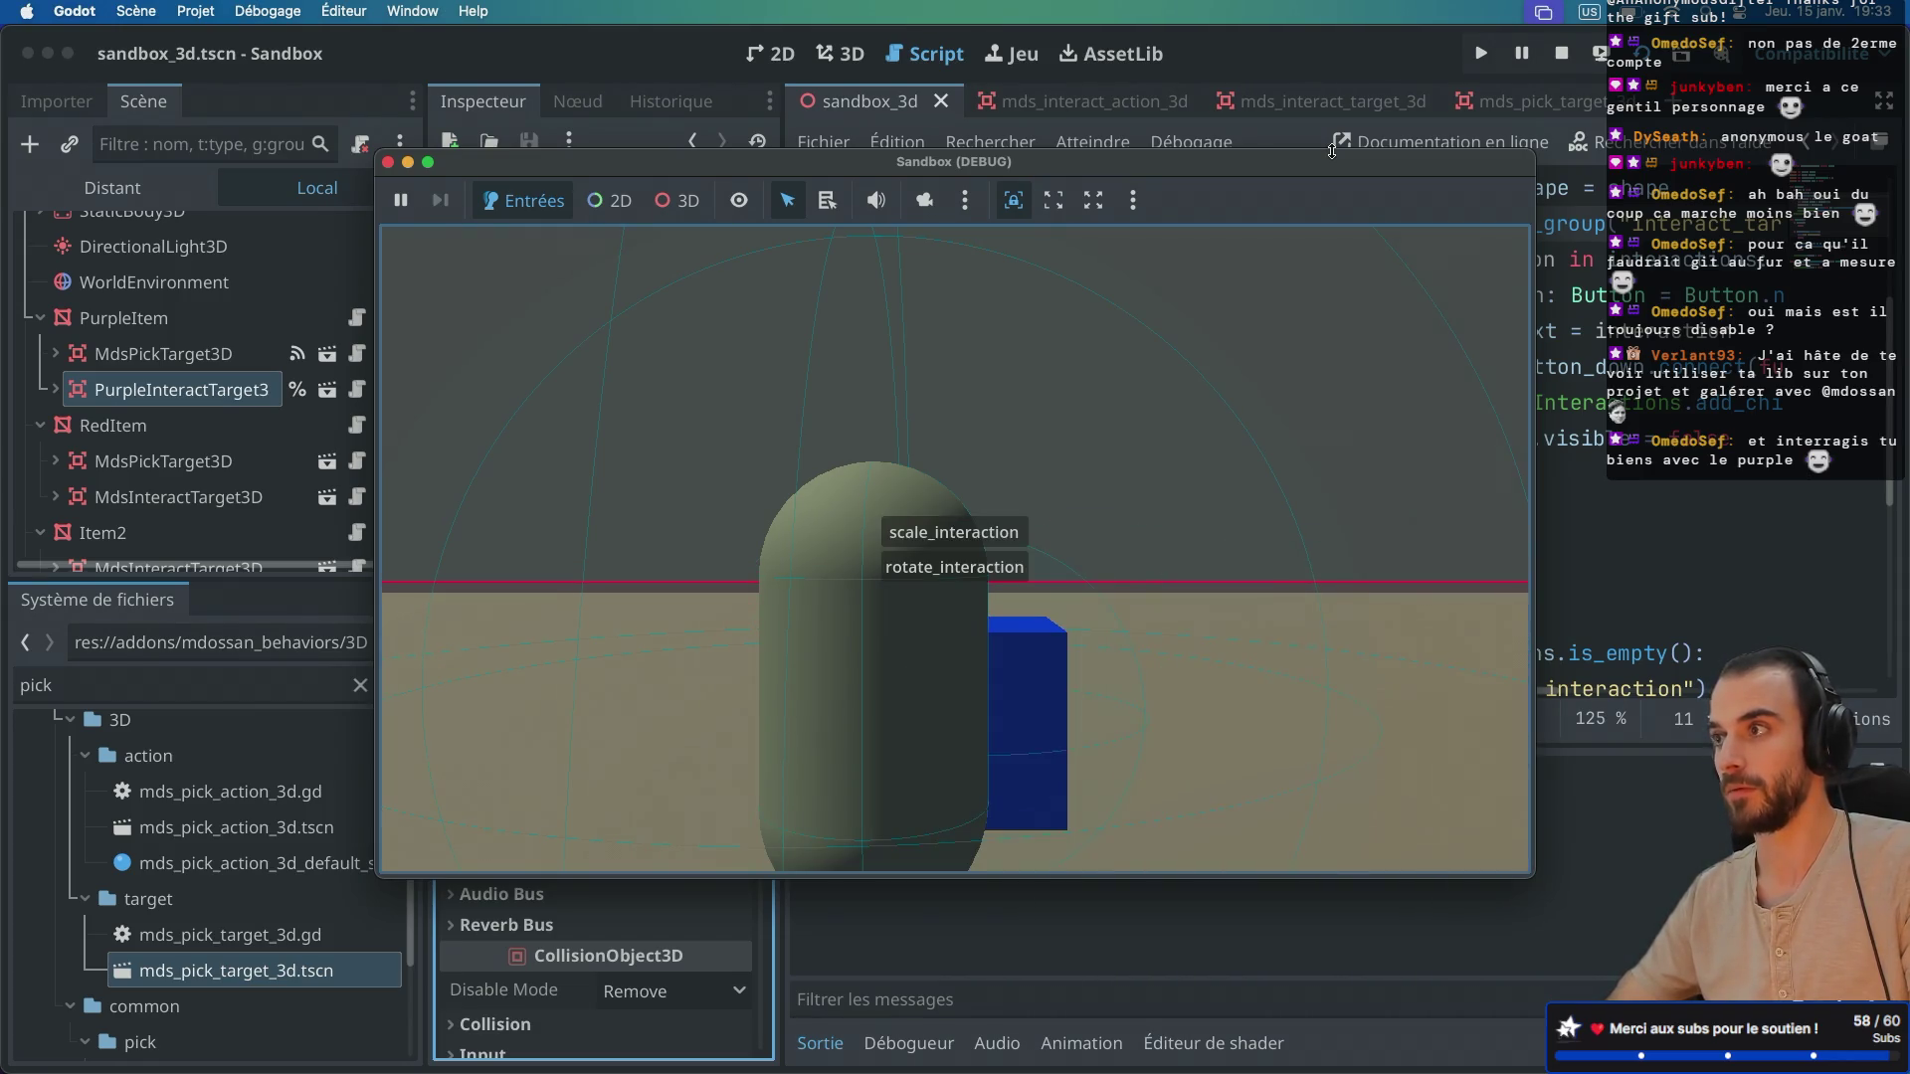
pyautogui.click(985, 566)
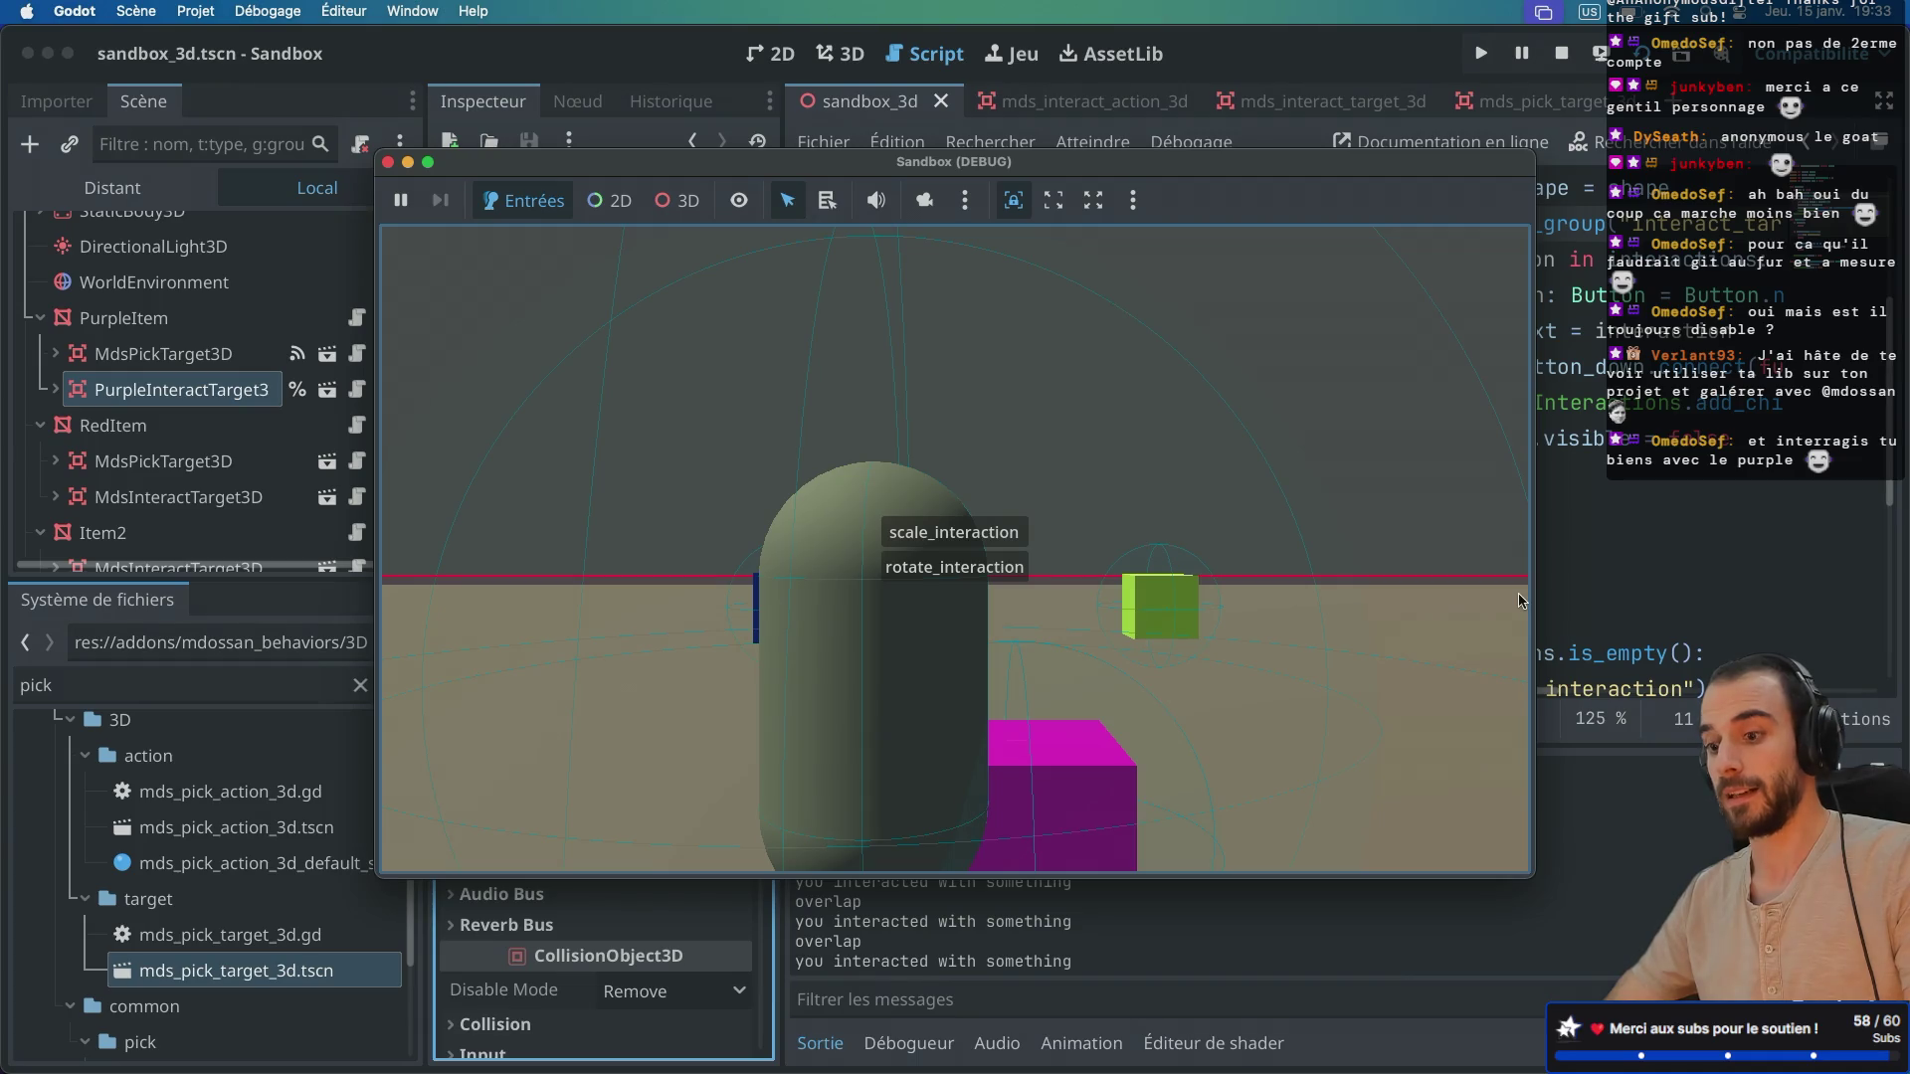
pyautogui.click(388, 162)
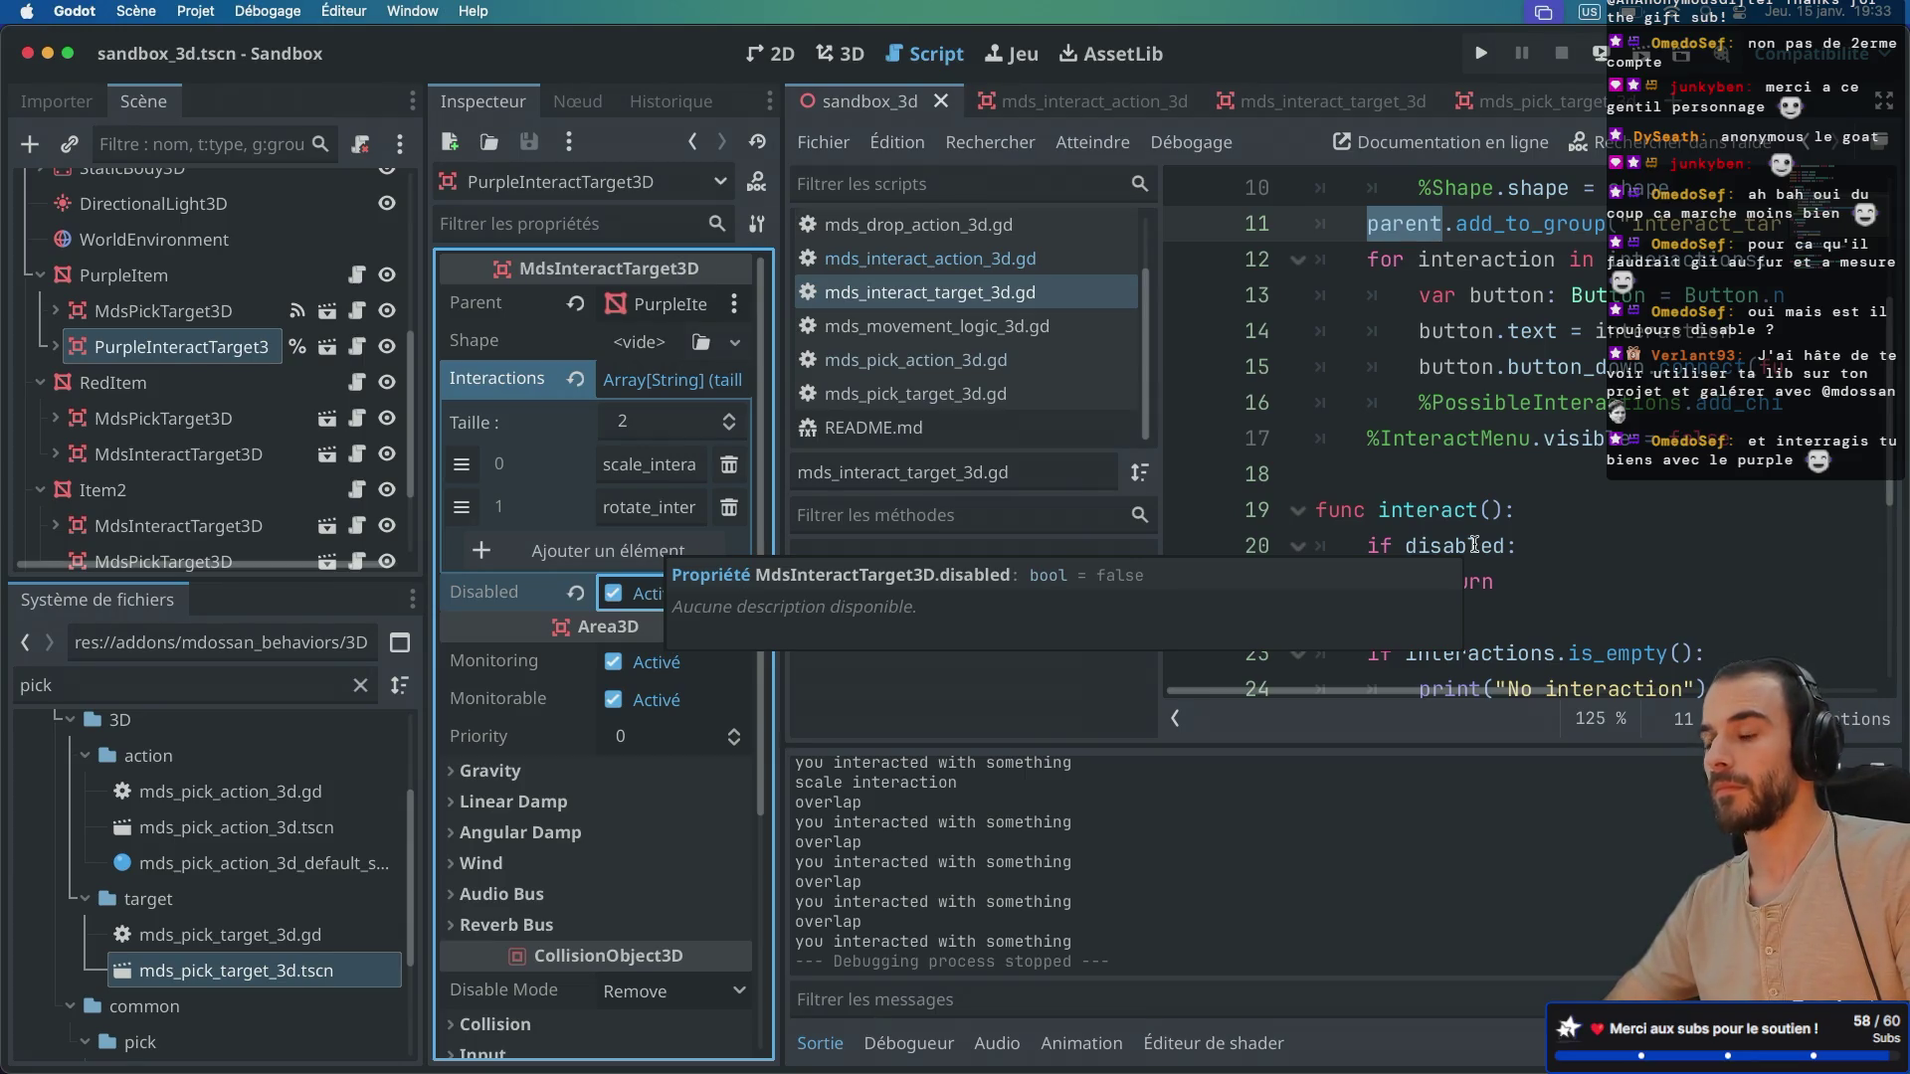
# Step: Hide the docks and scroll through the interact() function of the script
pyautogui.click(1469, 497)
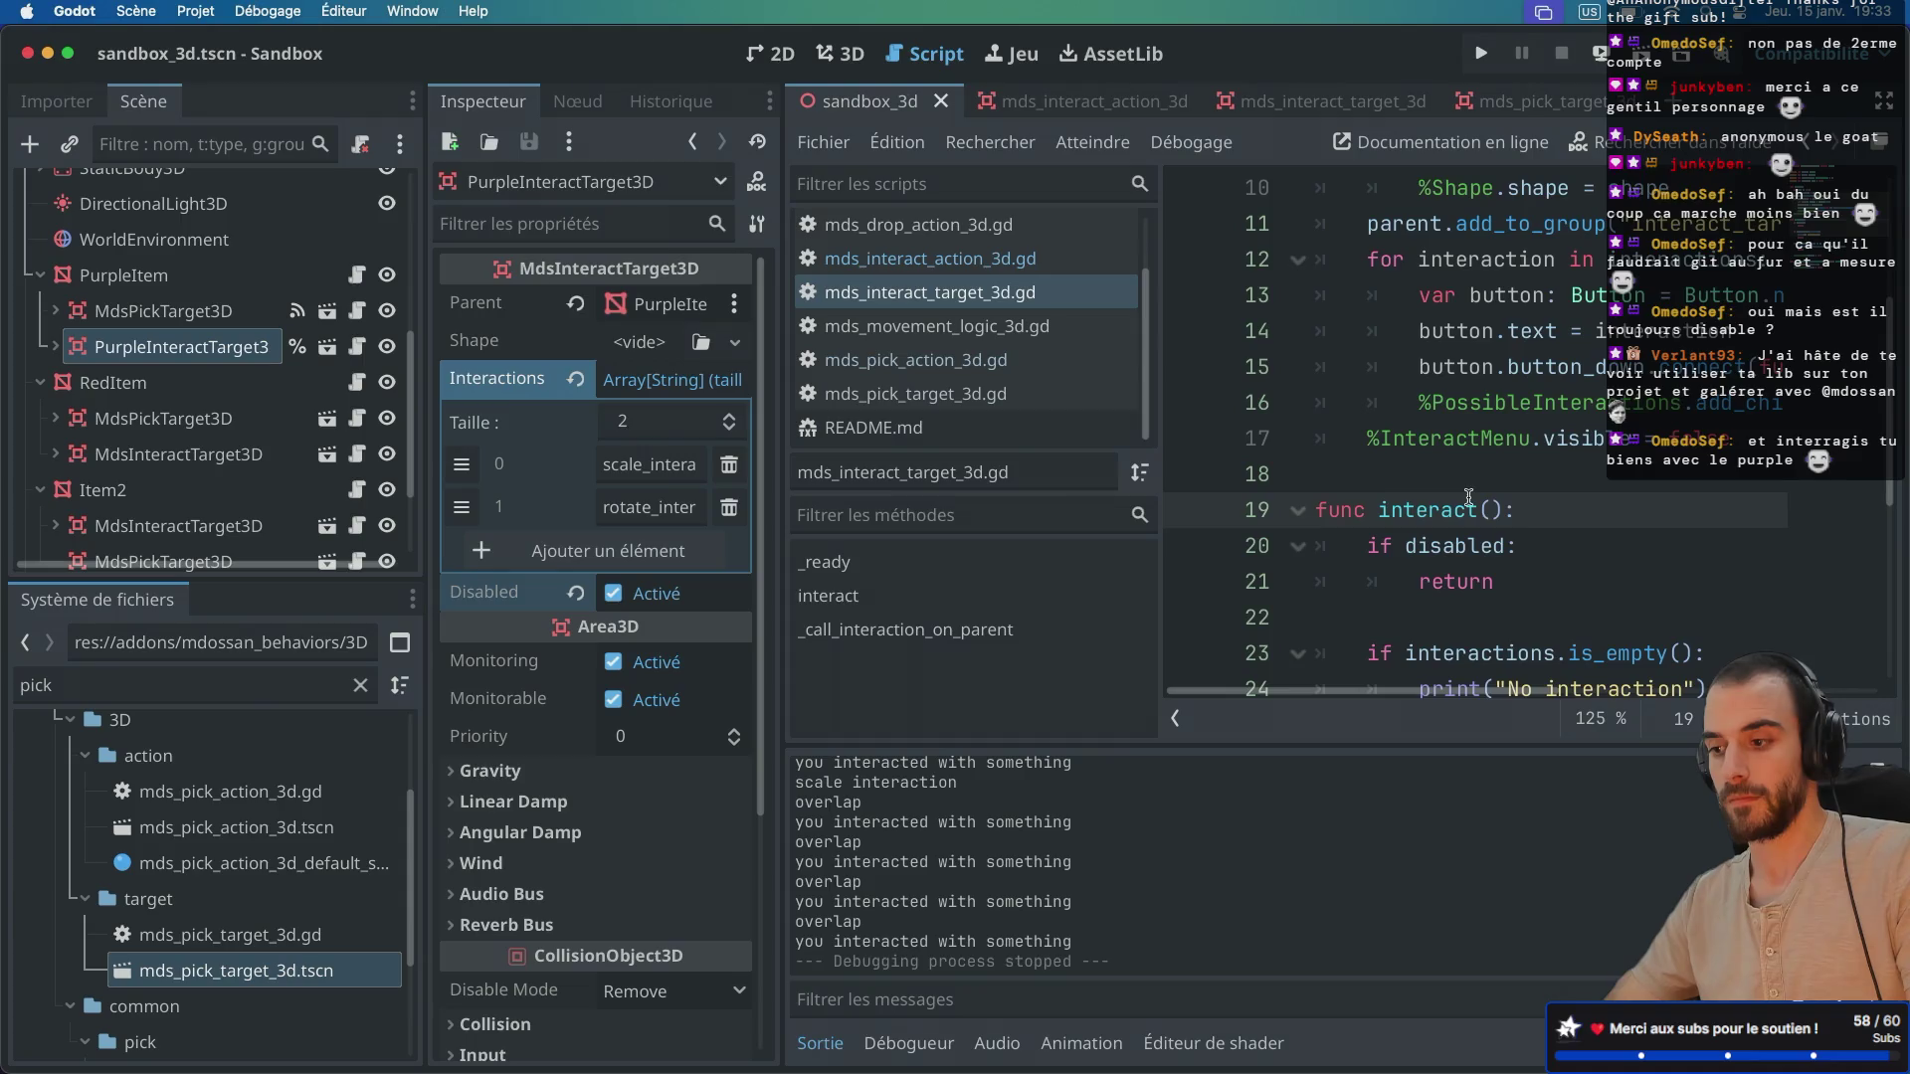
pyautogui.hscroll(2, 1468, 498)
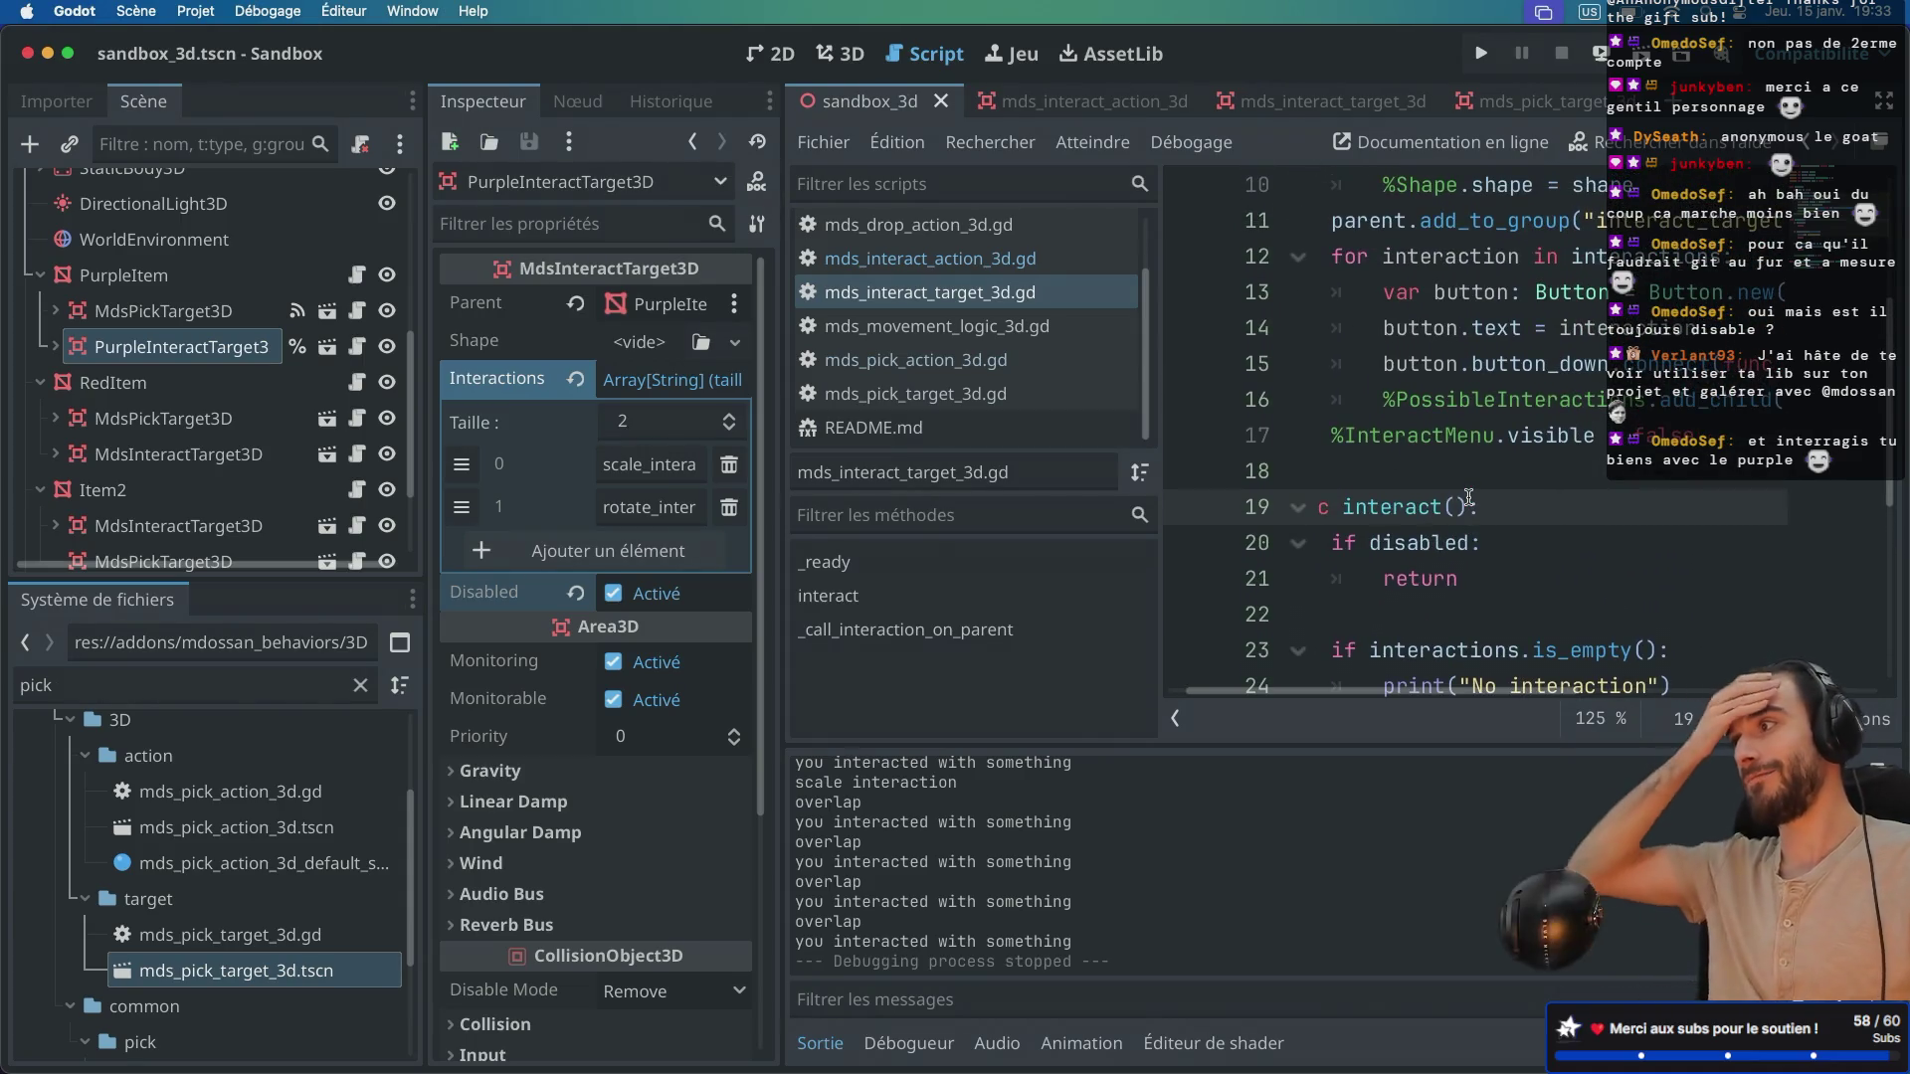
pyautogui.press('ctrl+super+d')
pyautogui.scroll(-3, 1468, 497)
pyautogui.scroll(3, 1468, 497)
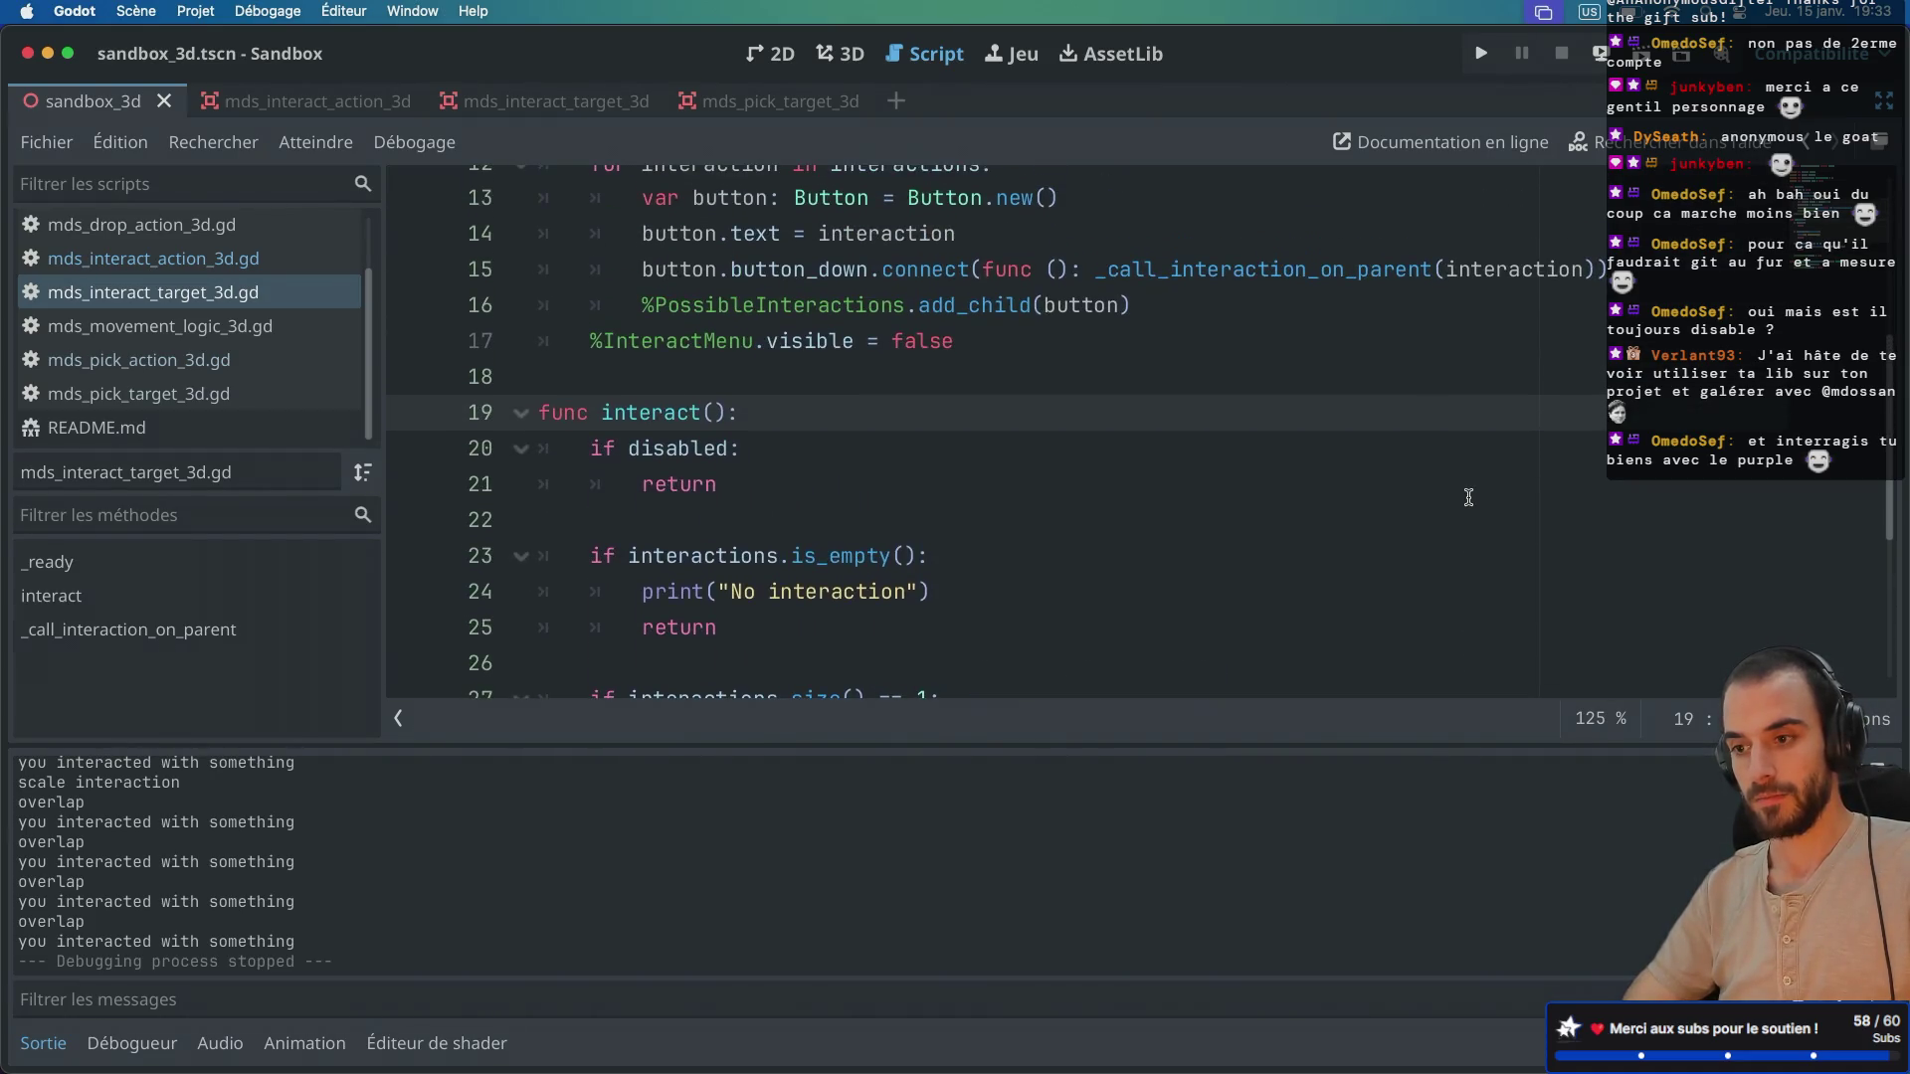
pyautogui.scroll(-2, 1154, 388)
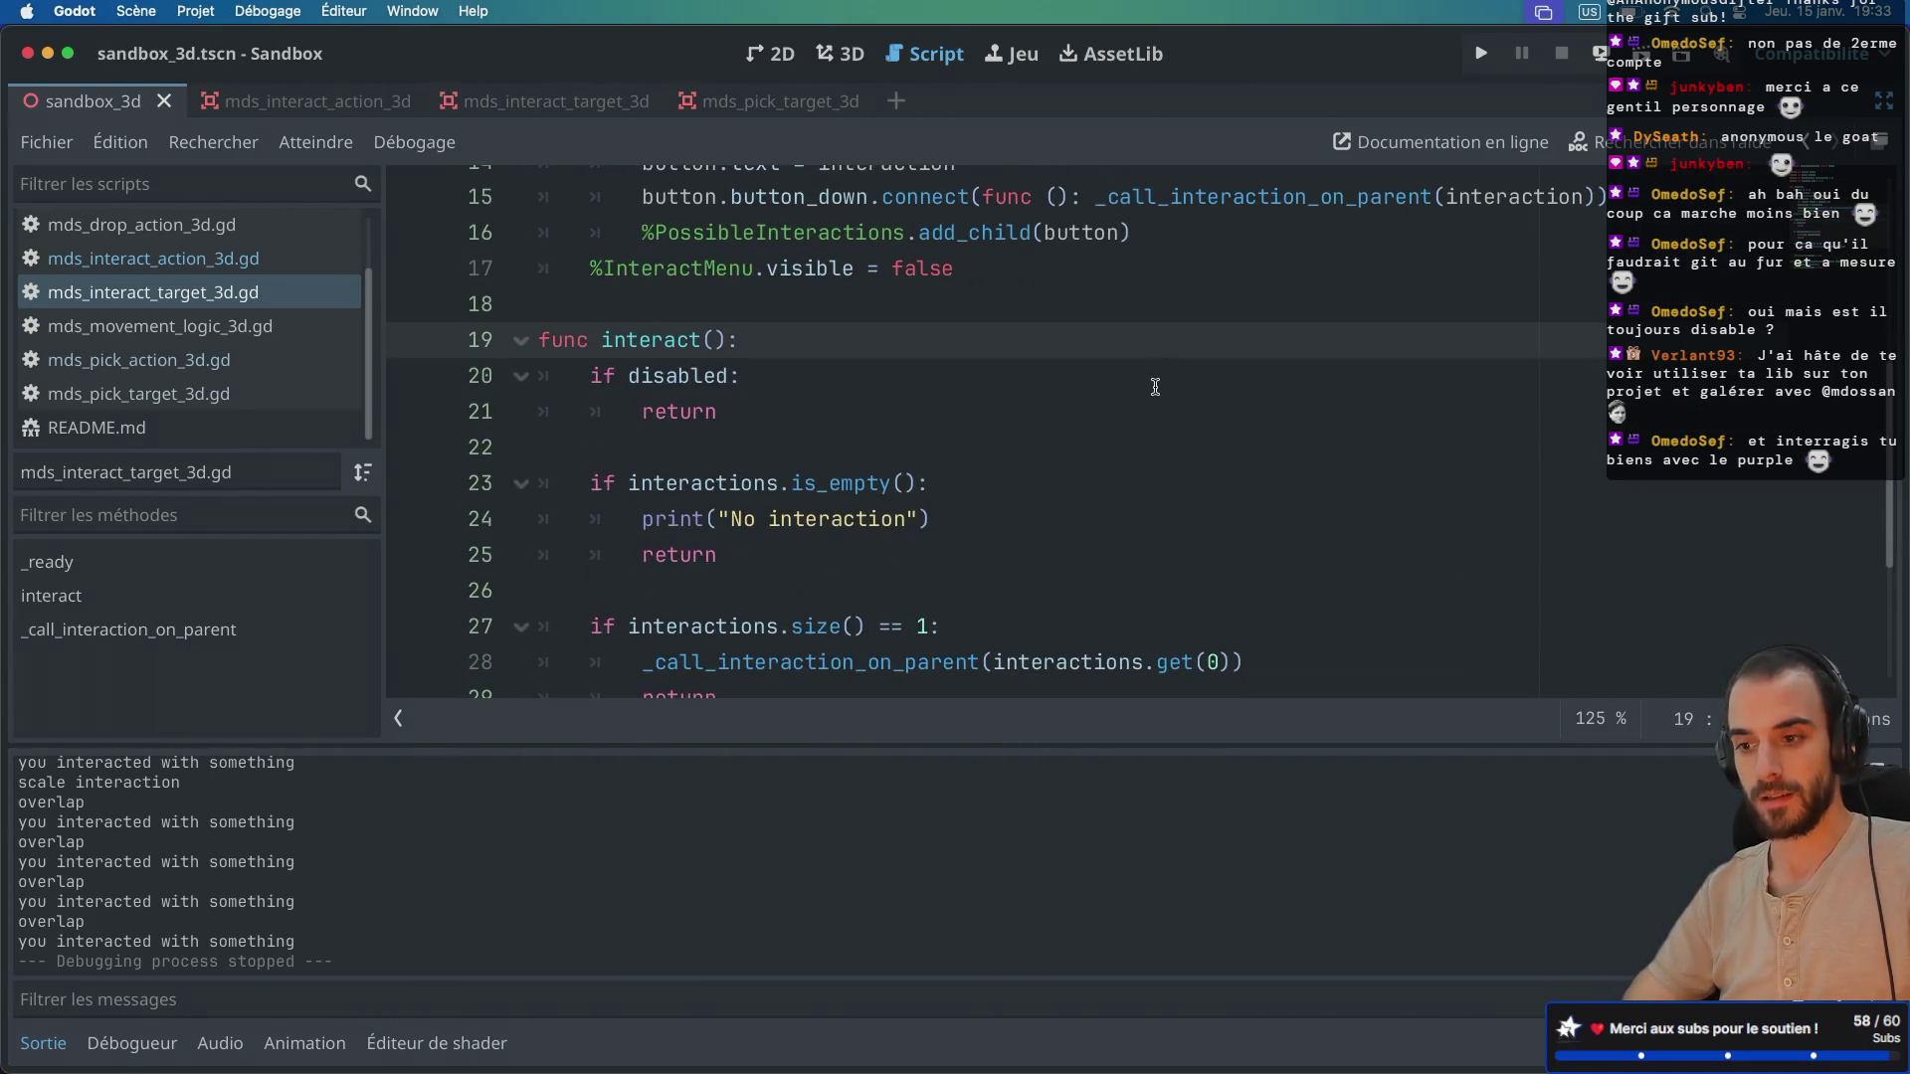
pyautogui.scroll(-4, 735, 358)
# Step: Highlight the early return on line 21, restore the docks, and rerun the sandbox
pyautogui.click(802, 476)
pyautogui.scroll(4, 802, 479)
pyautogui.doubleClick(679, 438)
pyautogui.hotkey('ctrl', 'shift', 'F11')
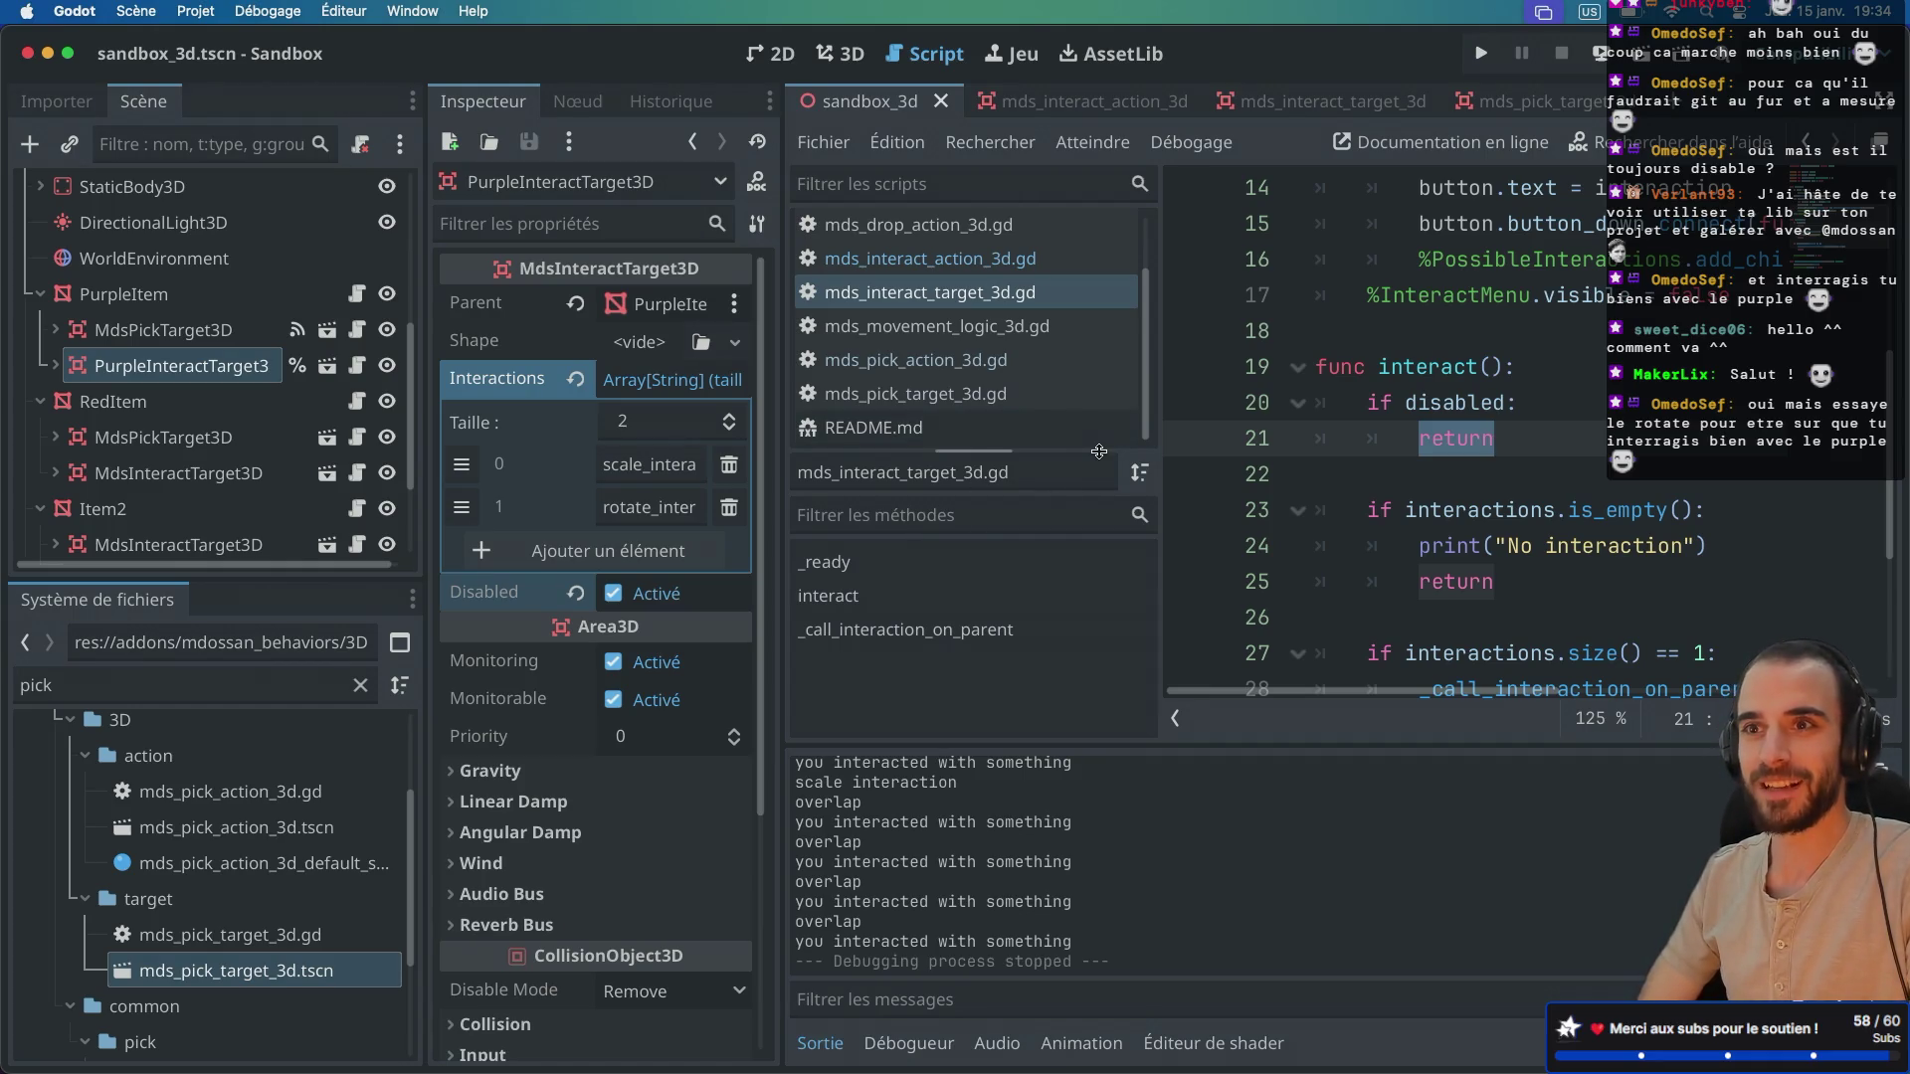
pyautogui.click(1643, 56)
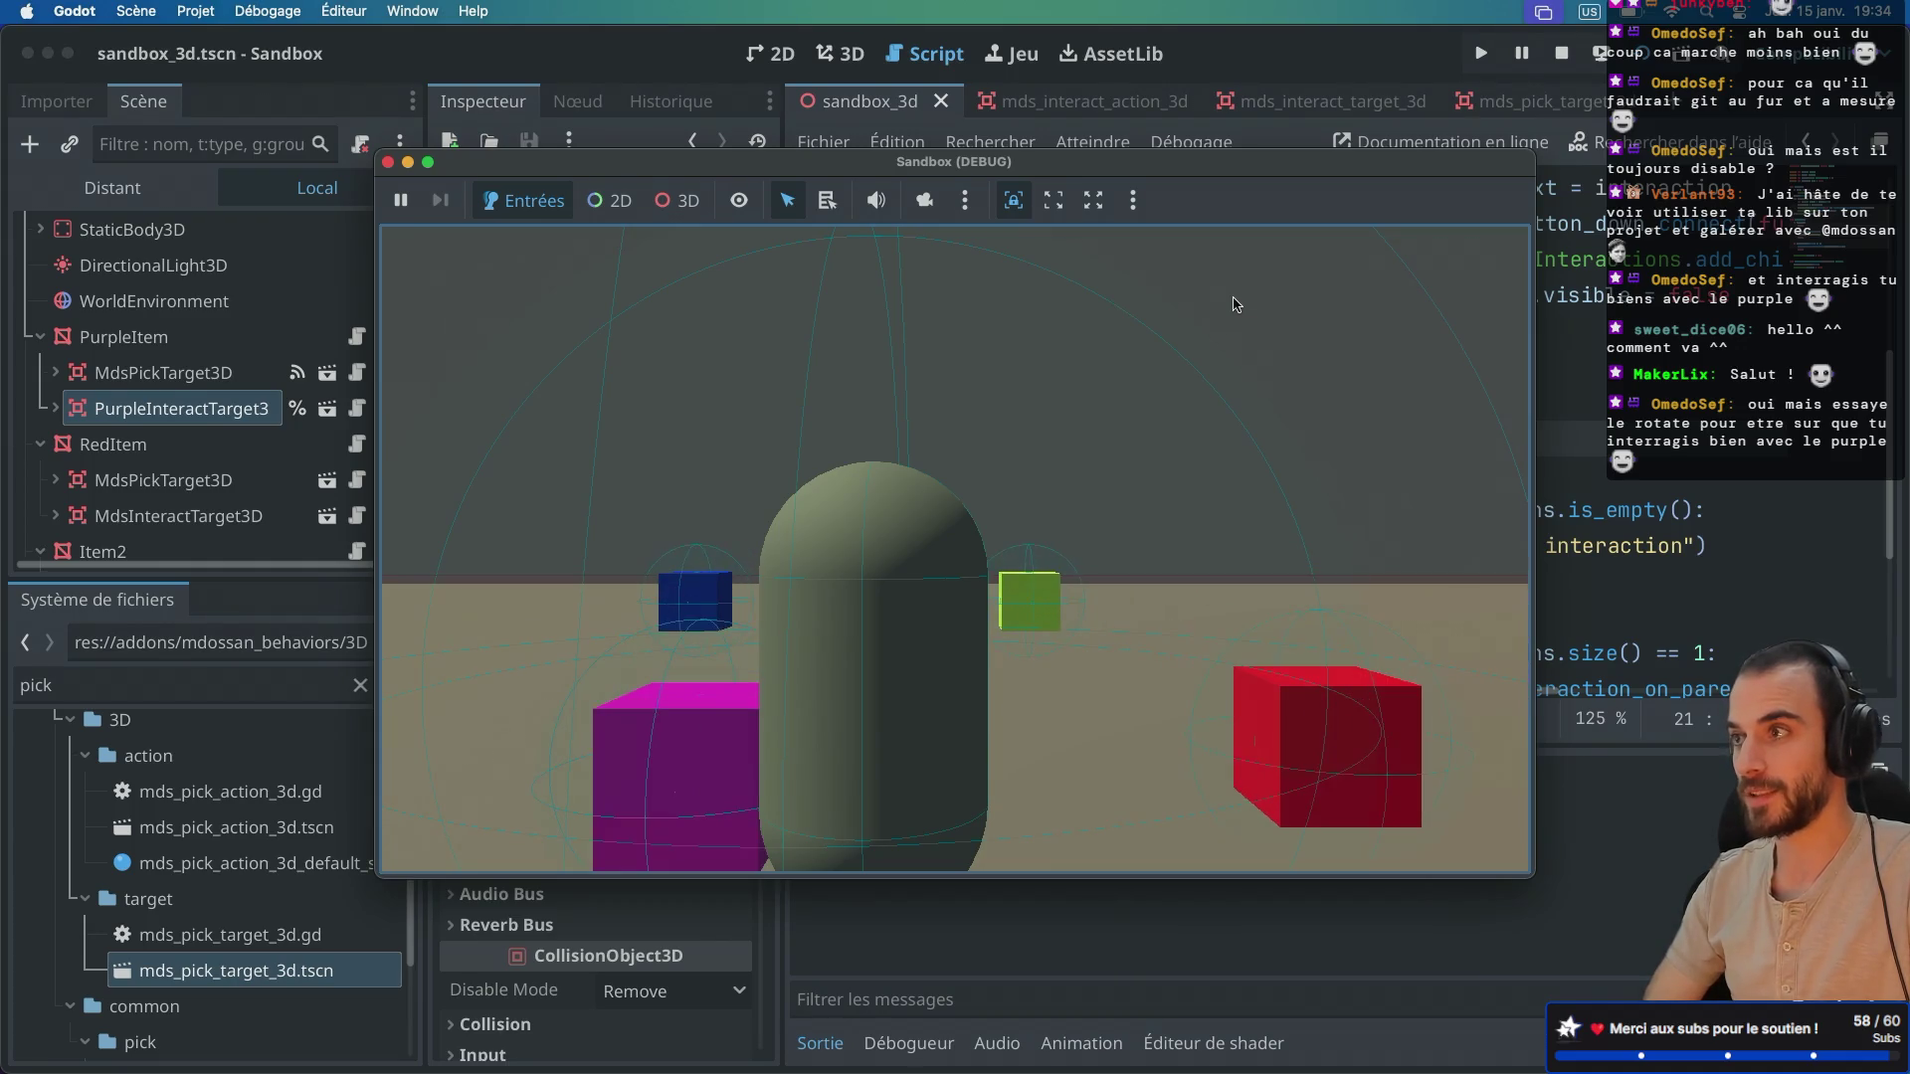
# Step: Scale the blue cube up twice through its interaction choices, then stop the game
pyautogui.click(659, 538)
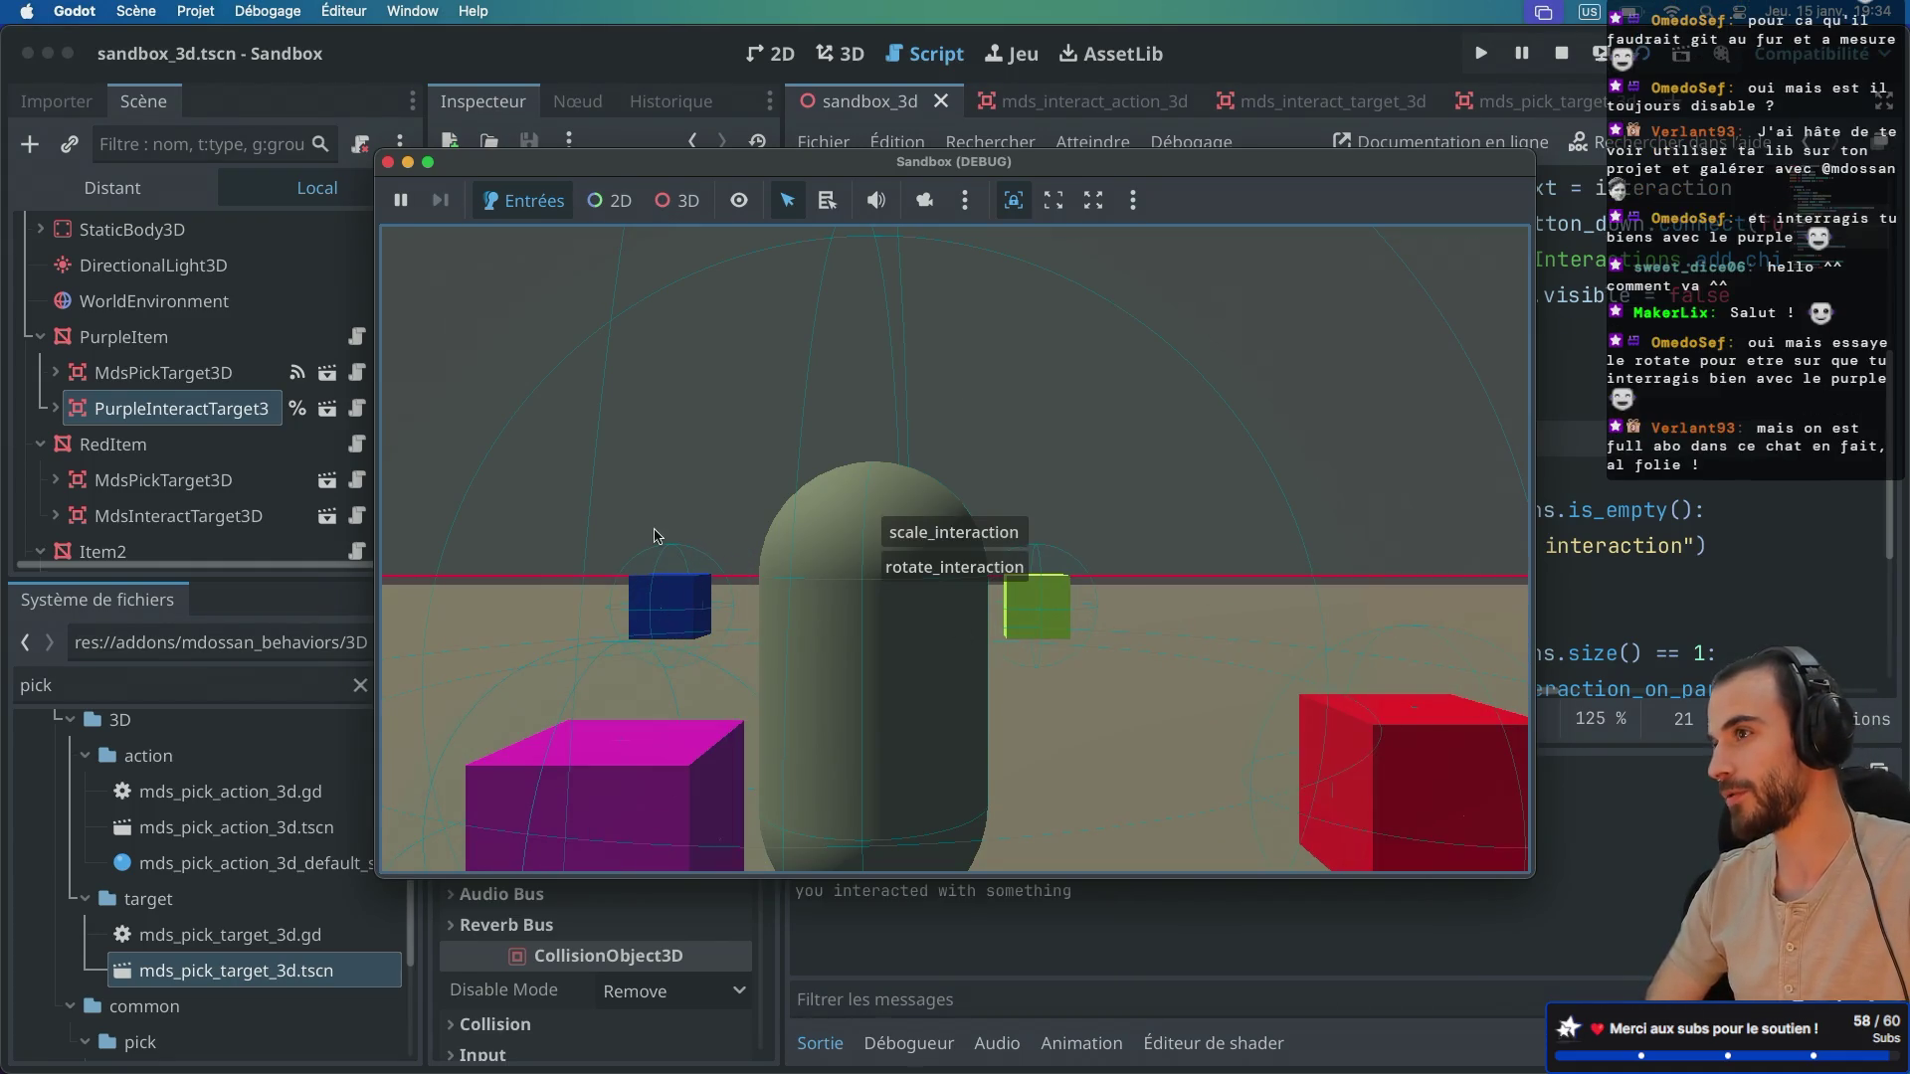
pyautogui.click(935, 535)
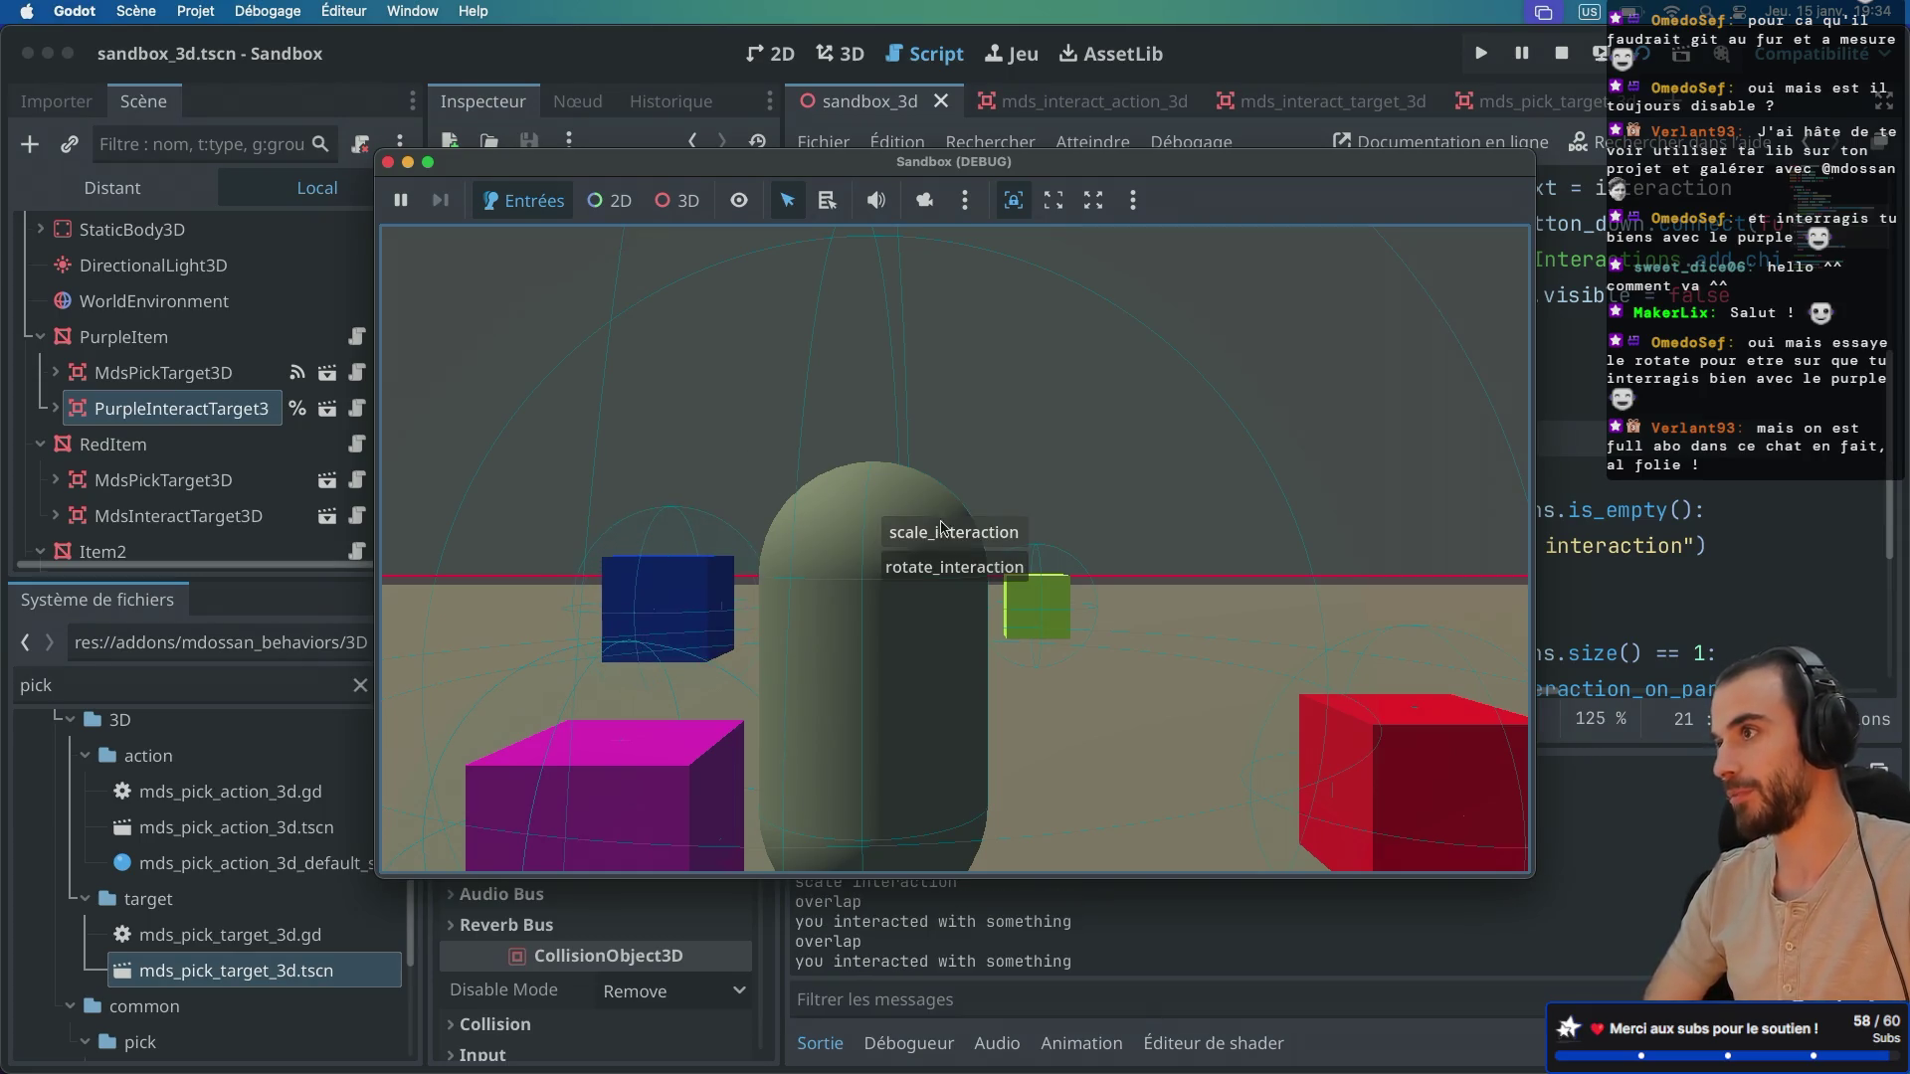
pyautogui.click(935, 532)
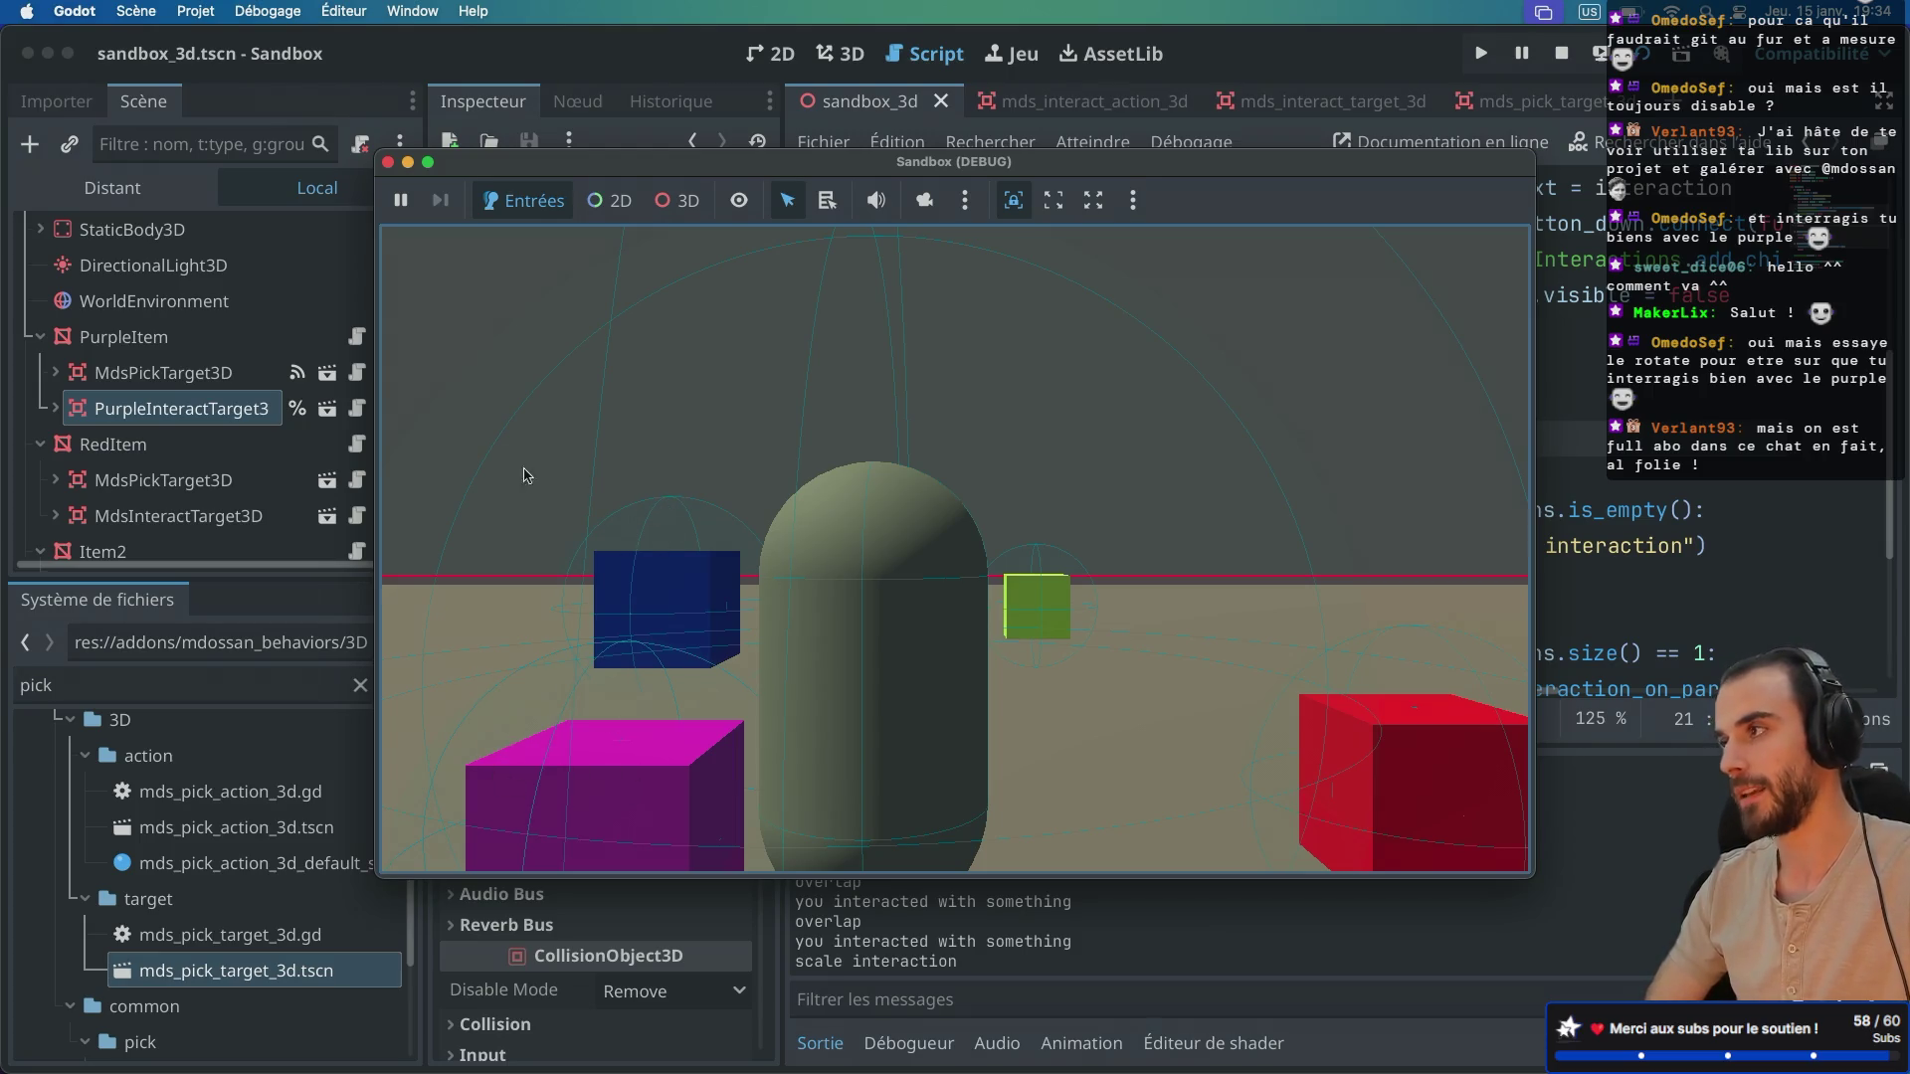
pyautogui.click(388, 162)
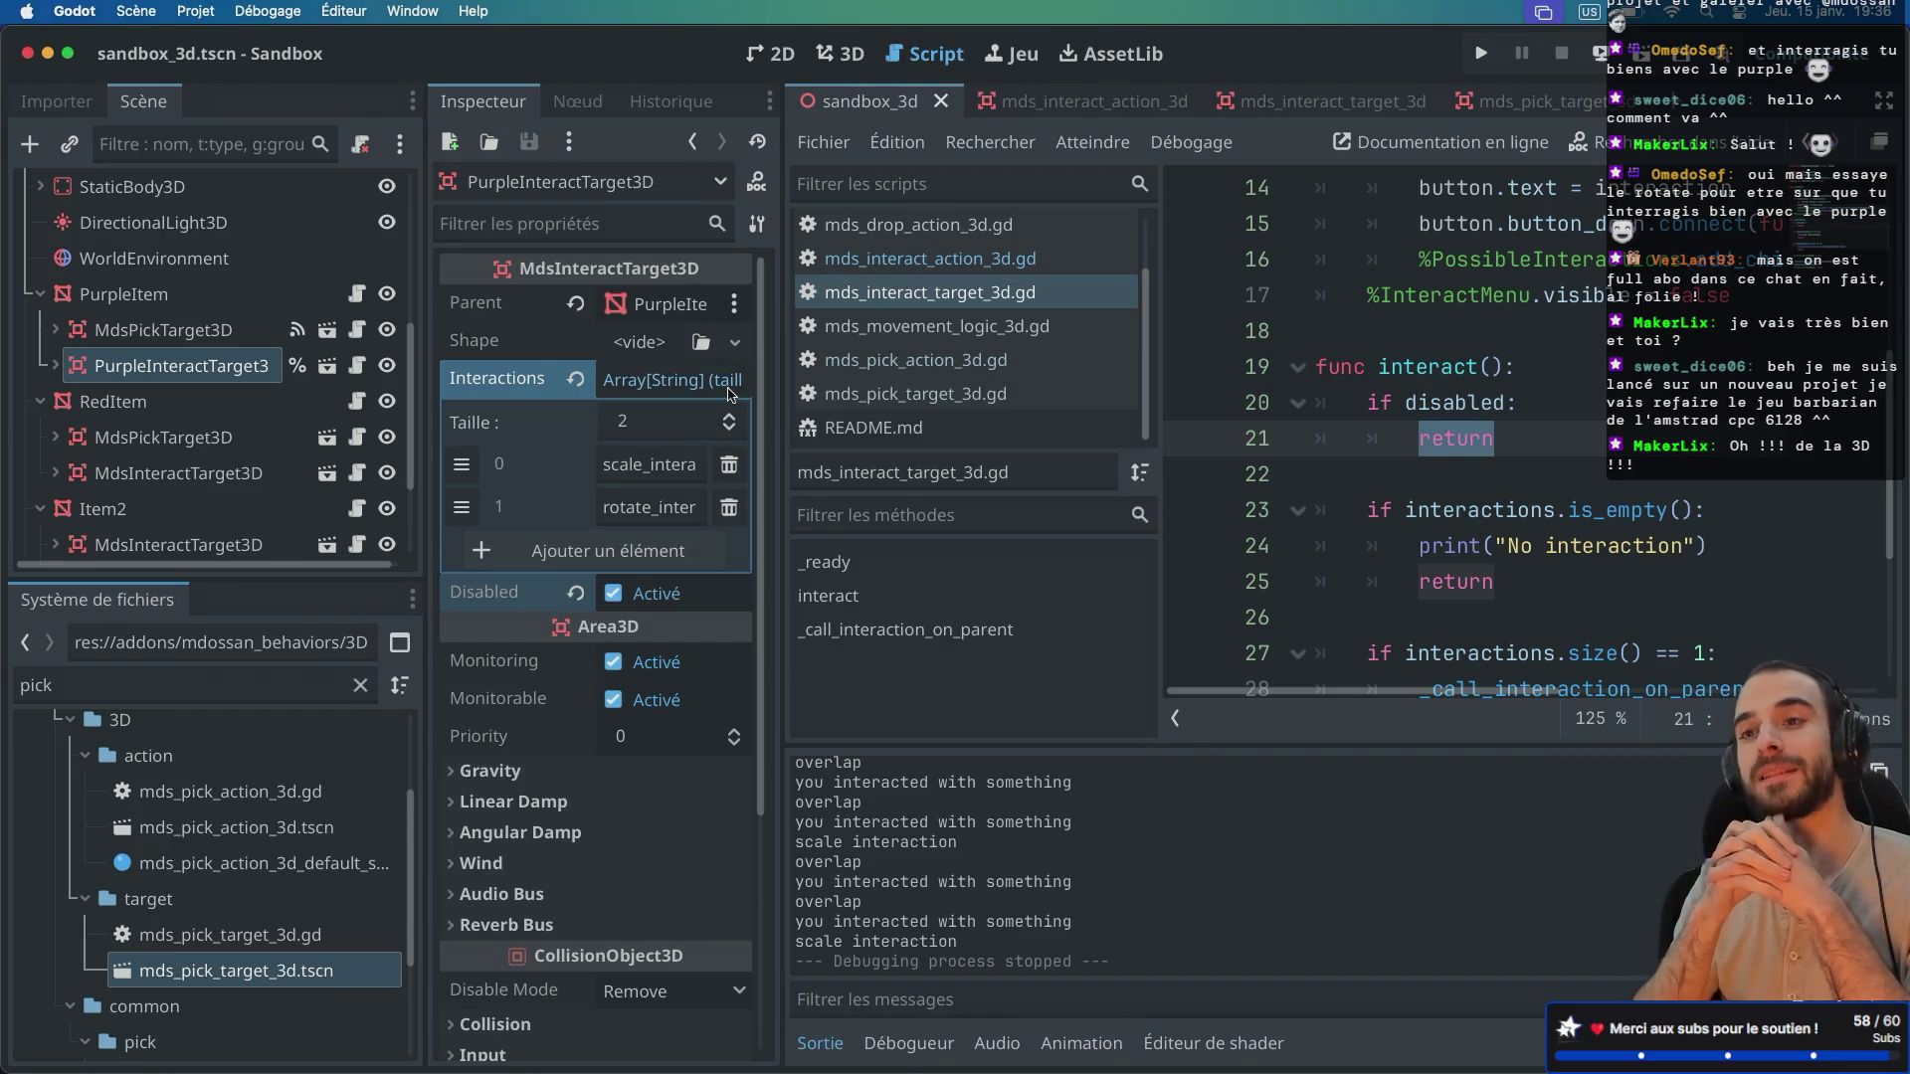
# Step: Switch to the macOS space with Safari showing godotengine.org
pyautogui.hotkey('ctrl', 'Right')
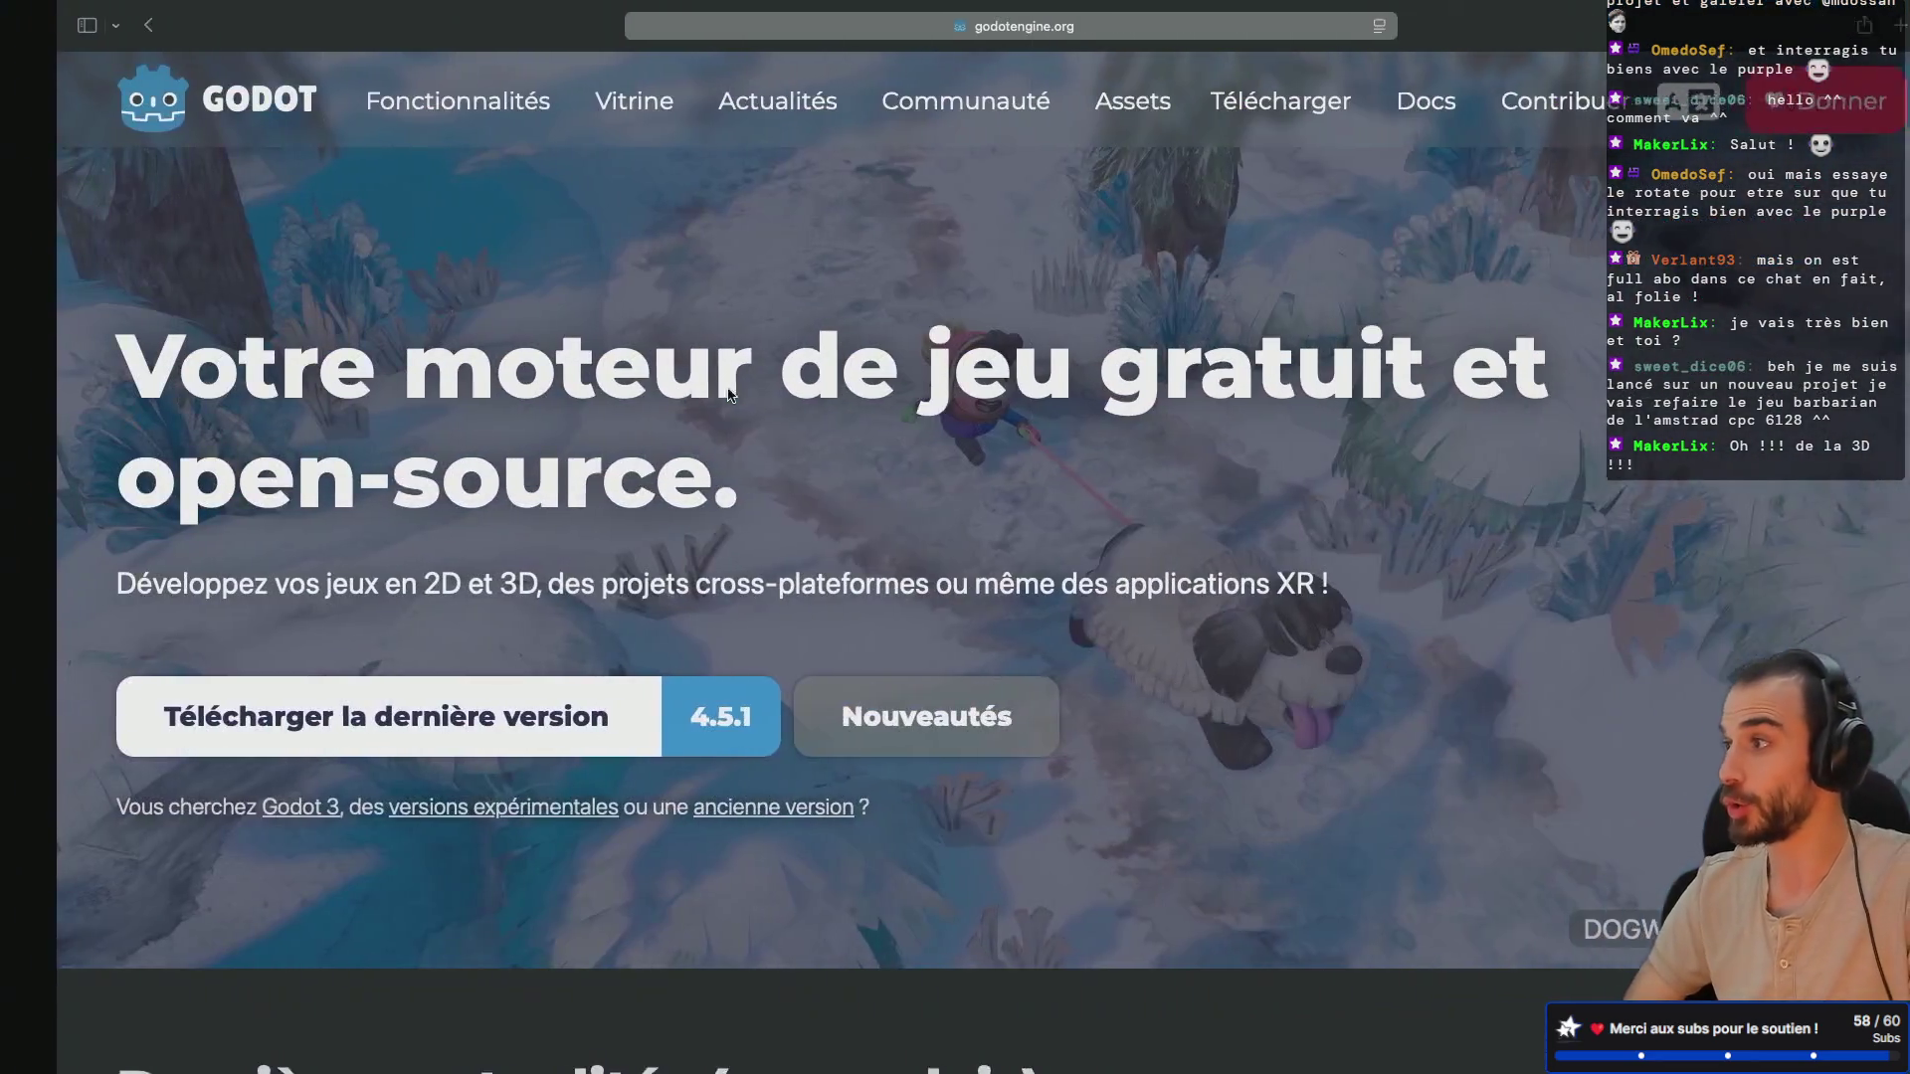
# Step: Search Google Images for 'cpc barbarian' in a new tab, browse, then close it
pyautogui.click(1845, 26)
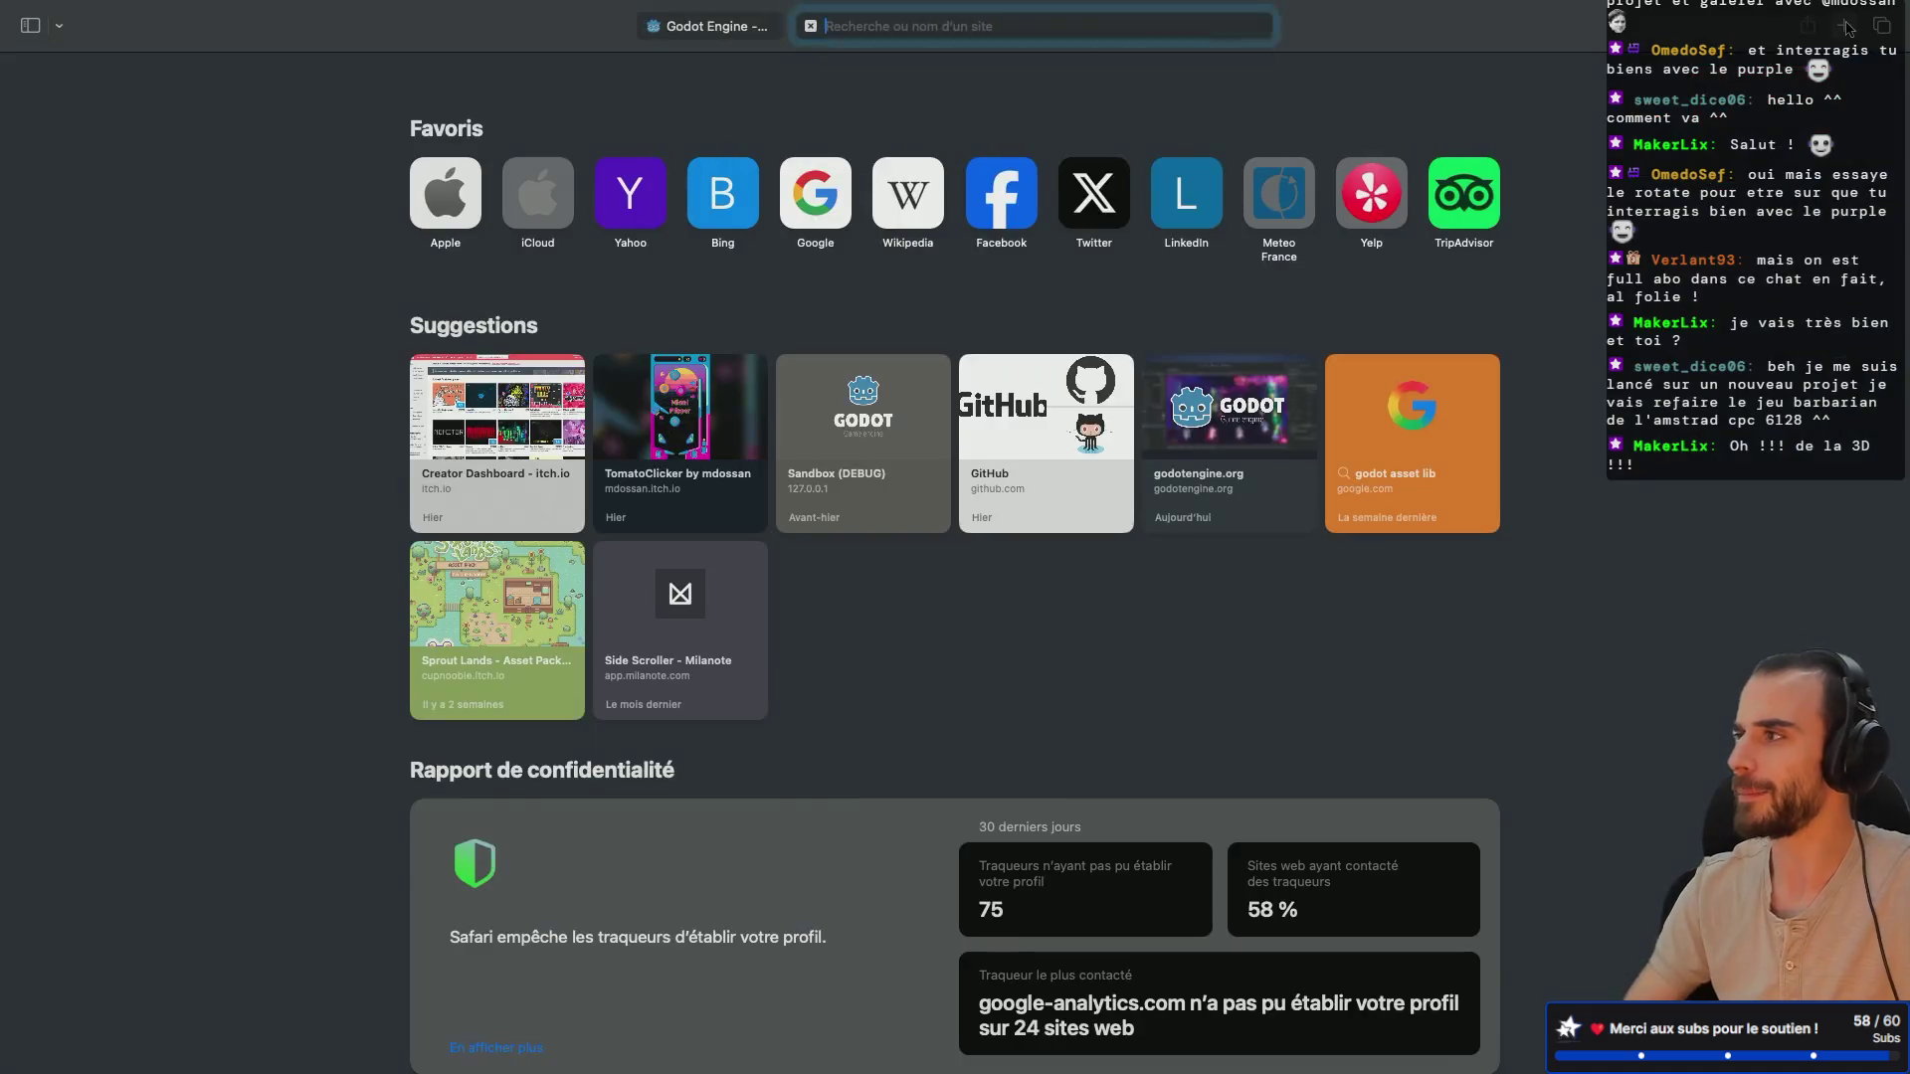
pyautogui.write('cpc barbarian')
pyautogui.press('Return')
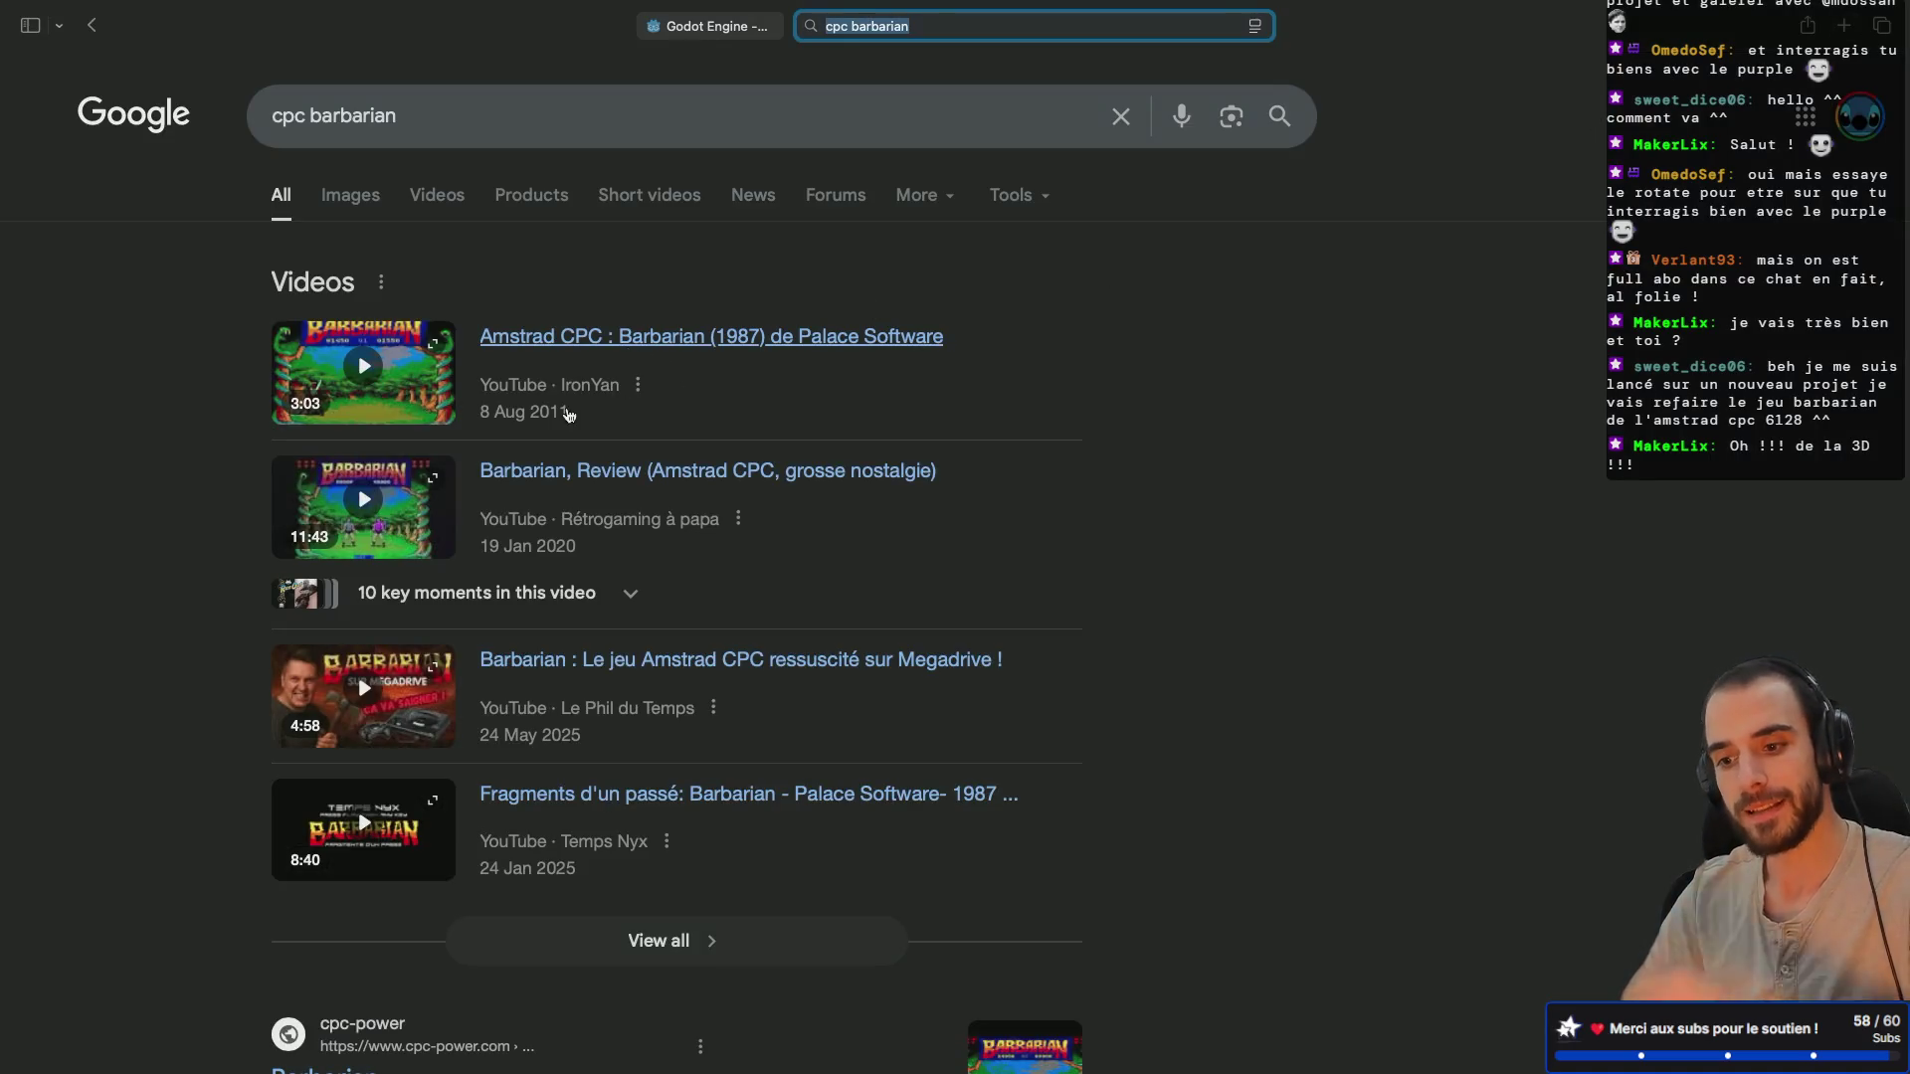
pyautogui.click(371, 207)
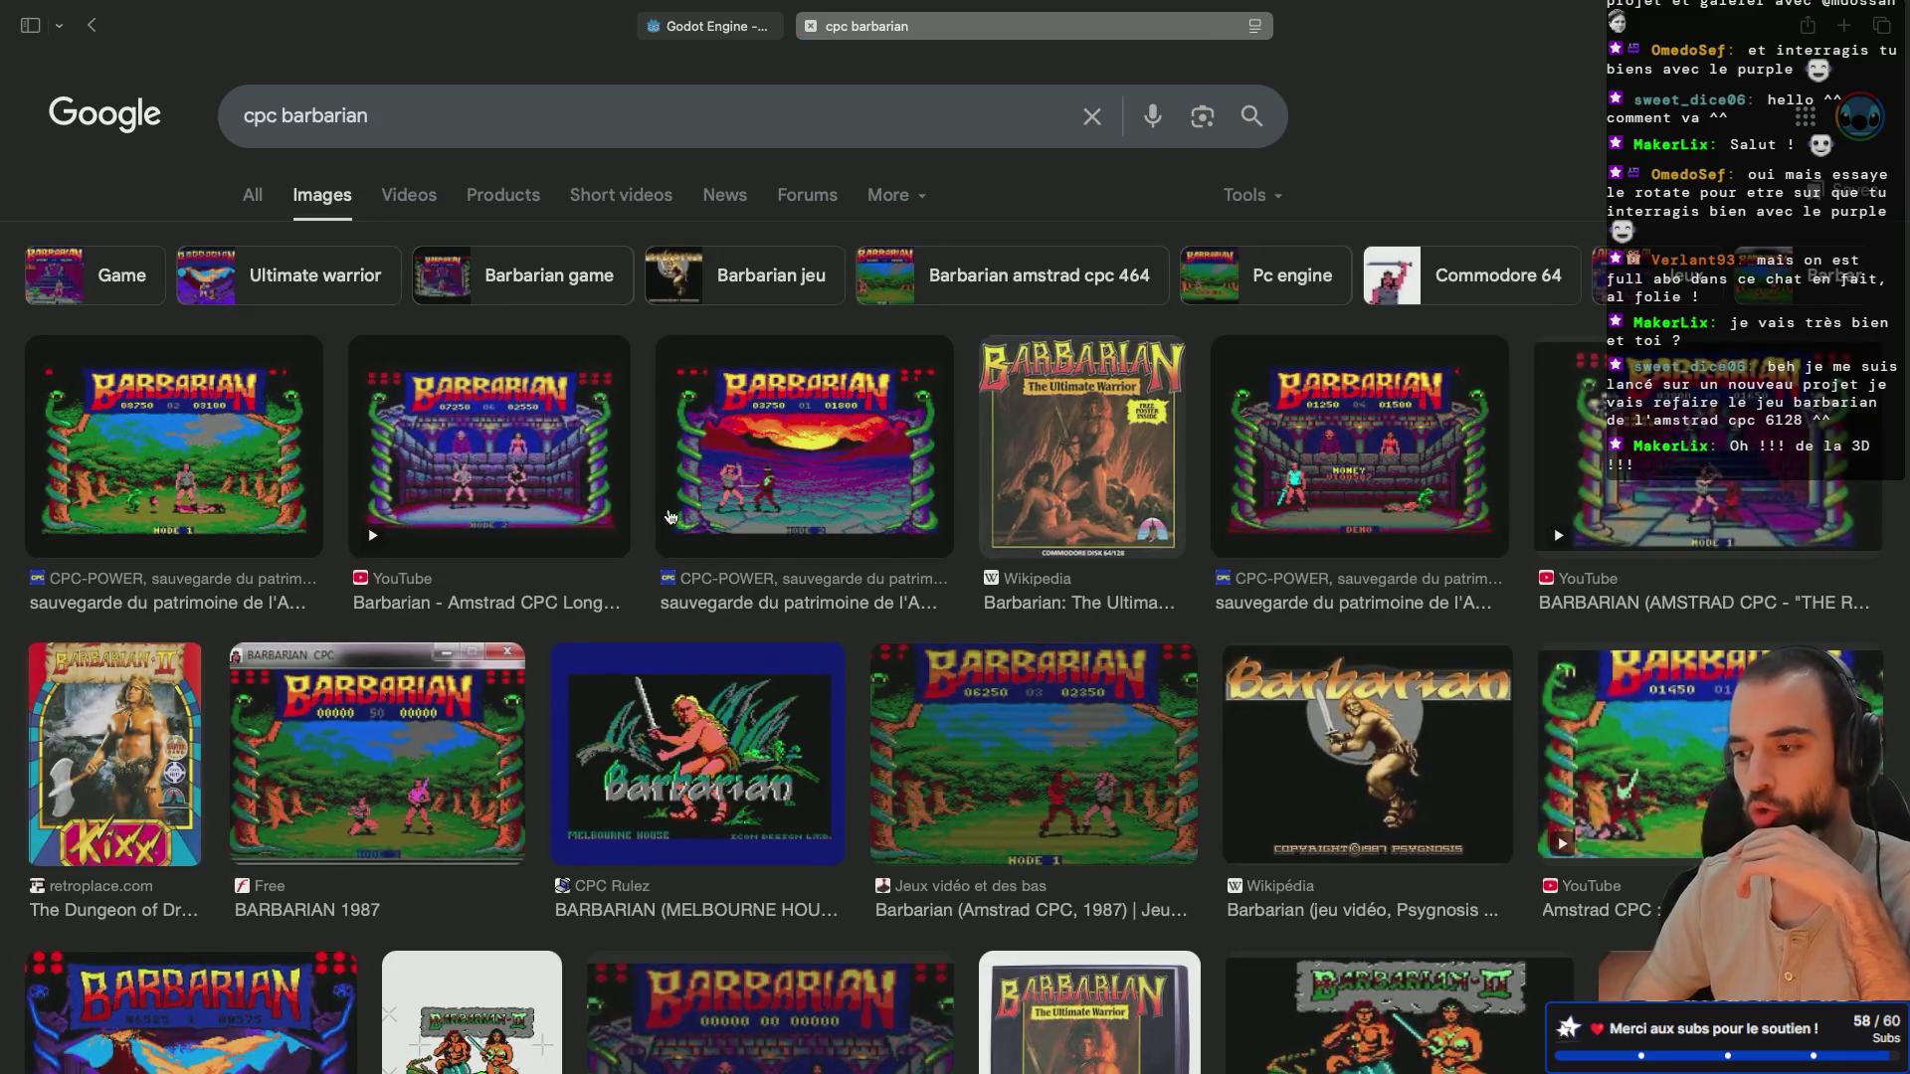
pyautogui.scroll(-5, 669, 516)
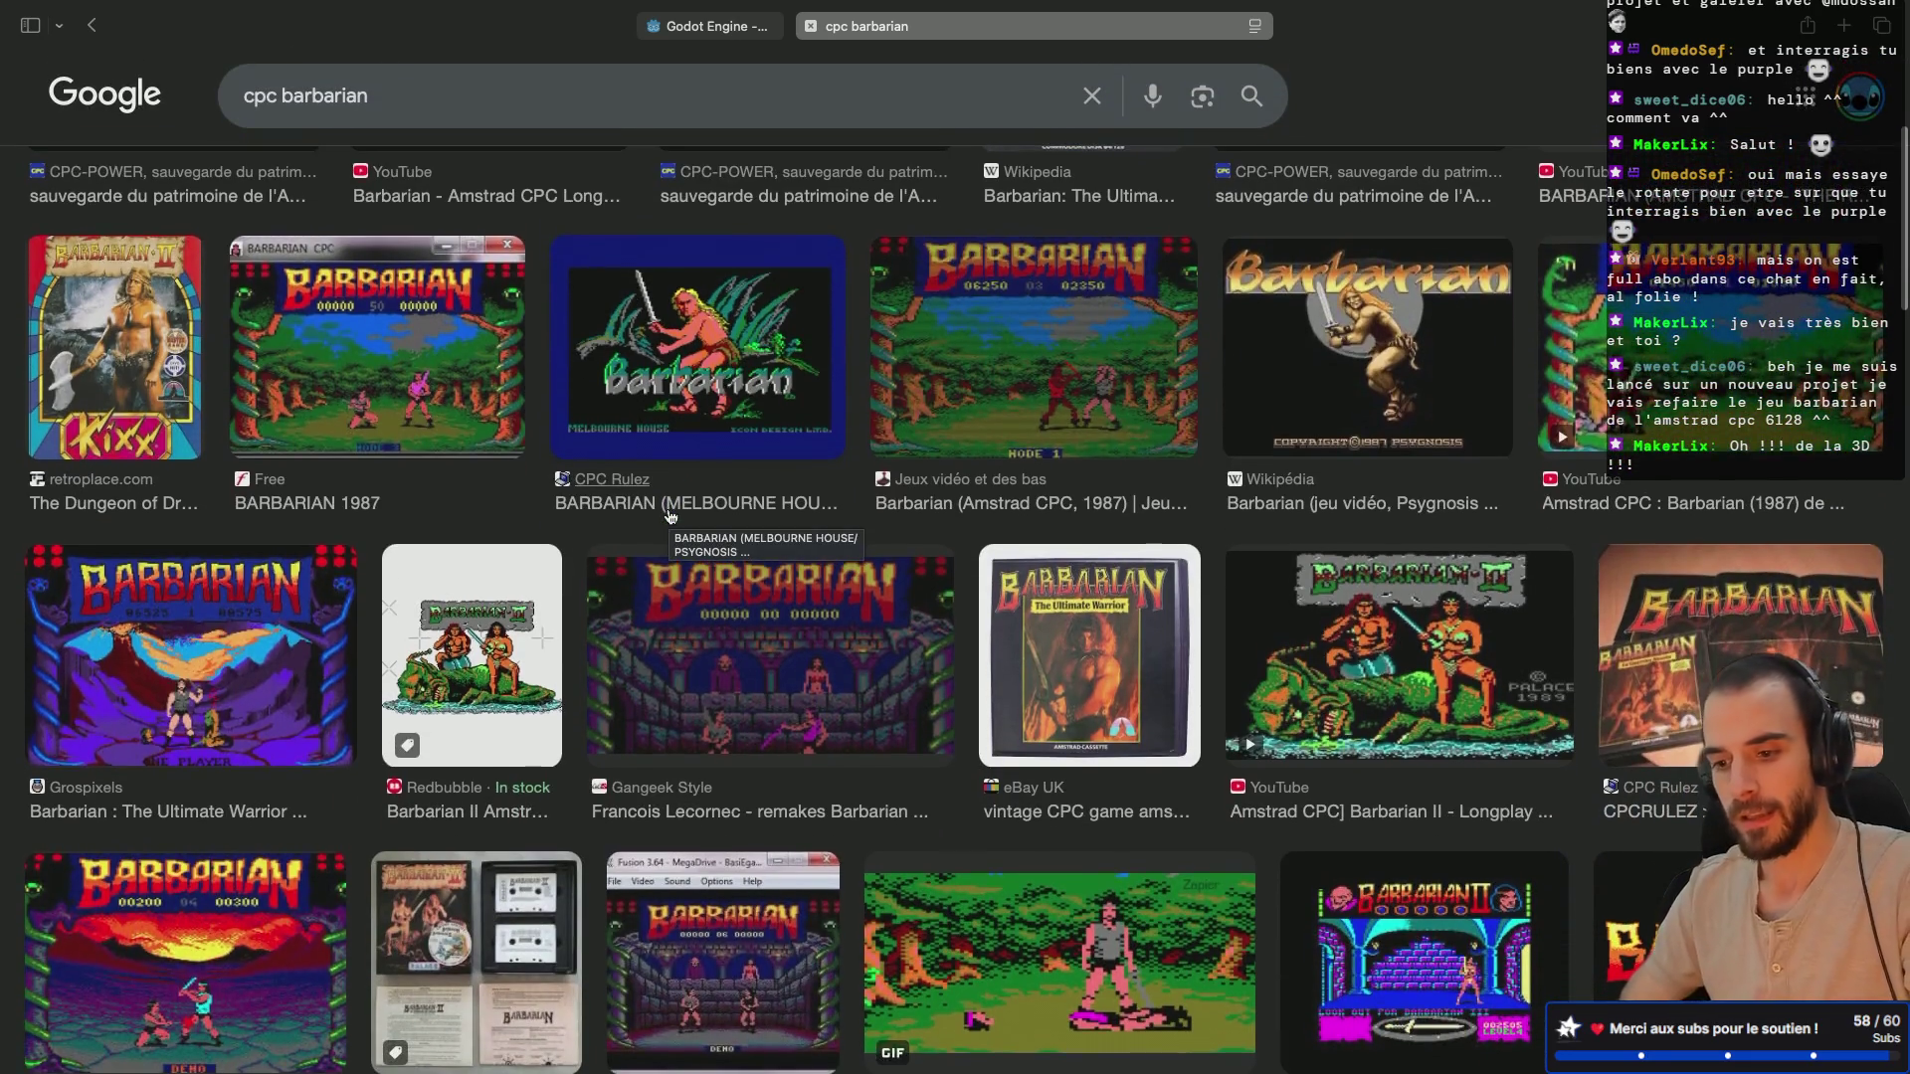
pyautogui.scroll(1, 670, 516)
pyautogui.scroll(3, 669, 516)
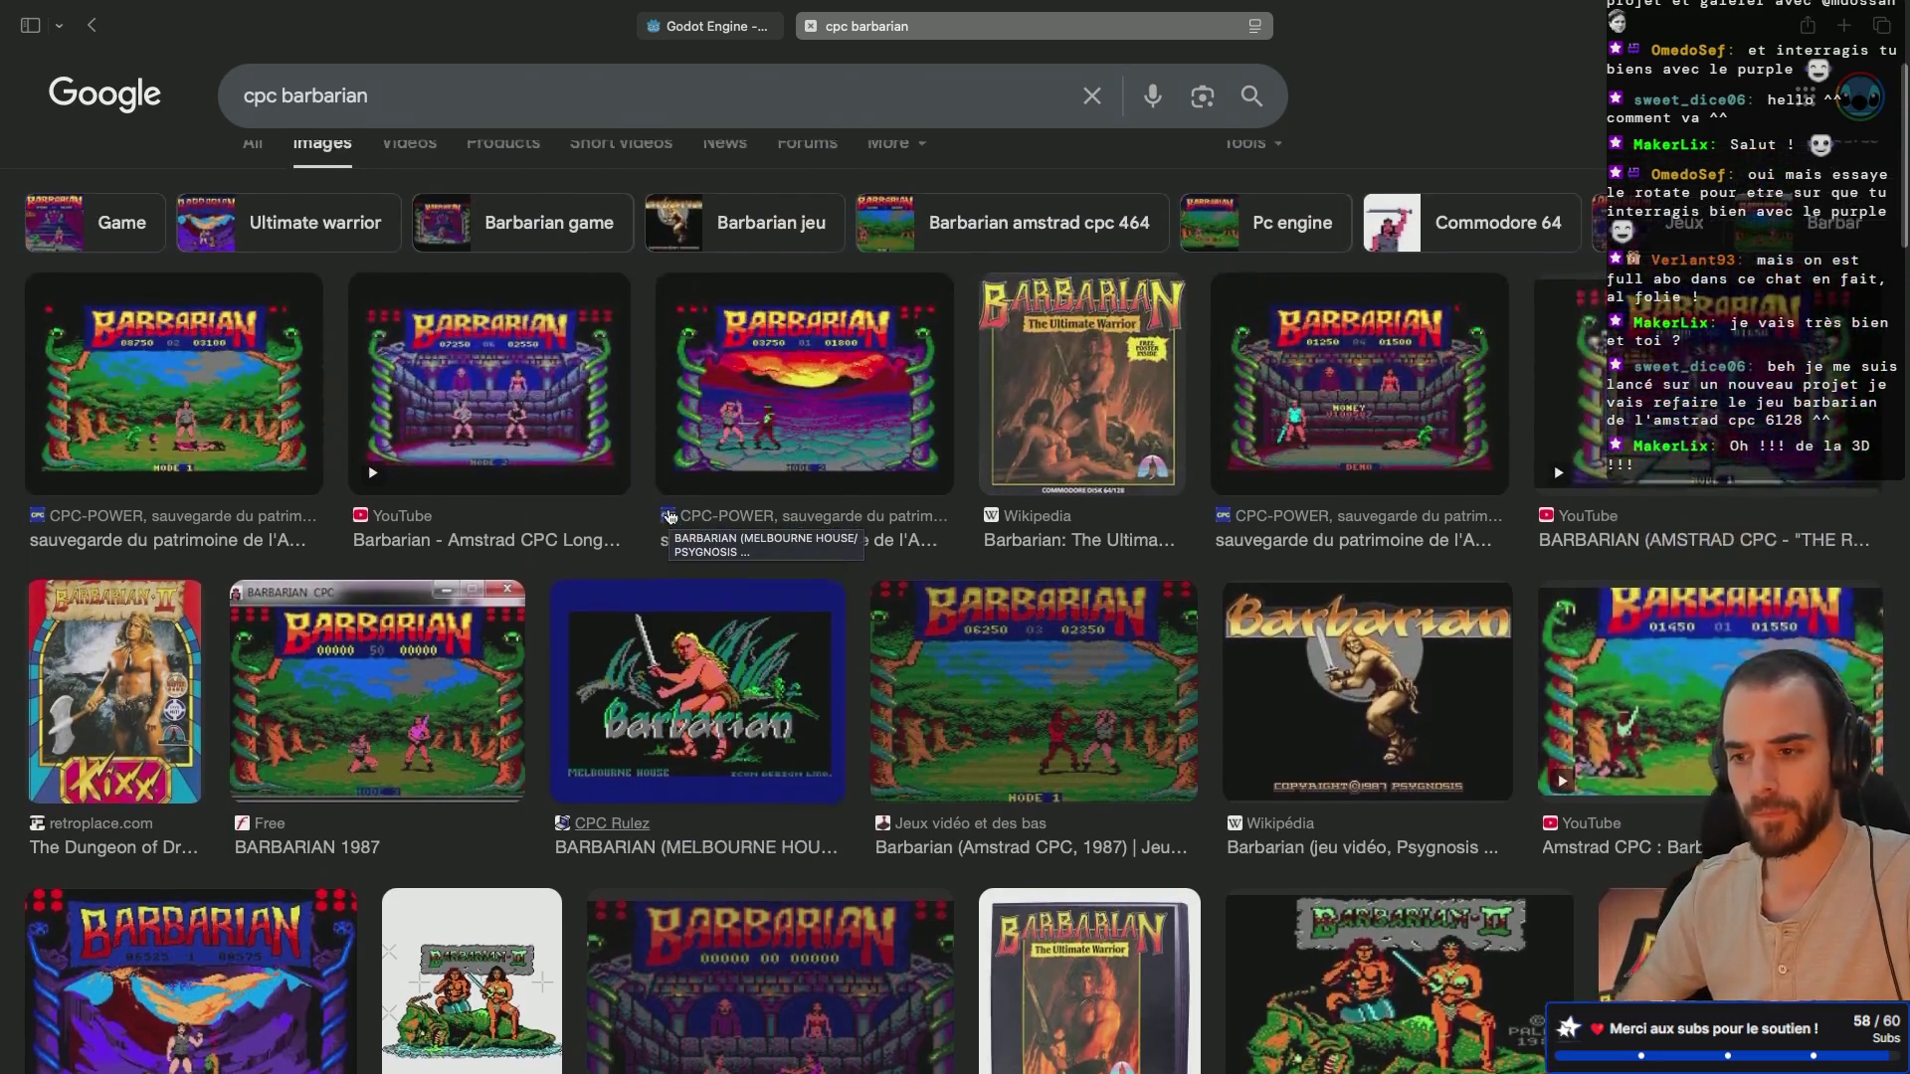
pyautogui.click(811, 27)
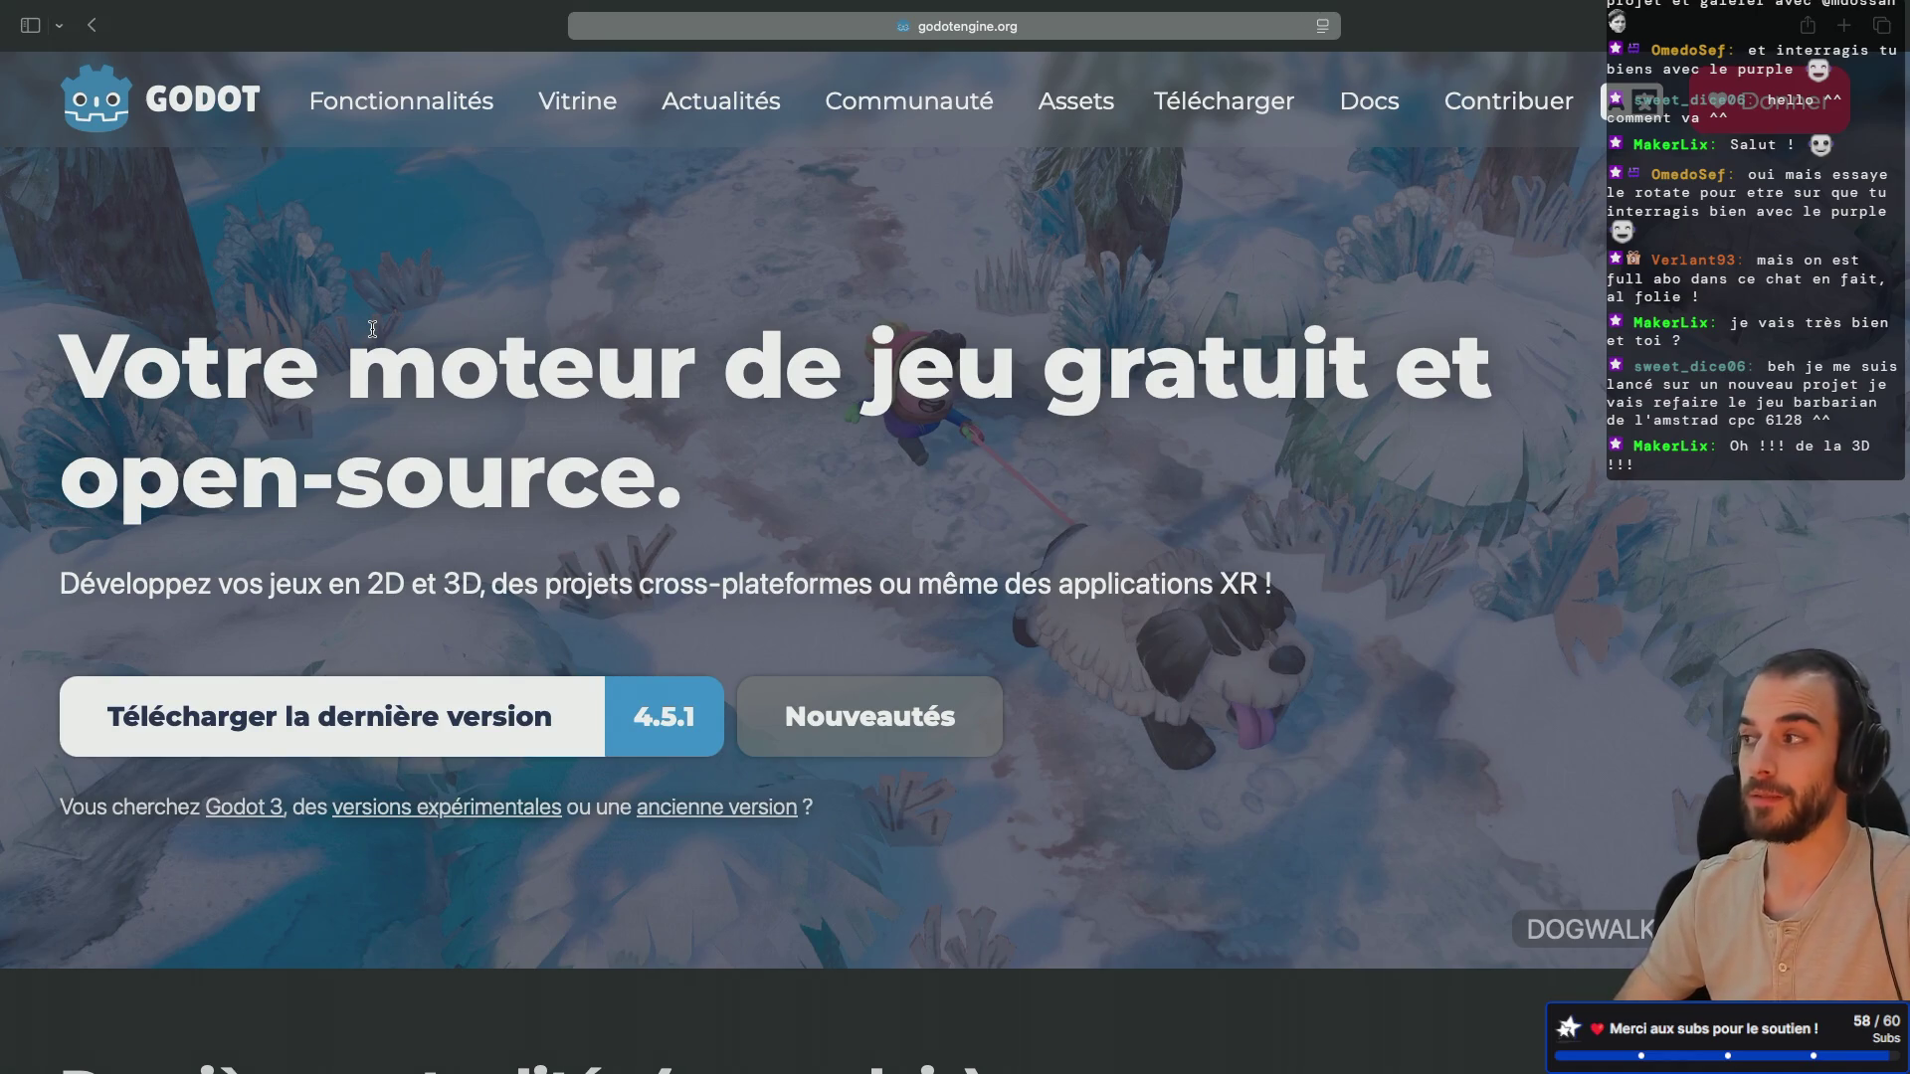
# Step: Switch back to the Godot editor showing the interact target script
pyautogui.press('super+Tab')
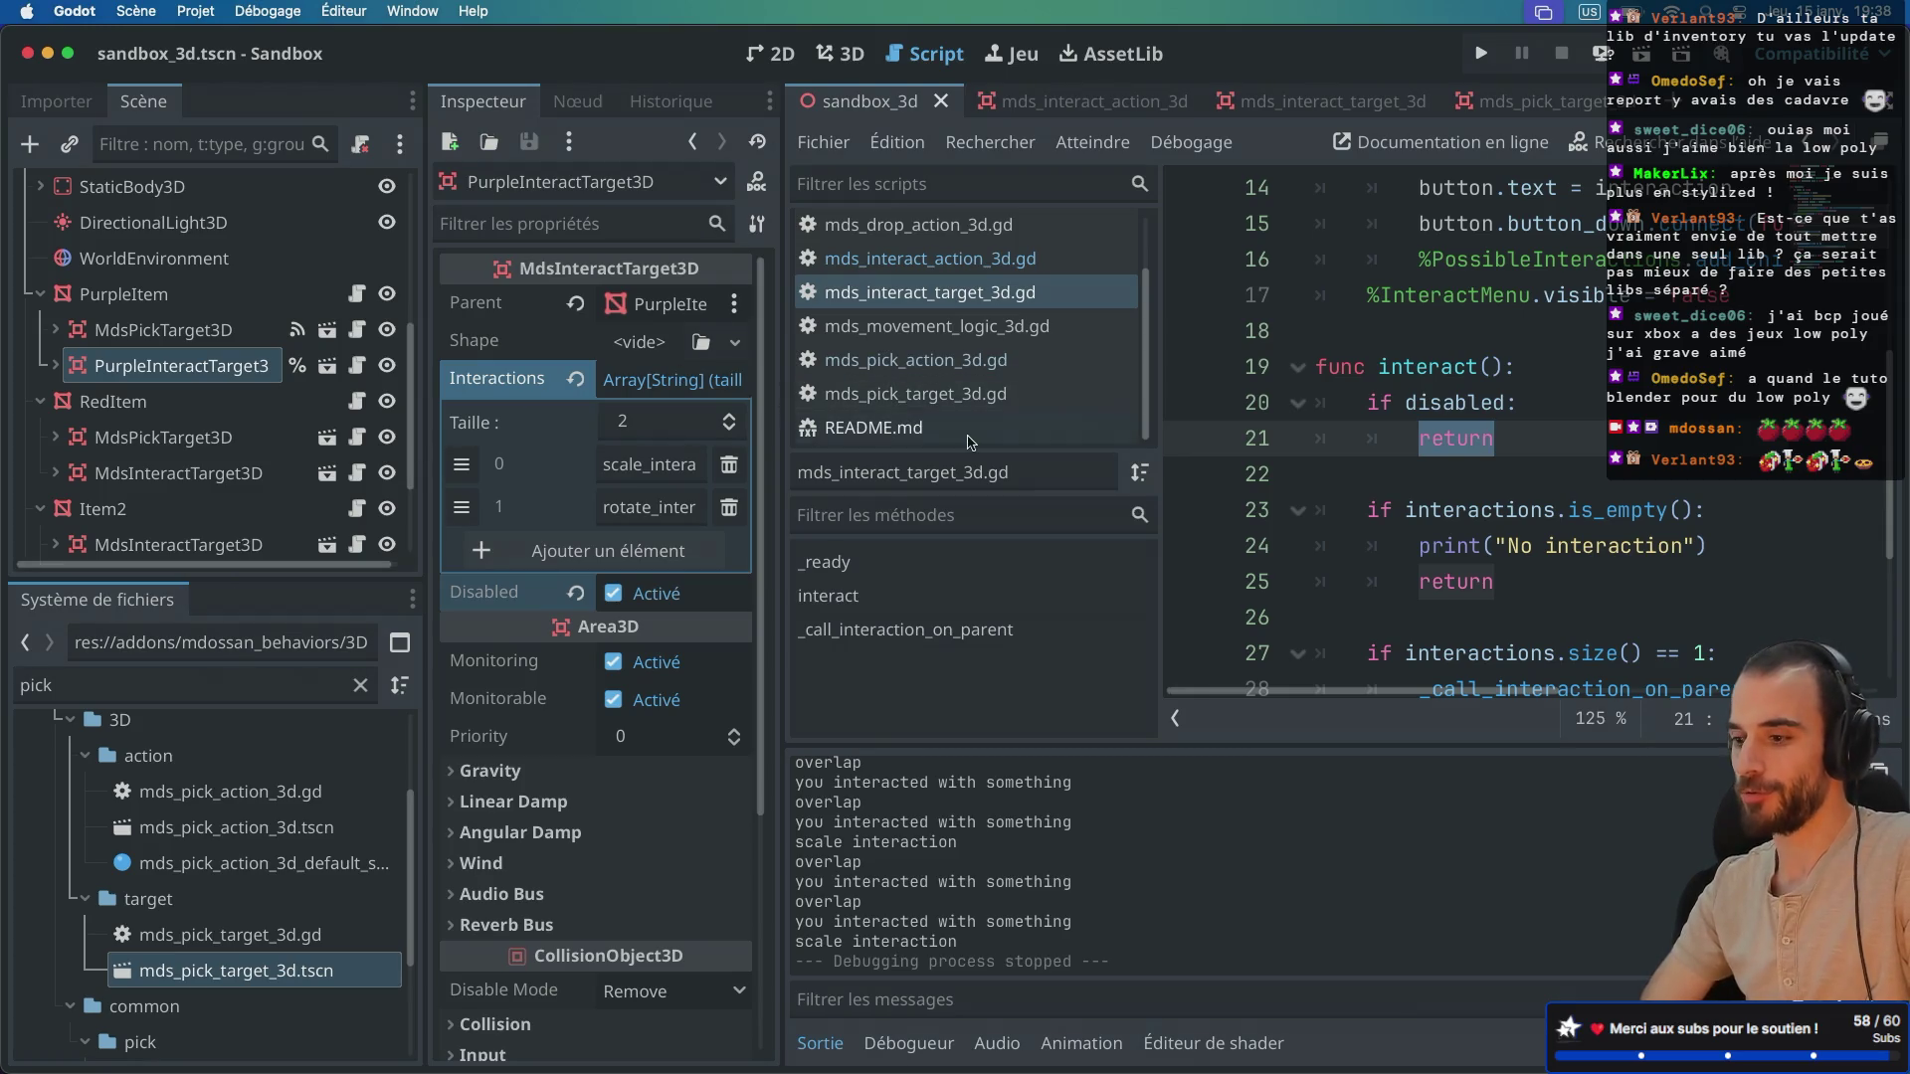
# Step: Widen mds_interact_target_3d.gd and read its exports and the disabled early-return check
pyautogui.click(1556, 423)
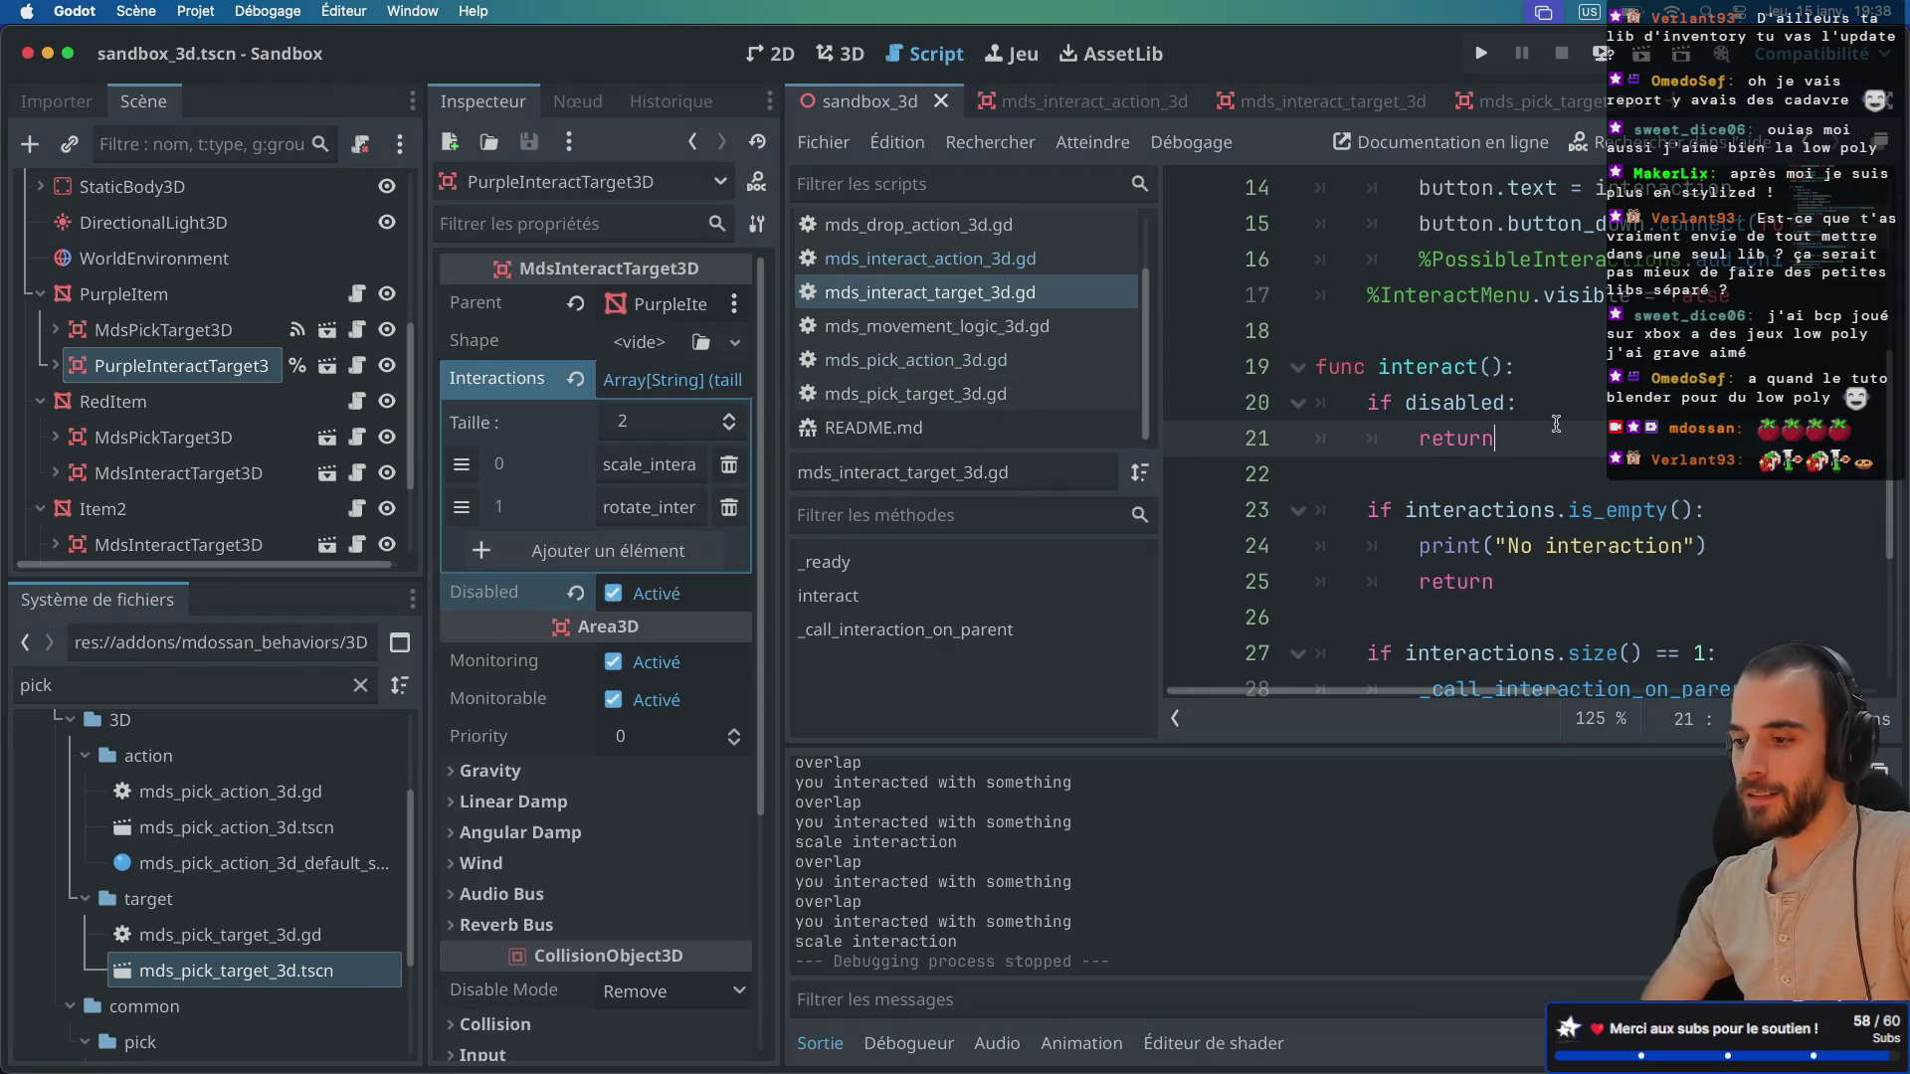
pyautogui.press('ctrl+super+d')
pyautogui.press('ctrl+super+d')
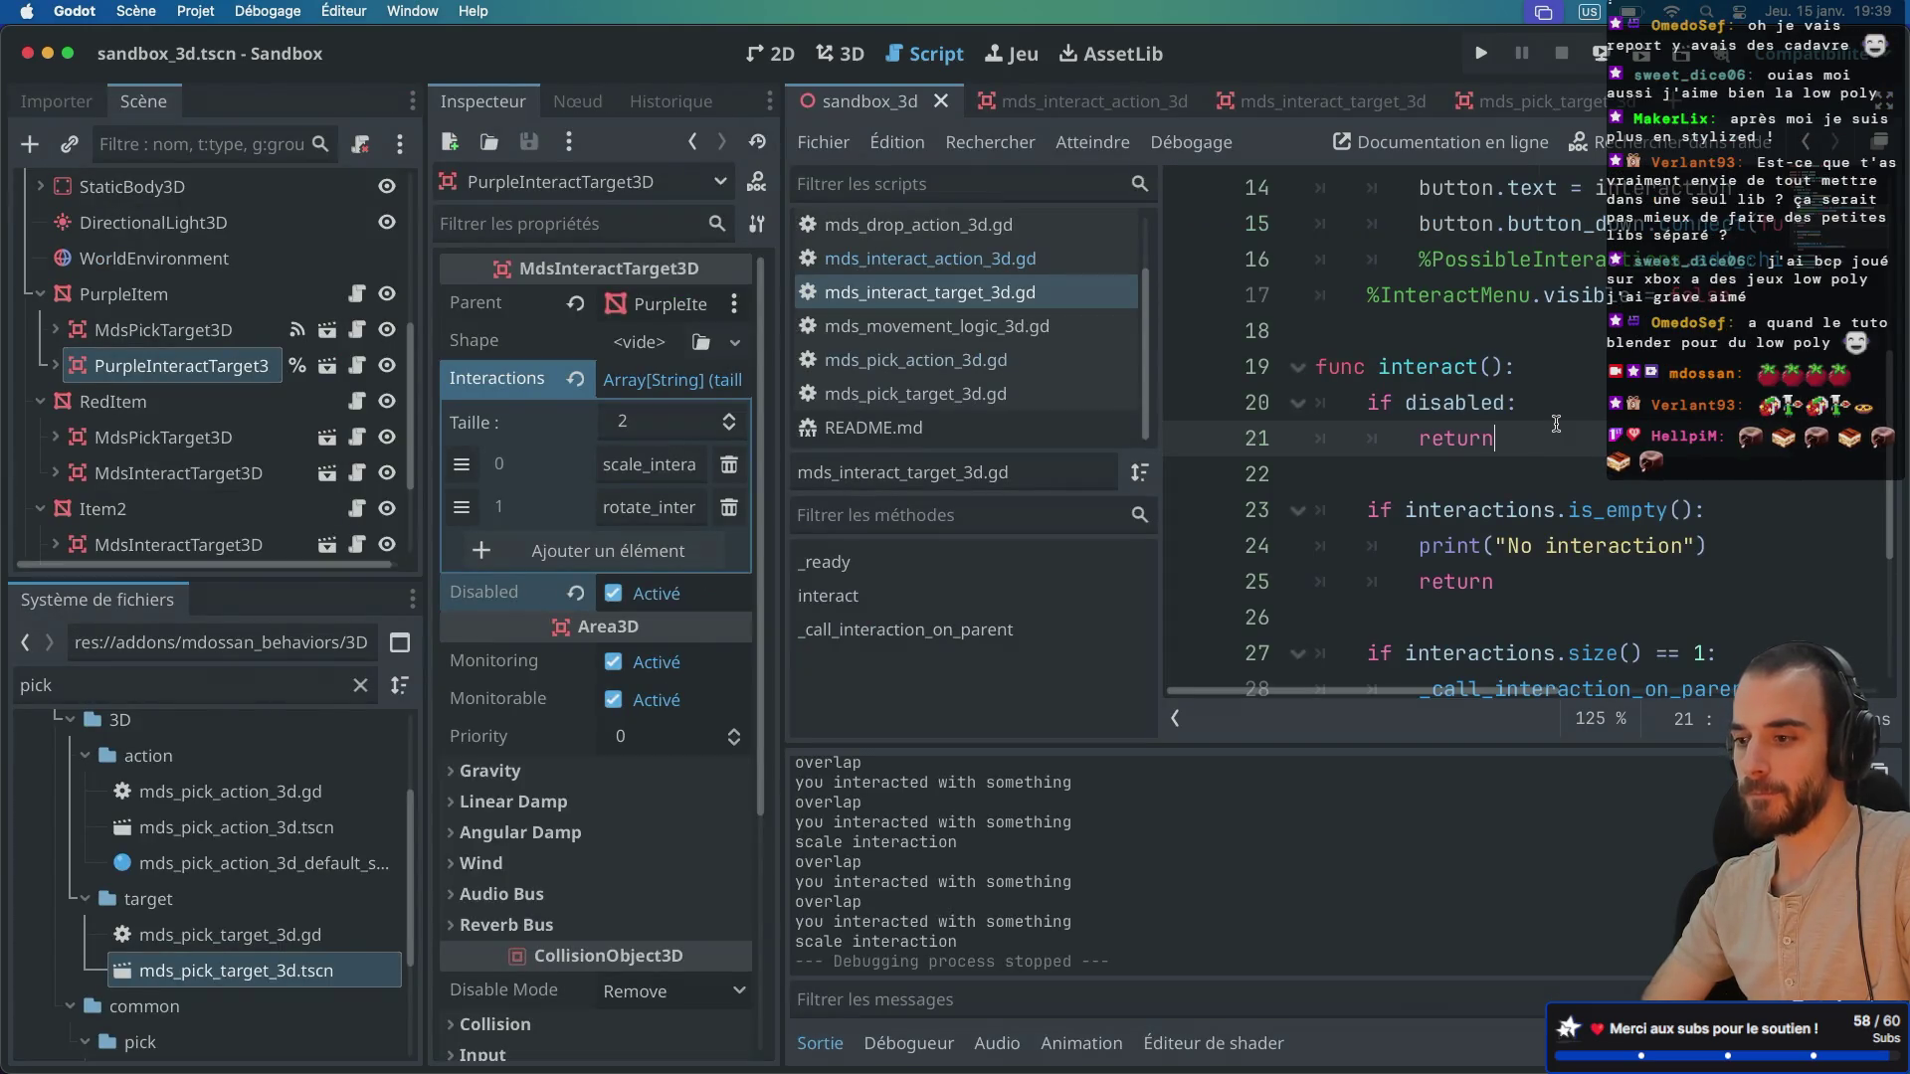
pyautogui.press('ctrl+super+d')
pyautogui.scroll(3, 1182, 467)
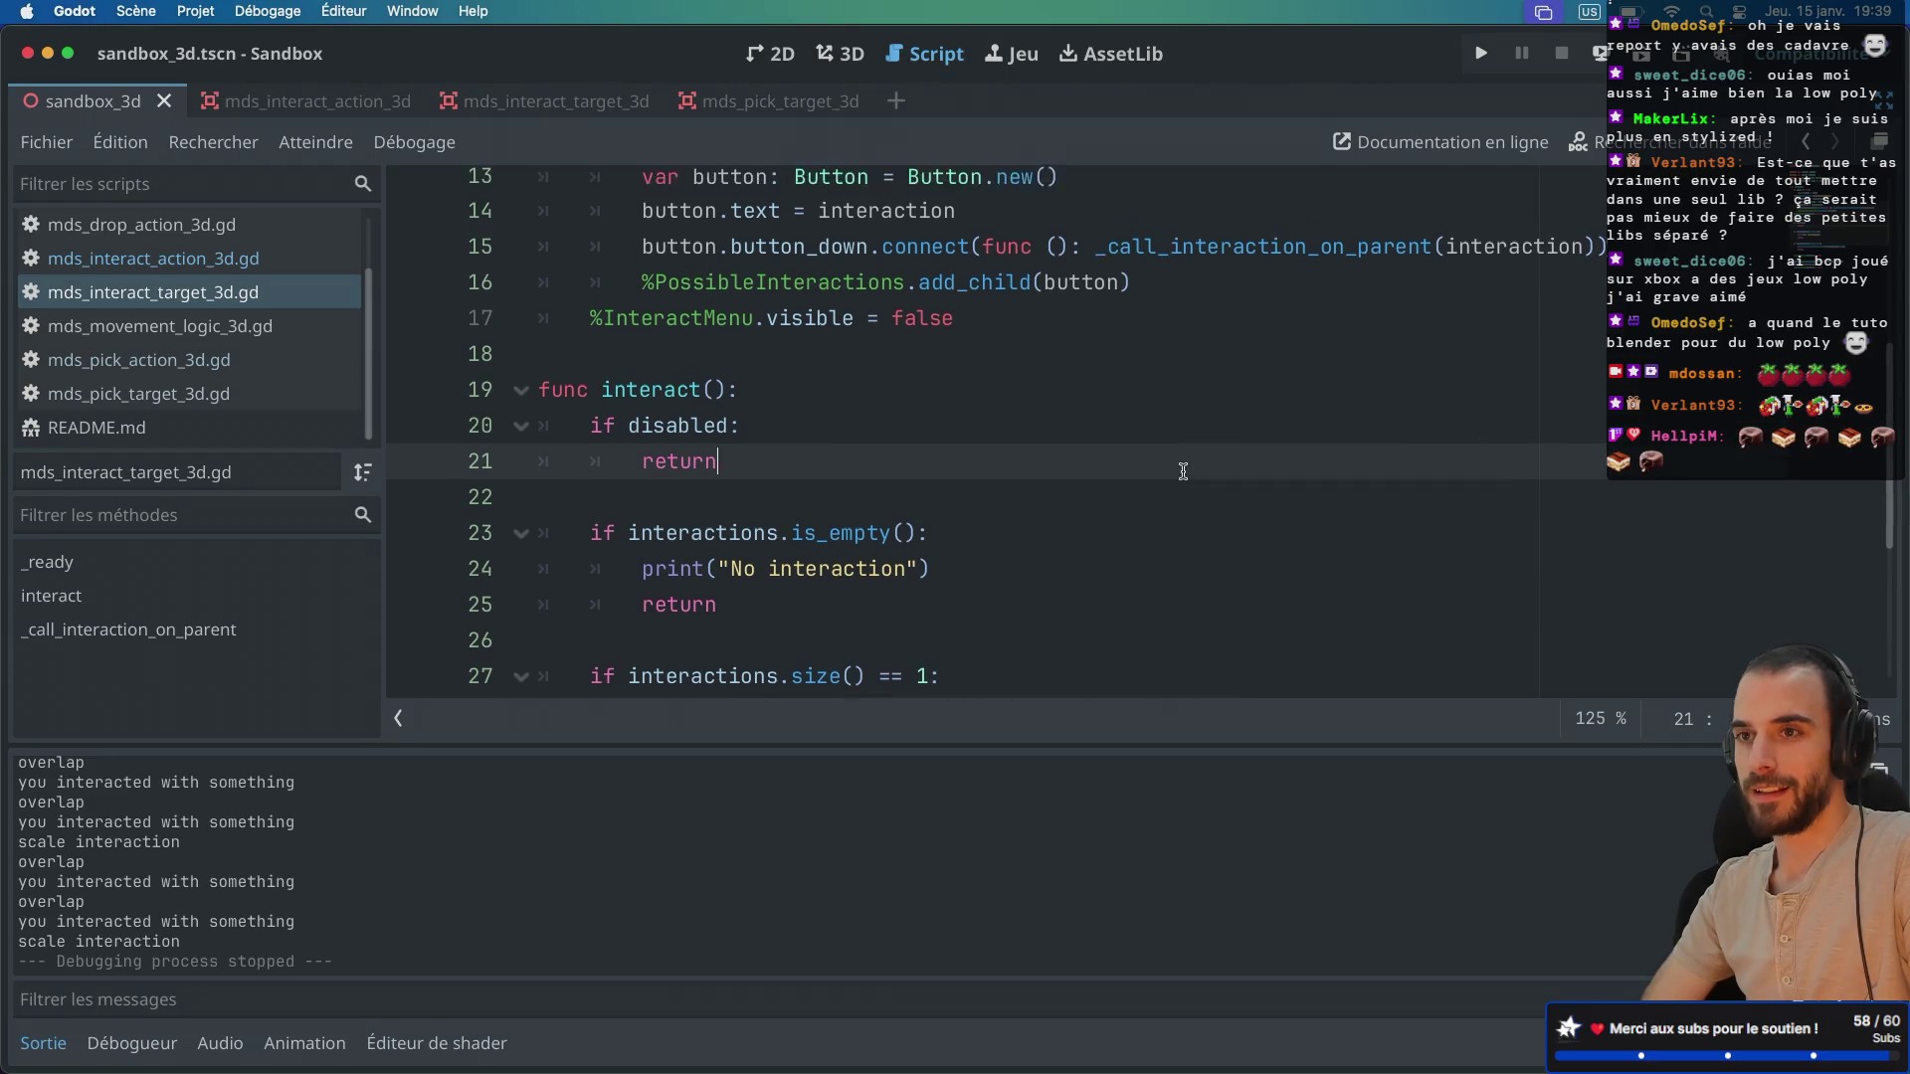
pyautogui.scroll(5, 1182, 470)
pyautogui.scroll(-3, 1183, 470)
pyautogui.scroll(5, 1183, 470)
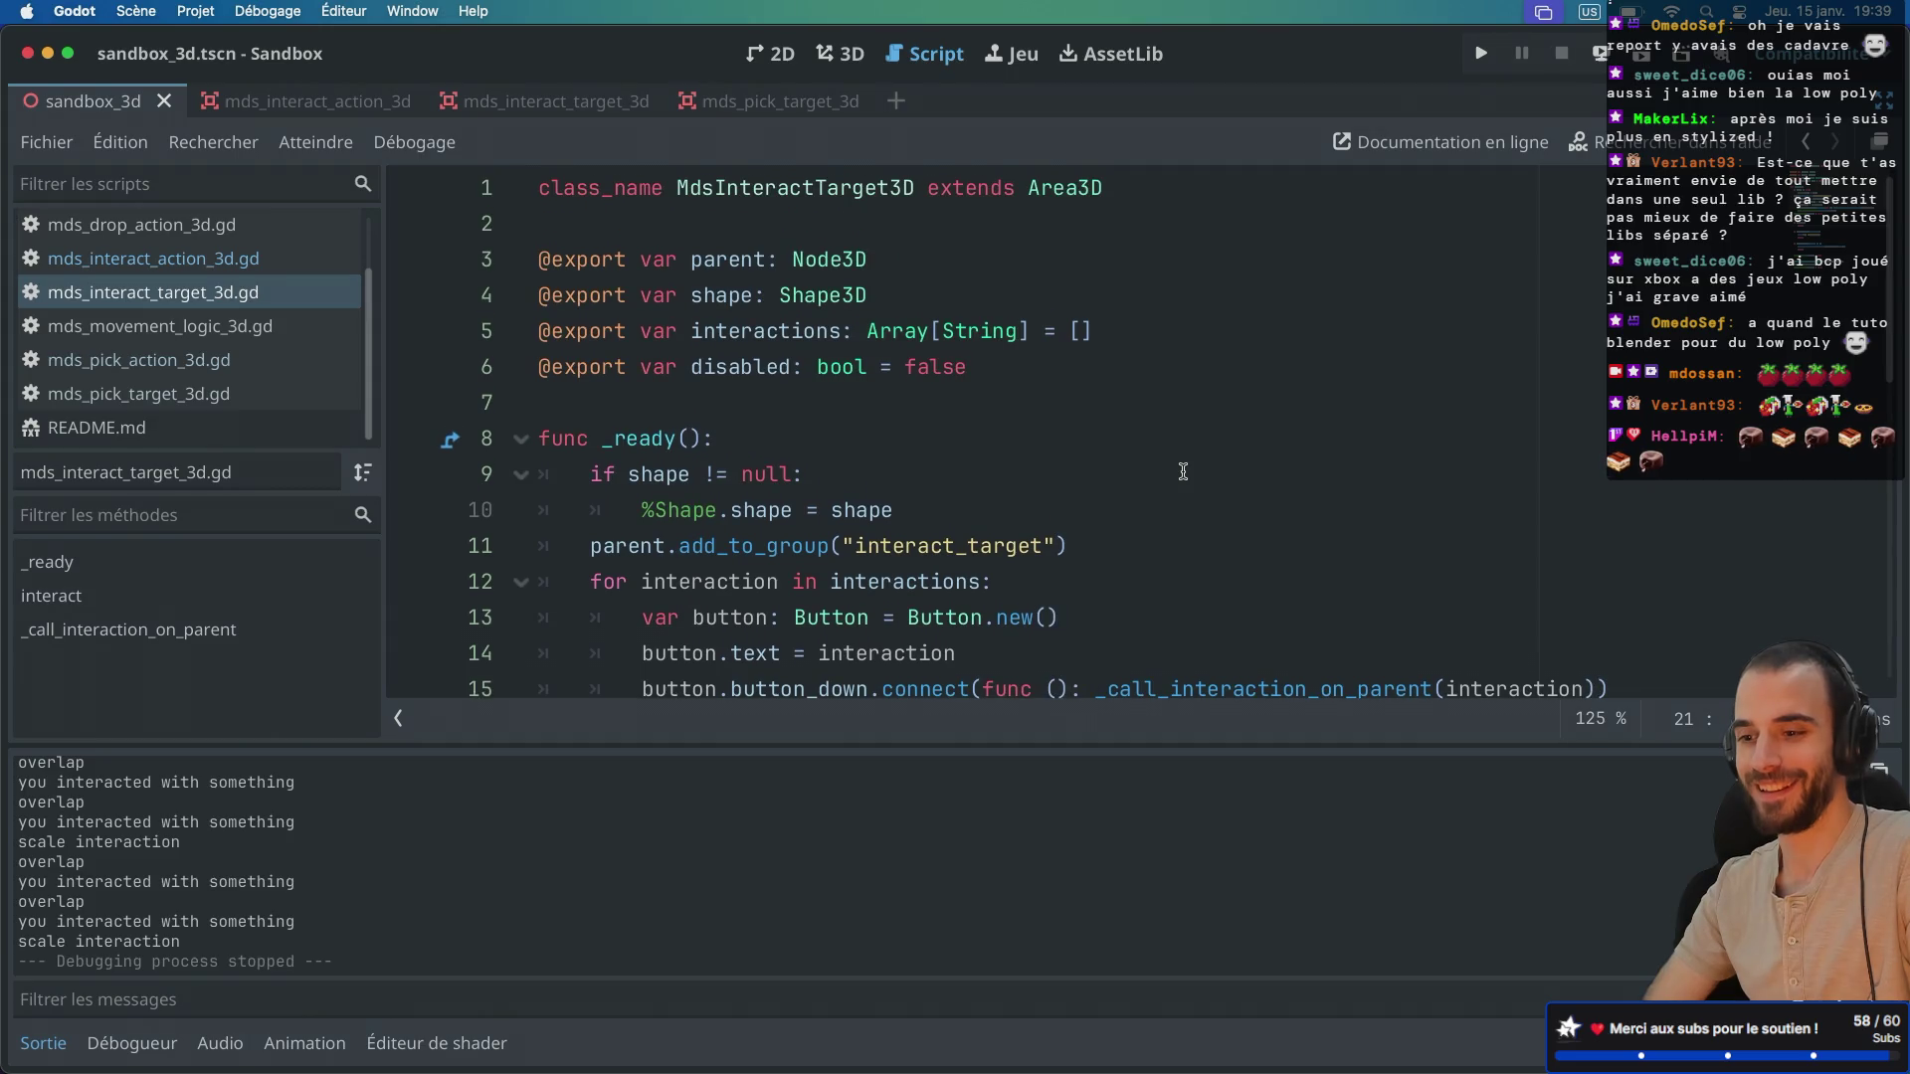
pyautogui.scroll(-3, 1182, 471)
pyautogui.scroll(-1, 1182, 470)
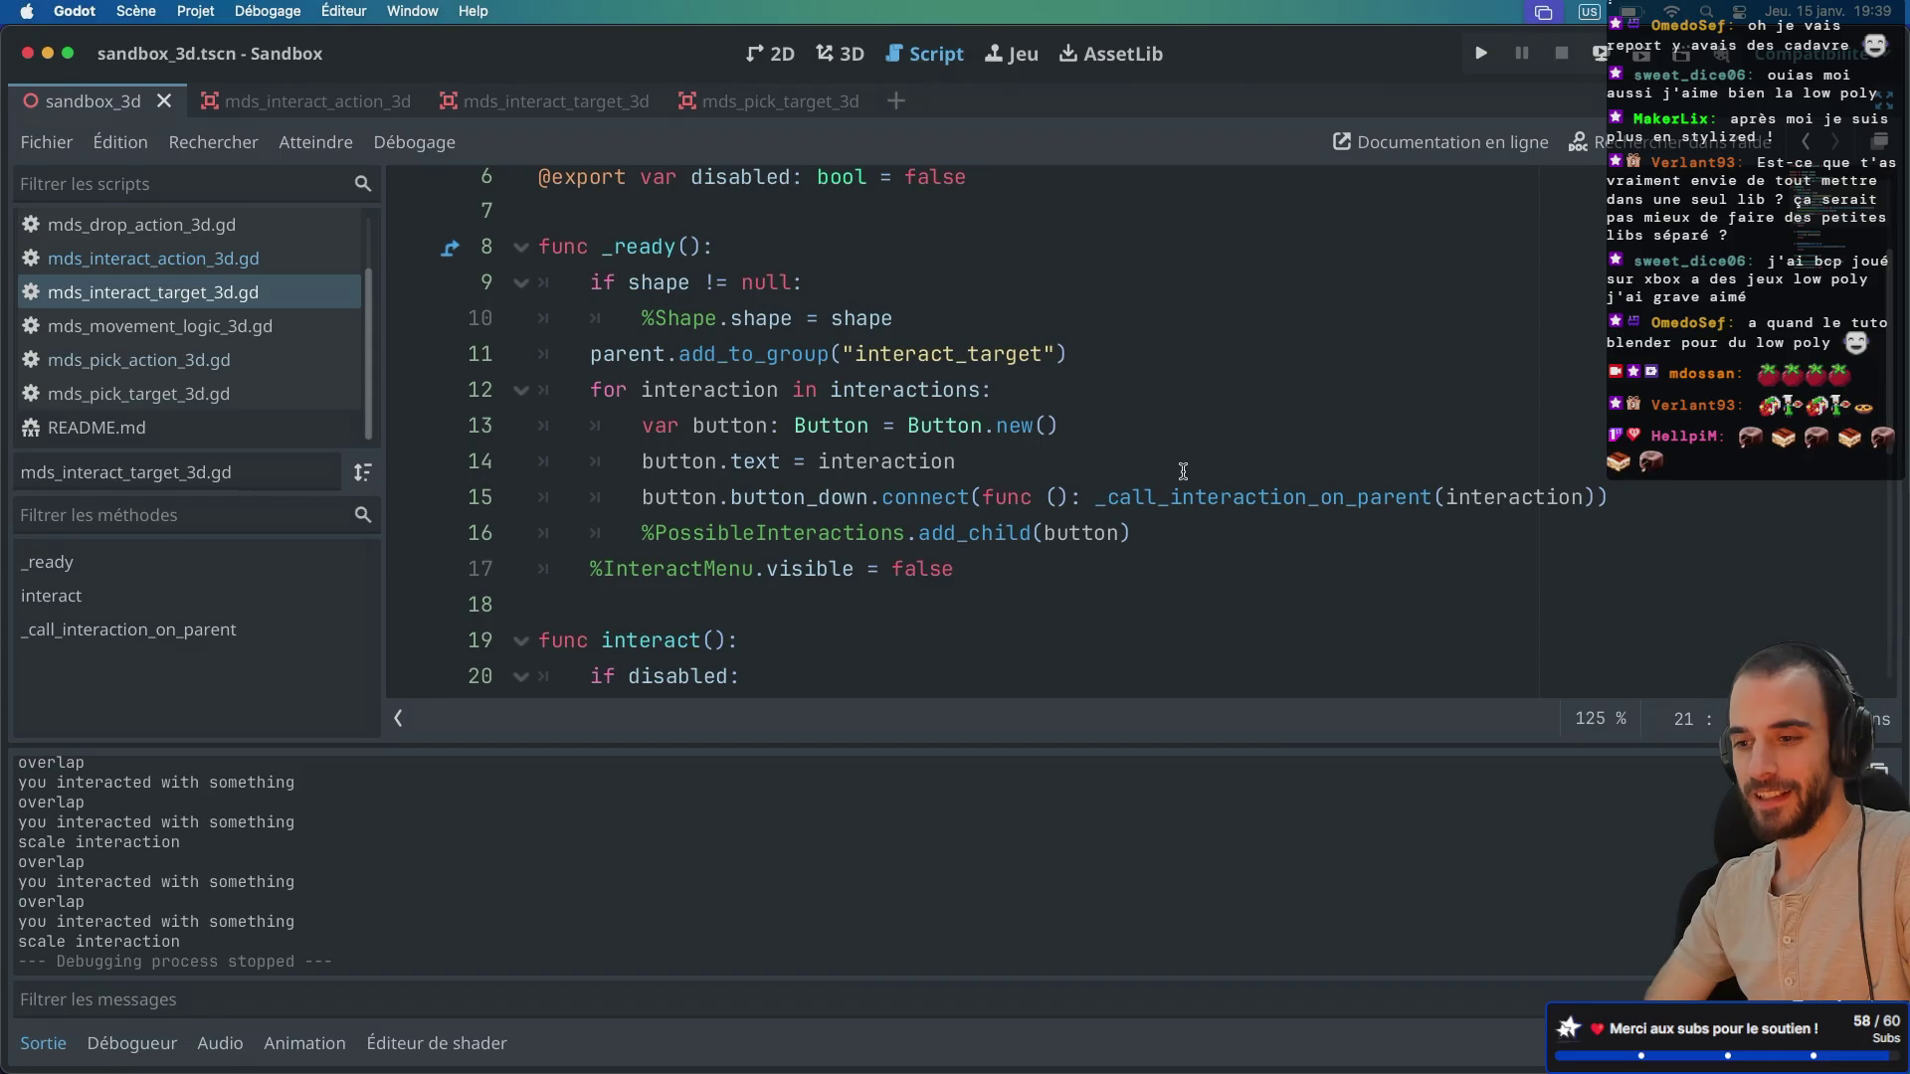
pyautogui.scroll(-1, 1183, 470)
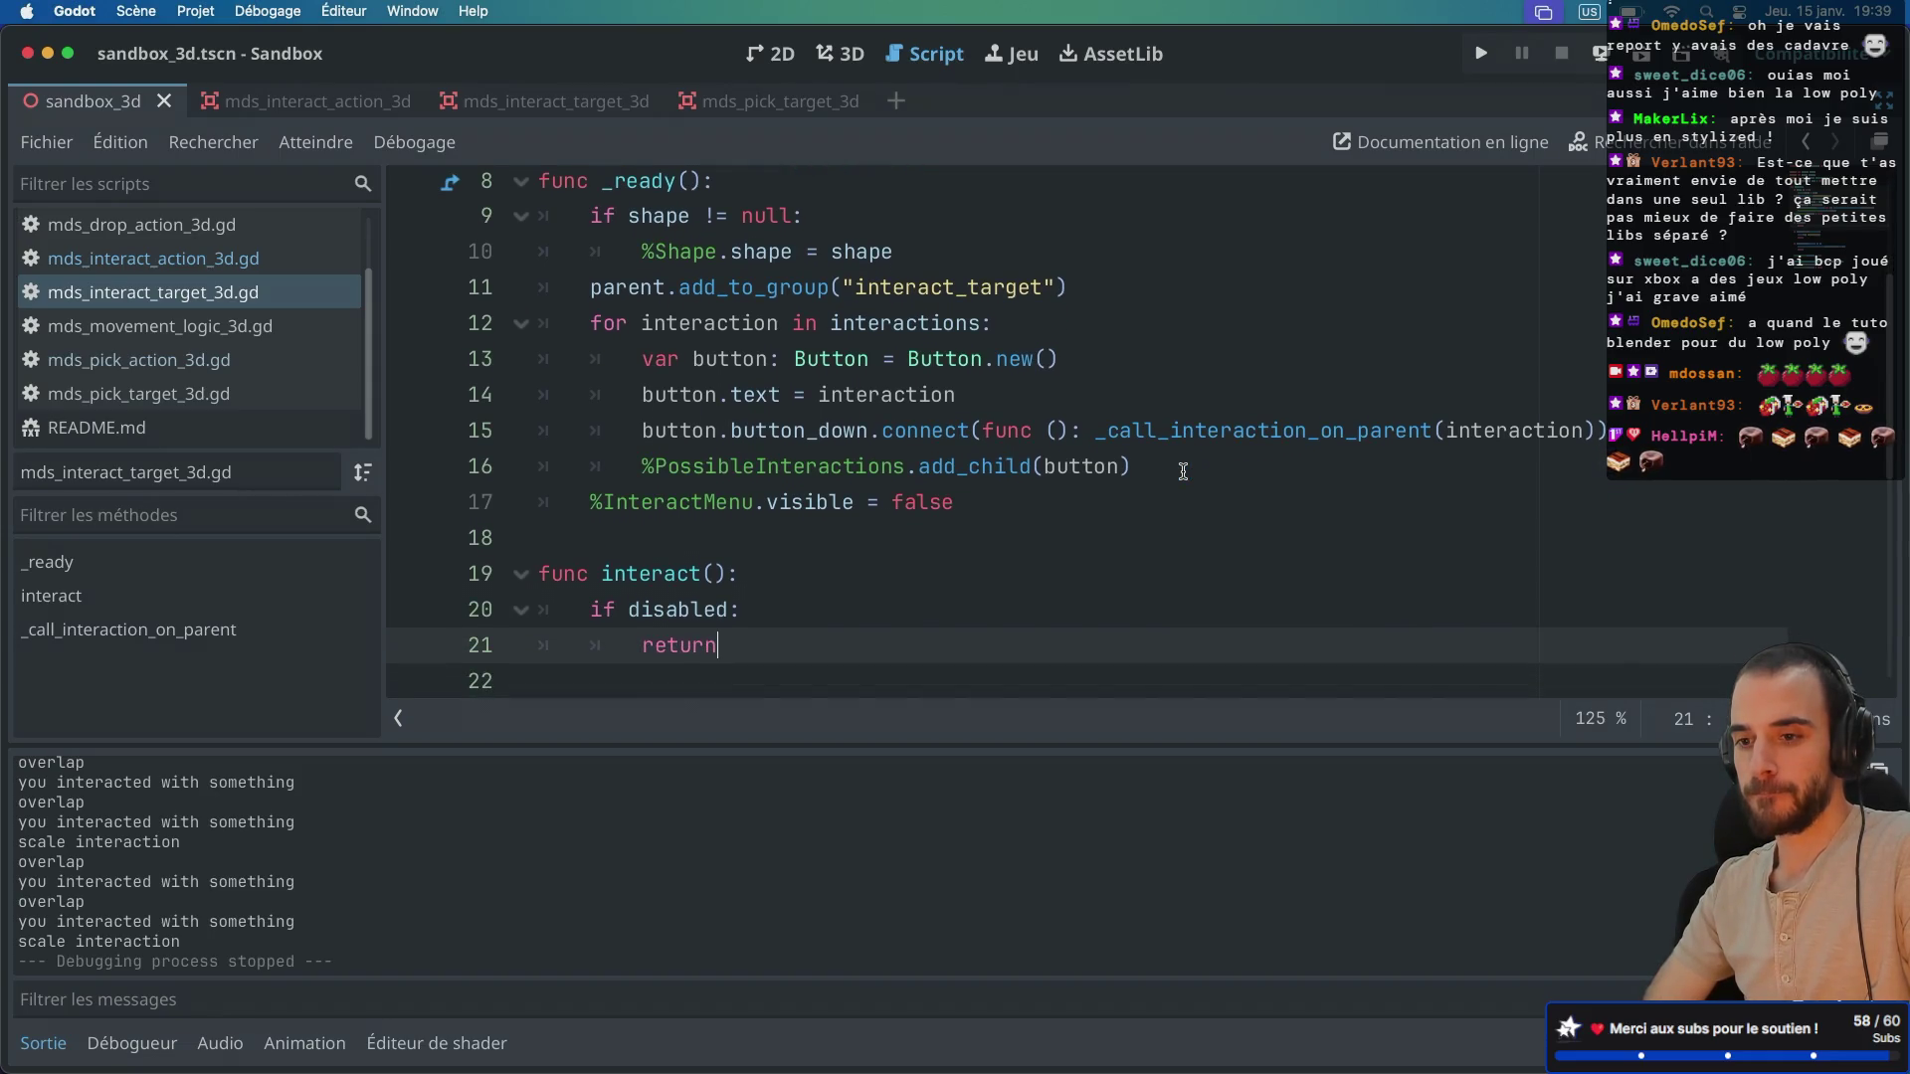
# Step: Inspect the CollisionShape3D shape in the mds_interact_action_3d scene
pyautogui.click(328, 102)
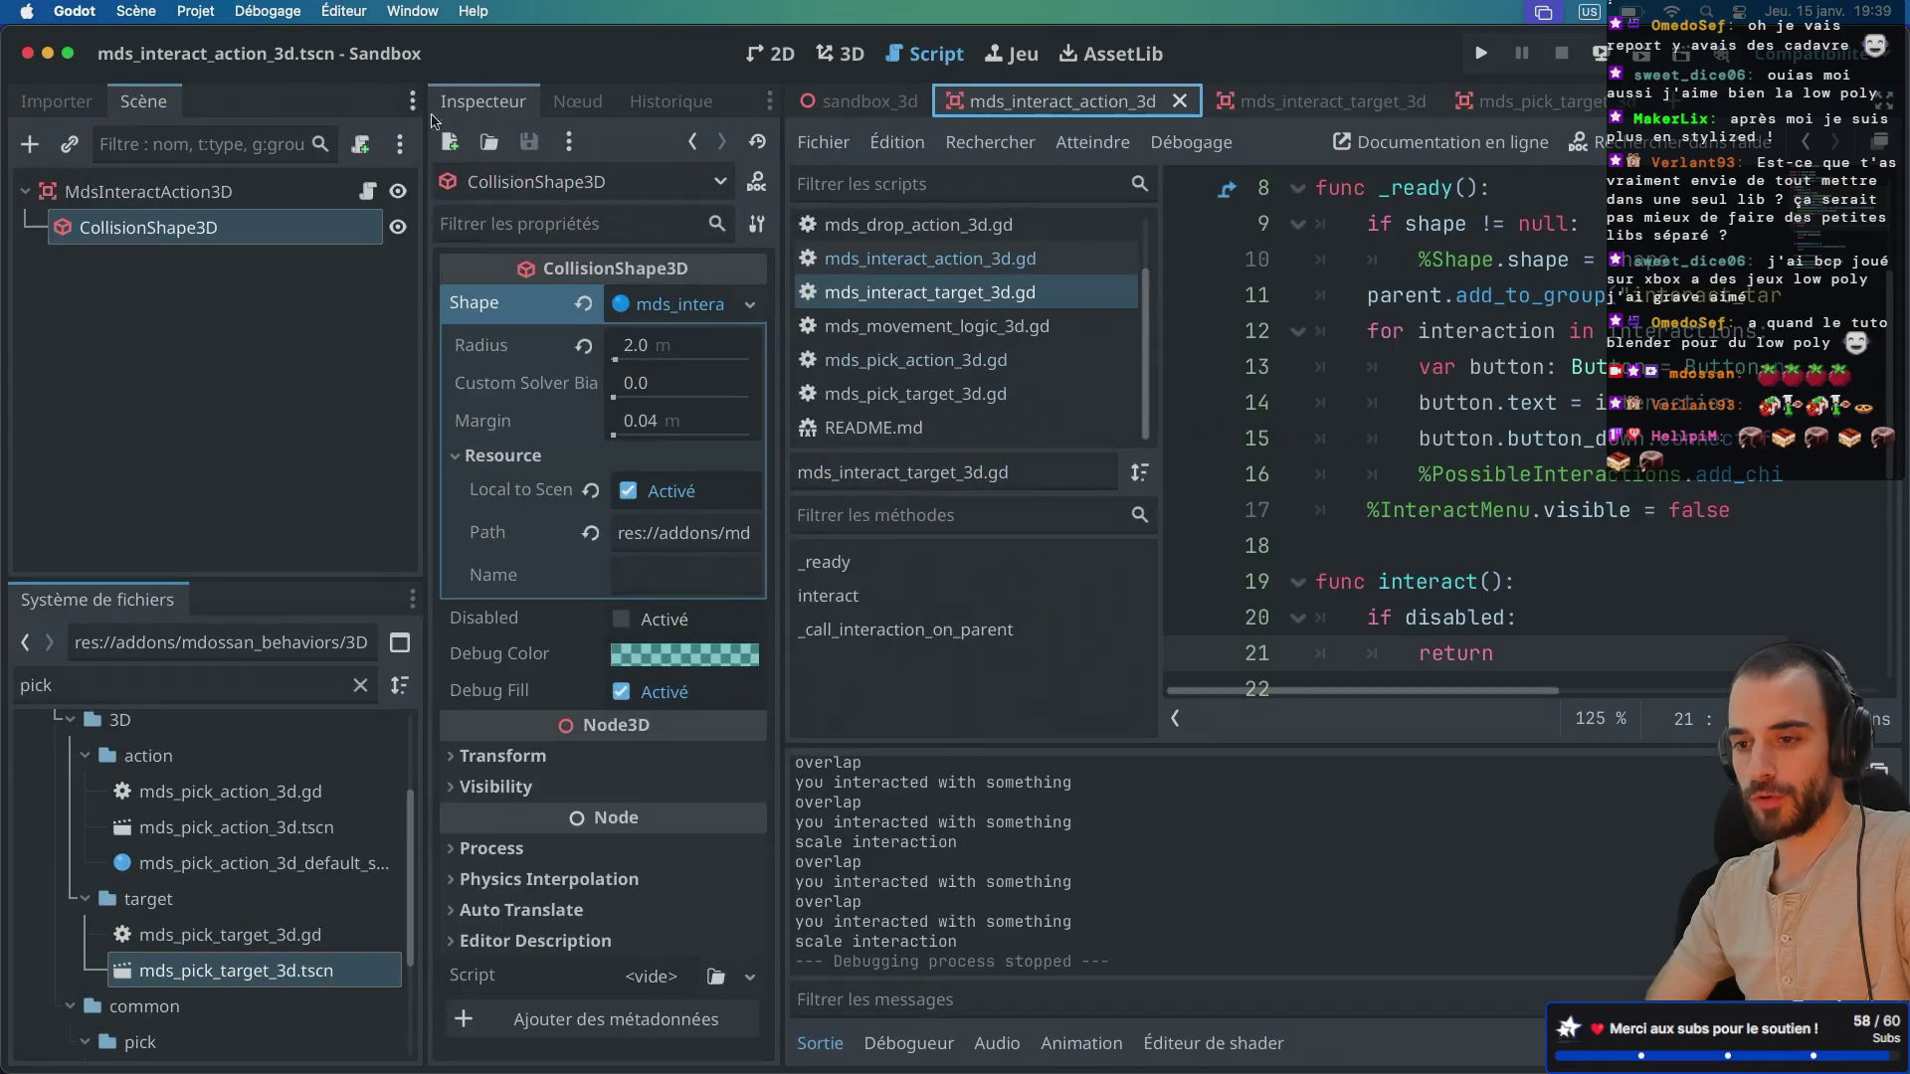
pyautogui.click(207, 229)
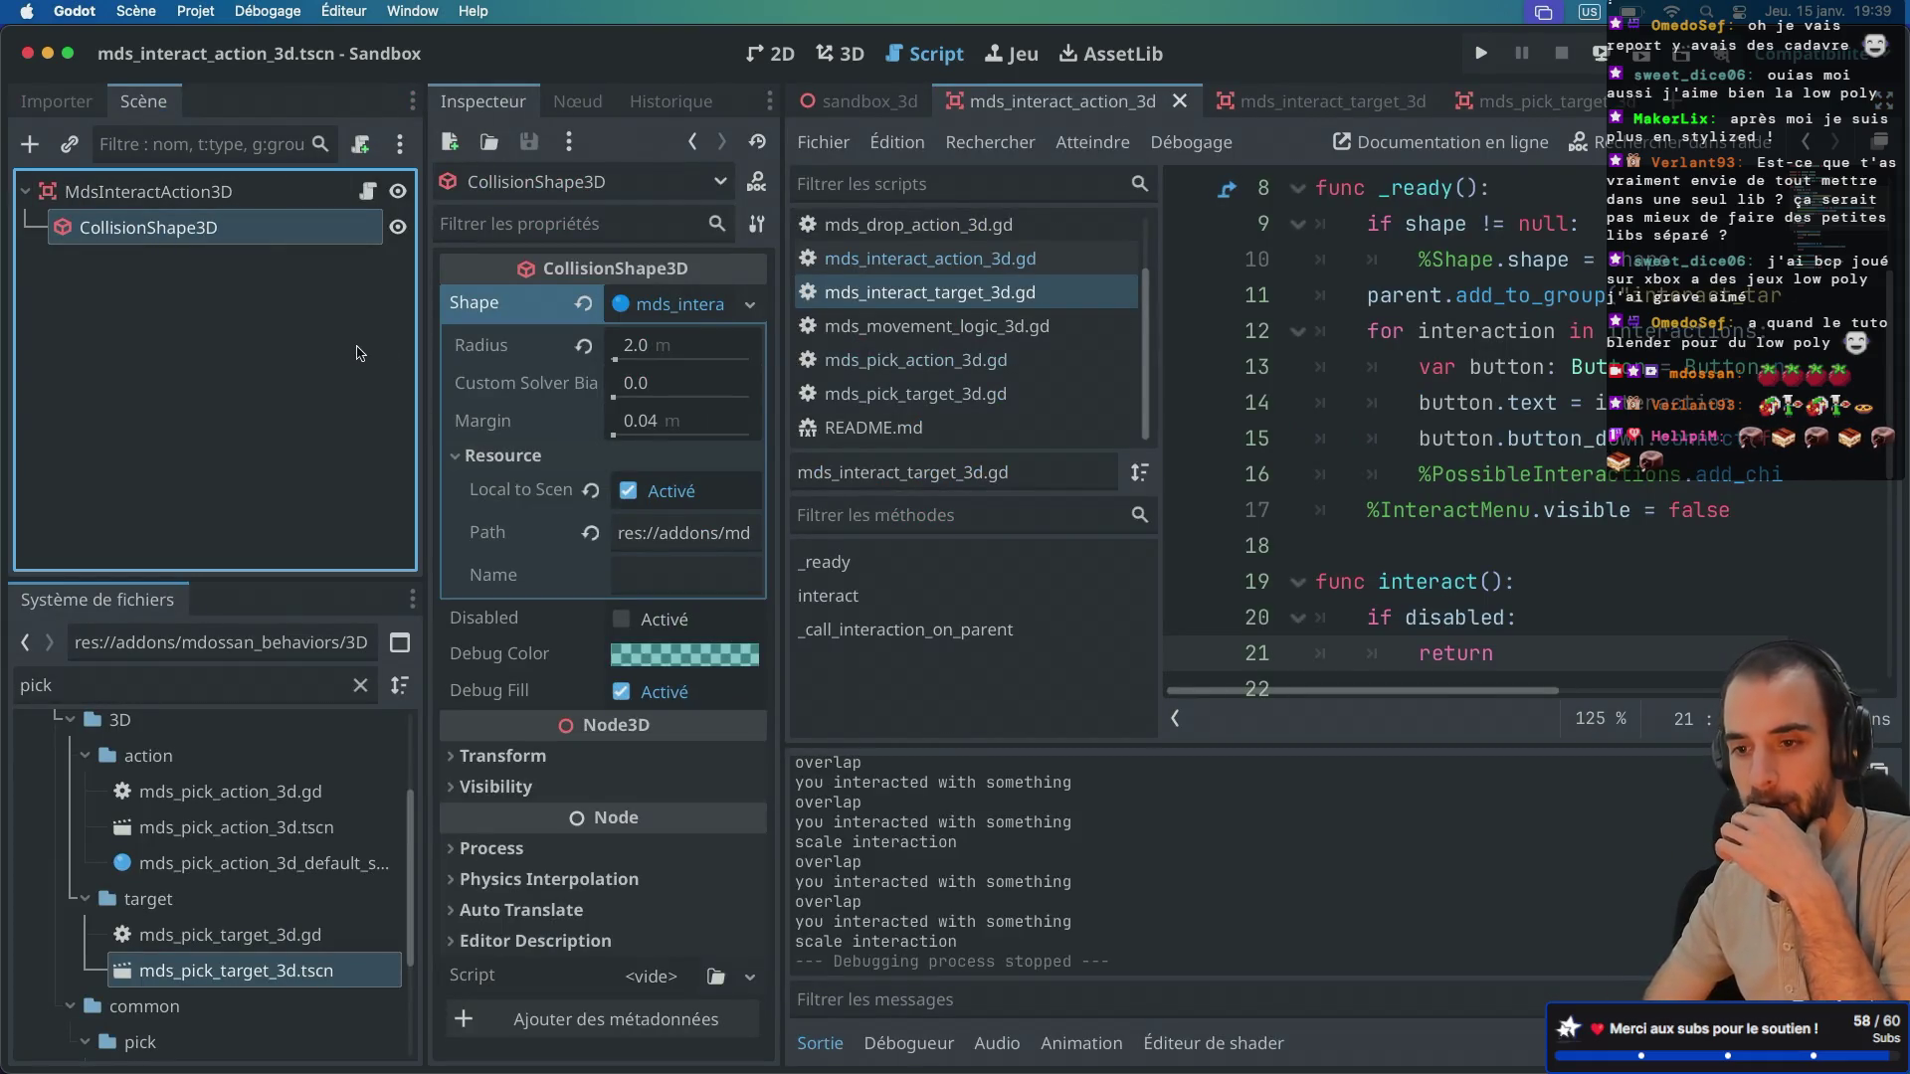
pyautogui.click(204, 196)
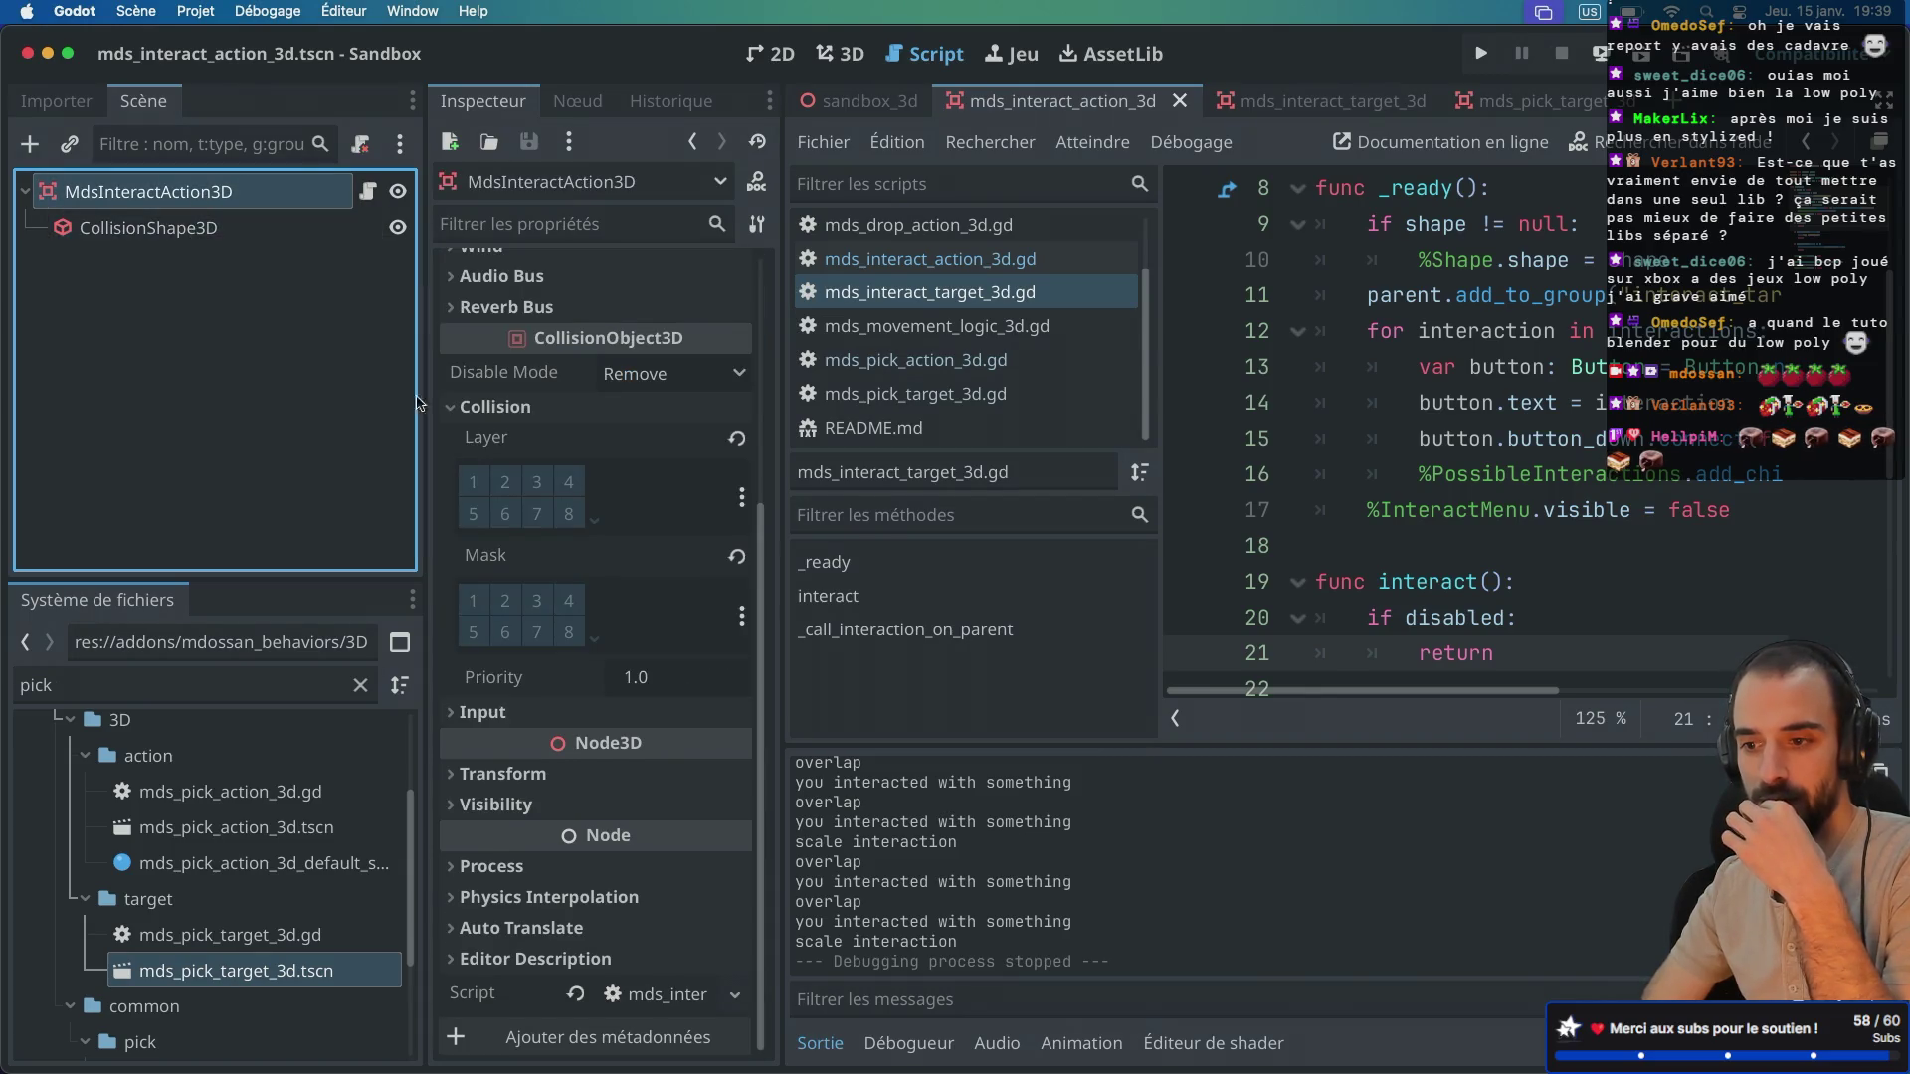
pyautogui.scroll(5, 527, 468)
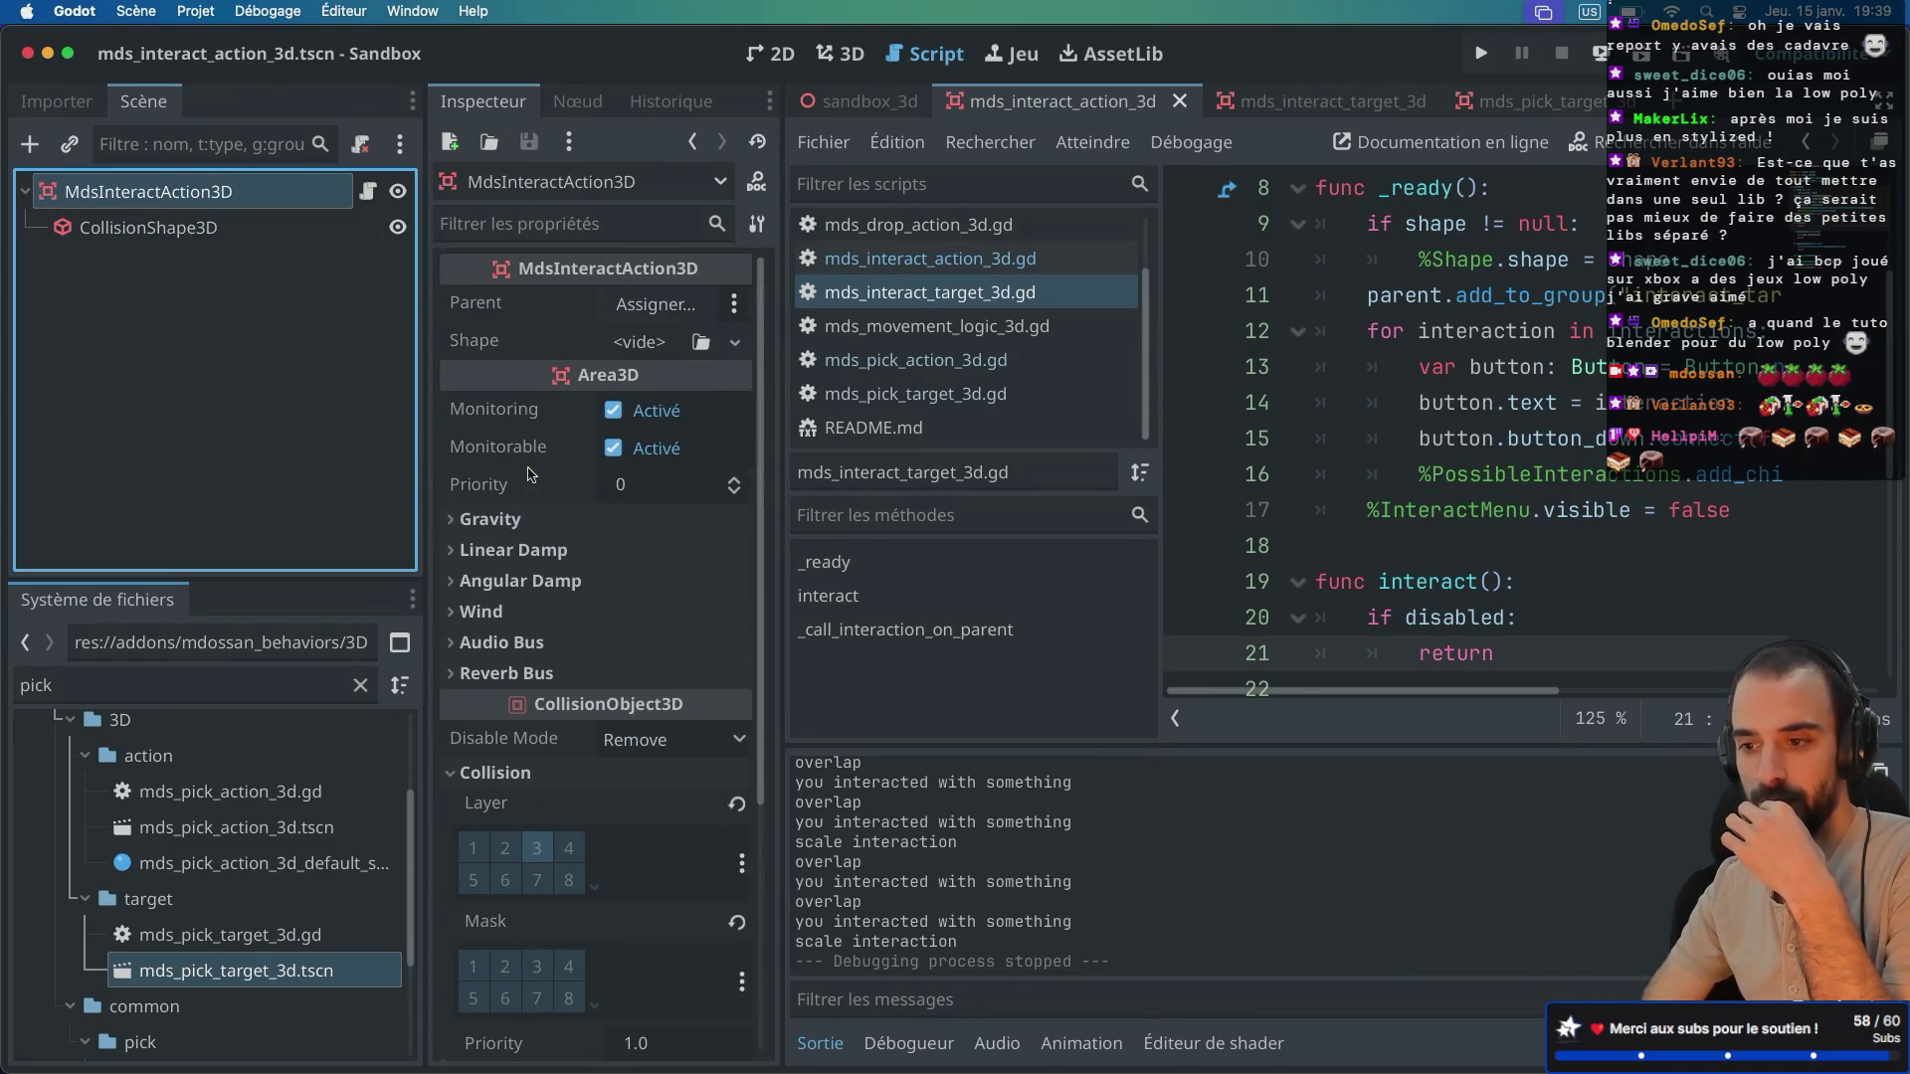
pyautogui.click(231, 228)
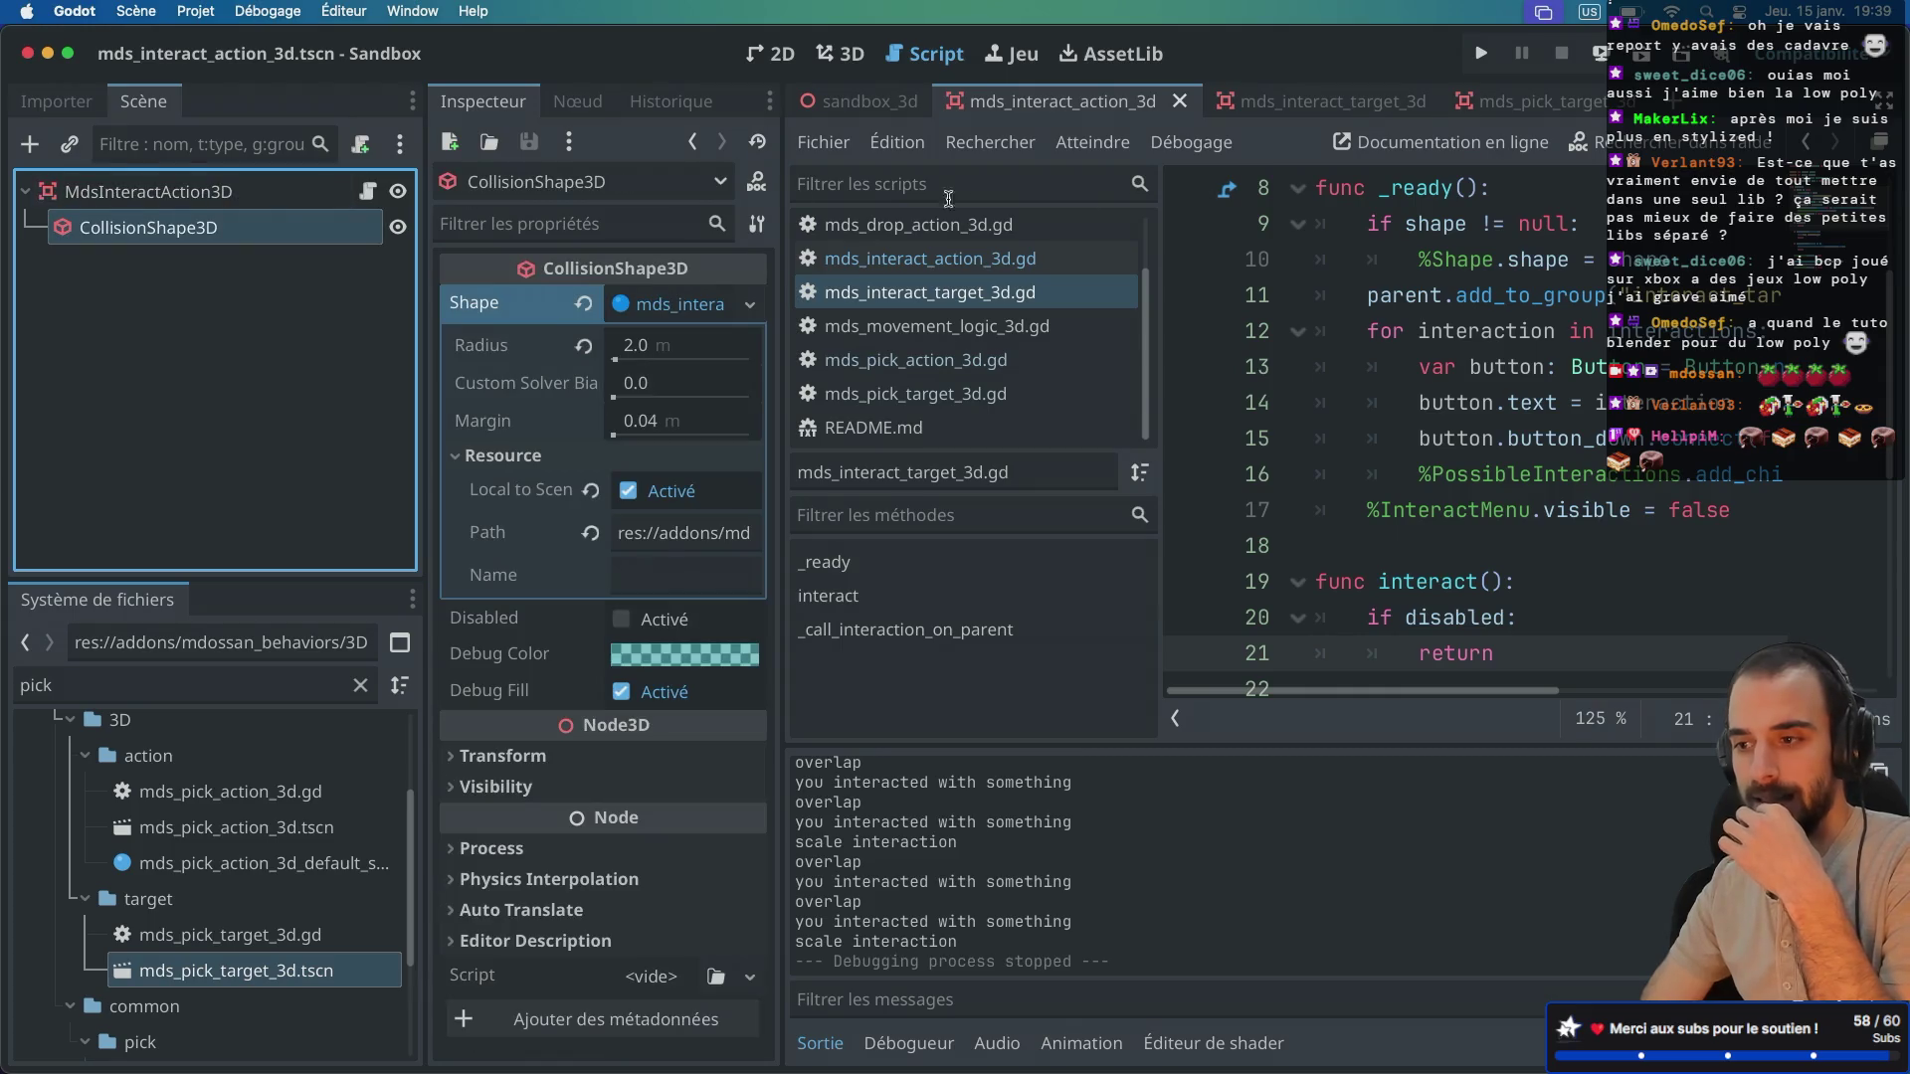
# Step: Mark the mds_interact_target_3d collision shape resource Local to Scene, save, and run the game
pyautogui.click(1313, 102)
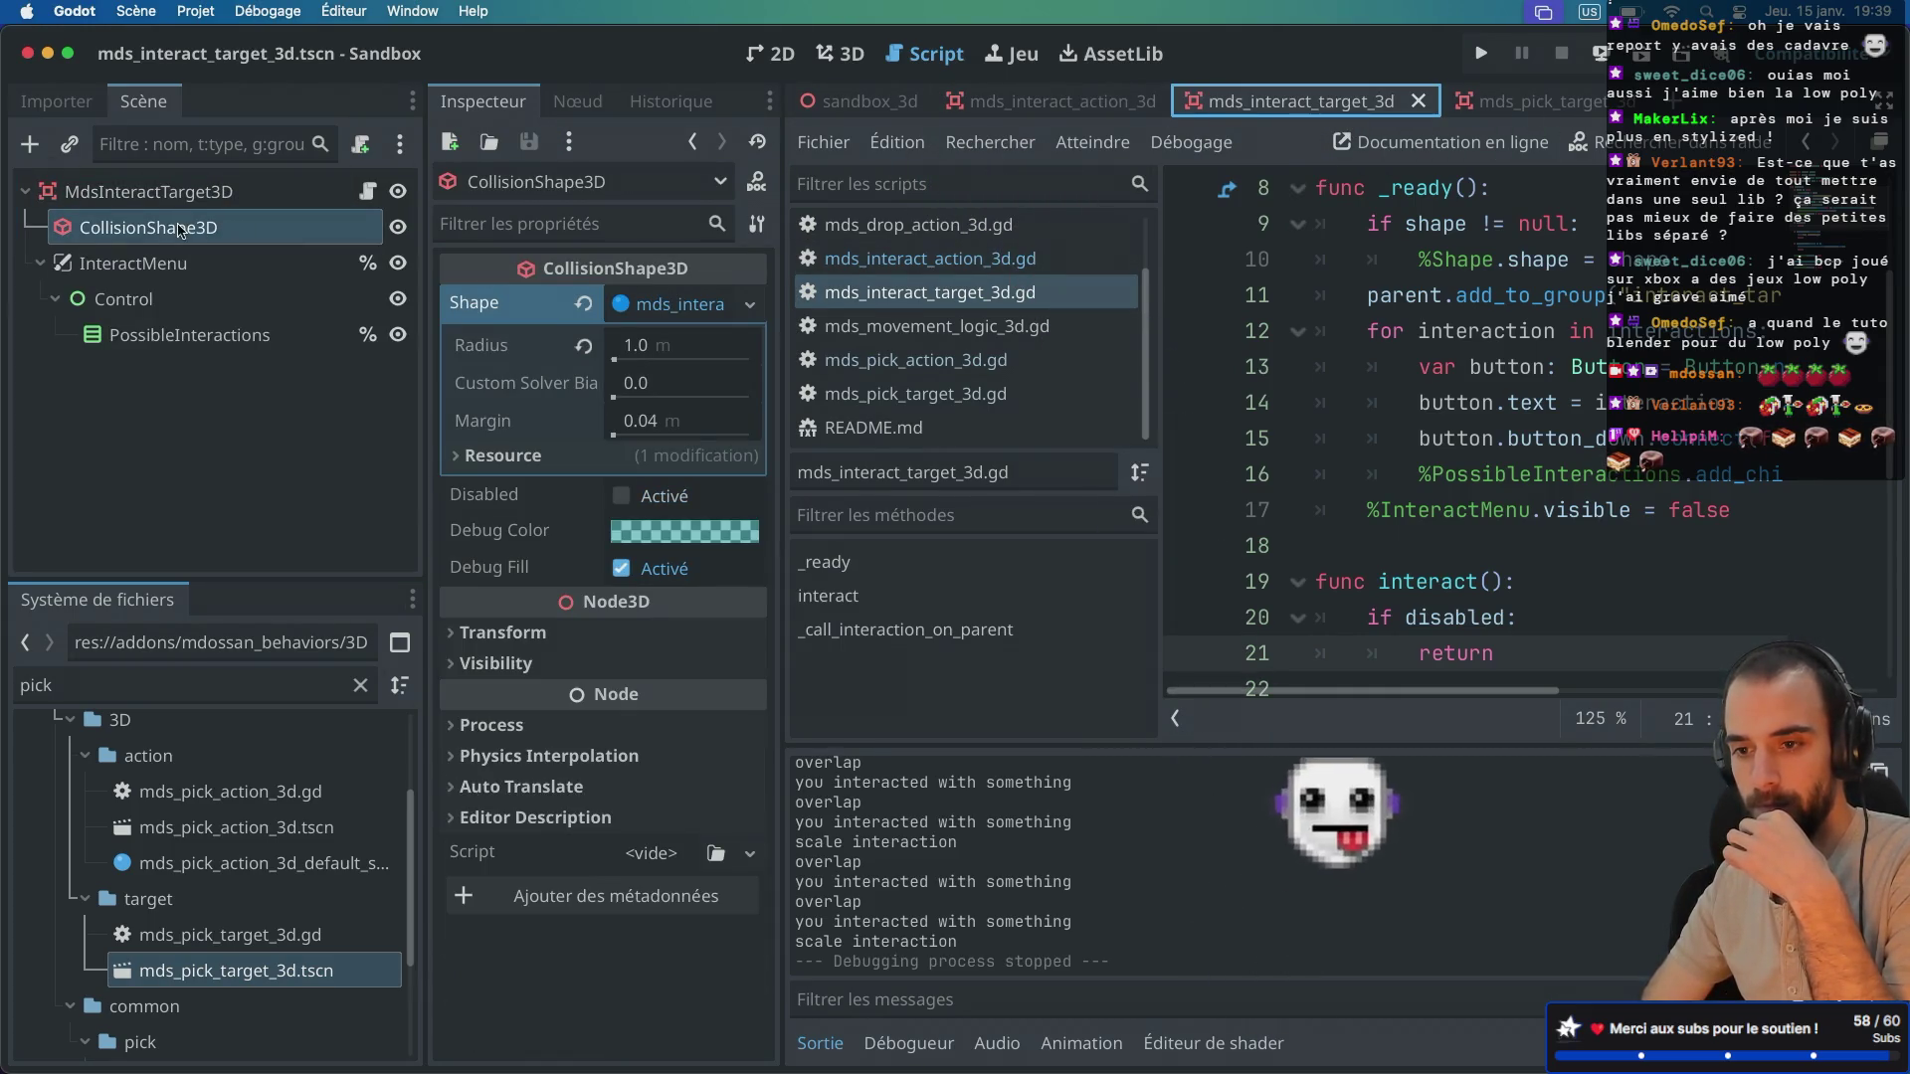
pyautogui.click(447, 462)
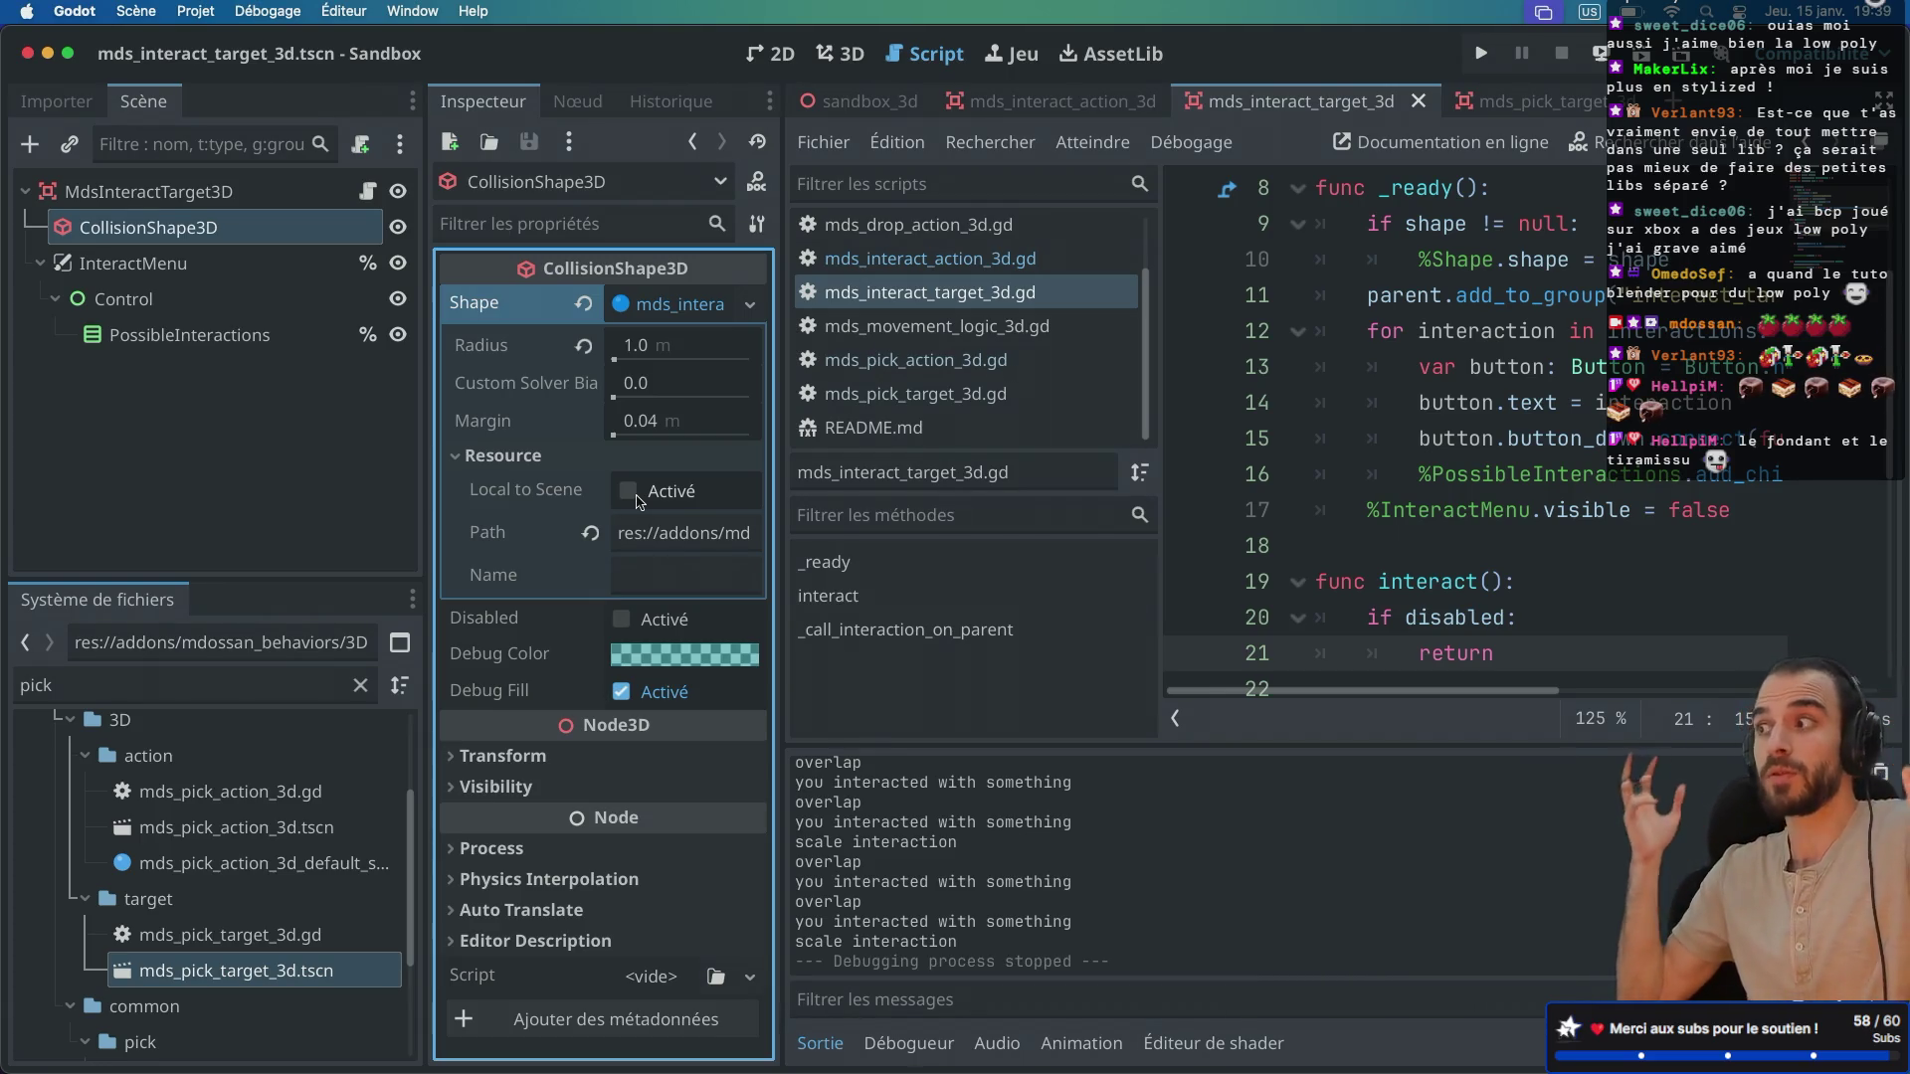
pyautogui.click(625, 494)
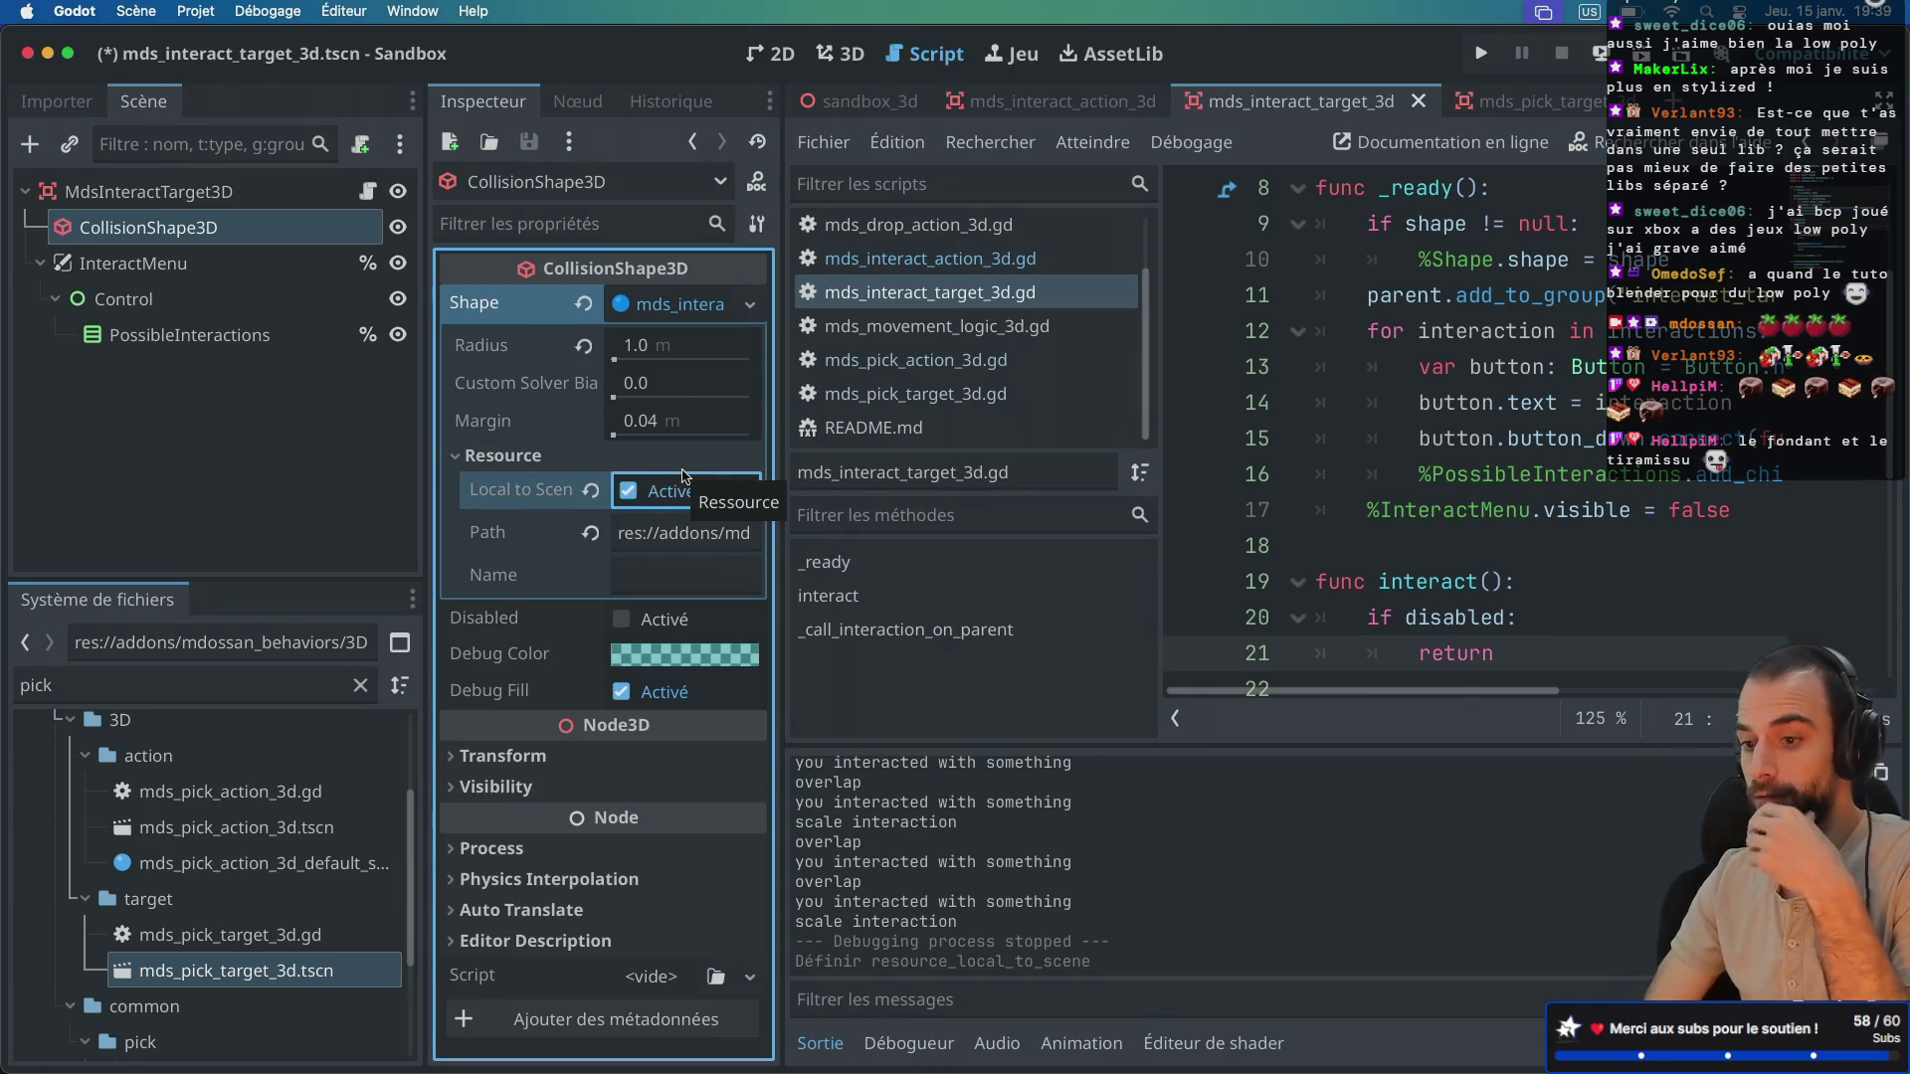
pyautogui.moveTo(523, 491)
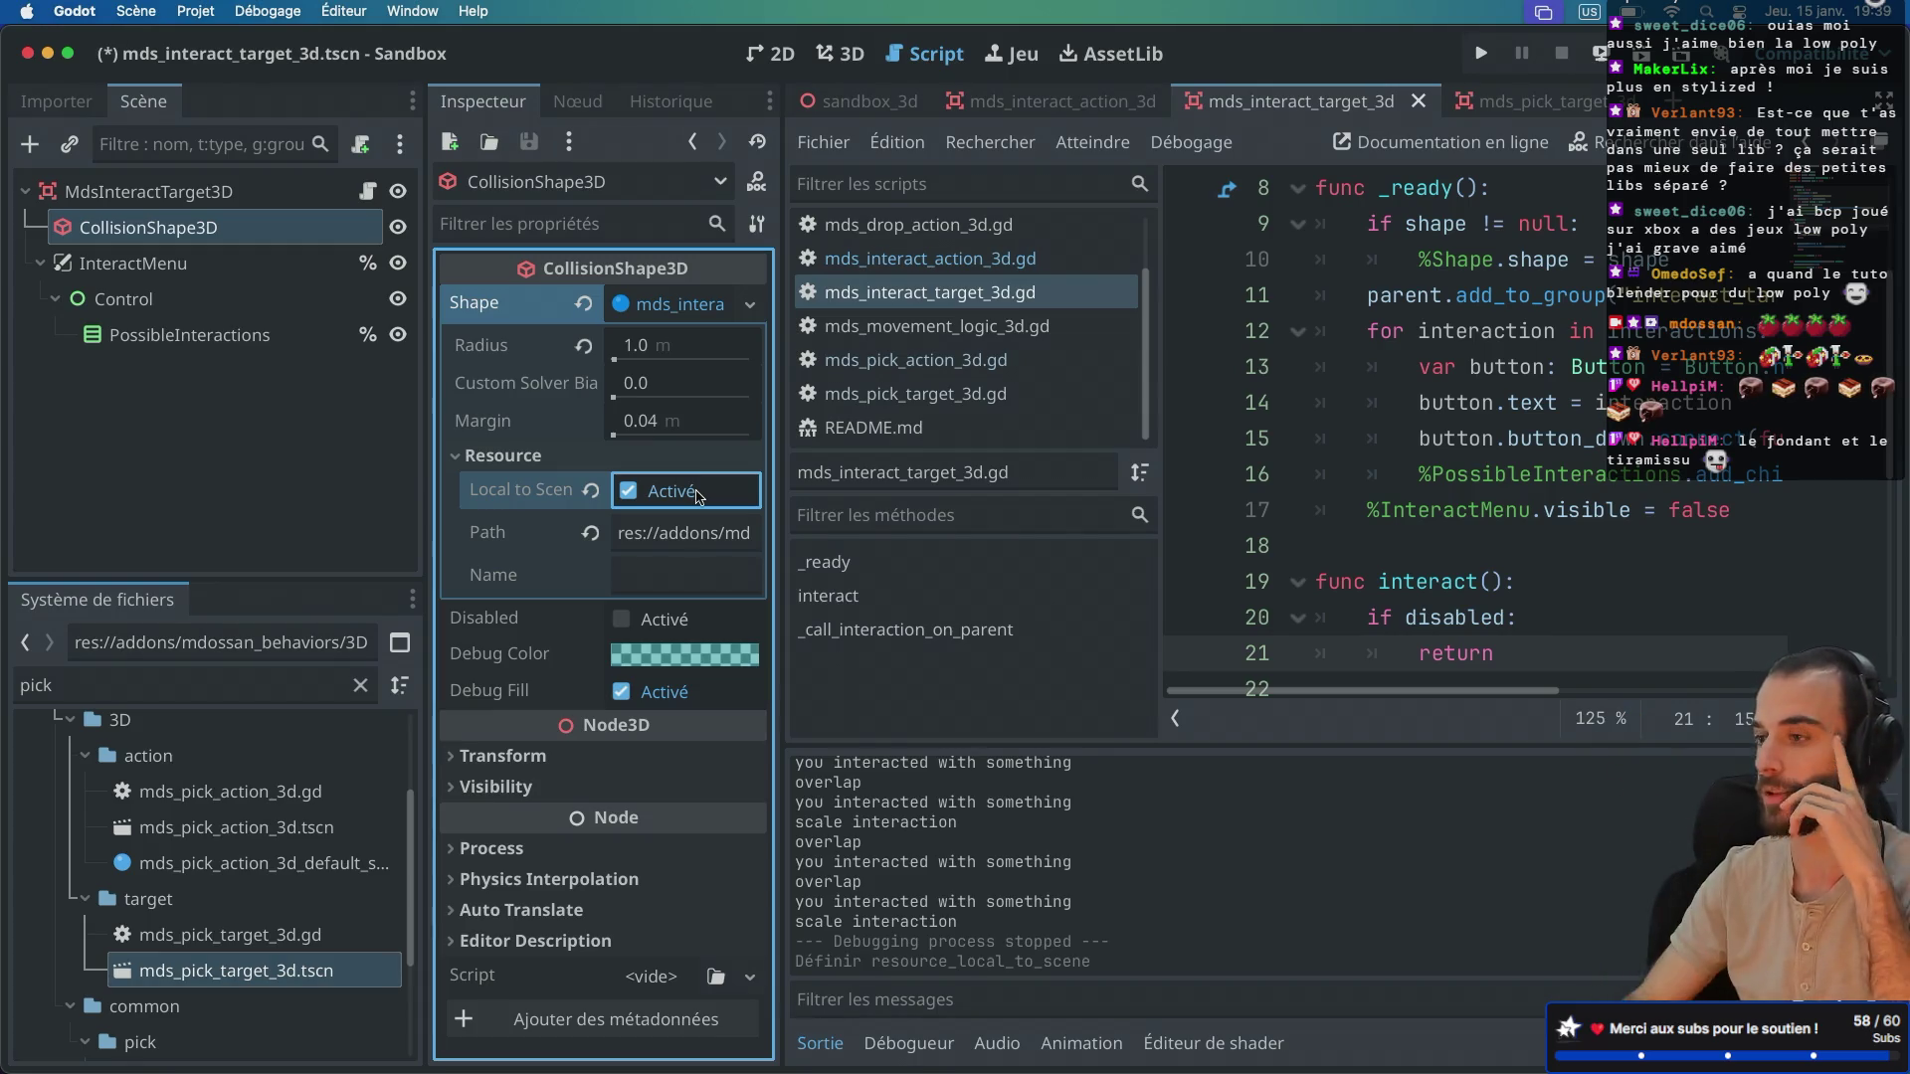
pyautogui.press('super+s')
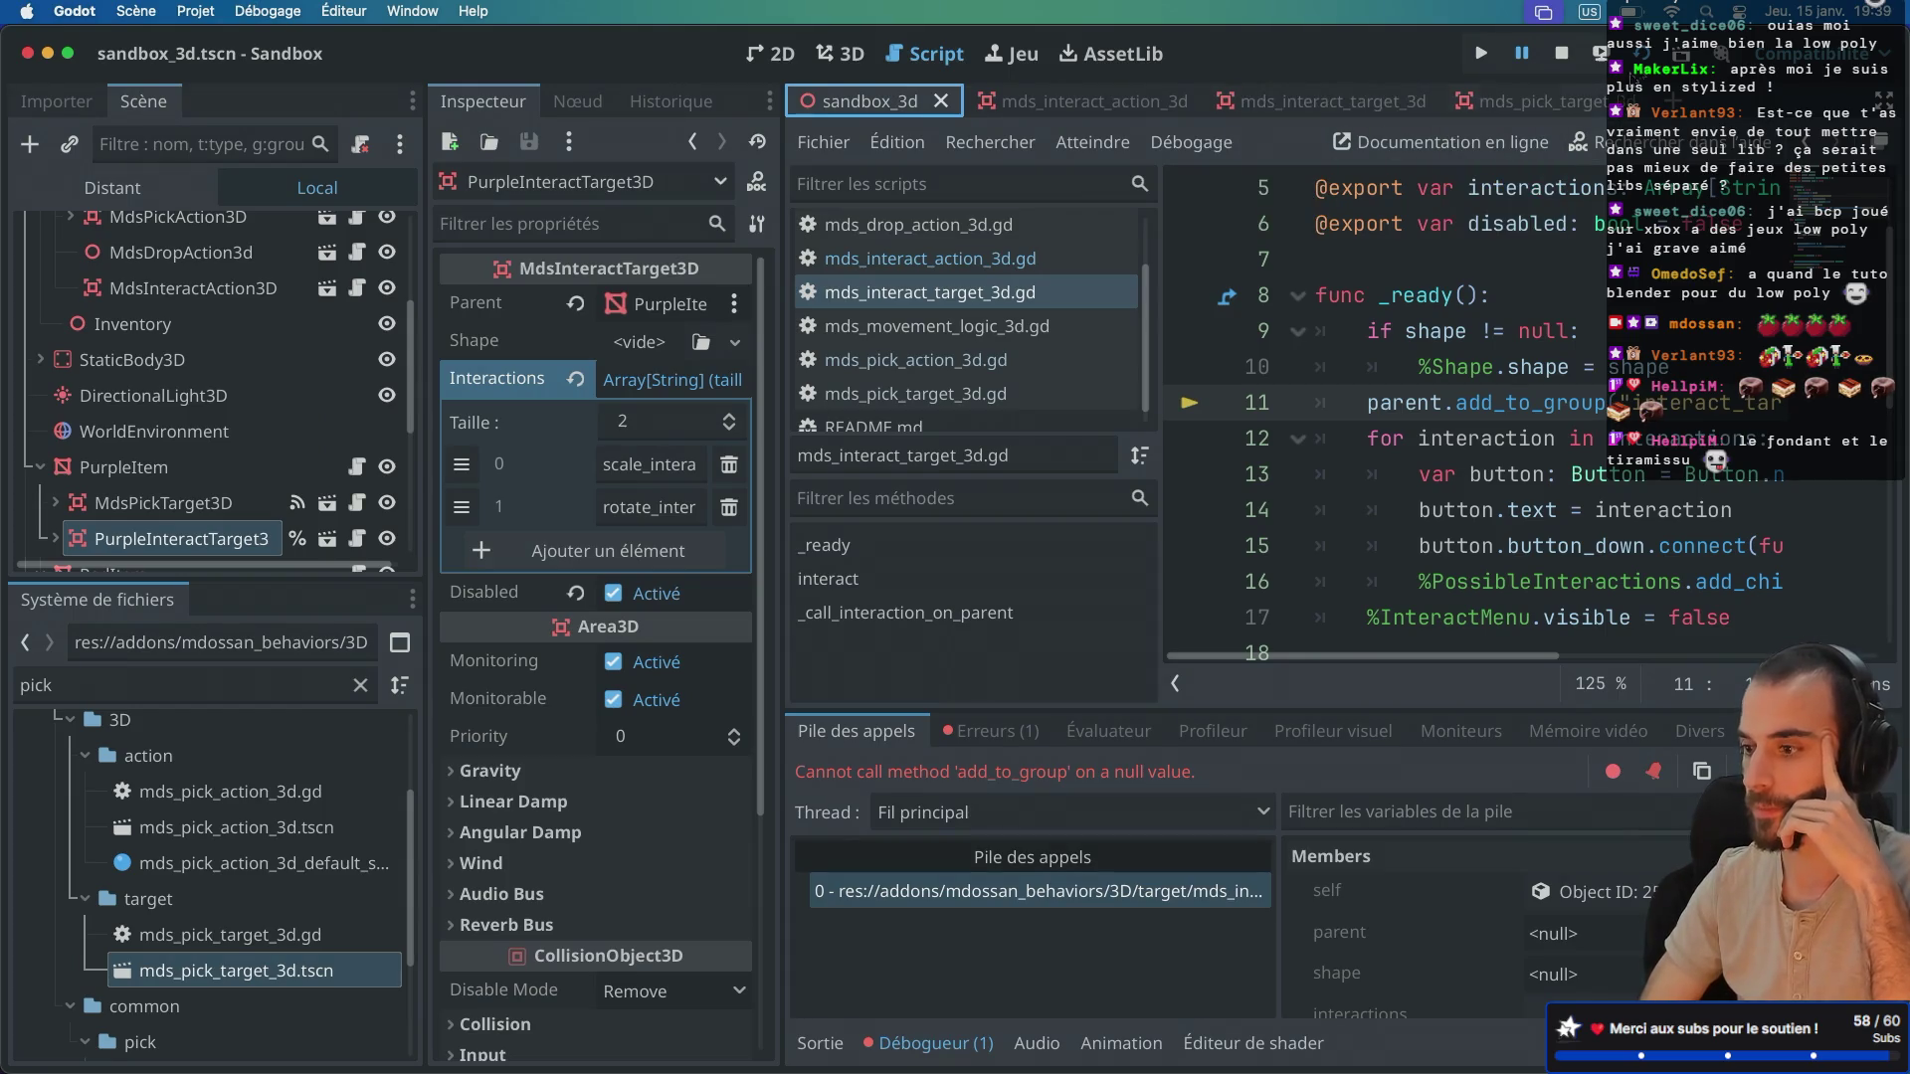
# Step: Relaunch the sandbox game, apply scale_interaction to the purple cube, then stop the game
pyautogui.click(1561, 53)
pyautogui.press('F5')
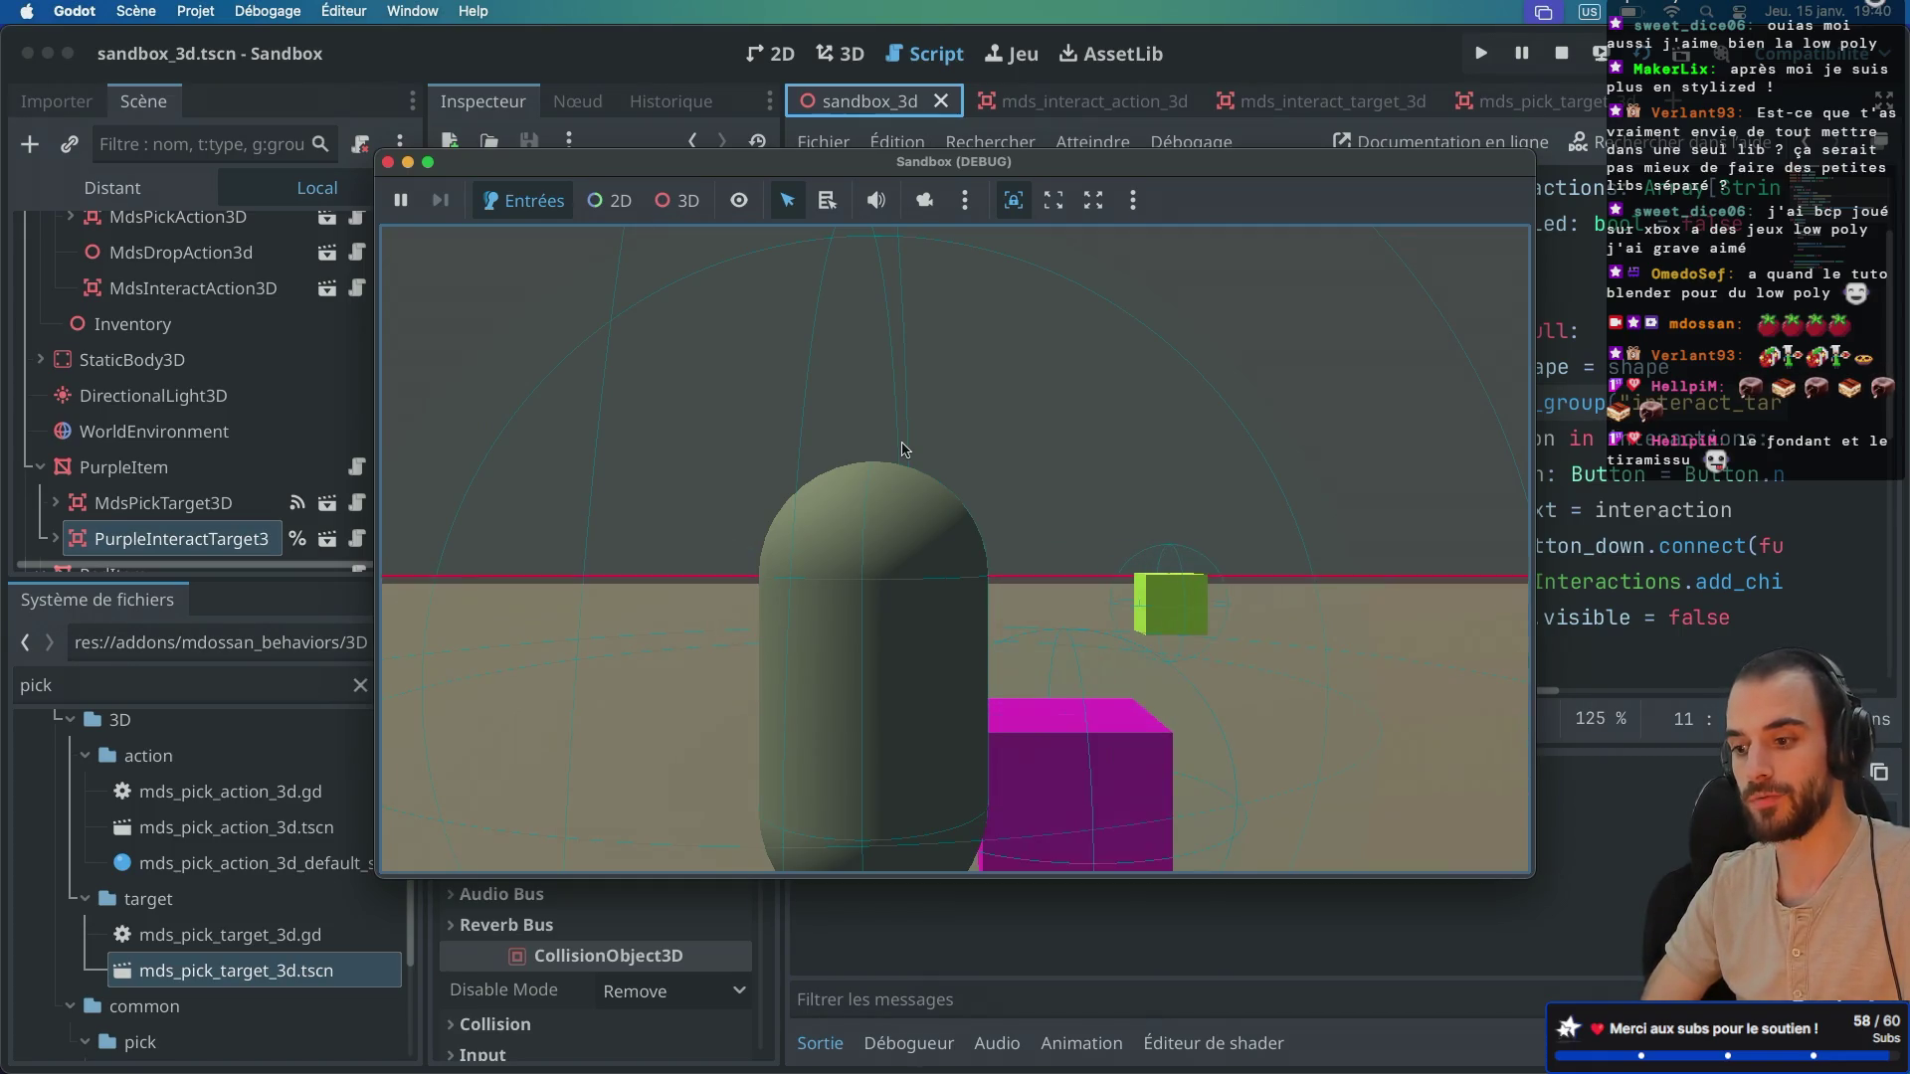
pyautogui.press('e')
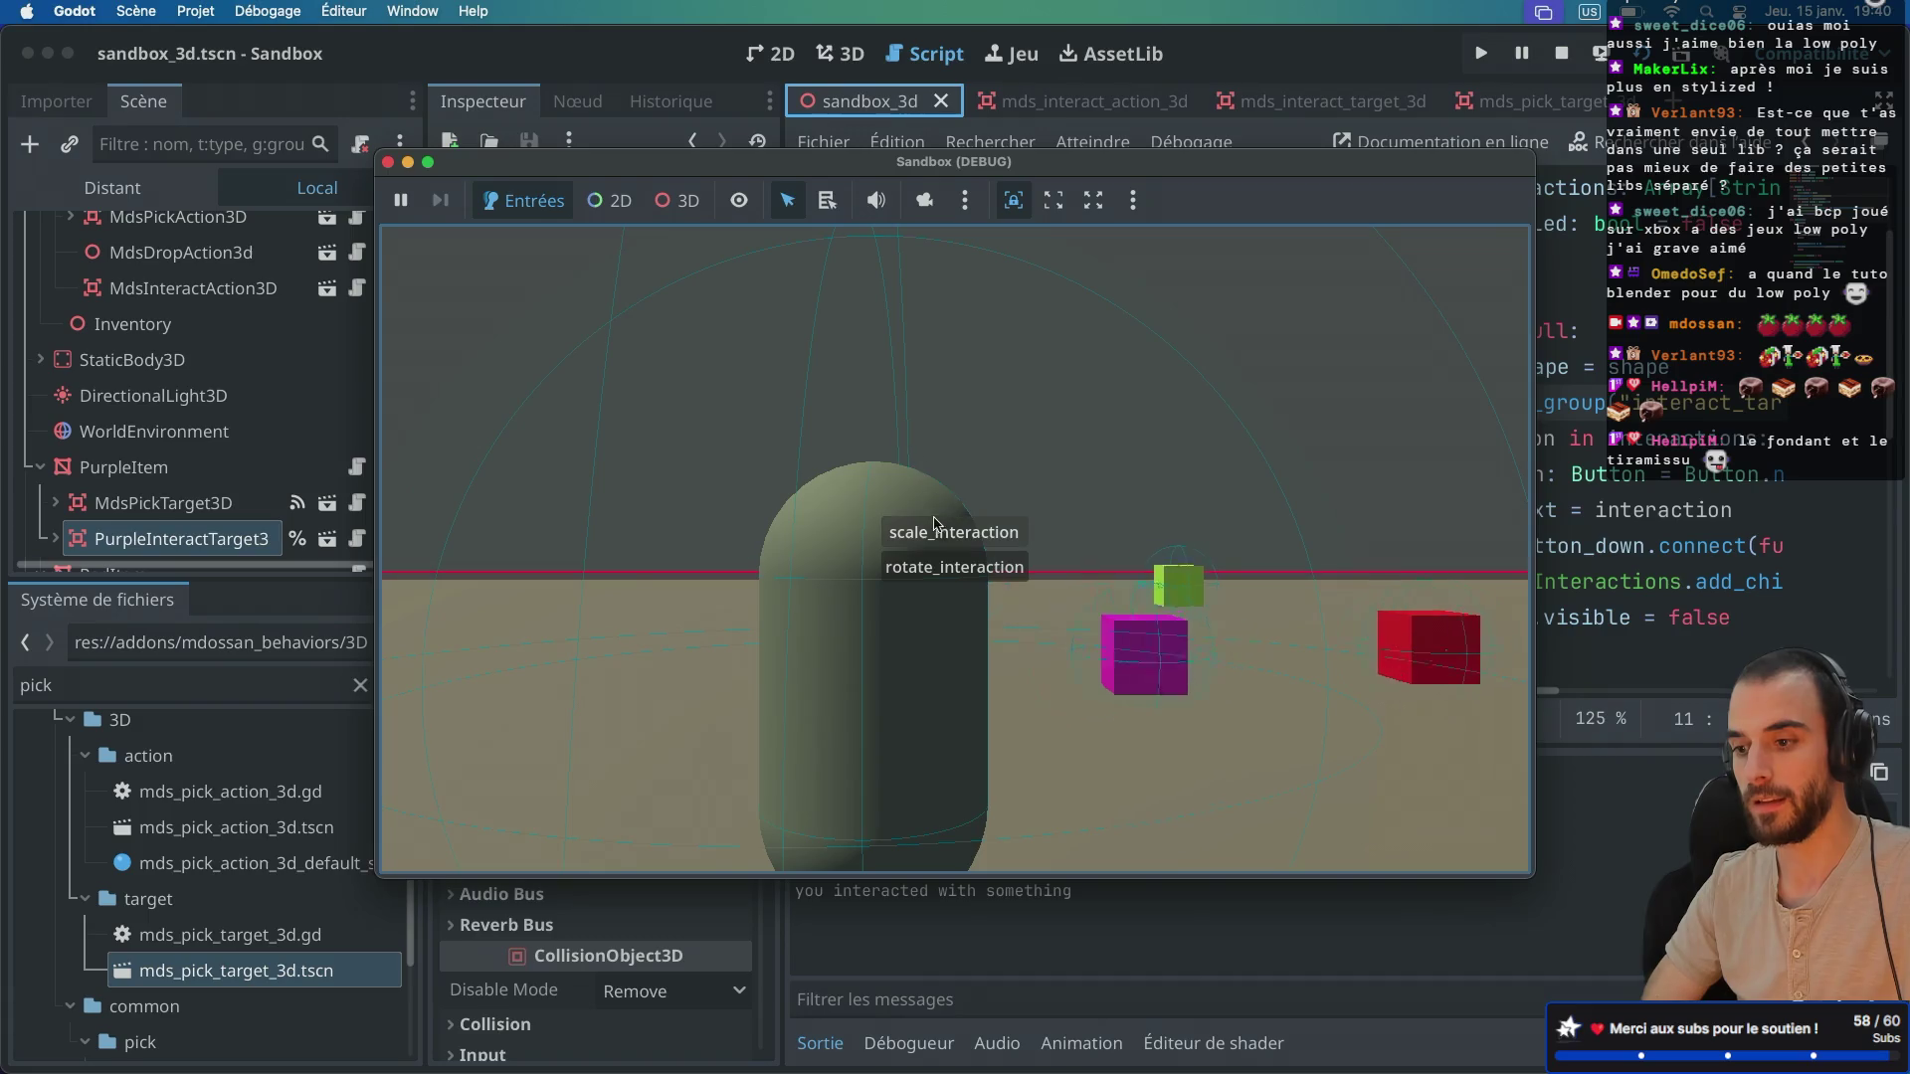
pyautogui.click(929, 537)
pyautogui.press('e')
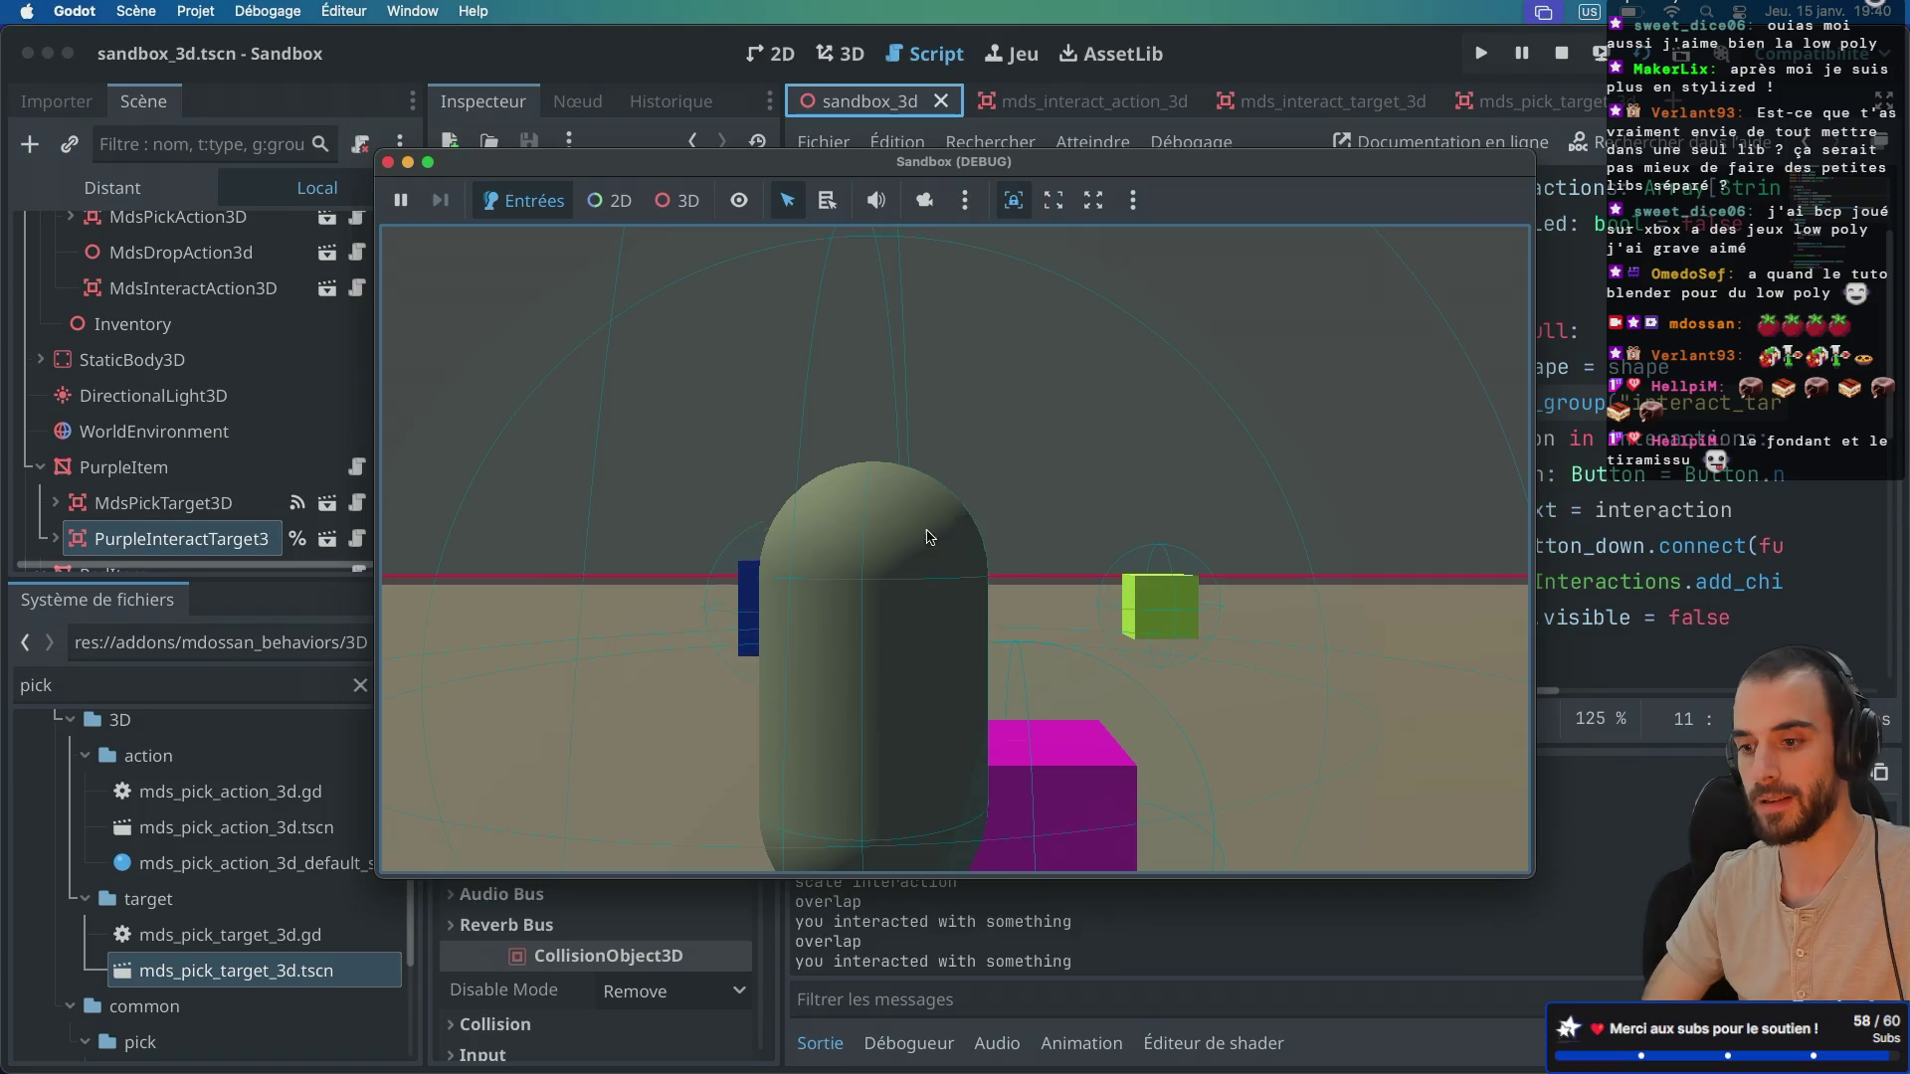
pyautogui.click(389, 162)
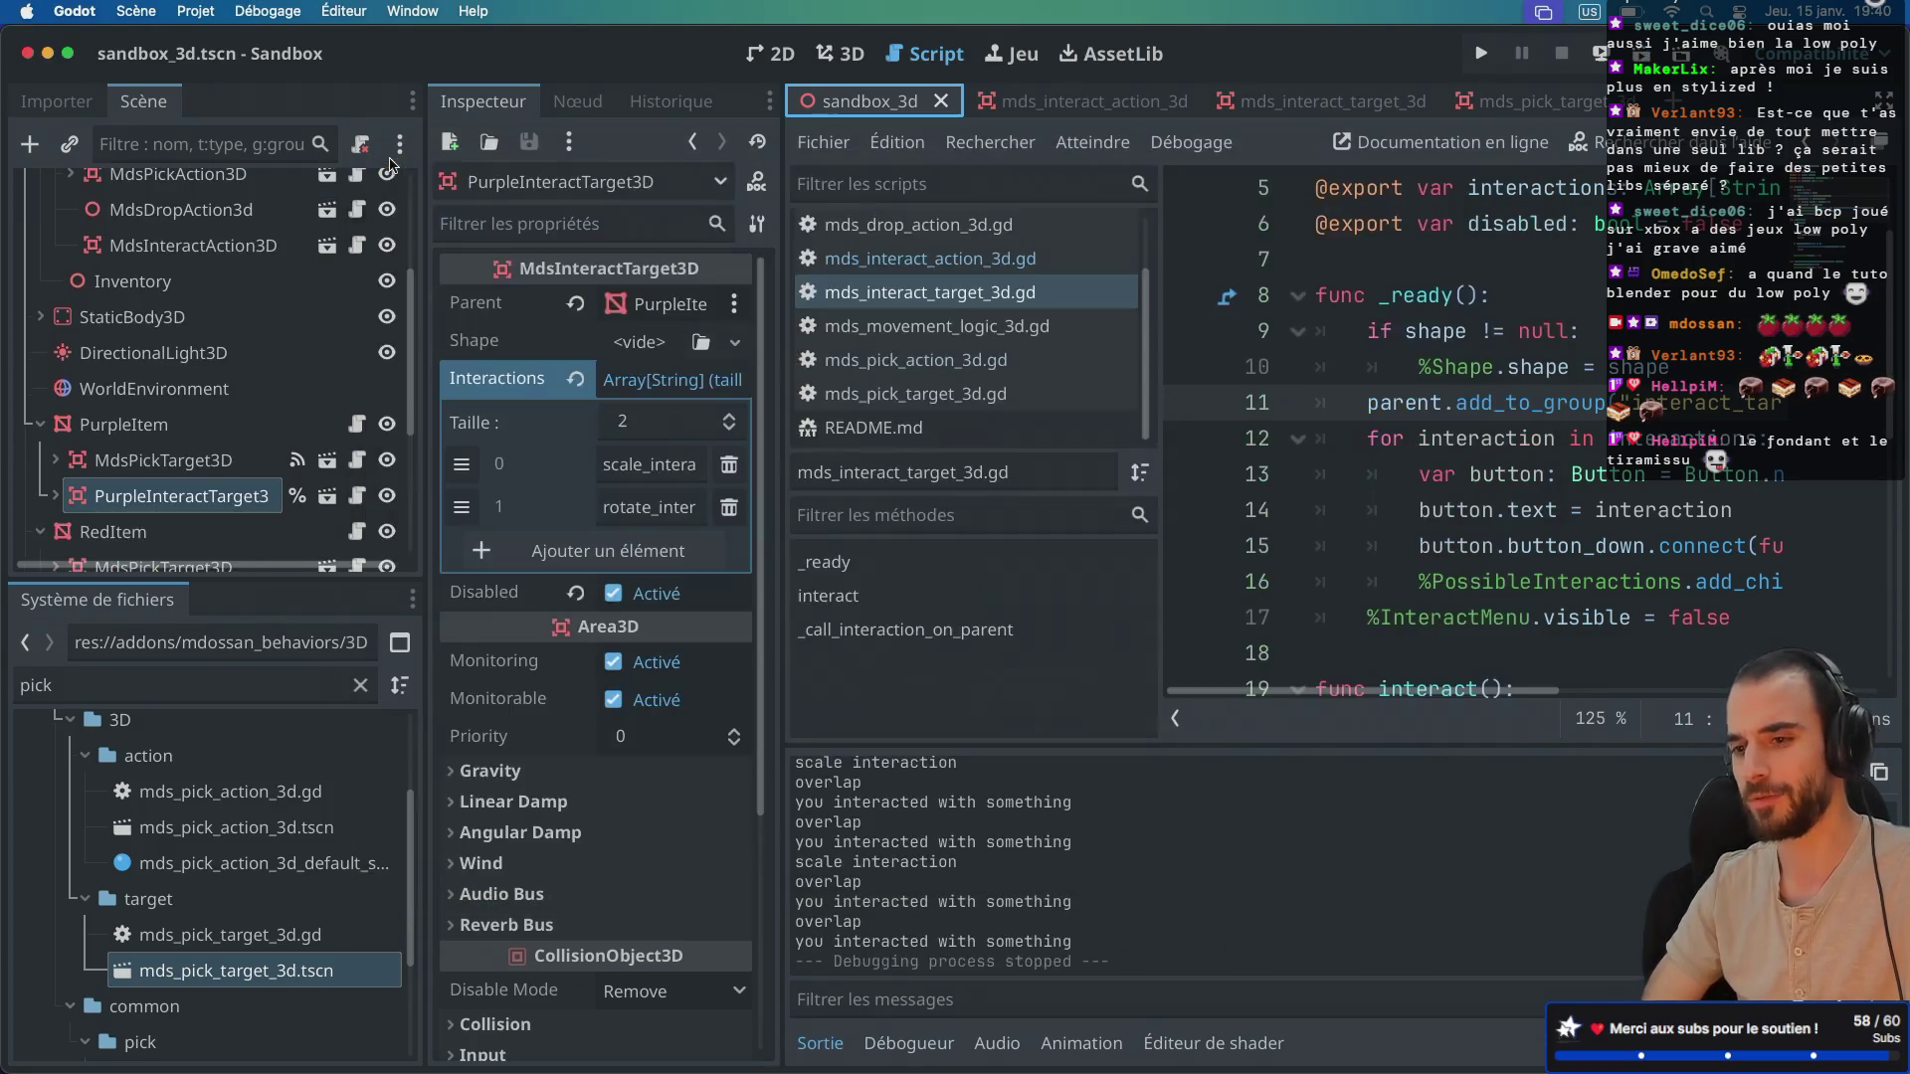
# Step: Check that the mds_interact_target_3d CollisionShape3D is a SphereShape with radius 1.0
pyautogui.scroll(-3, 203, 477)
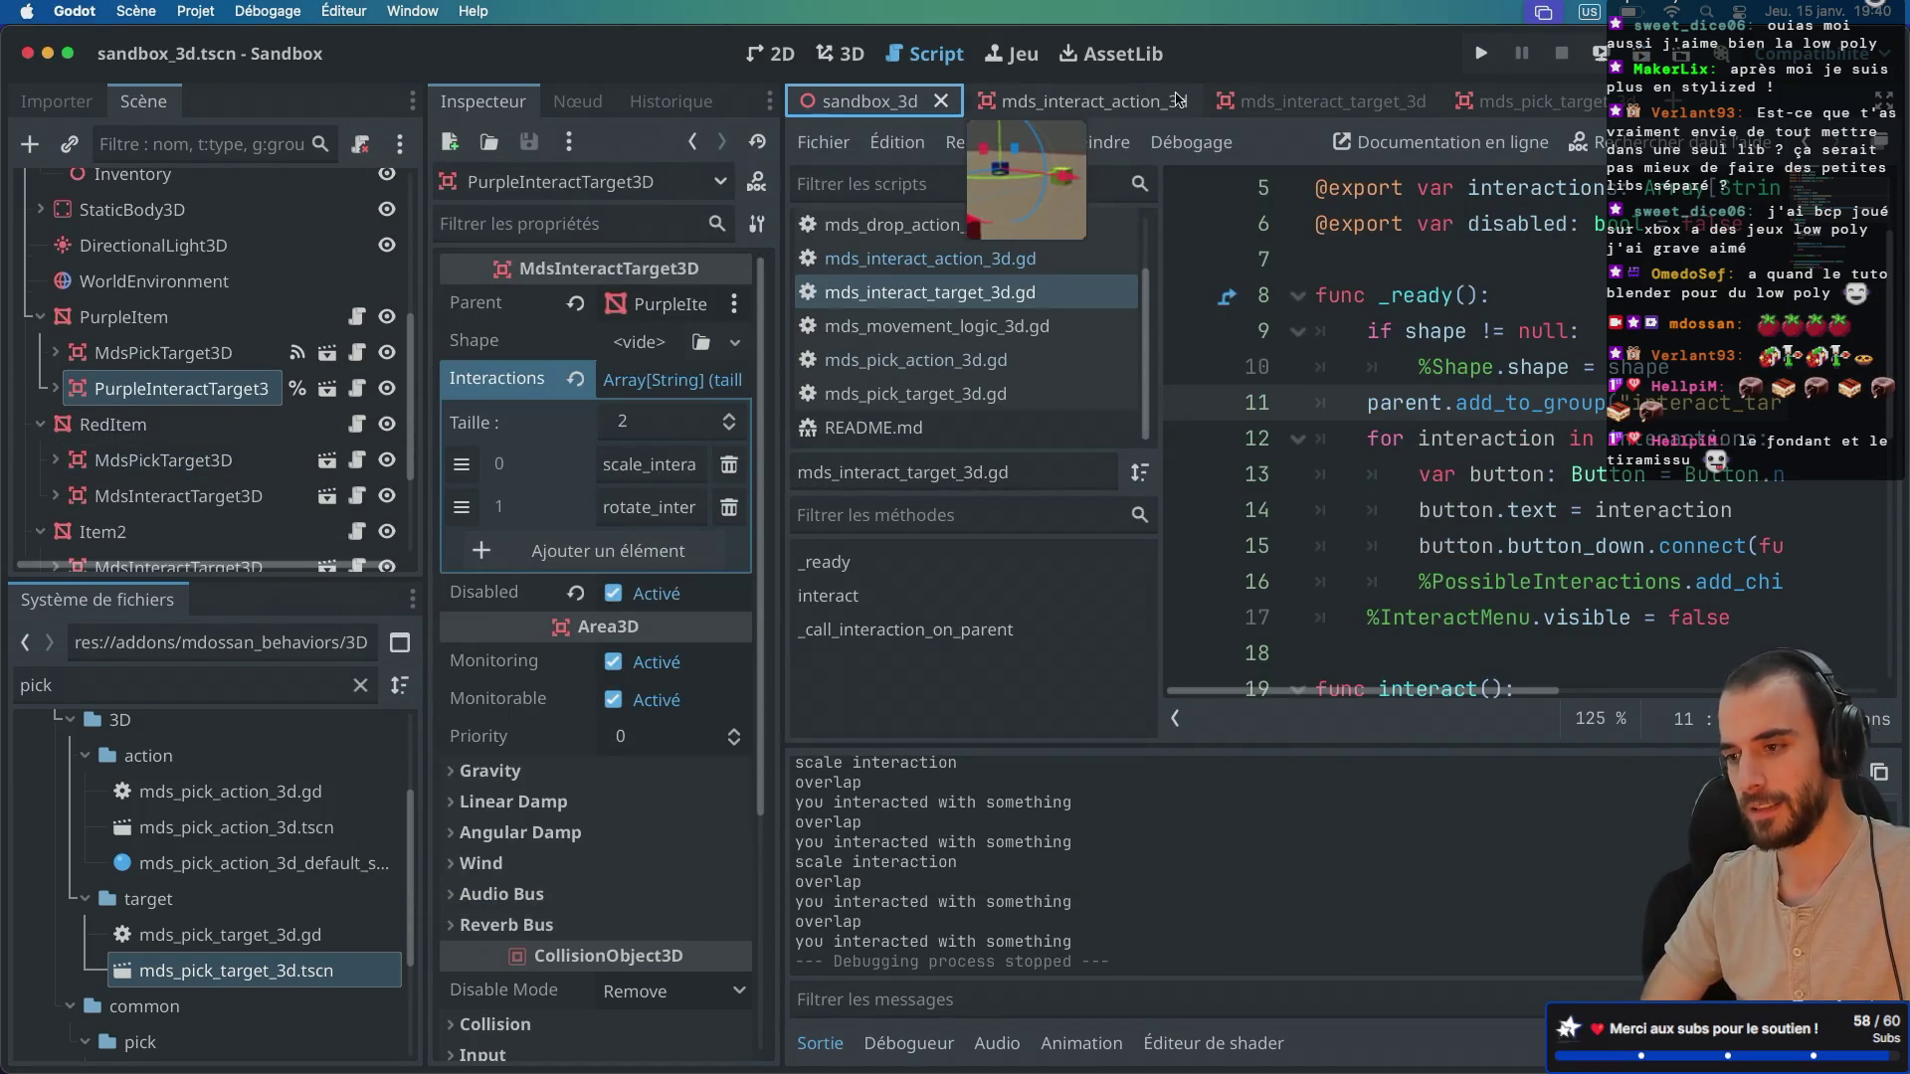
pyautogui.click(1074, 101)
pyautogui.click(1293, 101)
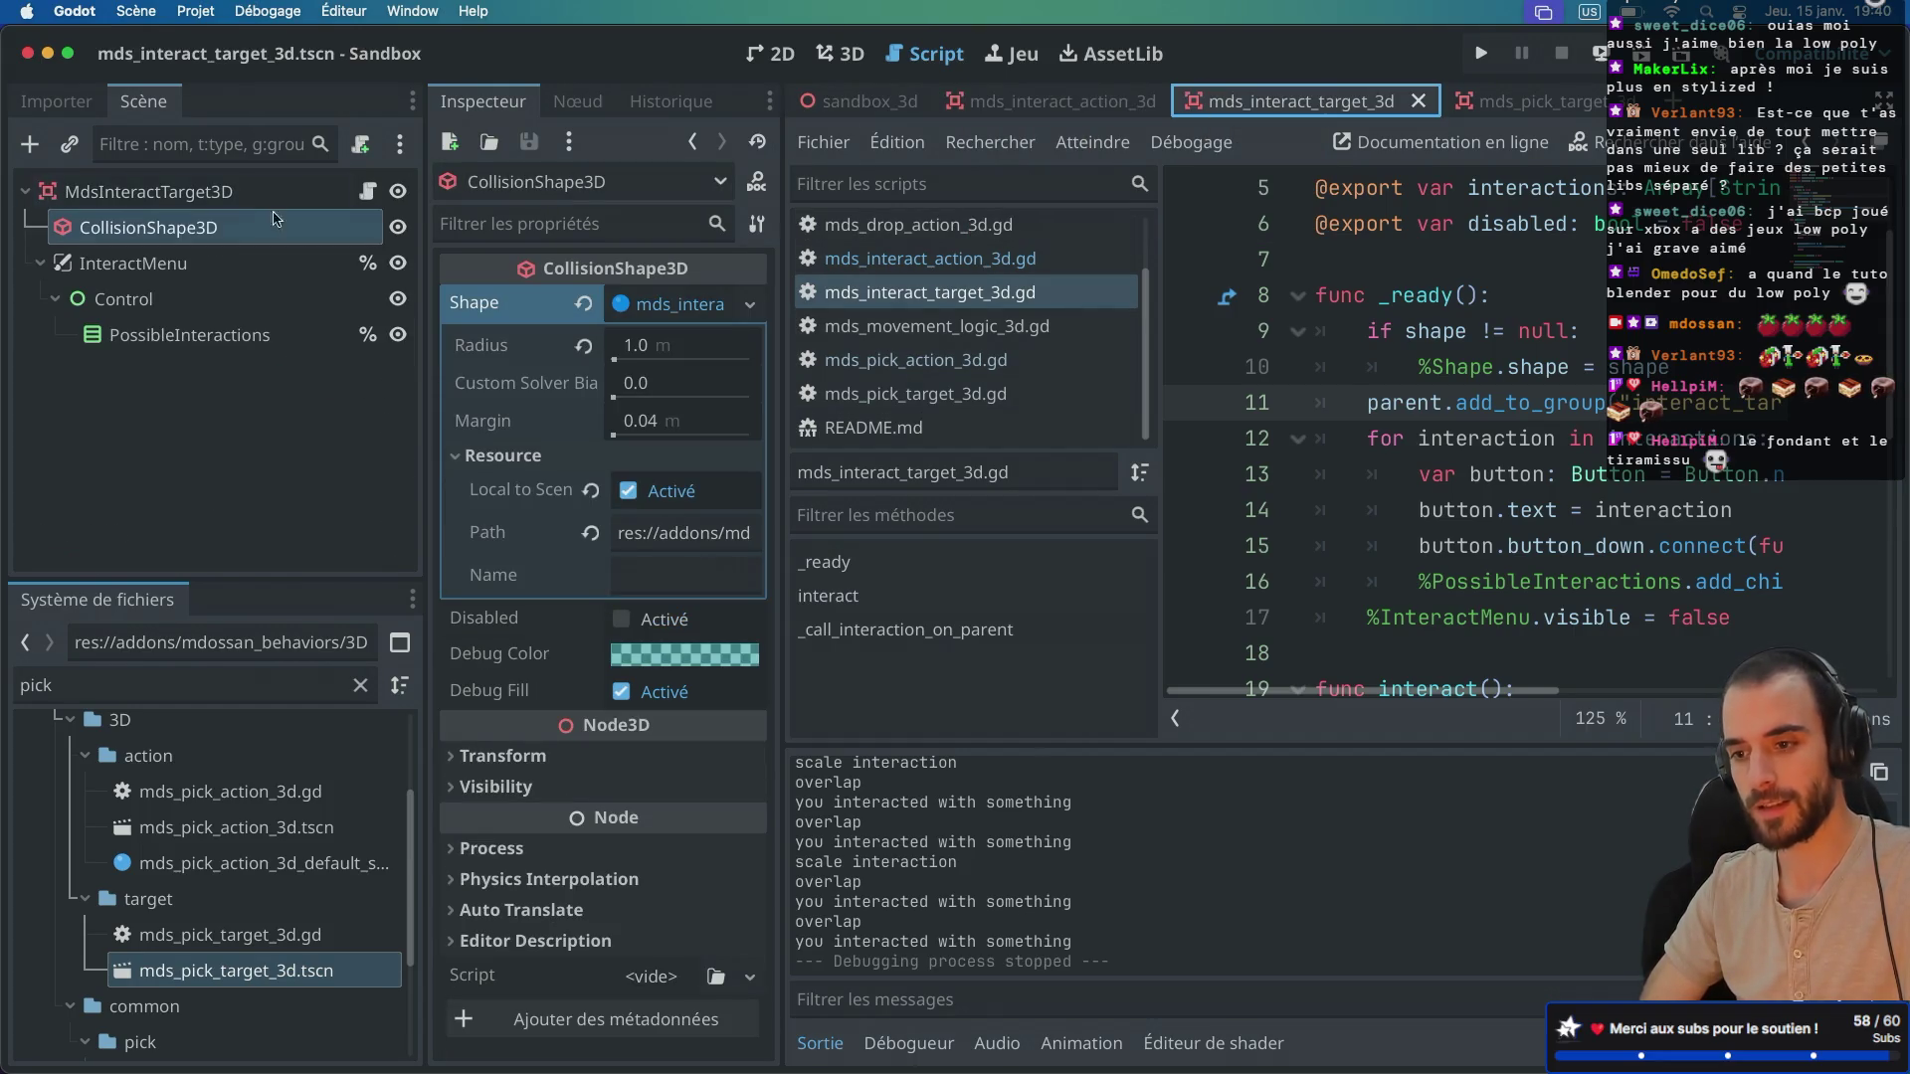
pyautogui.click(199, 227)
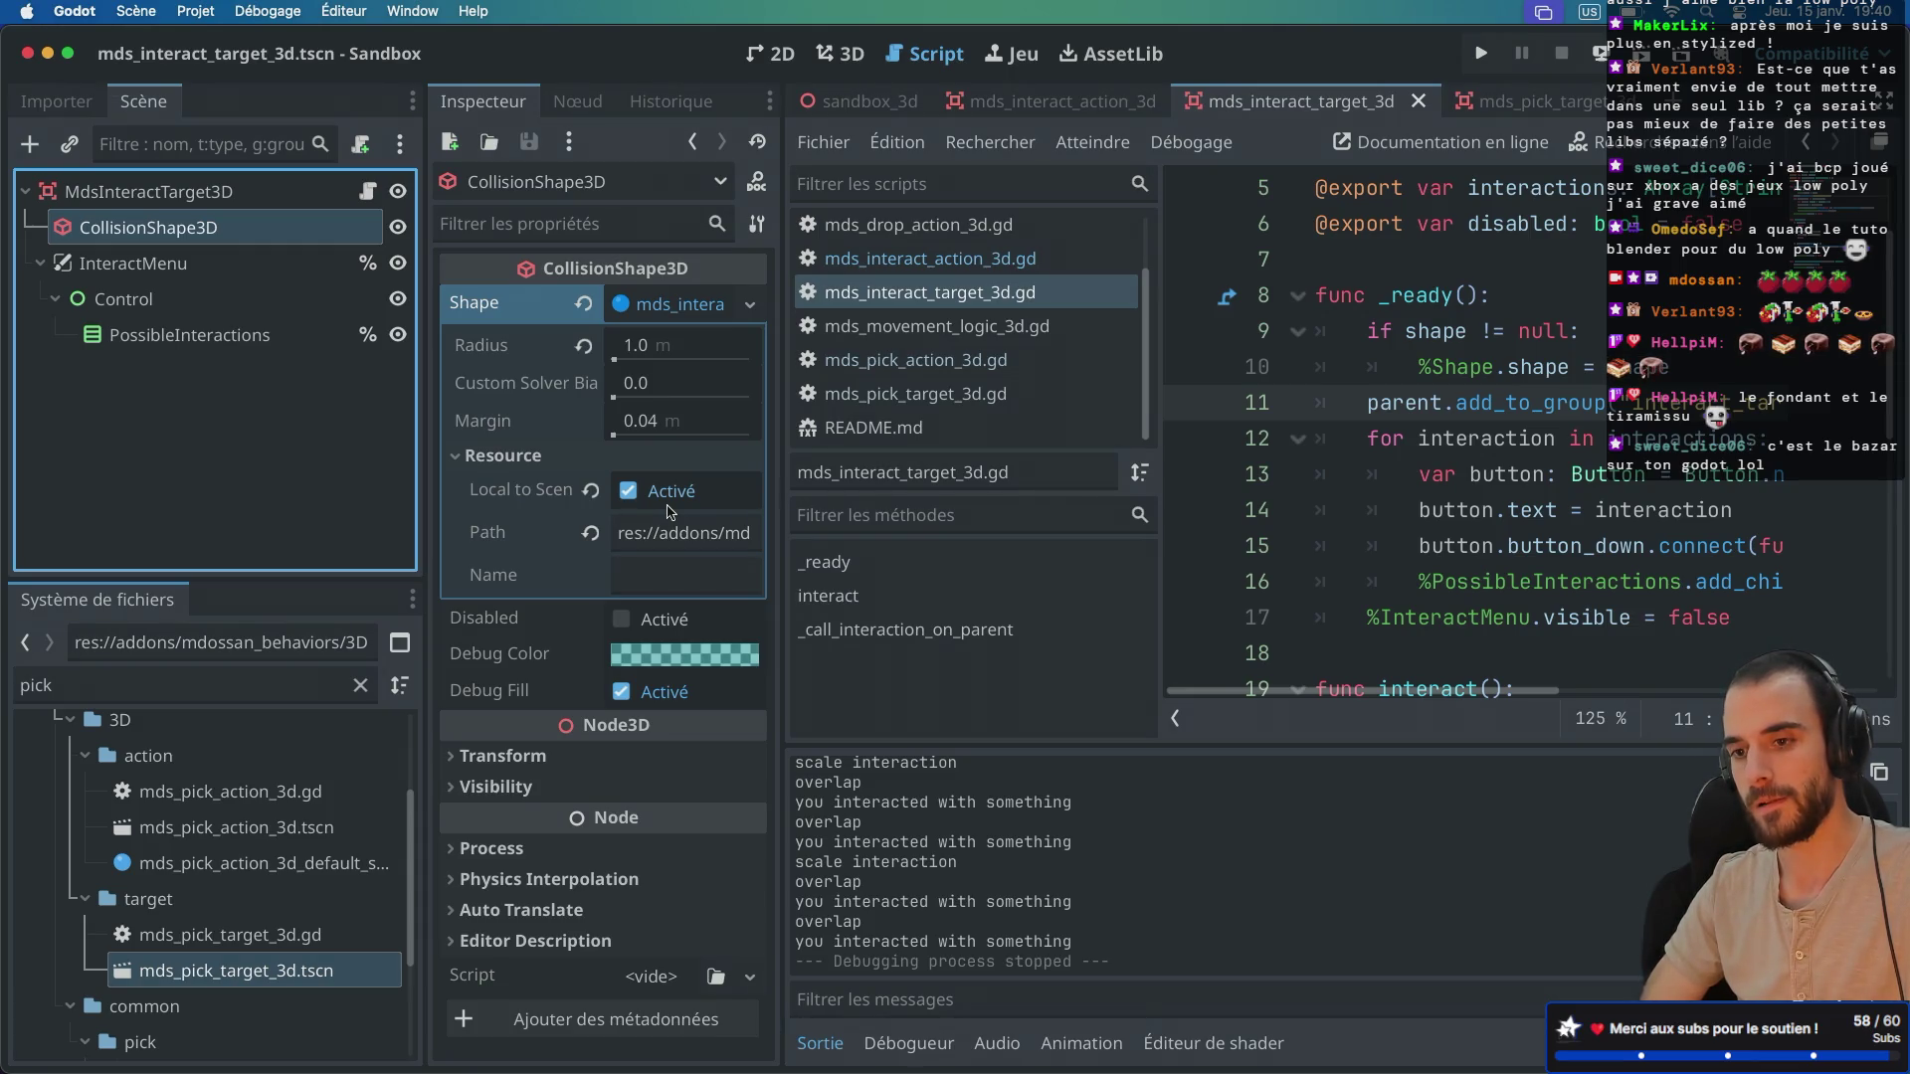
pyautogui.click(857, 100)
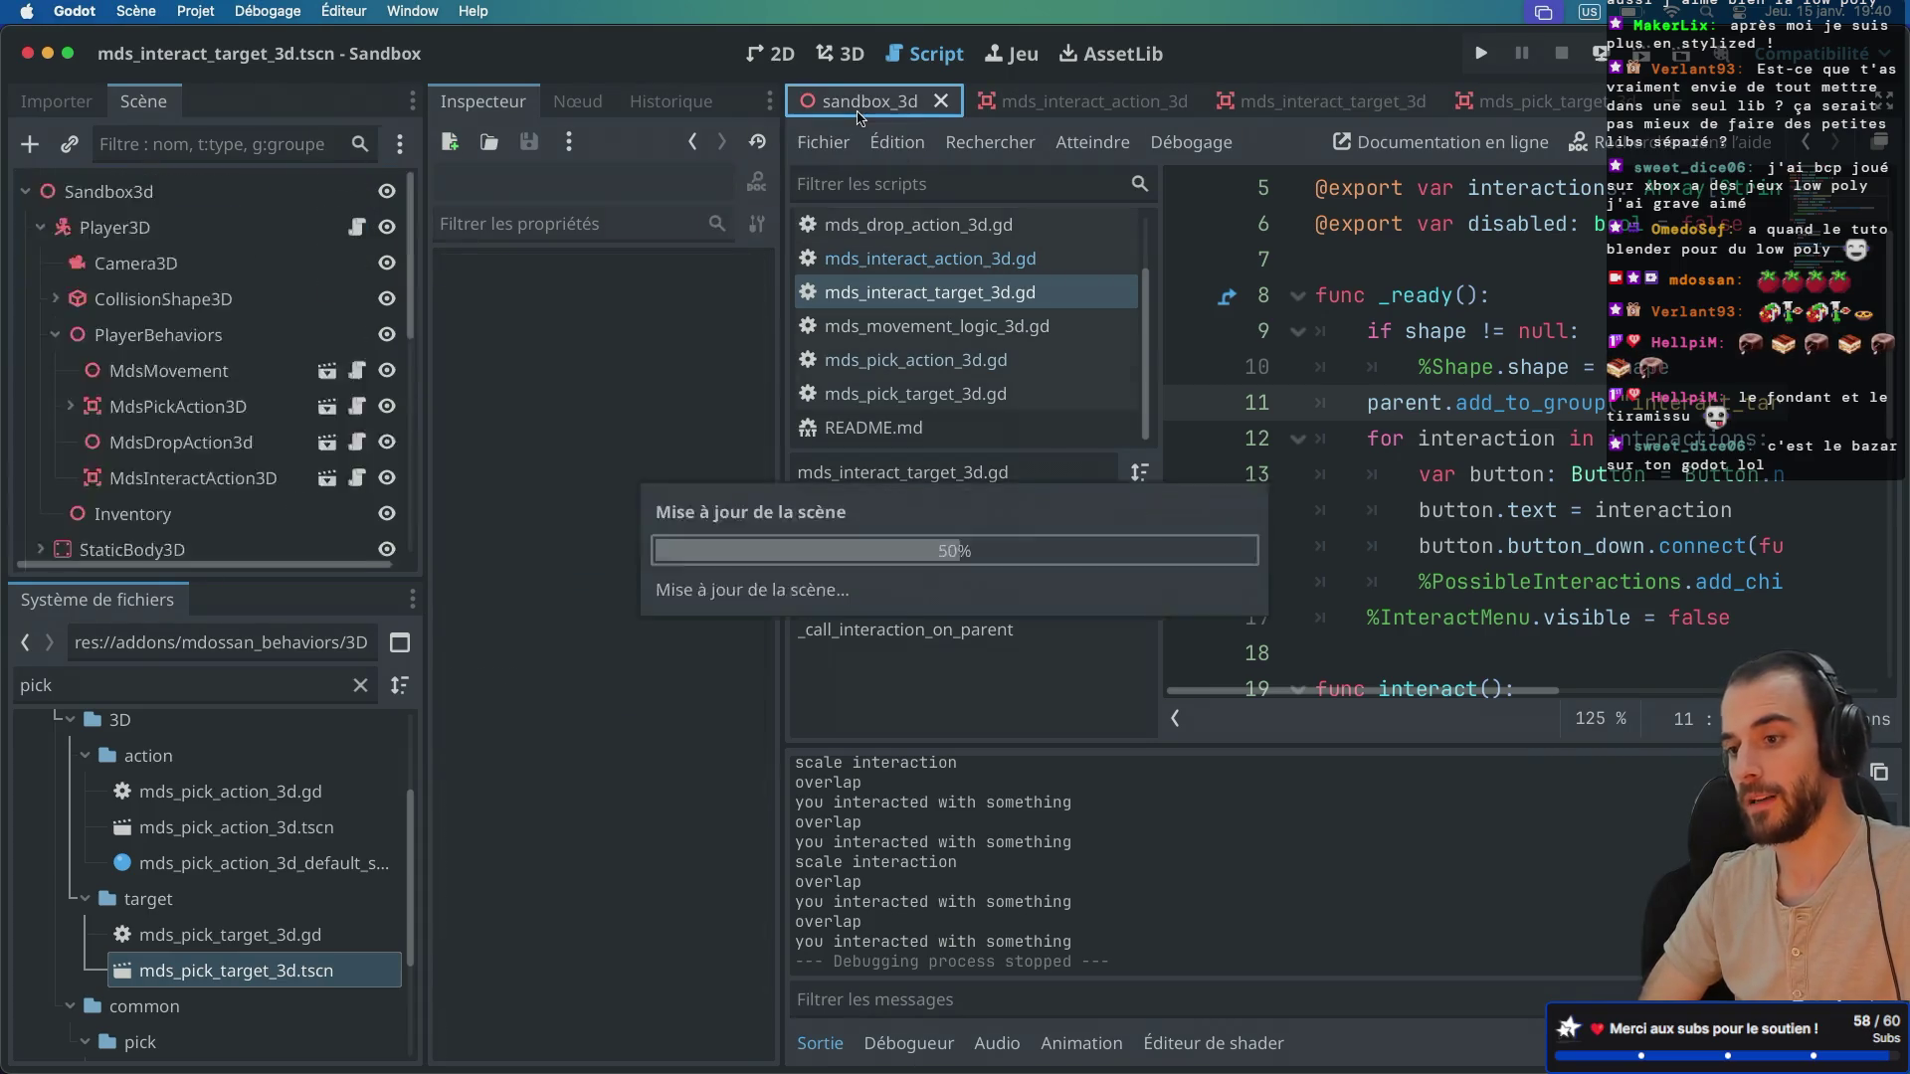
# Step: Inspect RedItem's MdsPickTarget3D Shape, a SphereShape with radius 0.5
pyautogui.scroll(-8, 247, 373)
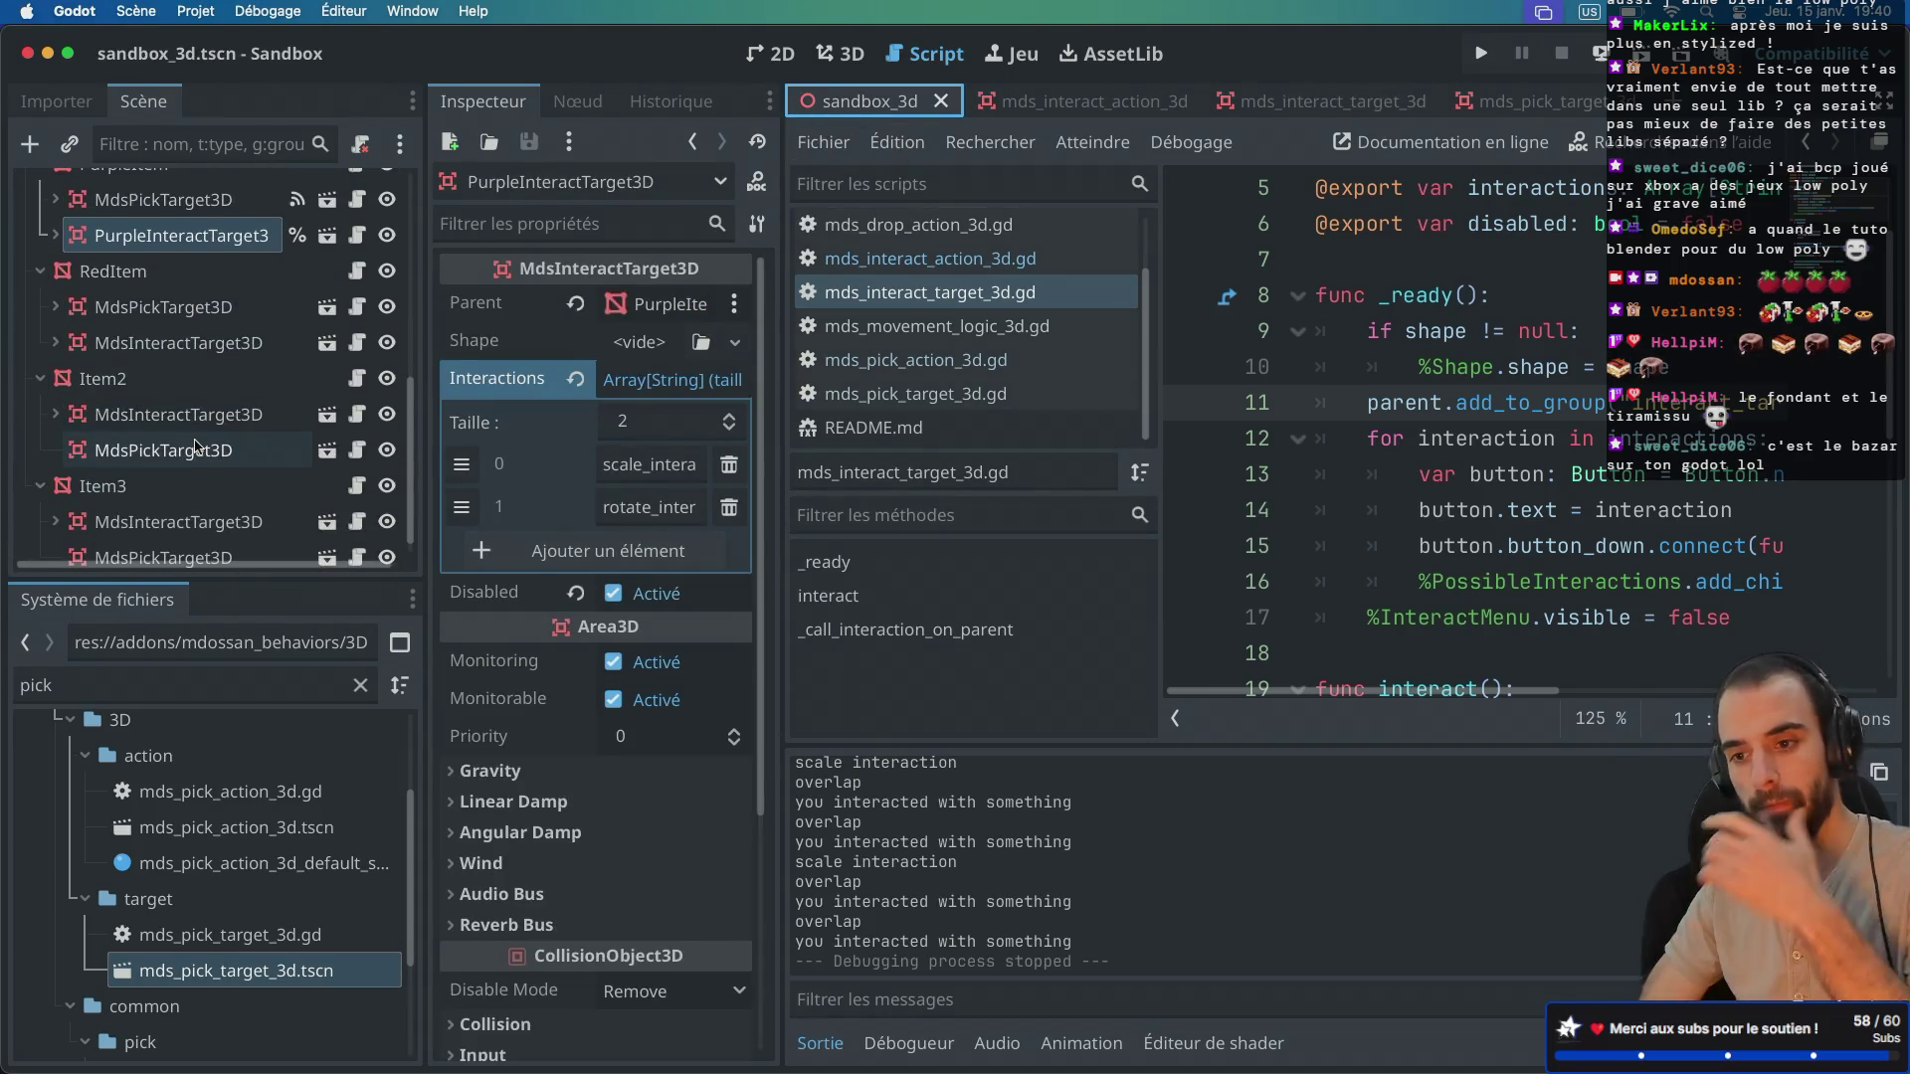
pyautogui.click(56, 306)
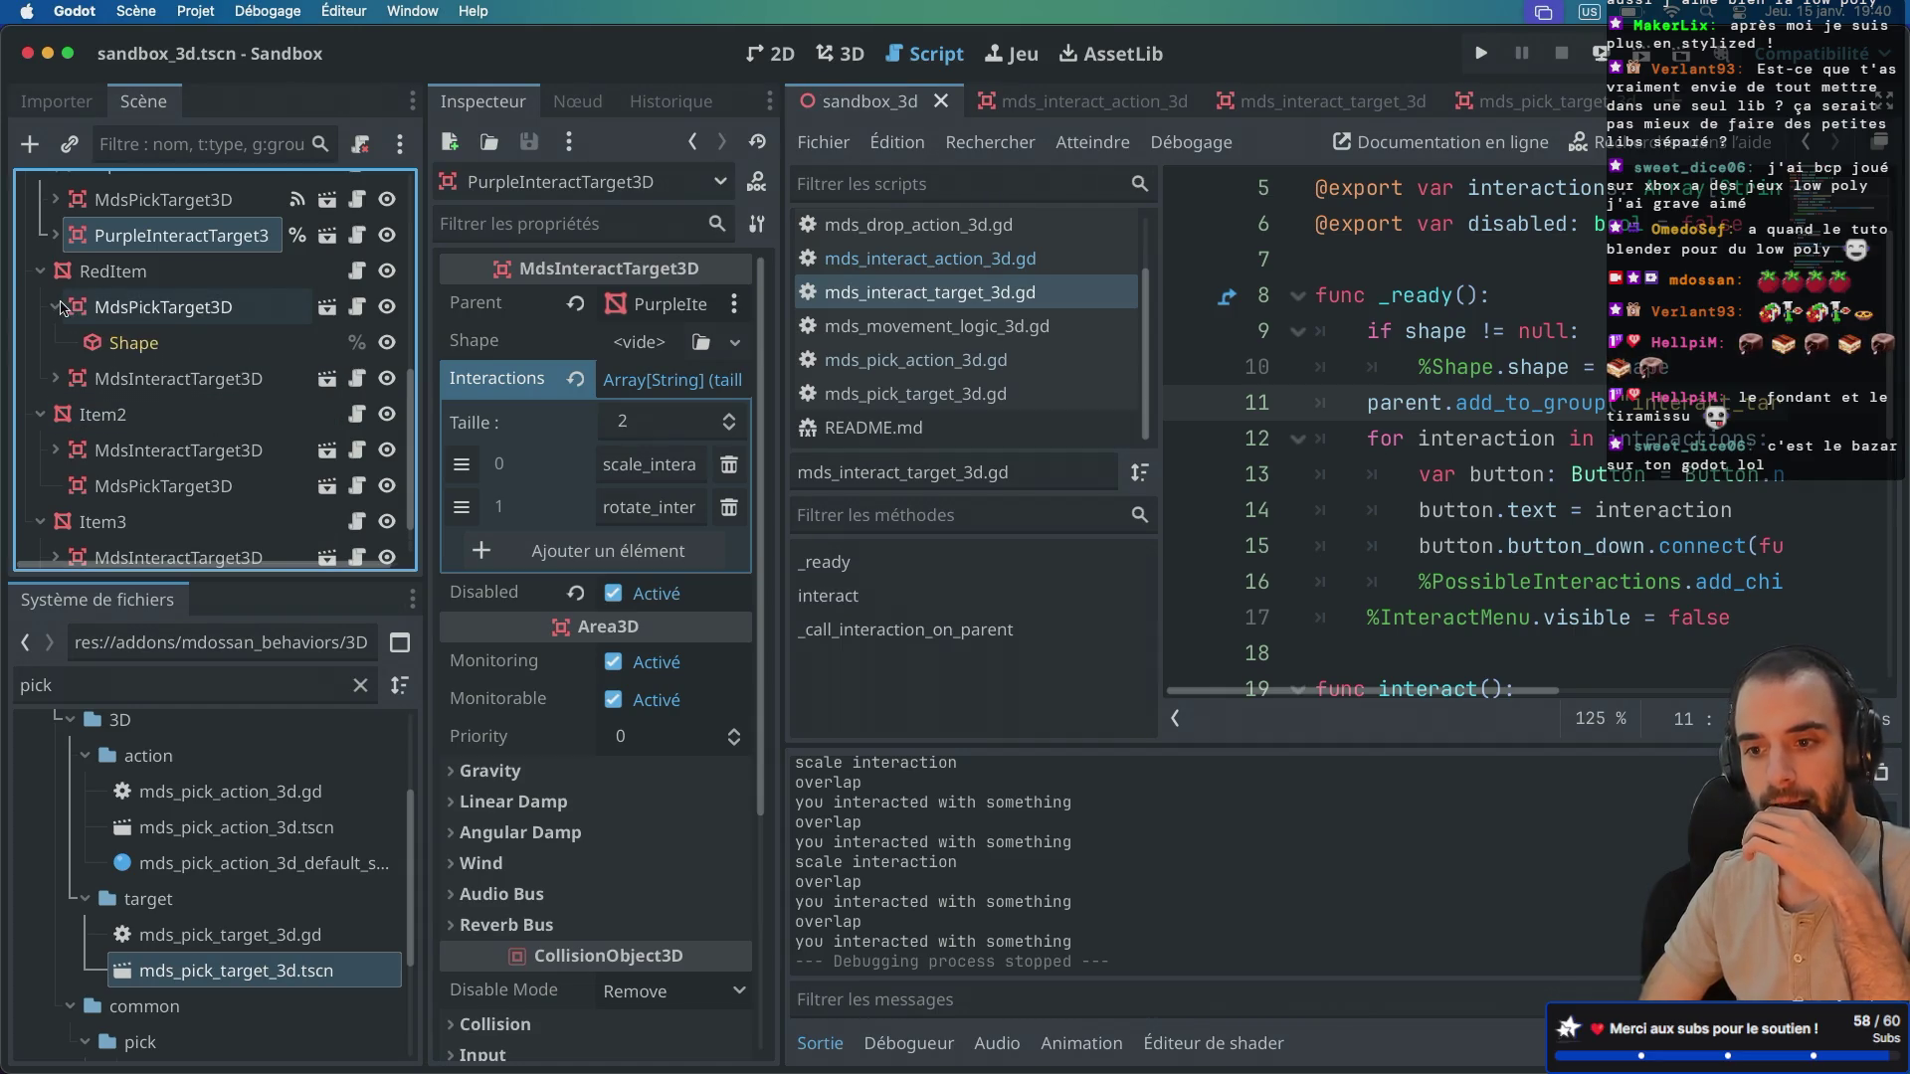
pyautogui.click(115, 343)
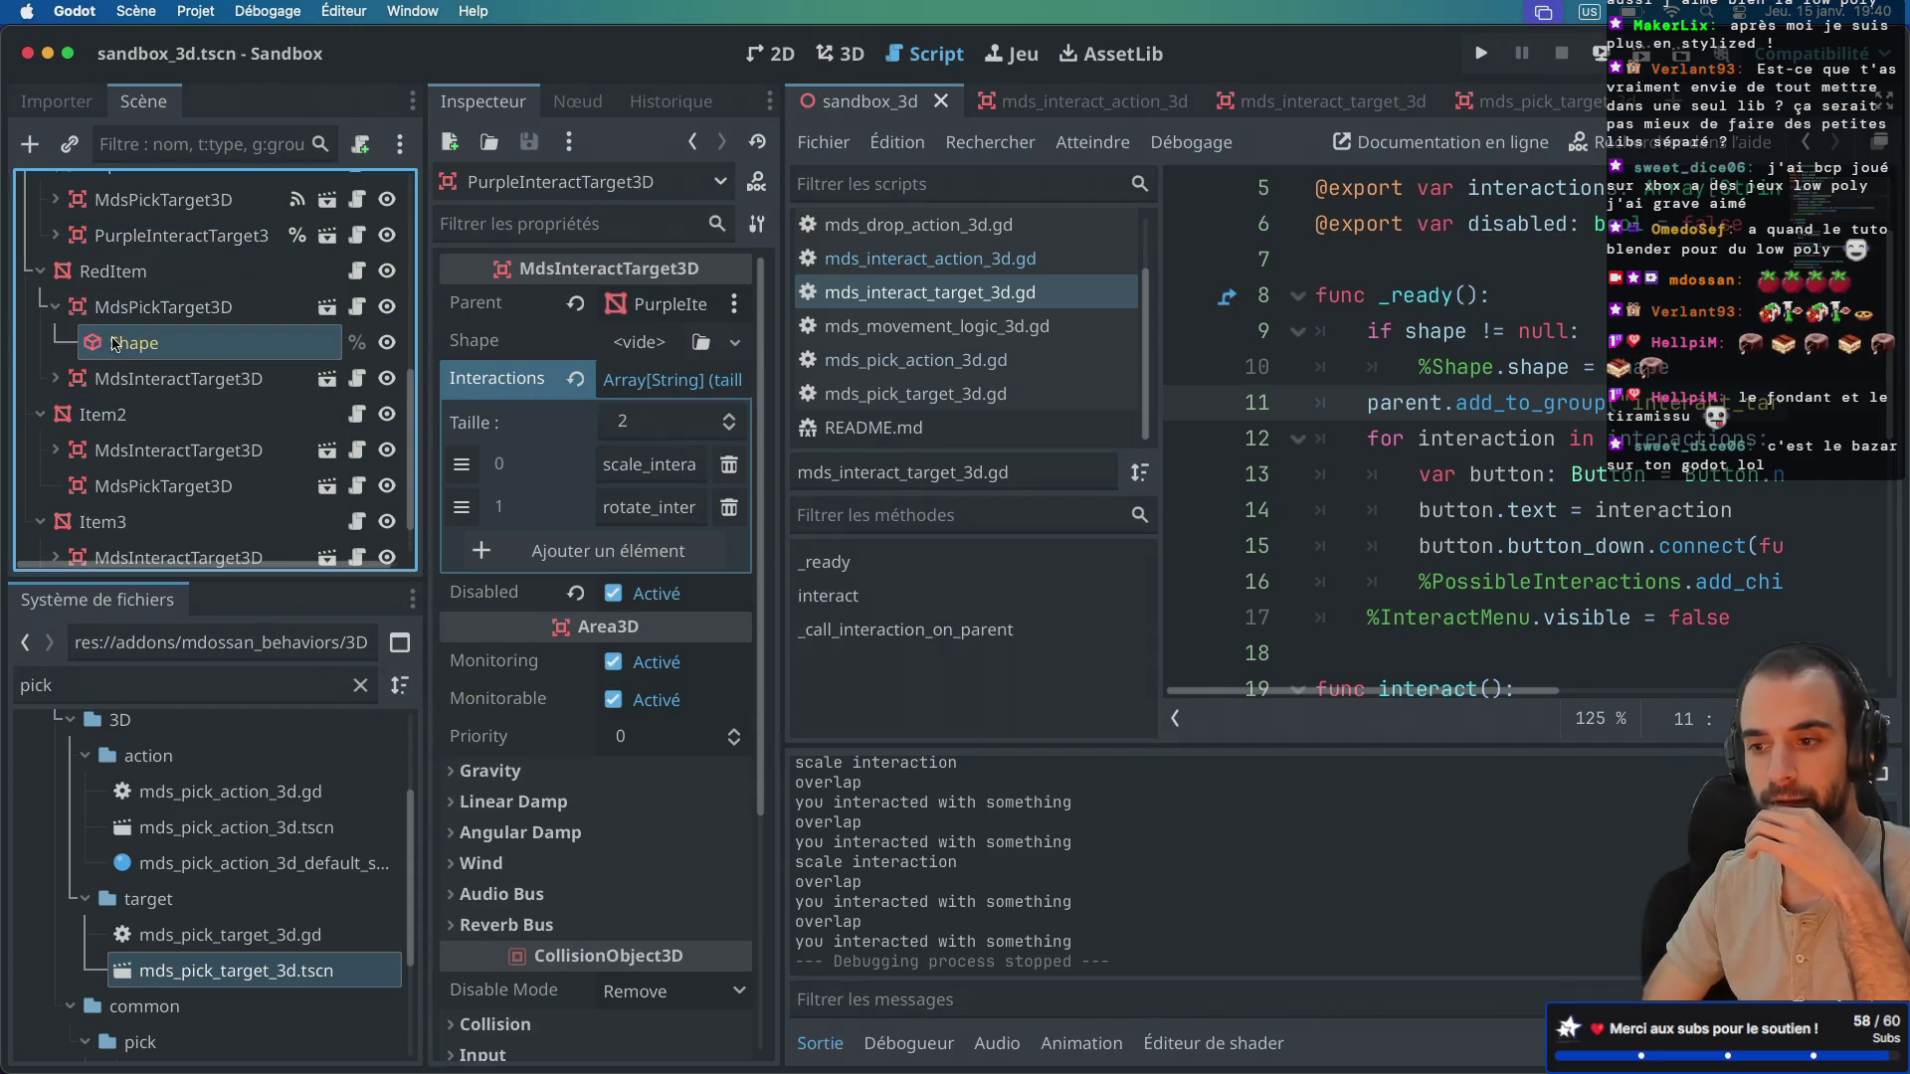
pyautogui.click(669, 303)
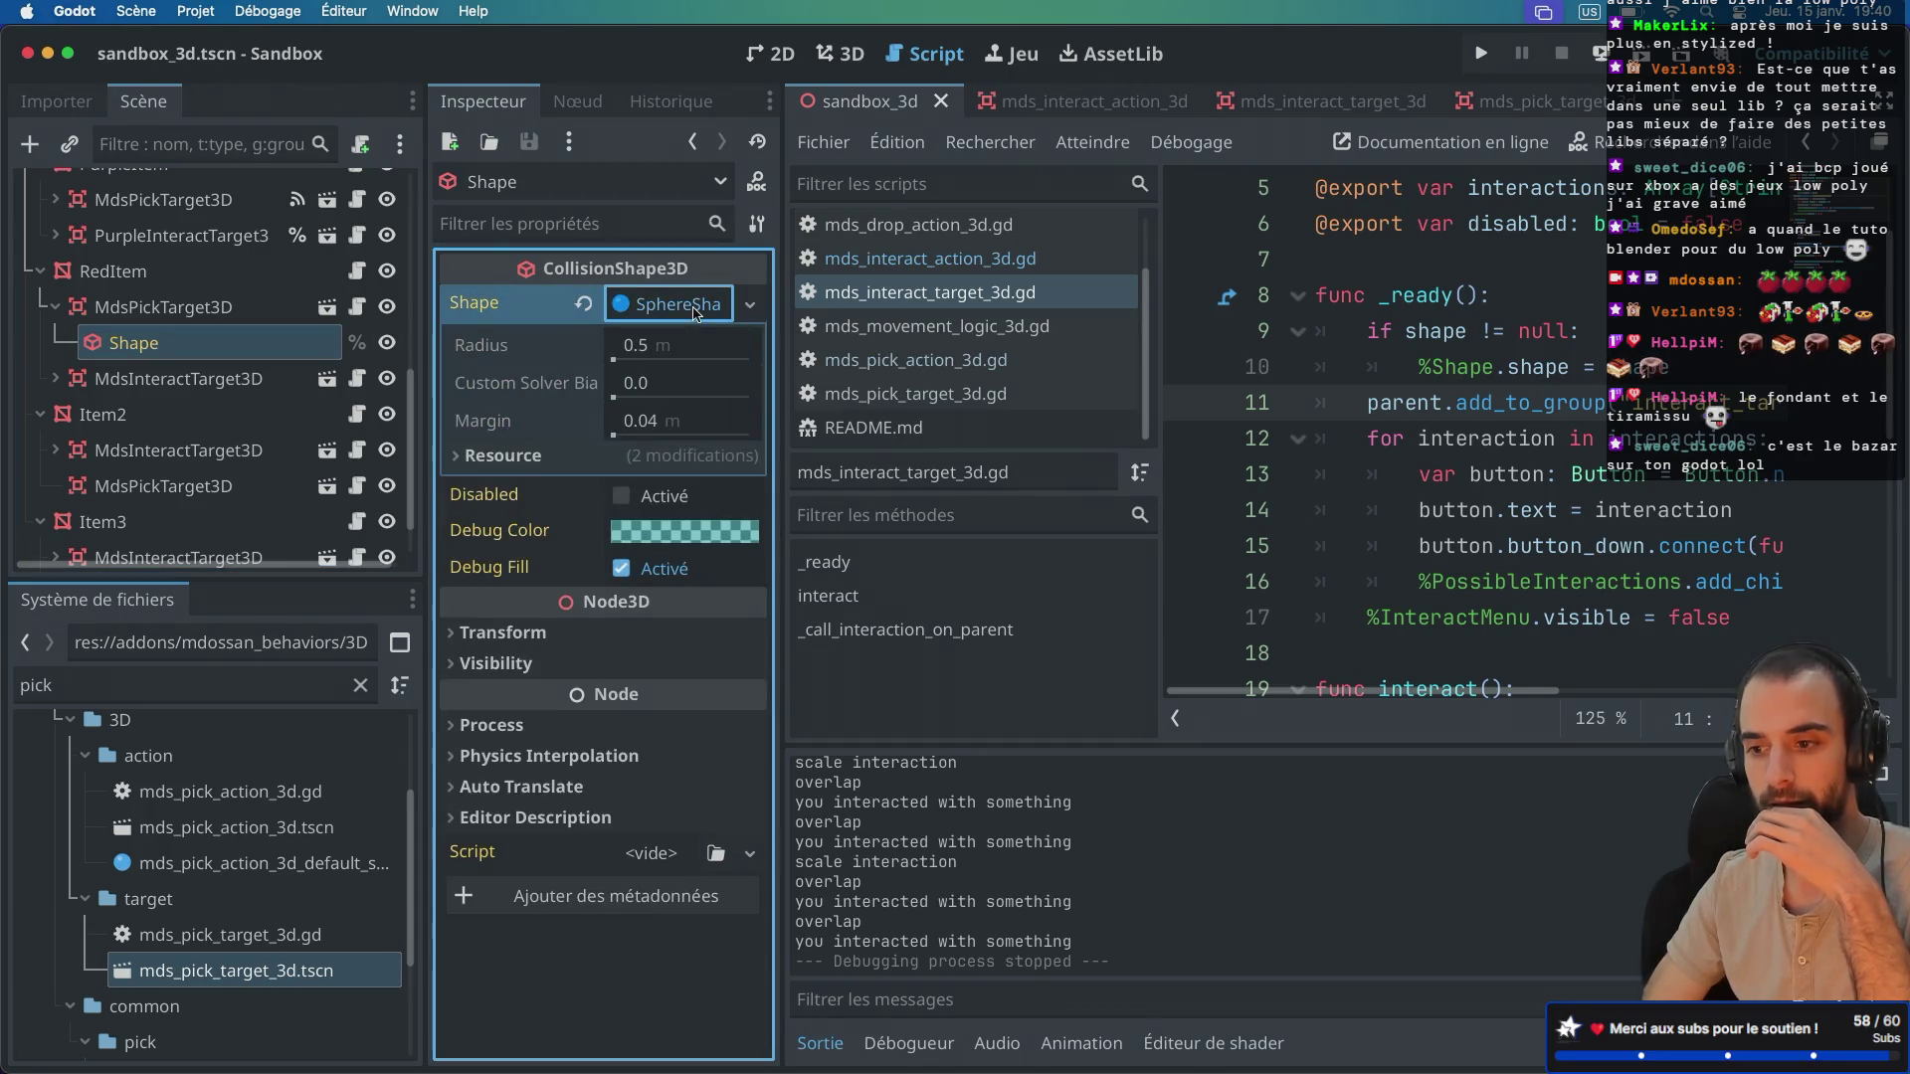
pyautogui.click(671, 454)
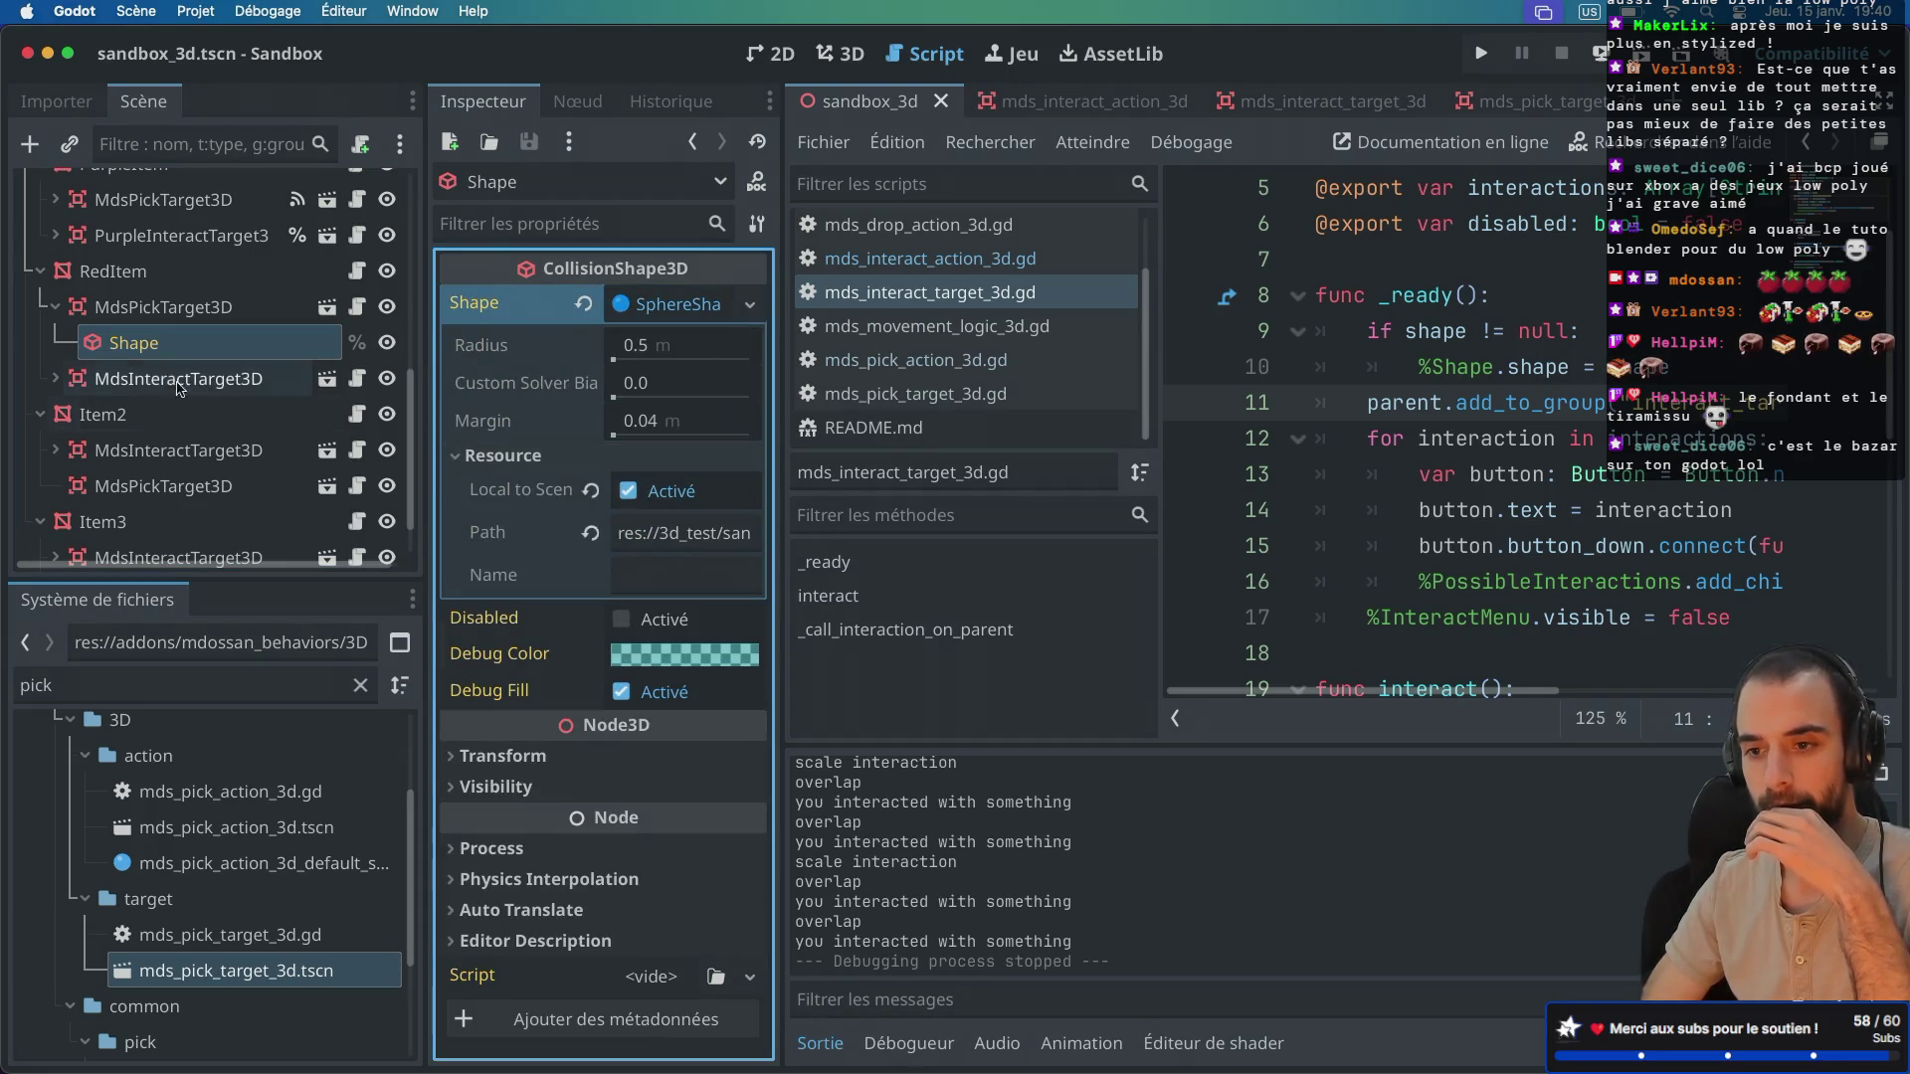
pyautogui.click(56, 307)
pyautogui.click(40, 271)
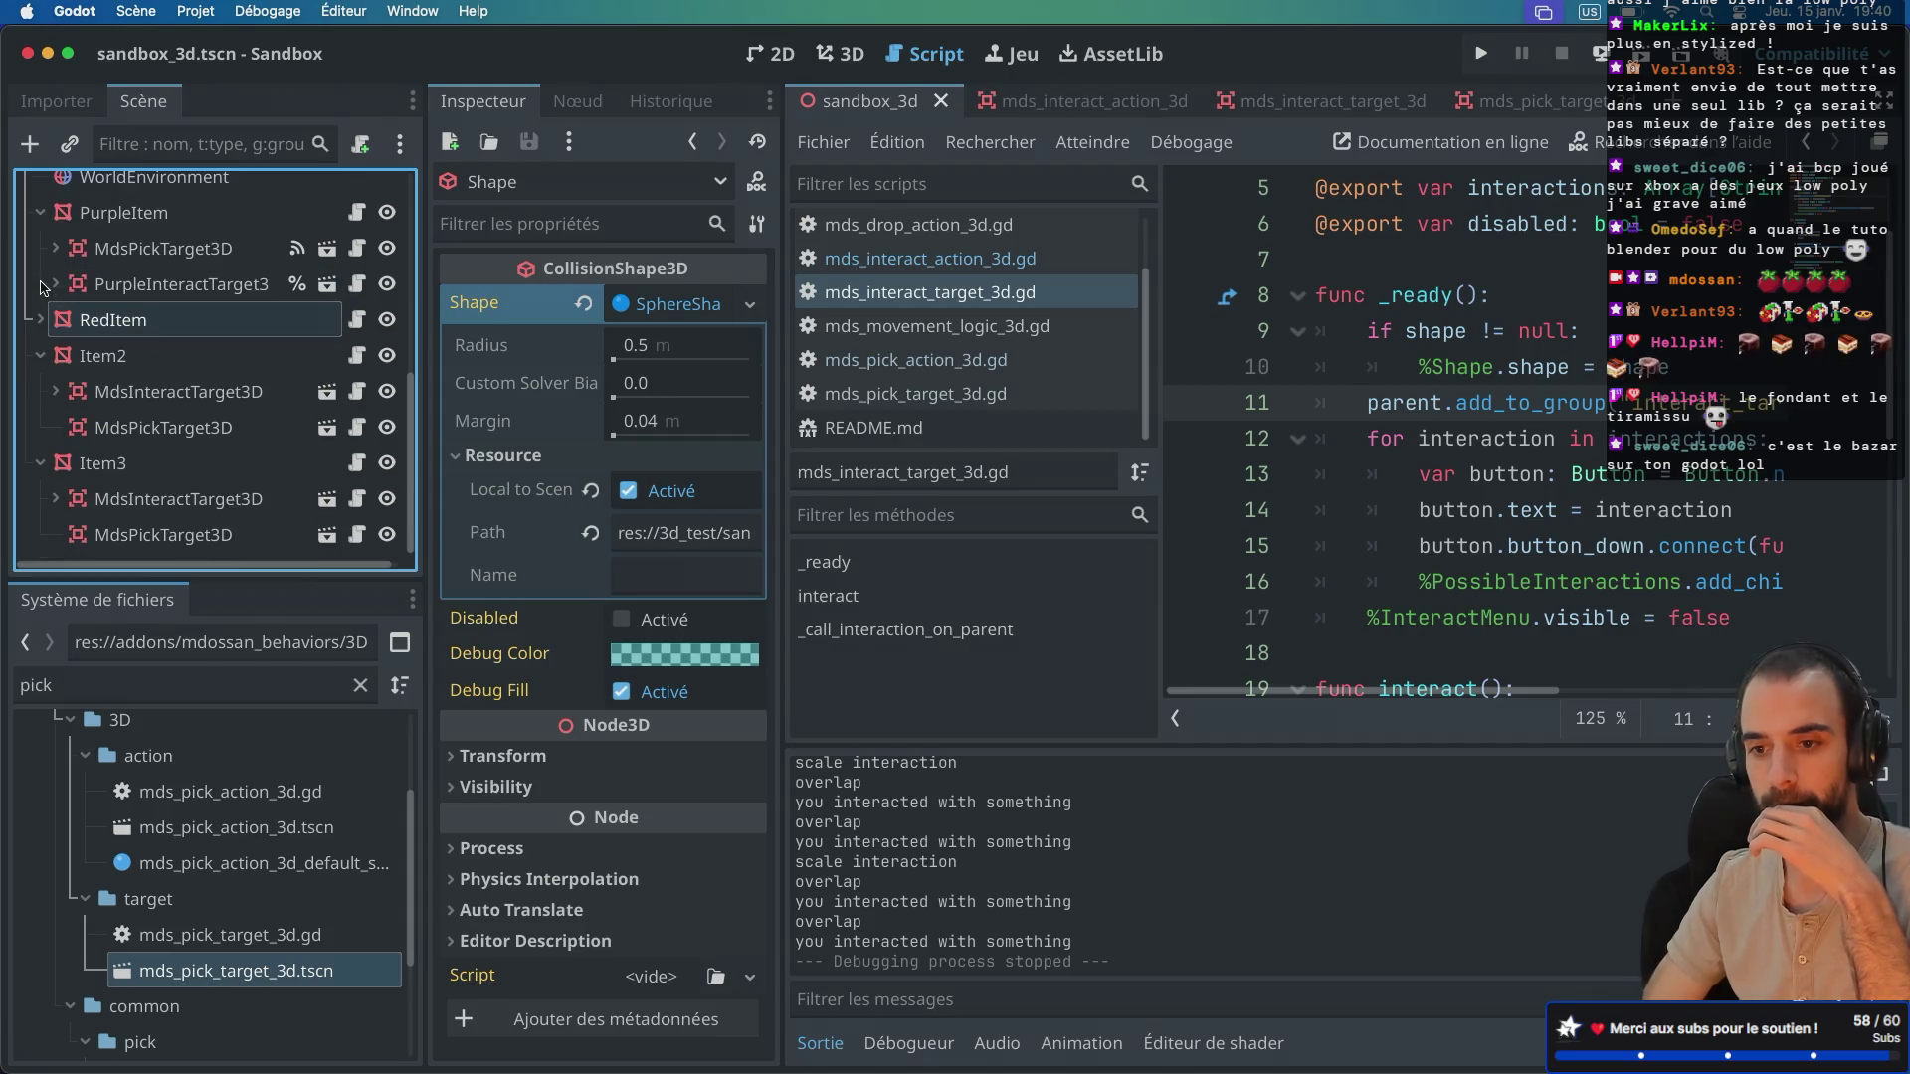
# Step: Inspect Item2's MdsInteractTarget3D CollisionShape3D, a radius 1.0 sphere marked Local to Scene
pyautogui.click(138, 400)
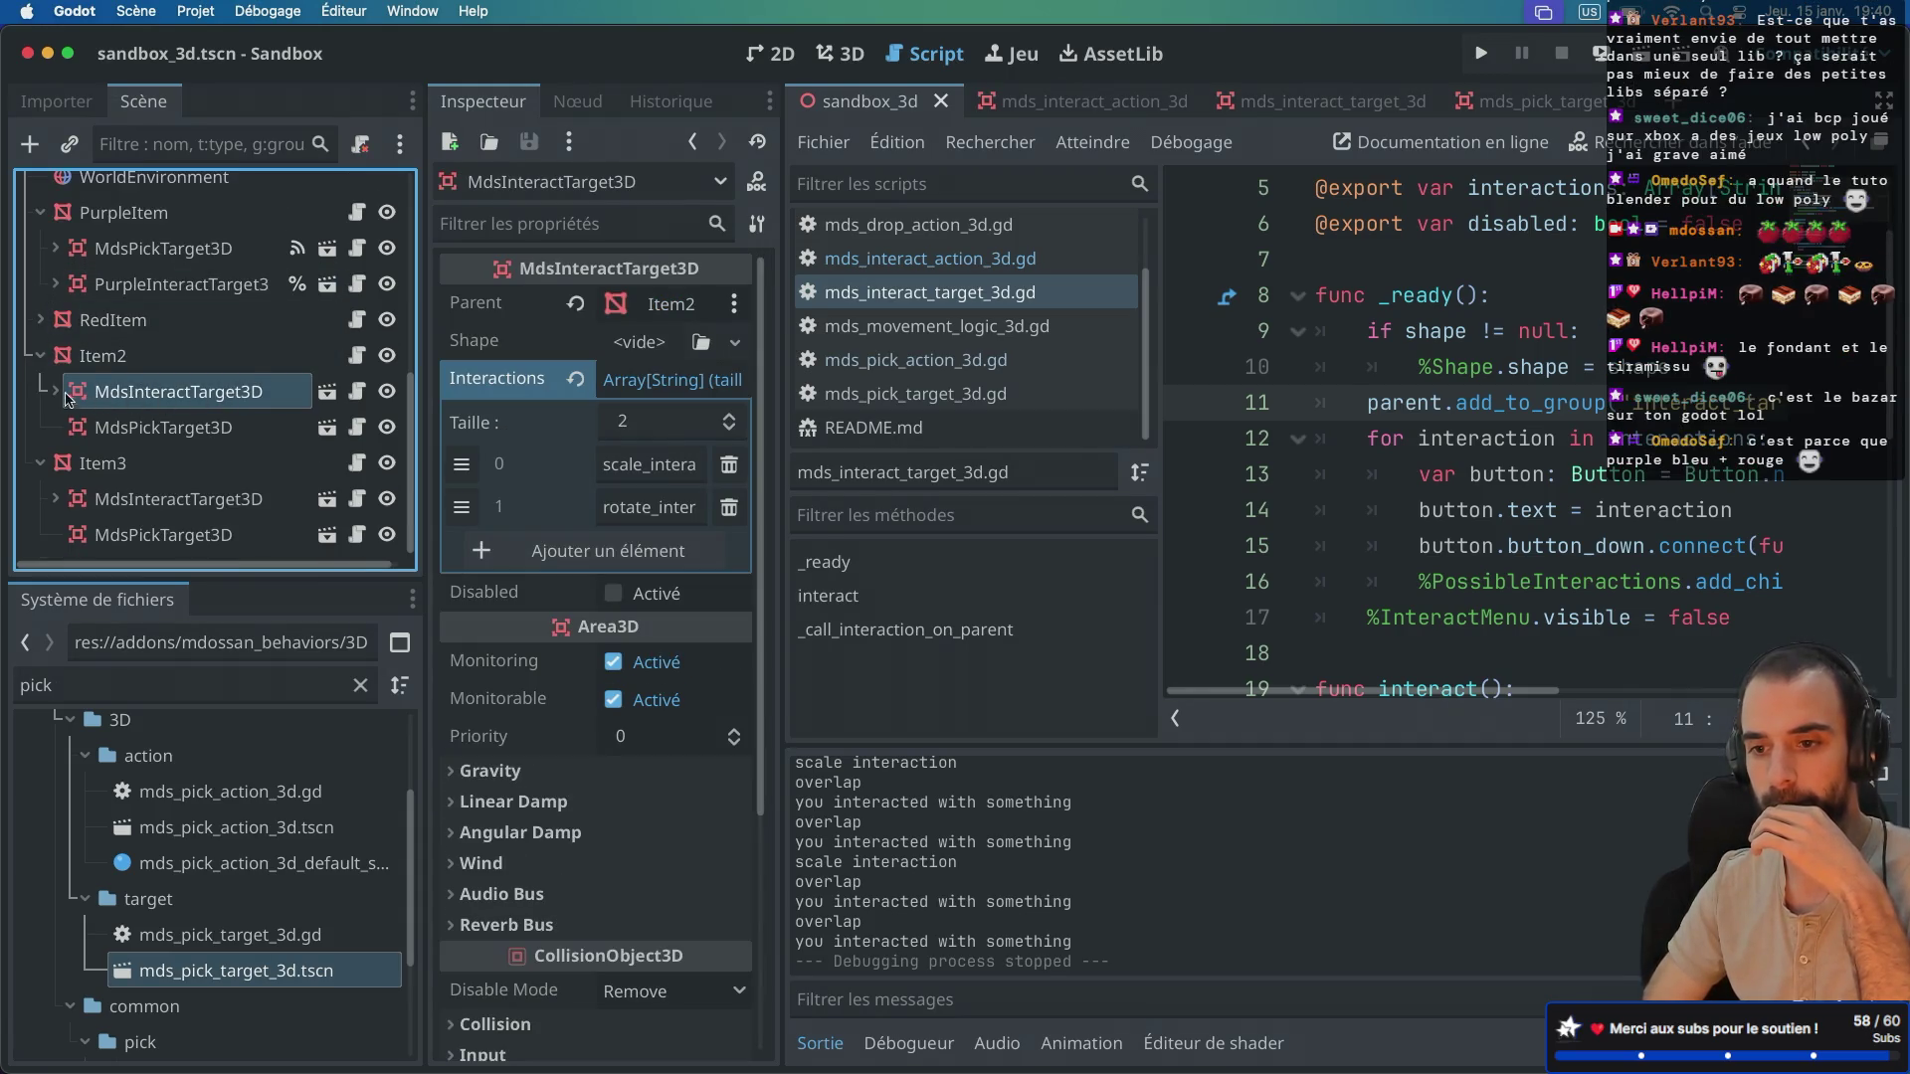
pyautogui.click(52, 392)
pyautogui.click(178, 427)
pyautogui.click(683, 312)
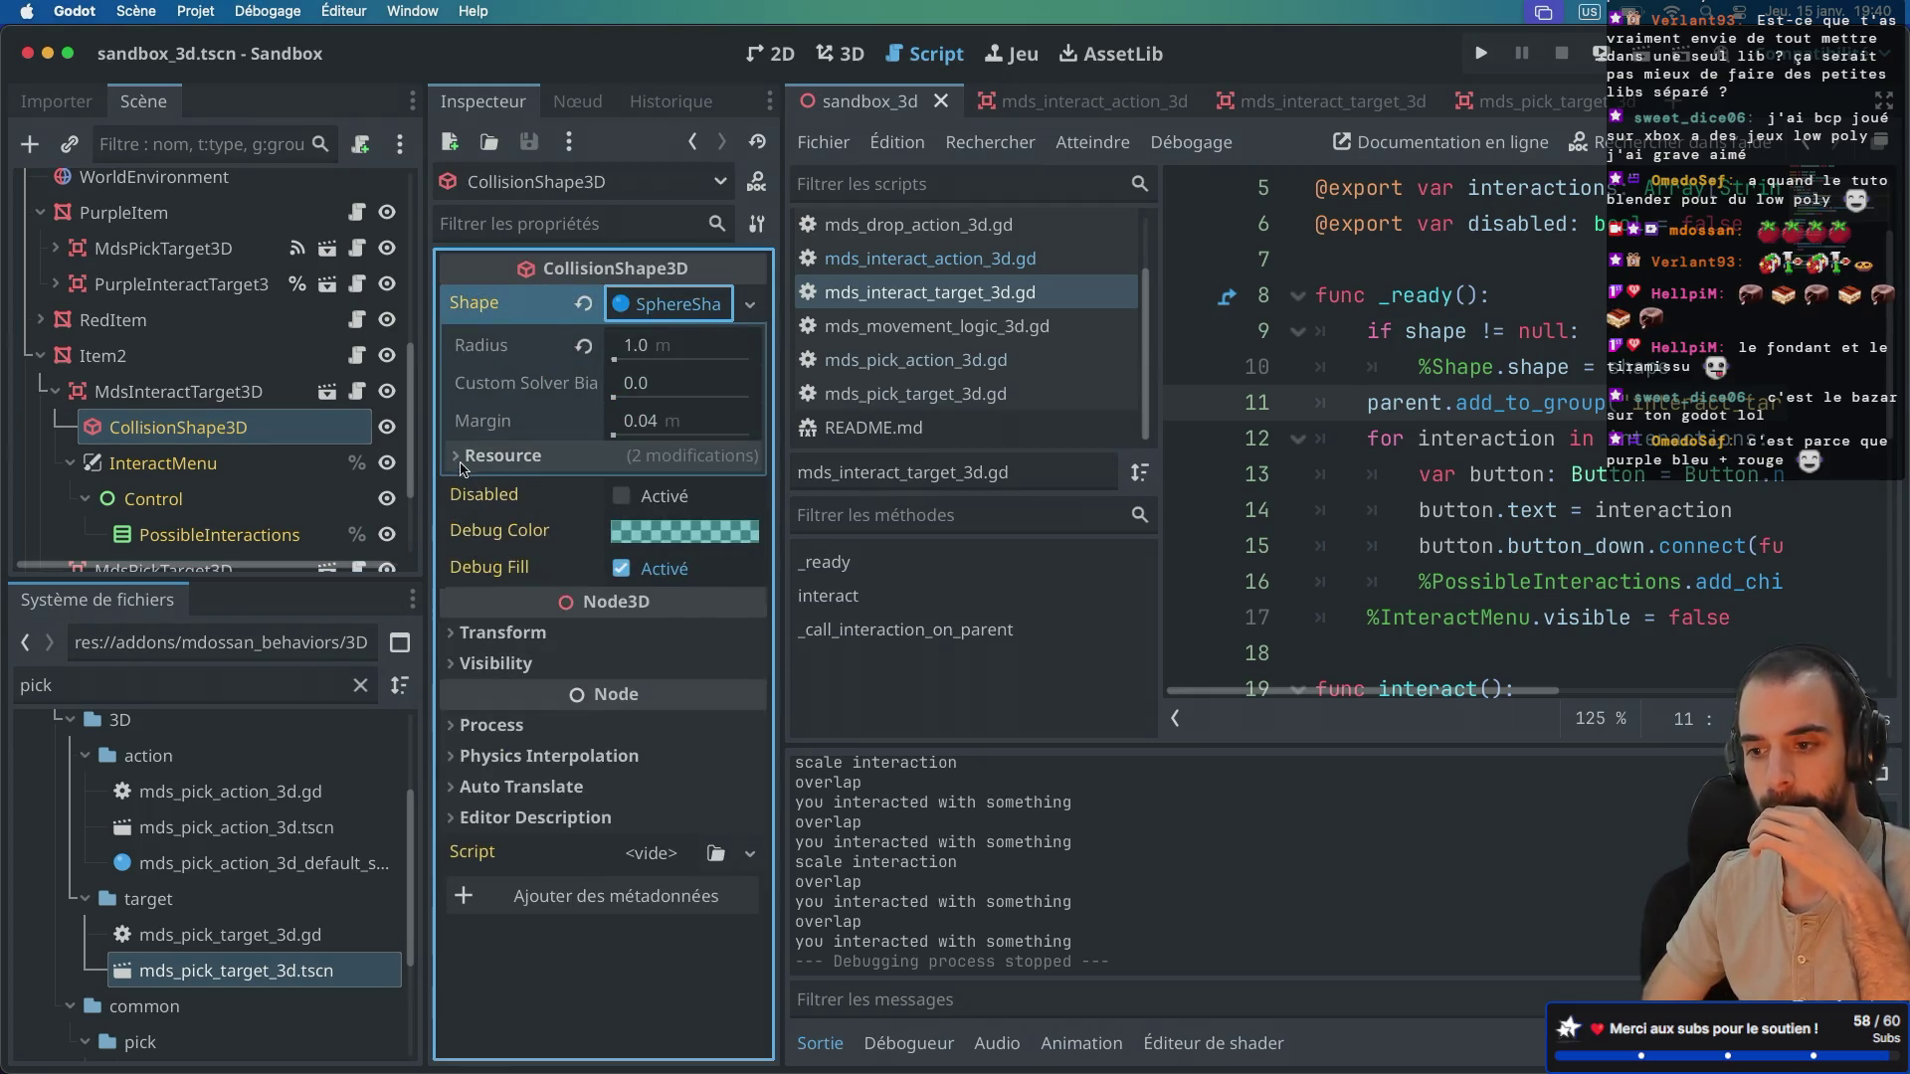
pyautogui.click(456, 465)
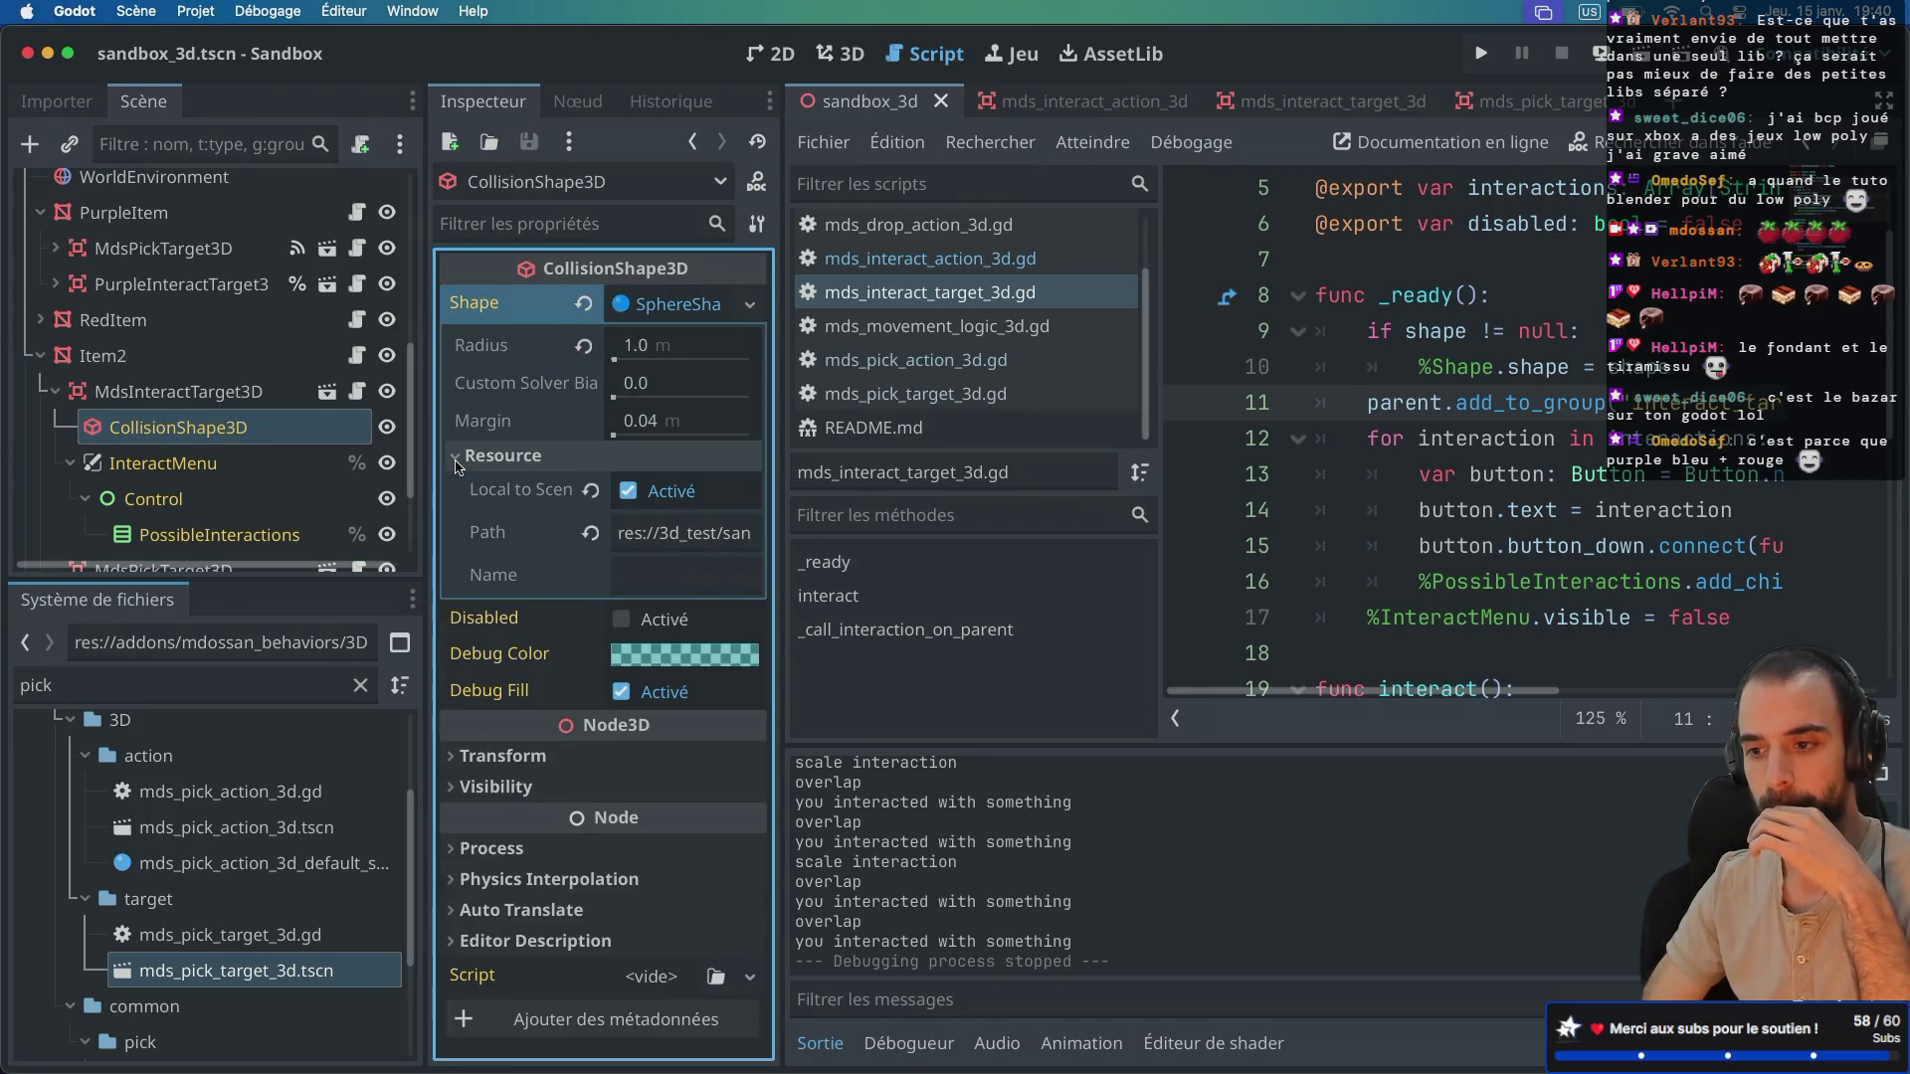
pyautogui.click(71, 463)
pyautogui.click(56, 393)
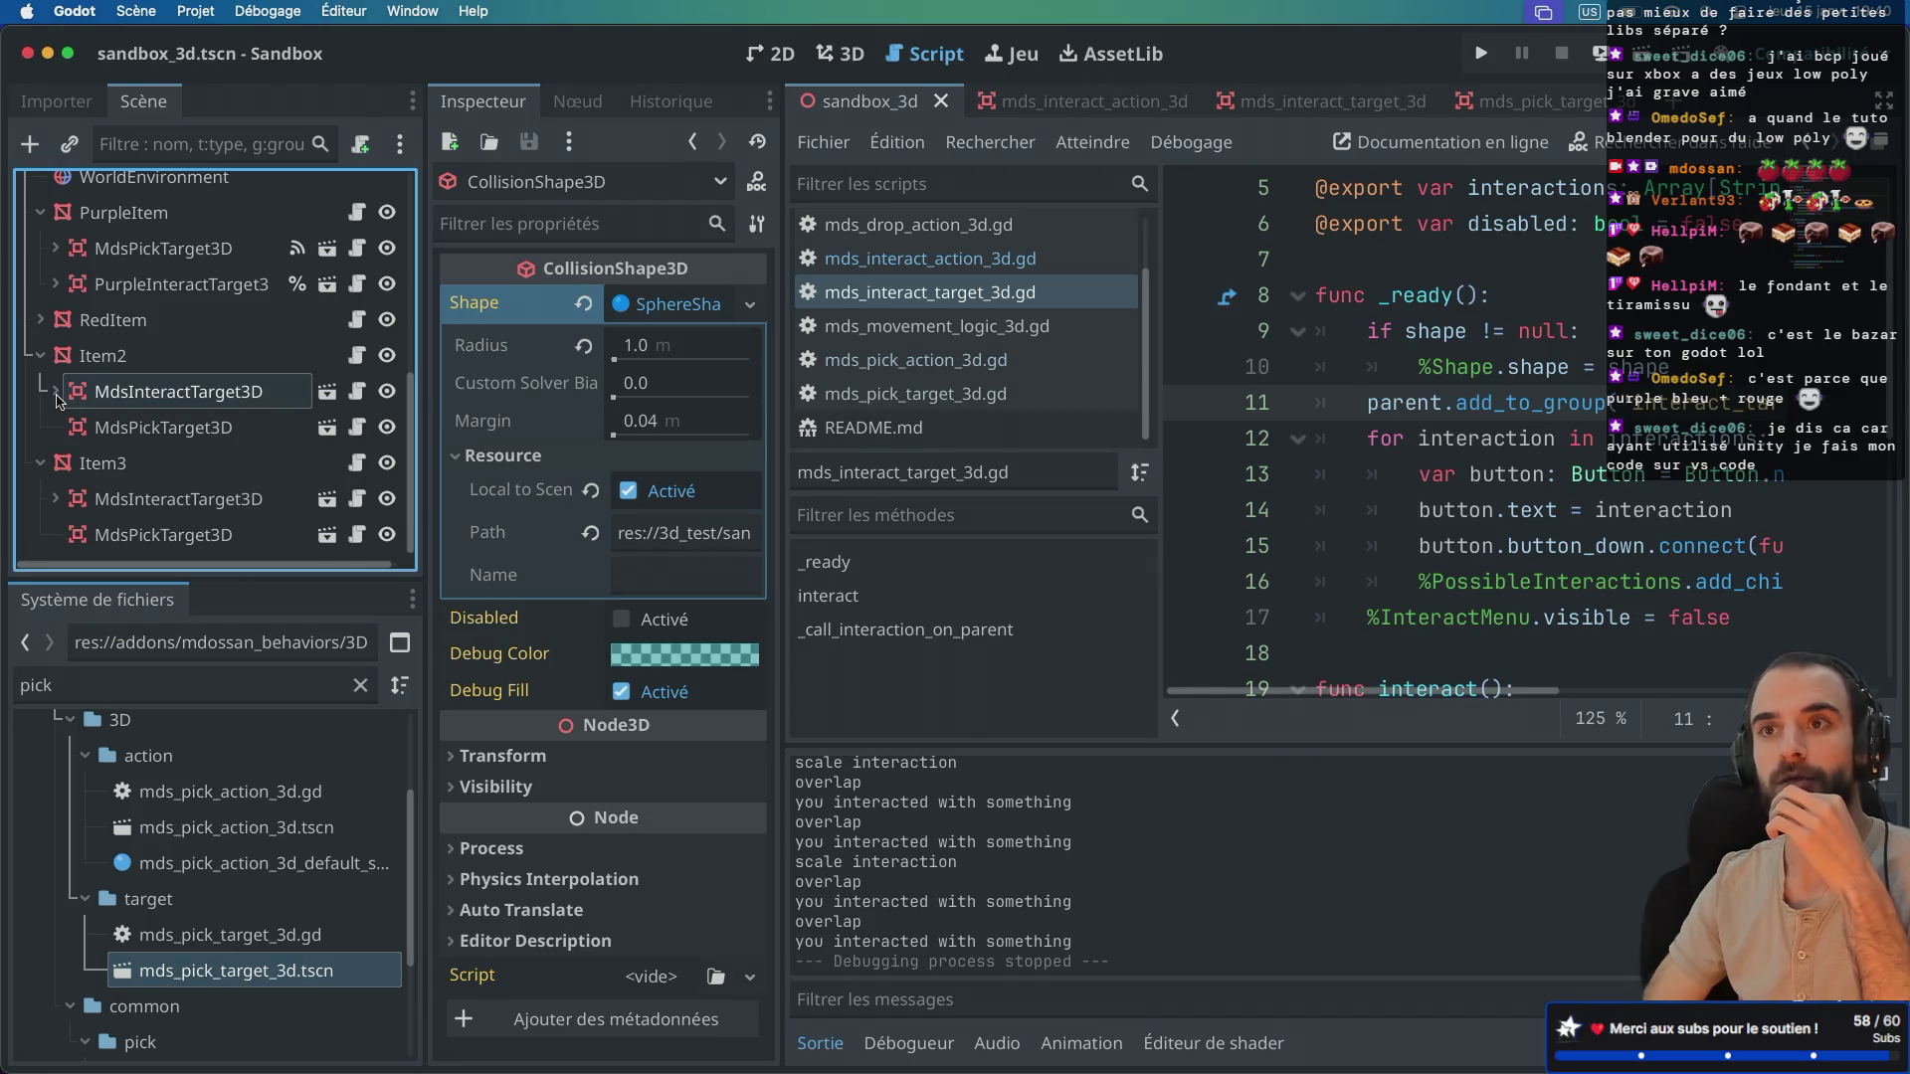
pyautogui.scroll(10, 70, 388)
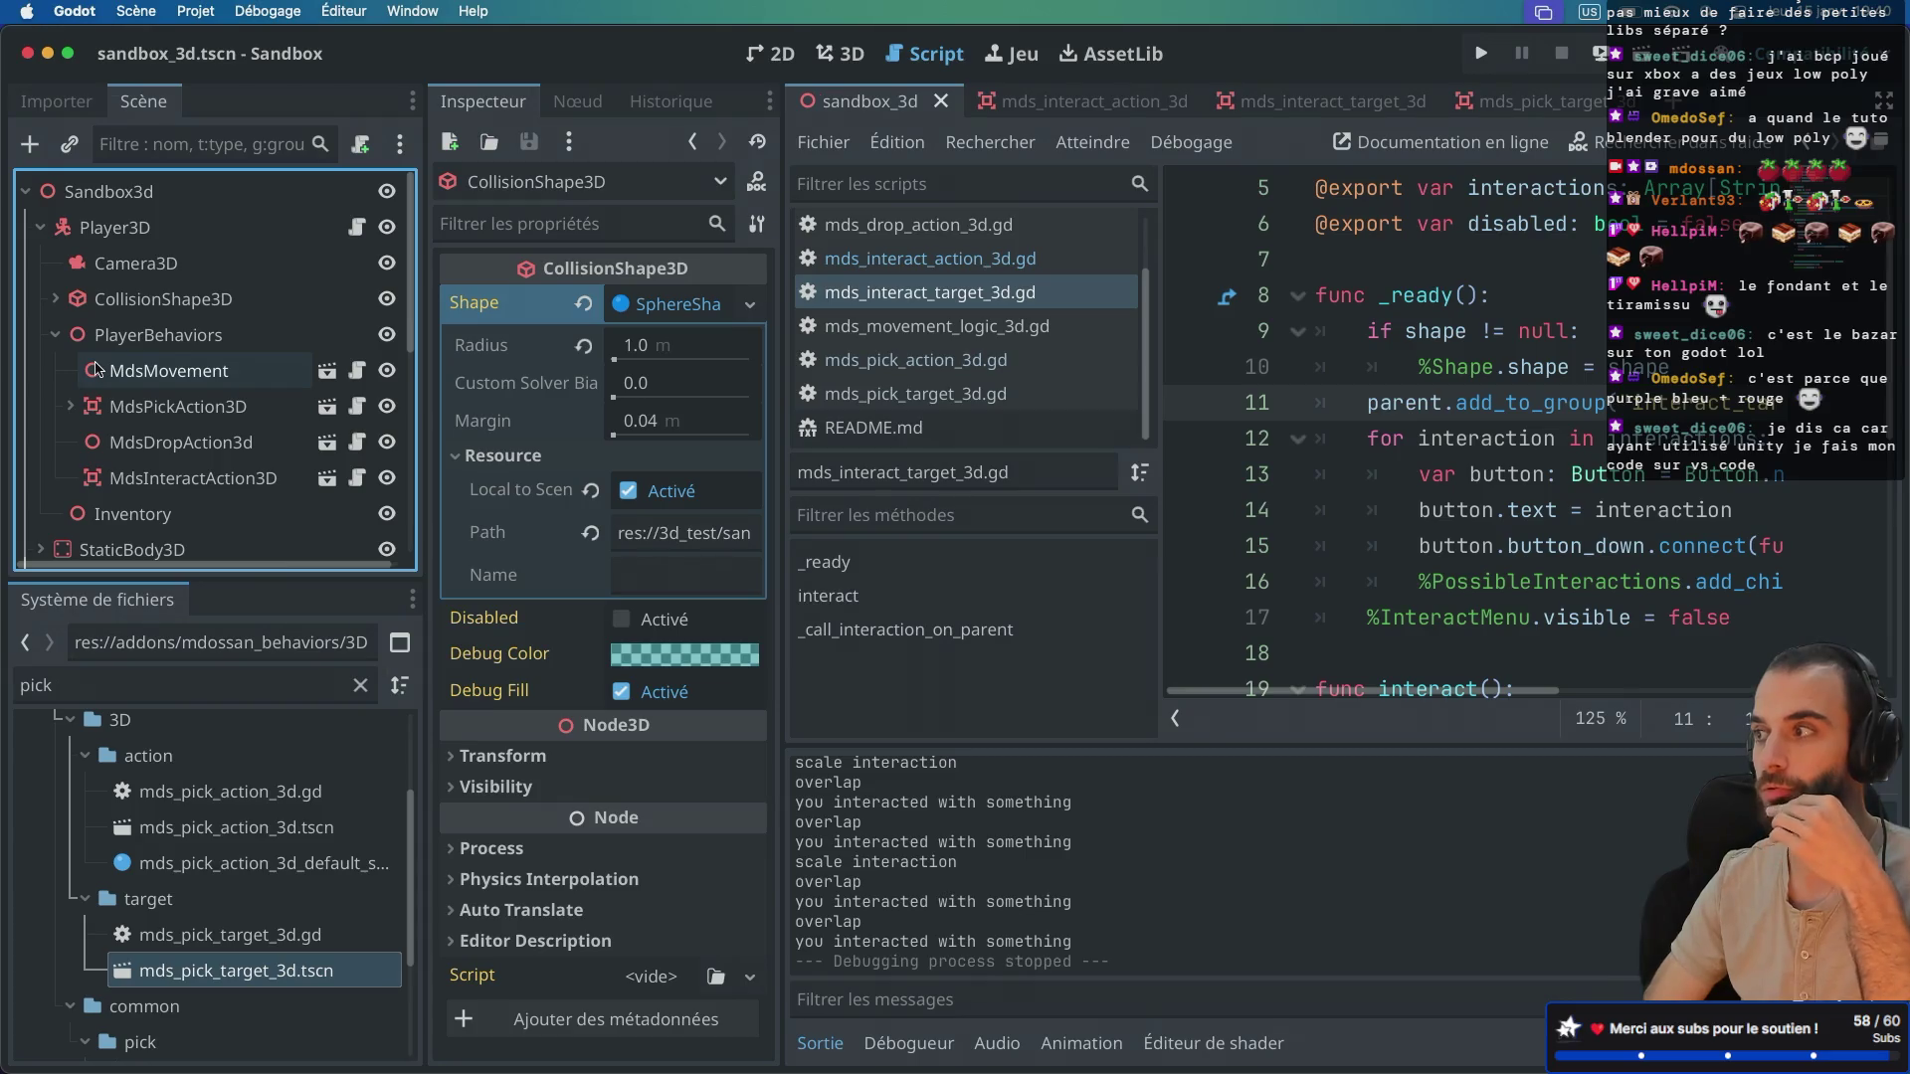
pyautogui.scroll(-10, 96, 368)
pyautogui.scroll(-2, 97, 368)
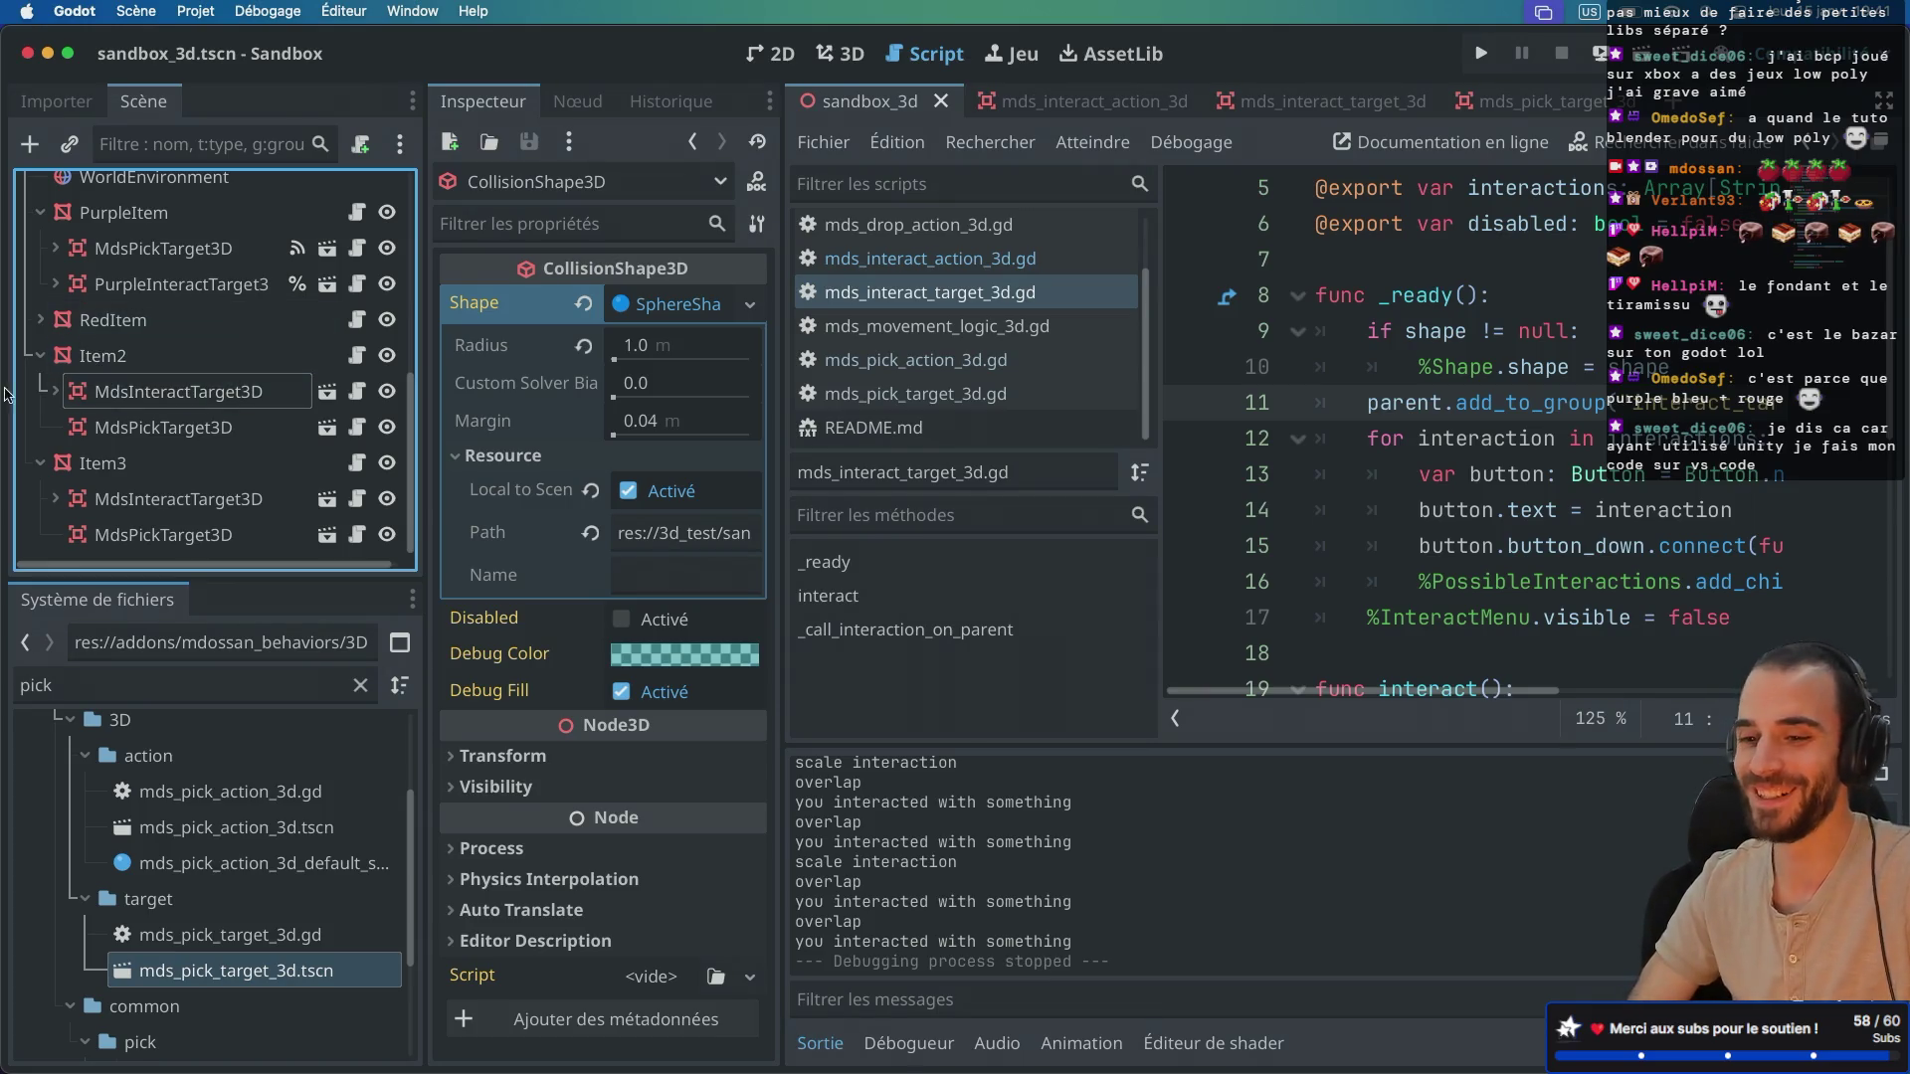
# Step: Show the sandbox cubes in the 3D workspace with Item2's interact target selected
pyautogui.click(179, 438)
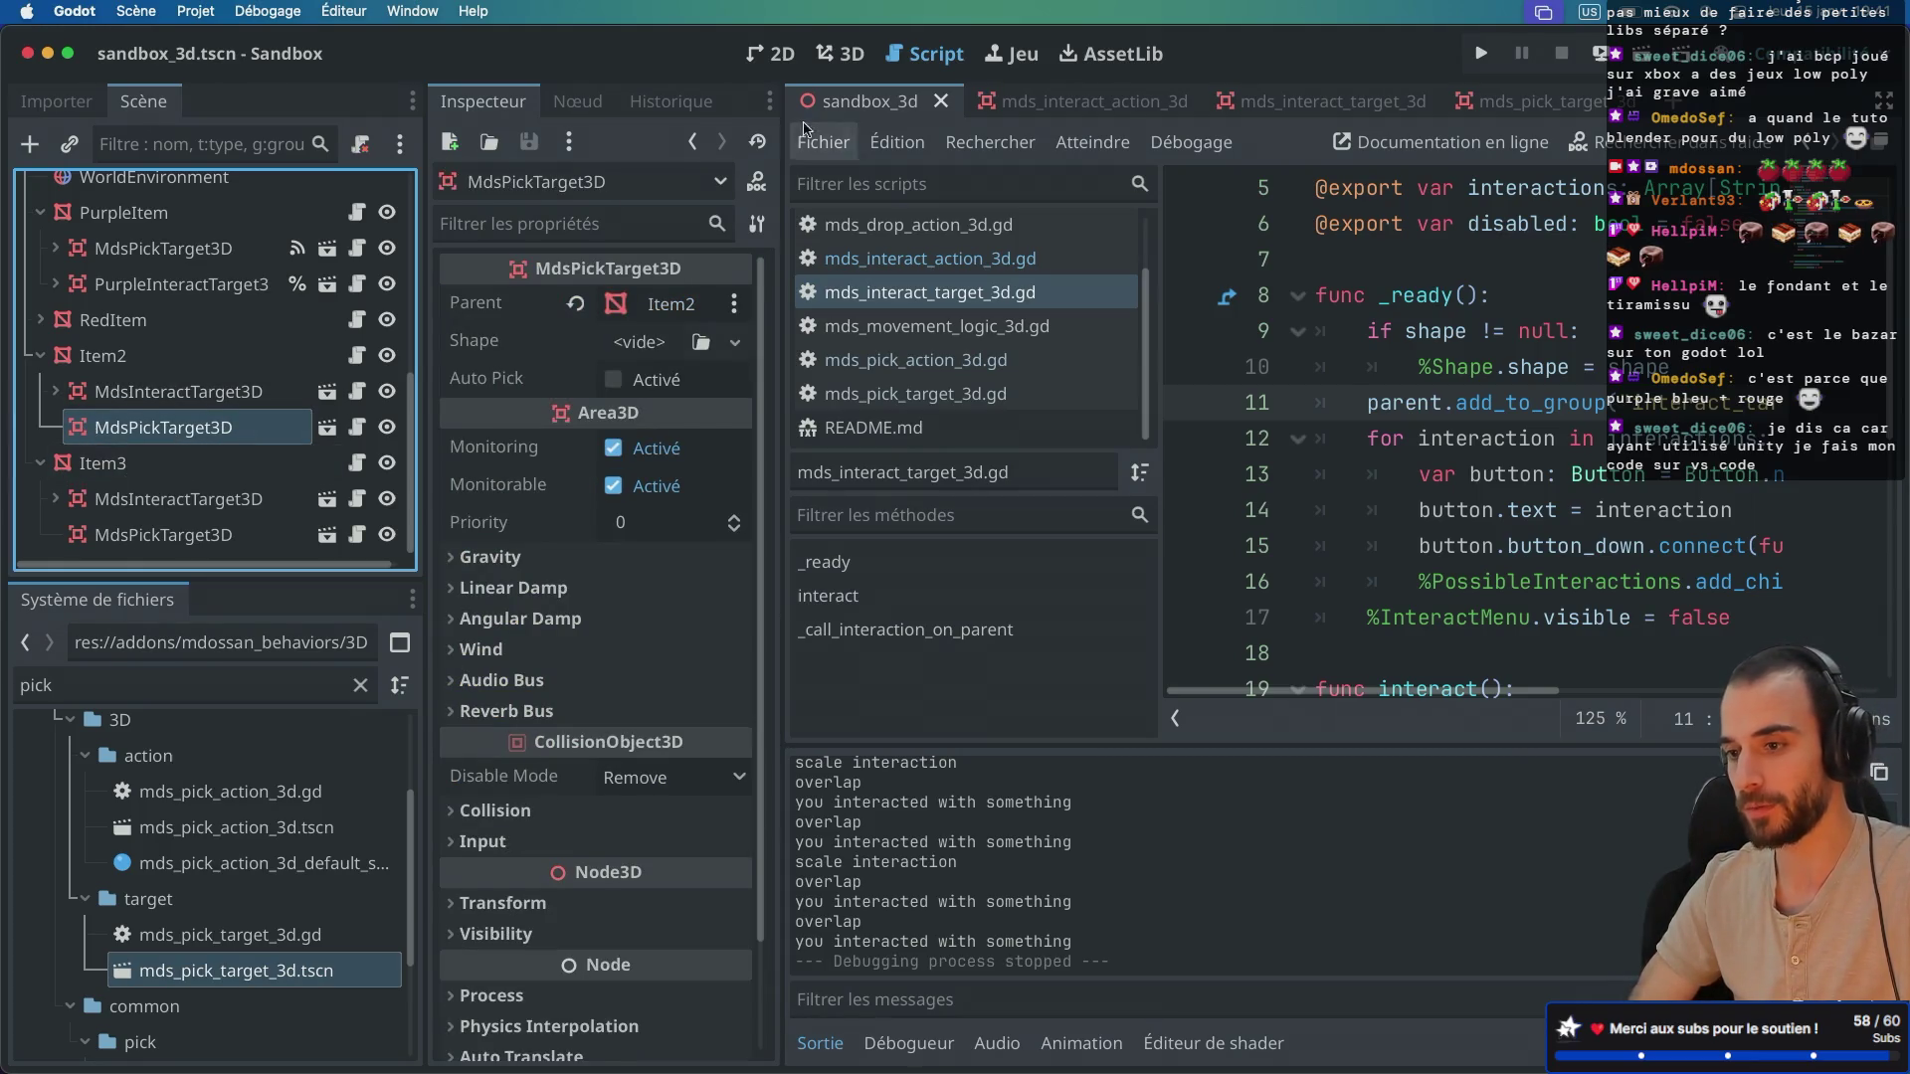
pyautogui.click(841, 54)
pyautogui.scroll(2, 1078, 443)
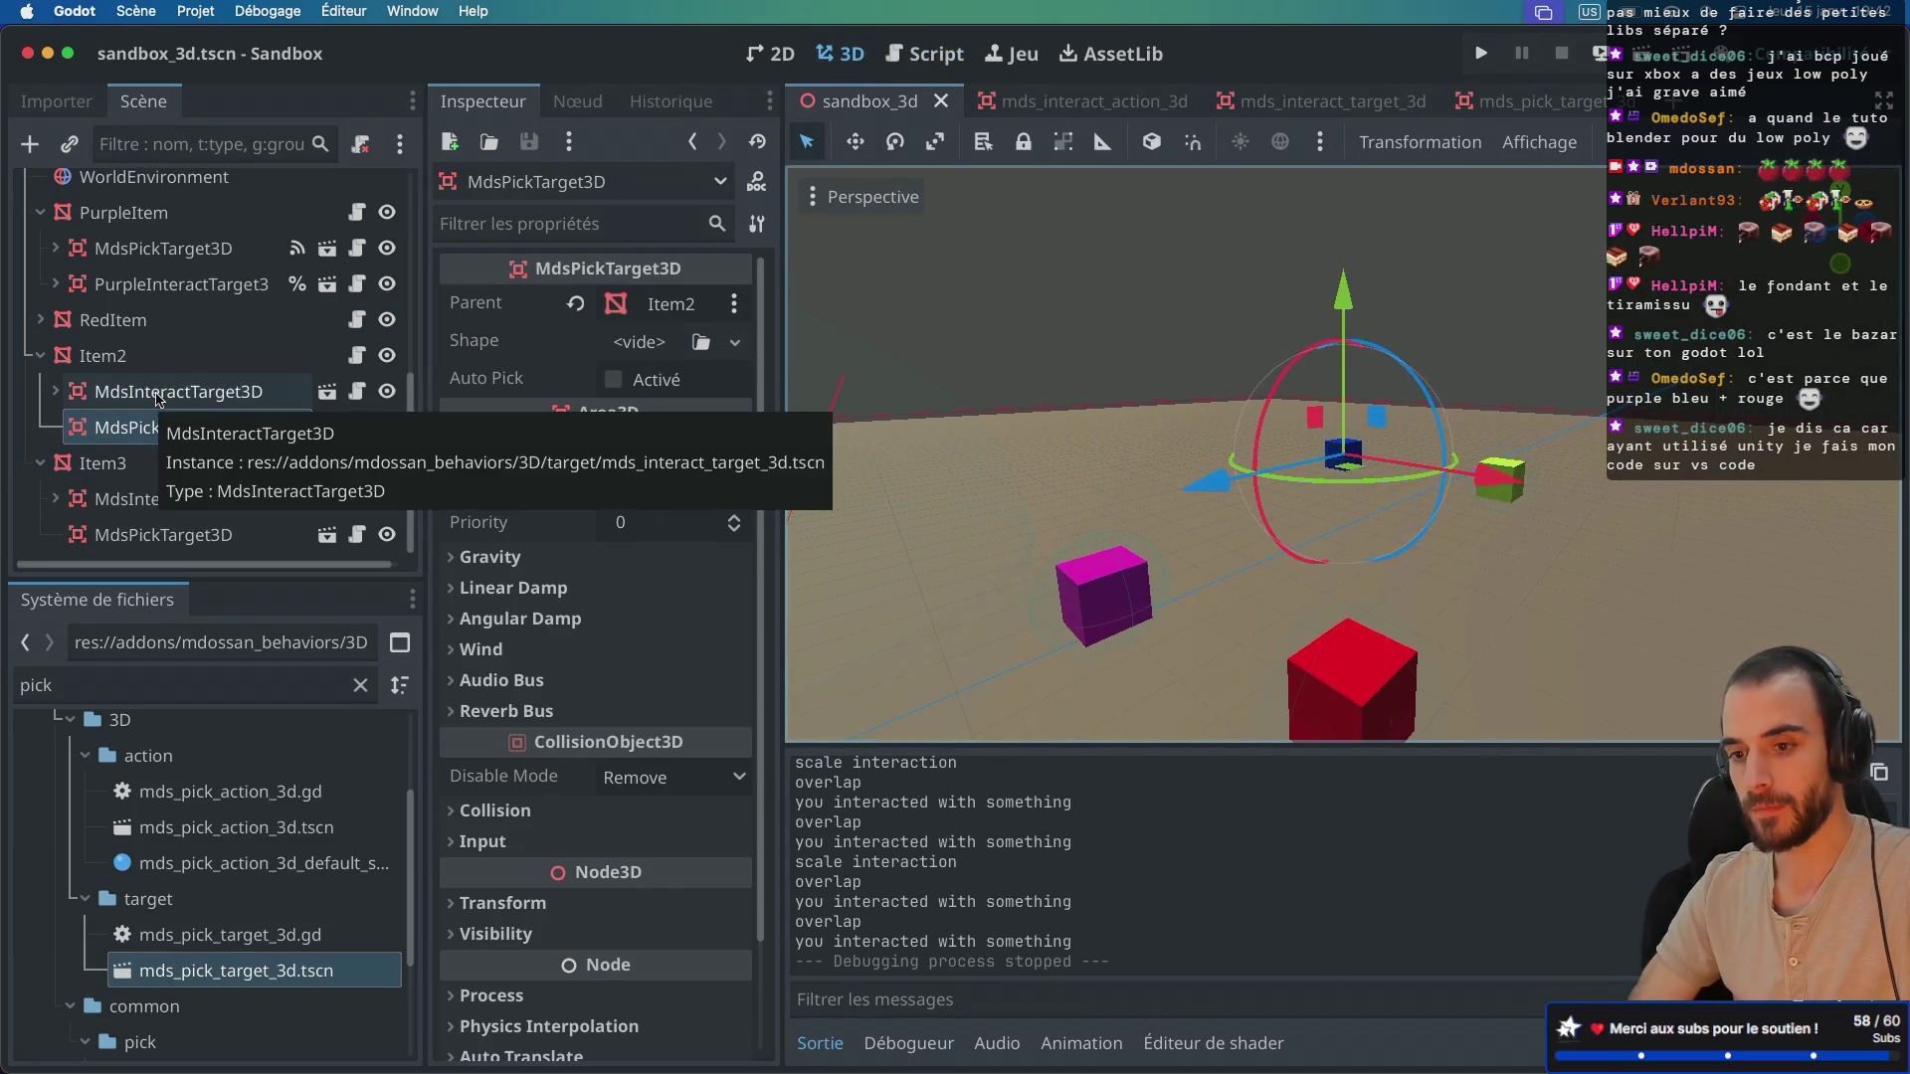
pyautogui.click(156, 398)
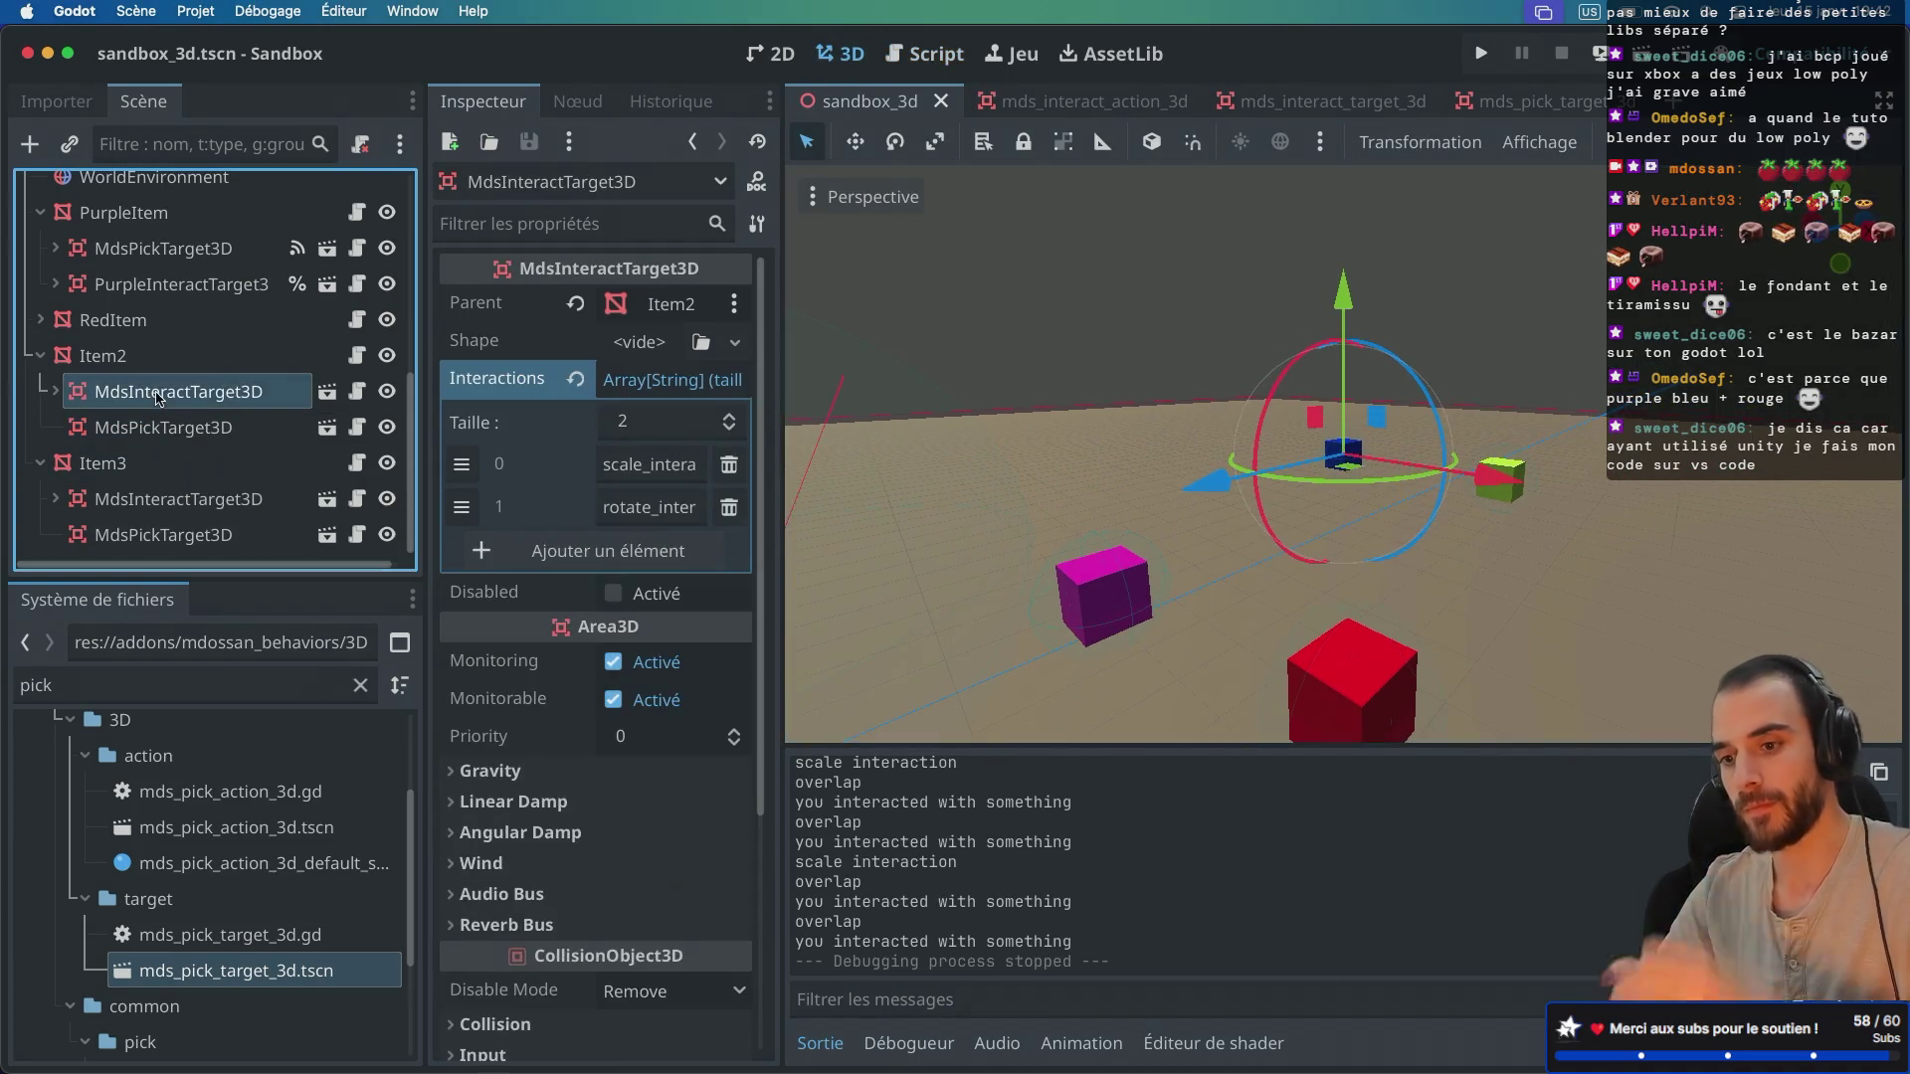
pyautogui.click(55, 391)
pyautogui.click(232, 434)
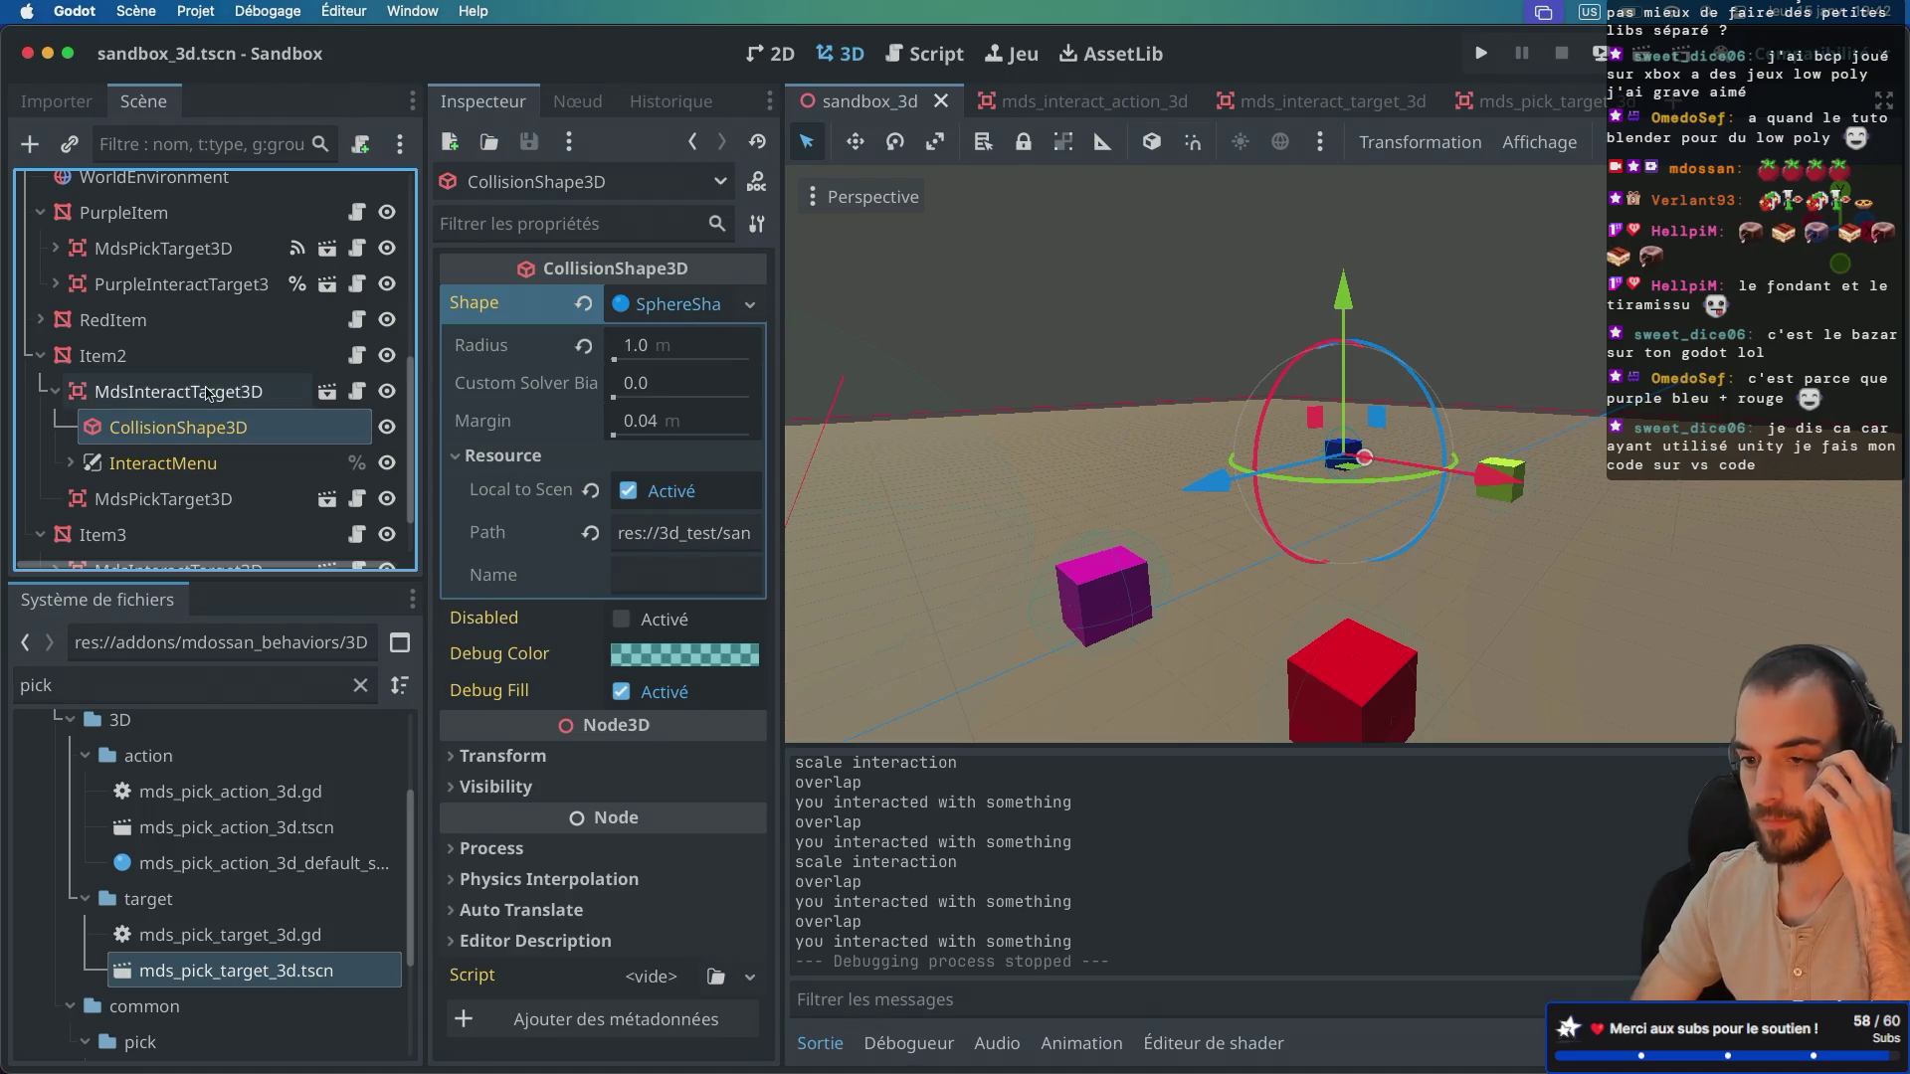
pyautogui.click(340, 397)
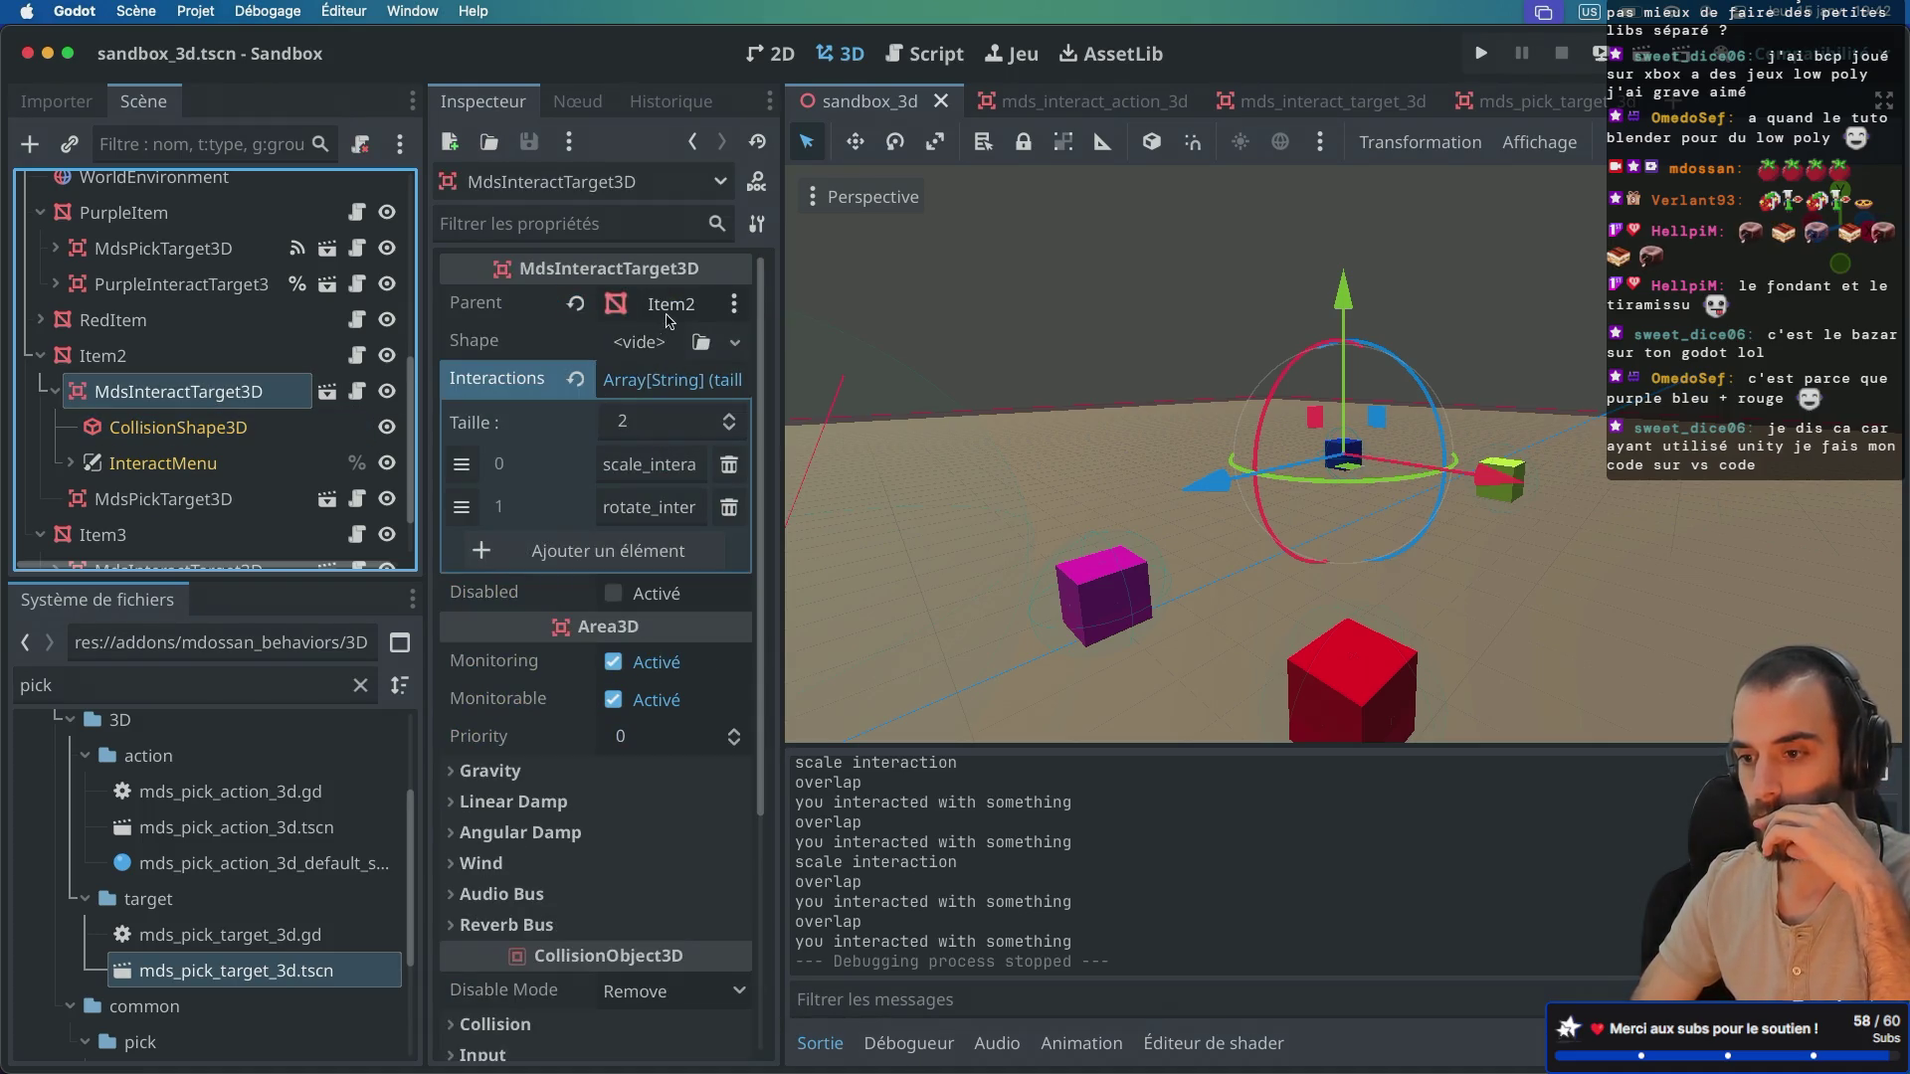
pyautogui.click(667, 317)
pyautogui.click(667, 317)
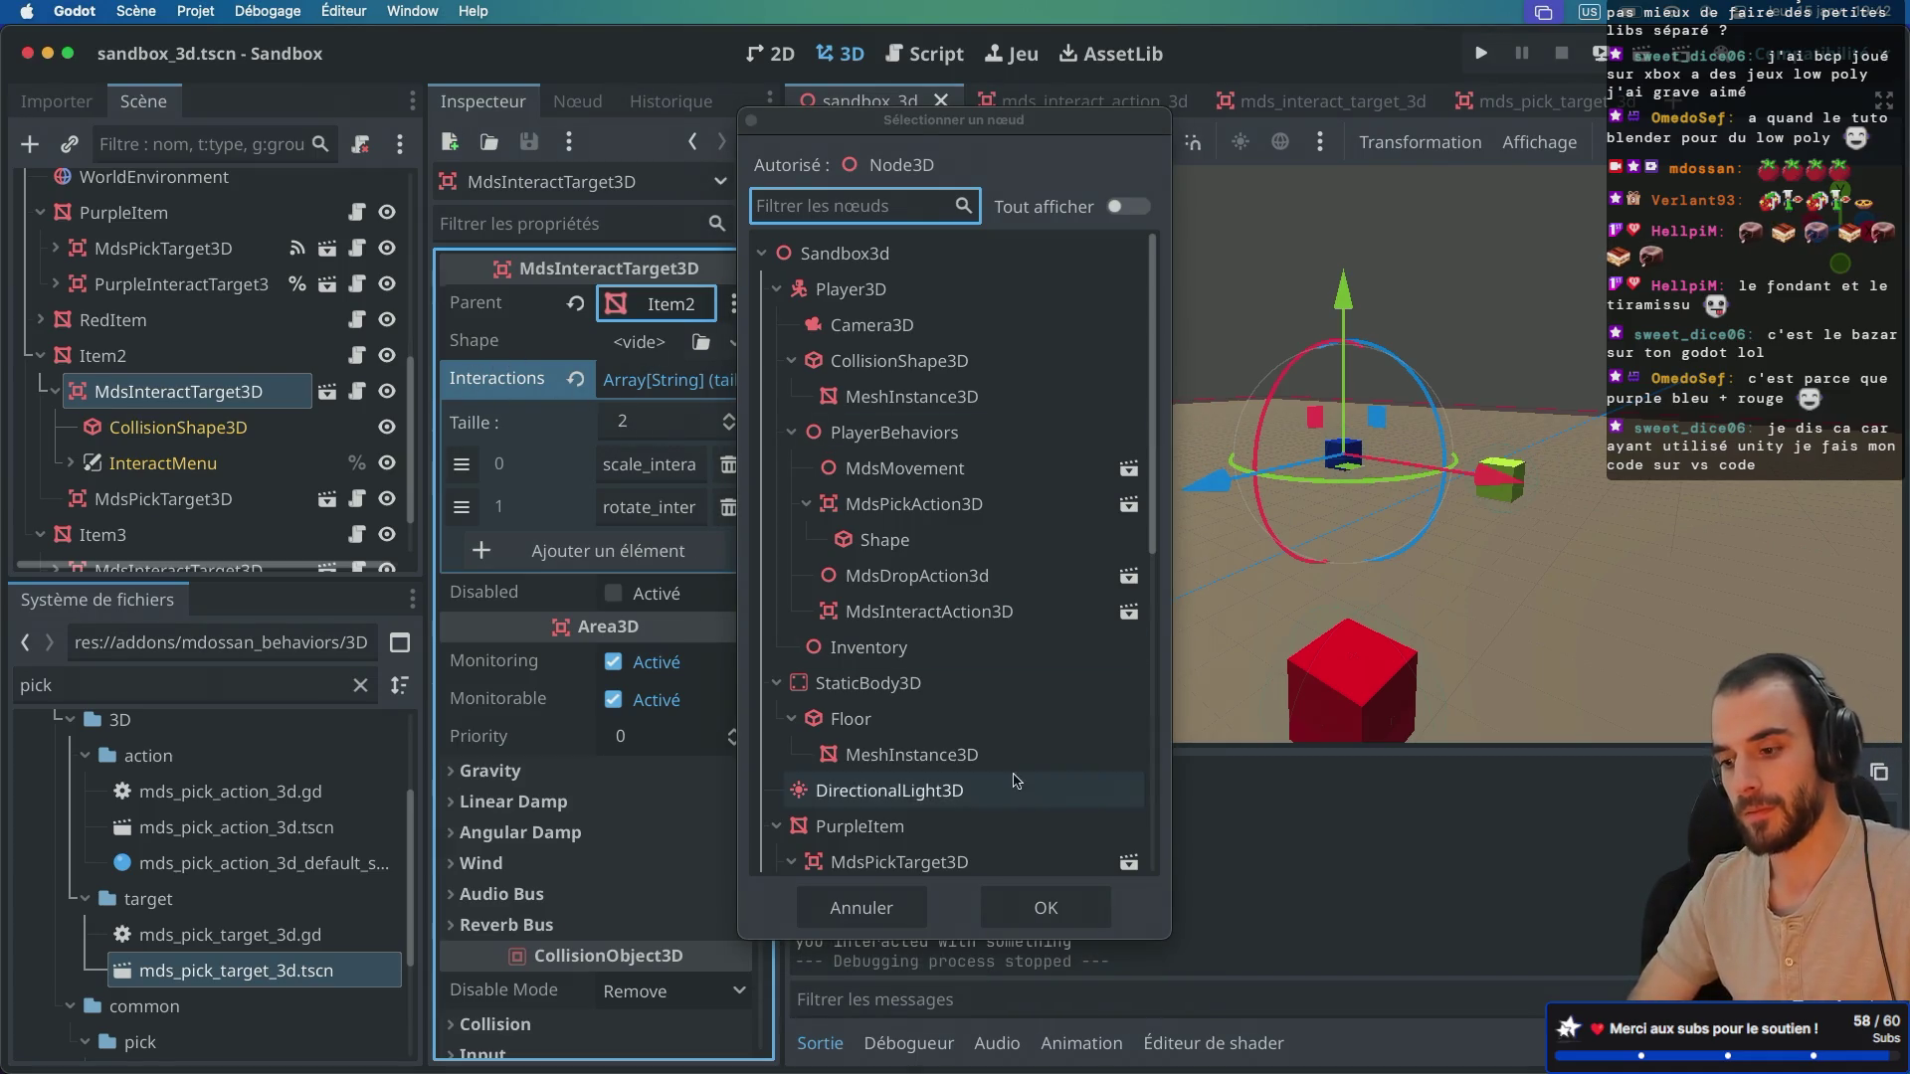
pyautogui.click(862, 908)
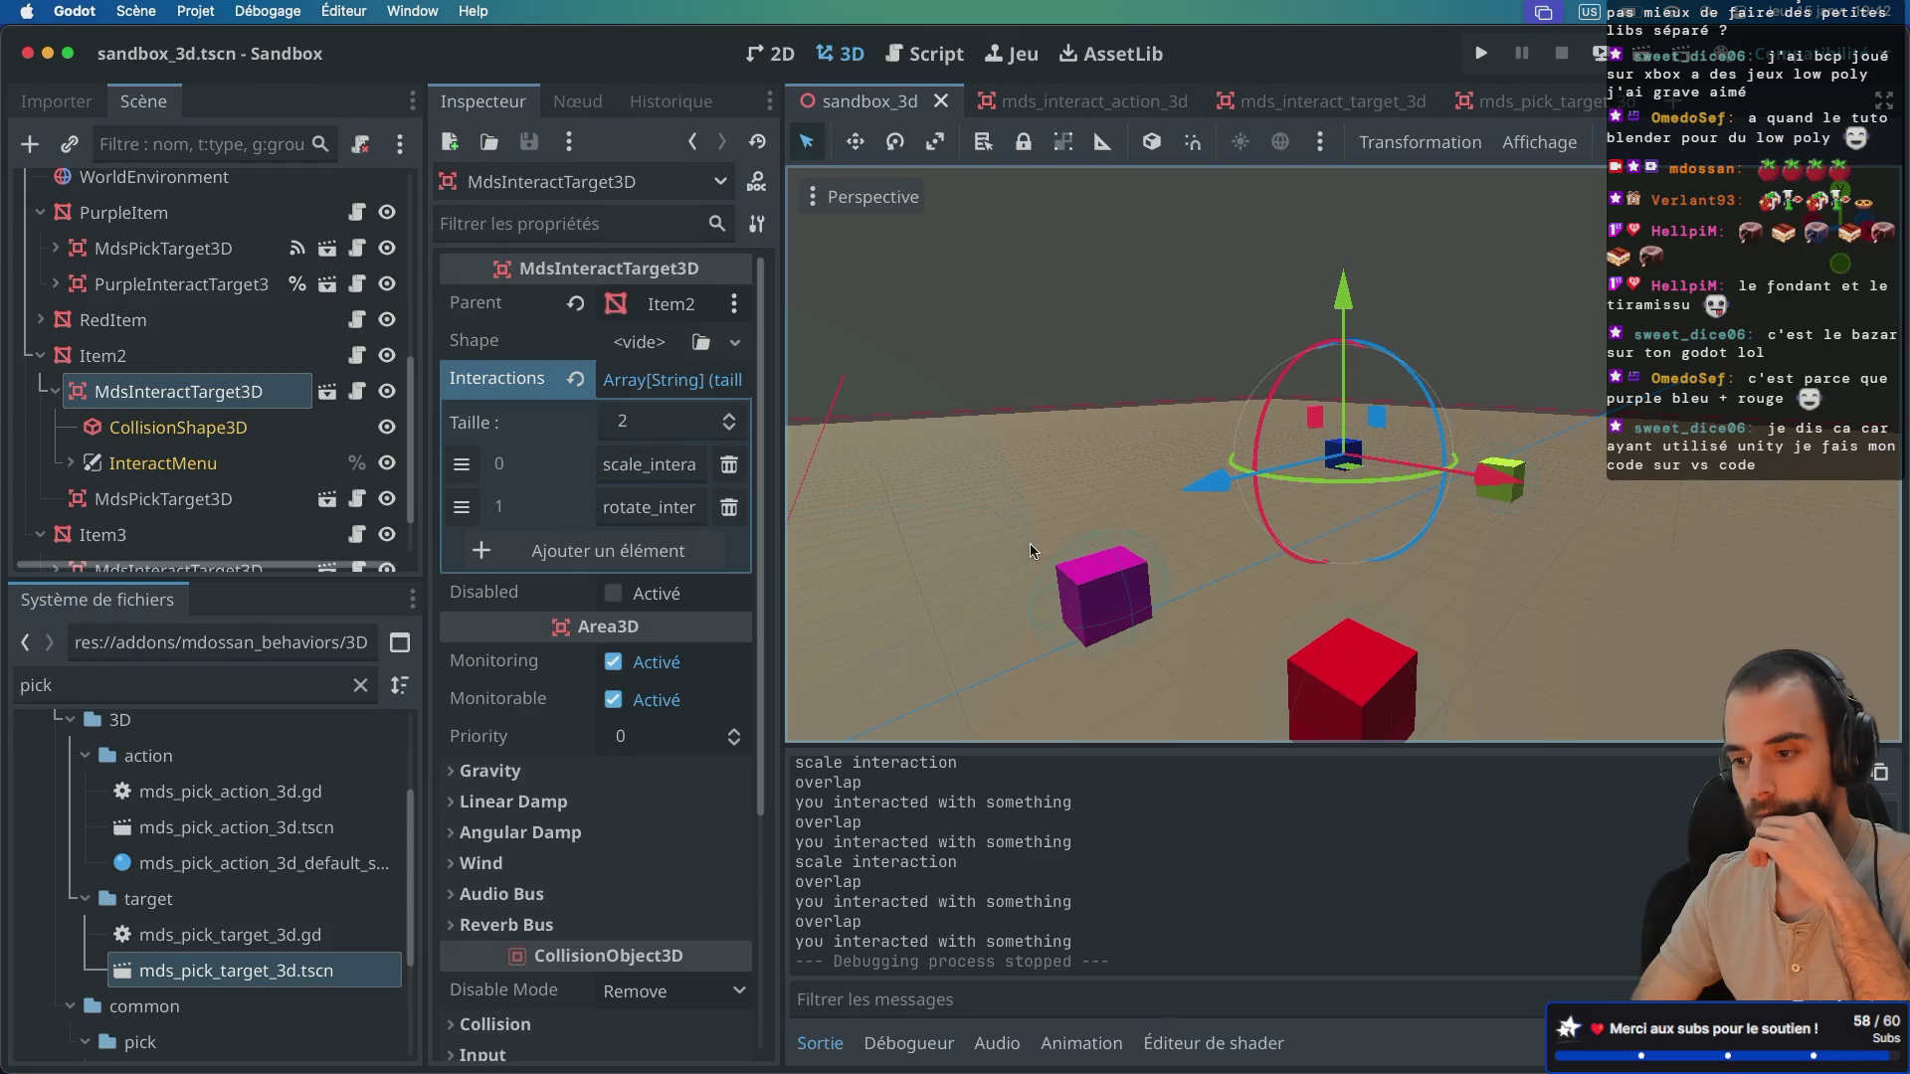
pyautogui.scroll(3, 160, 297)
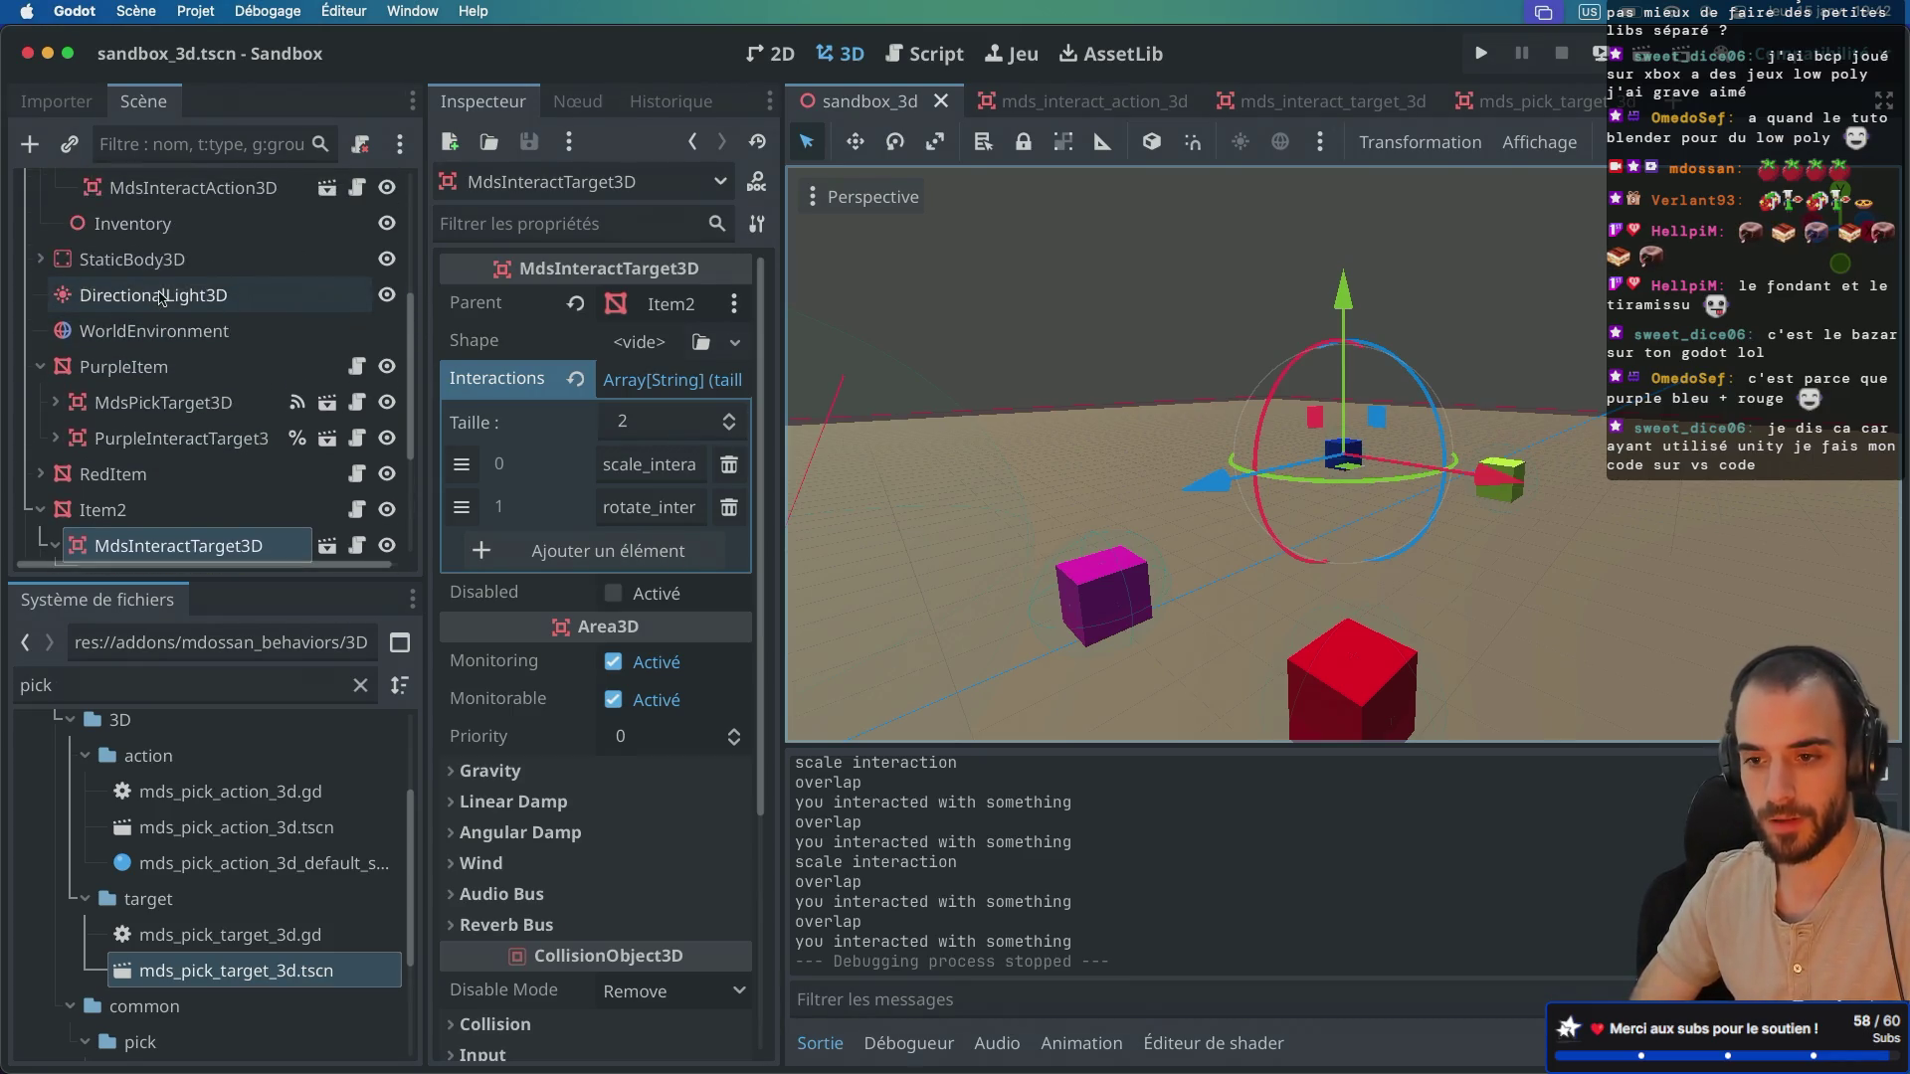
pyautogui.scroll(5, 199, 276)
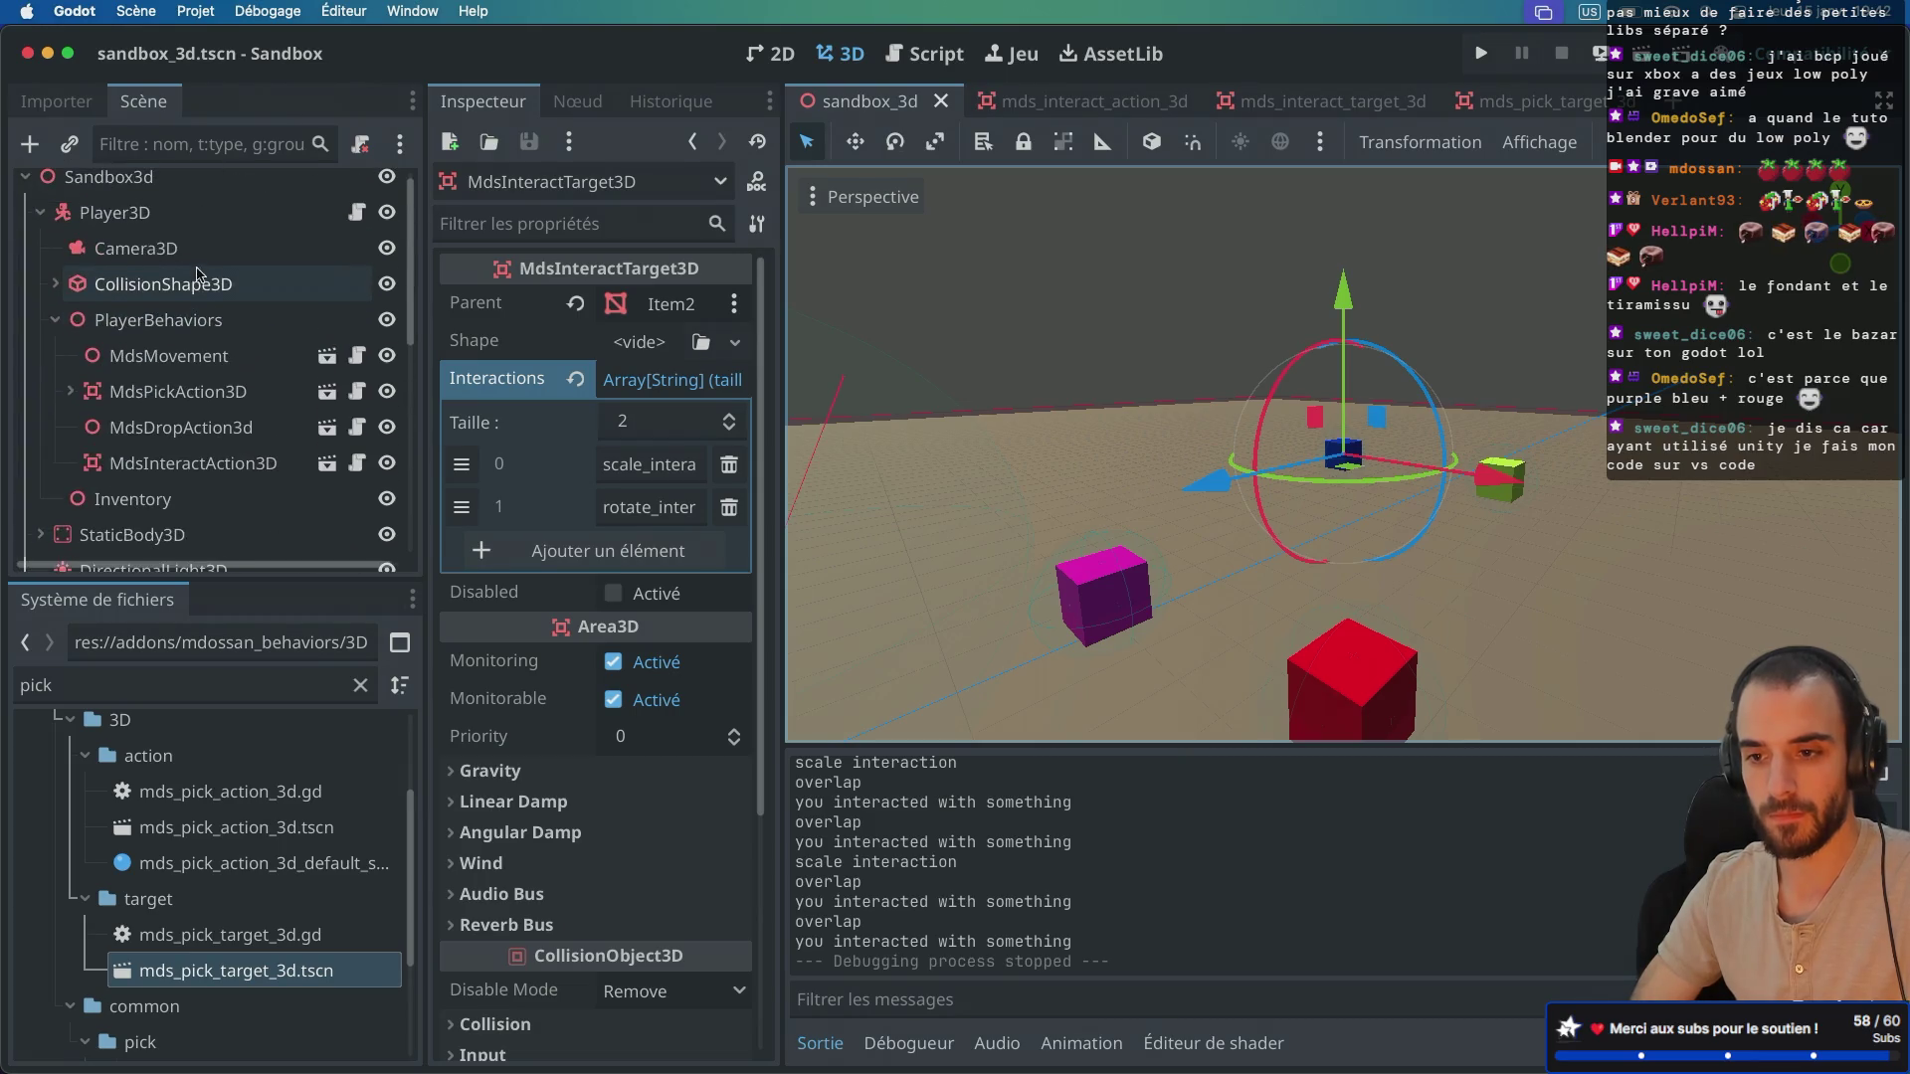
pyautogui.click(149, 212)
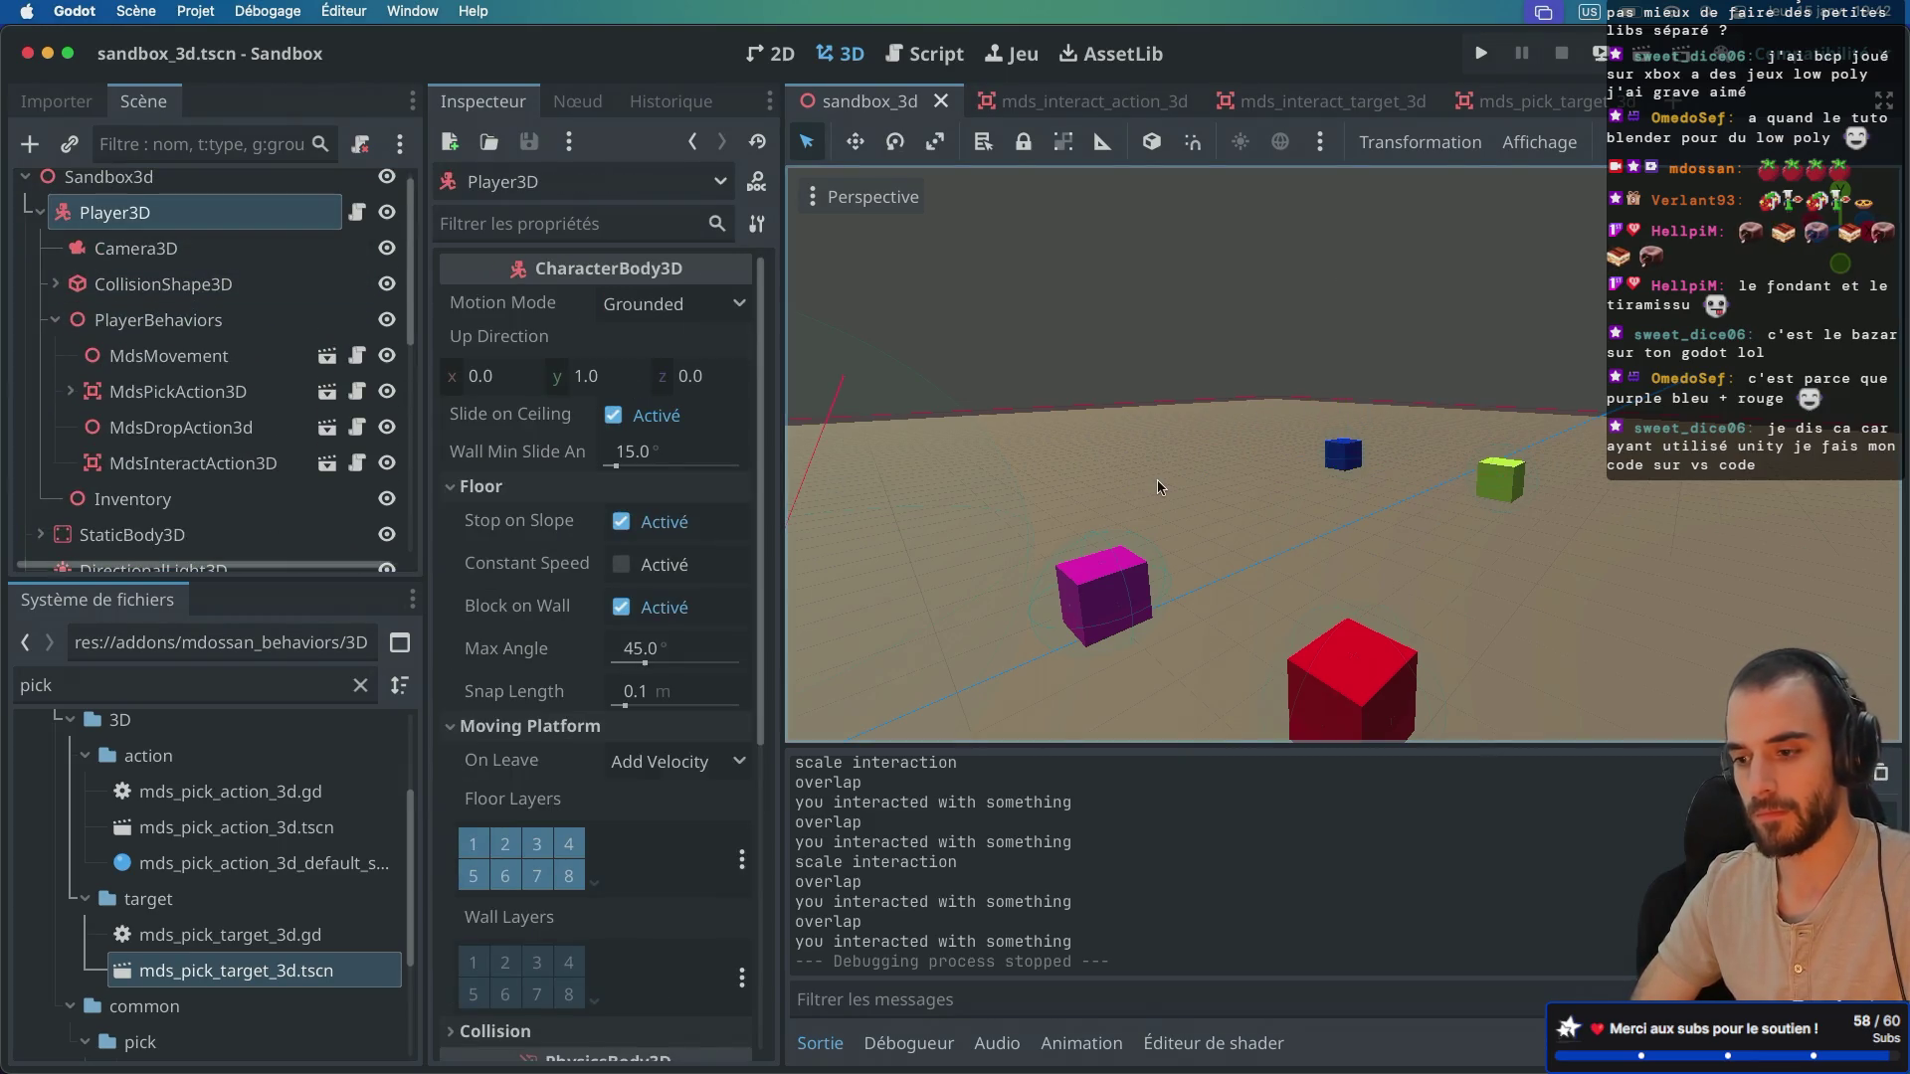
# Step: Frame the Player3D capsule and zoom and orbit in close, then switch to the browser
pyautogui.press('f')
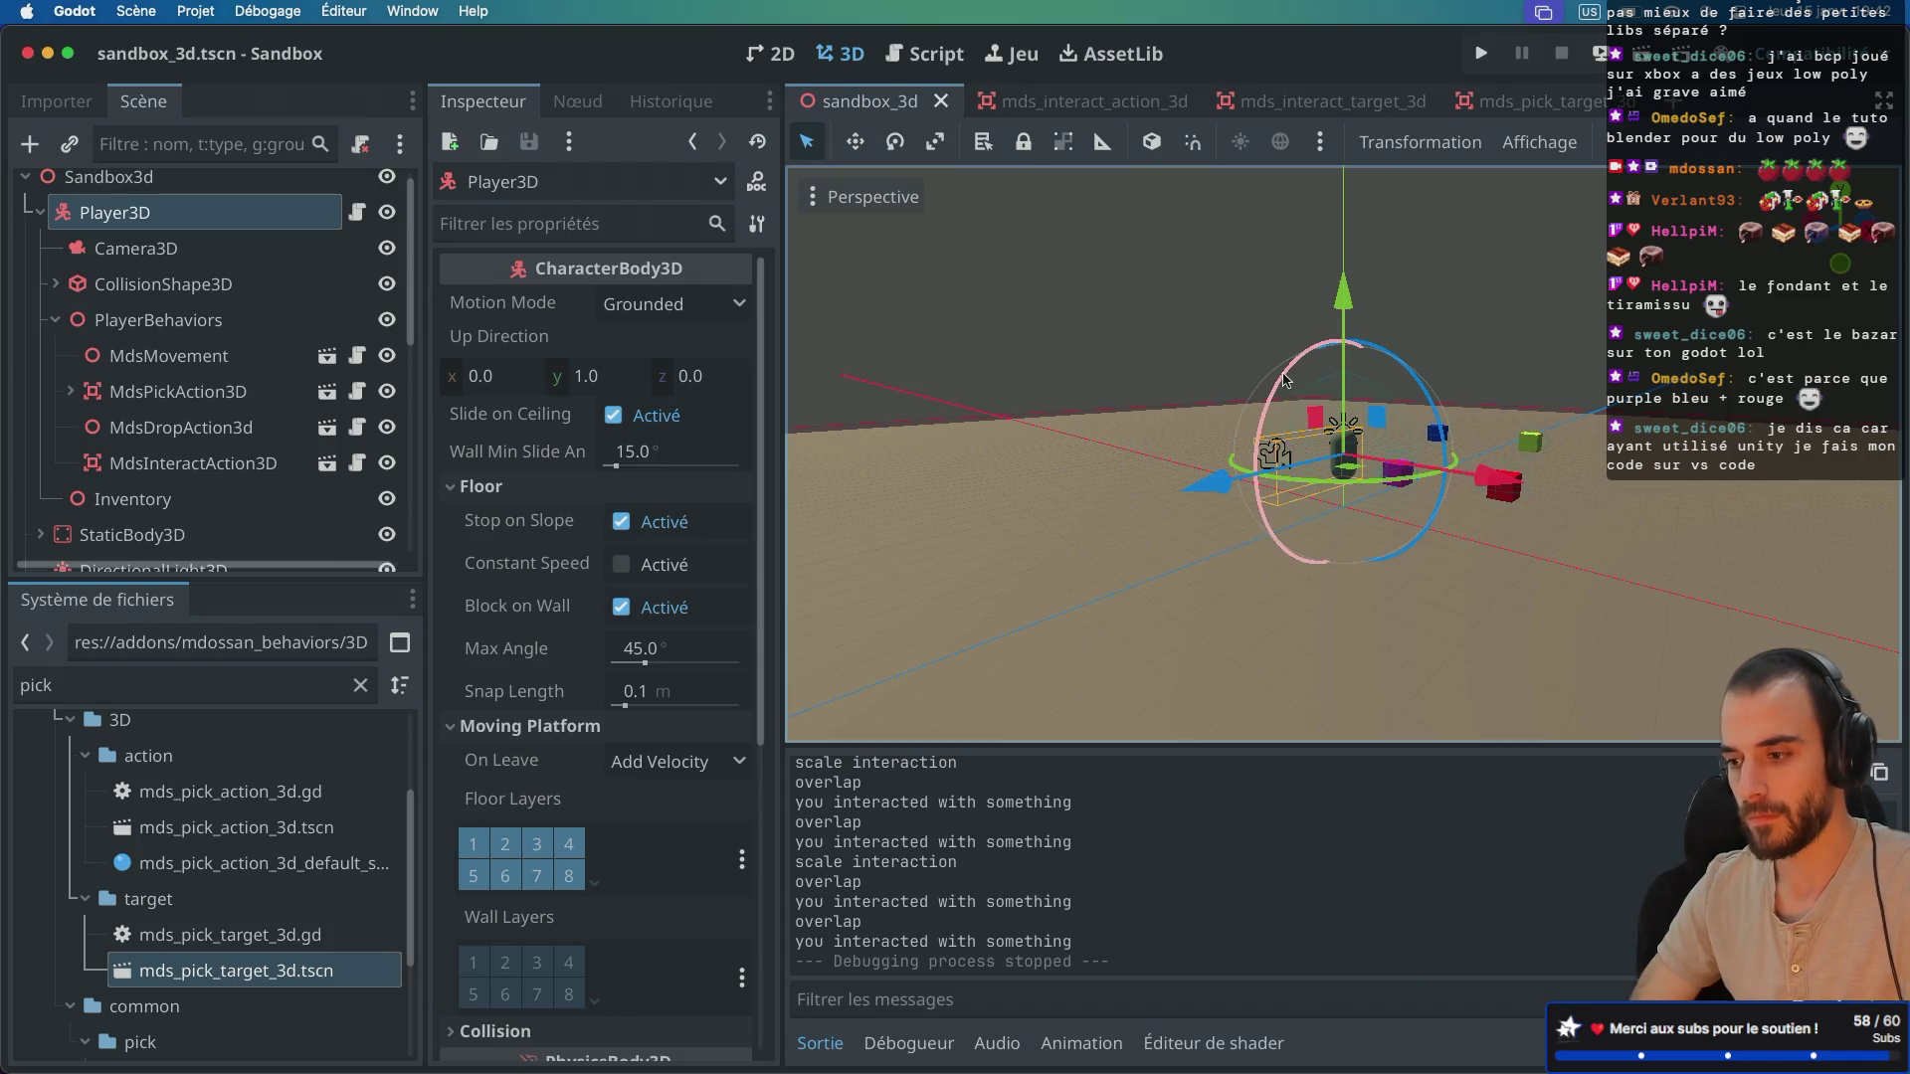
pyautogui.scroll(5, 1283, 378)
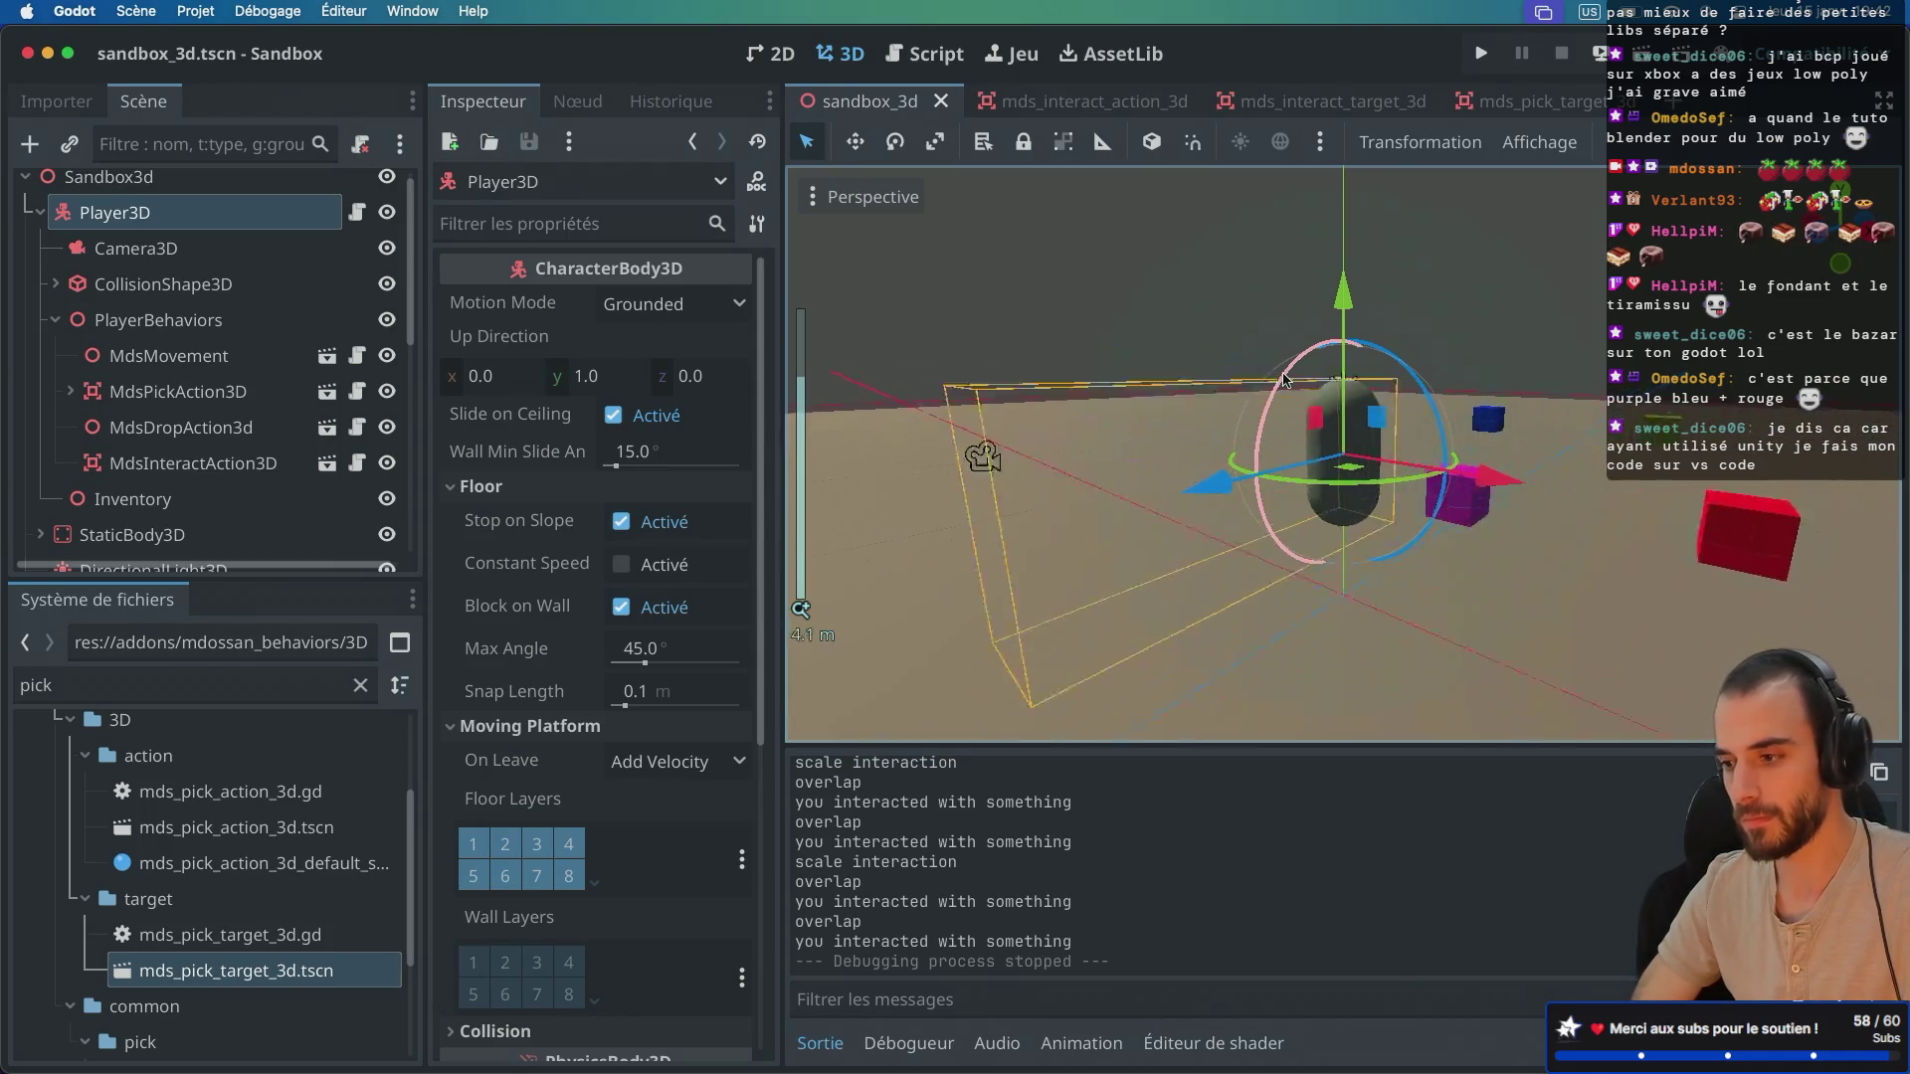
pyautogui.scroll(2, 1283, 378)
pyautogui.scroll(-8, 1281, 374)
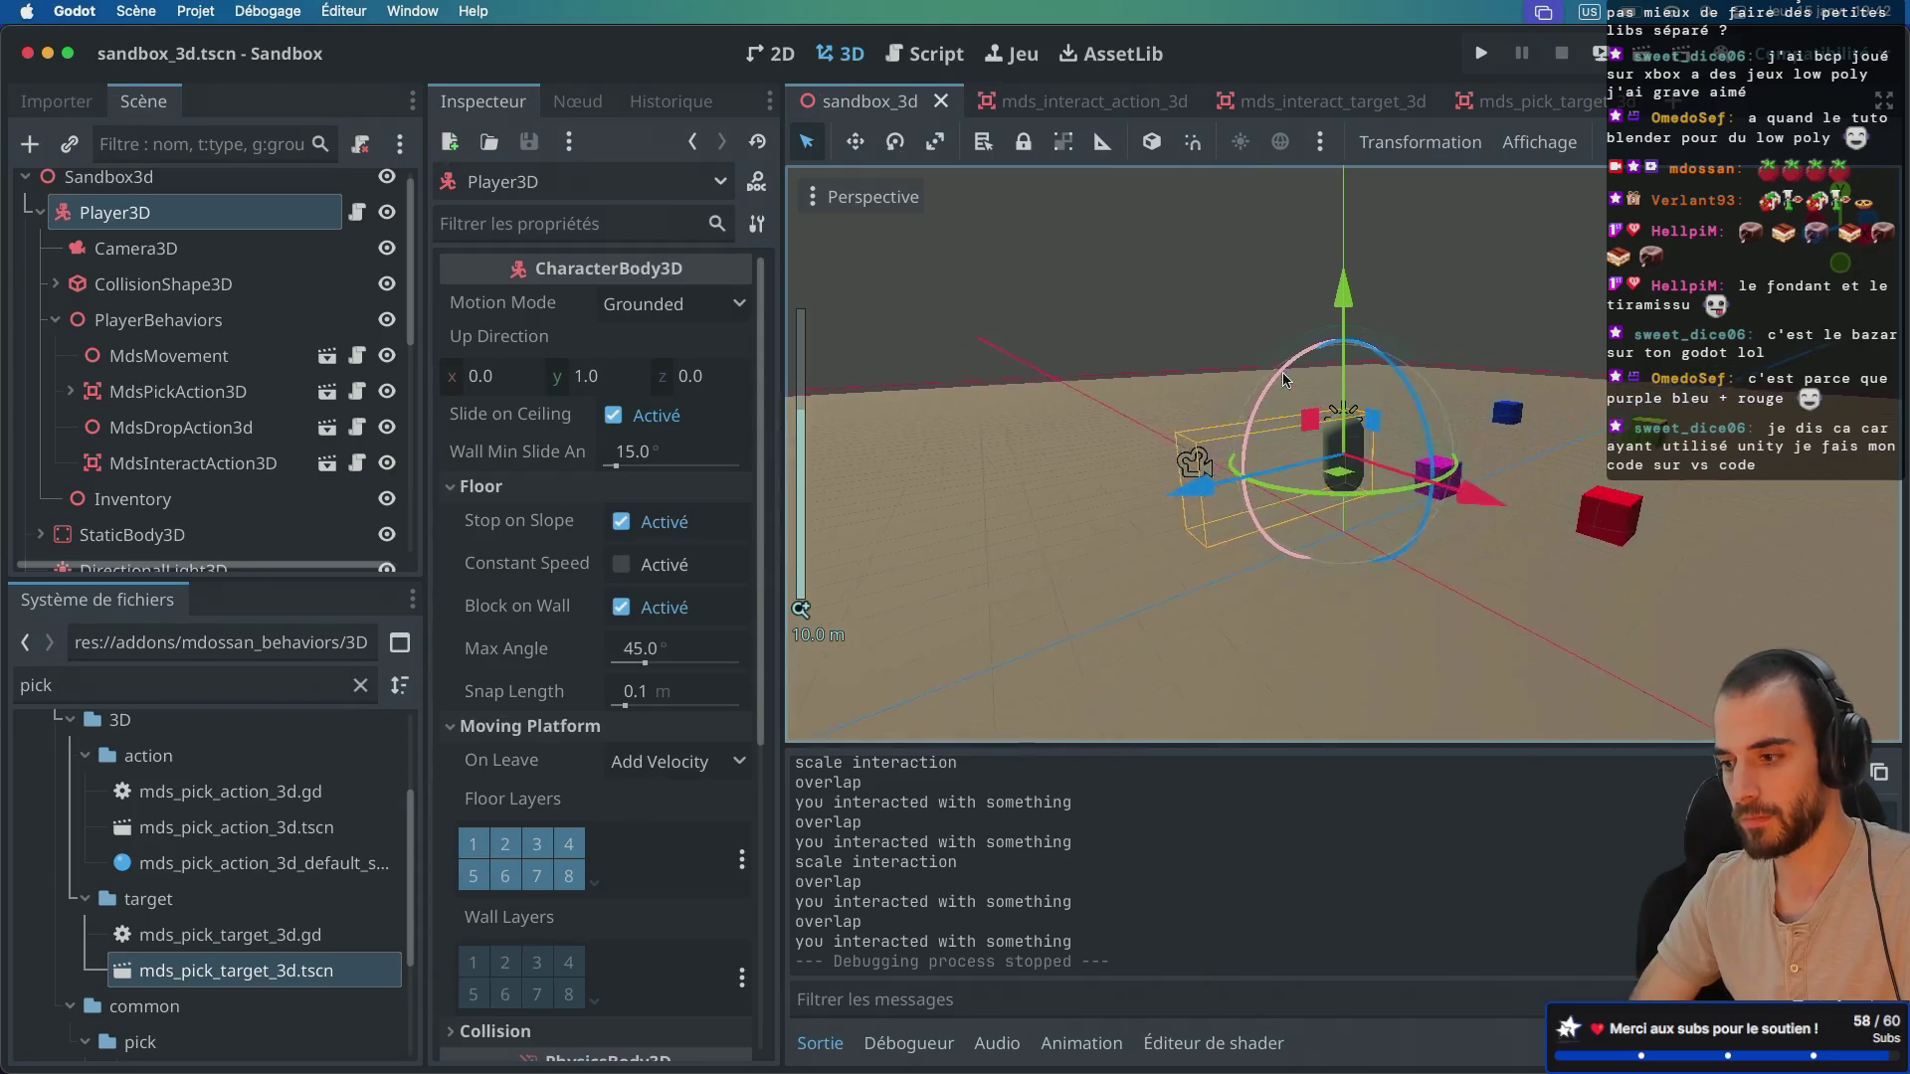
pyautogui.hscroll(-5, 1281, 372)
pyautogui.scroll(3, 1281, 372)
pyautogui.hscroll(-3, 1281, 372)
pyautogui.scroll(1, 1281, 372)
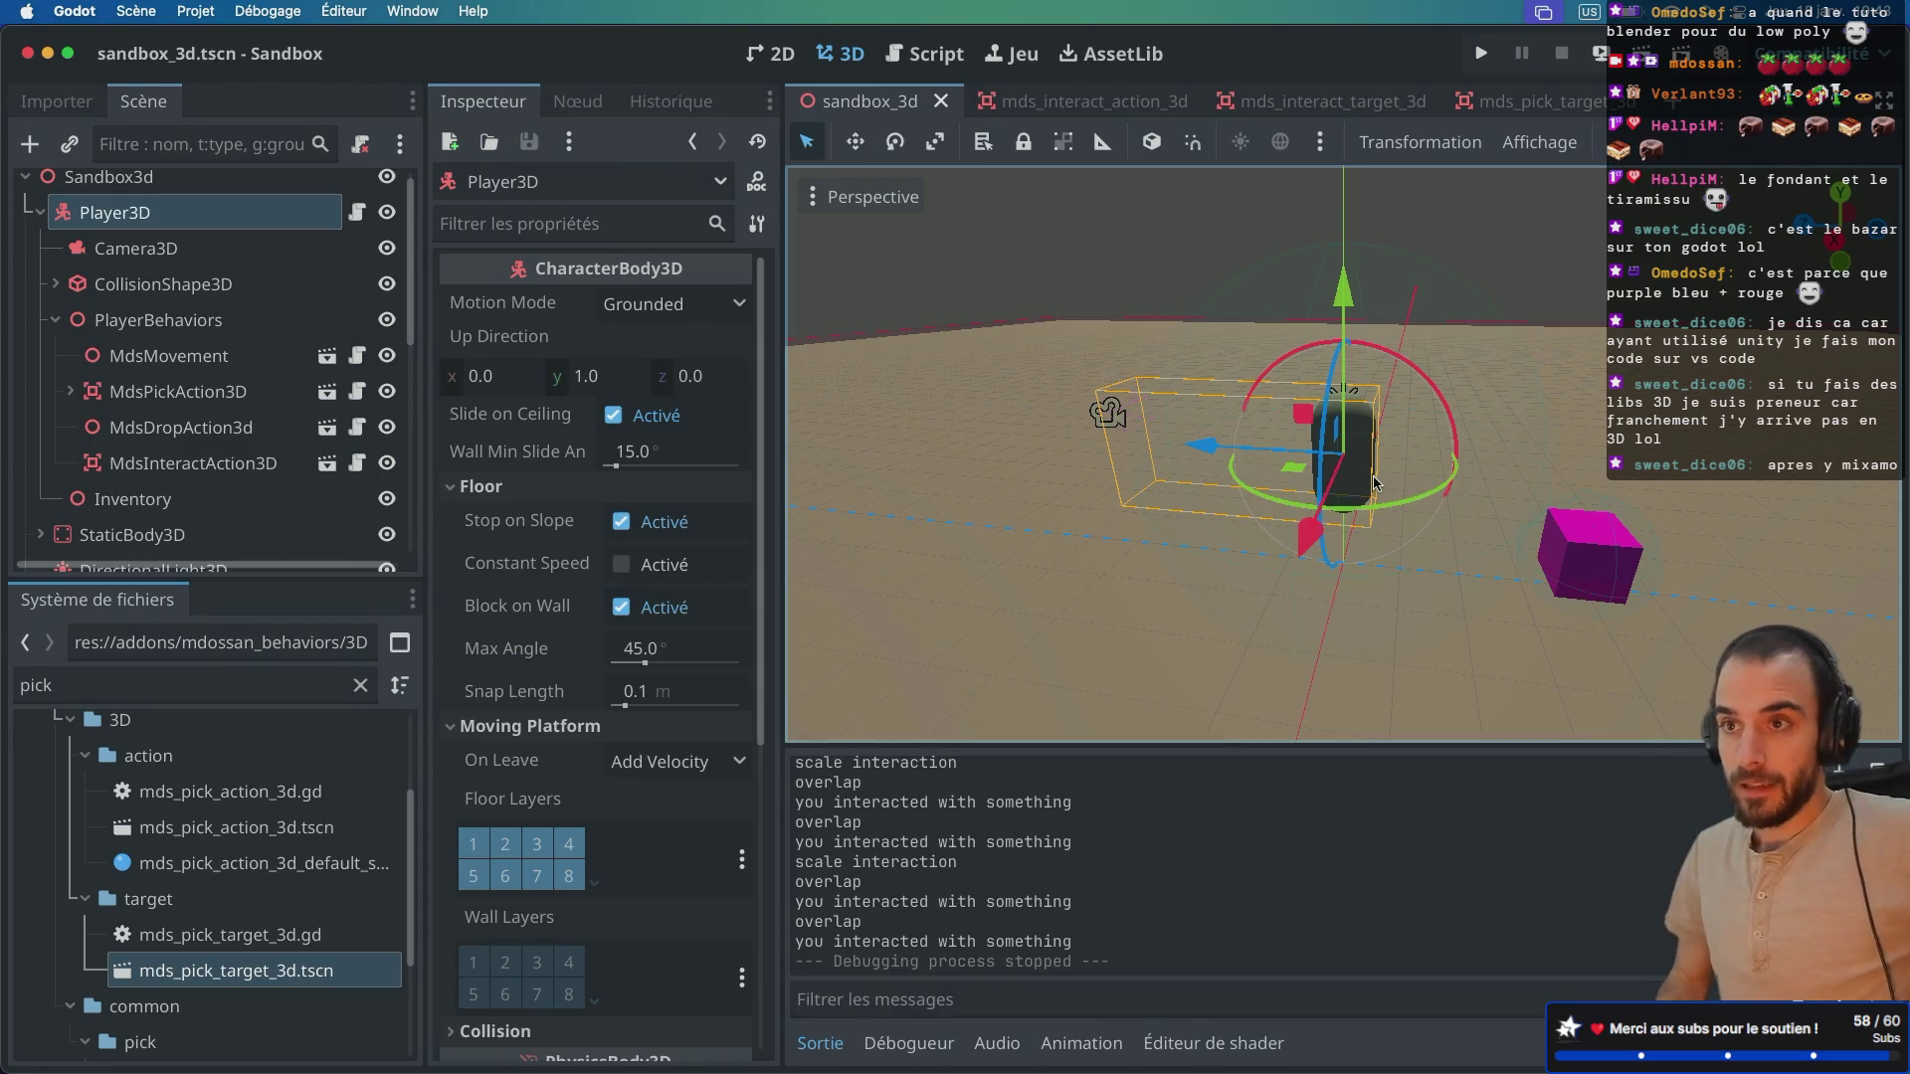
pyautogui.hotkey('ctrl', 'Right')
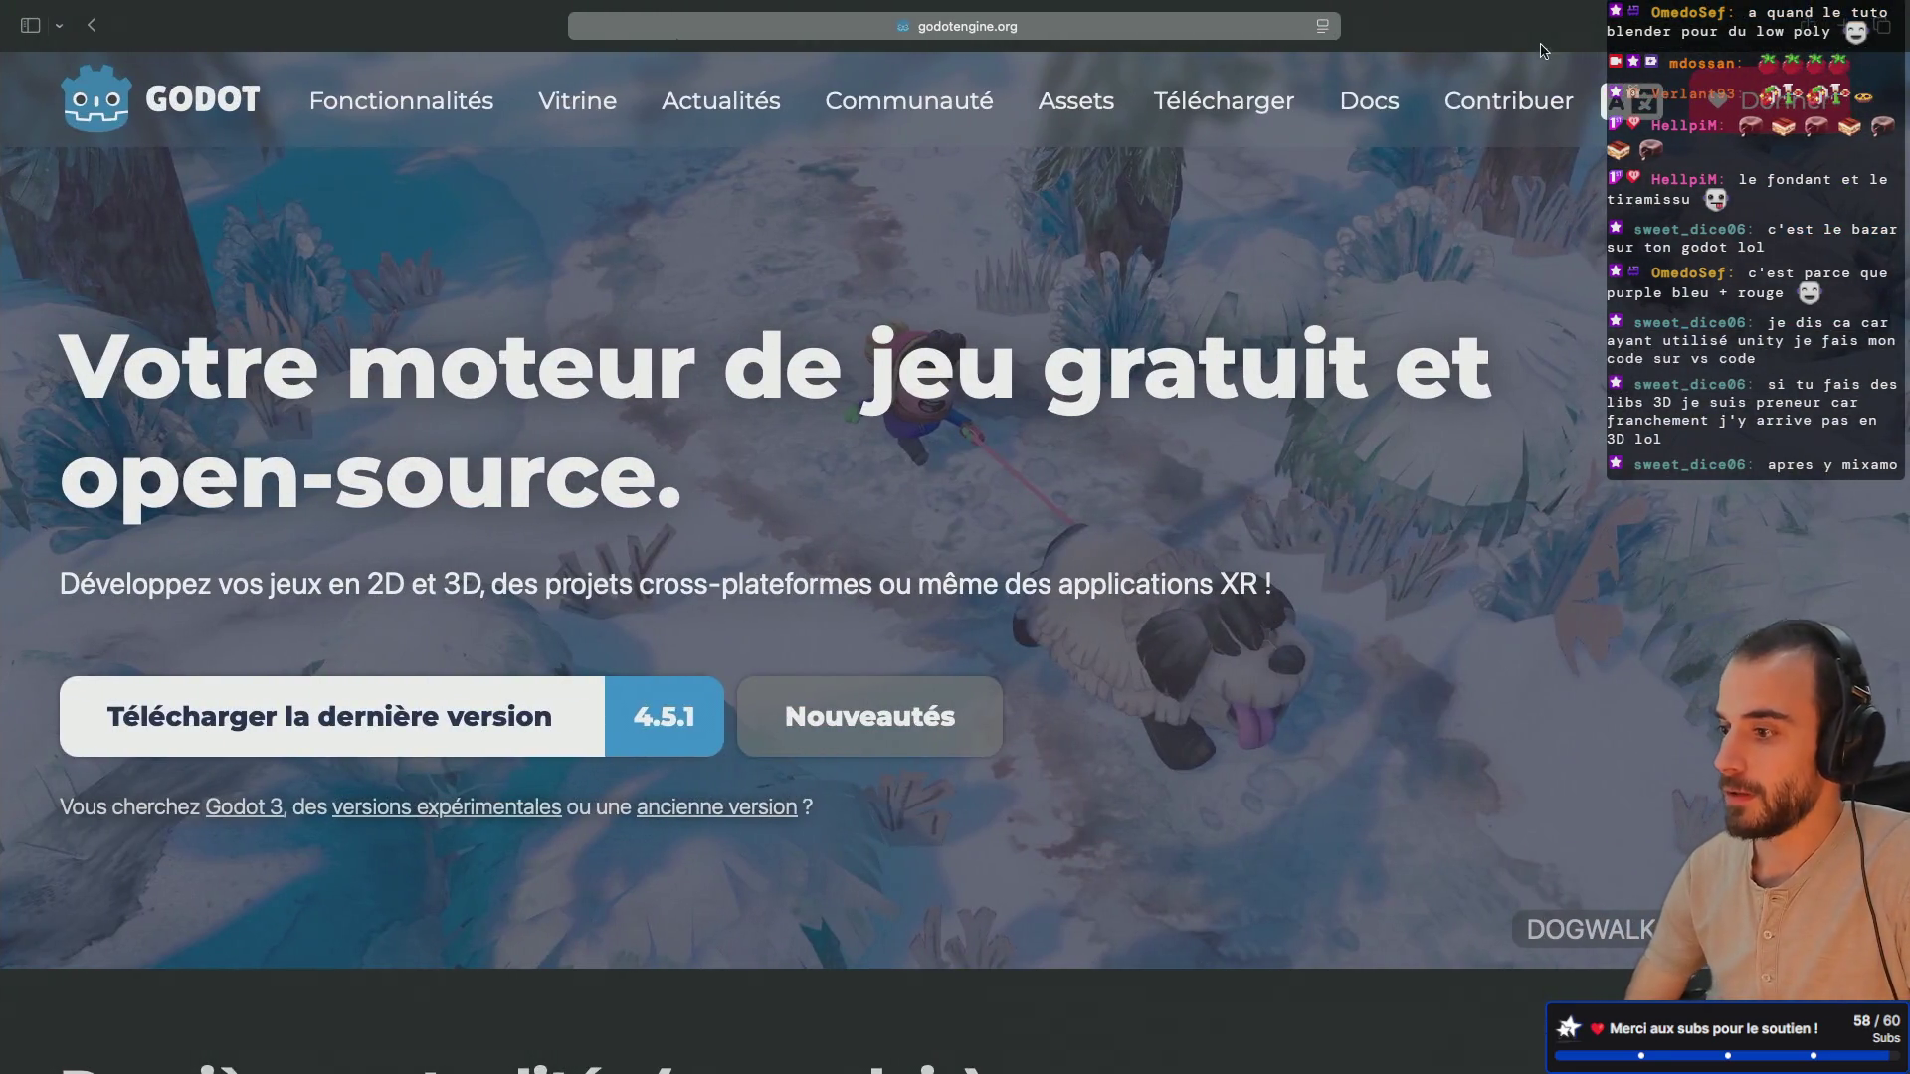
# Step: Search Google for 'mixamo' in a new tab and open the official Mixamo site
pyautogui.press('super+t')
pyautogui.write('mixa')
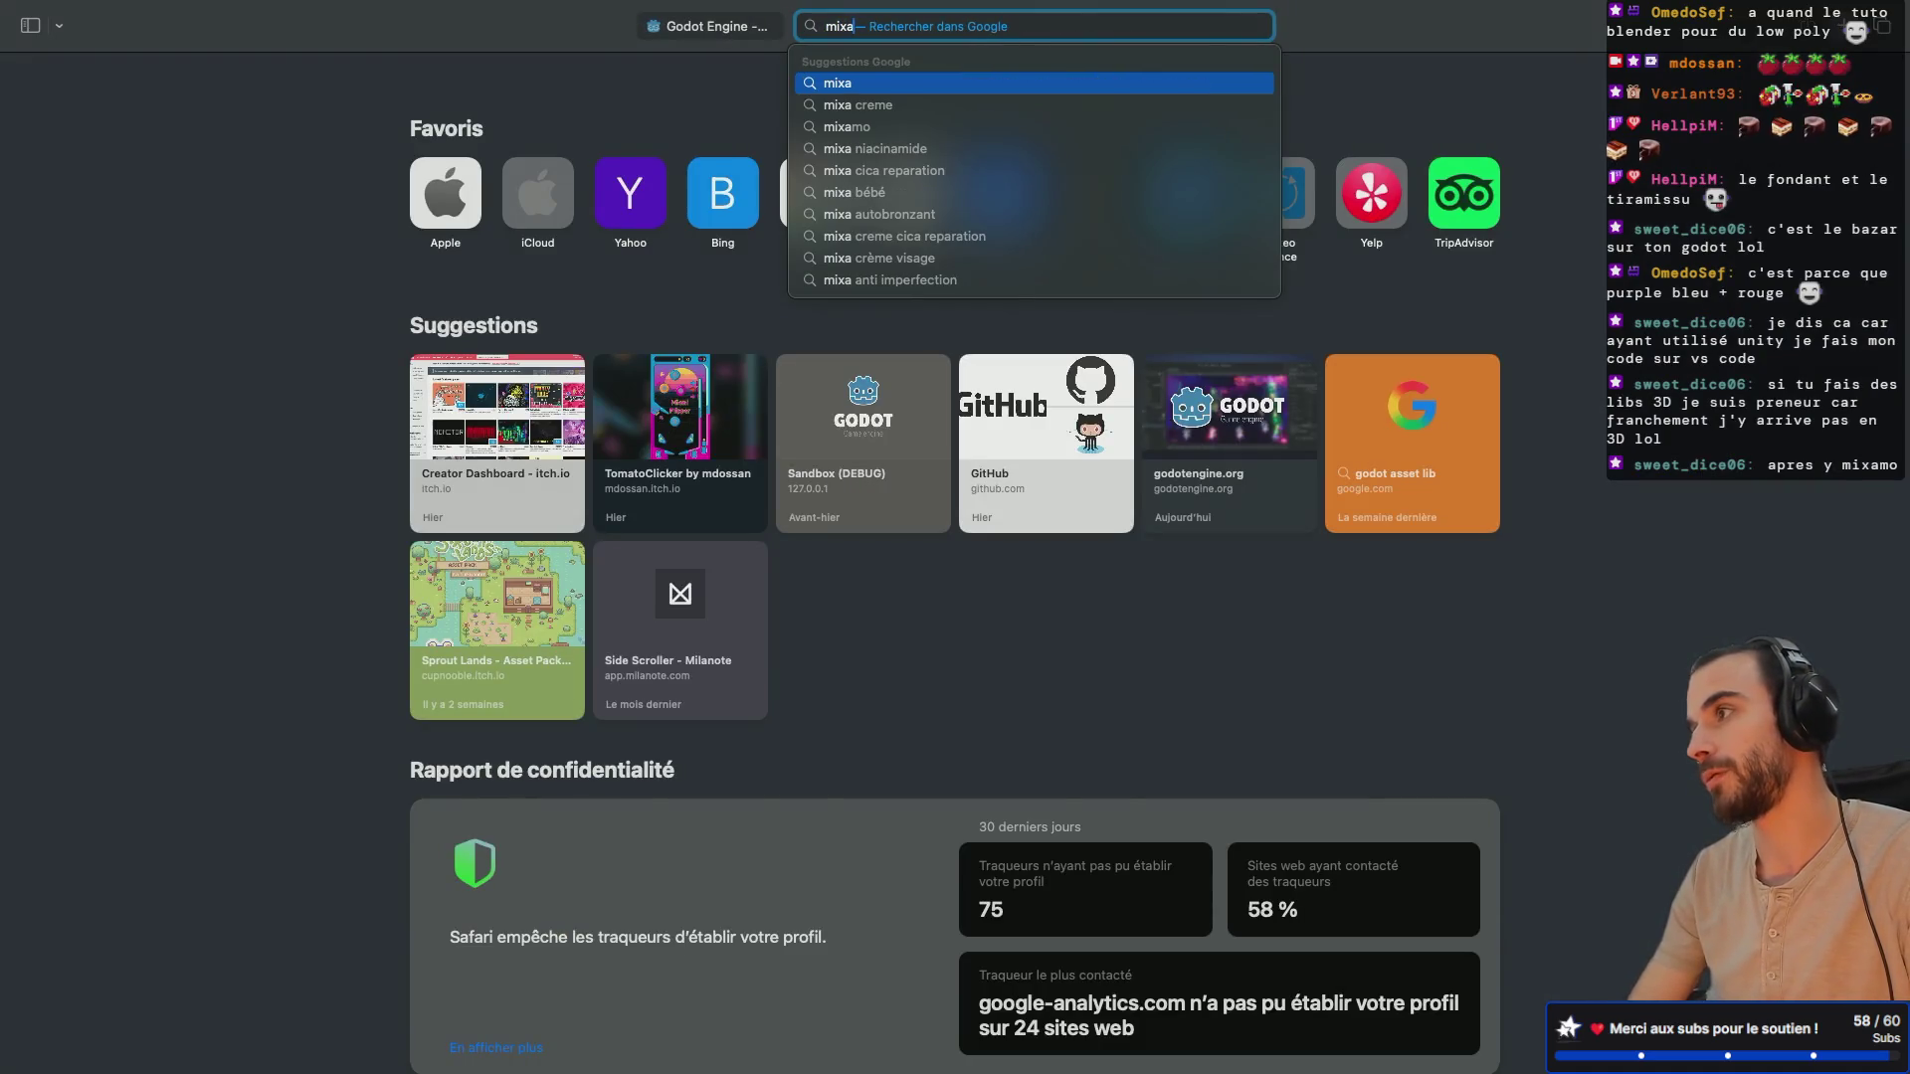
pyautogui.press('BackSpace')
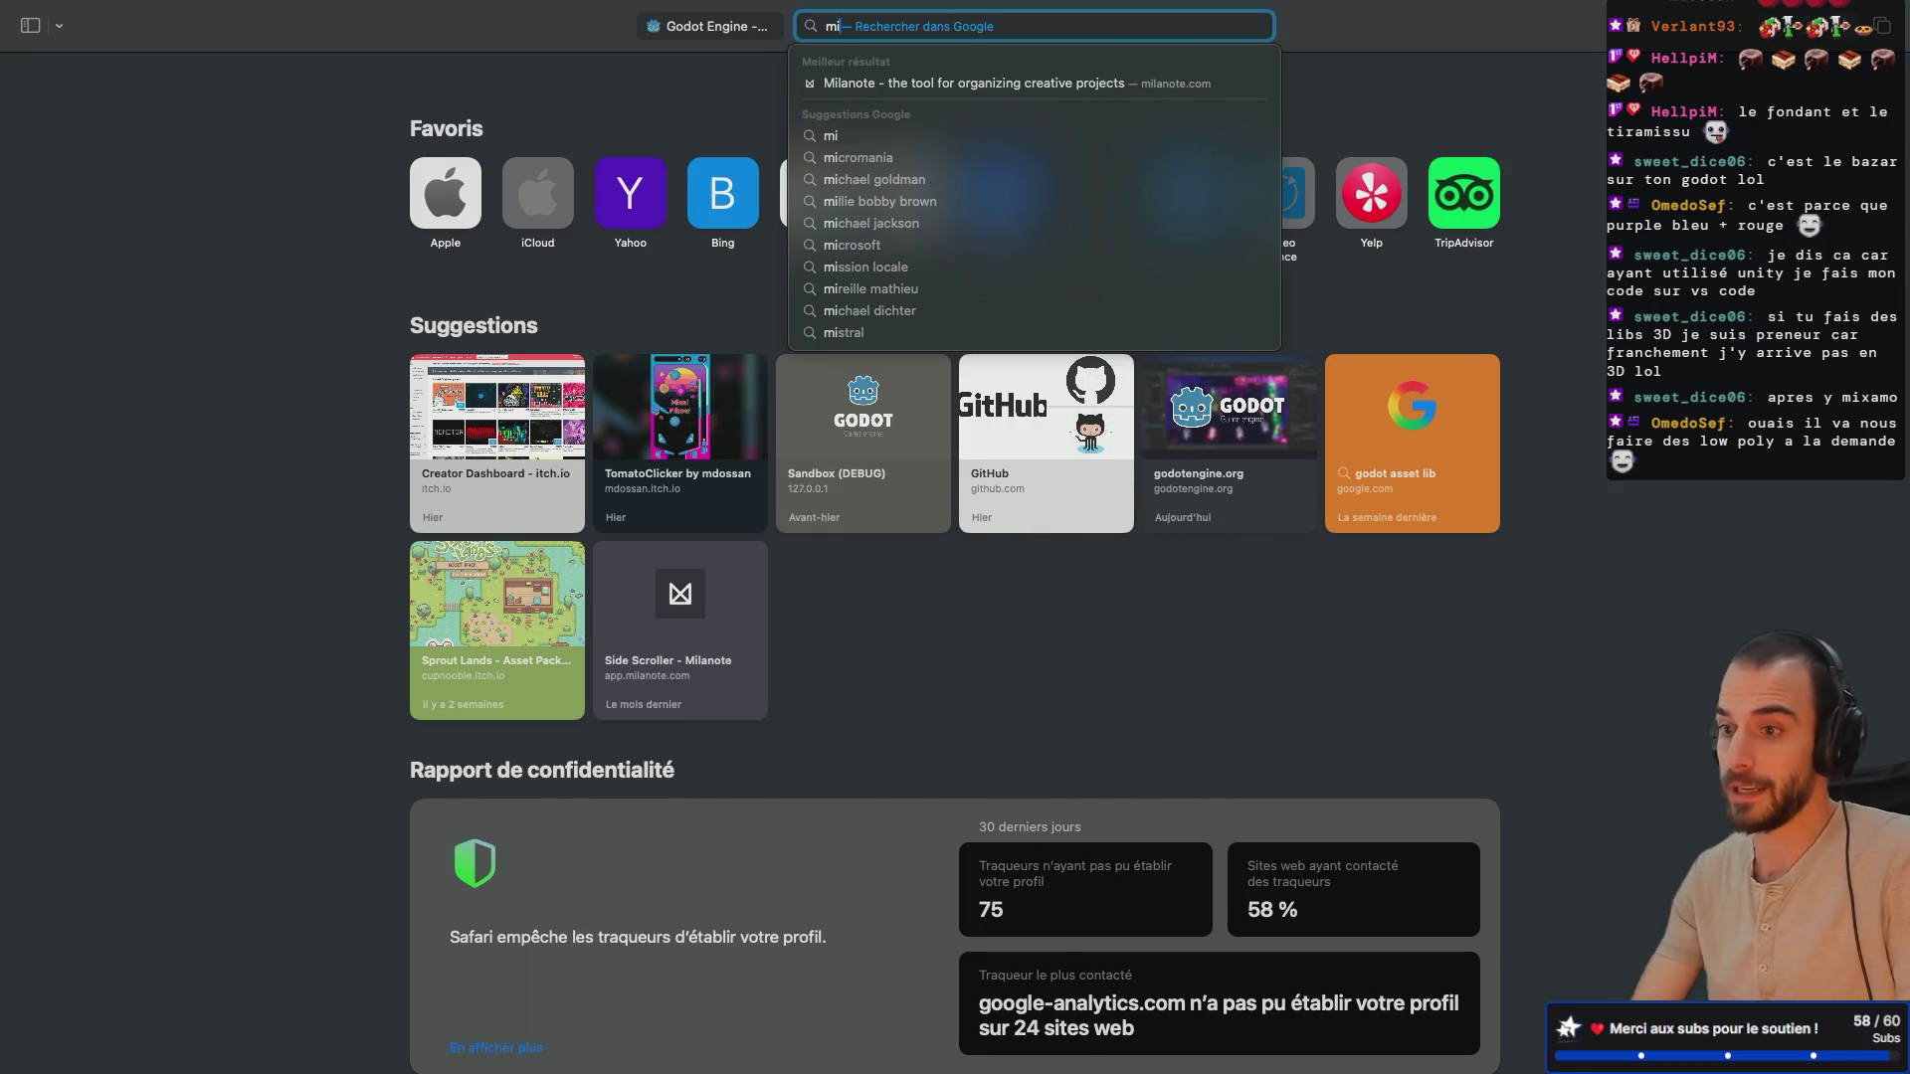
pyautogui.write('xam')
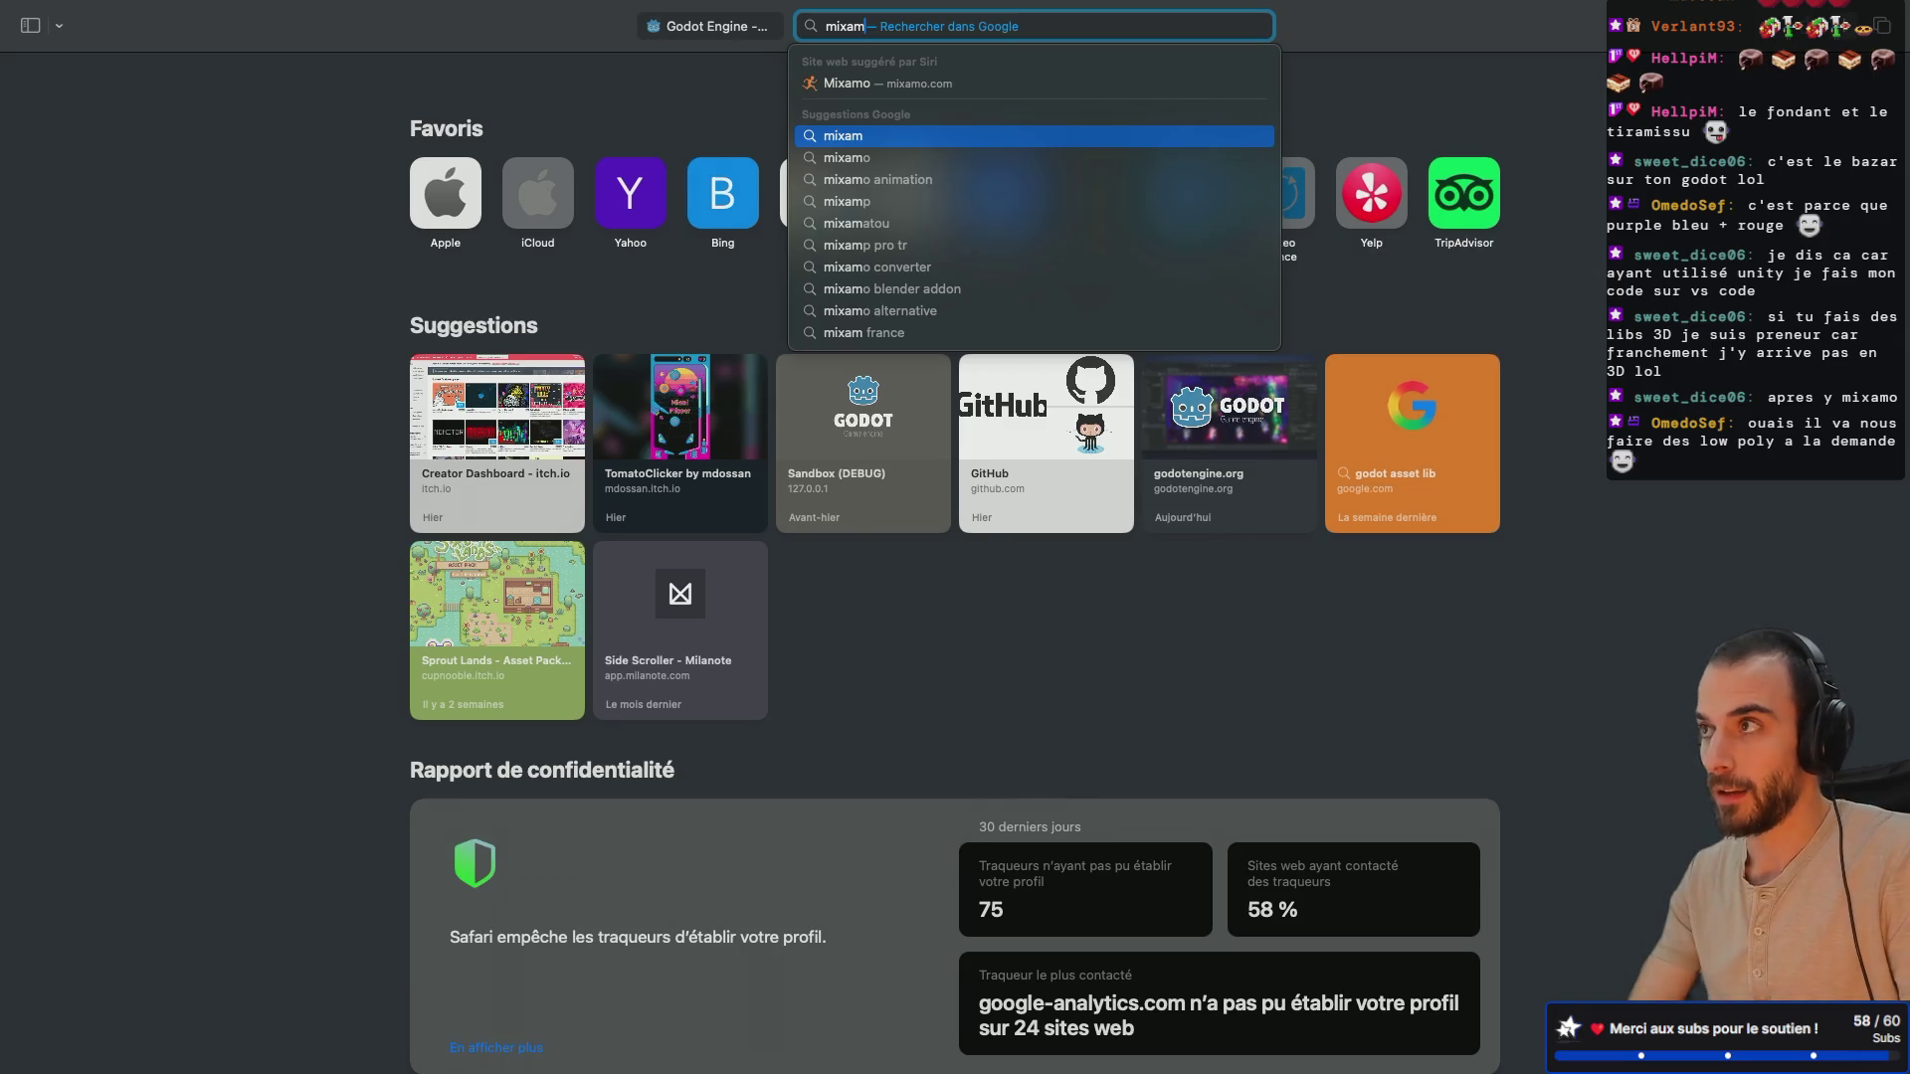
pyautogui.write('o')
pyautogui.press('Return')
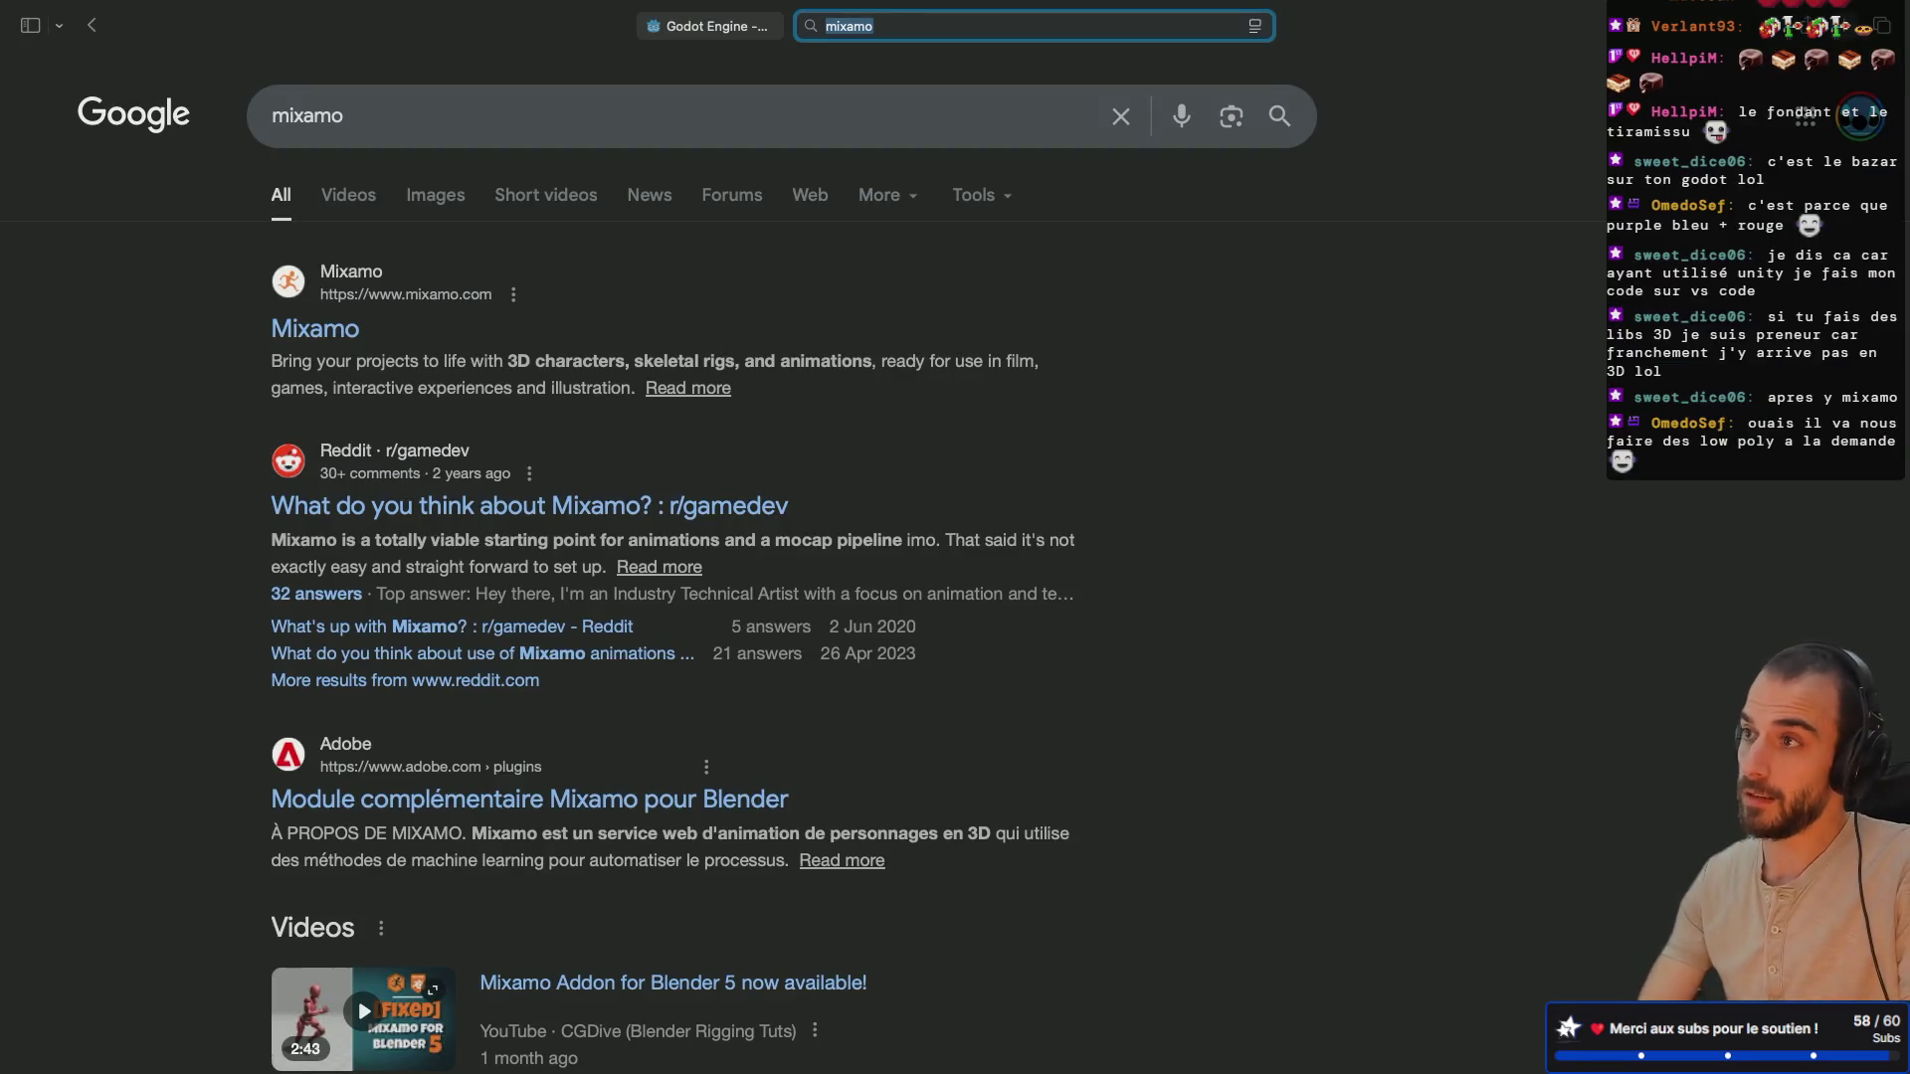
pyautogui.click(290, 346)
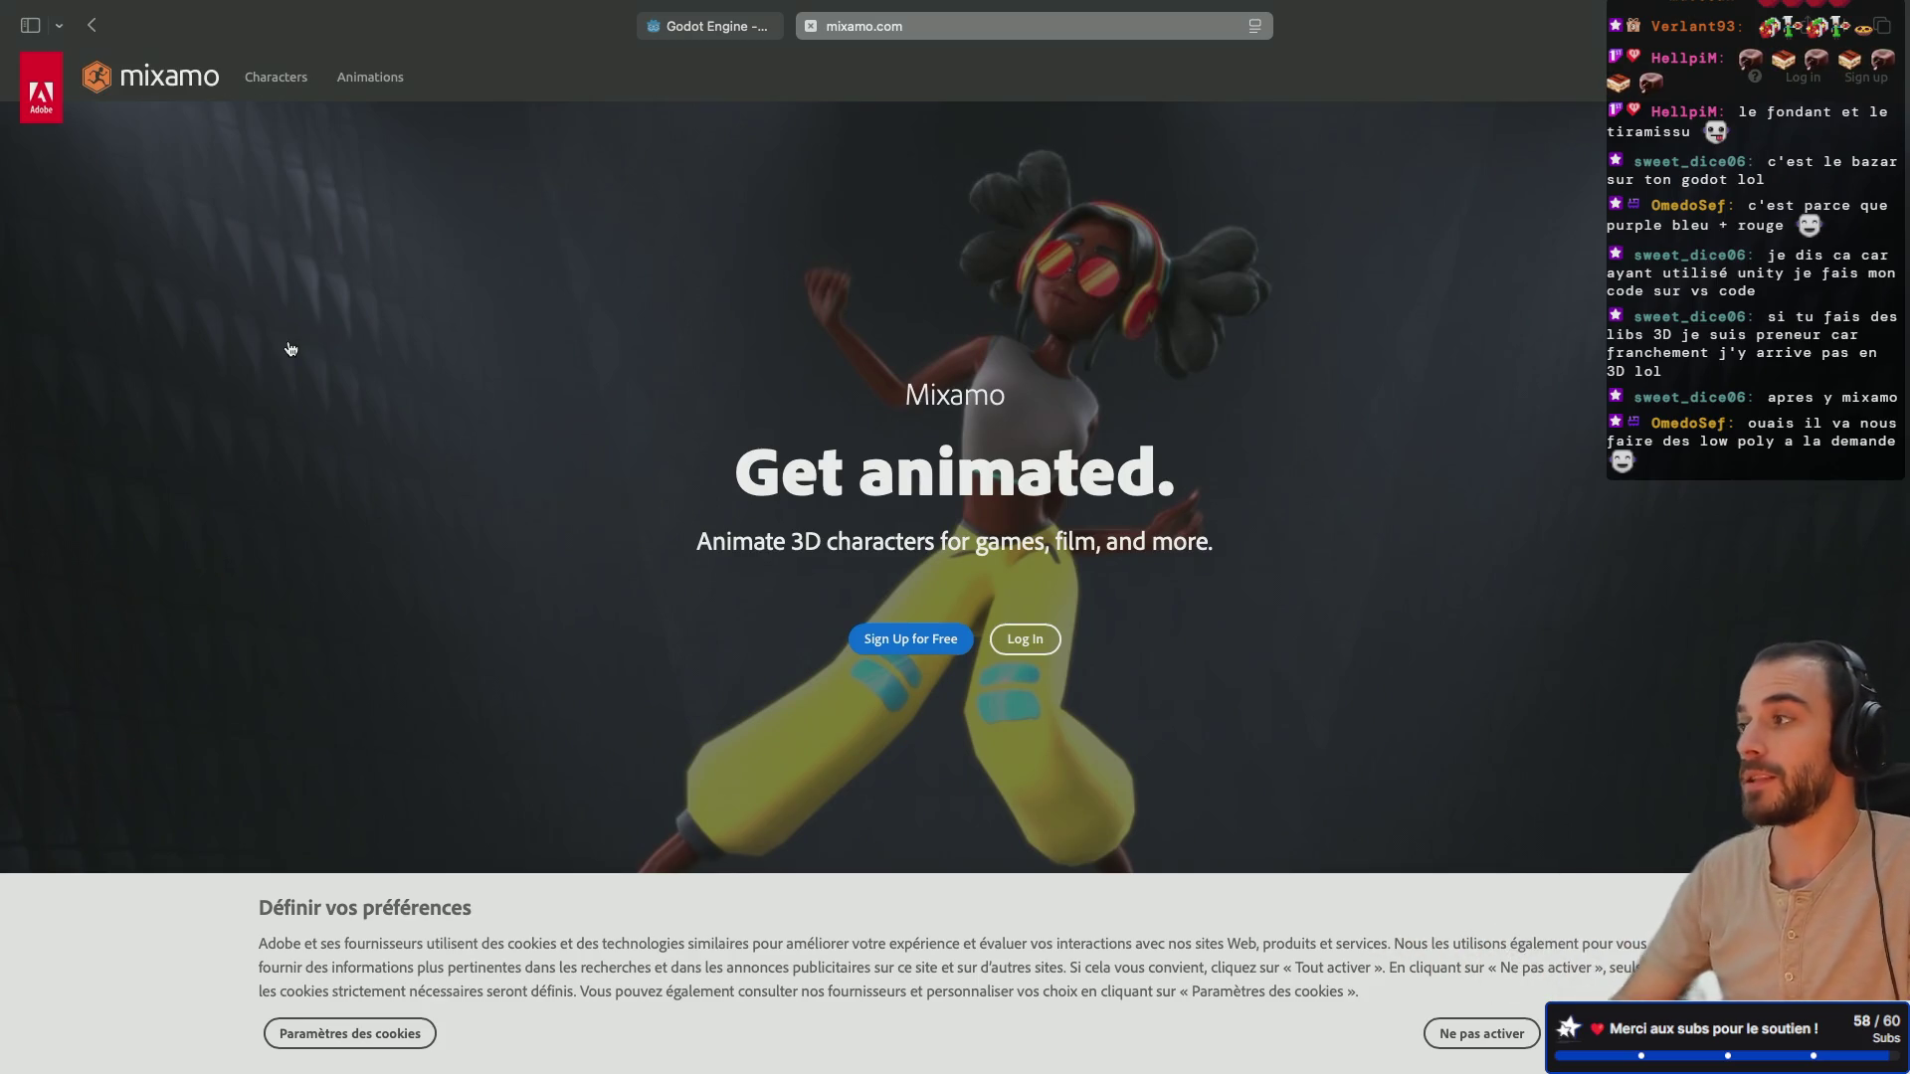
# Step: Scroll through the Mixamo homepage sections on characters, rigging, animations and export
pyautogui.scroll(-10, 281, 456)
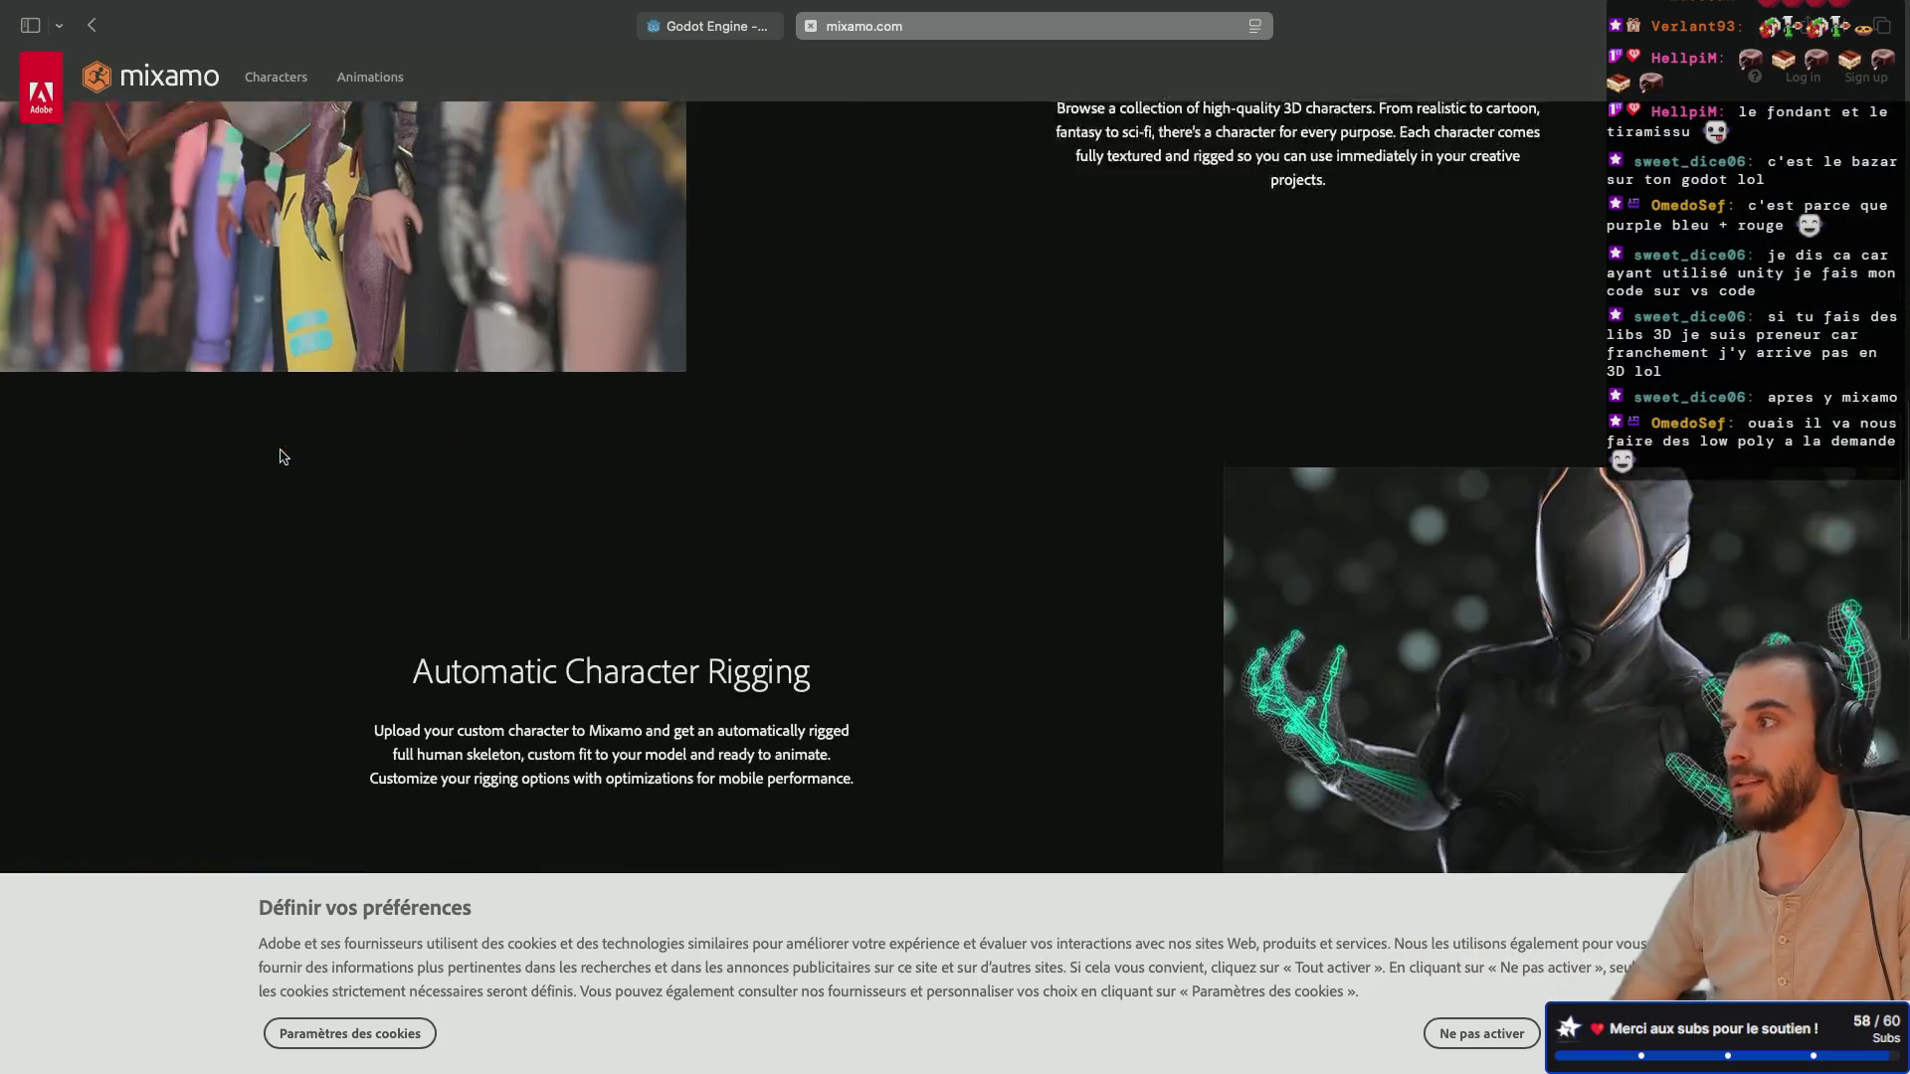
pyautogui.scroll(10, 281, 456)
pyautogui.scroll(2, 281, 456)
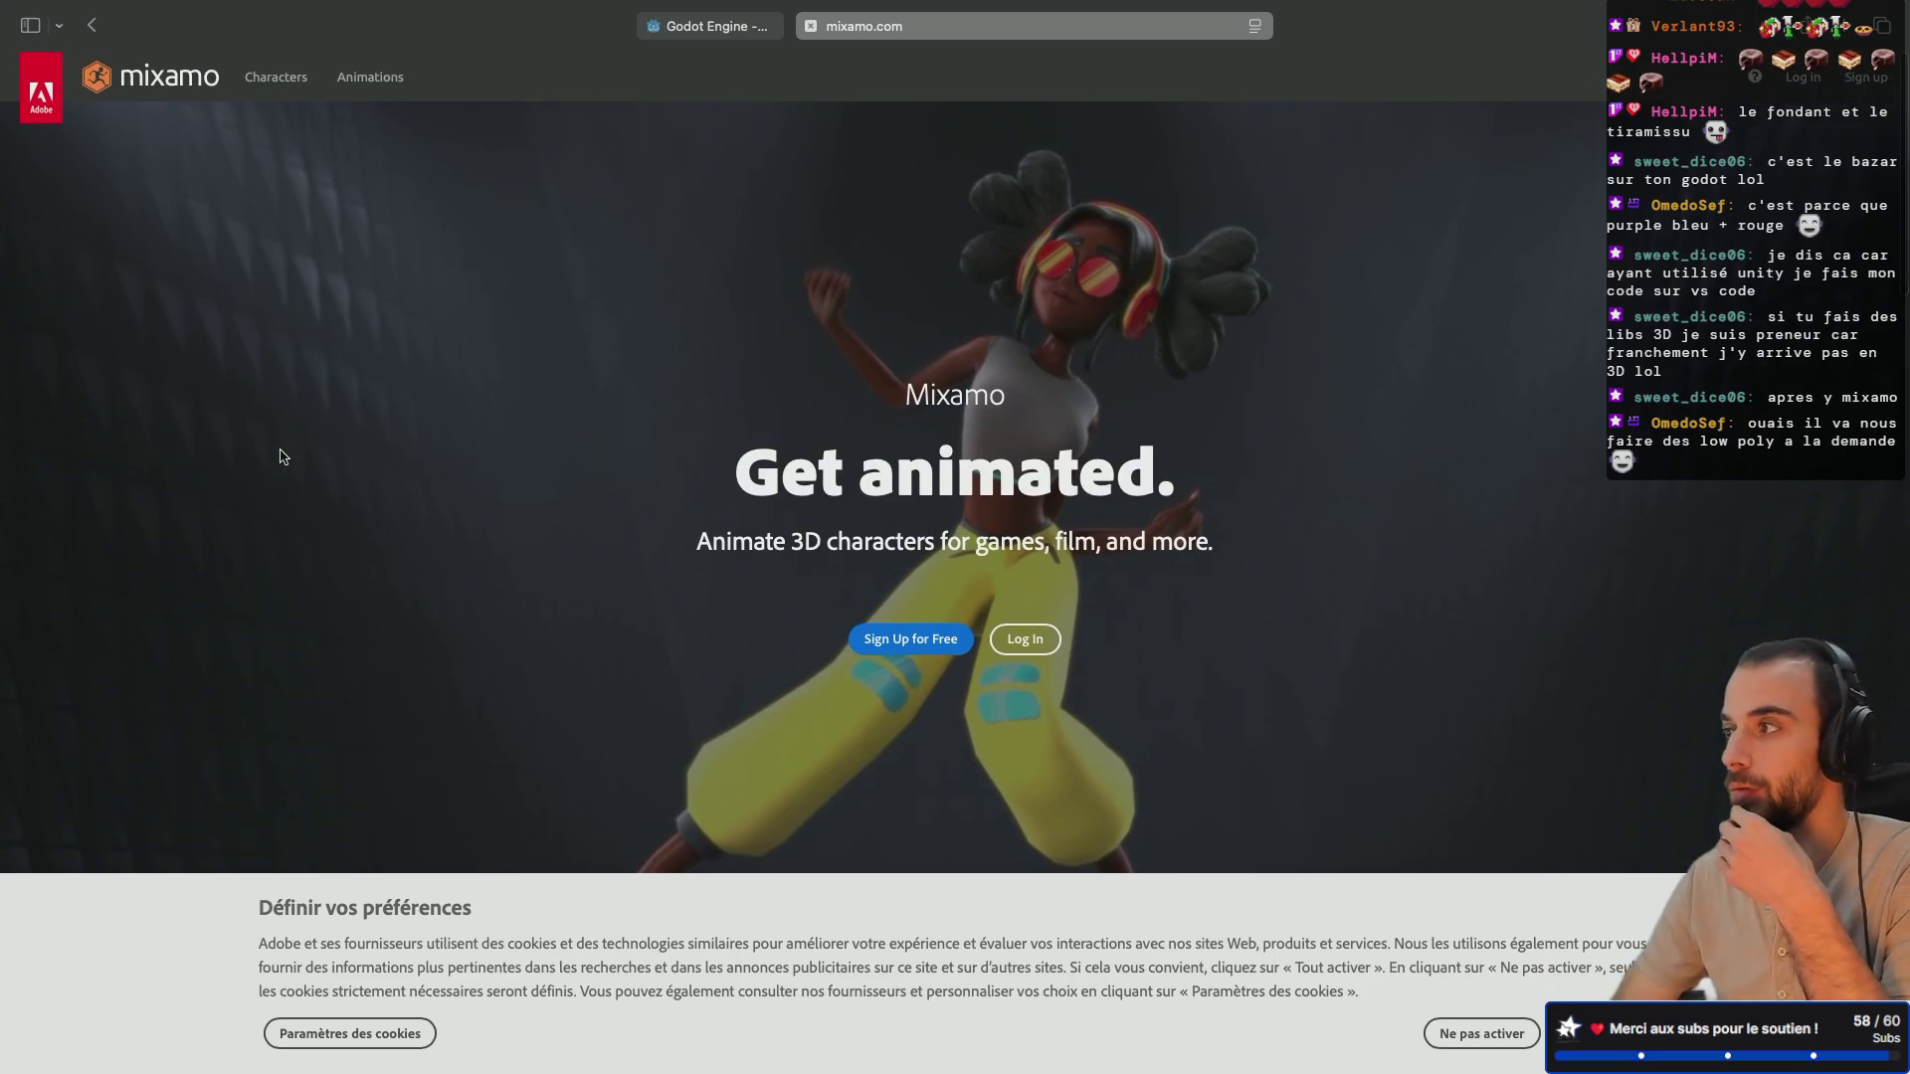
pyautogui.scroll(-10, 282, 456)
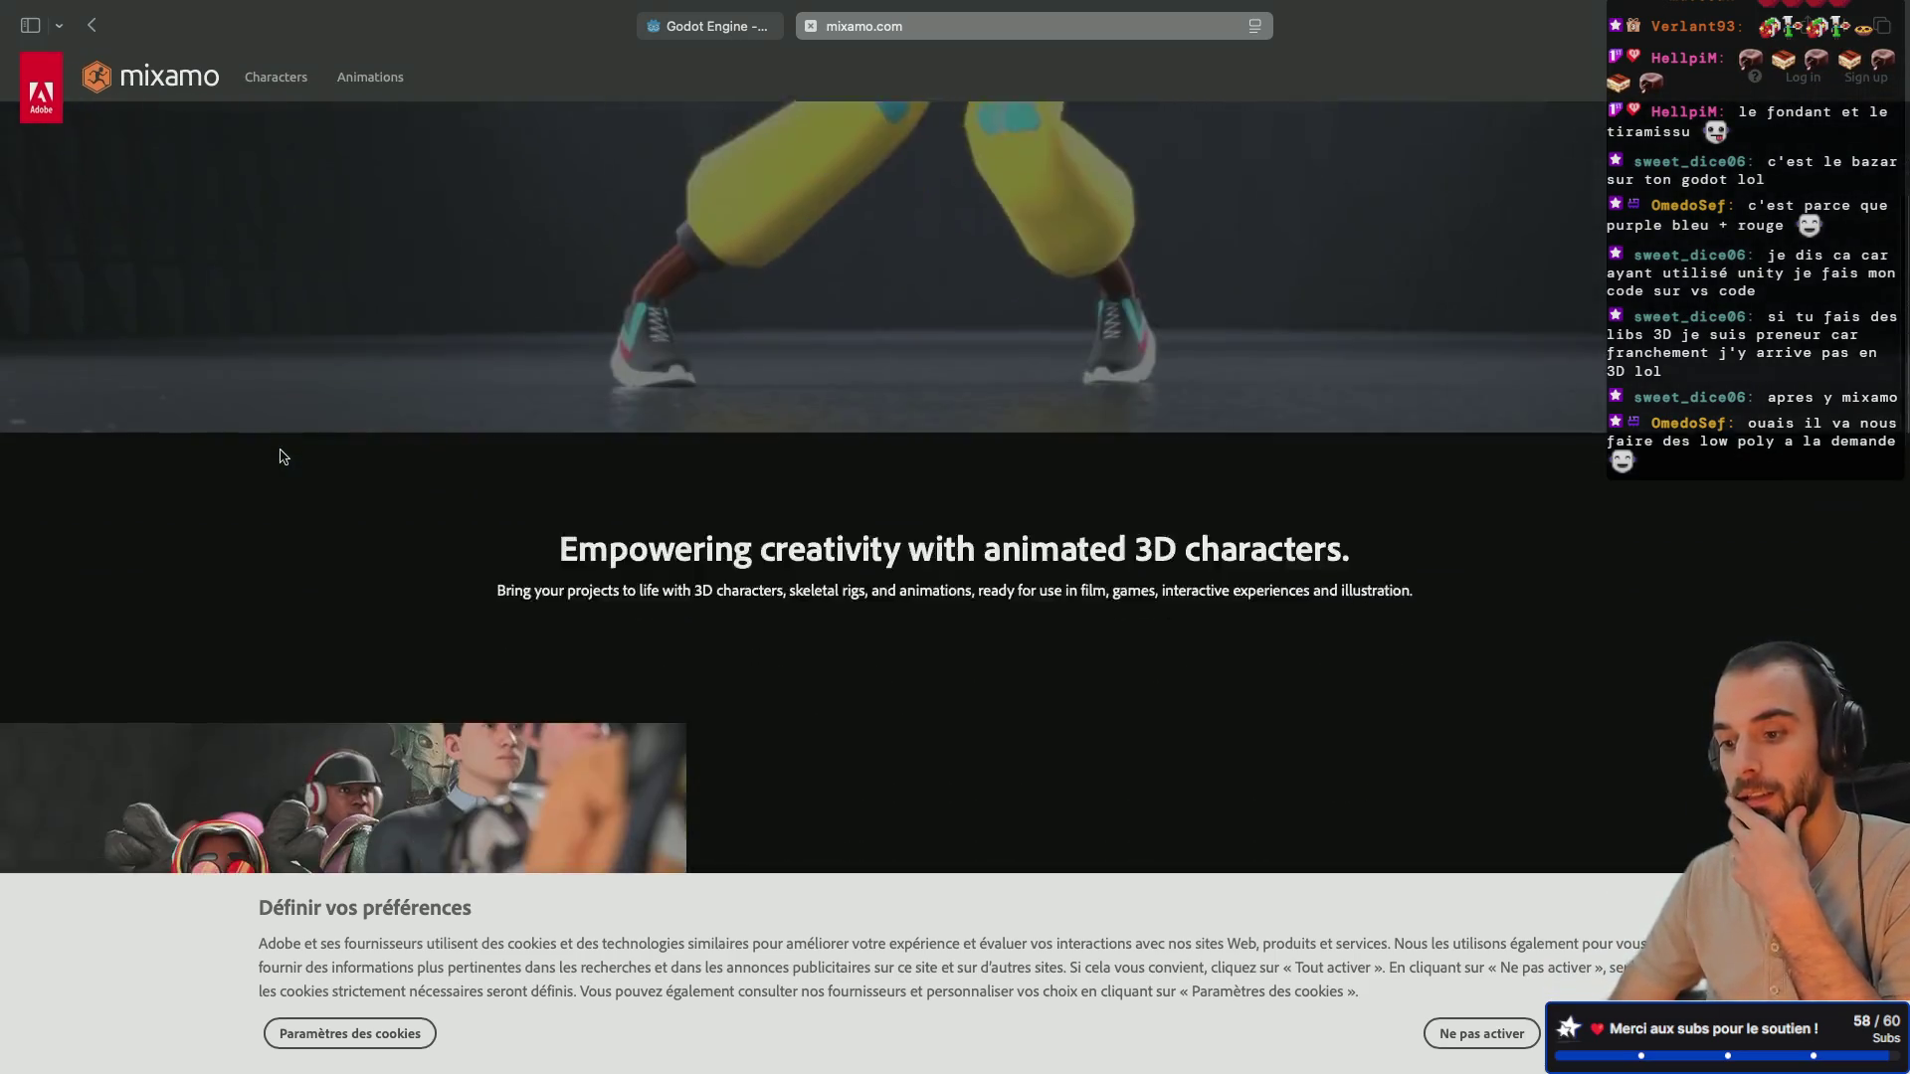
pyautogui.scroll(-7, 281, 457)
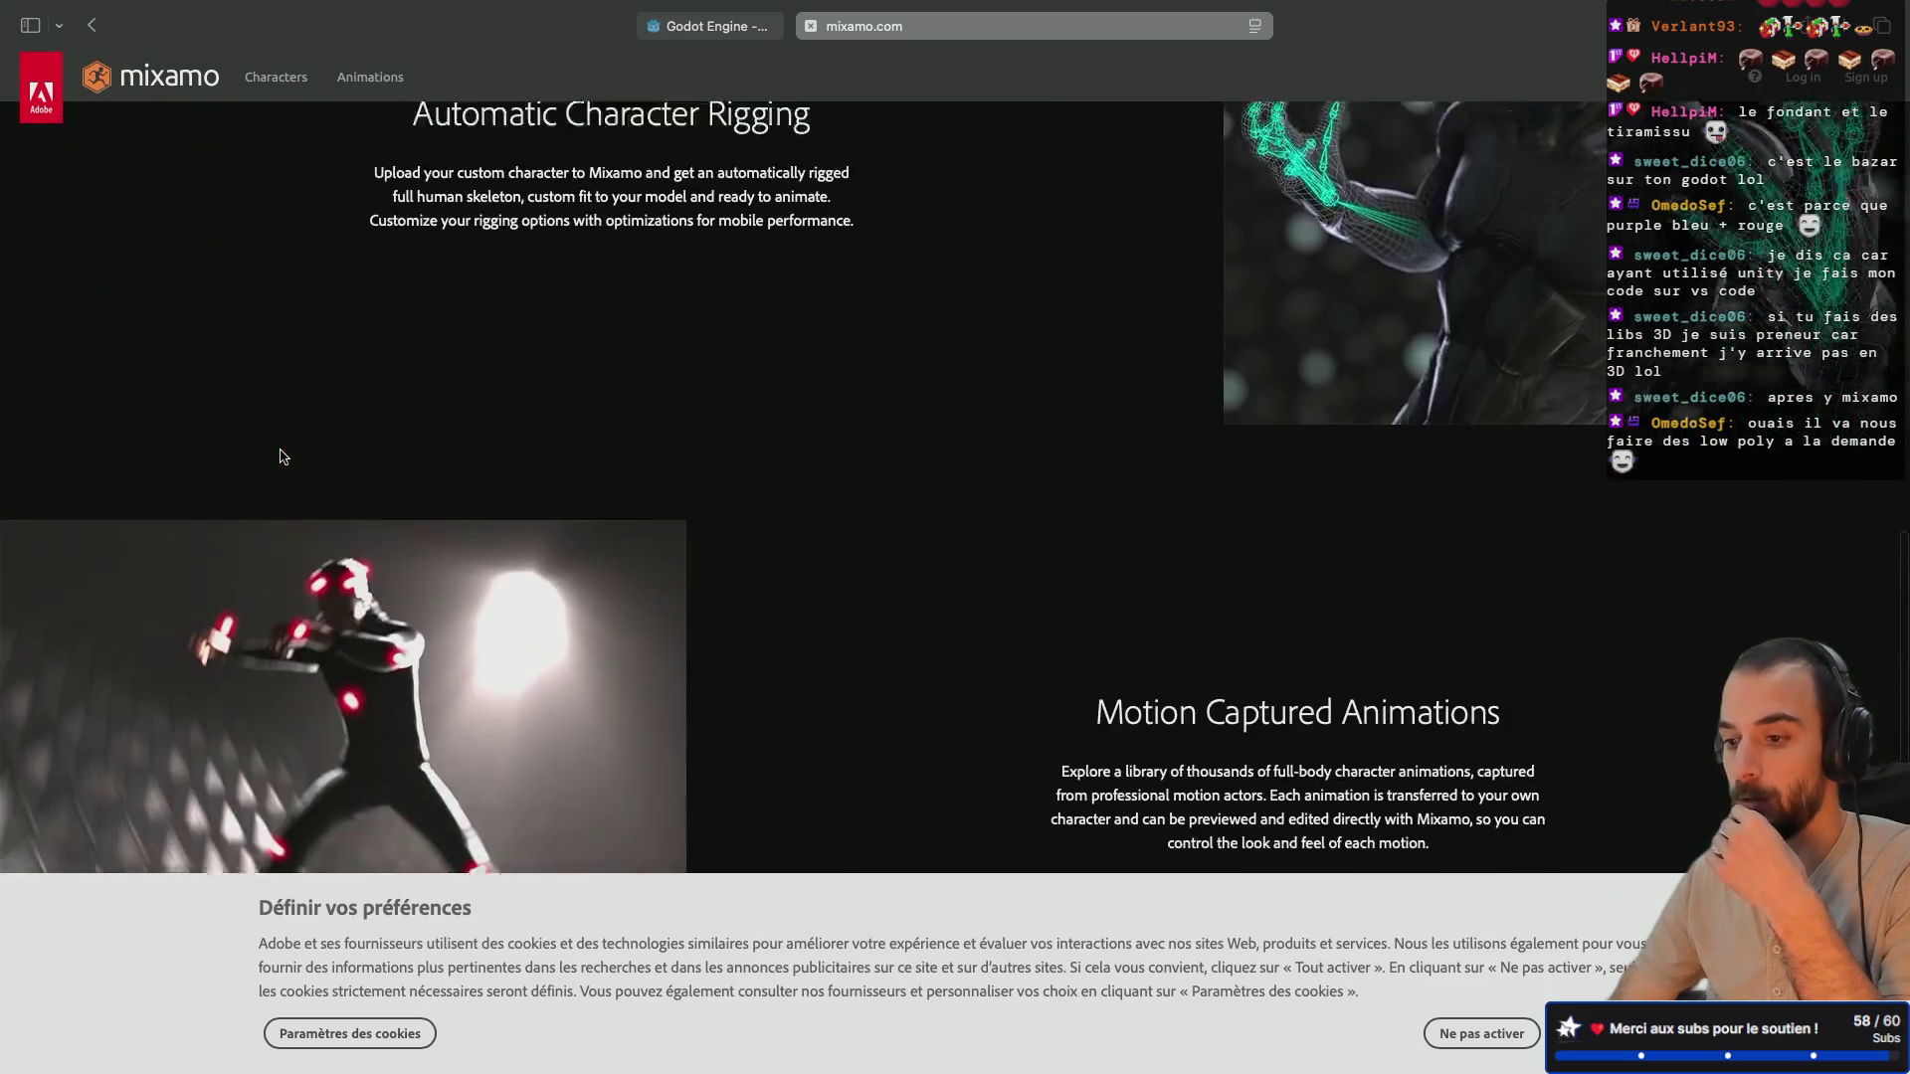
pyautogui.scroll(2, 283, 457)
pyautogui.scroll(2, 284, 456)
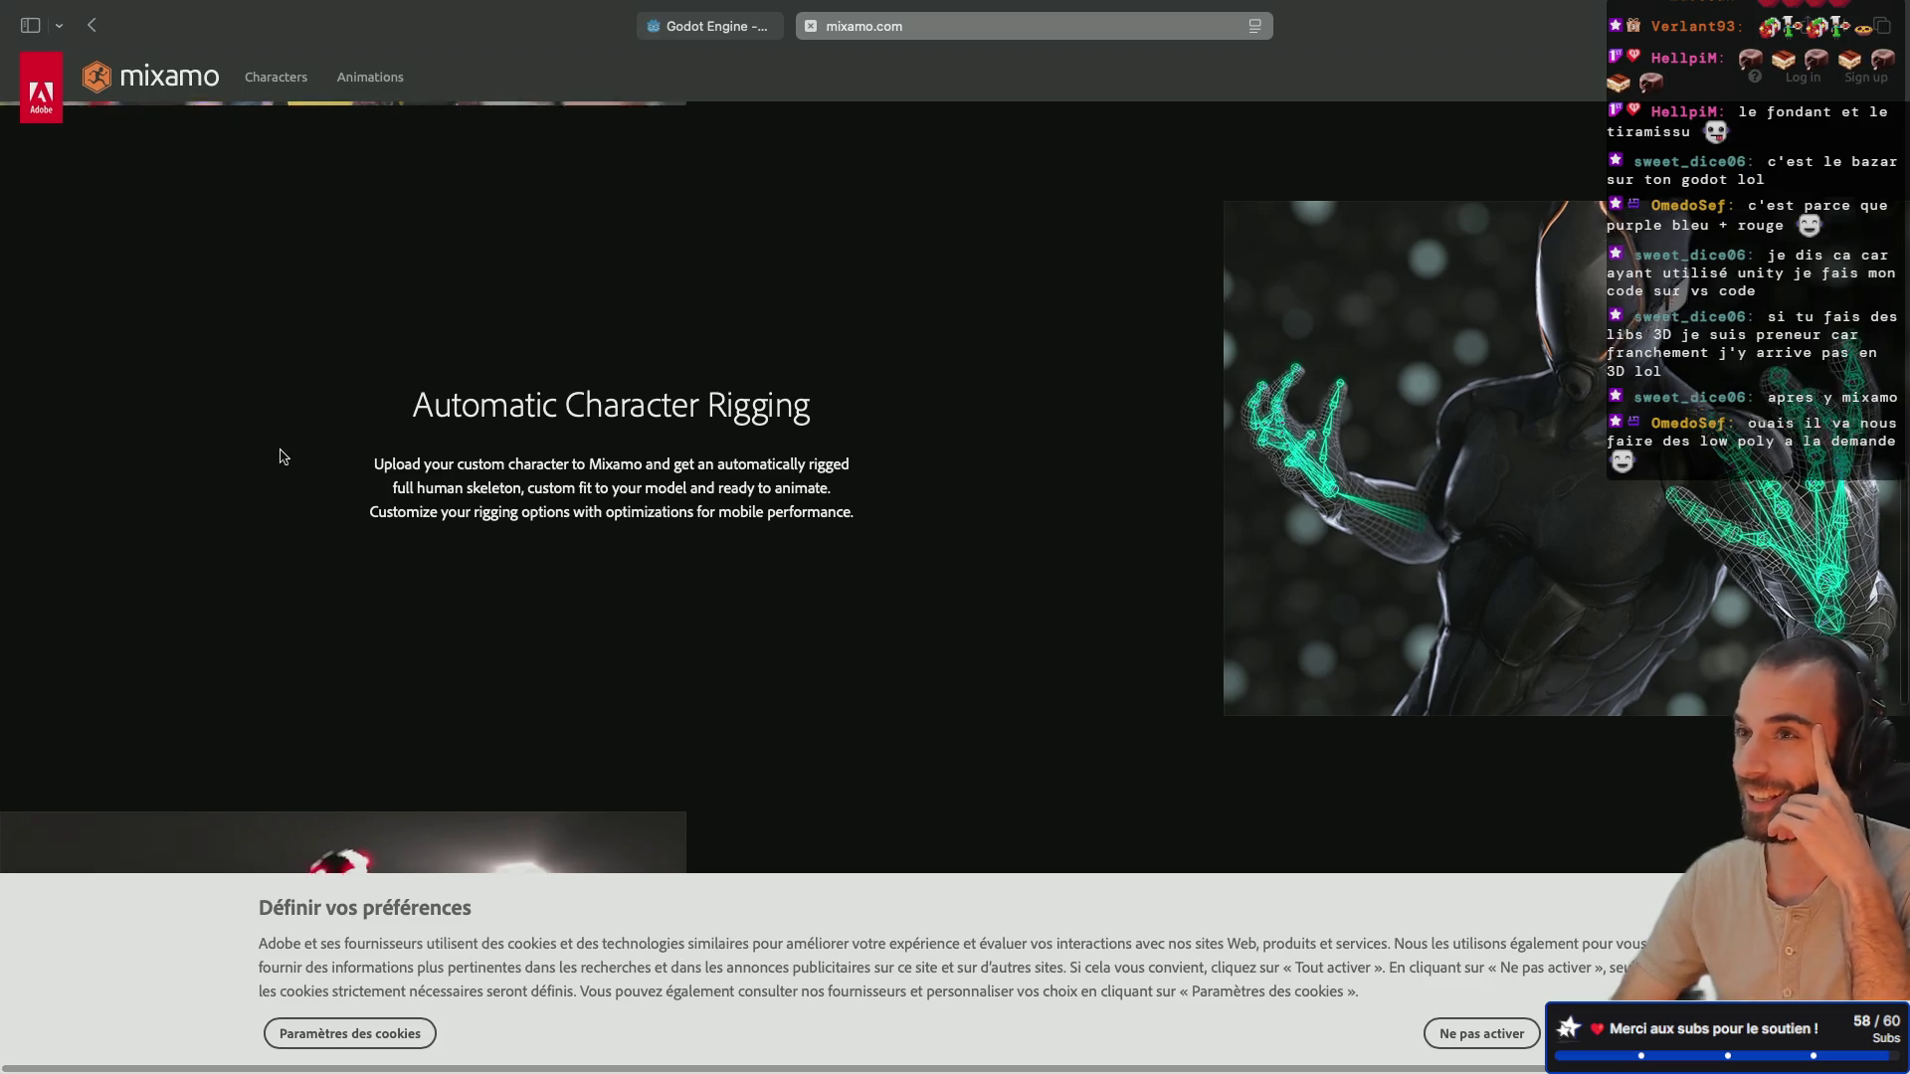
pyautogui.scroll(-10, 283, 457)
pyautogui.scroll(-2, 283, 457)
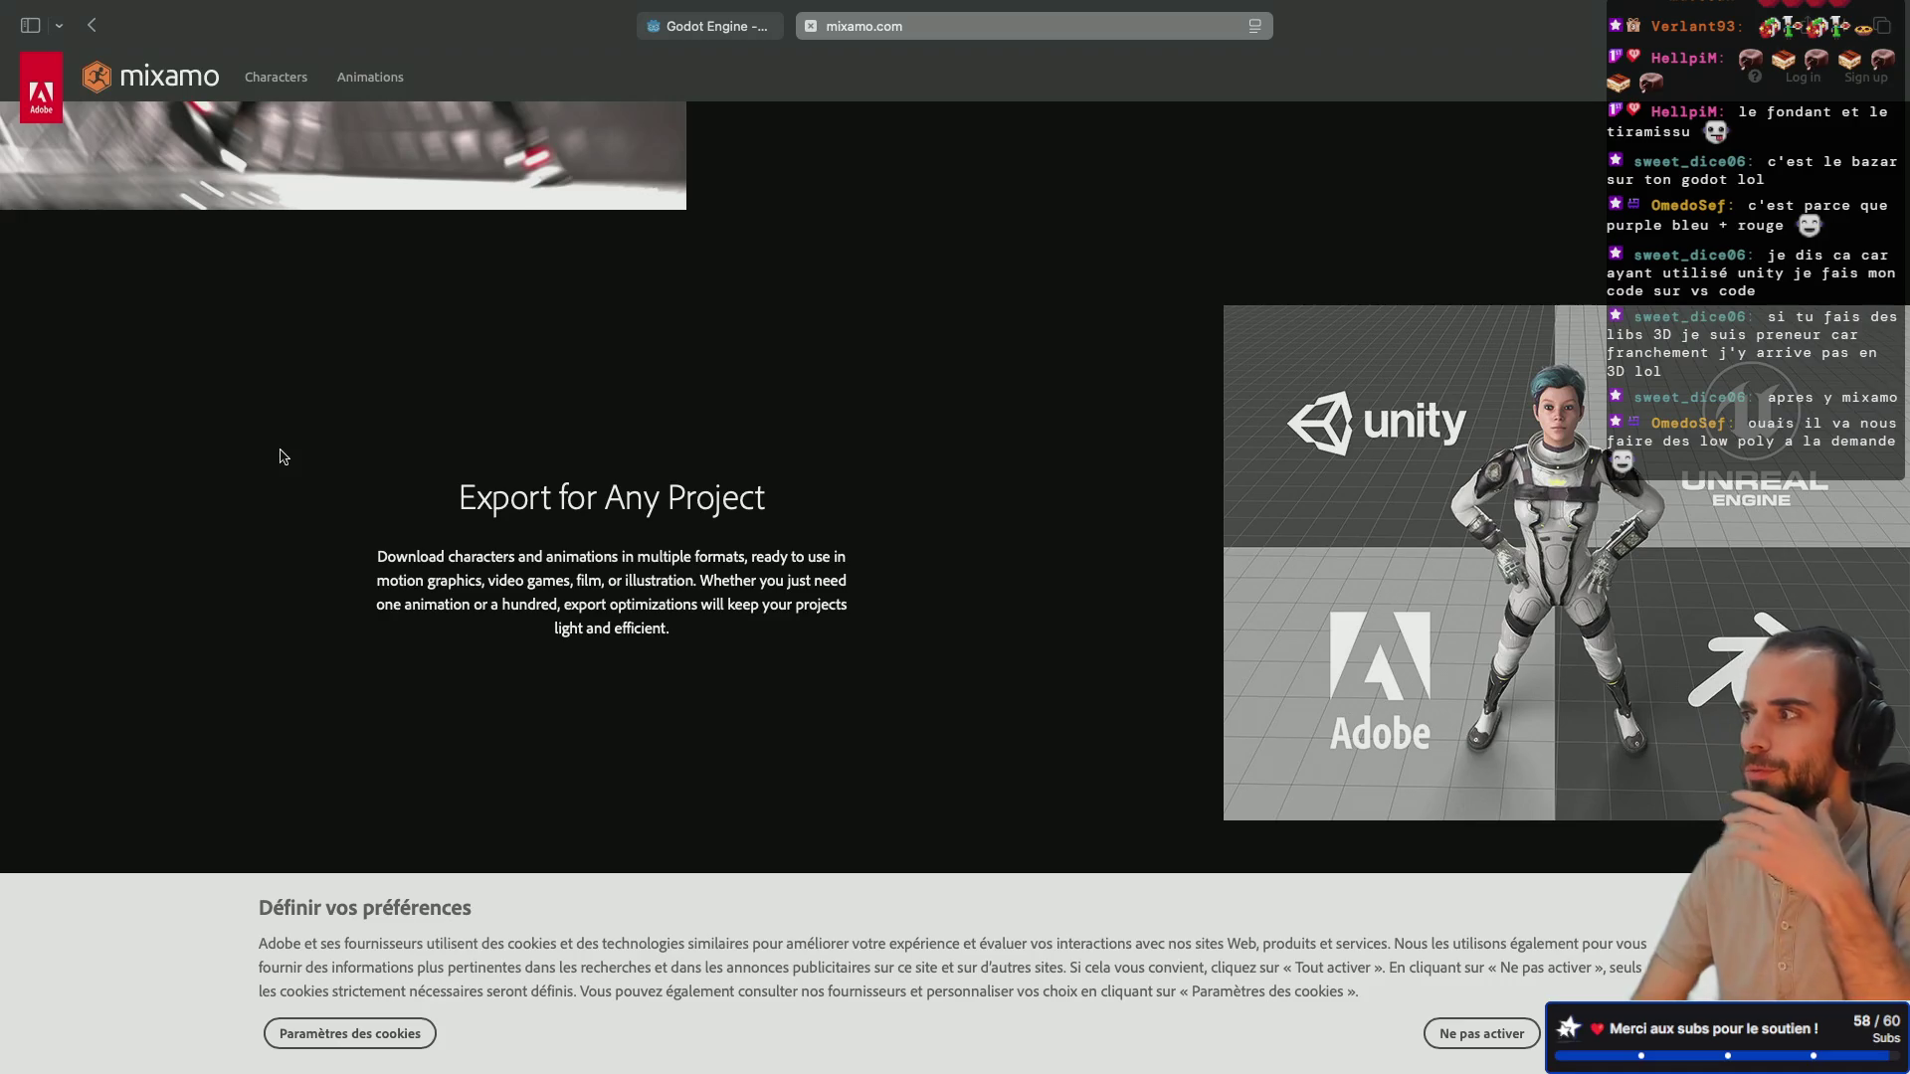
pyautogui.scroll(-5, 422, 597)
pyautogui.scroll(20, 422, 597)
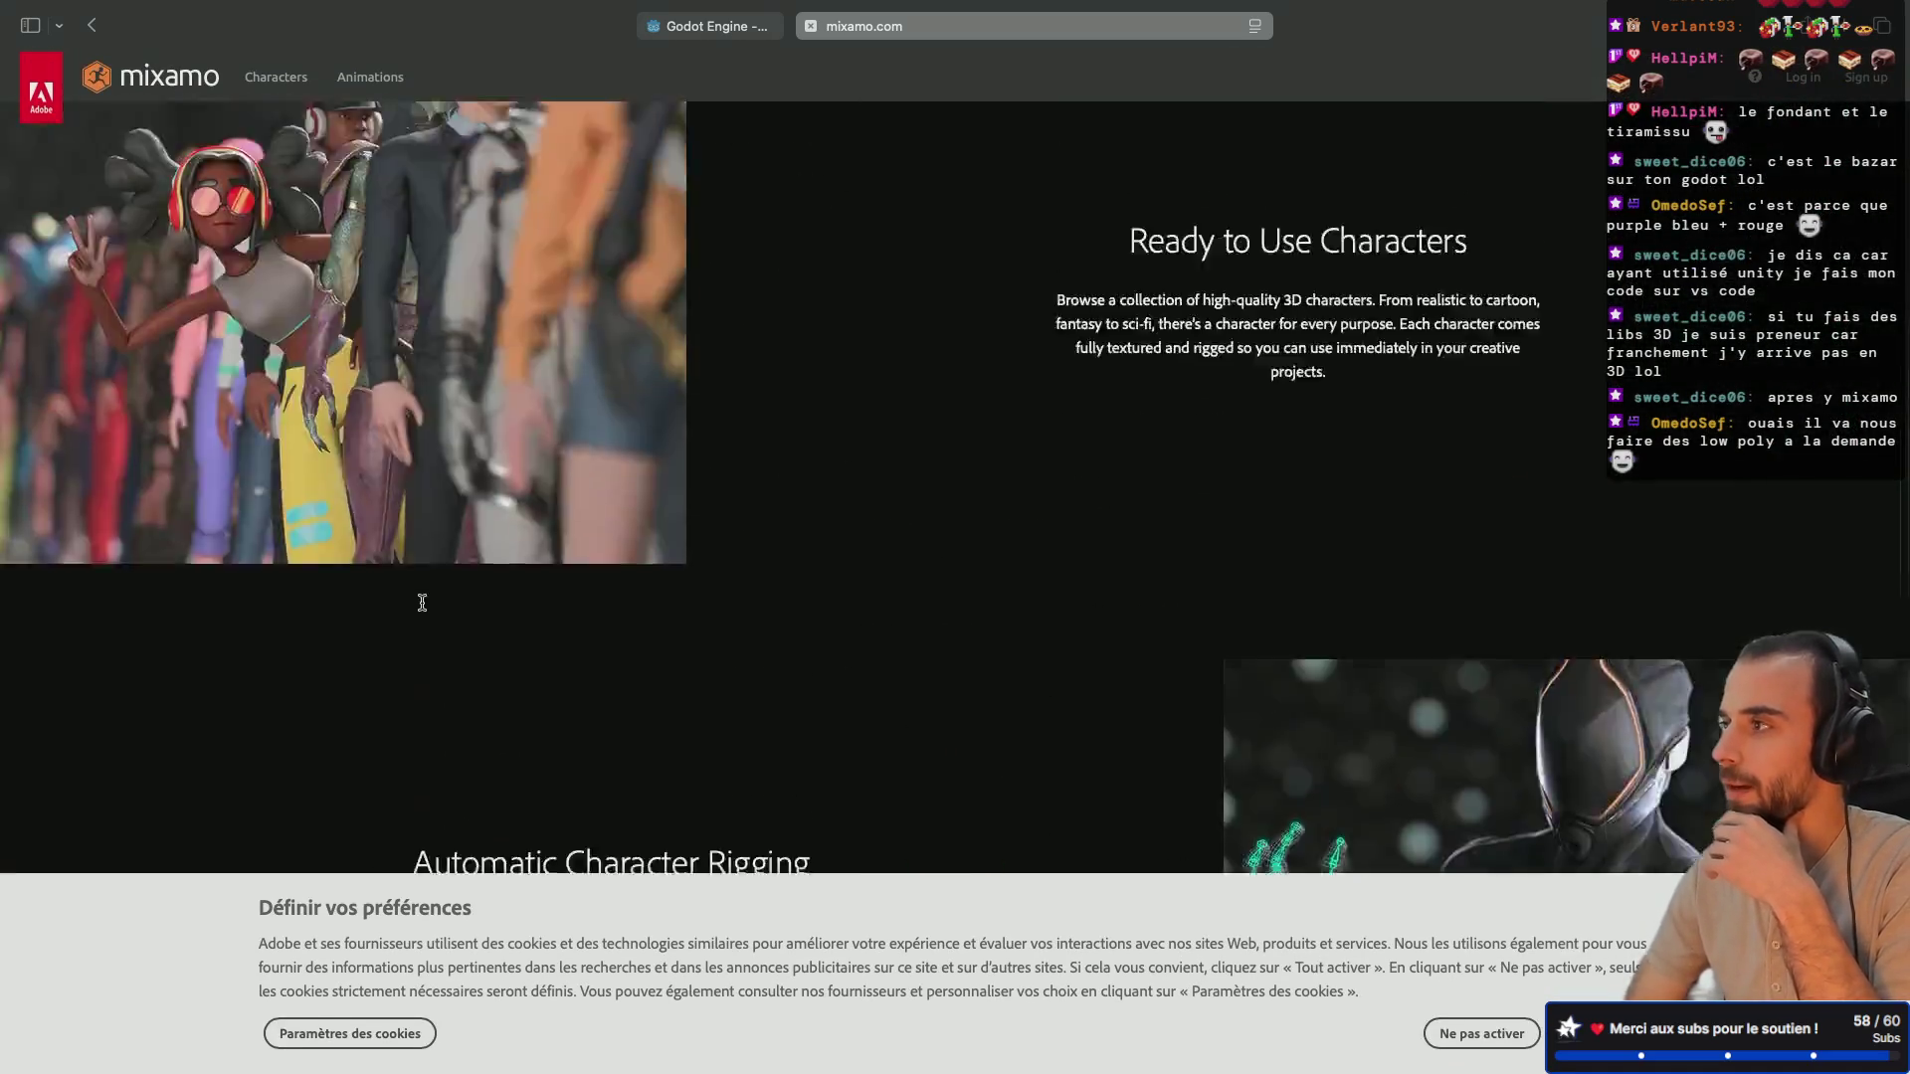
pyautogui.scroll(-15, 422, 602)
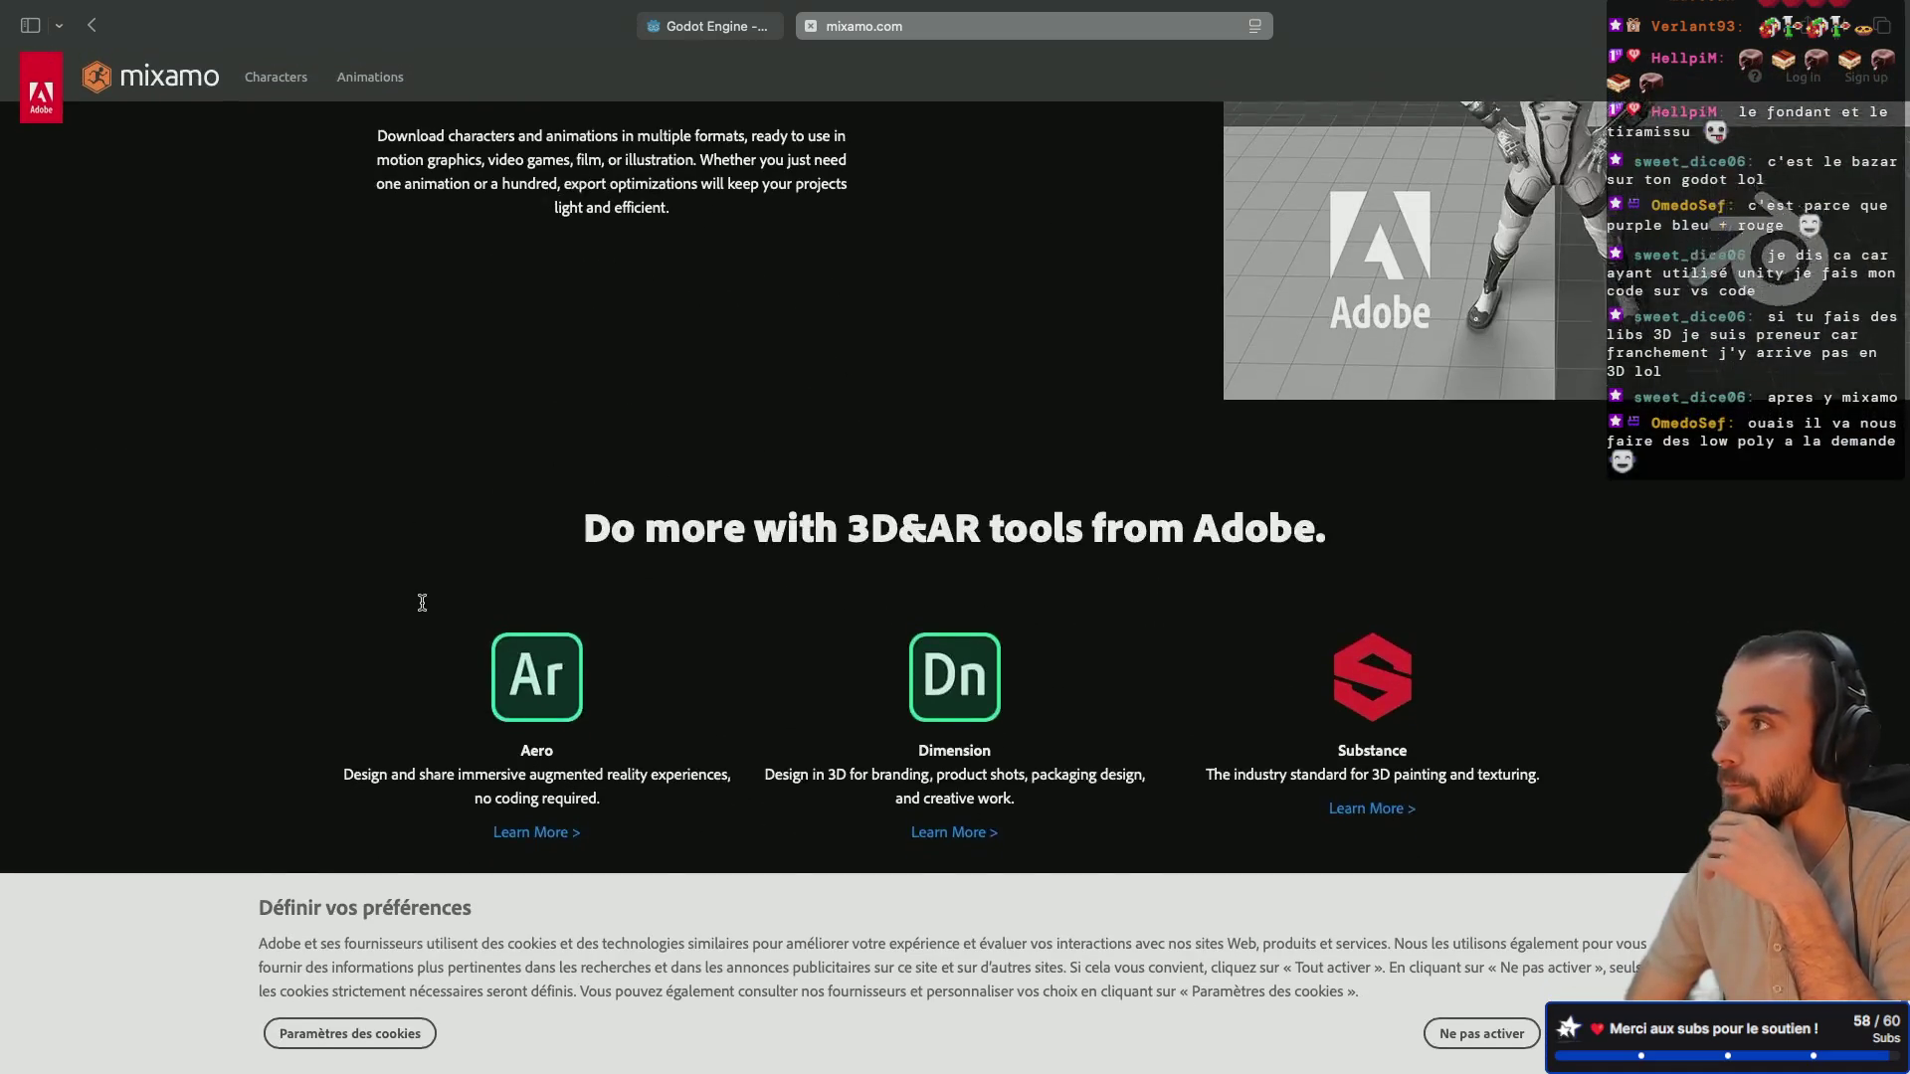
pyautogui.scroll(5, 425, 609)
pyautogui.scroll(-8, 422, 608)
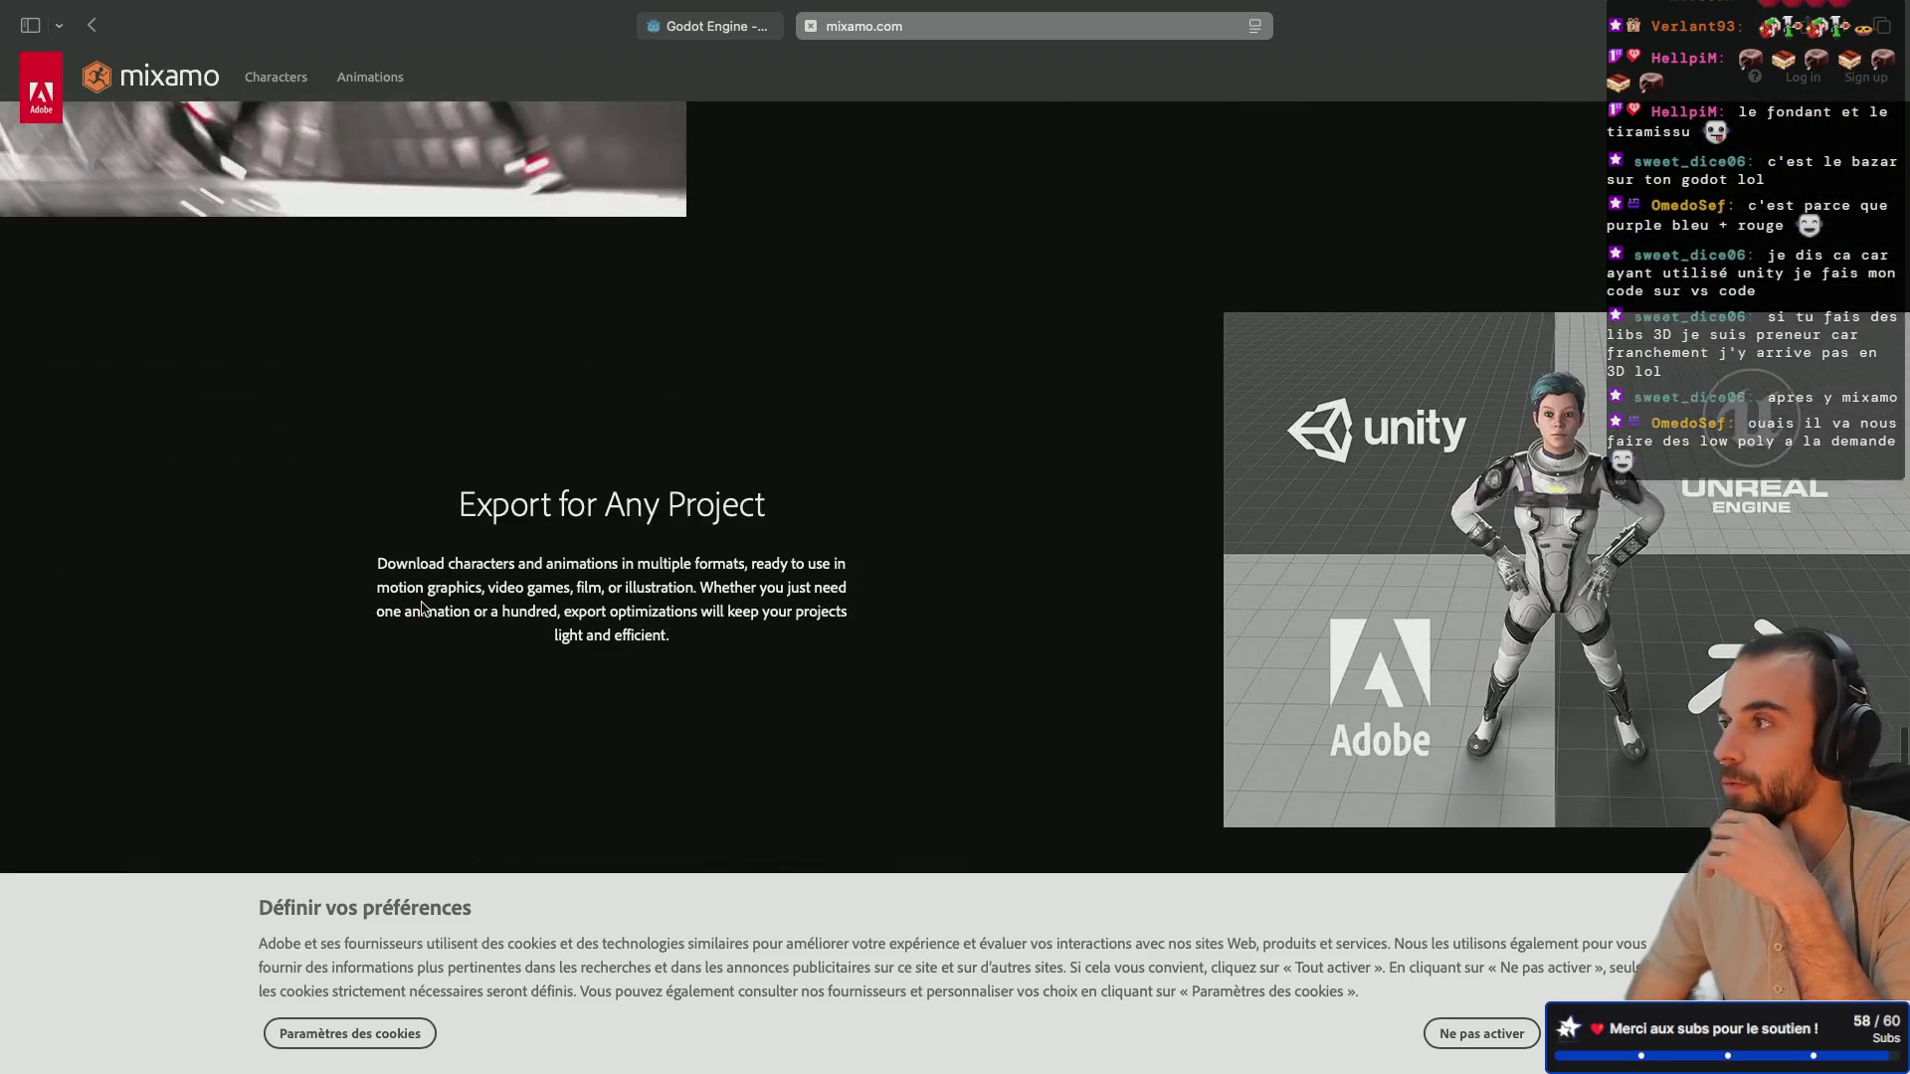
pyautogui.scroll(10, 421, 609)
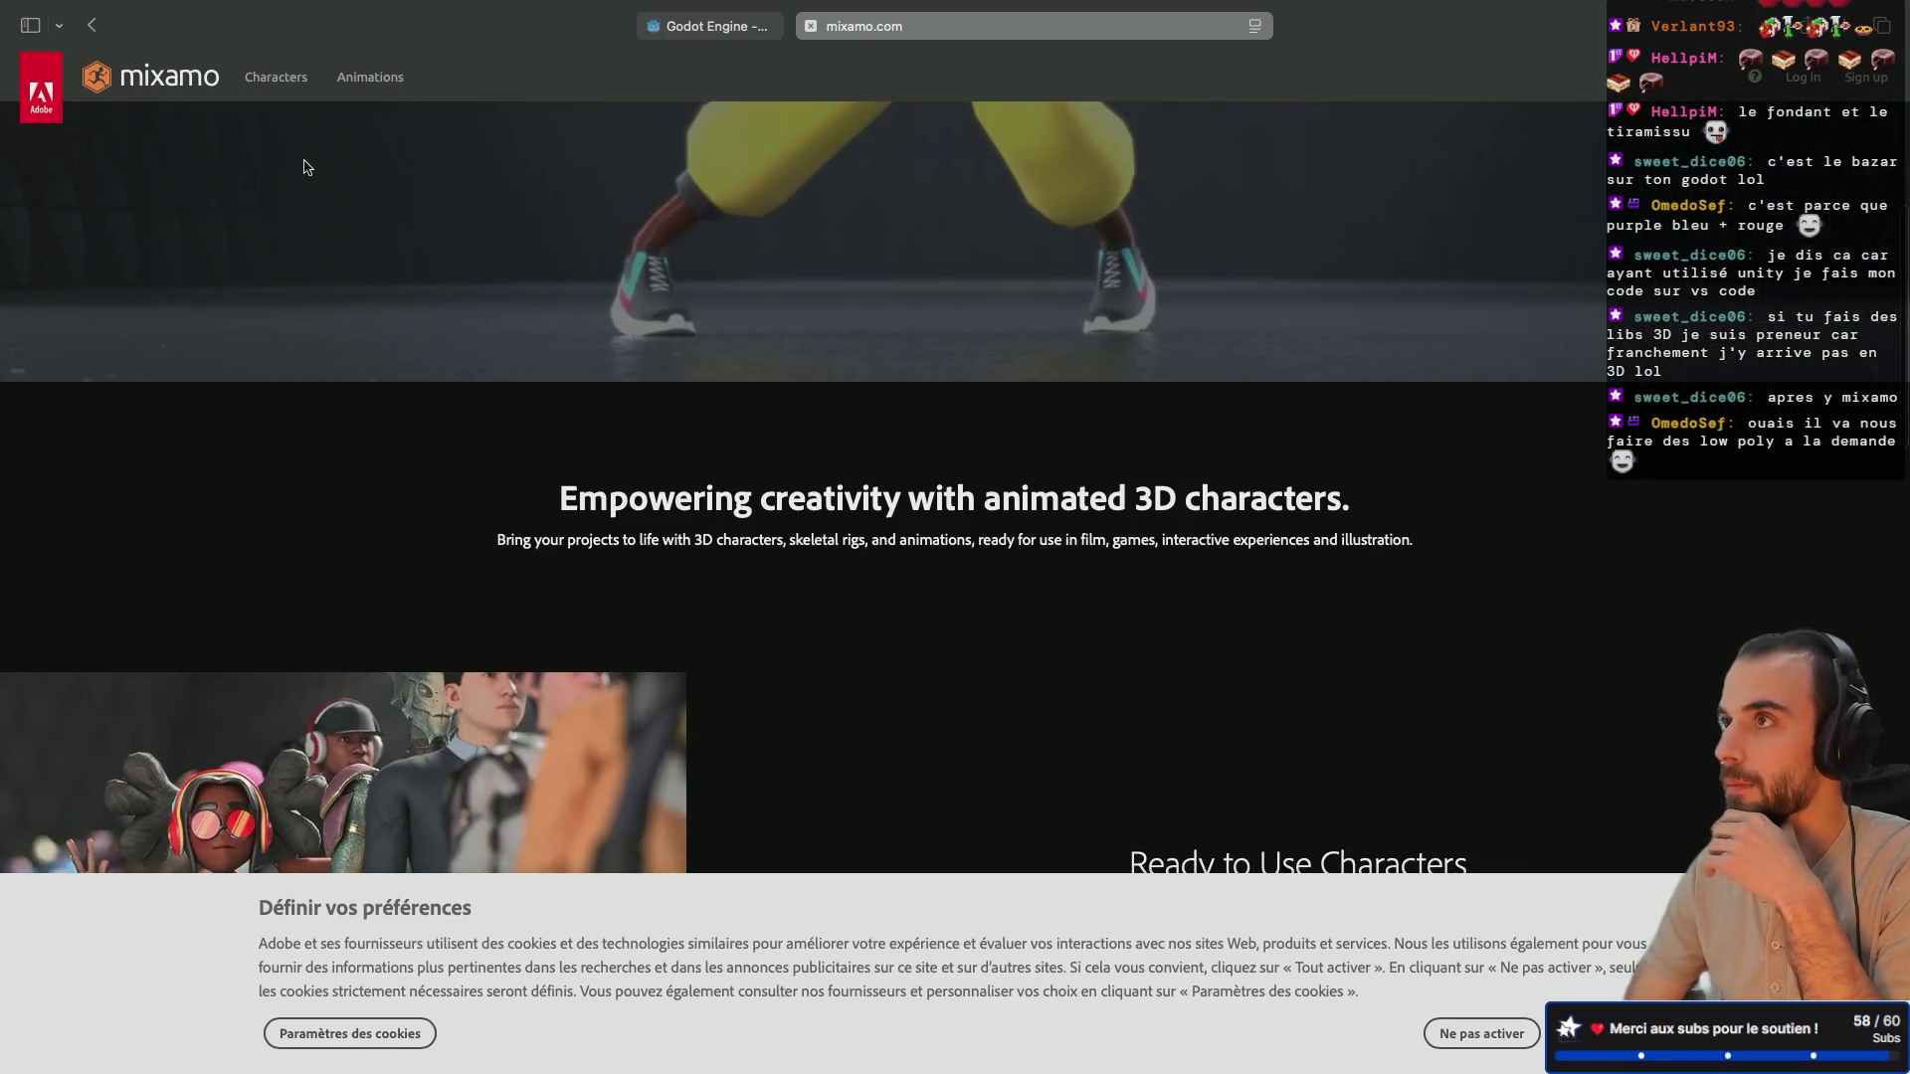
pyautogui.click(273, 85)
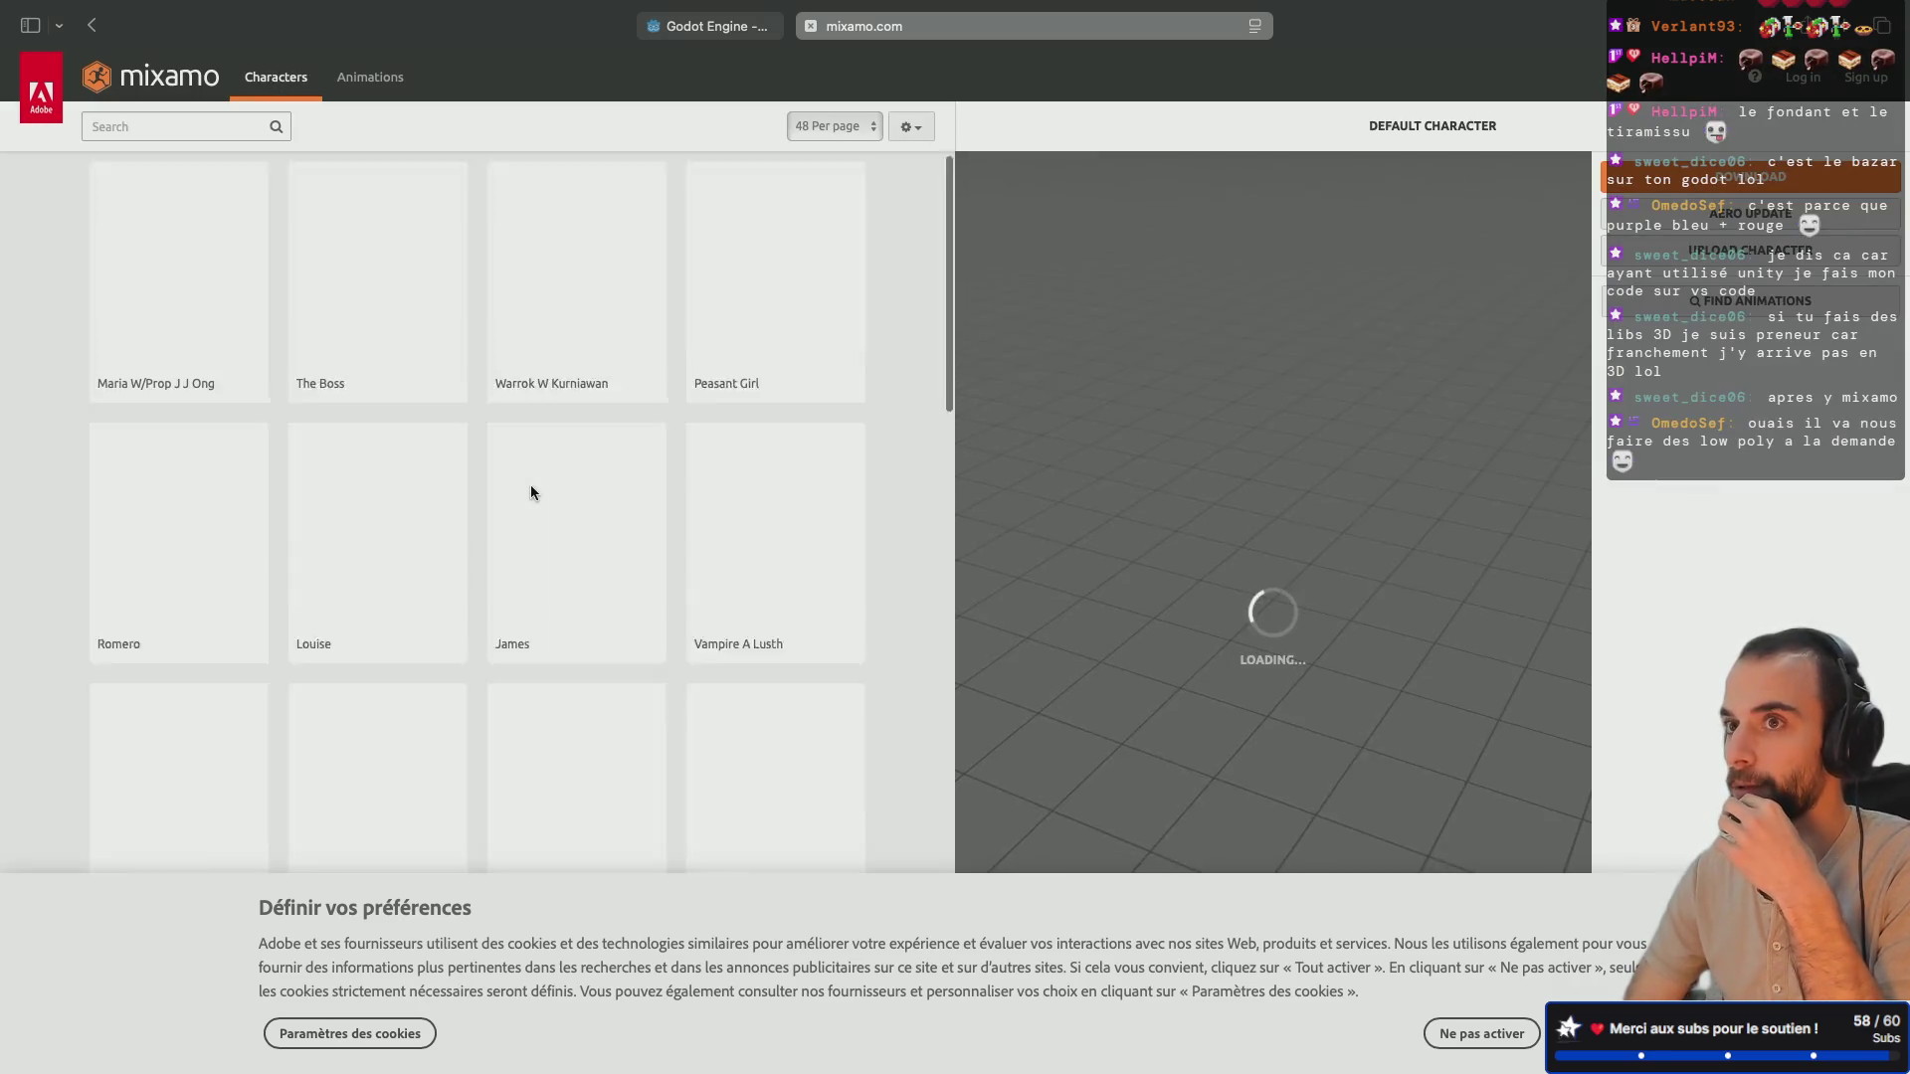
# Step: Preview The Boss character from the Mixamo character grid
pyautogui.scroll(-2, 530, 486)
pyautogui.scroll(2, 436, 290)
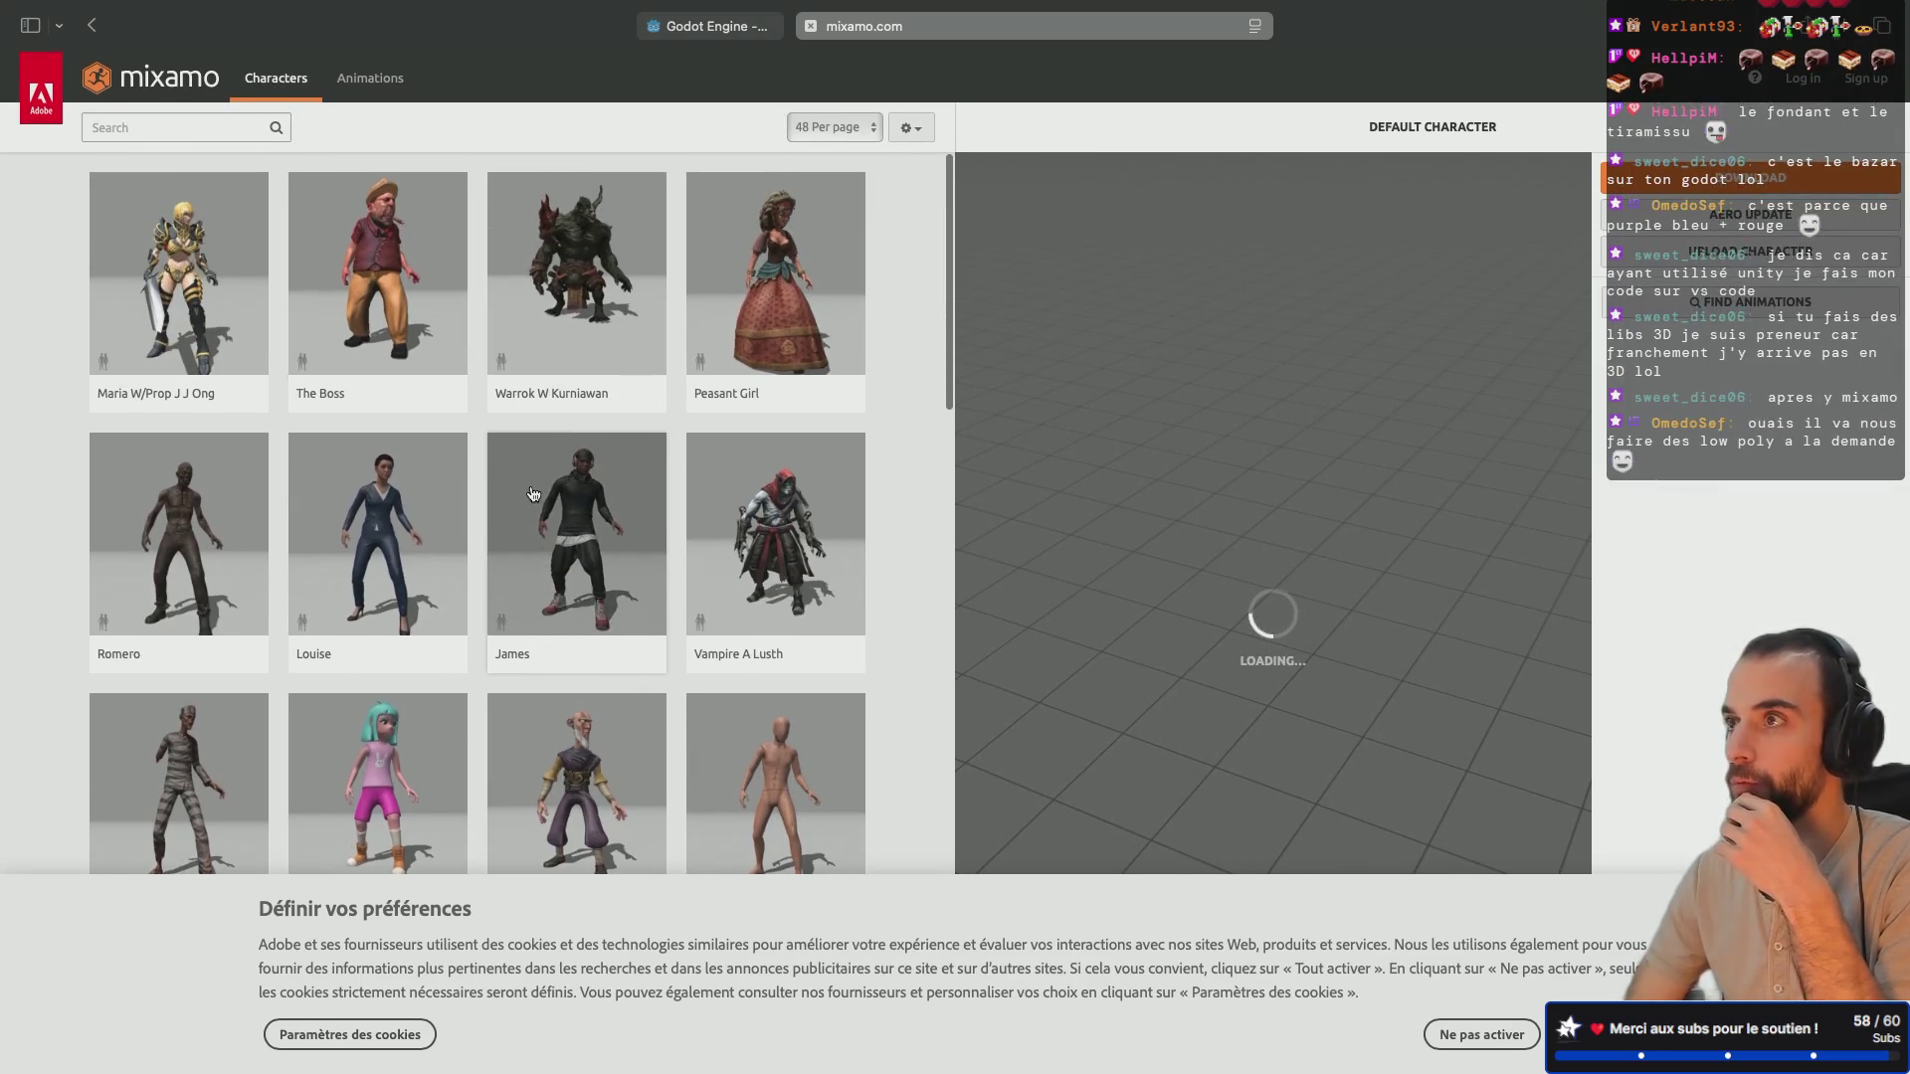
pyautogui.click(436, 290)
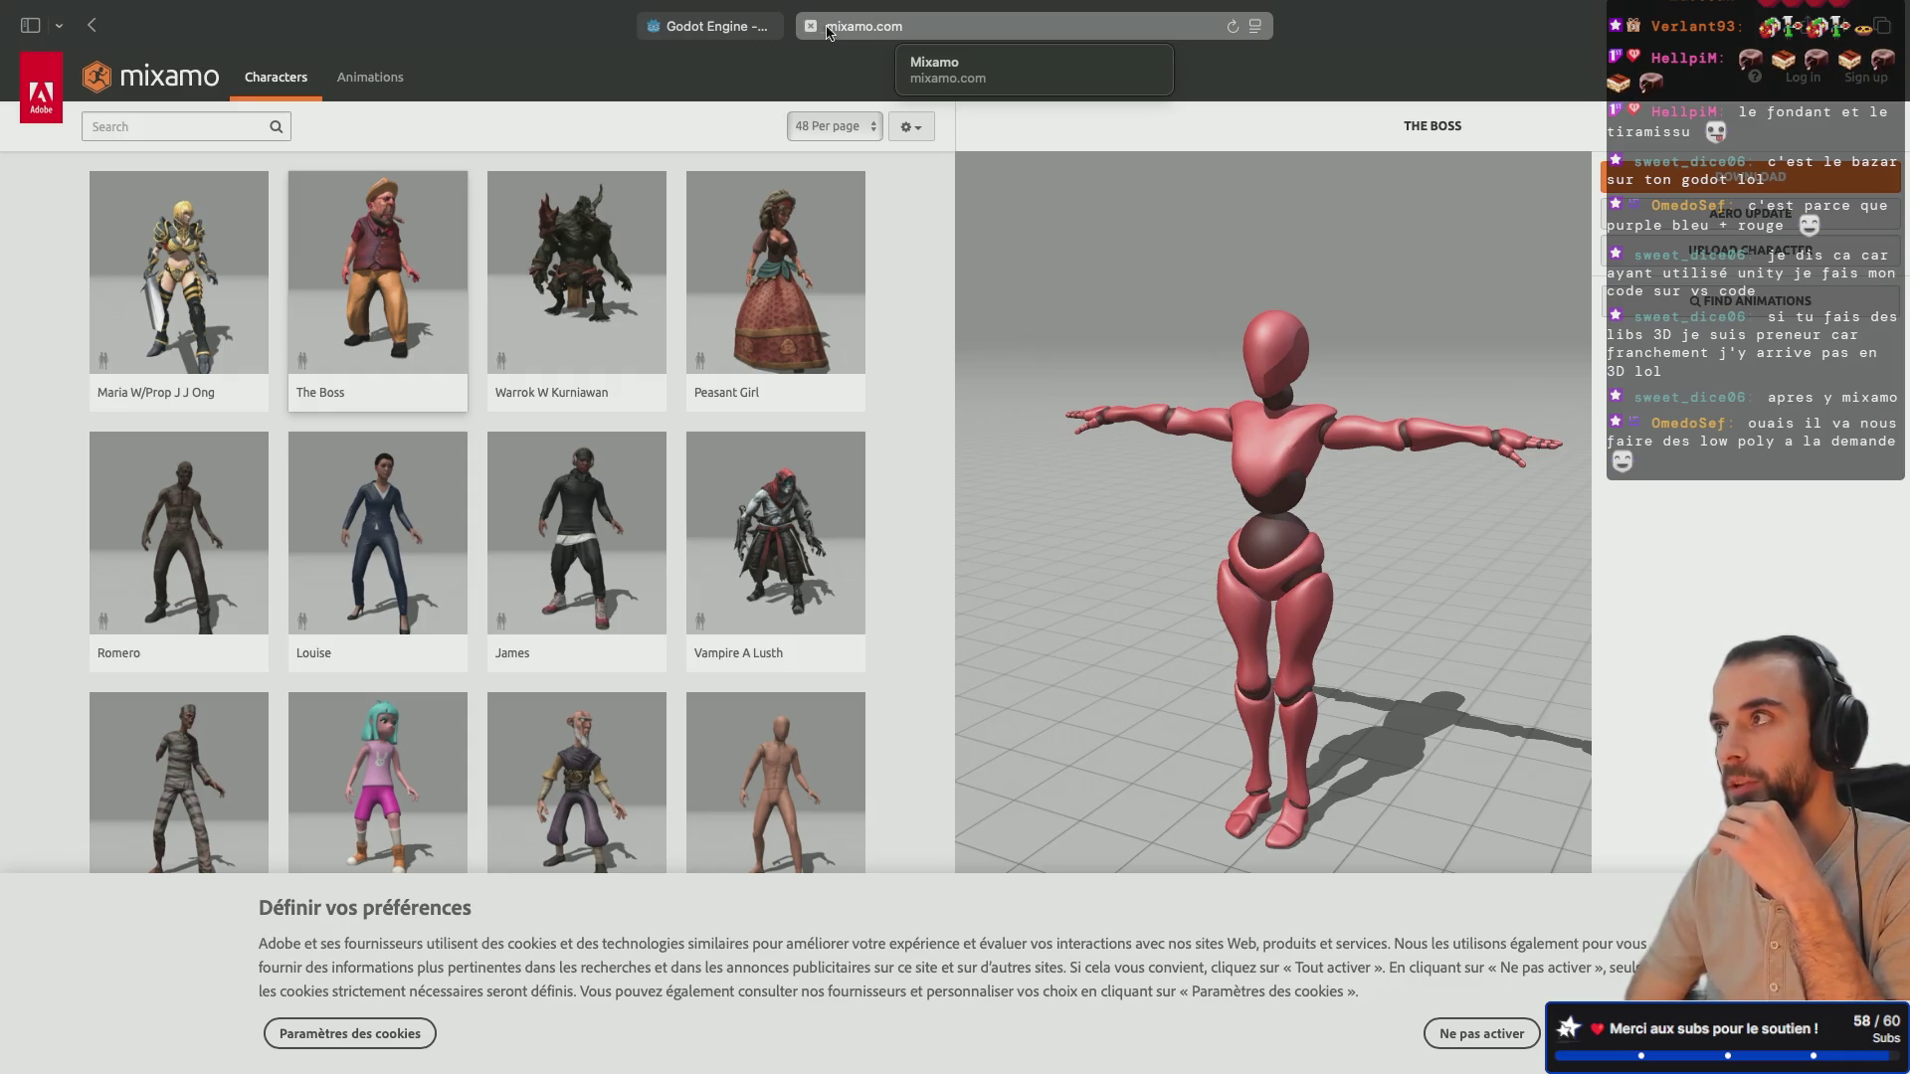
pyautogui.click(1133, 34)
# Step: Search Google for 'sketchfab' and open the Sketchfab homepage
pyautogui.write('ske')
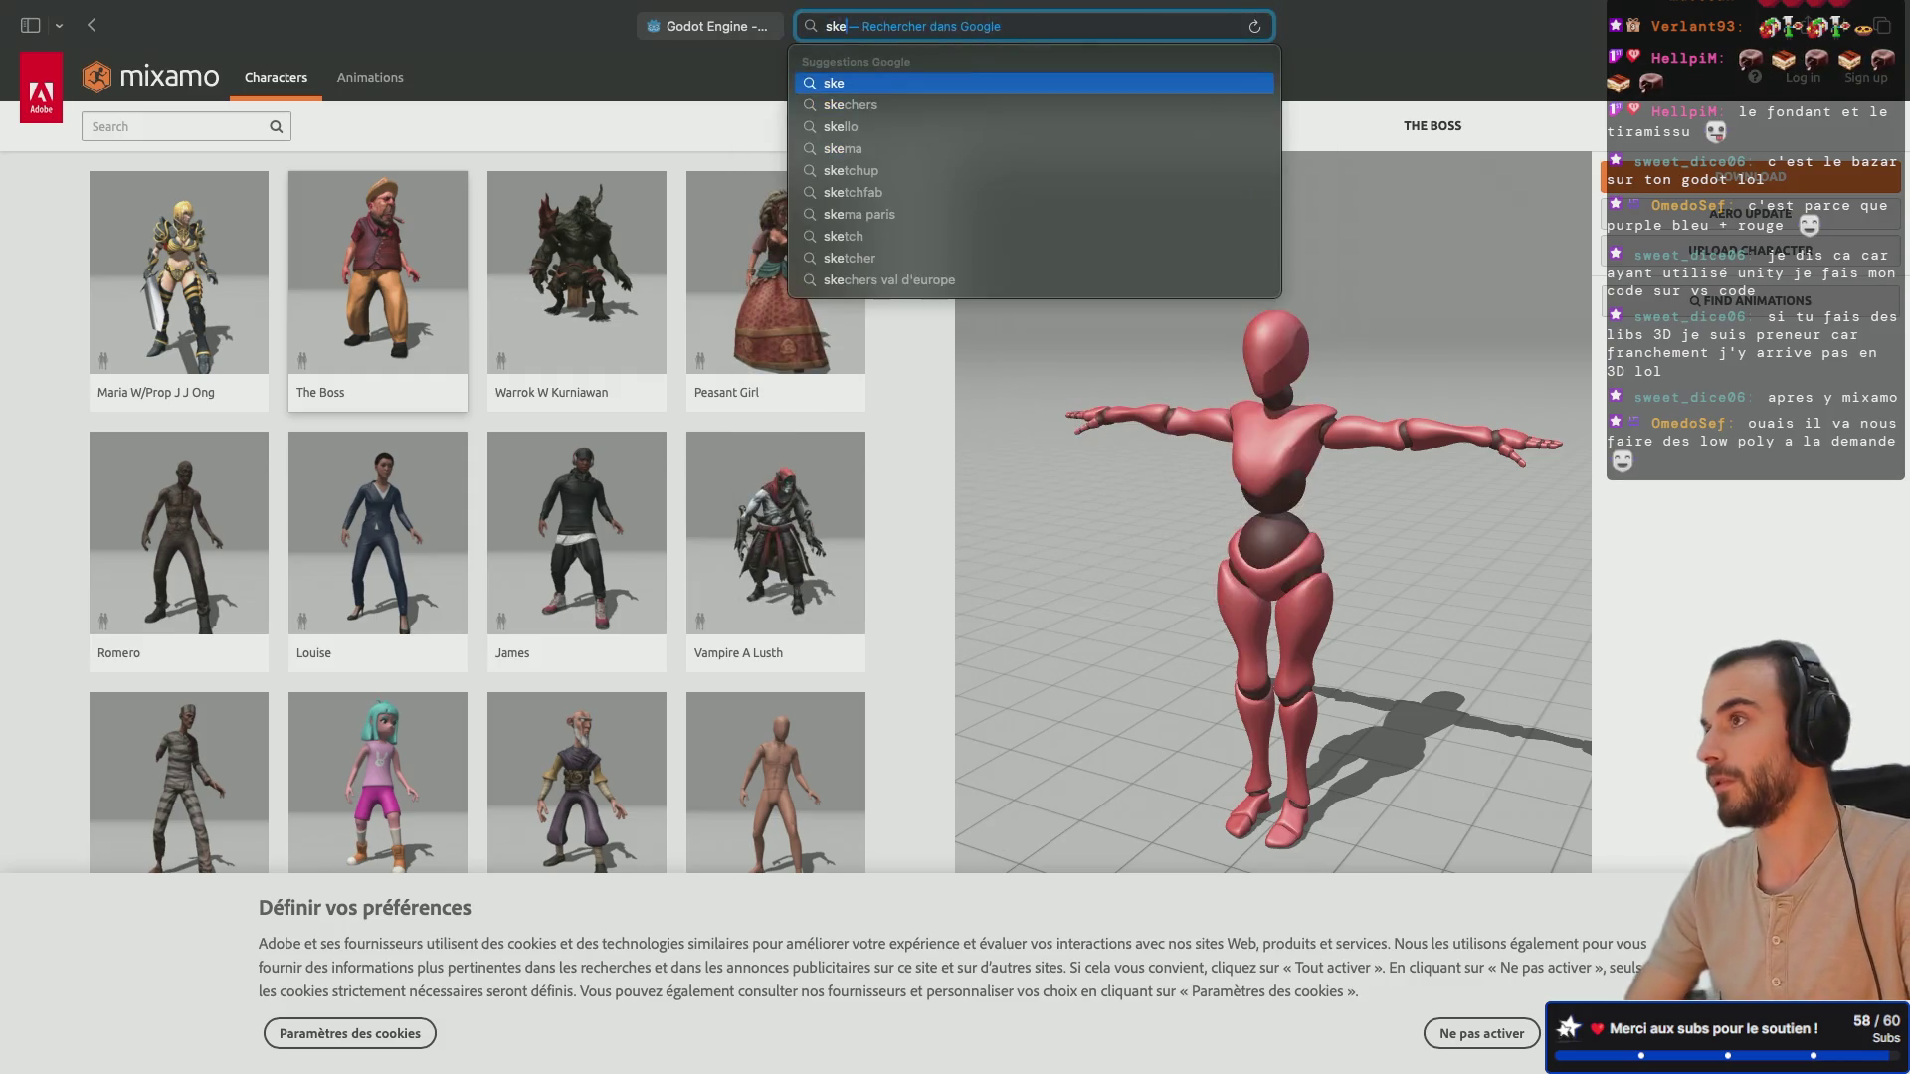
pyautogui.write('tchfa')
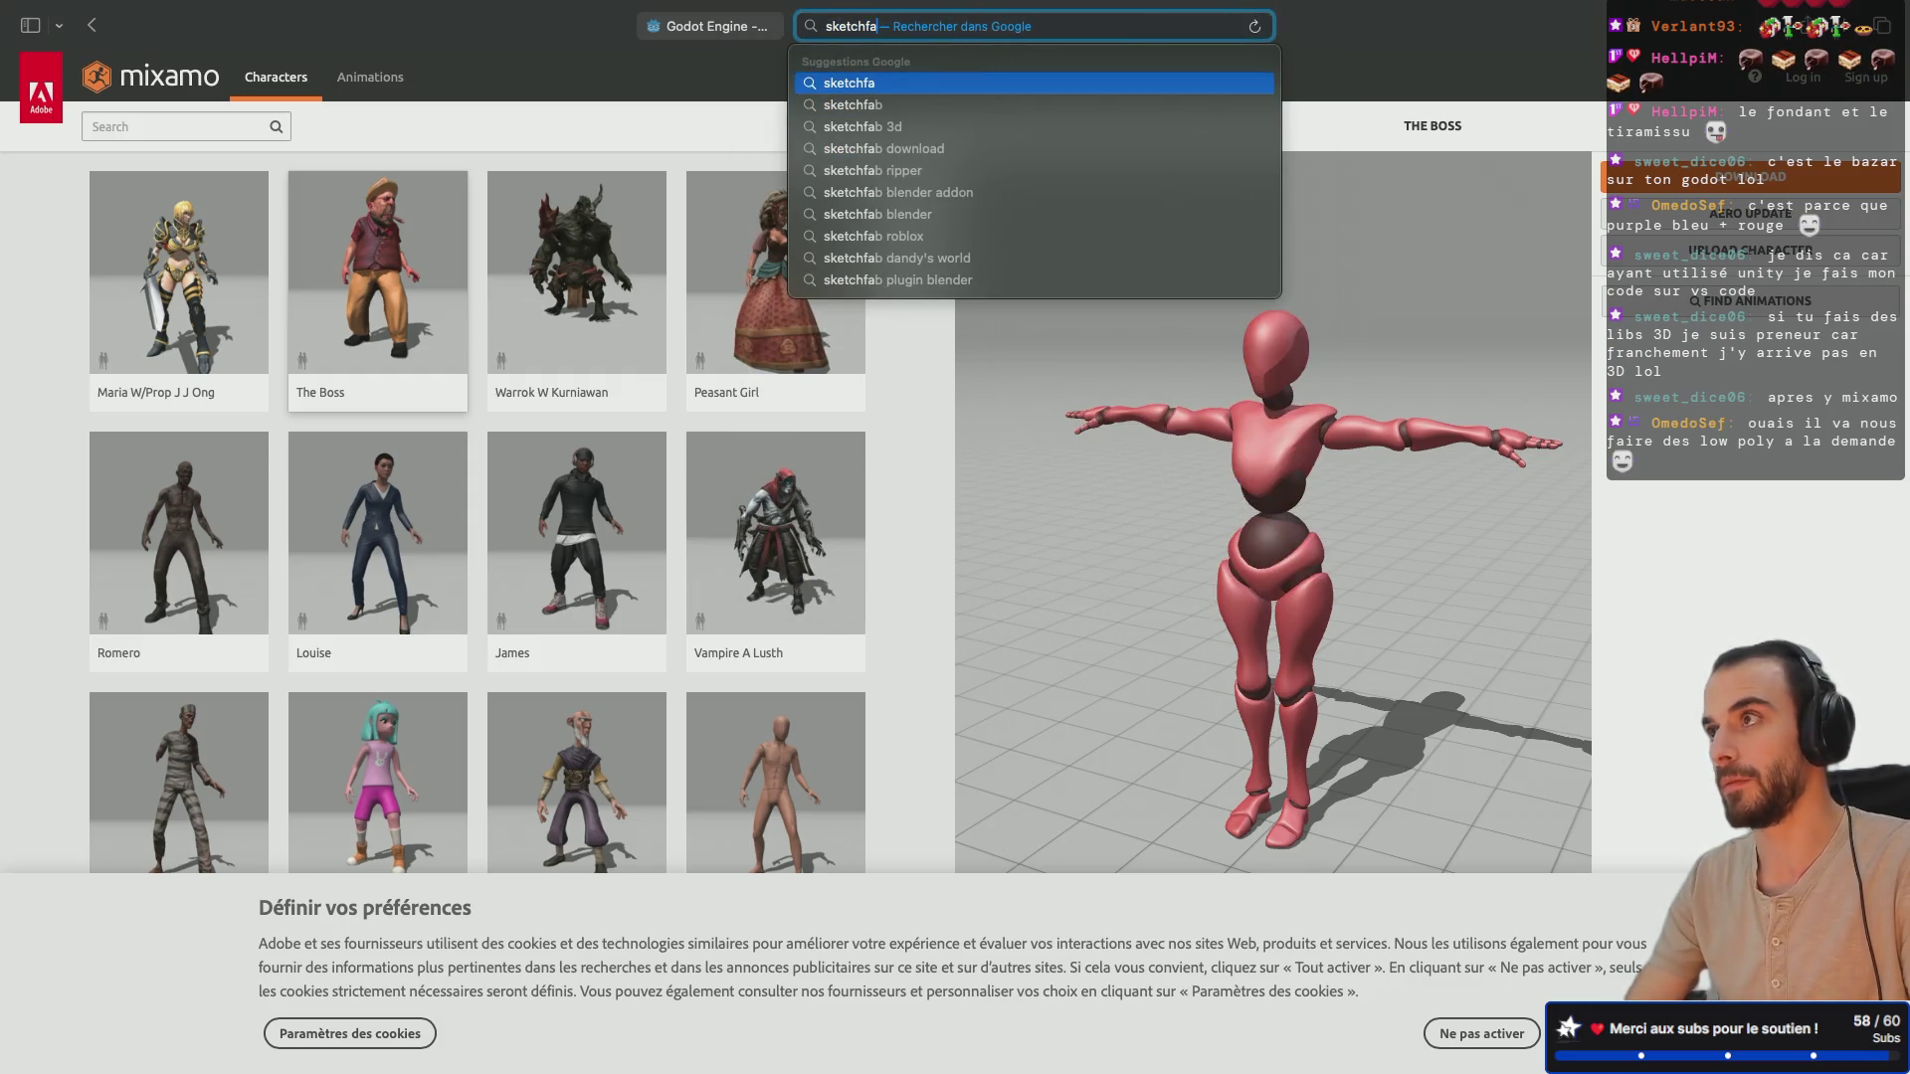
pyautogui.write('b')
pyautogui.press('Return')
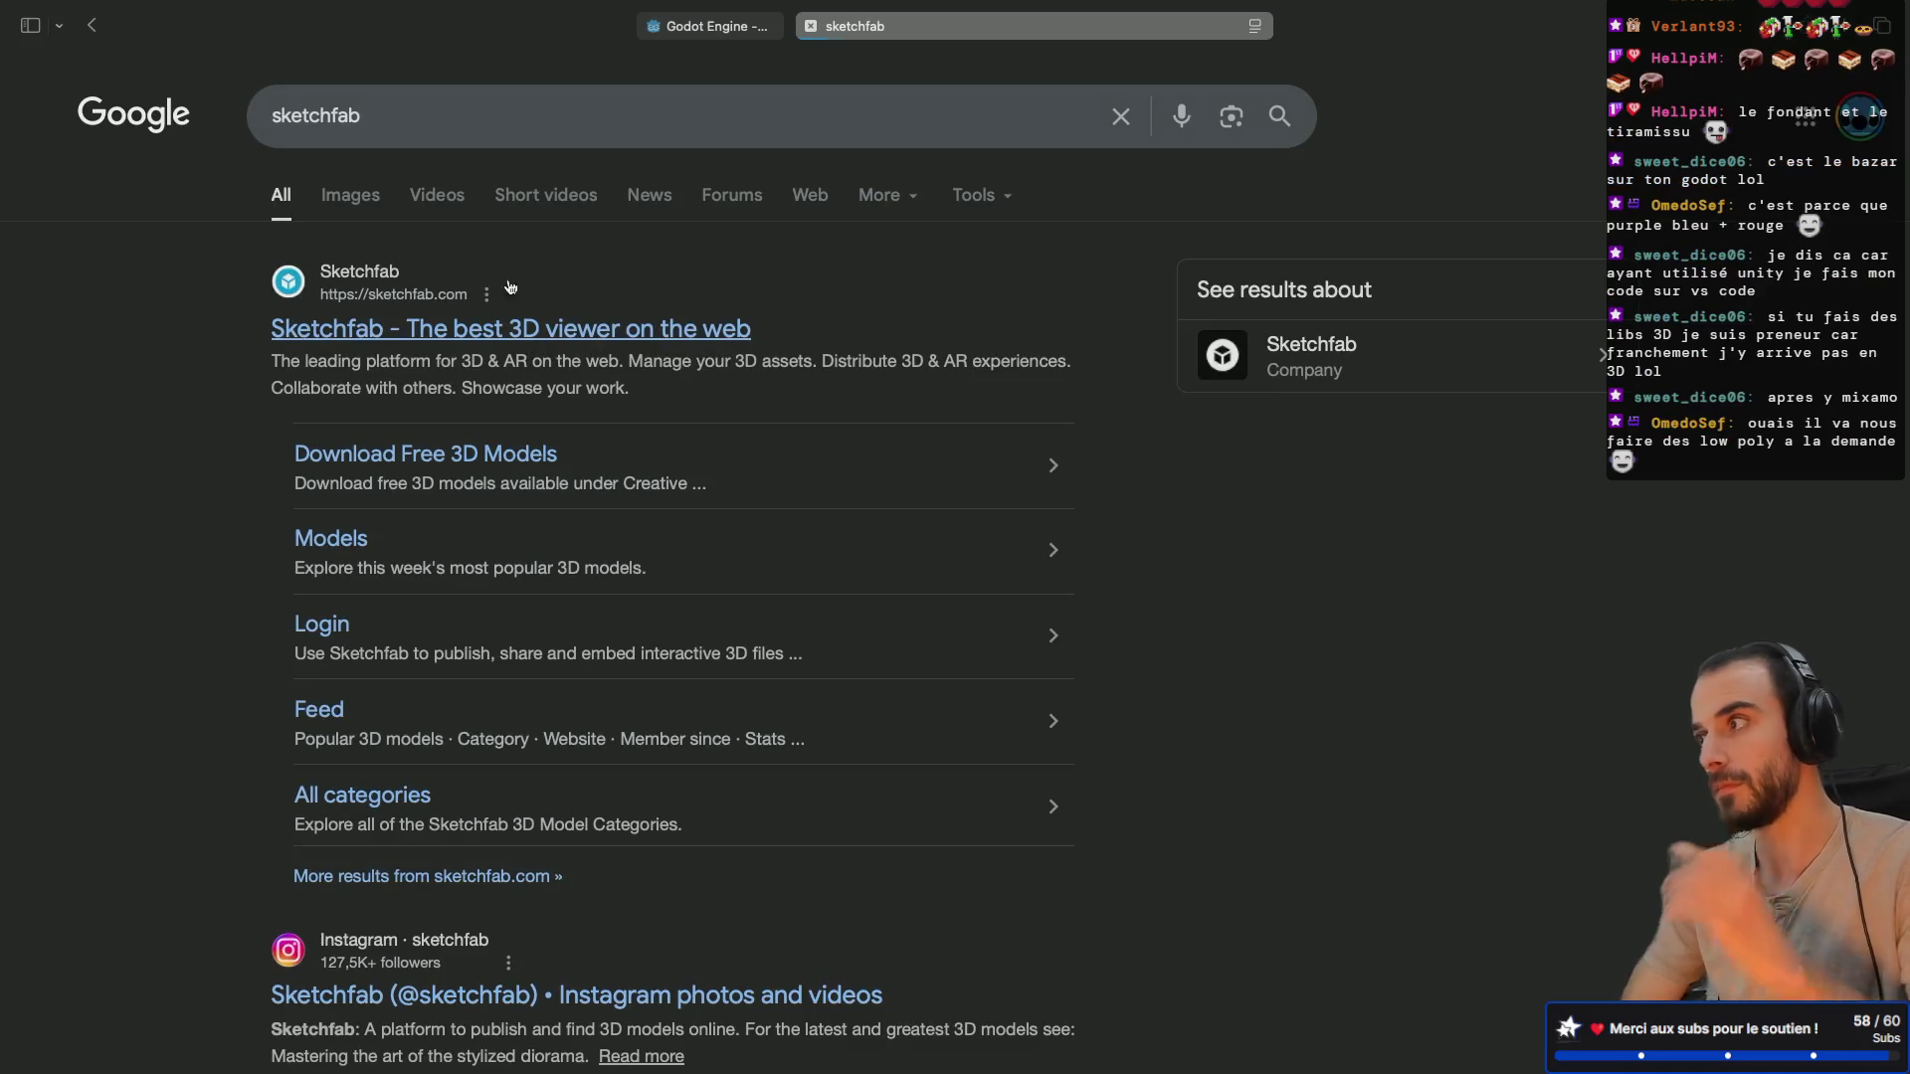
pyautogui.click(422, 293)
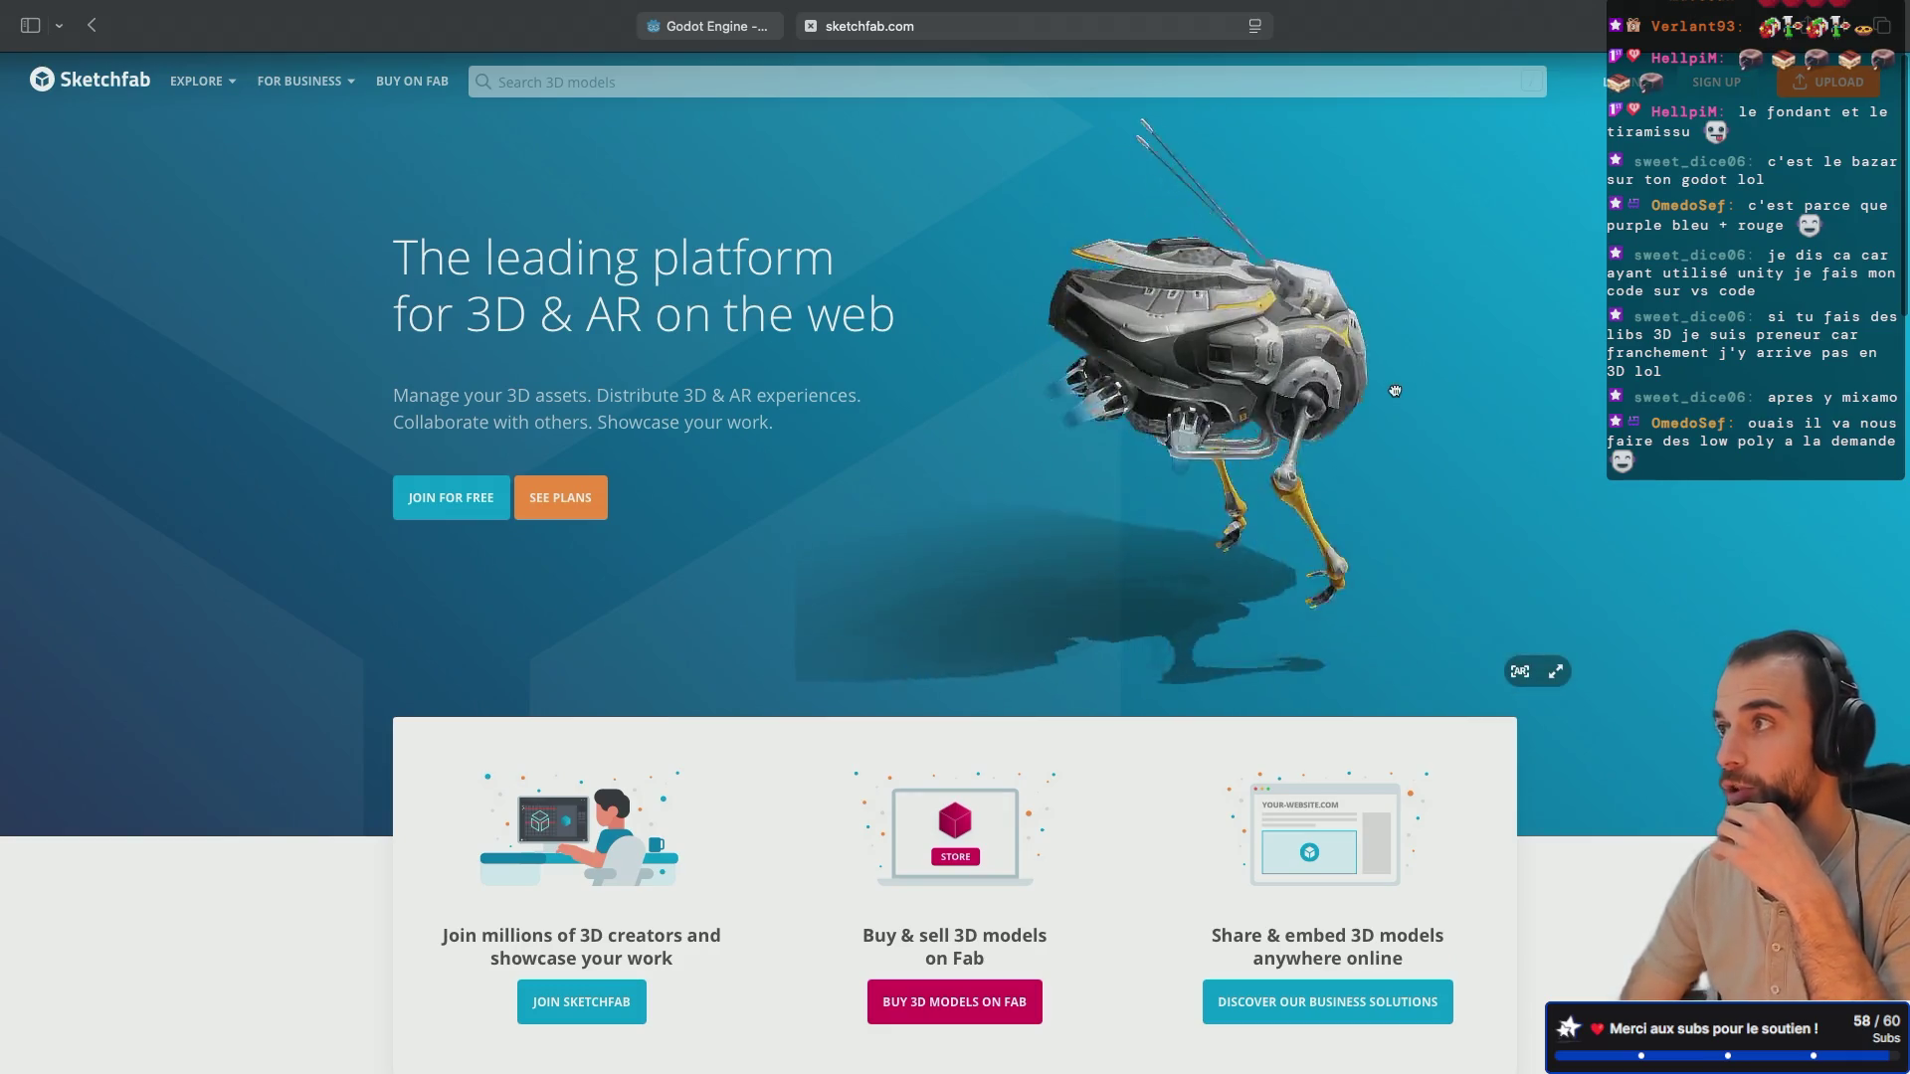
# Step: Orbit the featured robot model to a front-side angle, then return to the Godot editor
pyautogui.moveTo(927, 442)
pyautogui.mouseDown()
pyautogui.moveTo(1403, 225)
pyautogui.moveTo(970, 423)
pyautogui.mouseUp()
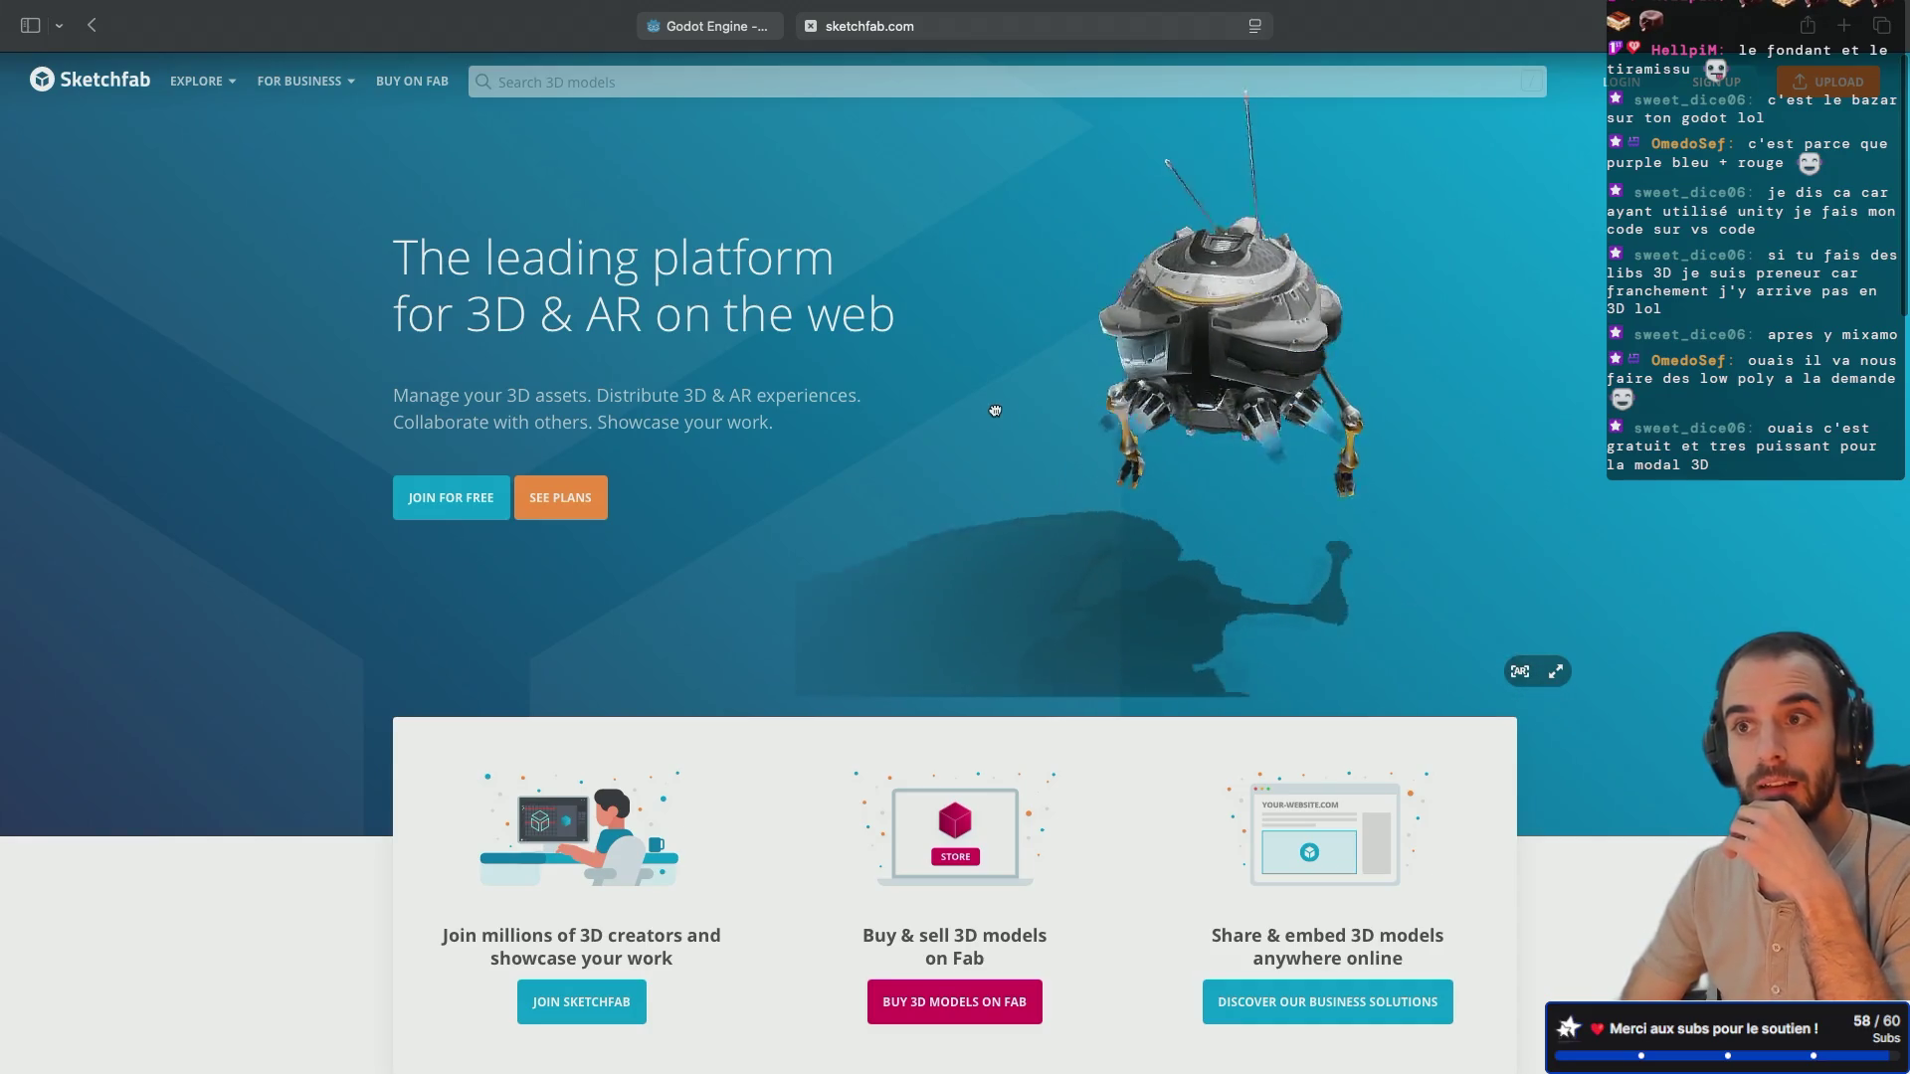
pyautogui.moveTo(962, 414)
pyautogui.mouseDown()
pyautogui.moveTo(826, 416)
pyautogui.moveTo(1222, 376)
pyautogui.mouseUp()
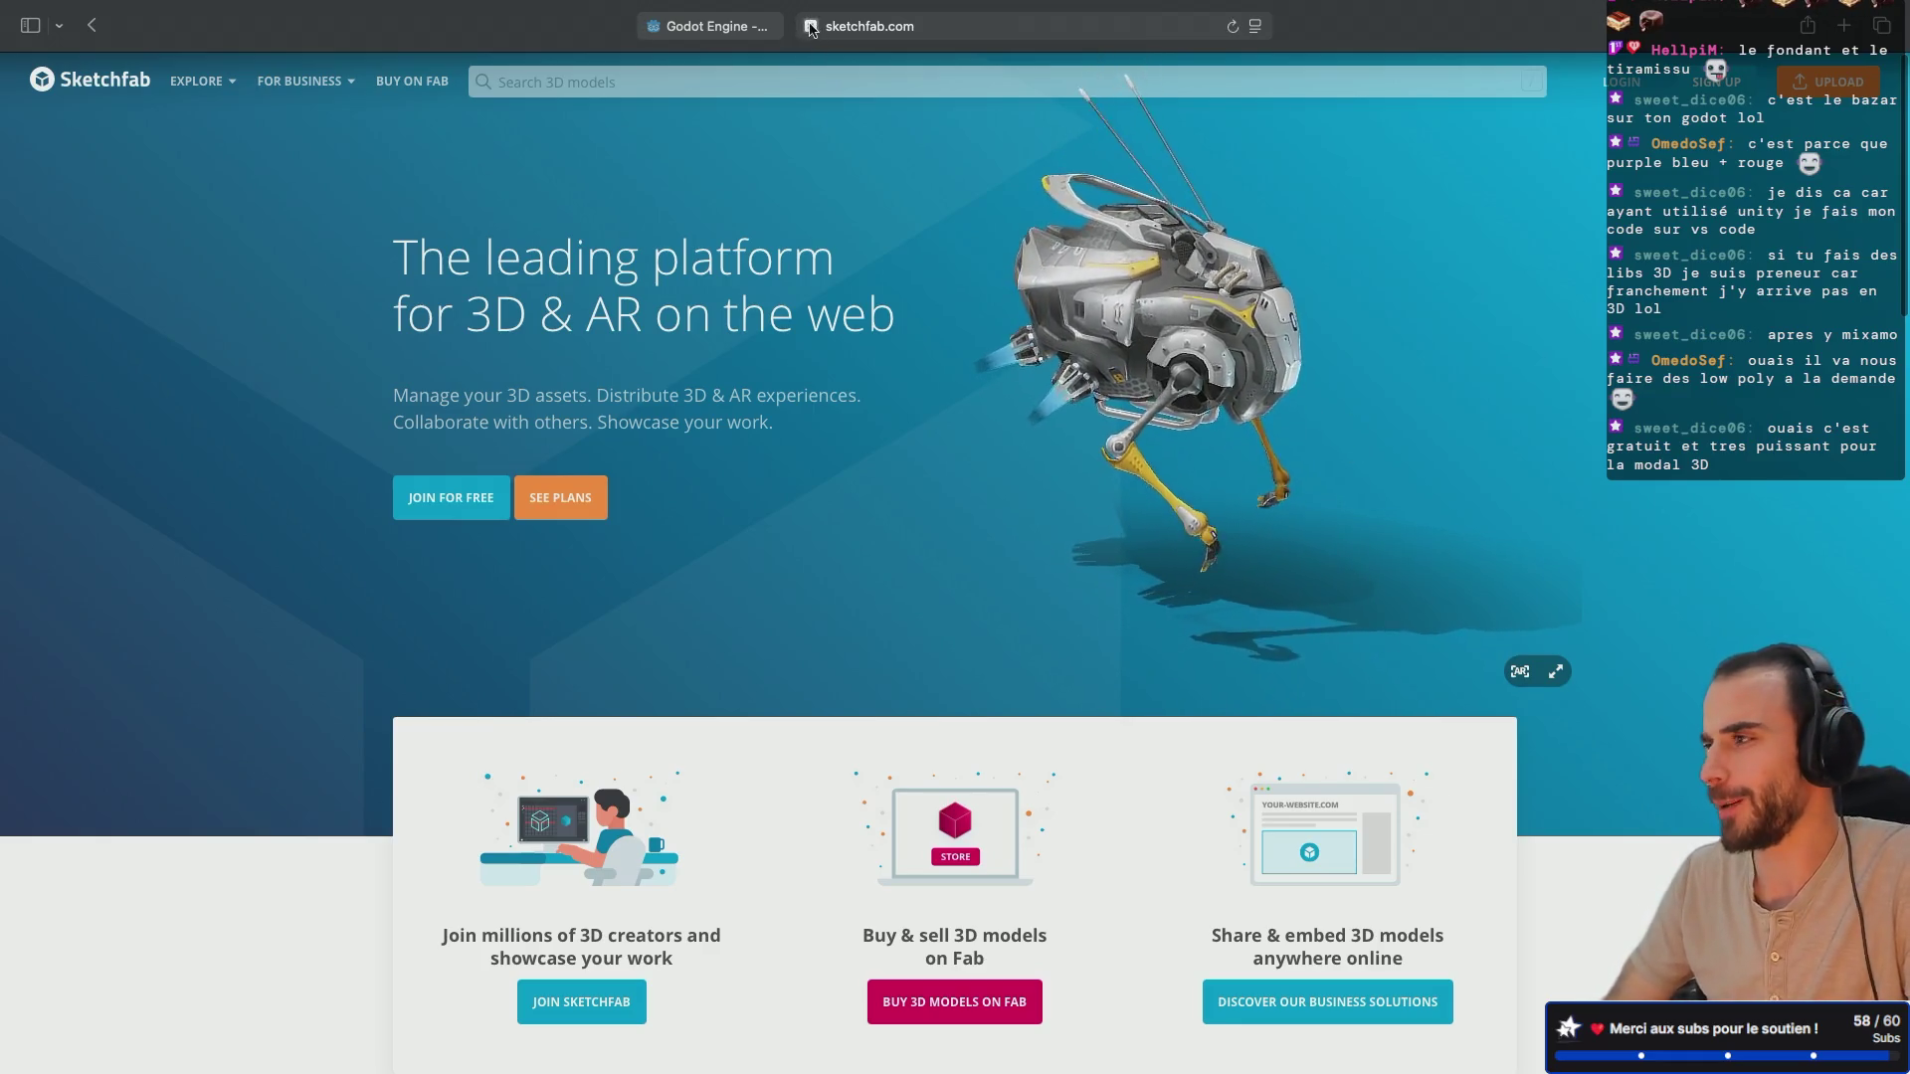
pyautogui.click(707, 26)
pyautogui.press('super+Tab')
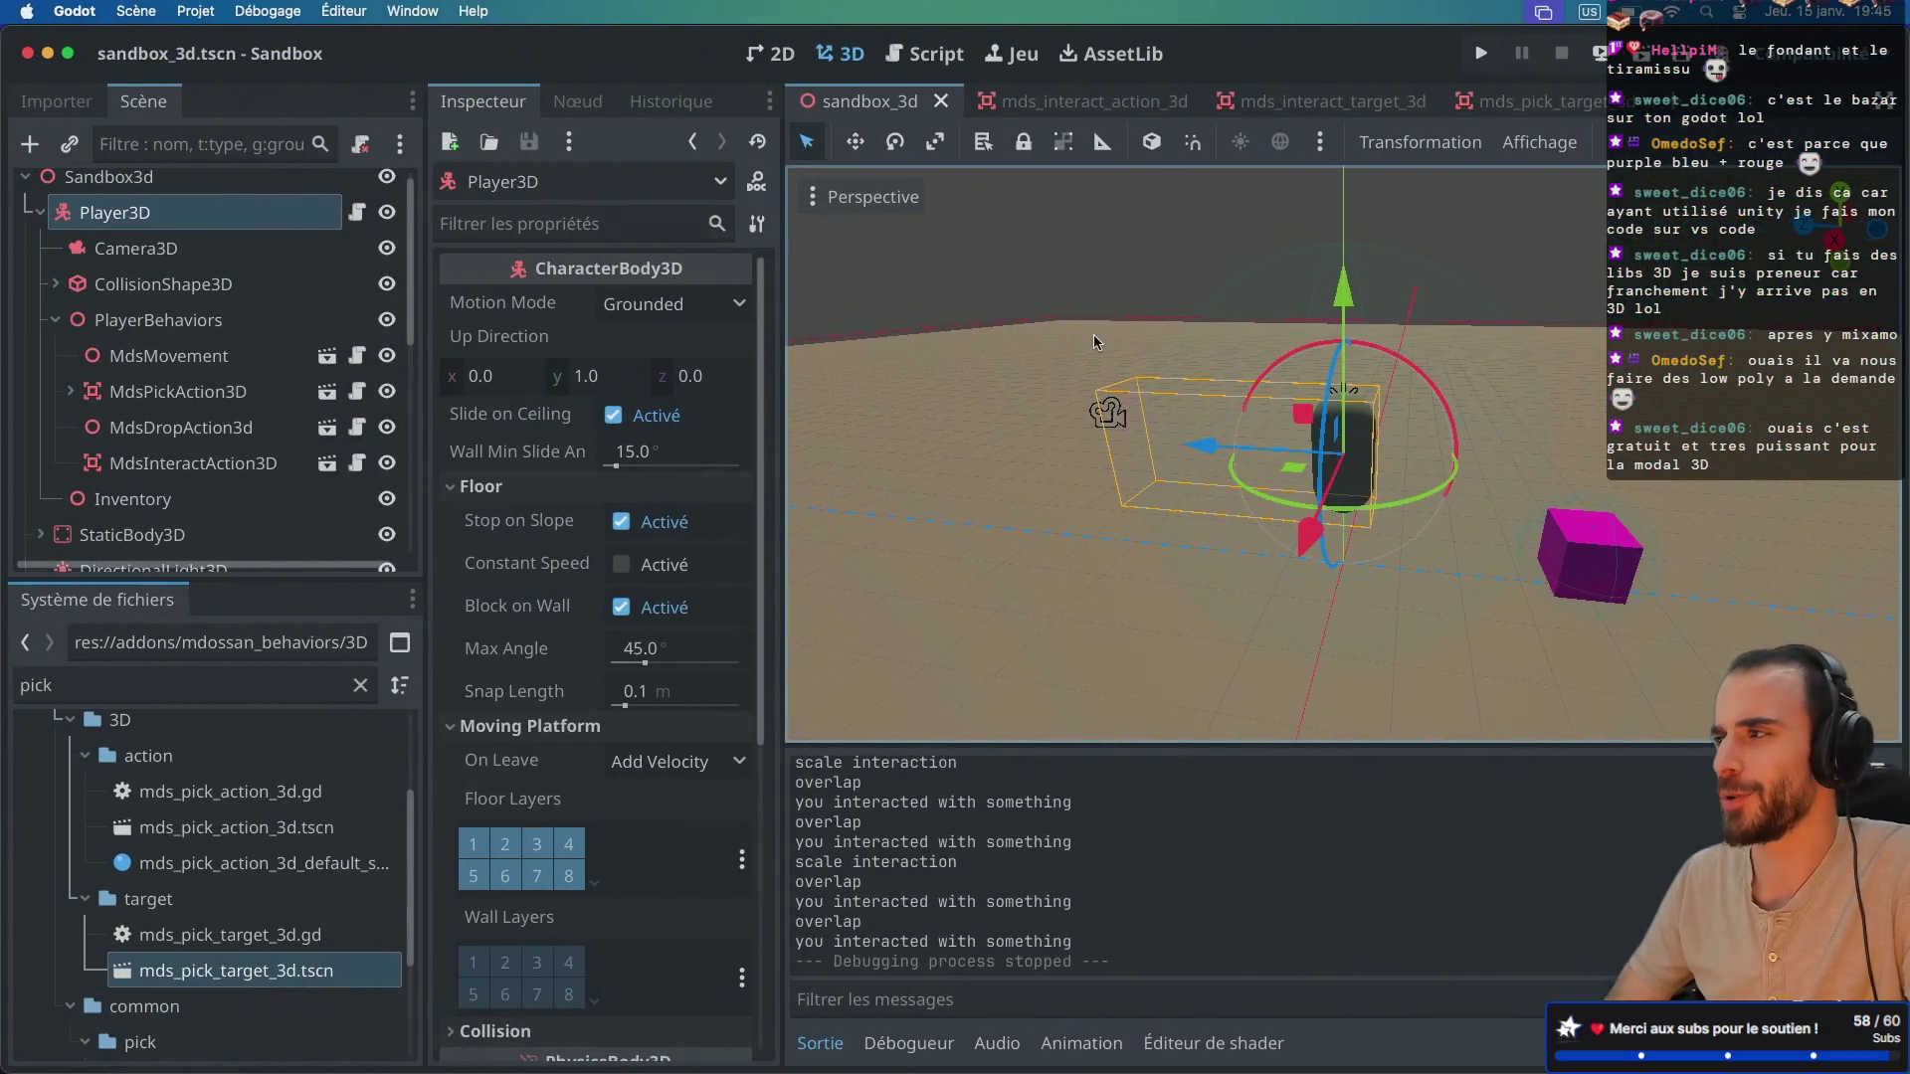
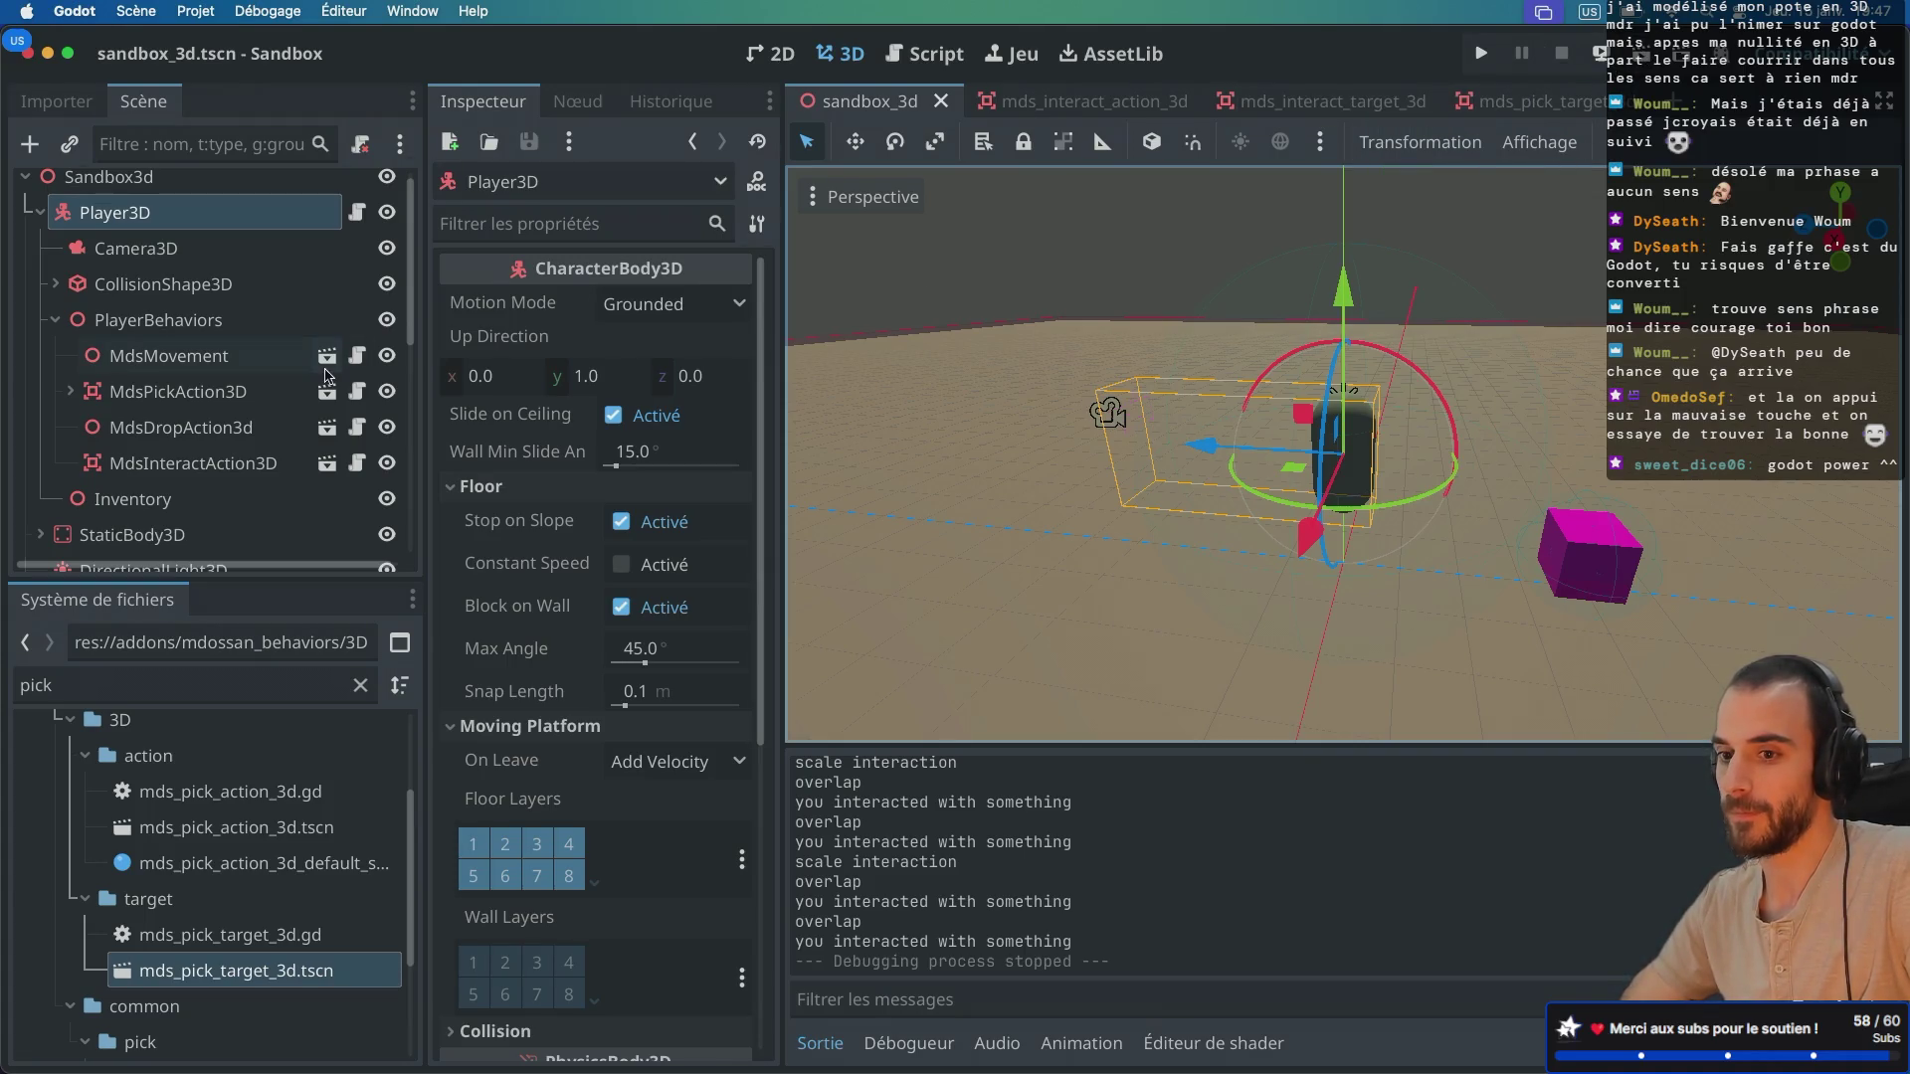
# Step: Inspect the MdsMovement and MdsPickAction3D player behaviours, then launch the sandbox scene
pyautogui.scroll(-2, 203, 430)
pyautogui.scroll(-9, 204, 430)
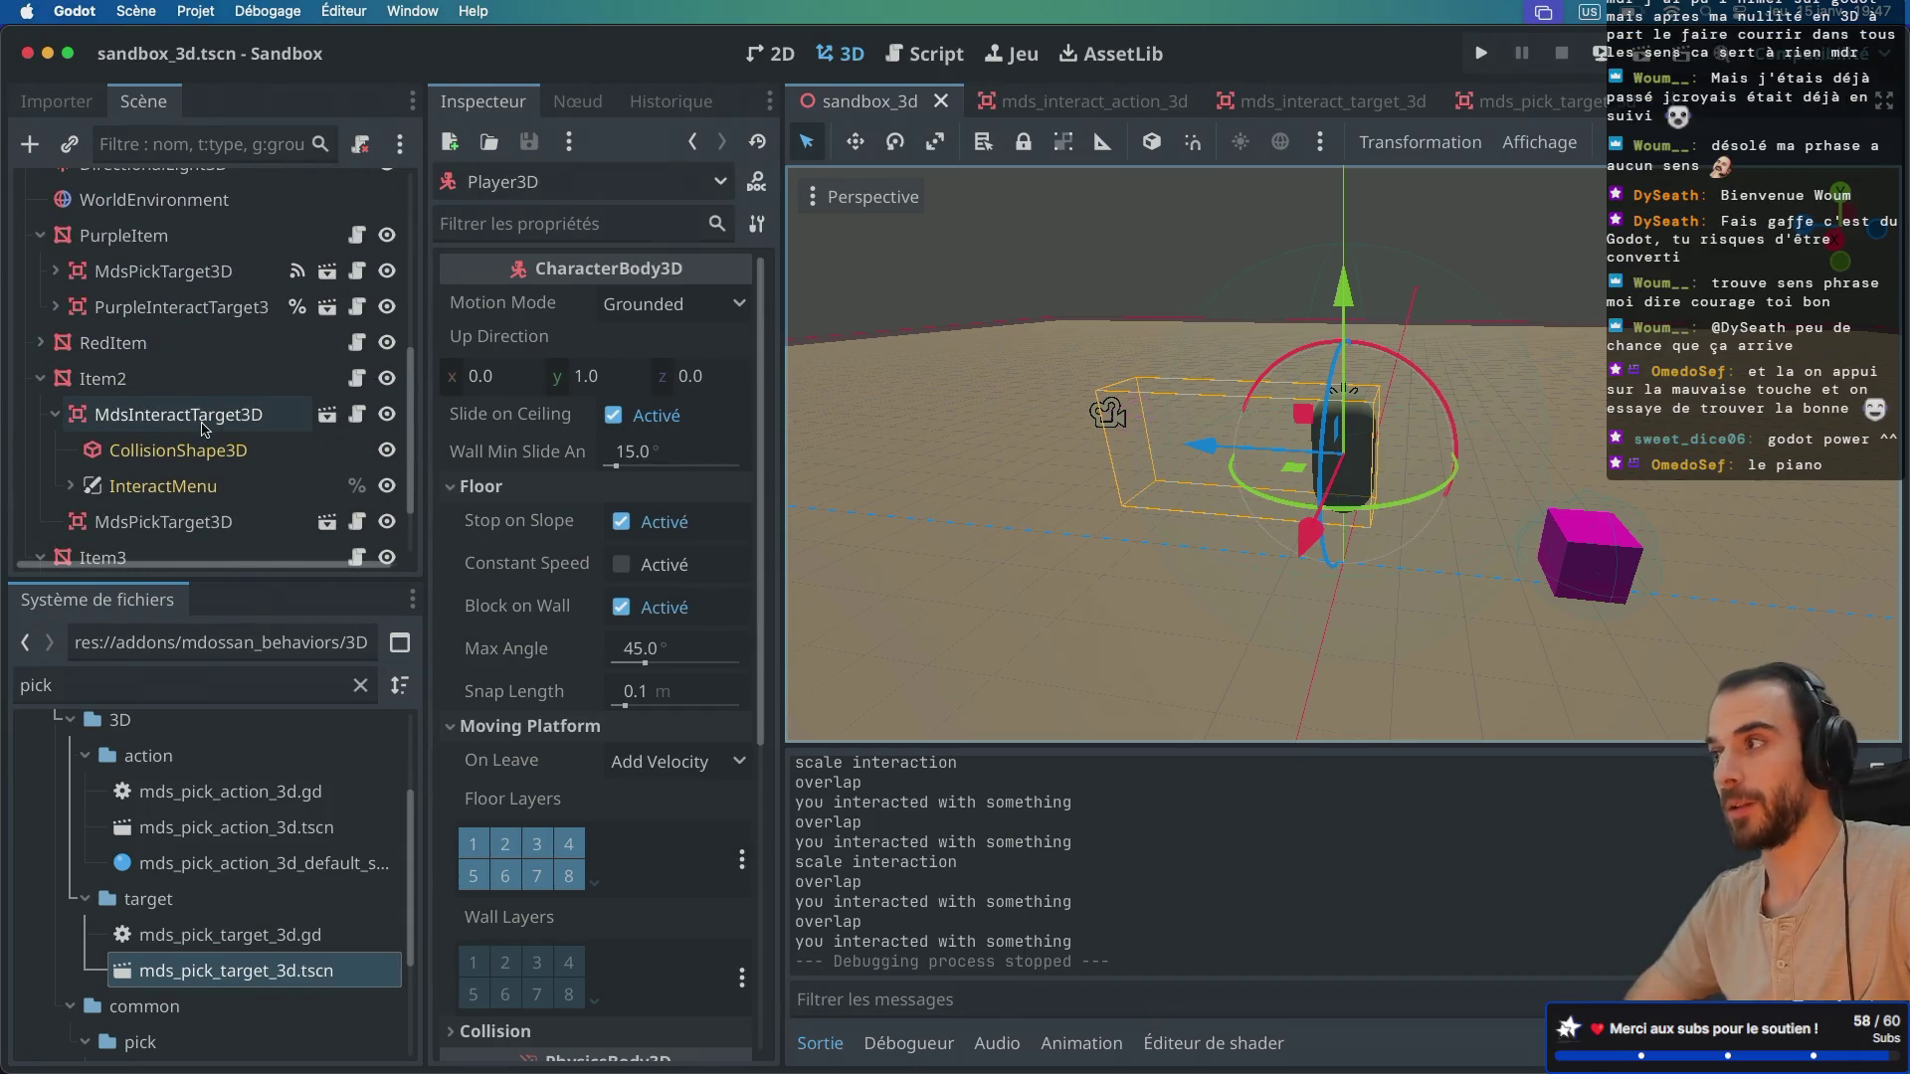
pyautogui.scroll(-3, 204, 430)
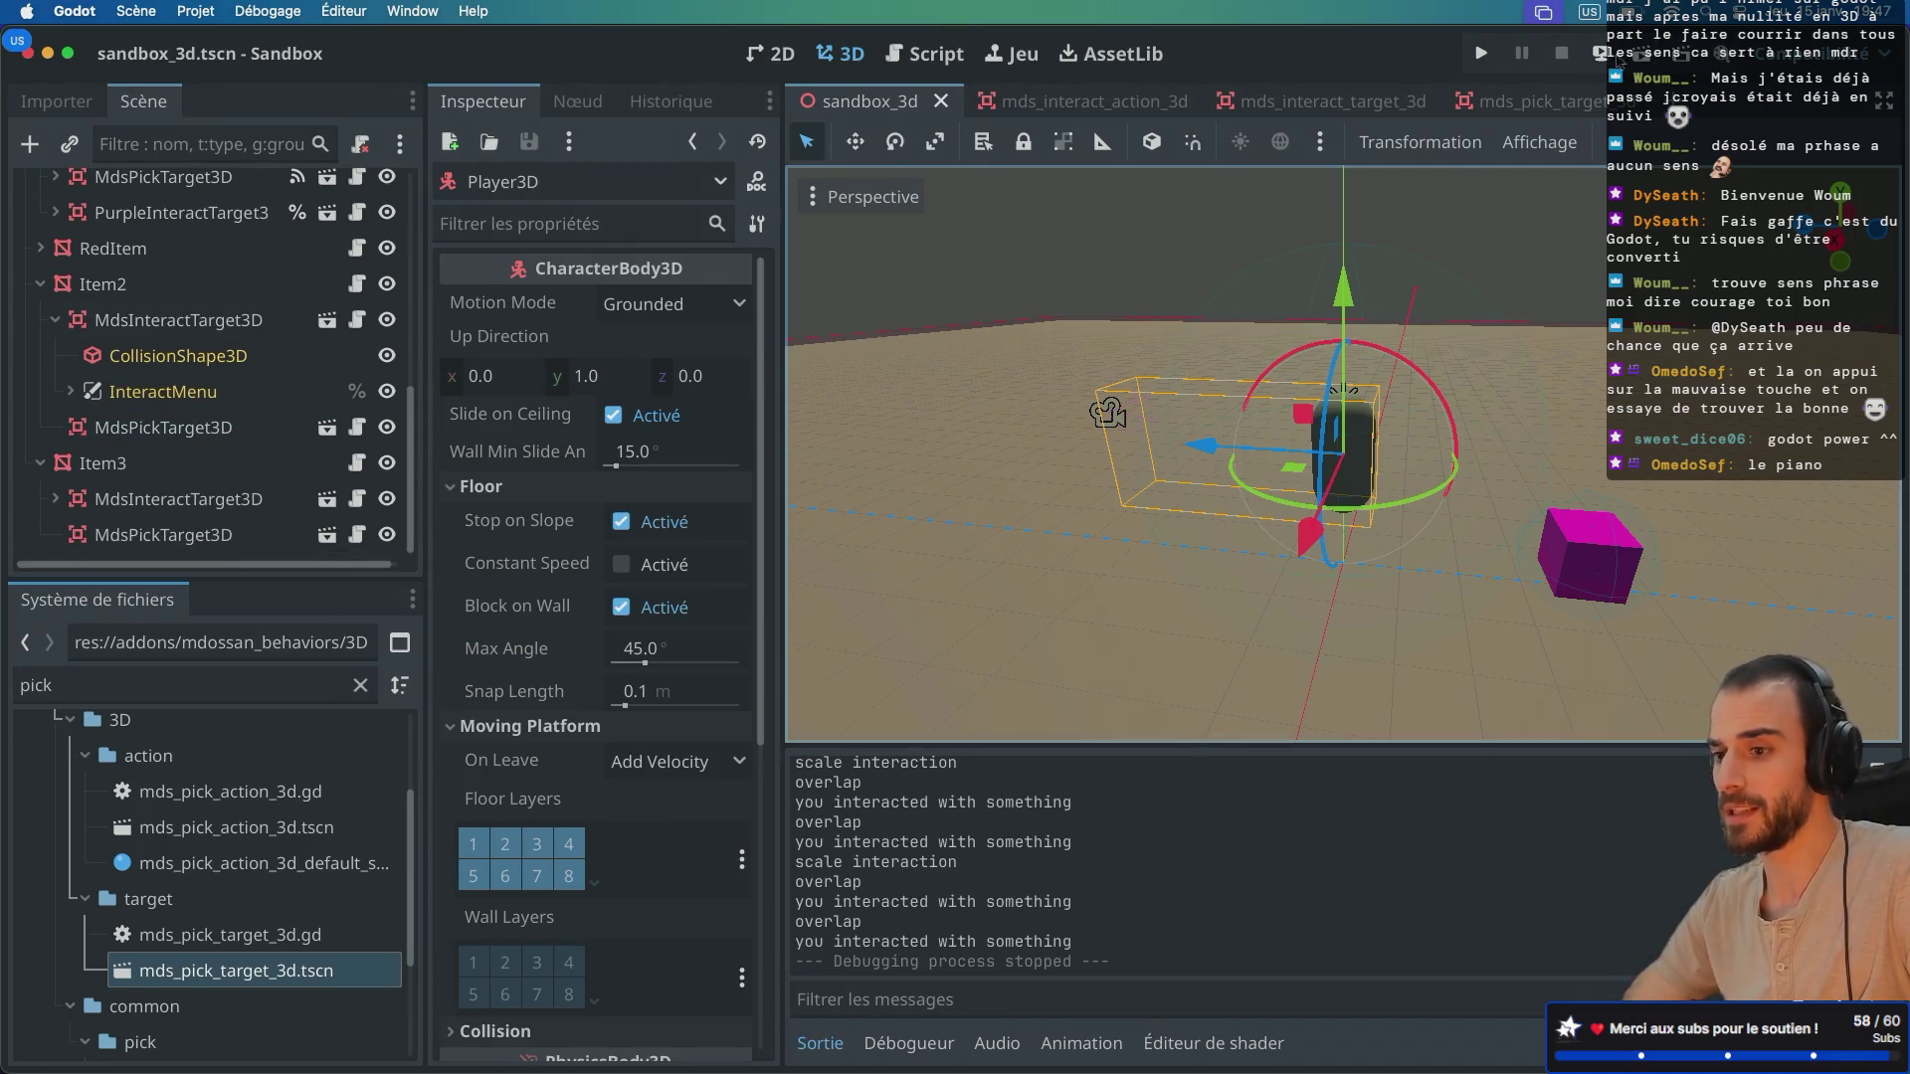
pyautogui.scroll(8, 184, 432)
pyautogui.scroll(3, 184, 437)
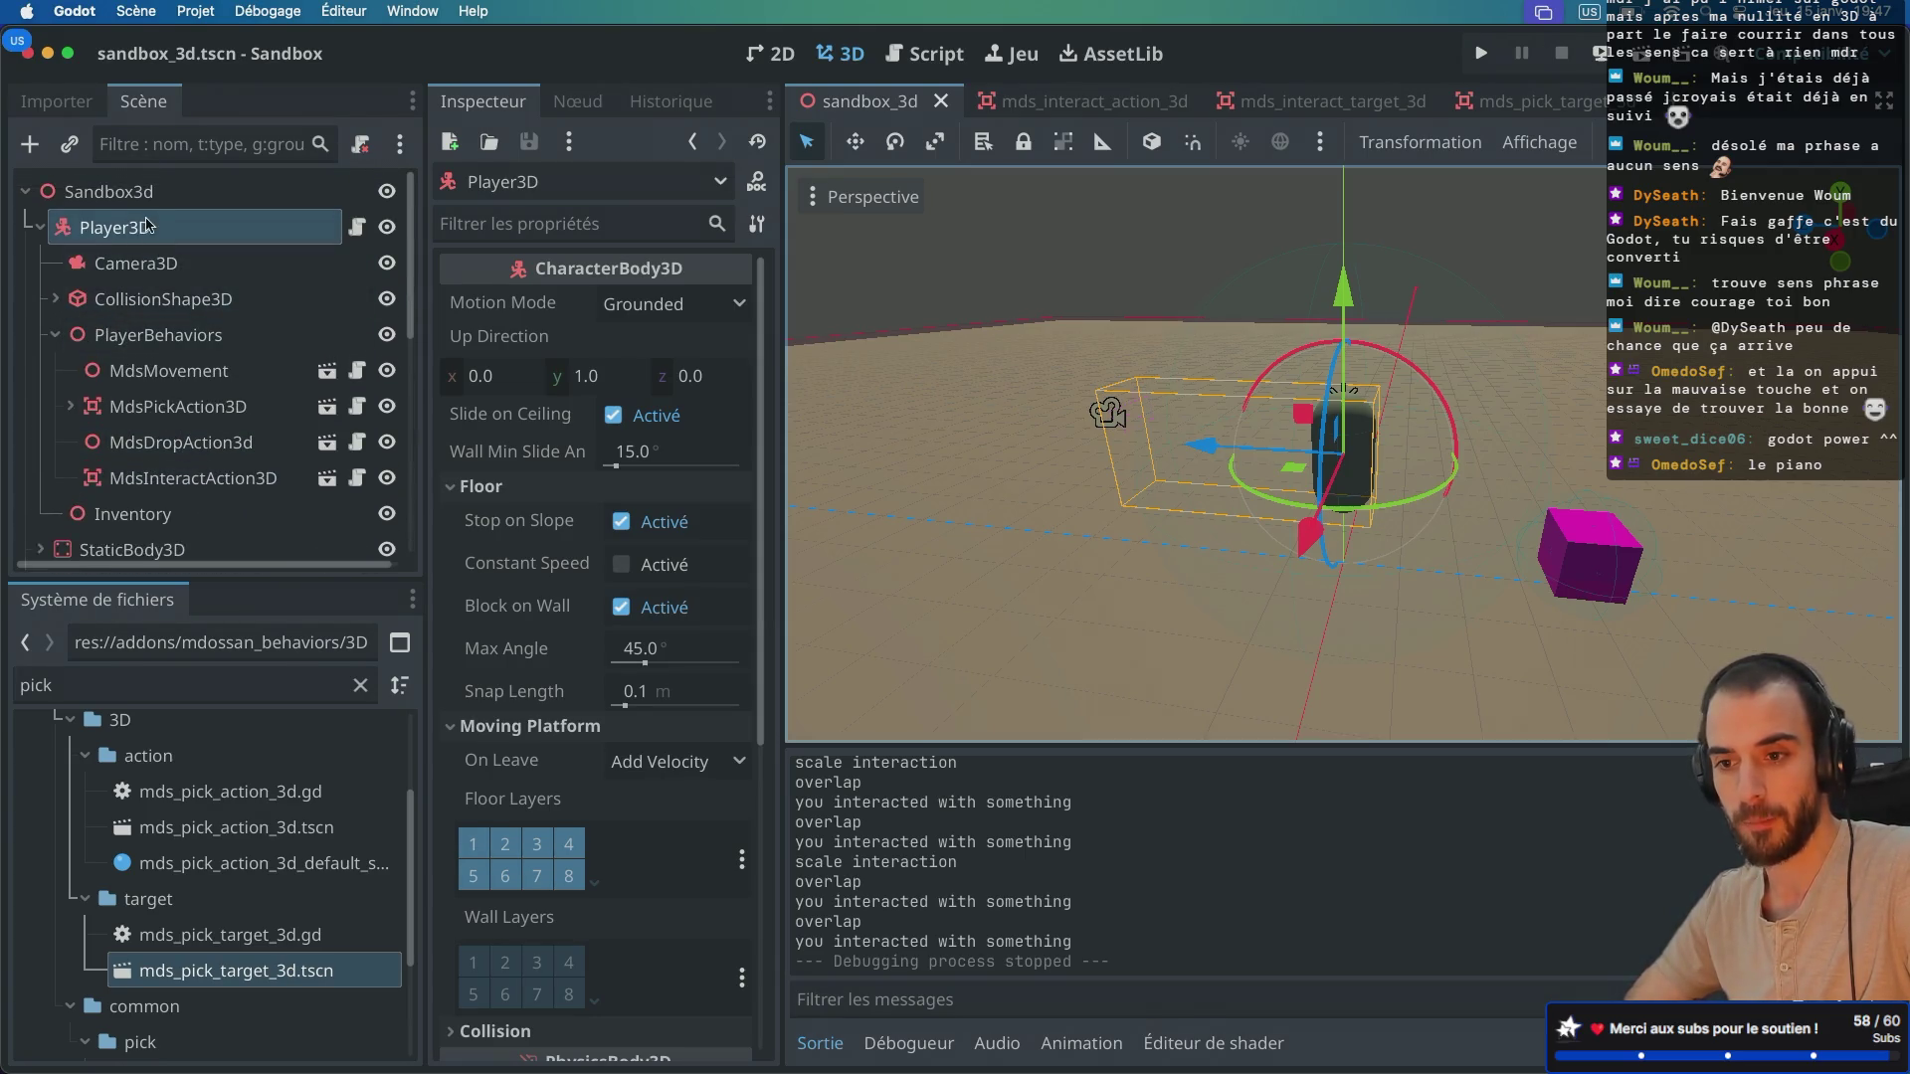
pyautogui.click(187, 376)
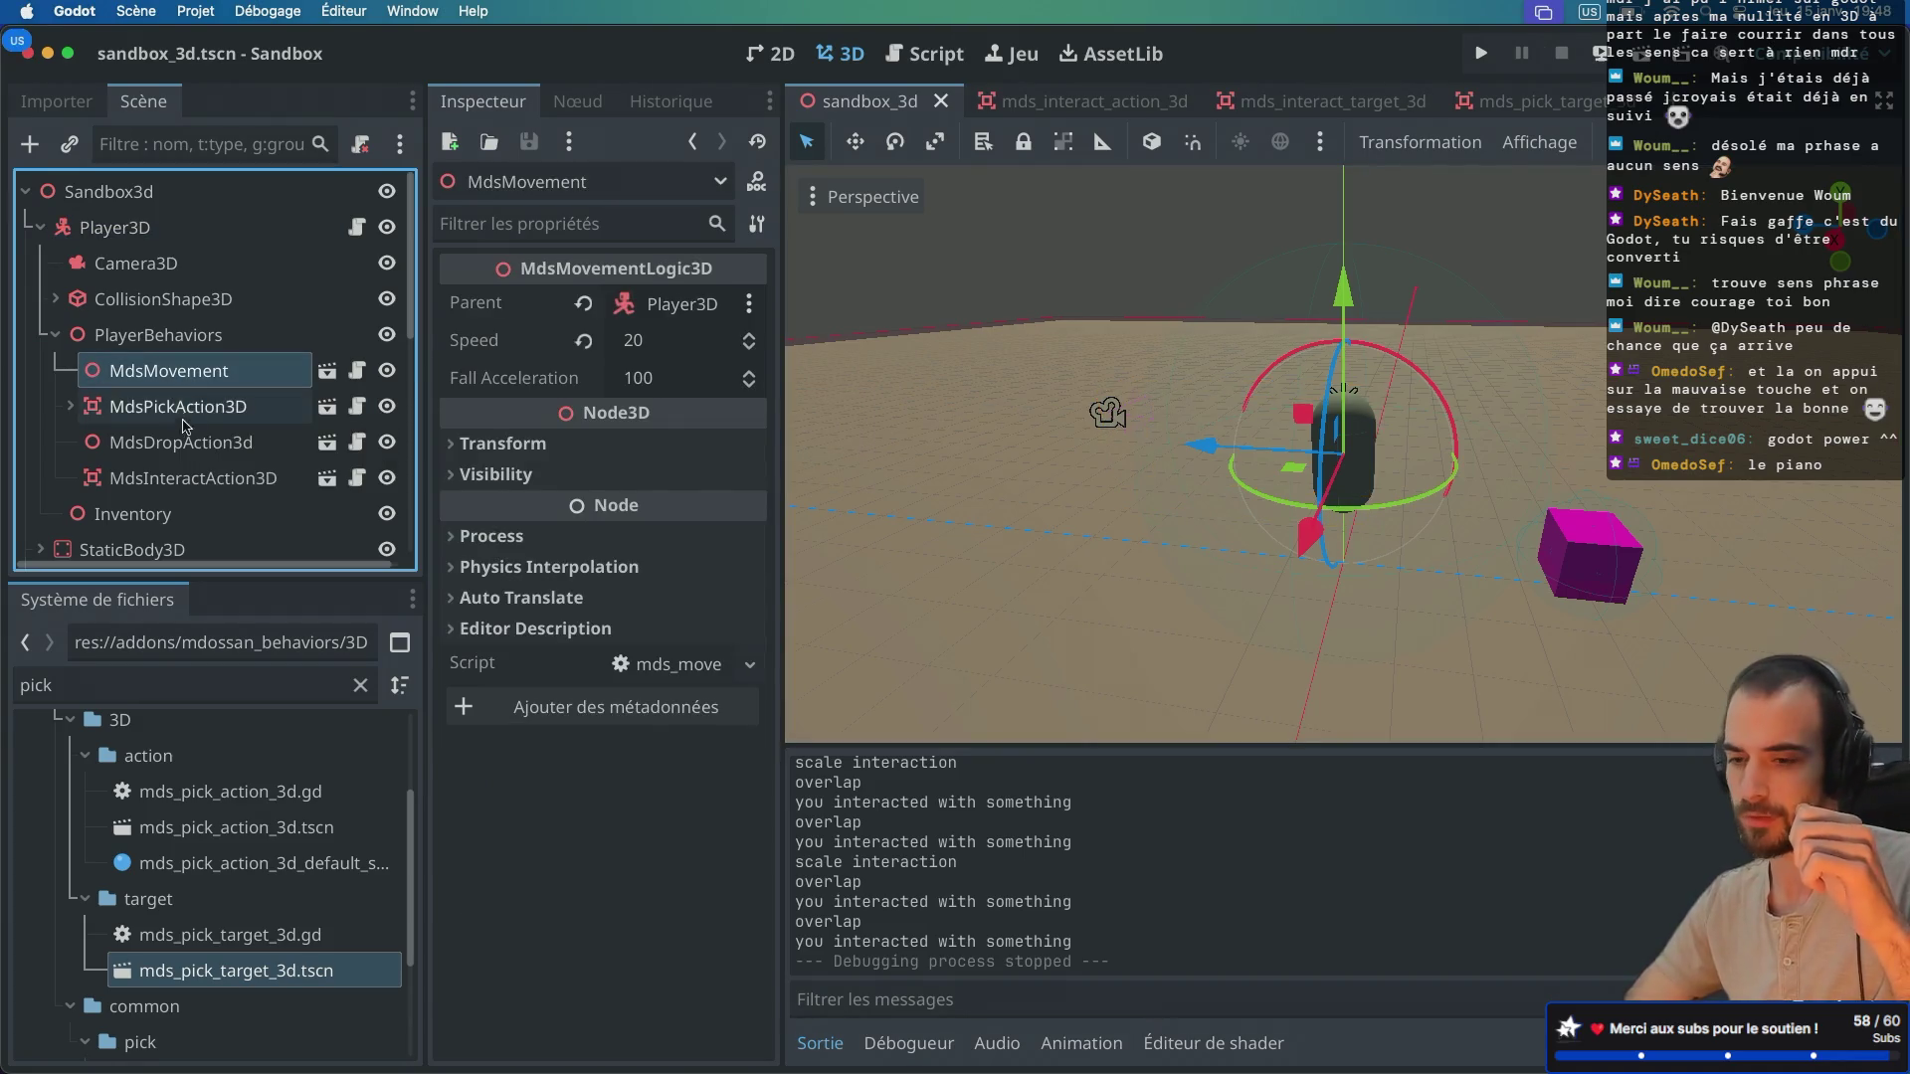
pyautogui.click(223, 417)
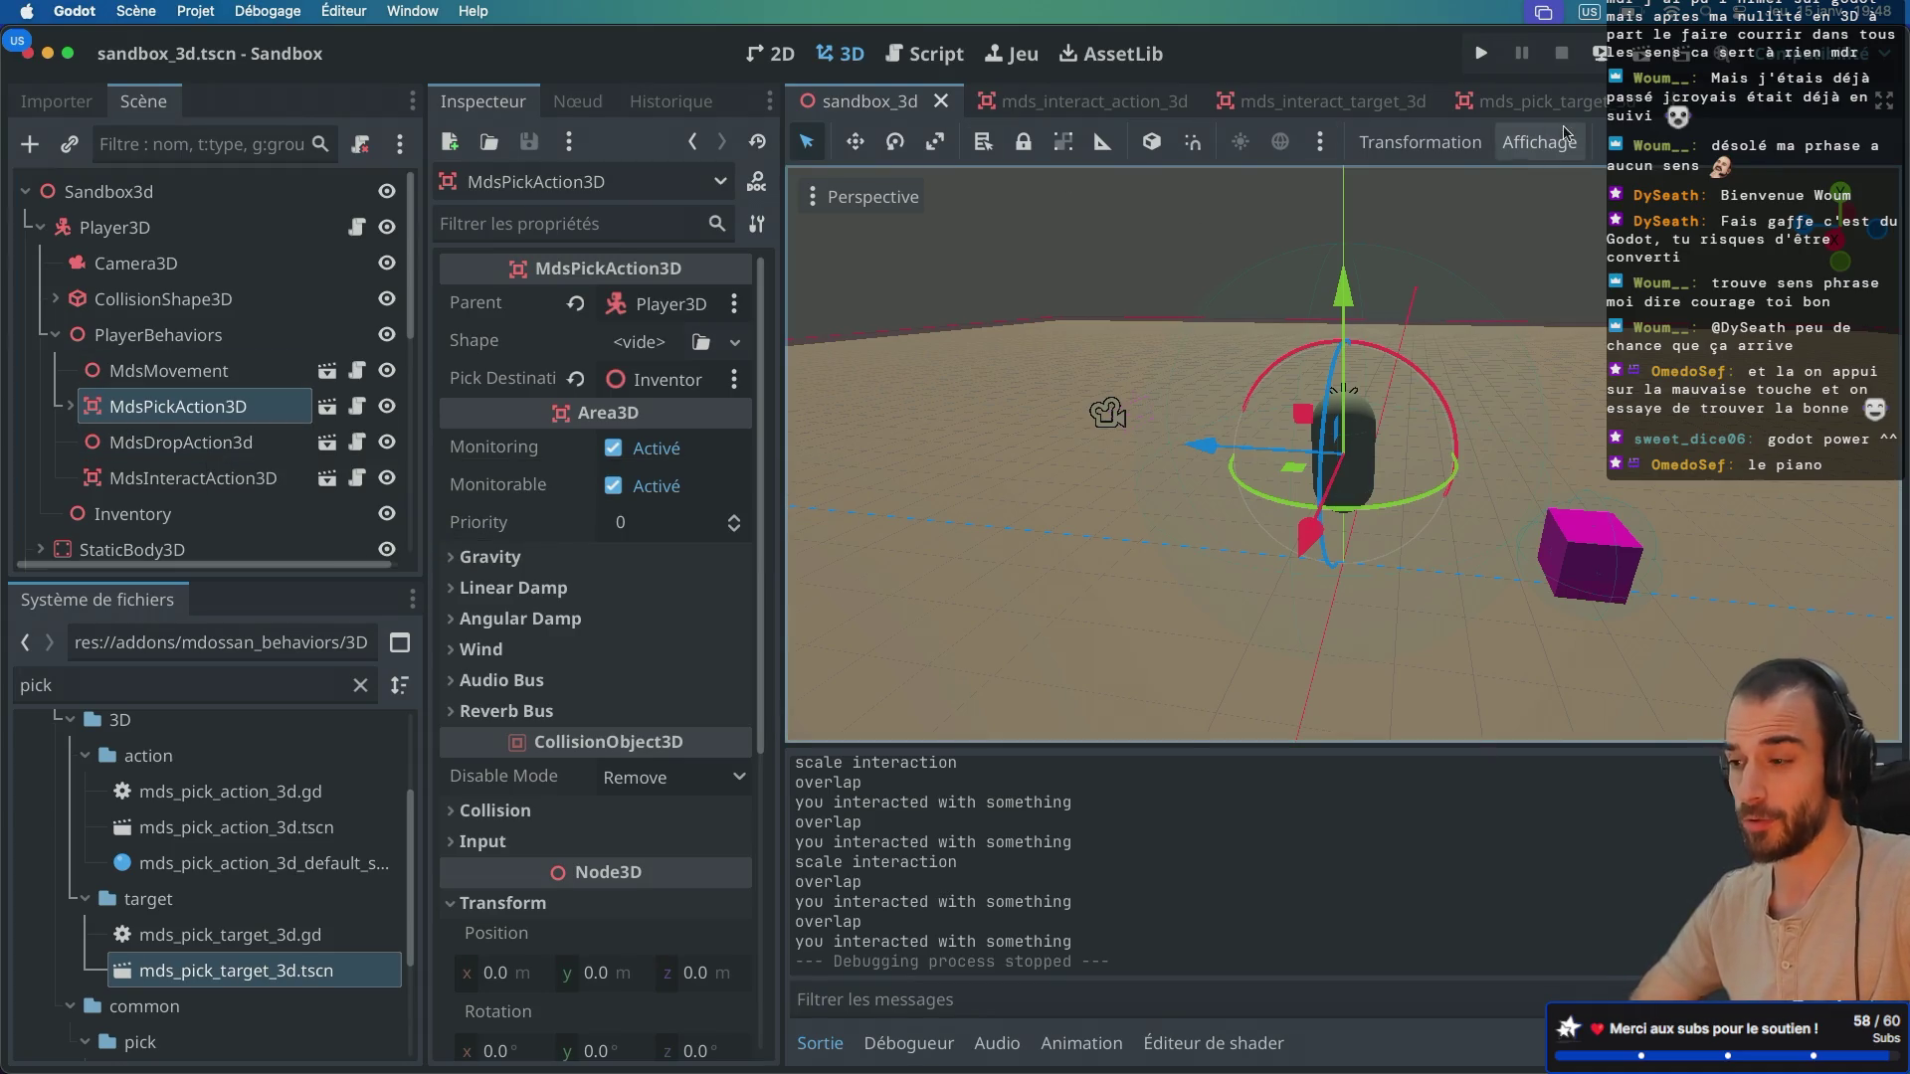
pyautogui.click(1640, 59)
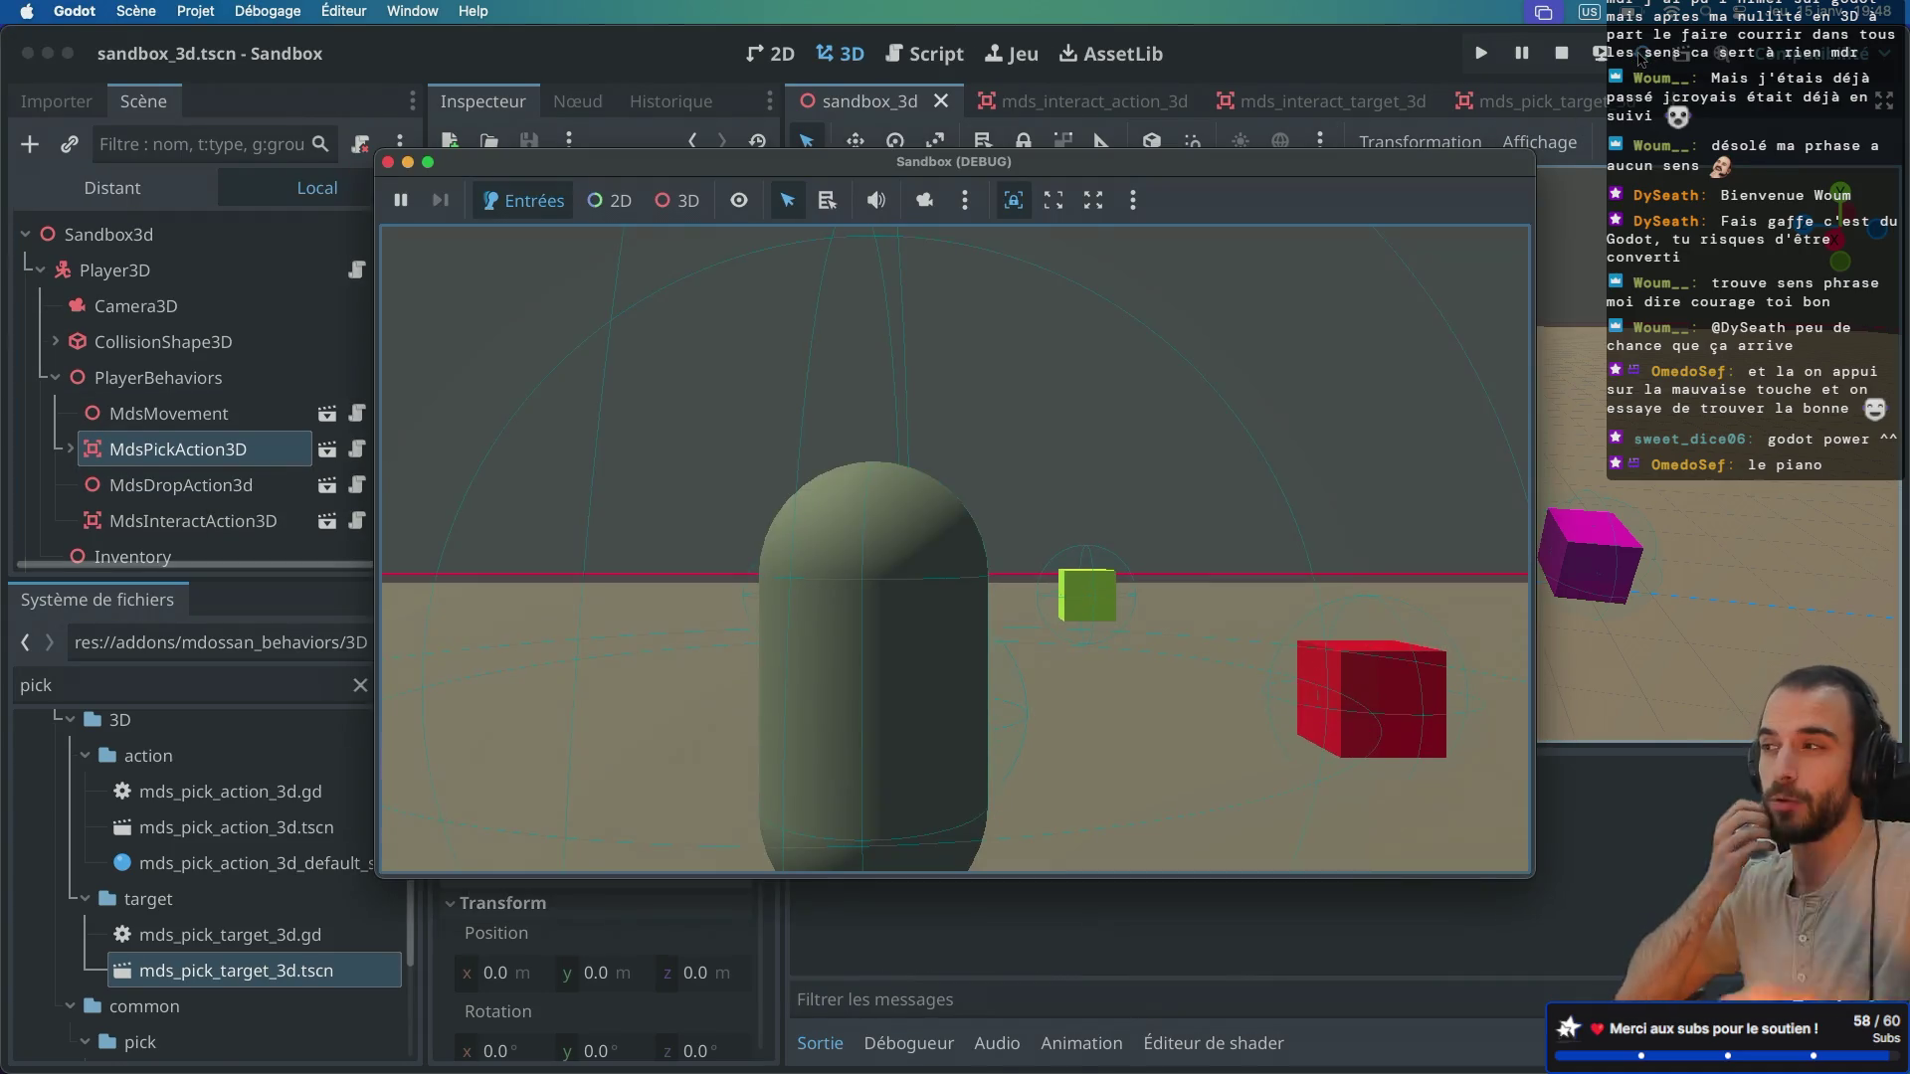
# Step: In the running game, pick up a cube, drop it, then pick up the blue cube
pyautogui.press('Right')
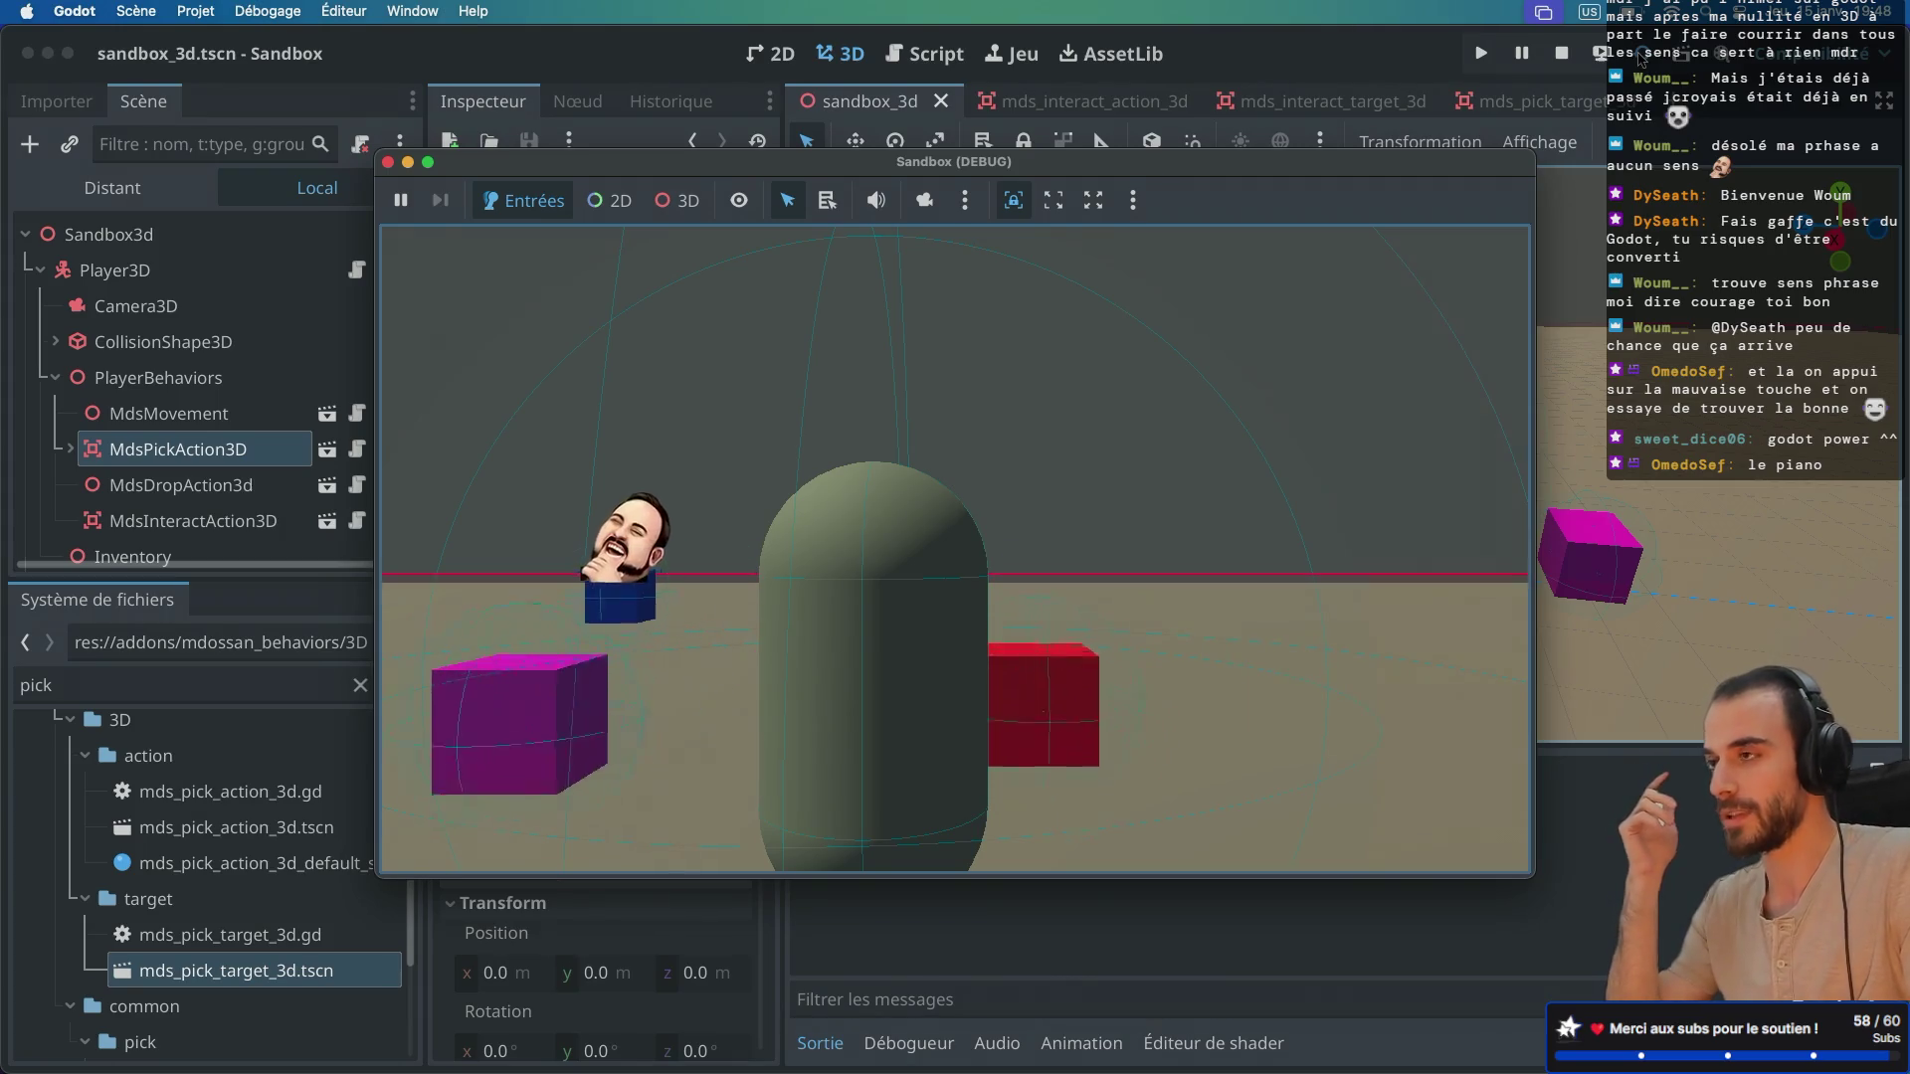
pyautogui.press('Down')
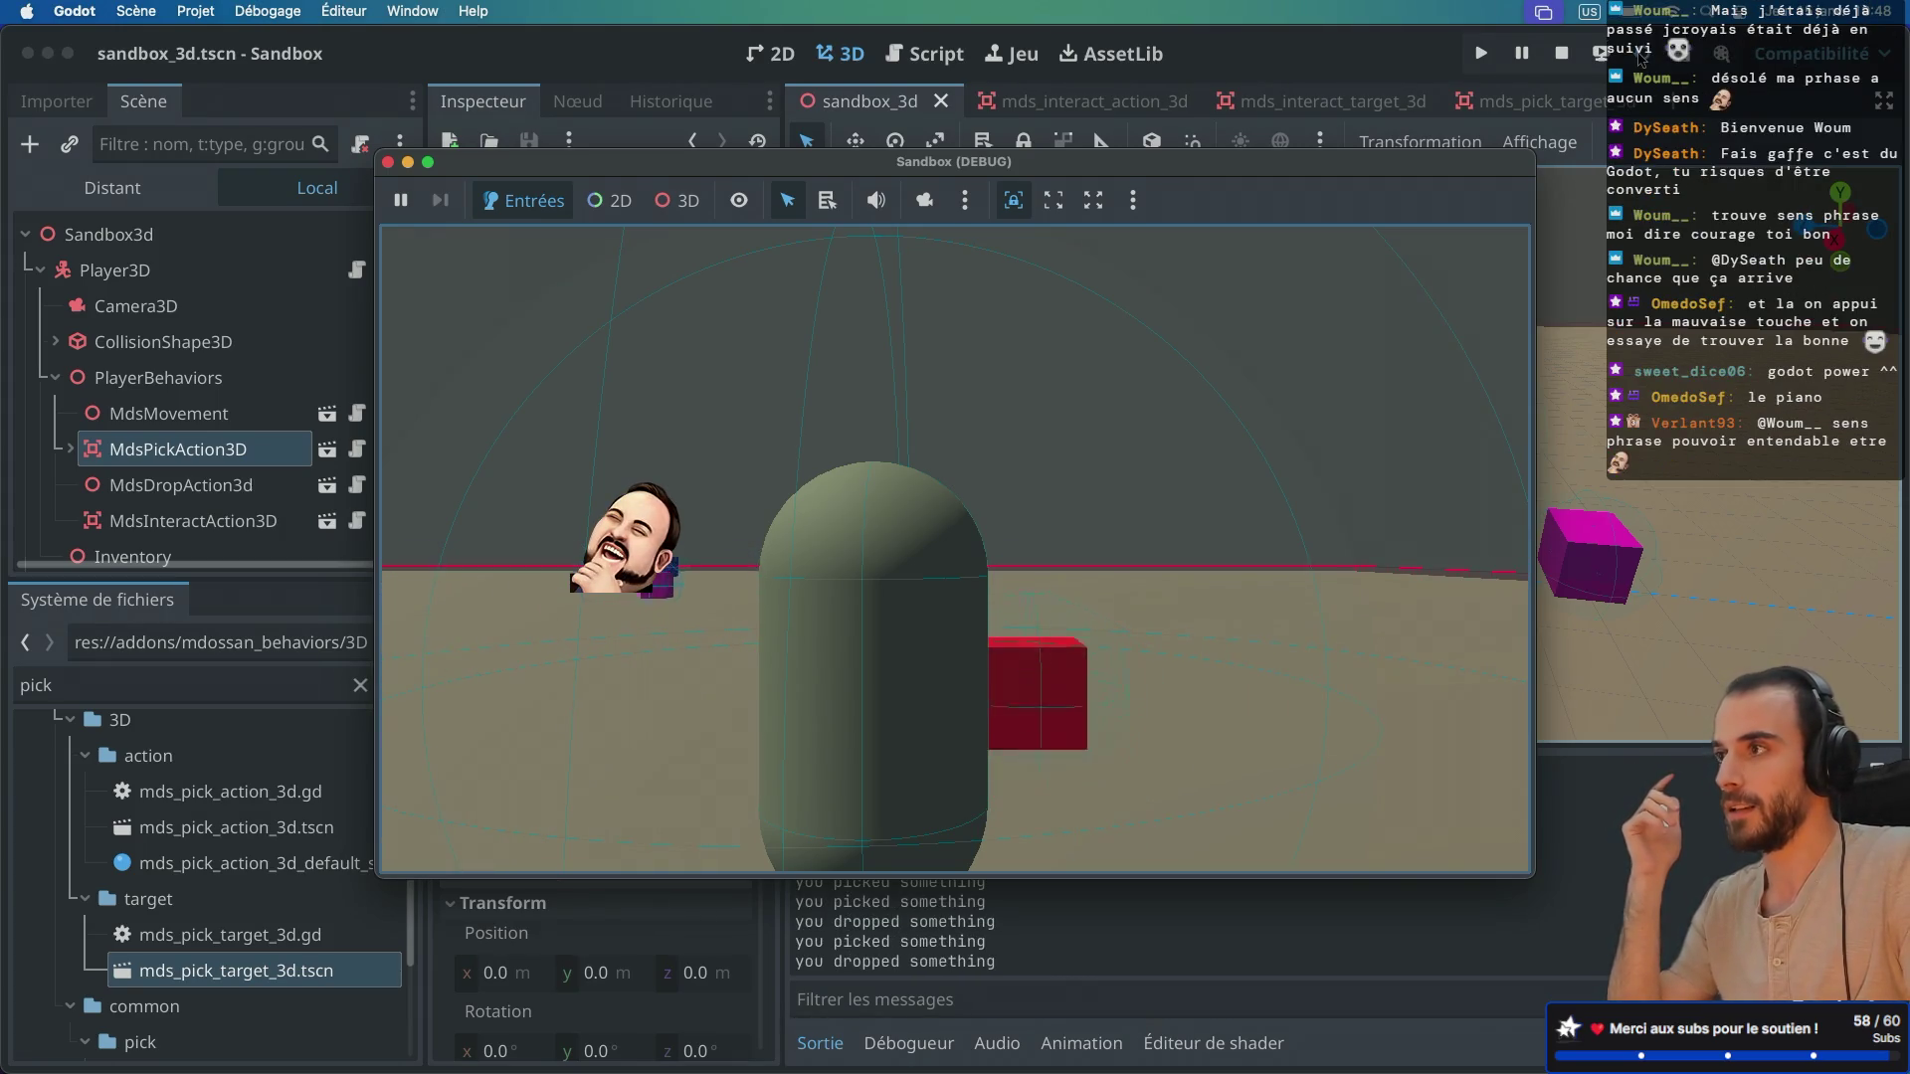
pyautogui.press('Left')
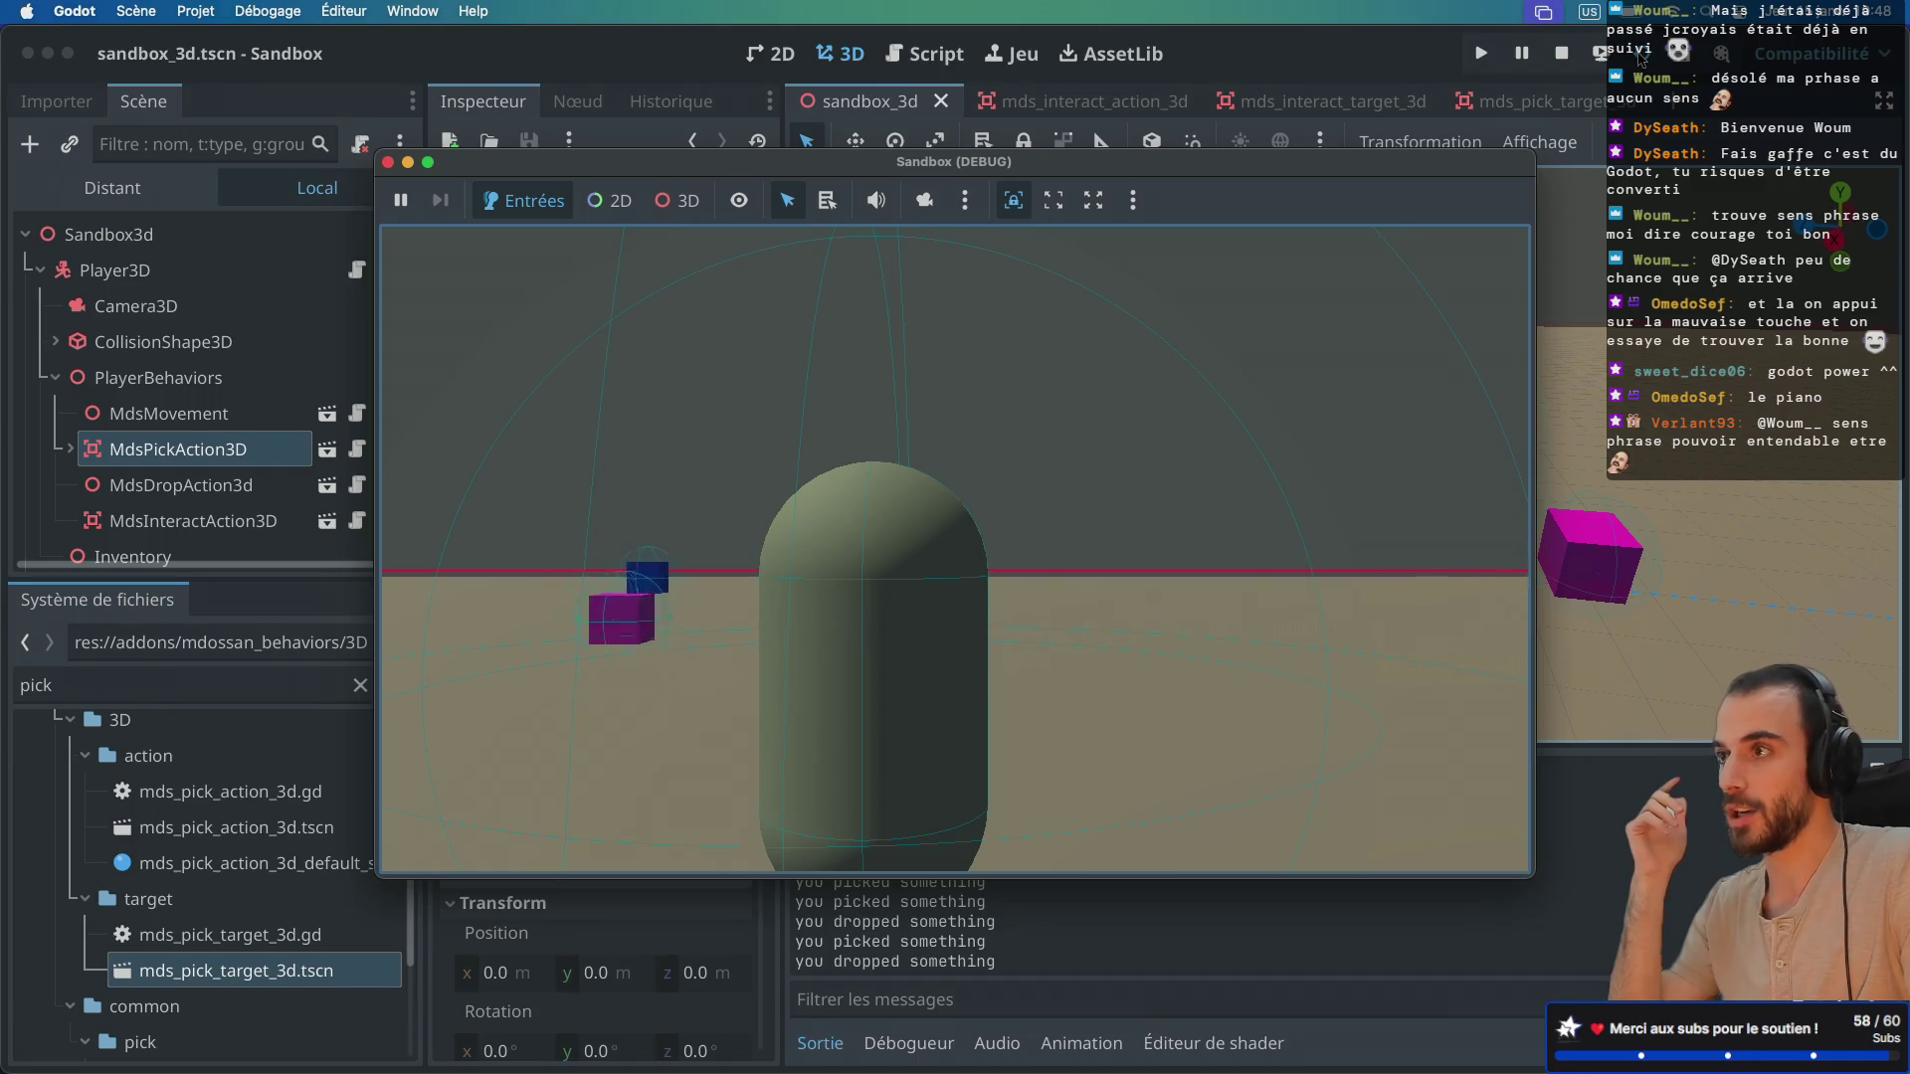
pyautogui.press('Right')
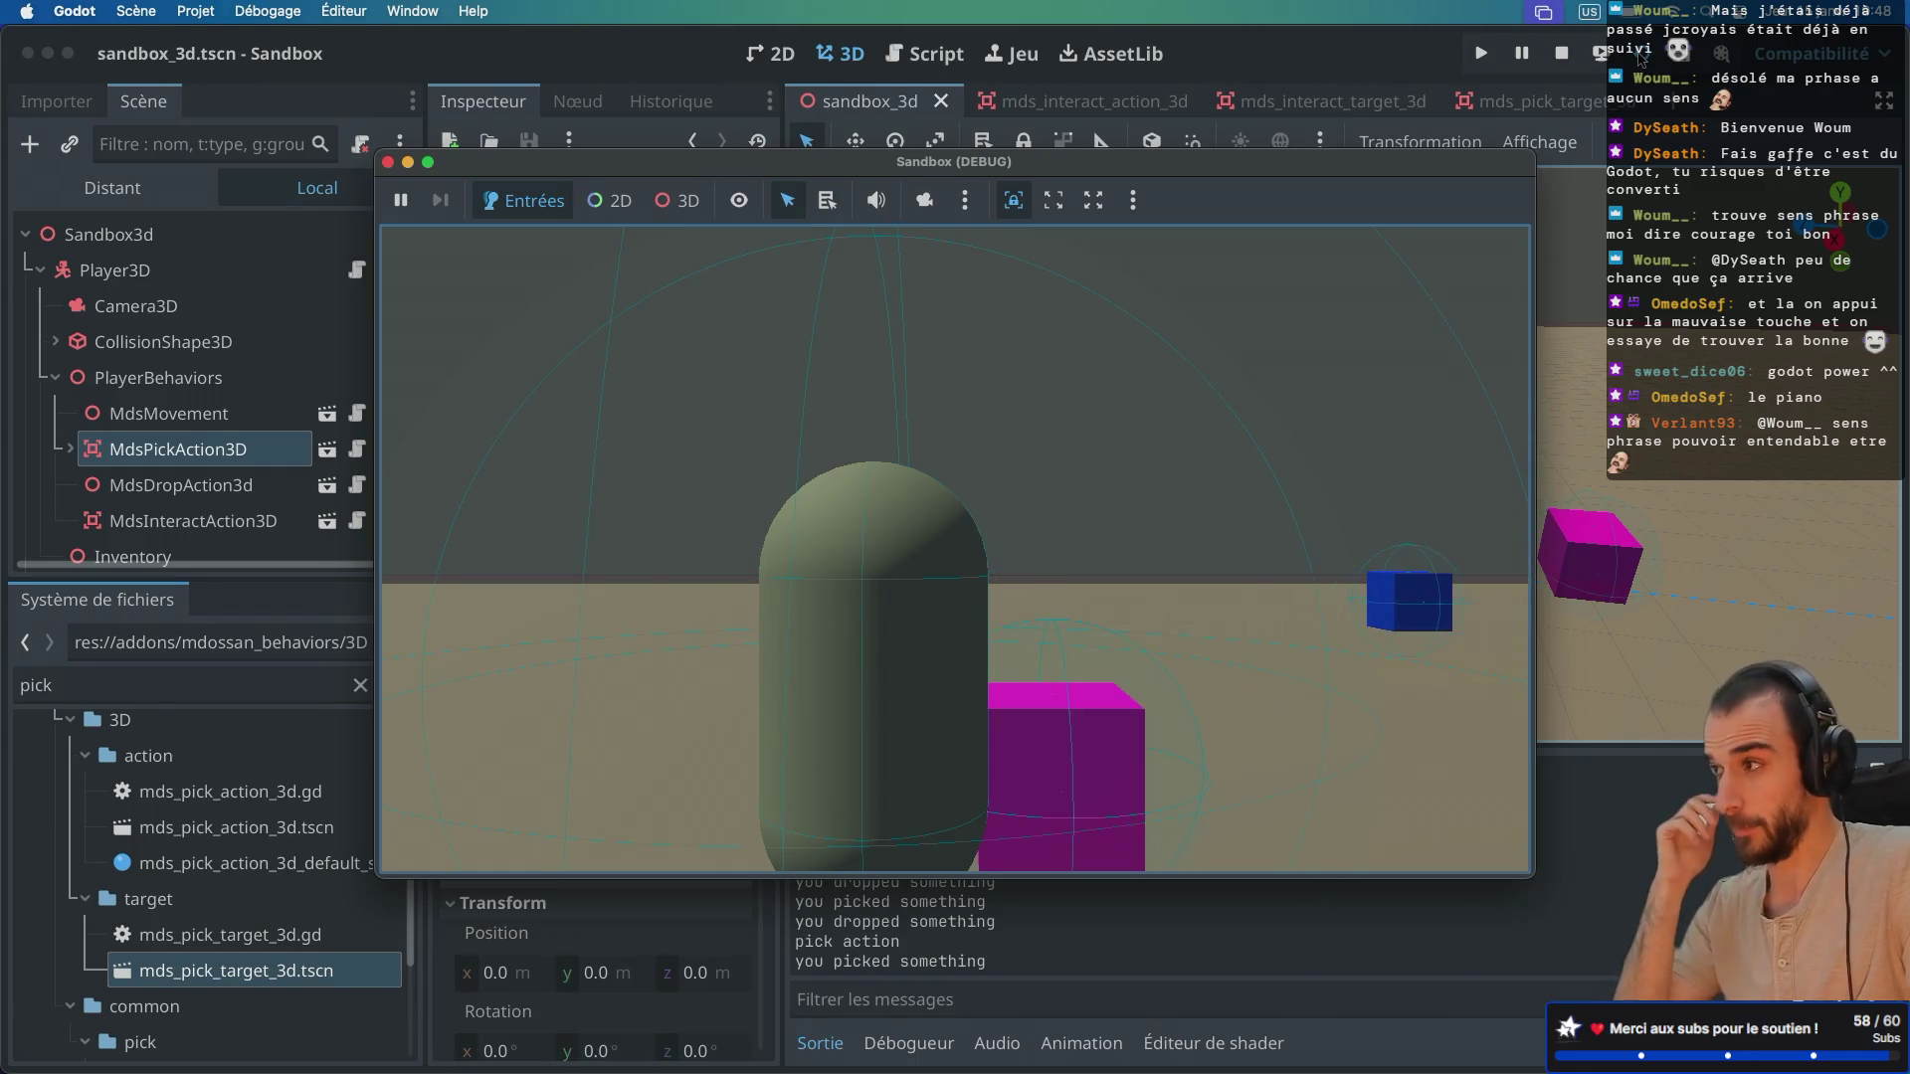
# Step: Scale a cube with scale_interaction, then choose another interaction for a cube
pyautogui.press('Right')
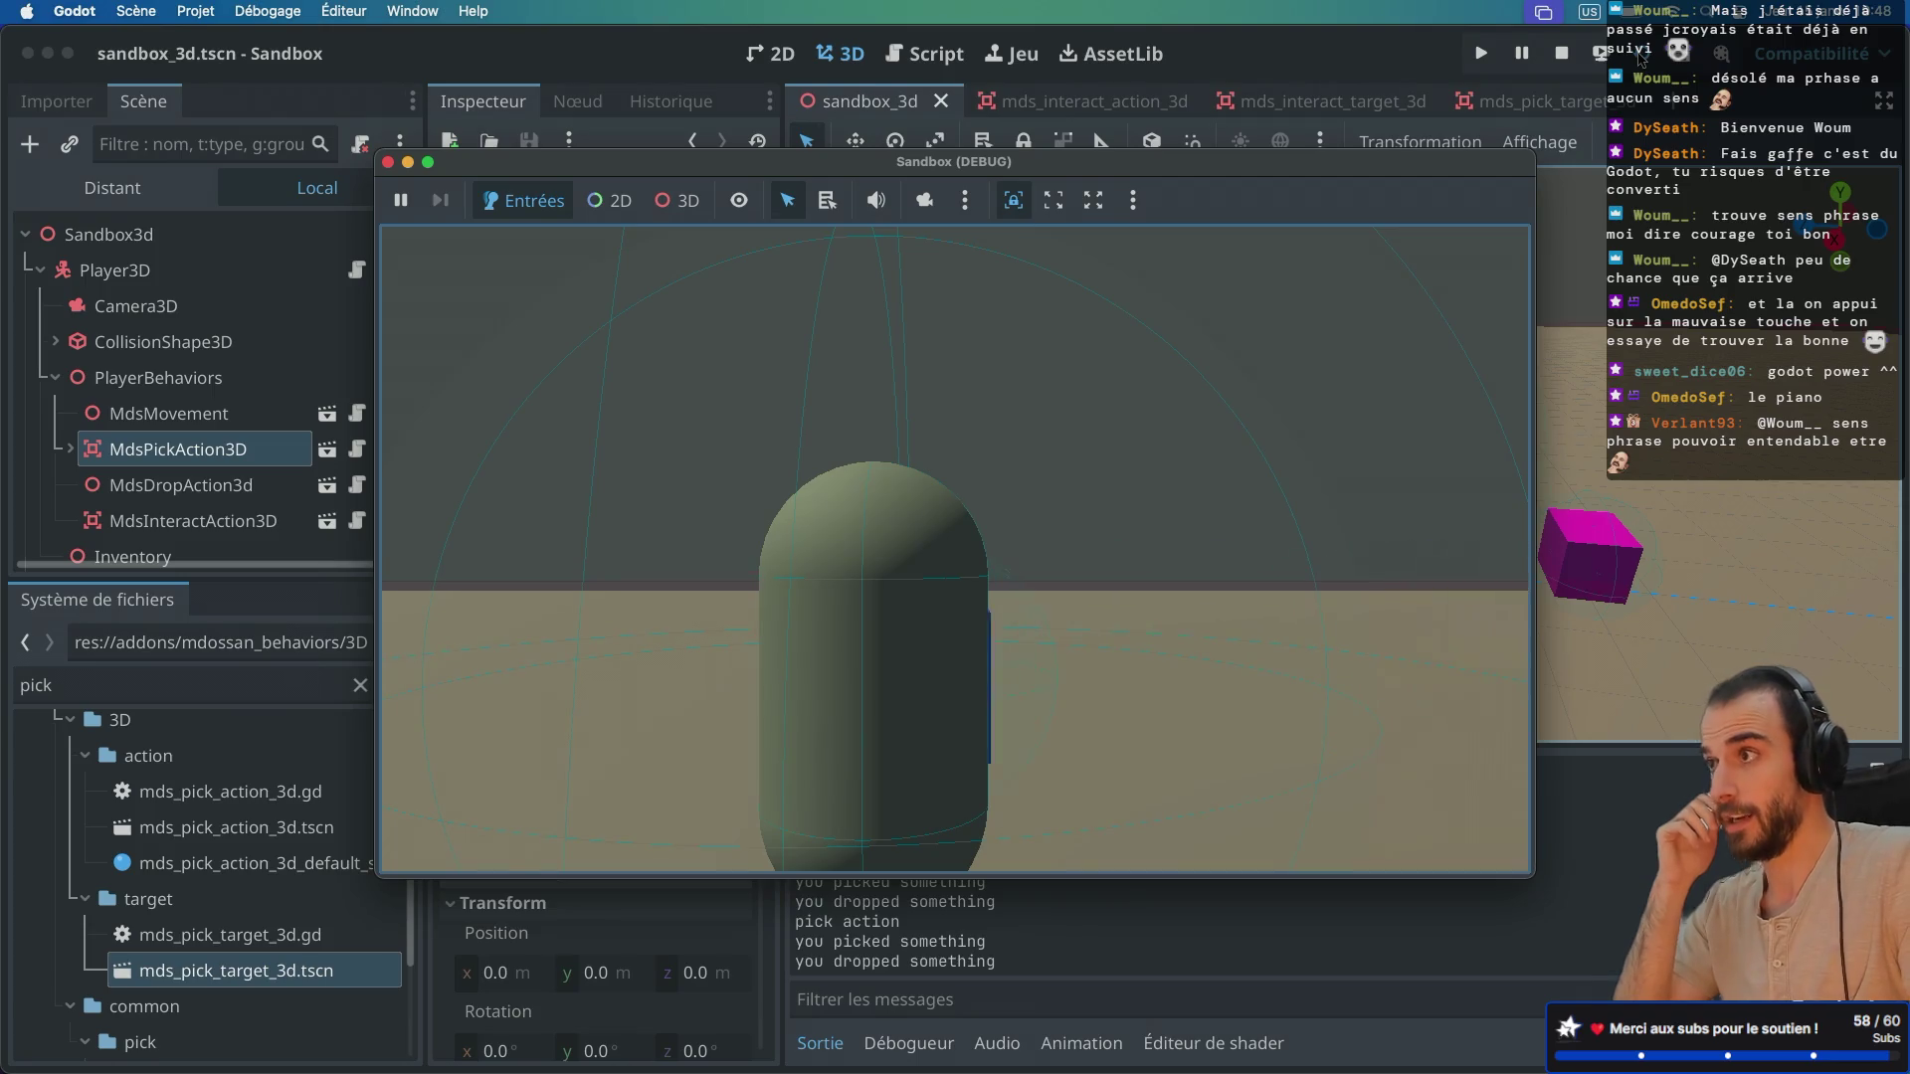
pyautogui.press('e')
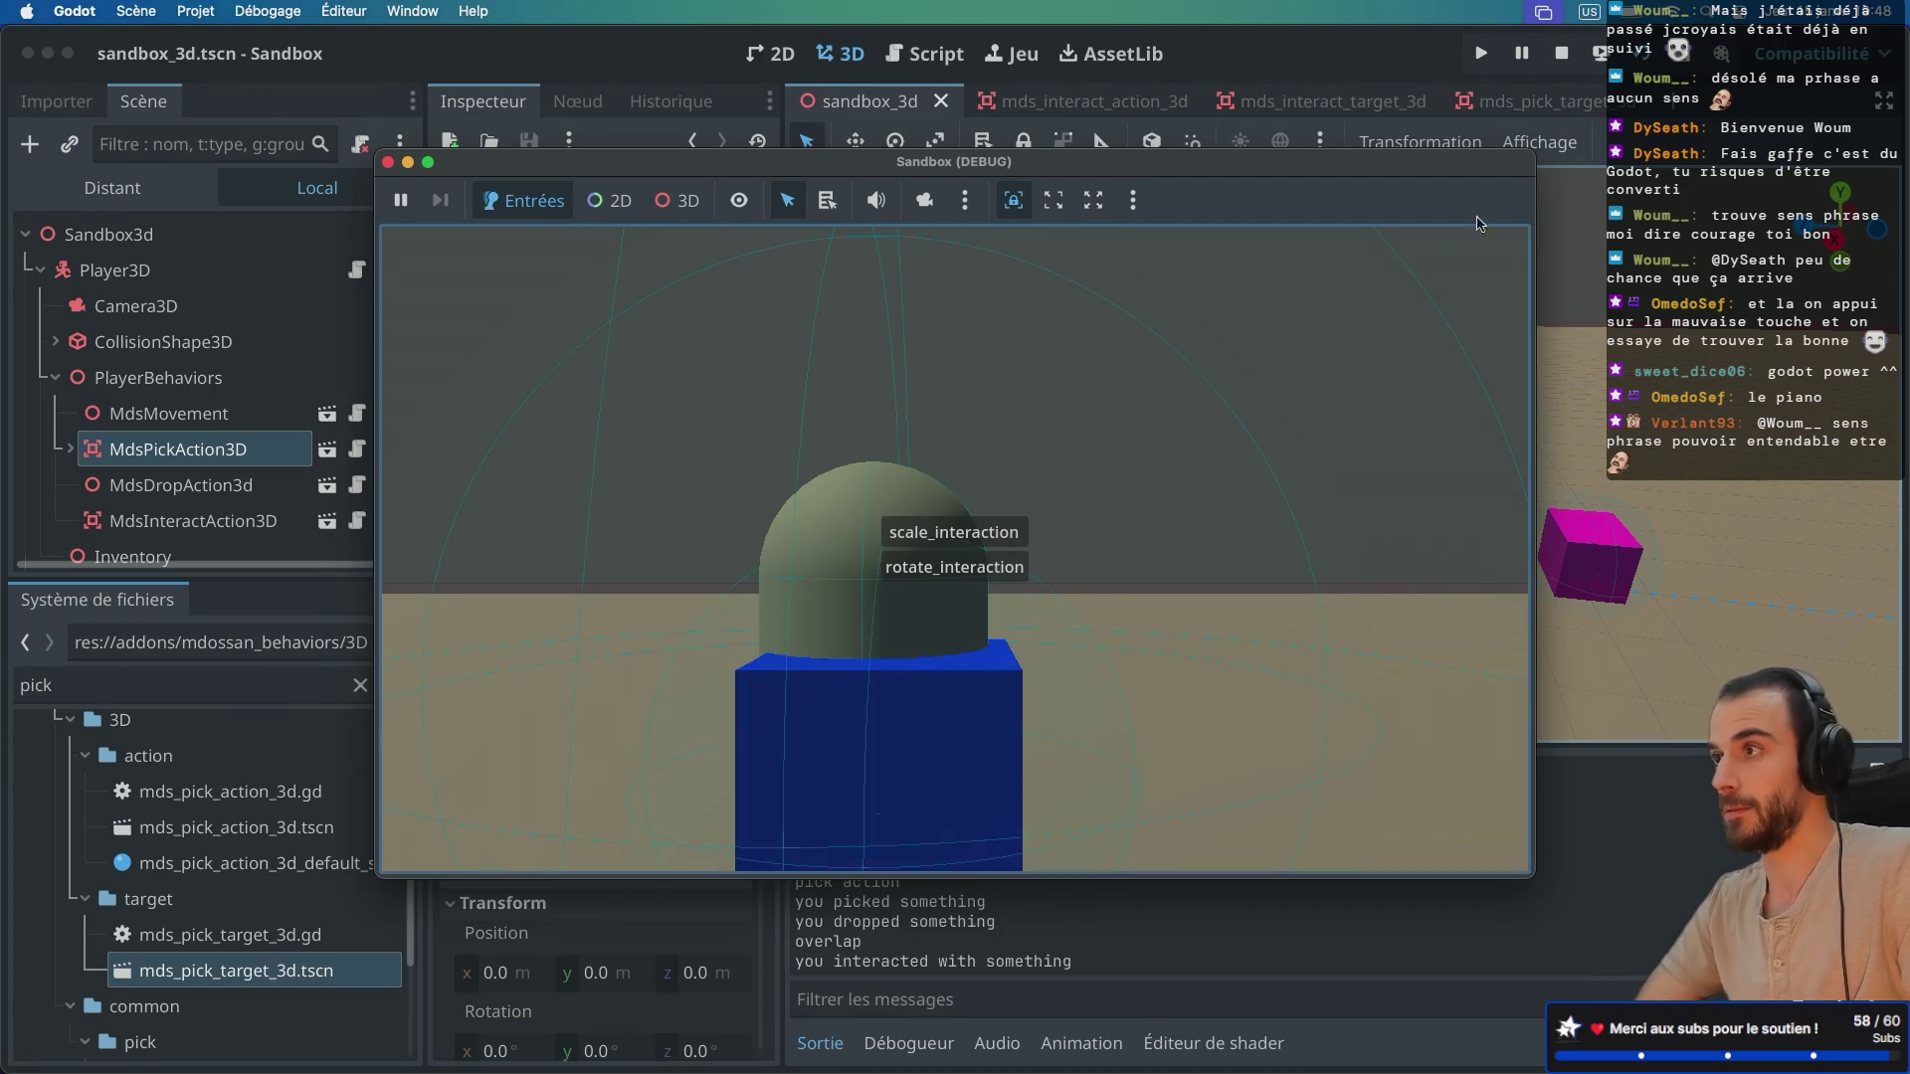
pyautogui.click(974, 533)
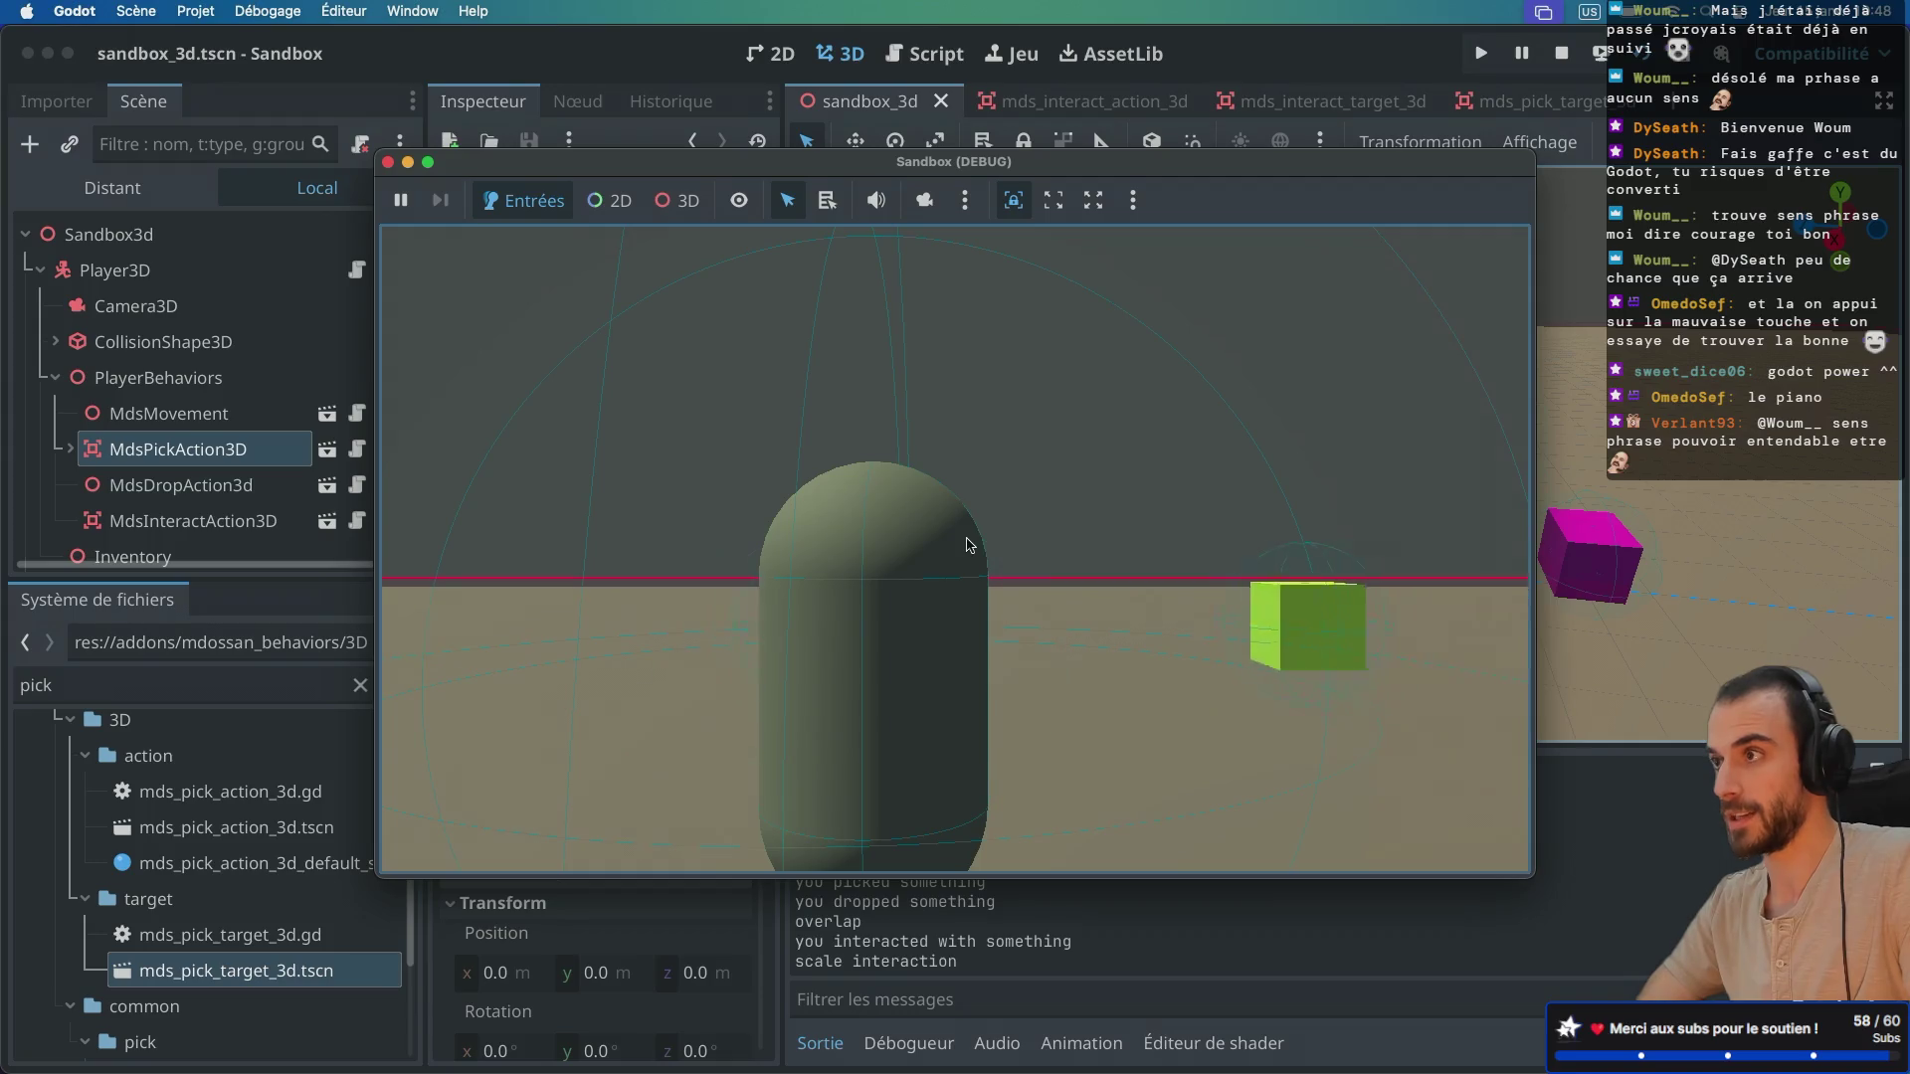
pyautogui.press('Right')
pyautogui.press('e')
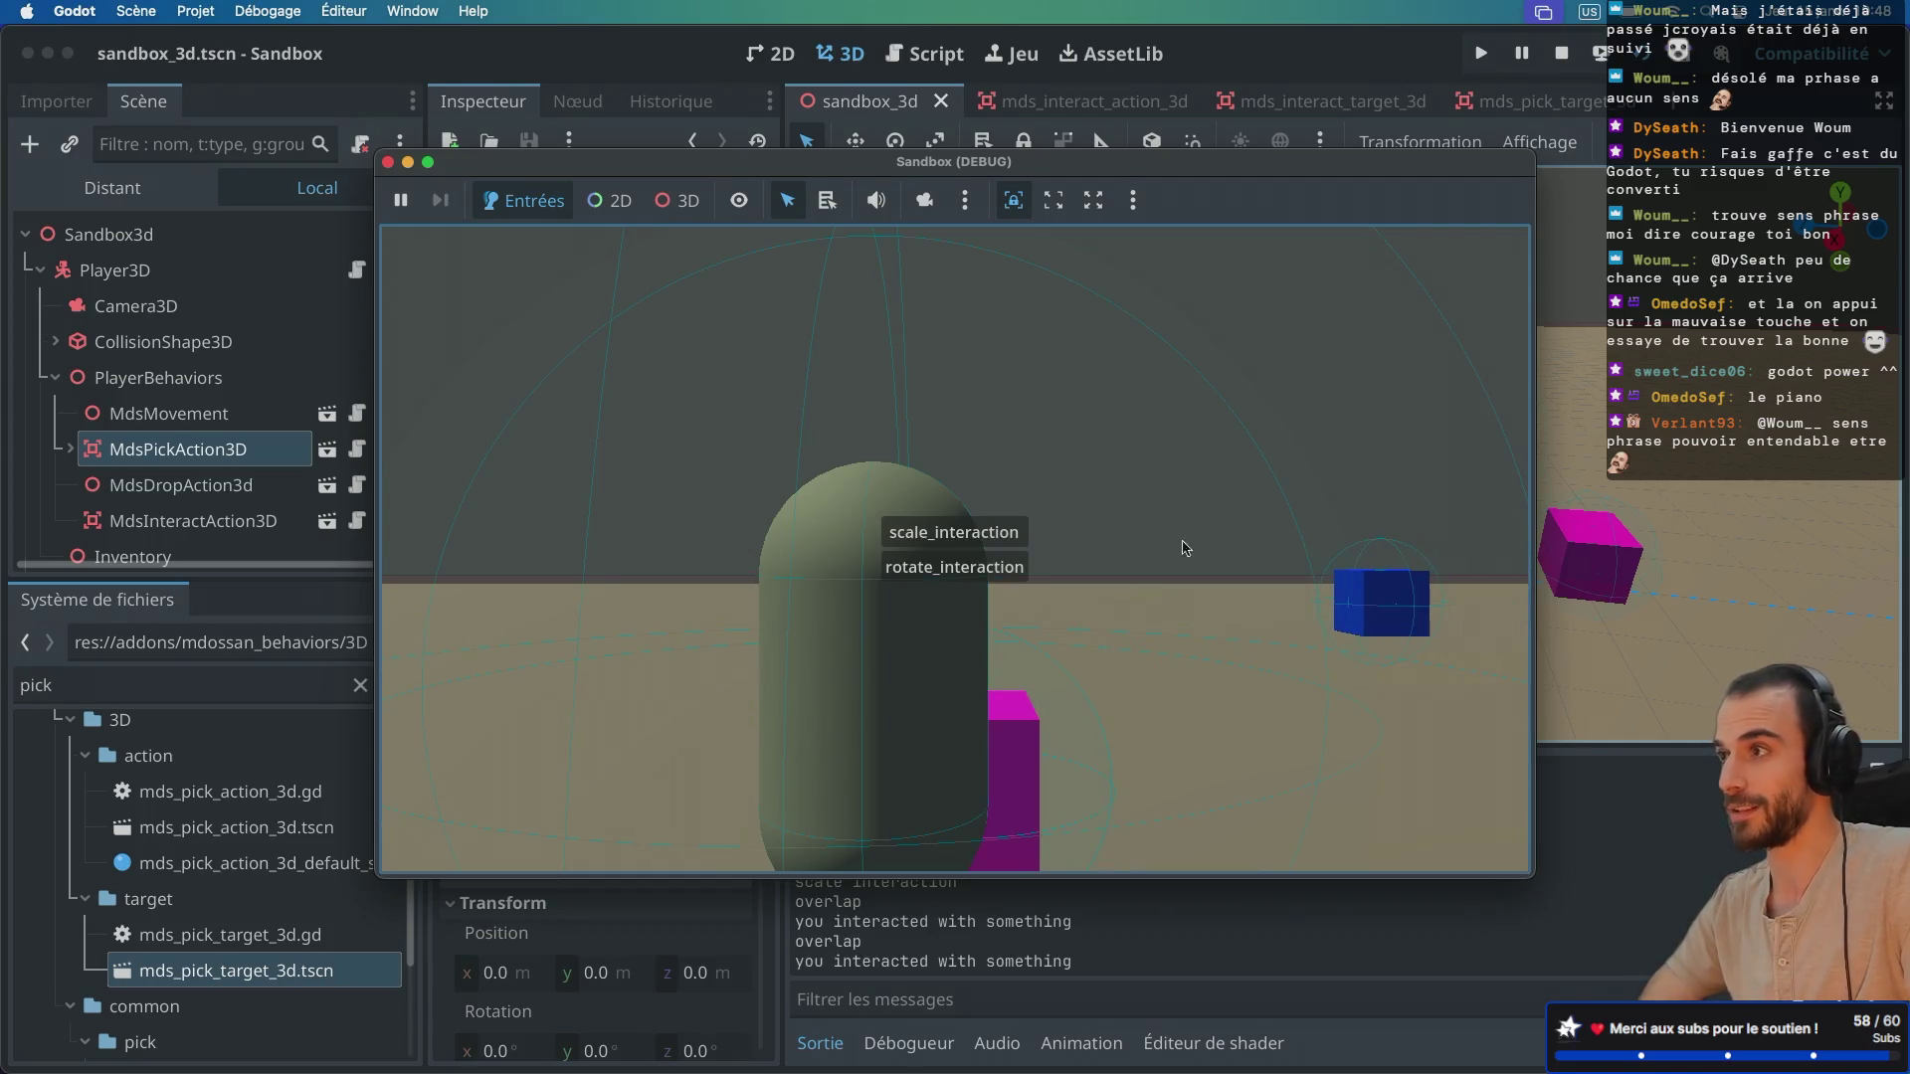
pyautogui.click(943, 545)
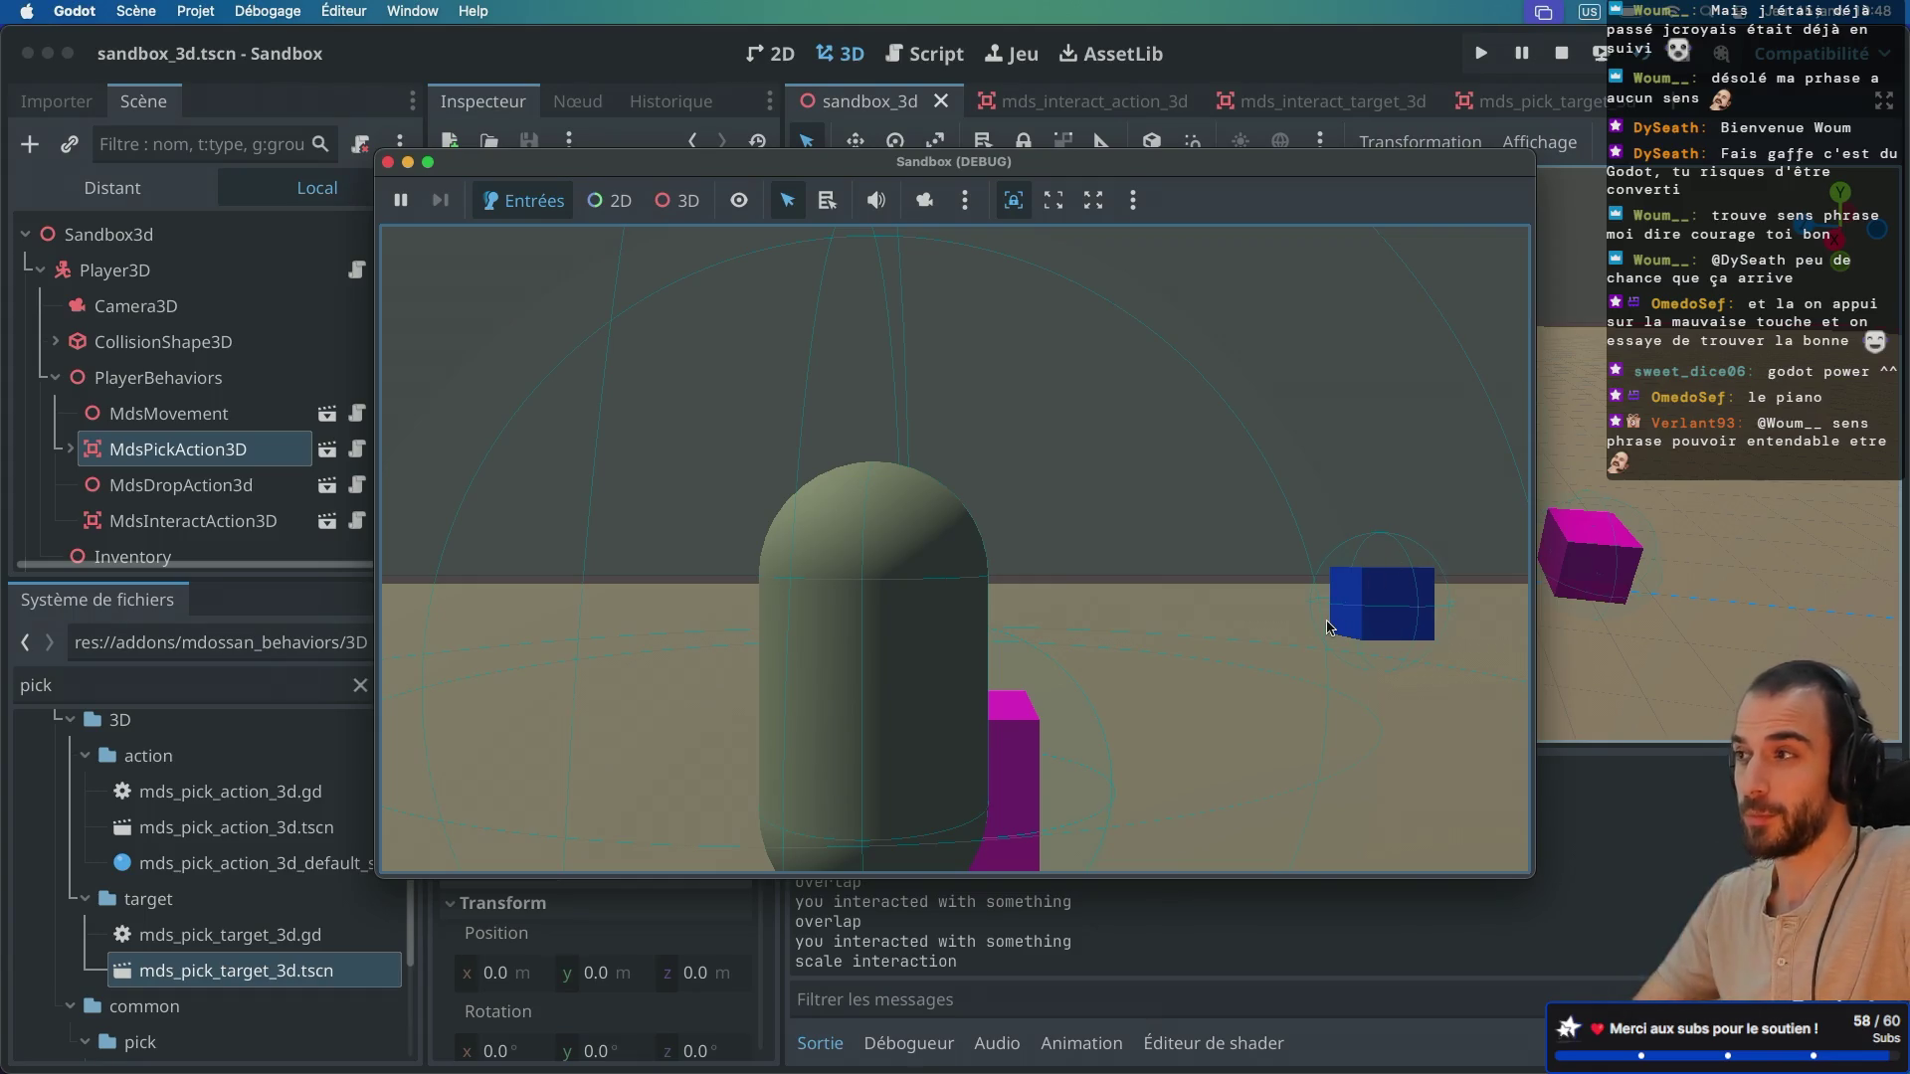
# Step: Walk around the cubes, rotate the green cube, then stop the game
pyautogui.press('Left')
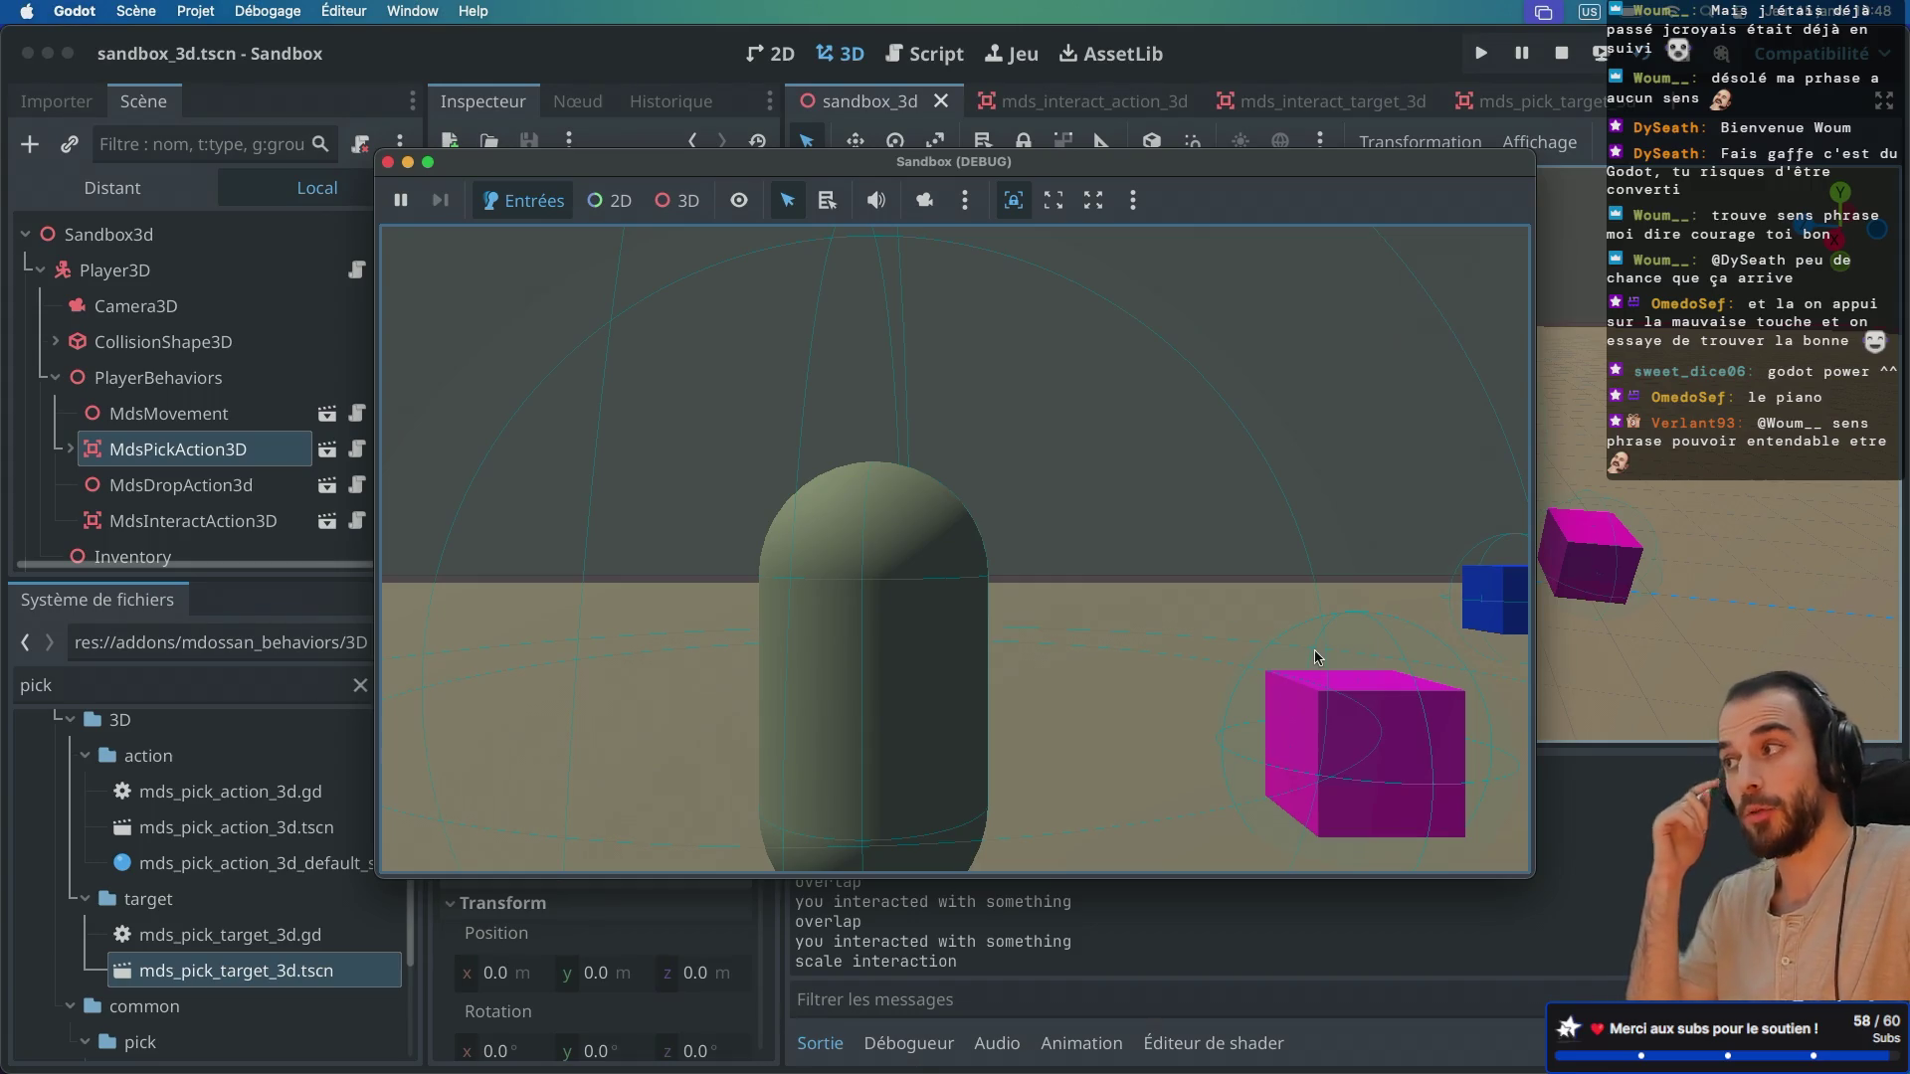
pyautogui.press('Right')
pyautogui.press('Left')
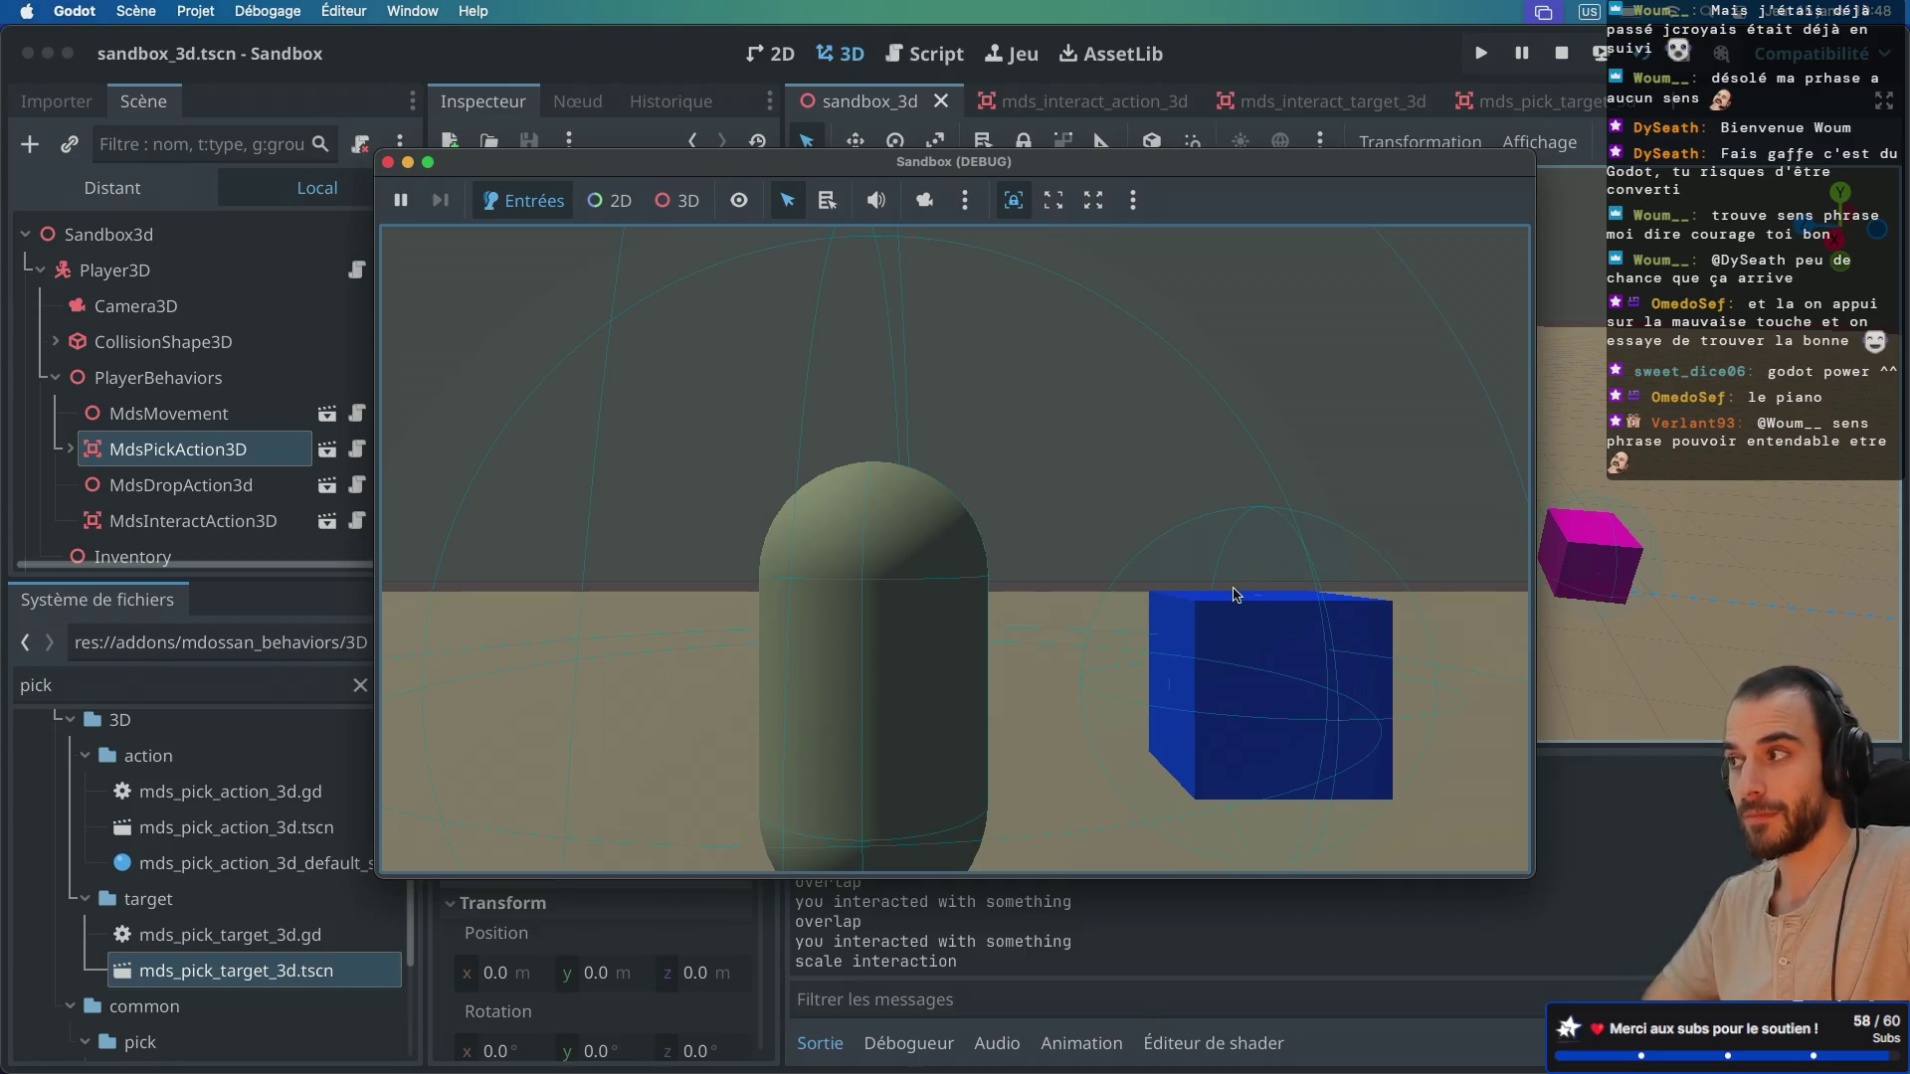
pyautogui.press('Down')
pyautogui.press('Right')
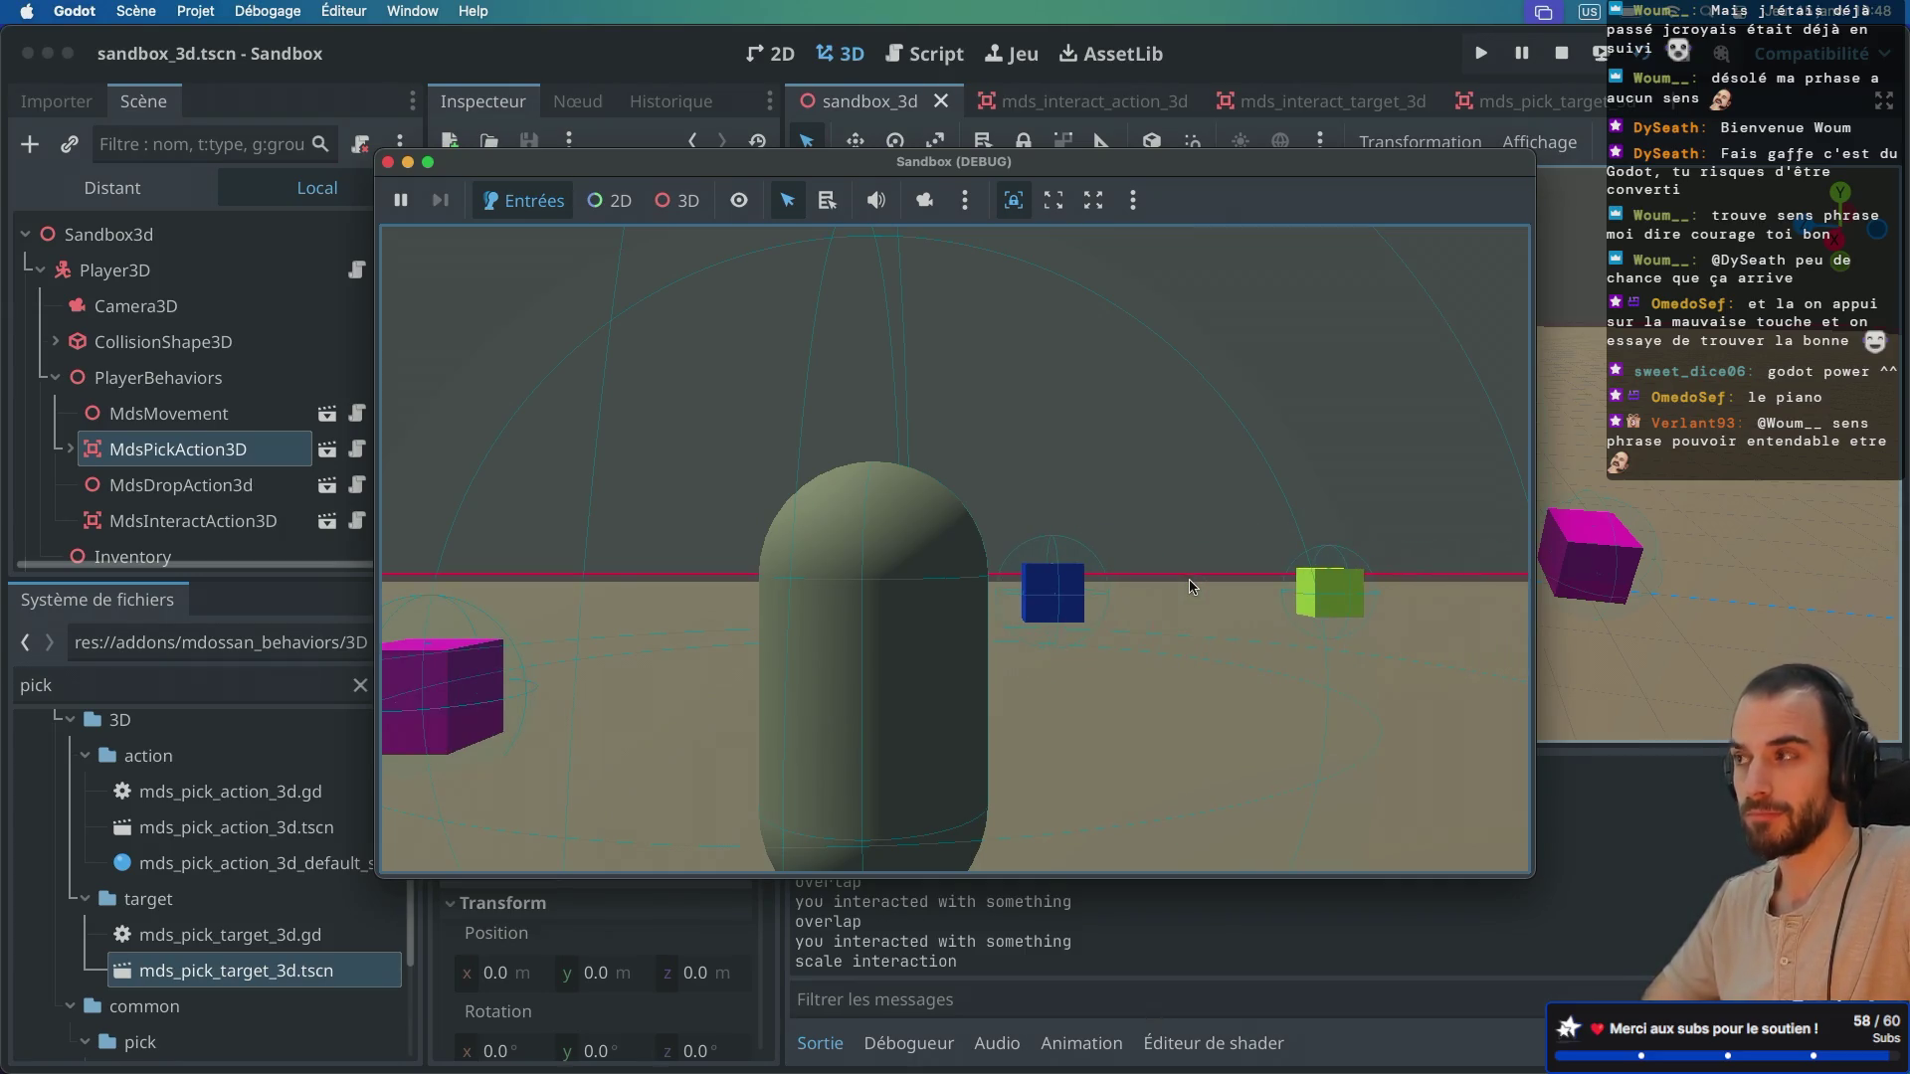
pyautogui.press('e')
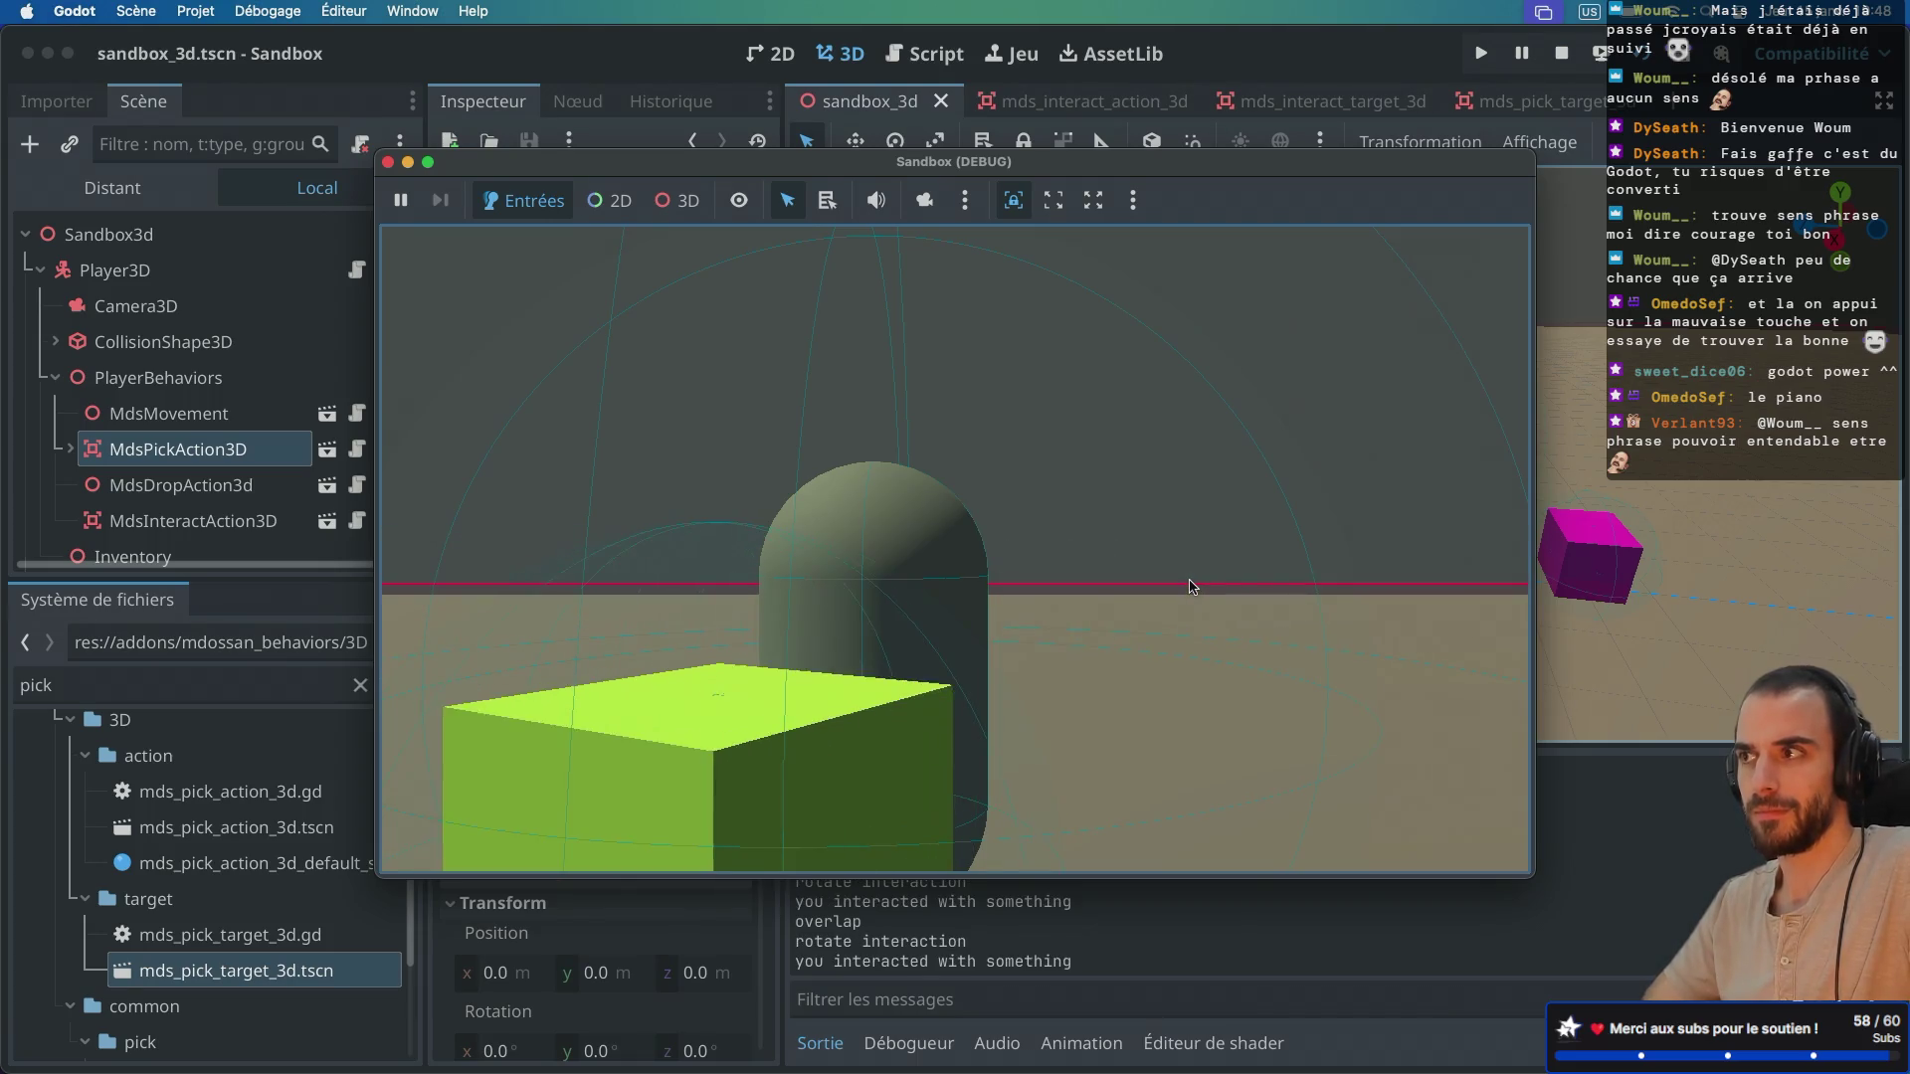
pyautogui.press('Right')
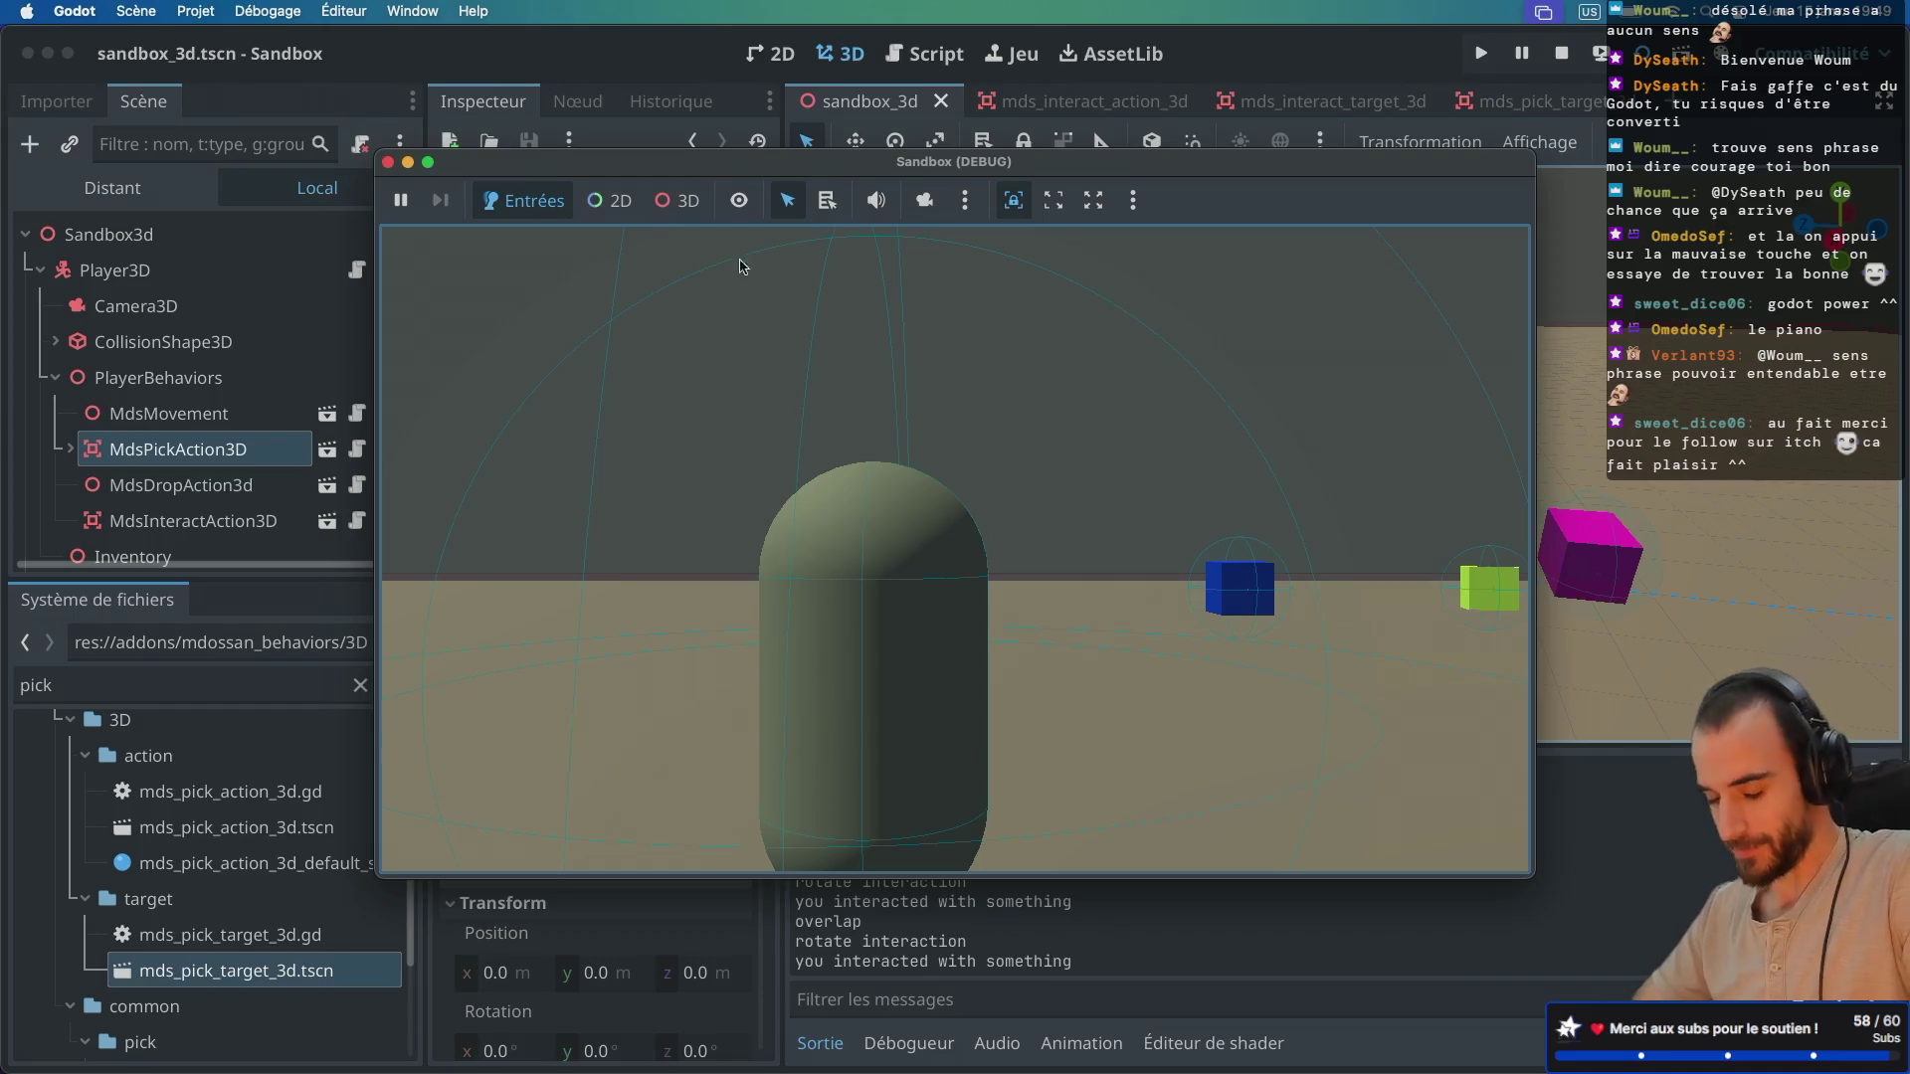
pyautogui.click(388, 163)
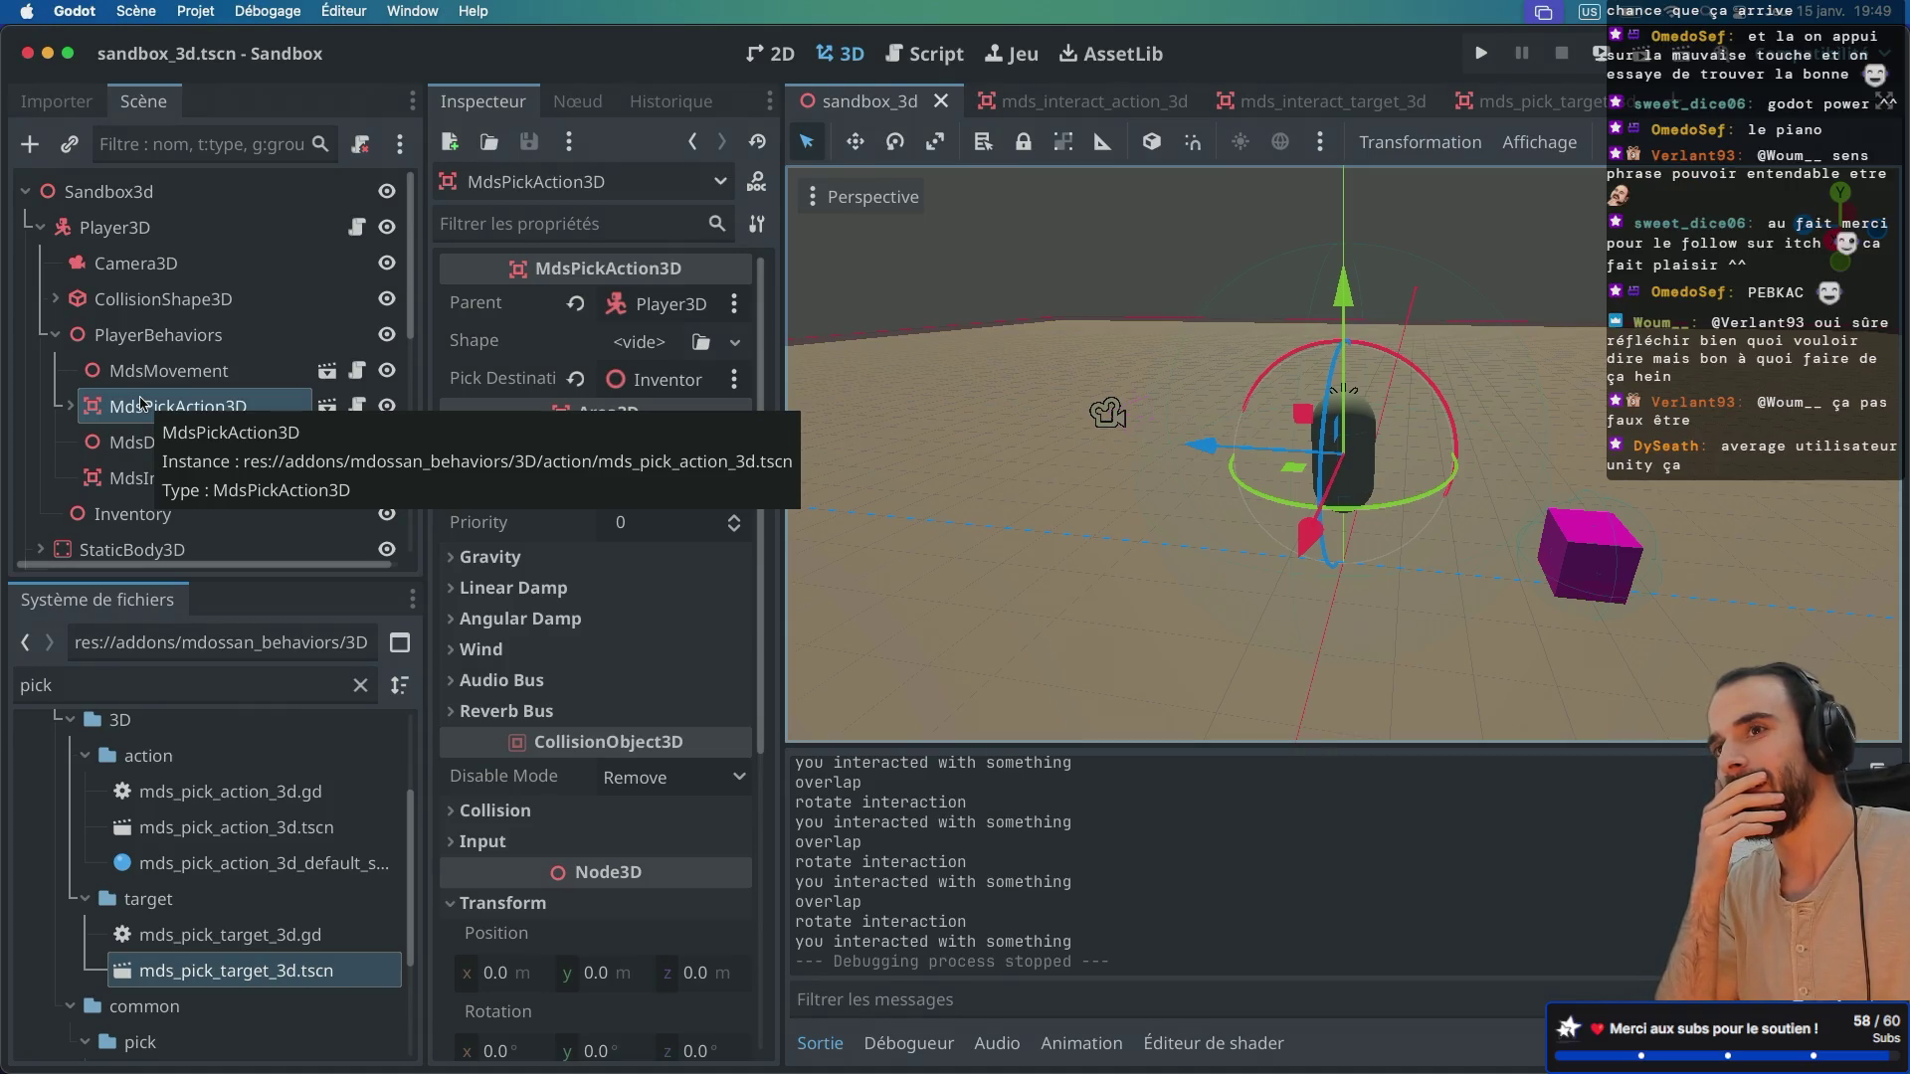
# Step: Select Item2 and drag it along the X axis to move the blue cube aside
pyautogui.scroll(-5, 110, 378)
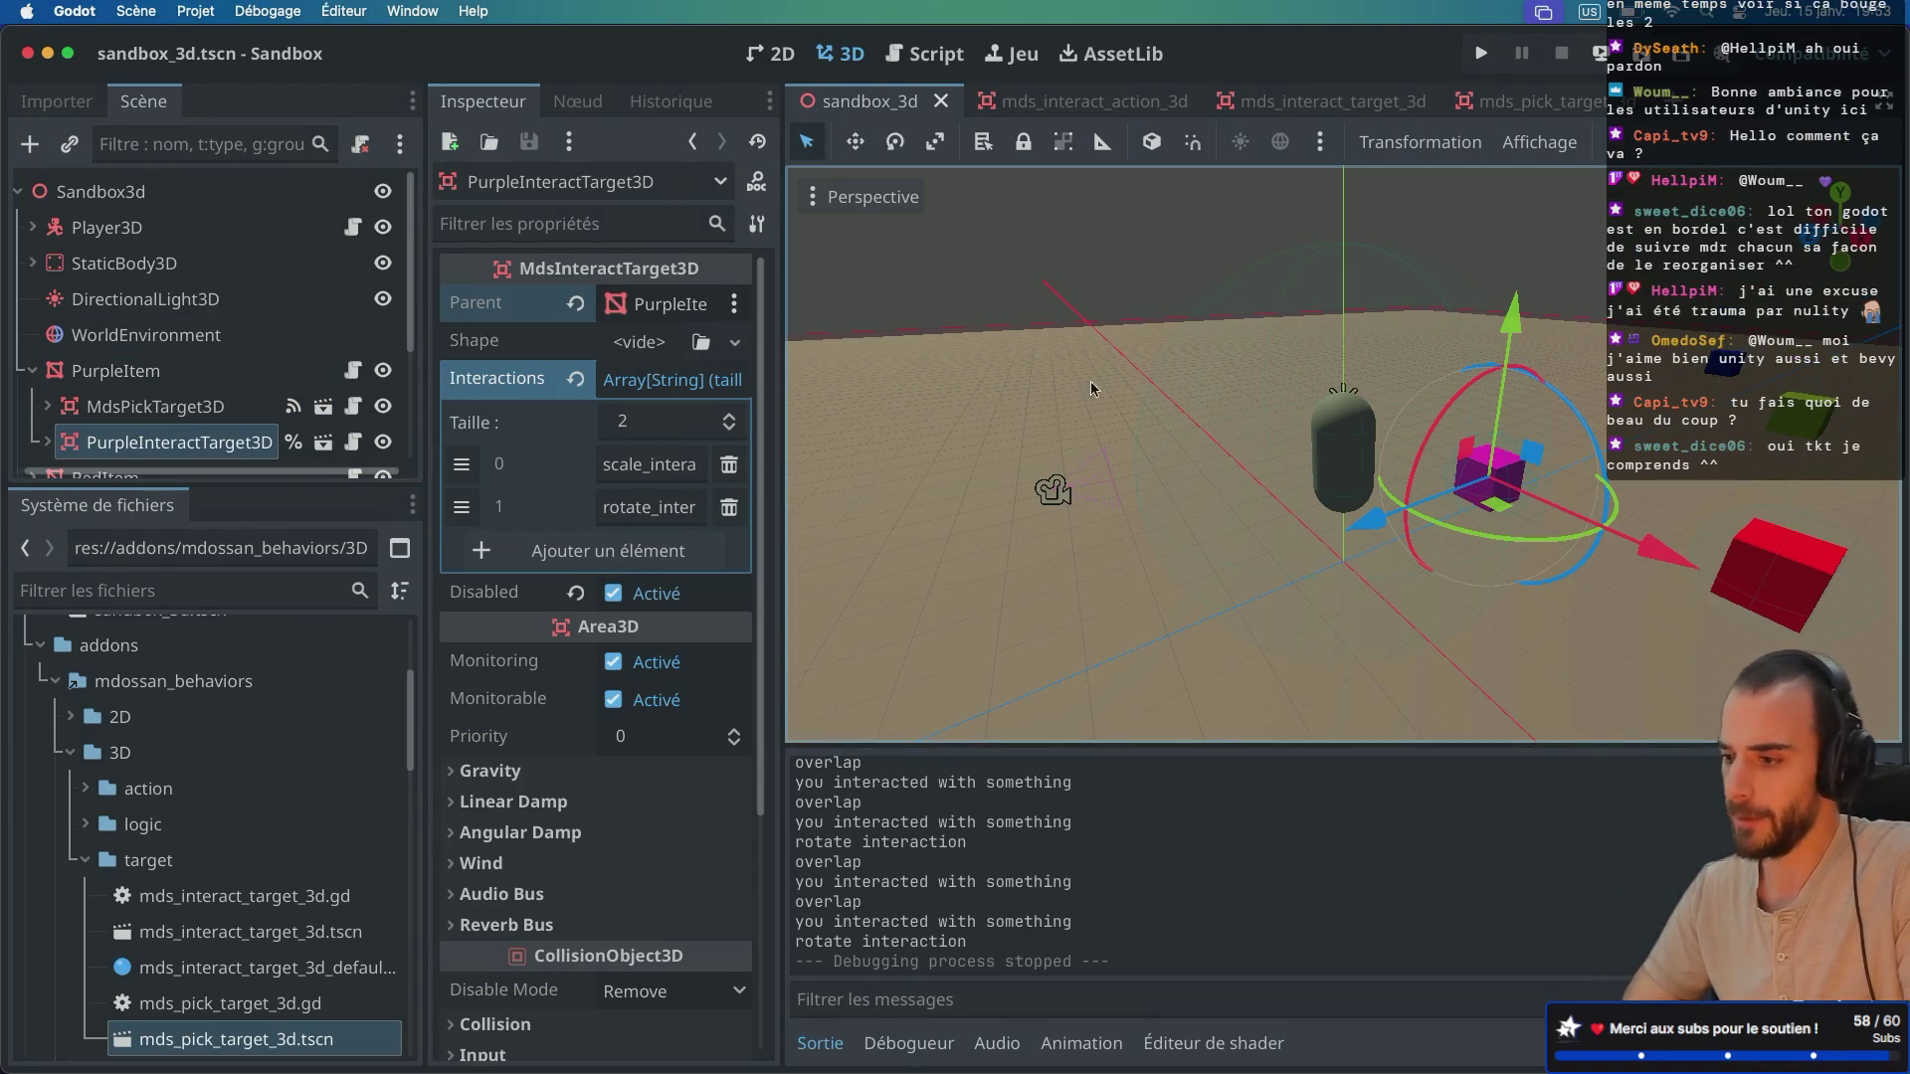
pyautogui.click(1716, 366)
pyautogui.moveTo(1677, 381)
pyautogui.mouseDown()
pyautogui.moveTo(1607, 395)
pyautogui.moveTo(1671, 398)
pyautogui.mouseUp()
pyautogui.moveTo(1900, 448); pyautogui.dragTo(1901, 437)
# Step: Save and run the sandbox, pick up the purple cube and rotate the green cube twice
pyautogui.press('super+b')
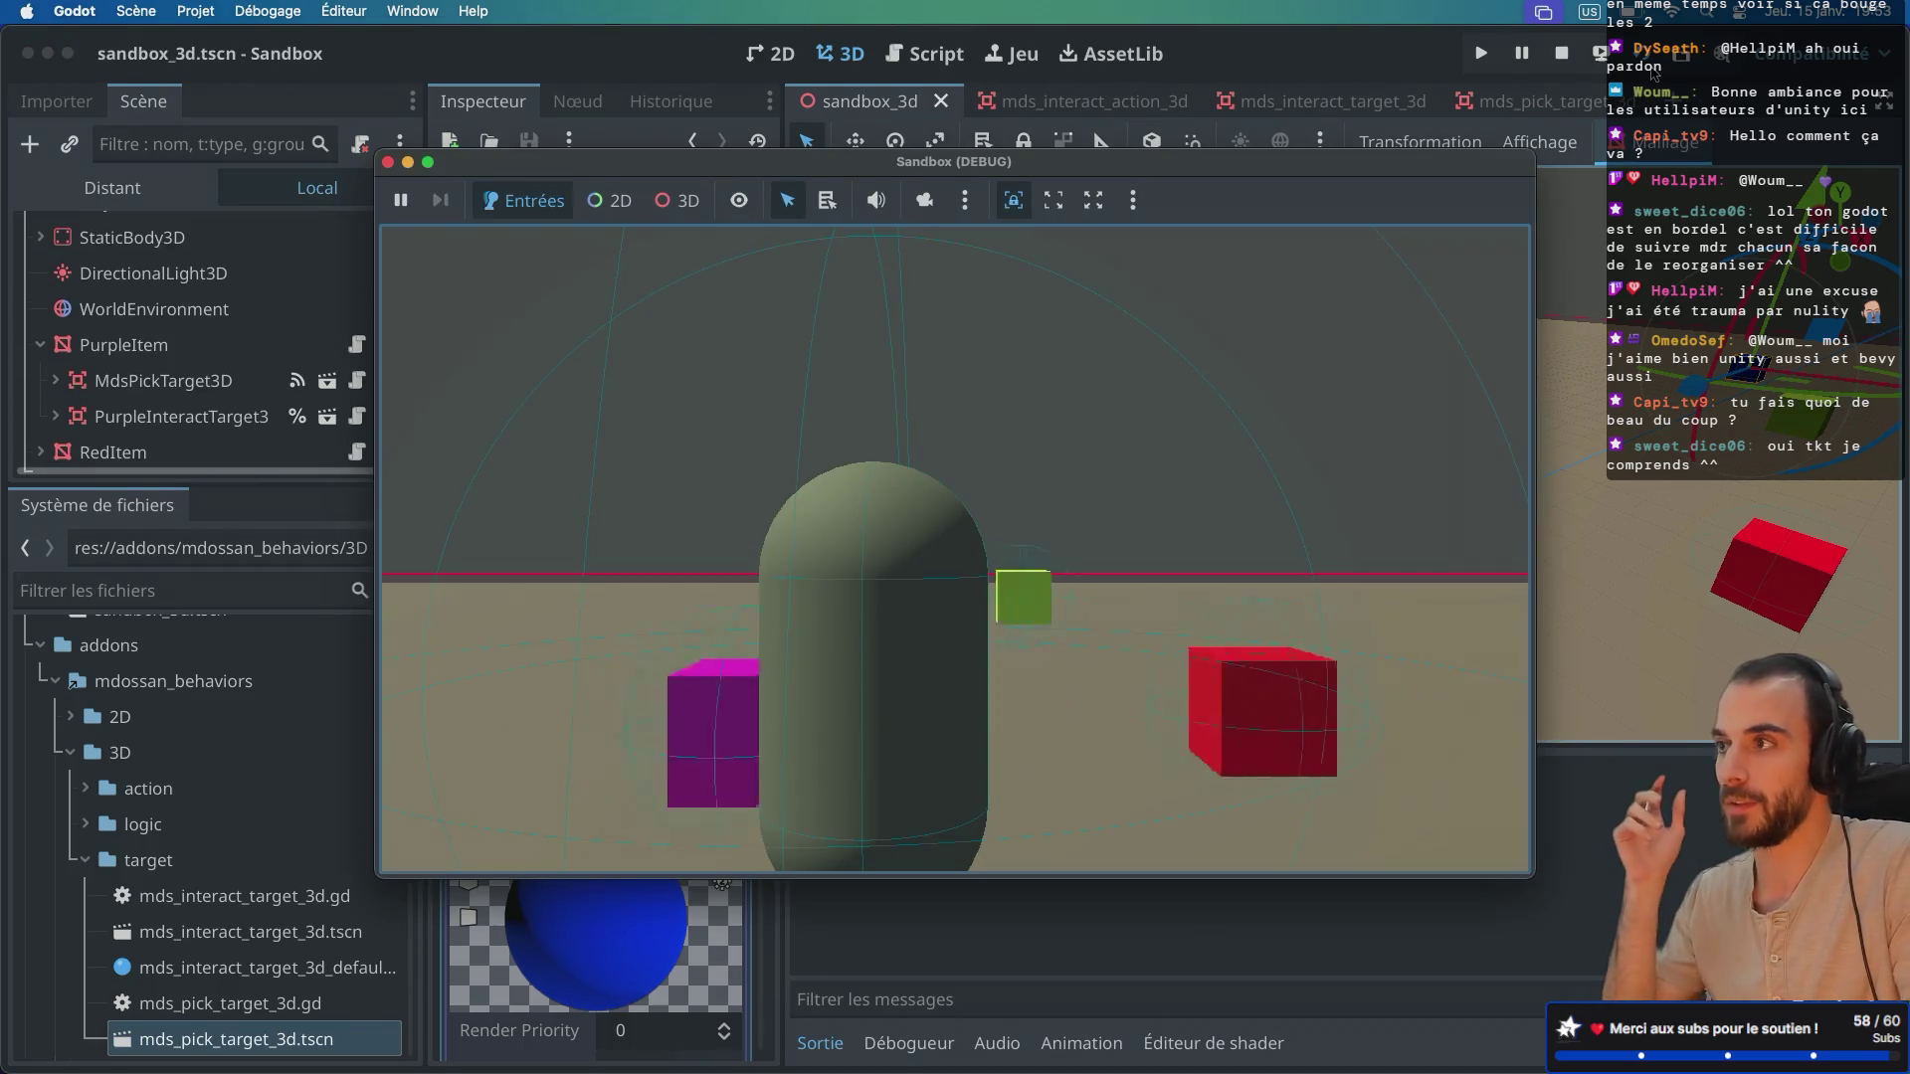
pyautogui.press('w')
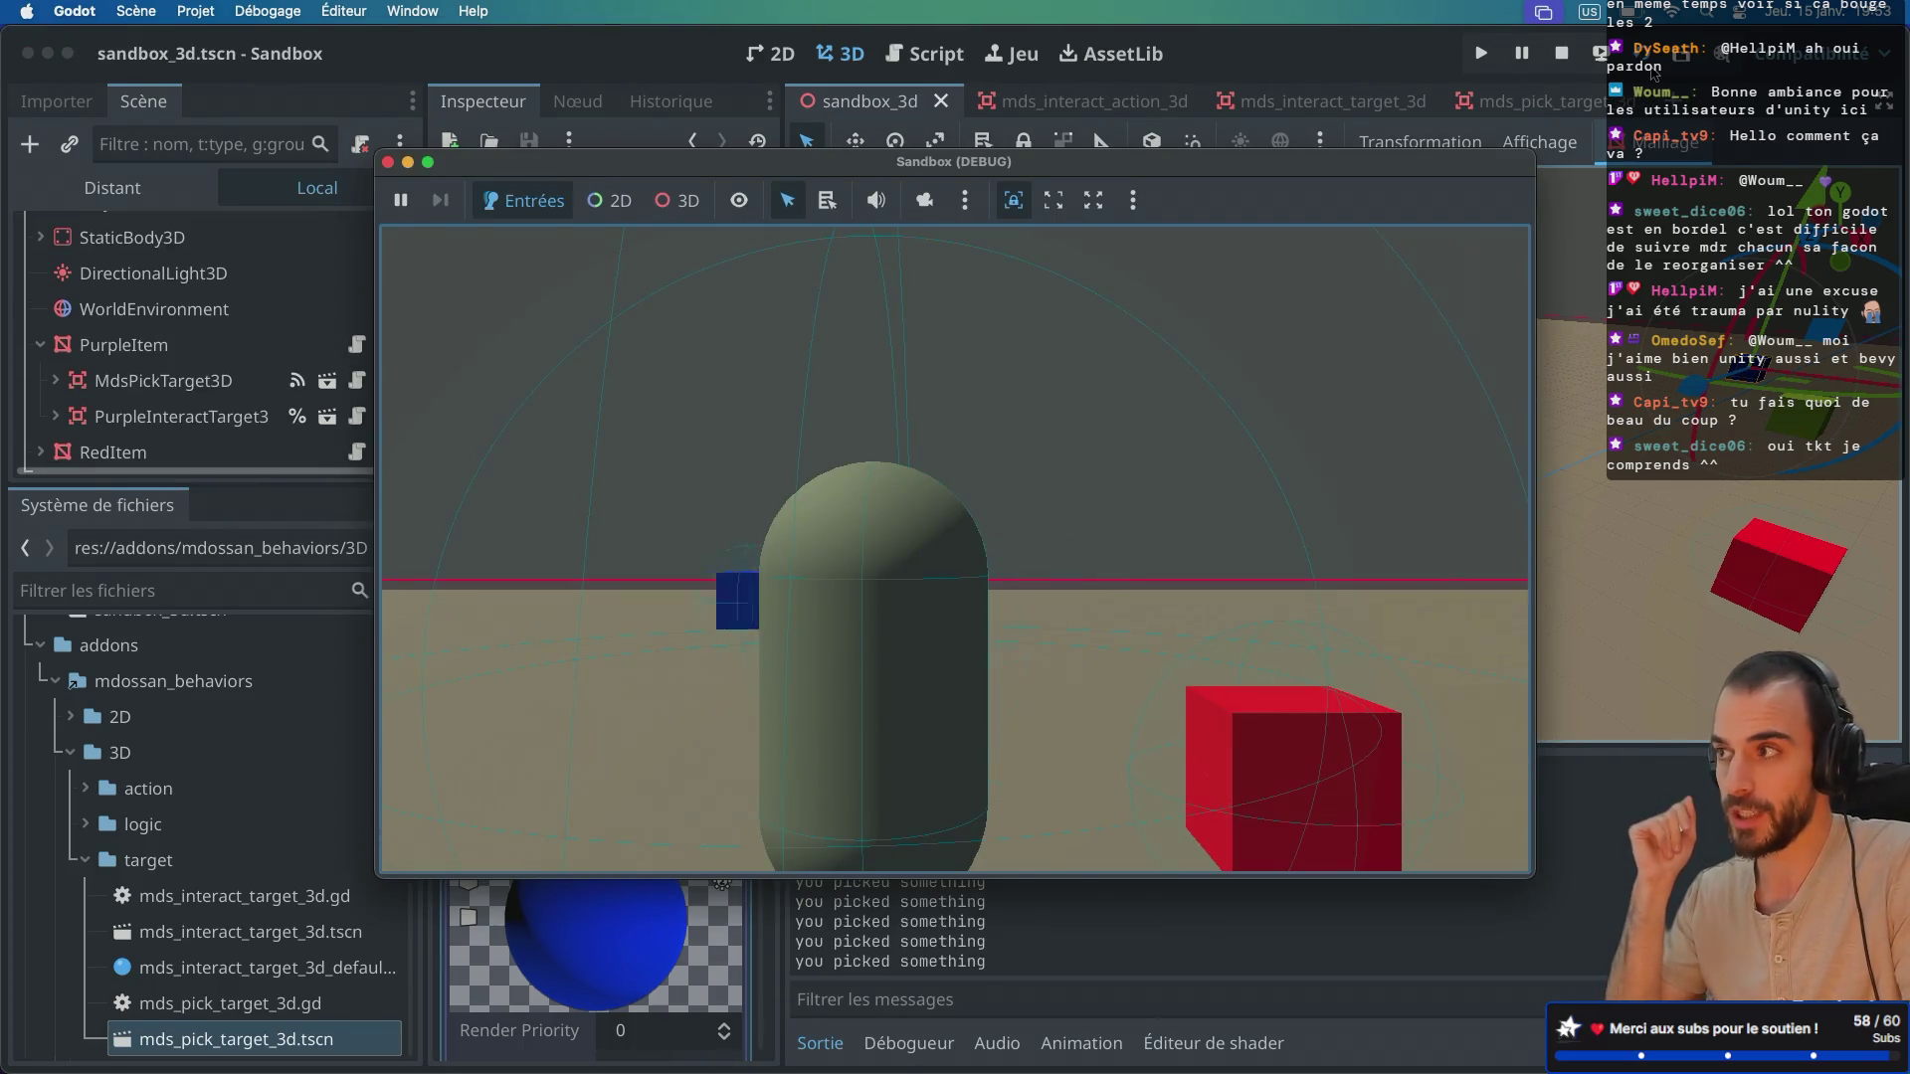
pyautogui.press('a')
pyautogui.press('e')
pyautogui.press('e')
pyautogui.press('e')
pyautogui.press('w')
pyautogui.press('e')
pyautogui.press('e')
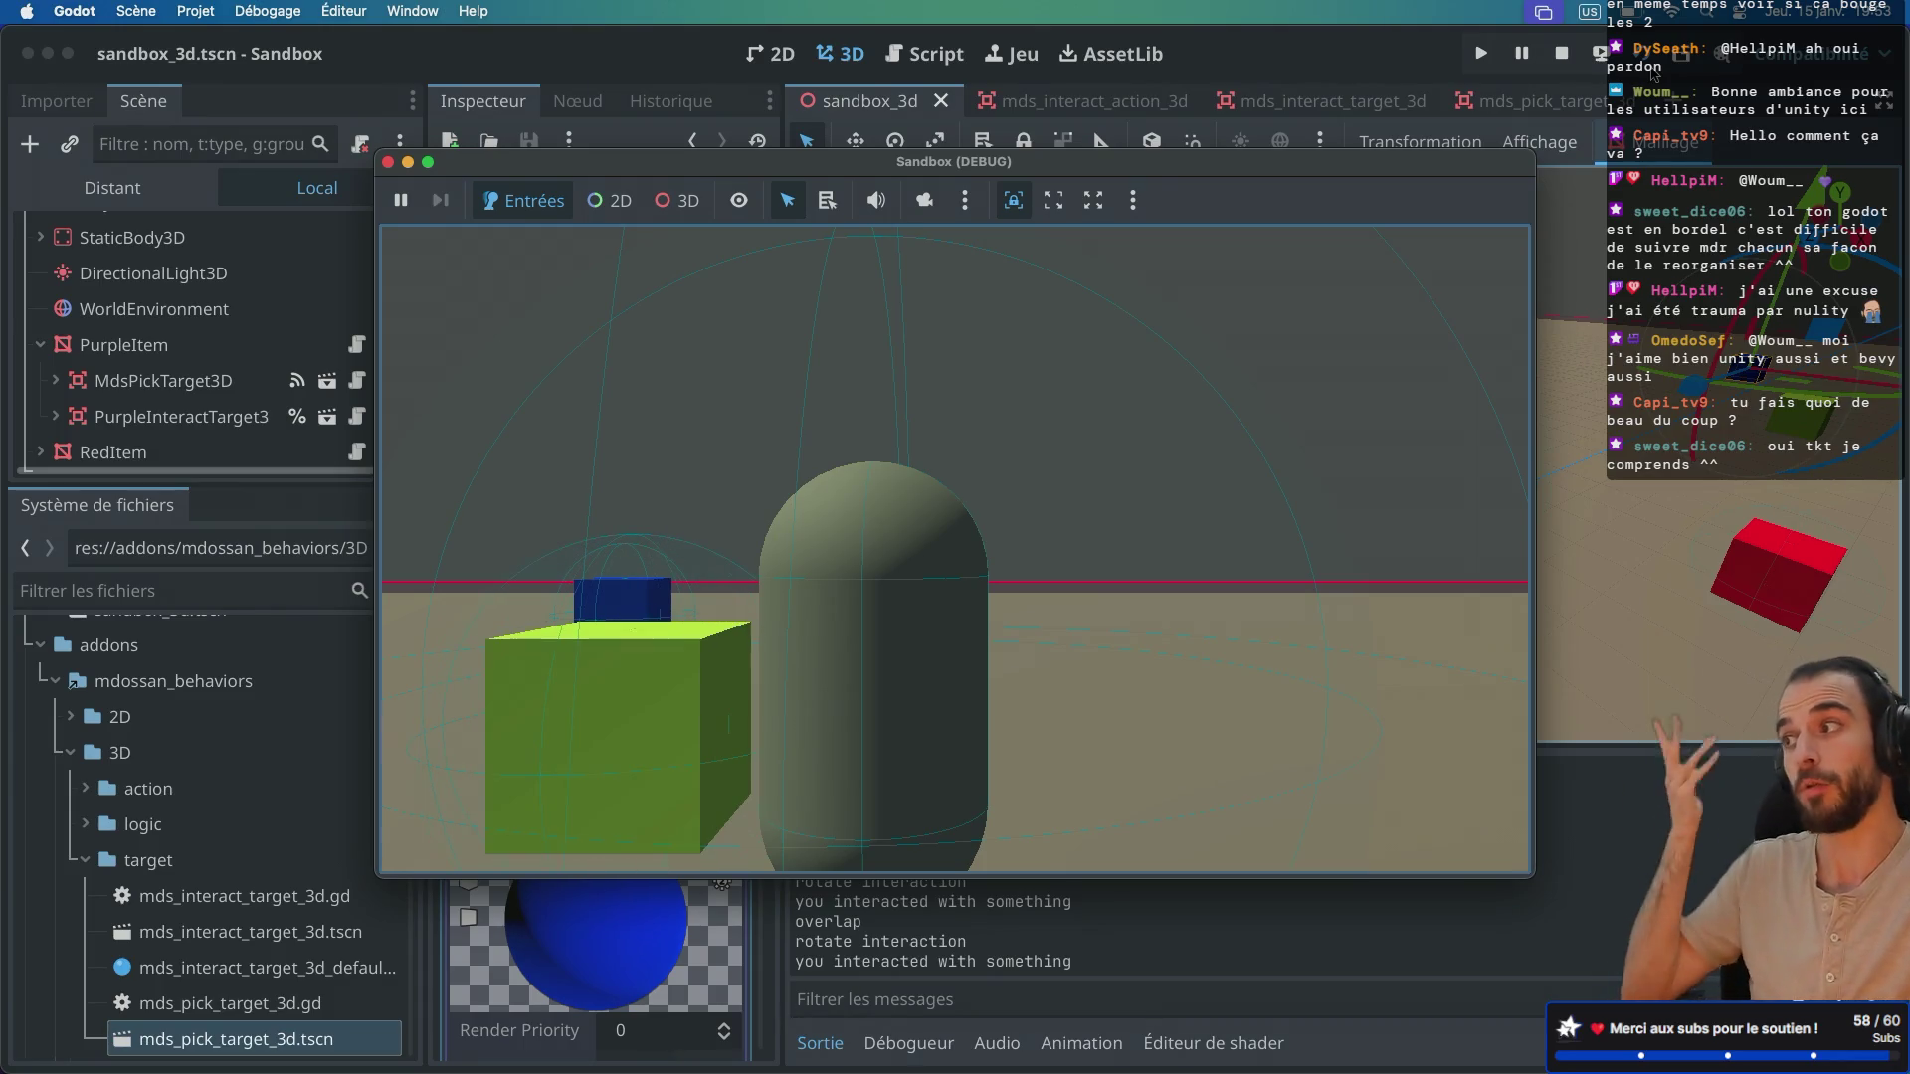
pyautogui.press('w')
# Step: Rotate the blue cube three times with rotate_interaction, then close the Sandbox (DEBUG) window
pyautogui.press('a')
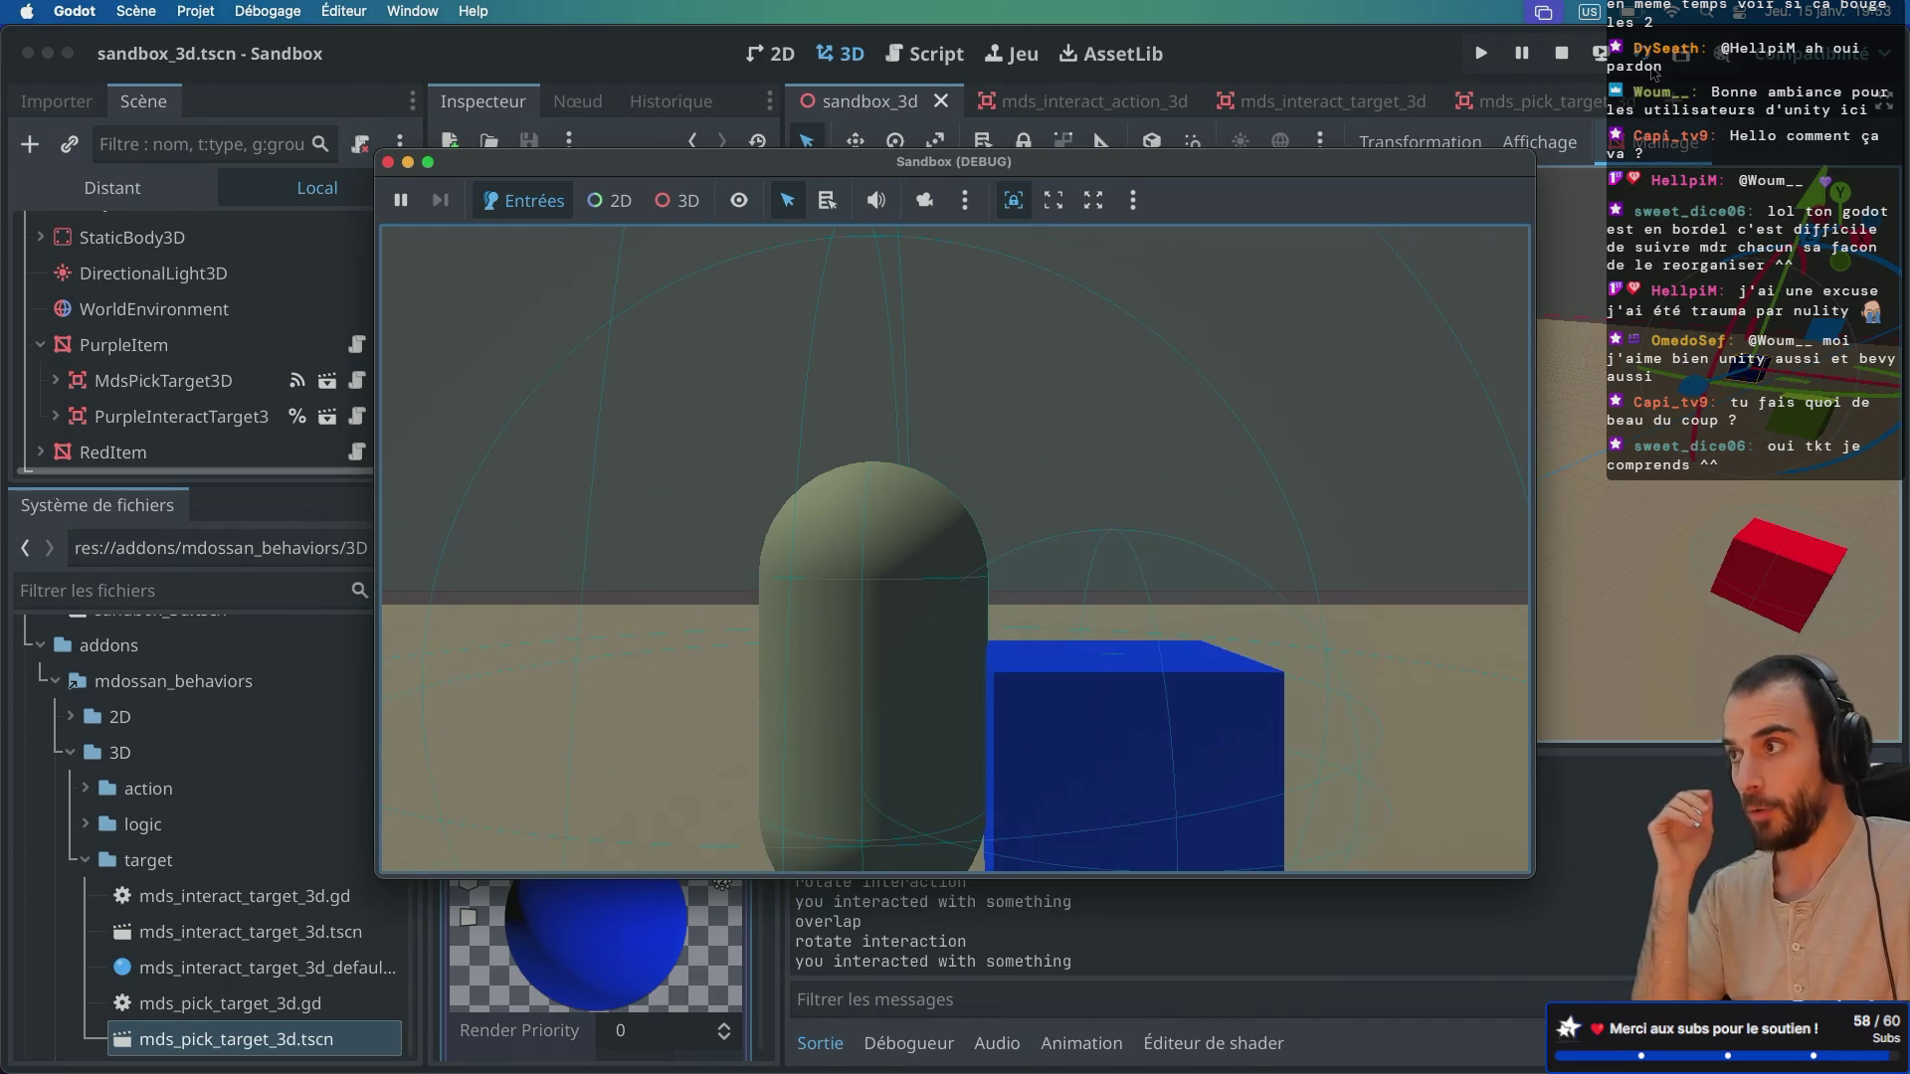
pyautogui.moveTo(885, 583)
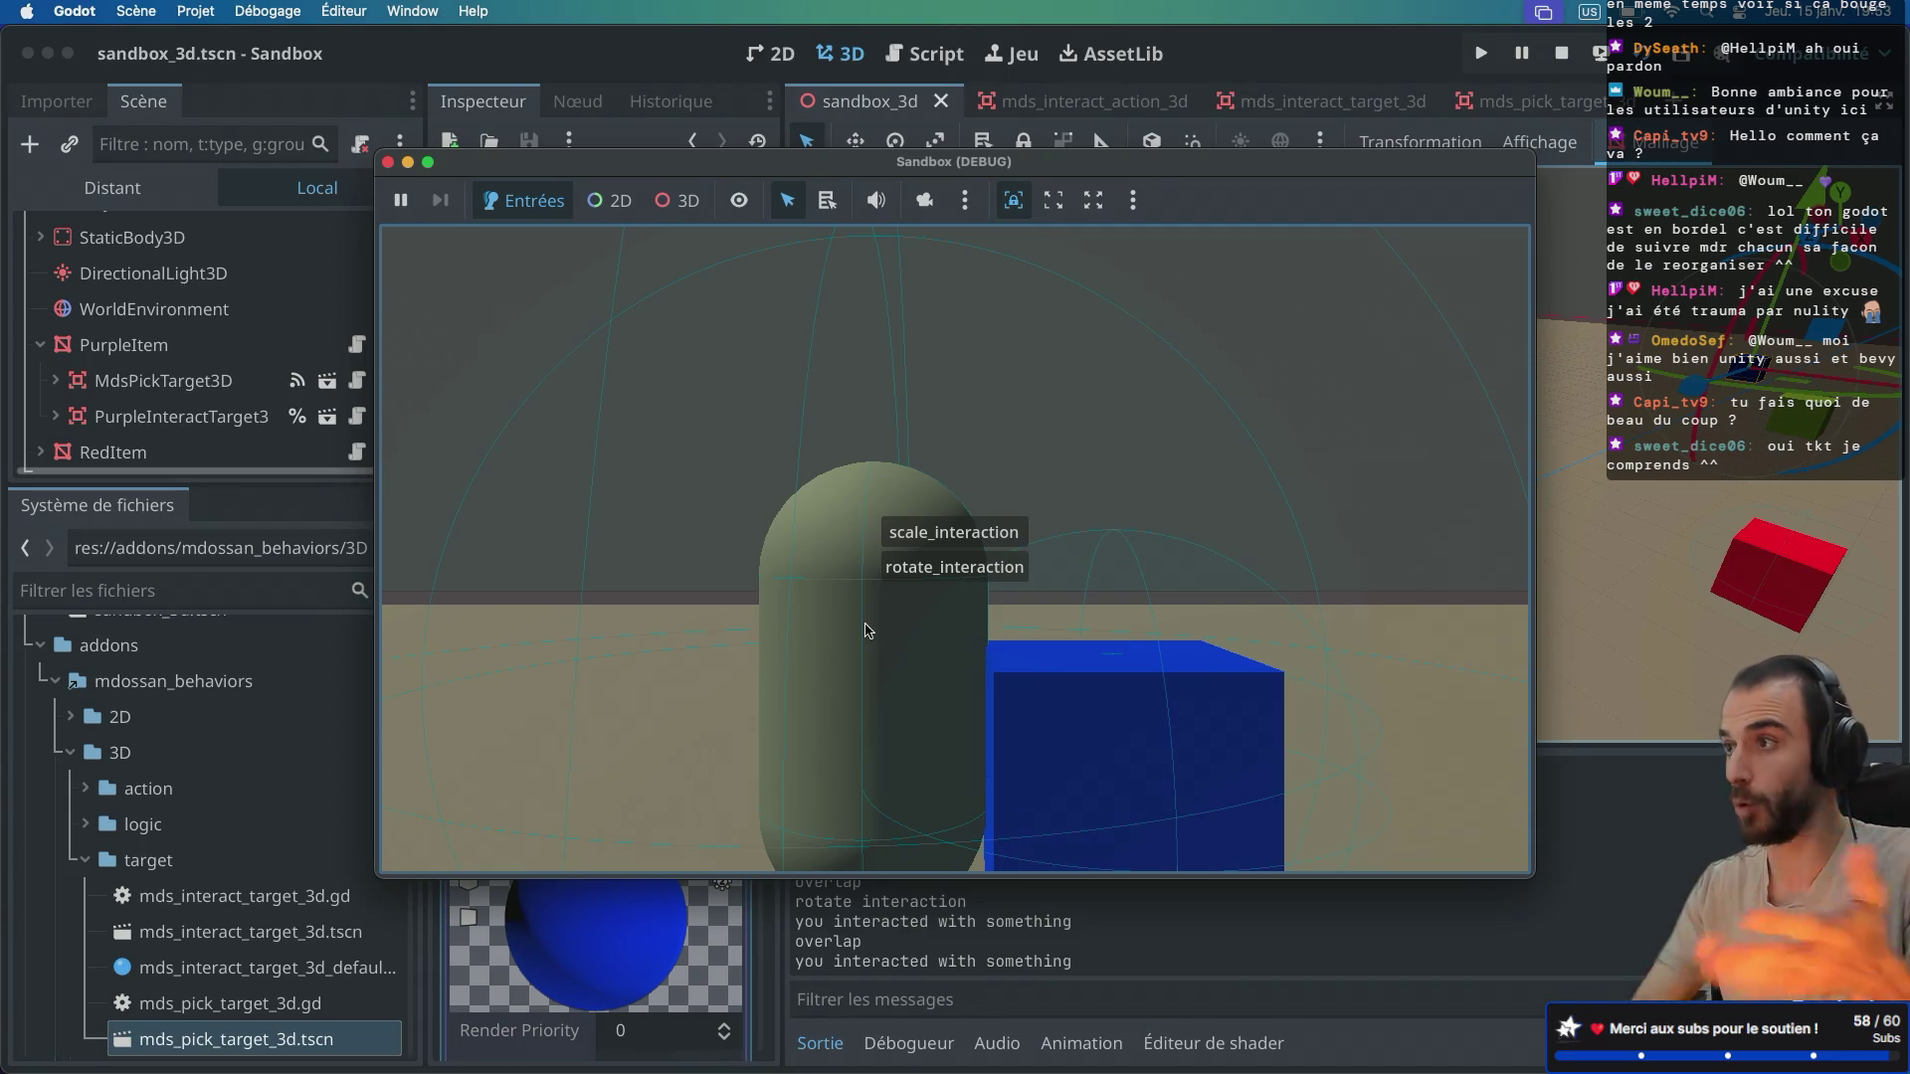
pyautogui.click(945, 575)
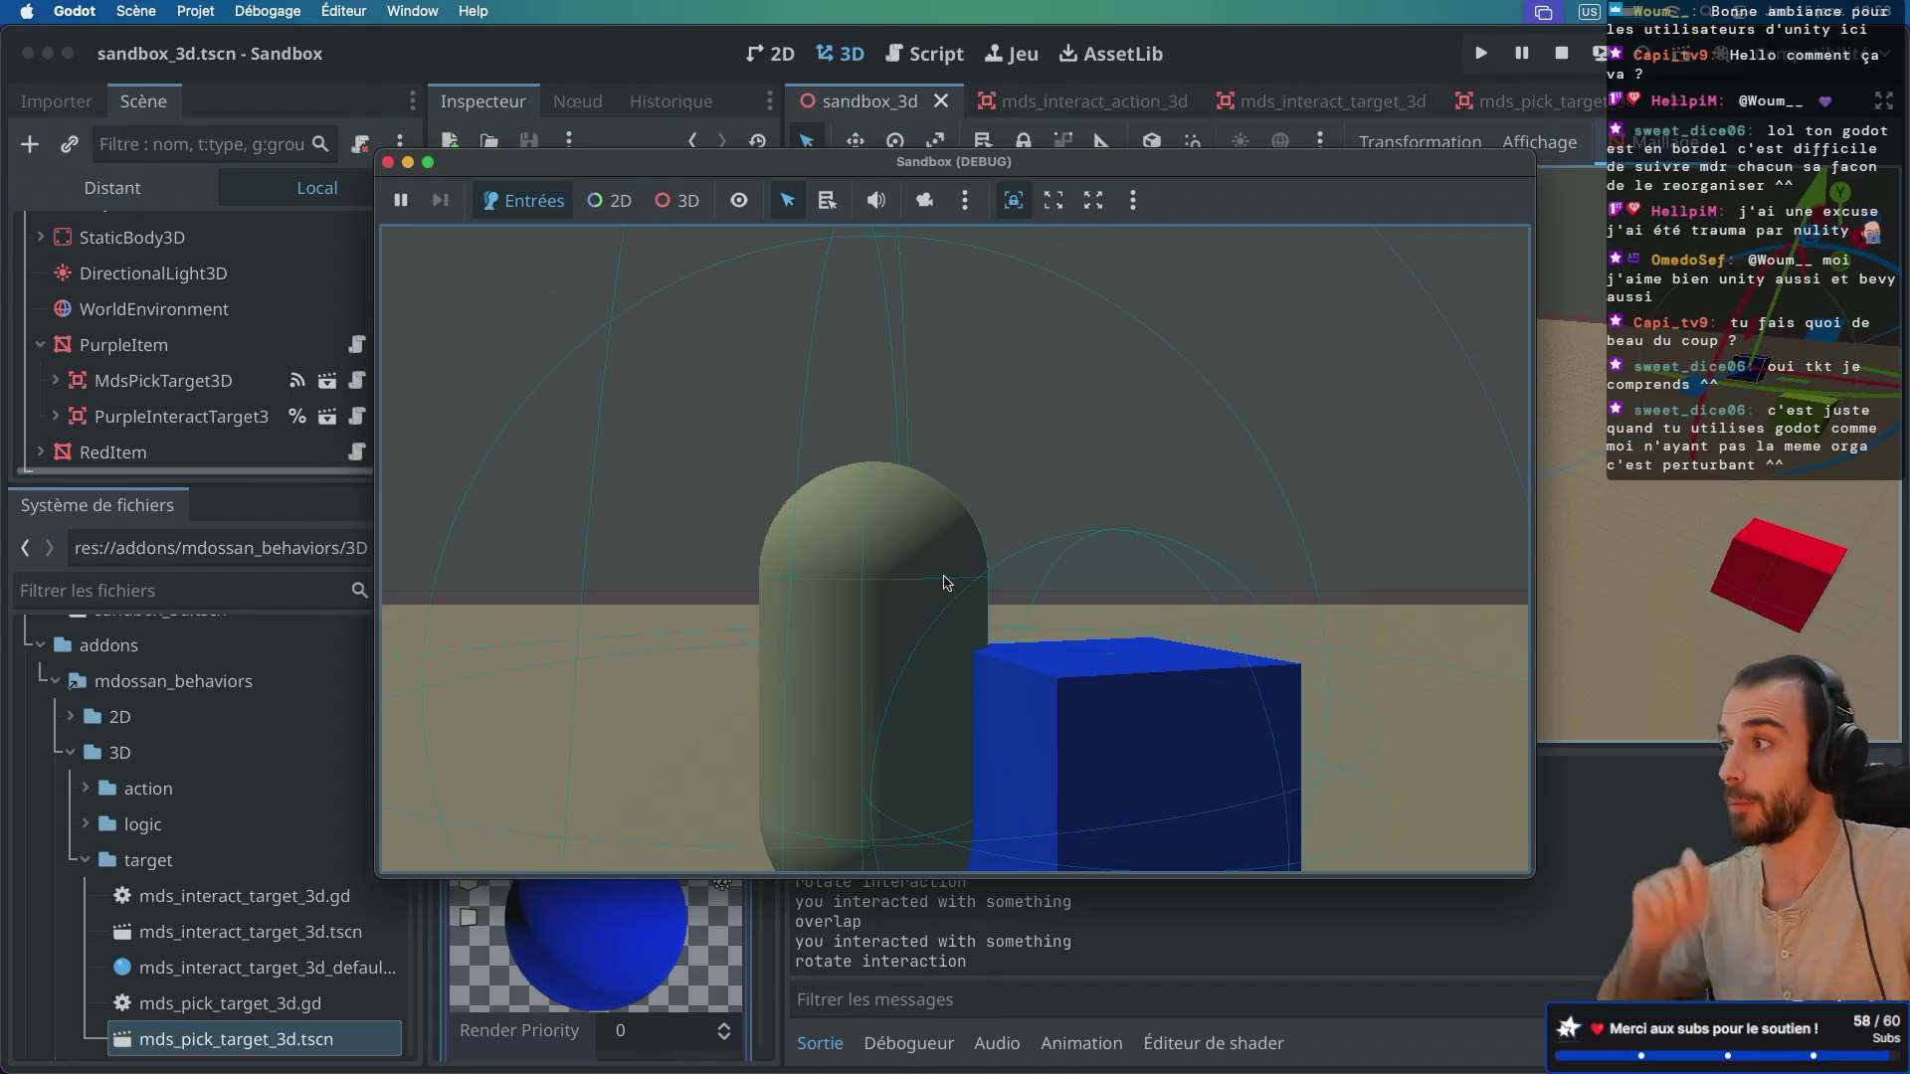
pyautogui.press('s')
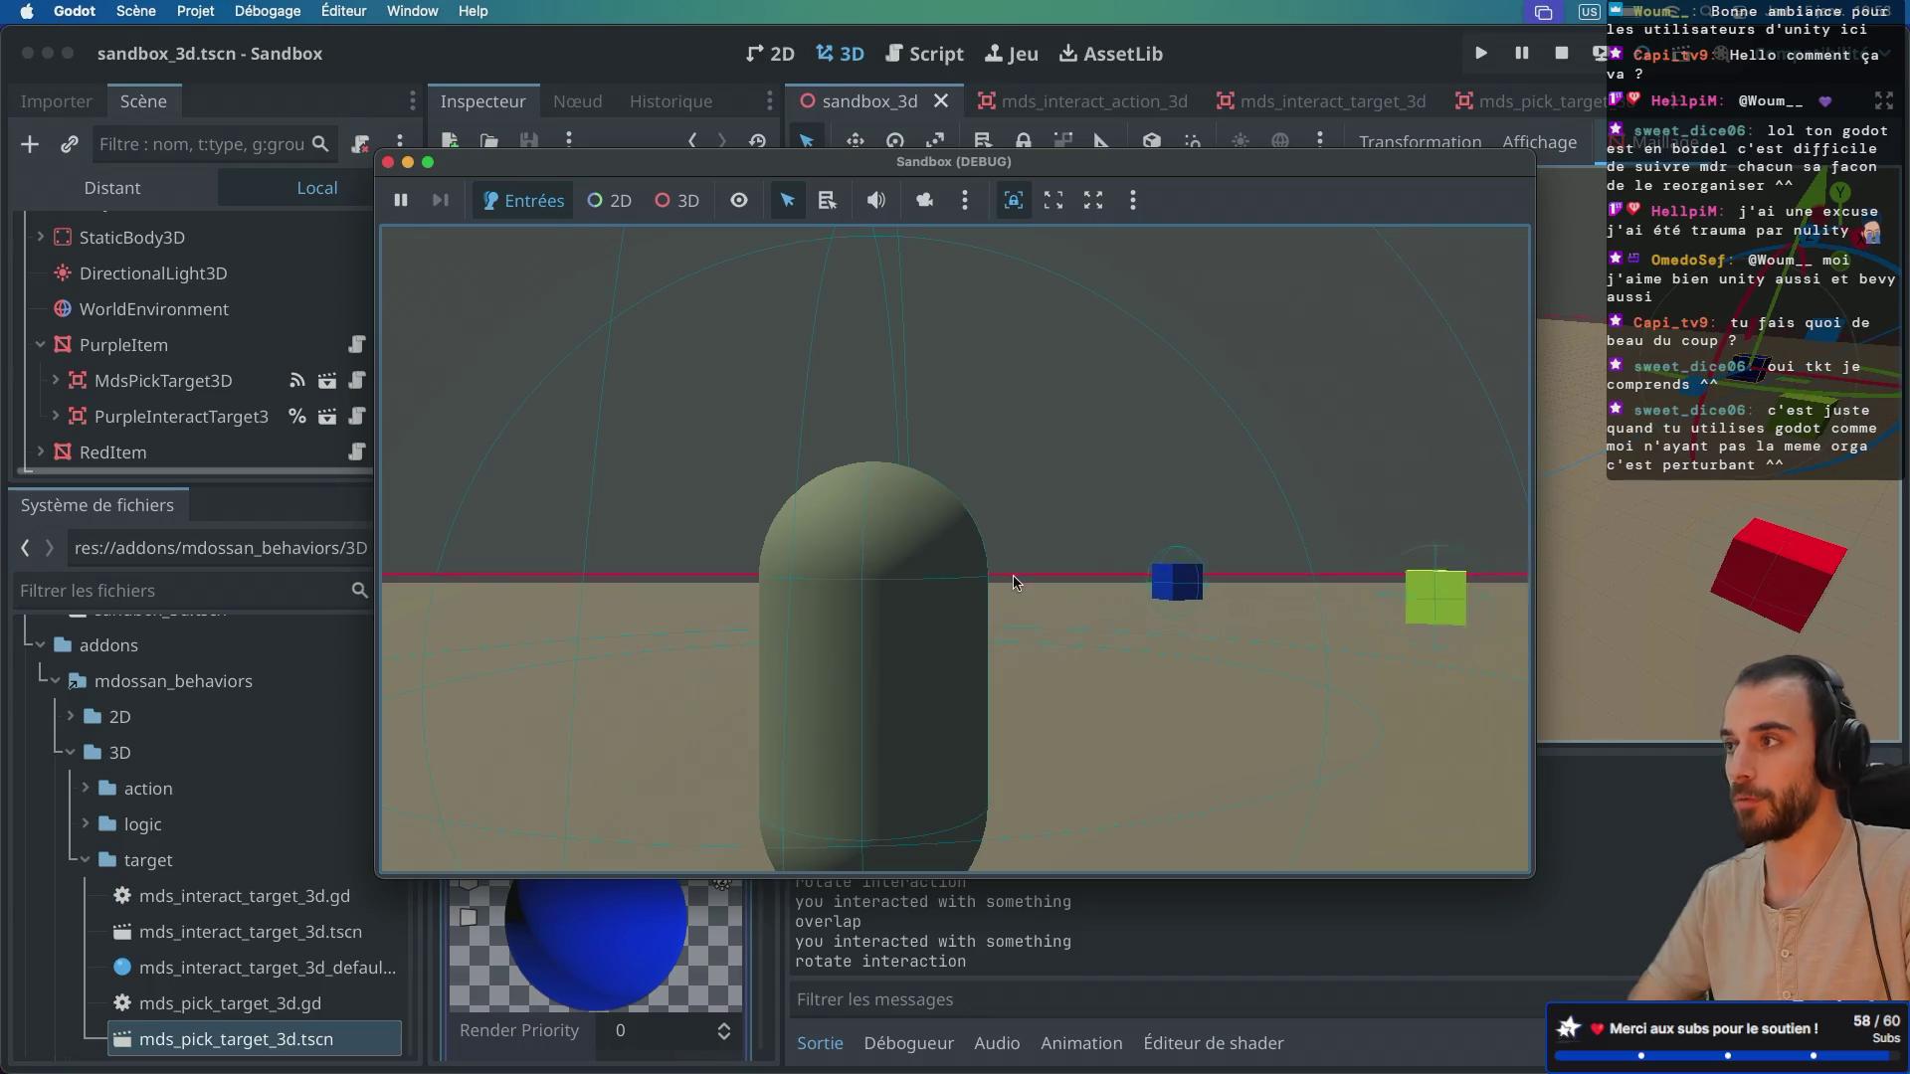
pyautogui.press('d')
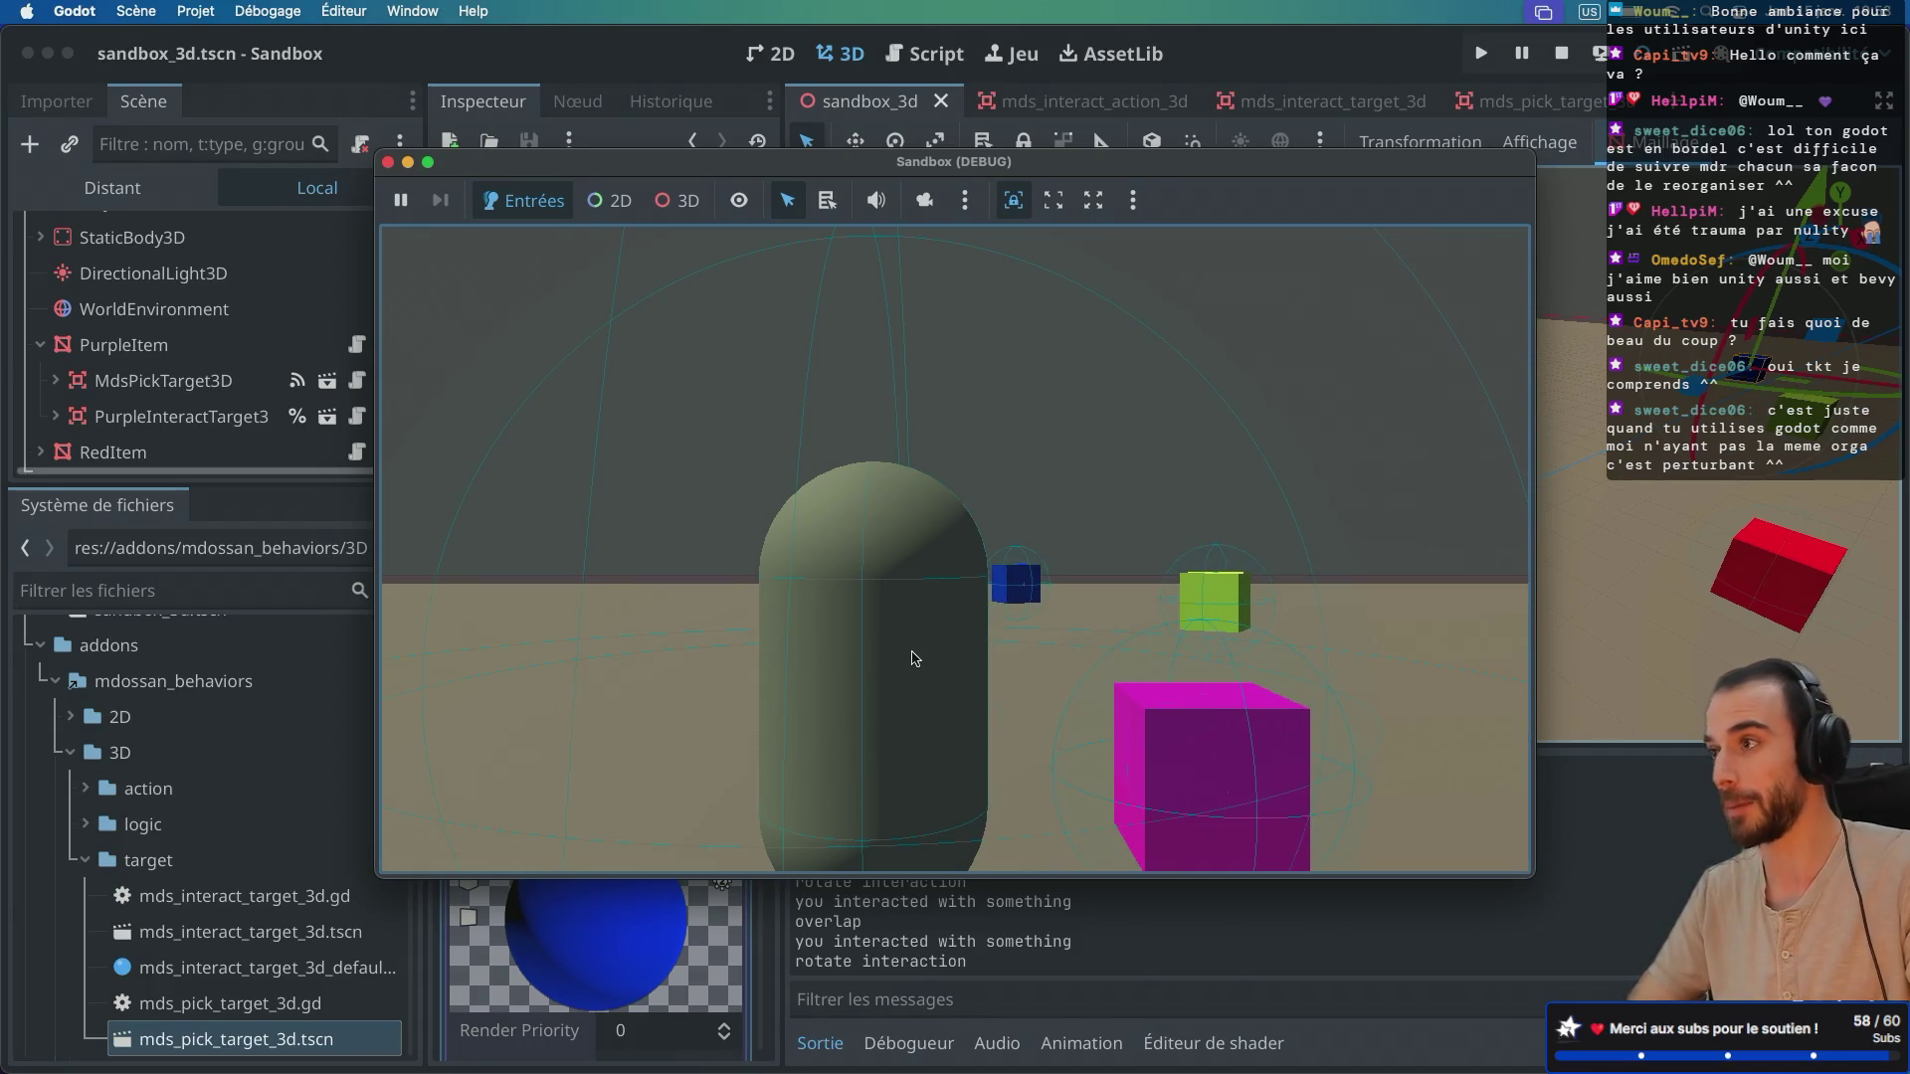
pyautogui.press('a')
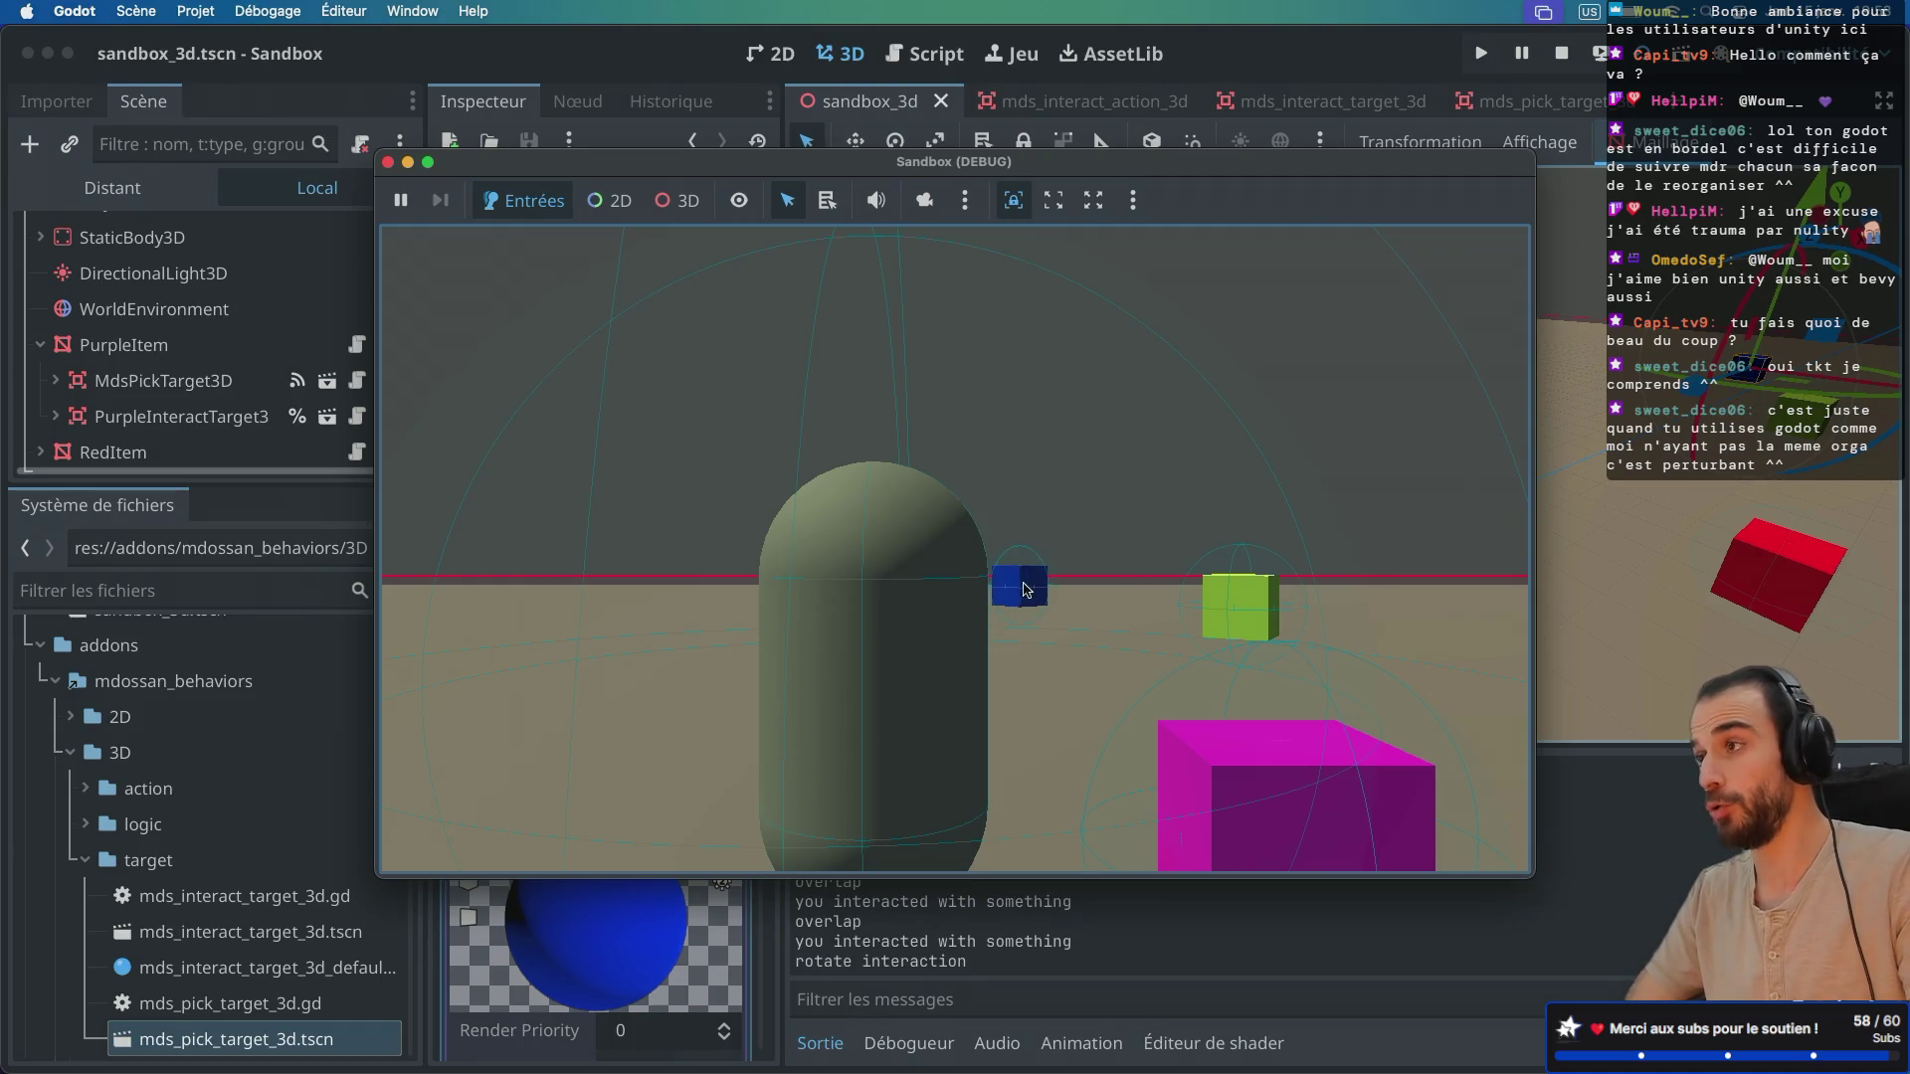
pyautogui.click(997, 572)
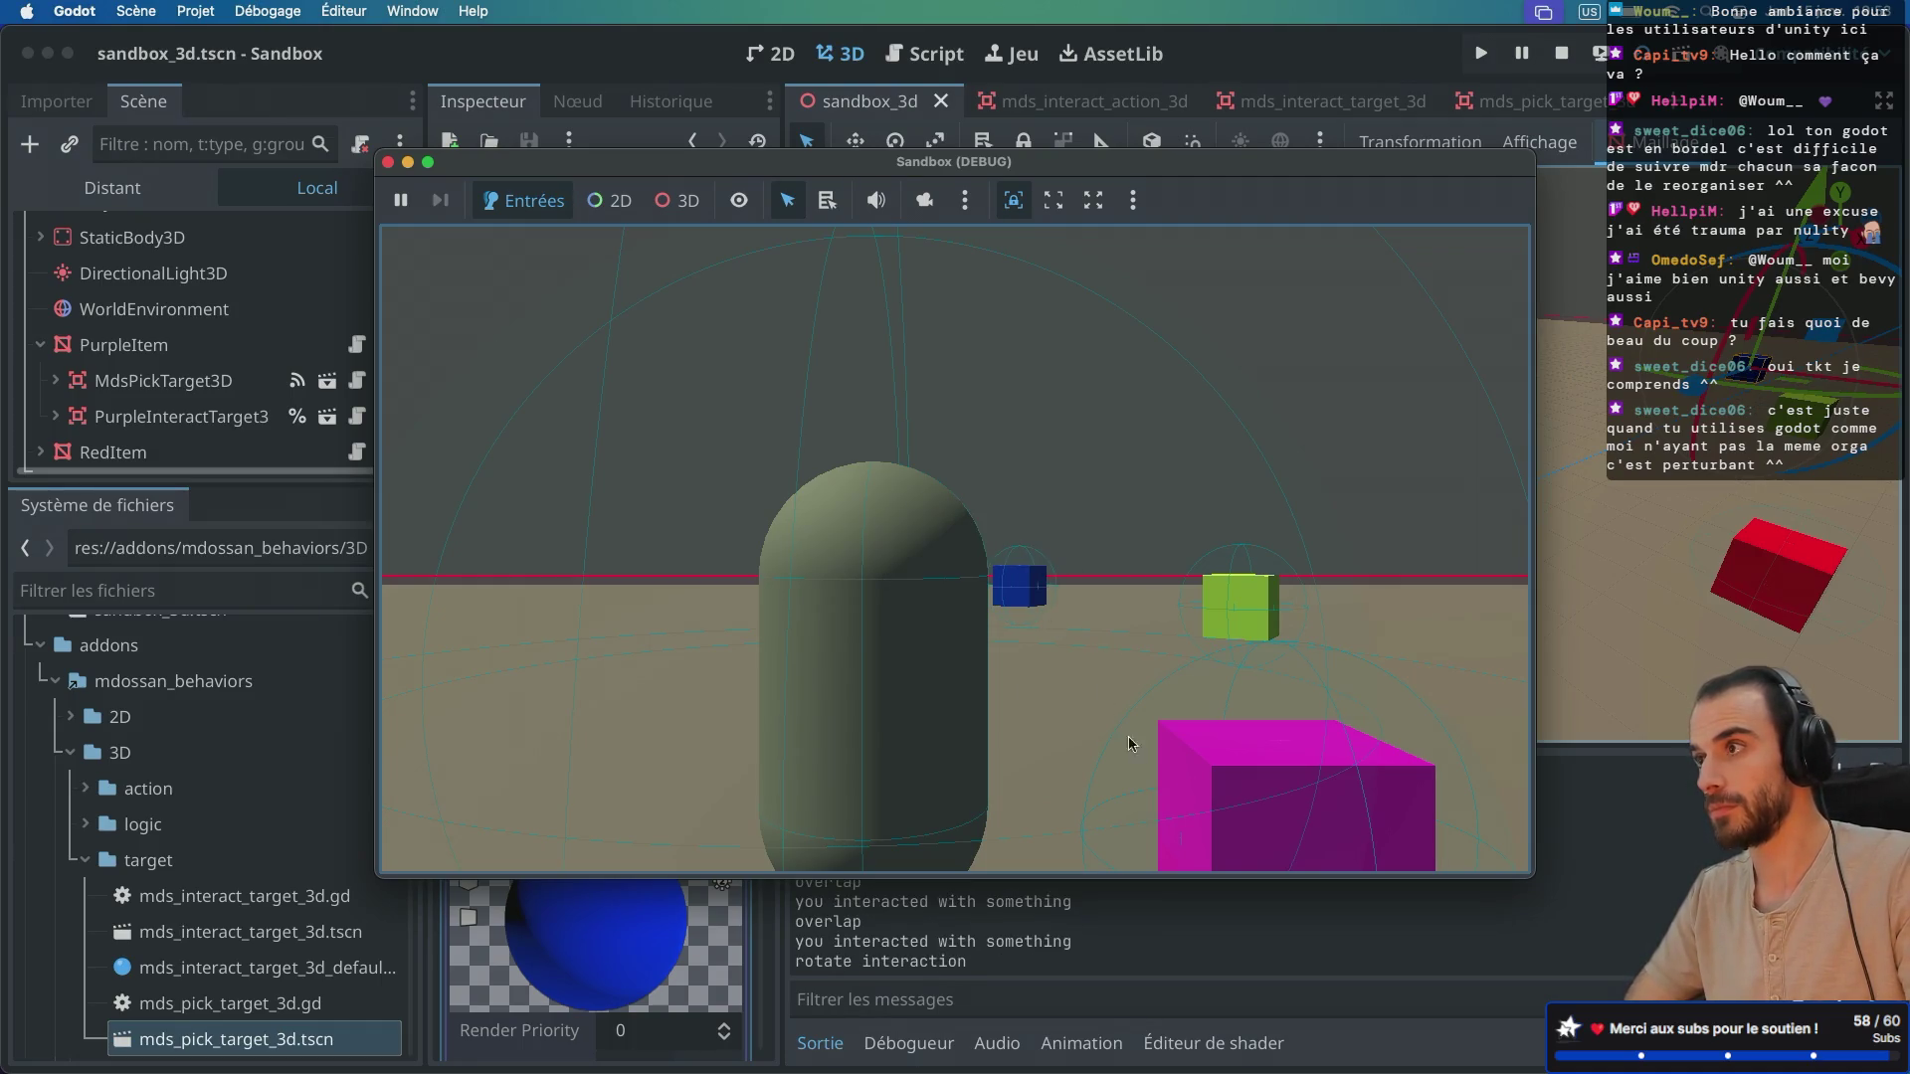
pyautogui.click(997, 572)
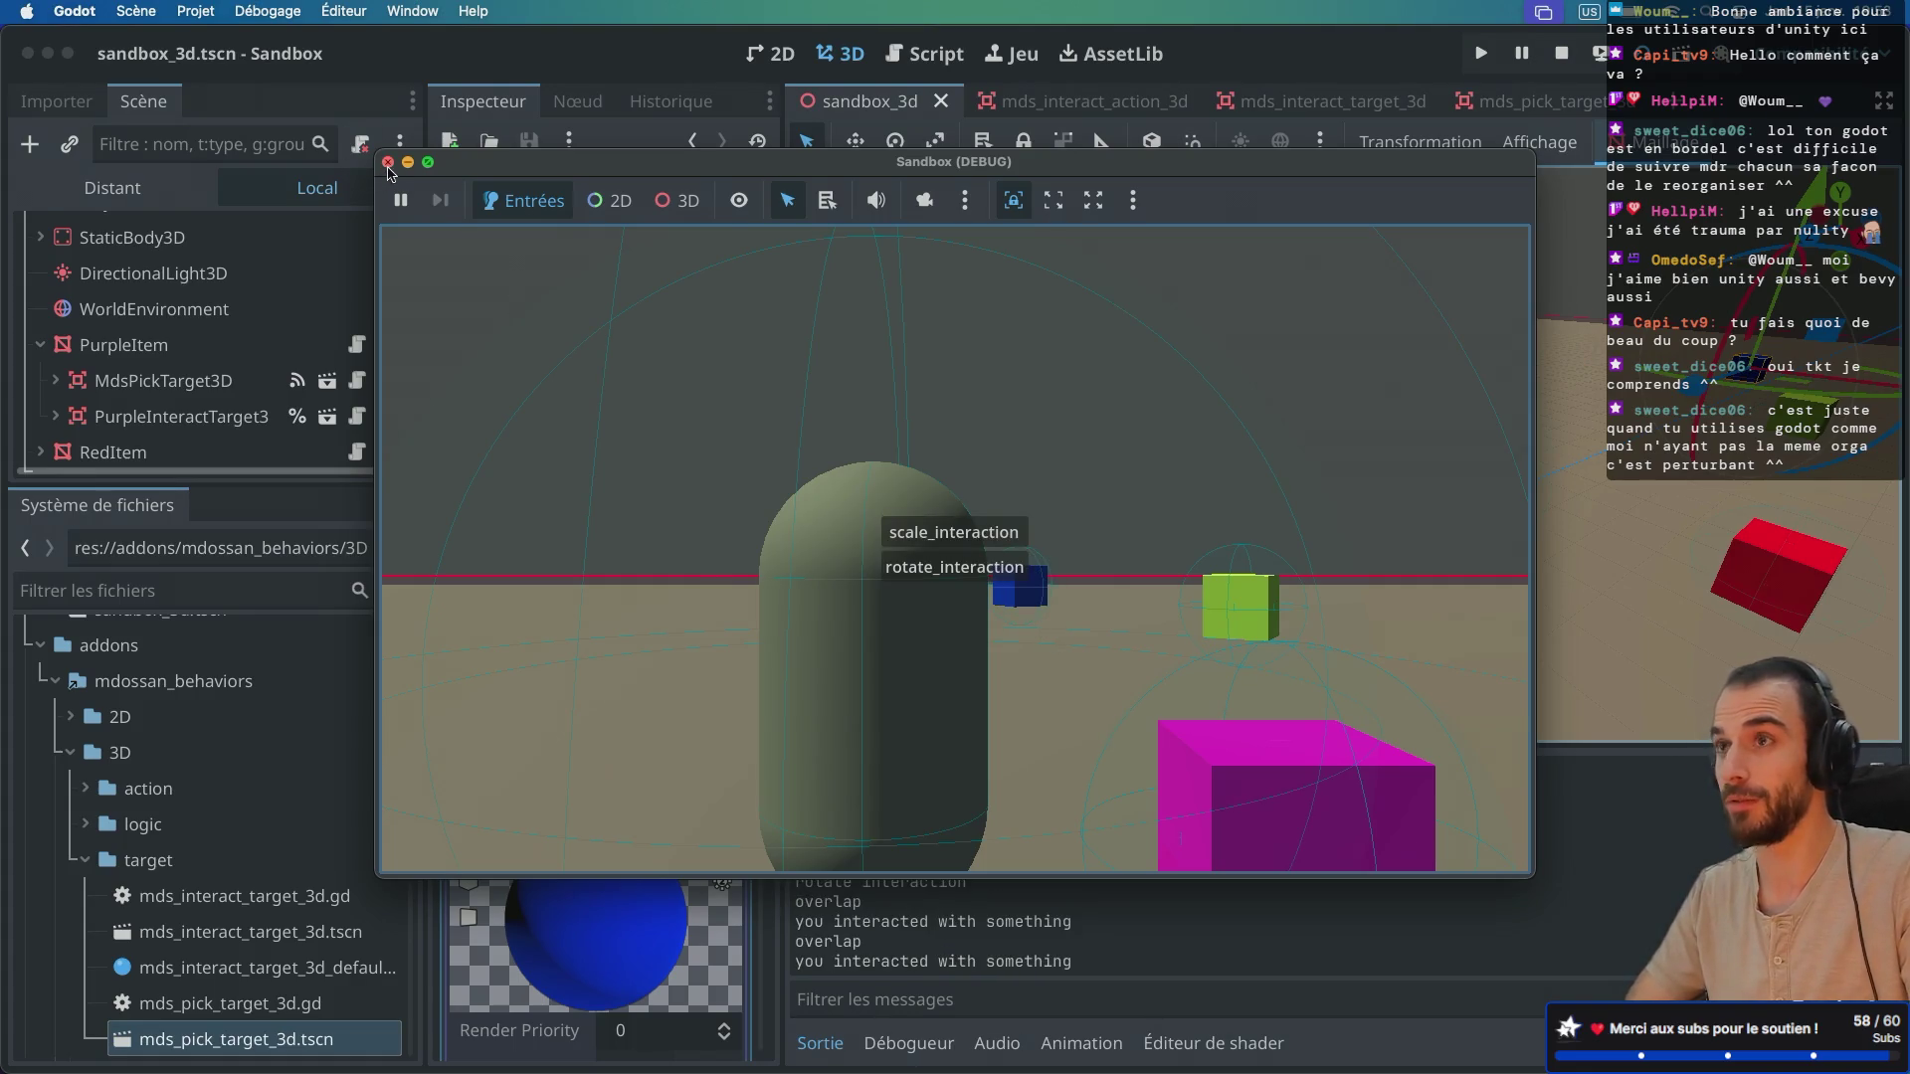
pyautogui.click(388, 163)
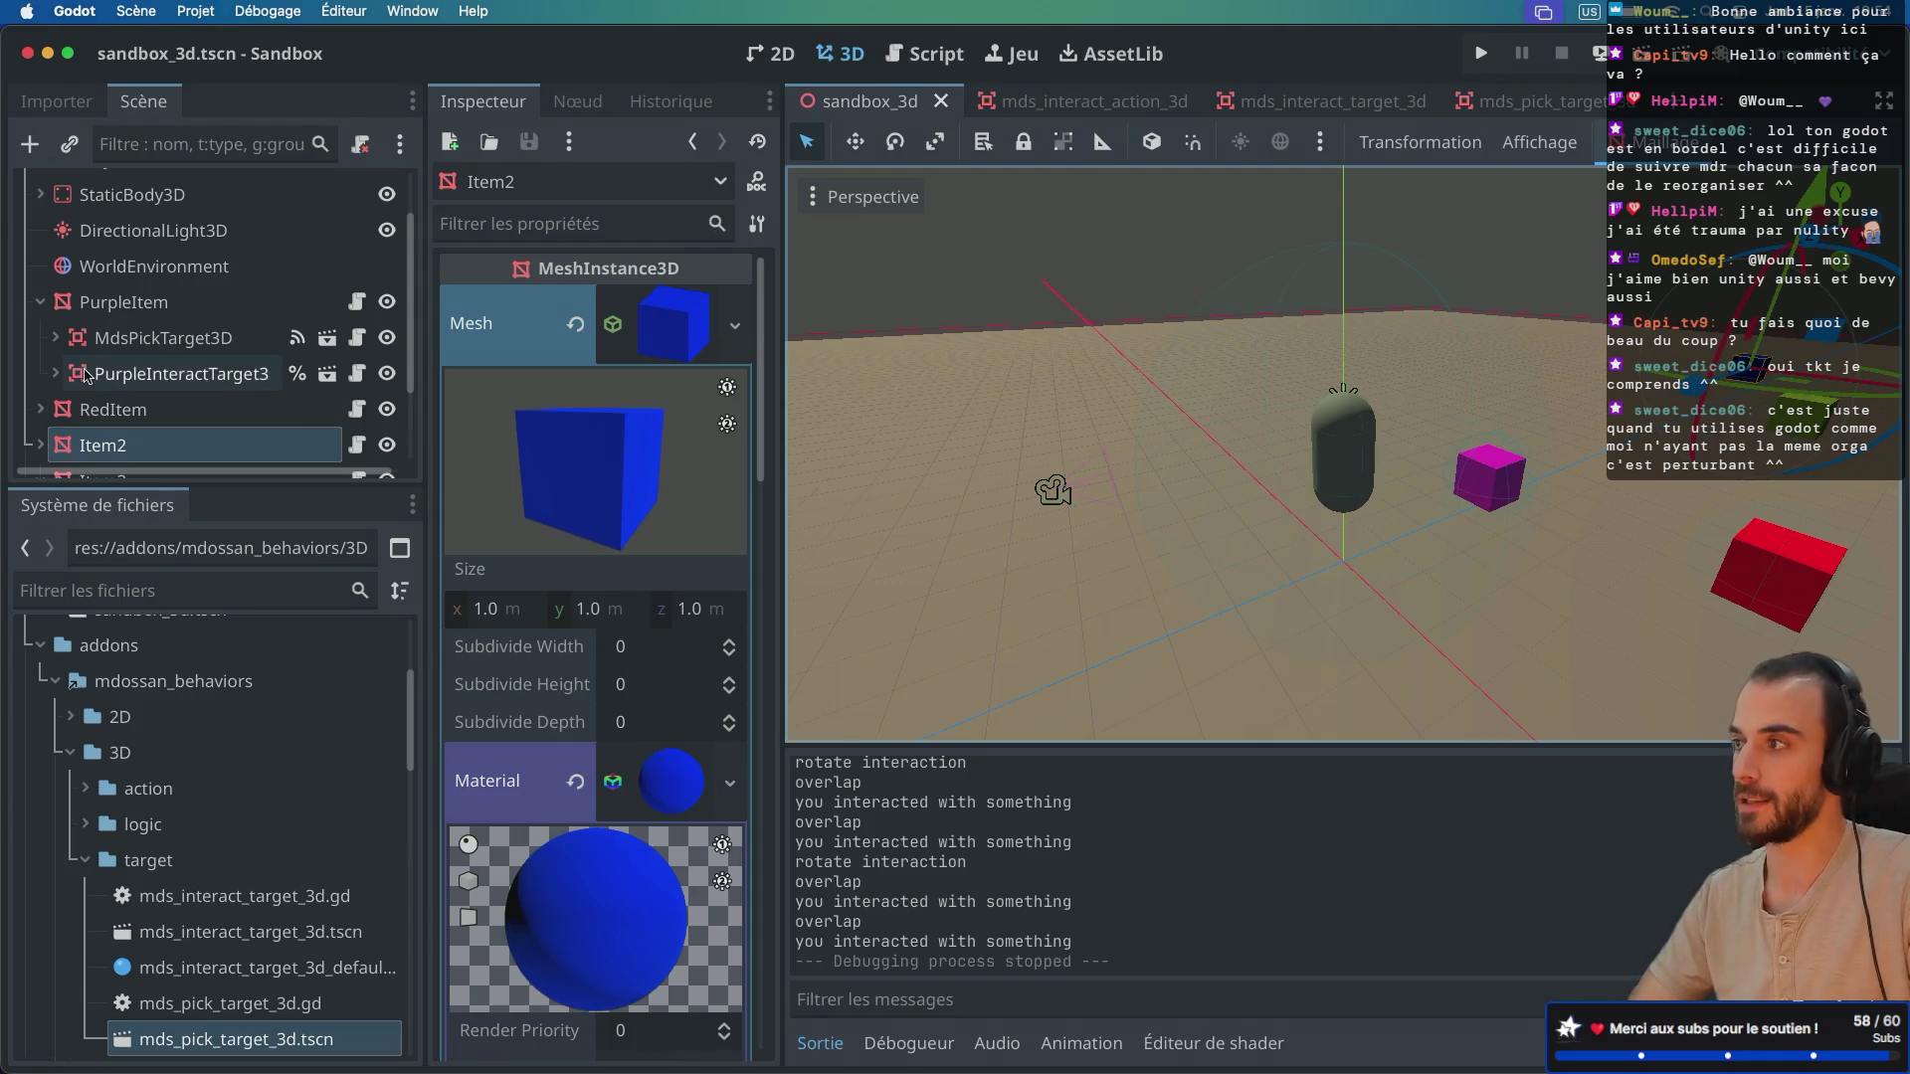
# Step: Select Player3D at the top of the Scene tree to show its CharacterBody3D properties
pyautogui.scroll(-3, 154, 345)
pyautogui.scroll(1, 154, 345)
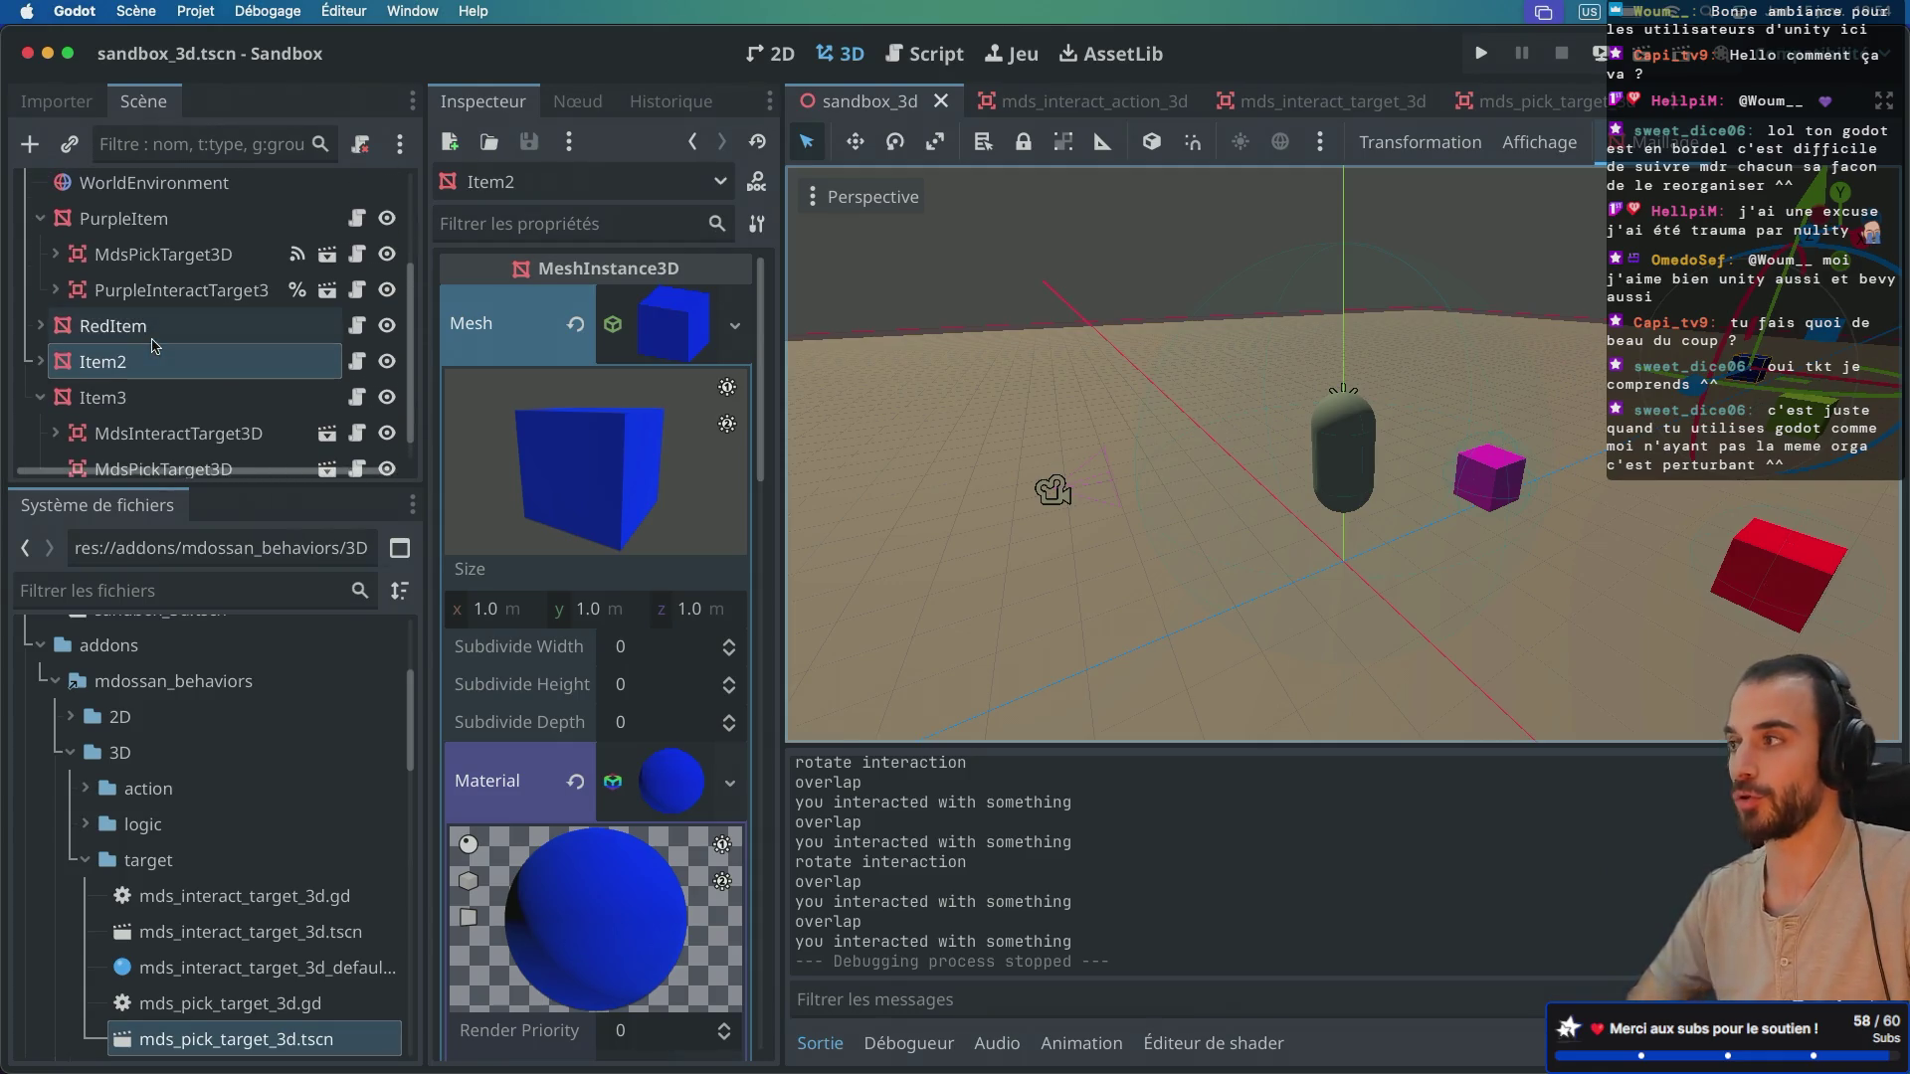
pyautogui.scroll(4, 154, 346)
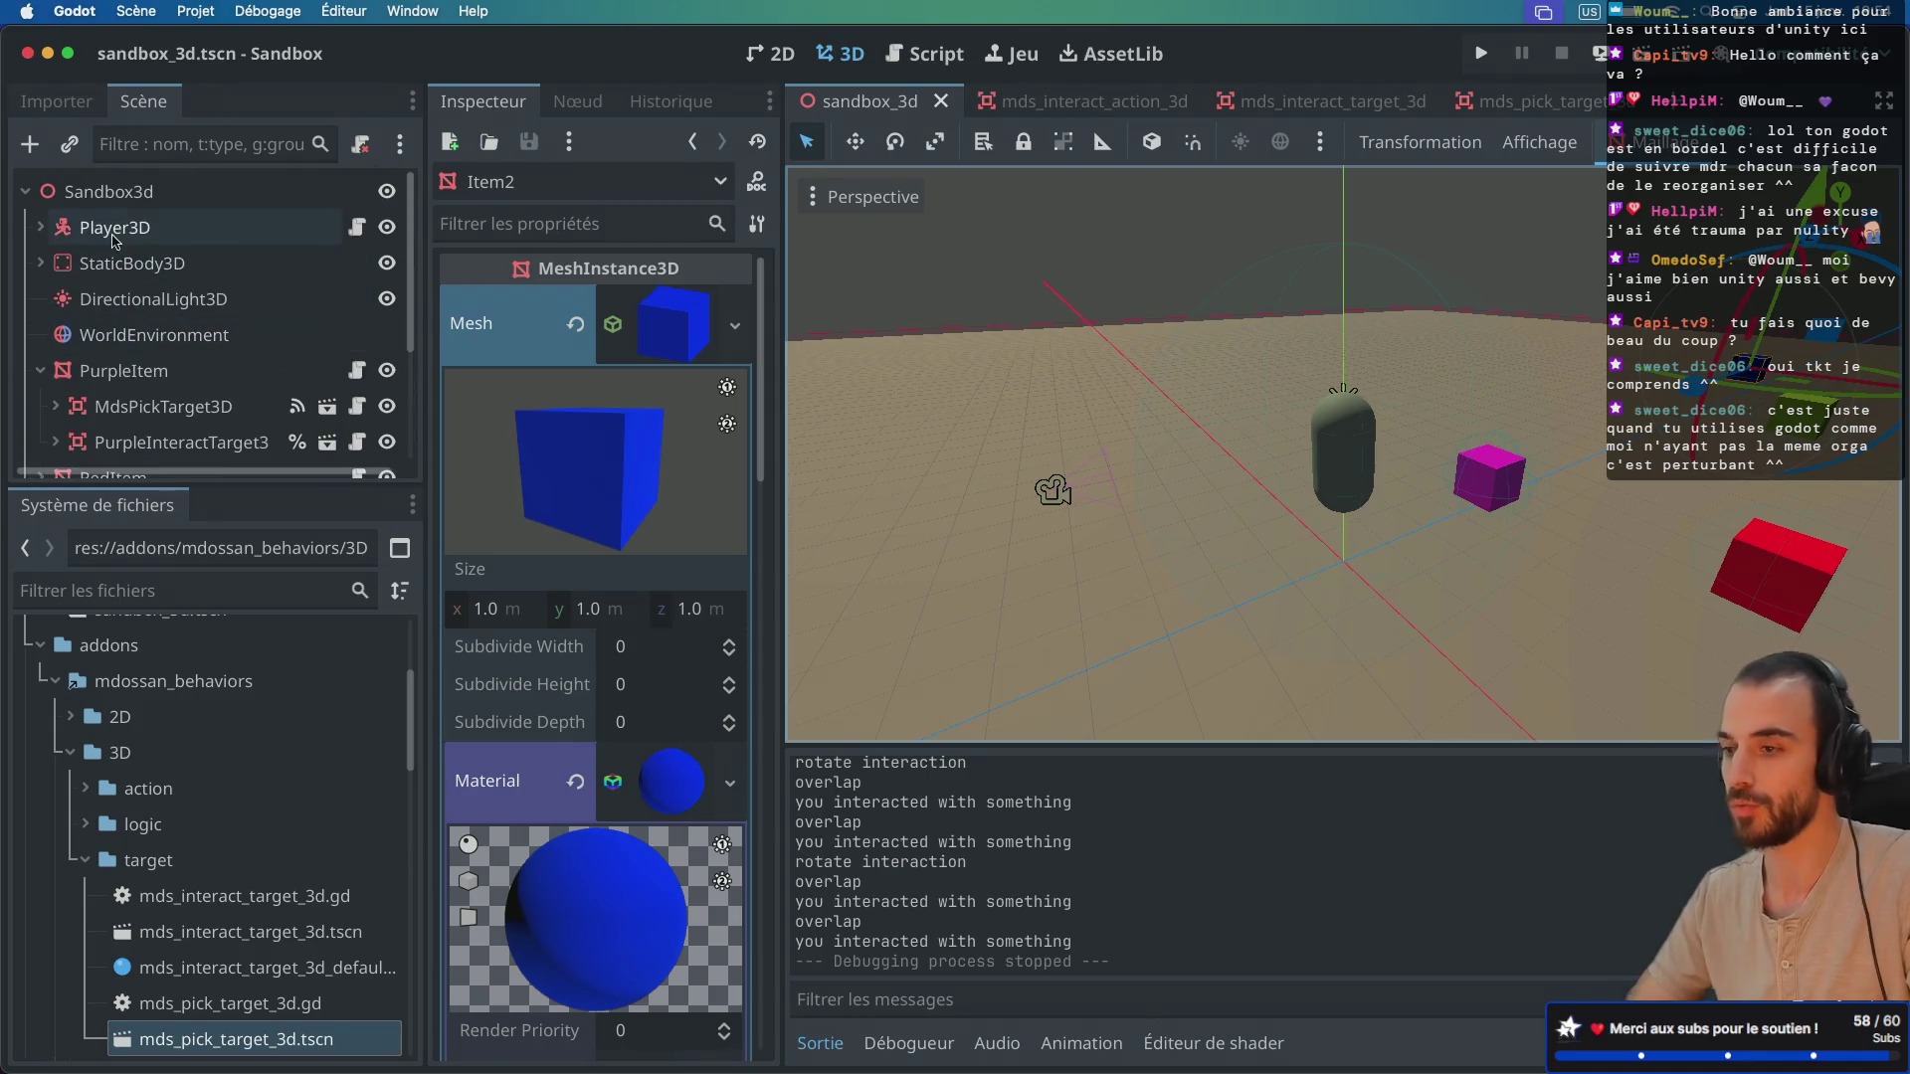
pyautogui.click(115, 232)
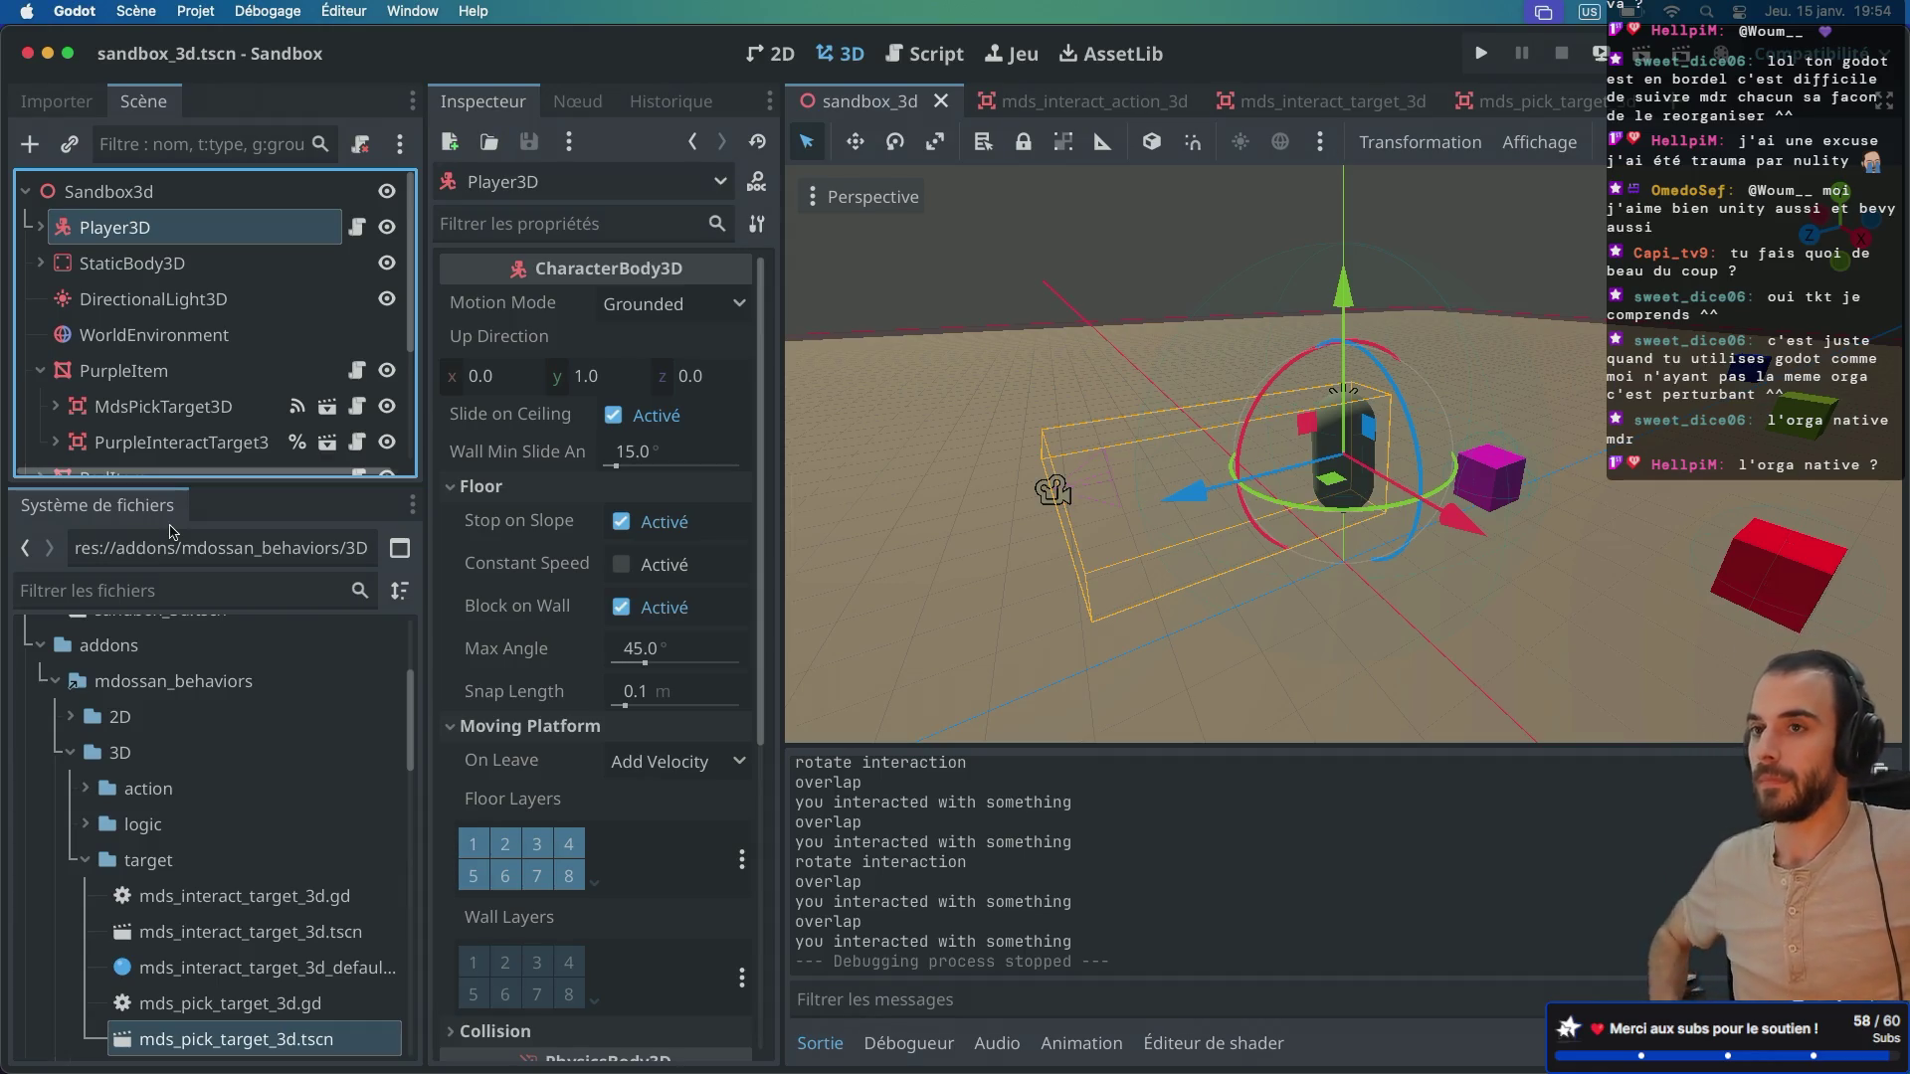
# Step: Collapse the target folder in FileSystem to reveal the common, client, lib and server folders
pyautogui.scroll(-2, 199, 338)
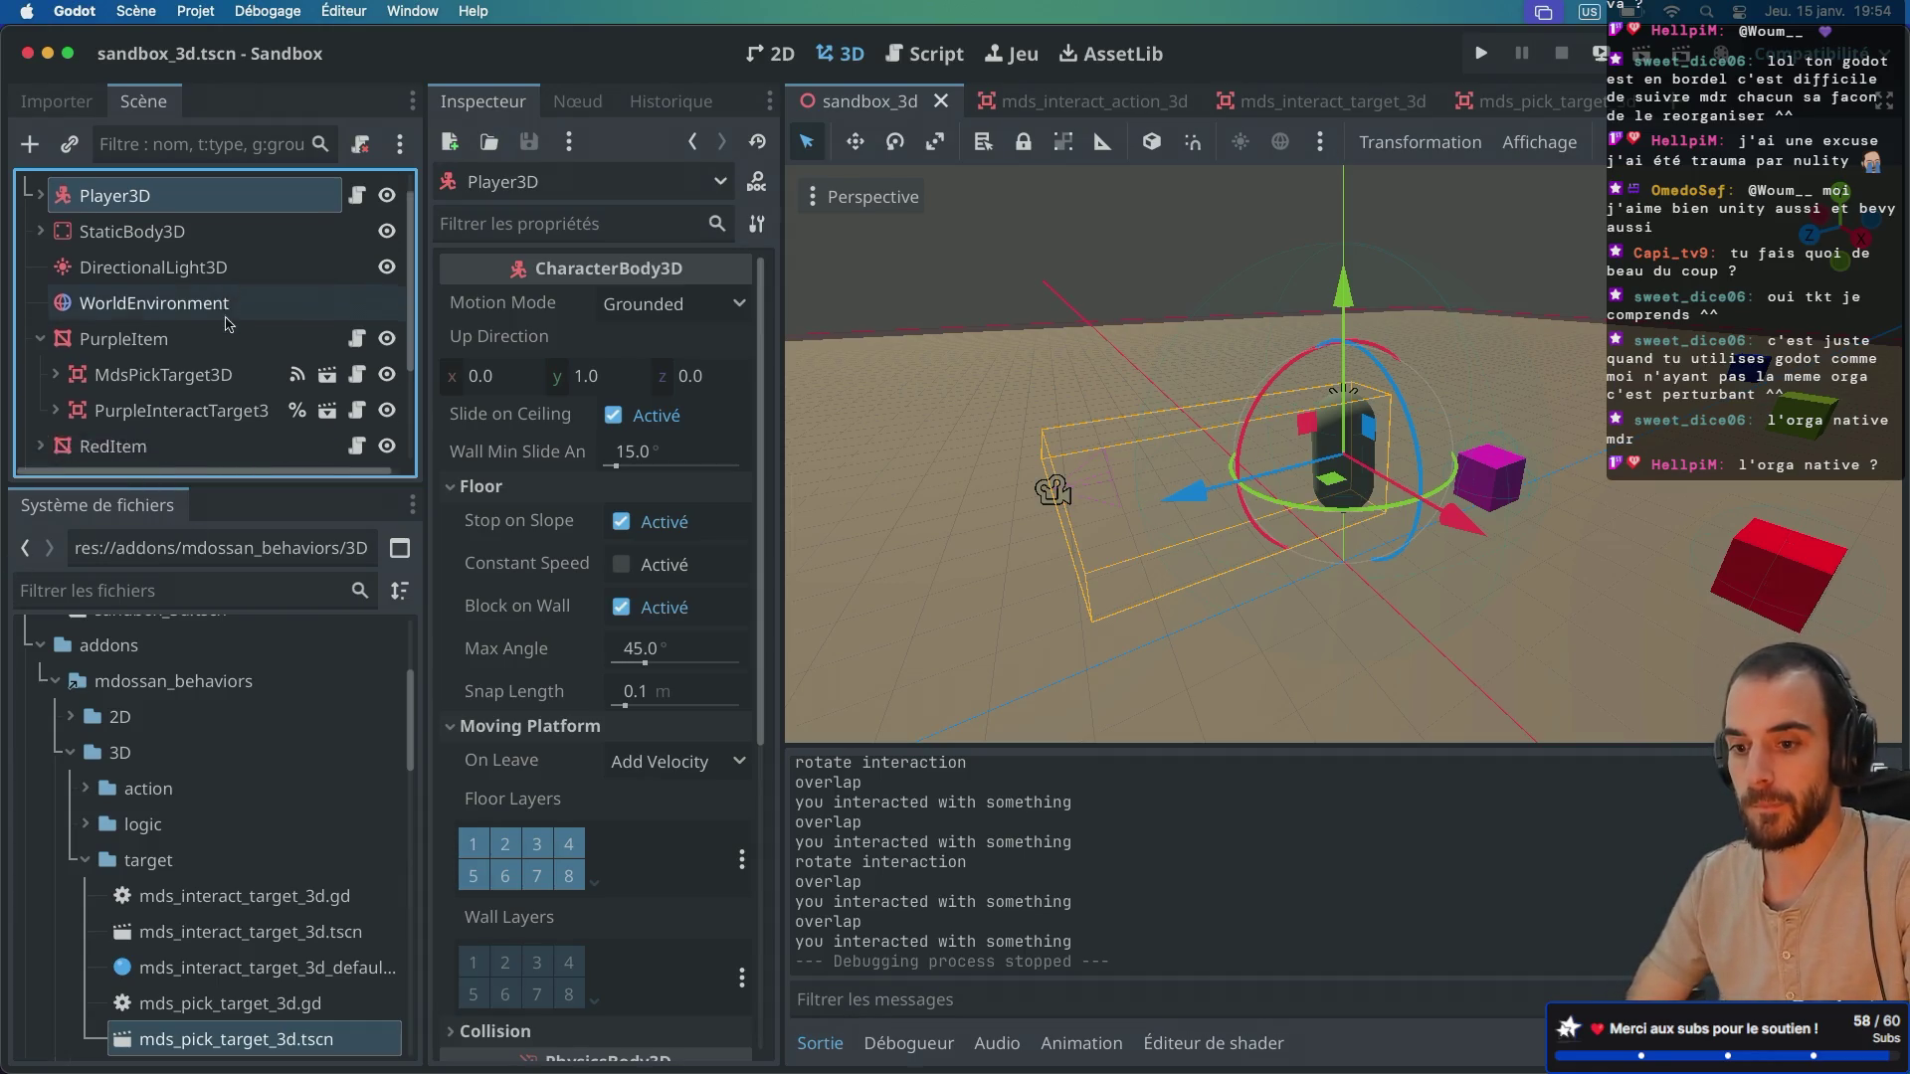
pyautogui.scroll(-3, 149, 795)
pyautogui.scroll(1, 149, 795)
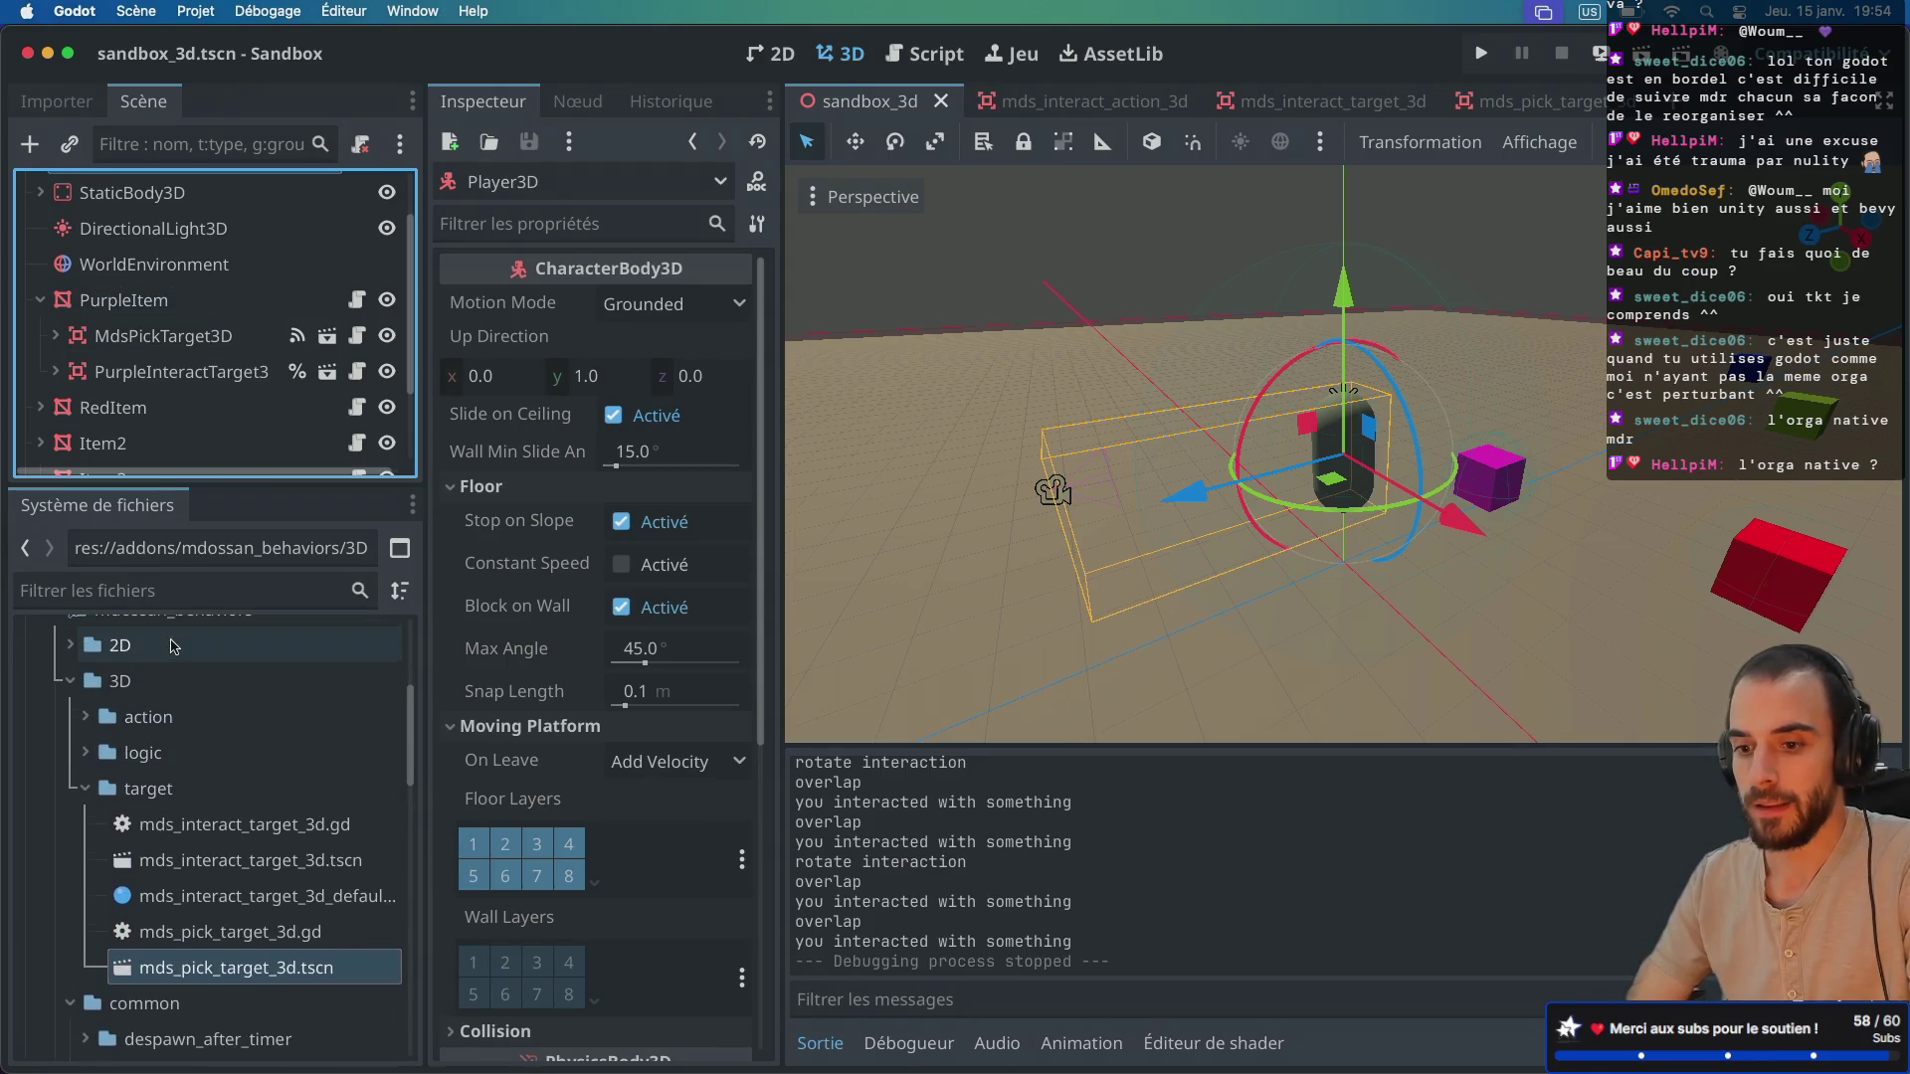
pyautogui.click(84, 791)
pyautogui.scroll(-3, 162, 804)
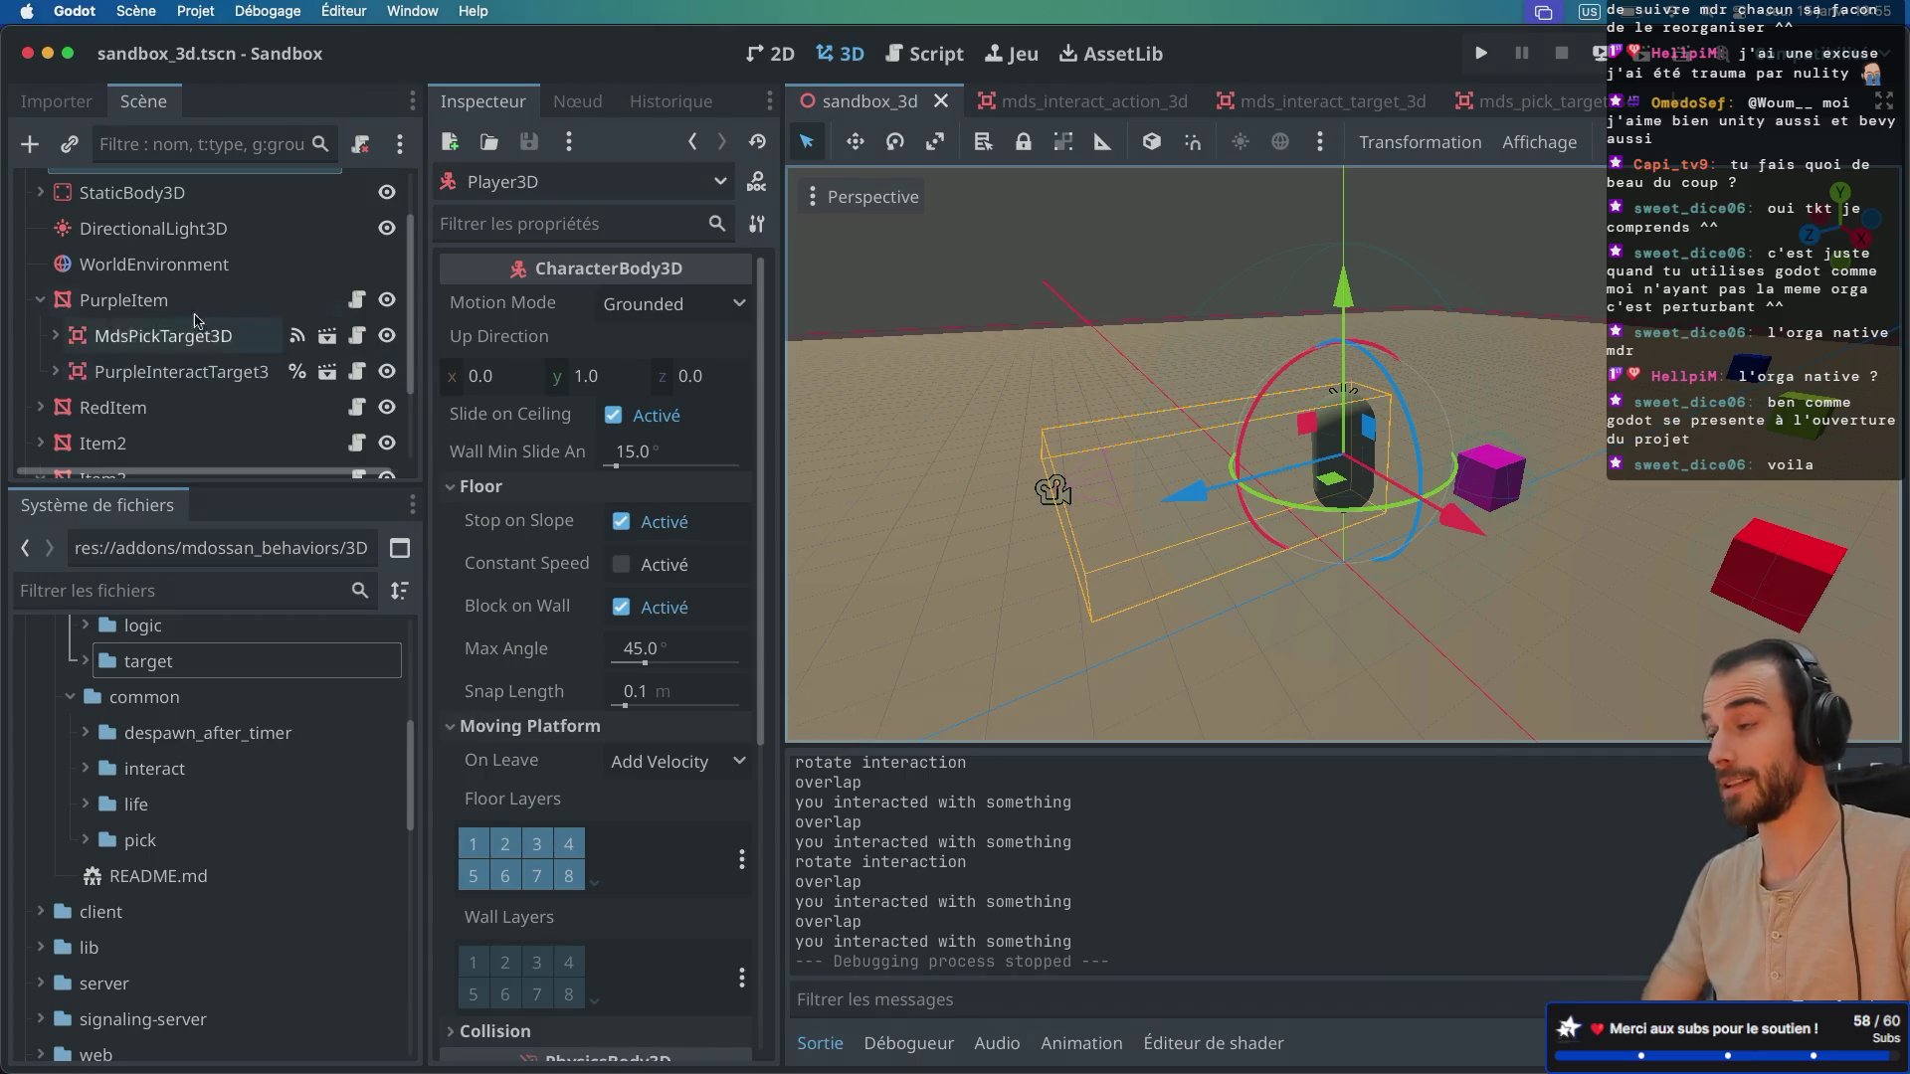
pyautogui.scroll(2, 242, 349)
pyautogui.scroll(-4, 242, 349)
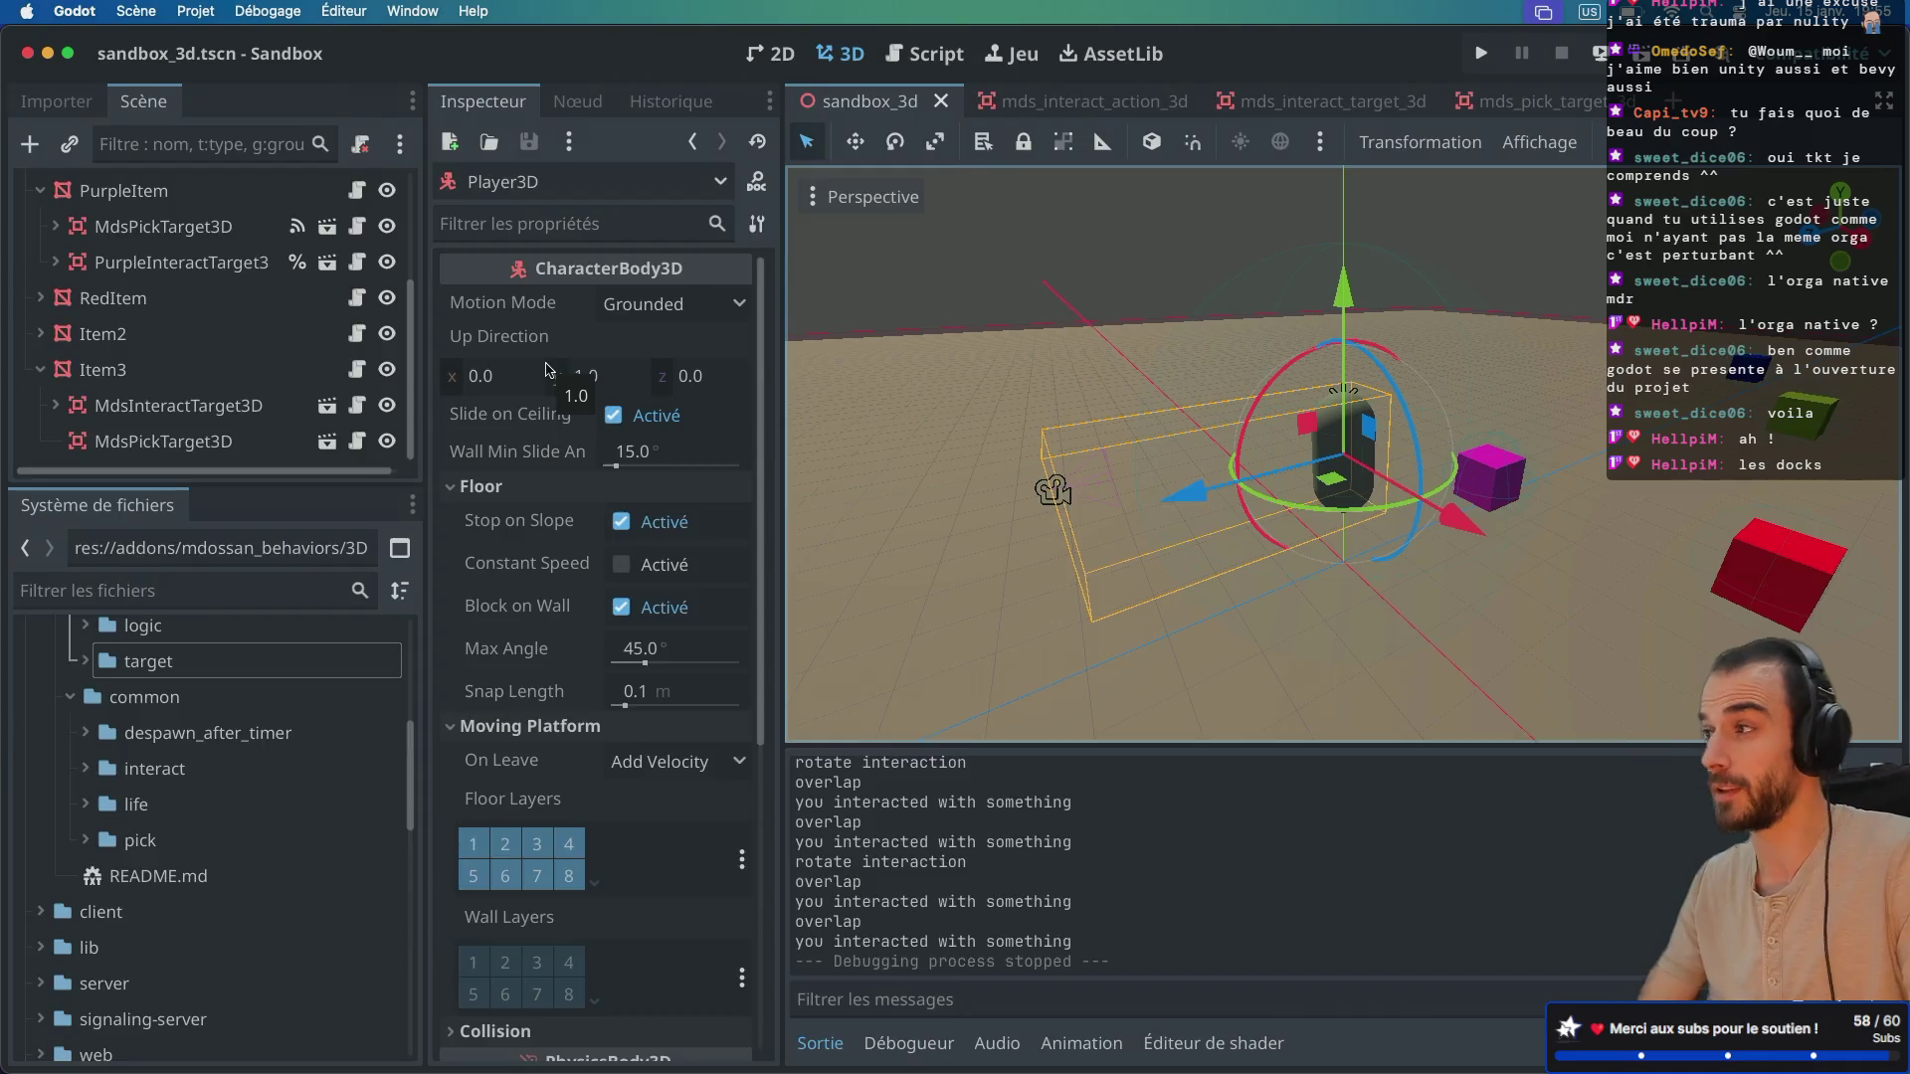
# Step: Close the Output panel and switch to the mds_interact_target_3d.gd script, toggling distraction-free mode
pyautogui.press('ctrl+super+d')
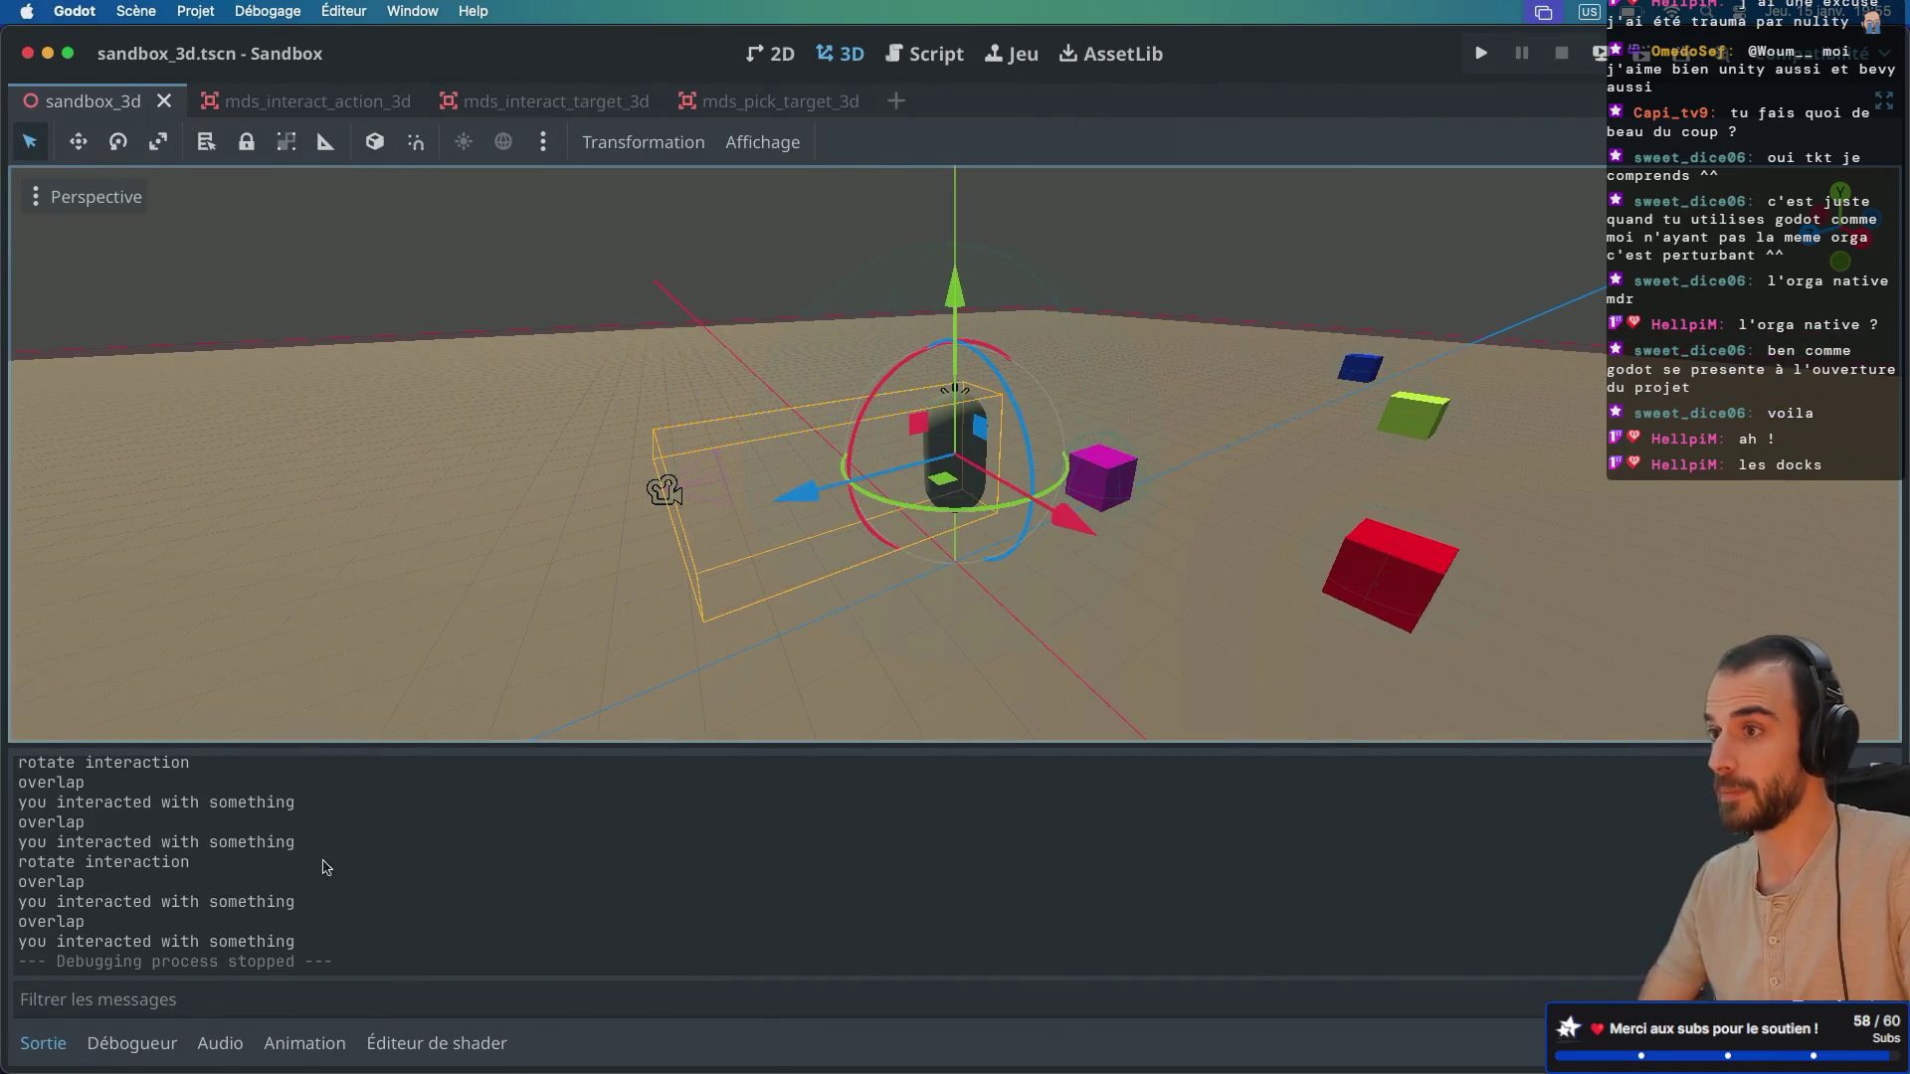
pyautogui.click(43, 1043)
pyautogui.press('ctrl+super+d')
pyautogui.press('ctrl+super+d')
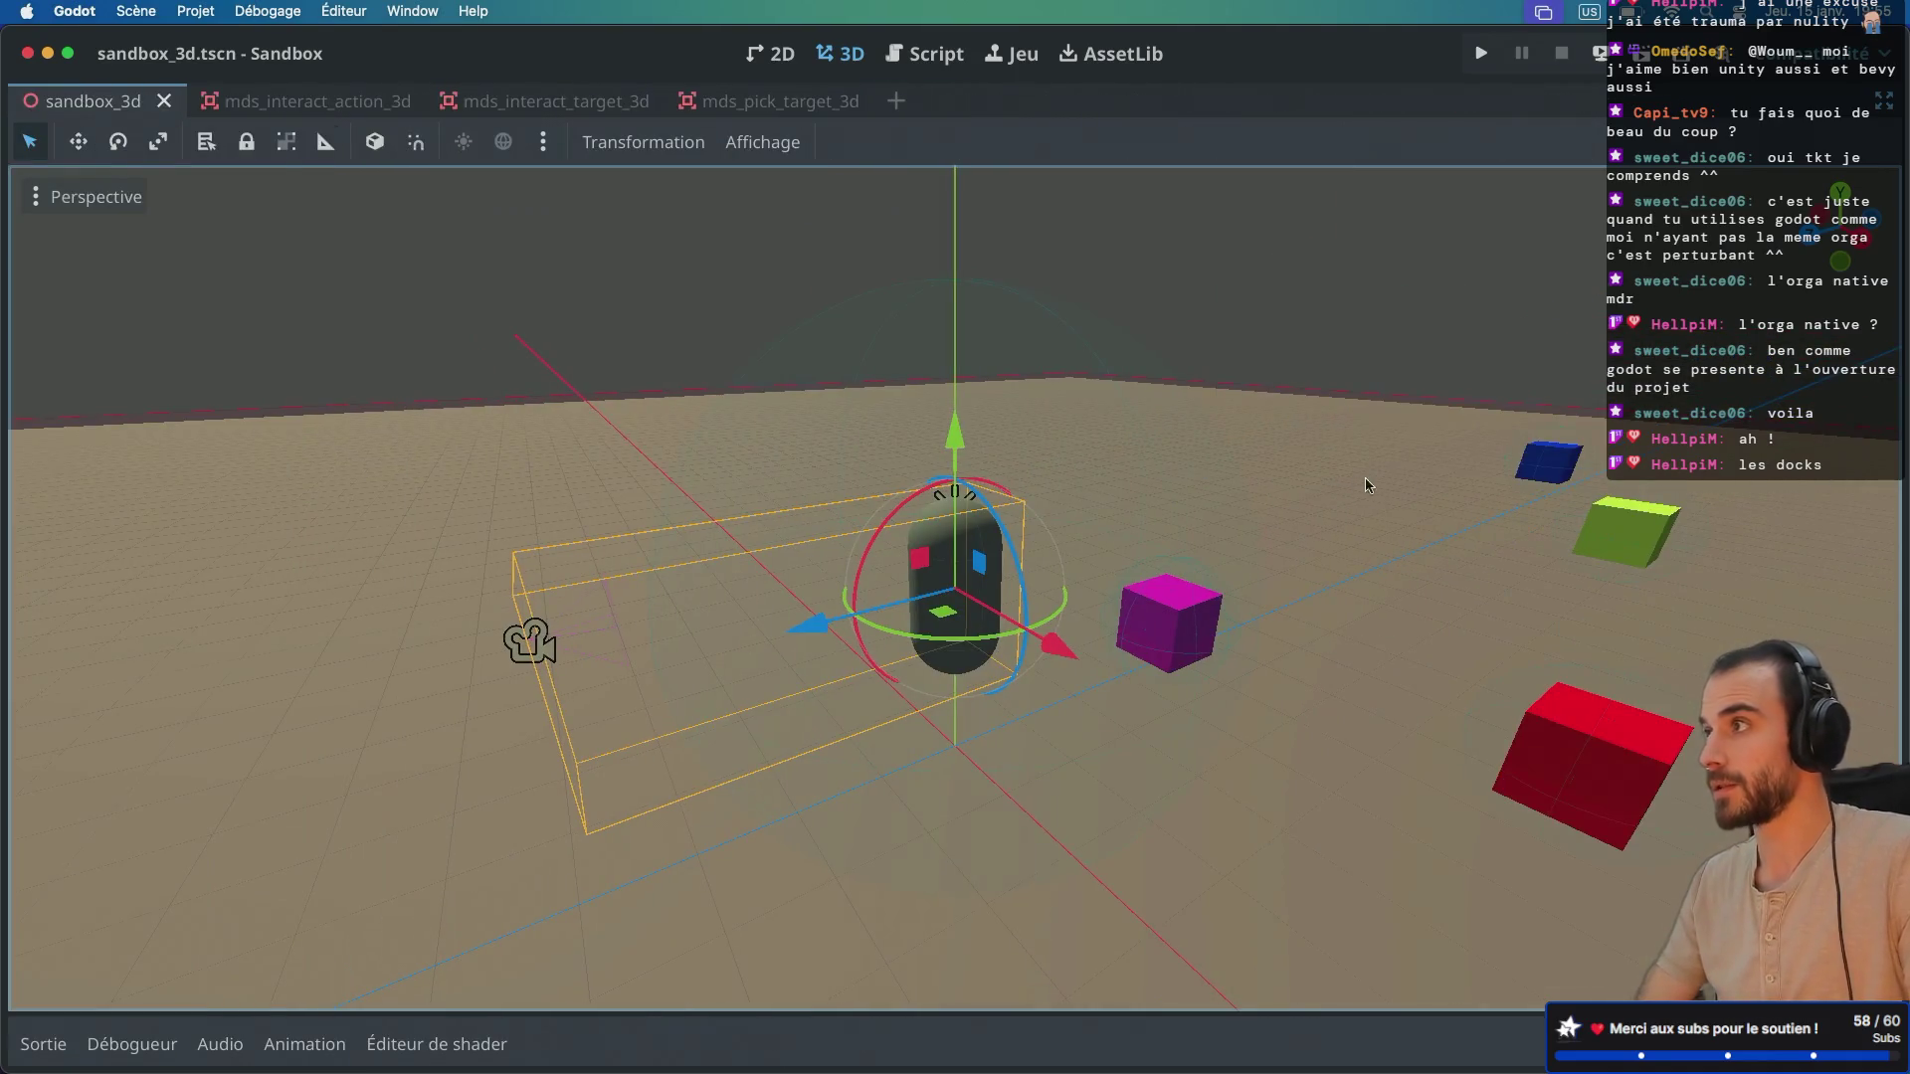
pyautogui.press('ctrl+super+d')
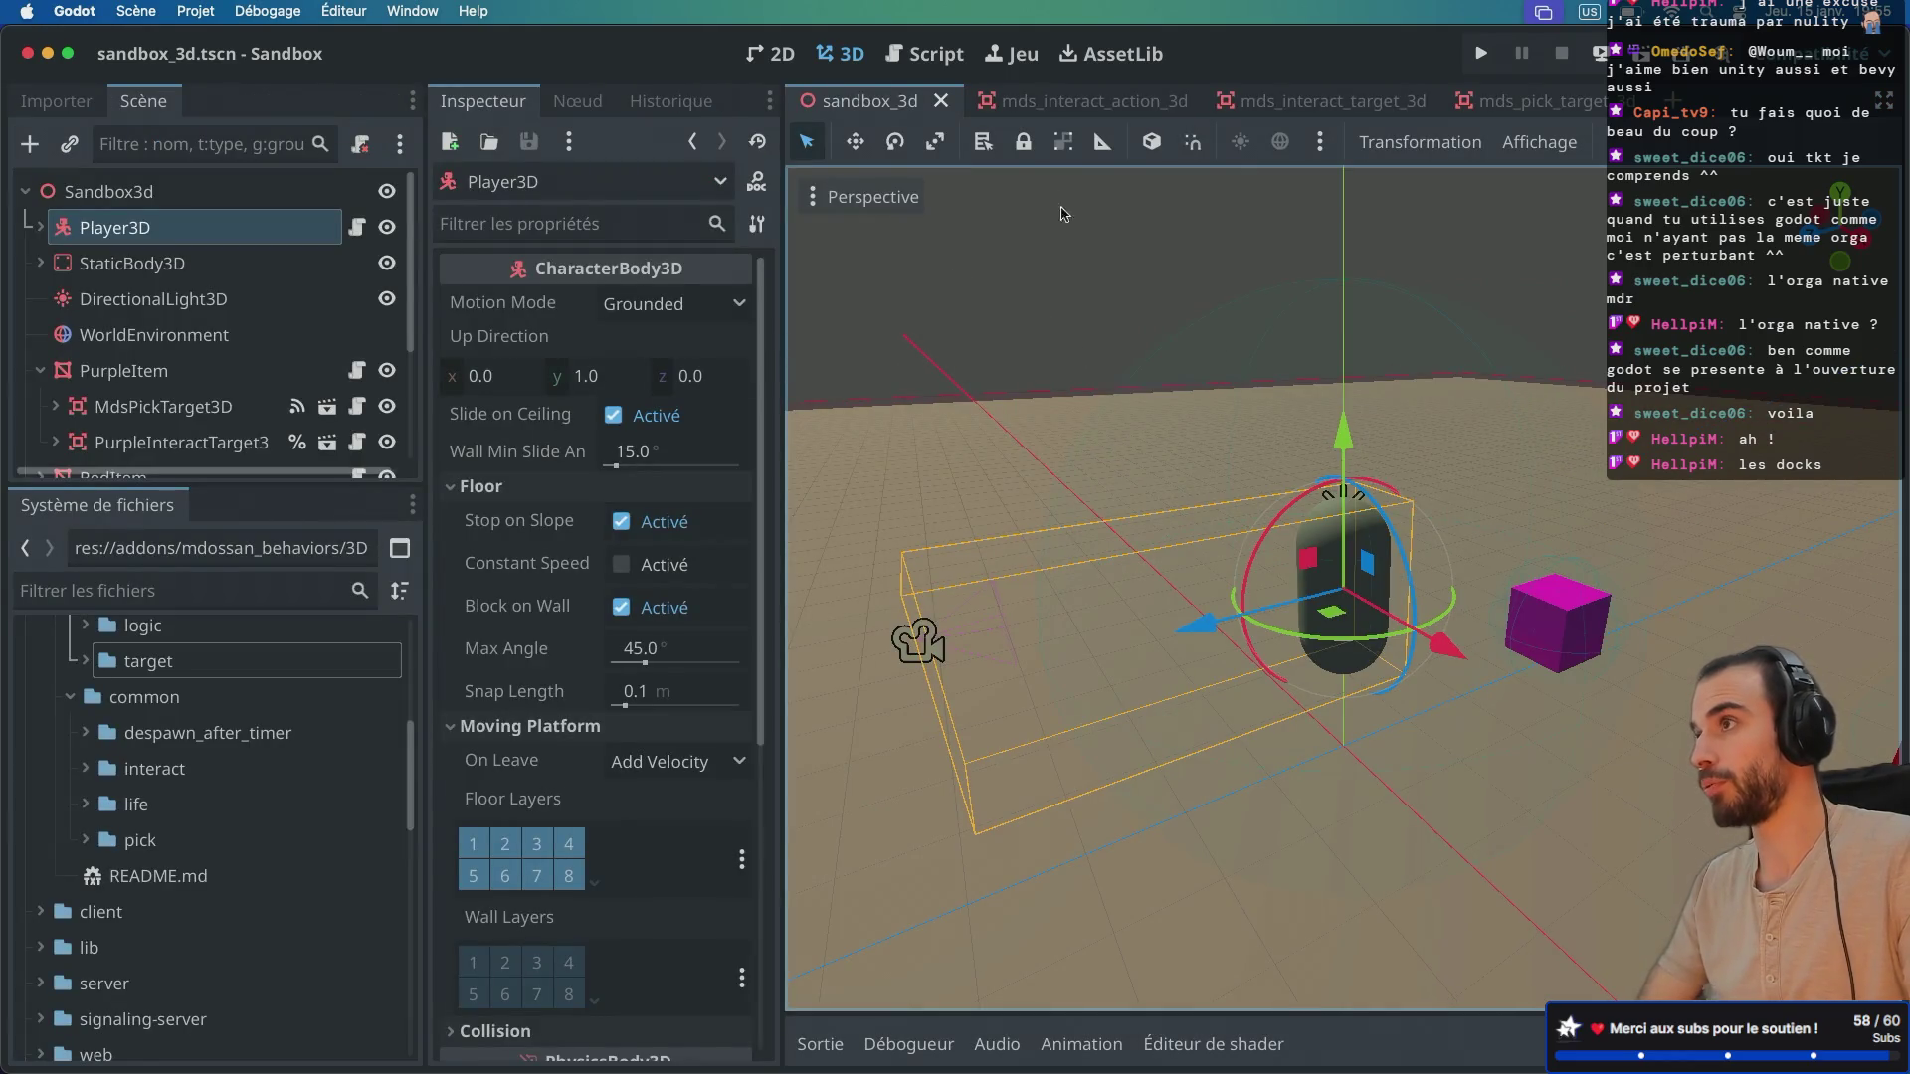
pyautogui.click(925, 54)
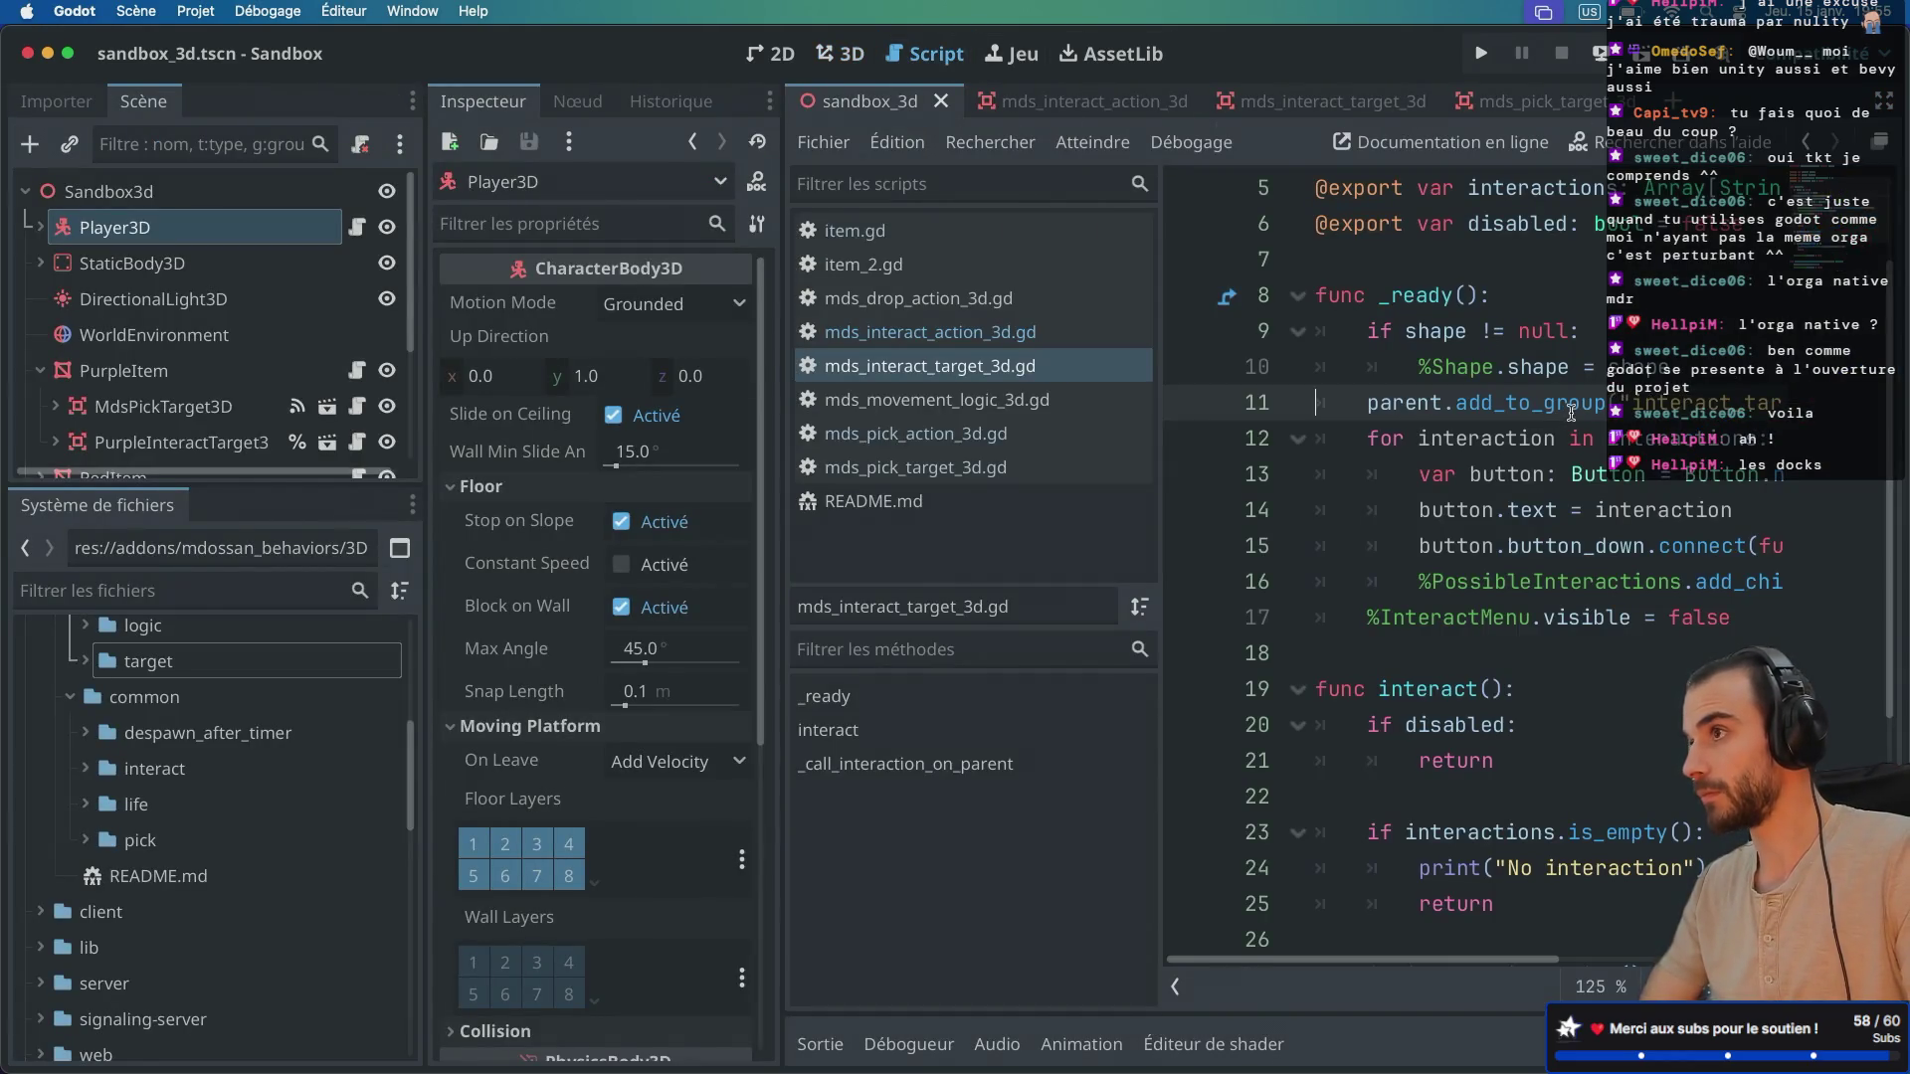
pyautogui.press('ctrl+super+d')
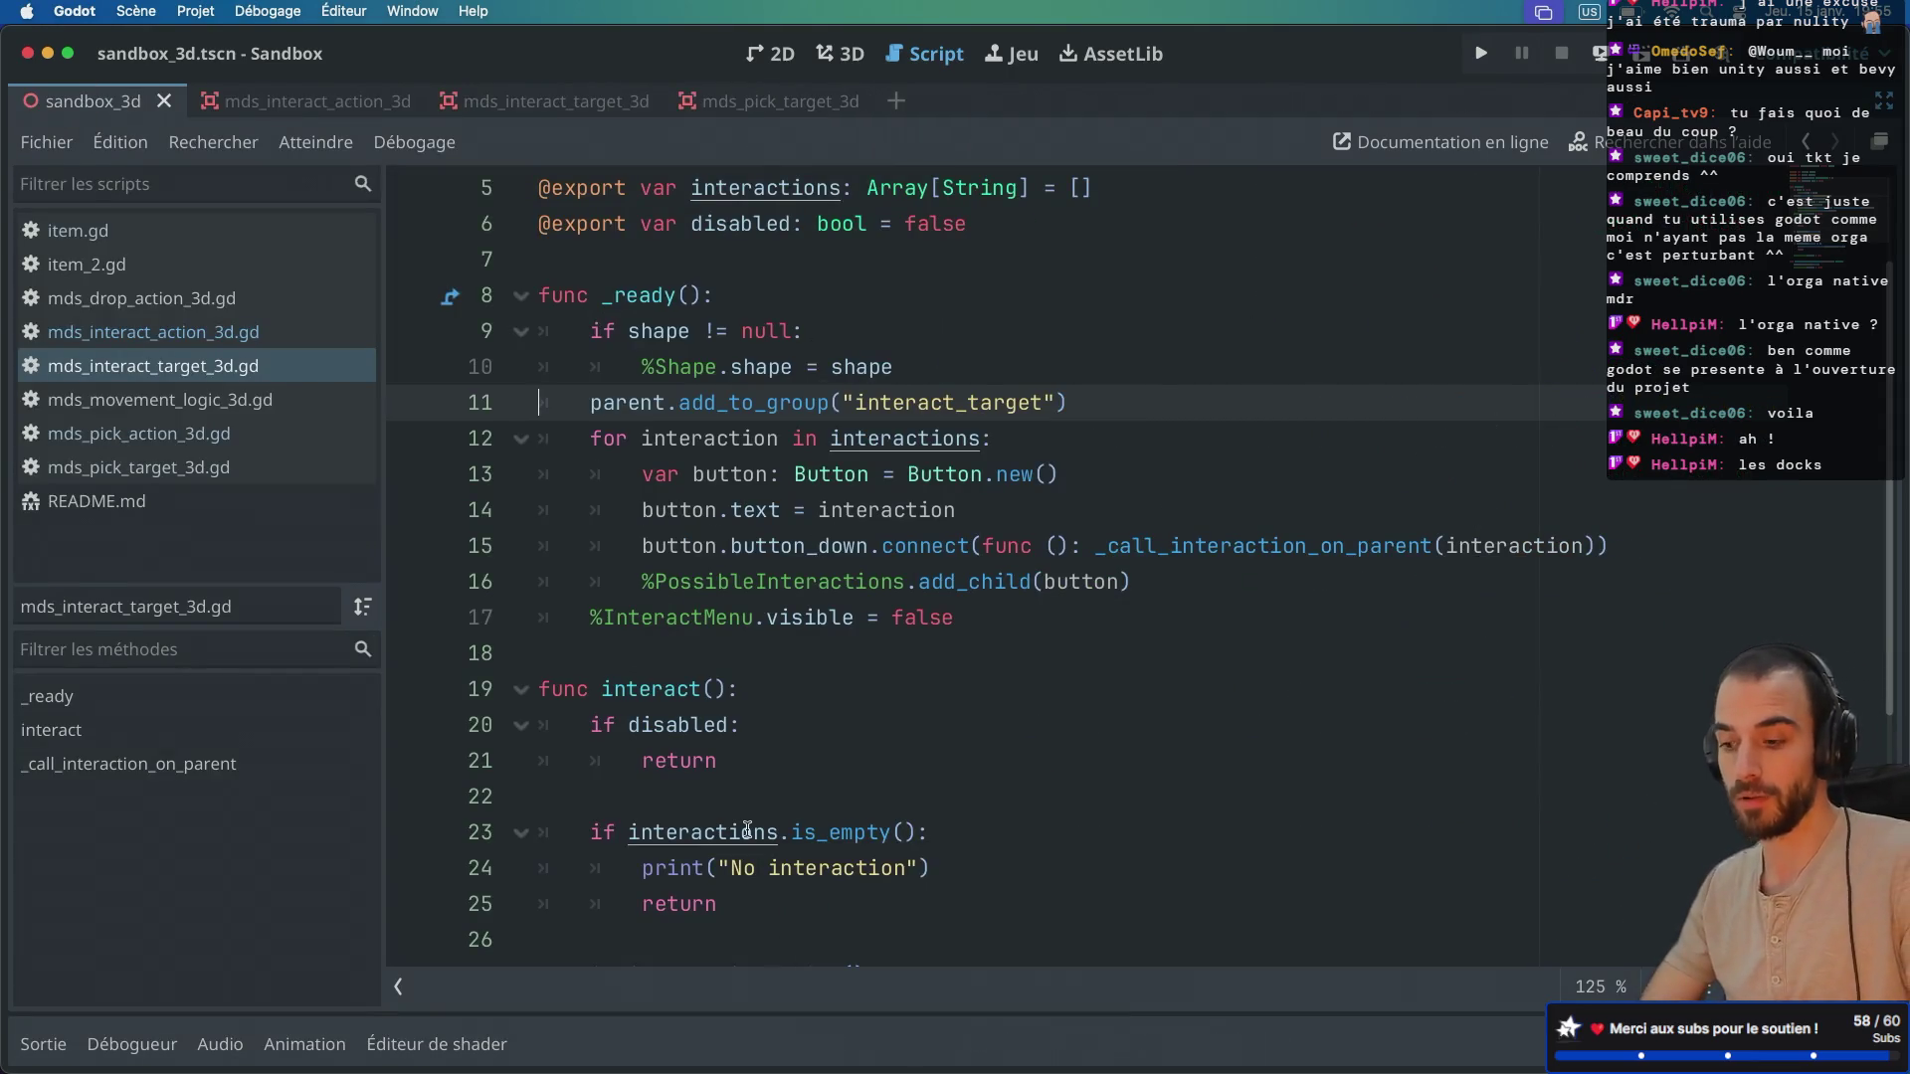
pyautogui.press('ctrl+super+d')
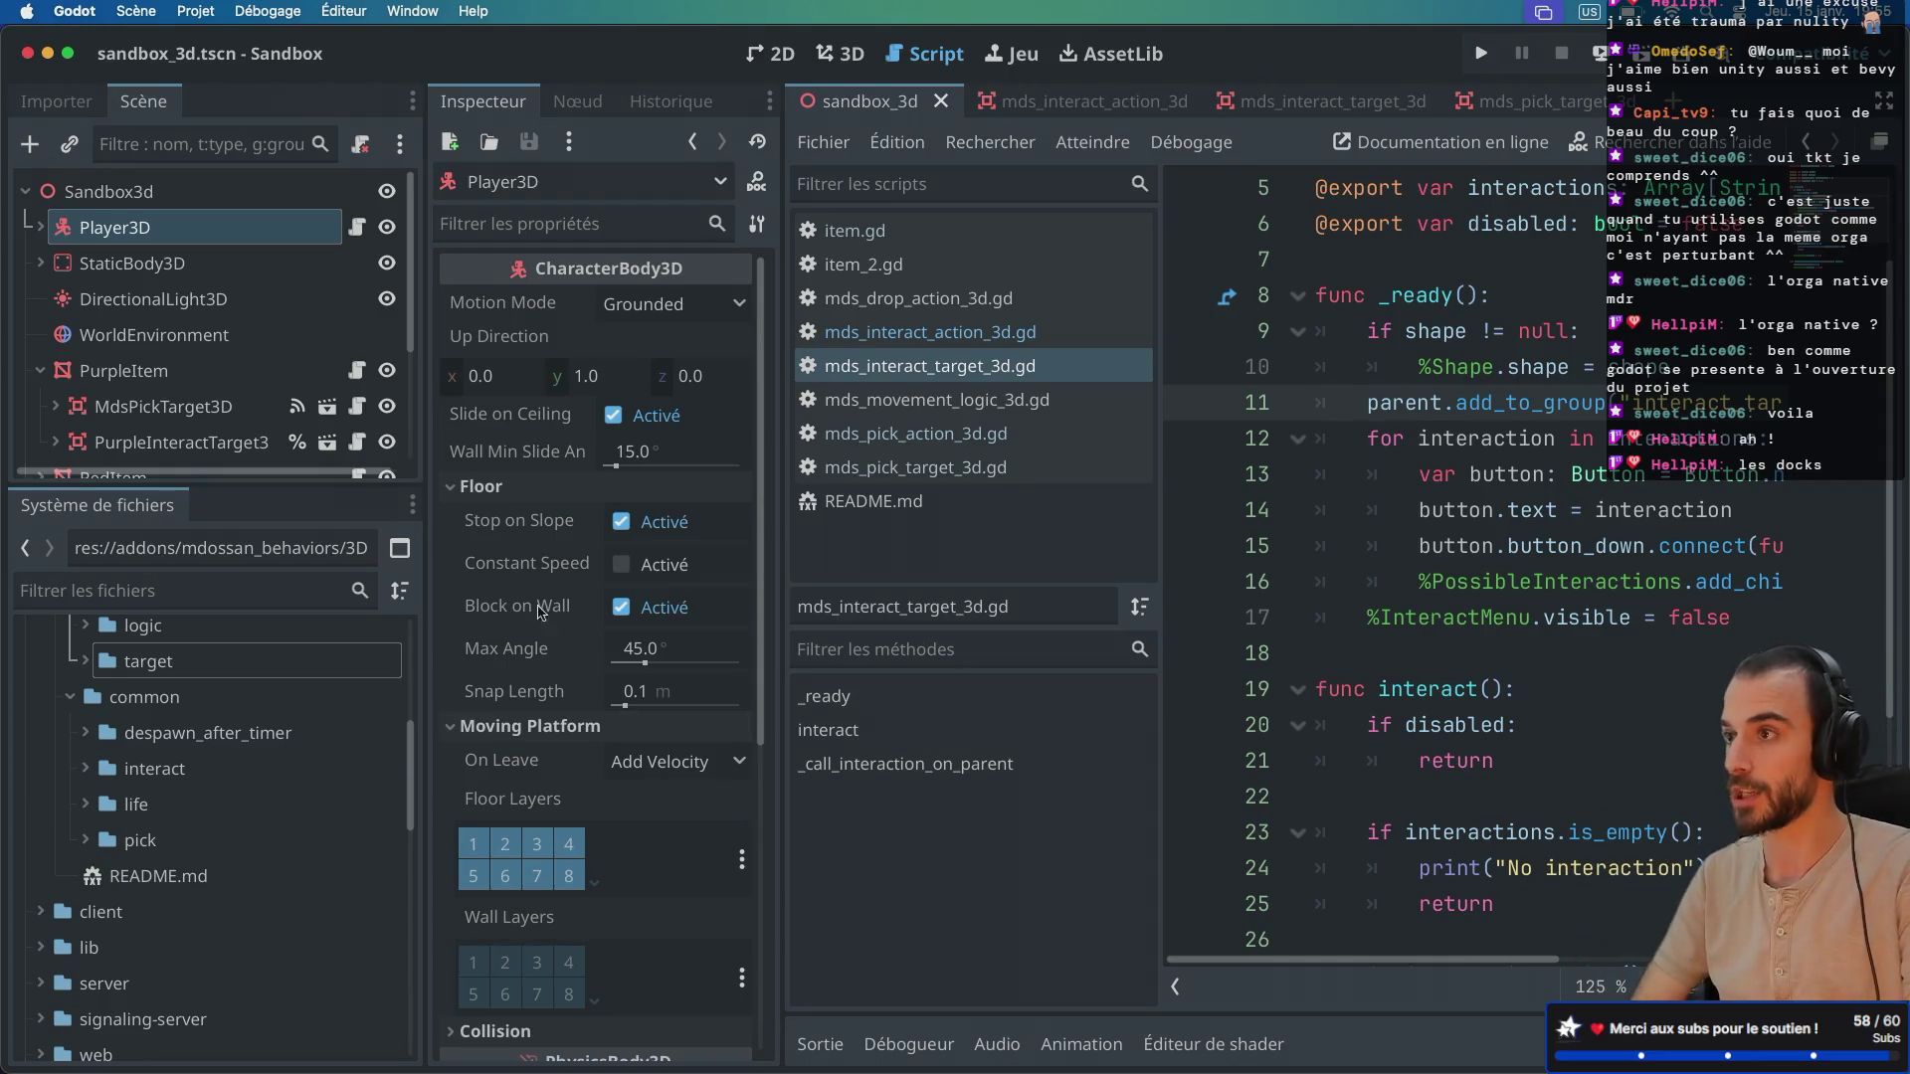
pyautogui.moveTo(581, 747)
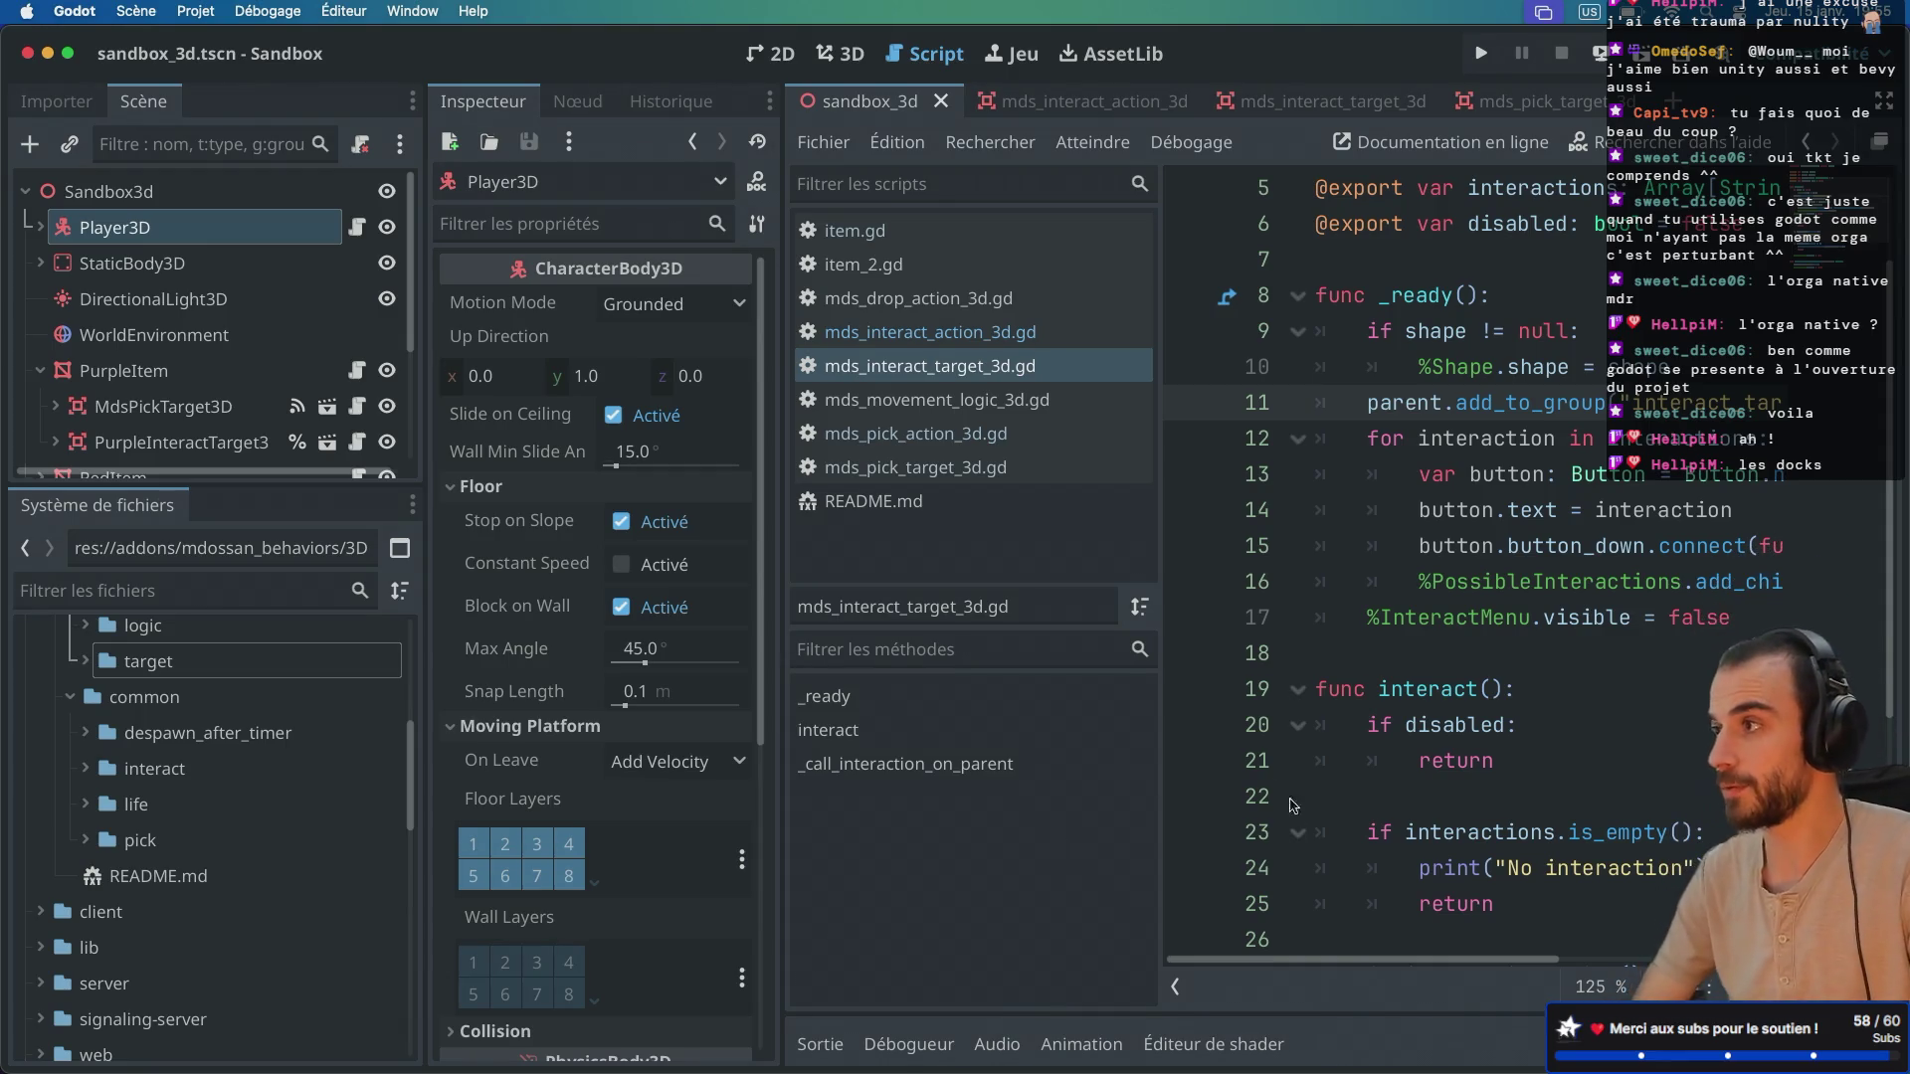
pyautogui.scroll(-3, 199, 328)
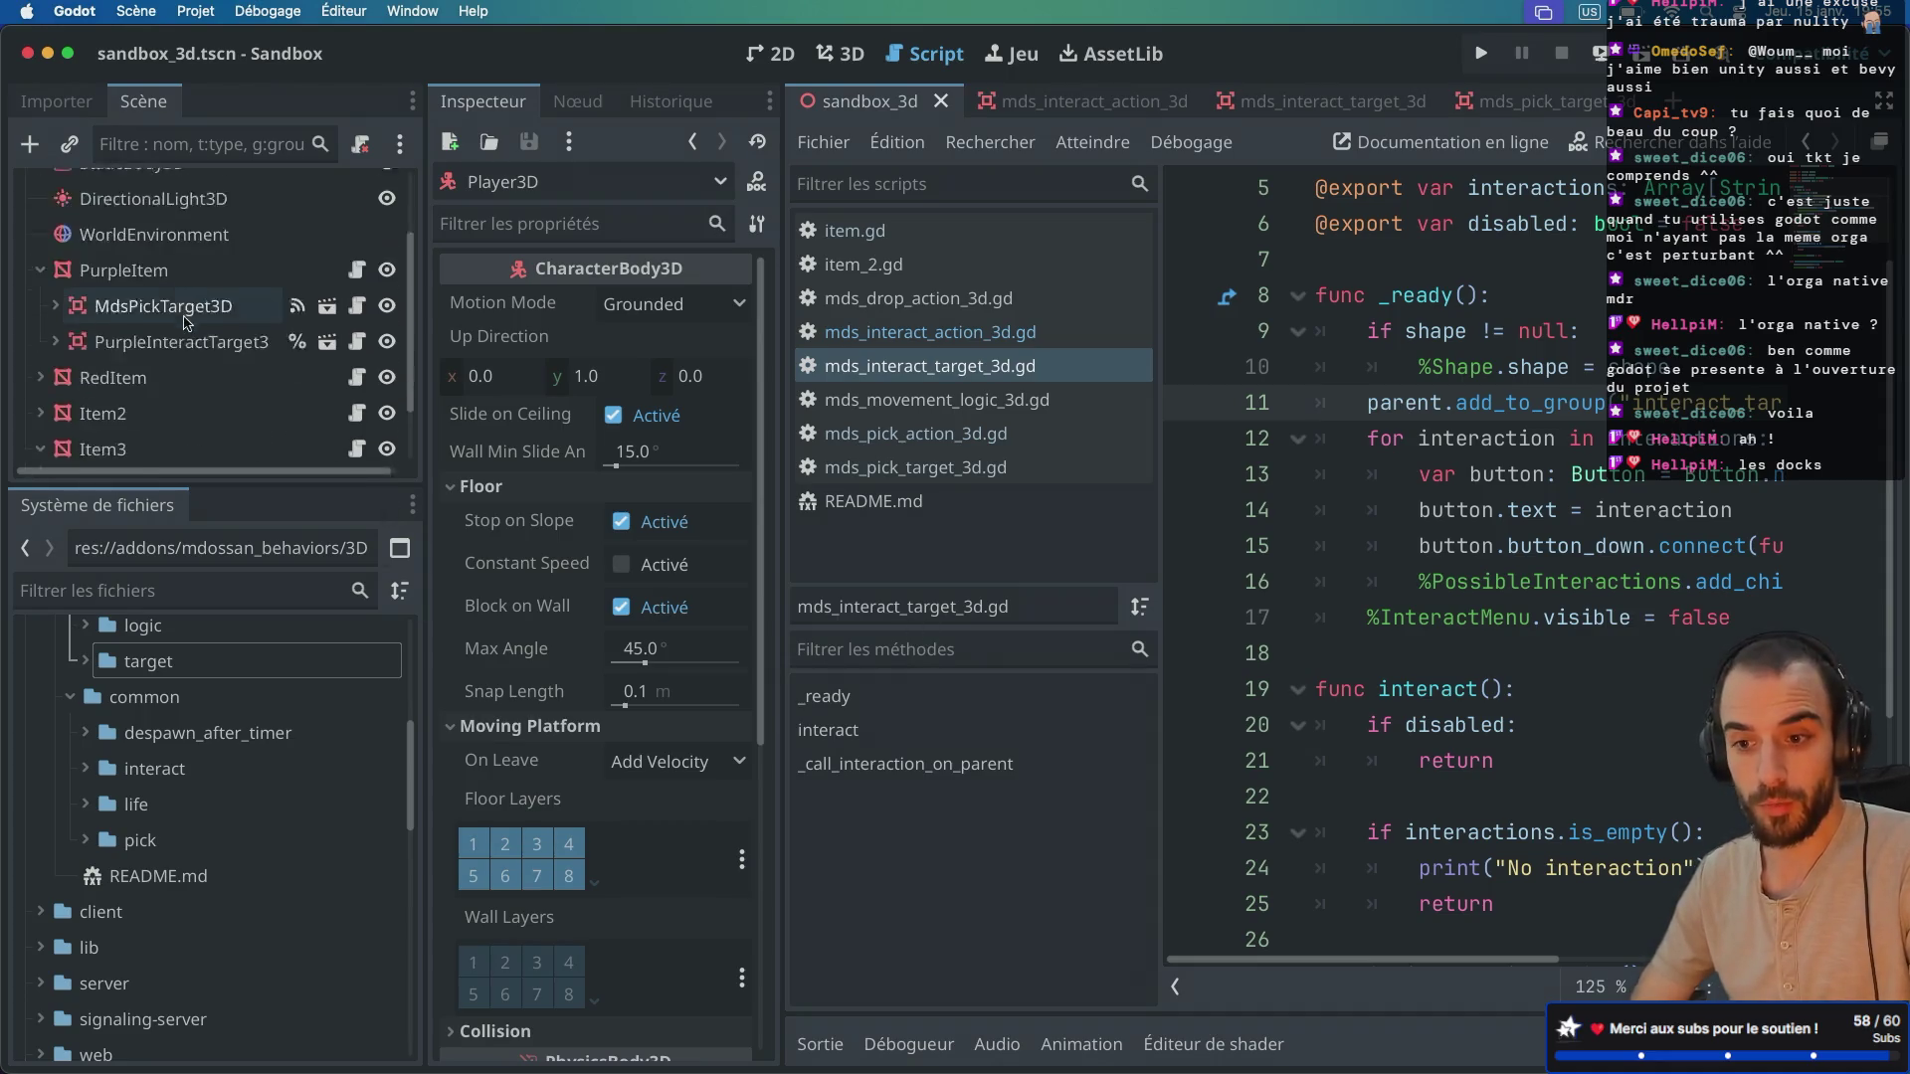
# Step: Expand Item2, inspect its MdsInteractTarget3D, and open its item_2.gd script
pyautogui.click(199, 254)
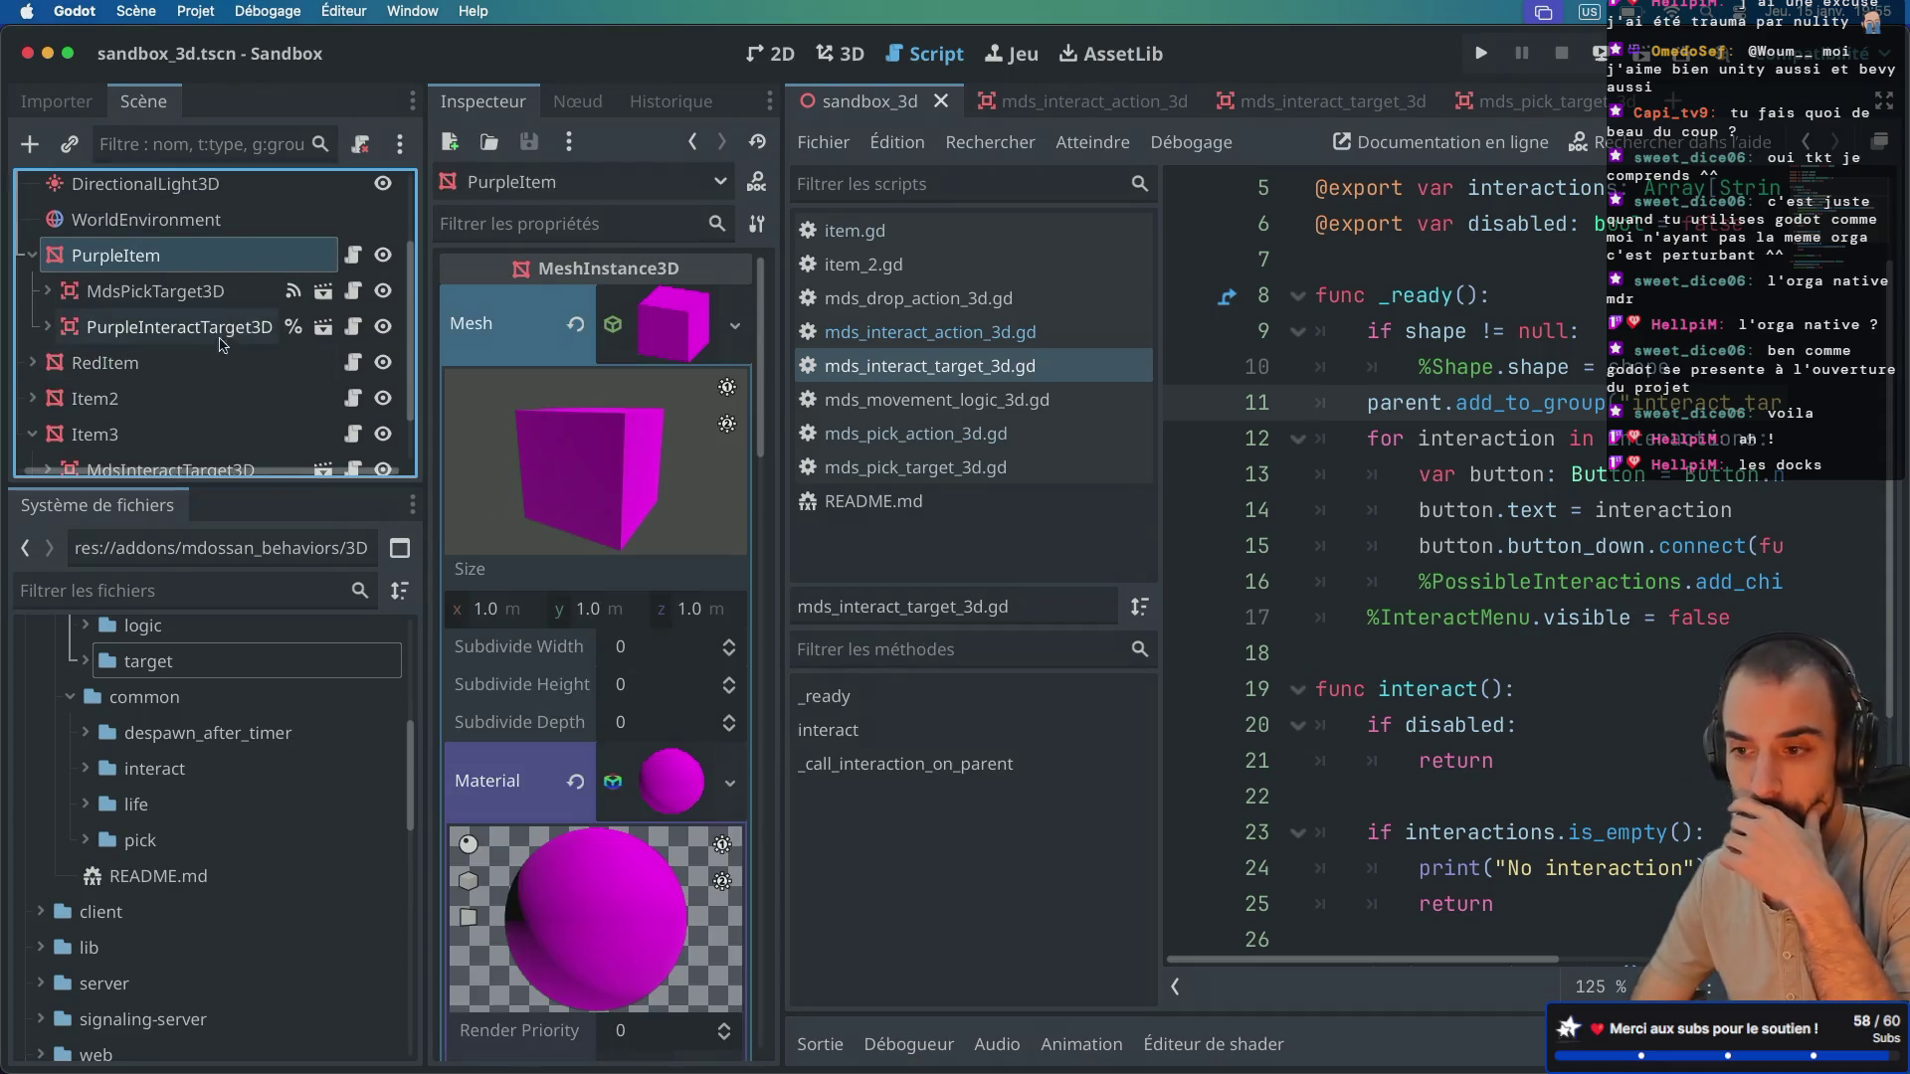
pyautogui.scroll(-2, 169, 353)
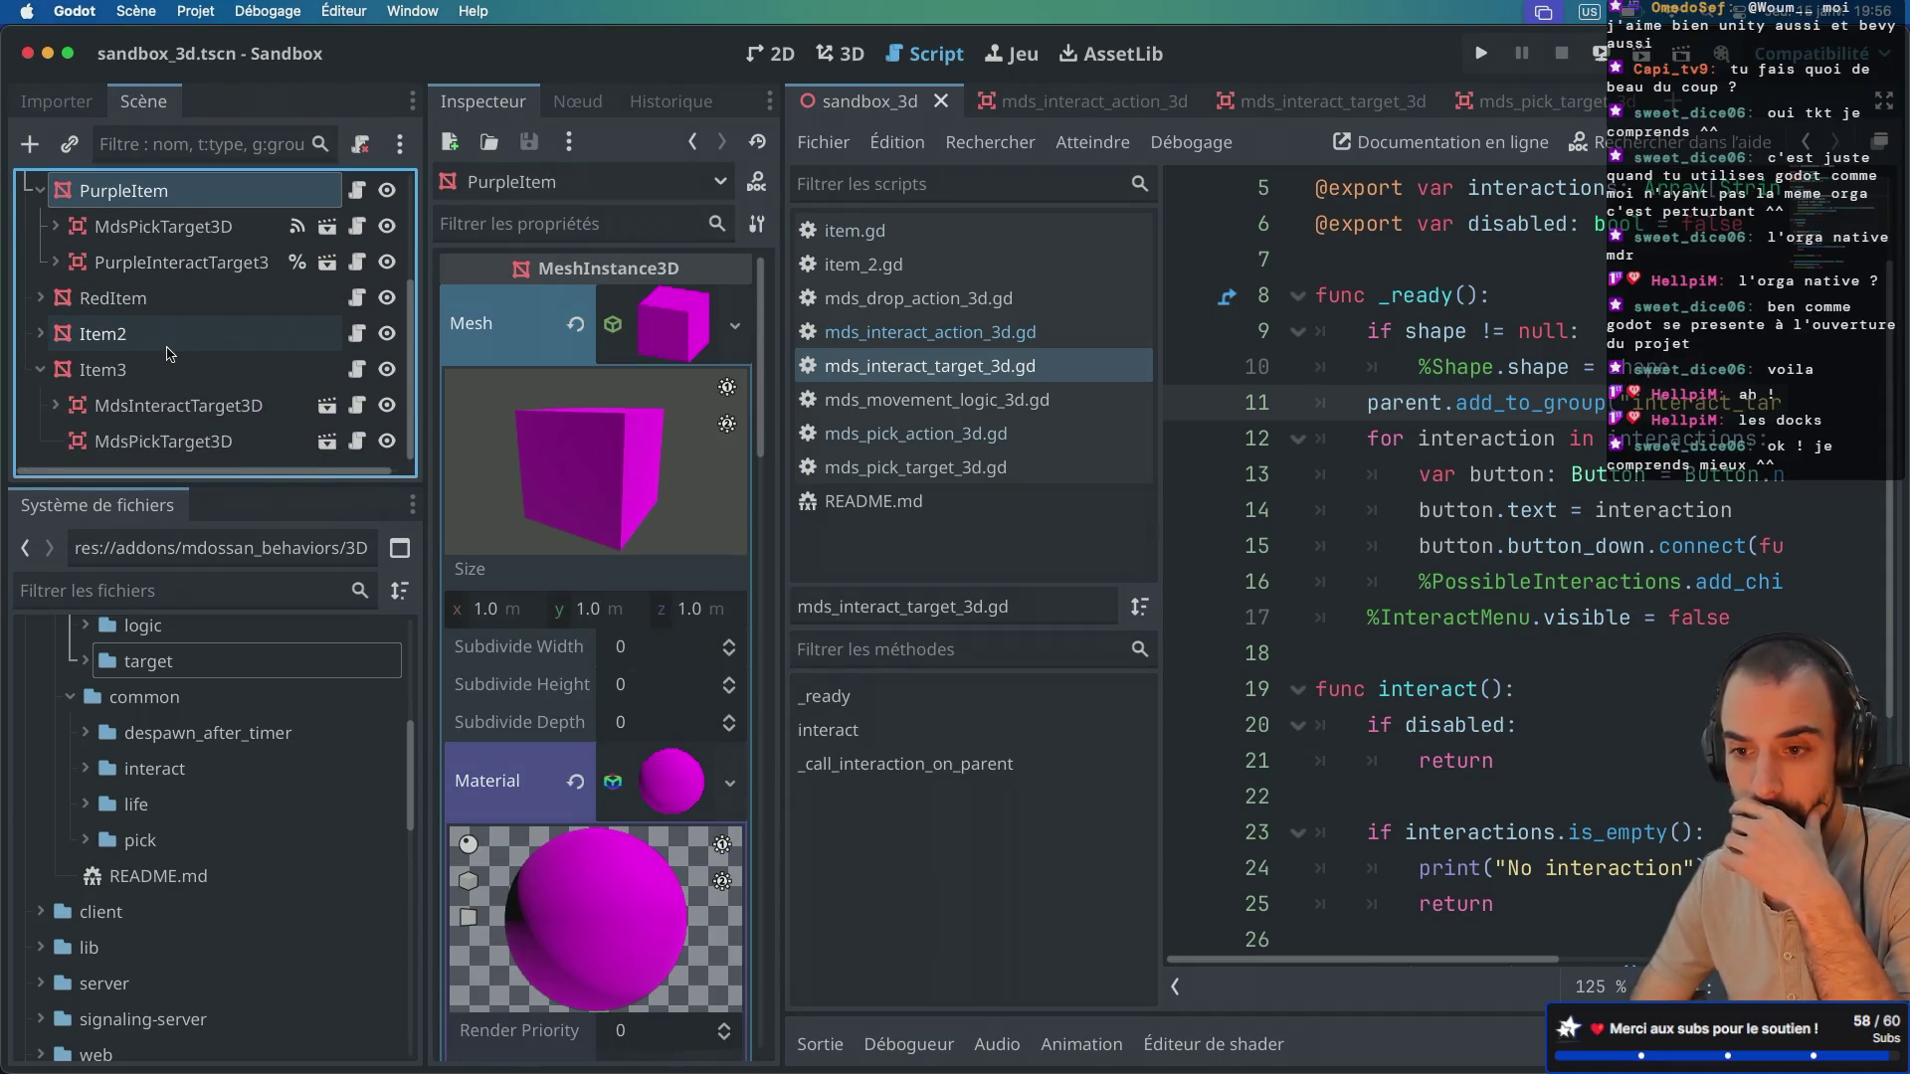
pyautogui.click(39, 333)
pyautogui.scroll(-1, 146, 363)
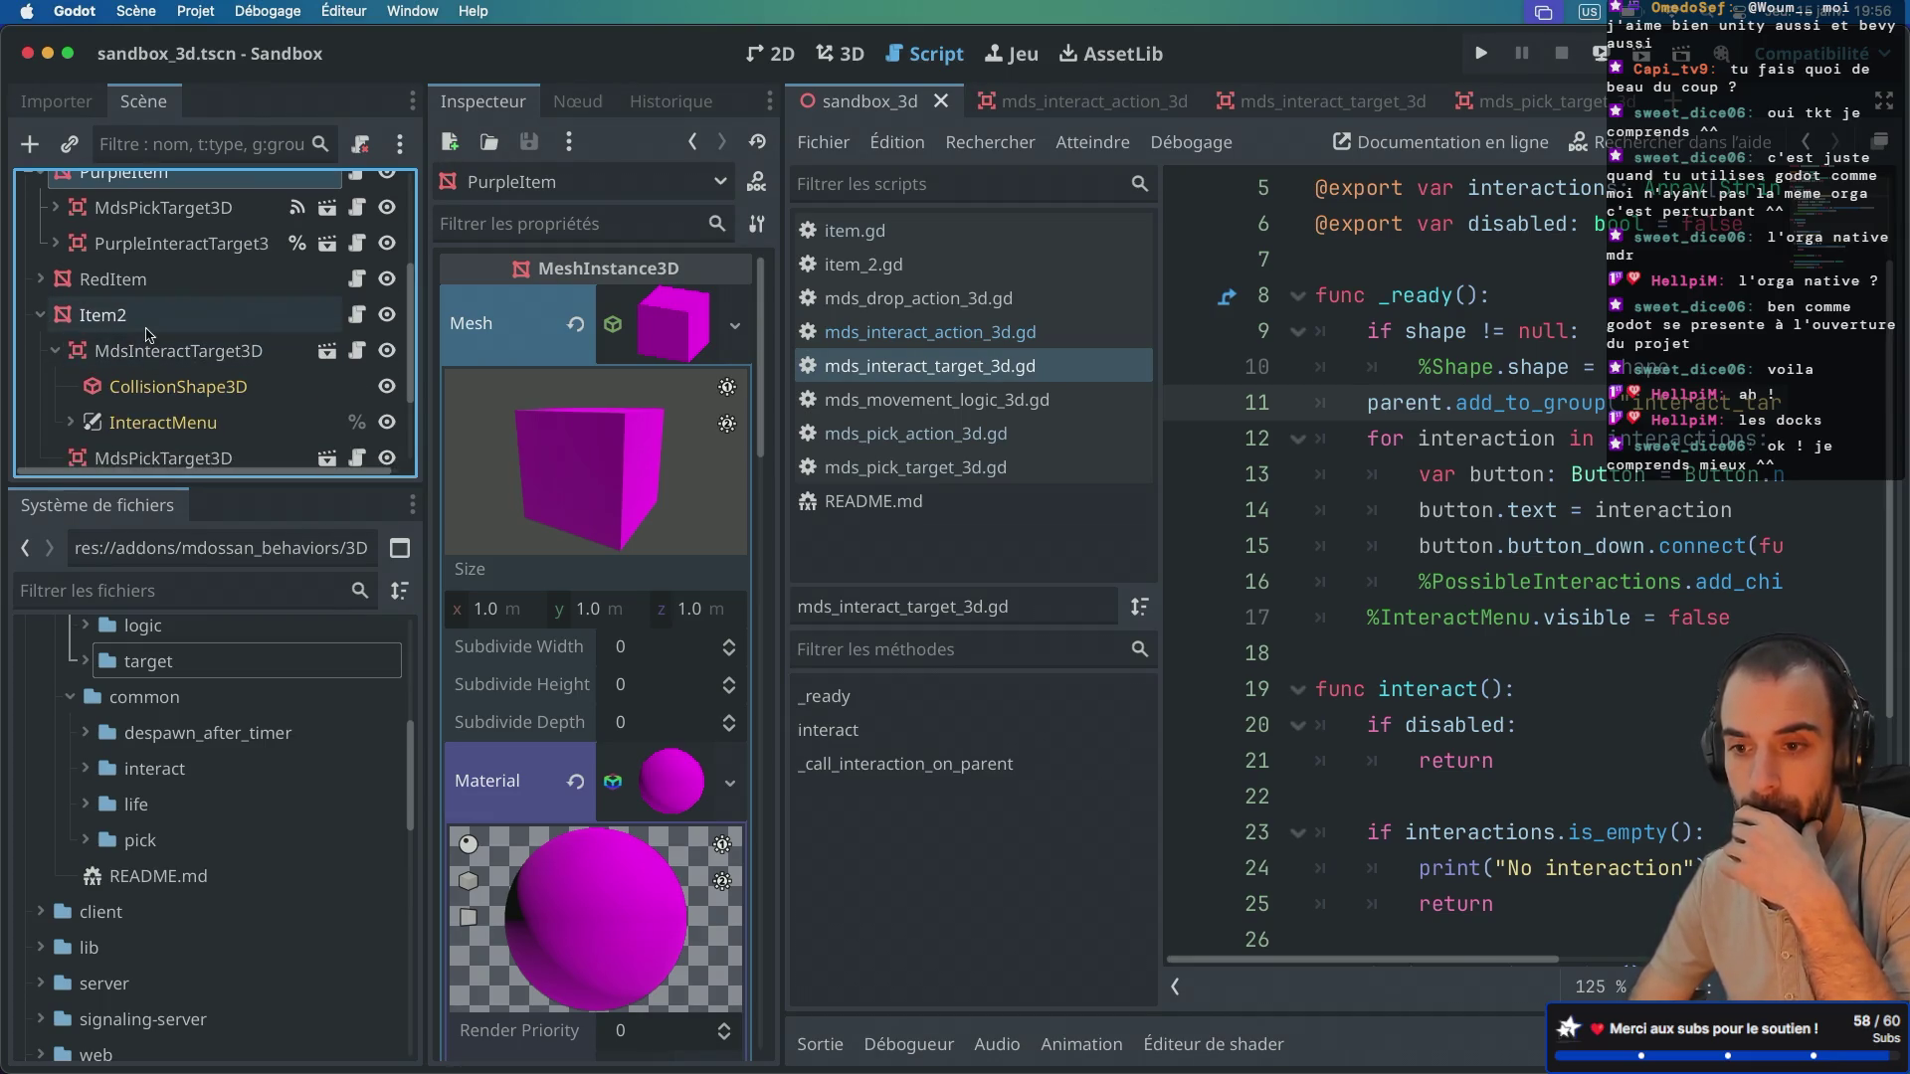
pyautogui.click(149, 315)
pyautogui.click(165, 352)
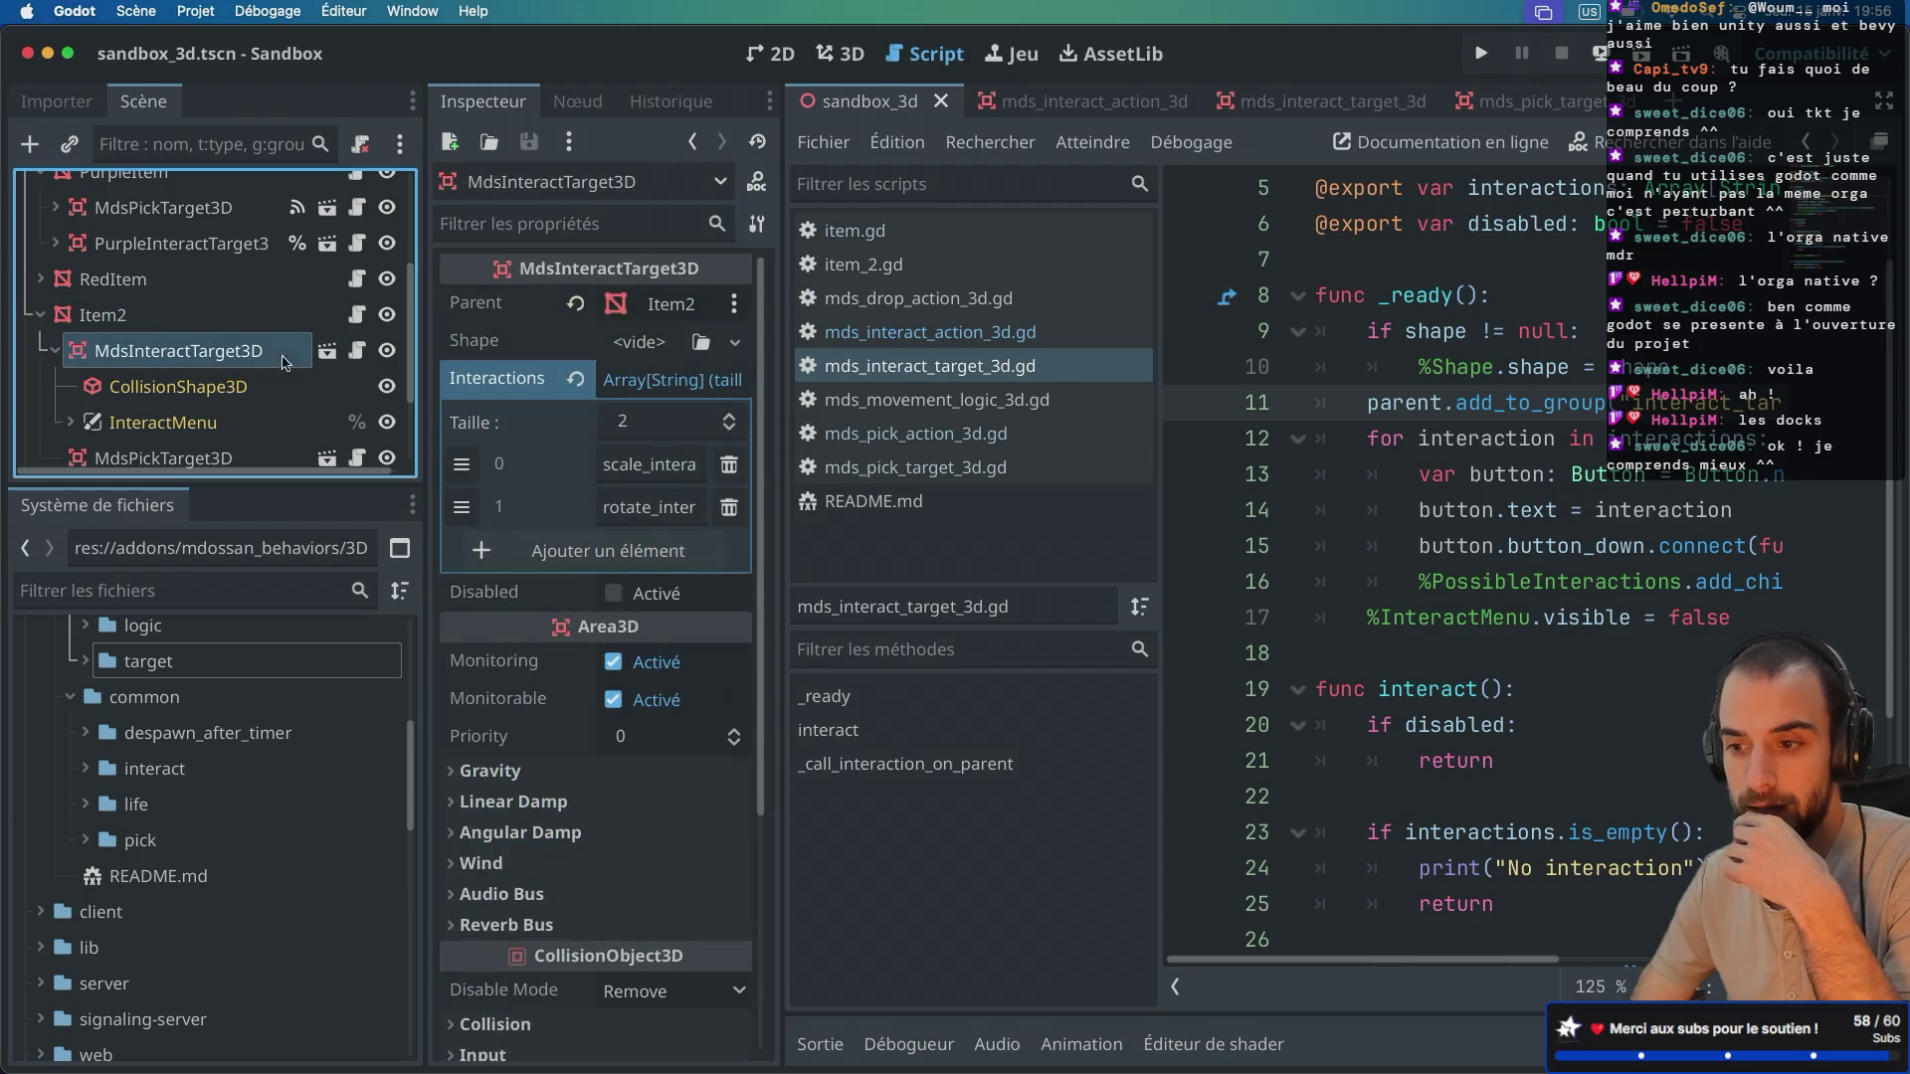
pyautogui.scroll(-2, 215, 331)
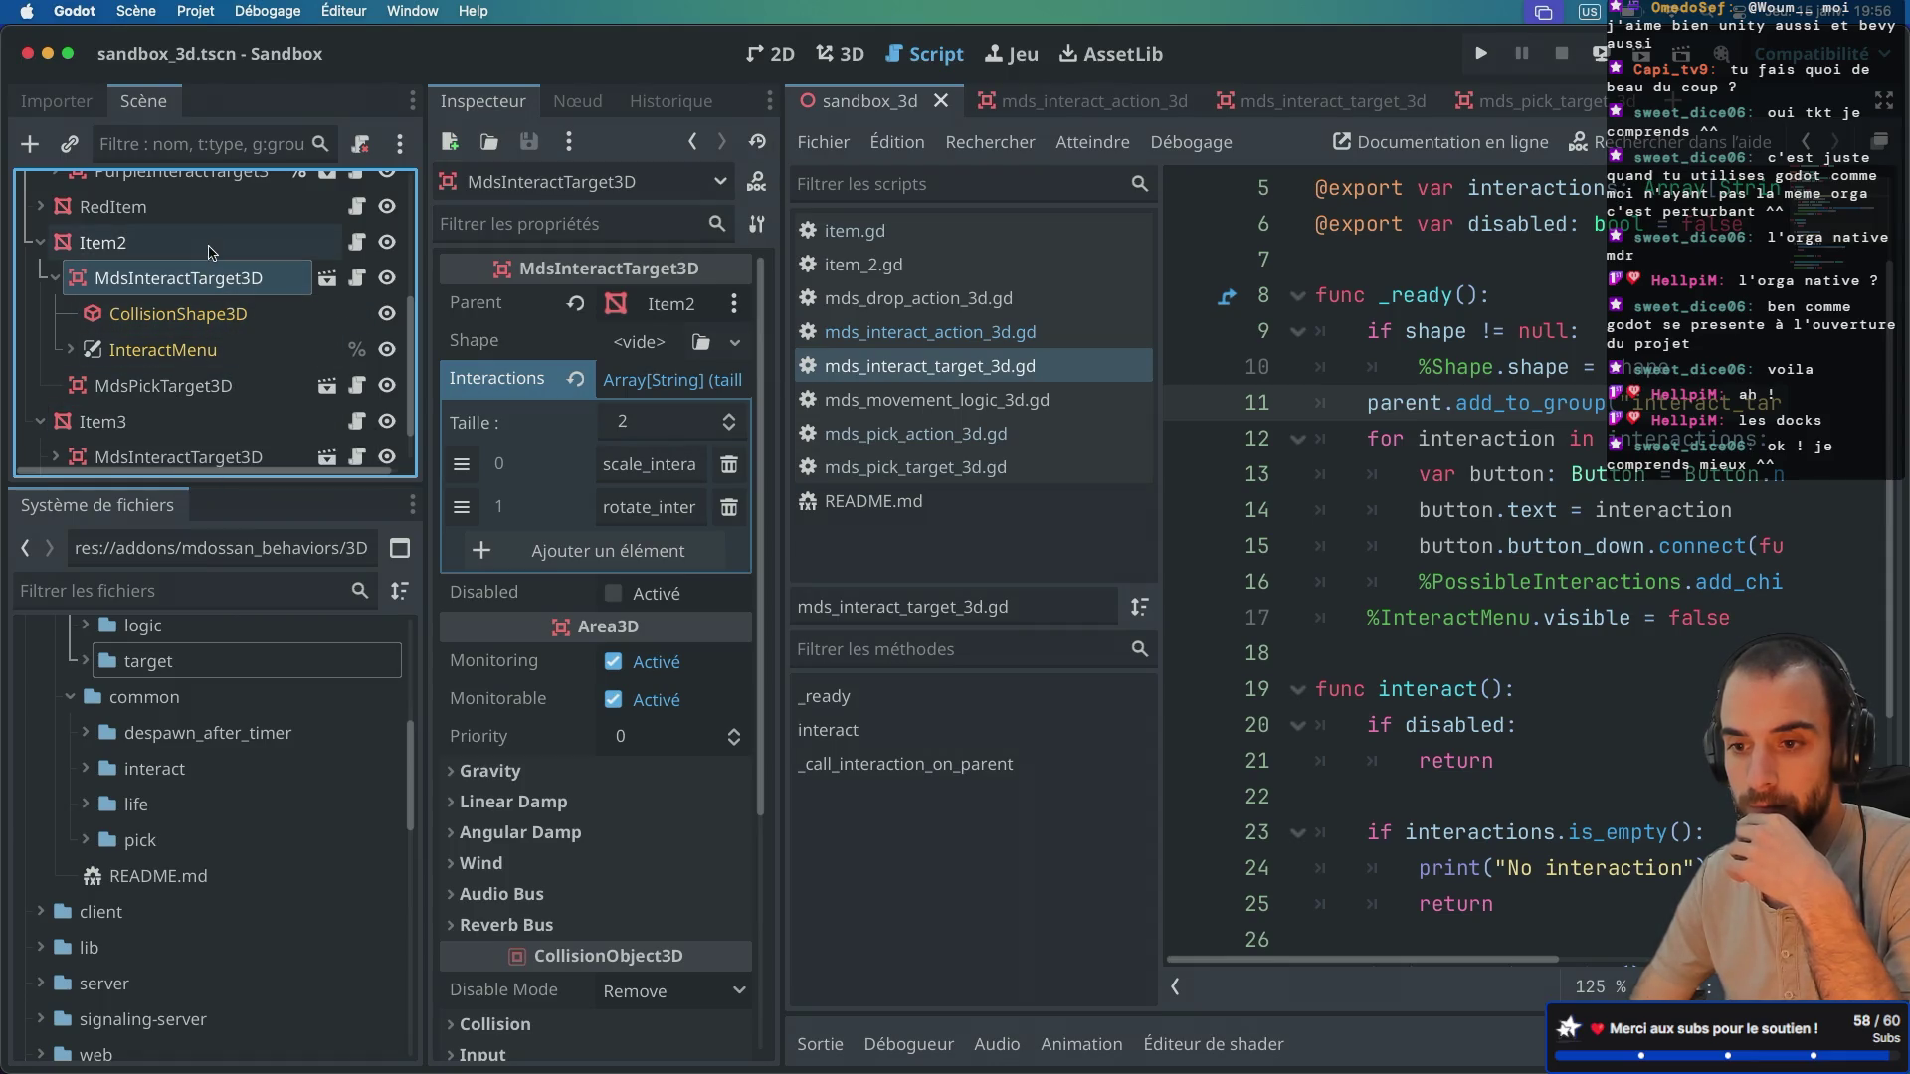
pyautogui.click(288, 242)
pyautogui.click(355, 243)
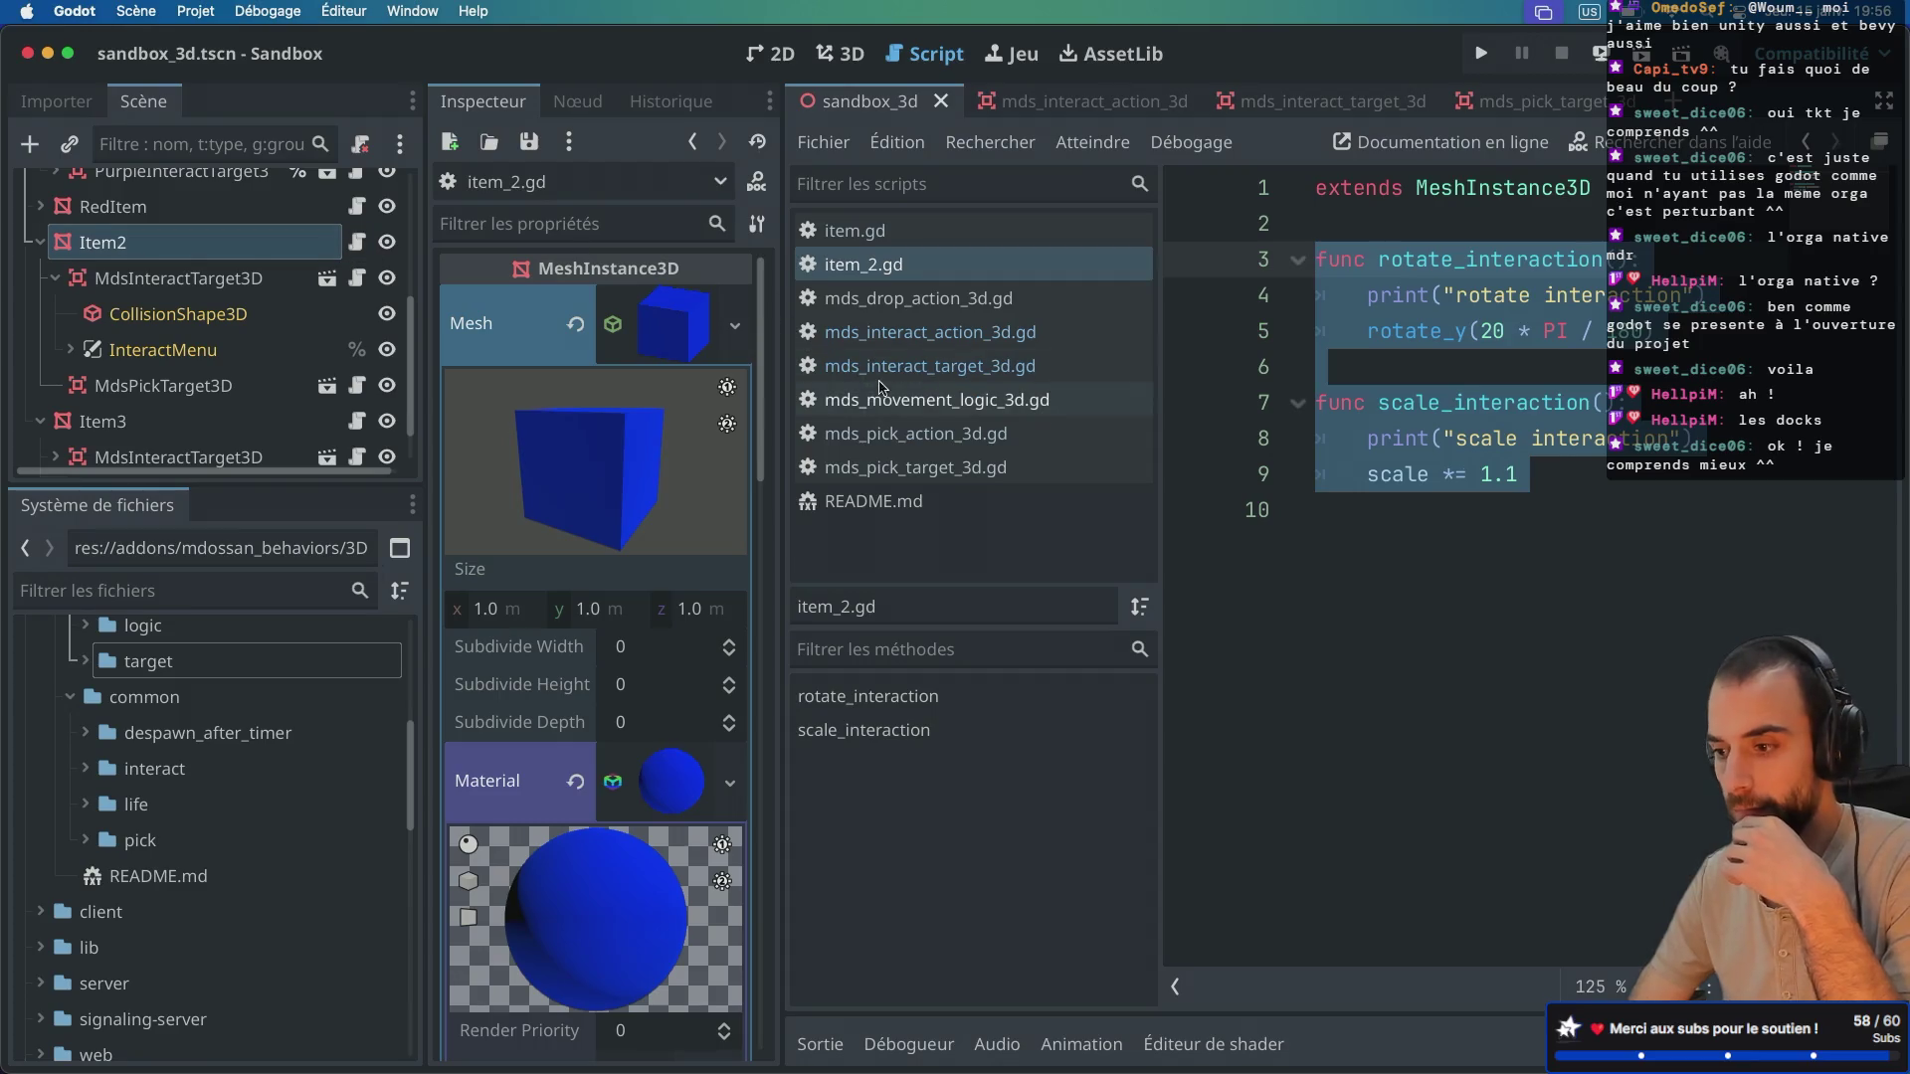
# Step: Clear the code selection and select PurpleItem's MdsPickTarget3D to see Auto Pick and Area3D settings
pyautogui.click(1356, 507)
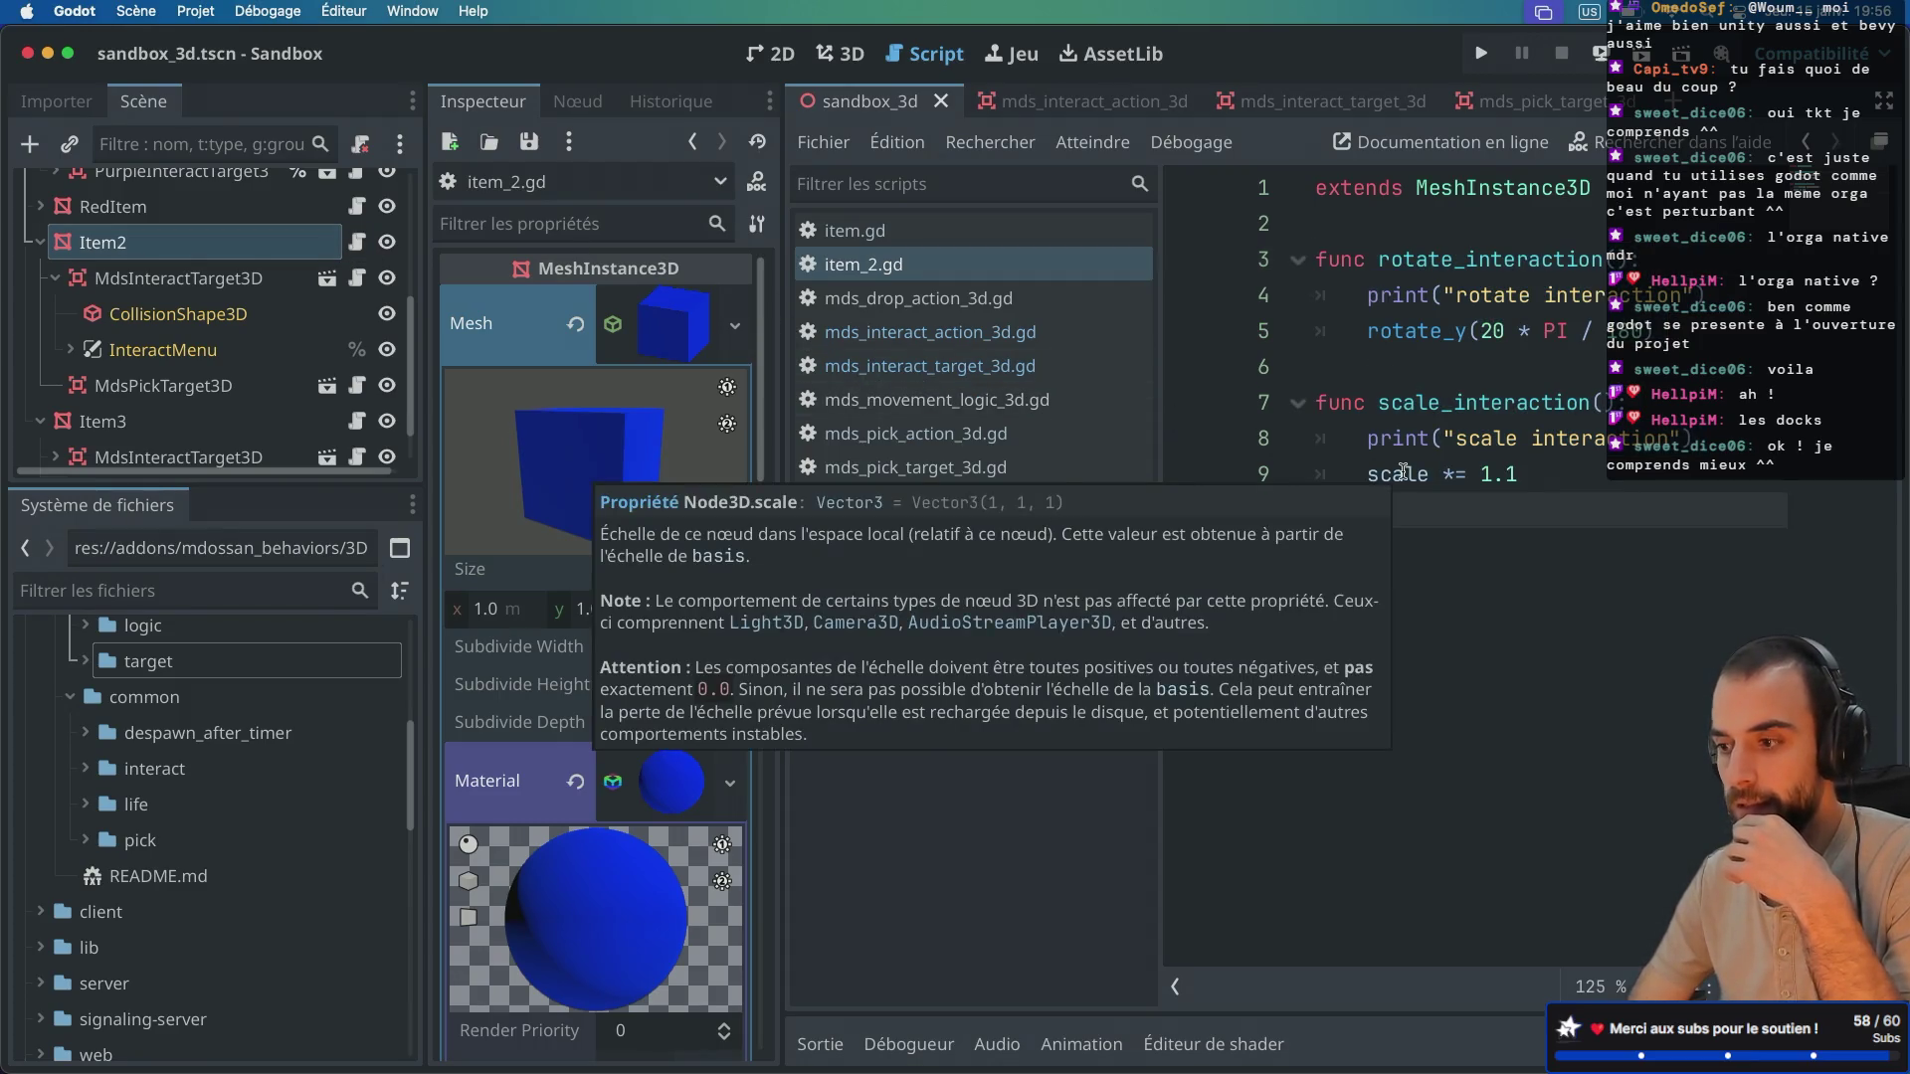
pyautogui.scroll(3, 251, 321)
pyautogui.scroll(-1, 239, 308)
pyautogui.scroll(3, 224, 299)
pyautogui.click(204, 309)
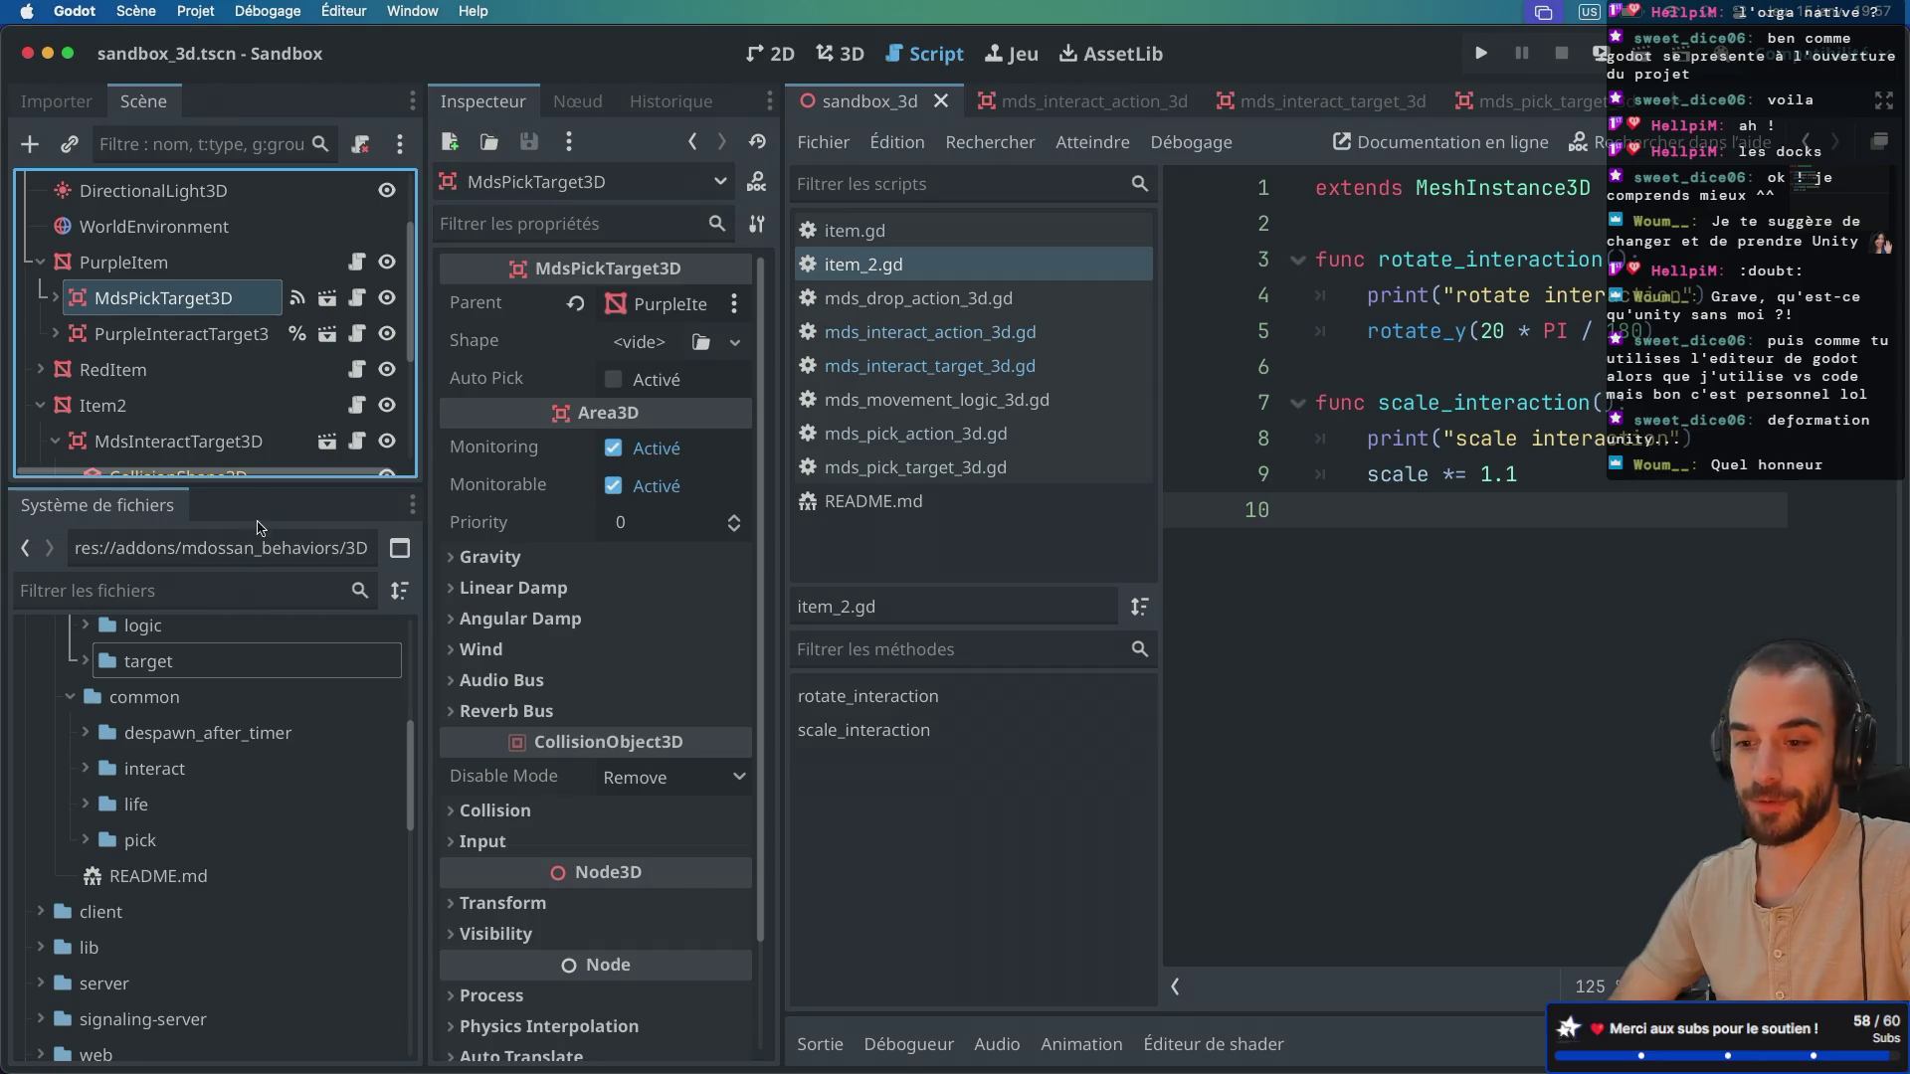
# Step: Resize the docks and collapse the addon's 3D and common folders in FileSystem
pyautogui.moveTo(216, 482)
pyautogui.mouseDown()
pyautogui.moveTo(216, 582)
pyautogui.moveTo(216, 520)
pyautogui.mouseUp()
pyautogui.scroll(5, 187, 854)
pyautogui.doubleClick(179, 815)
pyautogui.doubleClick(179, 850)
# Step: Select RedItem and expand it to show its pick and interact target children
pyautogui.scroll(-3, 177, 813)
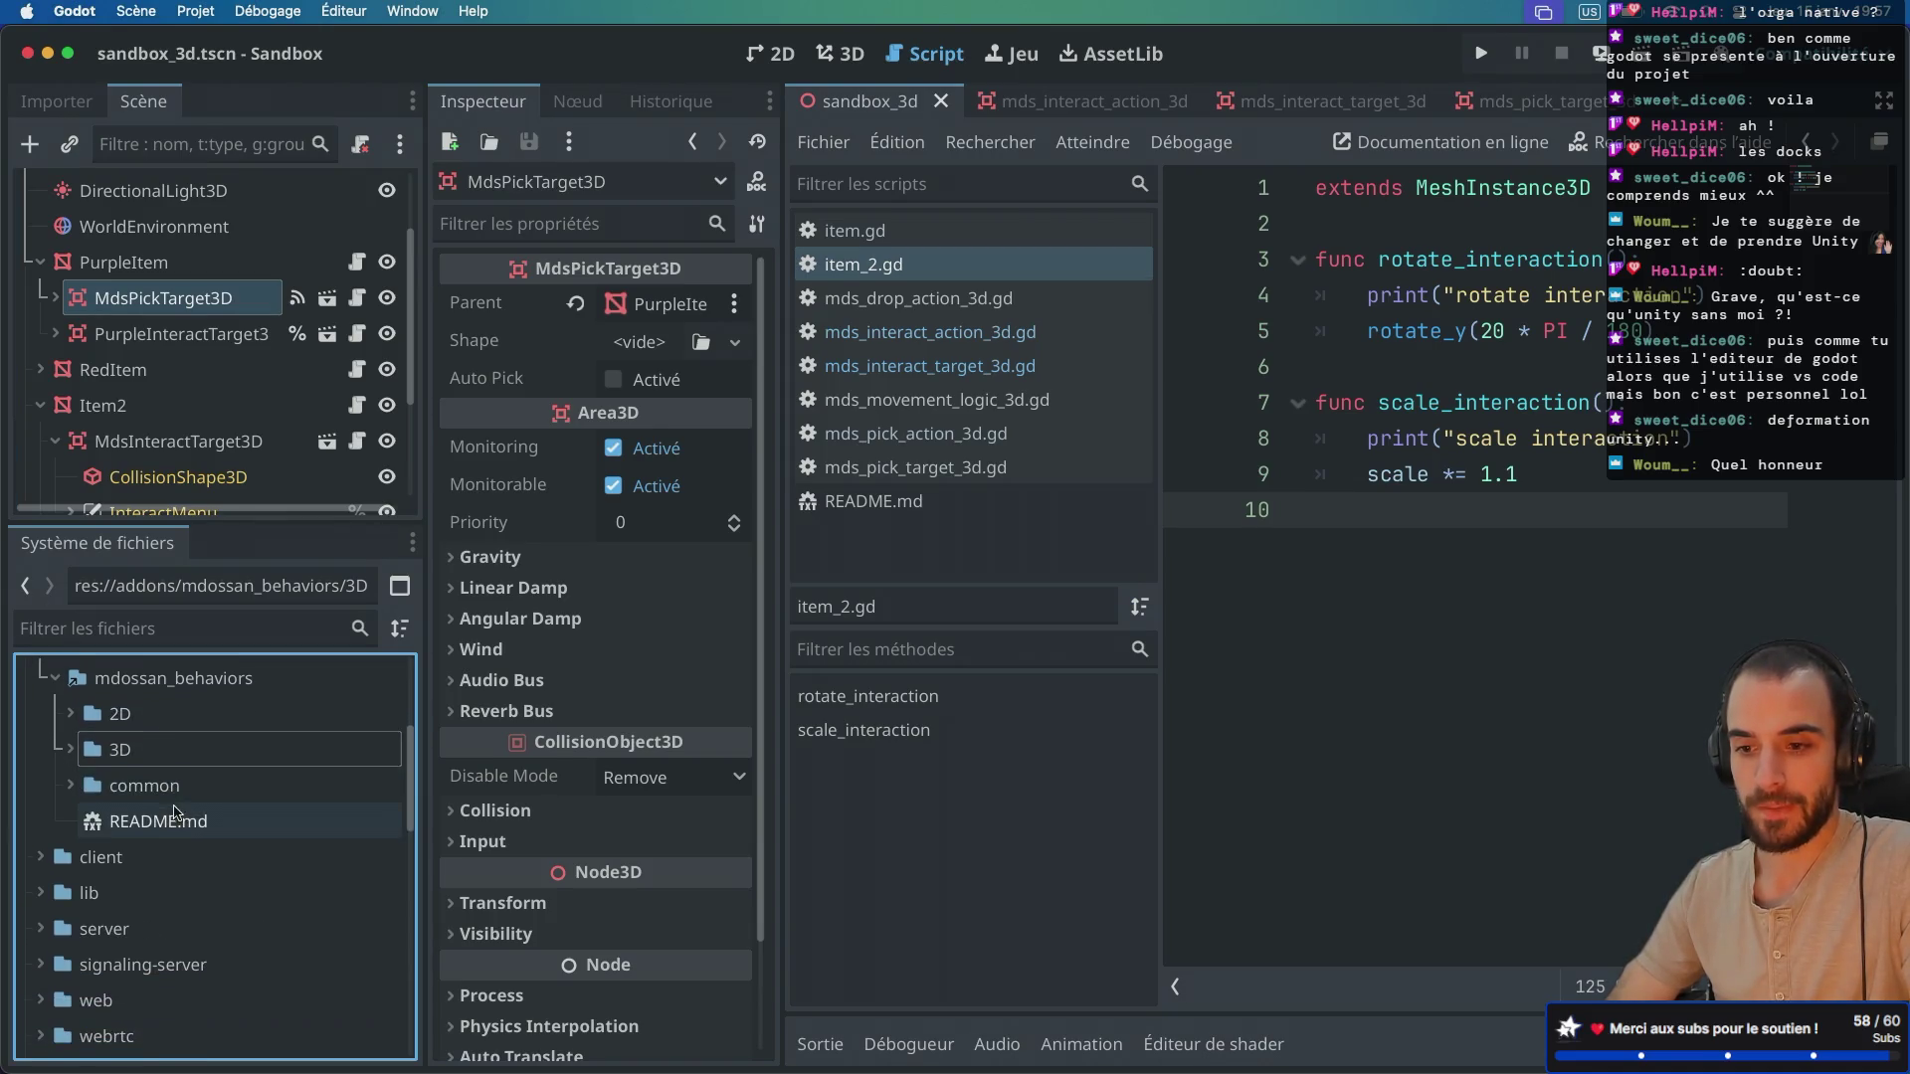
pyautogui.click(179, 381)
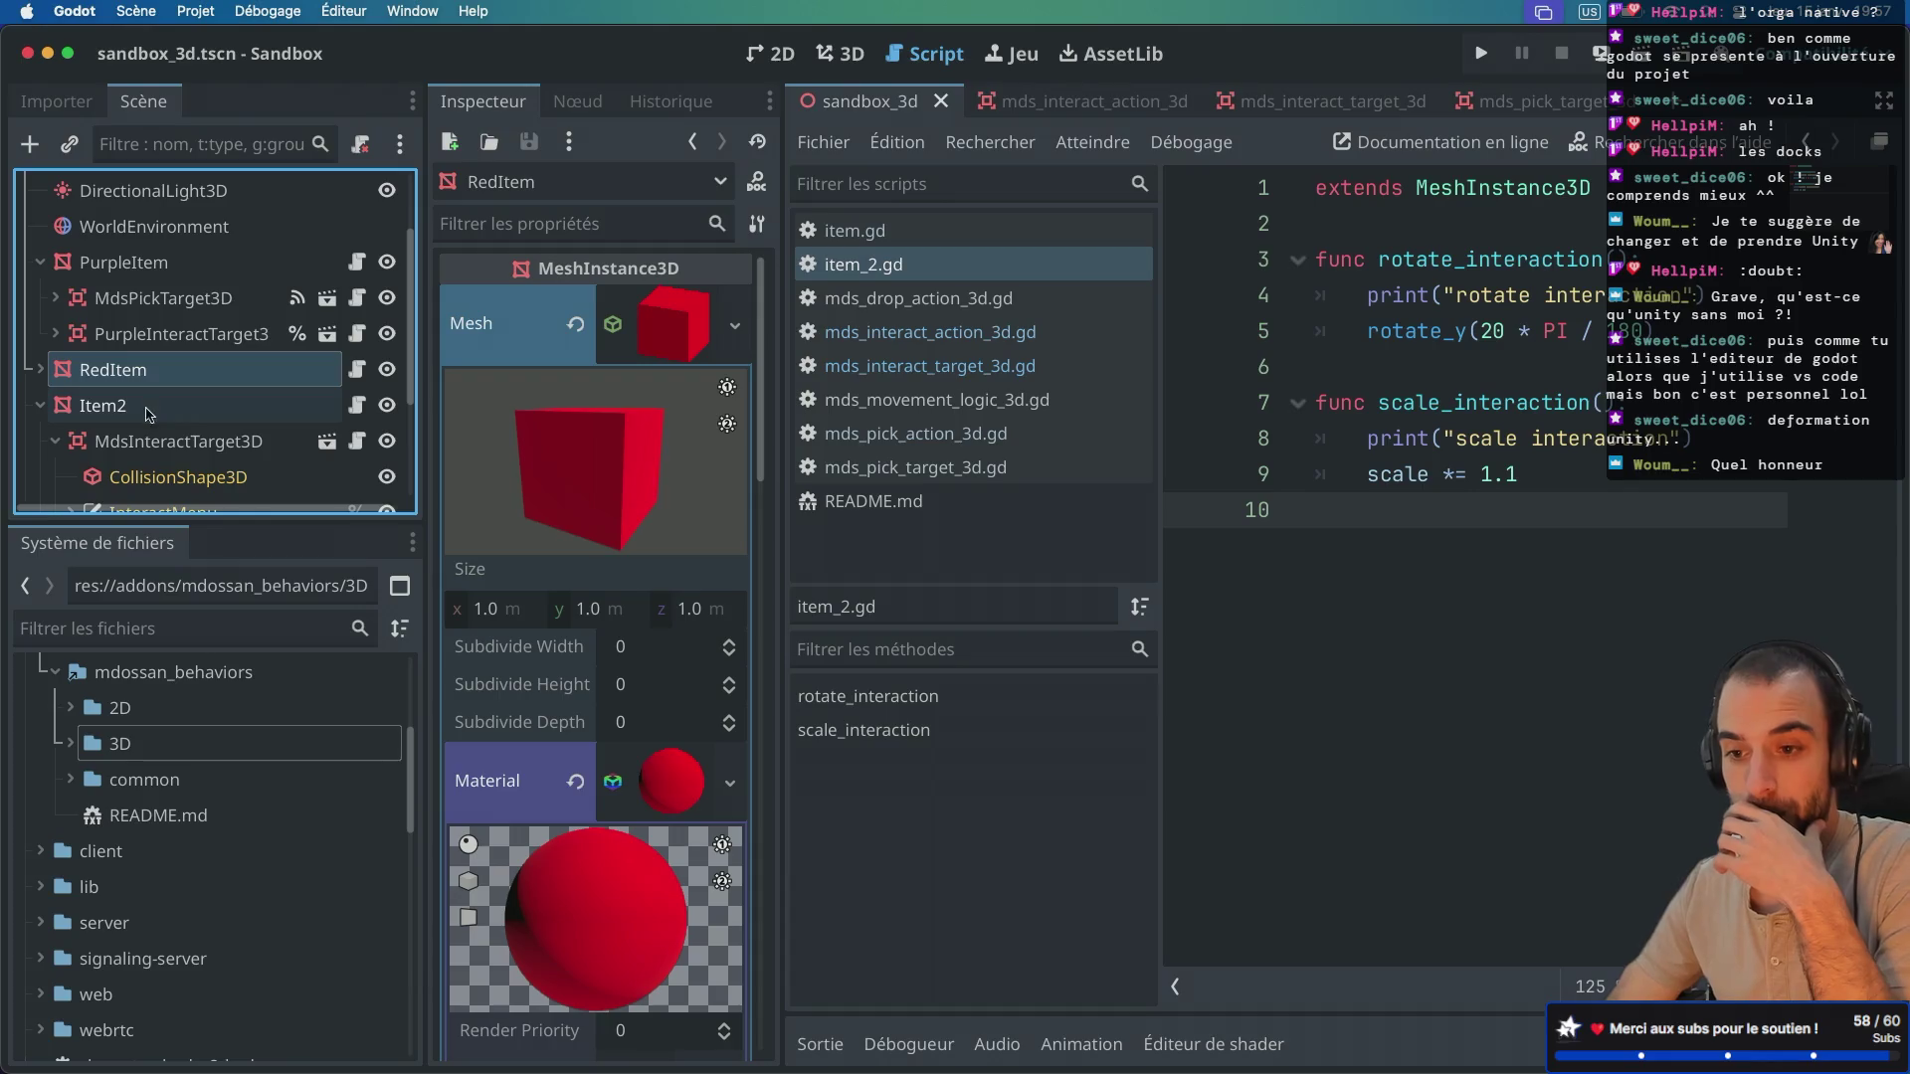
pyautogui.click(42, 370)
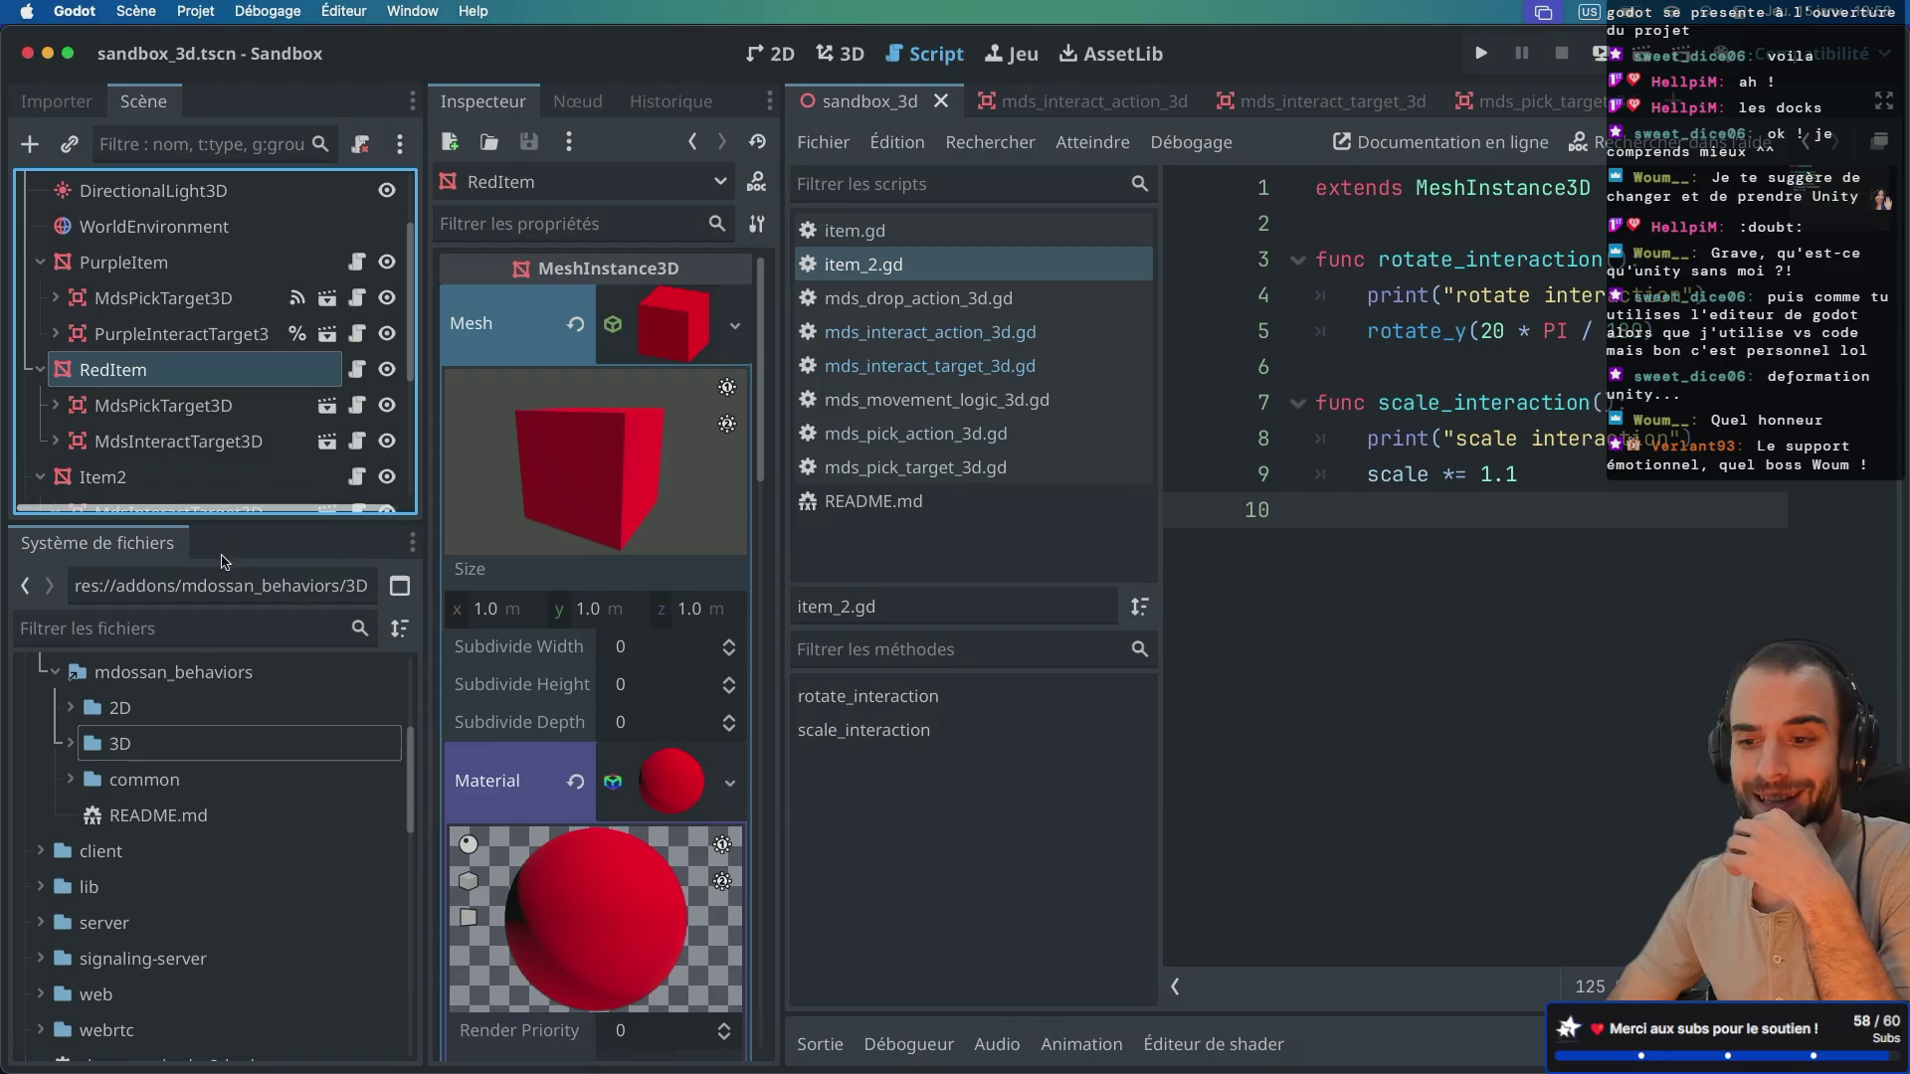
# Step: Make the Scene tree taller and collapse Item2 so RedItem's children and Item3 are visible
pyautogui.moveTo(177, 523); pyautogui.dragTo(177, 674)
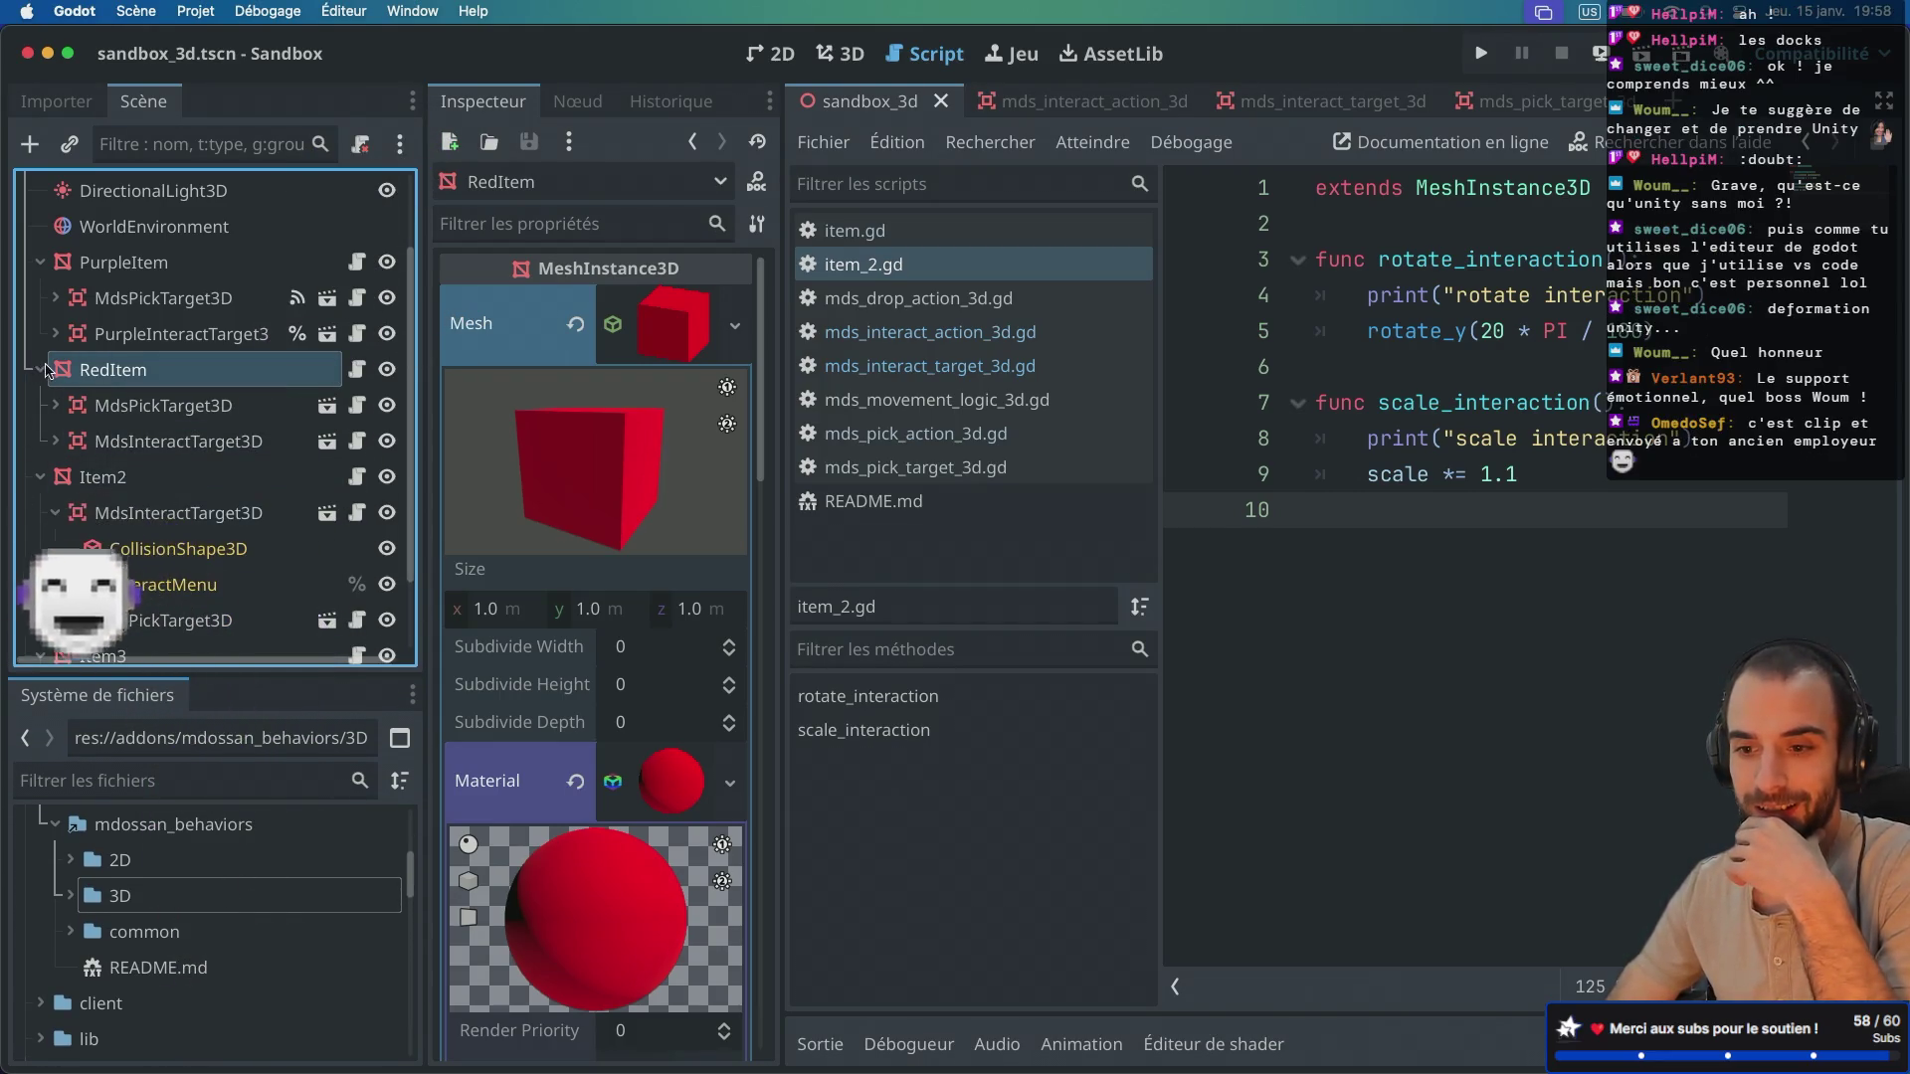
pyautogui.click(40, 478)
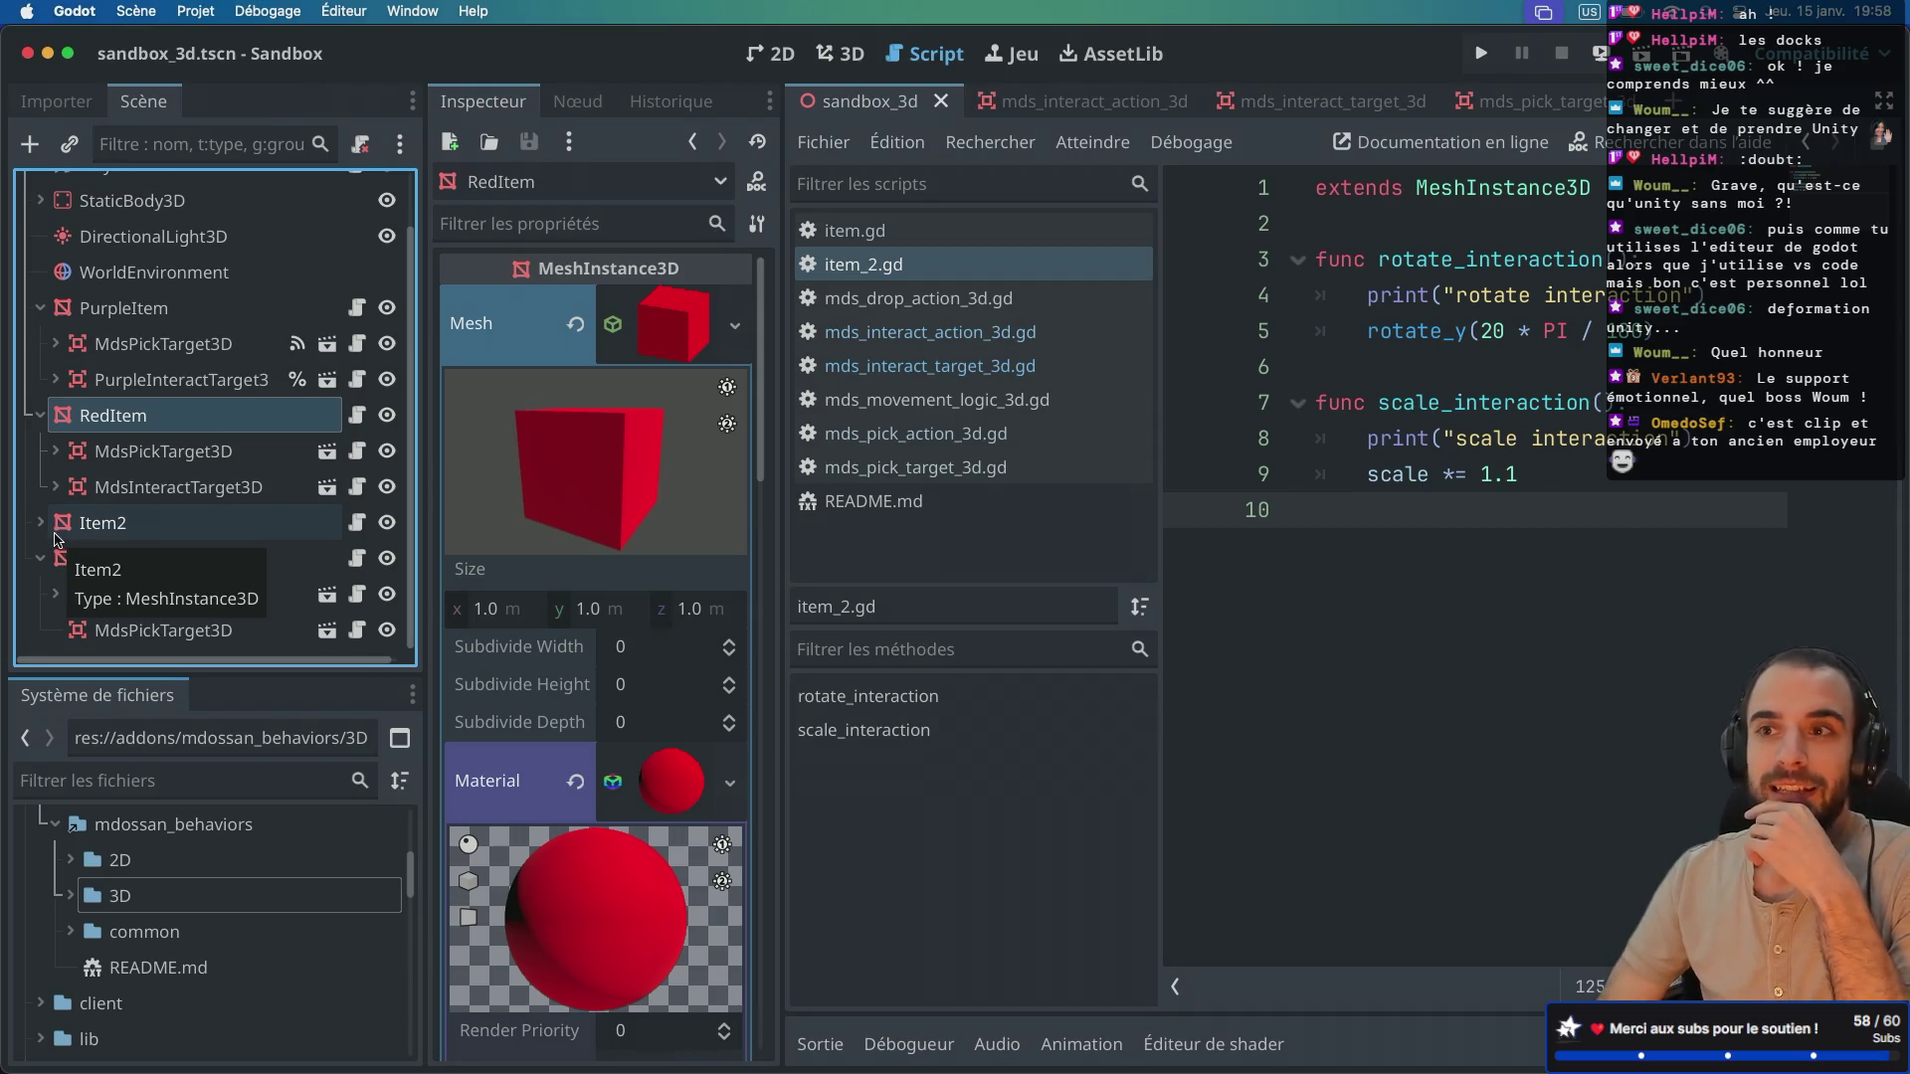
# Step: Re-expand Item2, collapse its MdsInteractTarget3D, and expand Item3's interact target to view its nodes
pyautogui.click(41, 524)
pyautogui.scroll(-3, 144, 492)
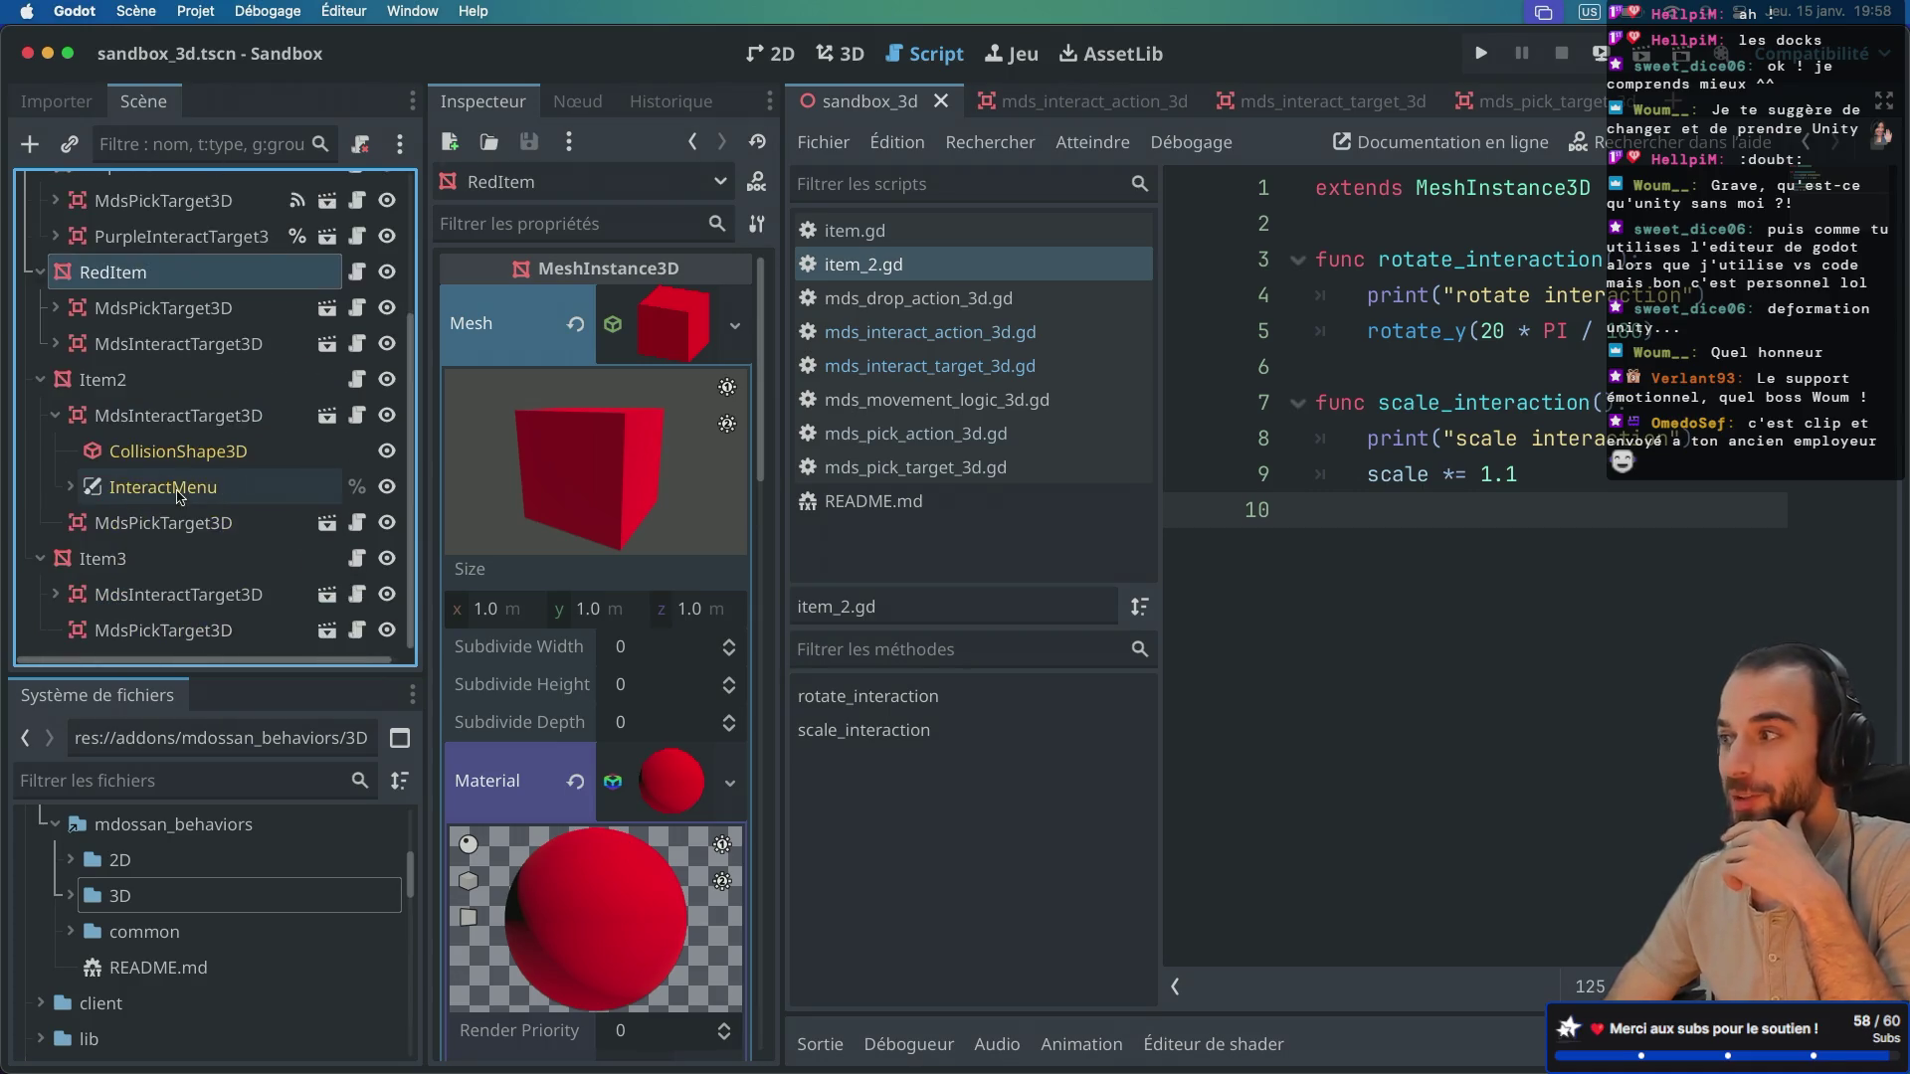
pyautogui.click(55, 415)
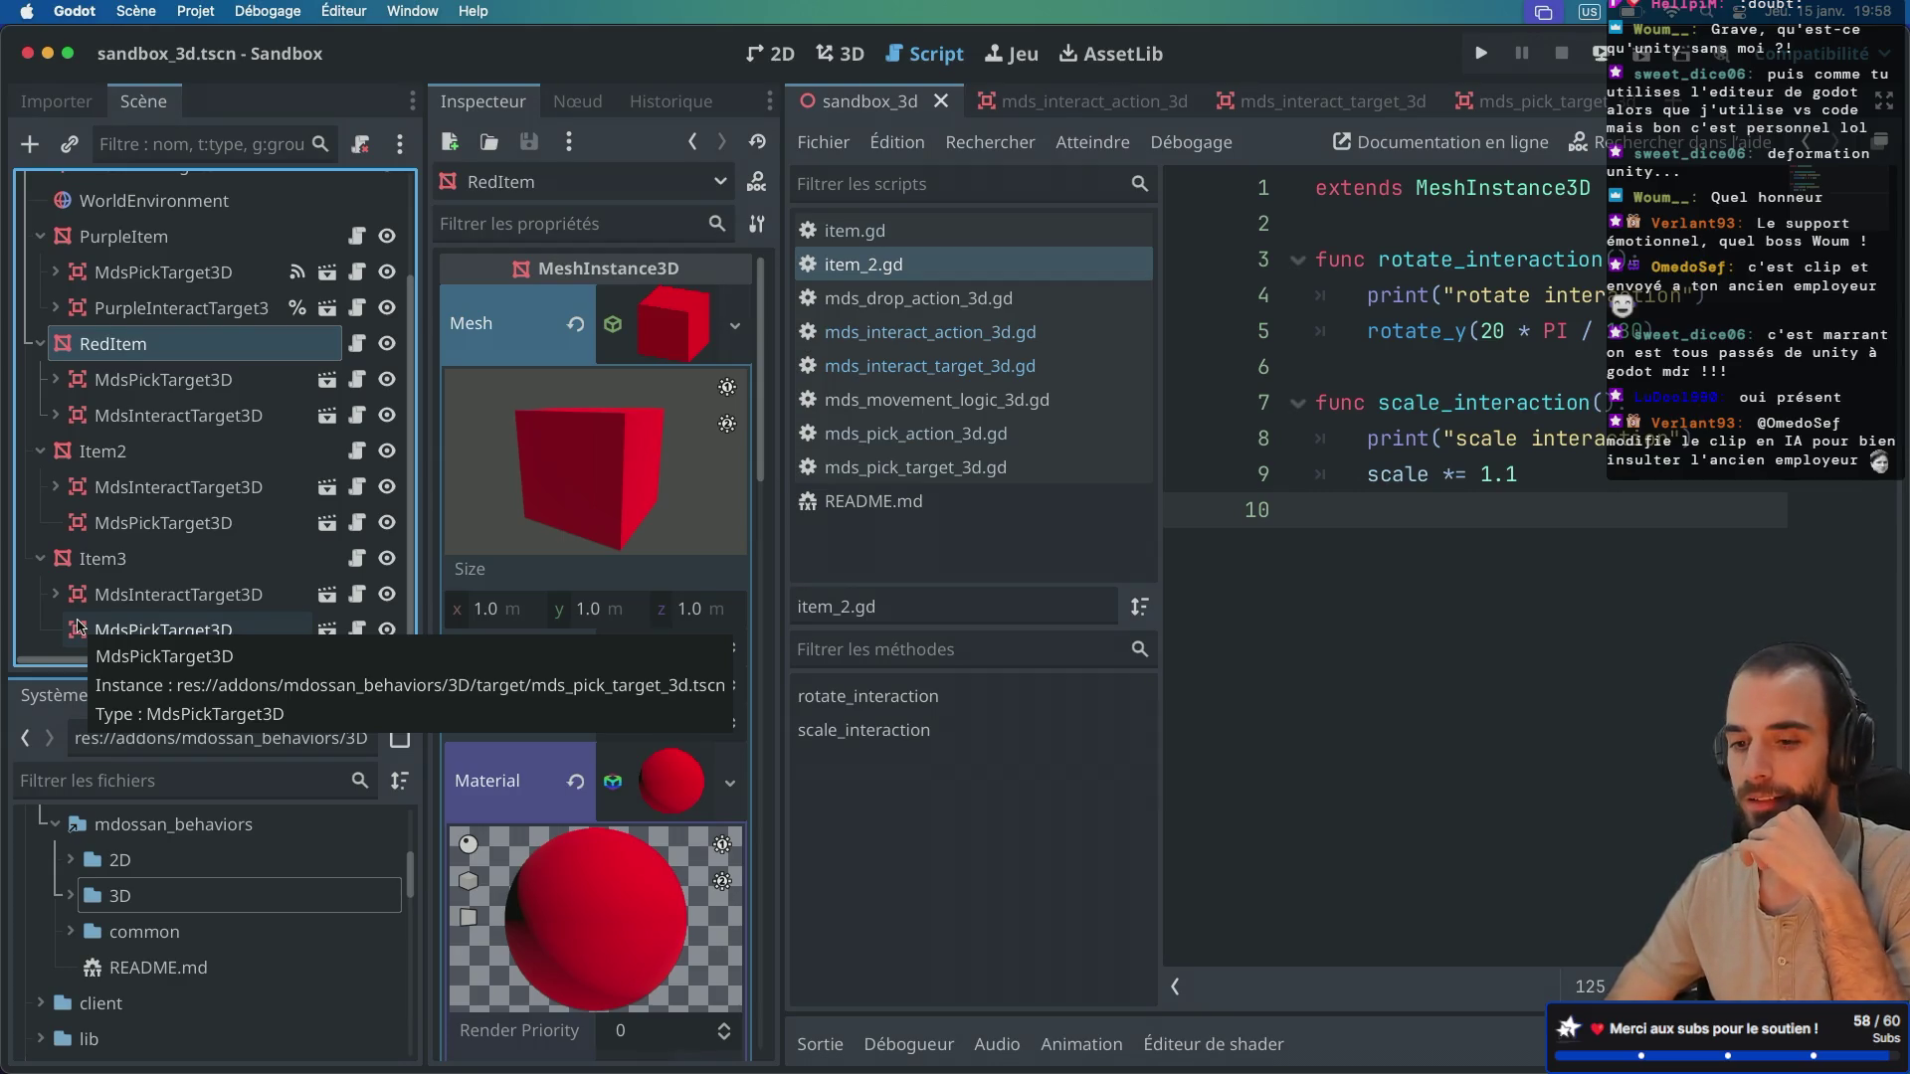
pyautogui.click(55, 594)
pyautogui.scroll(-2, 71, 470)
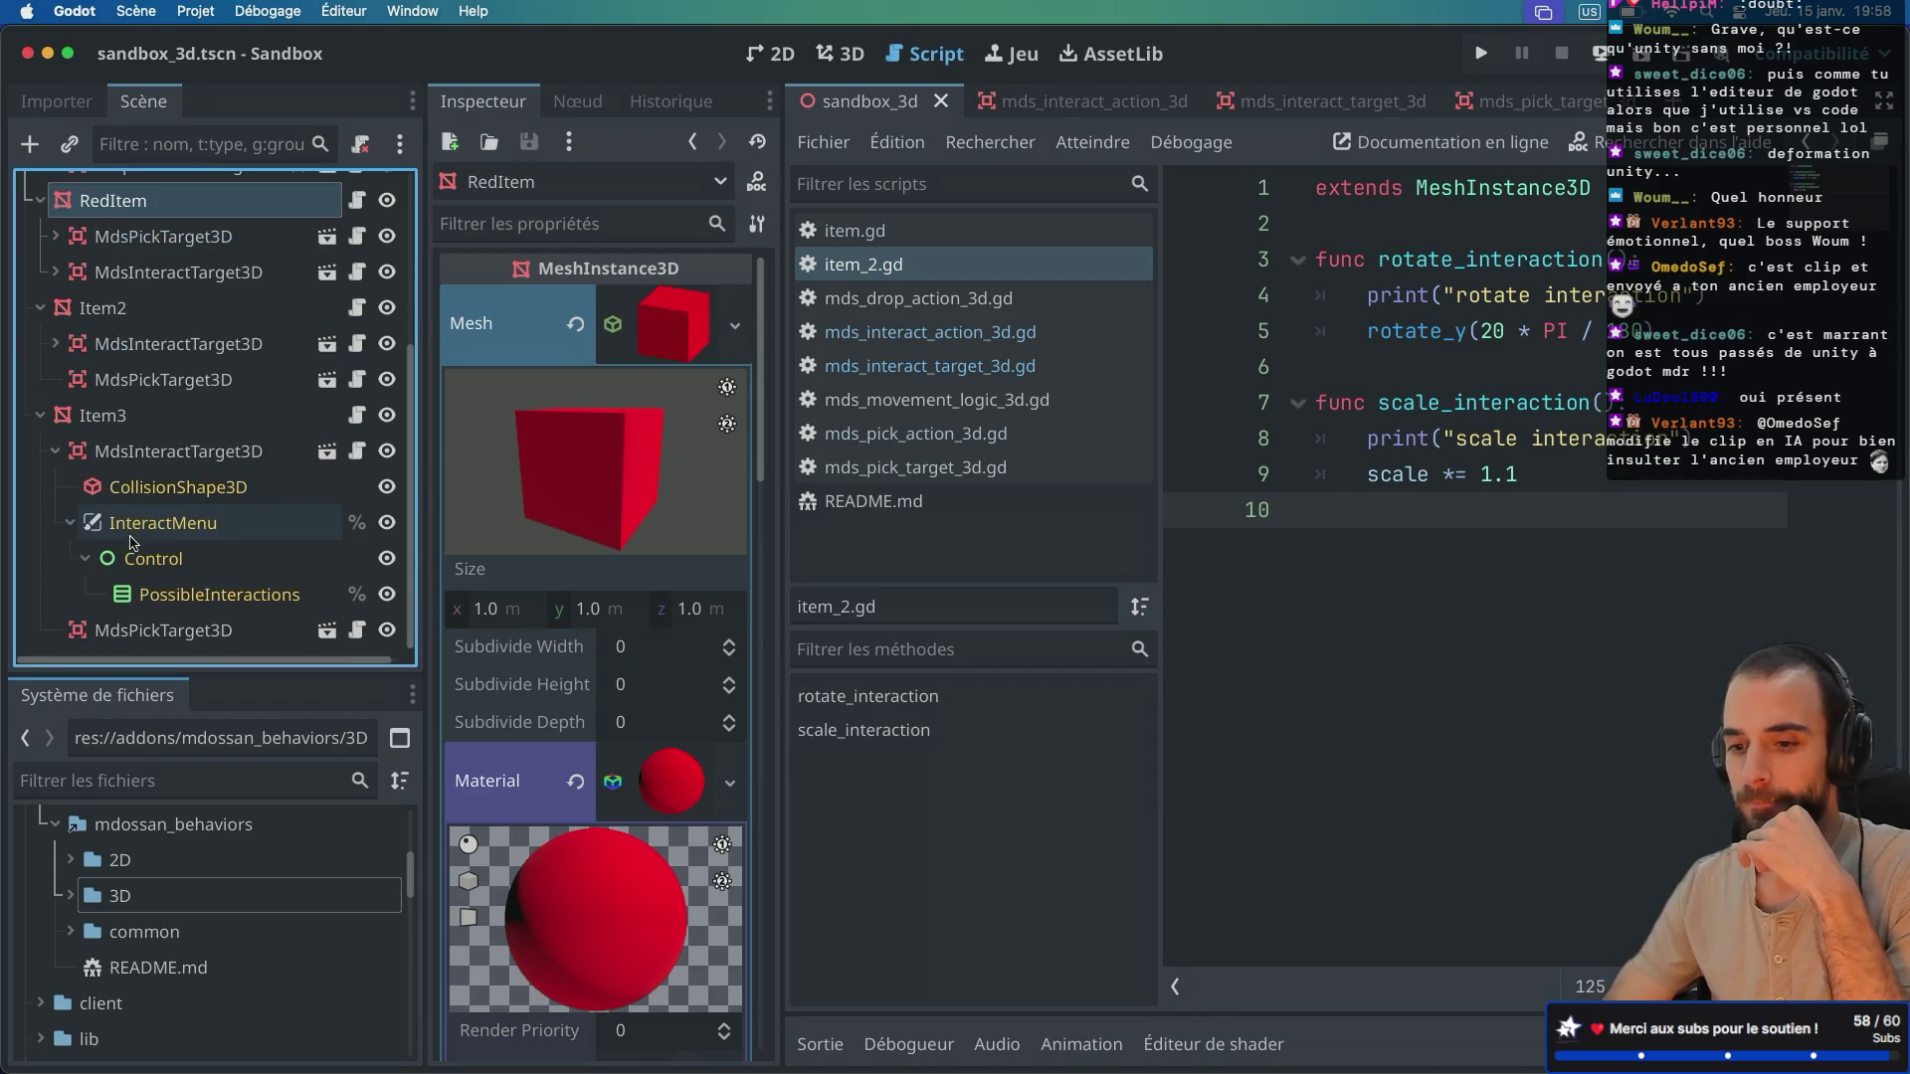
pyautogui.click(55, 452)
pyautogui.scroll(1, 149, 457)
pyautogui.click(149, 522)
# Step: Select RedItem's MdsInteractTarget3D to inspect its settings, then switch over to the web browser
pyautogui.click(169, 452)
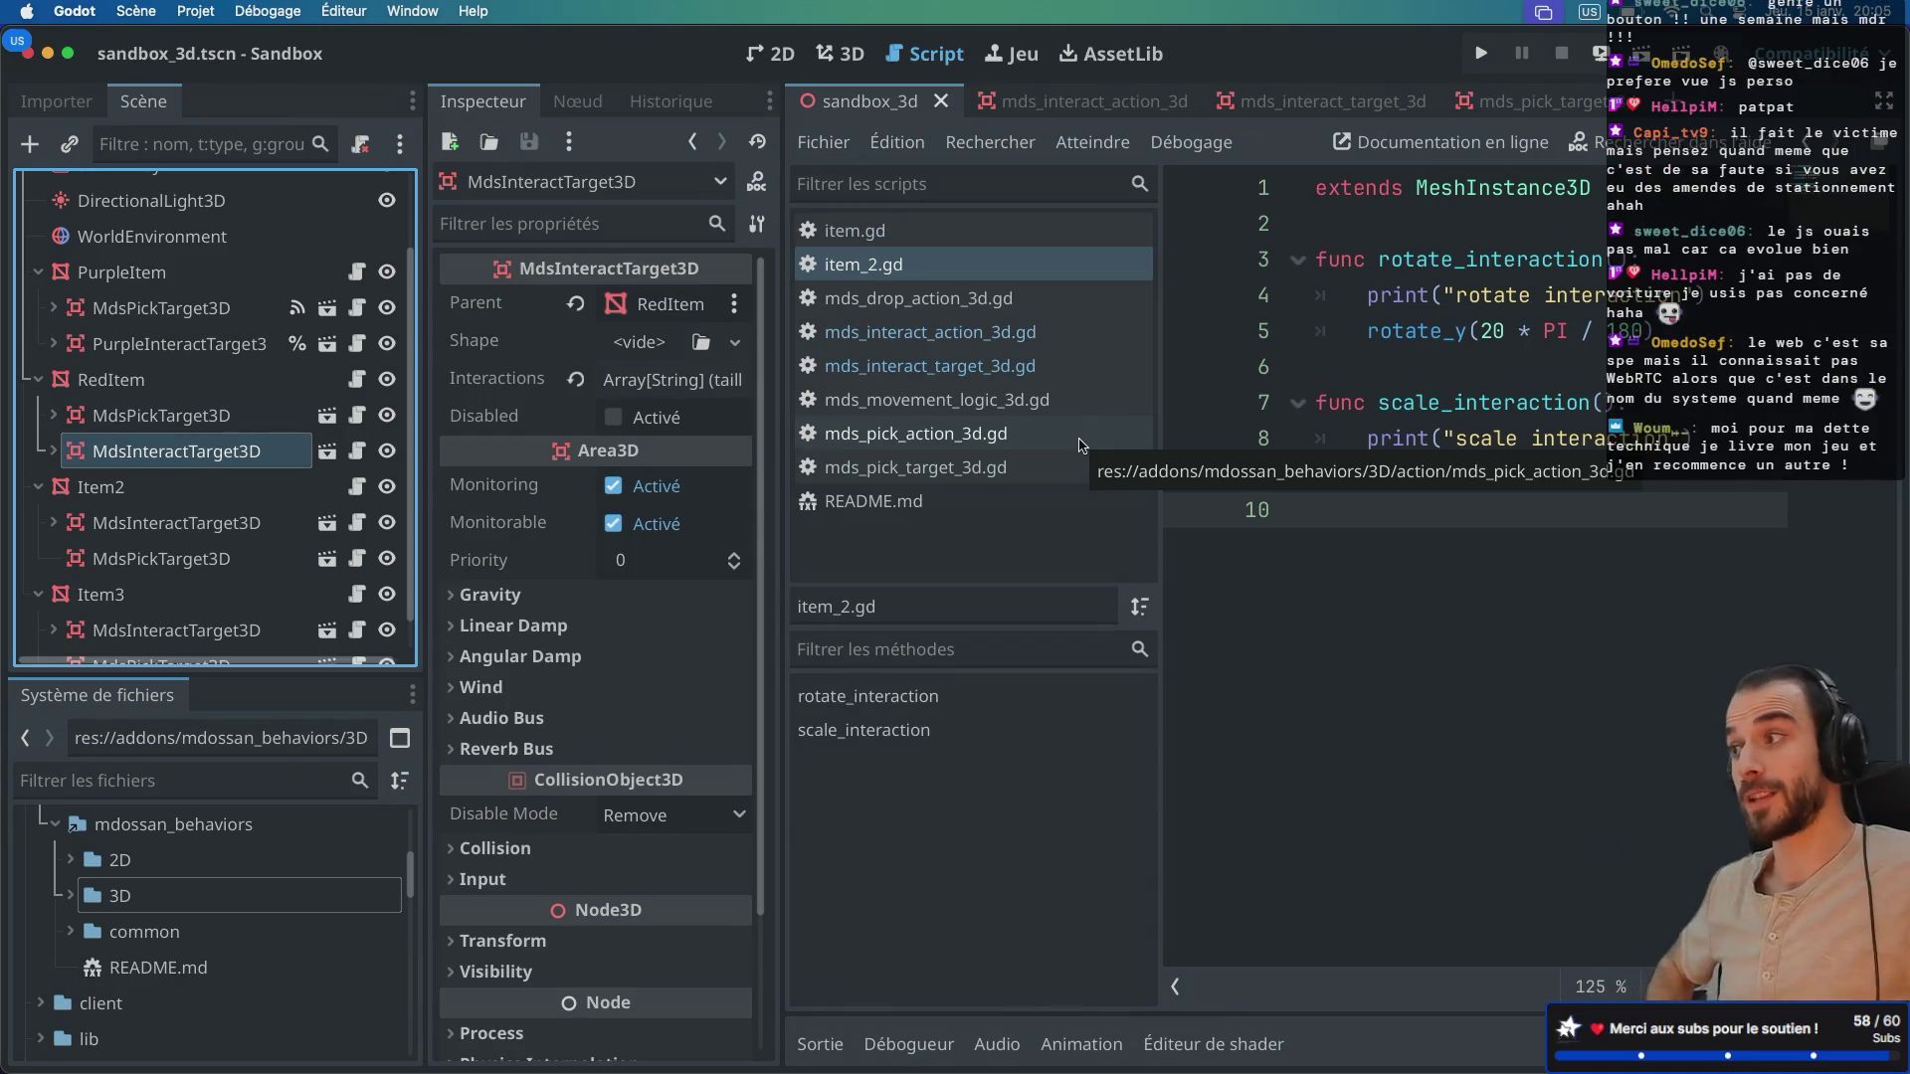
pyautogui.hotkey('ctrl', 'Right')
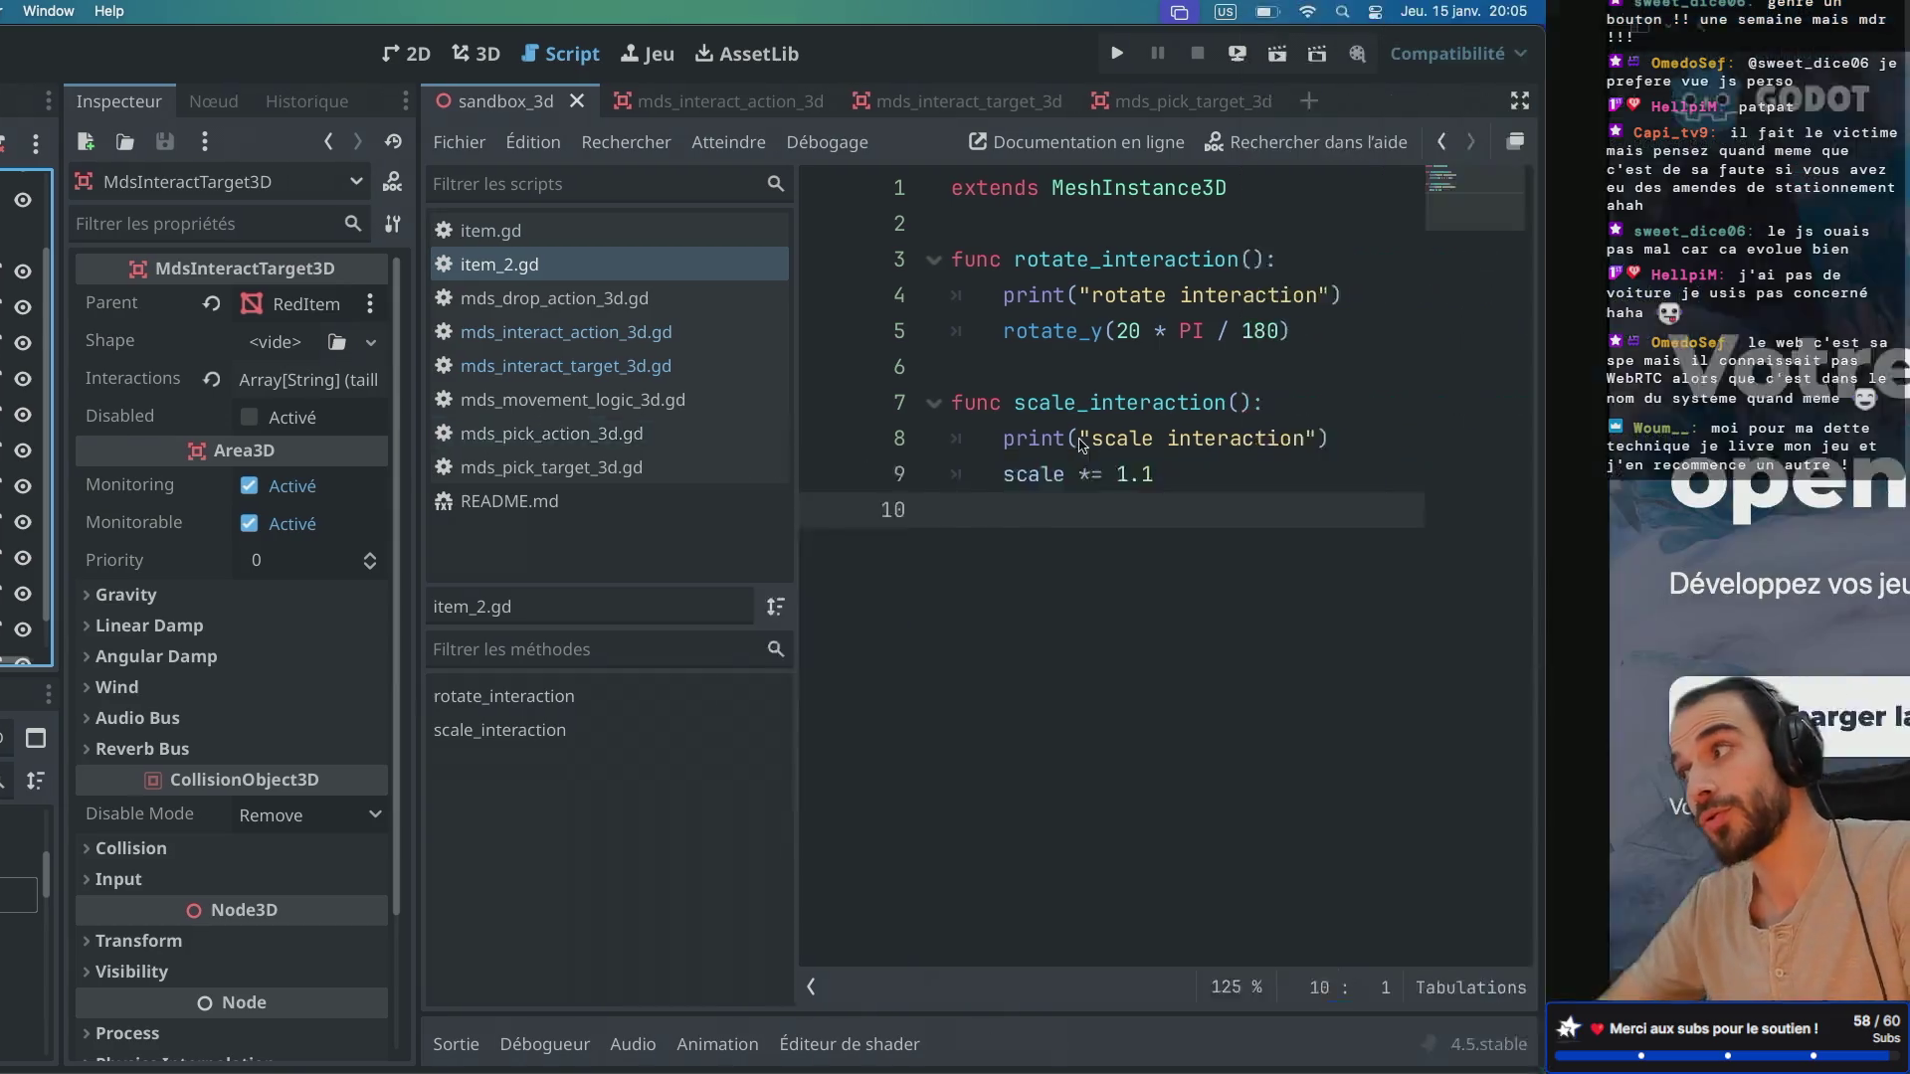
# Step: Search the web for 'lapi' in a new Safari tab and browse the image results
pyautogui.click(1845, 33)
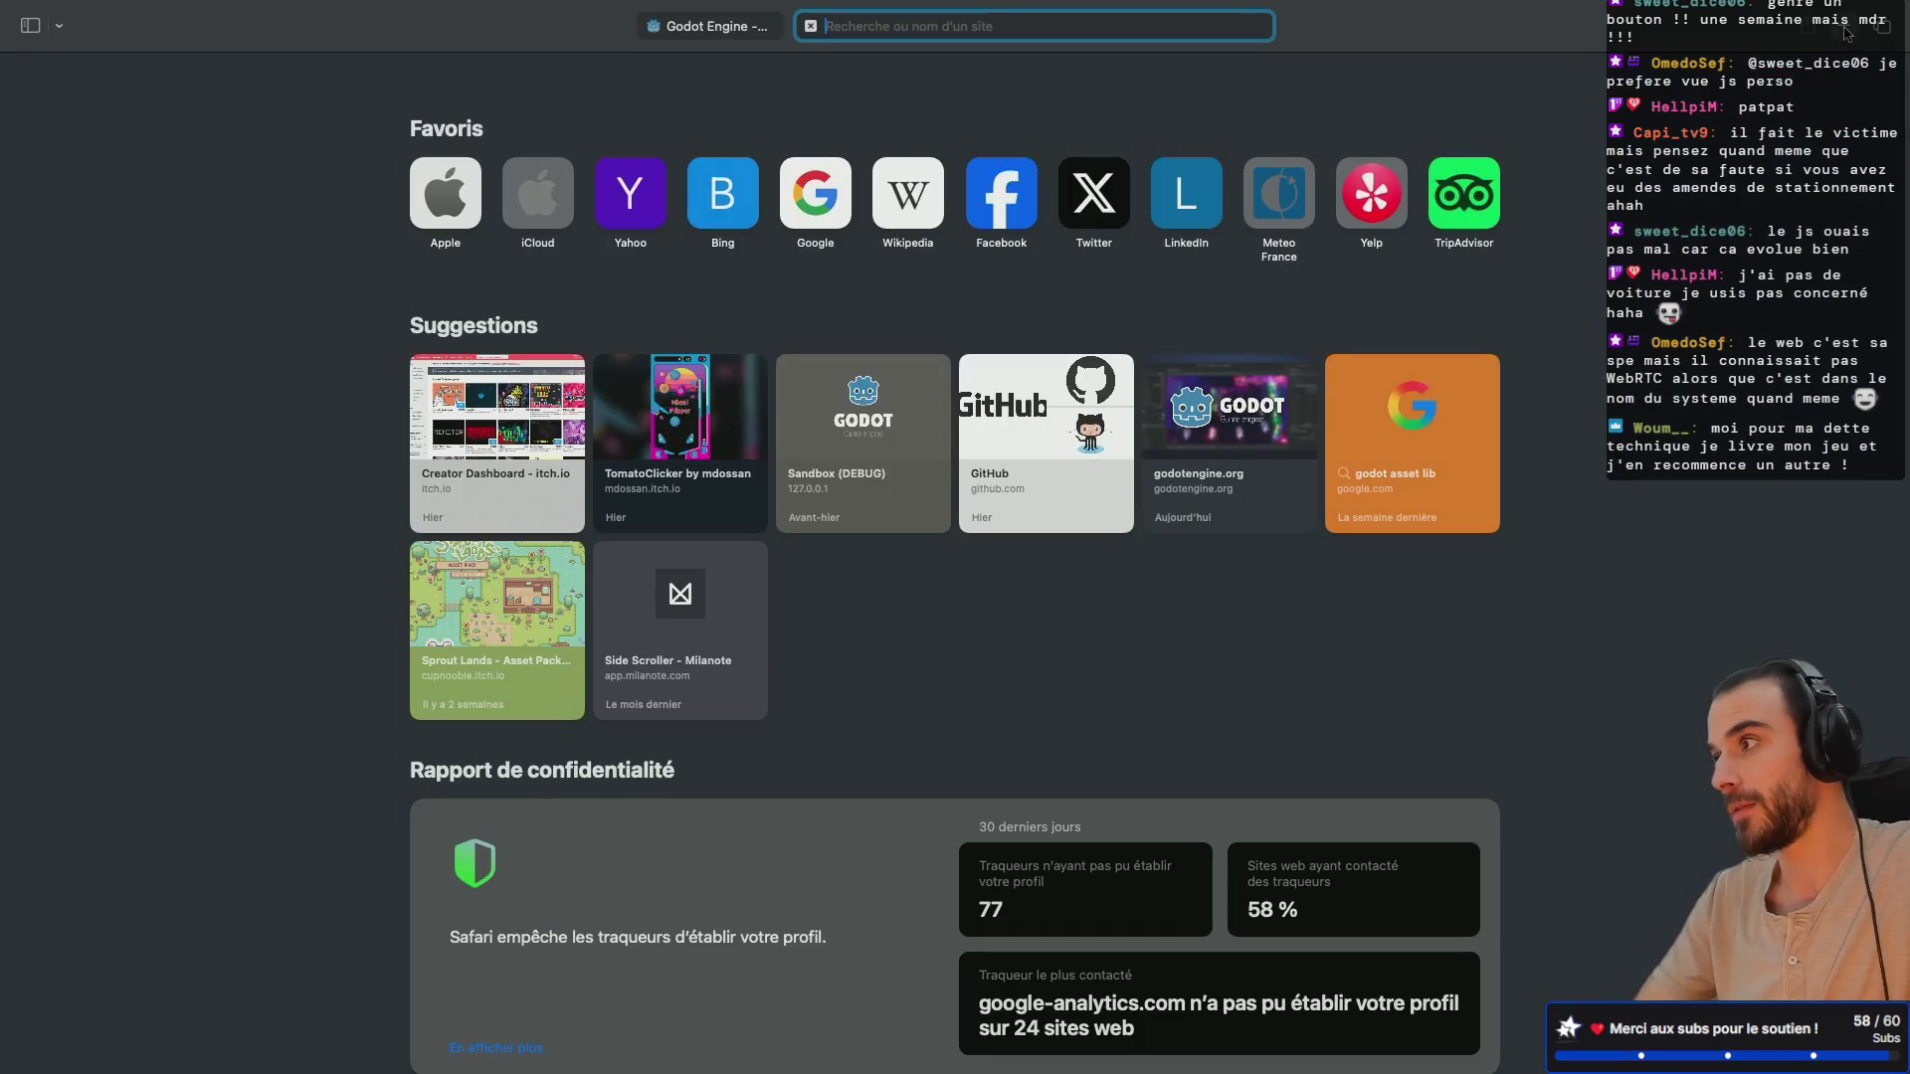
pyautogui.write('lapi')
pyautogui.press('Return')
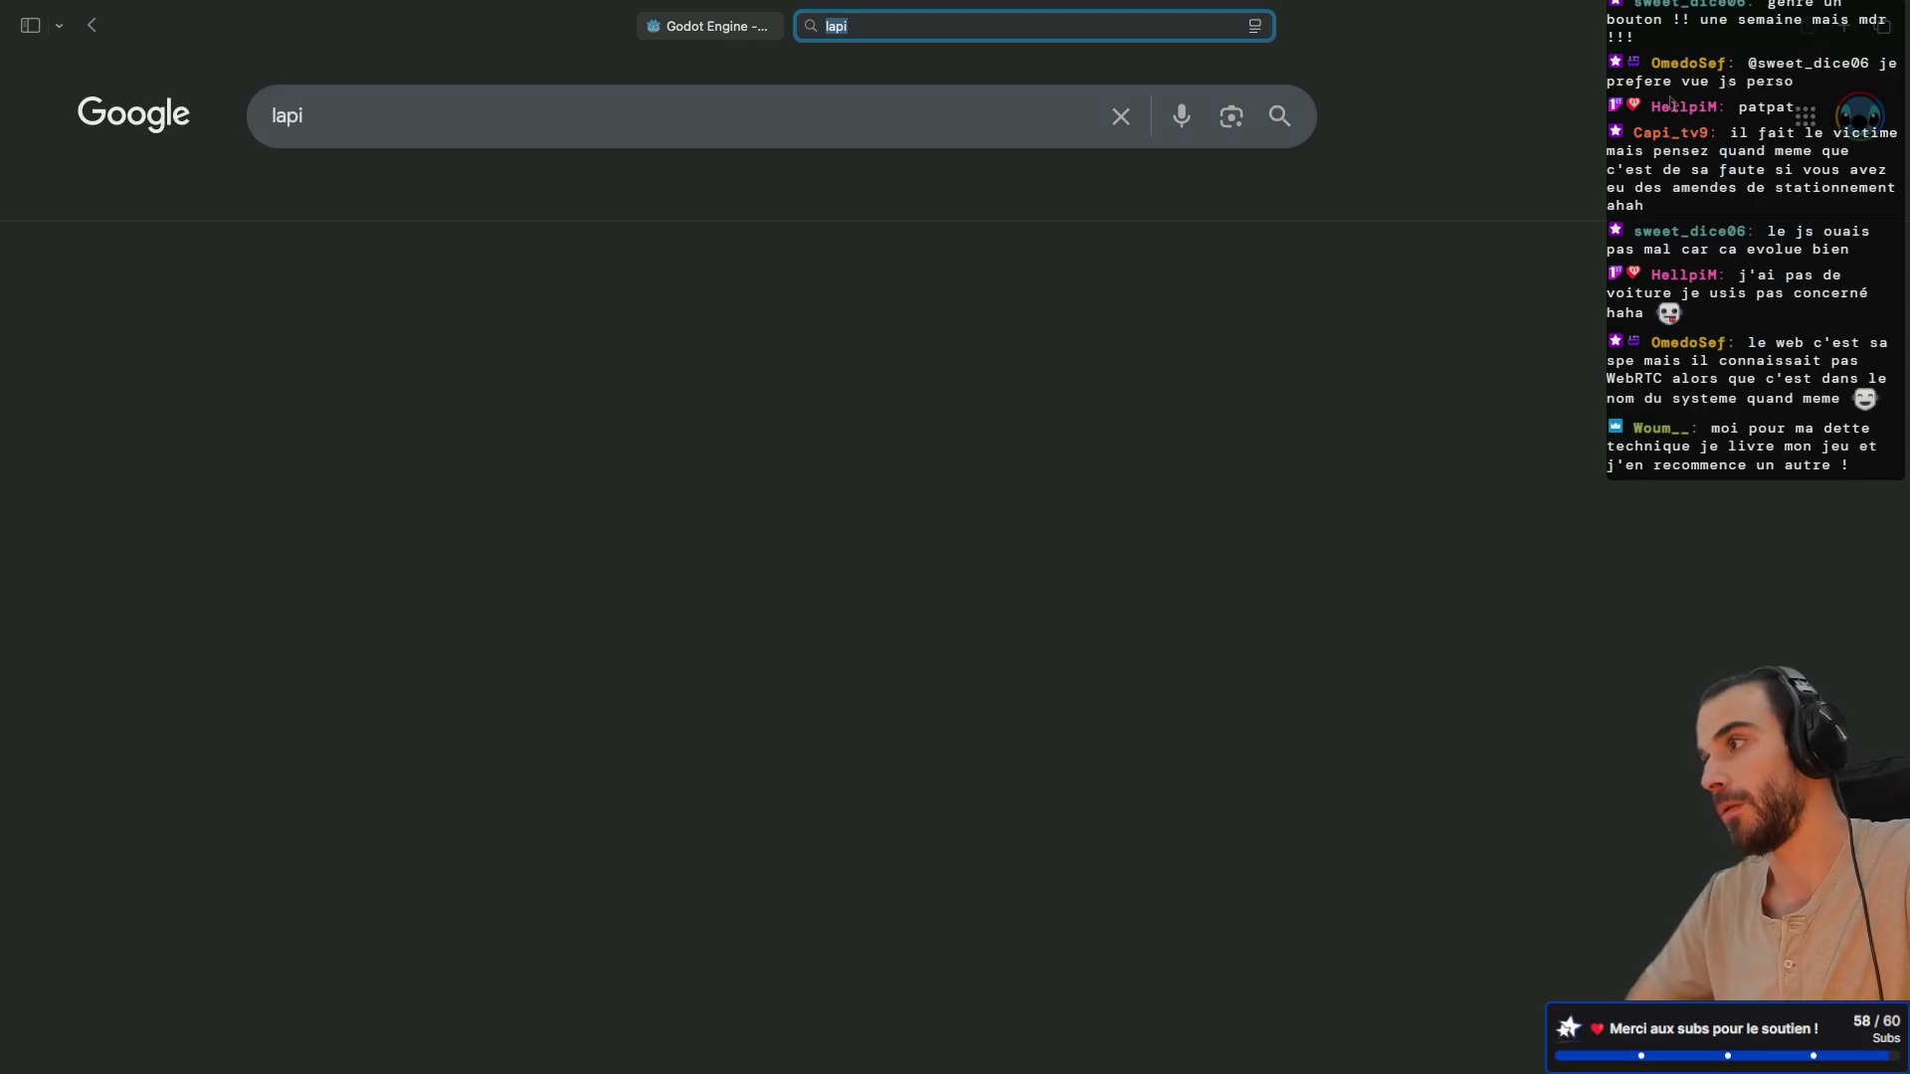
pyautogui.click(350, 195)
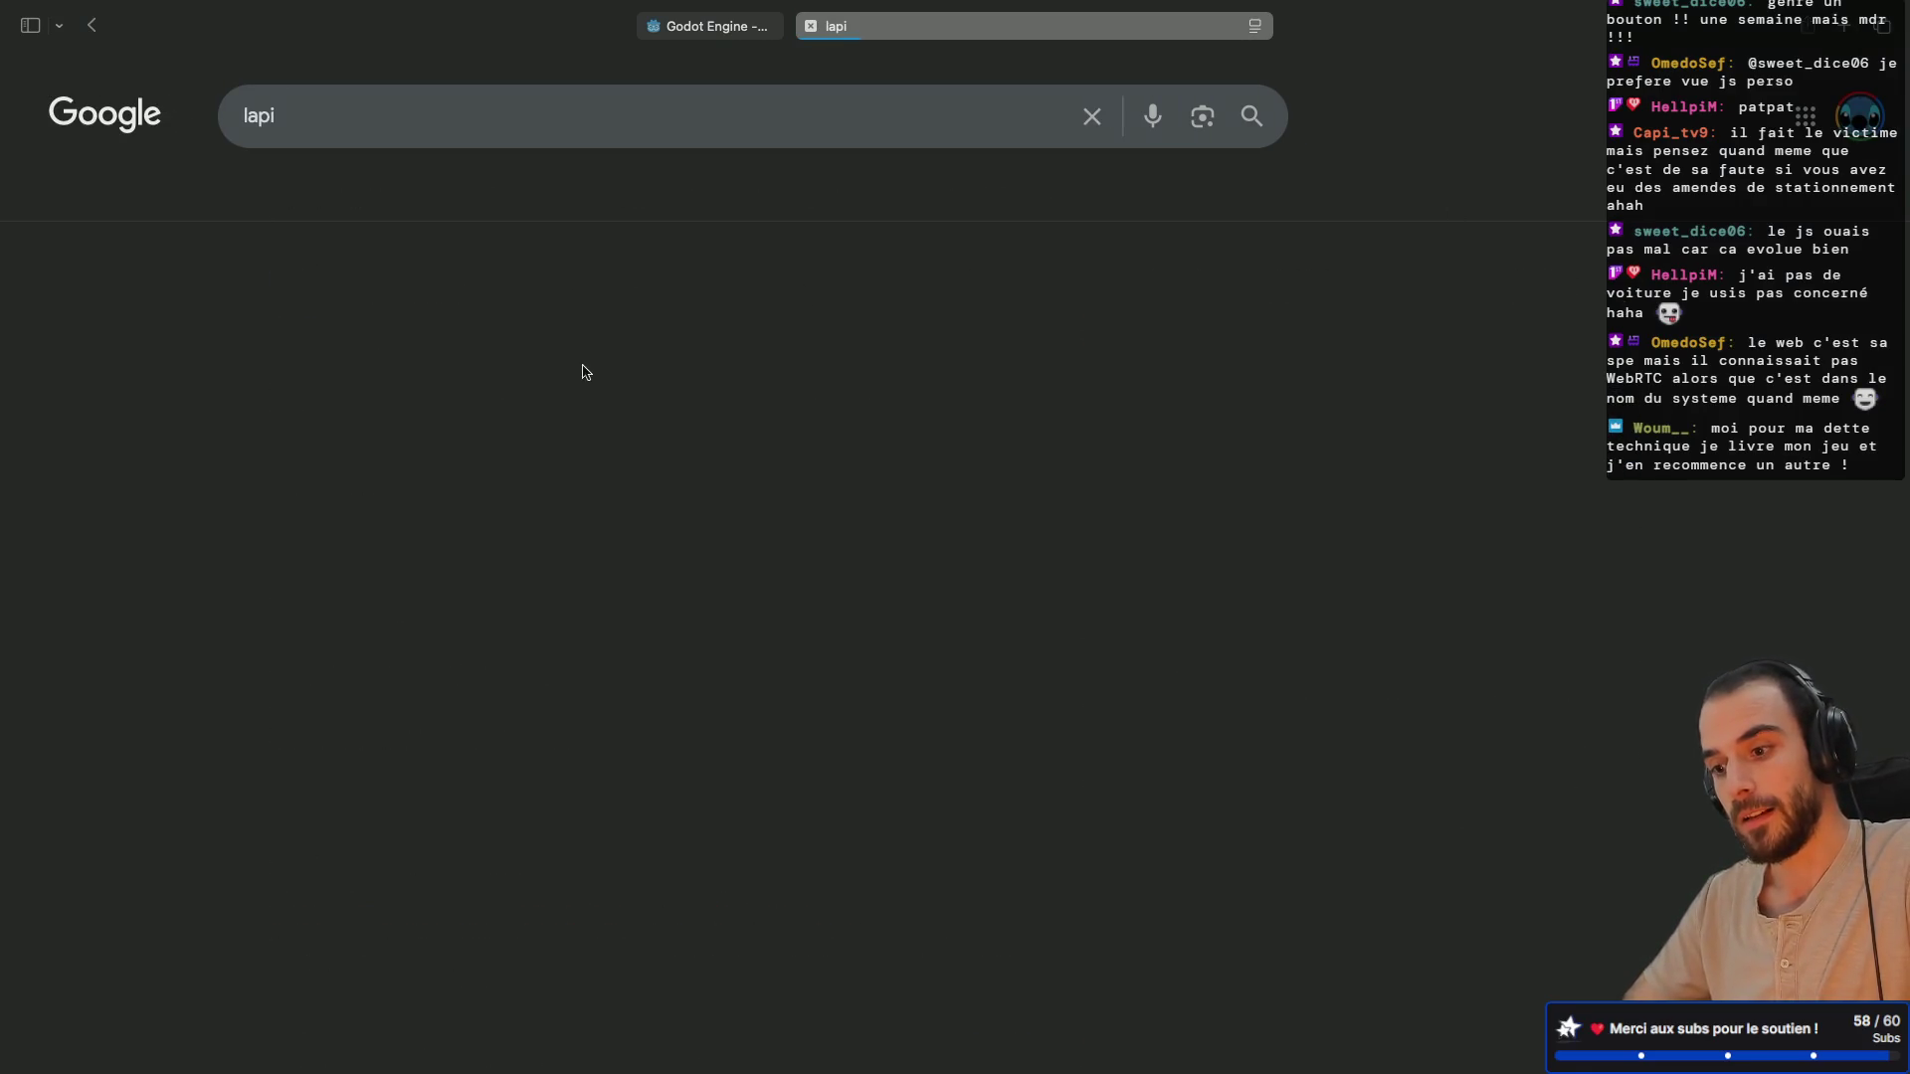
pyautogui.scroll(-5, 597, 764)
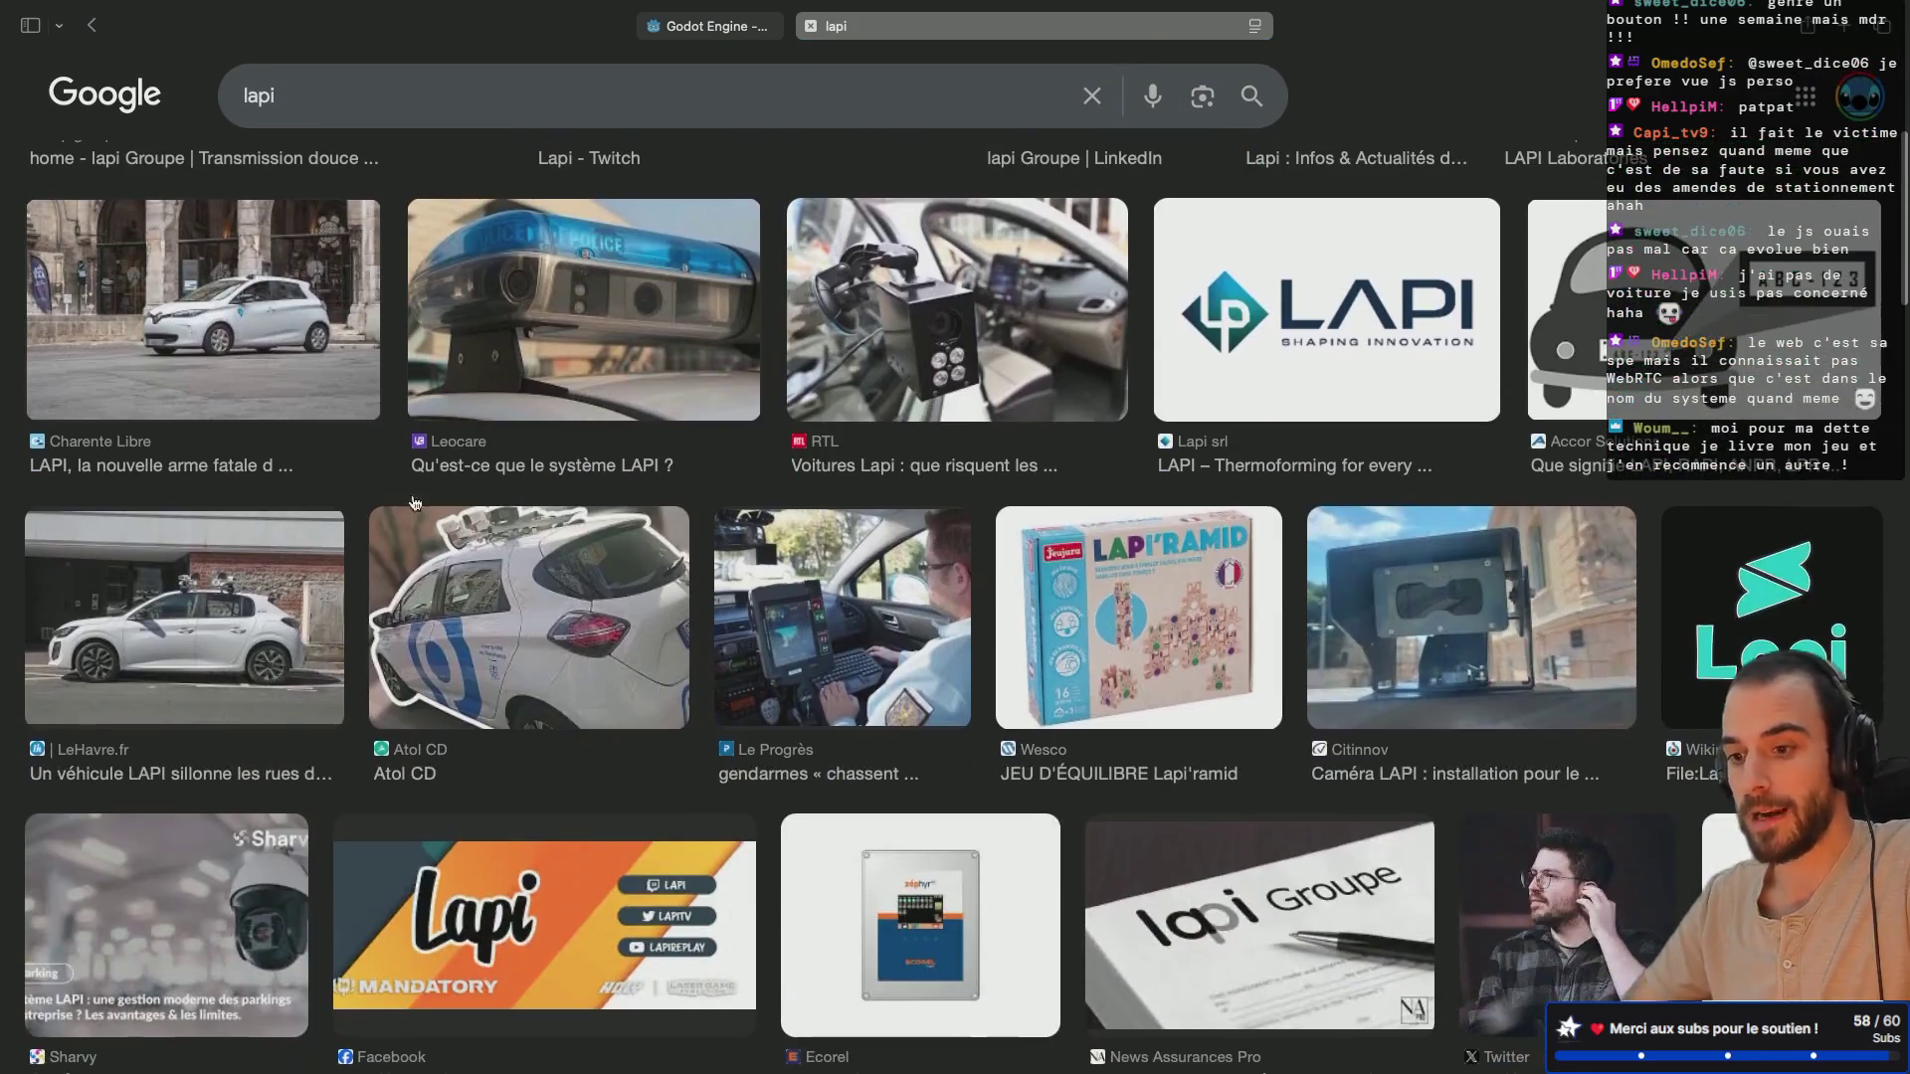
# Step: Preview the Charente Libre and LeHavre.fr LAPI car pictures, then close the tab and return to Godot
pyautogui.click(259, 367)
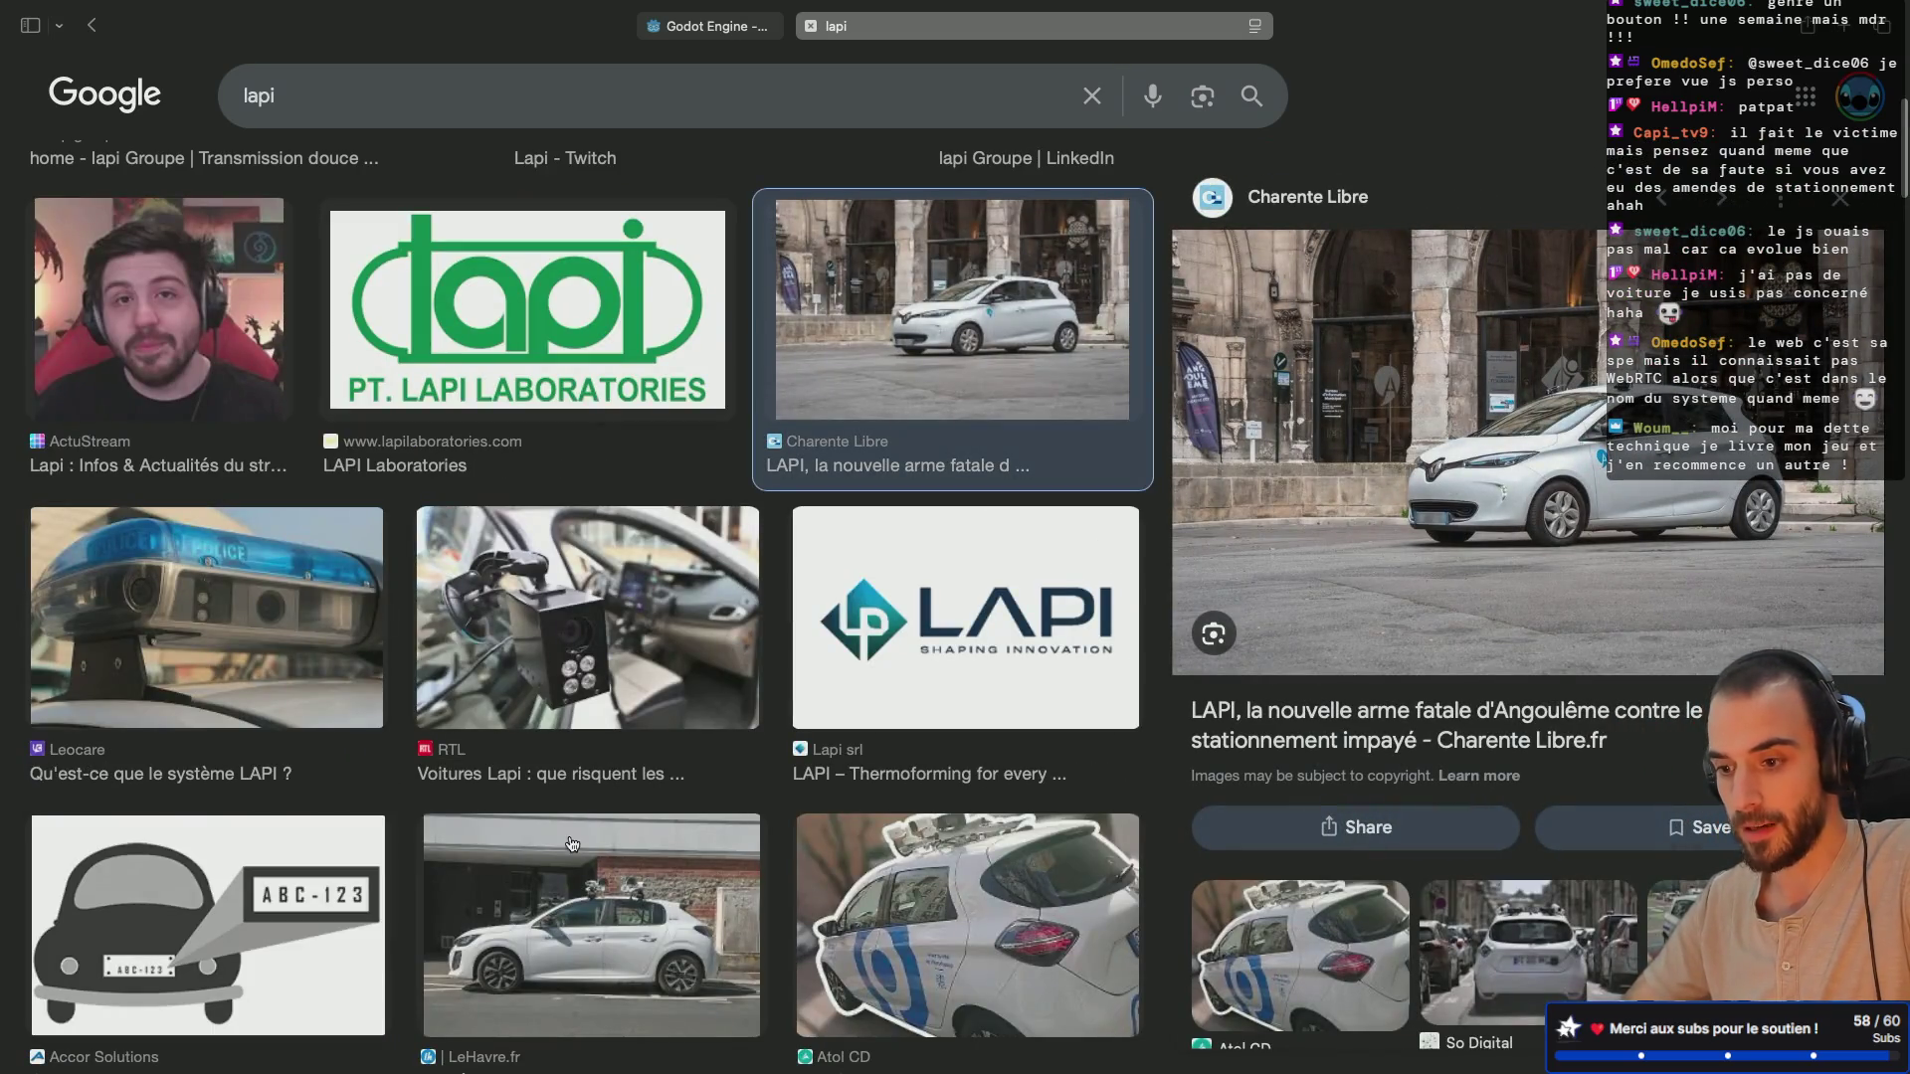
pyautogui.click(613, 946)
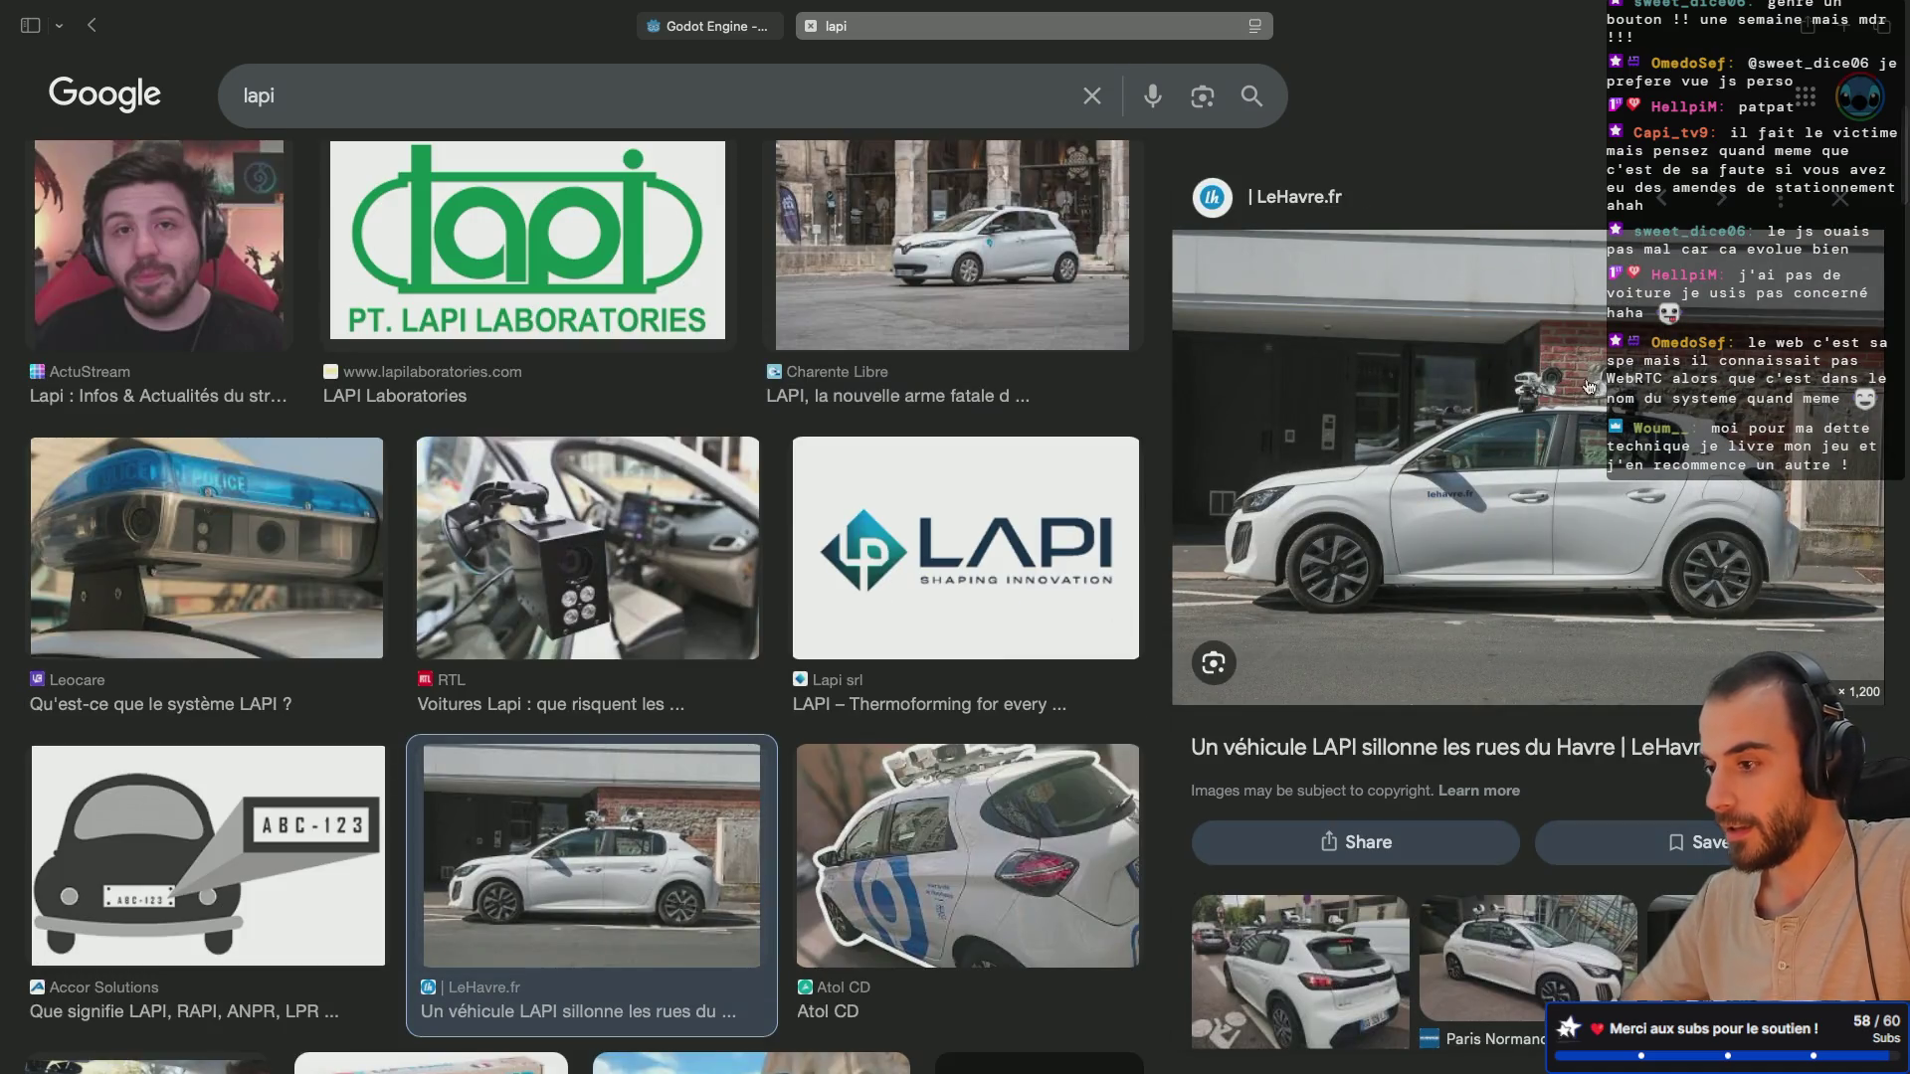
pyautogui.keyDown('ctrl'); pyautogui.scroll(5, 1591, 388); pyautogui.keyUp('ctrl')
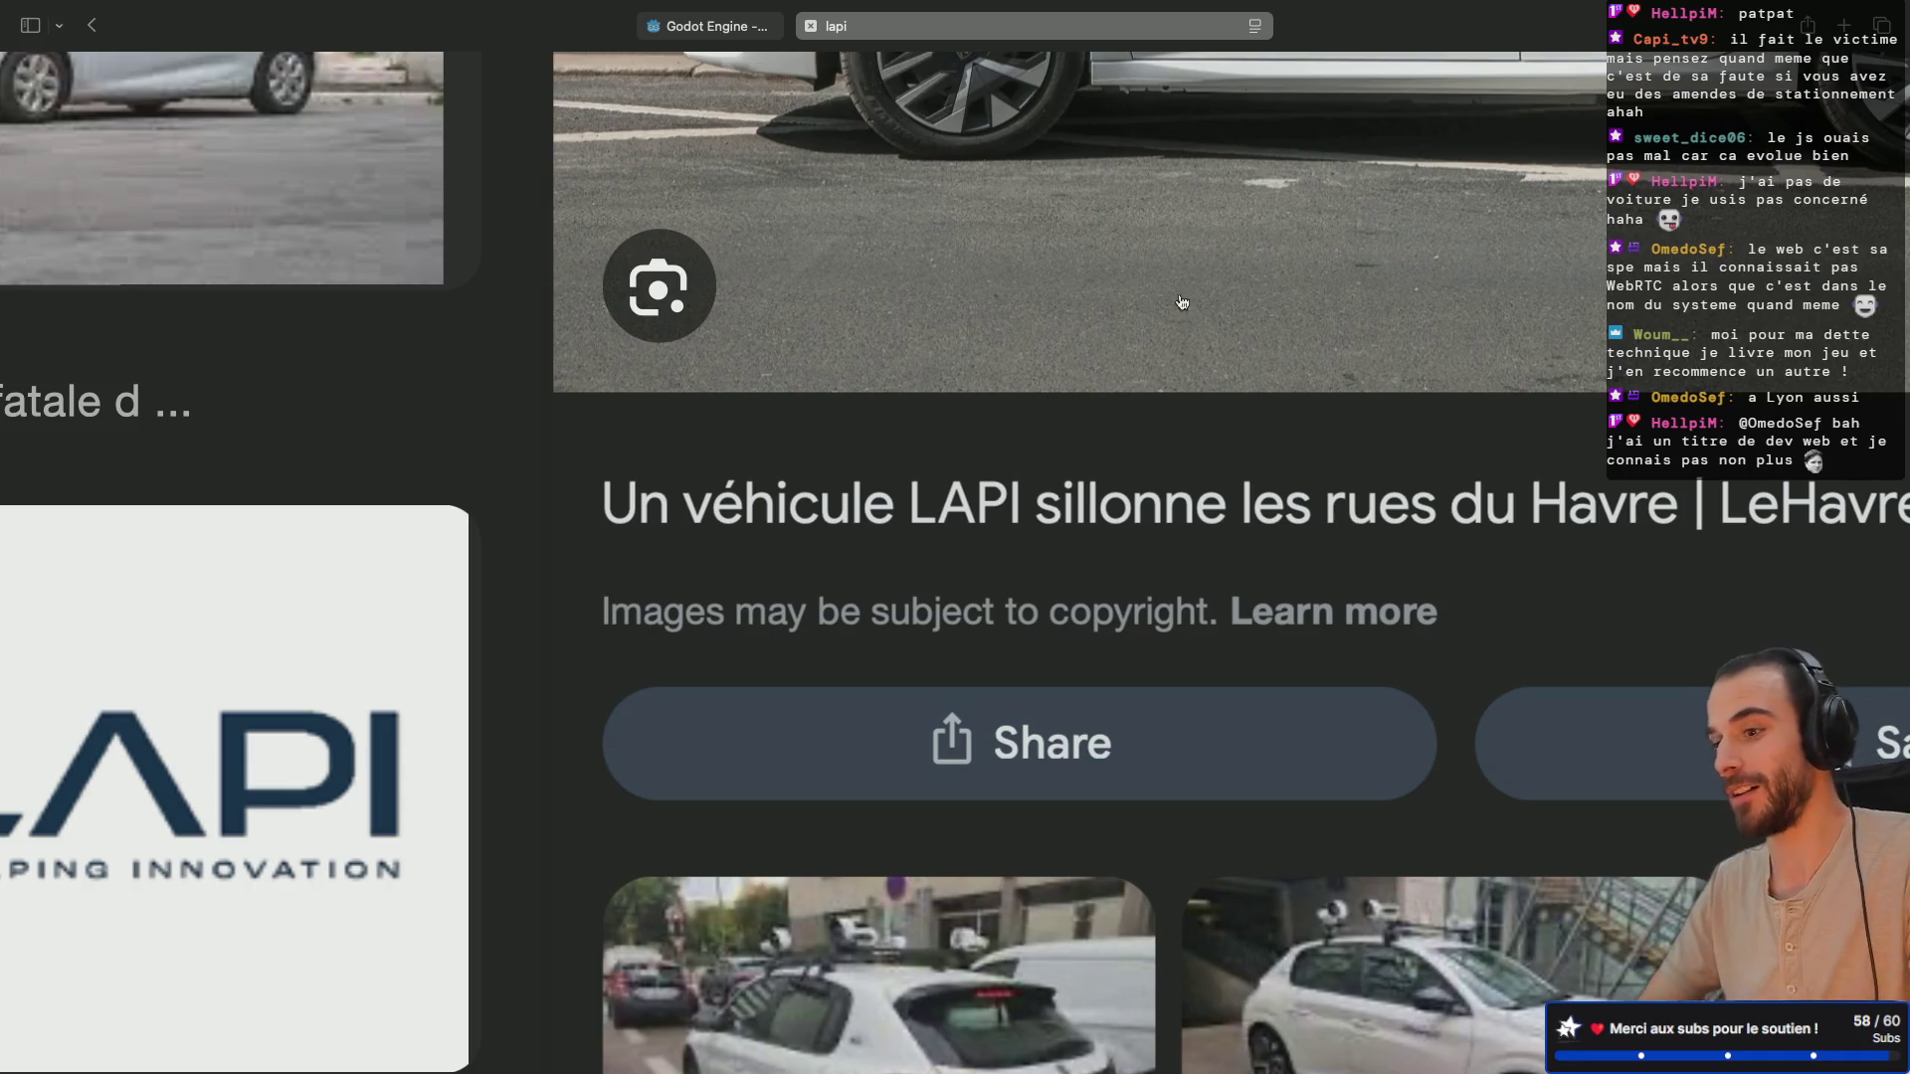
pyautogui.click(810, 26)
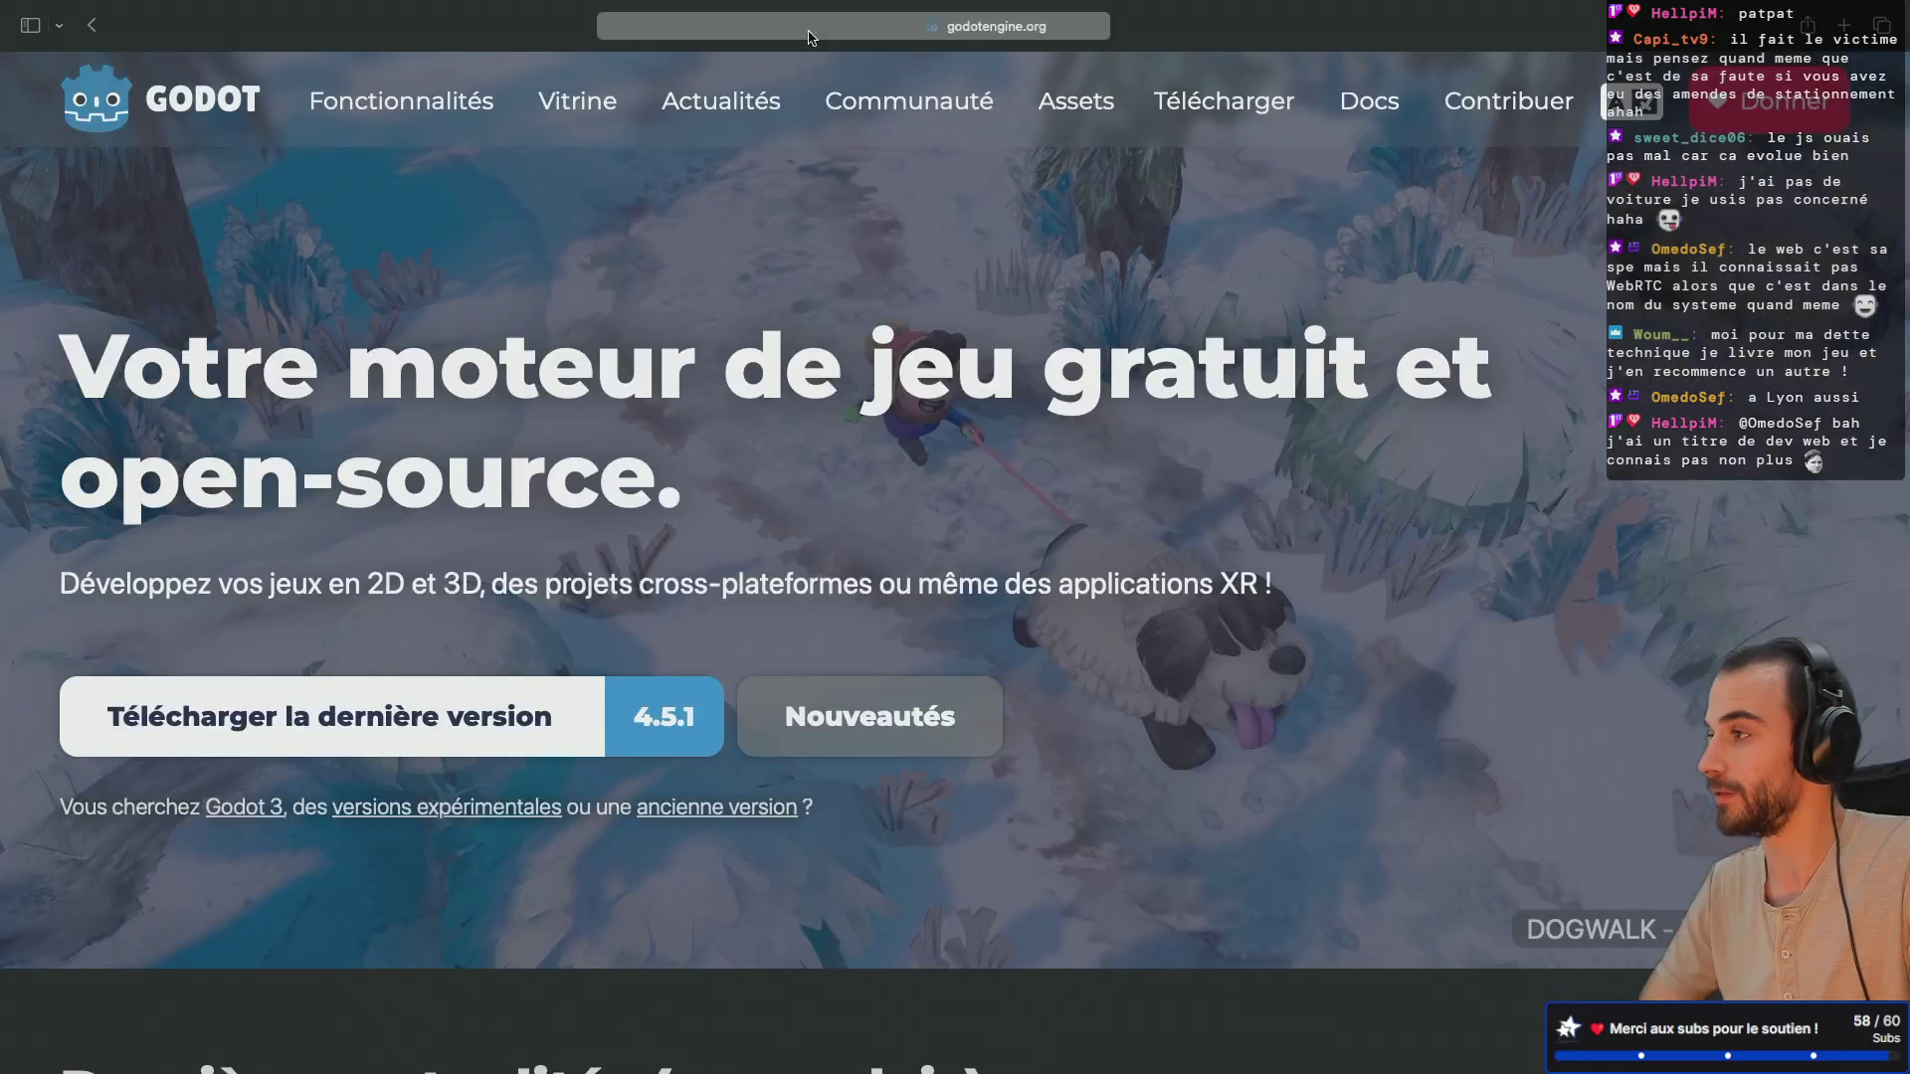
pyautogui.press('super+Tab')
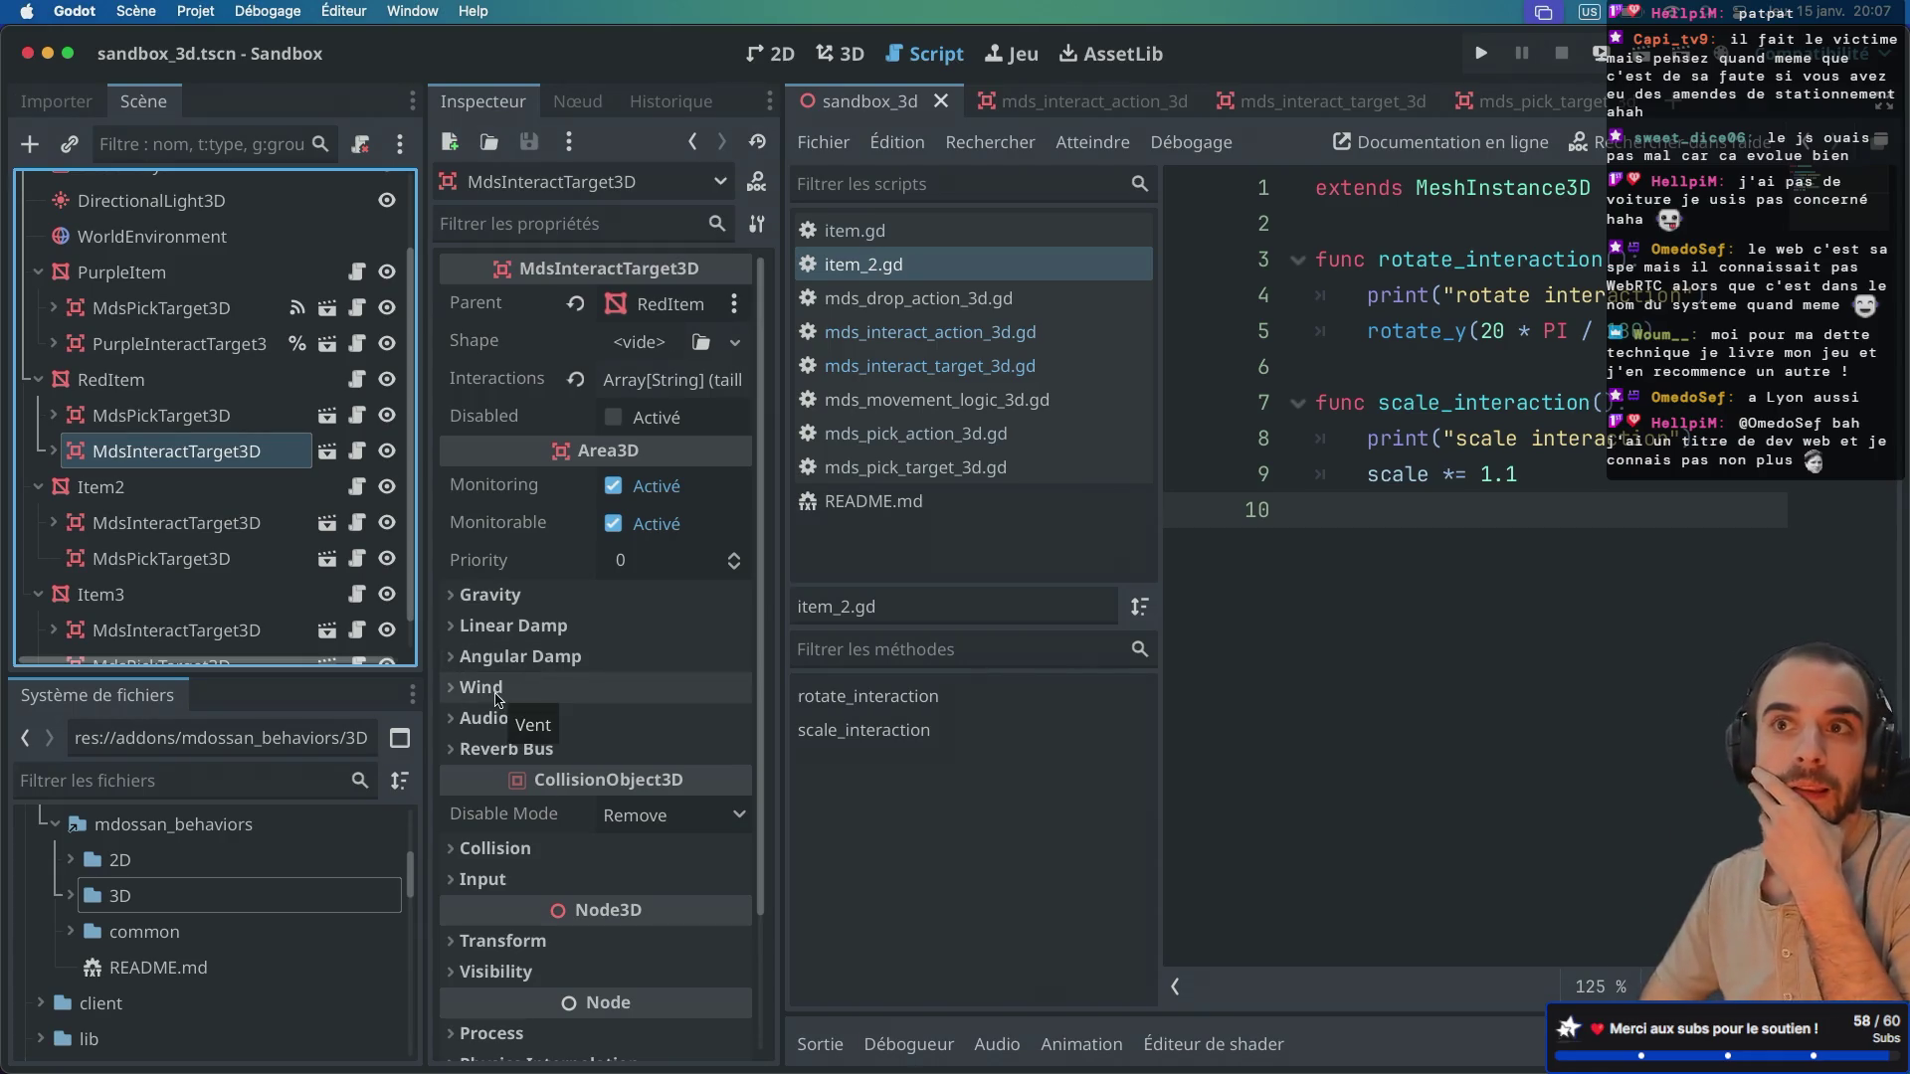
pyautogui.scroll(-5, 496, 699)
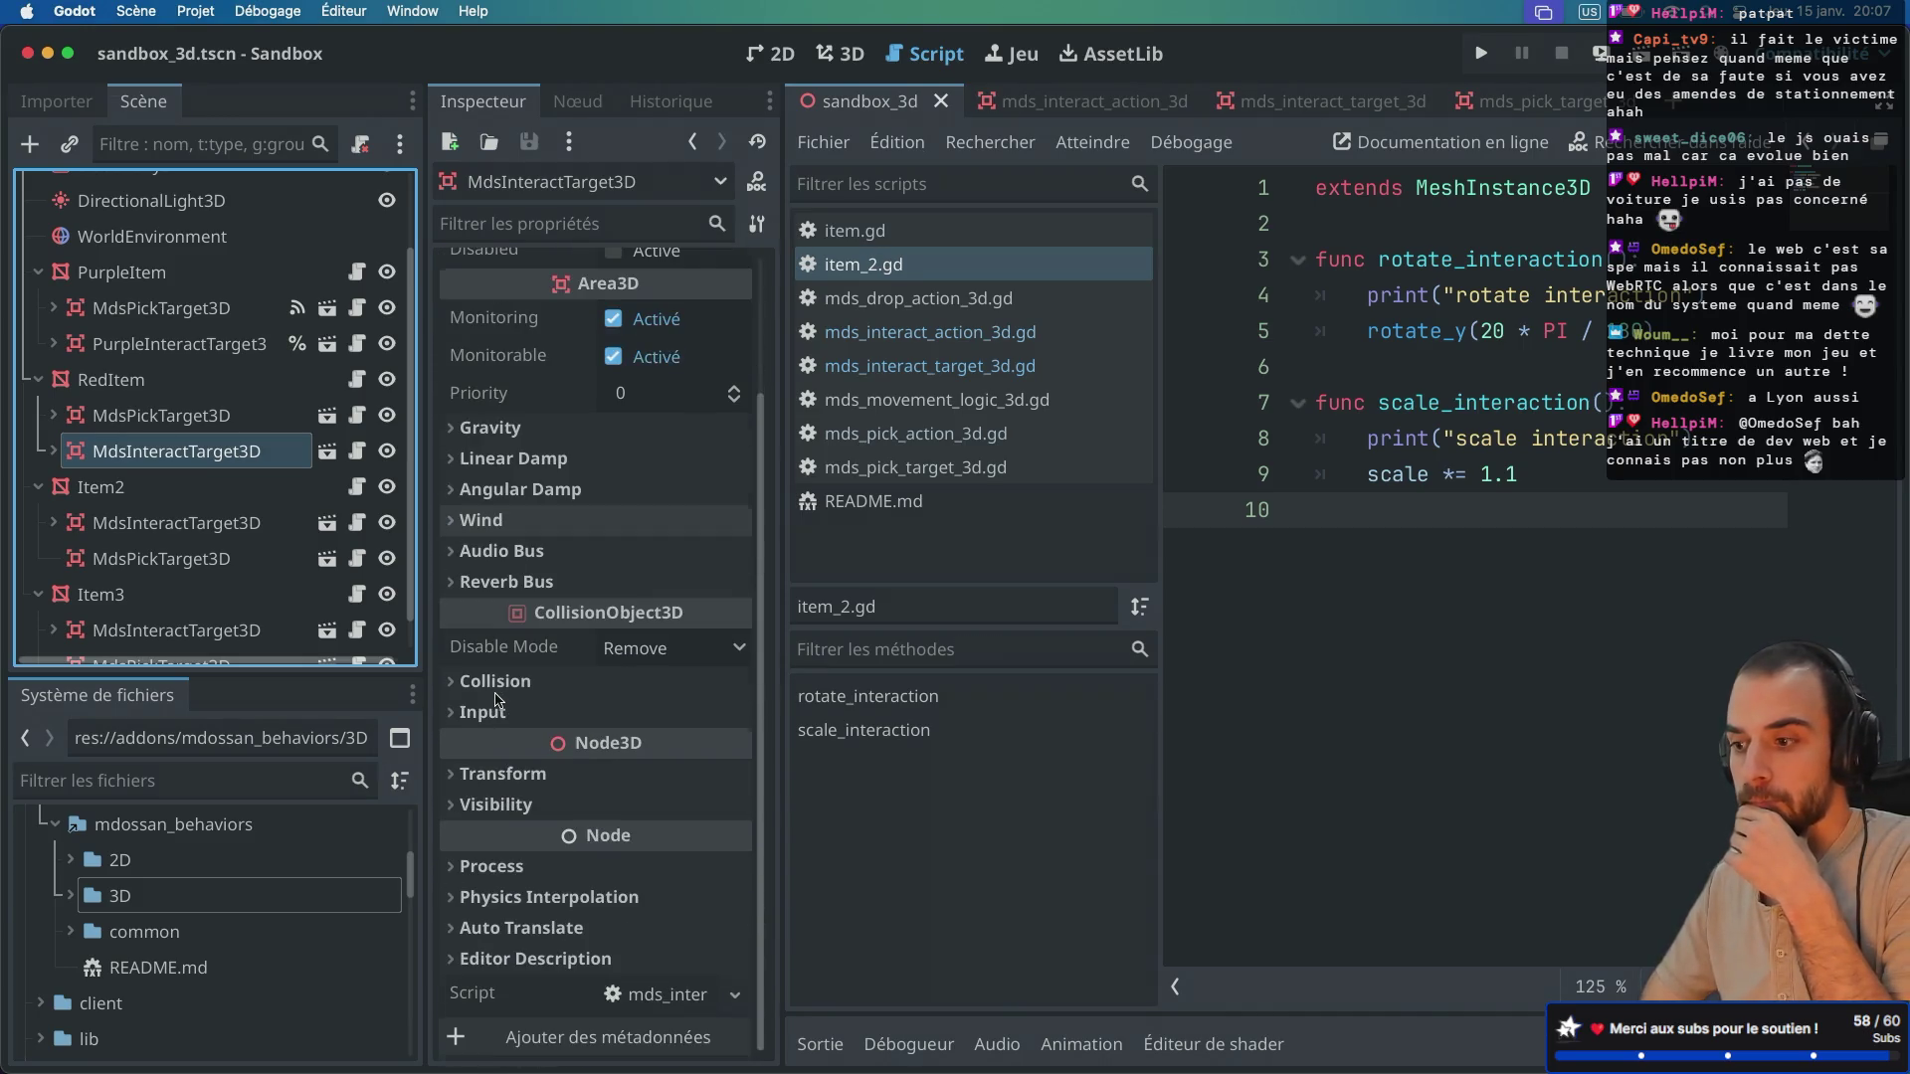
pyautogui.scroll(5, 497, 699)
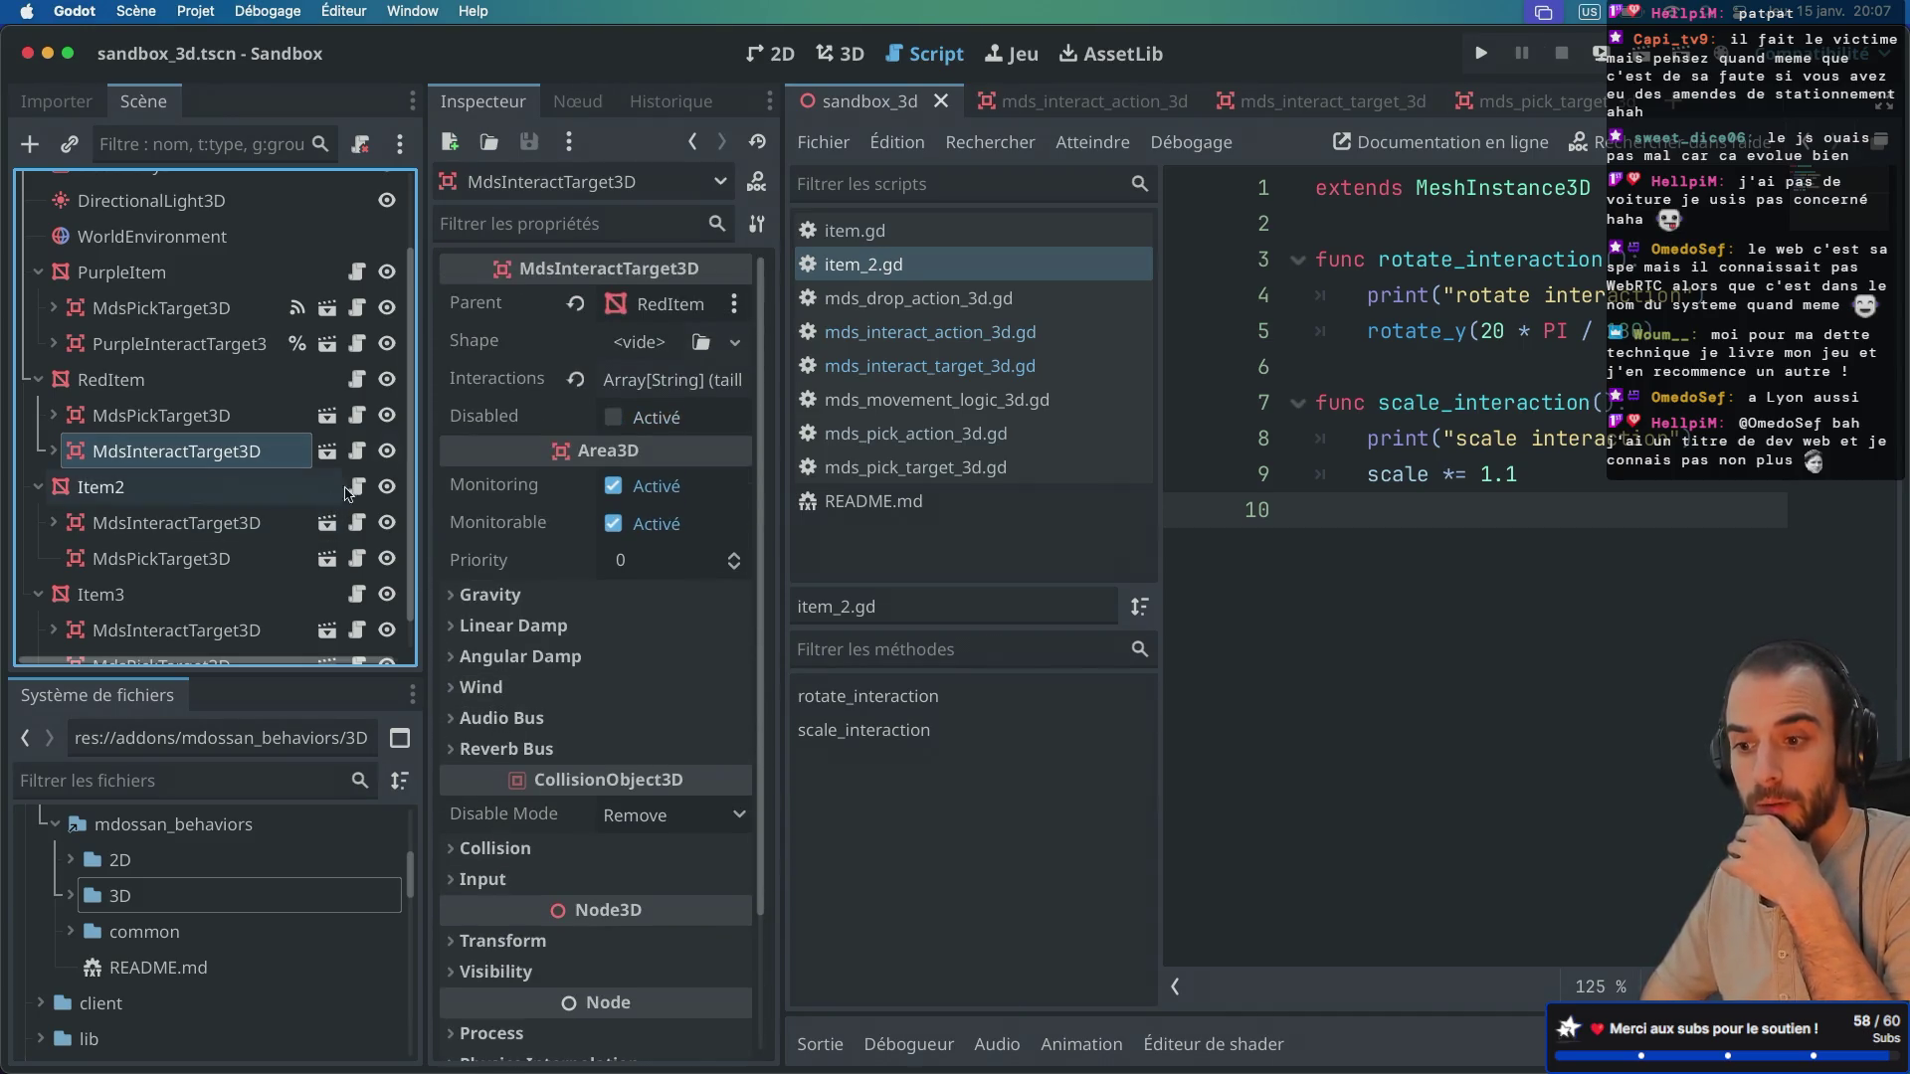
pyautogui.scroll(-3, 503, 449)
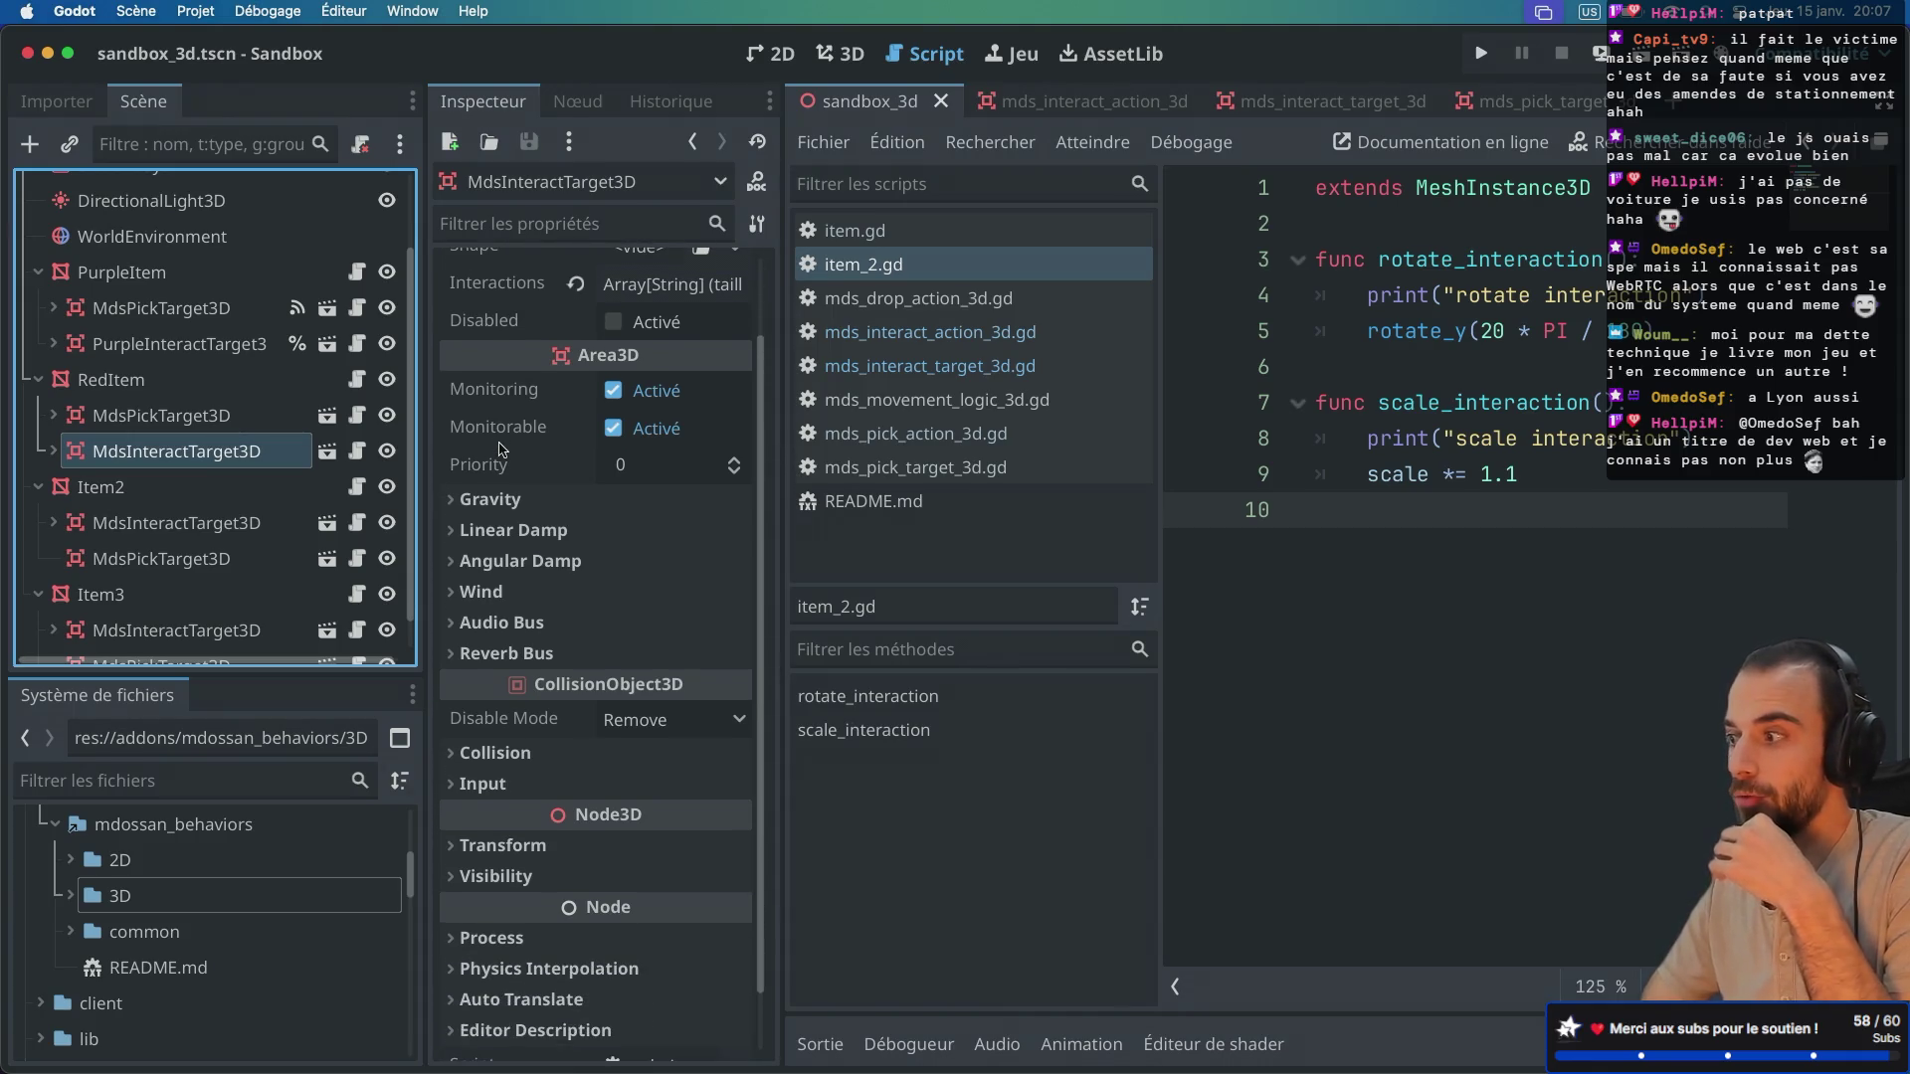
pyautogui.scroll(-1, 502, 450)
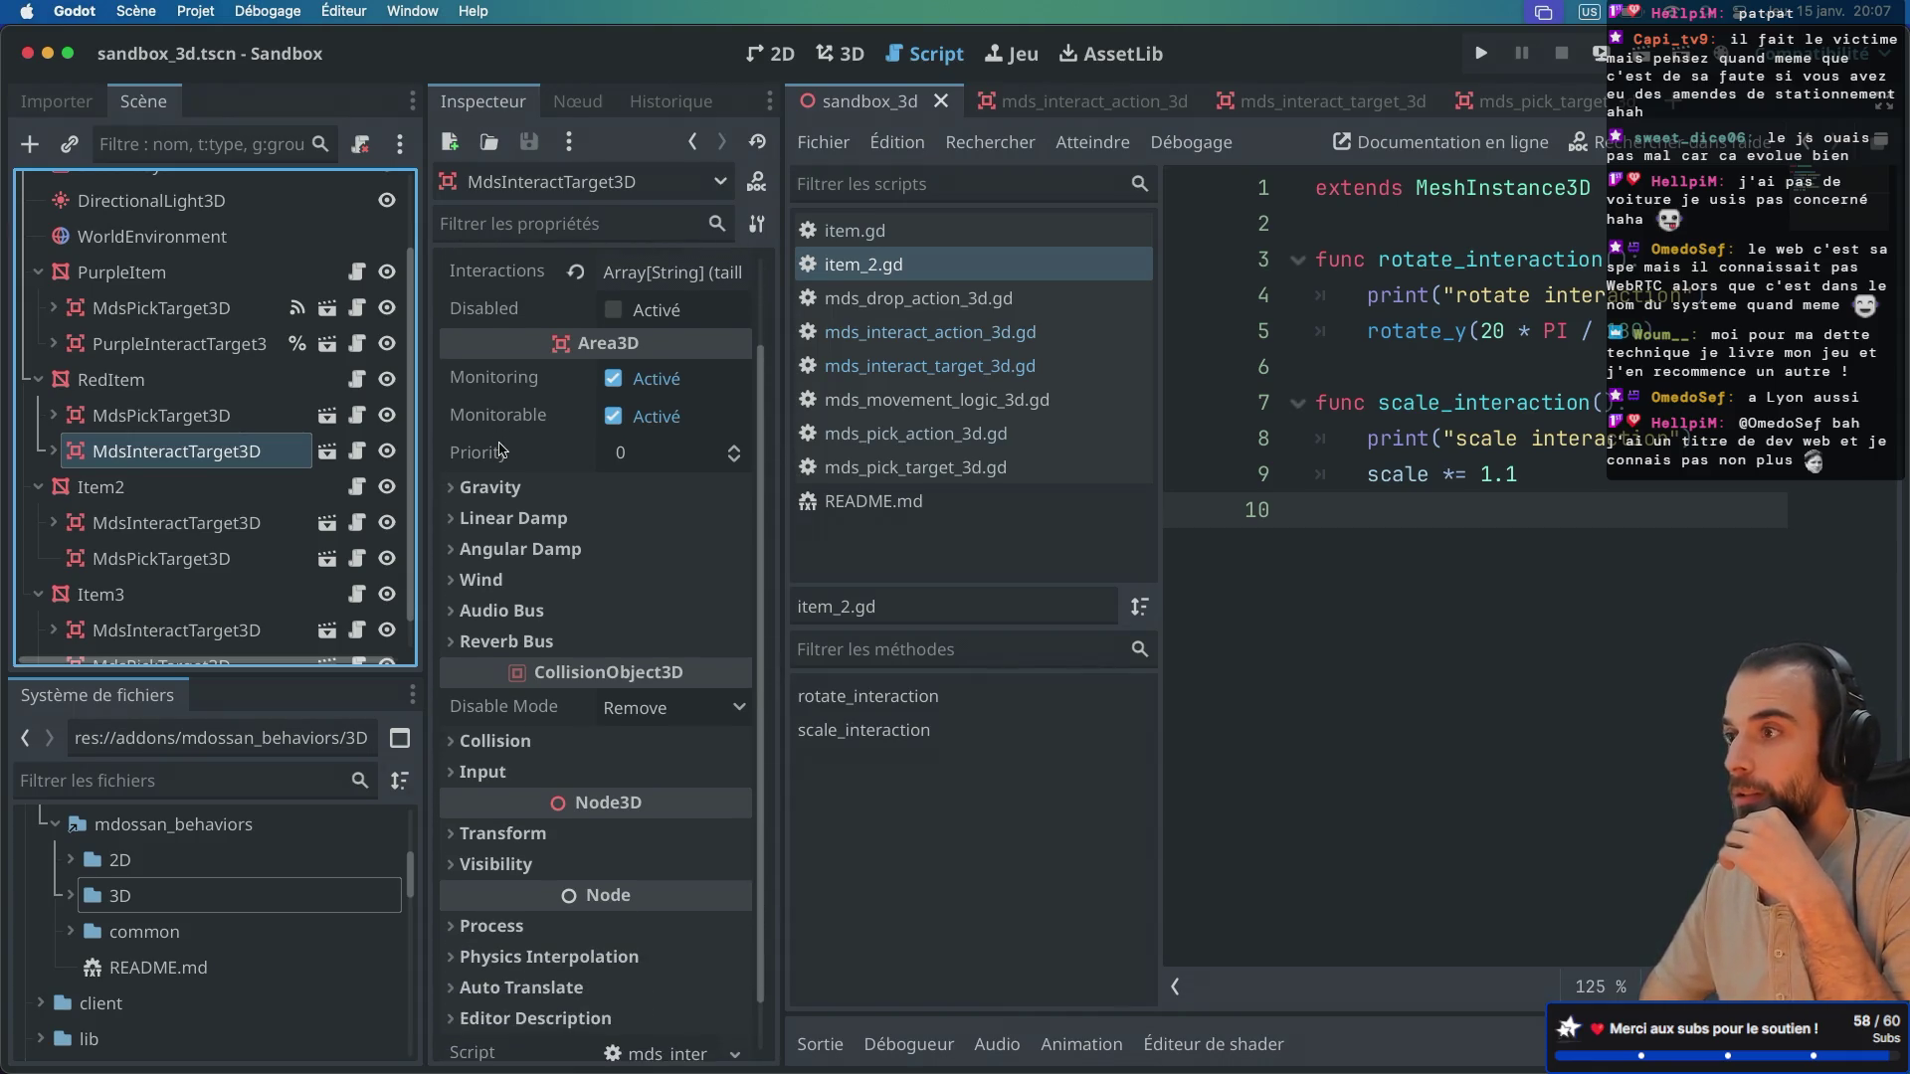
pyautogui.scroll(2, 502, 450)
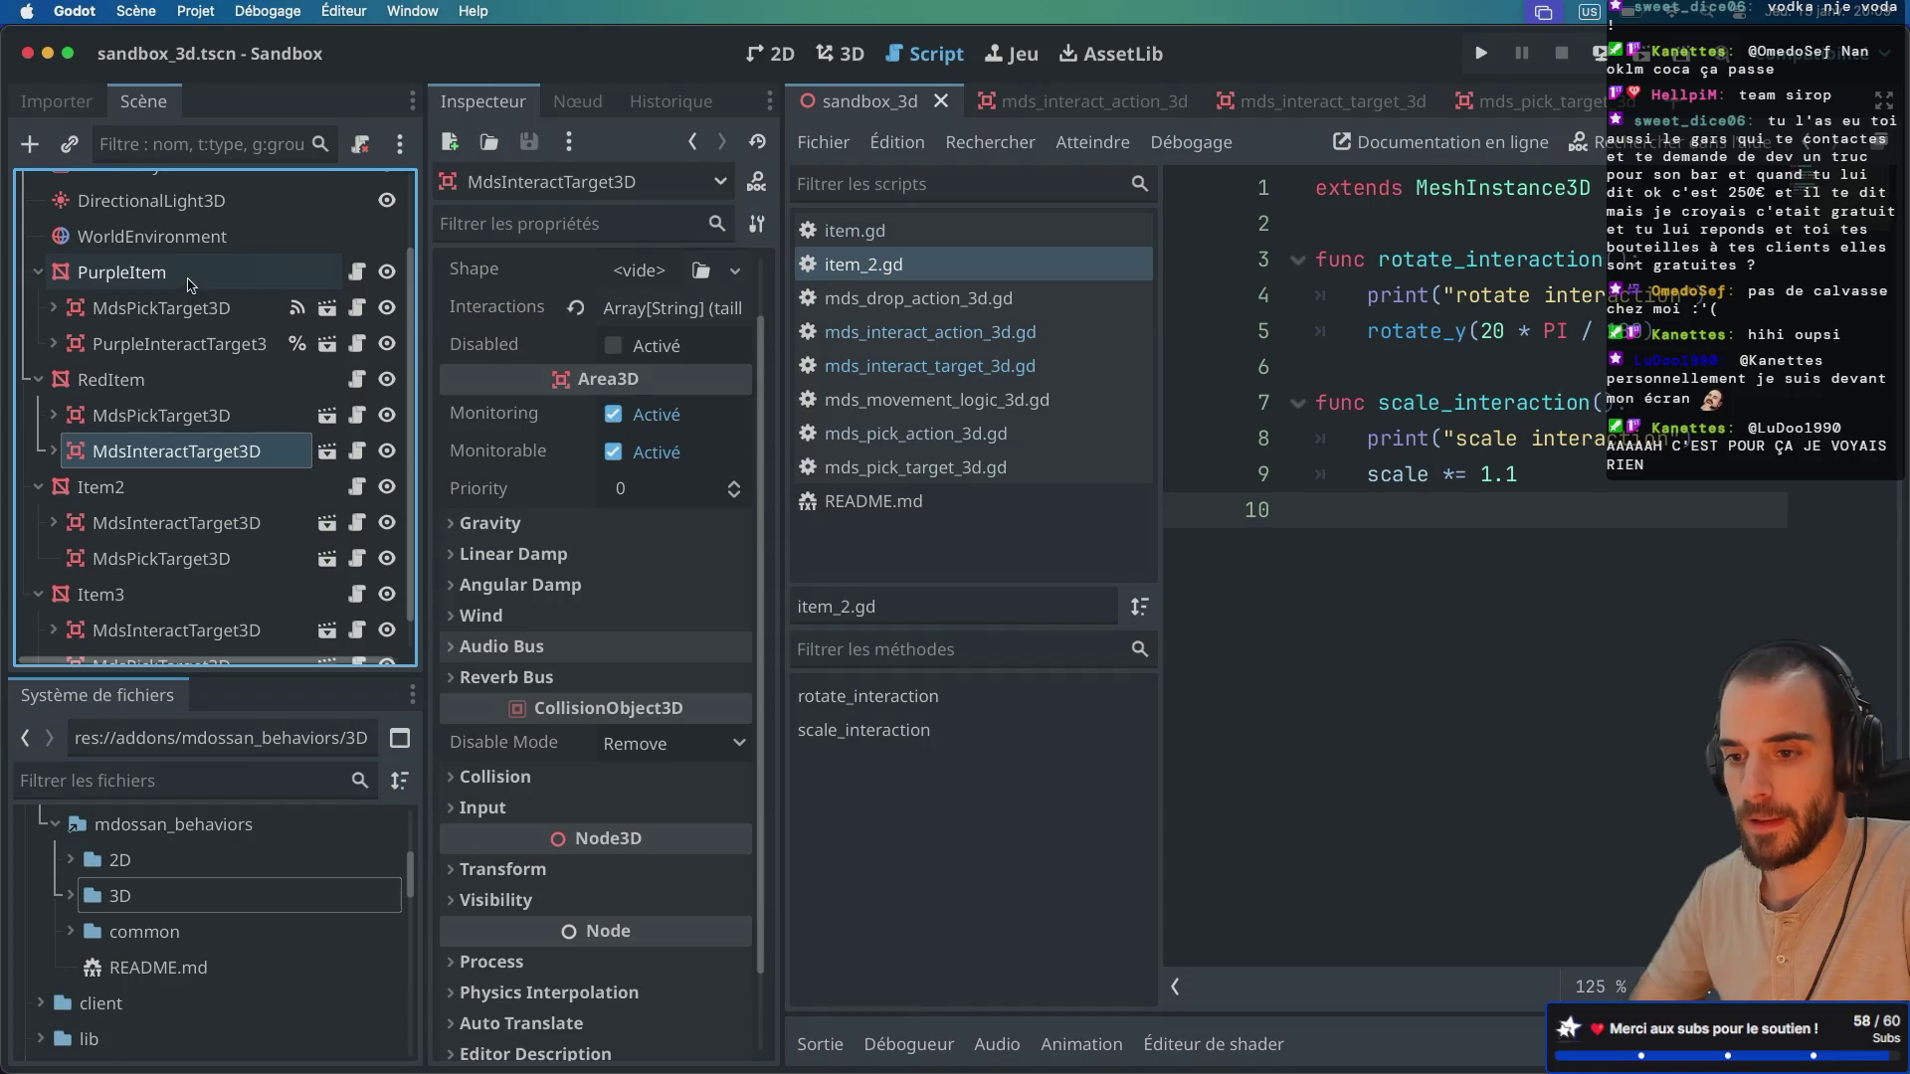
# Step: Select PurpleItem's pick target, then PurpleInteractTarget3D, and widen the Inspector to see its two interactions
pyautogui.click(182, 314)
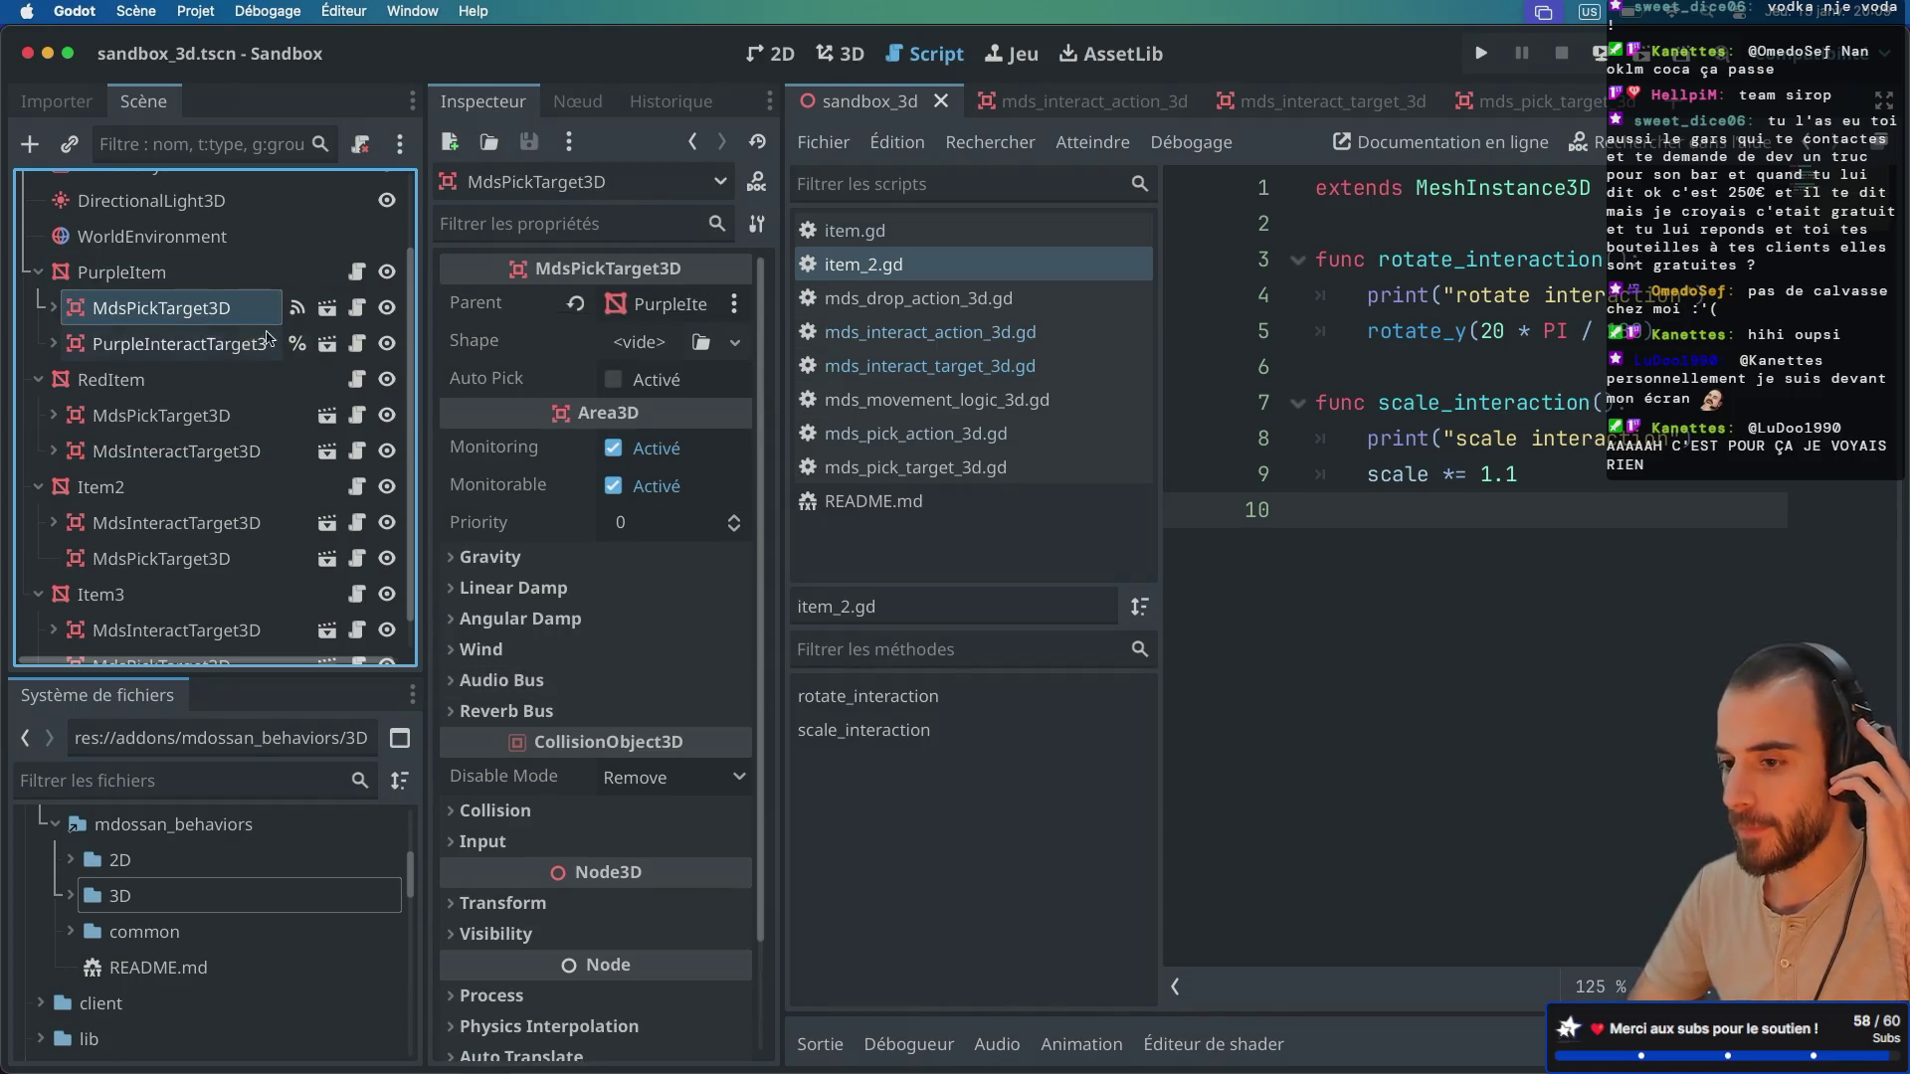
pyautogui.click(182, 345)
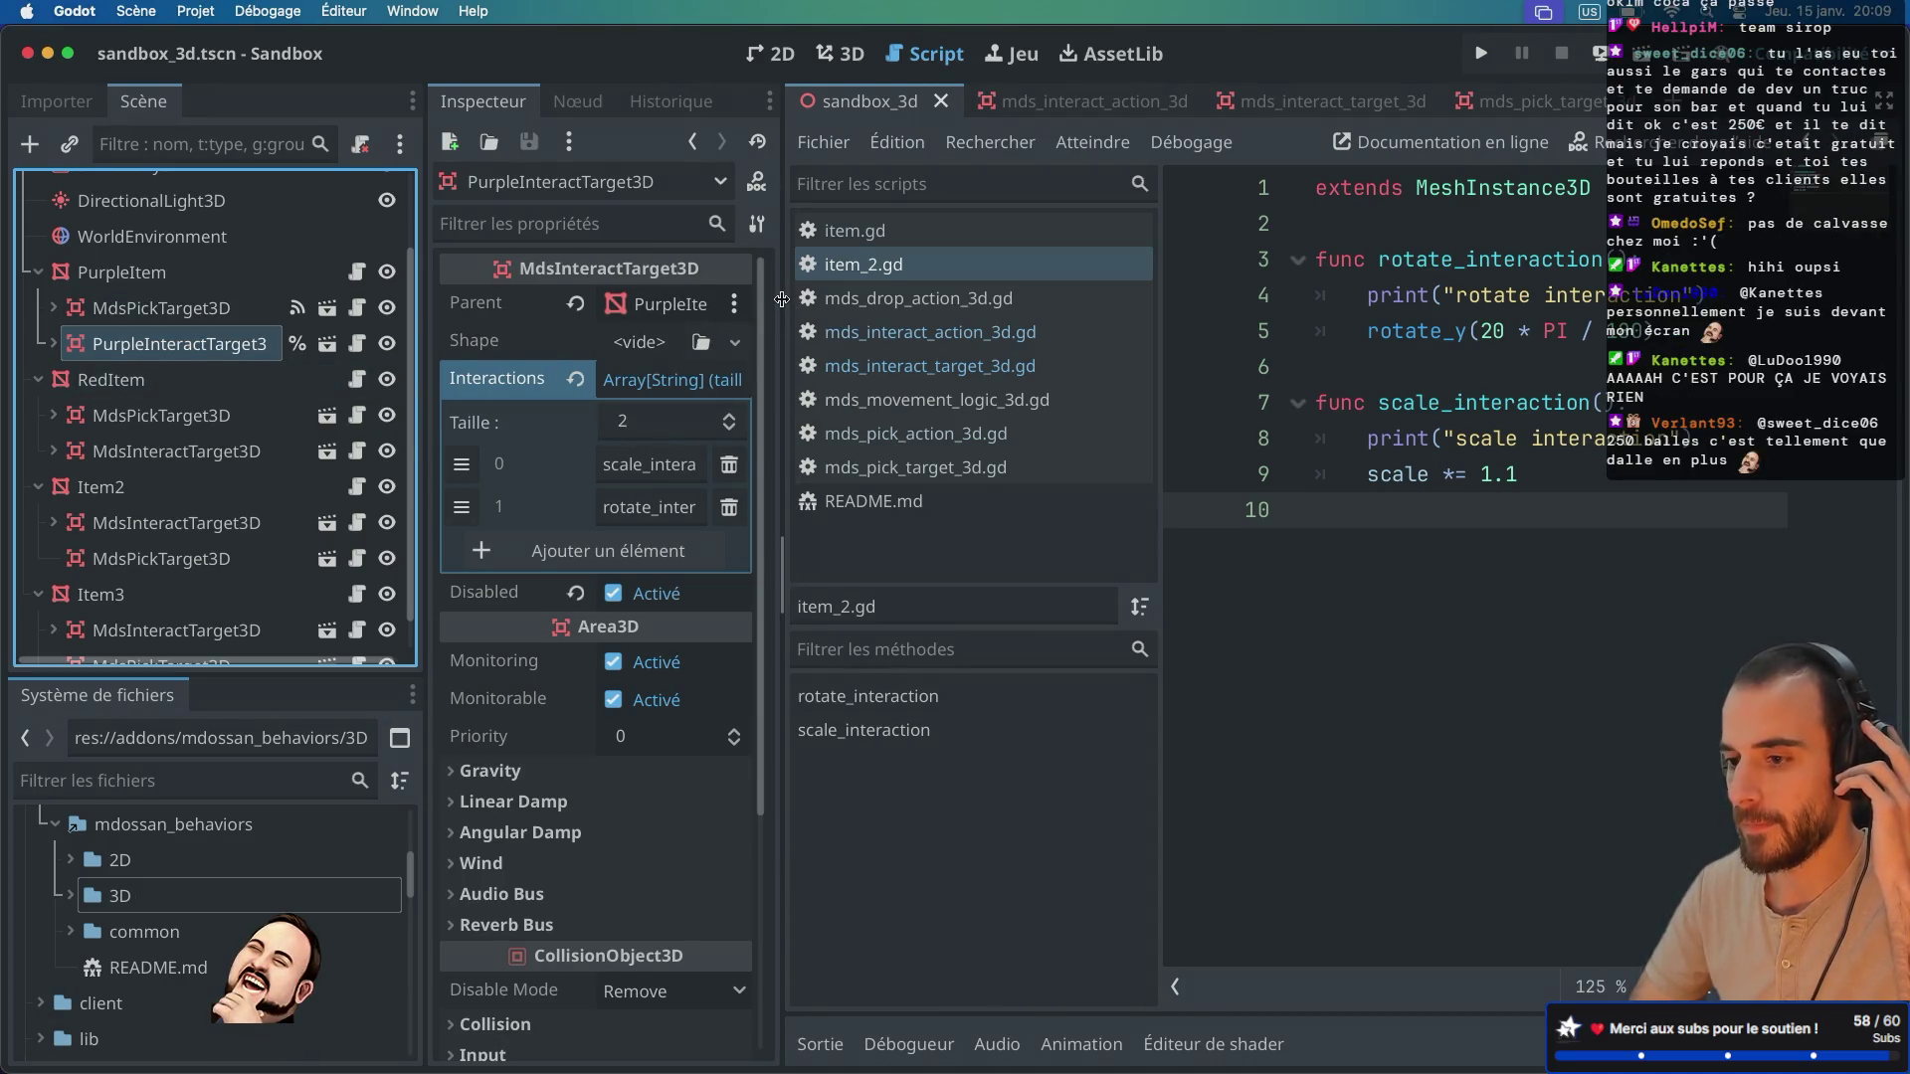
pyautogui.moveTo(782, 300); pyautogui.dragTo(852, 301)
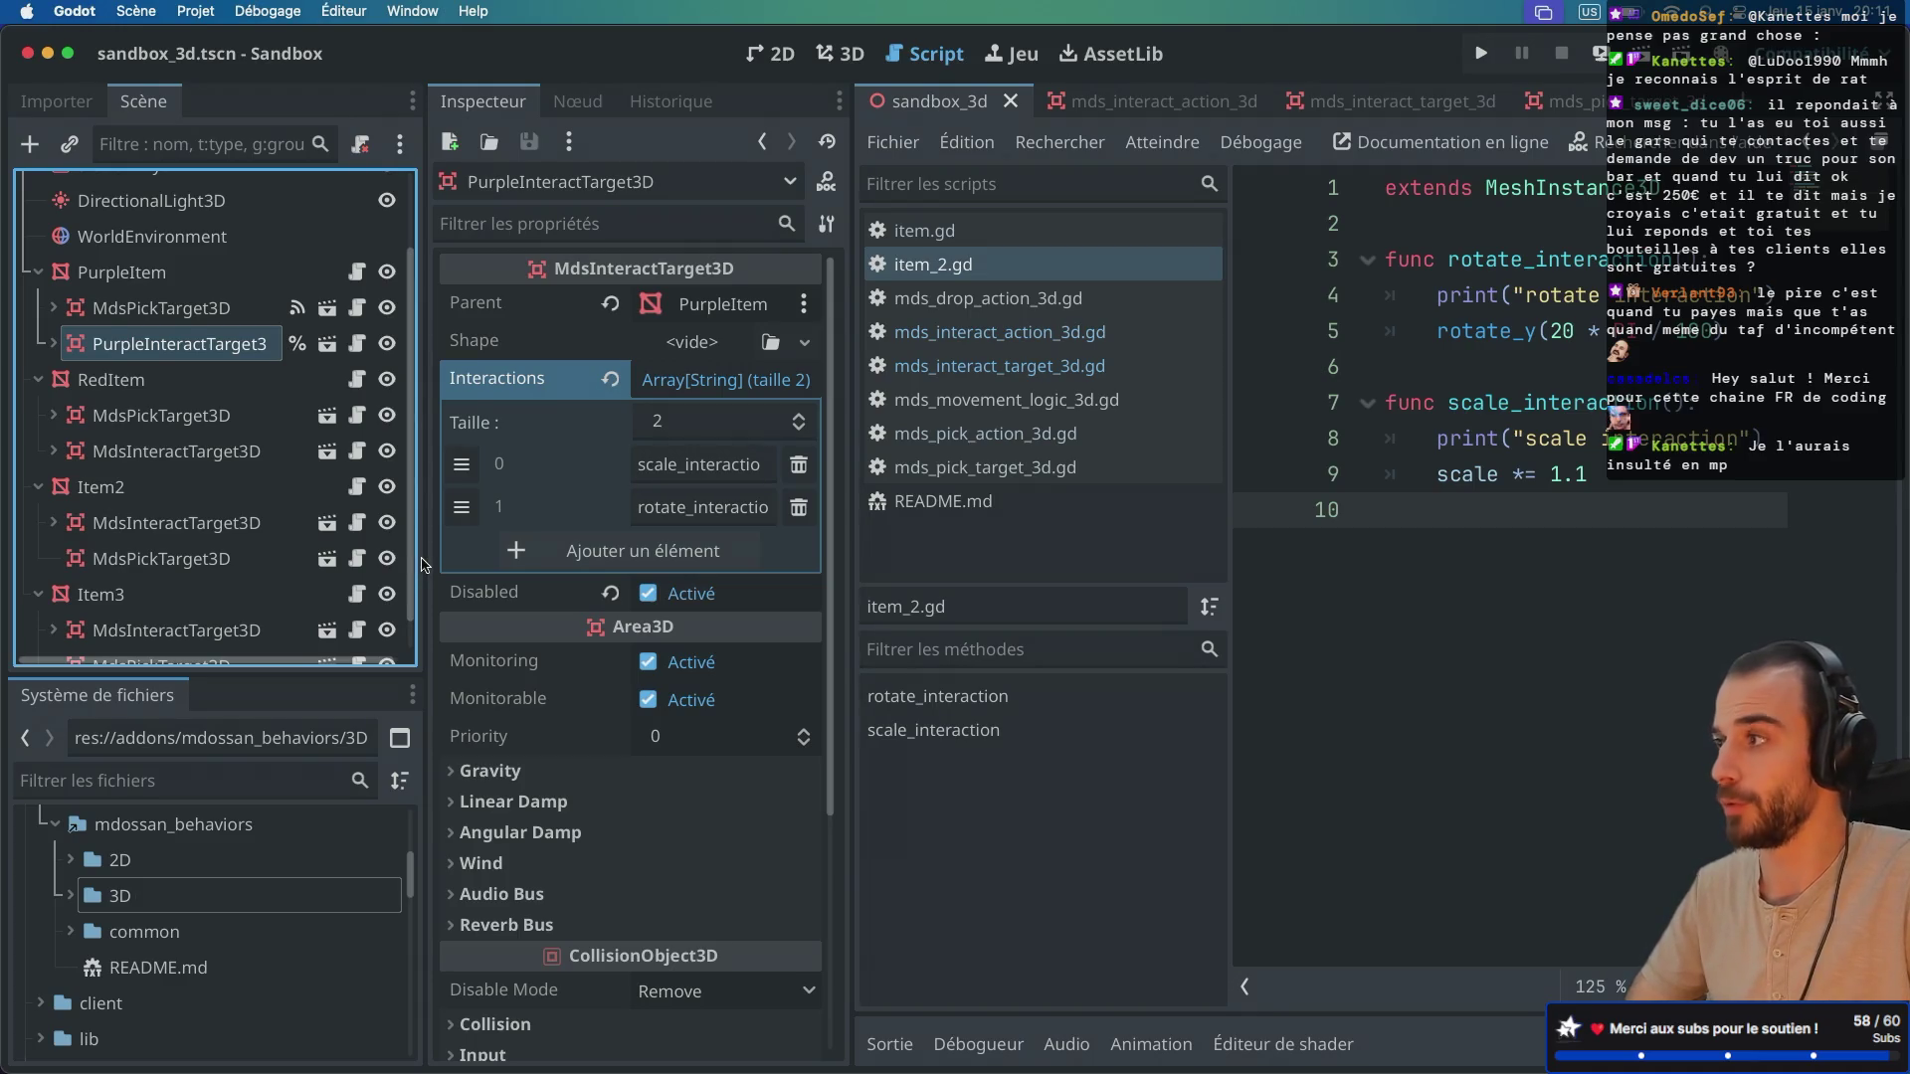
# Step: Run the sandbox, enlarge the red cube four times with scale_interaction, pick it up, drop it, and stop the game
pyautogui.click(1643, 54)
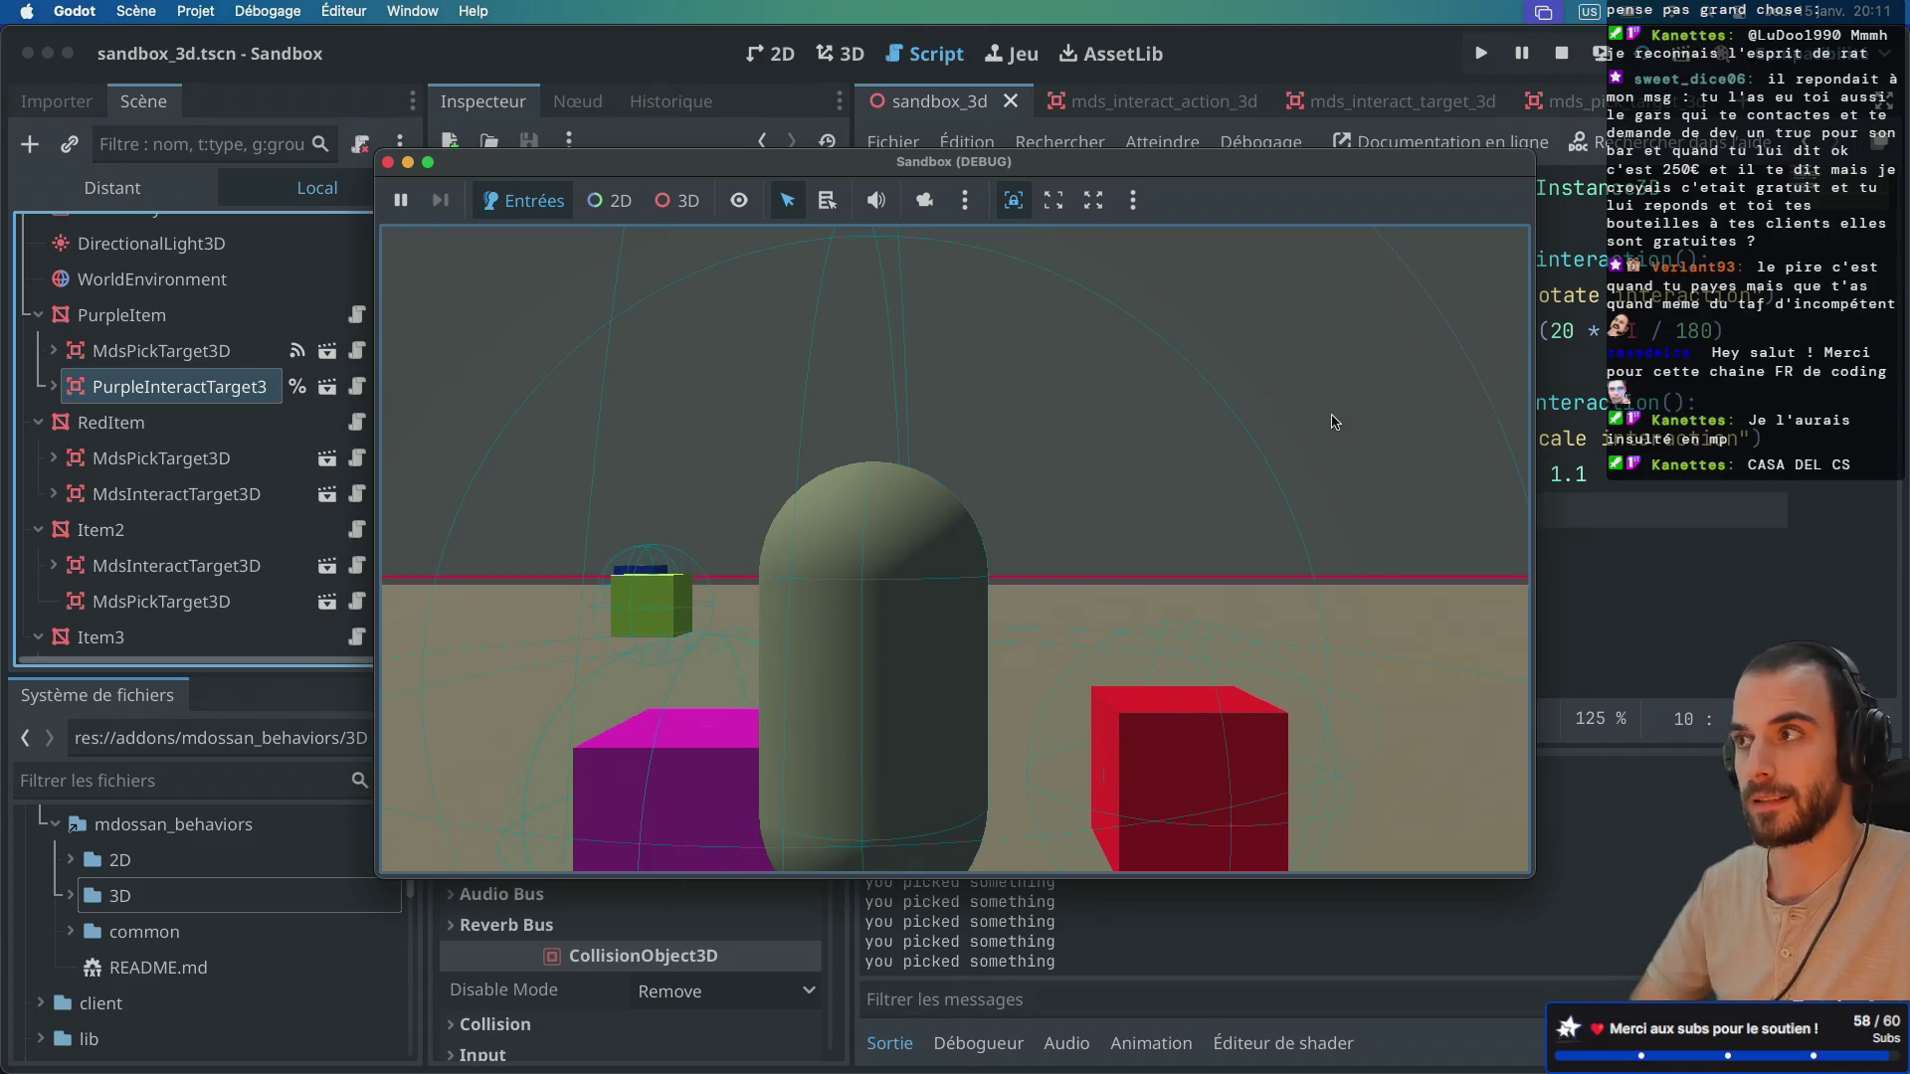
pyautogui.press('e')
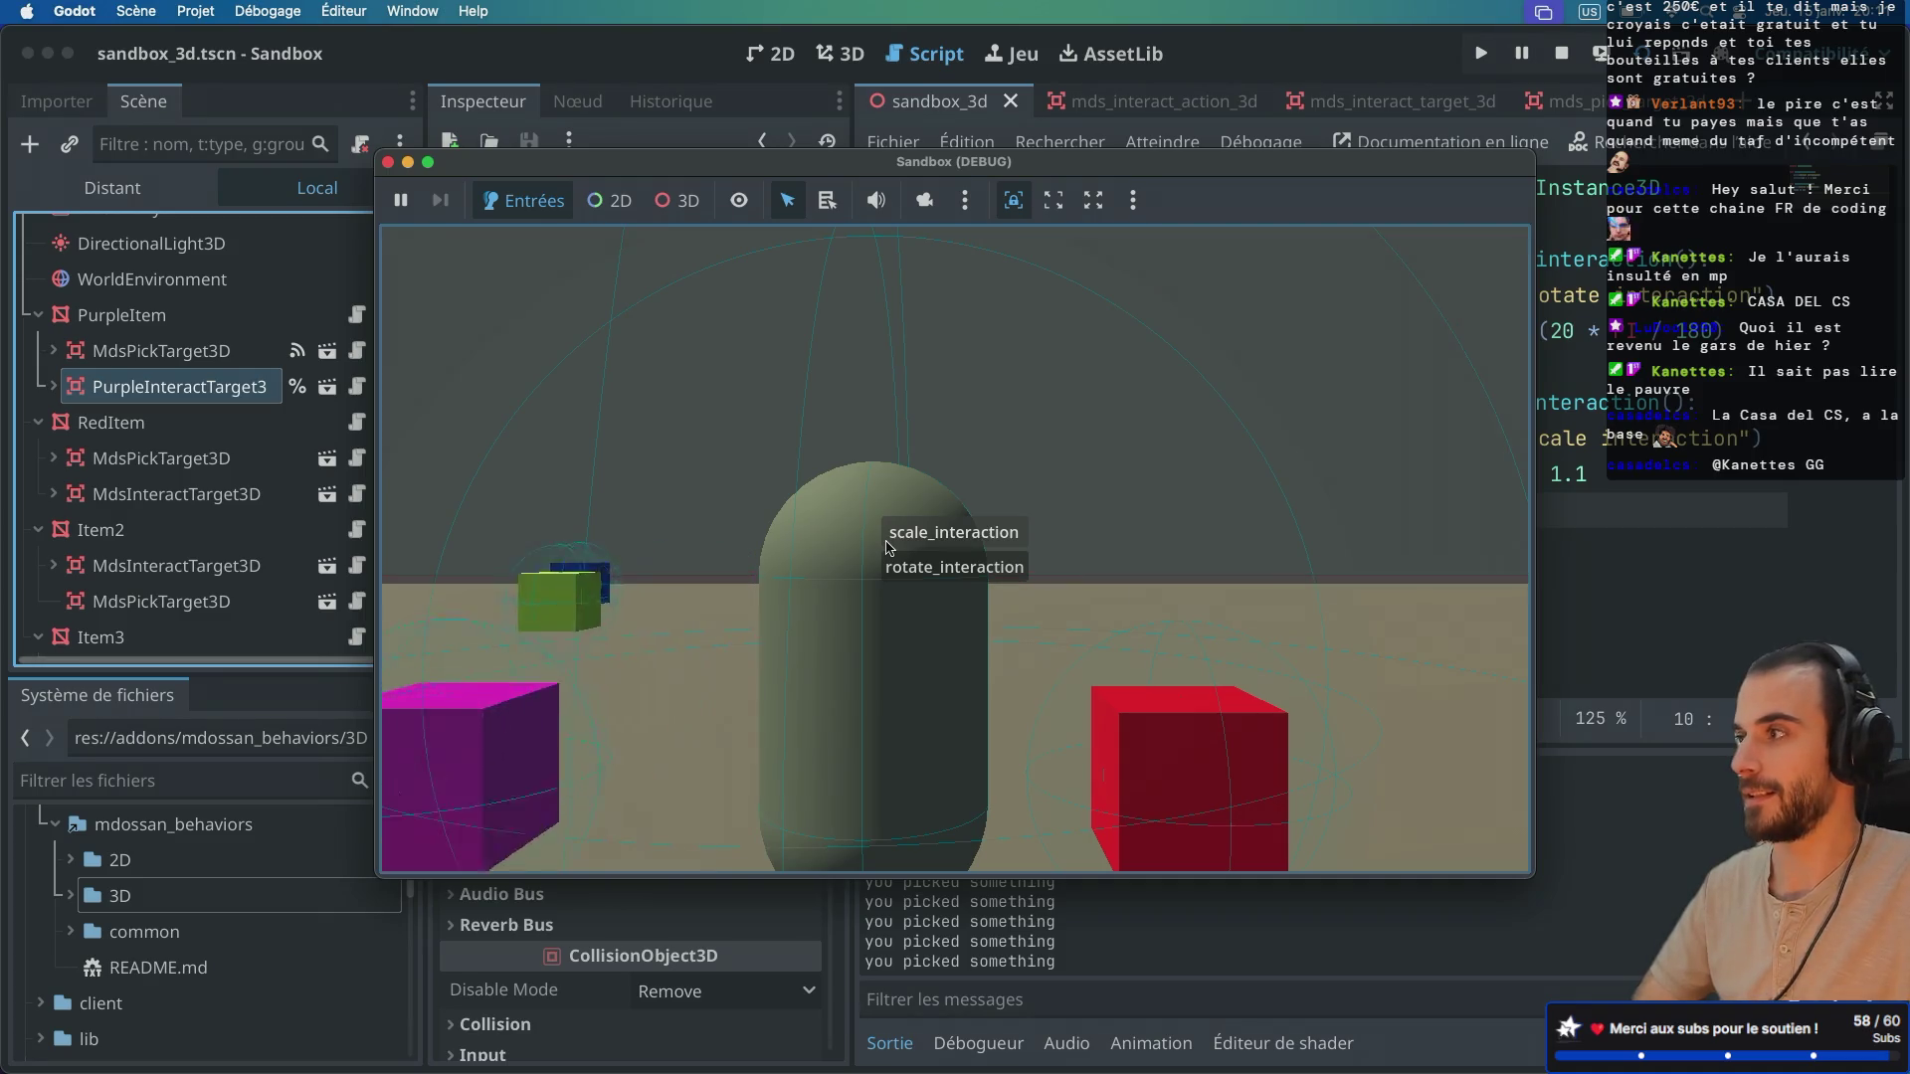
pyautogui.click(915, 535)
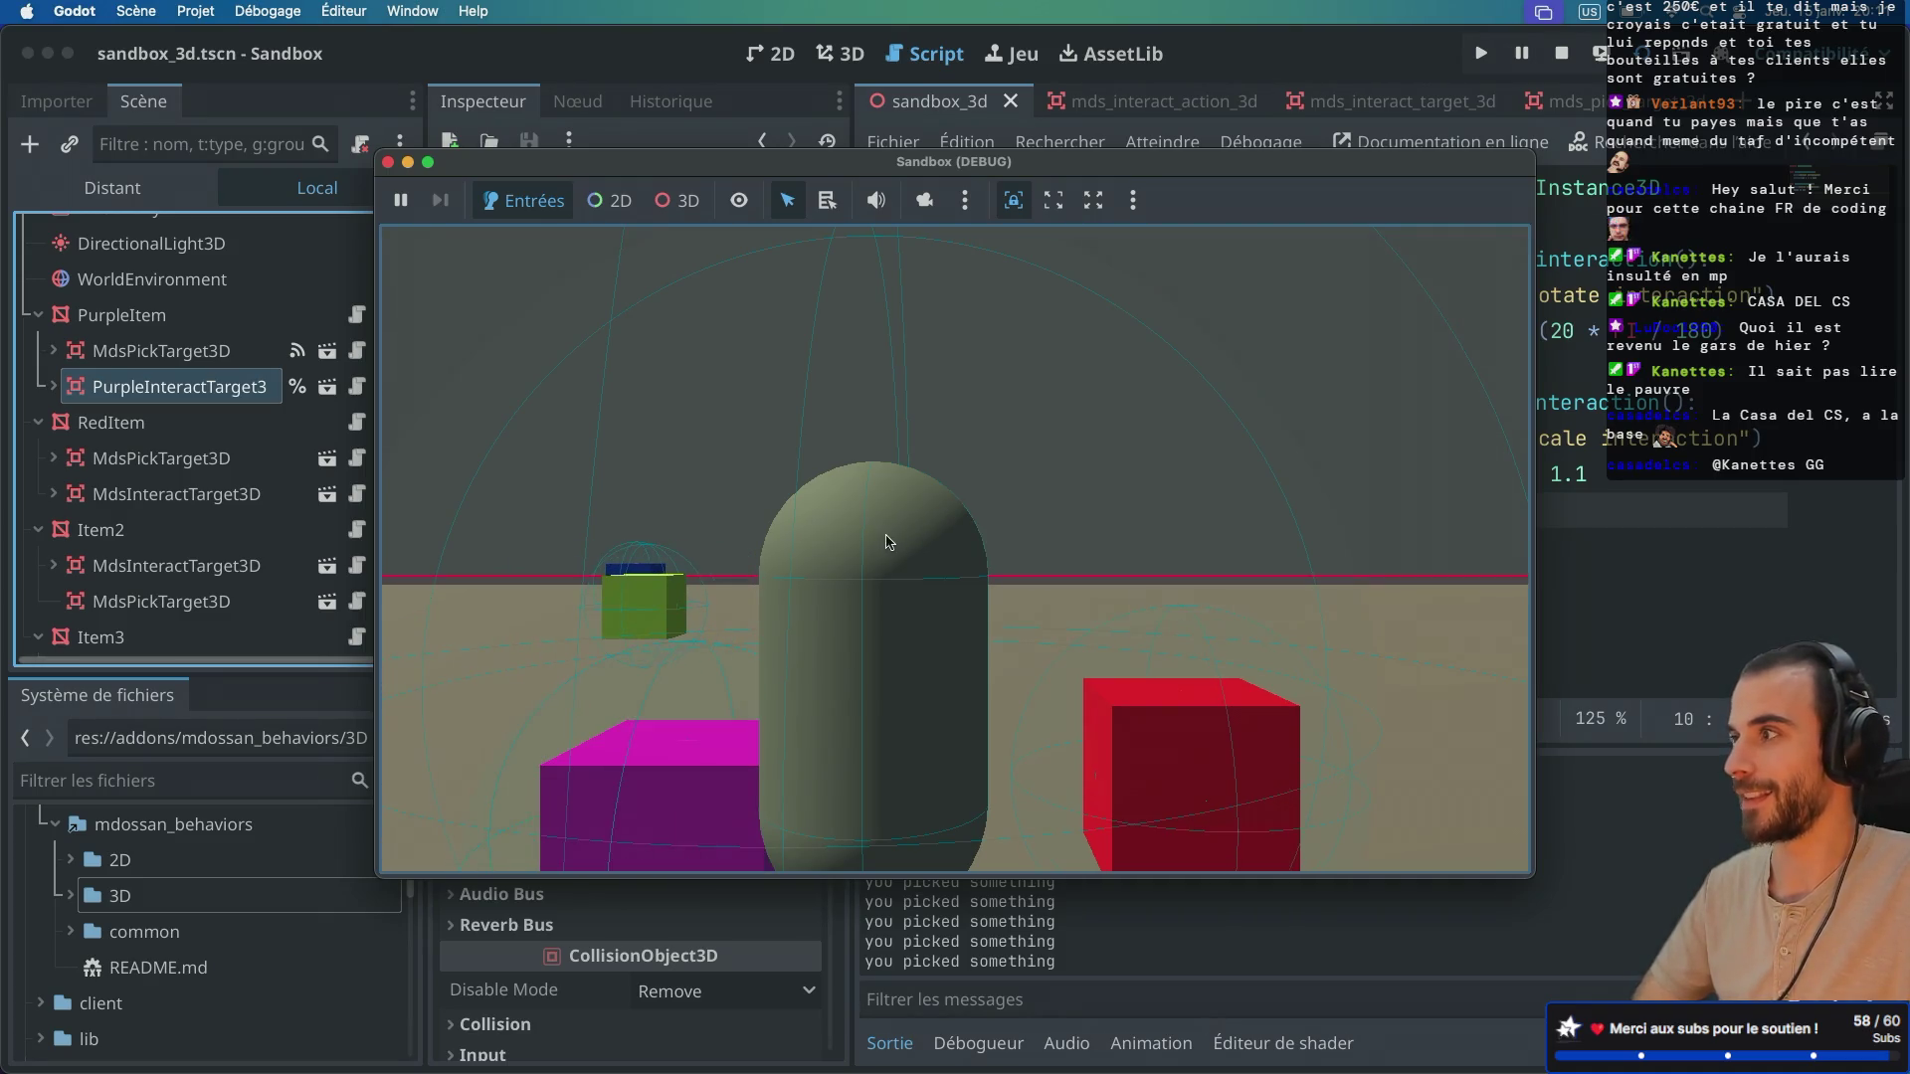
pyautogui.click(887, 540)
pyautogui.click(888, 538)
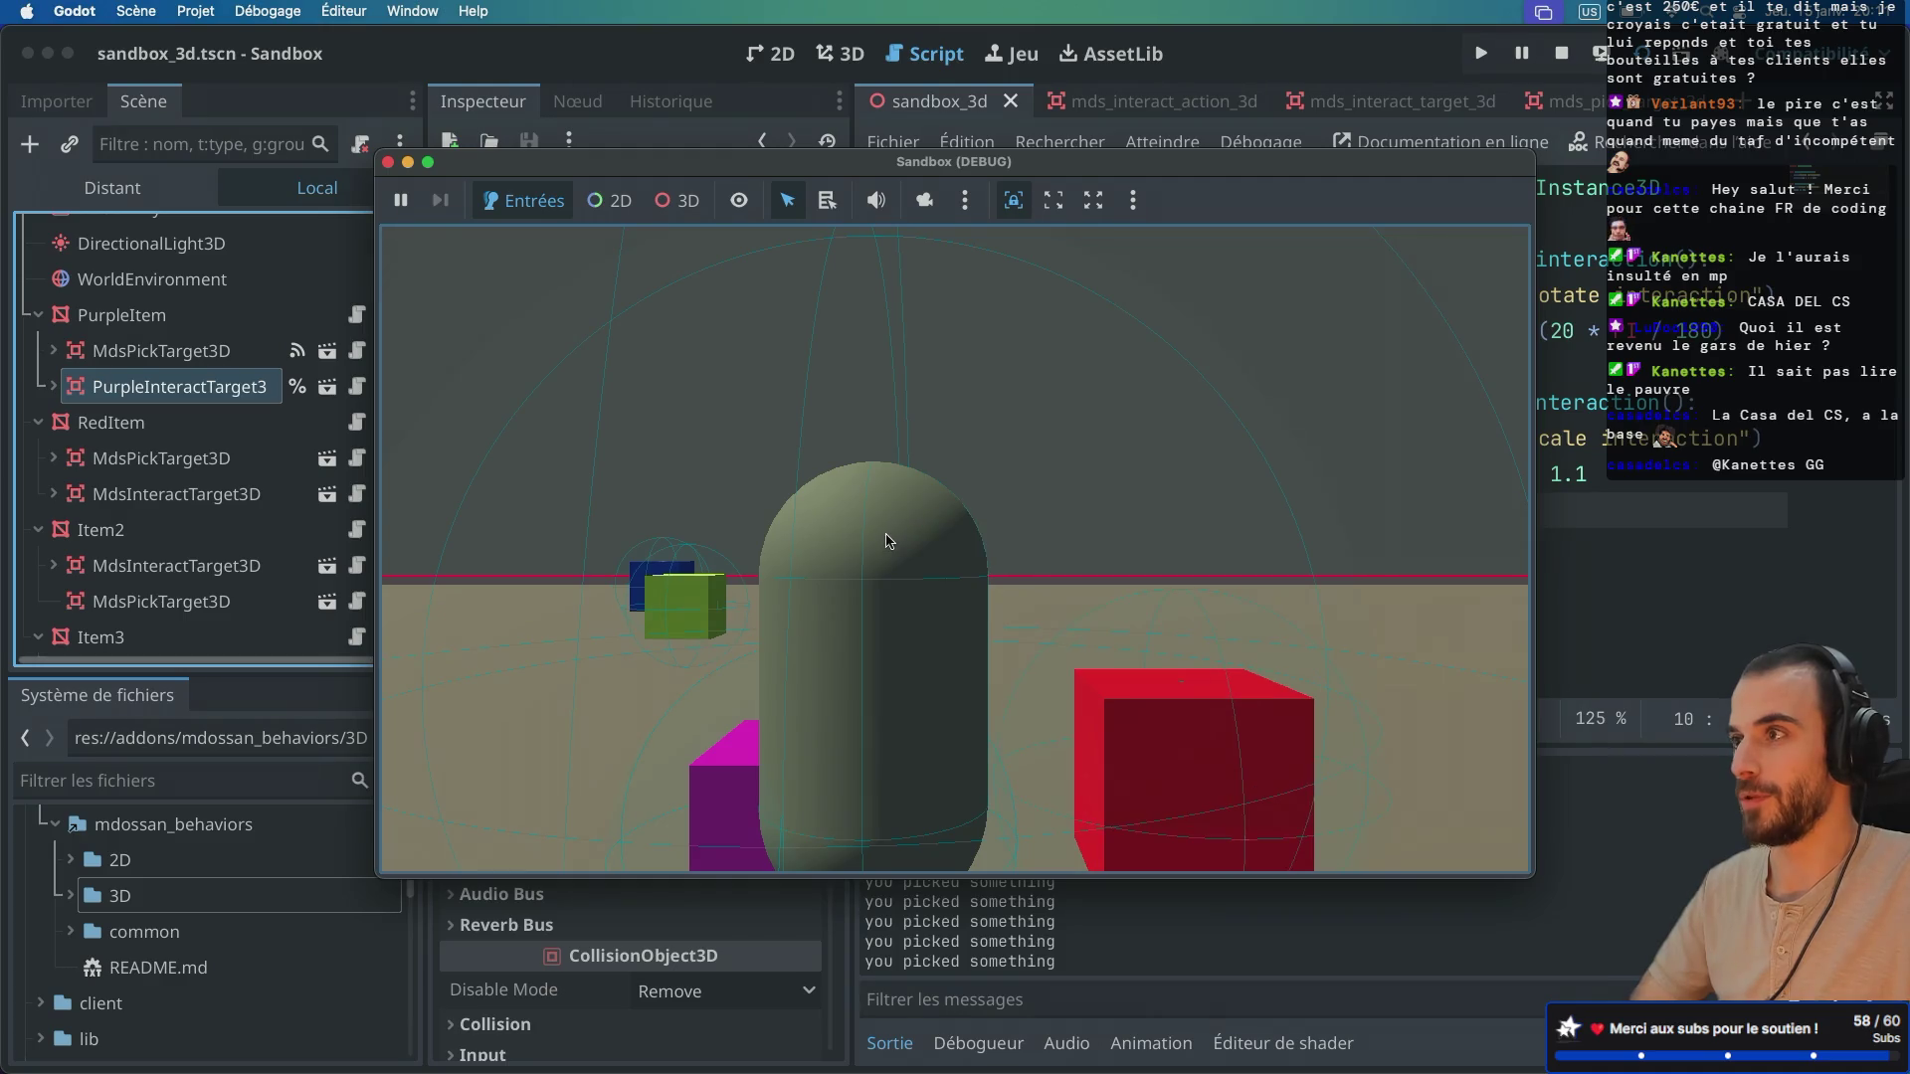
pyautogui.click(888, 540)
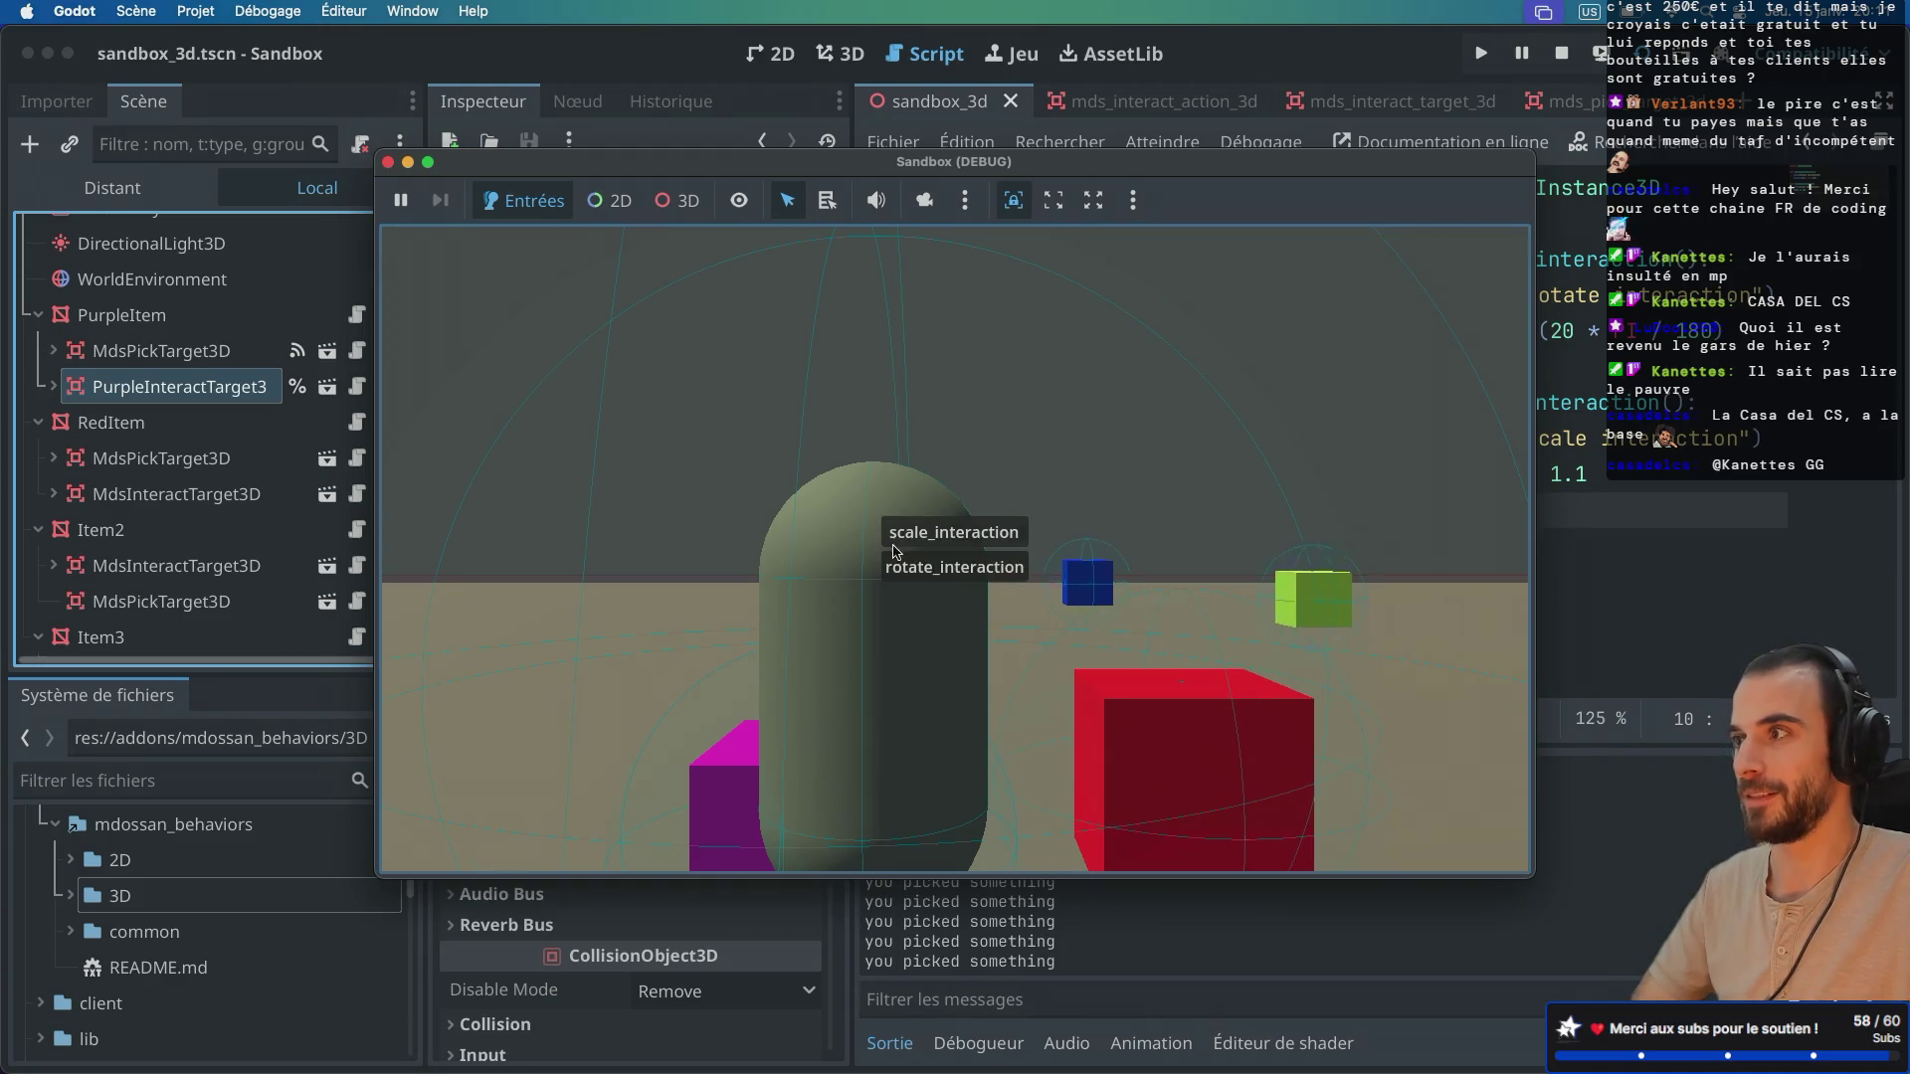
pyautogui.click(910, 530)
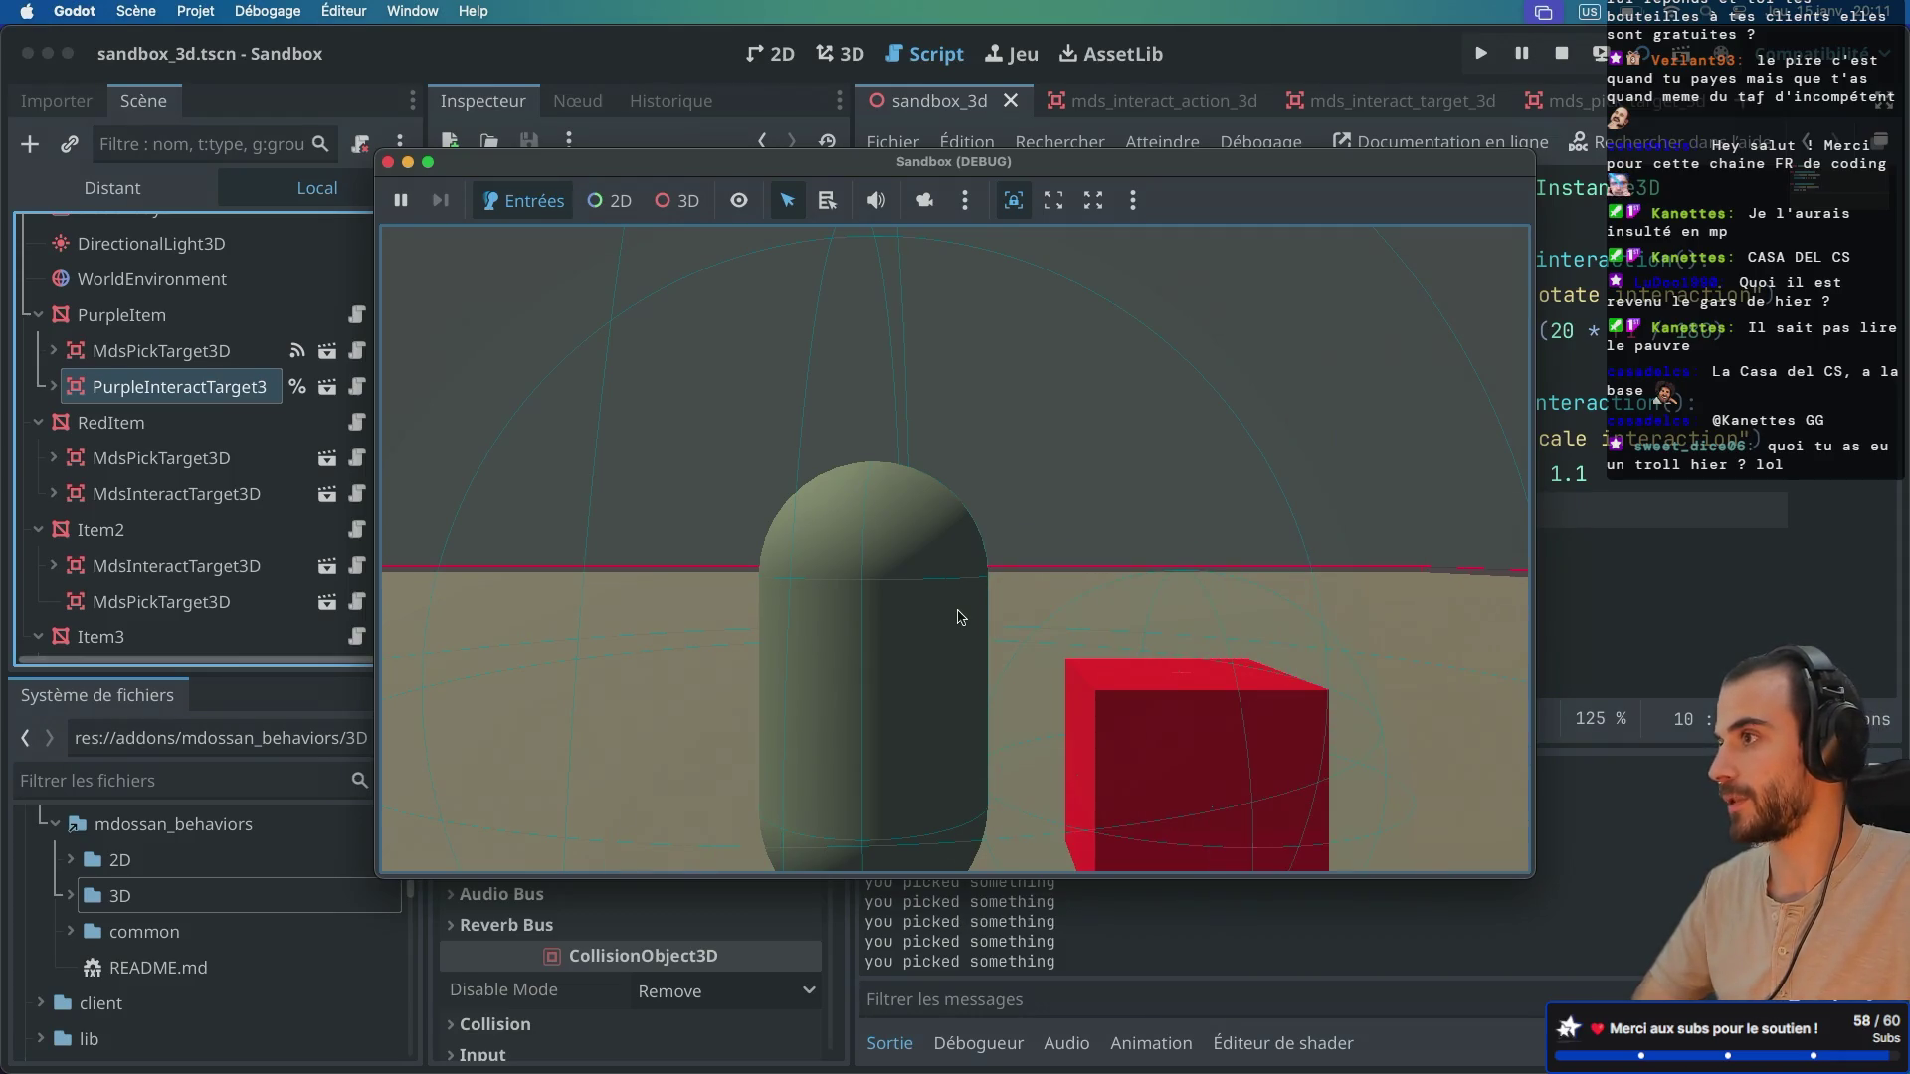
pyautogui.press('e')
pyautogui.press('e')
pyautogui.press('e')
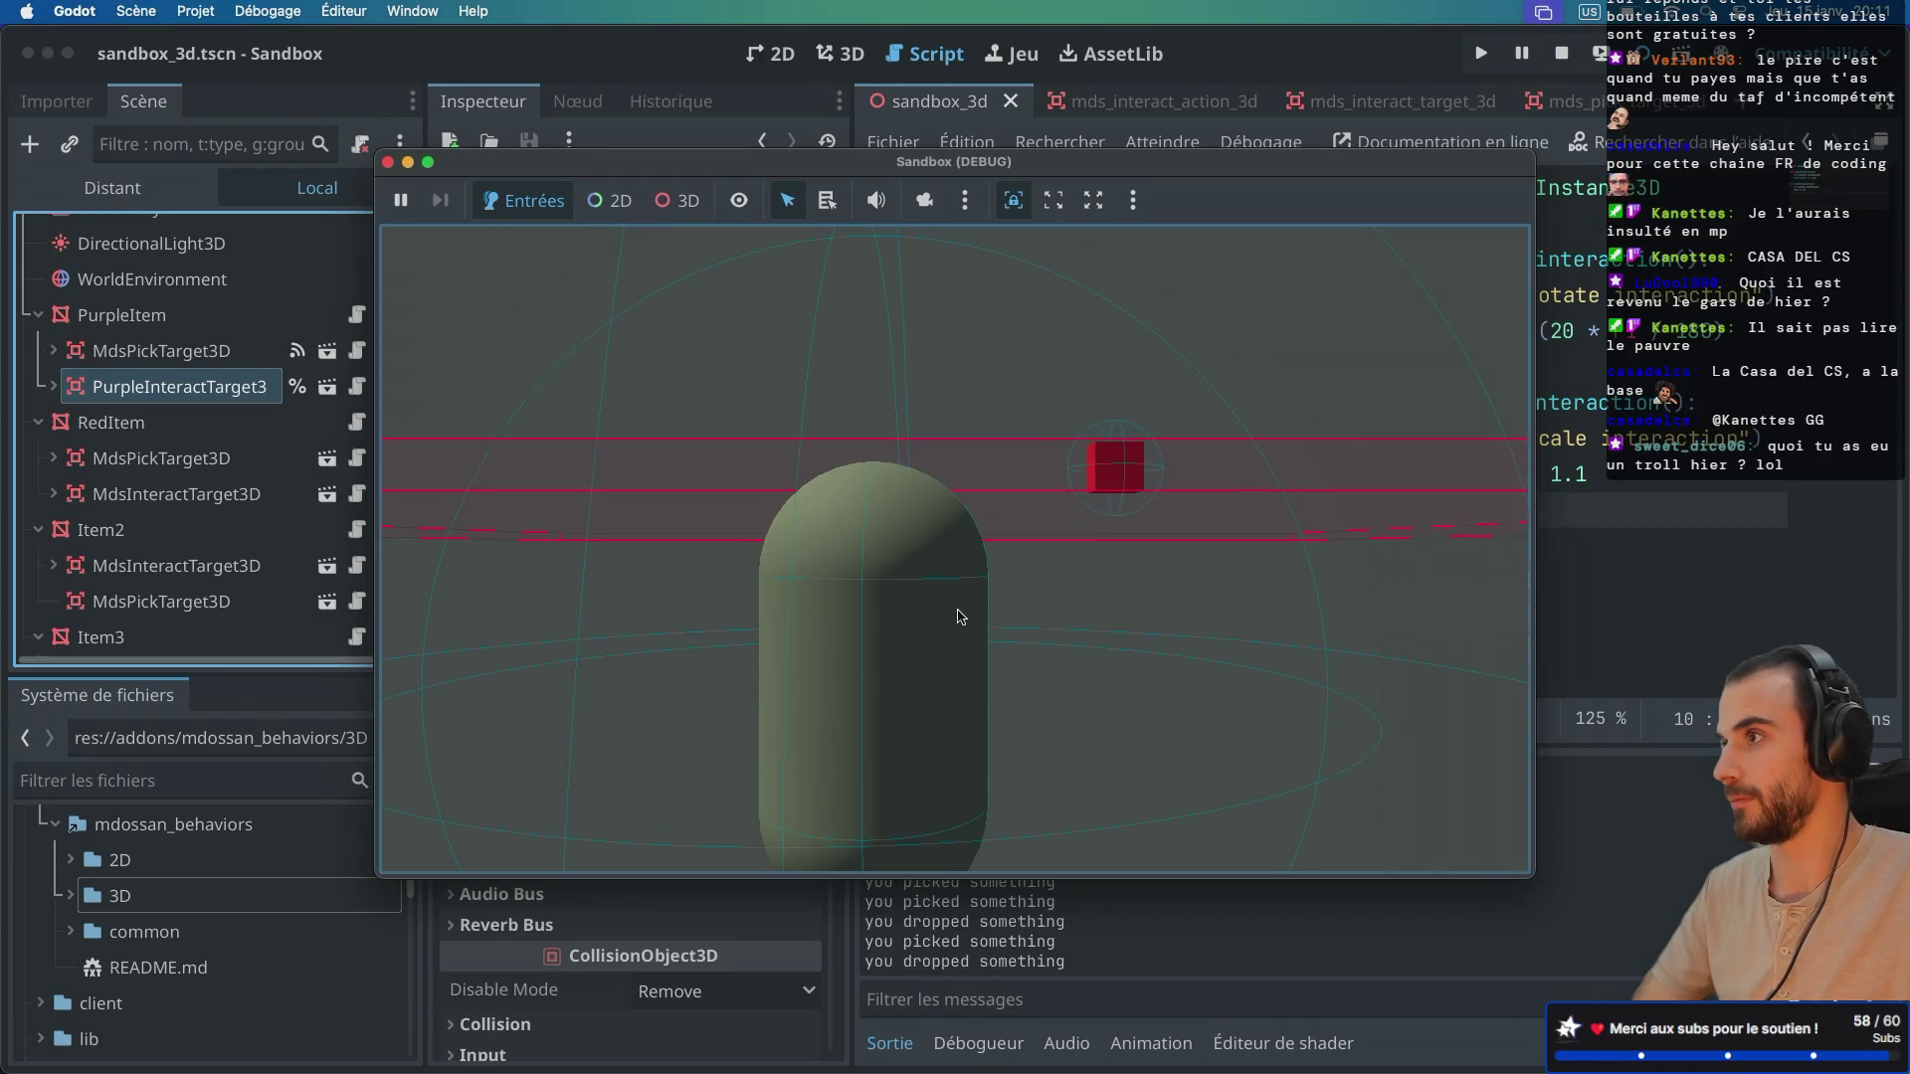
pyautogui.click(386, 162)
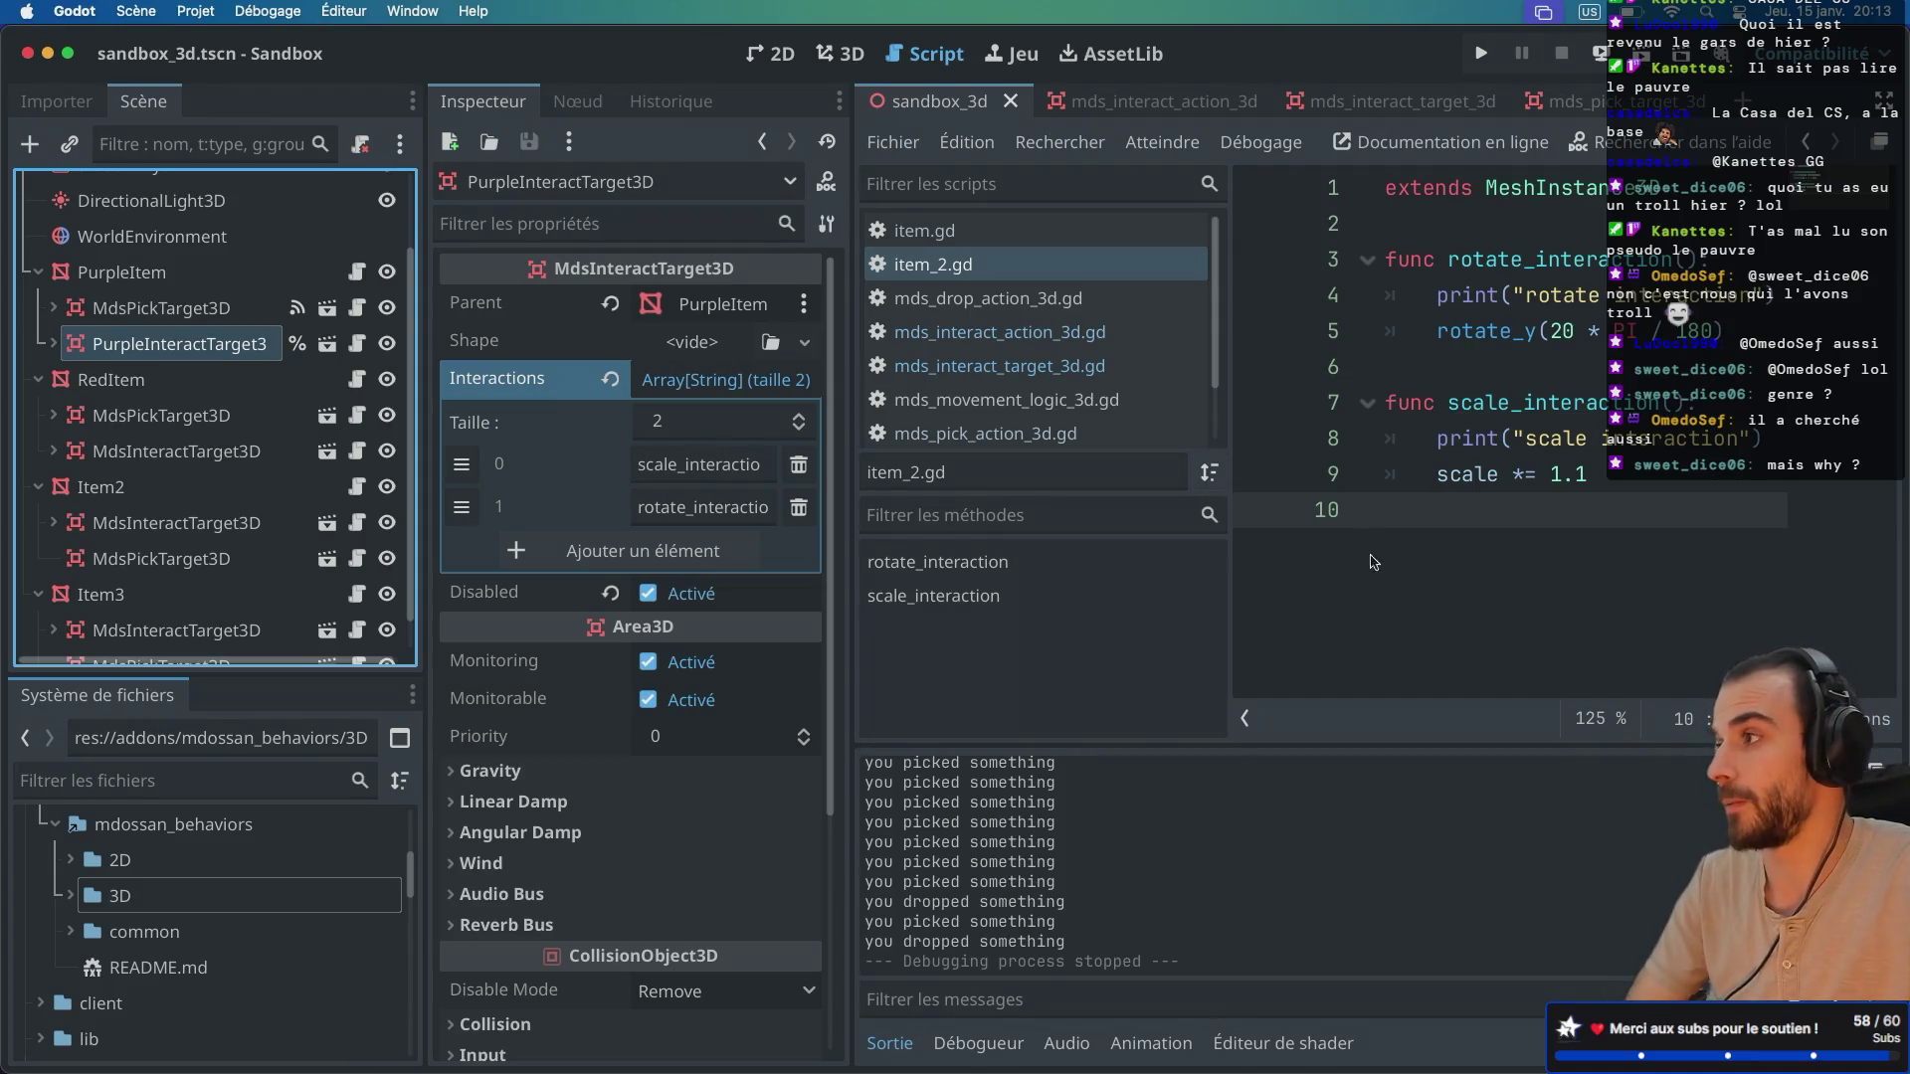
# Step: Toggle distraction-free mode off and back on, then widen the Scene dock slightly so node names fit
pyautogui.press('ctrl+super+d')
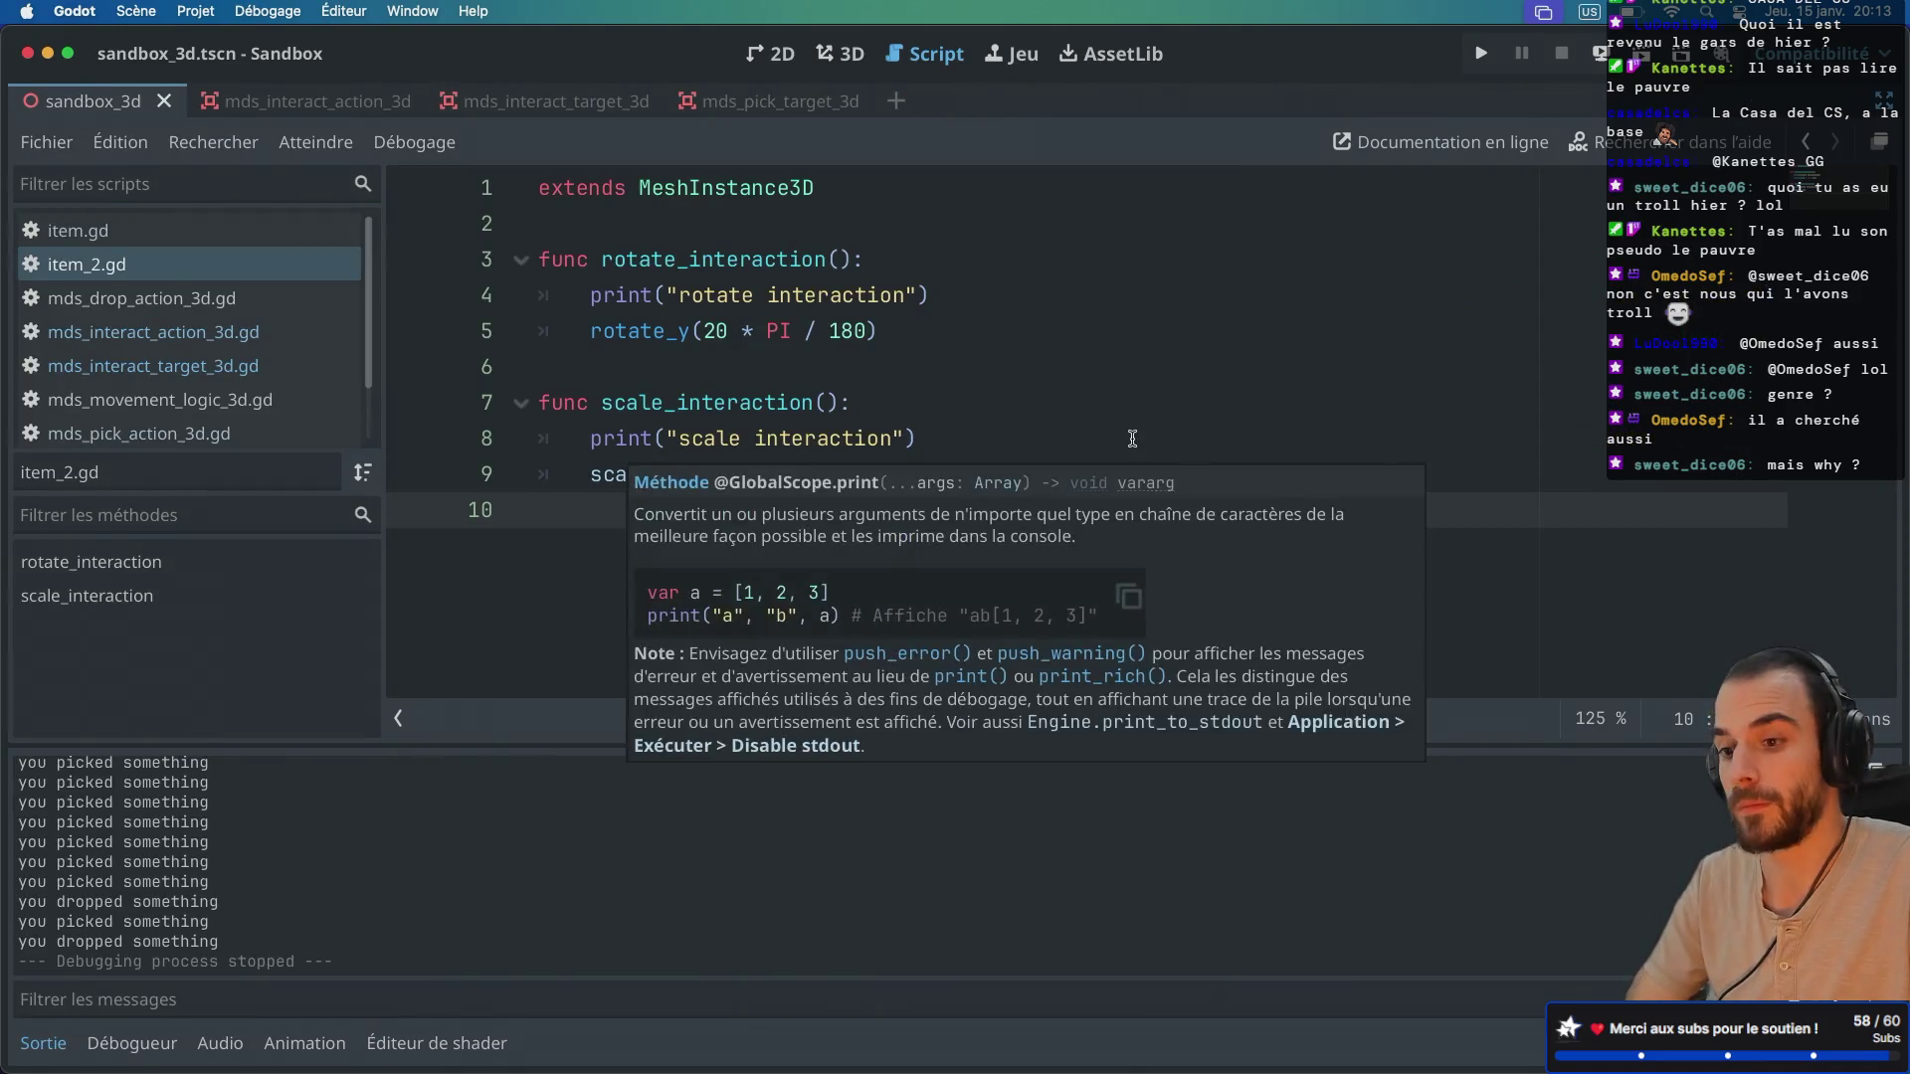
pyautogui.press('ctrl+super+d')
pyautogui.moveTo(427, 638)
pyautogui.mouseDown()
pyautogui.moveTo(449, 638)
pyautogui.moveTo(312, 641)
pyautogui.moveTo(438, 641)
pyautogui.mouseUp()
pyautogui.scroll(-2, 90, 571)
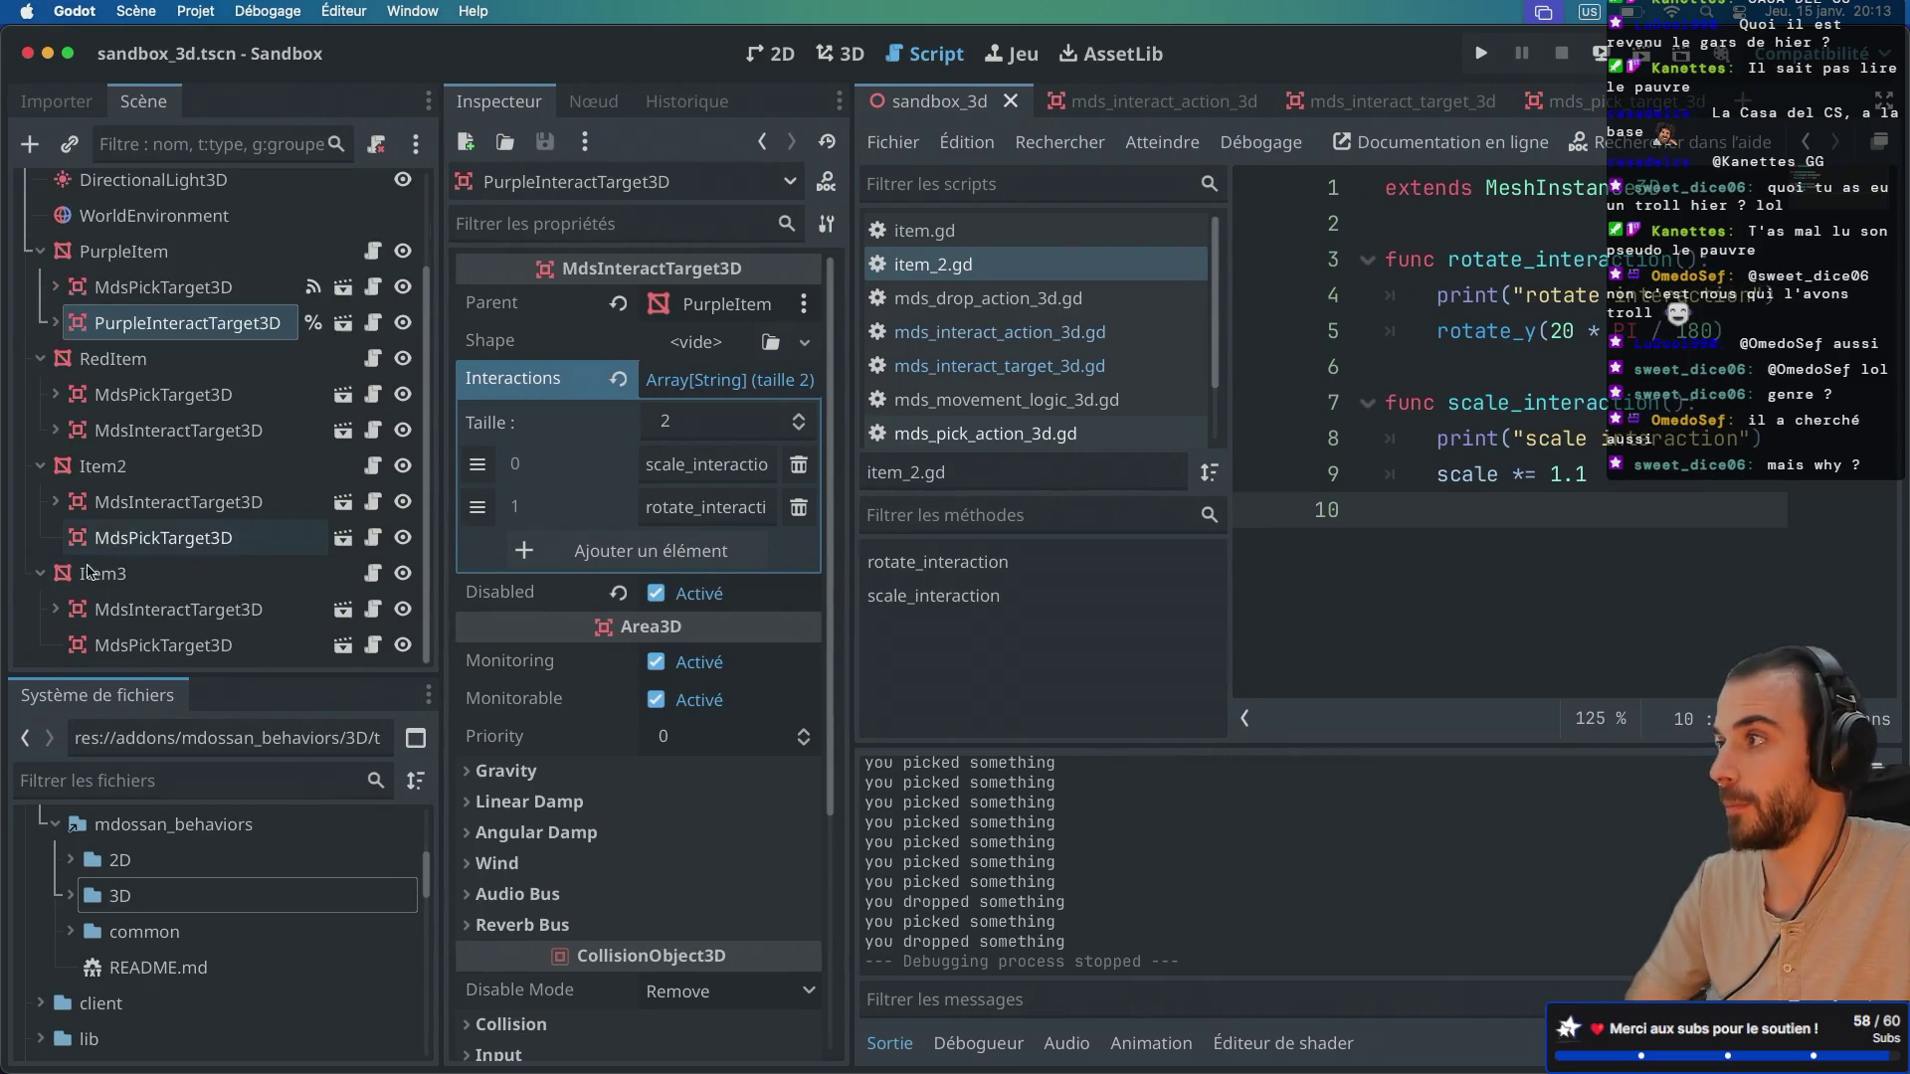
pyautogui.scroll(2, 89, 571)
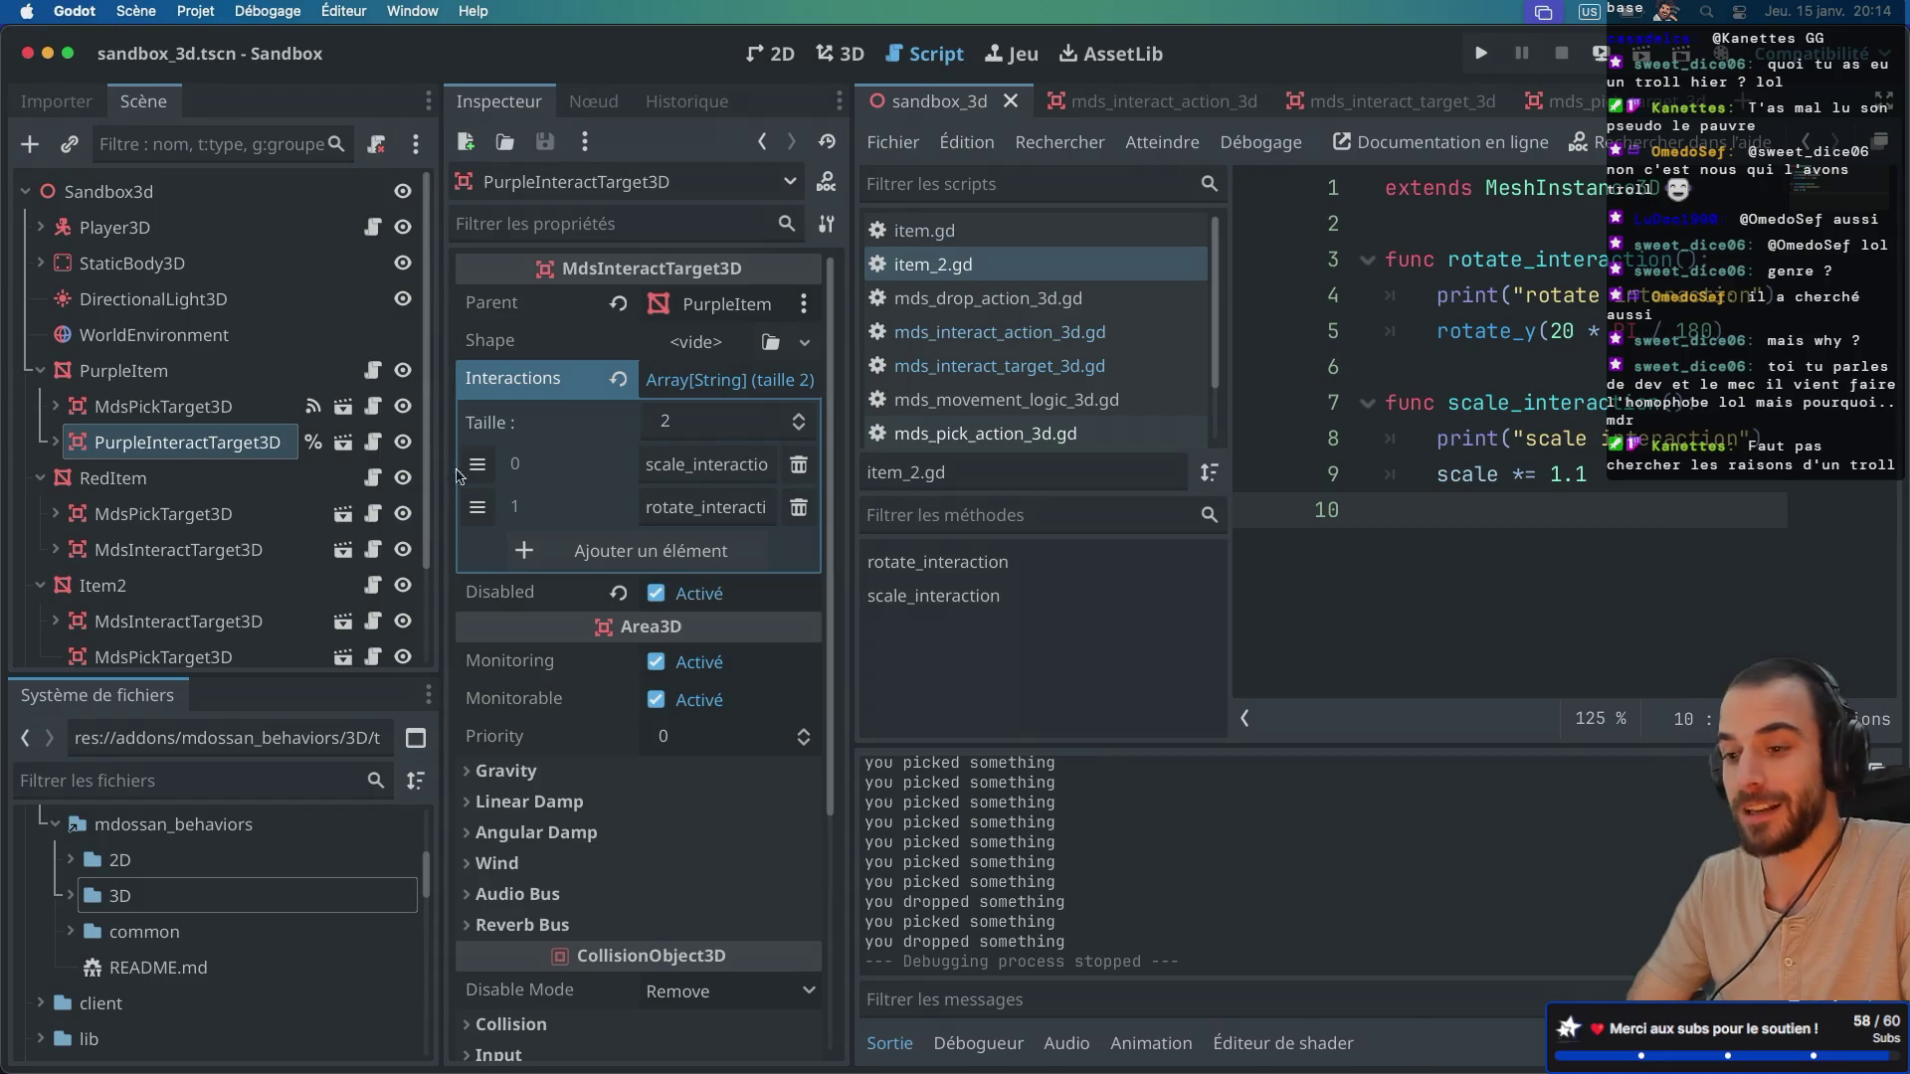
pyautogui.scroll(-3, 287, 438)
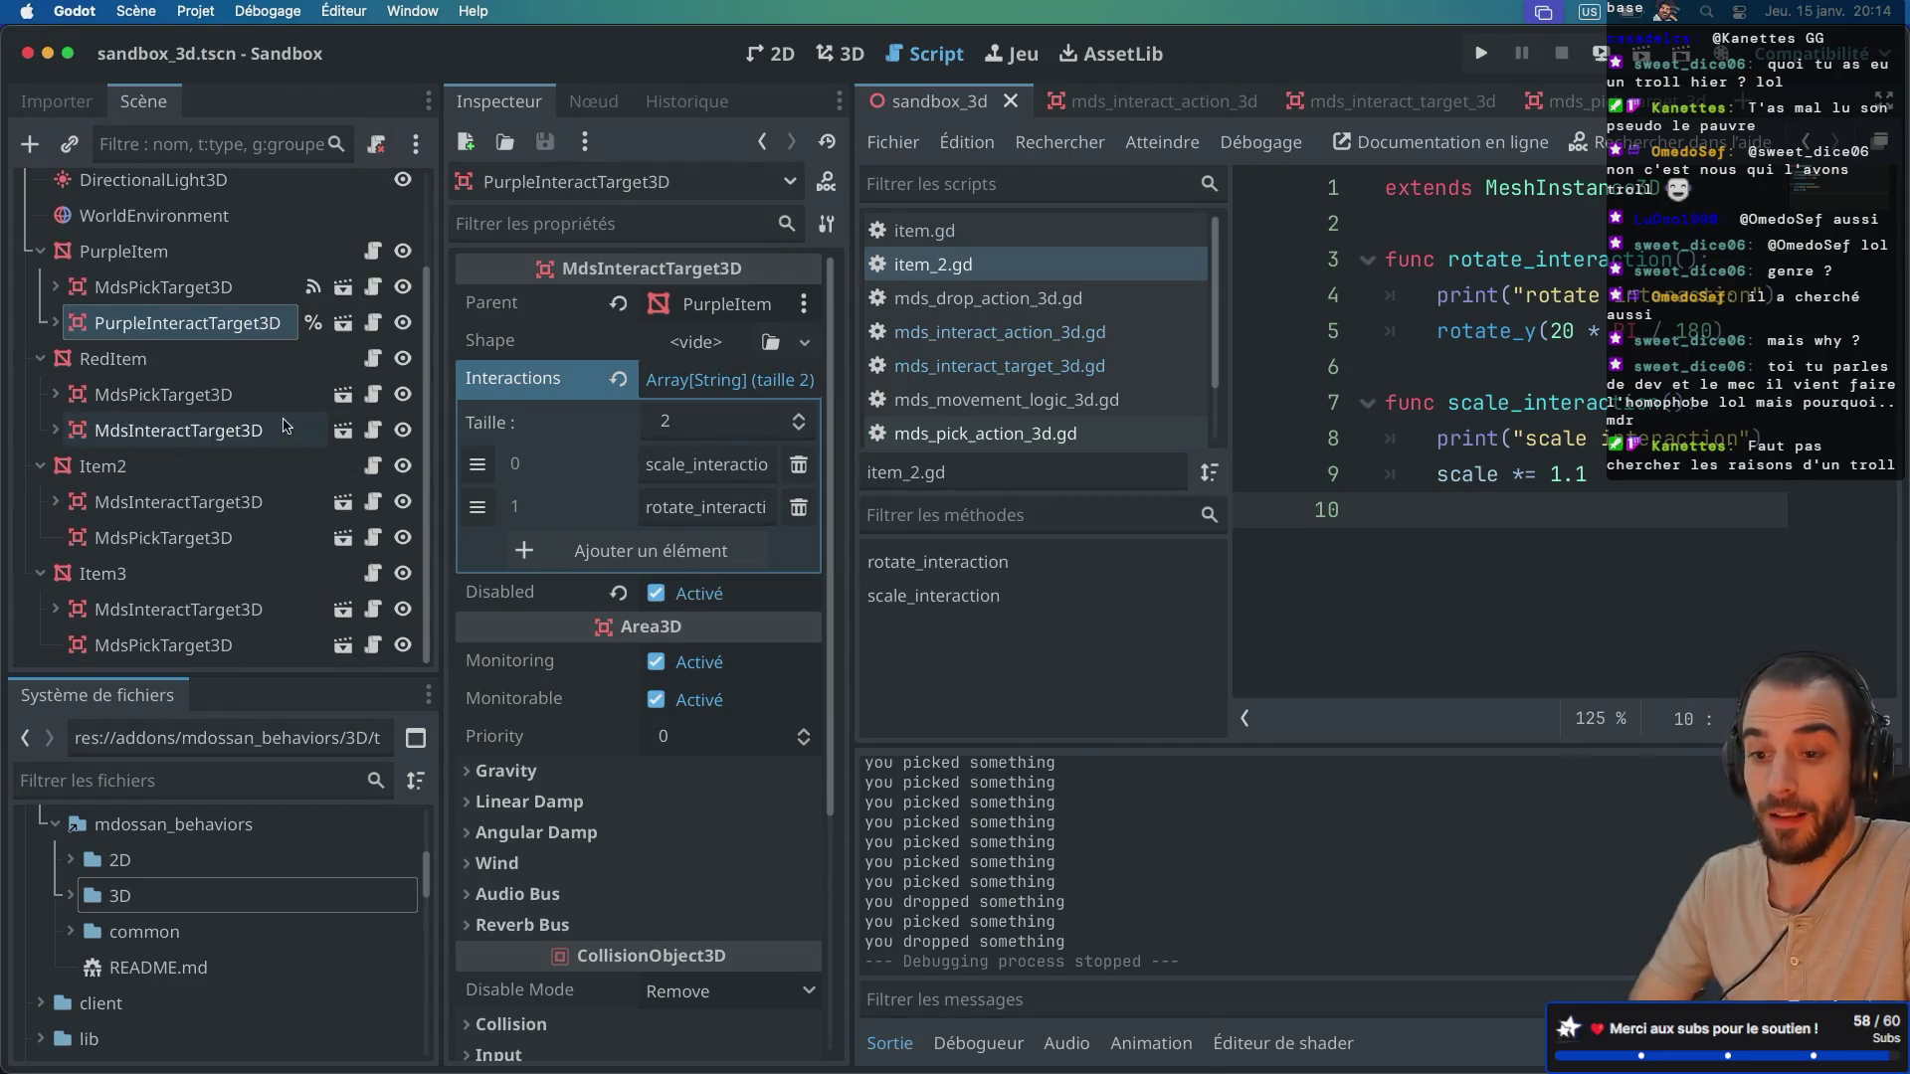
pyautogui.click(174, 378)
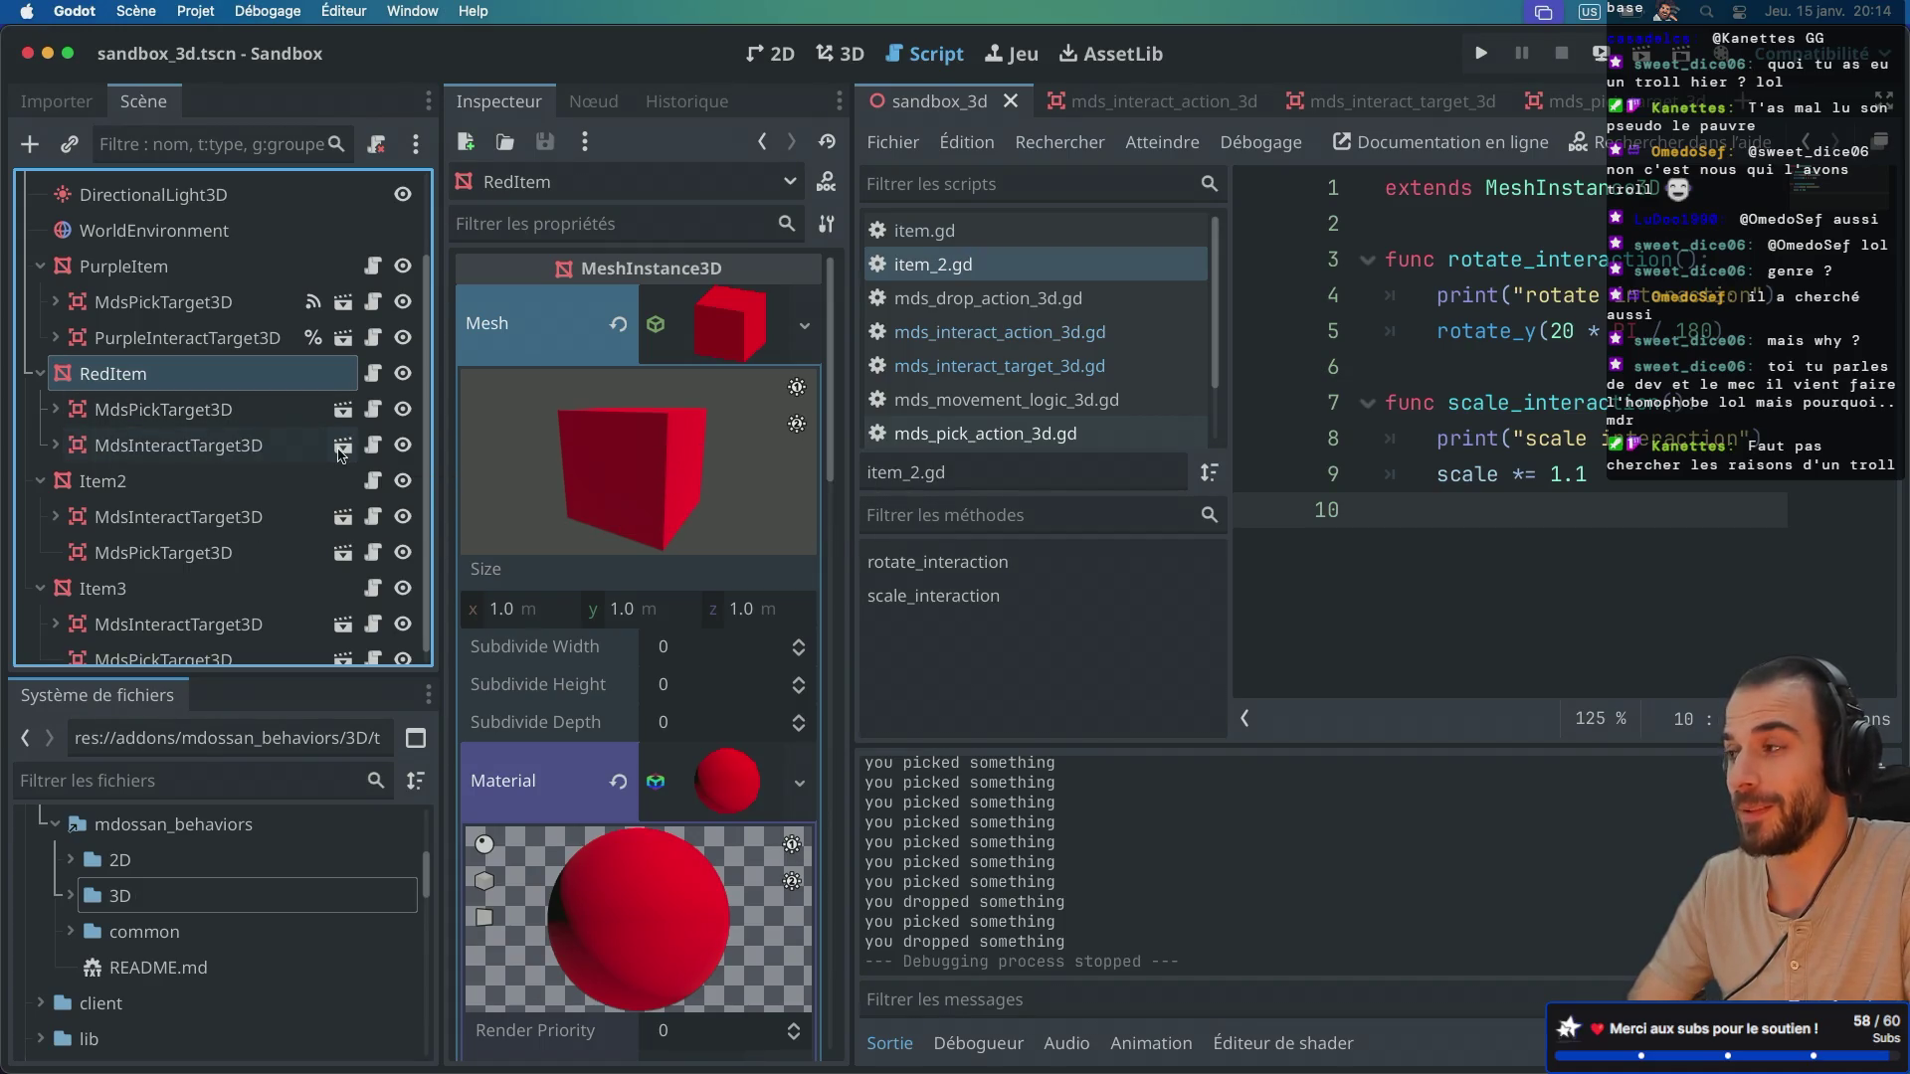
pyautogui.scroll(-6, 666, 580)
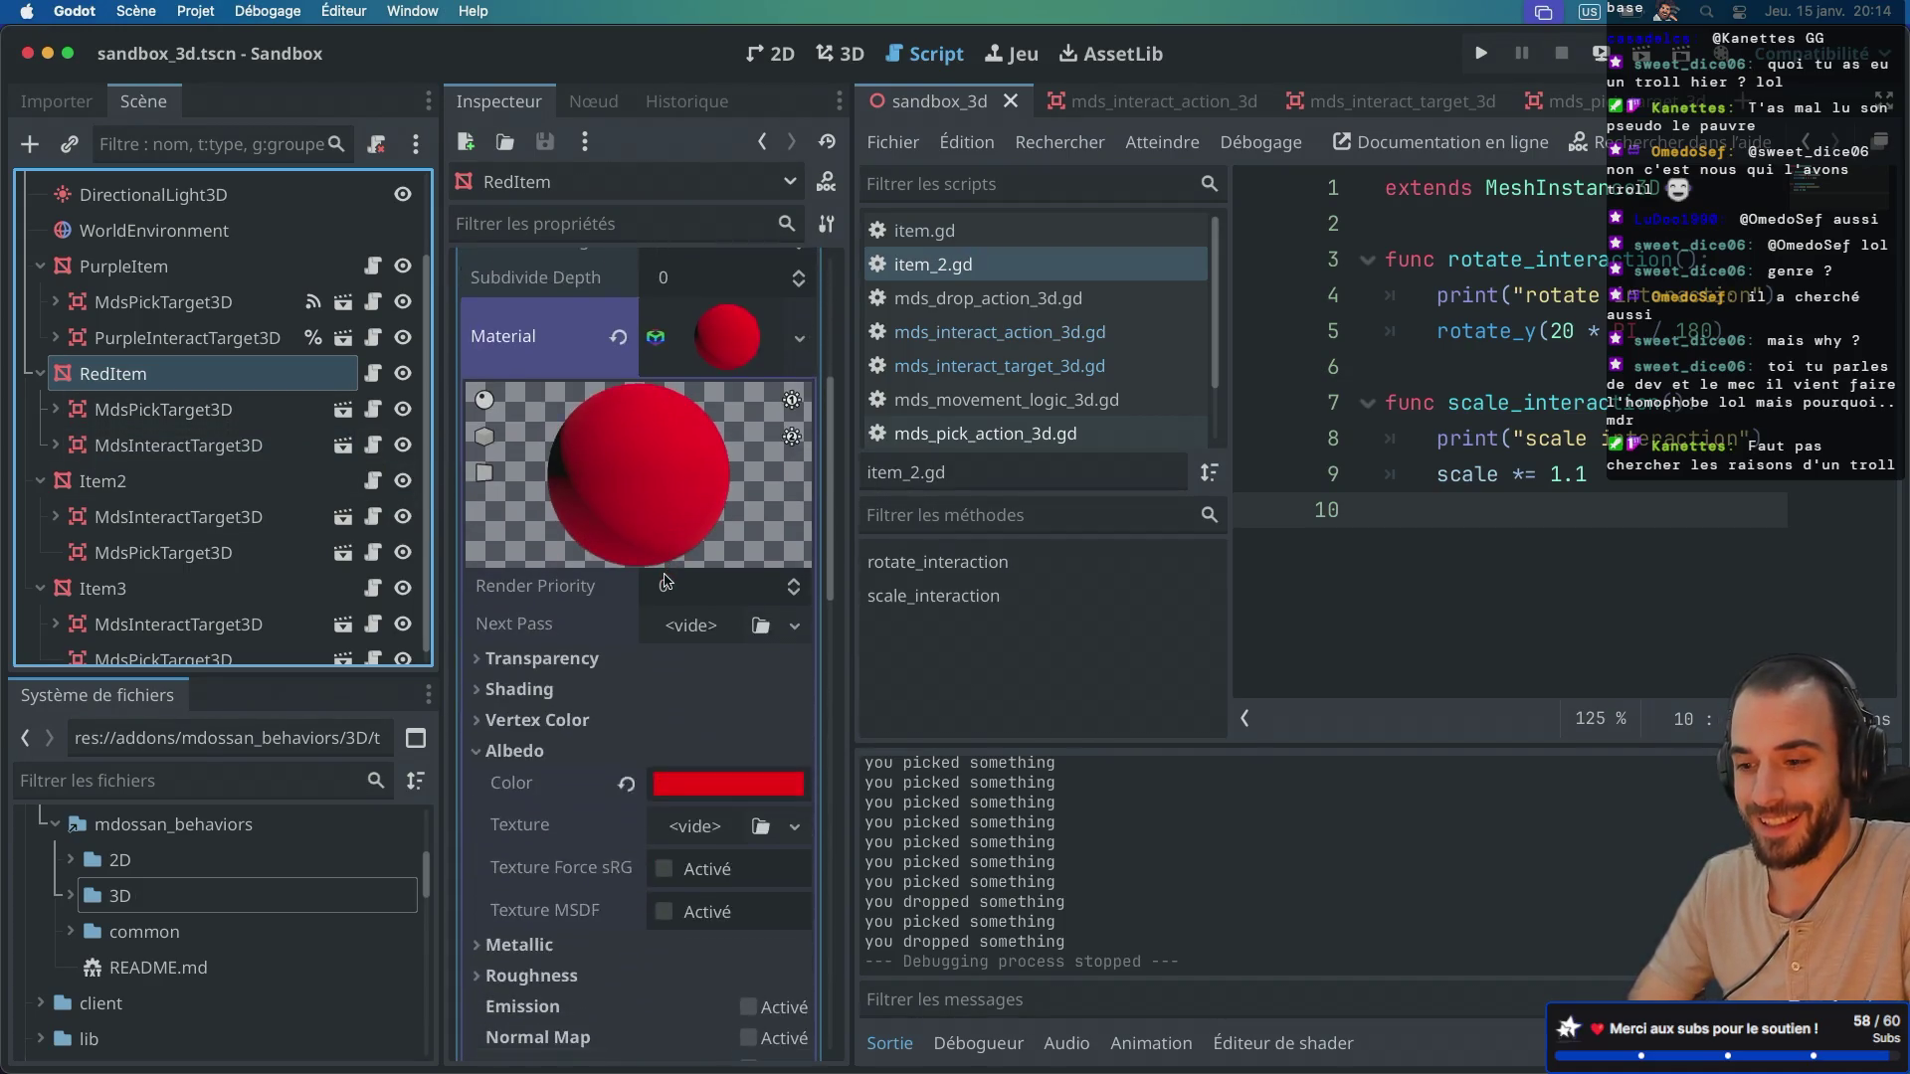
pyautogui.scroll(1, 667, 581)
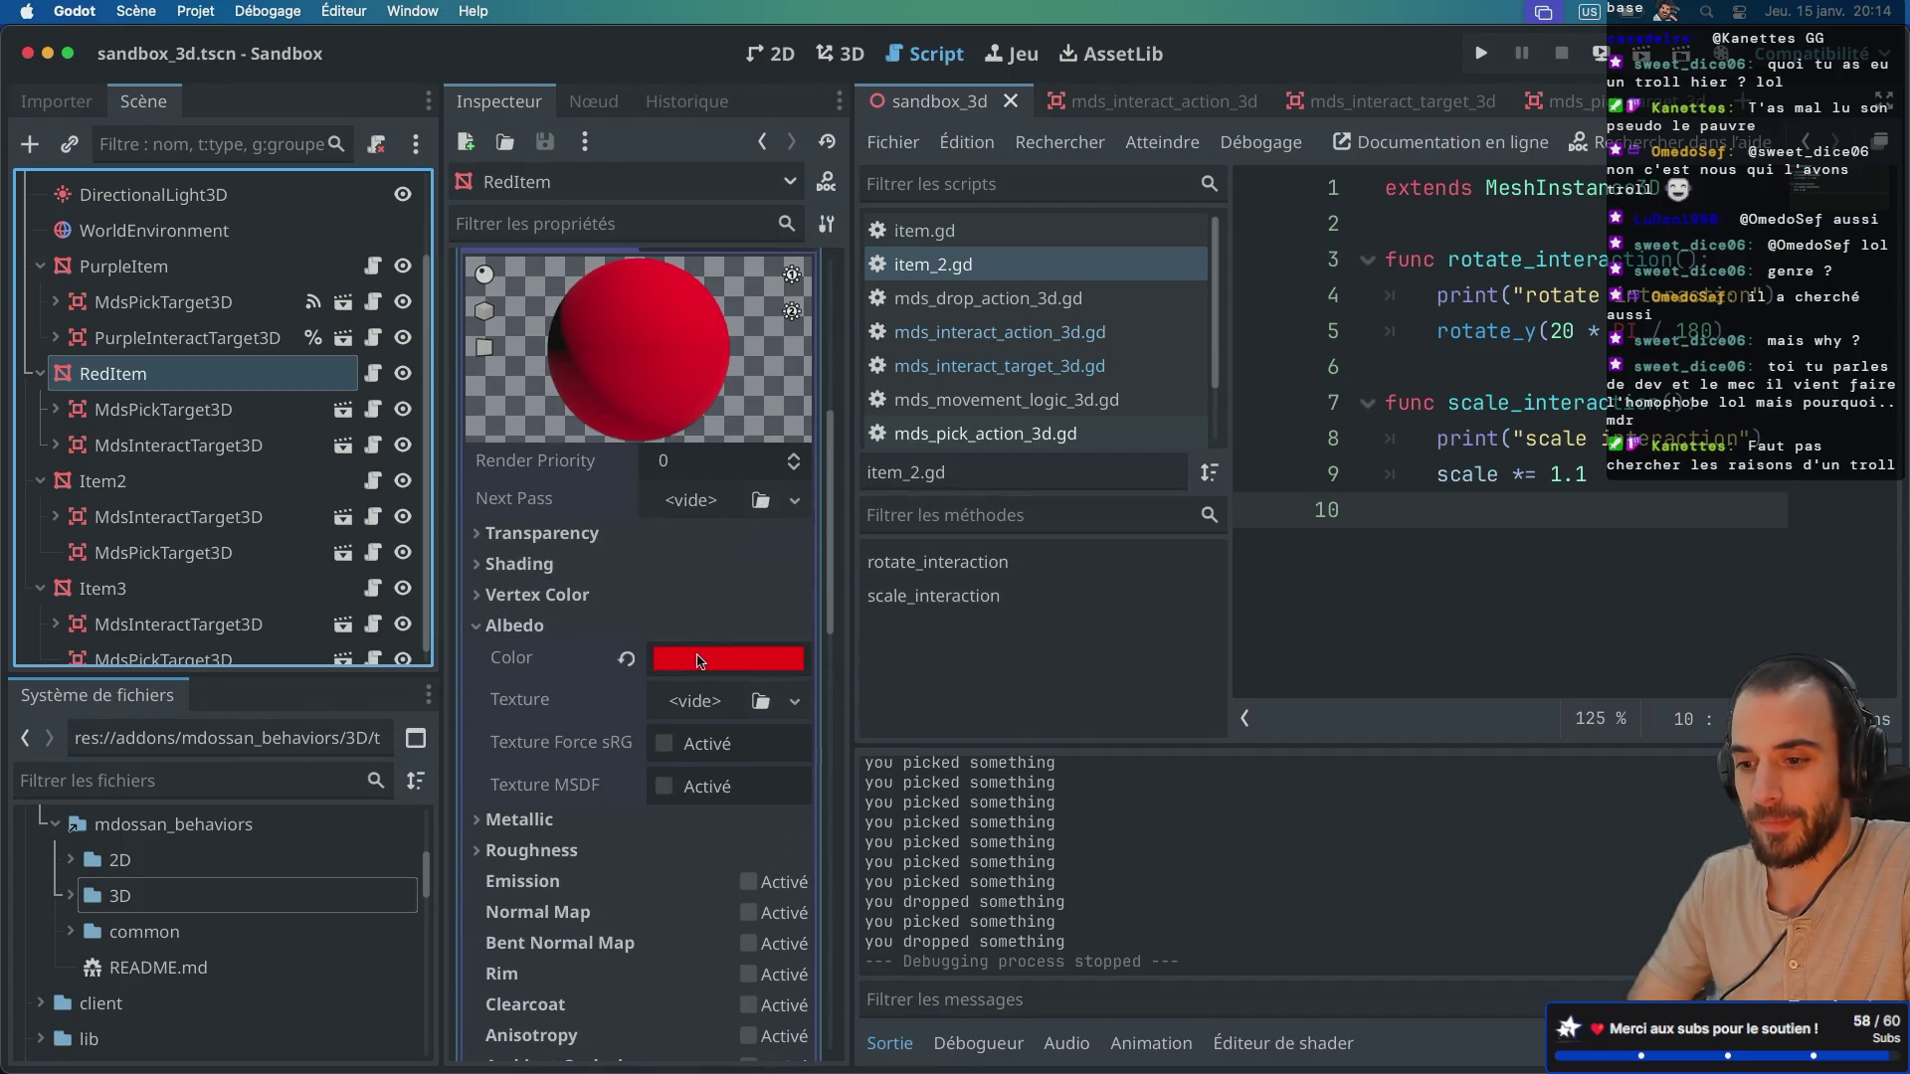
pyautogui.click(474, 625)
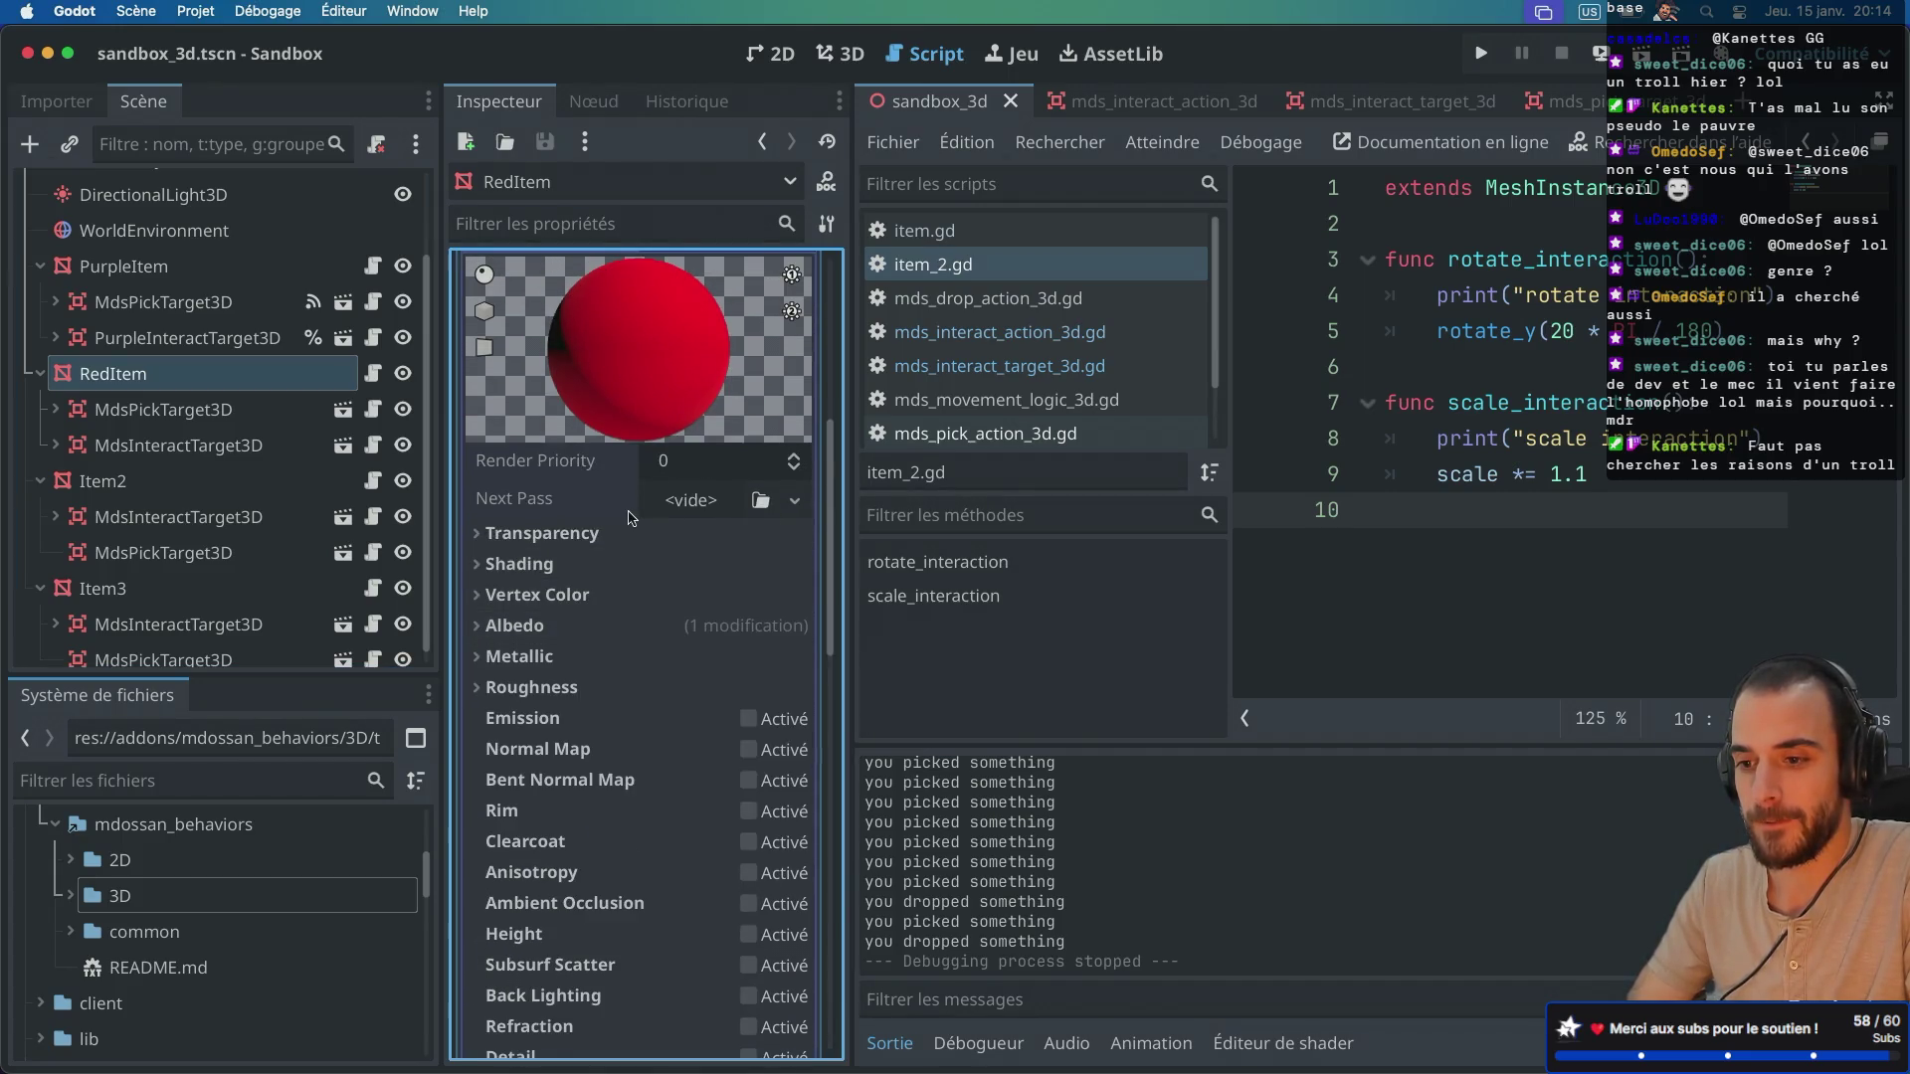
pyautogui.scroll(5, 597, 626)
pyautogui.click(194, 411)
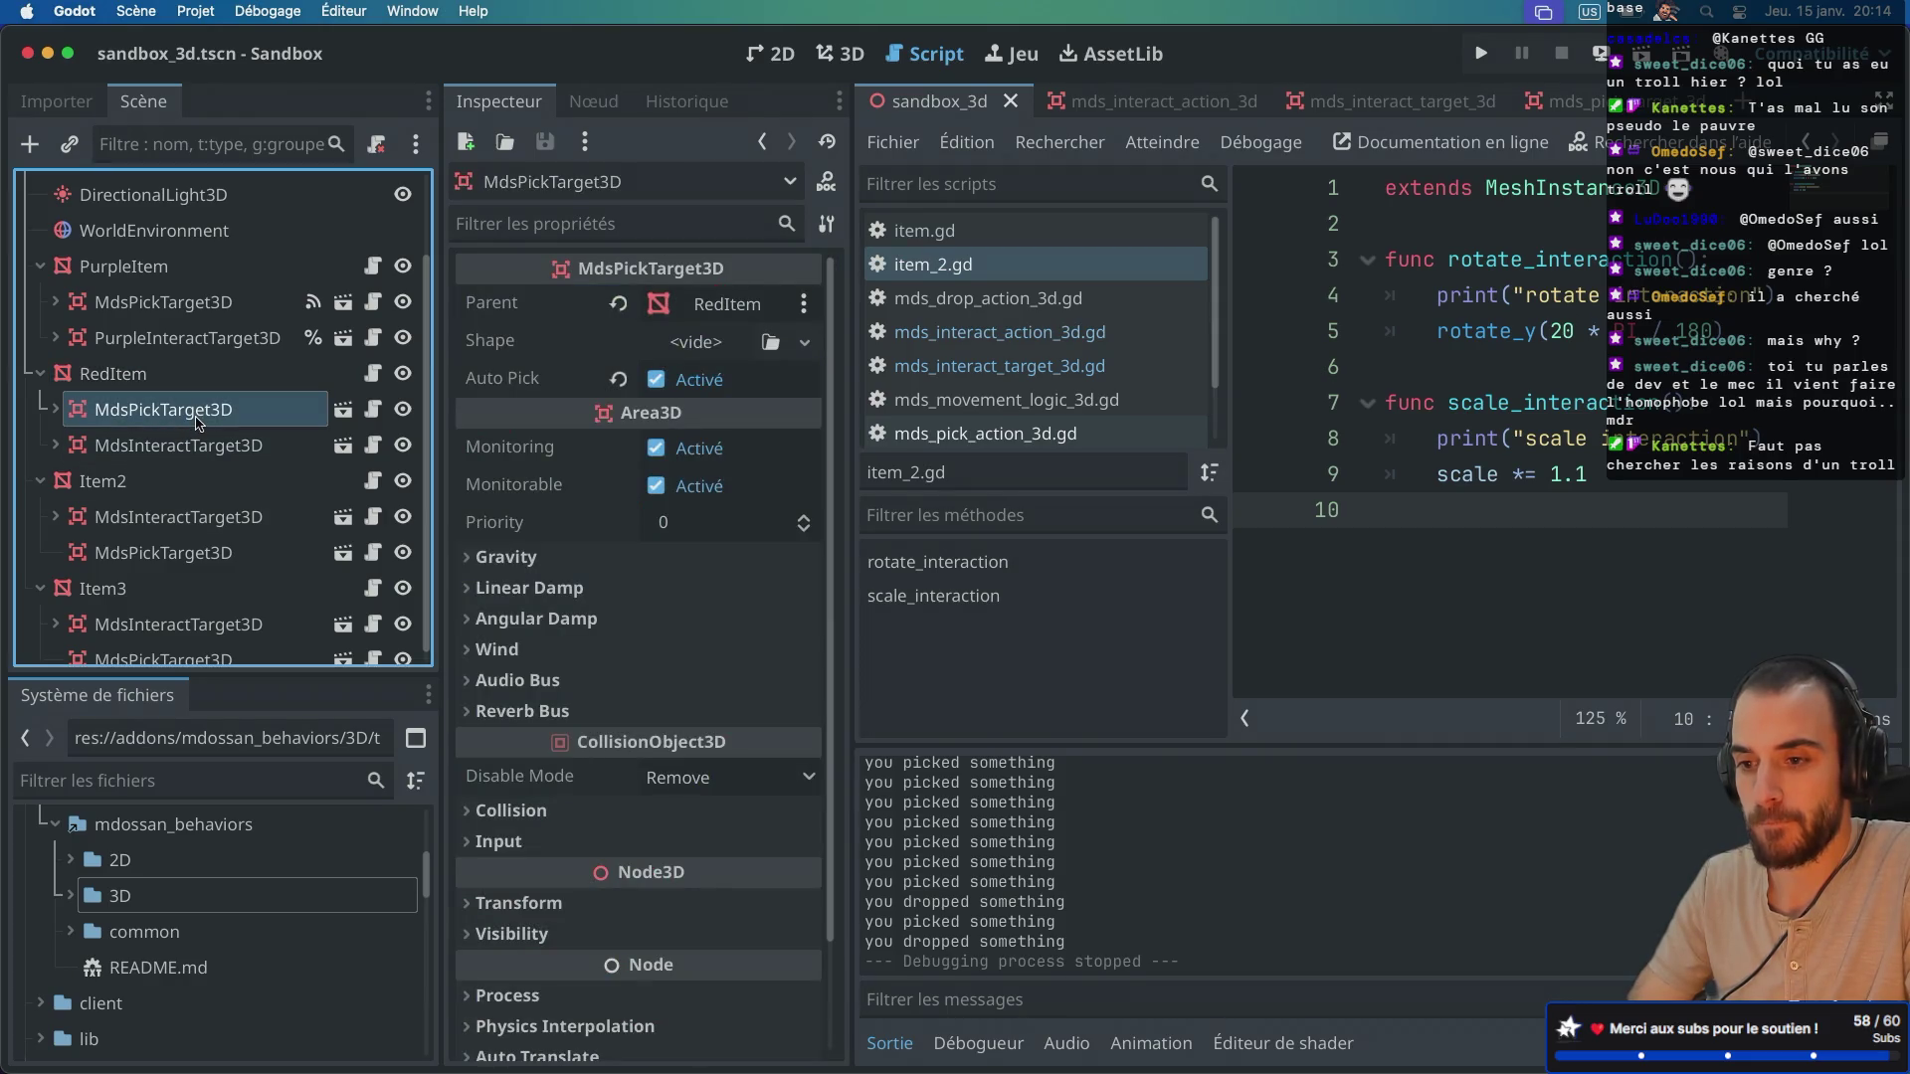
pyautogui.click(180, 516)
pyautogui.scroll(-1, 180, 515)
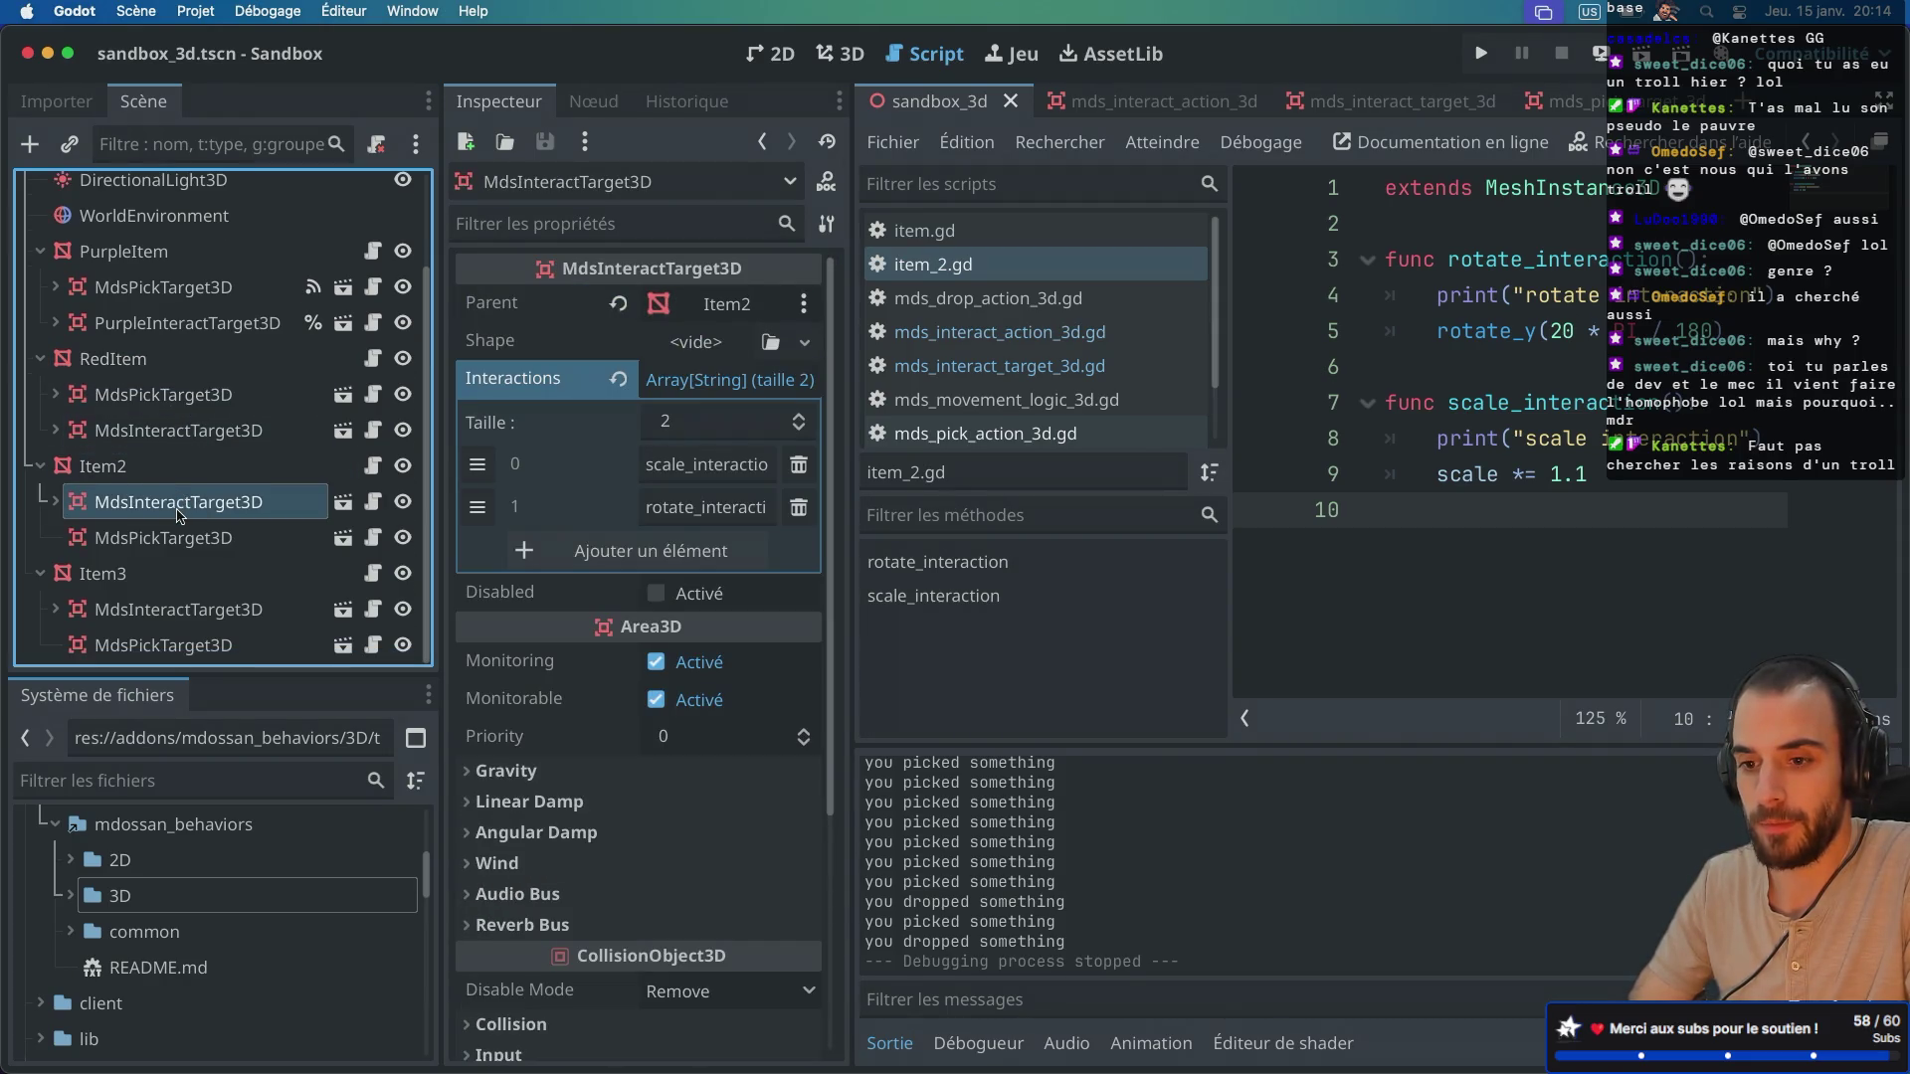
pyautogui.click(174, 610)
pyautogui.scroll(3, 196, 459)
pyautogui.click(189, 406)
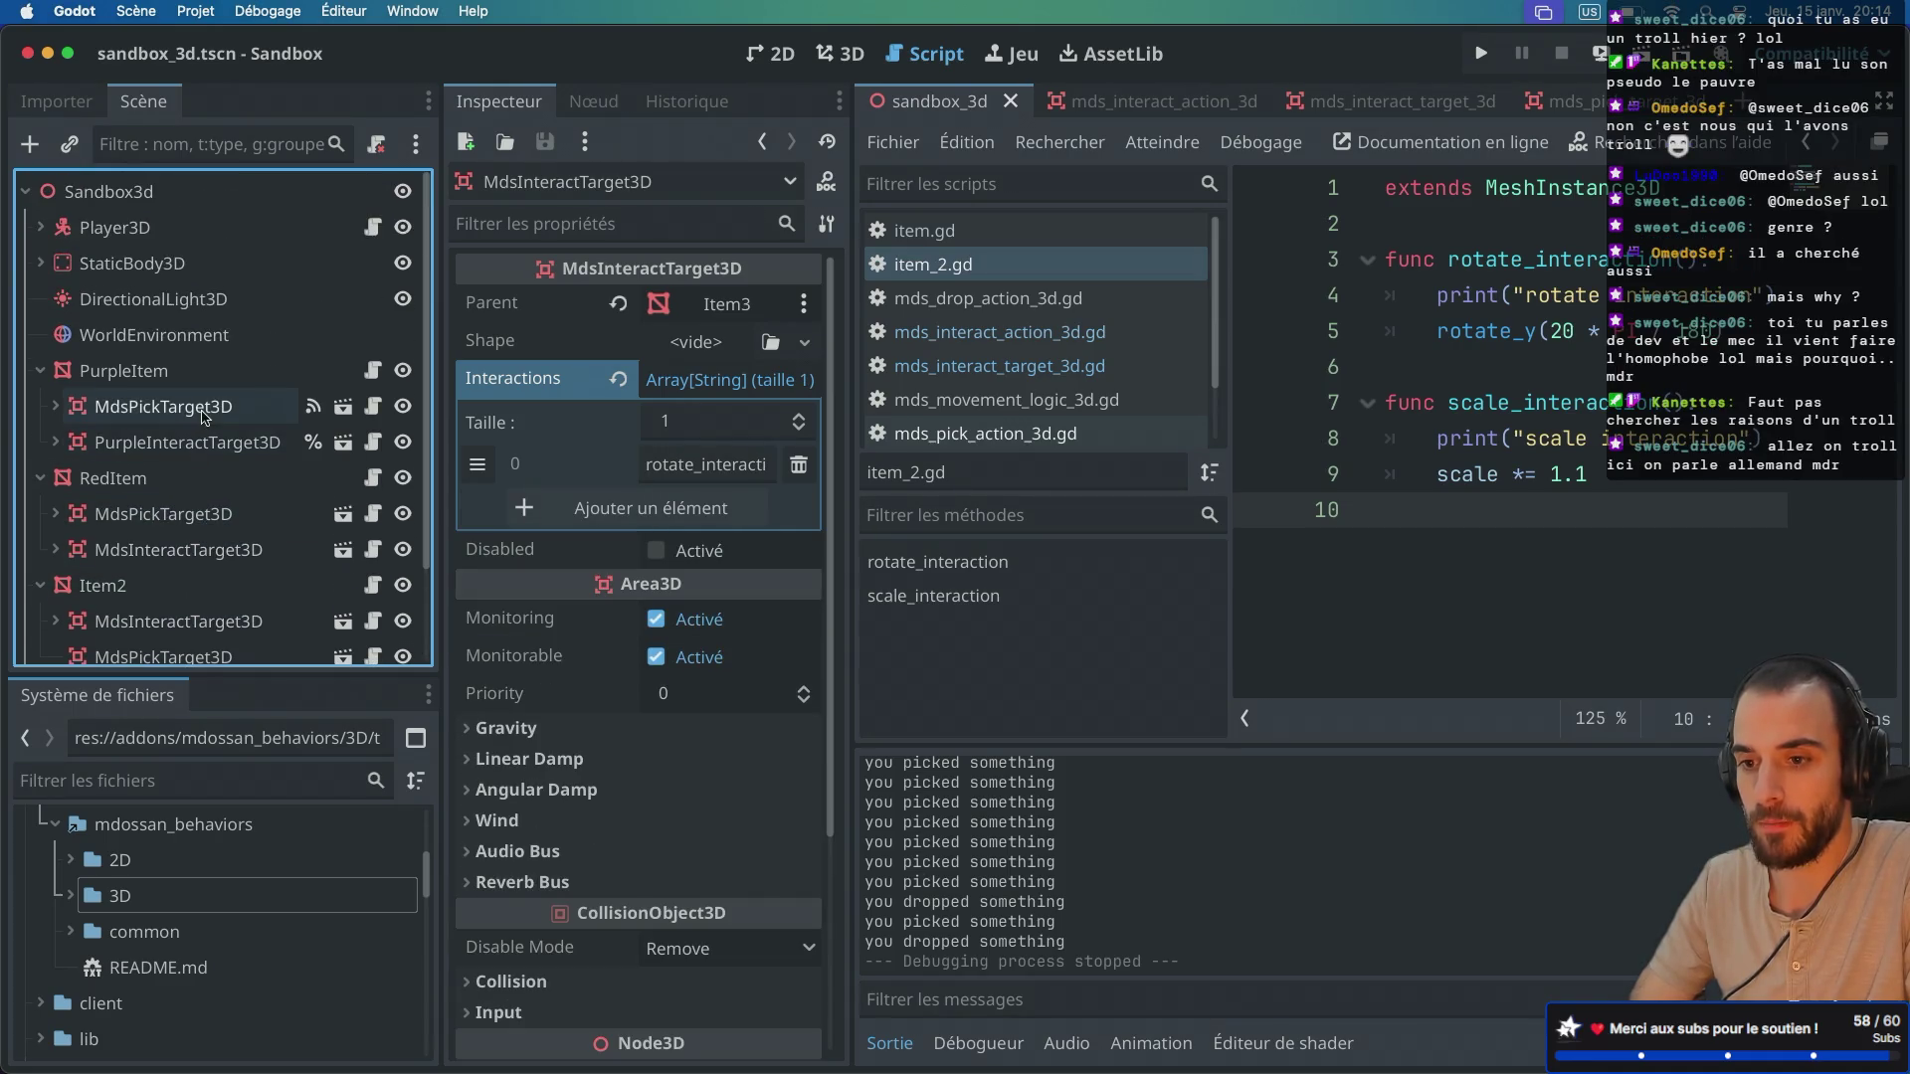
pyautogui.click(199, 443)
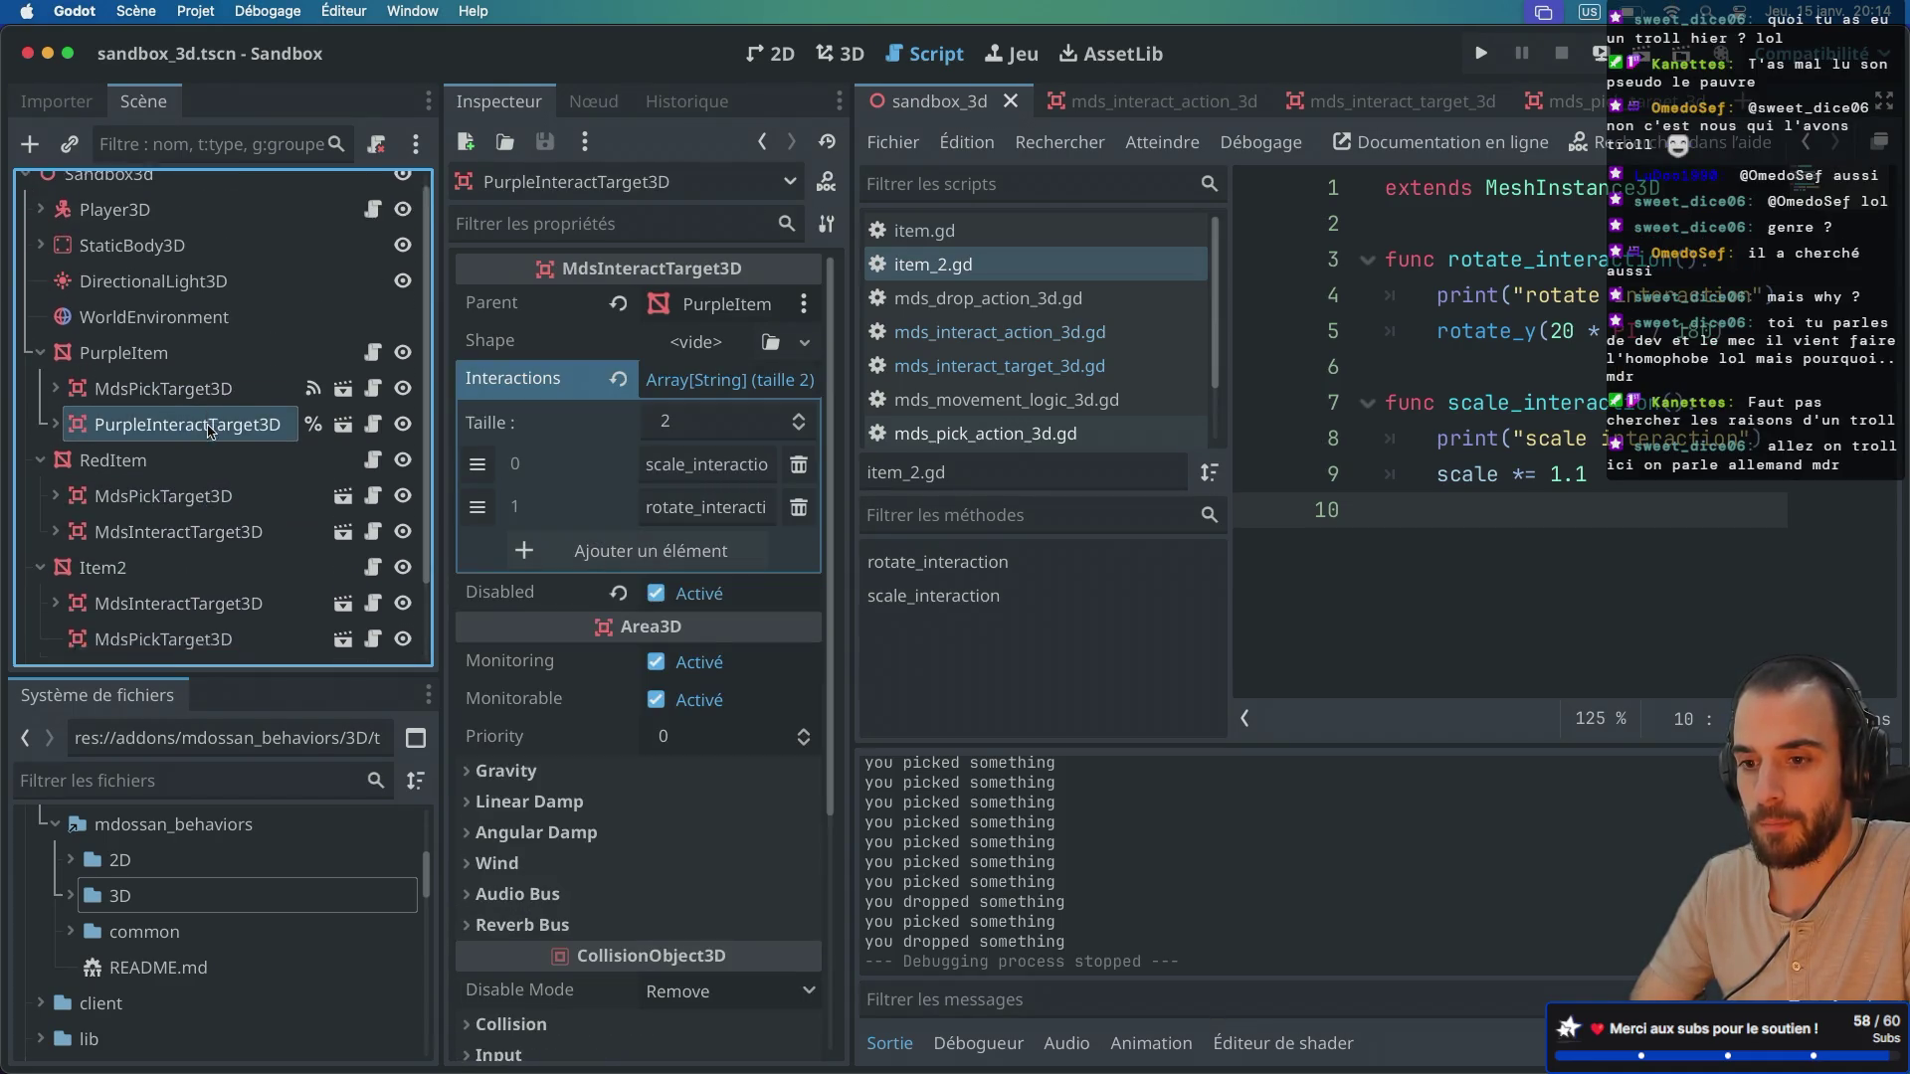
pyautogui.scroll(-3, 199, 437)
pyautogui.click(199, 431)
pyautogui.scroll(1, 487, 422)
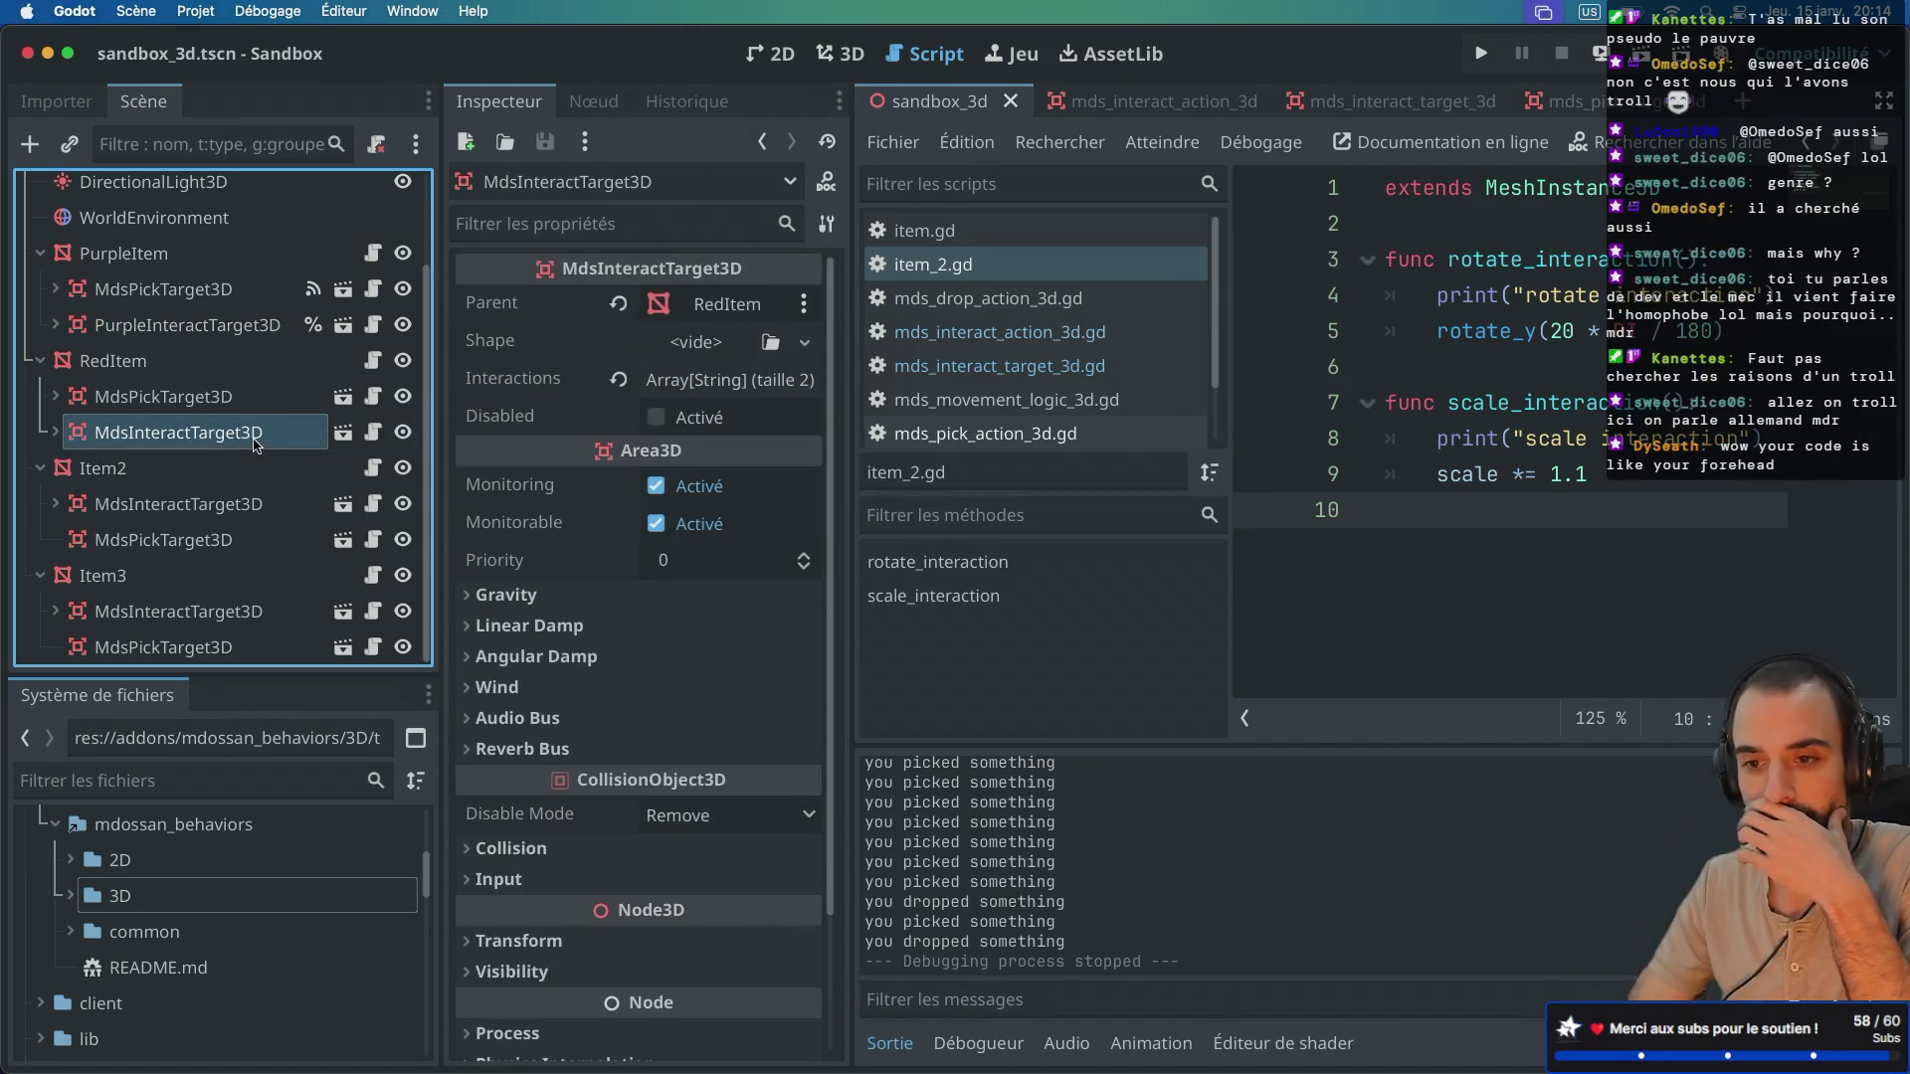
pyautogui.click(212, 539)
pyautogui.press('Down')
pyautogui.press('Down')
pyautogui.press('Down')
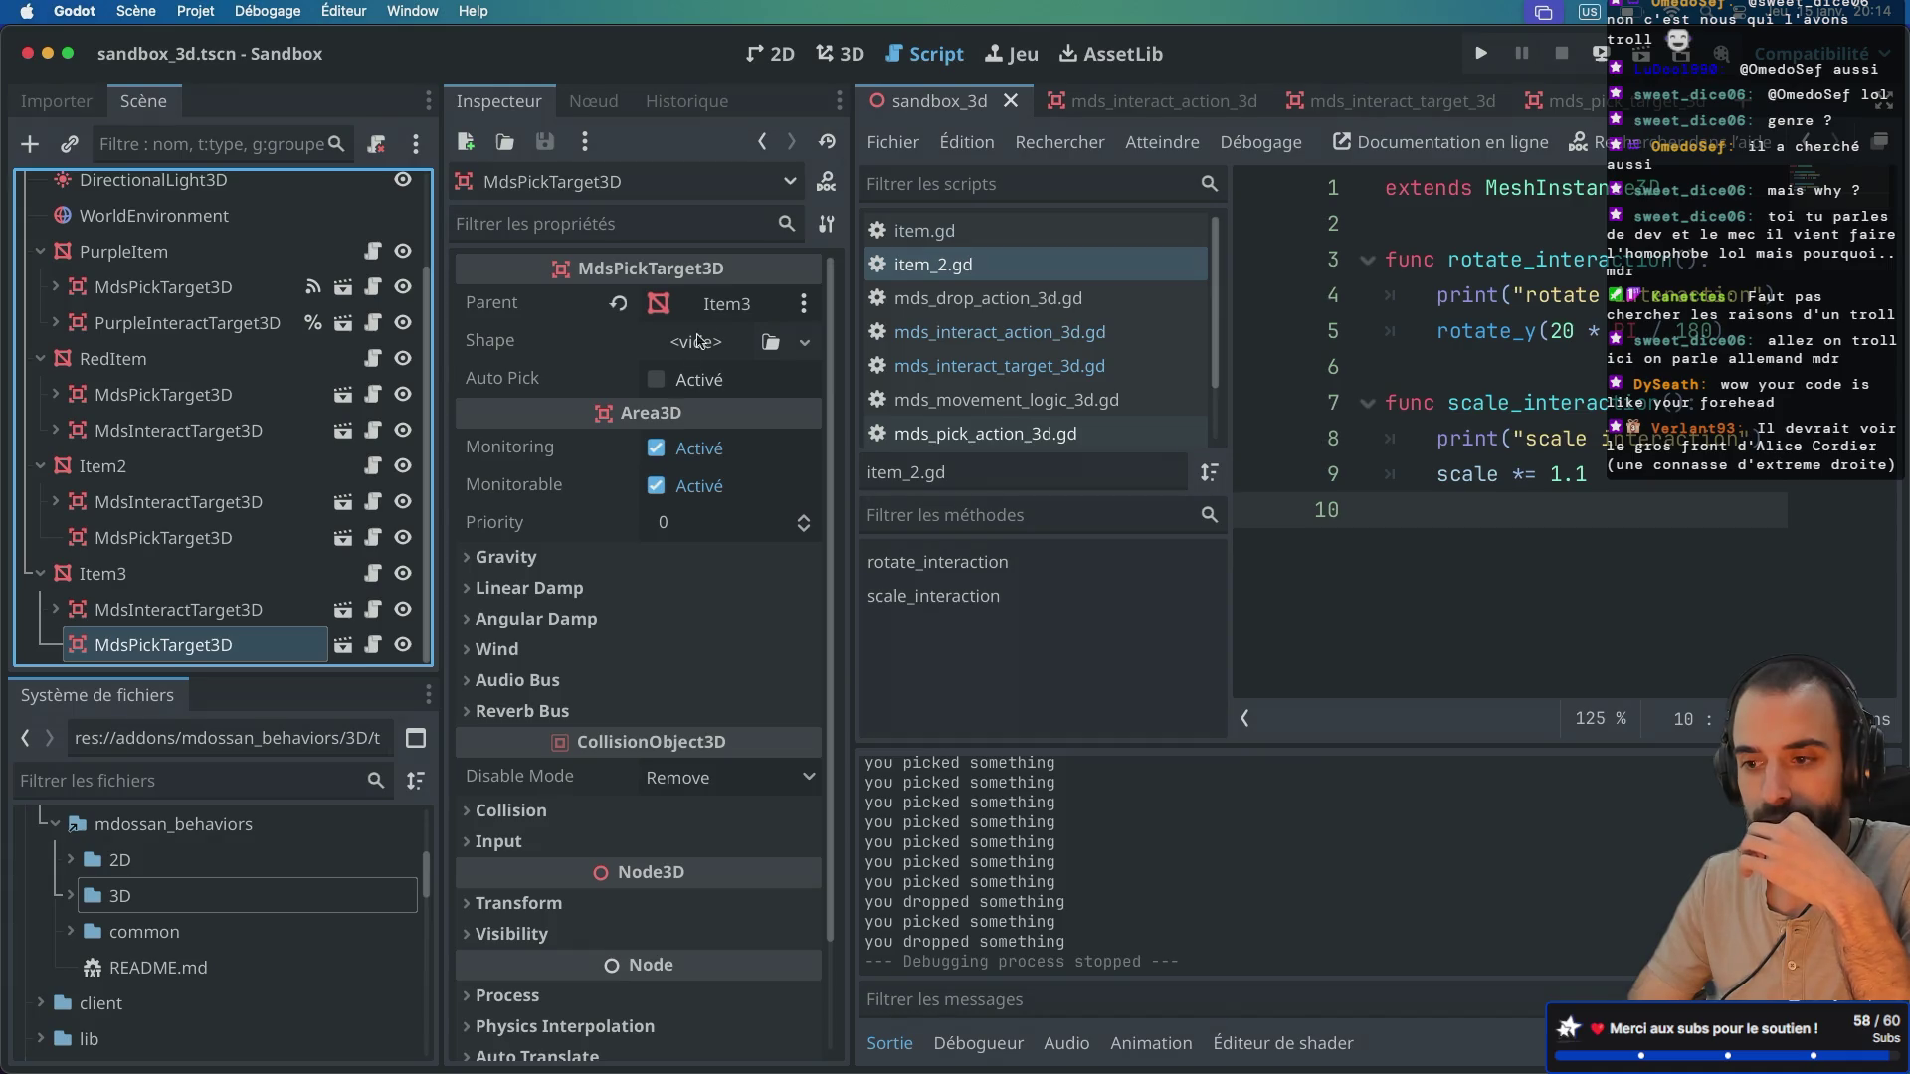
pyautogui.click(731, 313)
pyautogui.press('Escape')
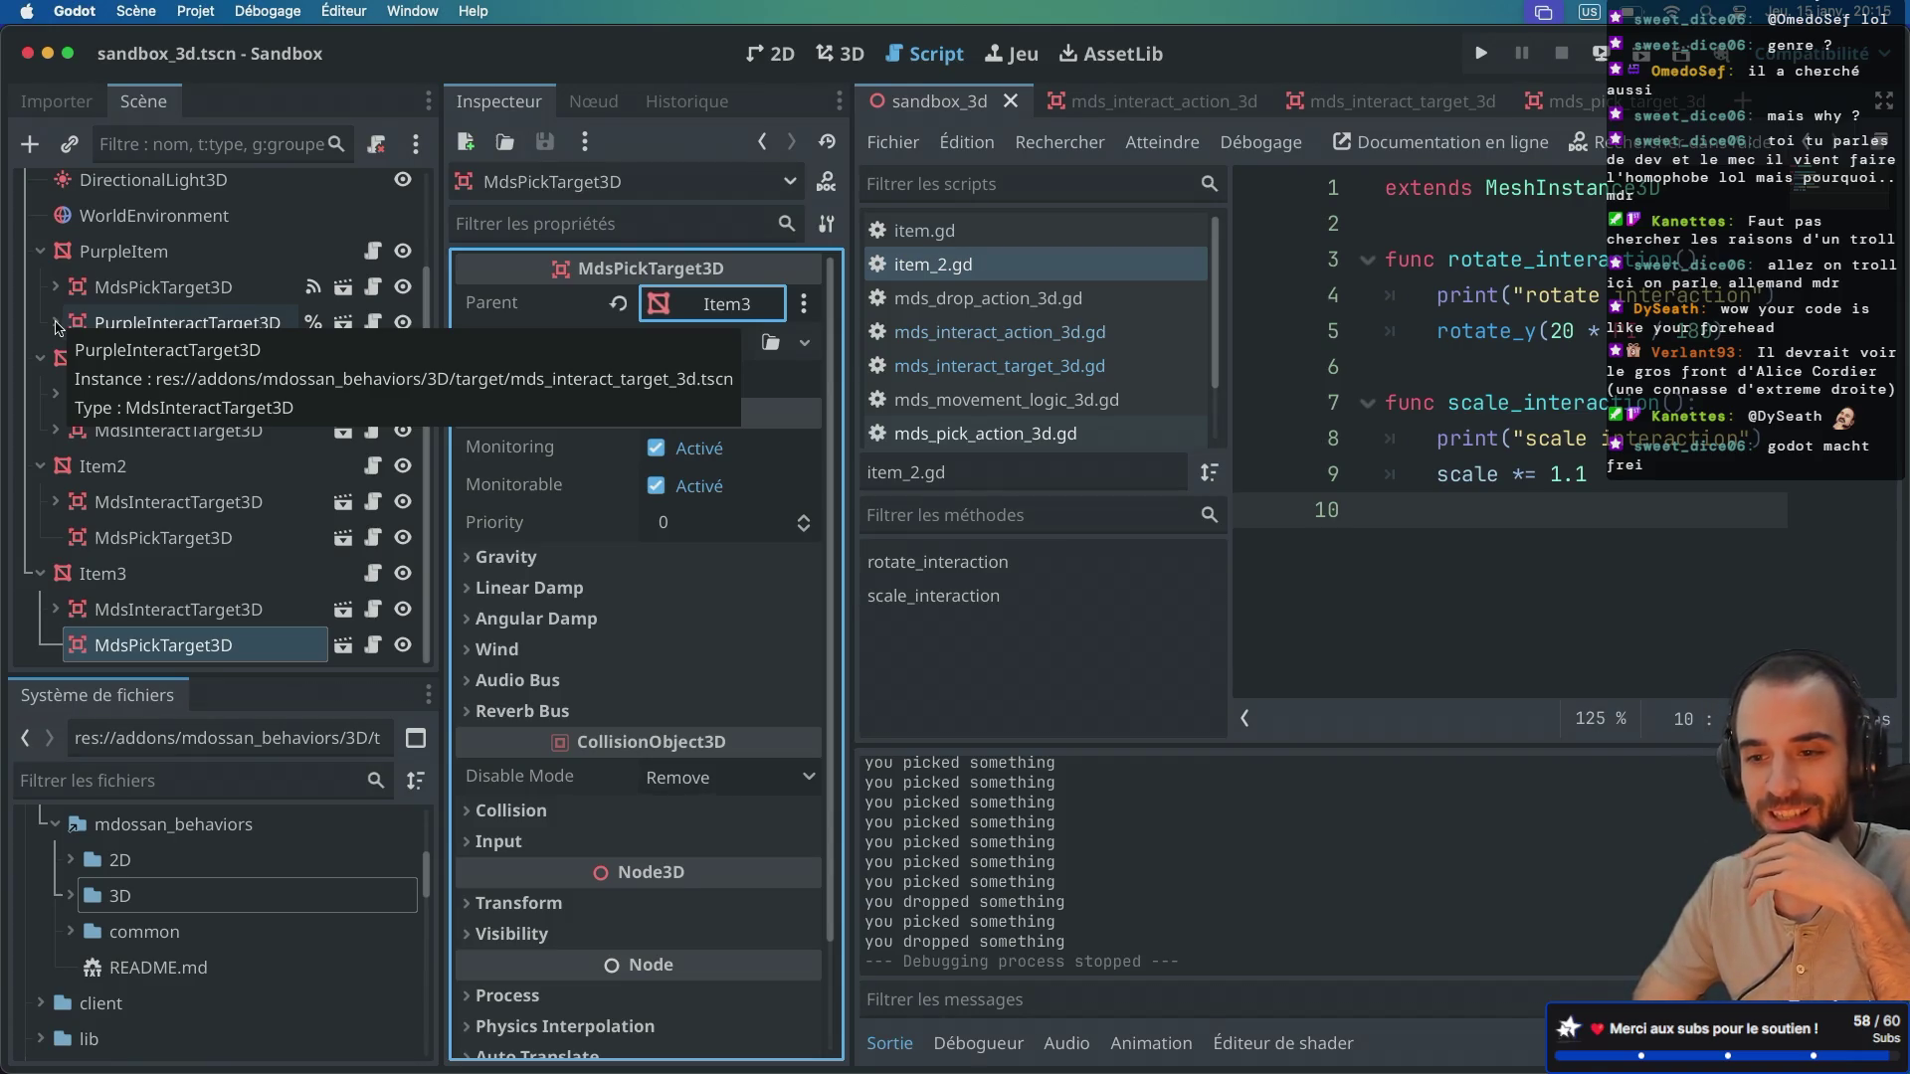
# Step: Expand the purple interact target and inspect its nested collision shape's sphere settings
pyautogui.click(56, 322)
pyautogui.click(221, 456)
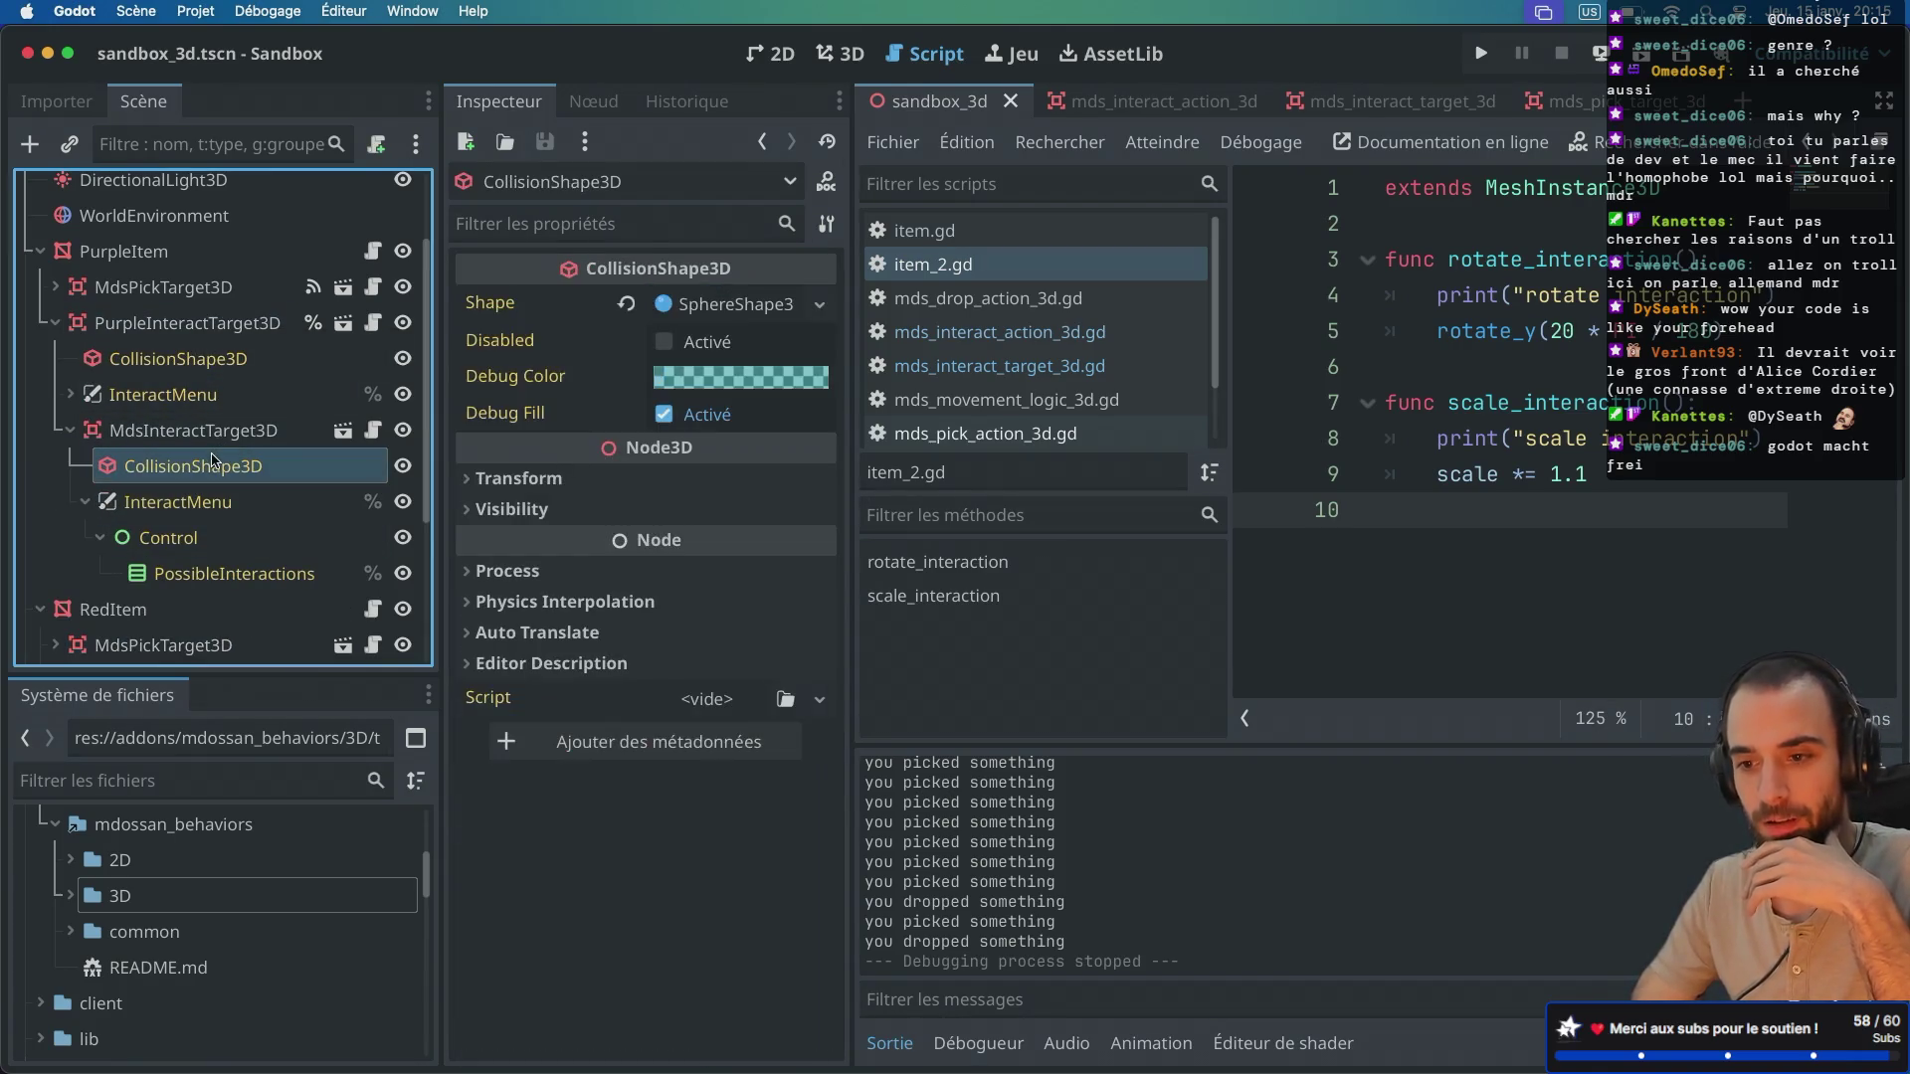
pyautogui.click(723, 309)
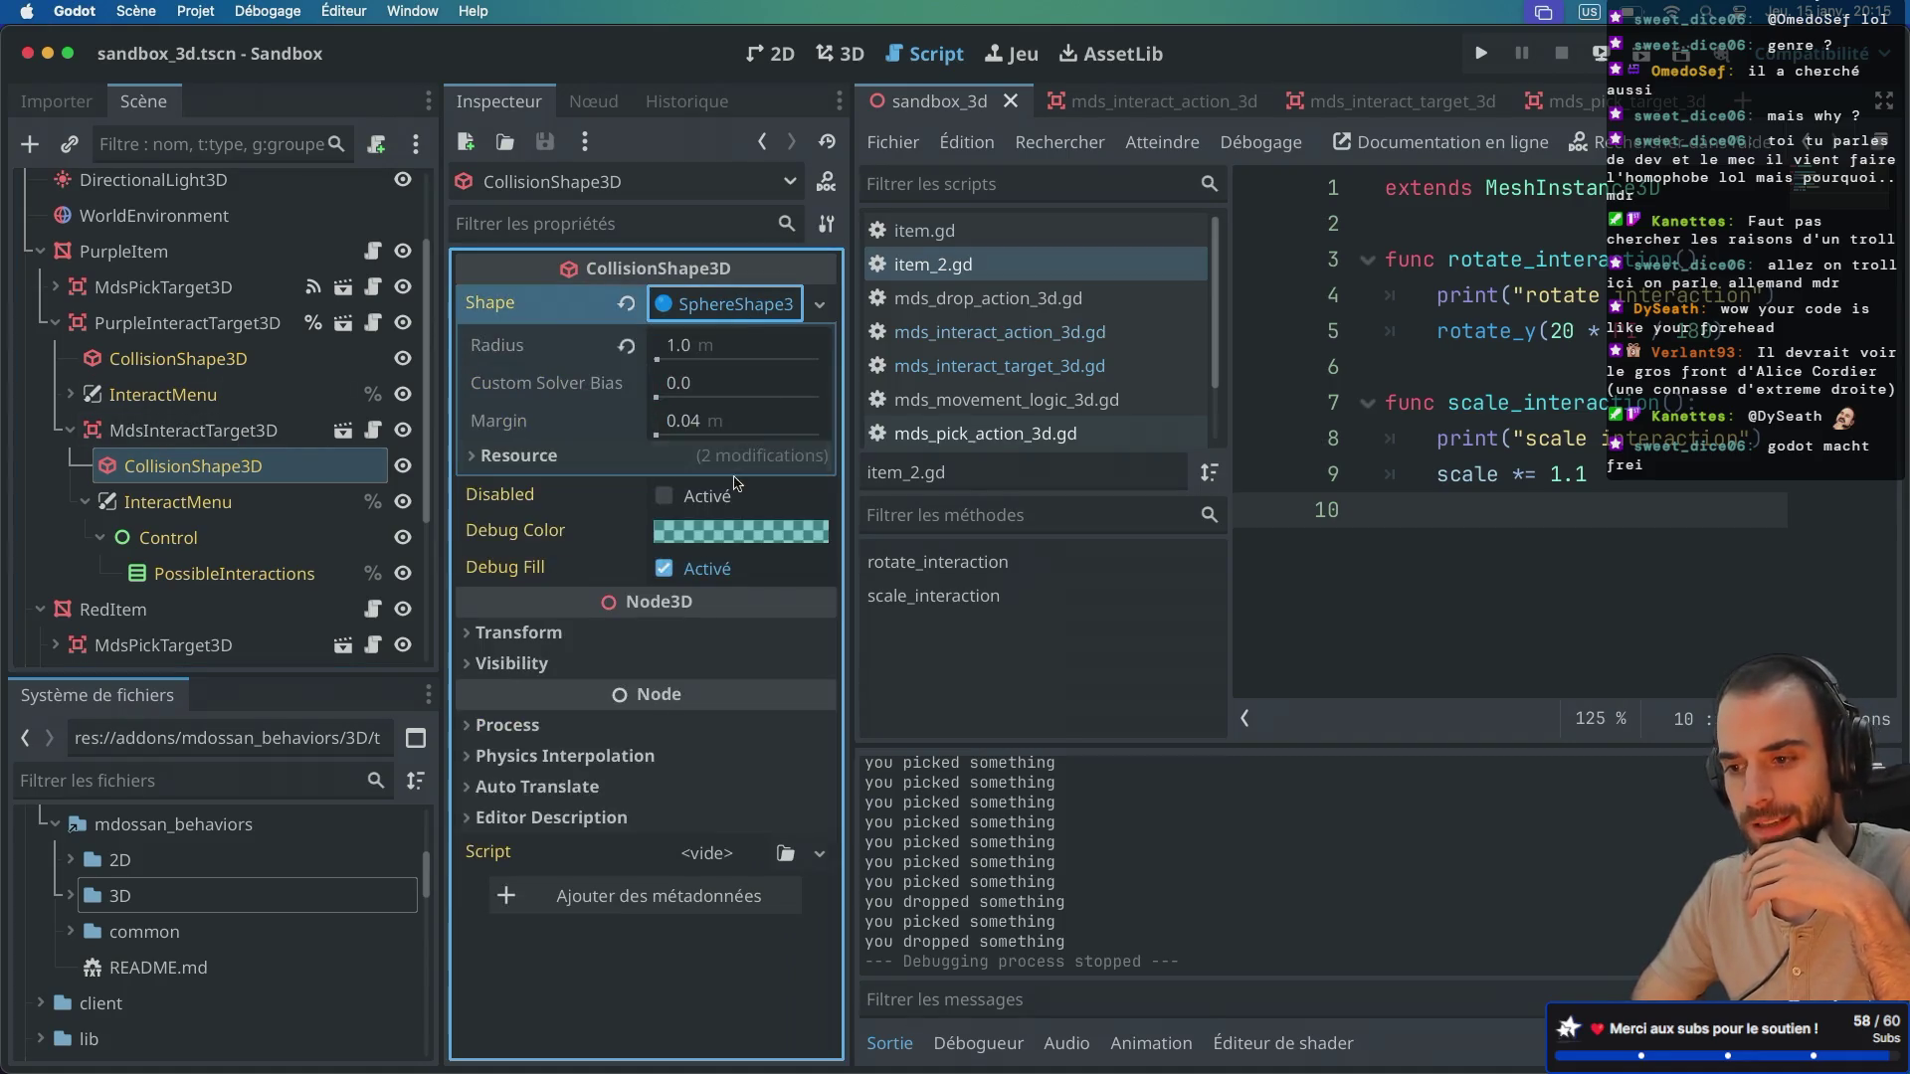
pyautogui.click(472, 456)
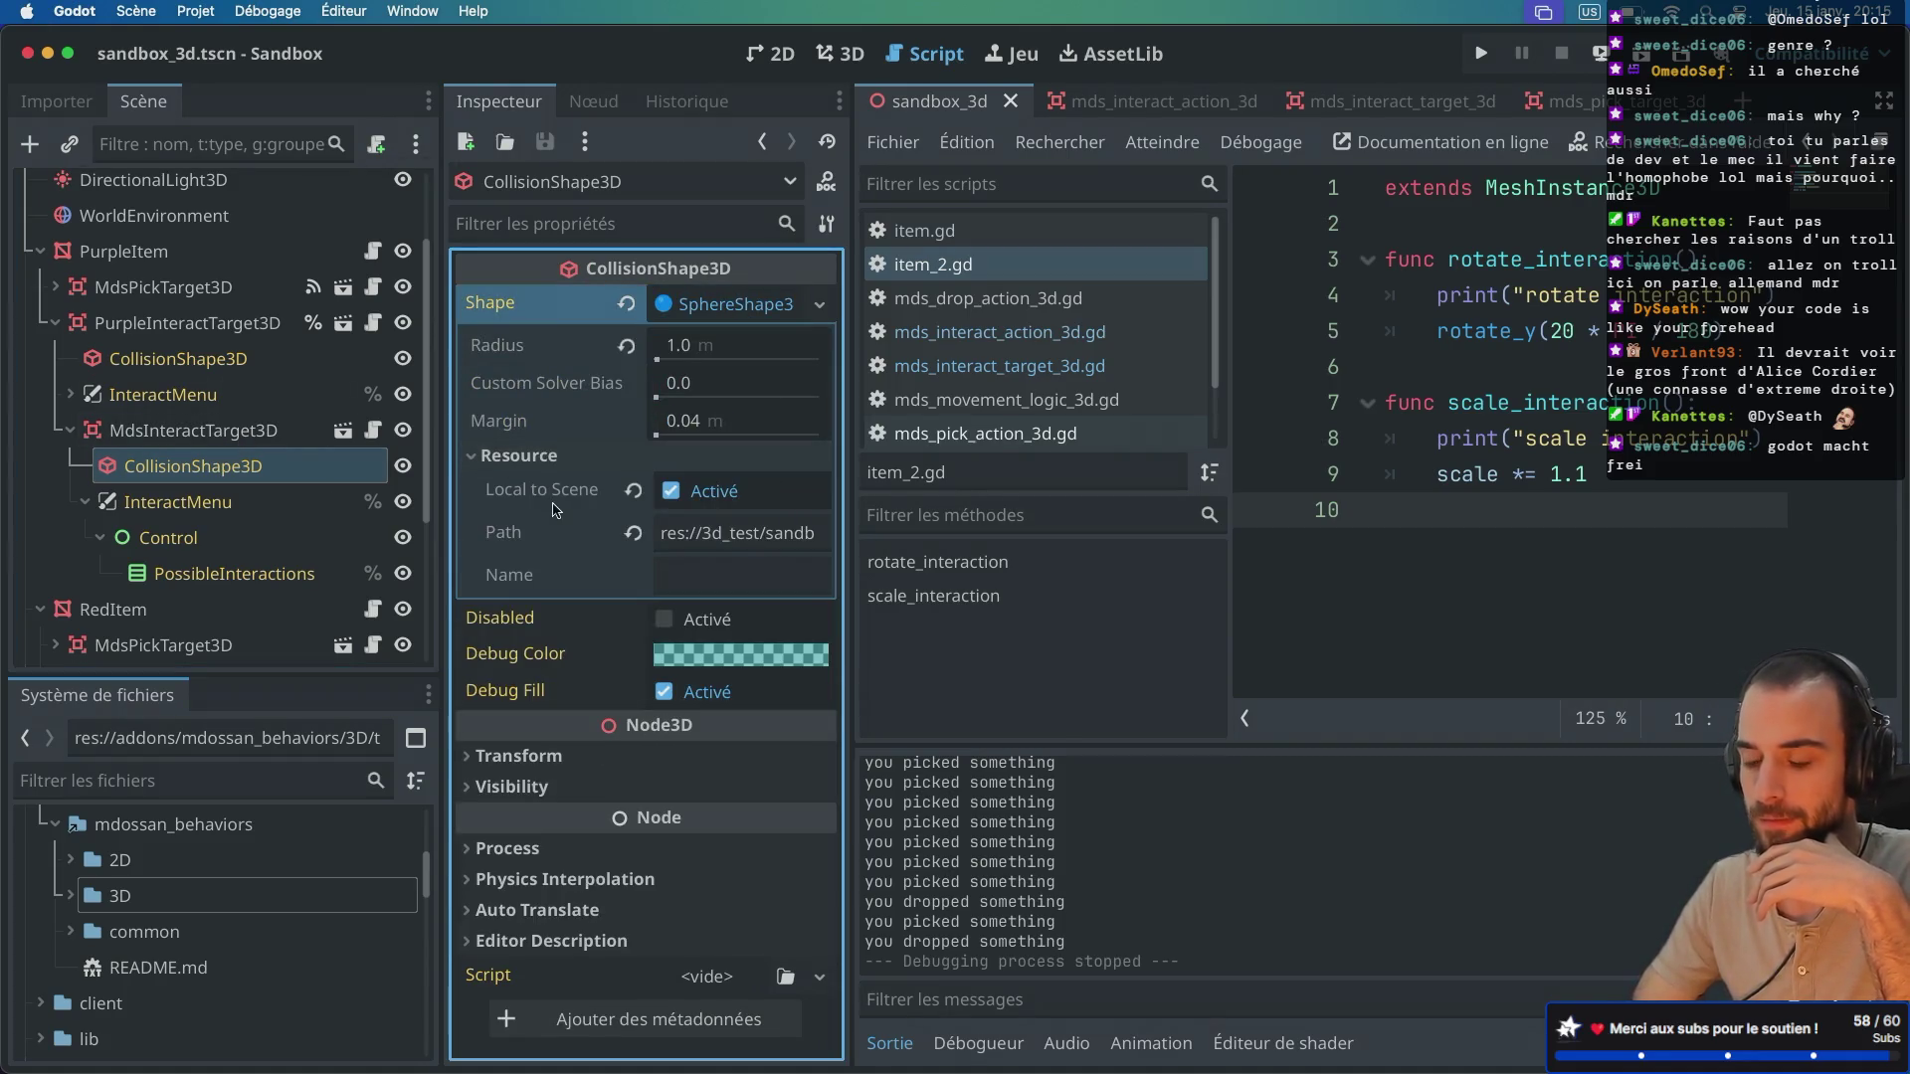
pyautogui.moveTo(555, 511)
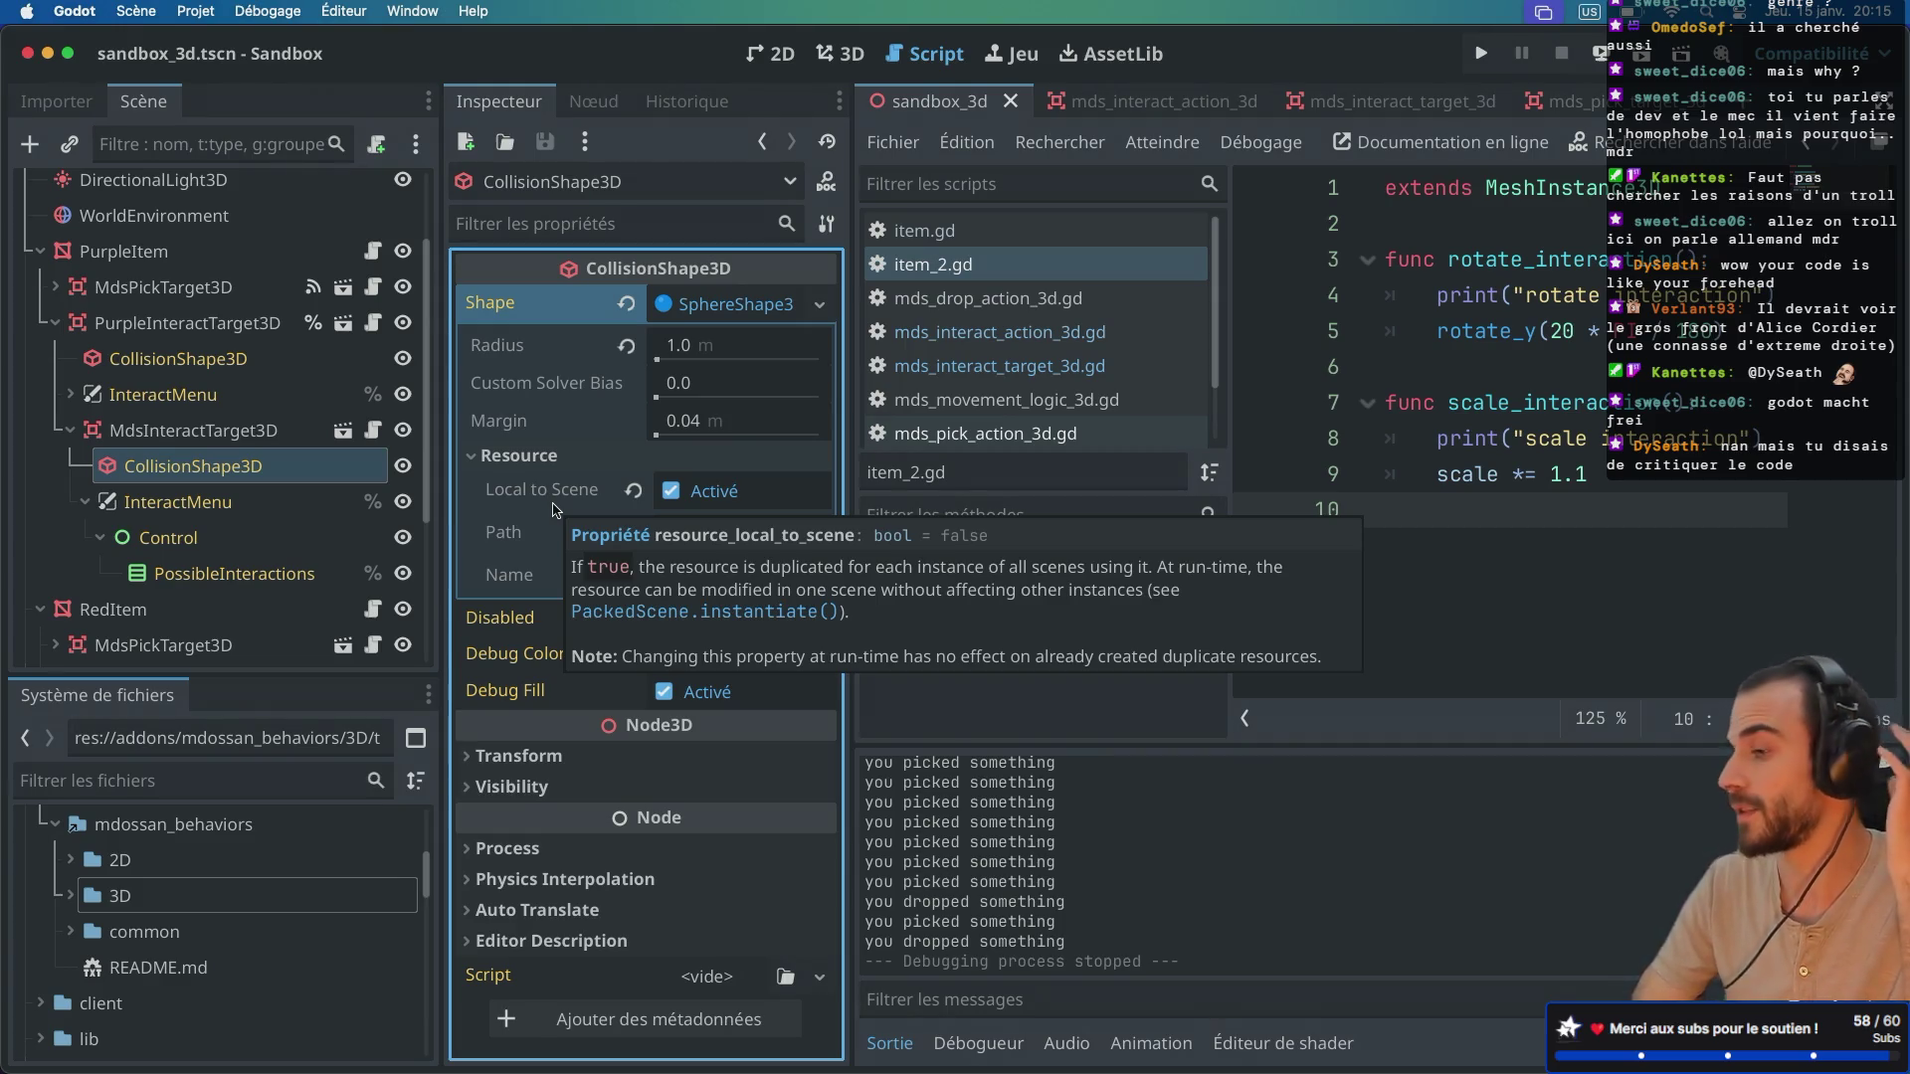
pyautogui.click(159, 438)
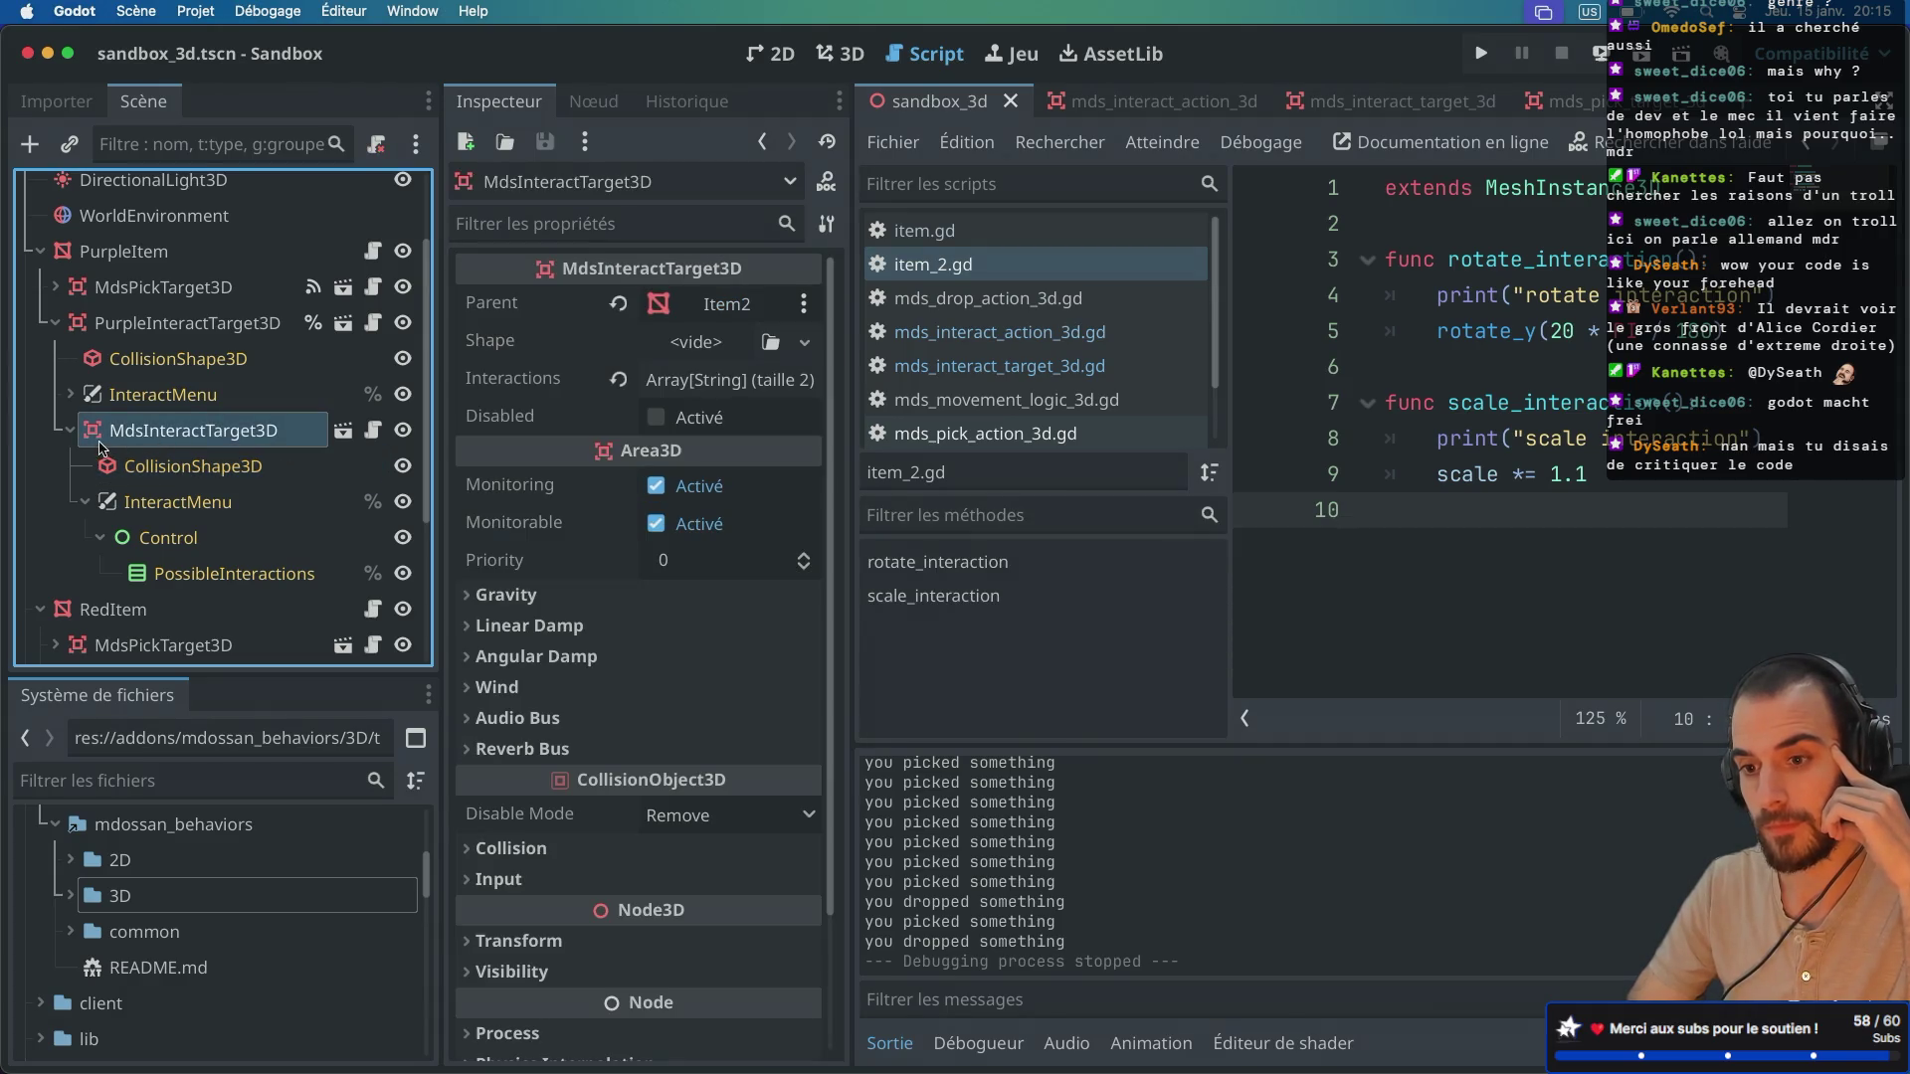
# Step: Expand Item2's interact target and select its CollisionShape3D
pyautogui.scroll(-3, 178, 521)
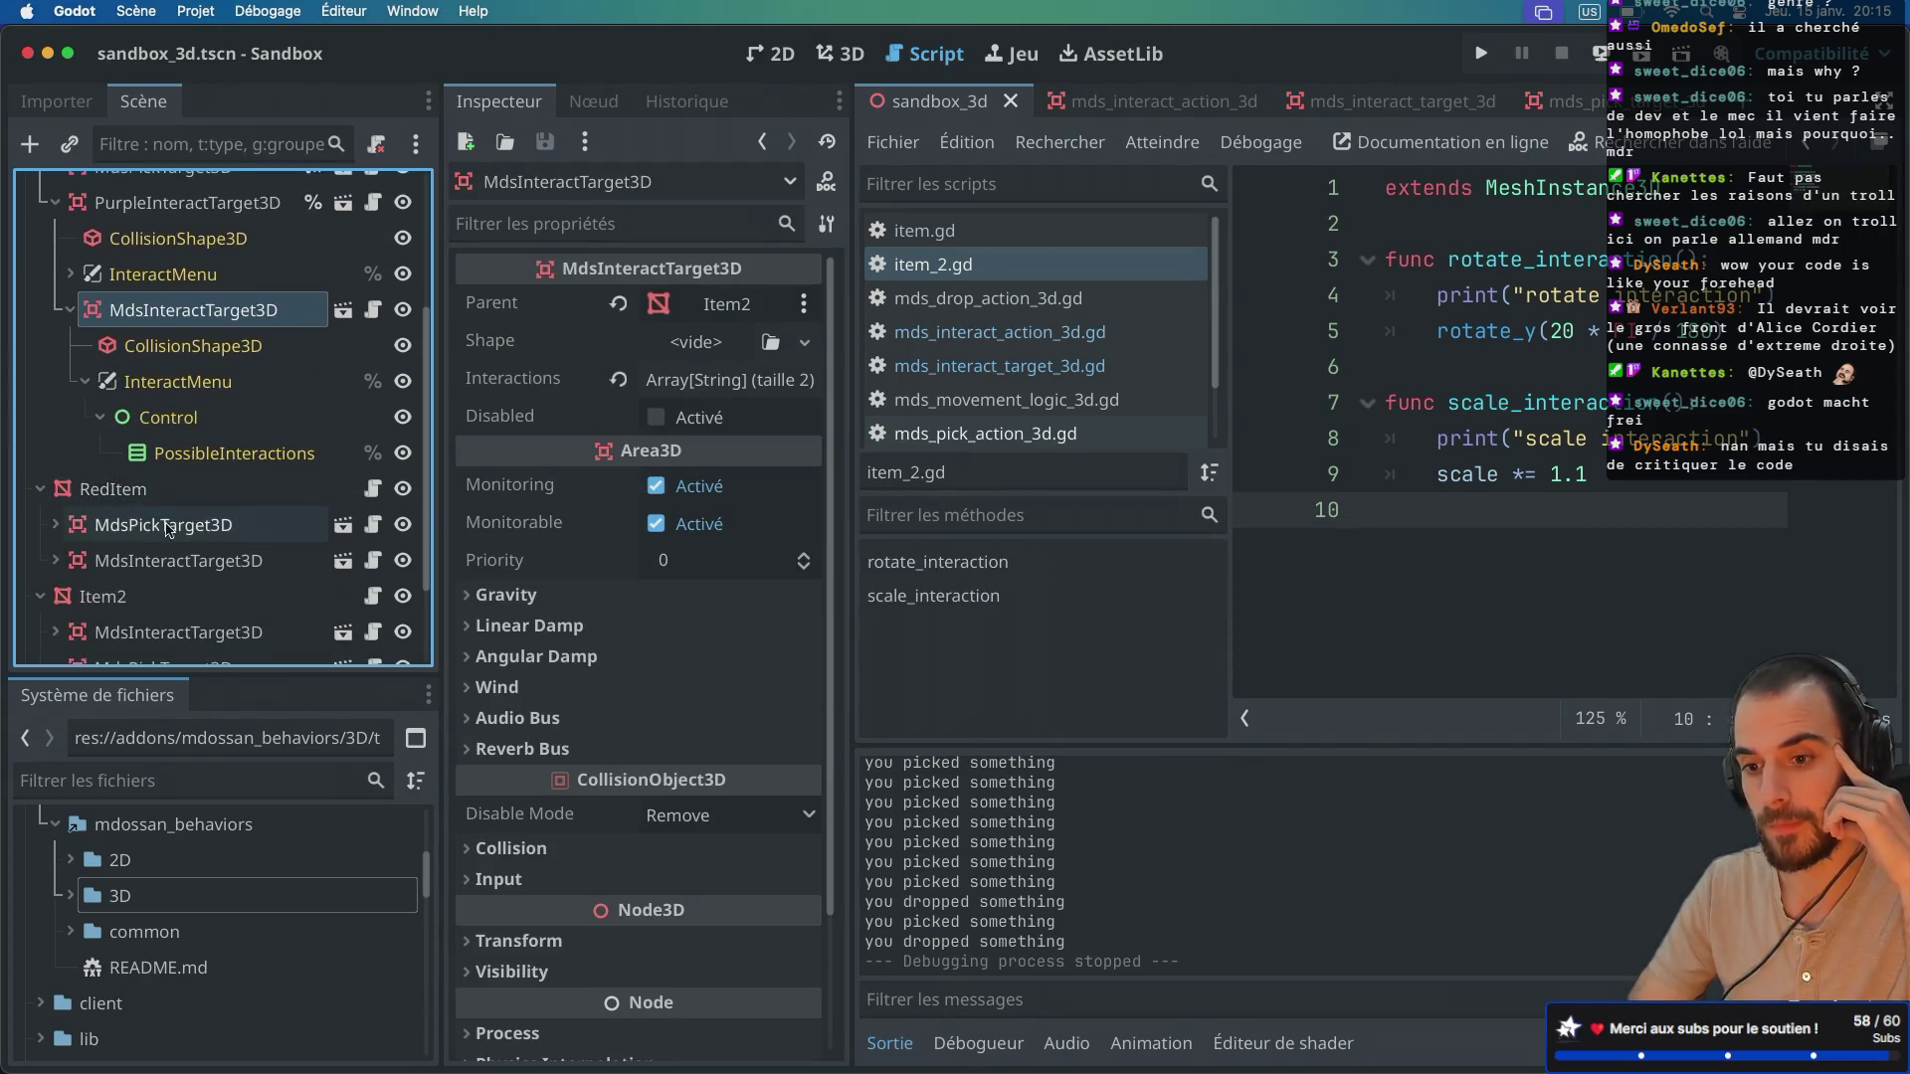
pyautogui.scroll(-3, 178, 520)
pyautogui.click(56, 502)
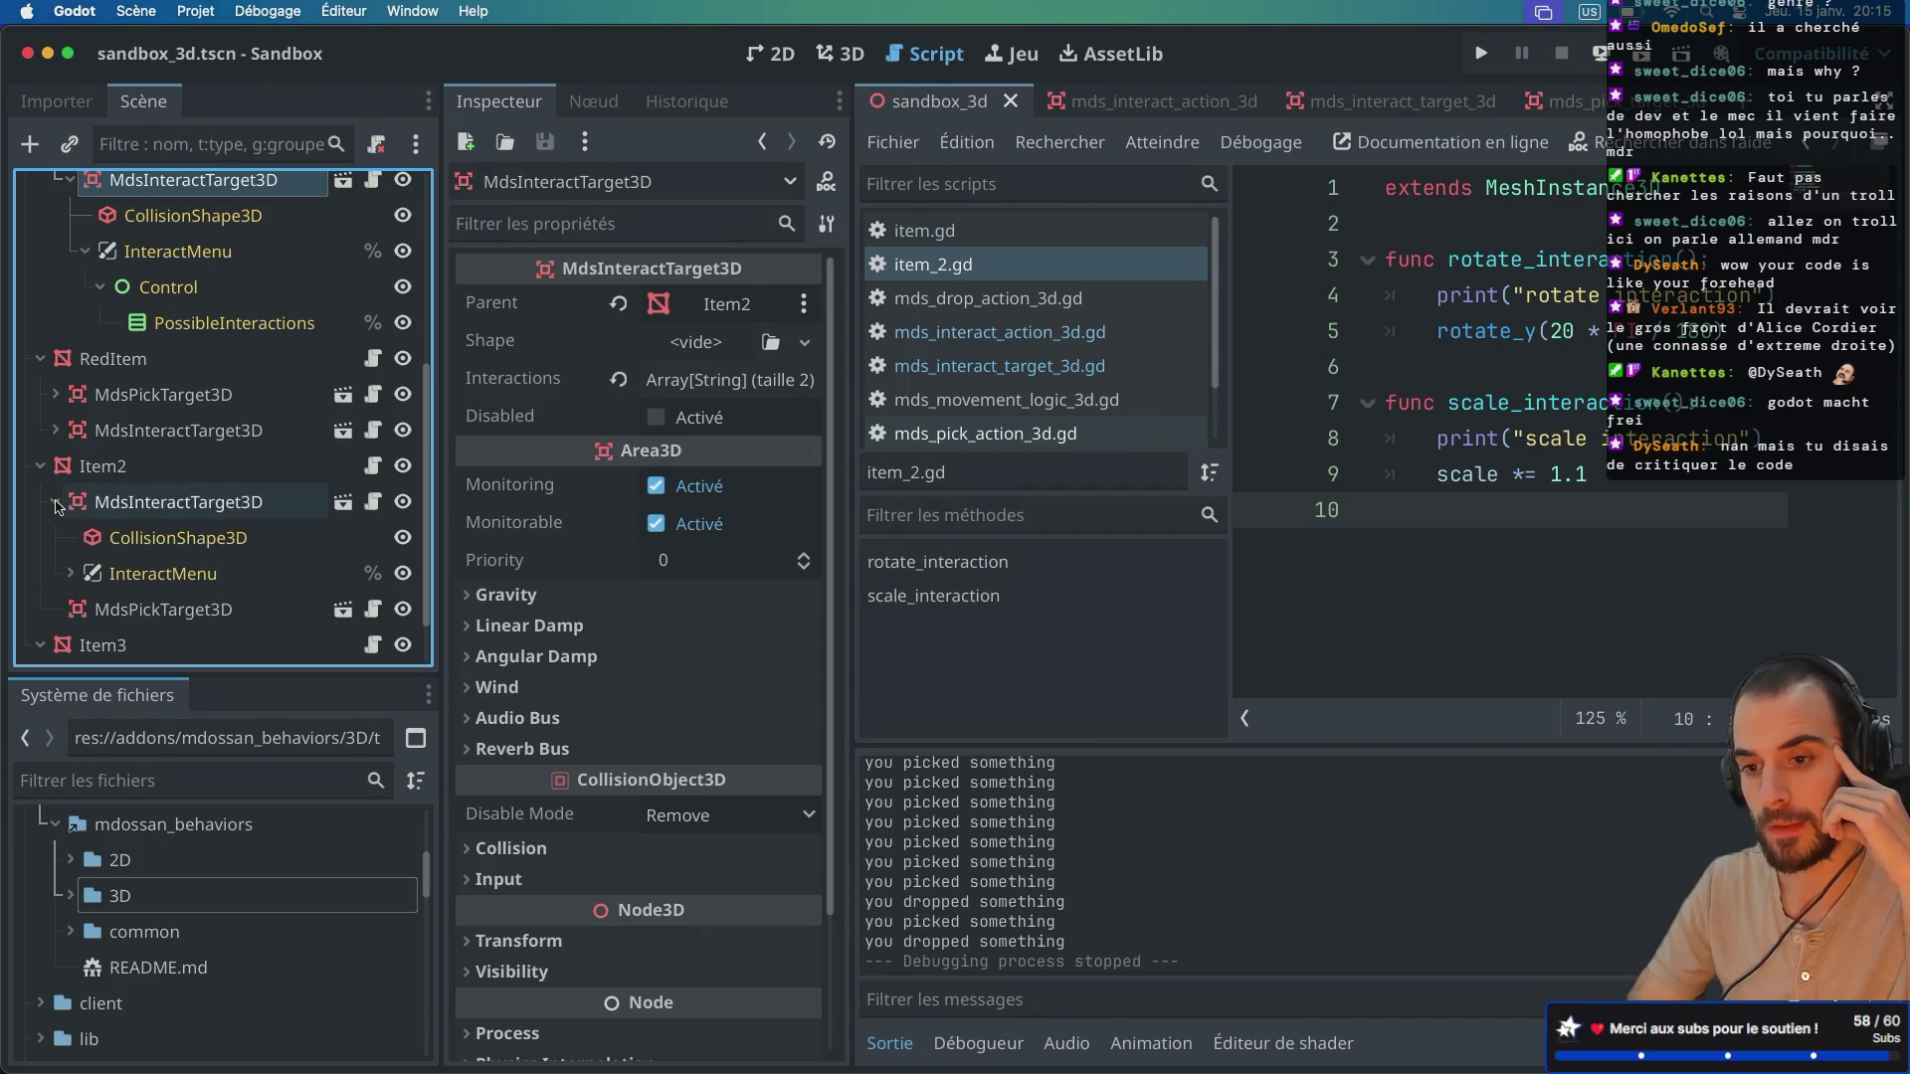
pyautogui.scroll(-2, 176, 509)
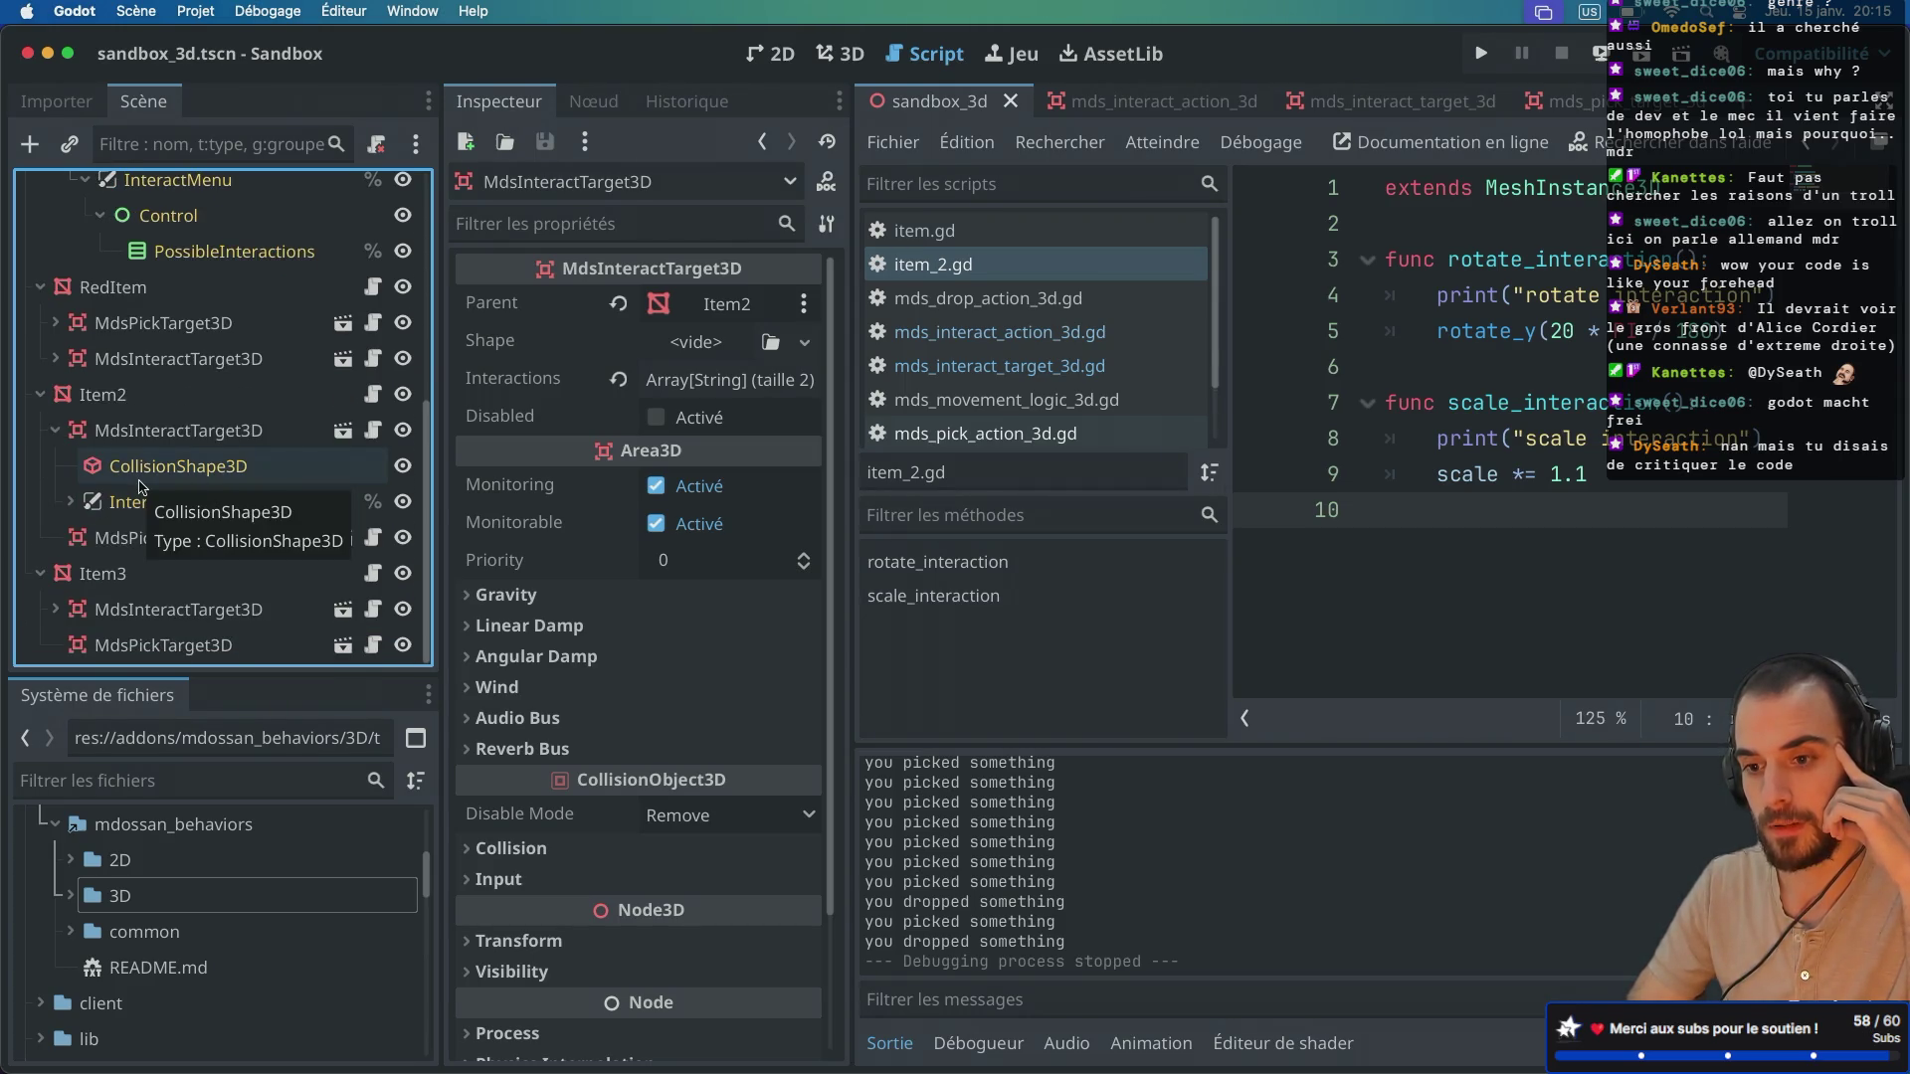
pyautogui.click(179, 430)
pyautogui.click(209, 463)
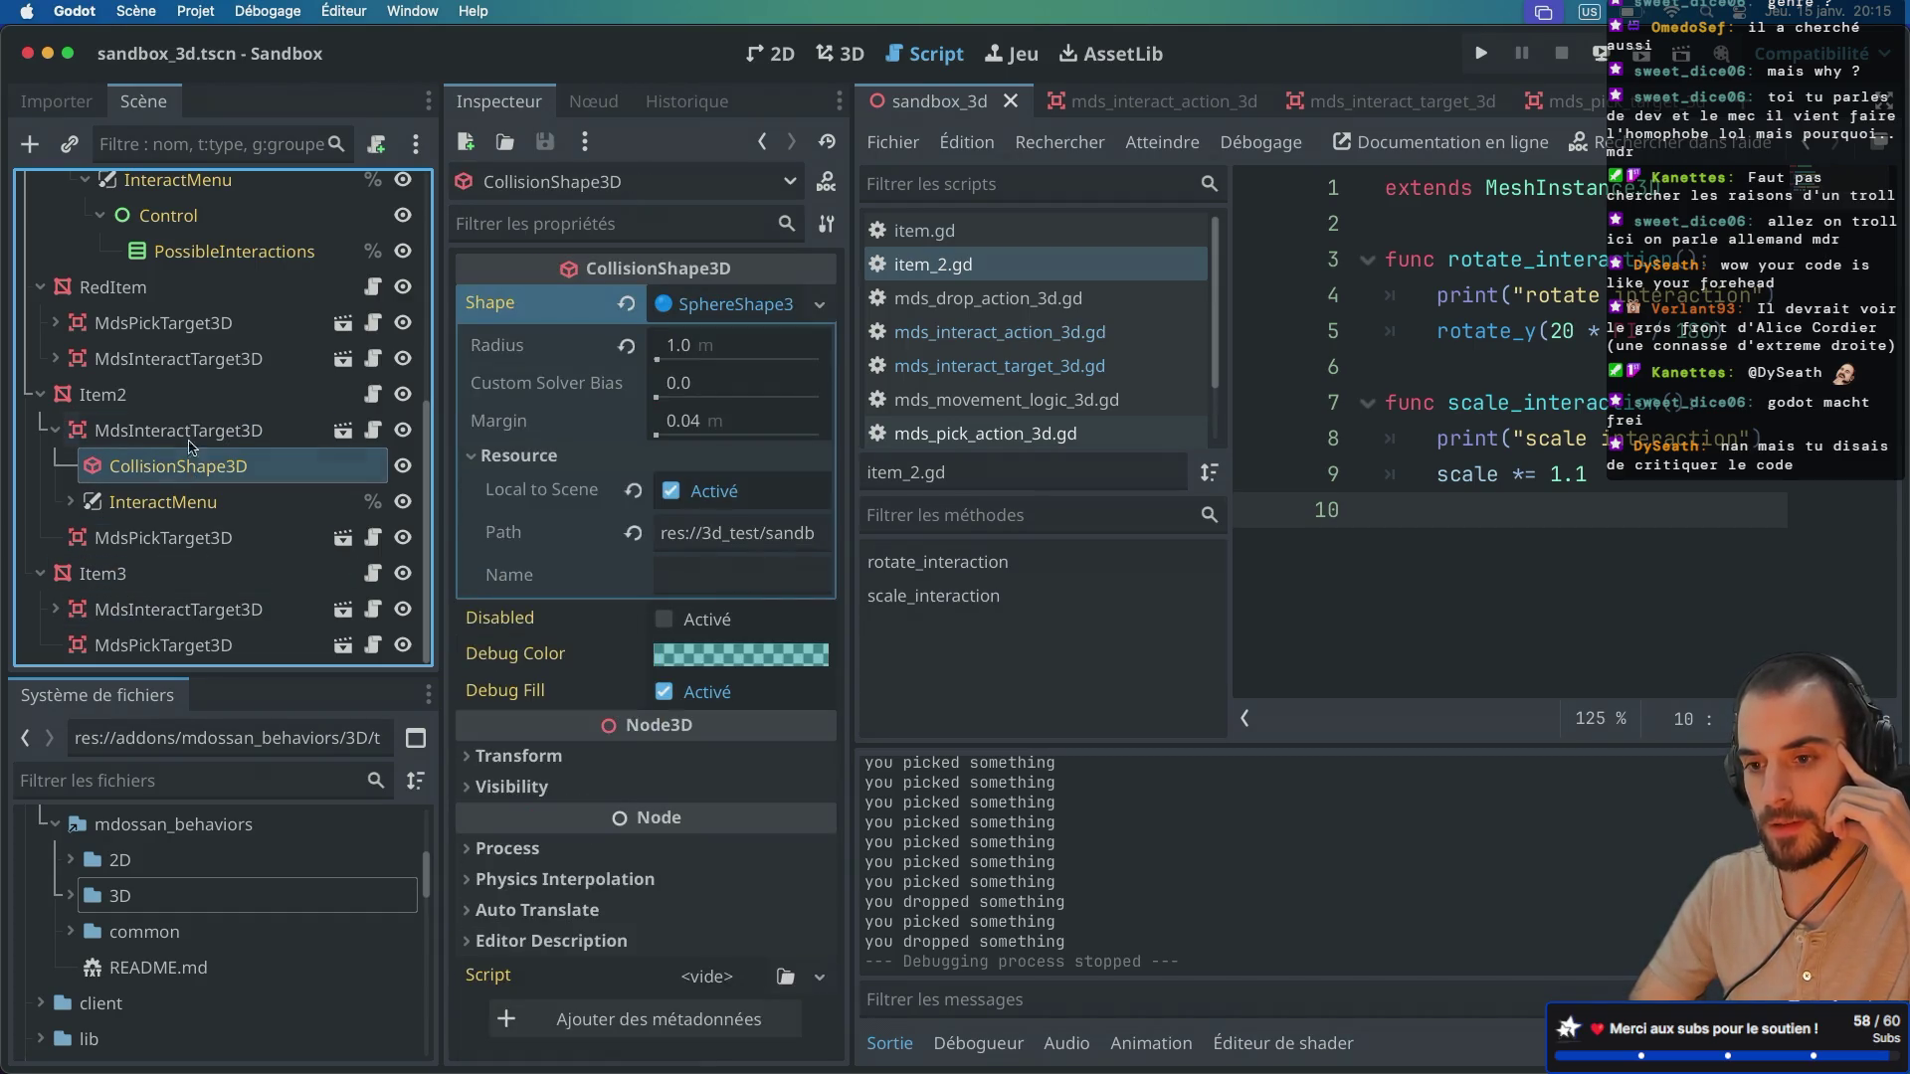
pyautogui.click(203, 395)
pyautogui.click(204, 466)
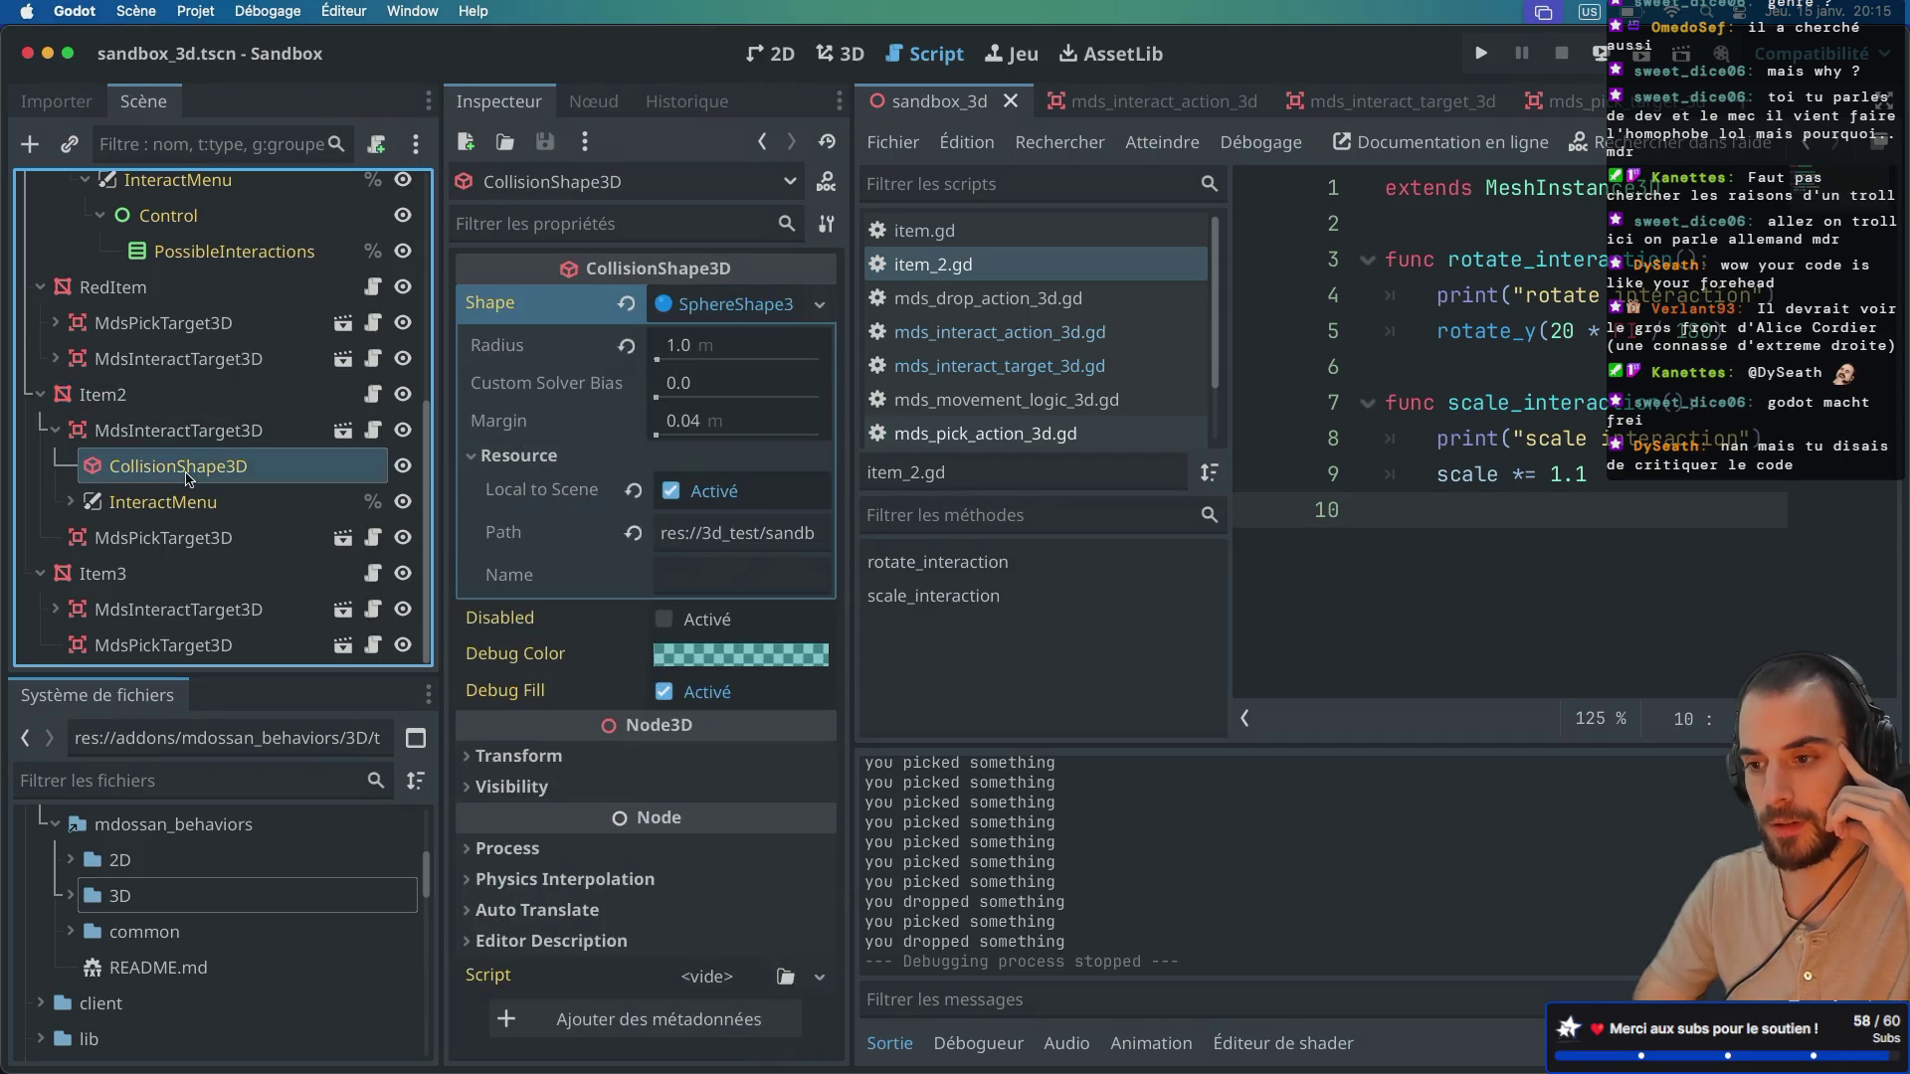
# Step: Untick Local to Scene on Item2's sphere shape and revert it to the addon's shared default
pyautogui.click(733, 304)
pyautogui.click(733, 304)
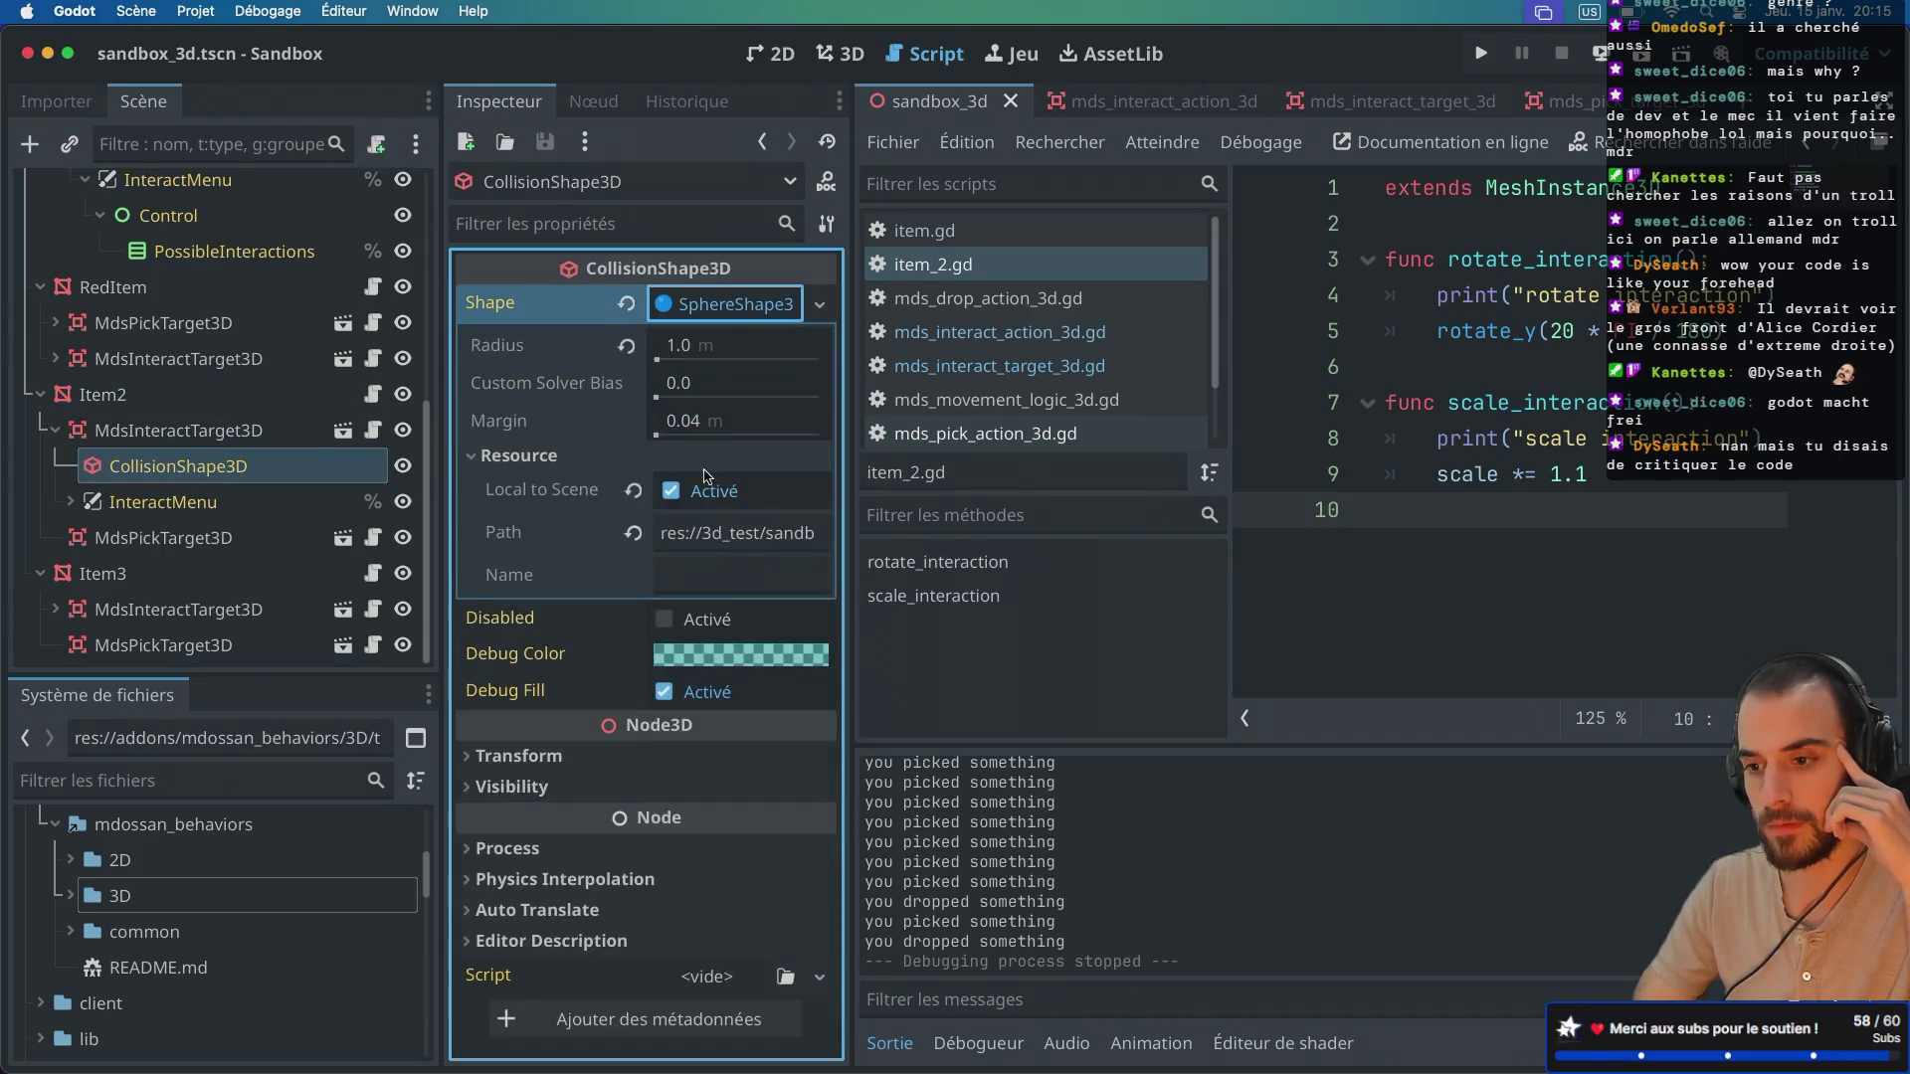
pyautogui.click(671, 491)
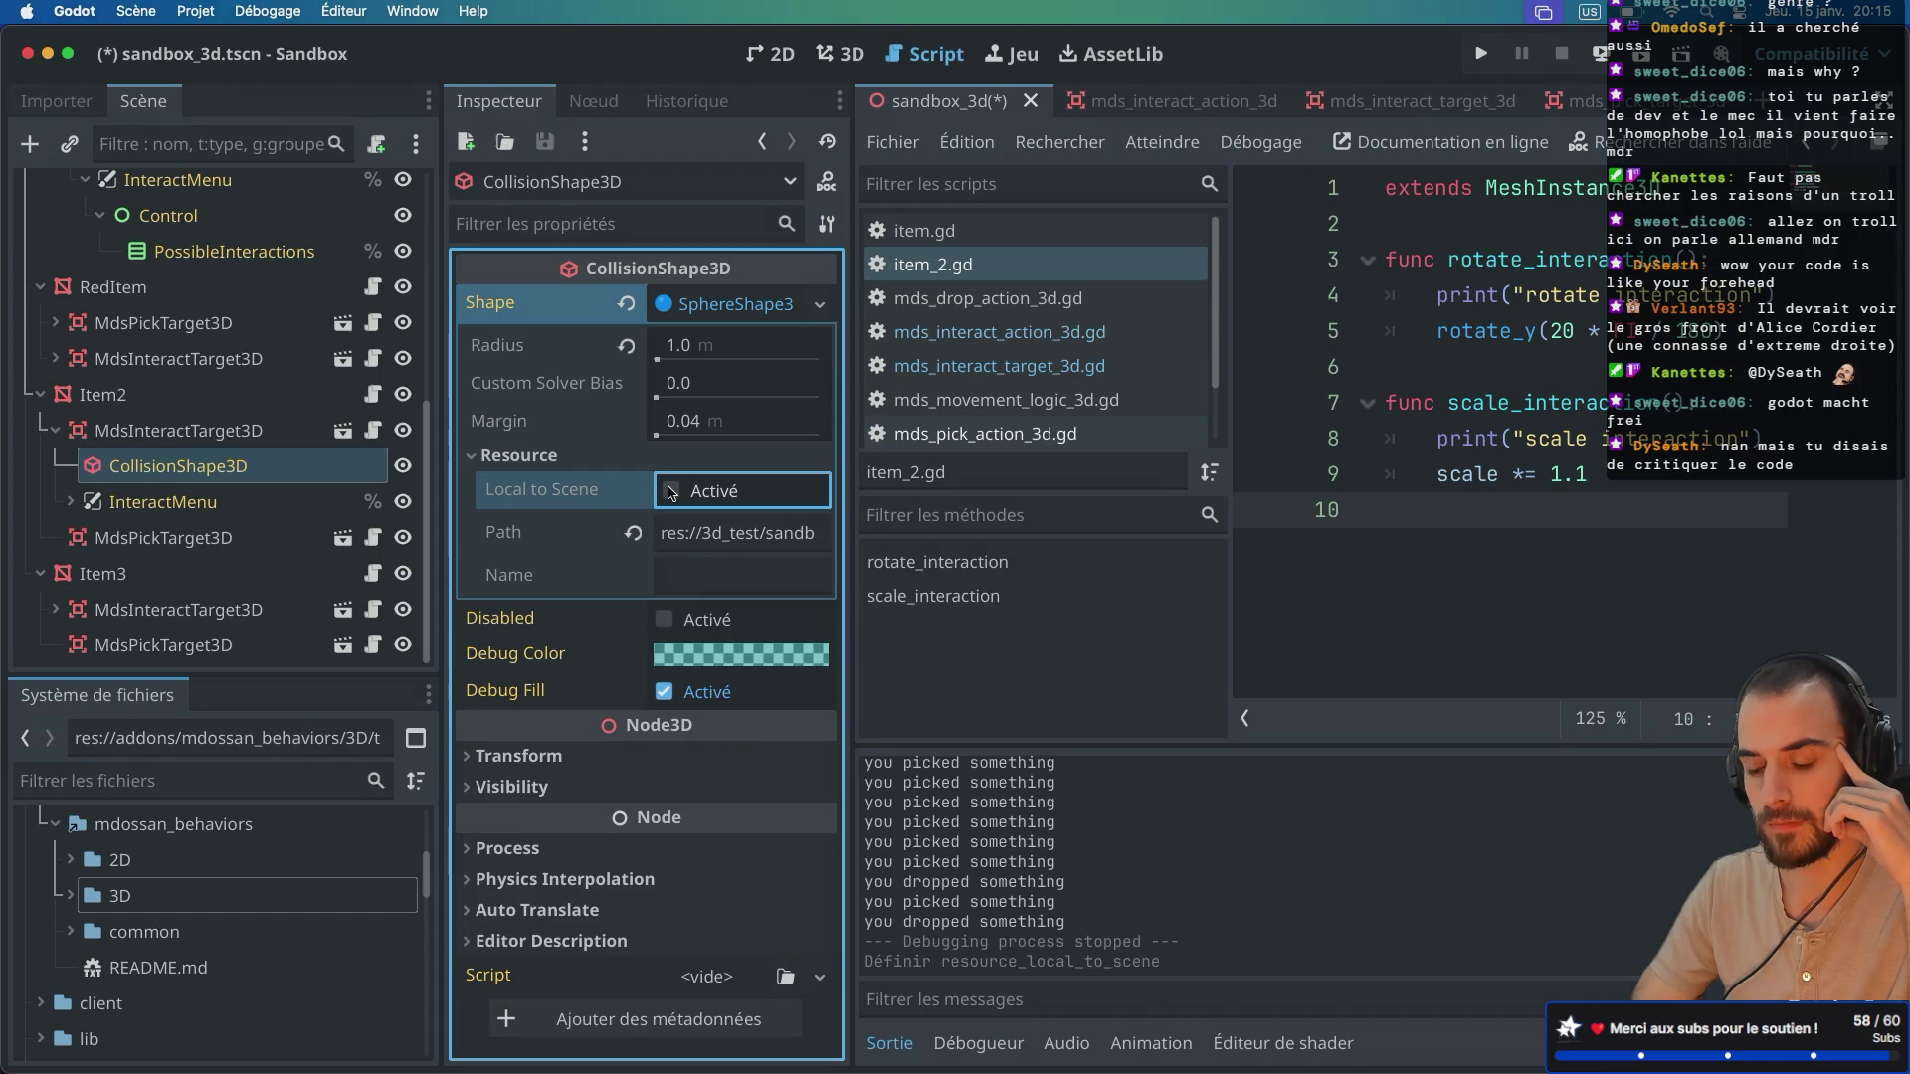
pyautogui.click(625, 304)
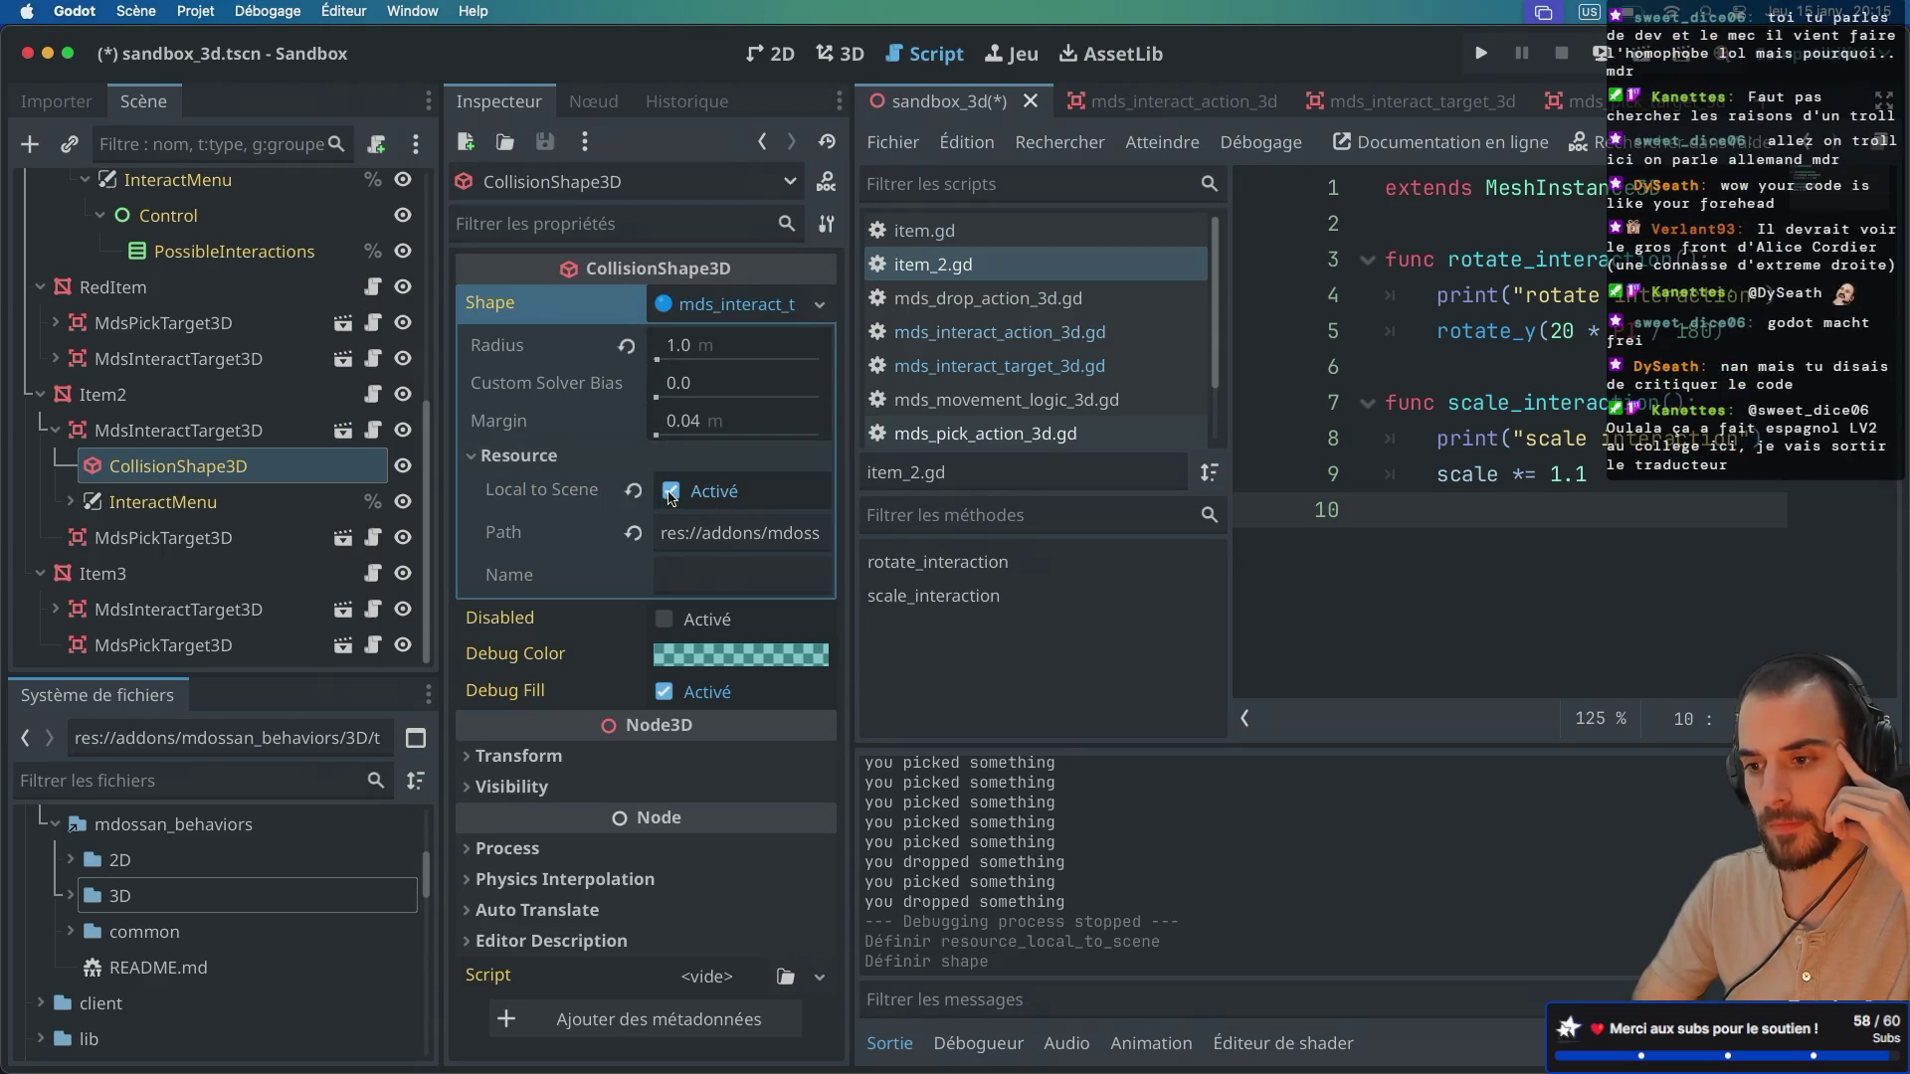
pyautogui.scroll(5, 256, 519)
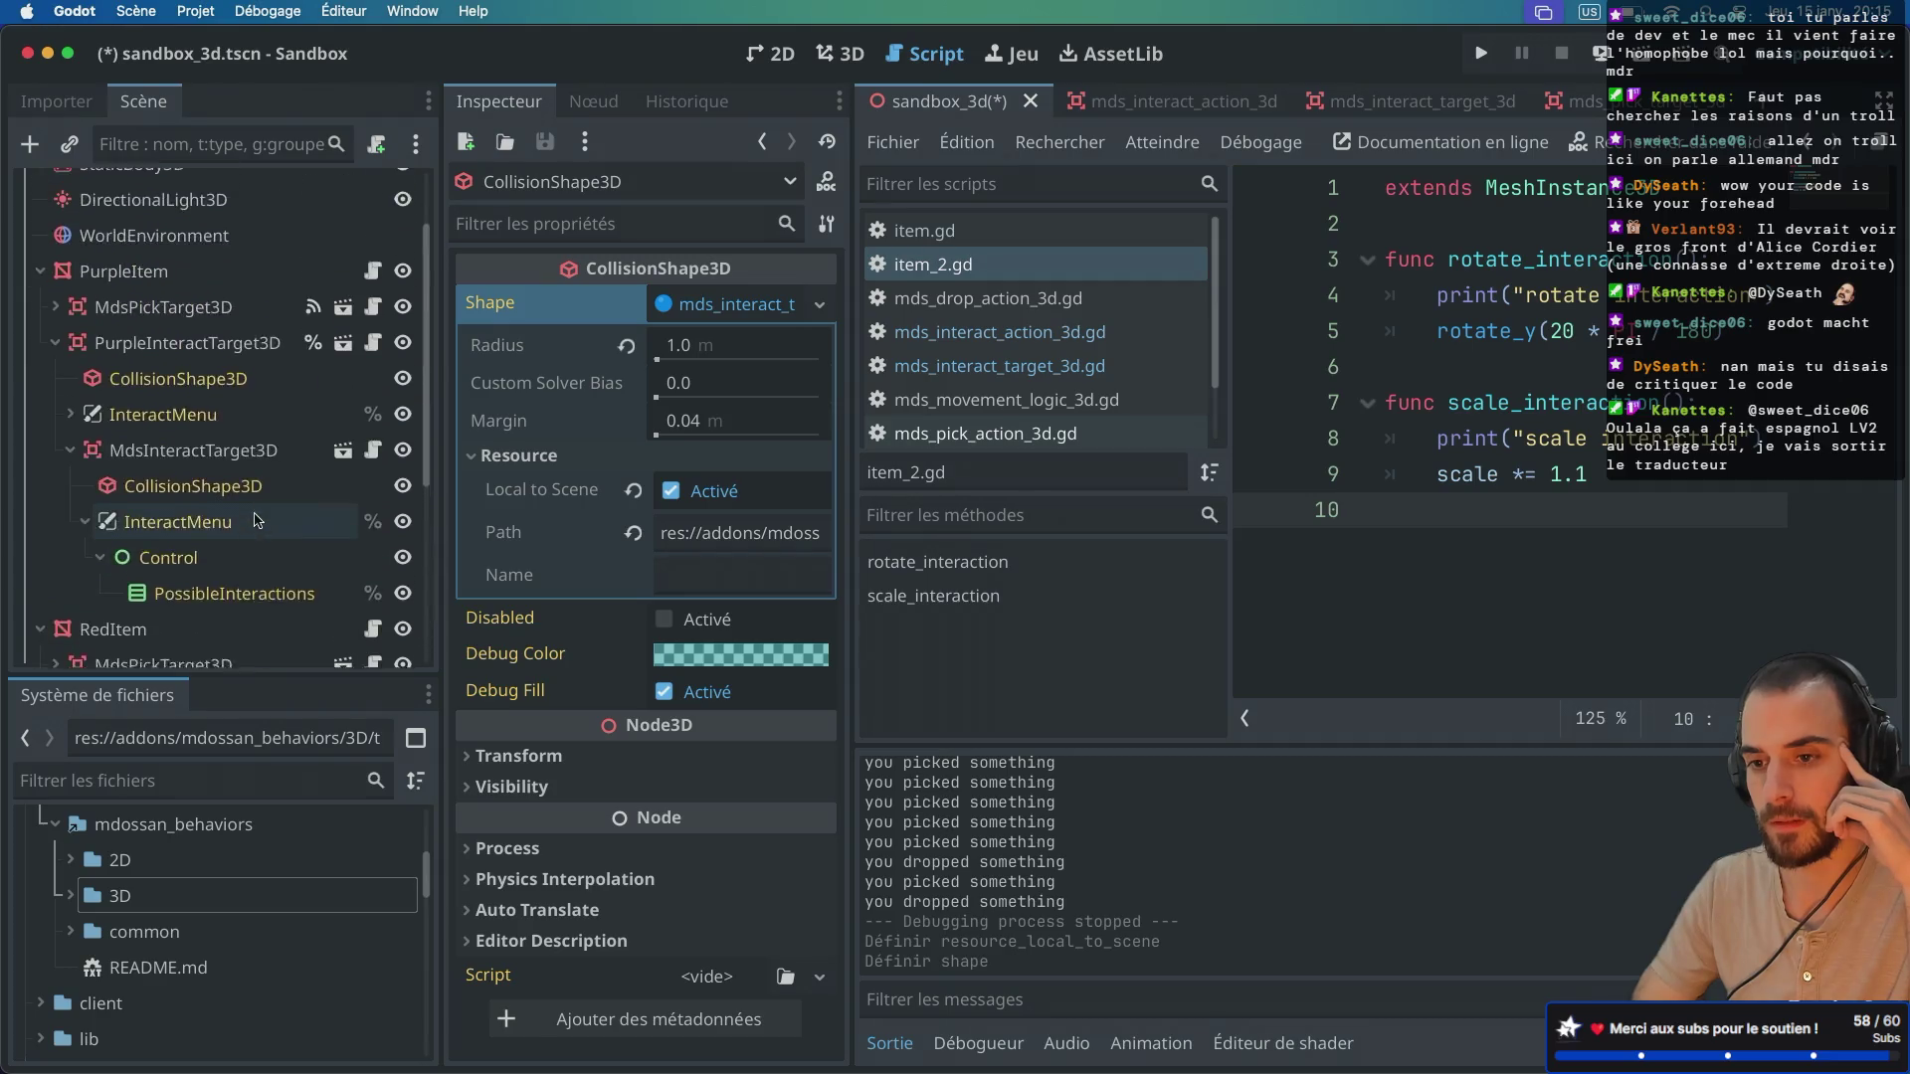
pyautogui.scroll(1, 249, 507)
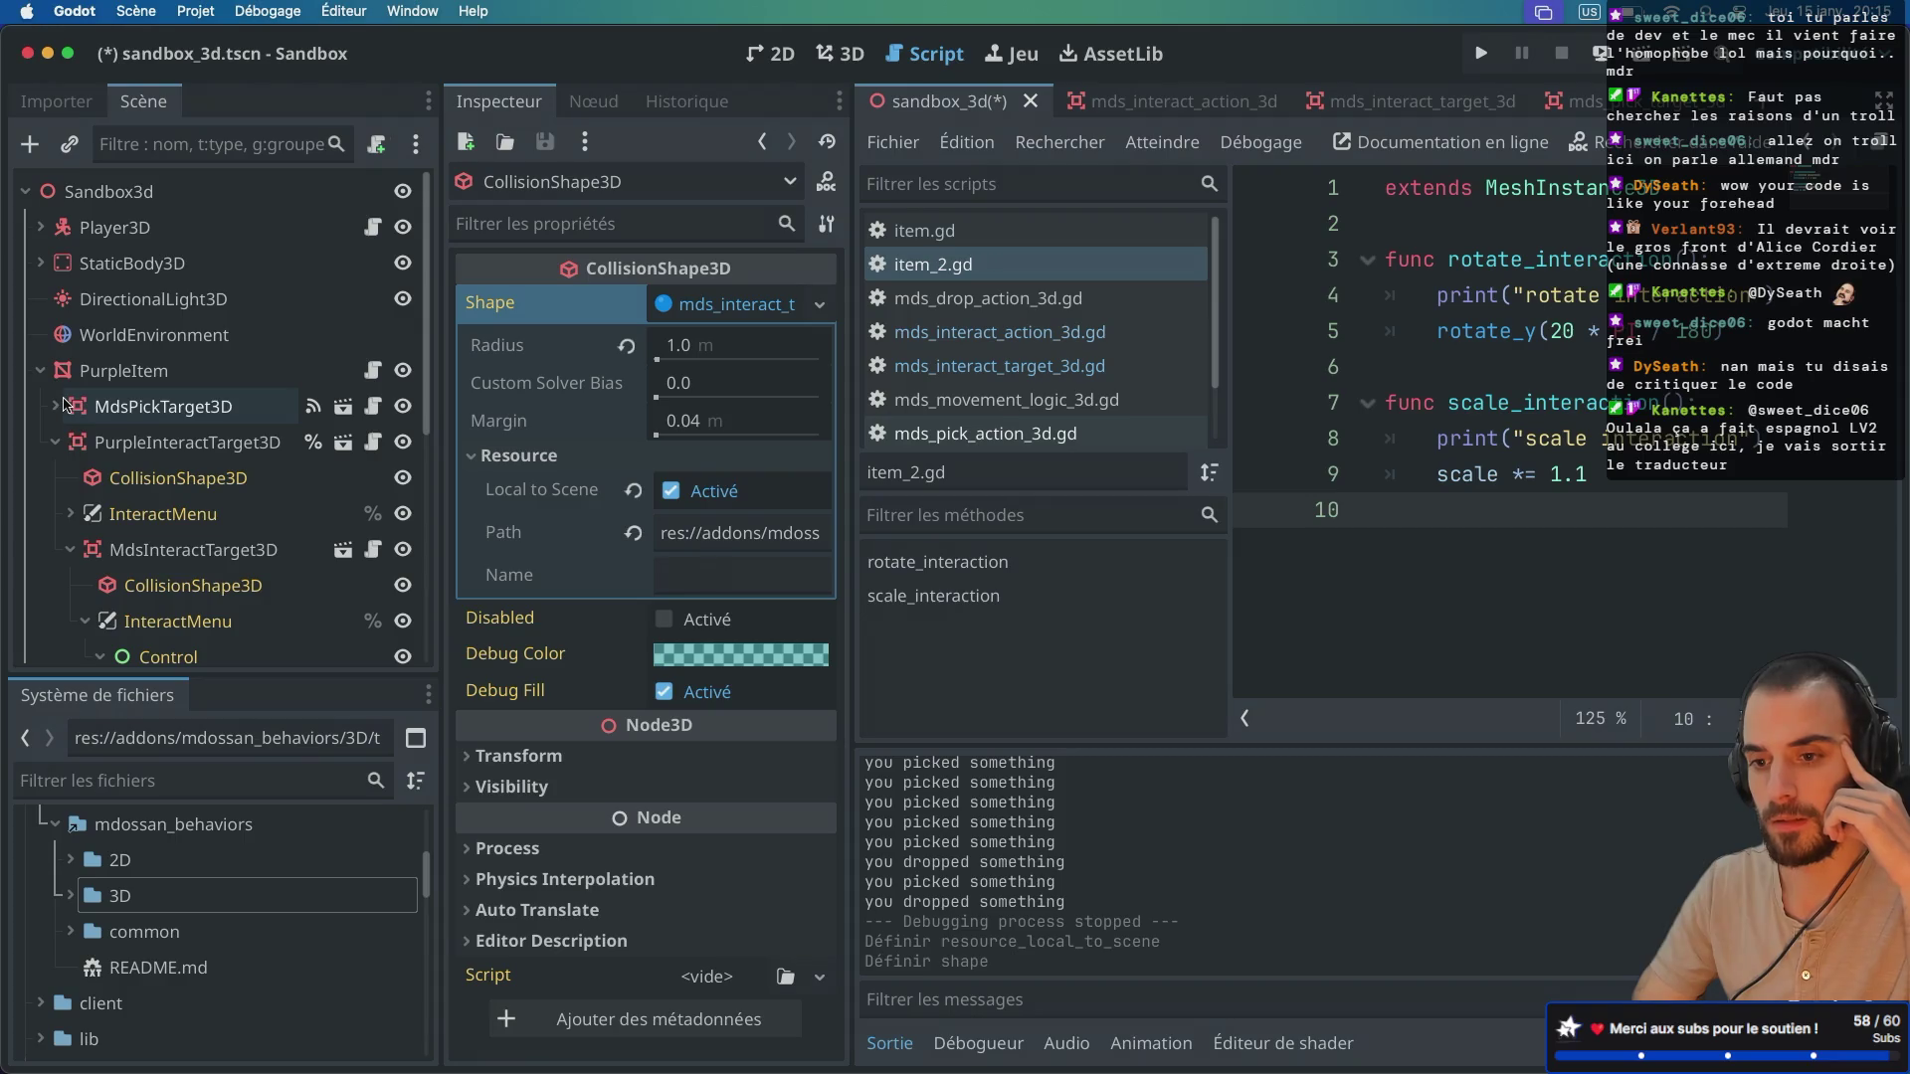
# Step: Revert the purple interact target's collision shape to the default, then inspect RedItem's mesh
pyautogui.click(235, 481)
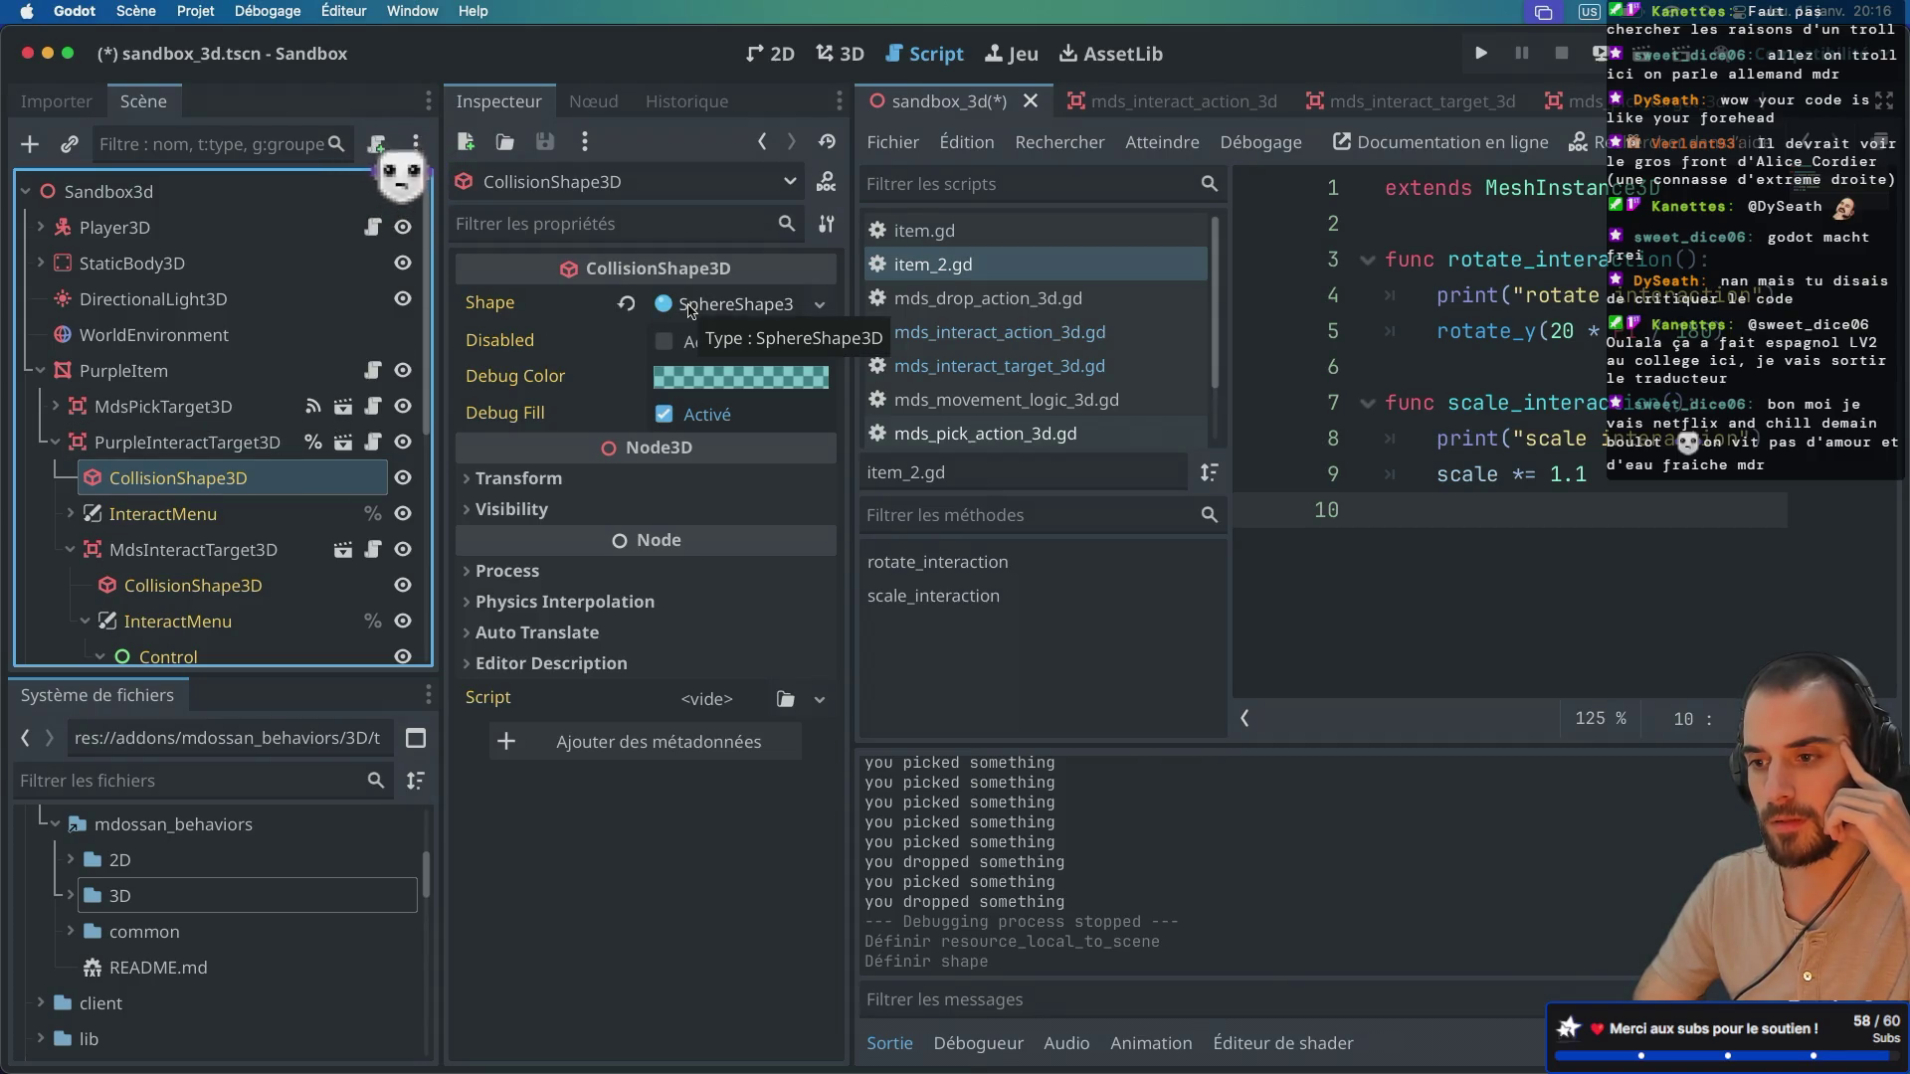
pyautogui.click(557, 302)
pyautogui.hotkey('ctrl', 'v')
pyautogui.scroll(-5, 200, 604)
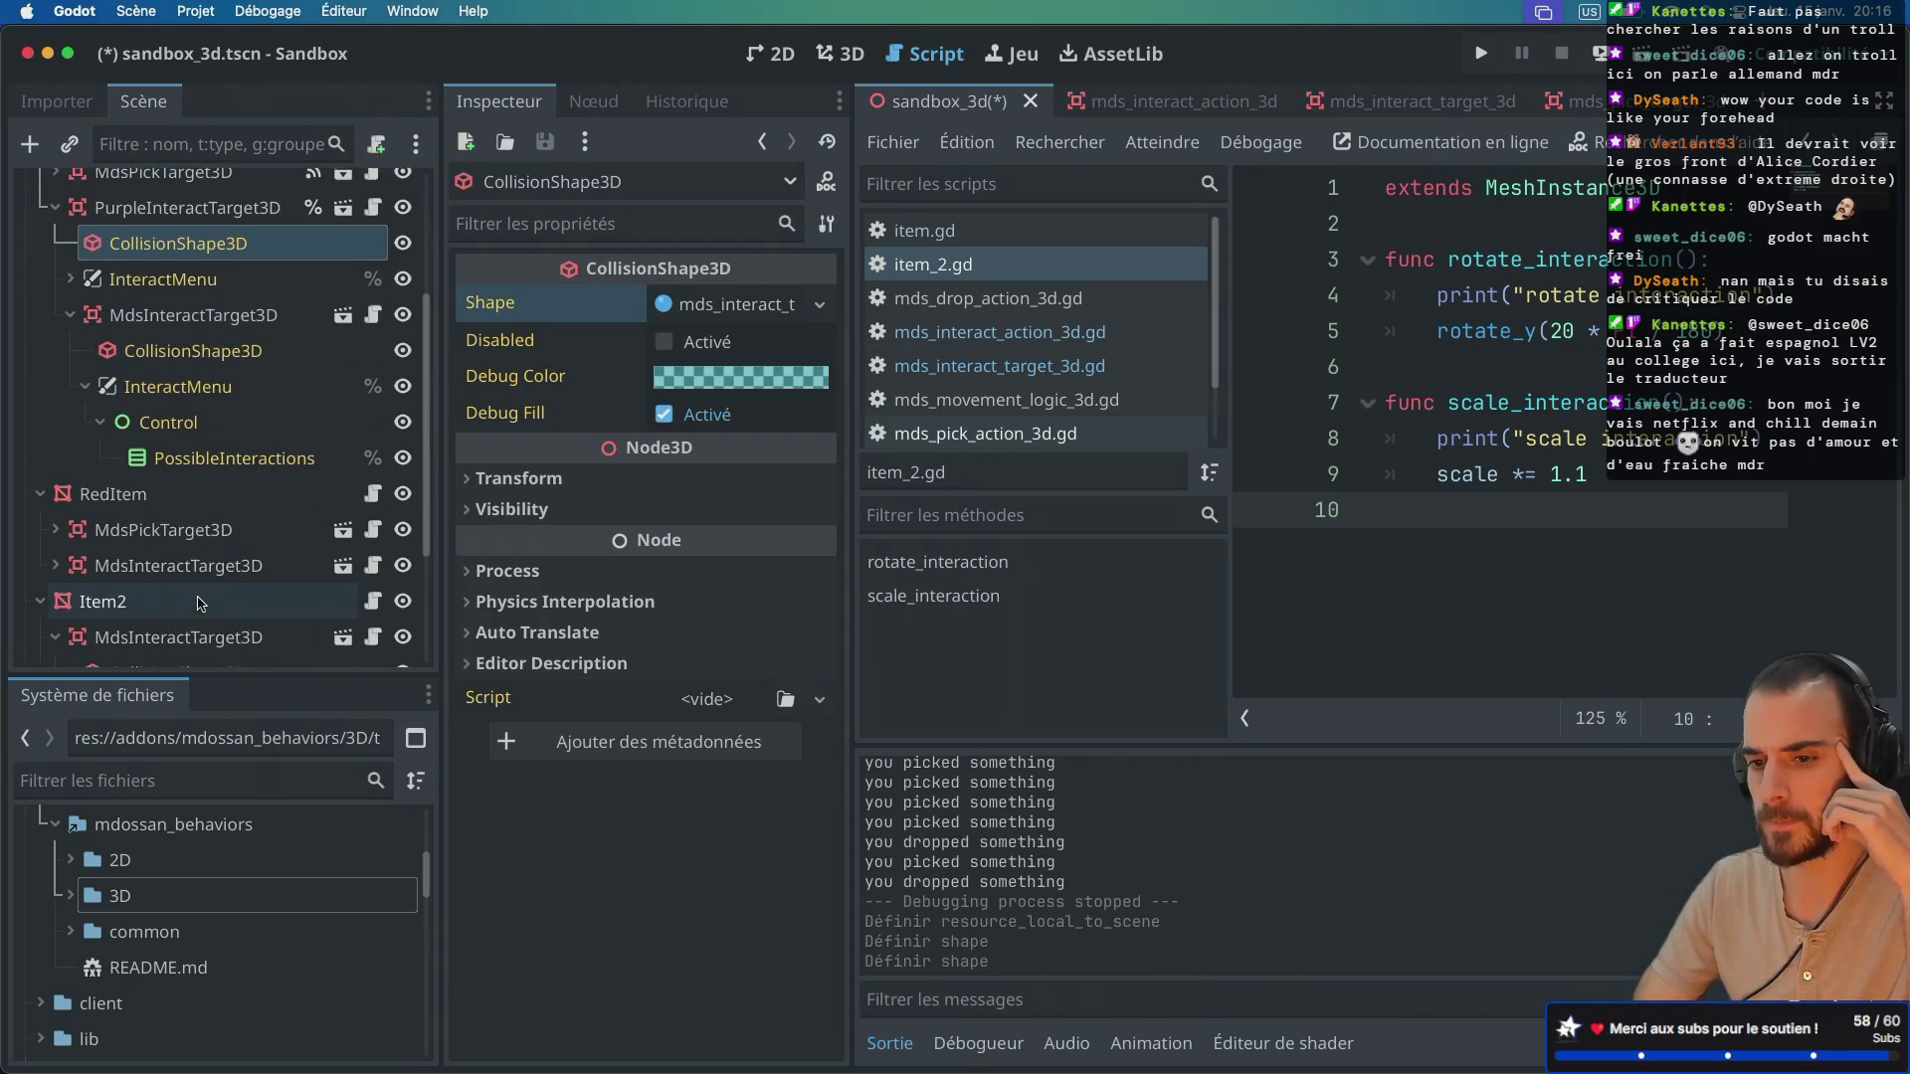
pyautogui.click(193, 430)
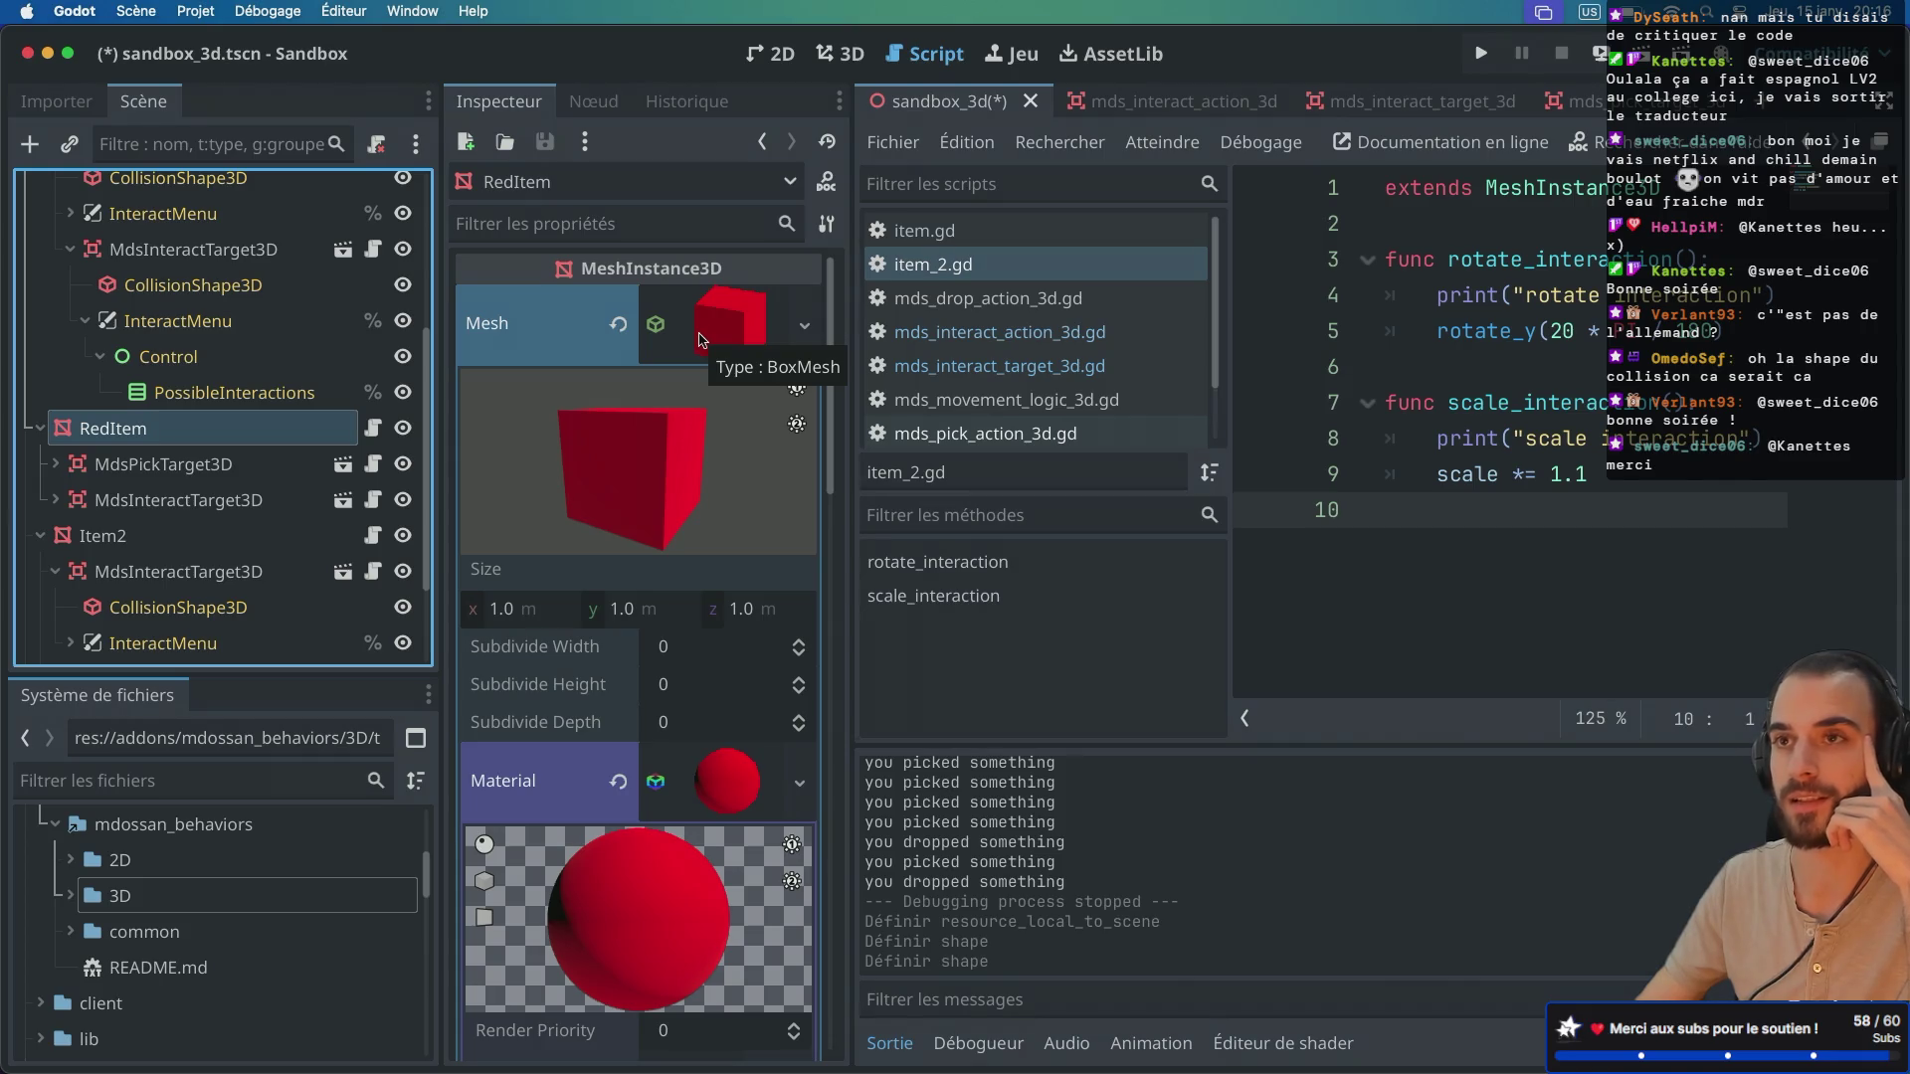
# Step: Scroll up to PurpleItem and open the context menu of PurpleInteractTarget3D
pyautogui.scroll(5, 202, 401)
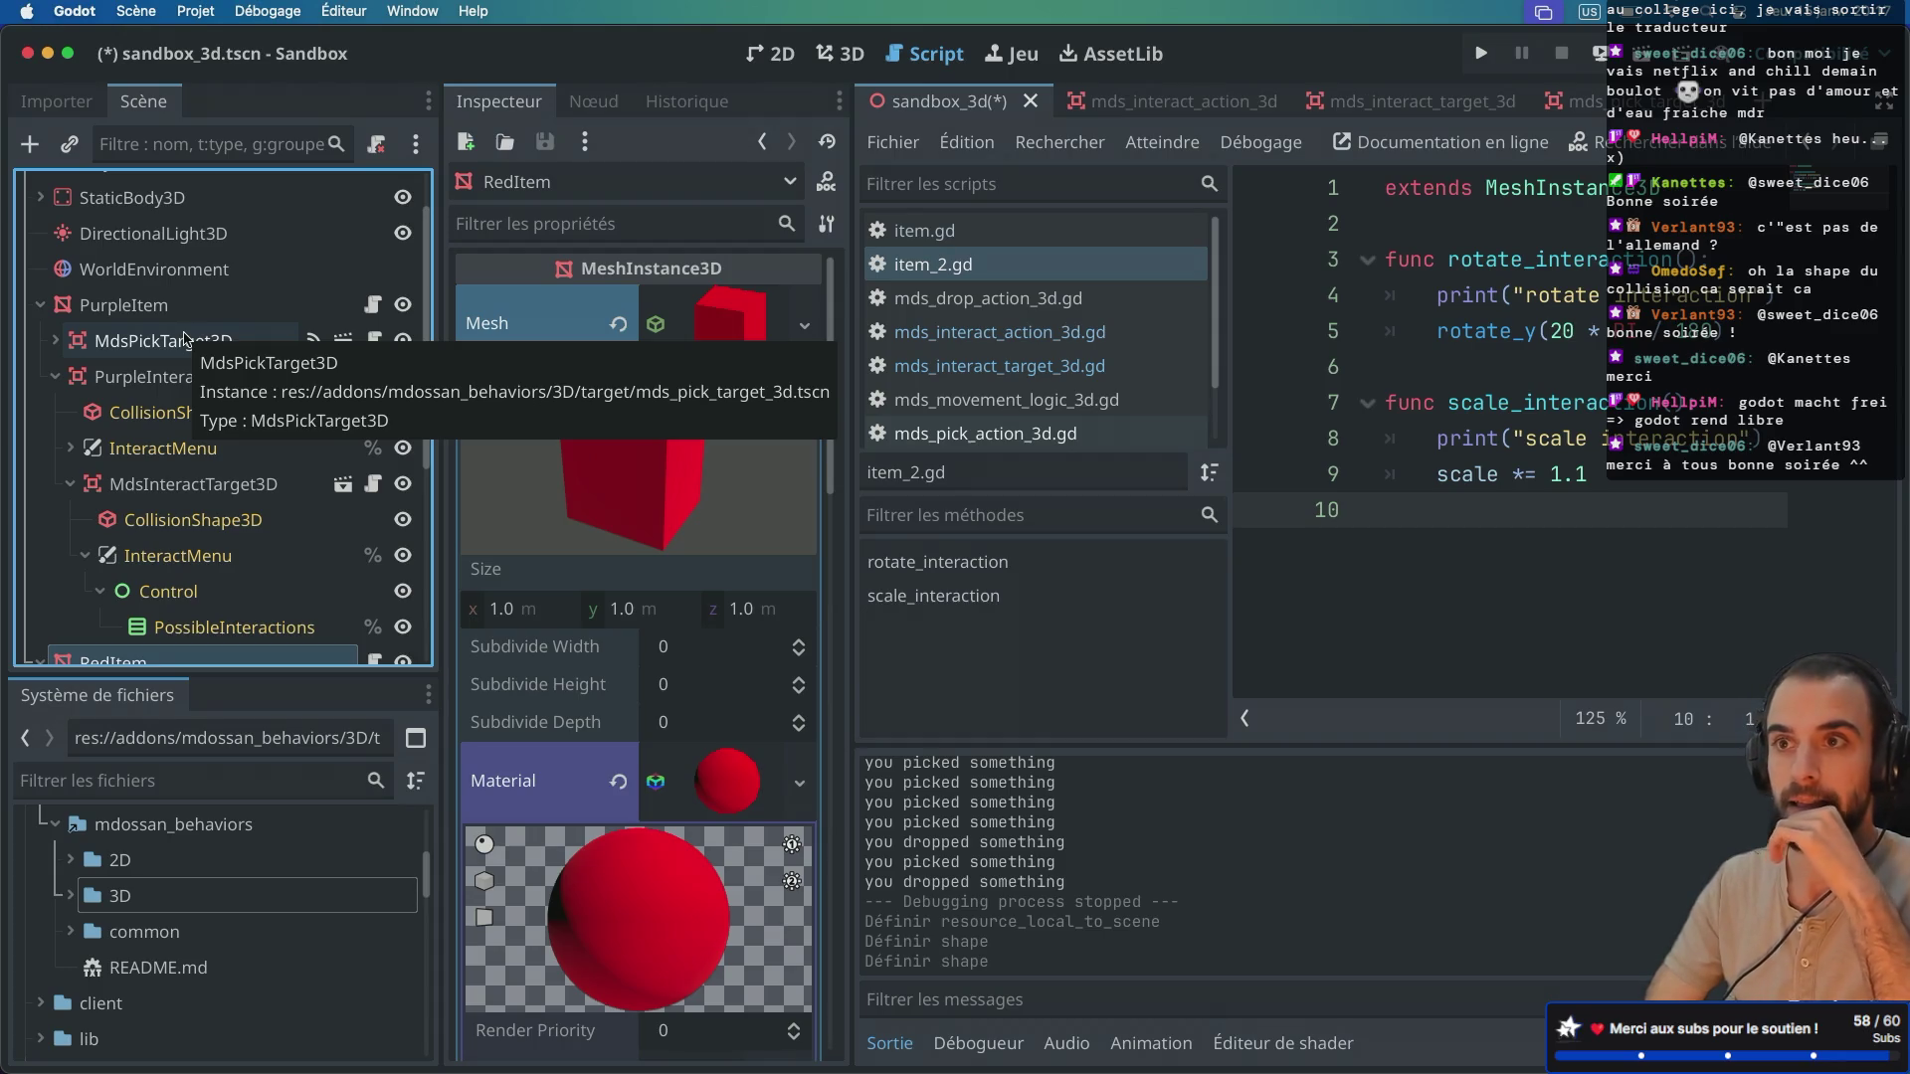
pyautogui.rightClick(141, 376)
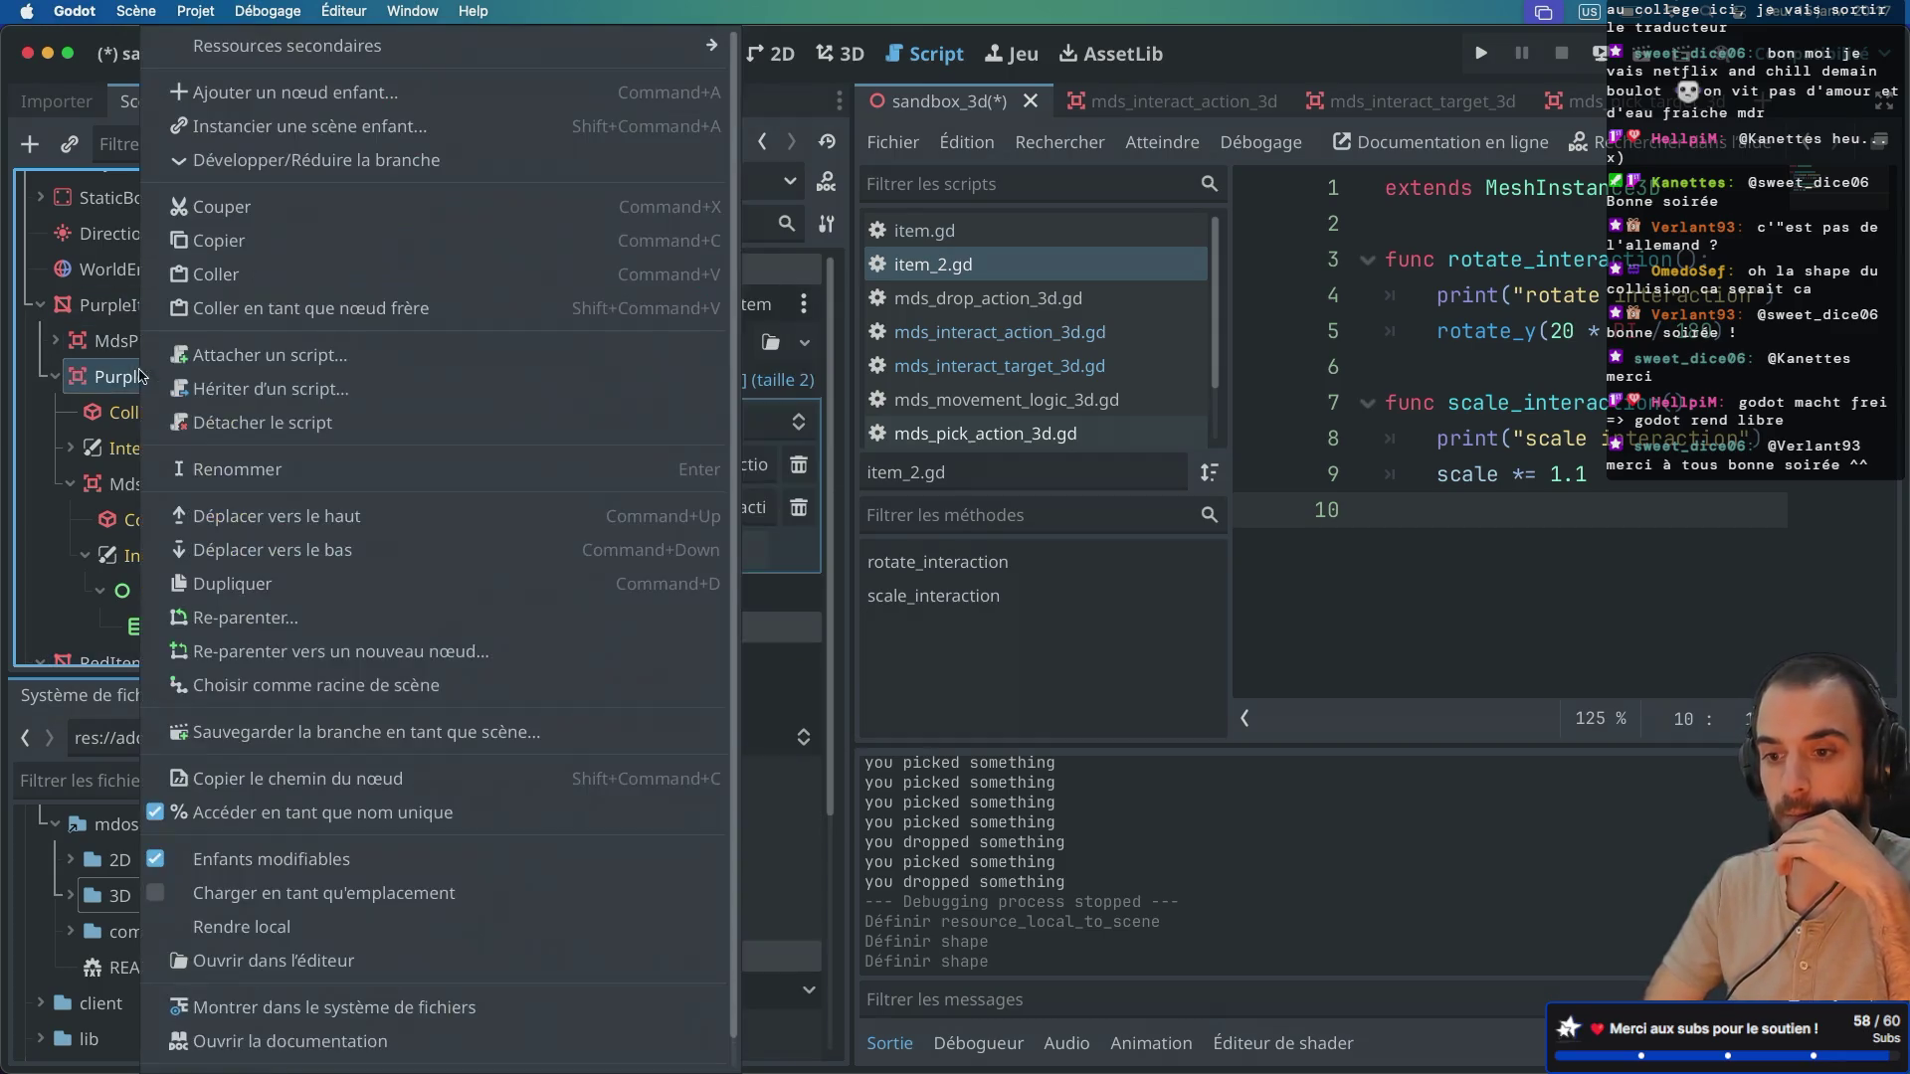
# Step: Turn off editable children on PurpleInteractTarget3D, then undo the change
pyautogui.click(159, 860)
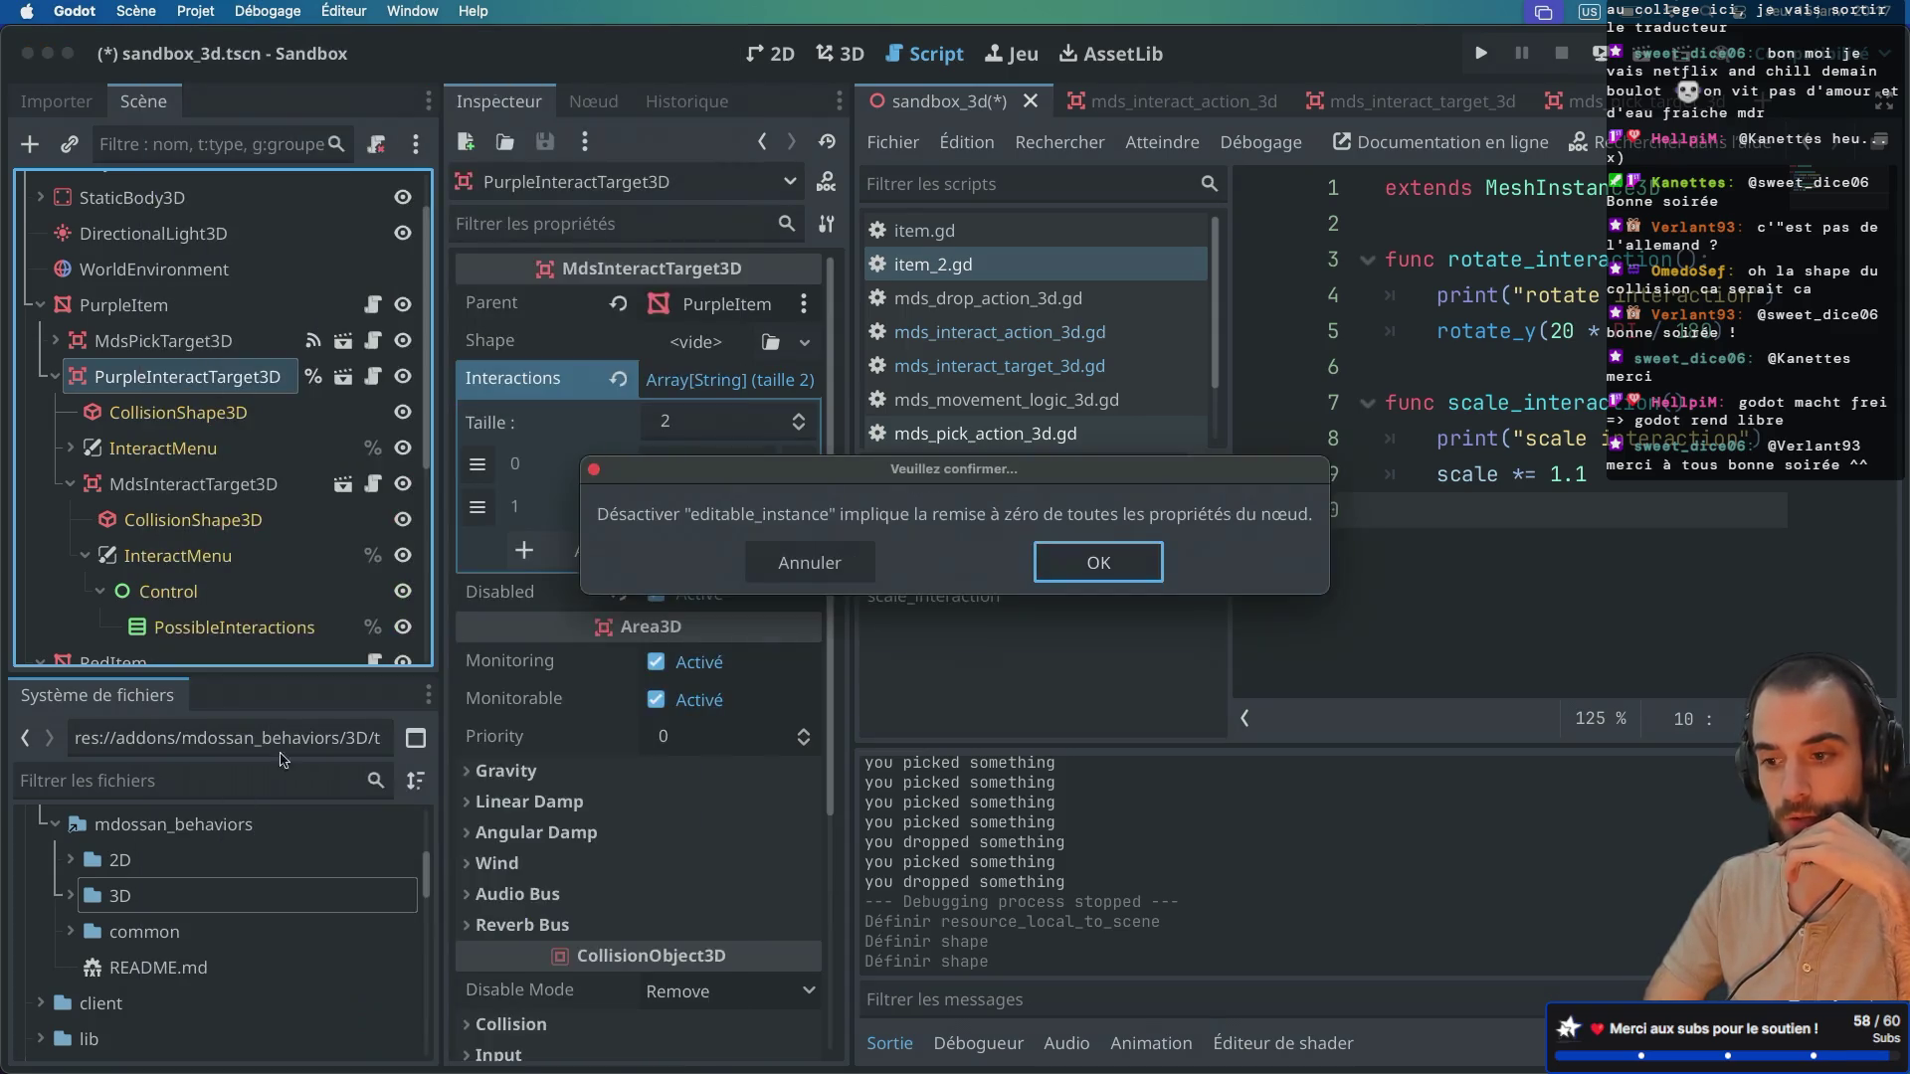
pyautogui.click(1089, 576)
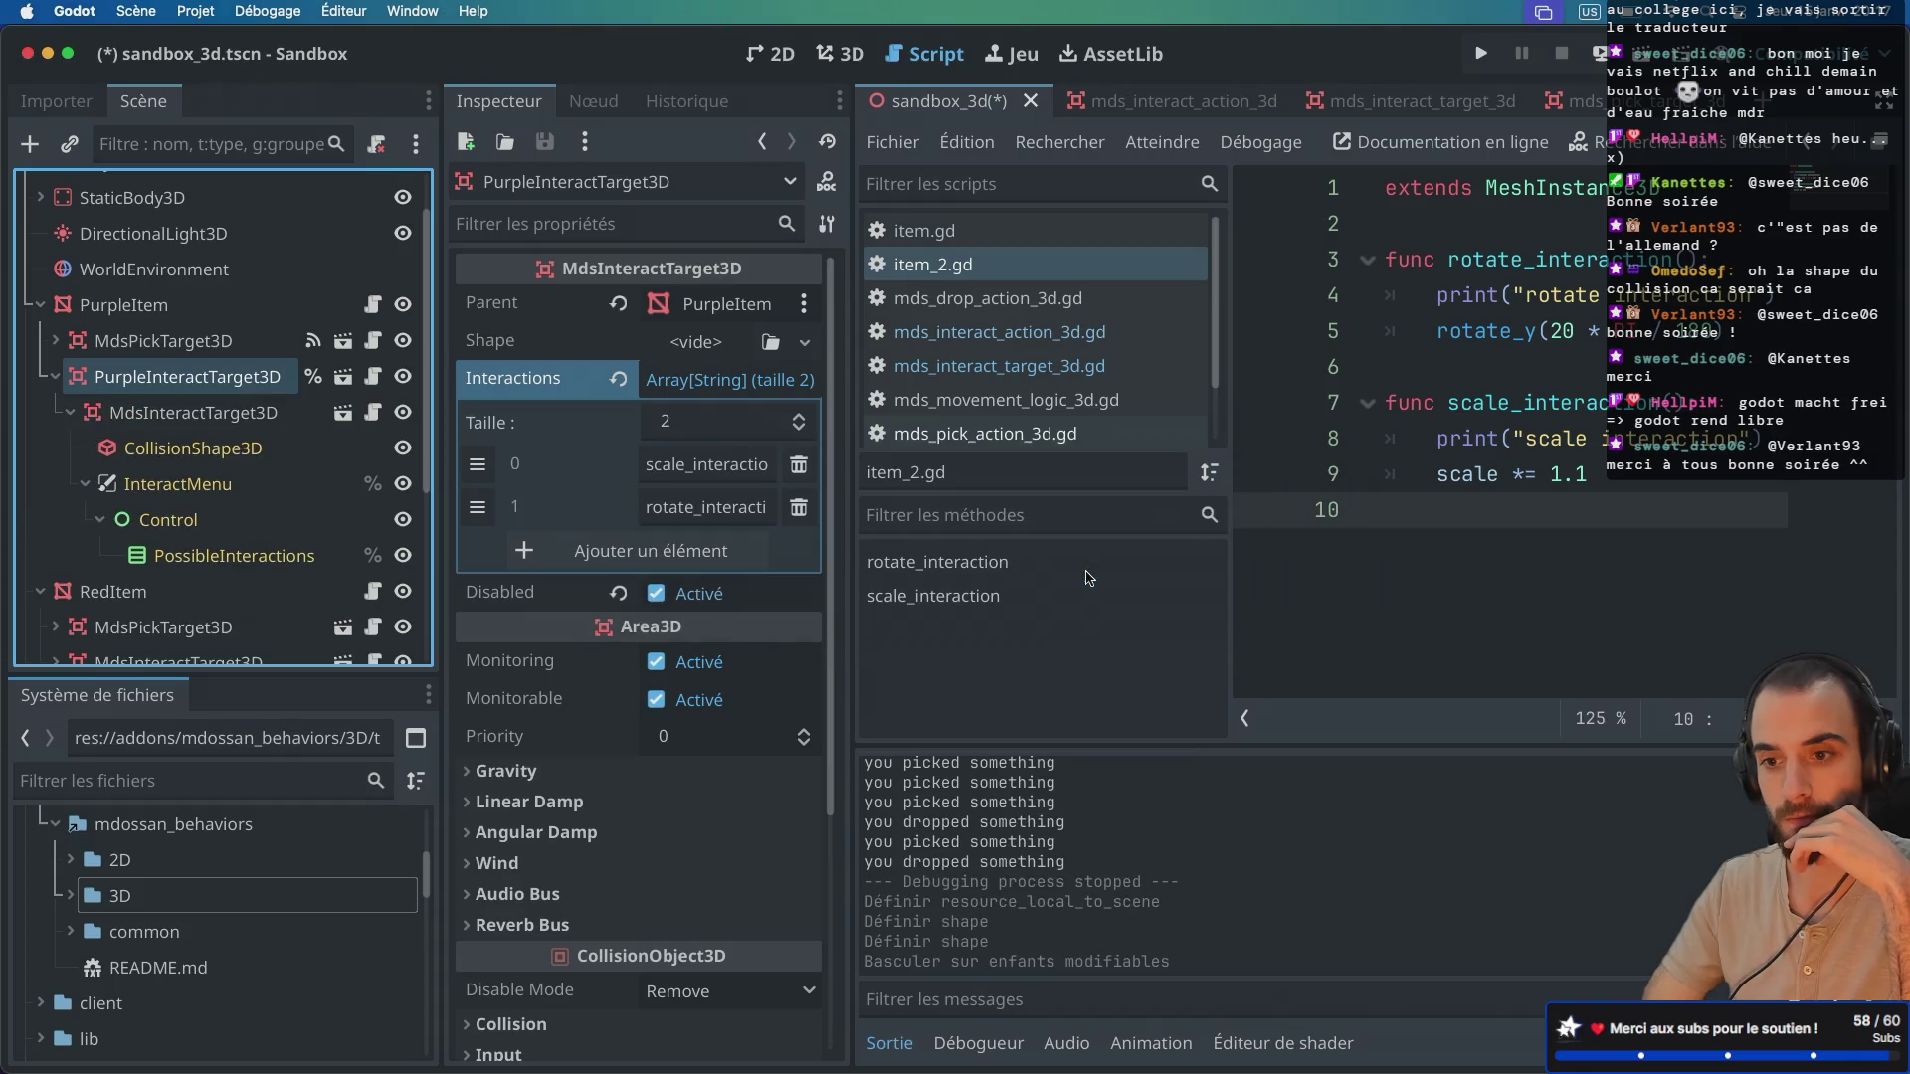
pyautogui.click(71, 412)
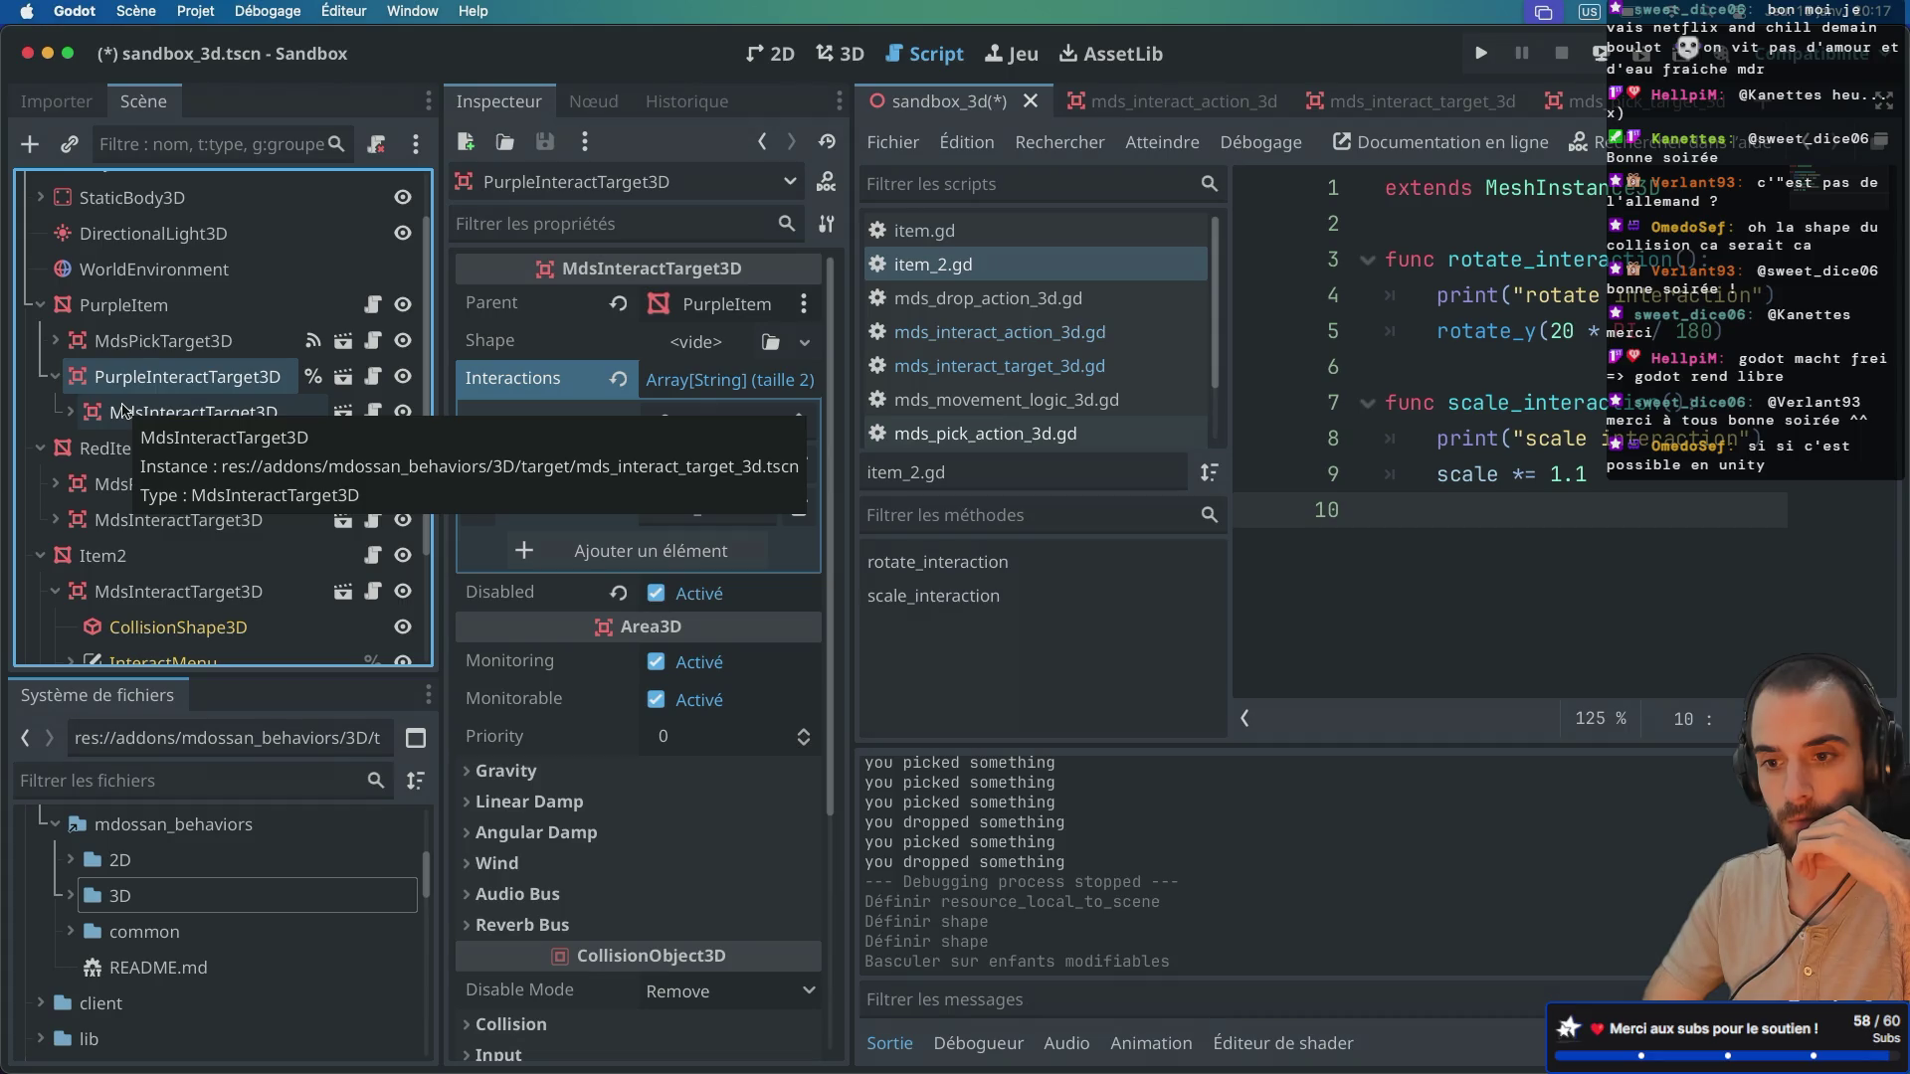
pyautogui.press('super+z')
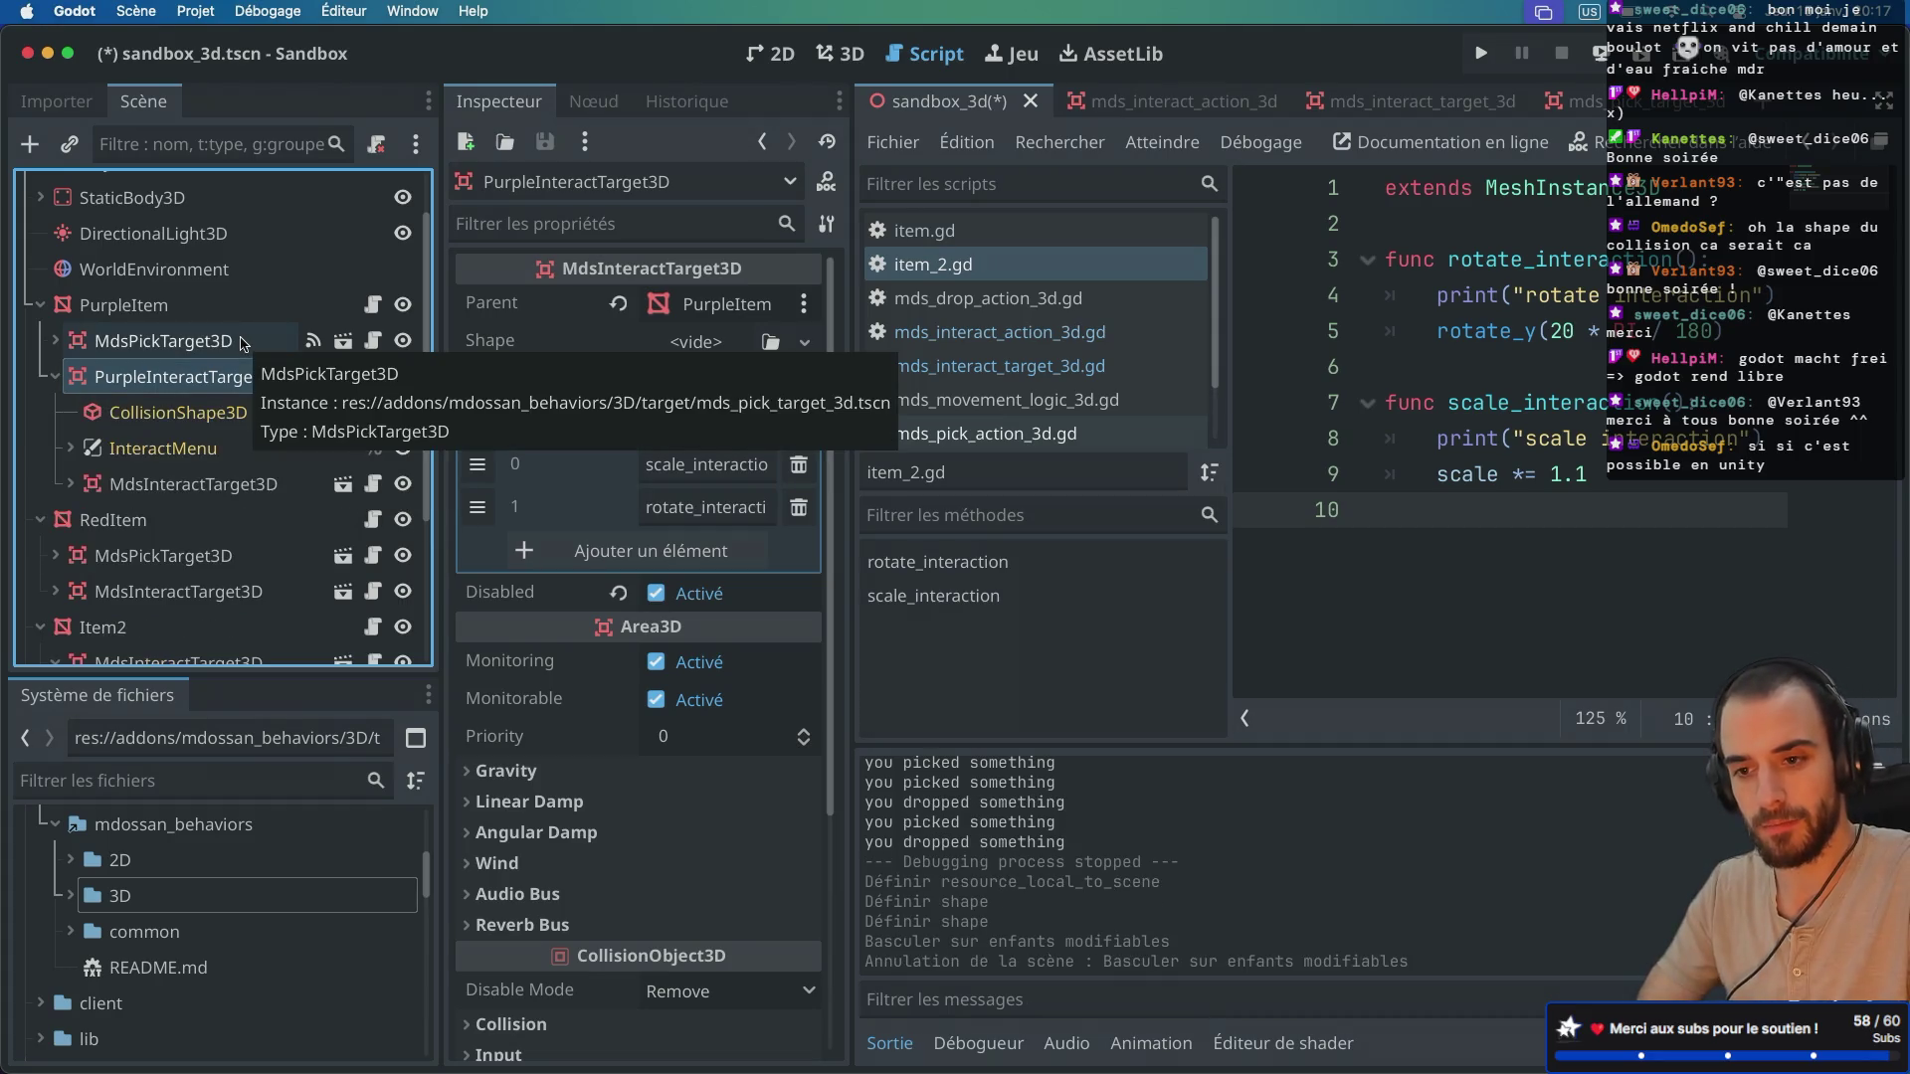
pyautogui.click(54, 376)
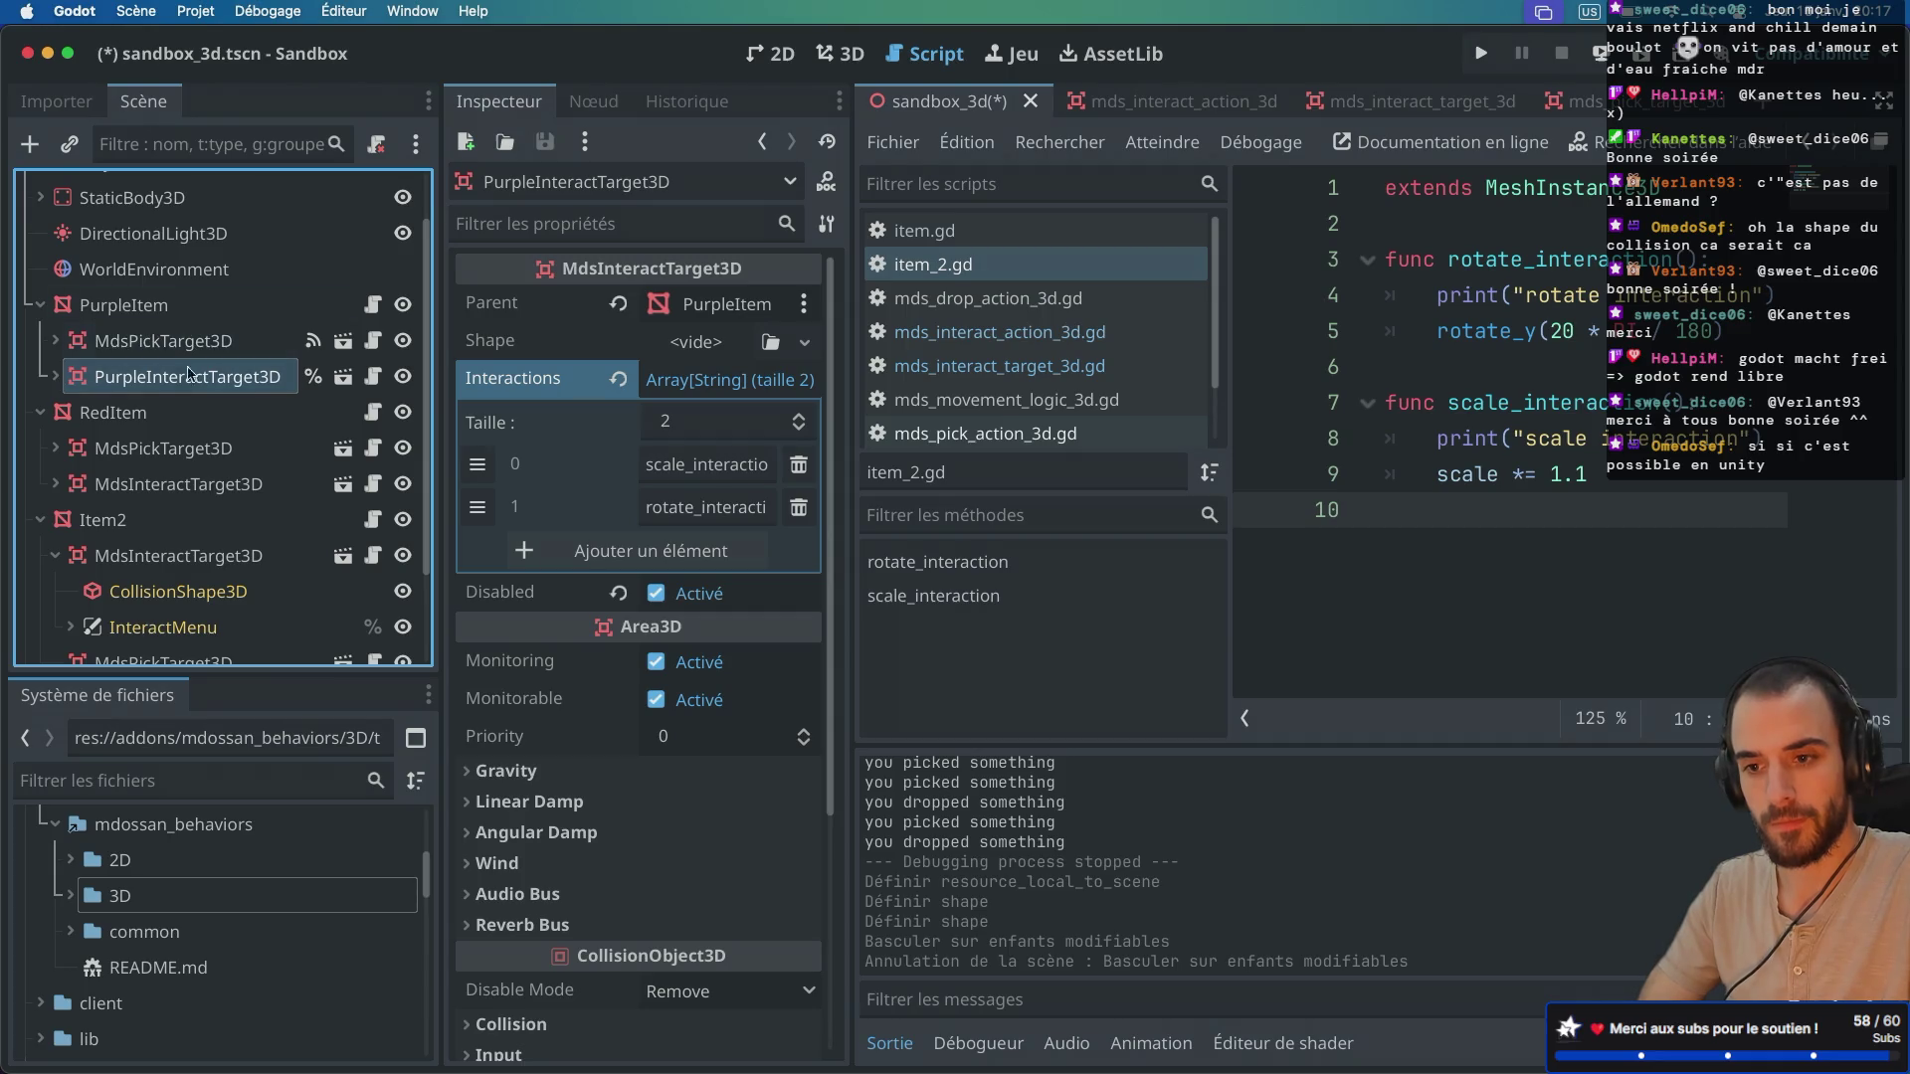
pyautogui.click(54, 376)
pyautogui.click(55, 375)
pyautogui.doubleClick(149, 378)
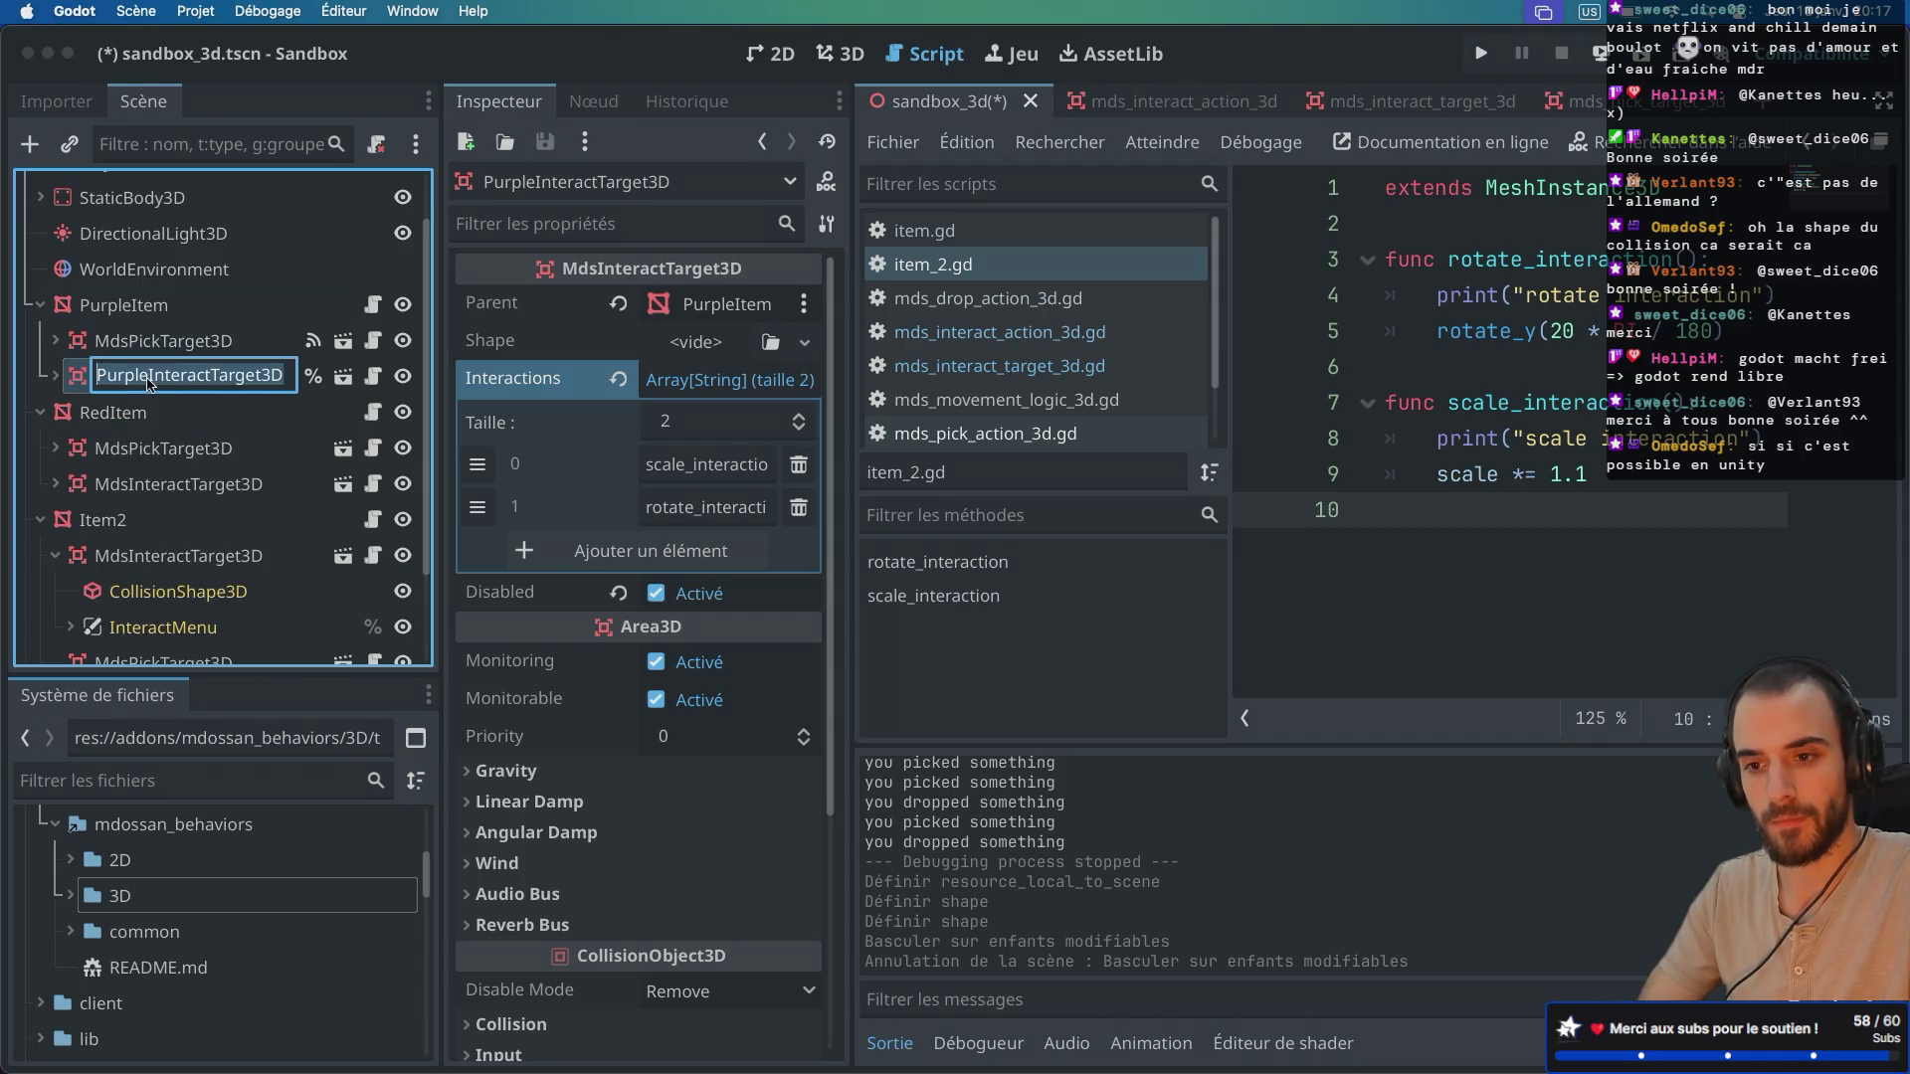
# Step: Disable editable children on PurpleInteractTarget3D again and expand it to check its remaining children
pyautogui.rightClick(121, 383)
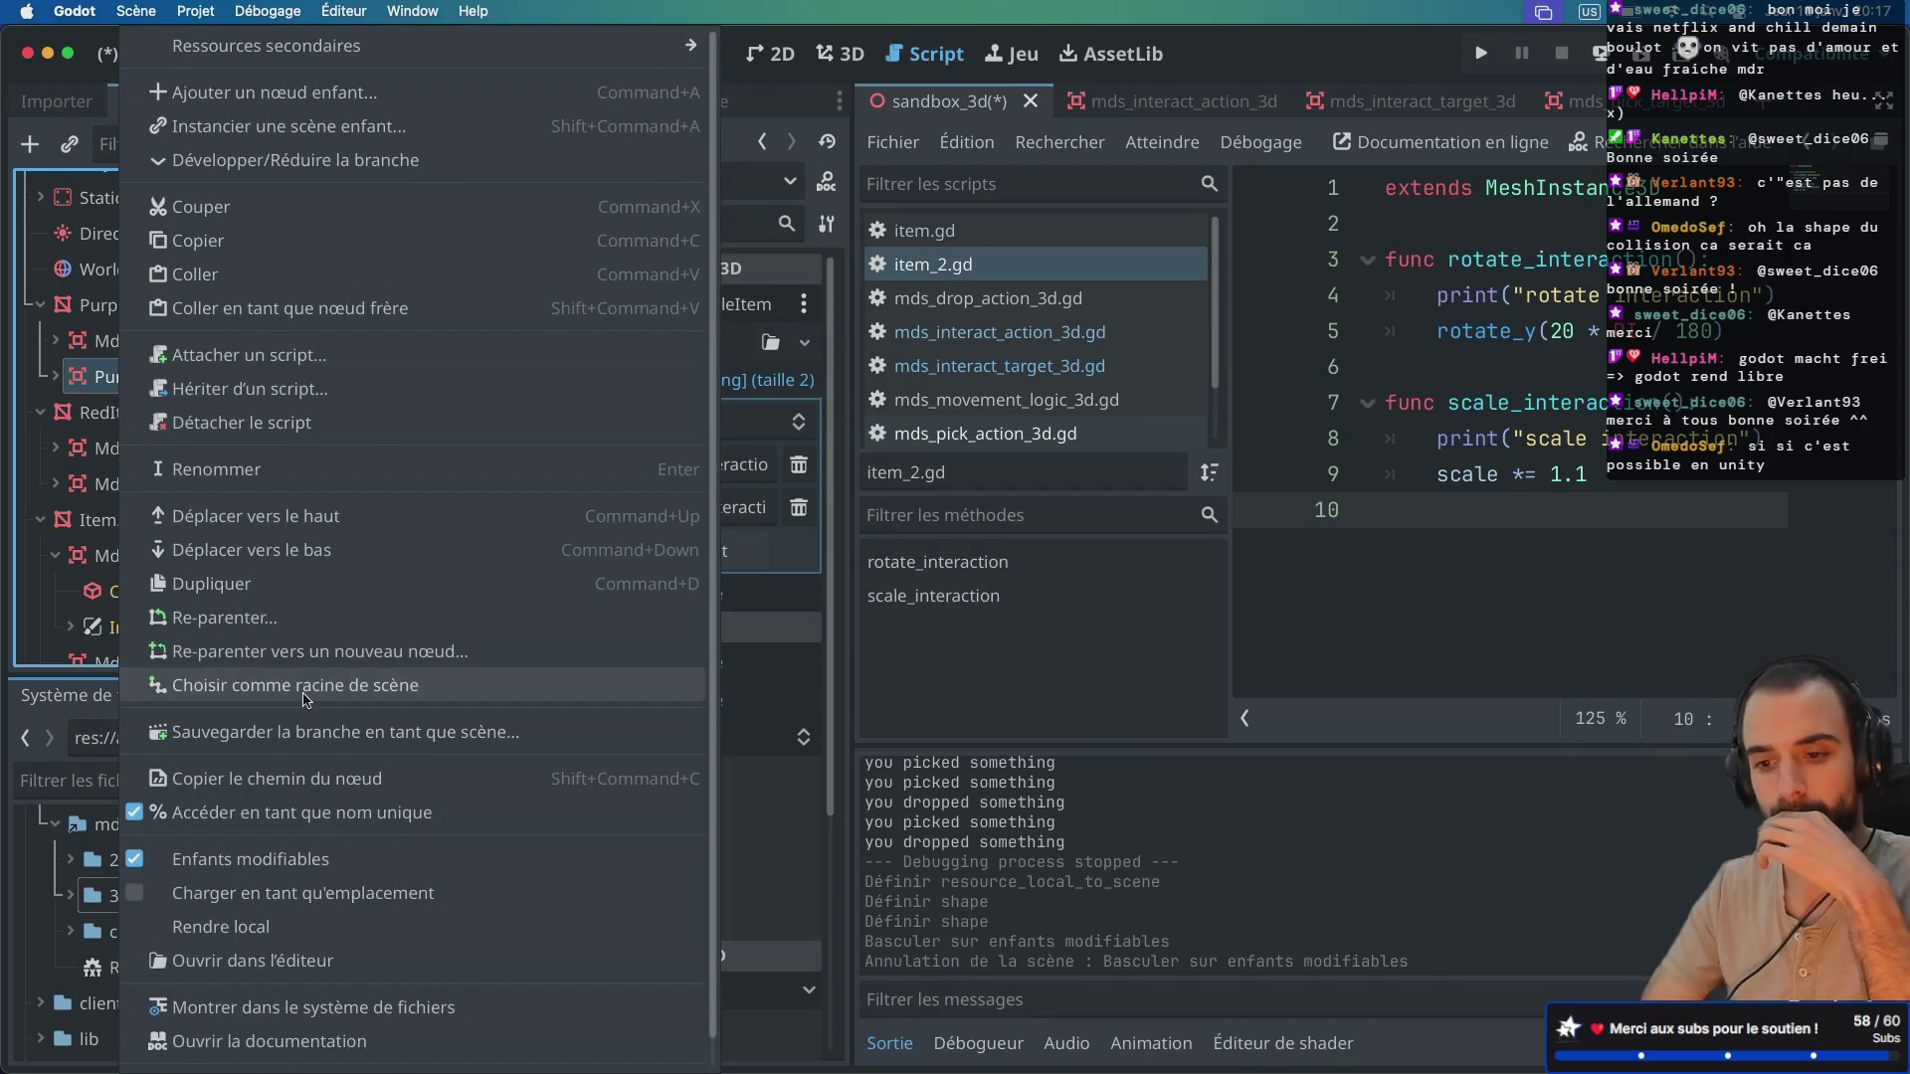
pyautogui.click(298, 859)
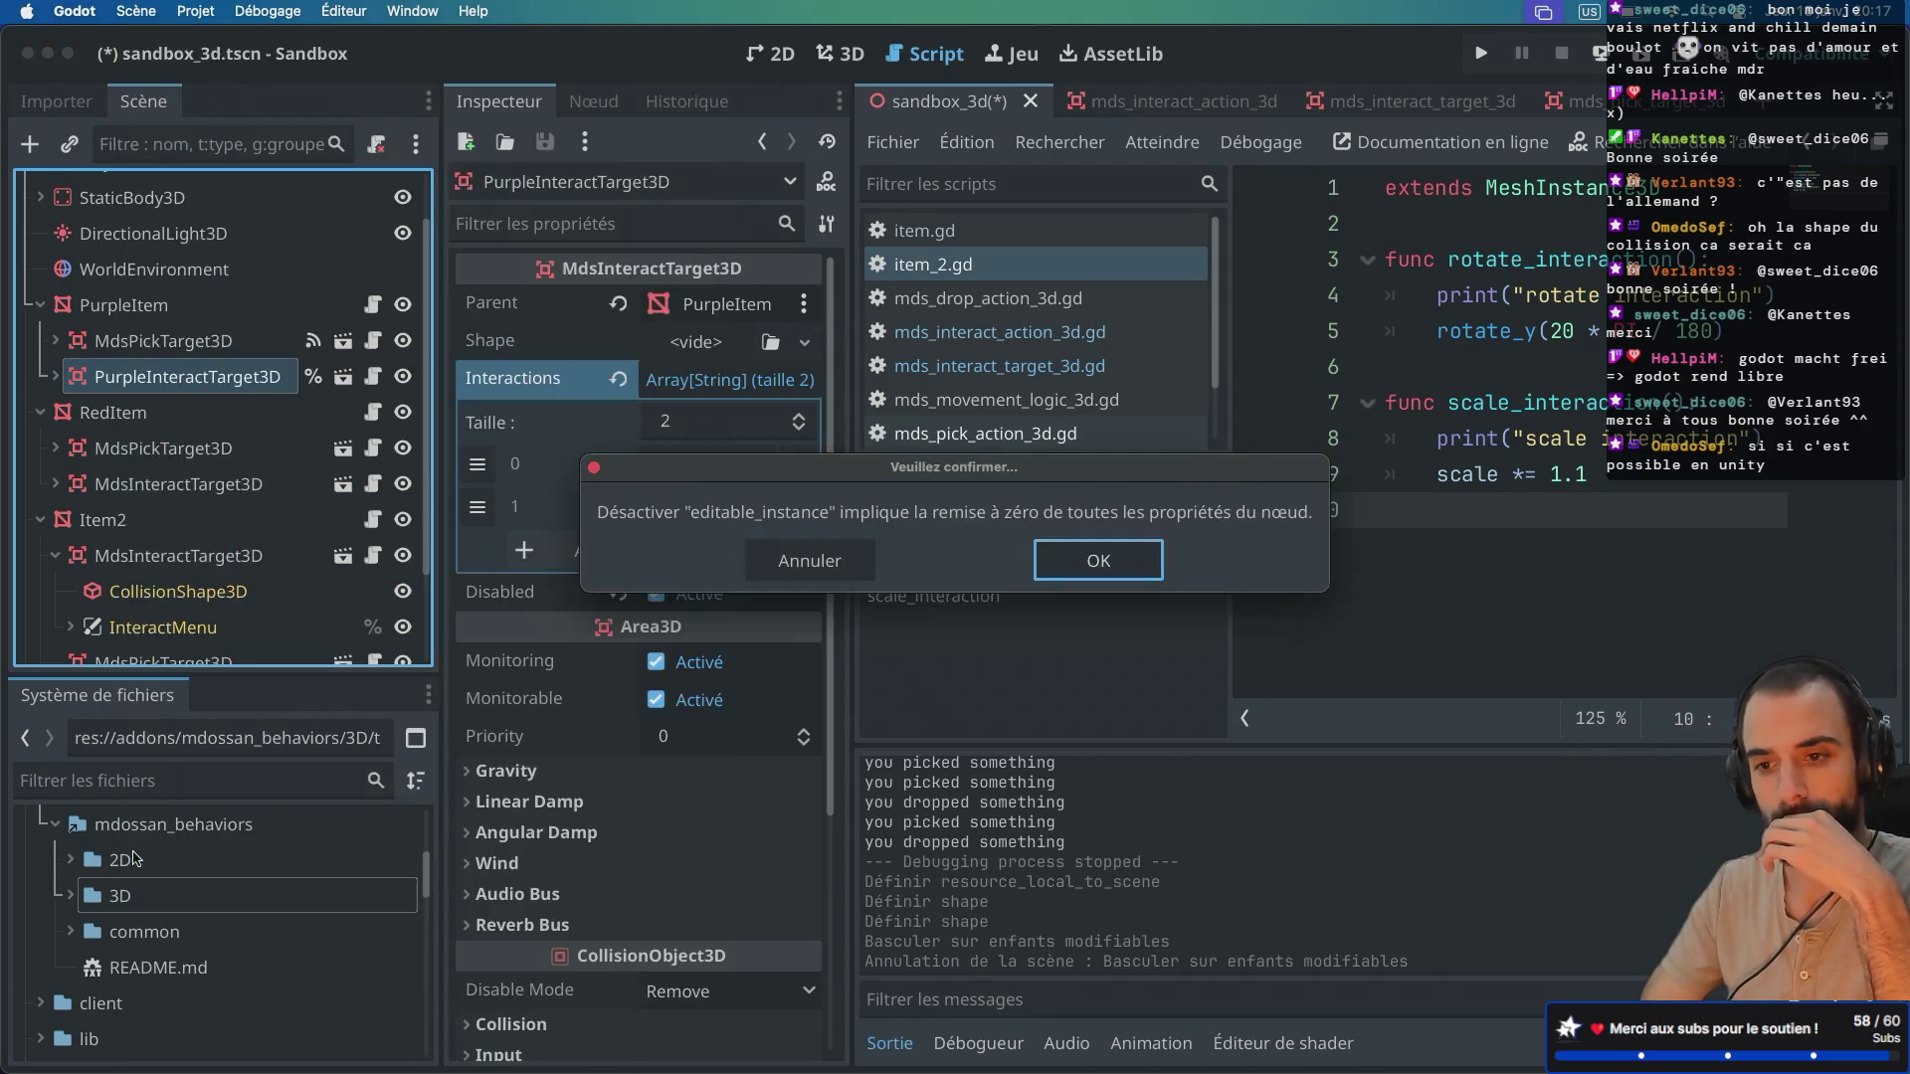
pyautogui.click(1093, 580)
pyautogui.click(54, 378)
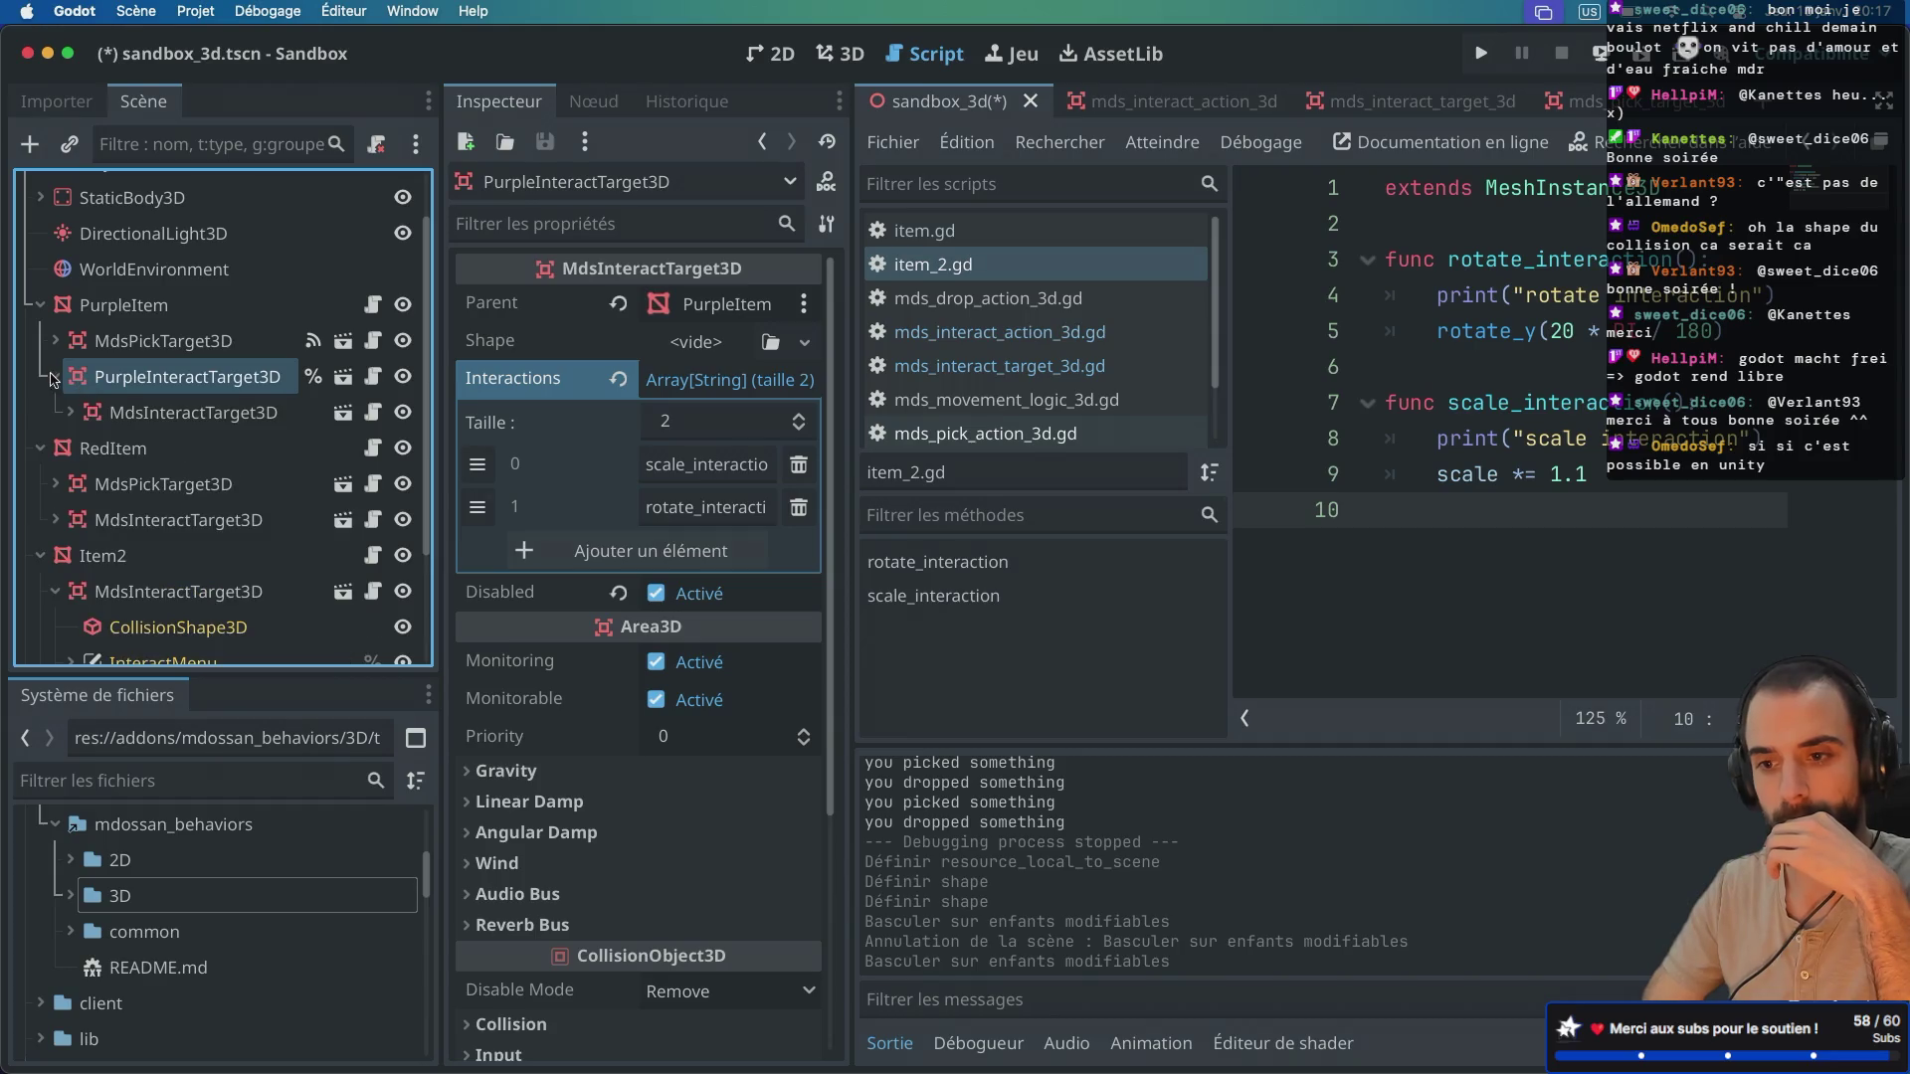
pyautogui.rightClick(120, 387)
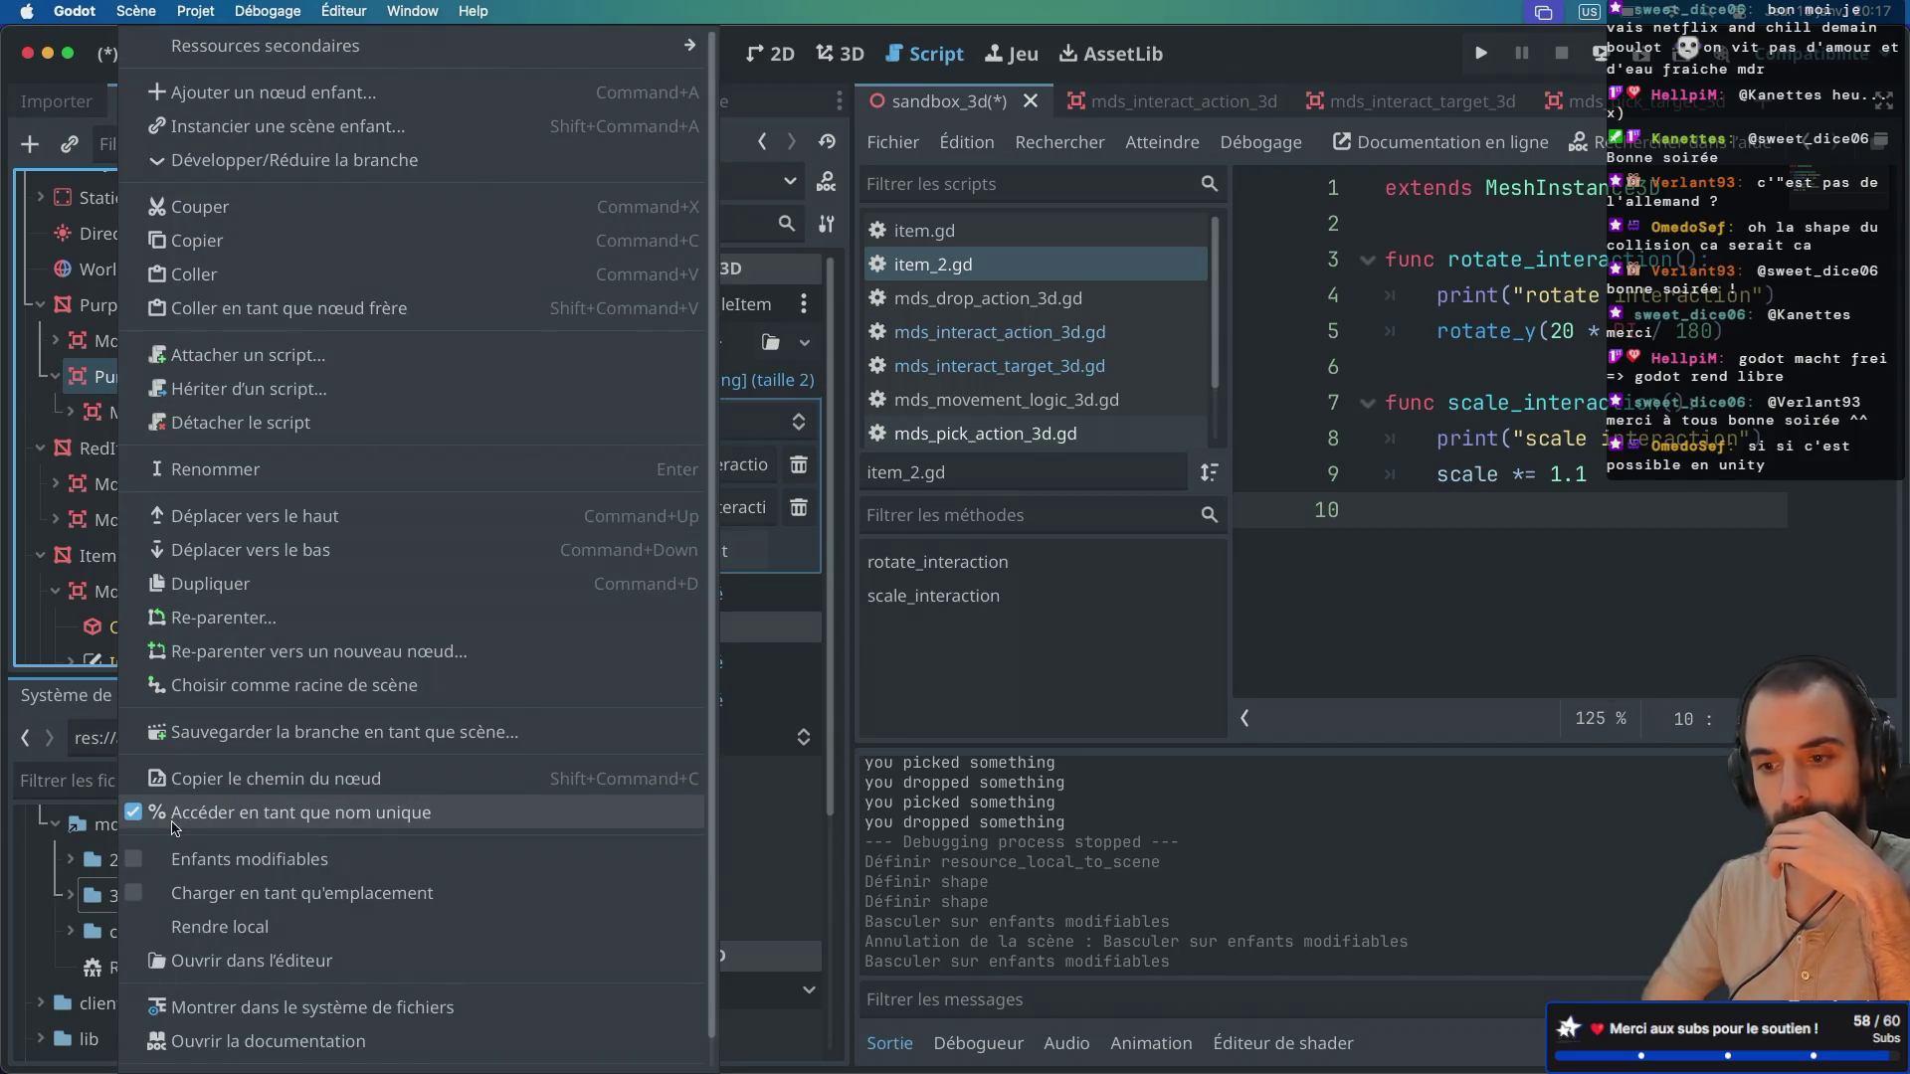
pyautogui.press('Escape')
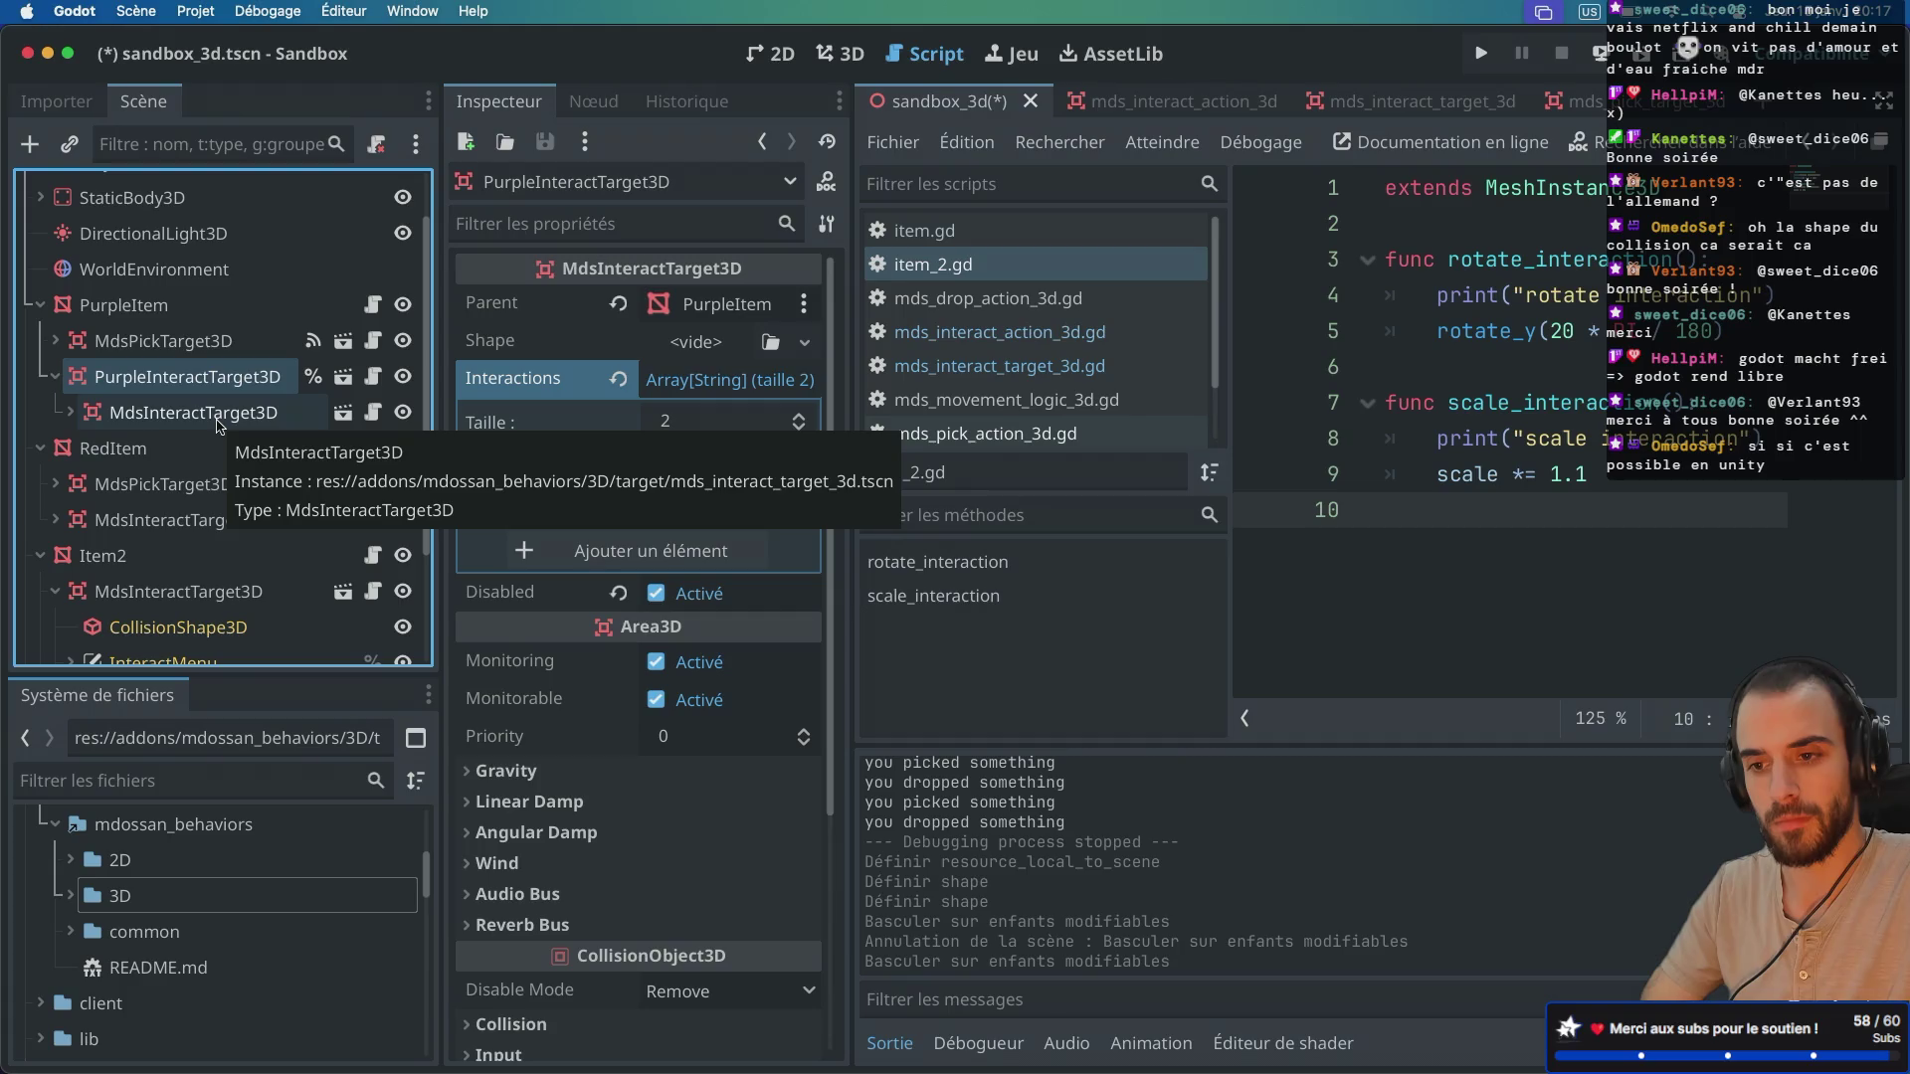
# Step: Undo that change and delete the stray nested MdsInteractTarget3D node
pyautogui.click(219, 425)
pyautogui.click(219, 390)
pyautogui.click(219, 418)
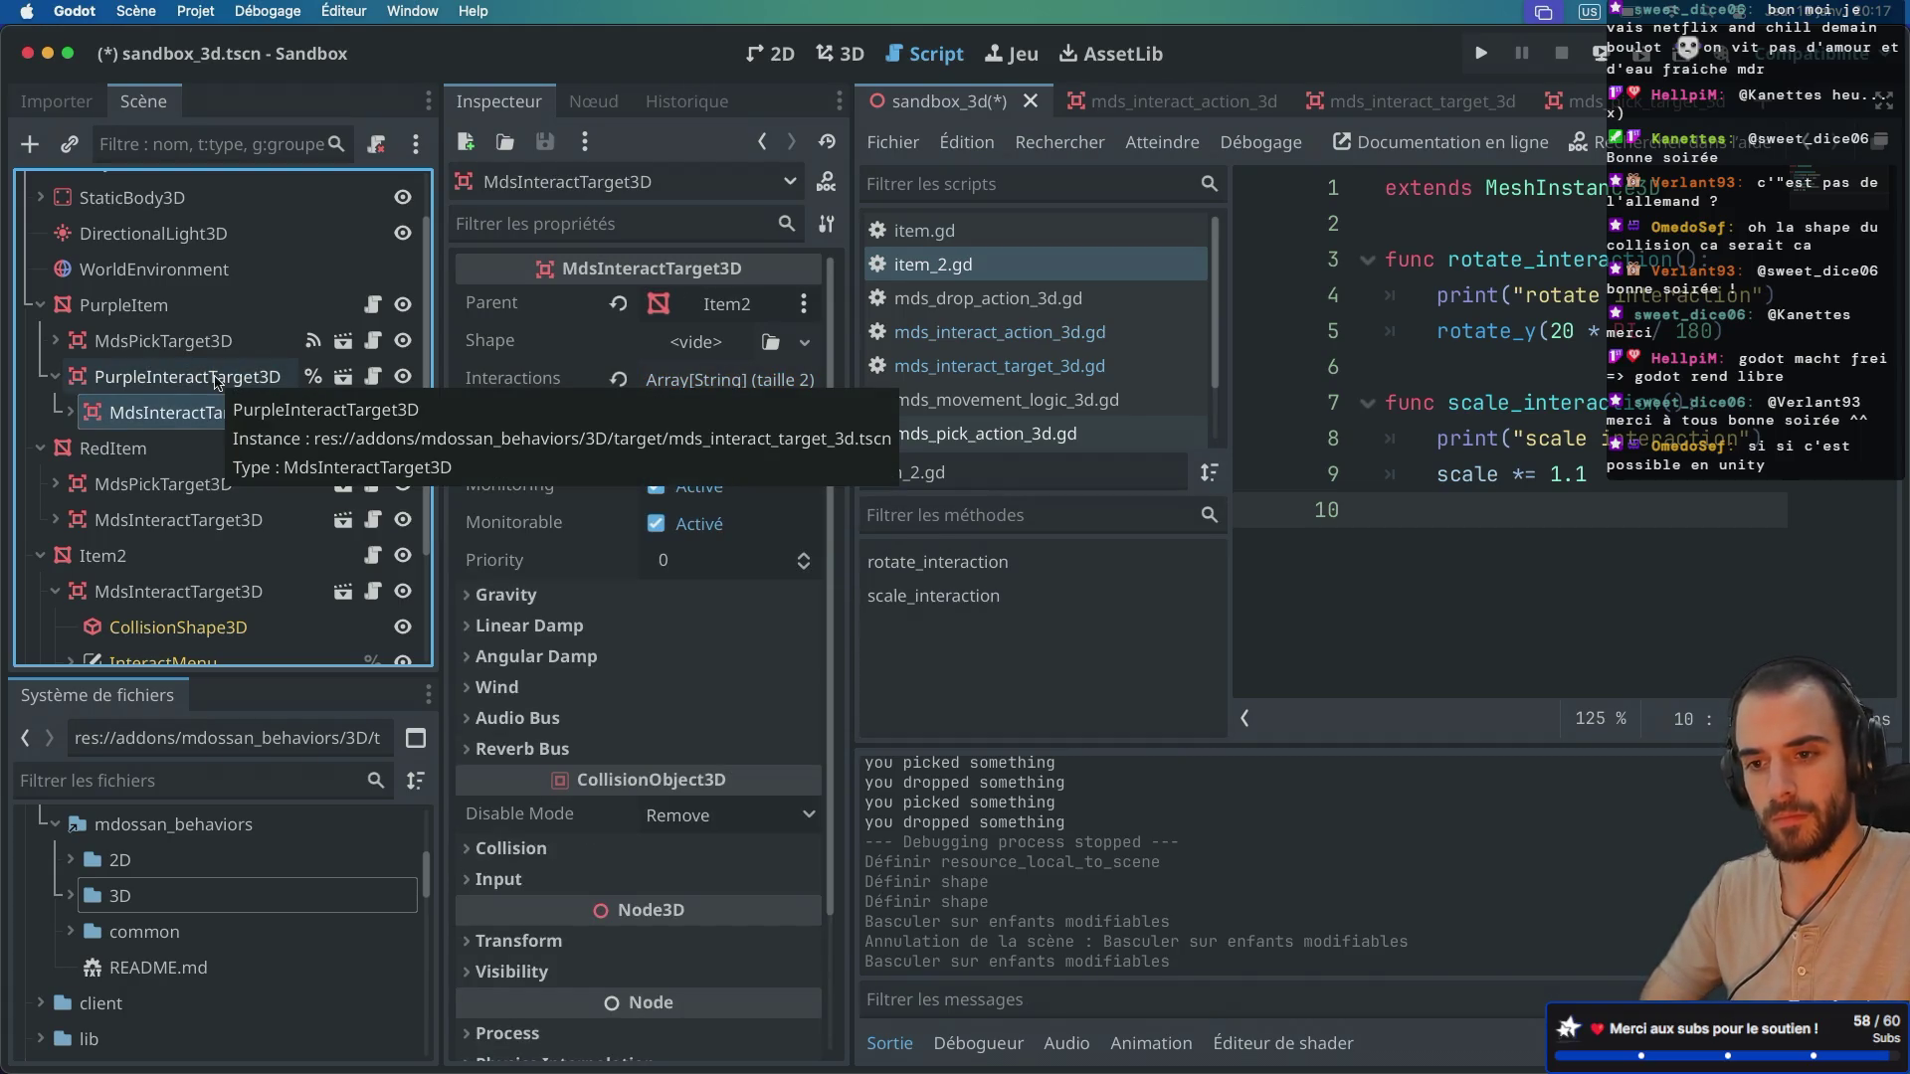
pyautogui.hotkey('ctrl', 'z')
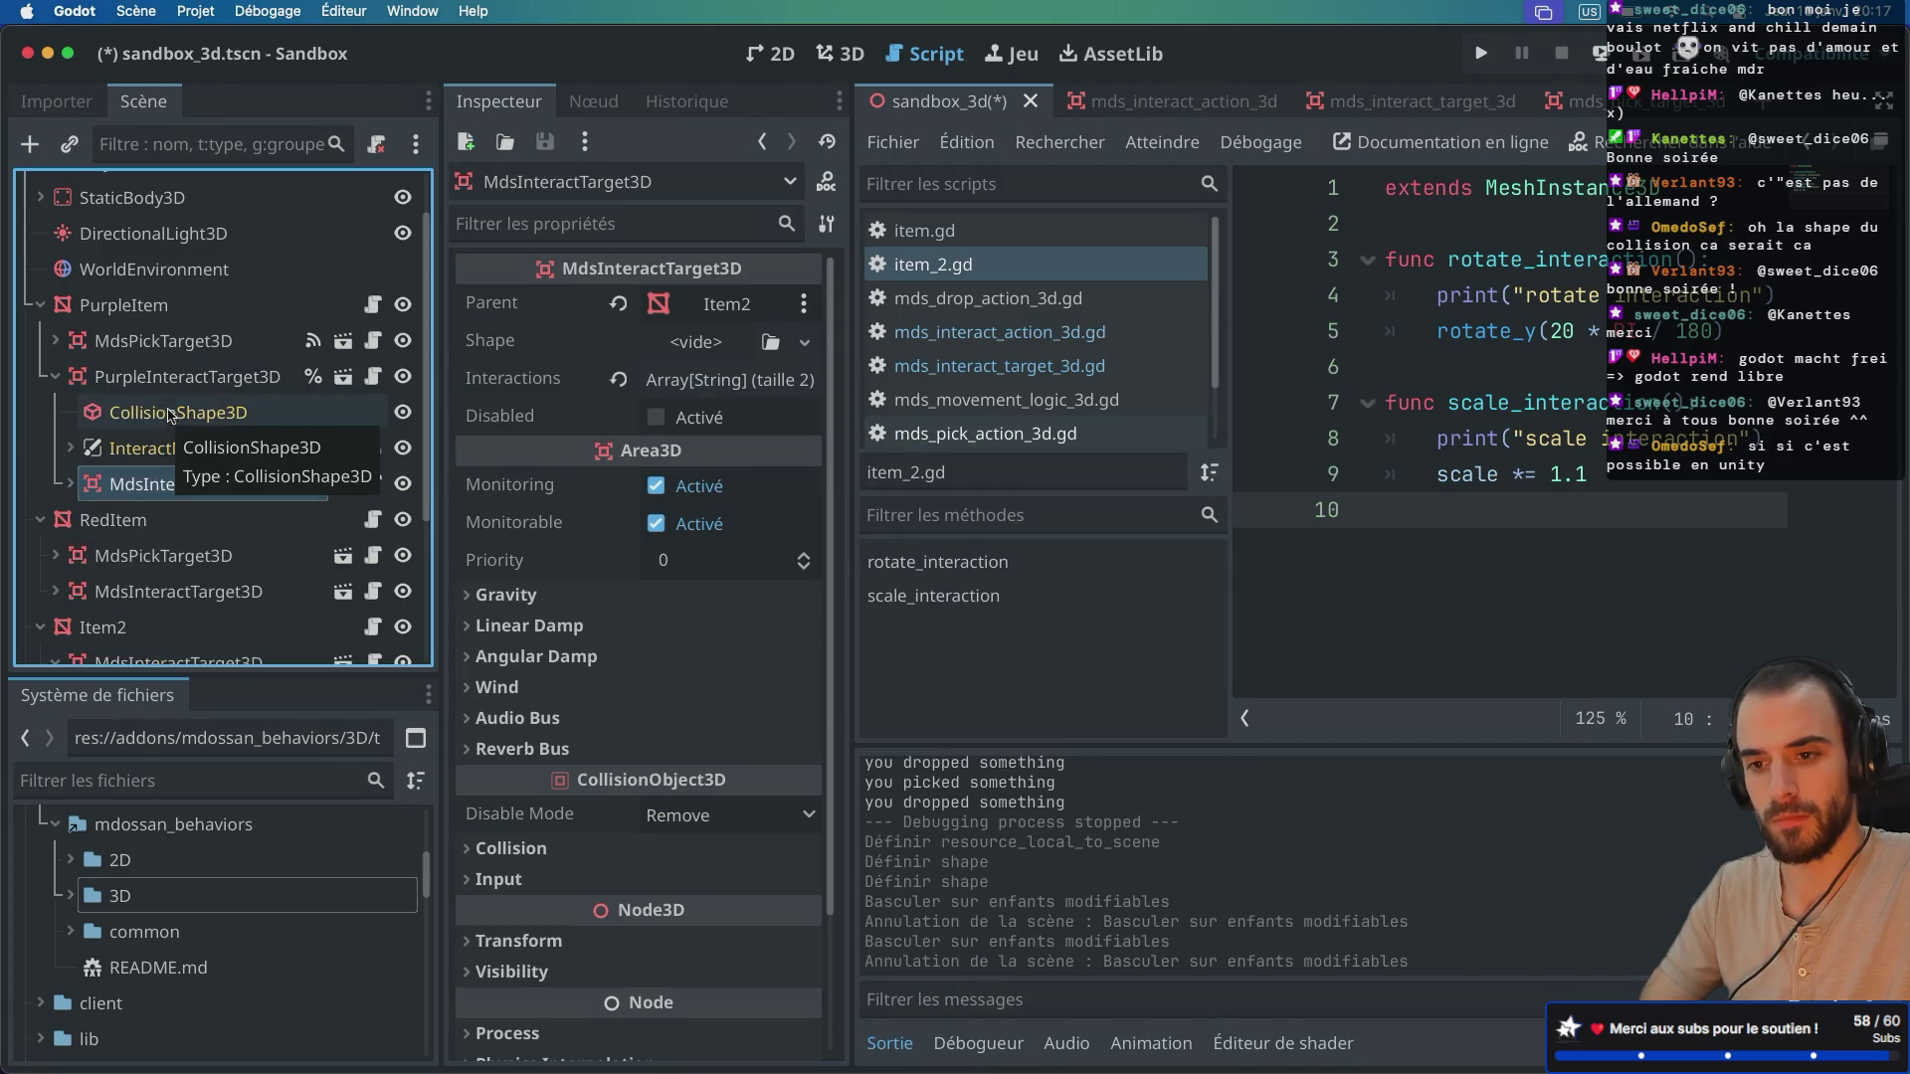
pyautogui.rightClick(139, 483)
pyautogui.press('Escape')
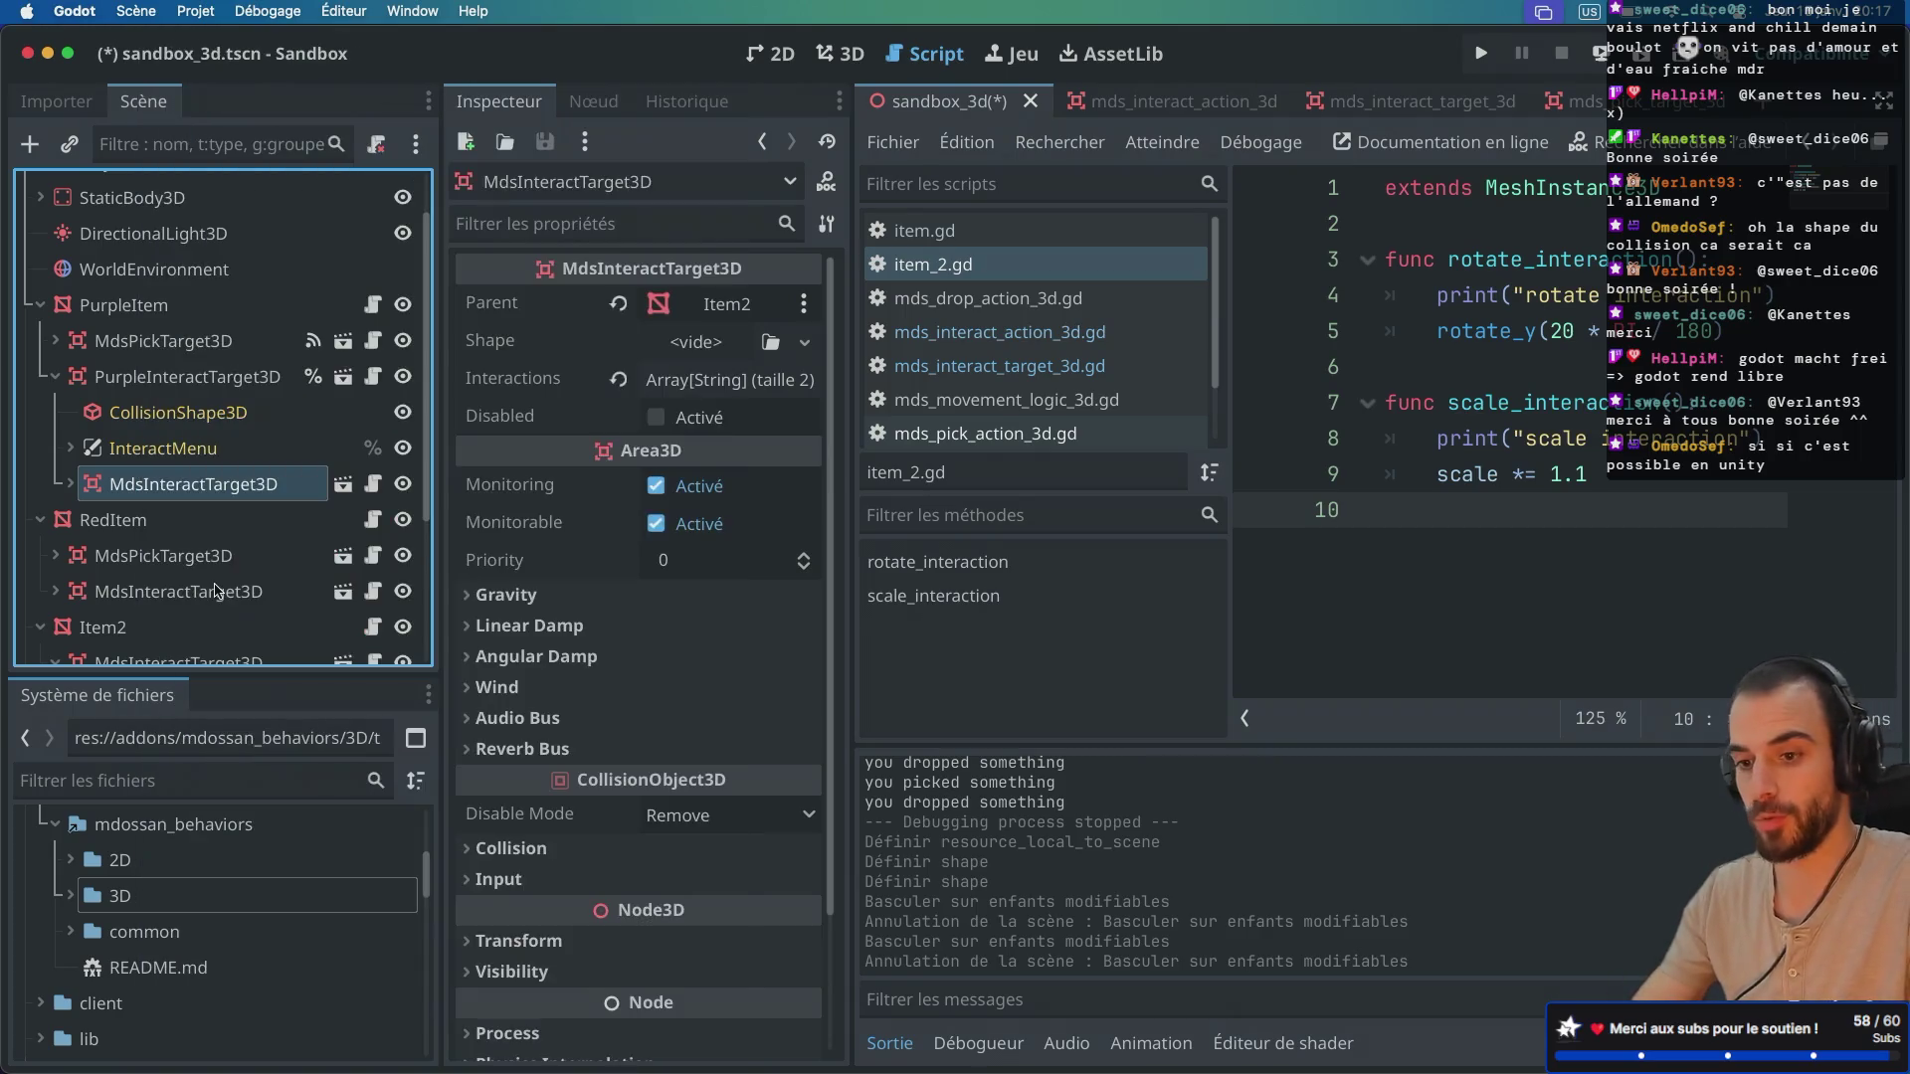
pyautogui.press('Delete')
pyautogui.press('Return')
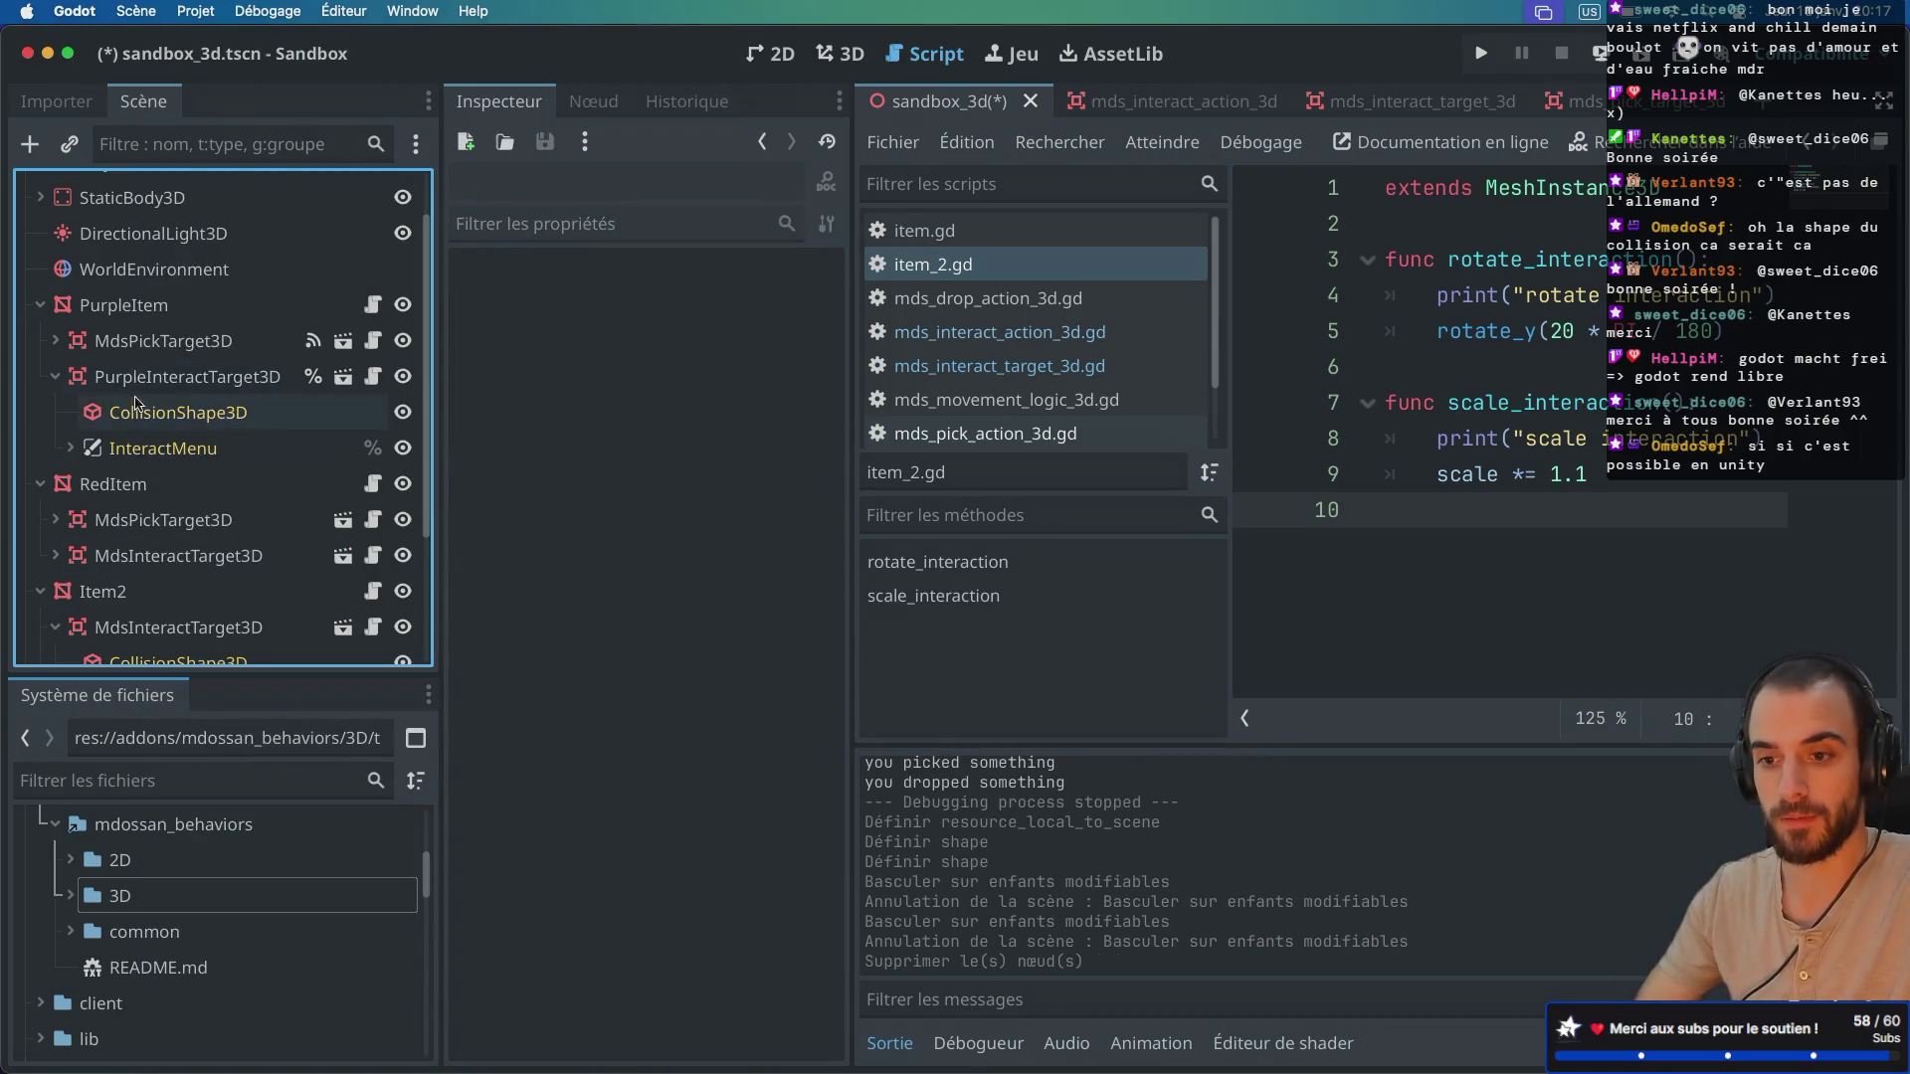
# Step: Switch PurpleInteractTarget3D's editable children off one final time and confirm
pyautogui.click(55, 377)
pyautogui.rightClick(149, 382)
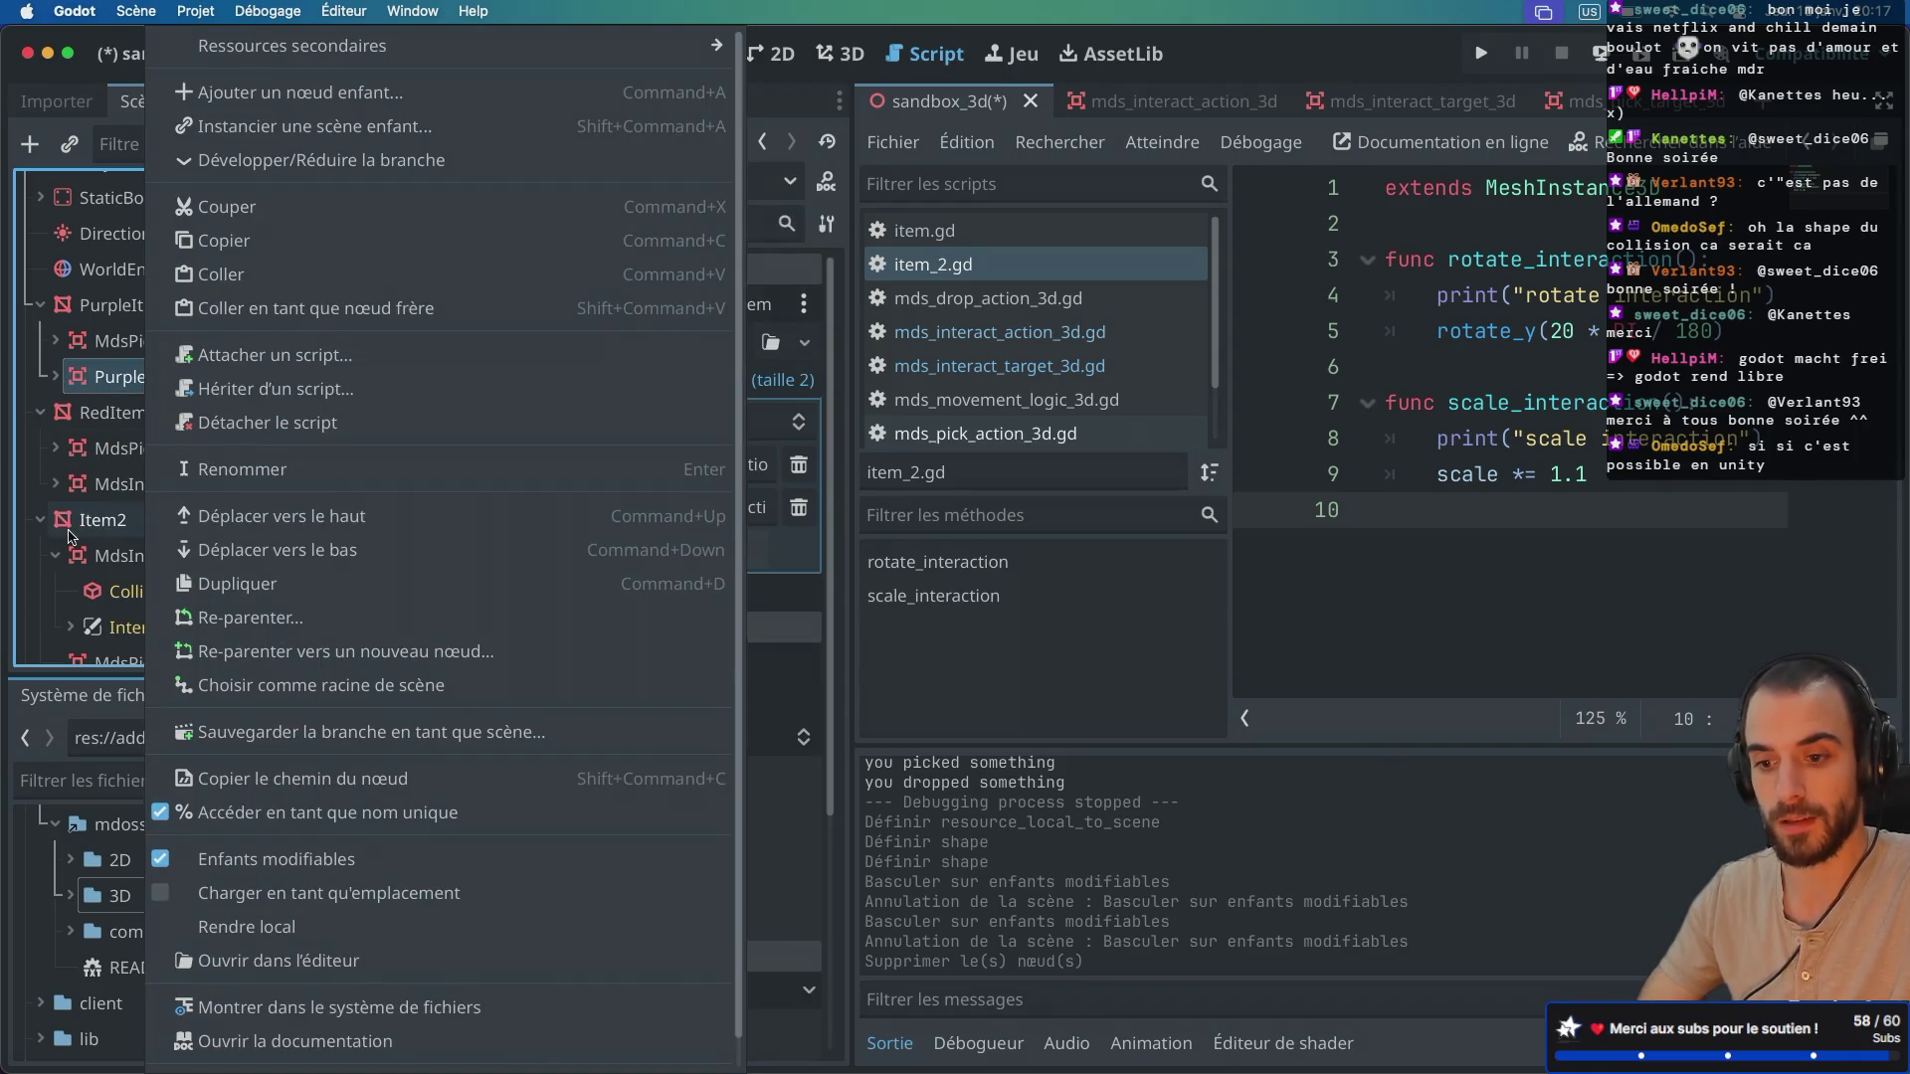
pyautogui.click(164, 860)
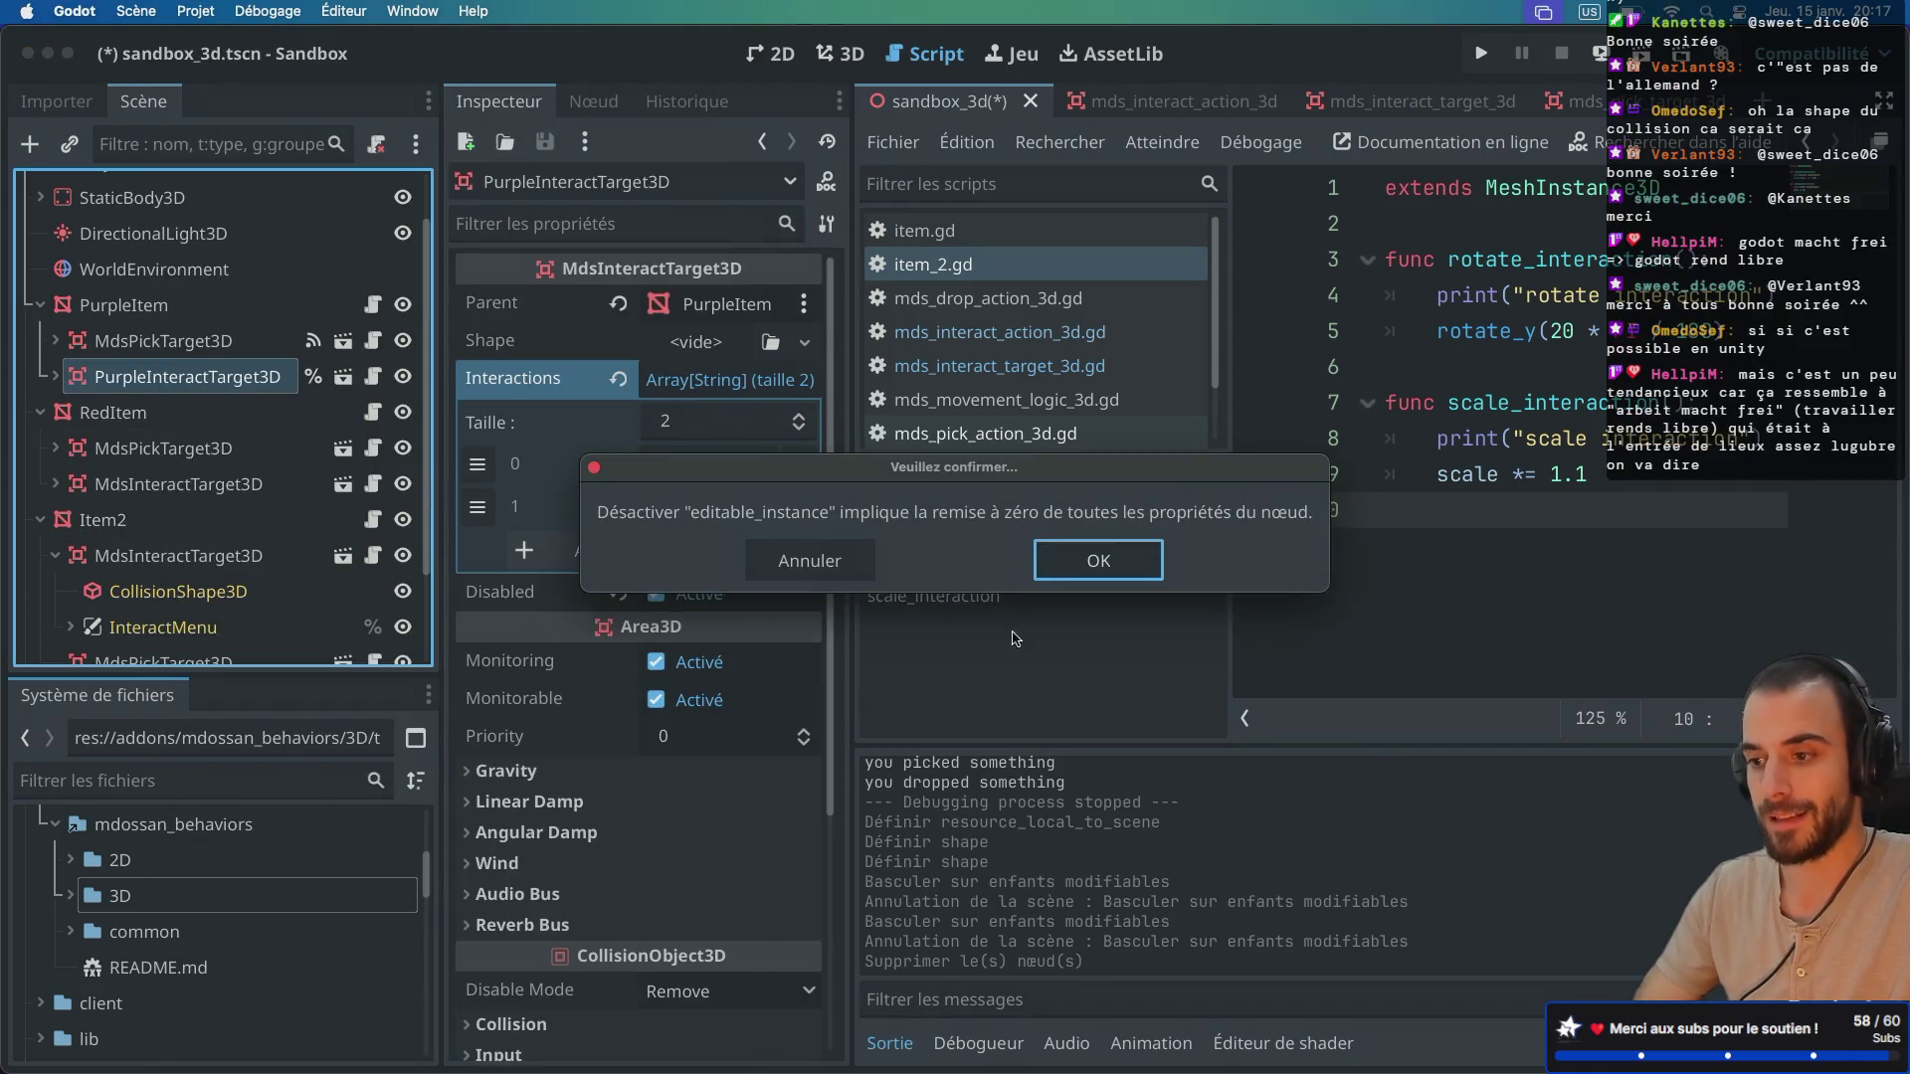
pyautogui.click(1131, 559)
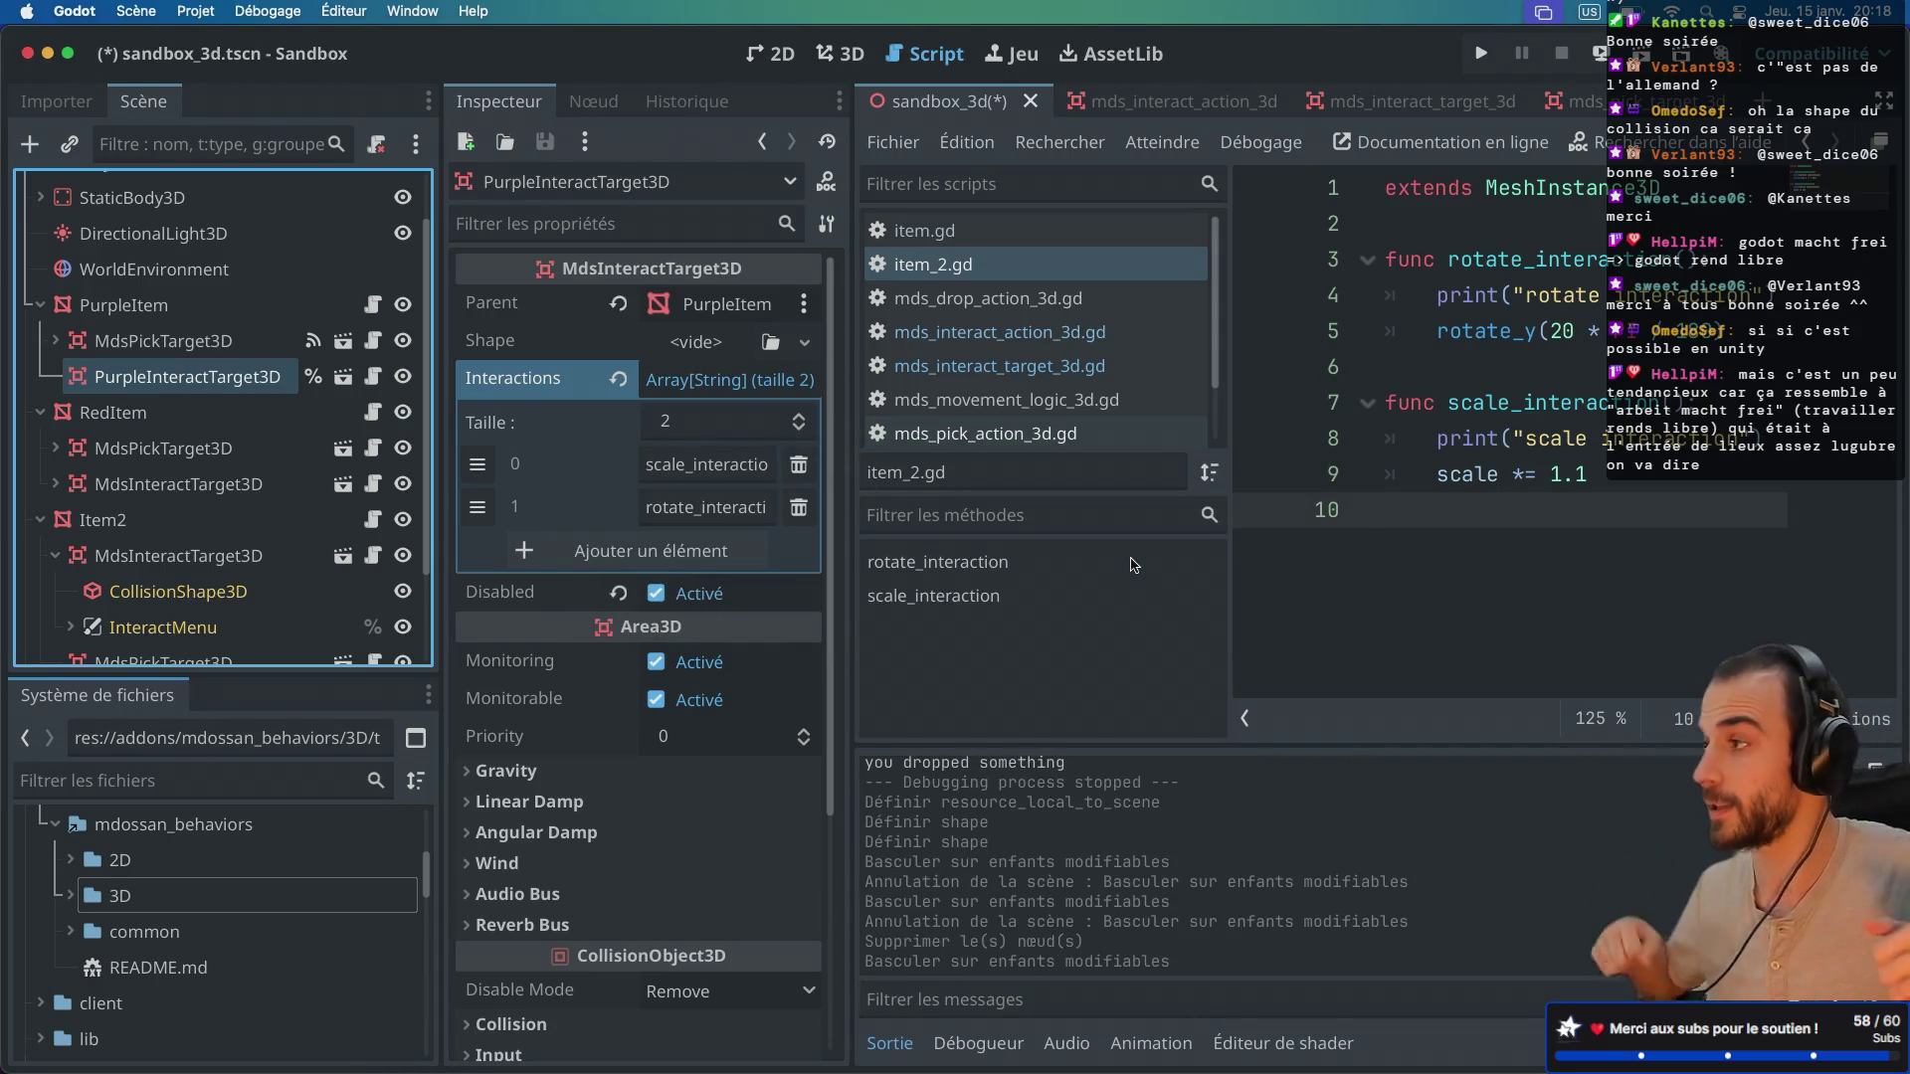
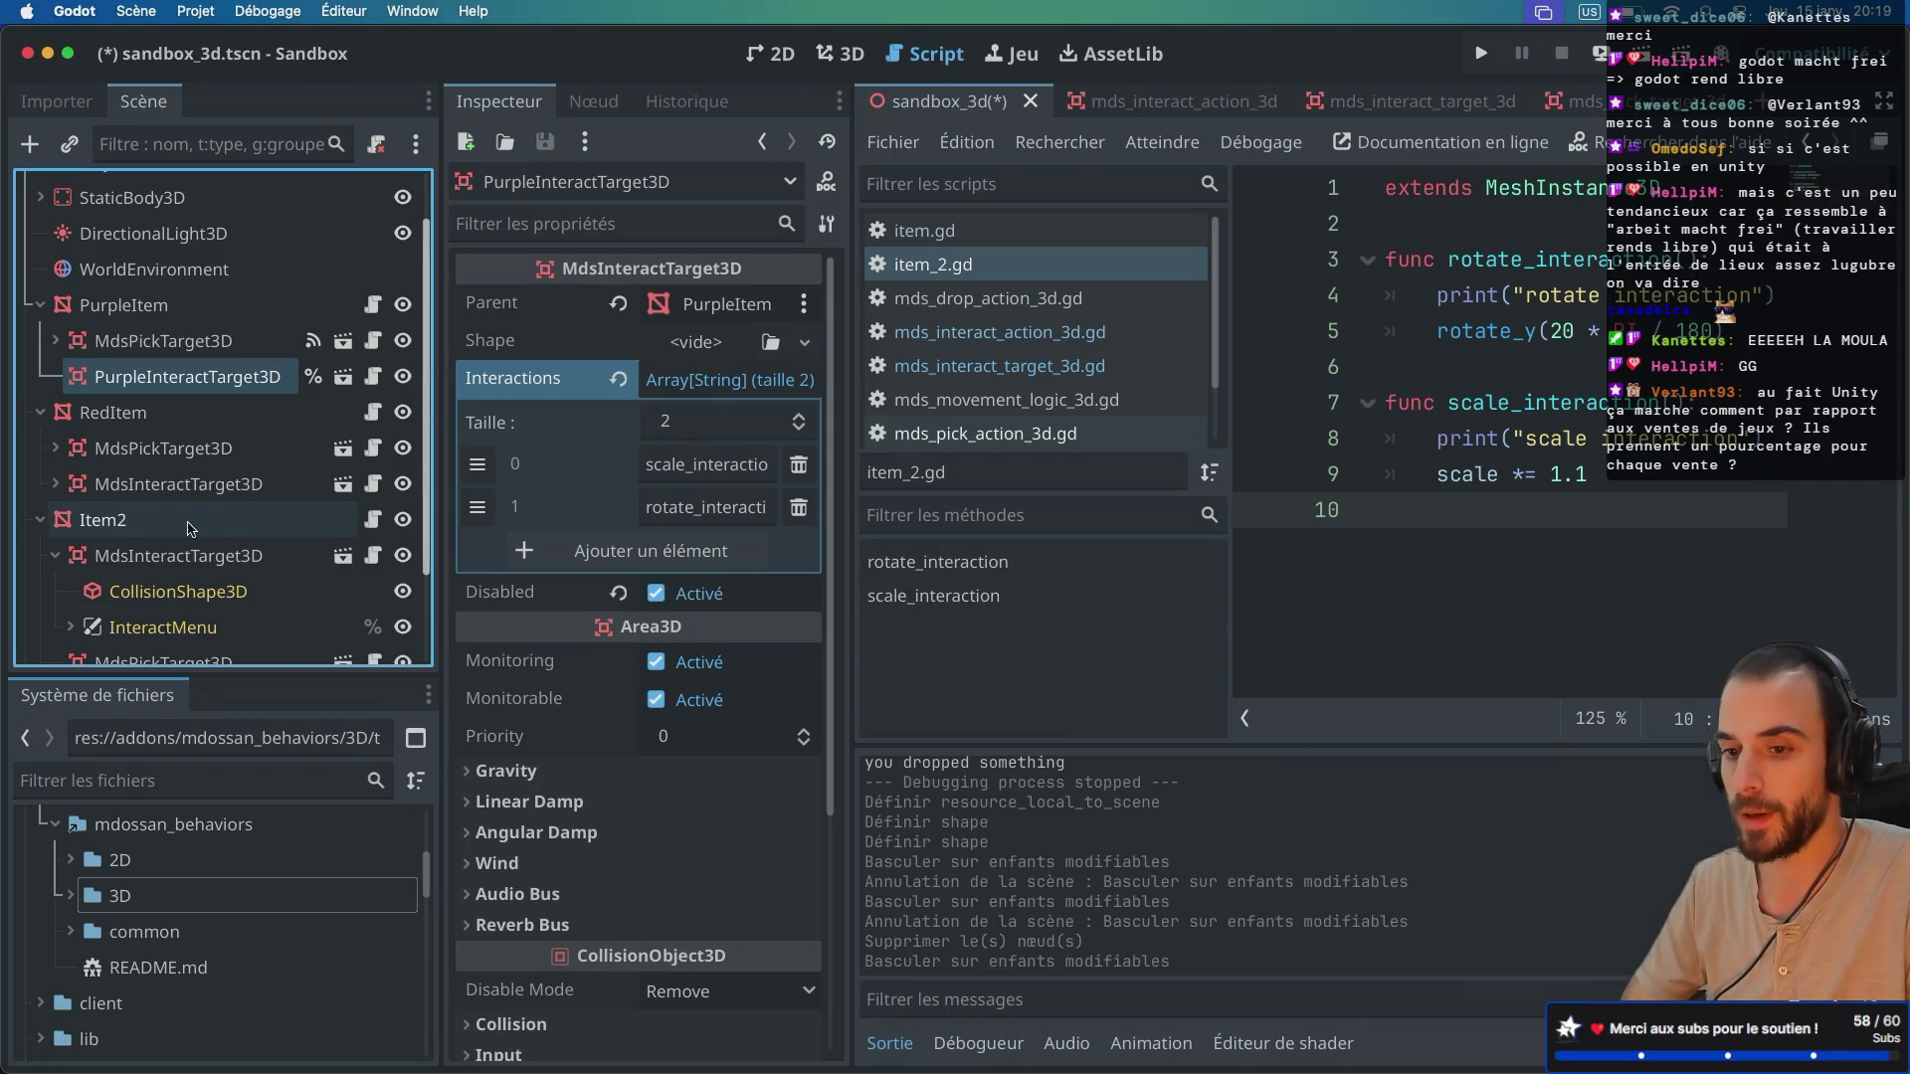
# Step: Run the sandbox scene in its own Sandbox (DEBUG) game window
pyautogui.scroll(-1, 191, 528)
pyautogui.scroll(2, 191, 528)
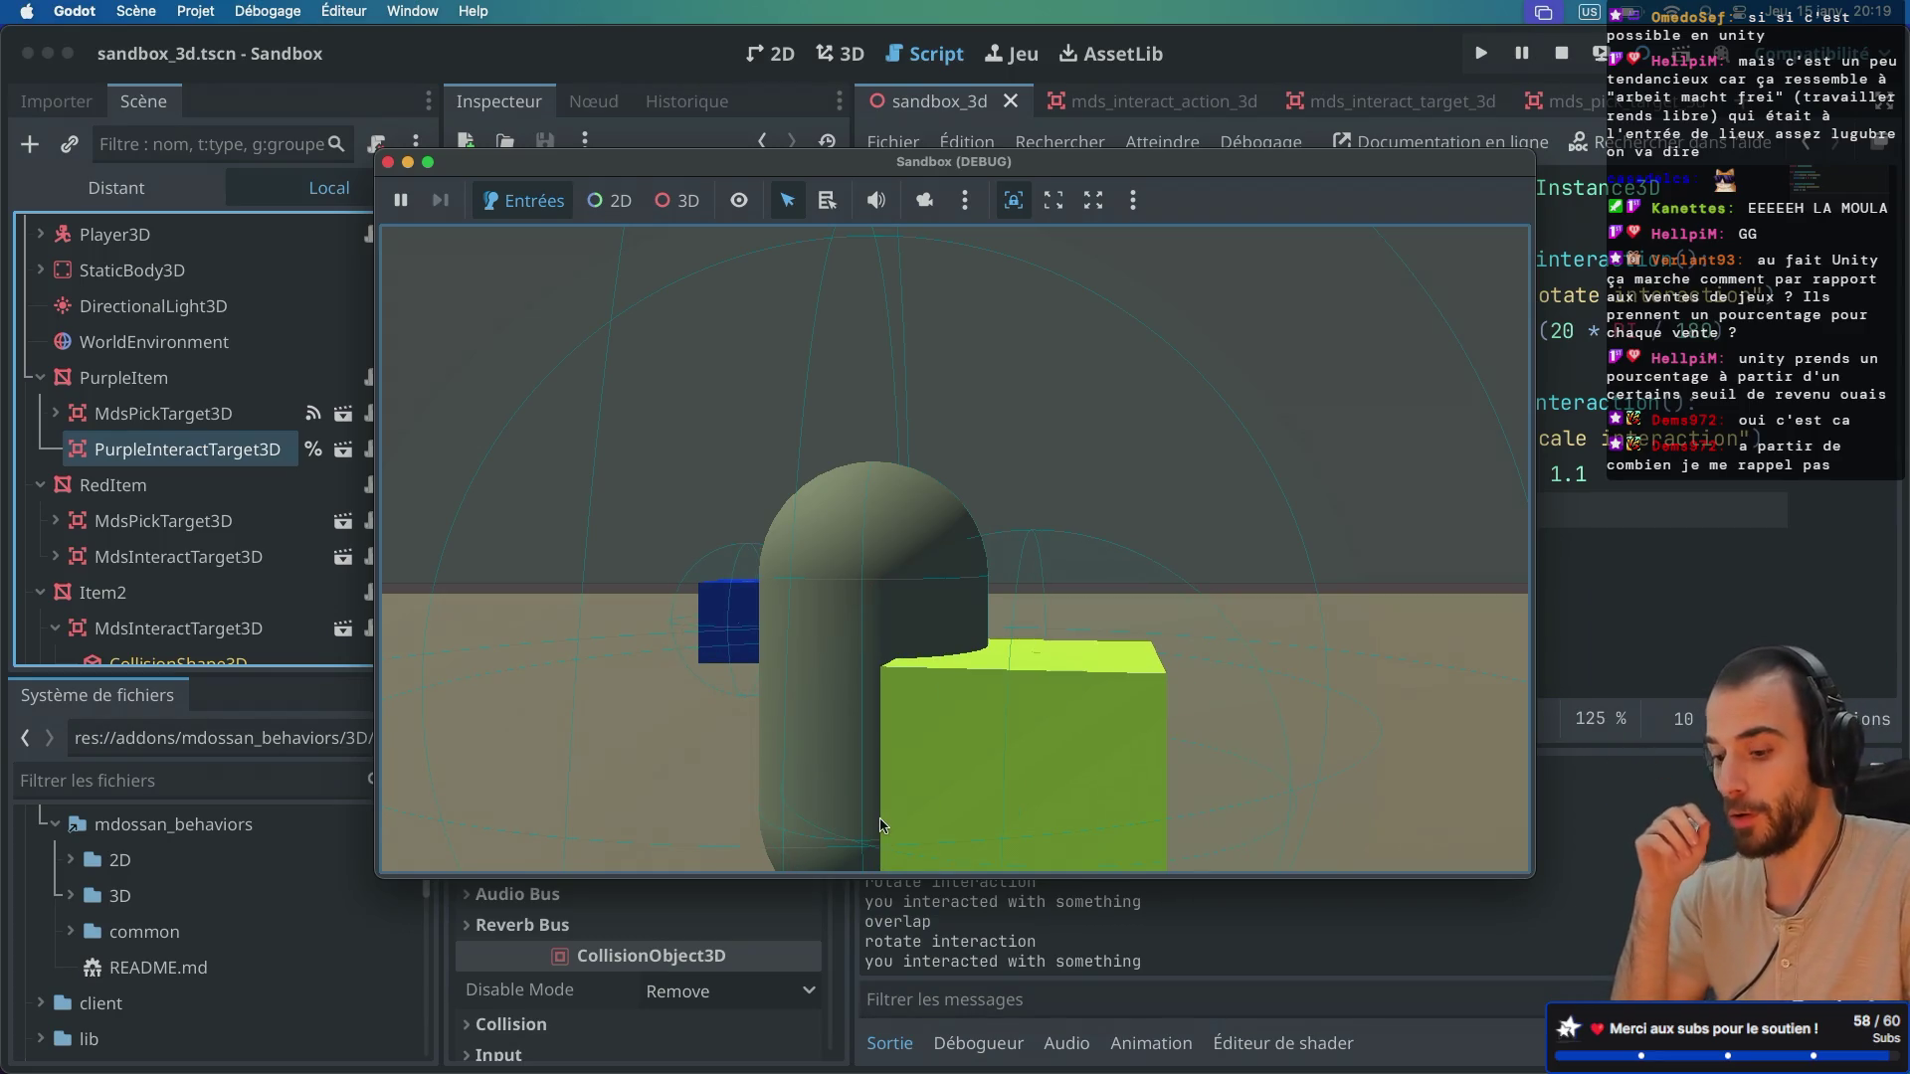
# Step: Pick up and drop a cube, then turn and walk over to drop the red cube
pyautogui.press('e')
pyautogui.press('e')
pyautogui.press('q')
pyautogui.press('d')
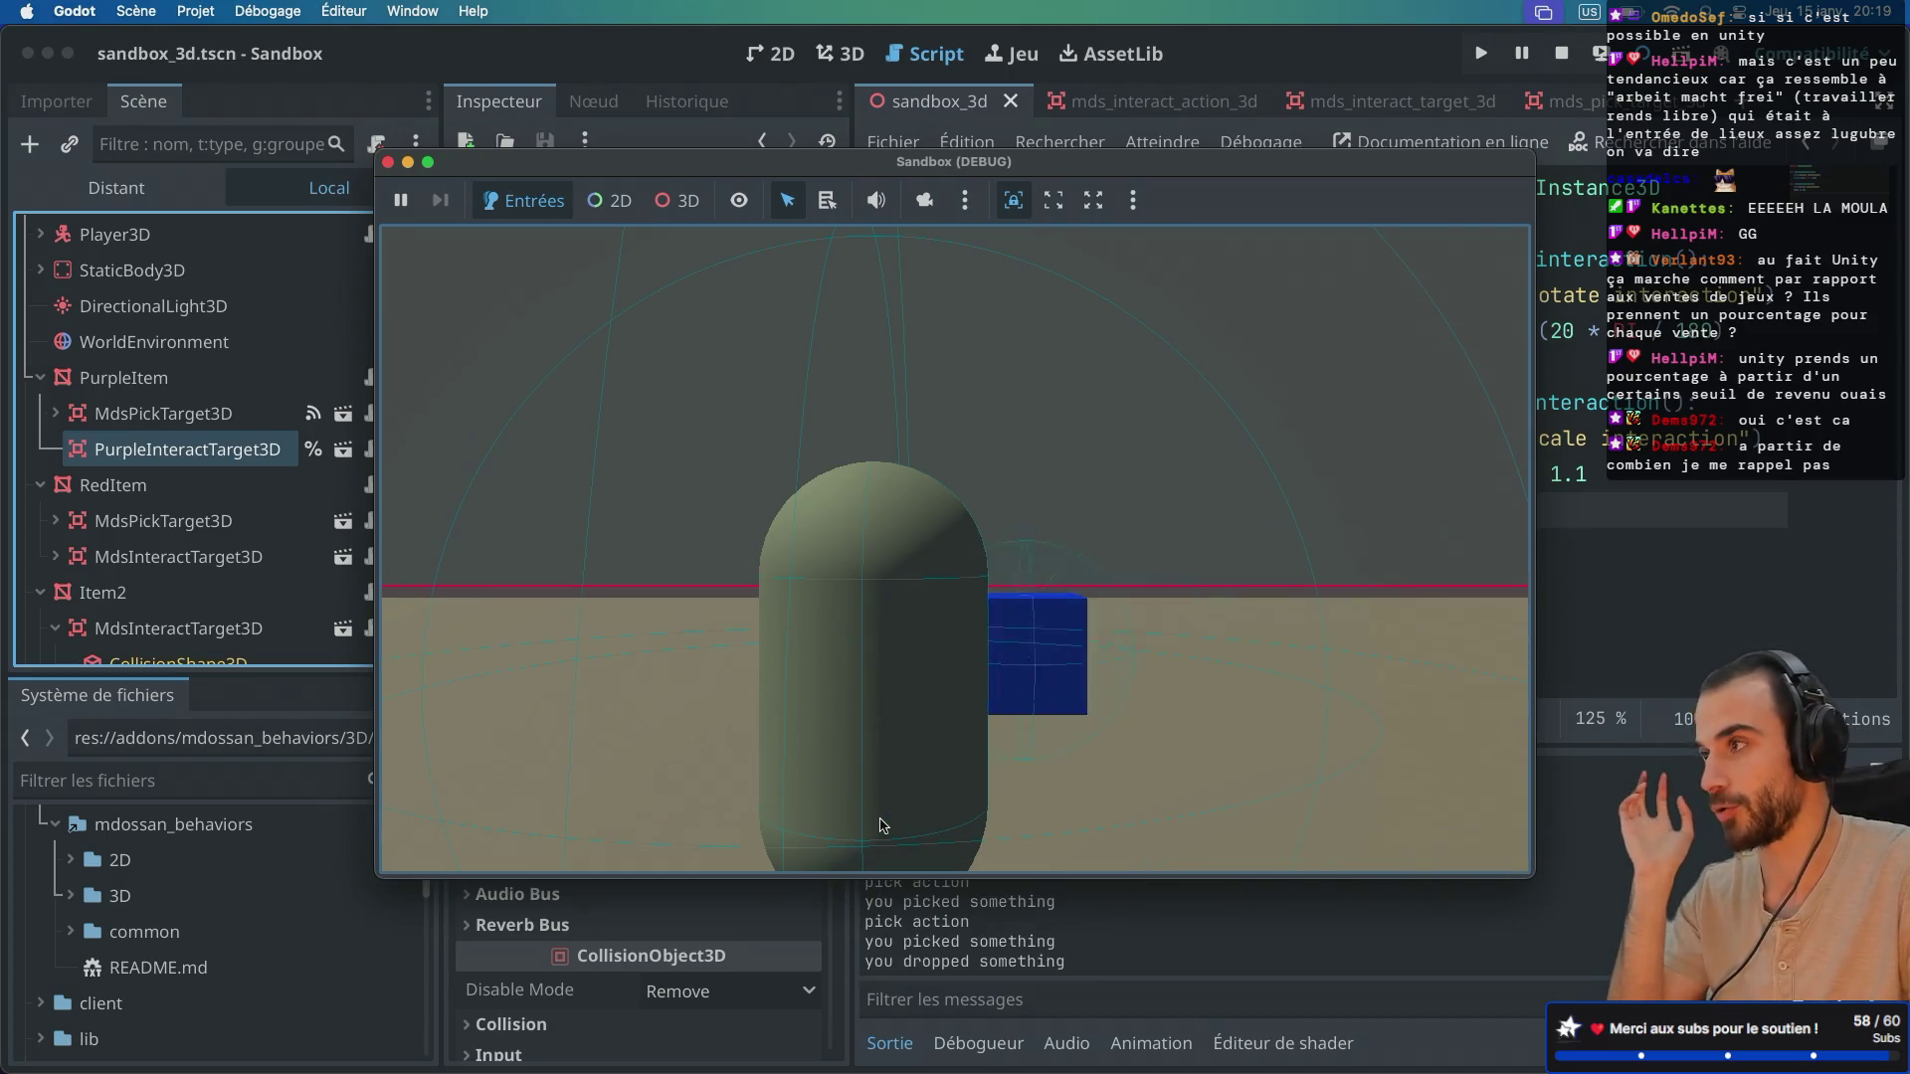
pyautogui.press('d')
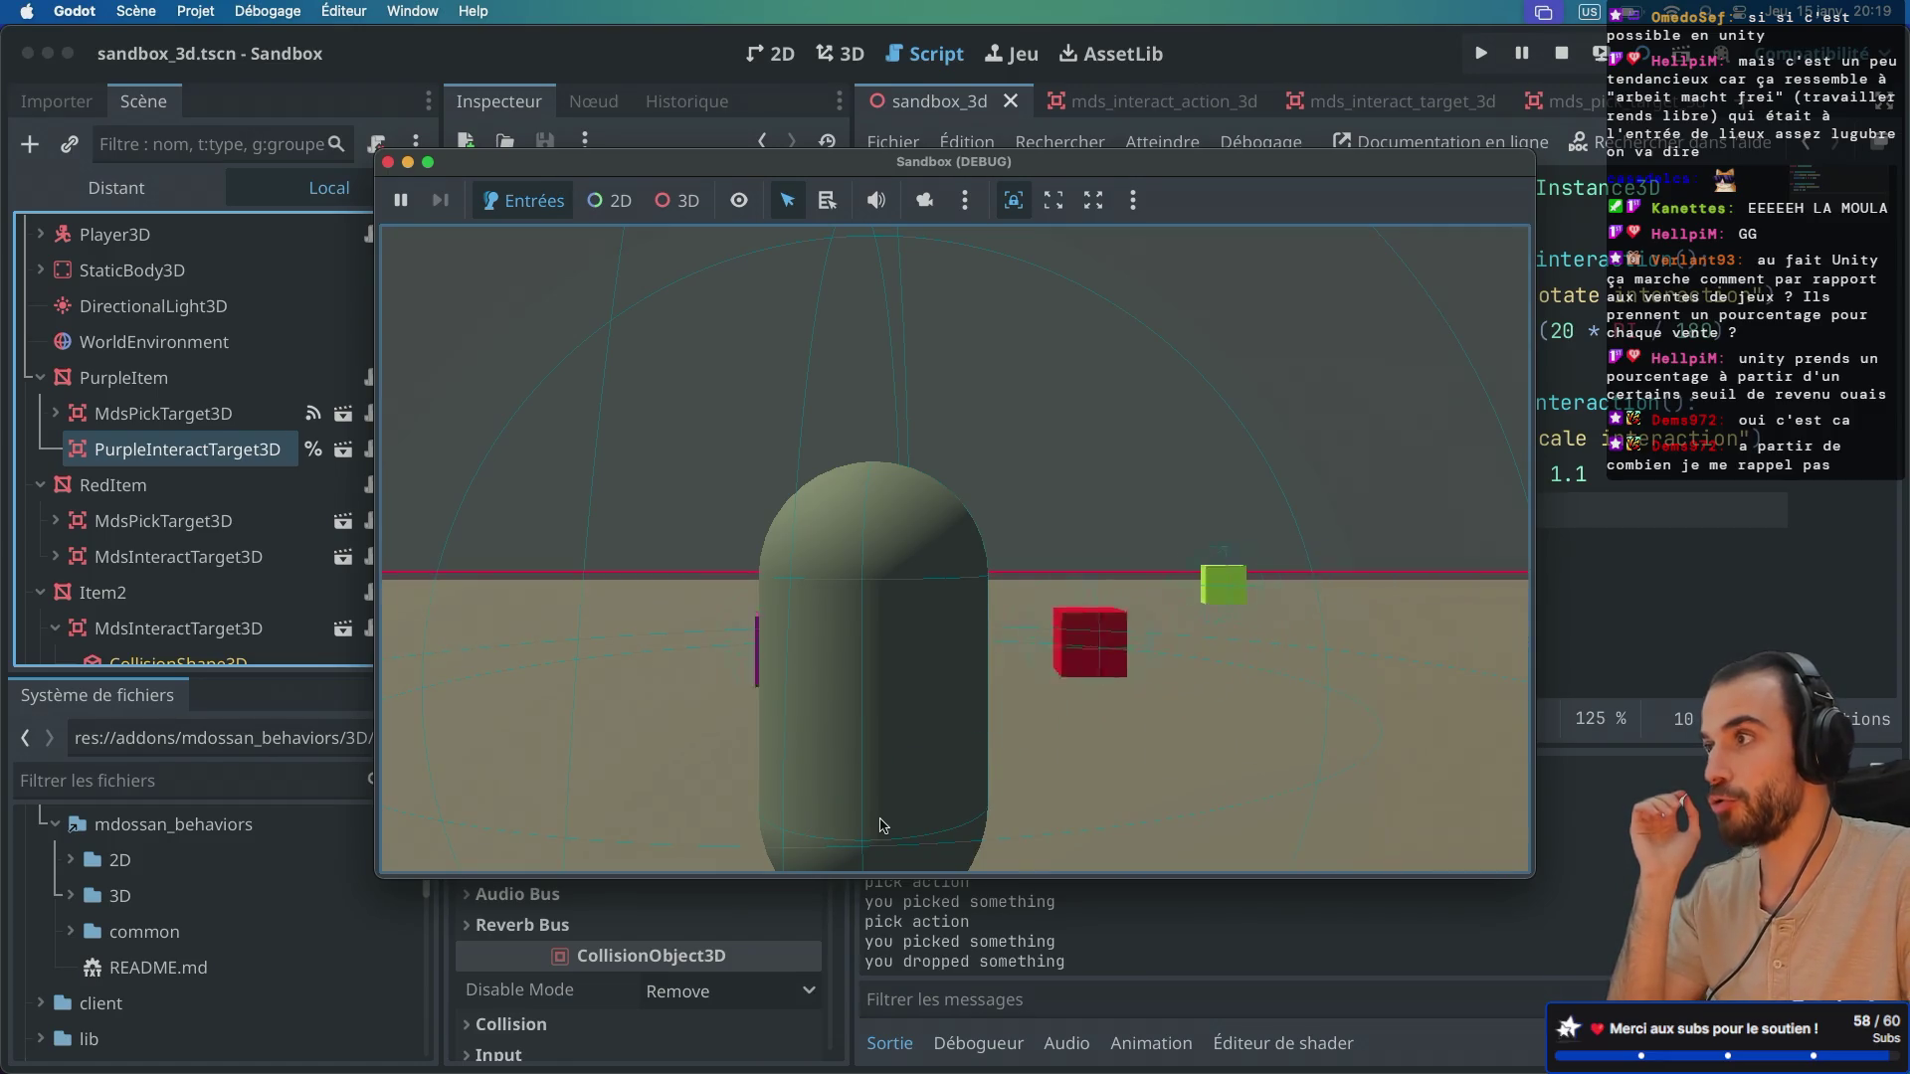
pyautogui.press('w')
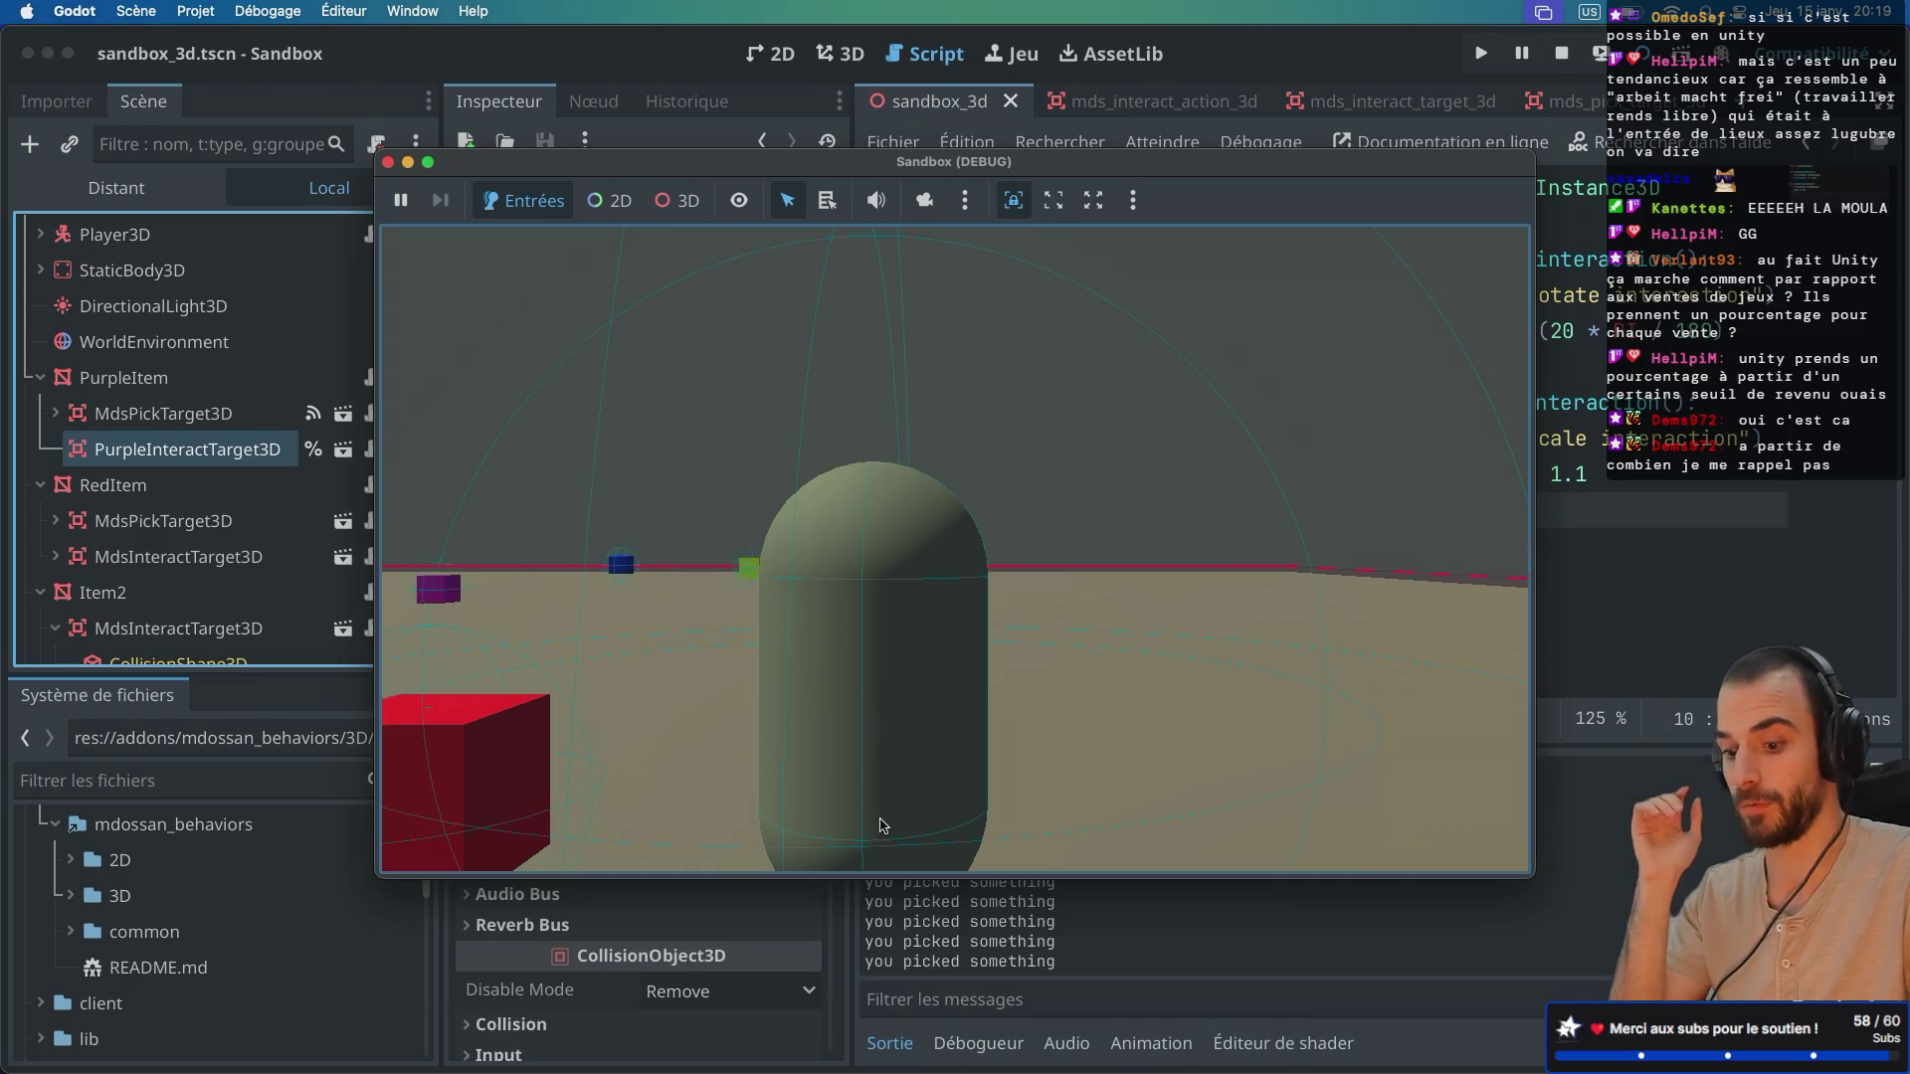
pyautogui.click(880, 826)
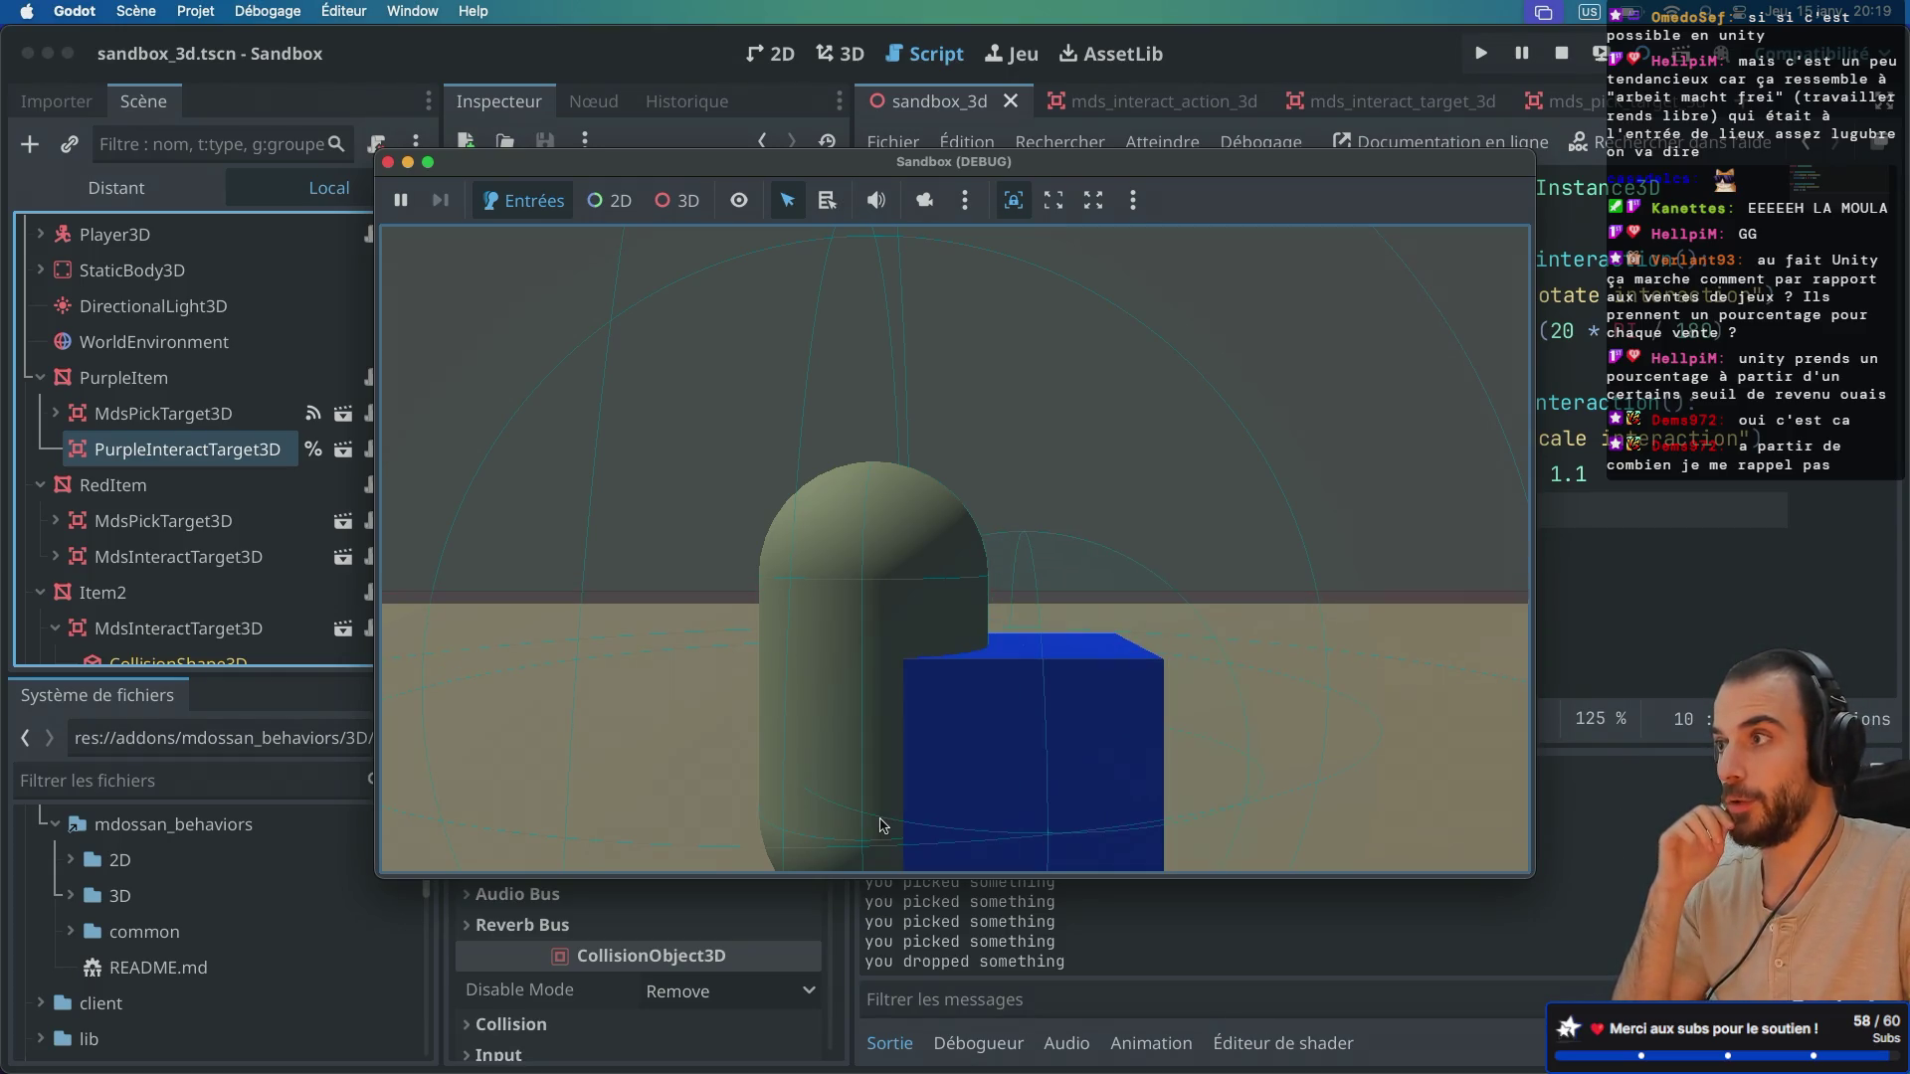
# Step: Trigger the rotate interaction, pick up an item, interact with the magenta cube, and close the game
pyautogui.press('e')
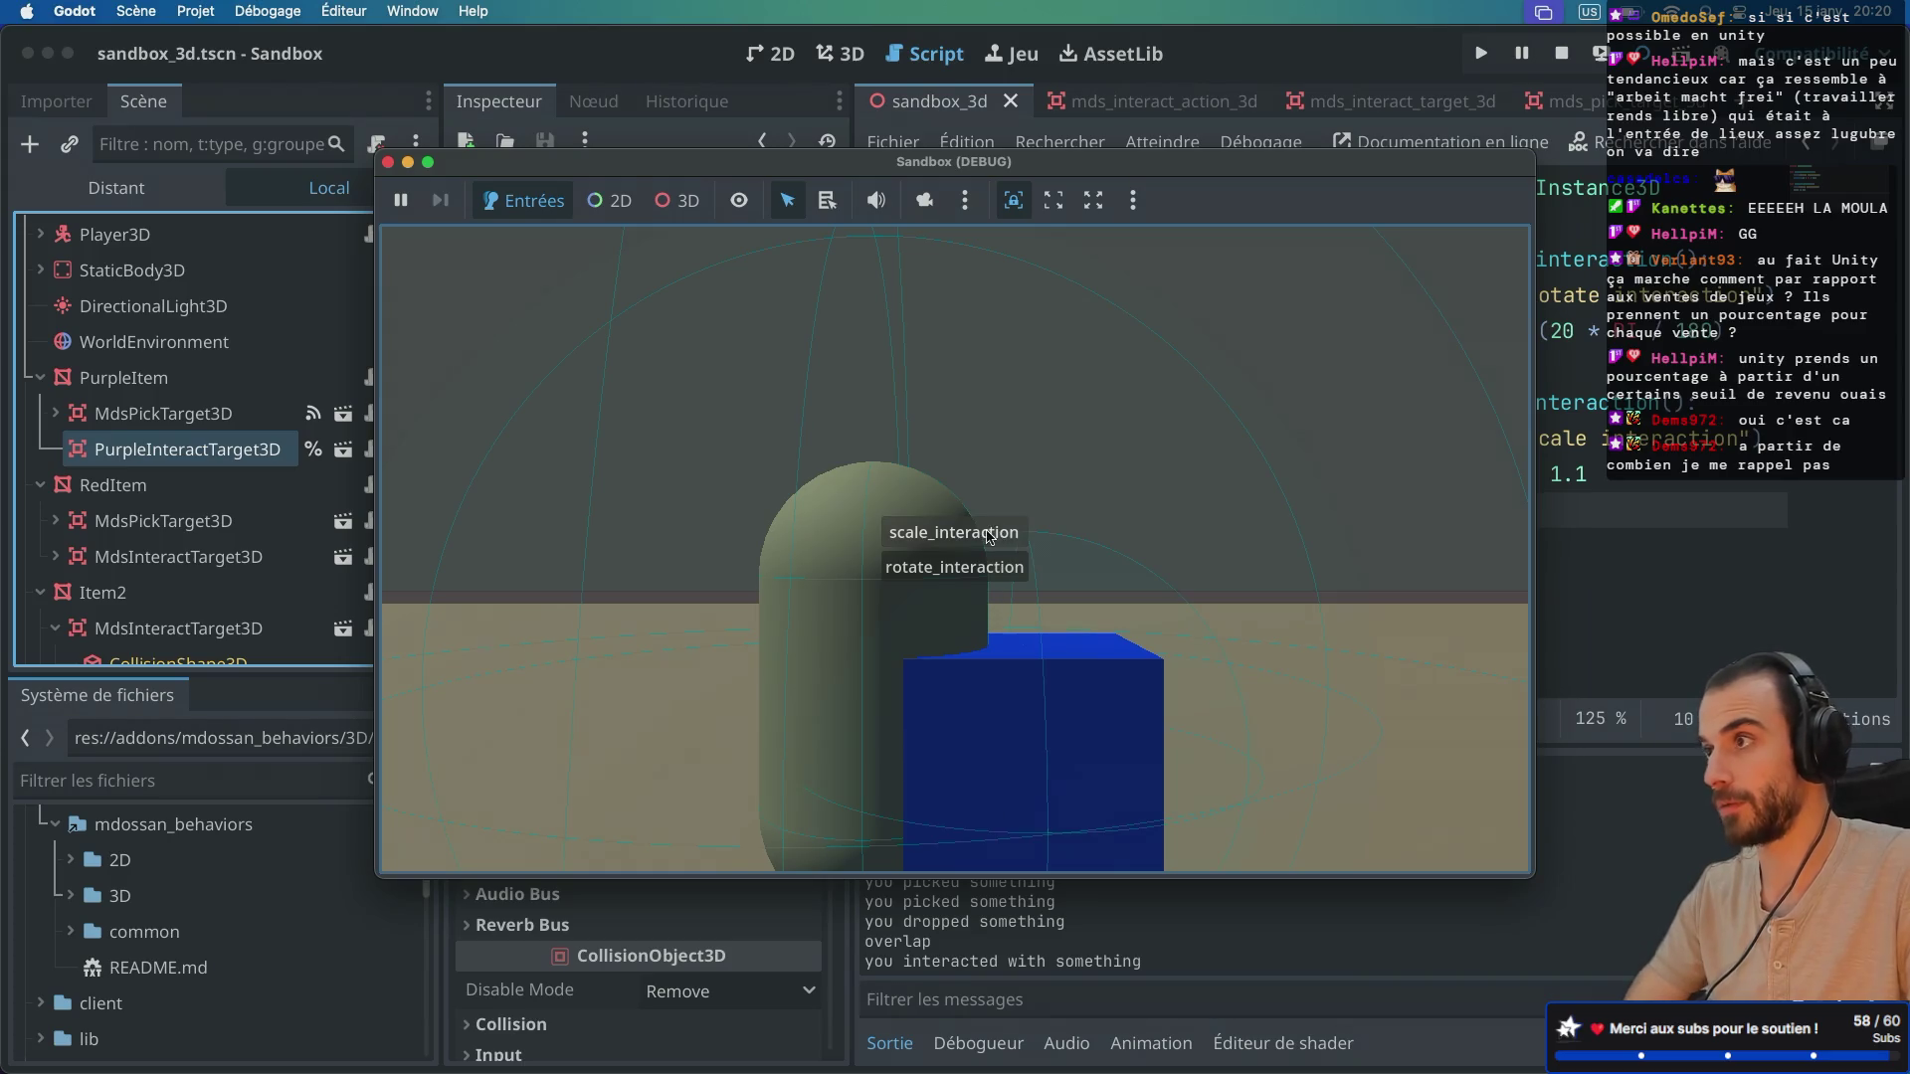
pyautogui.press('e')
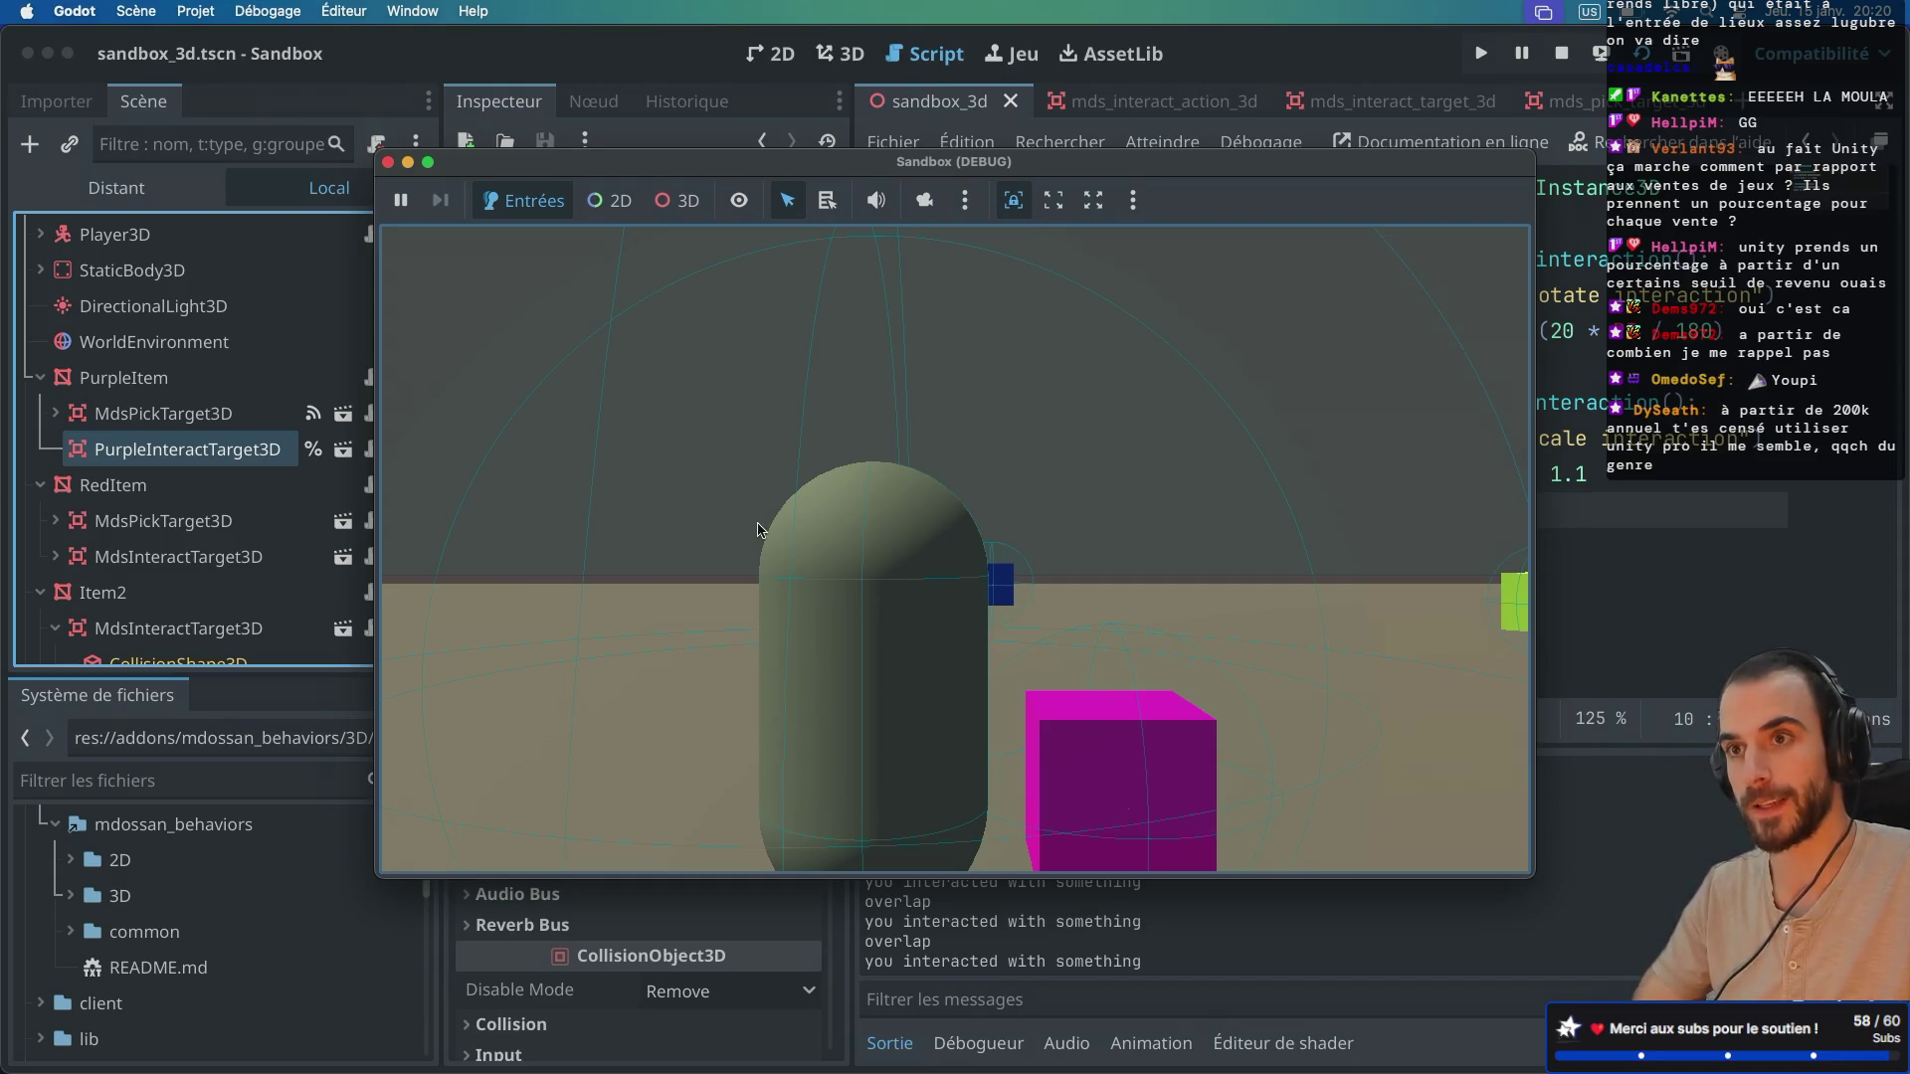
pyautogui.press('w')
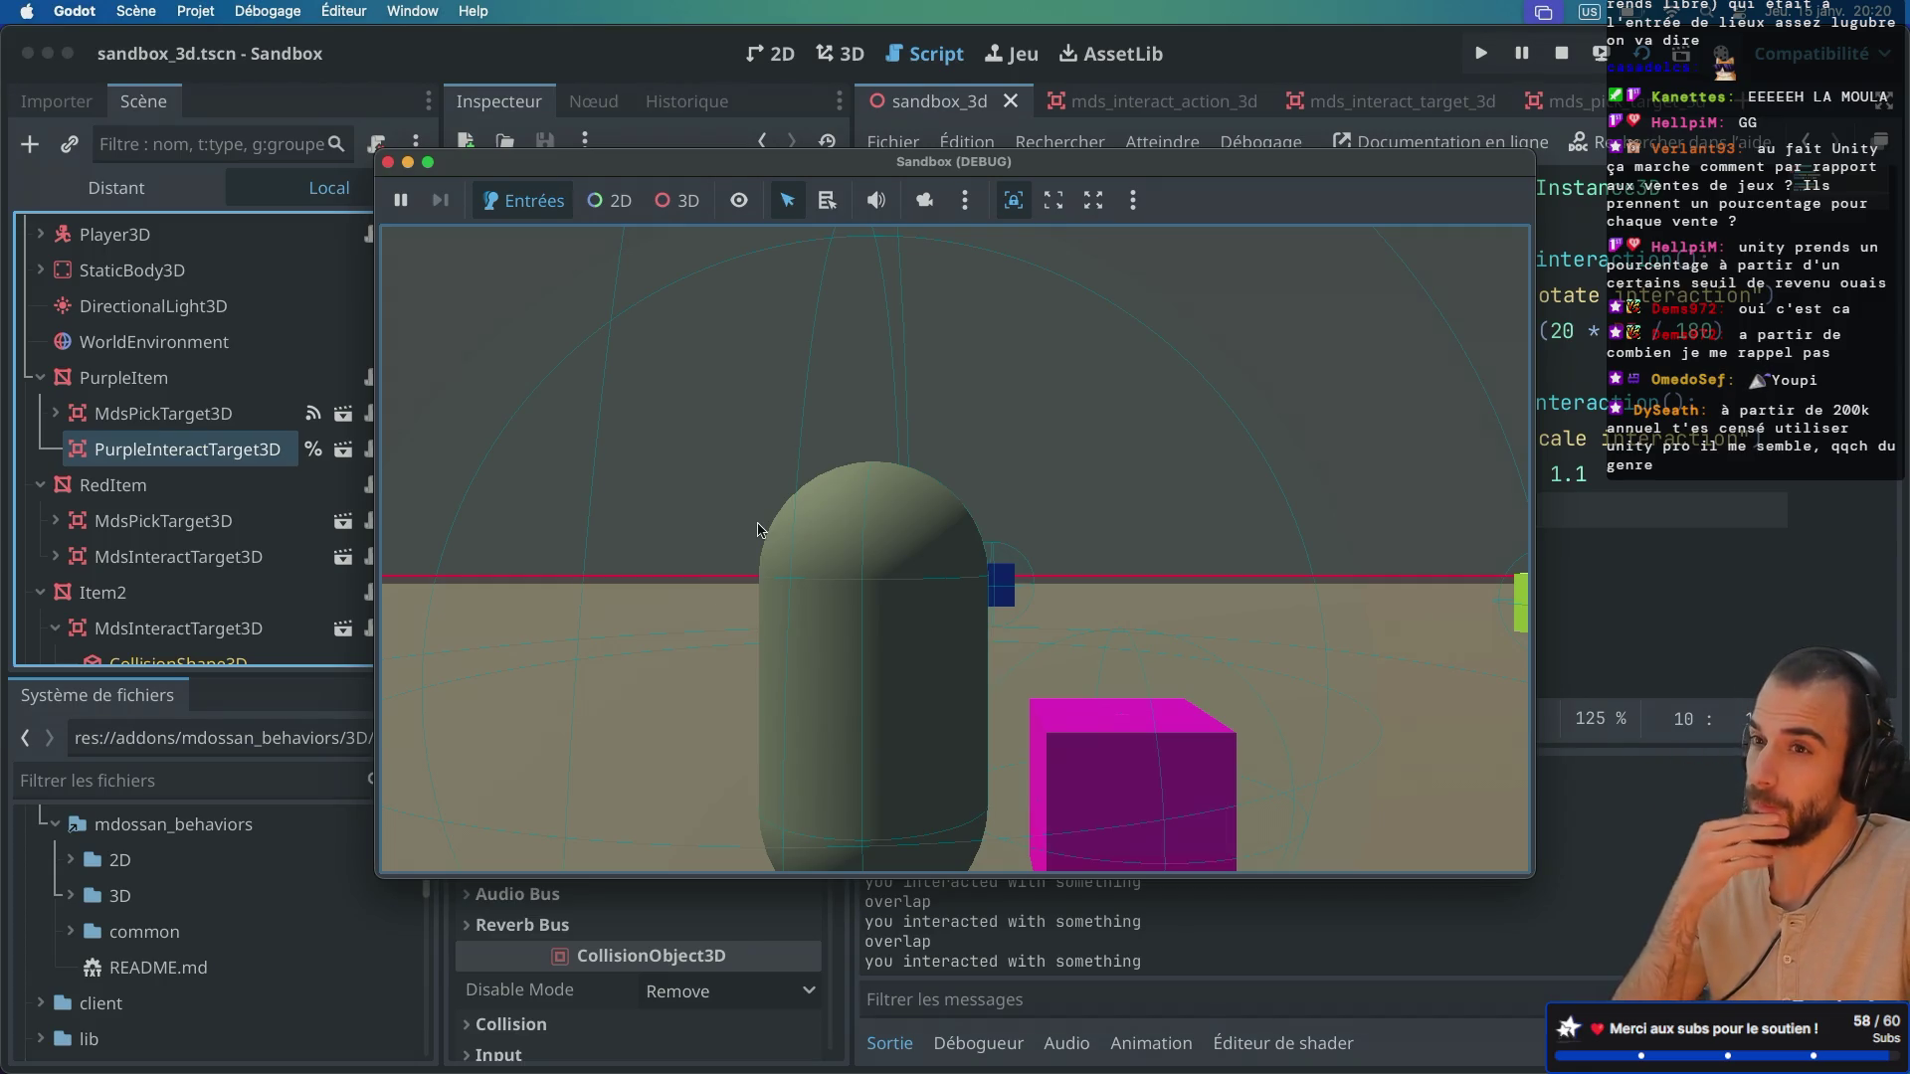
pyautogui.press('f')
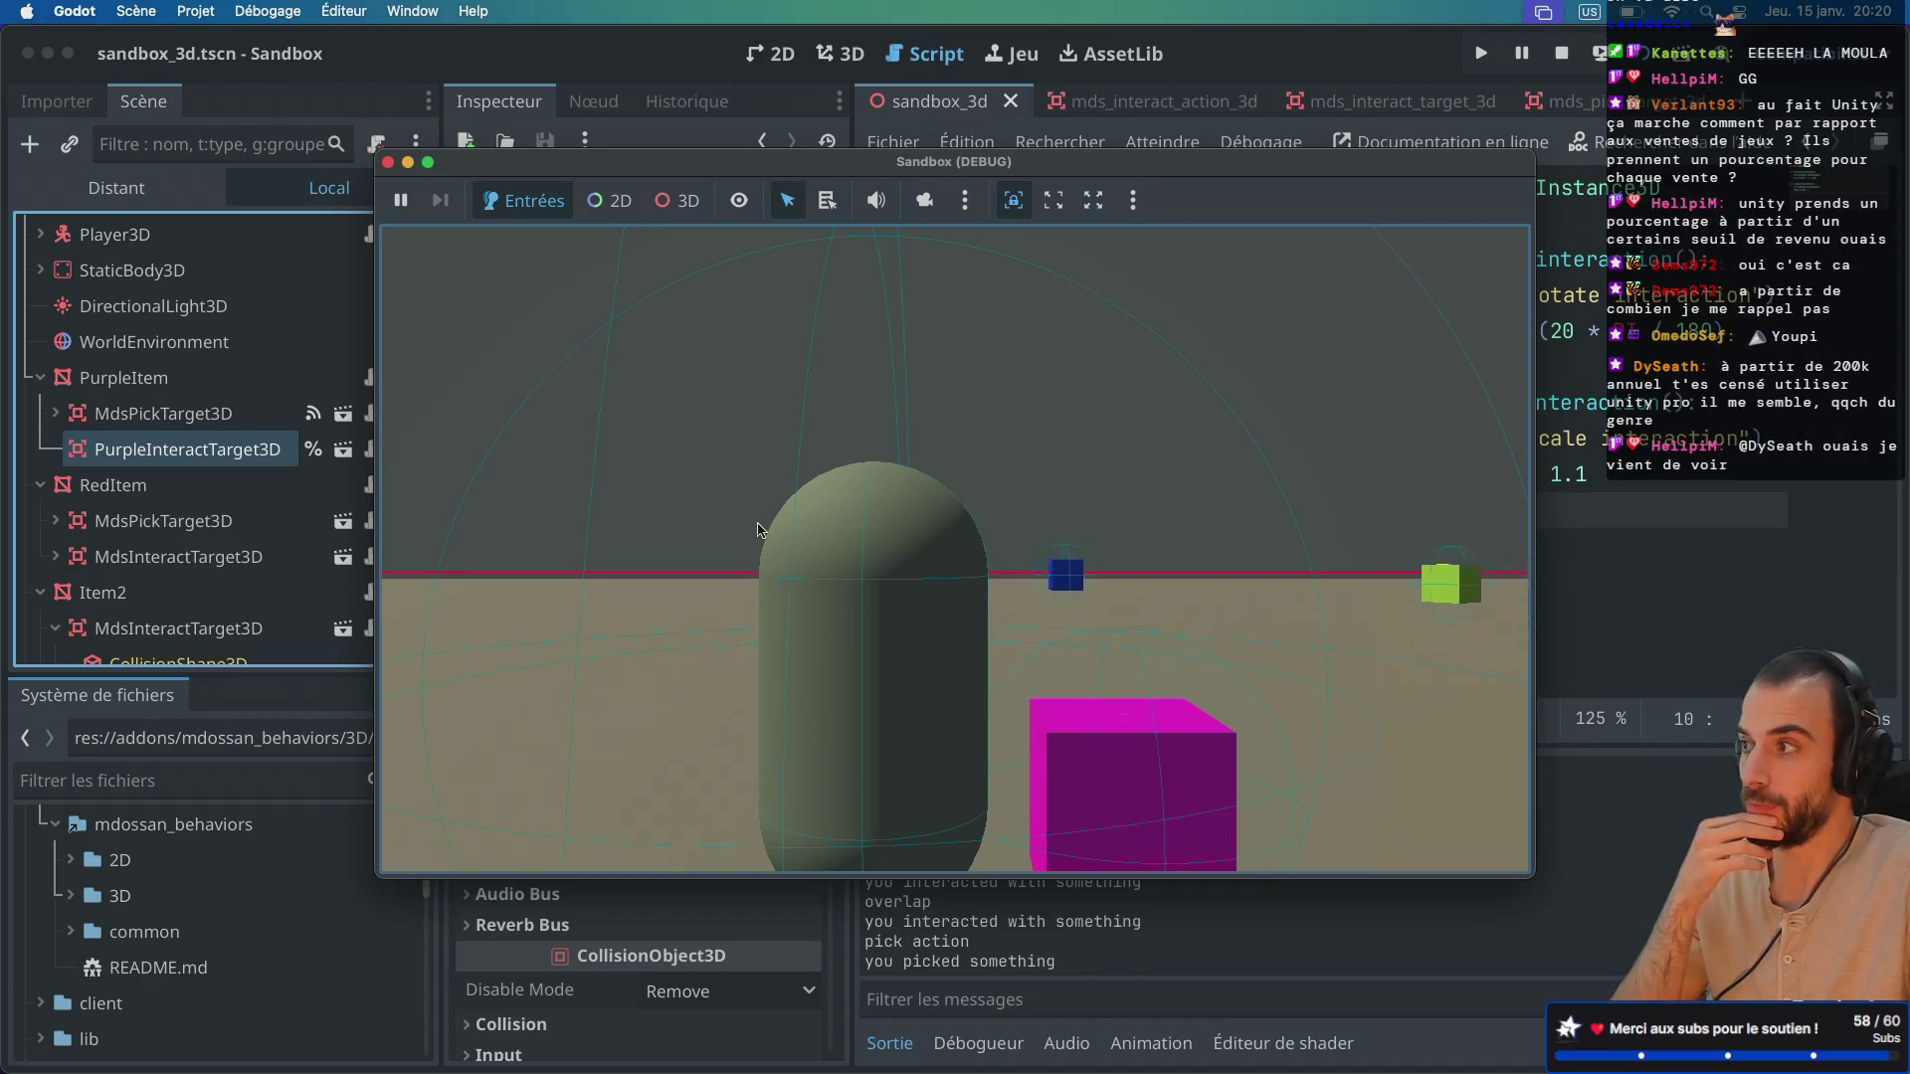
pyautogui.press('e')
pyautogui.press('e')
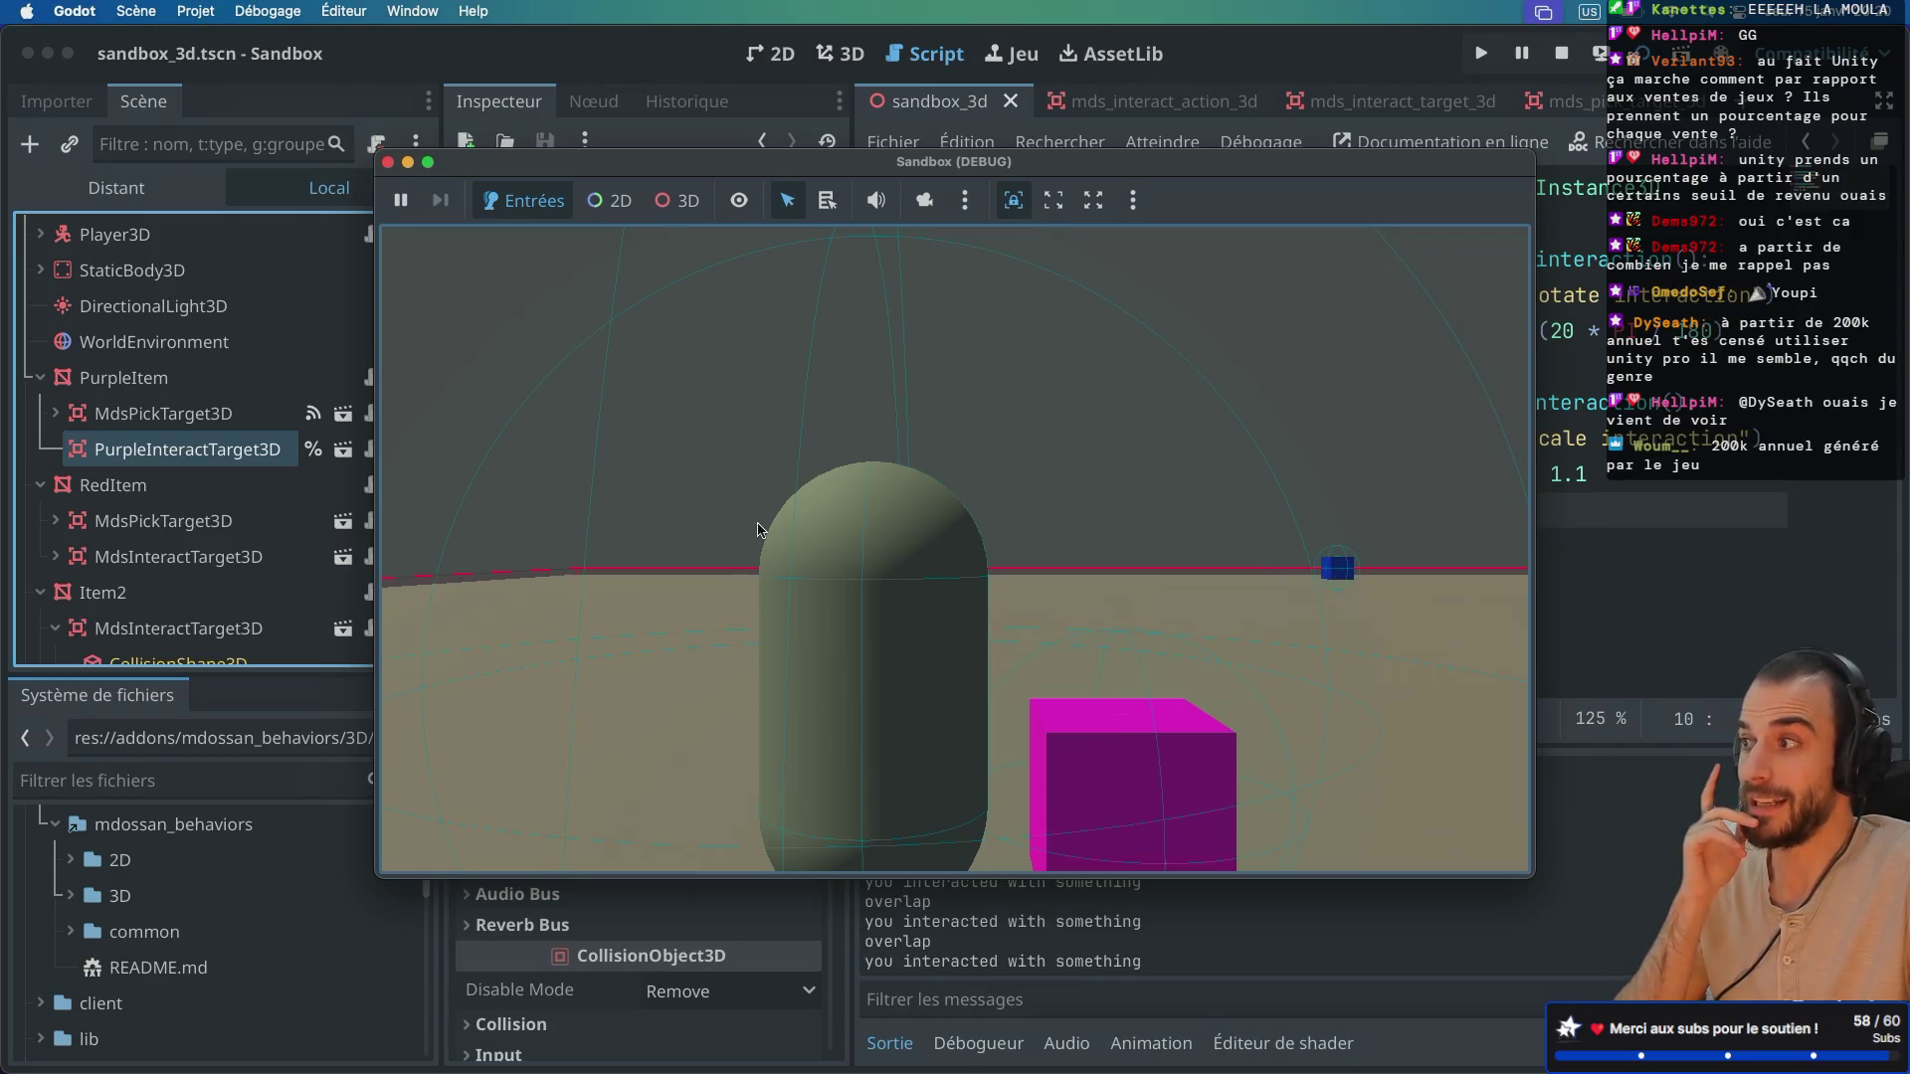
pyautogui.click(388, 163)
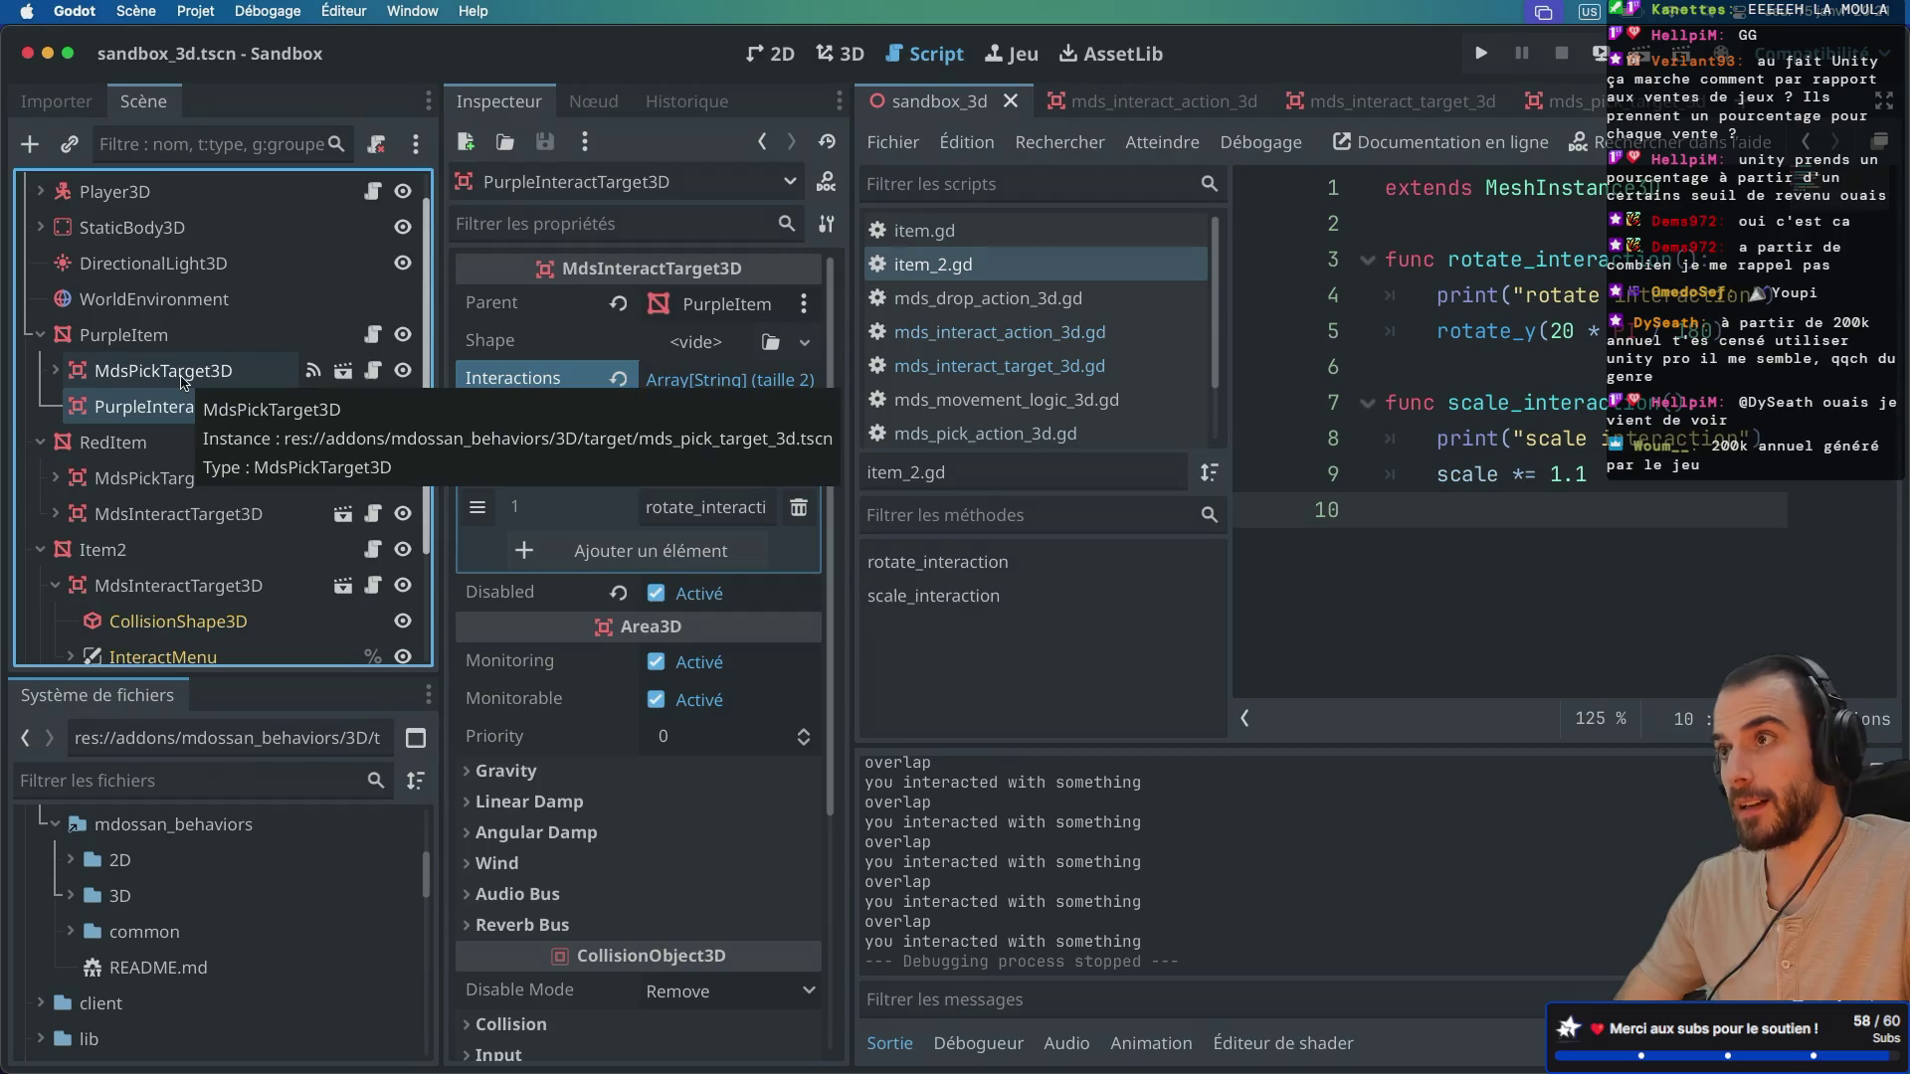
# Step: List PurpleItem's MdsPickTarget3D signals and open item.gd at the _on_picked handler
pyautogui.click(261, 376)
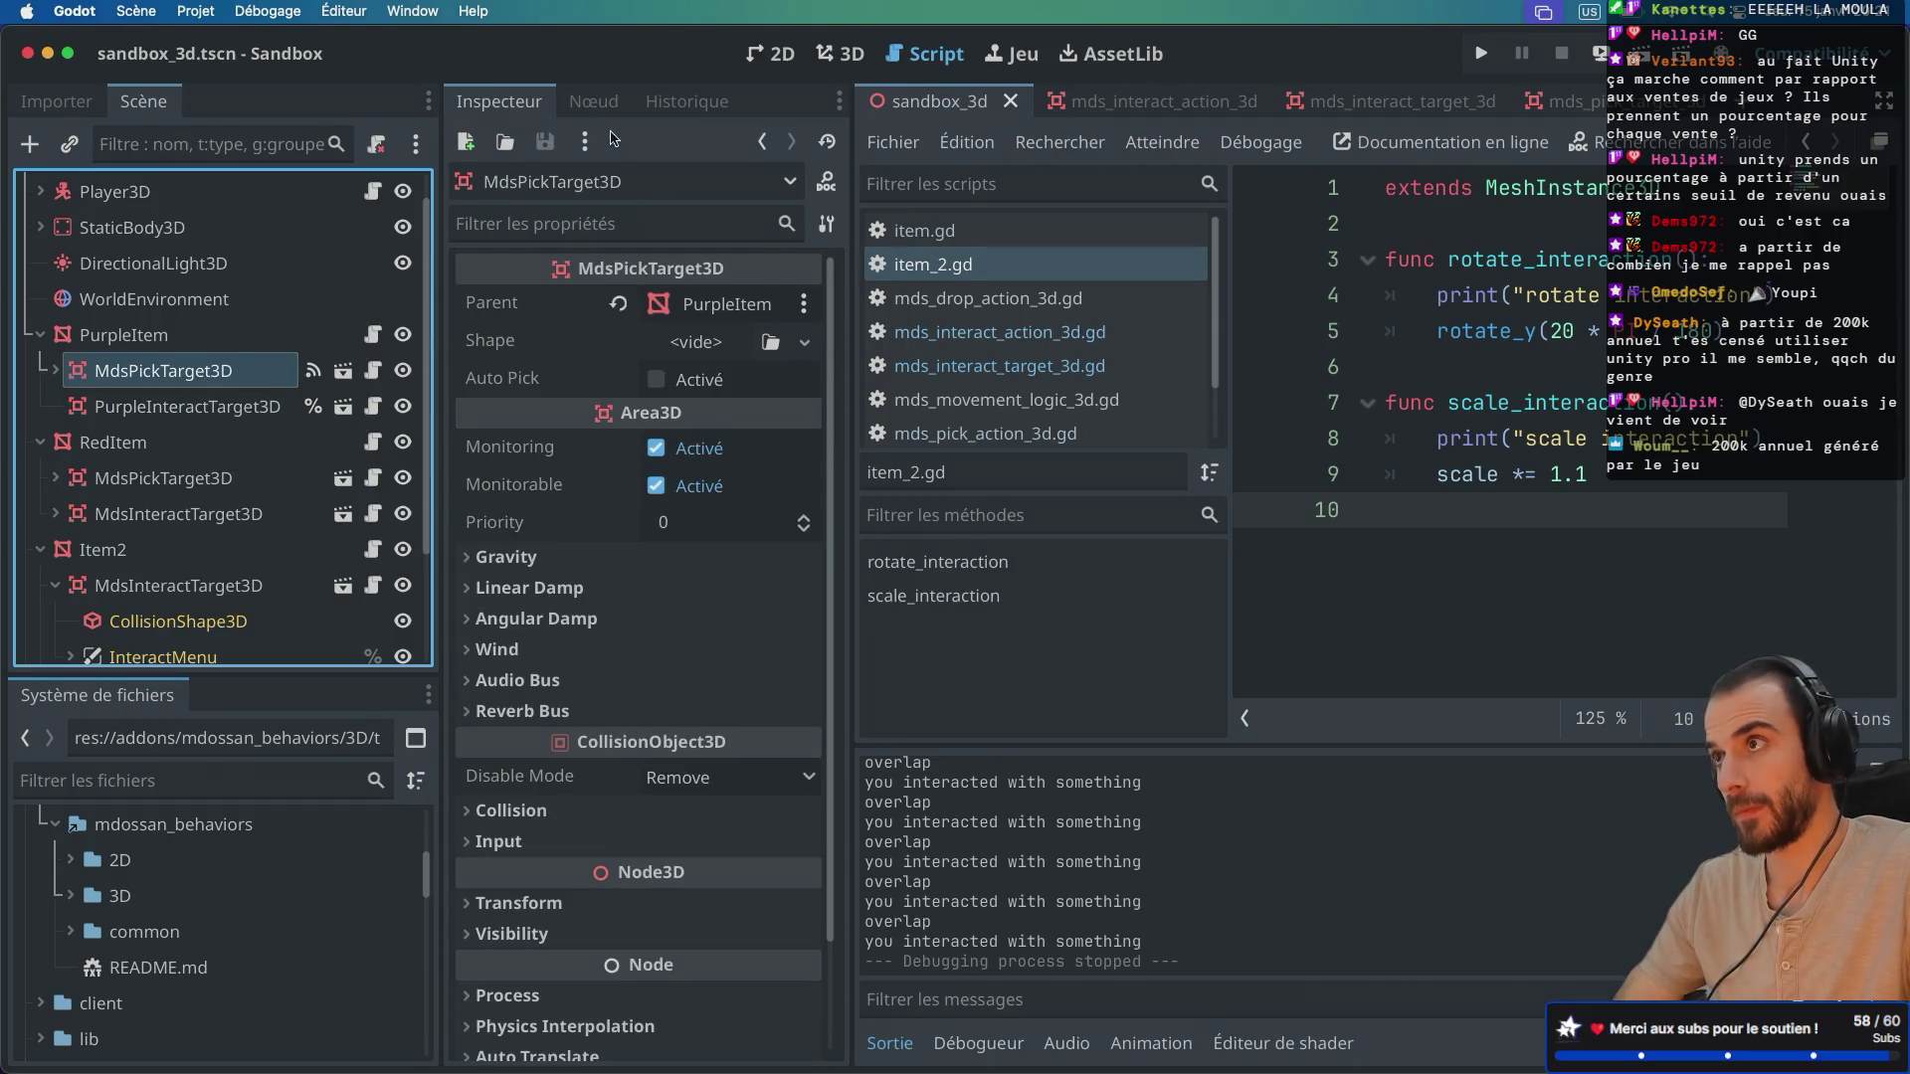
pyautogui.click(606, 100)
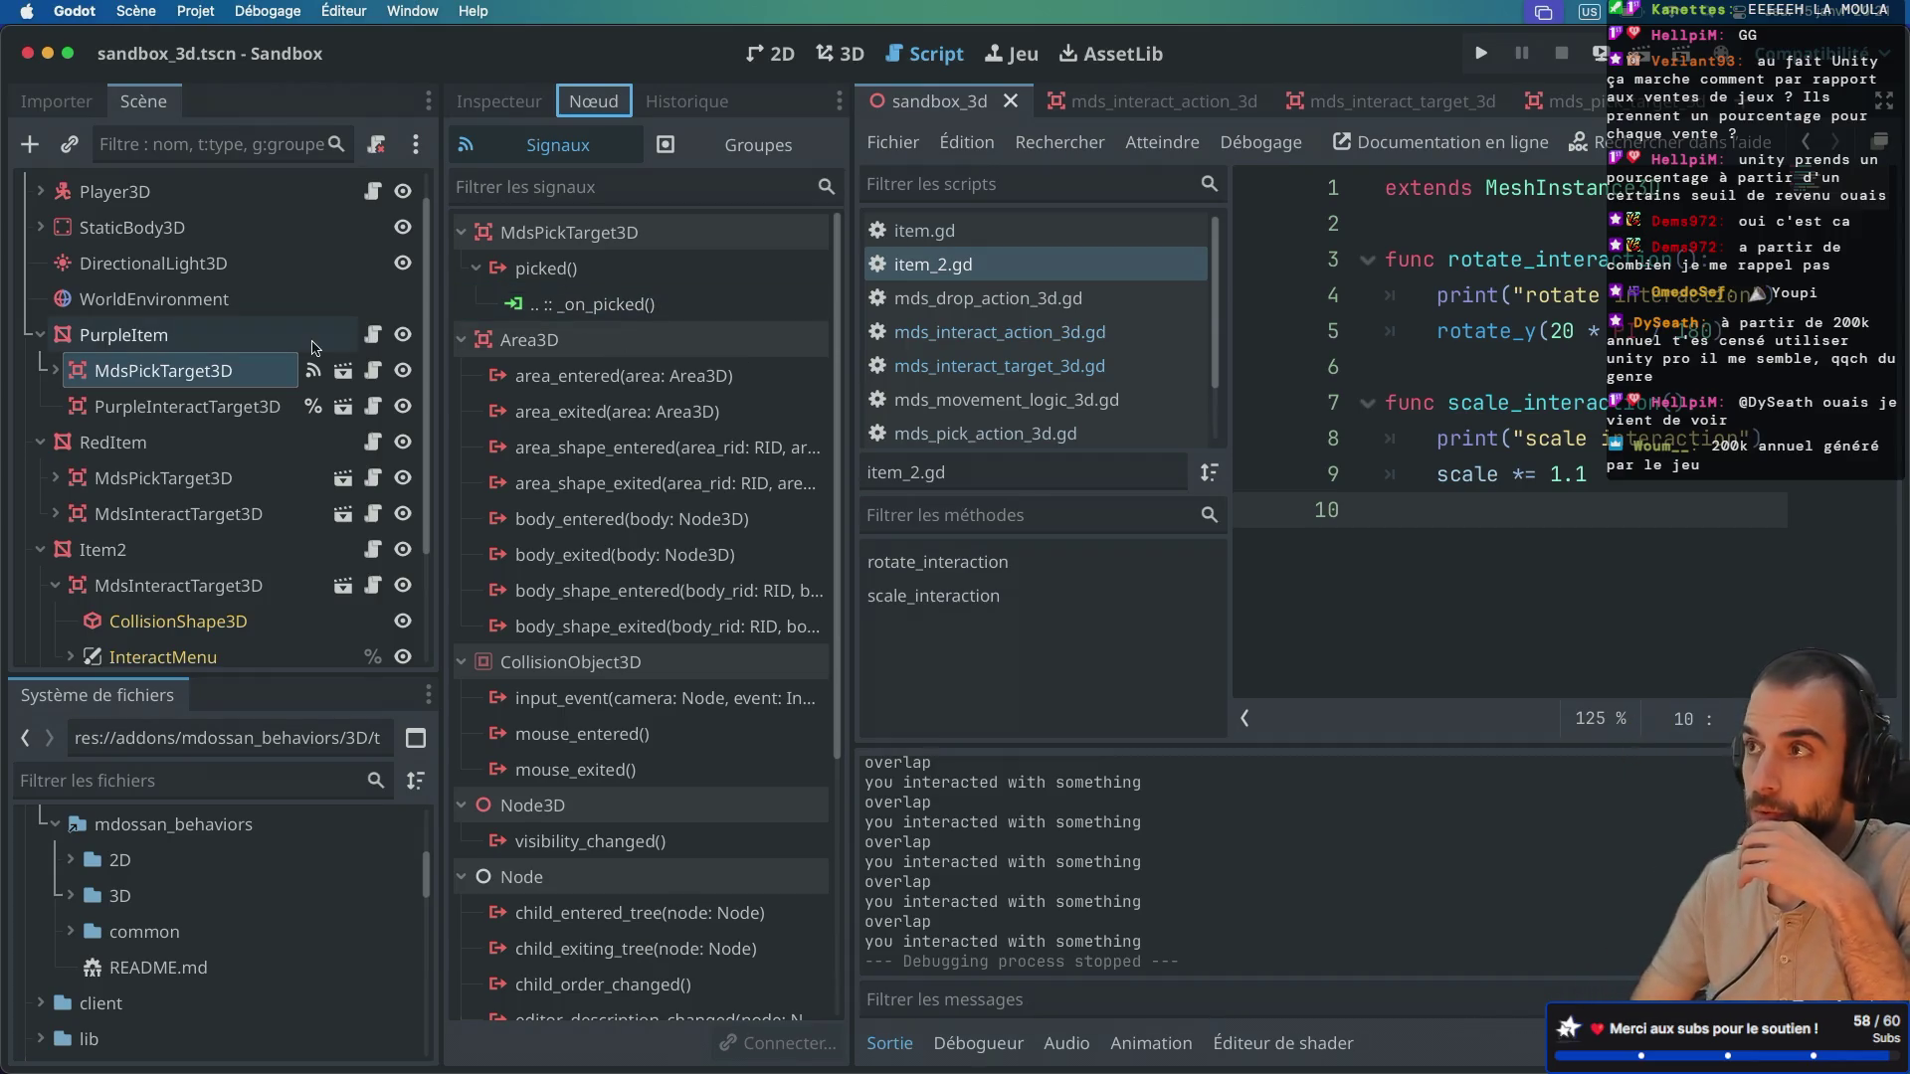
pyautogui.click(372, 334)
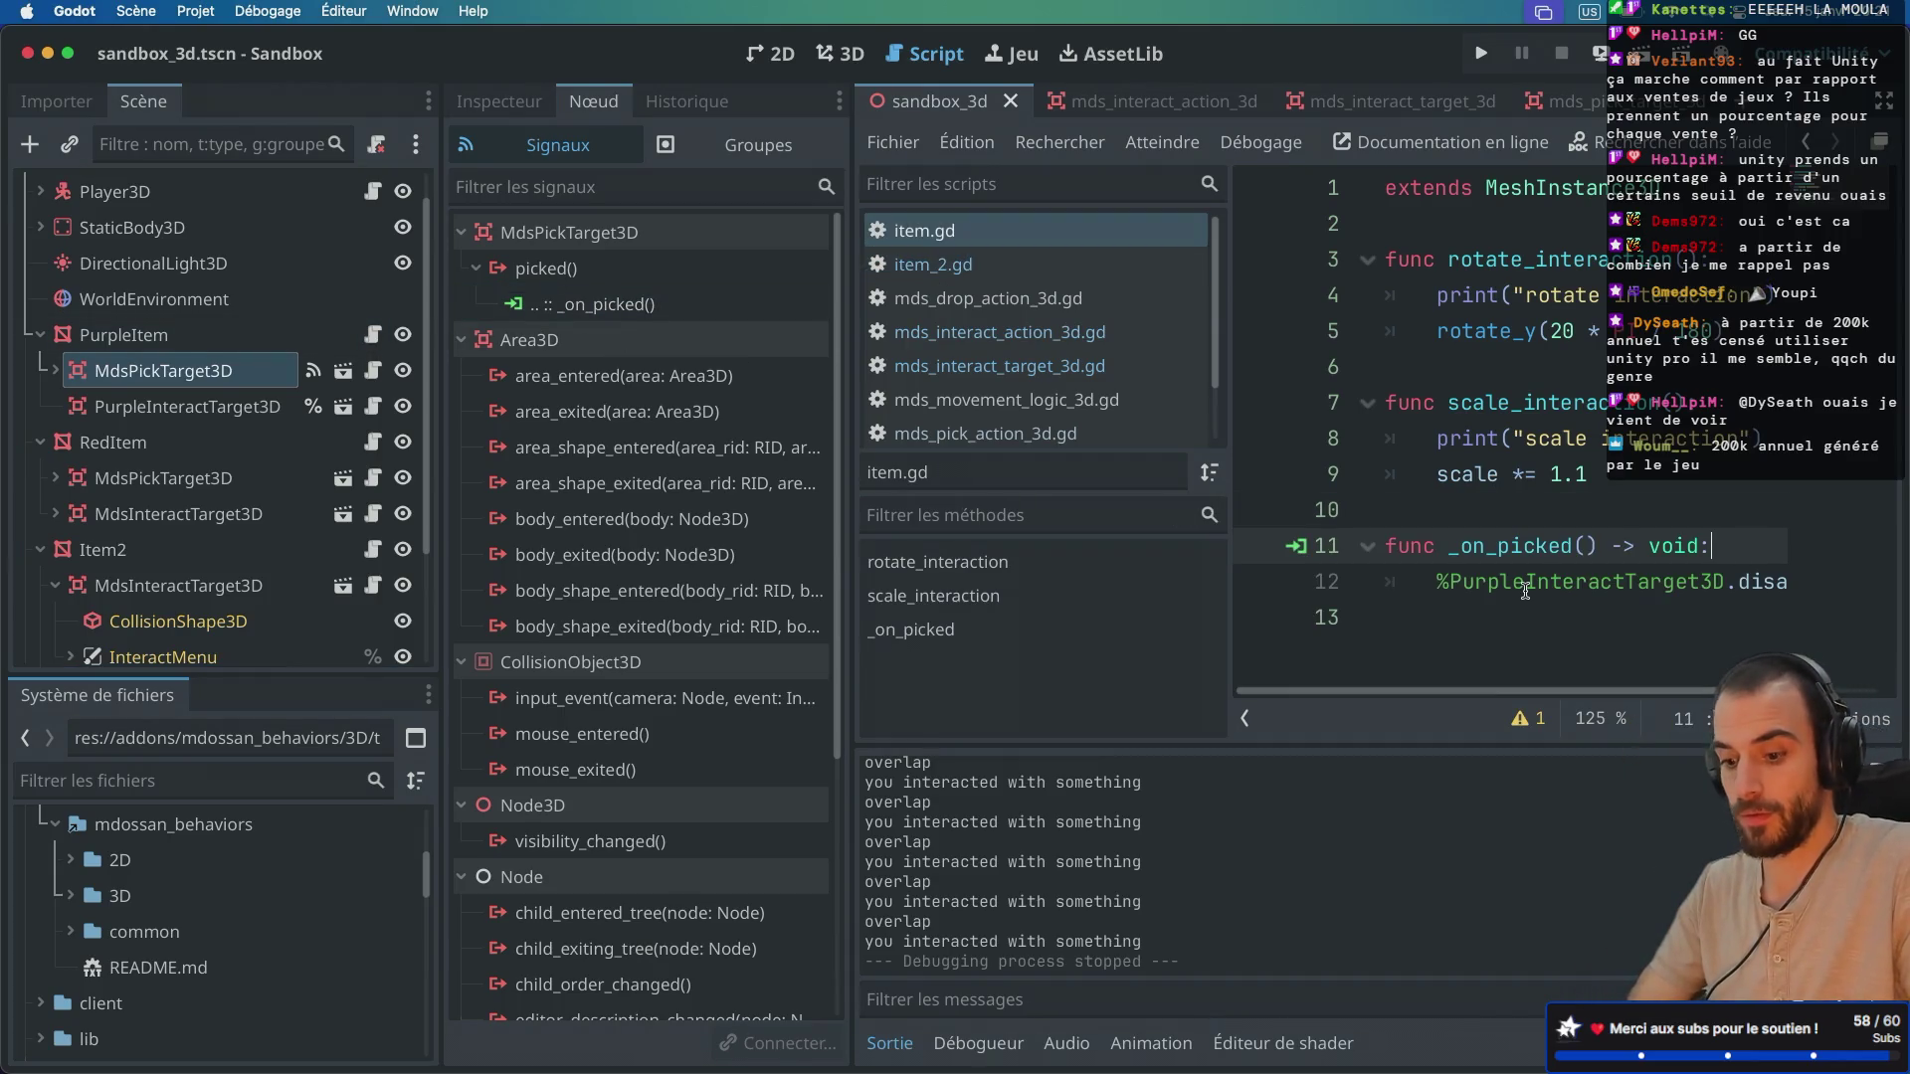
# Step: Review _on_picked's disabled = false line full-width, then inspect PurpleInteractTarget3D's properties
pyautogui.press('ctrl+super+d')
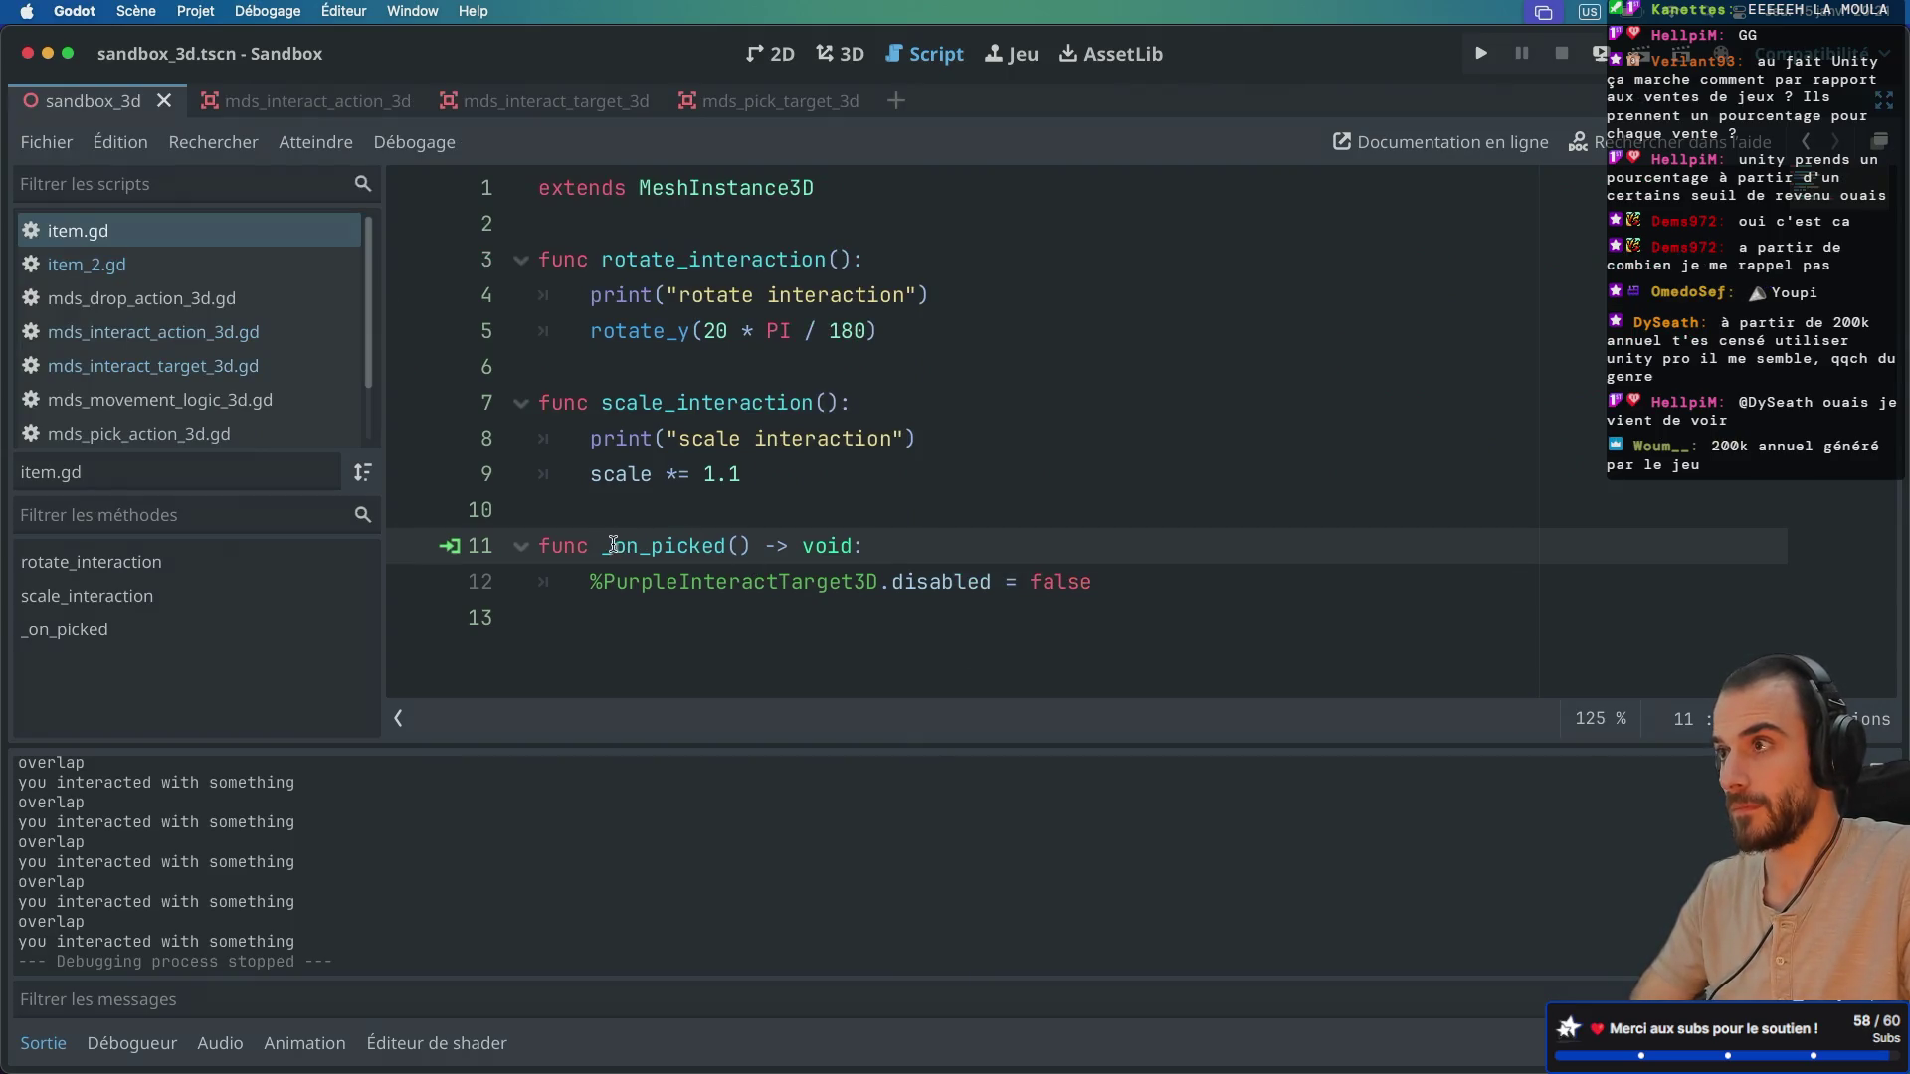
pyautogui.moveTo(602, 545)
pyautogui.mouseDown()
pyautogui.moveTo(865, 546)
pyautogui.moveTo(993, 581)
pyautogui.moveTo(1112, 581)
pyautogui.mouseUp()
pyautogui.click(883, 546)
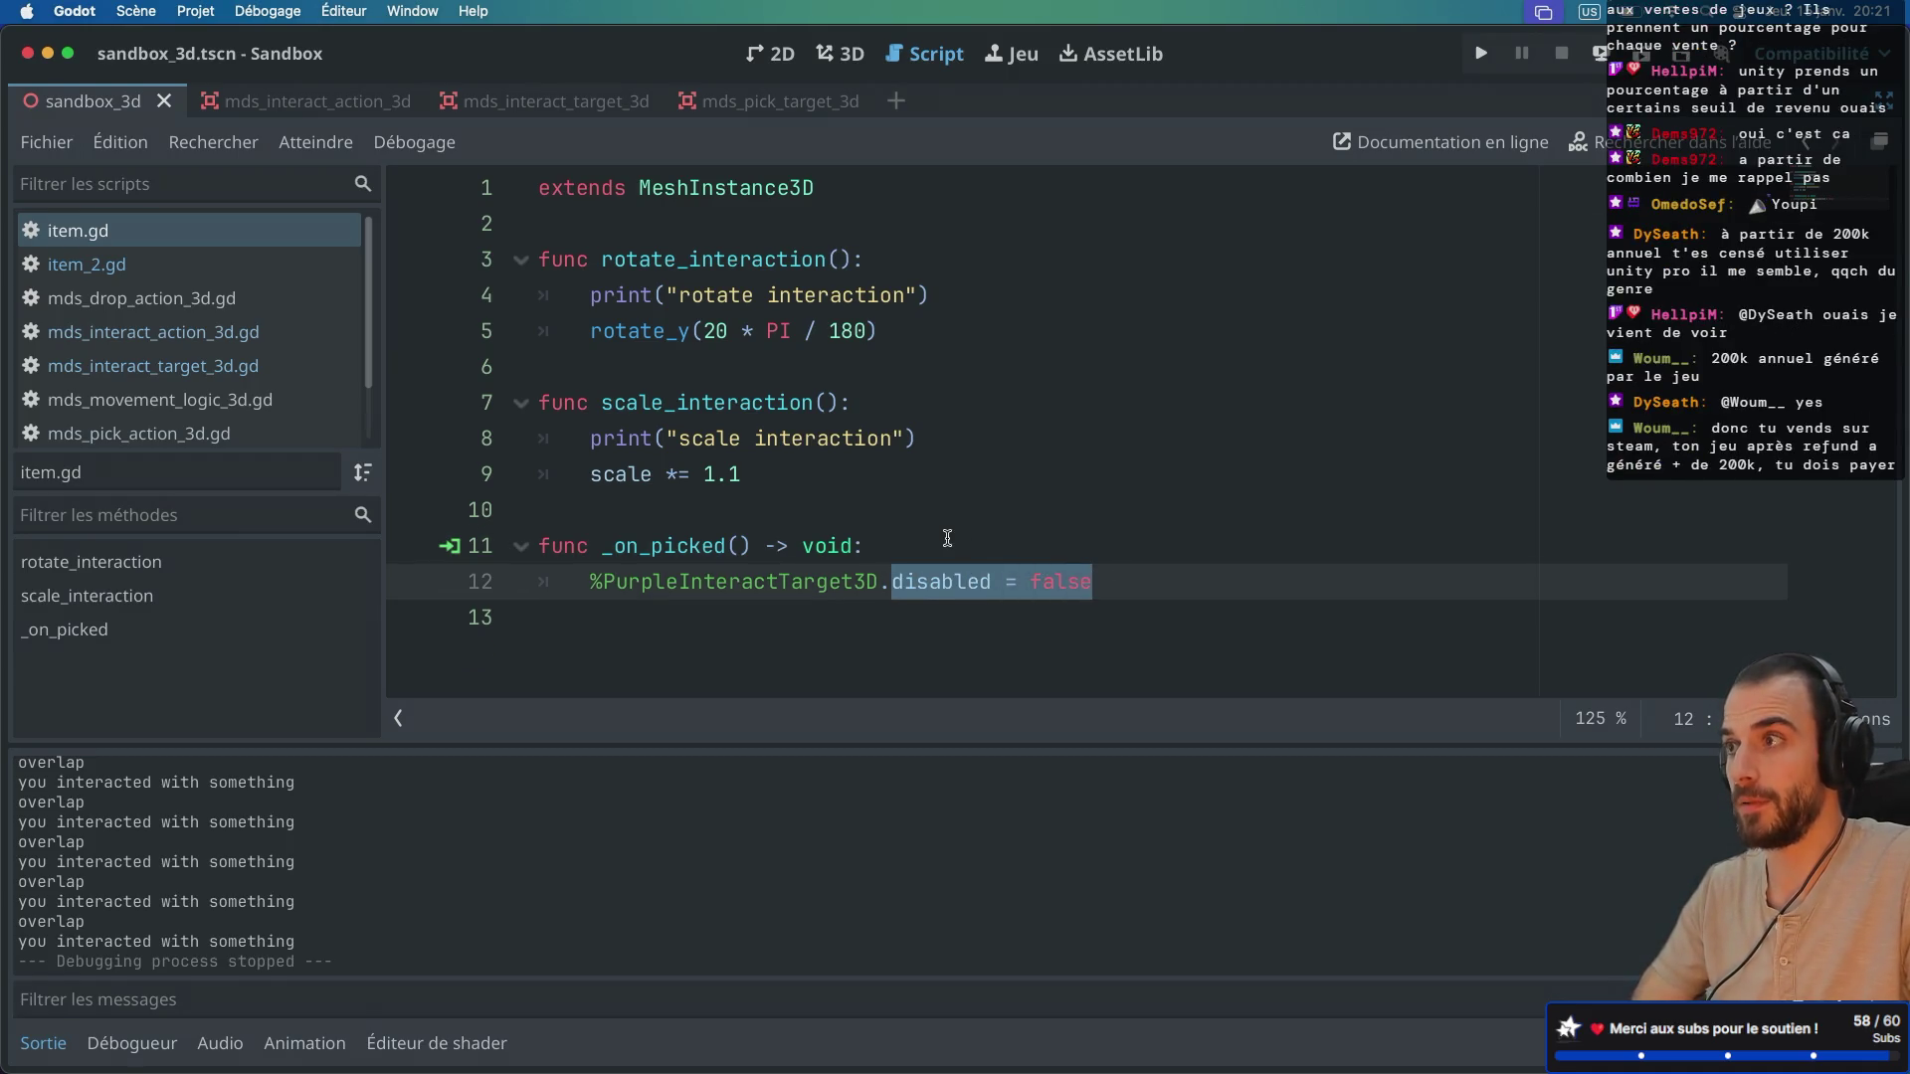
pyautogui.press('ctrl+super+d')
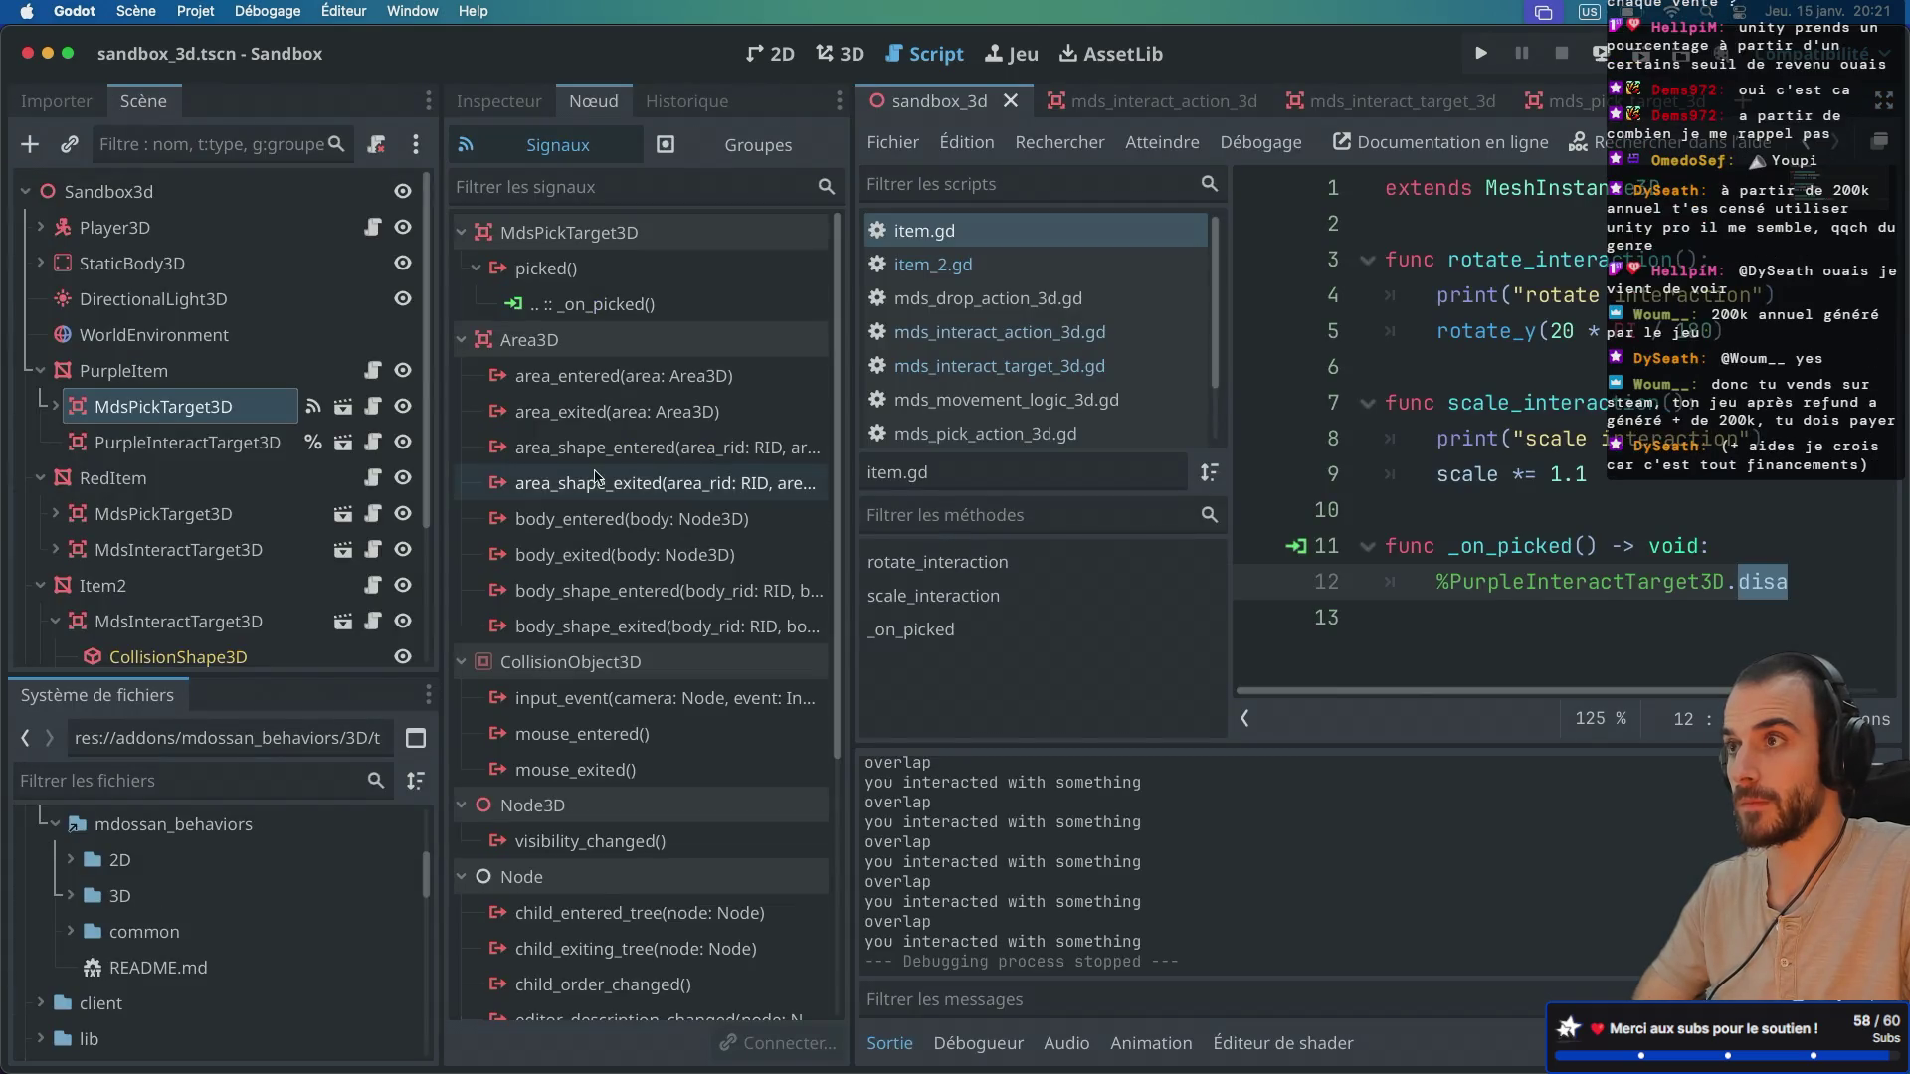
pyautogui.click(250, 453)
pyautogui.click(498, 100)
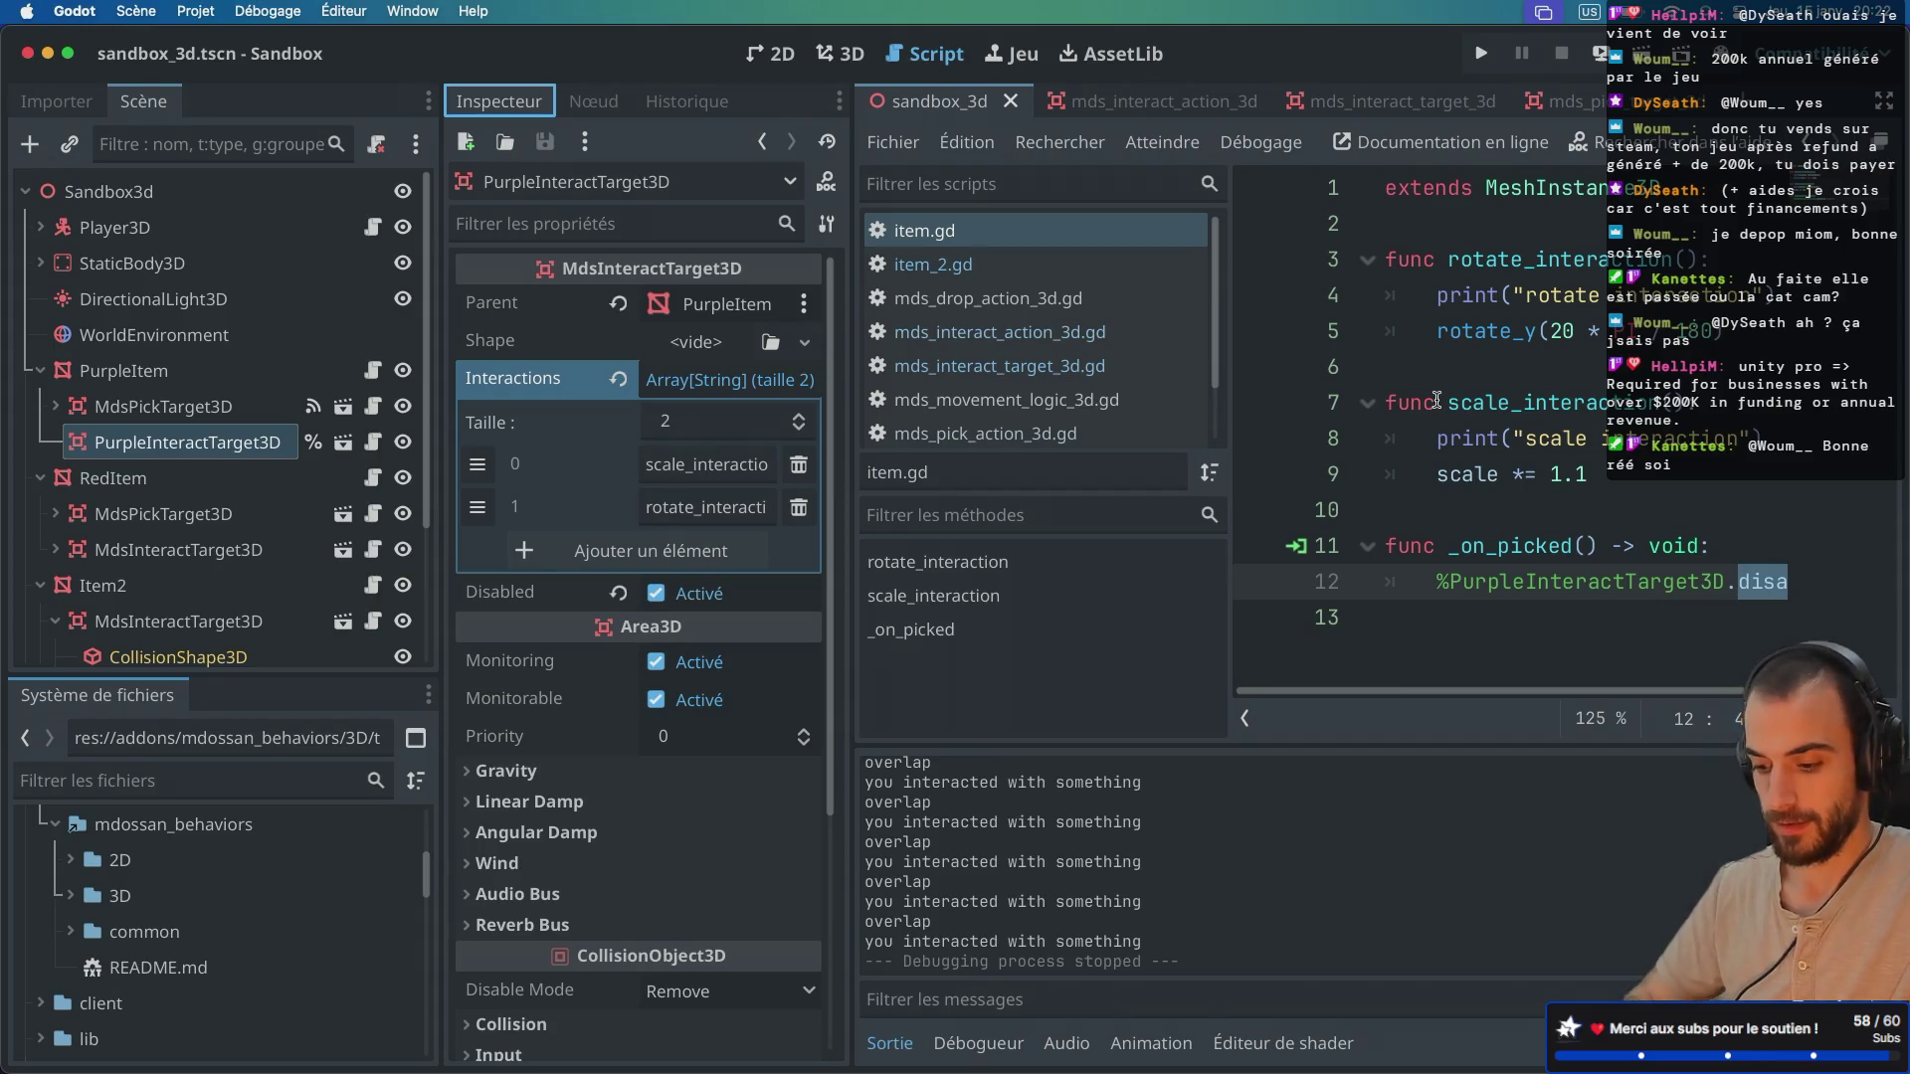
# Step: Switch item.gd to distraction-free full-width editing and run the sandbox again
pyautogui.click(1547, 401)
pyautogui.hscroll(5, 1547, 402)
pyautogui.hscroll(-5, 1546, 402)
pyautogui.hotkey('ctrl', 'shift', 'F11')
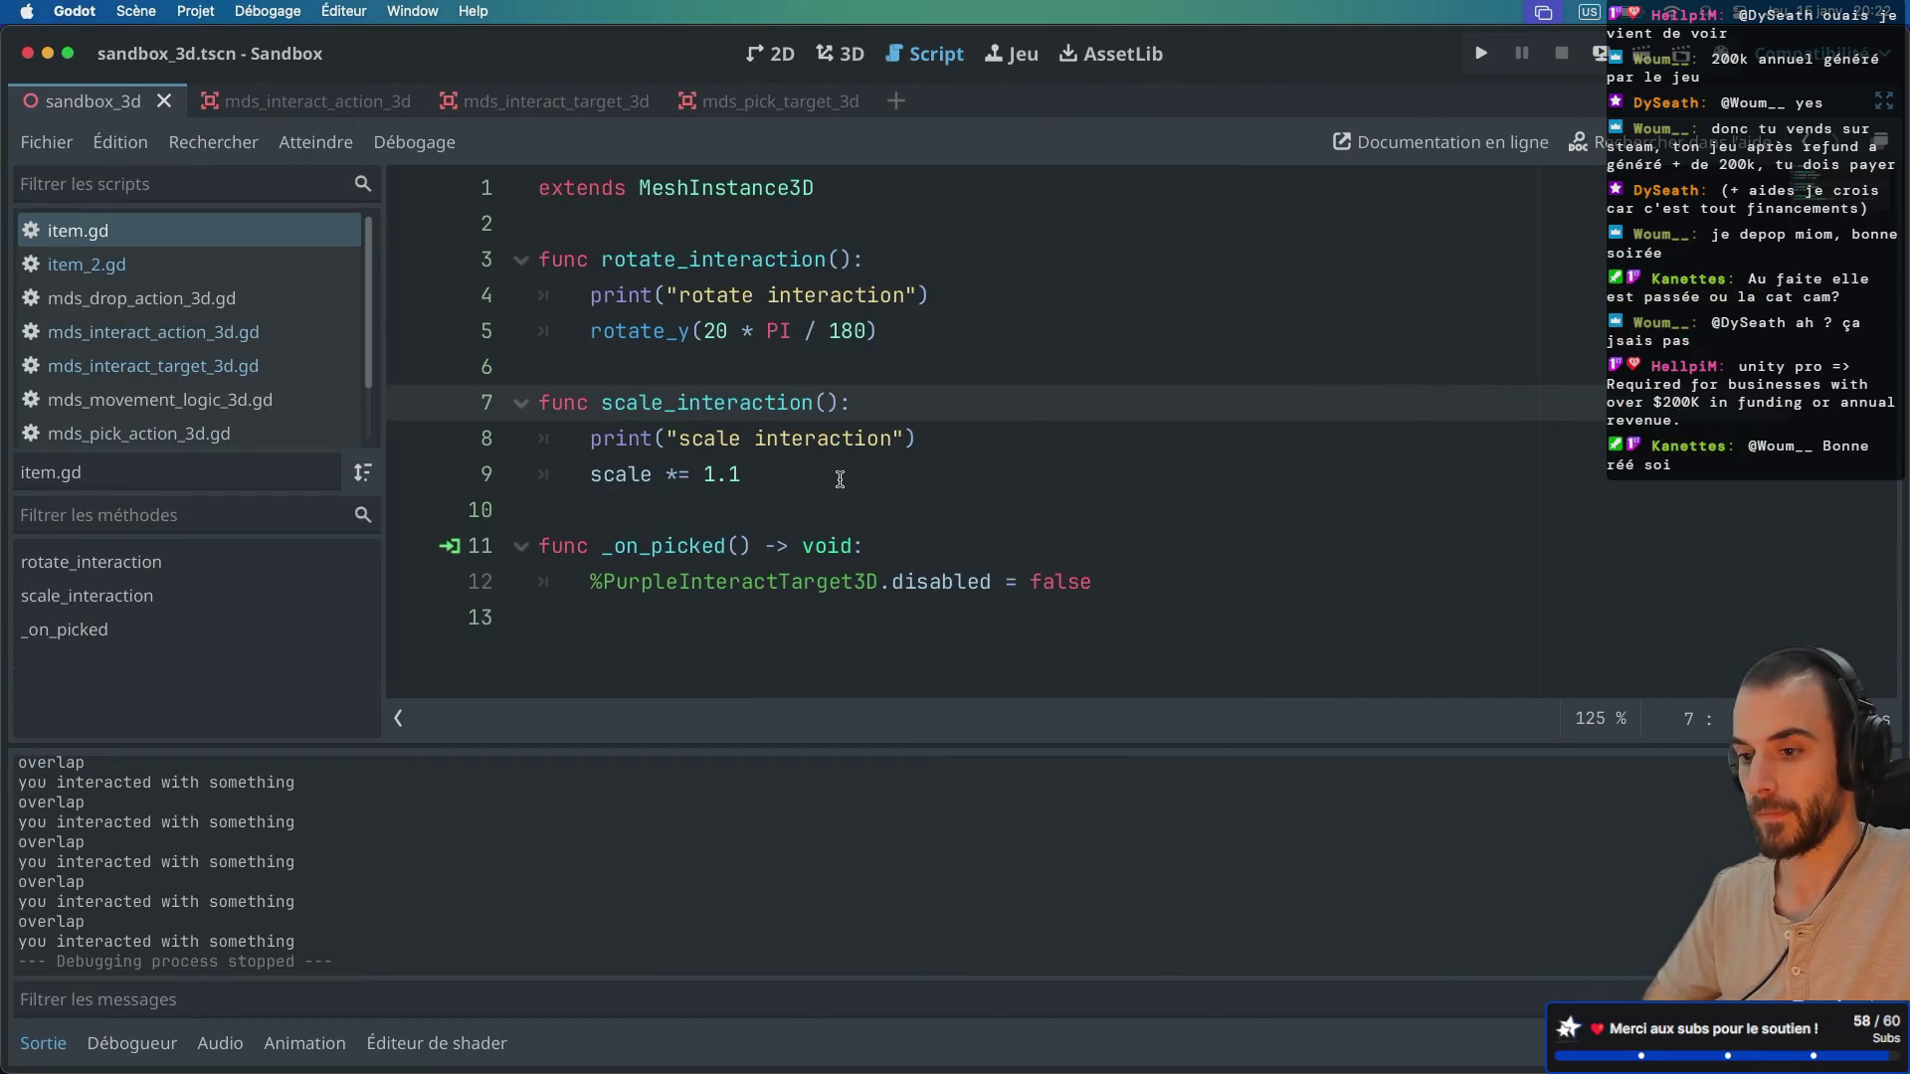
pyautogui.click(1641, 55)
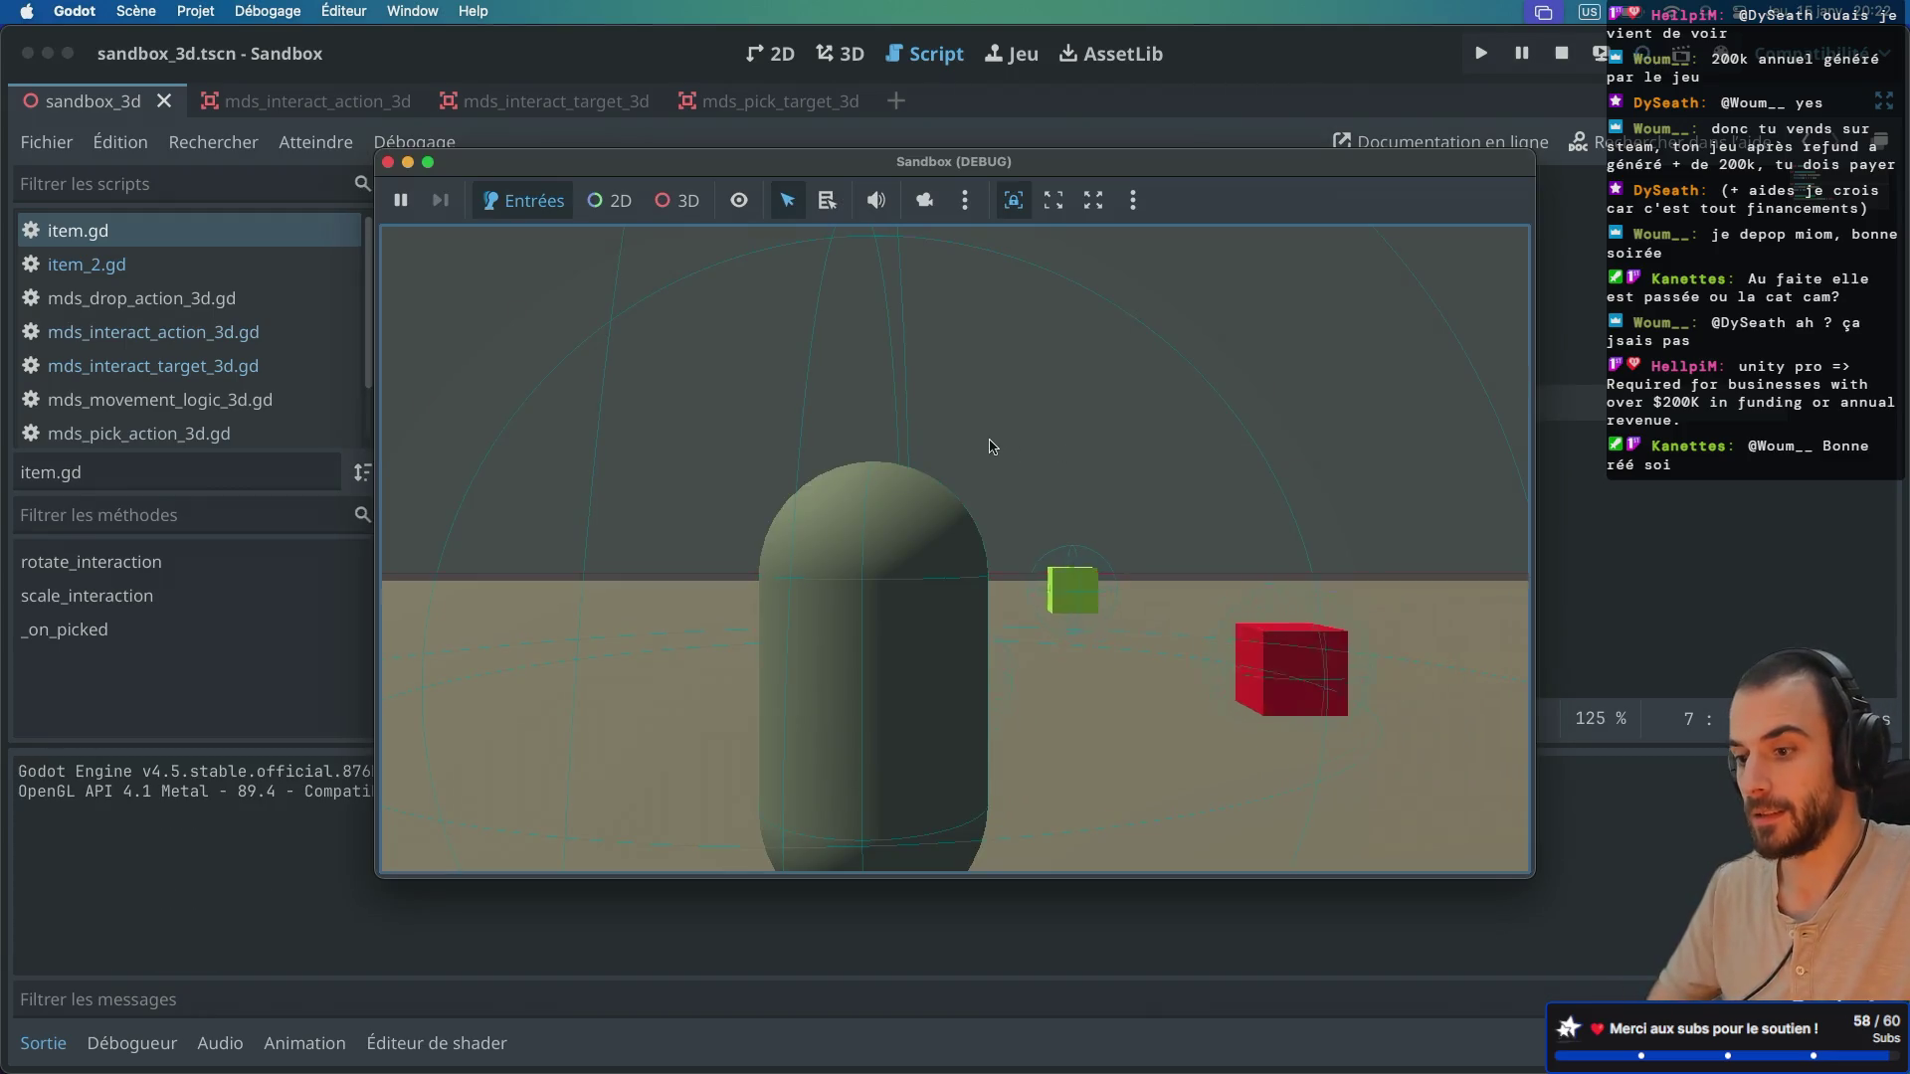
# Step: Walk to the purple cube and pick it up, then bring the editor in front of the game
pyautogui.press('w')
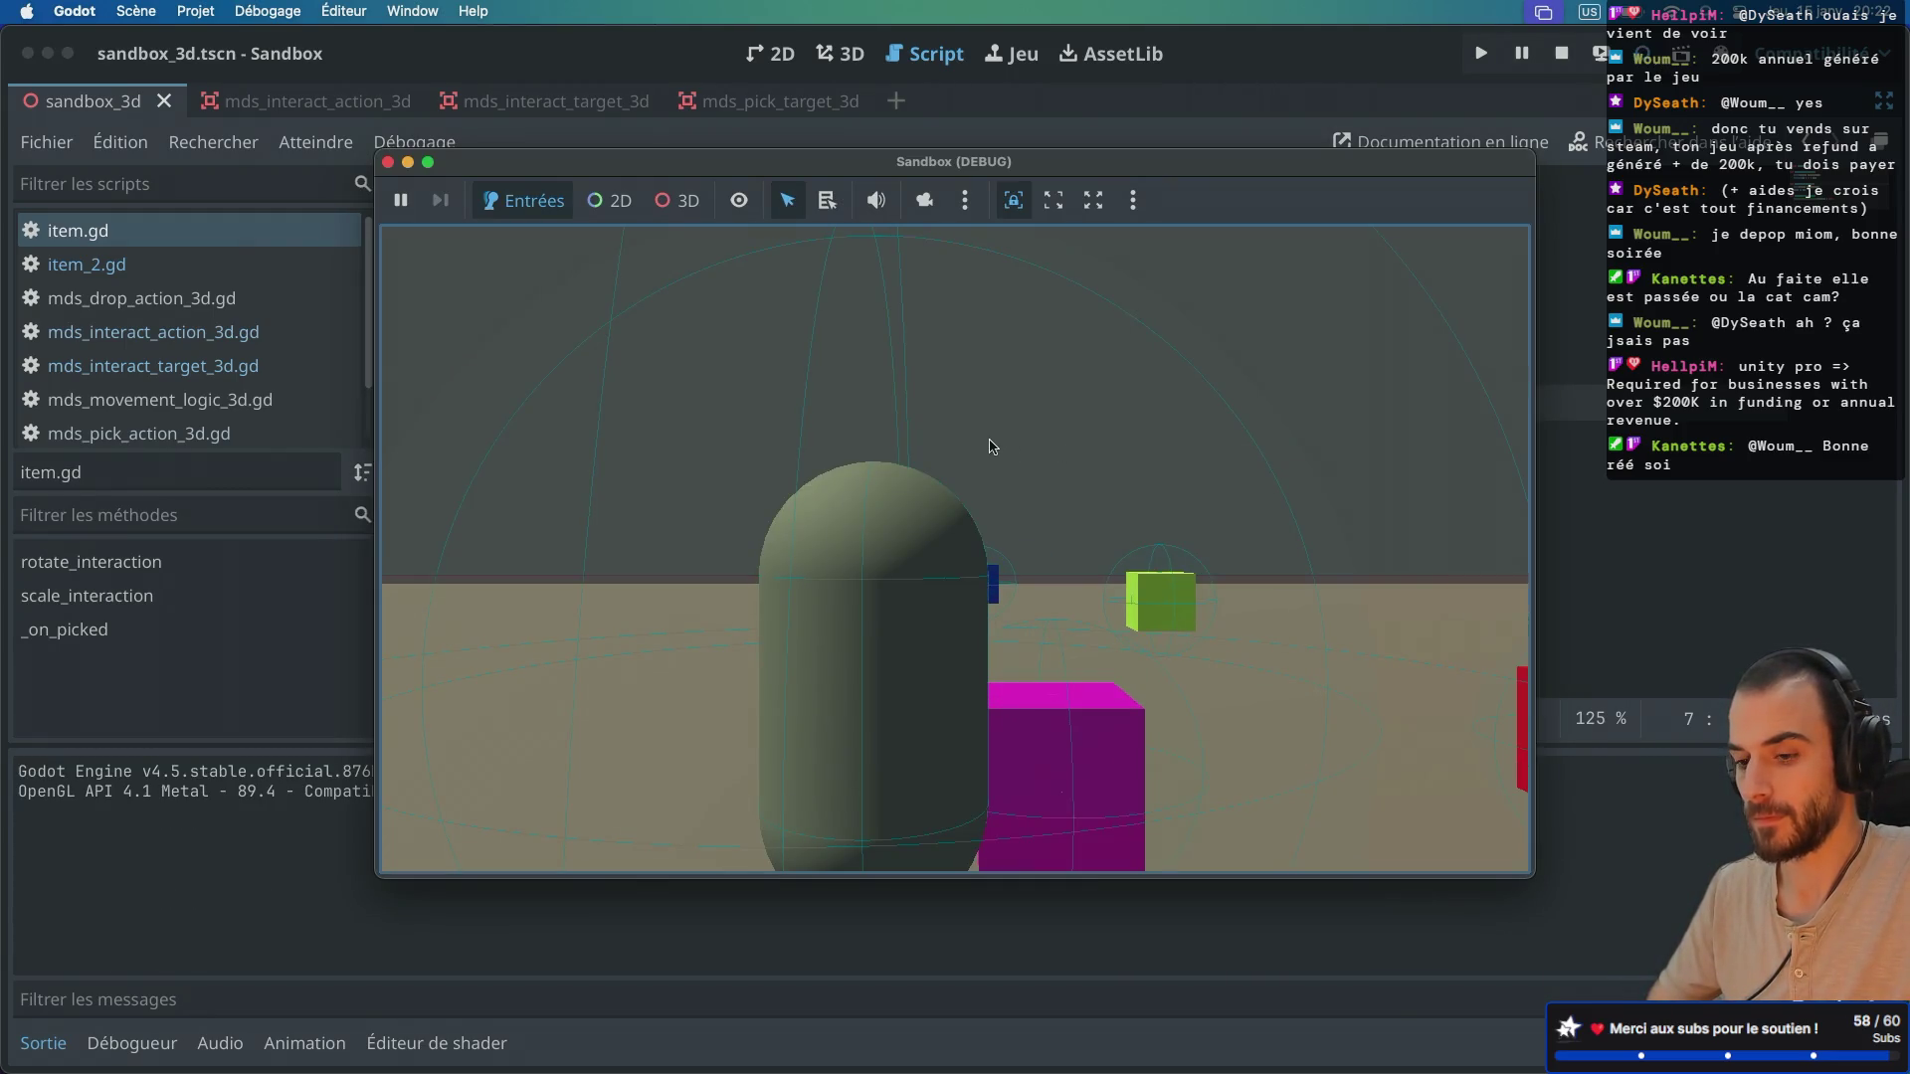
pyautogui.click(992, 447)
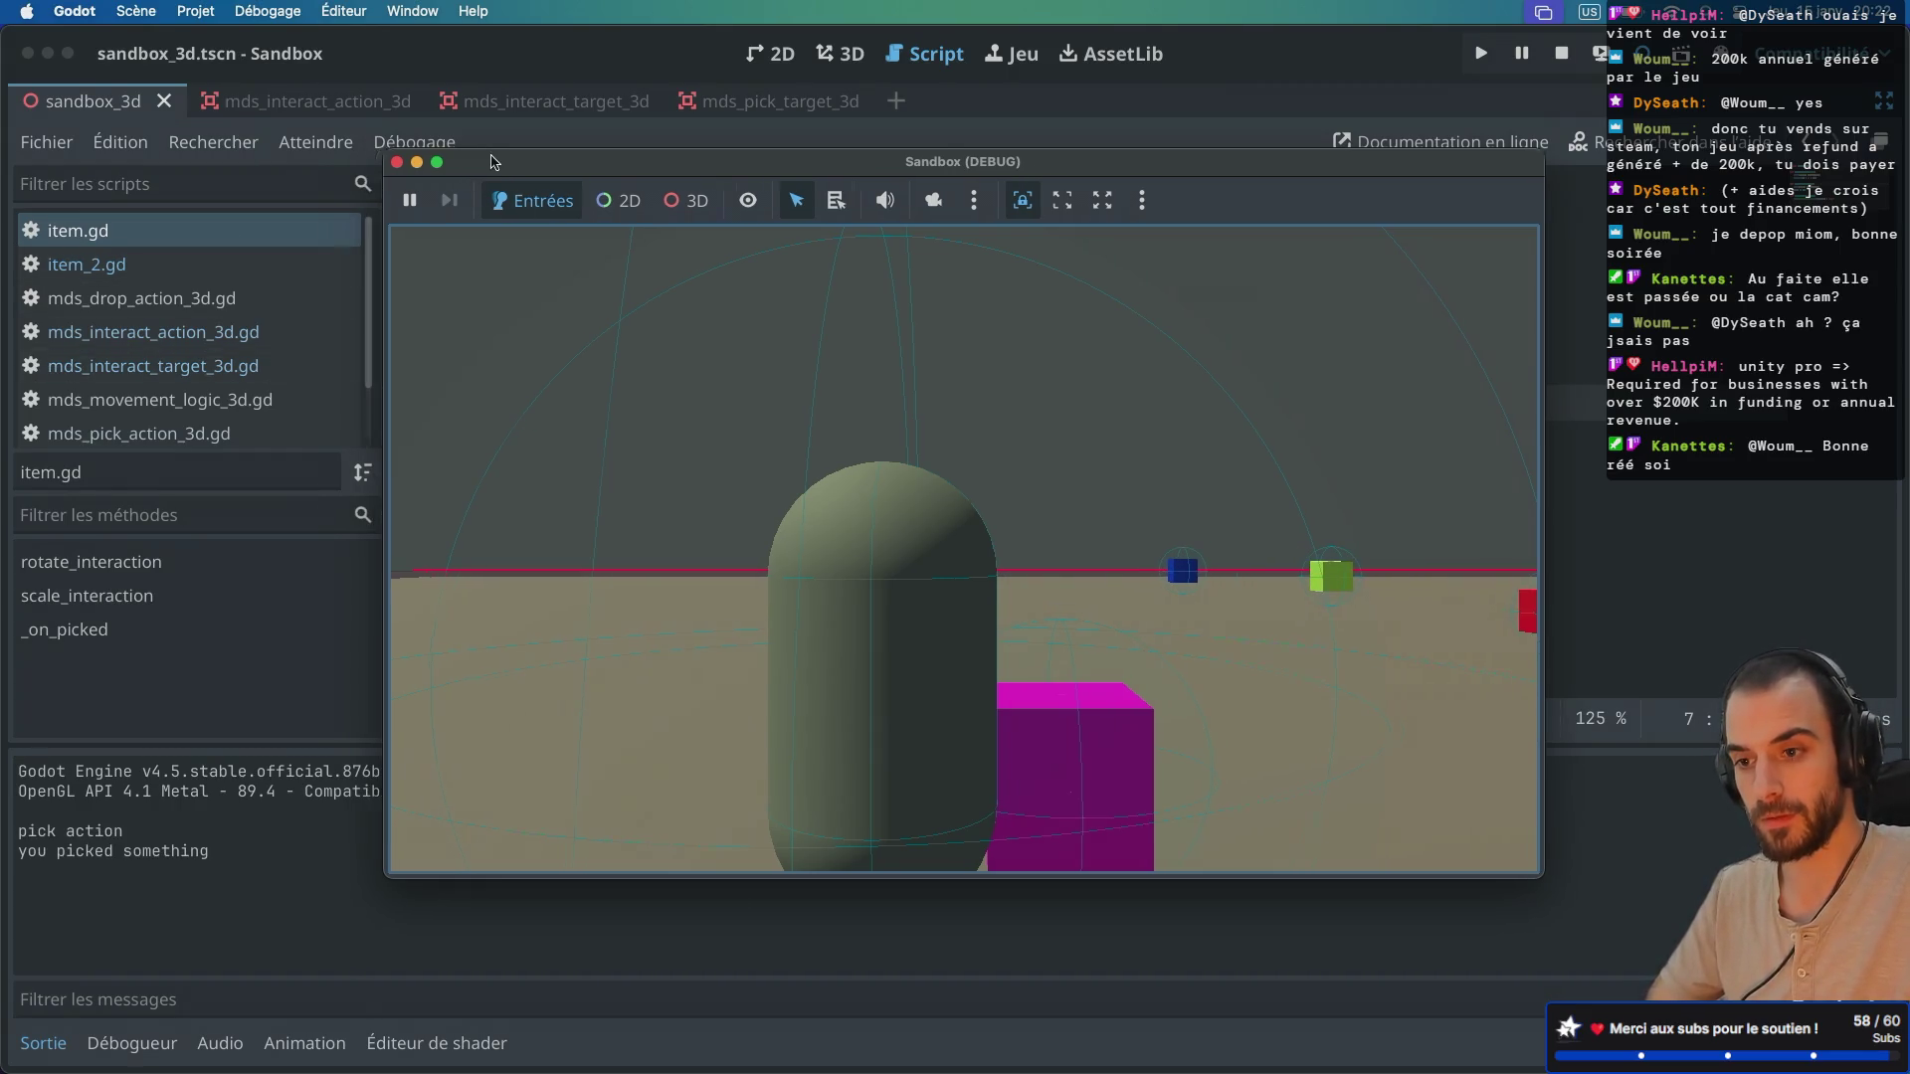
pyautogui.moveTo(468, 162); pyautogui.dragTo(679, 184)
pyautogui.click(691, 166)
pyautogui.press('ctrl+super+d')
# Step: Expand the remote tree Sandbox3d > Player3D > Inventory to find PurpleItem, then return to local
pyautogui.click(116, 187)
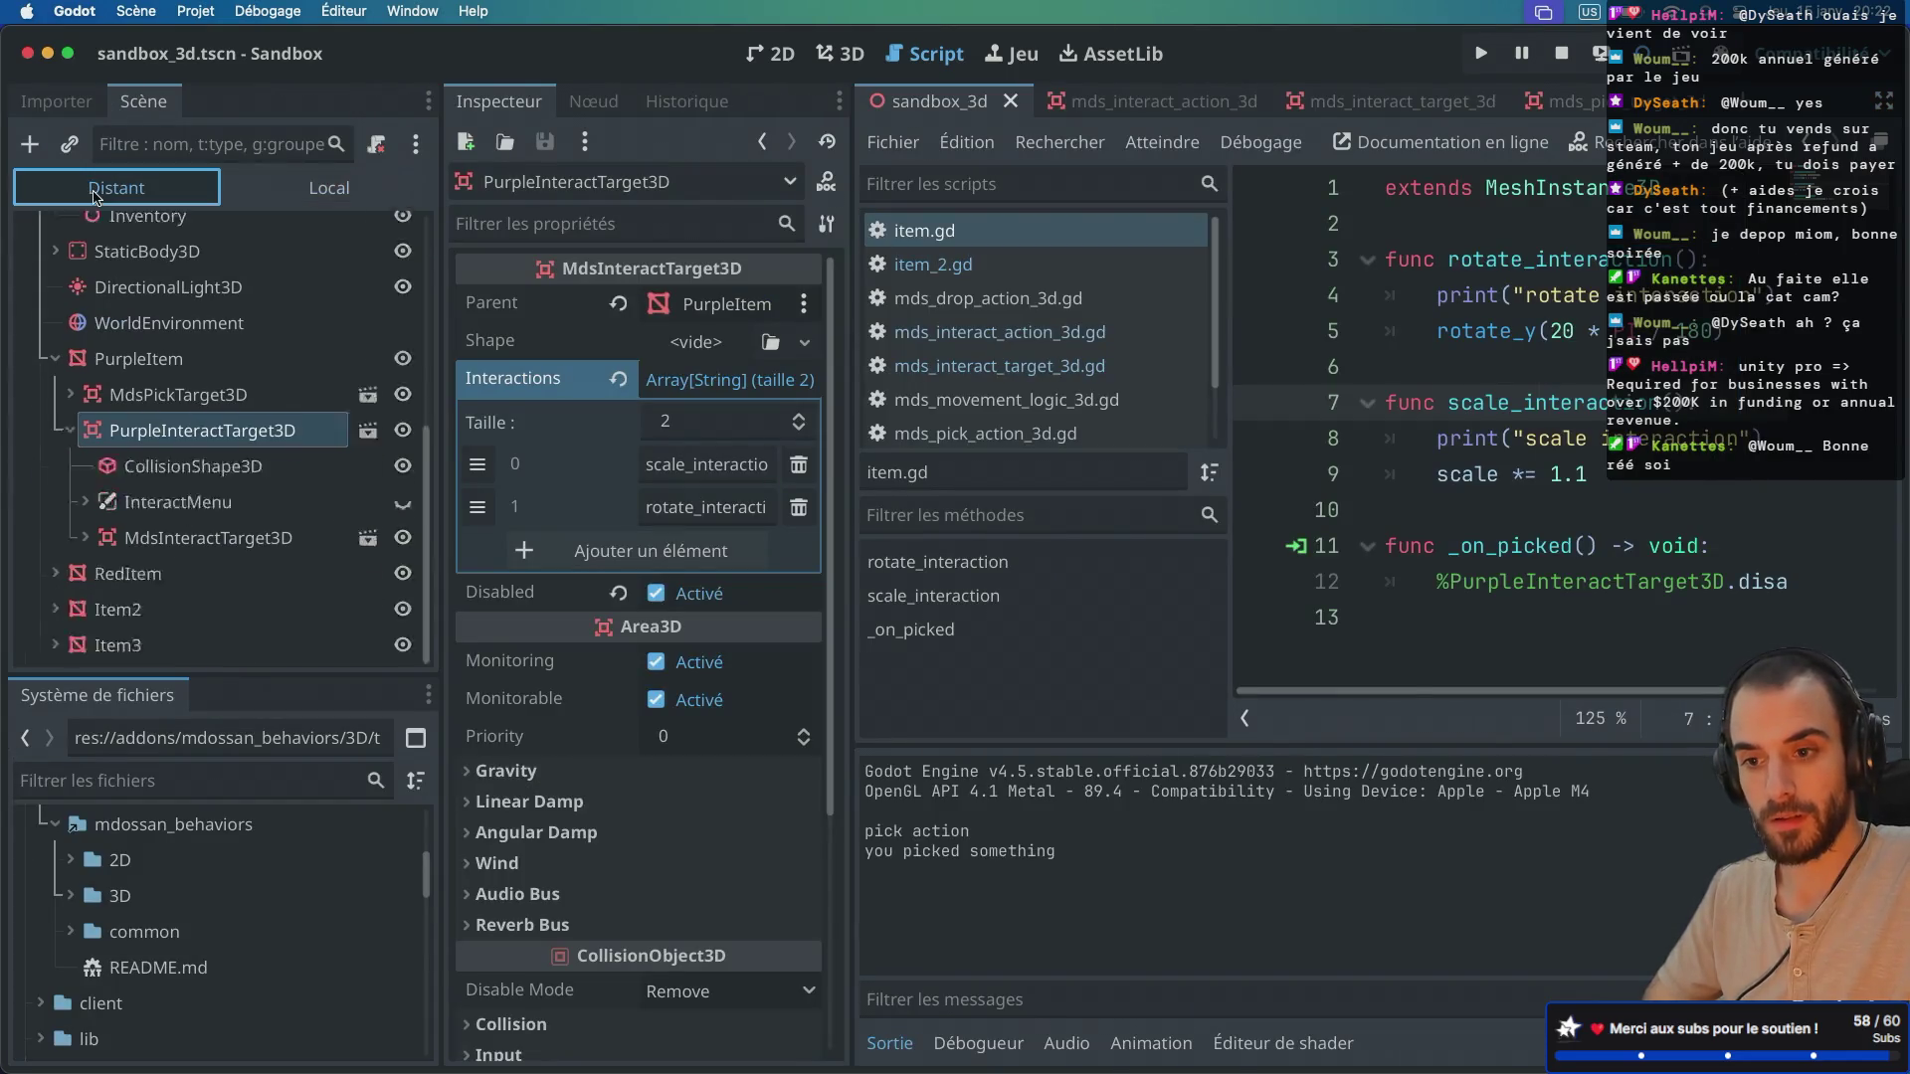
pyautogui.click(42, 273)
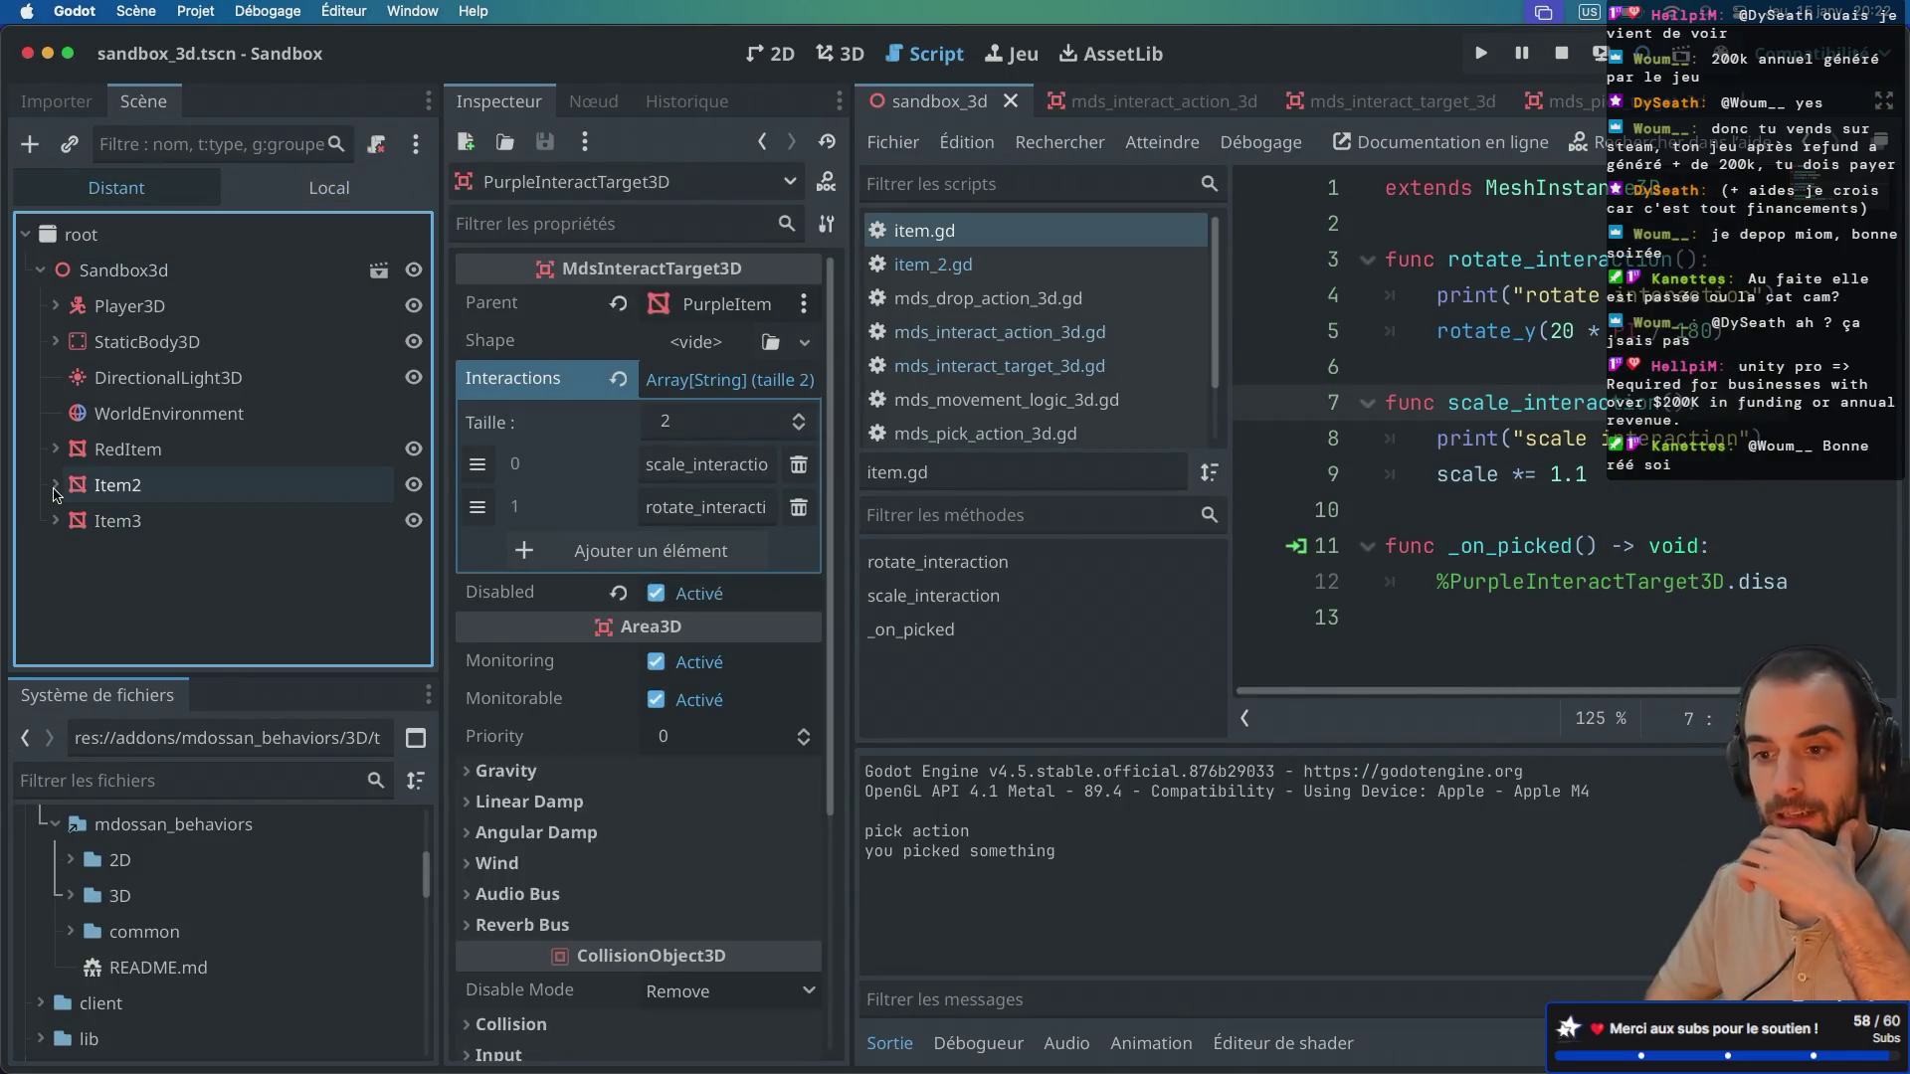
pyautogui.click(55, 305)
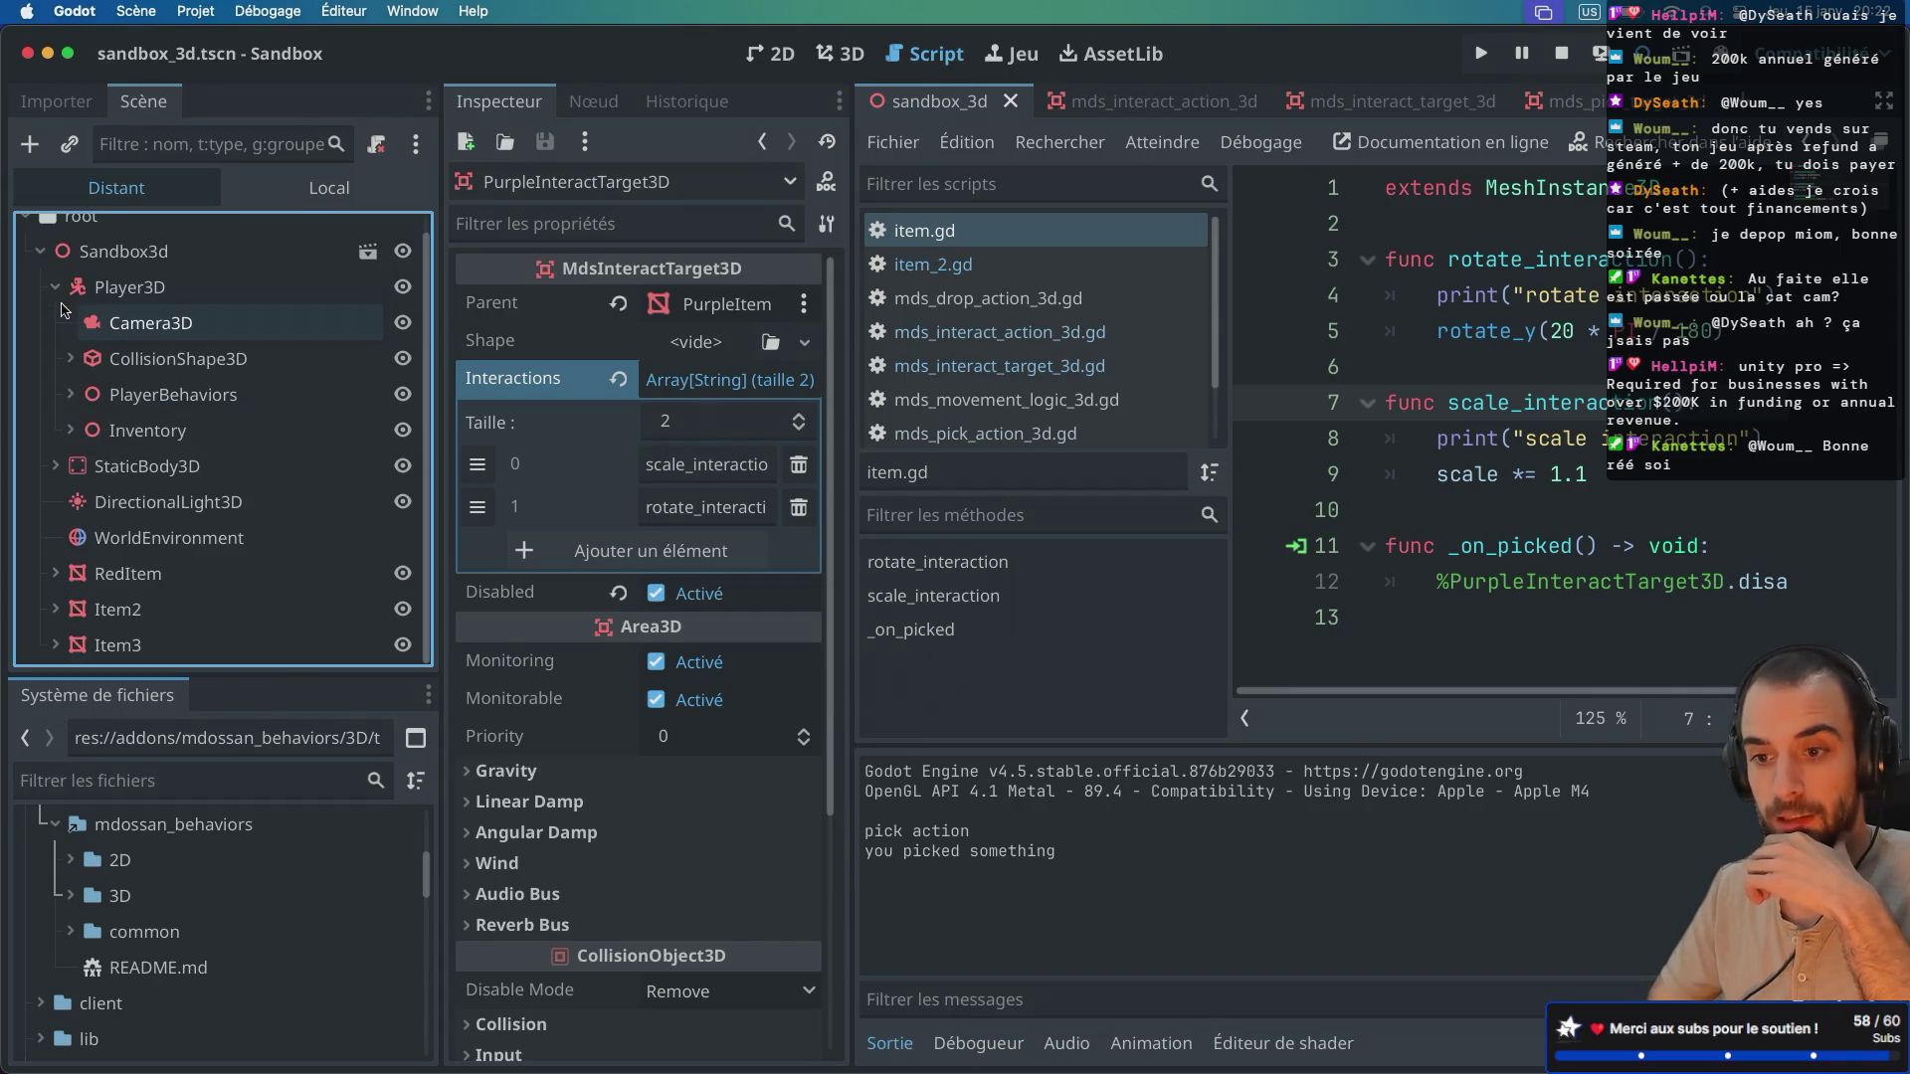
pyautogui.click(71, 430)
pyautogui.click(130, 466)
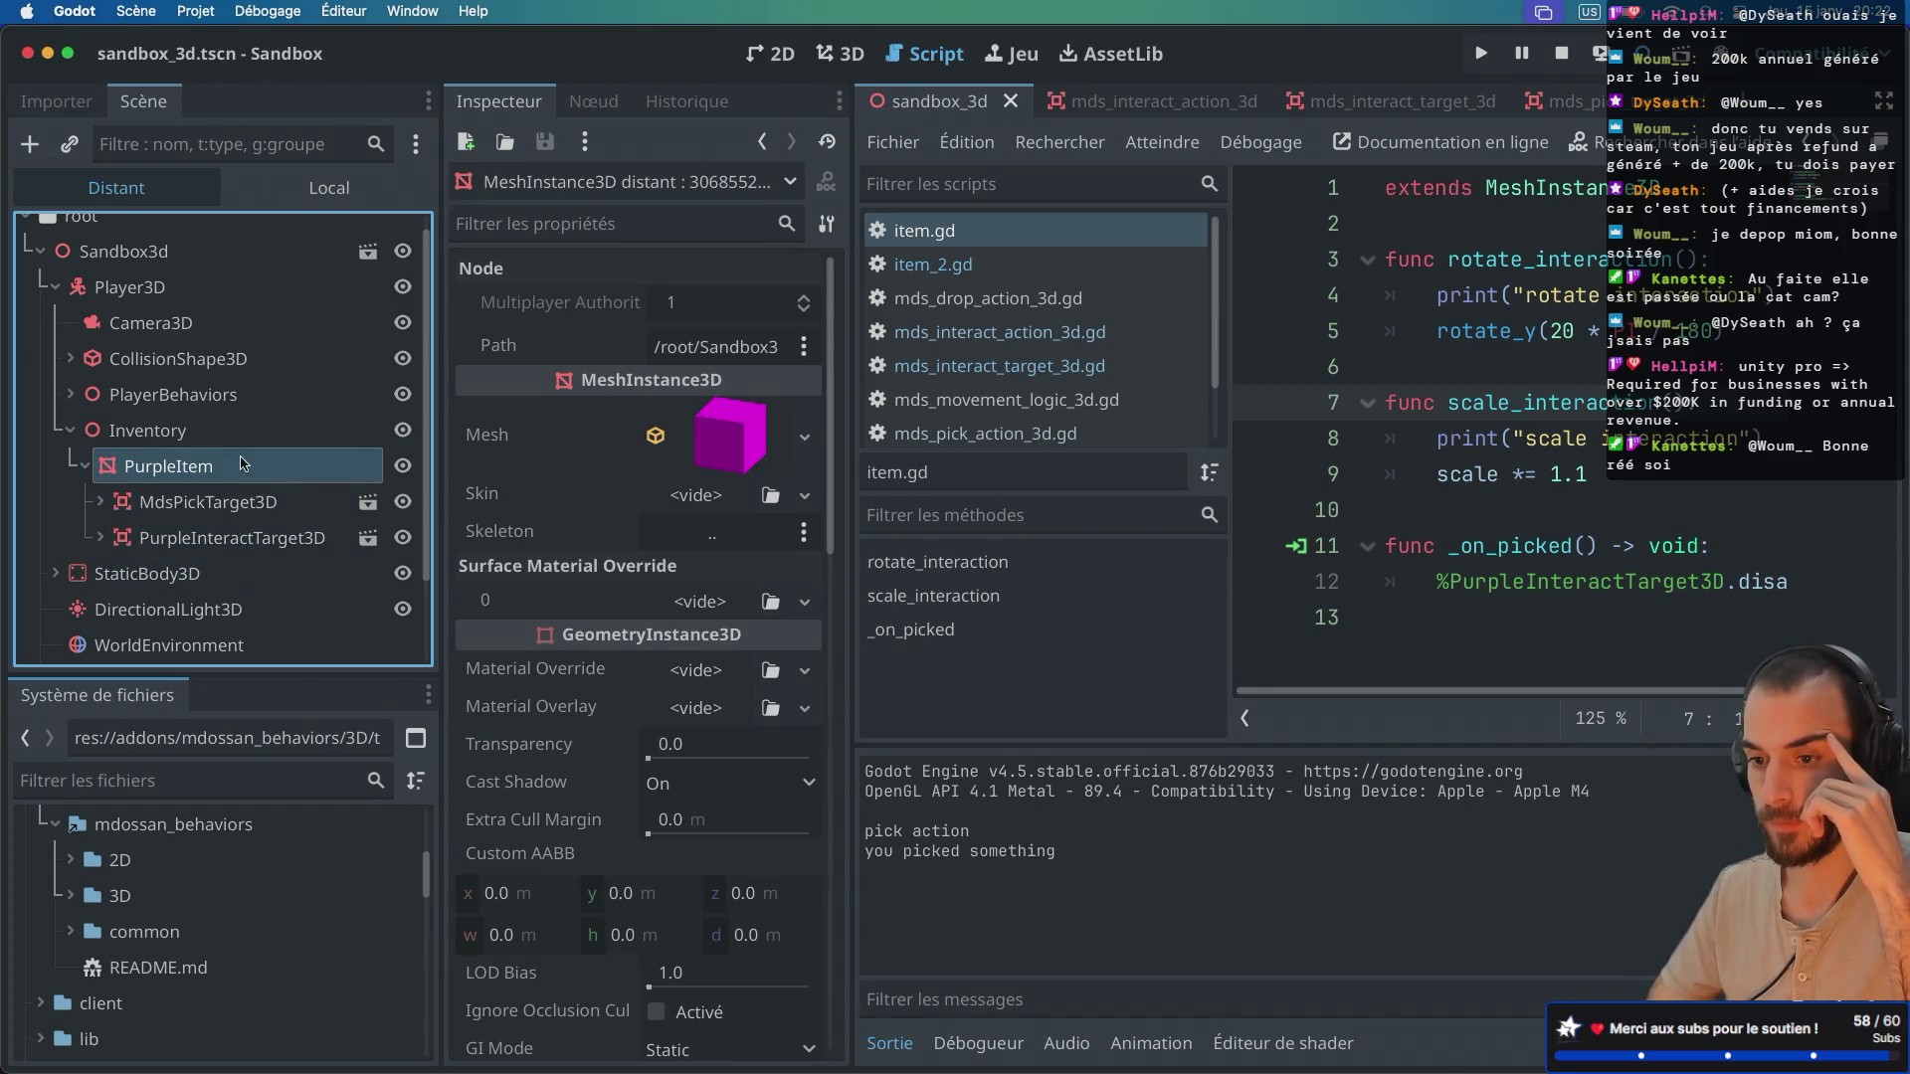
pyautogui.scroll(-5, 566, 495)
pyautogui.scroll(5, 566, 496)
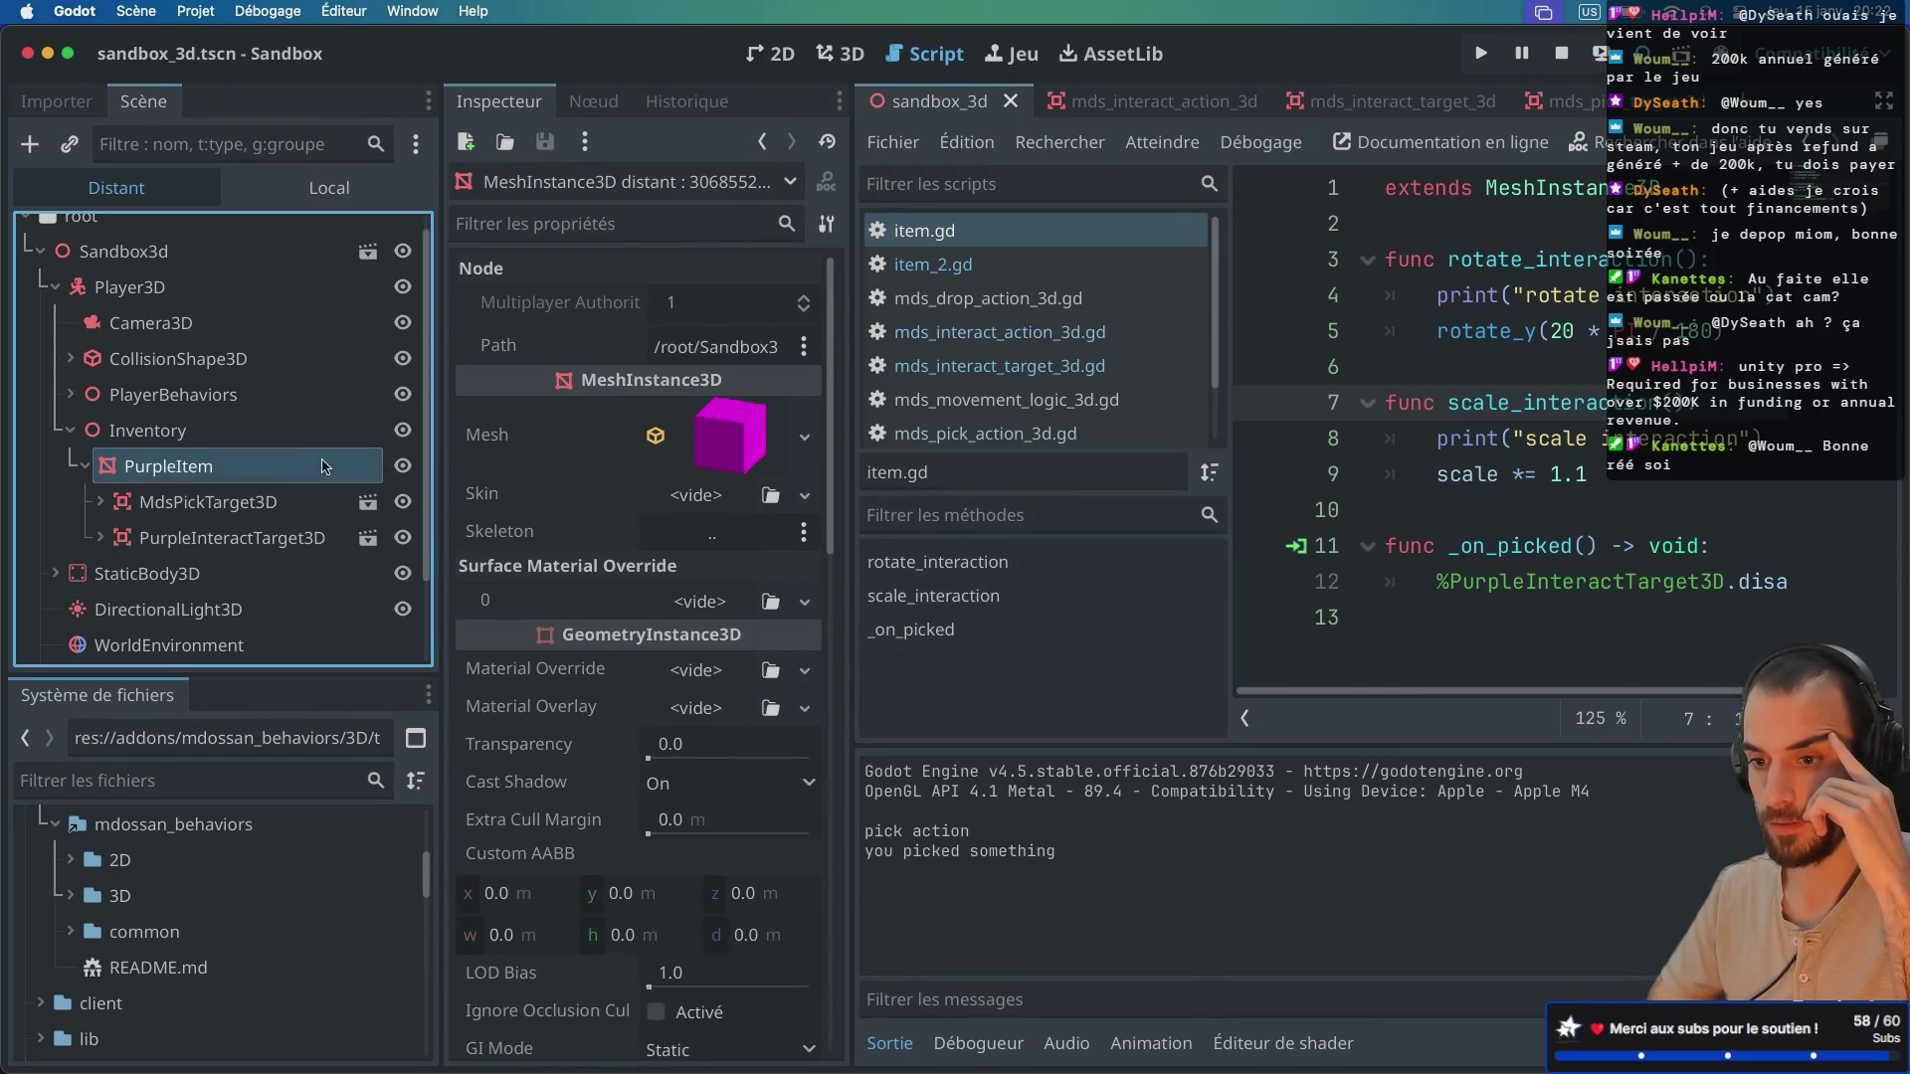
pyautogui.click(200, 436)
pyautogui.click(197, 465)
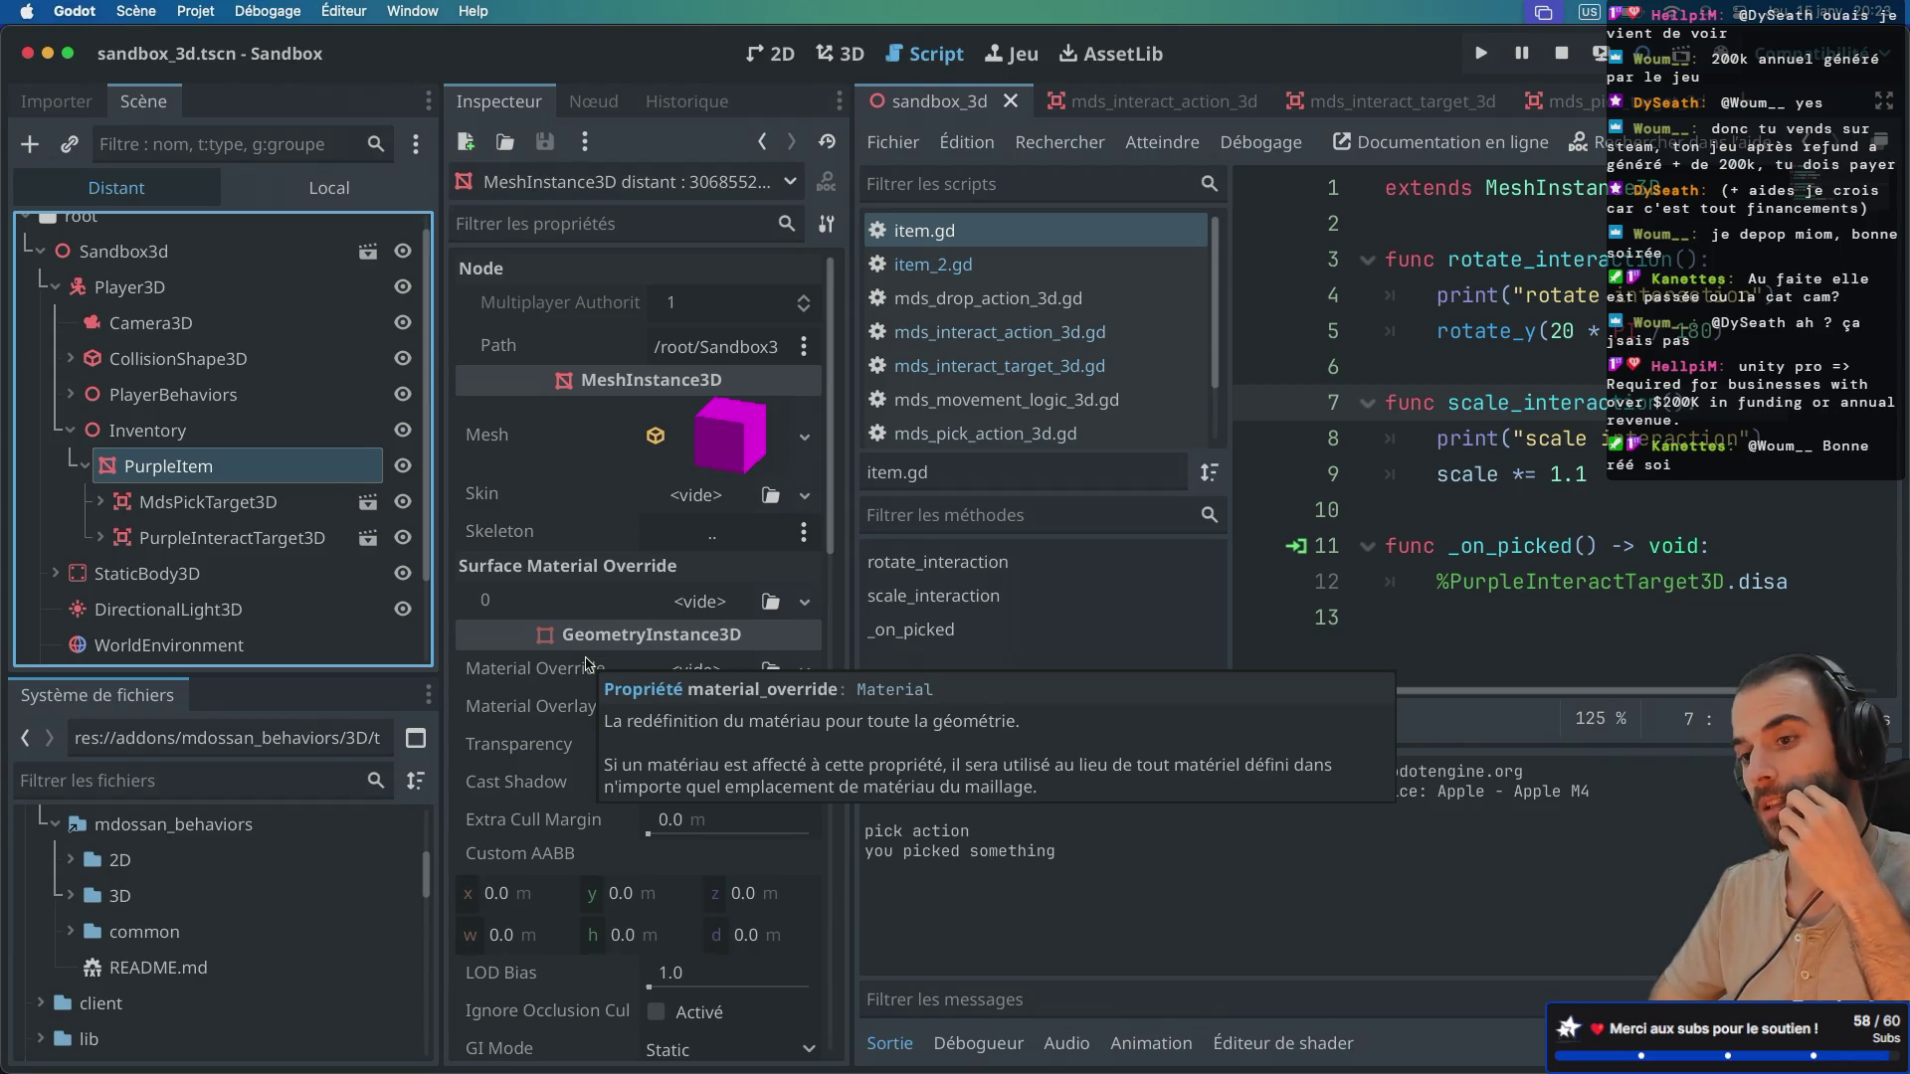
pyautogui.click(329, 188)
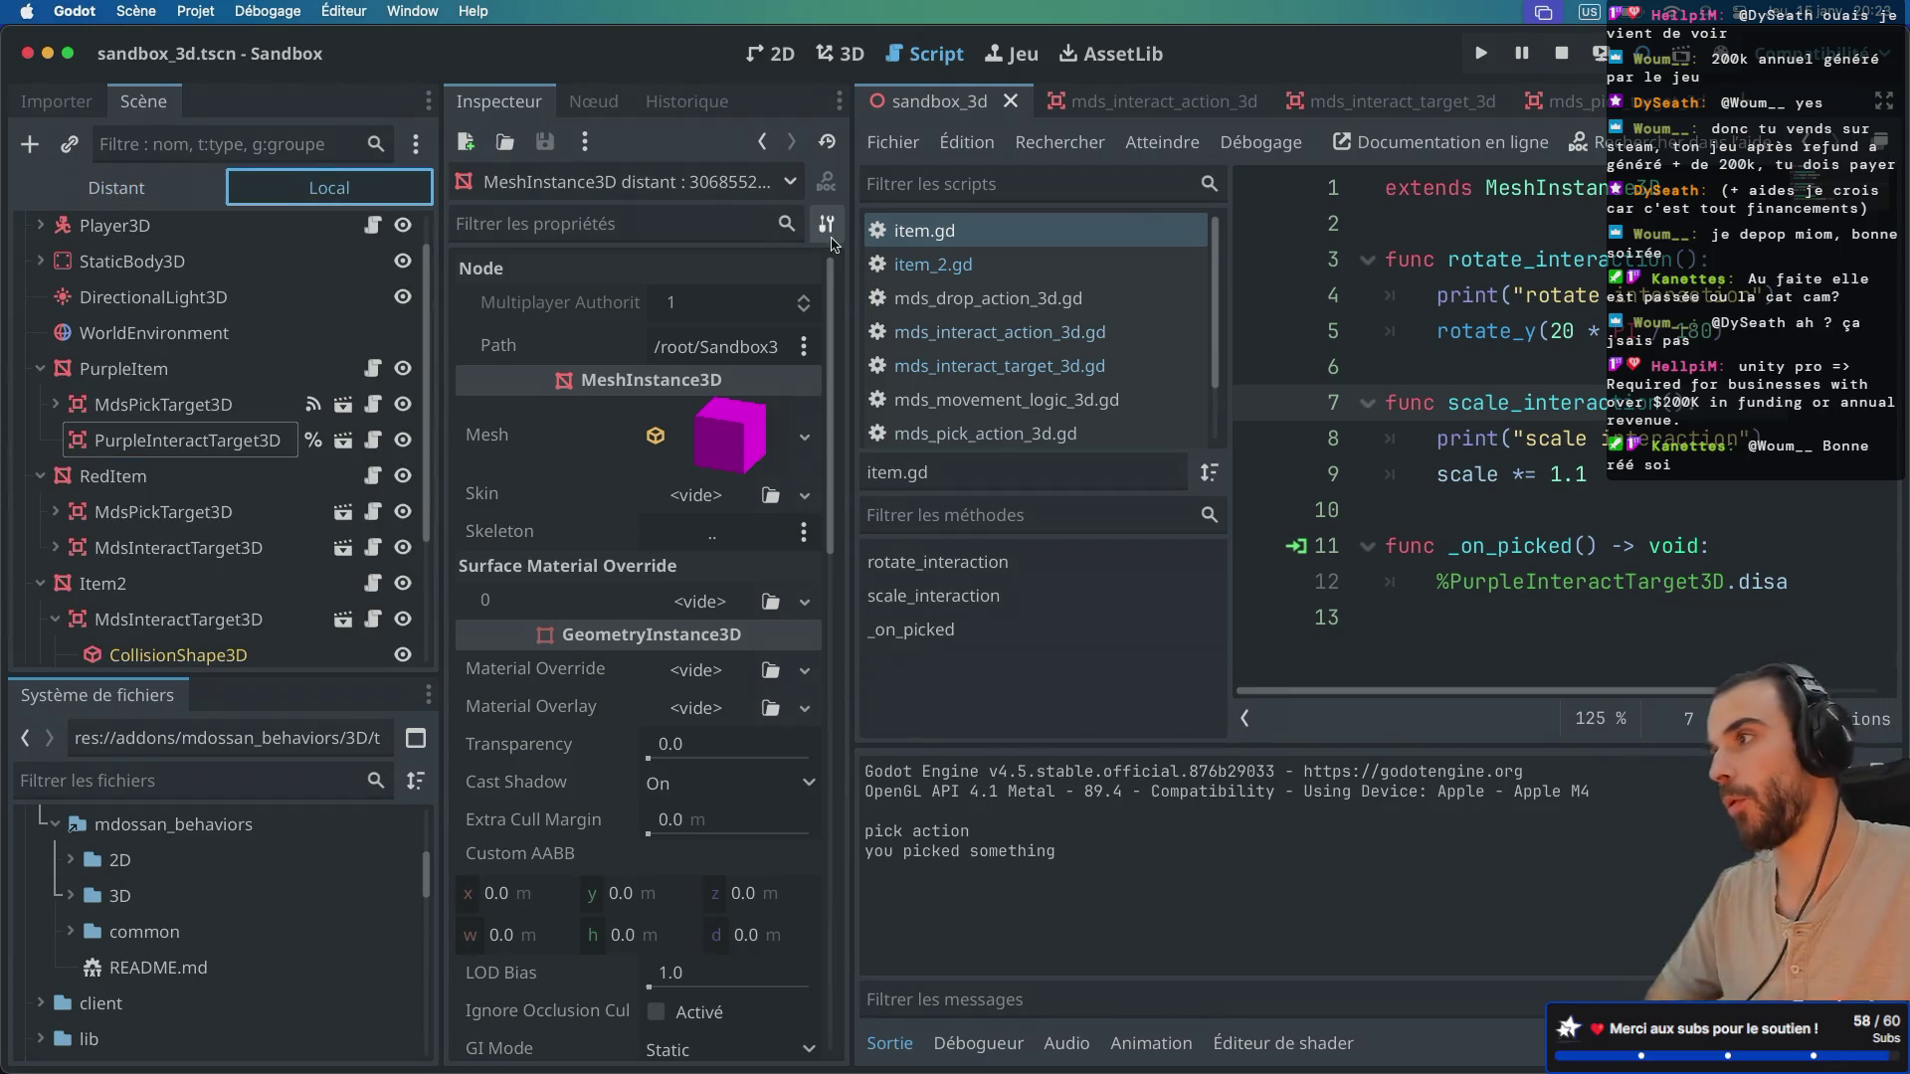
# Step: Stop the running game and select the PurpleItem node in the Scene dock
pyautogui.click(1564, 56)
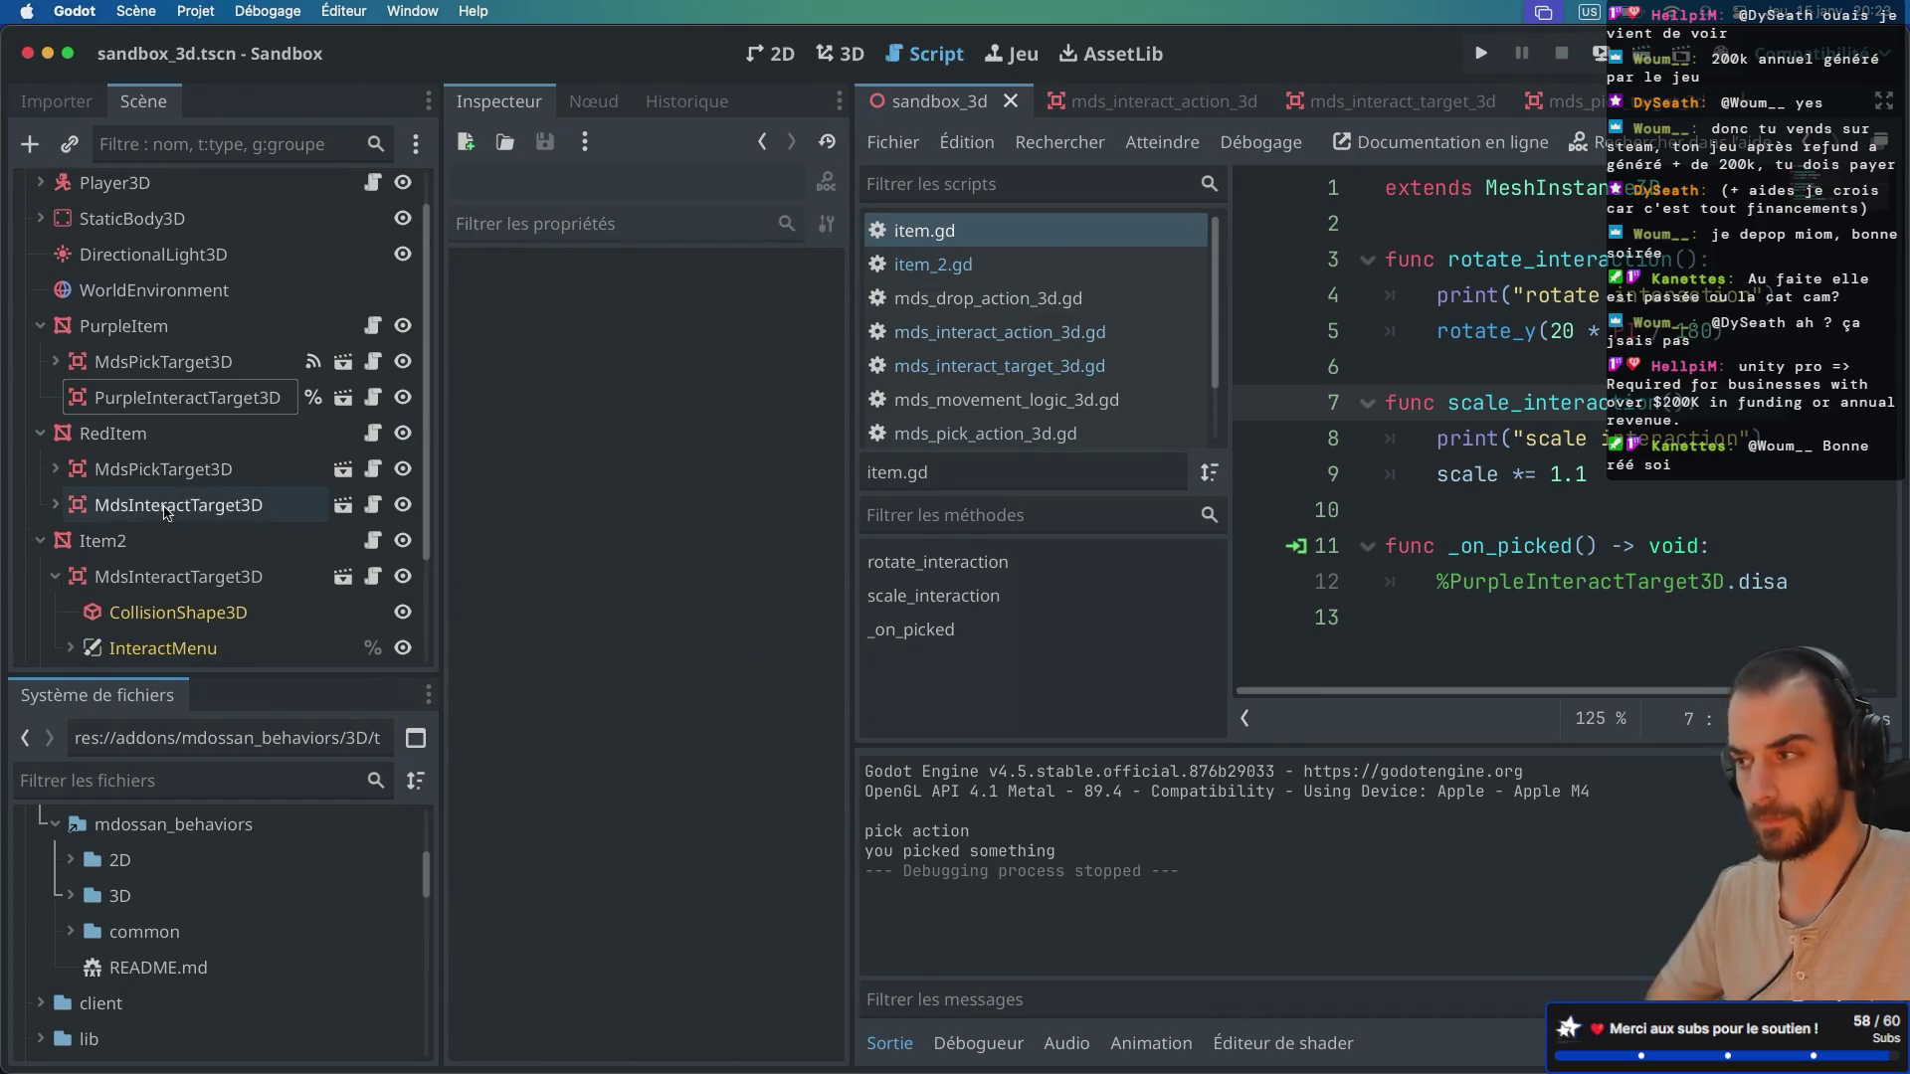
pyautogui.scroll(-3, 166, 511)
pyautogui.scroll(3, 174, 482)
pyautogui.click(209, 308)
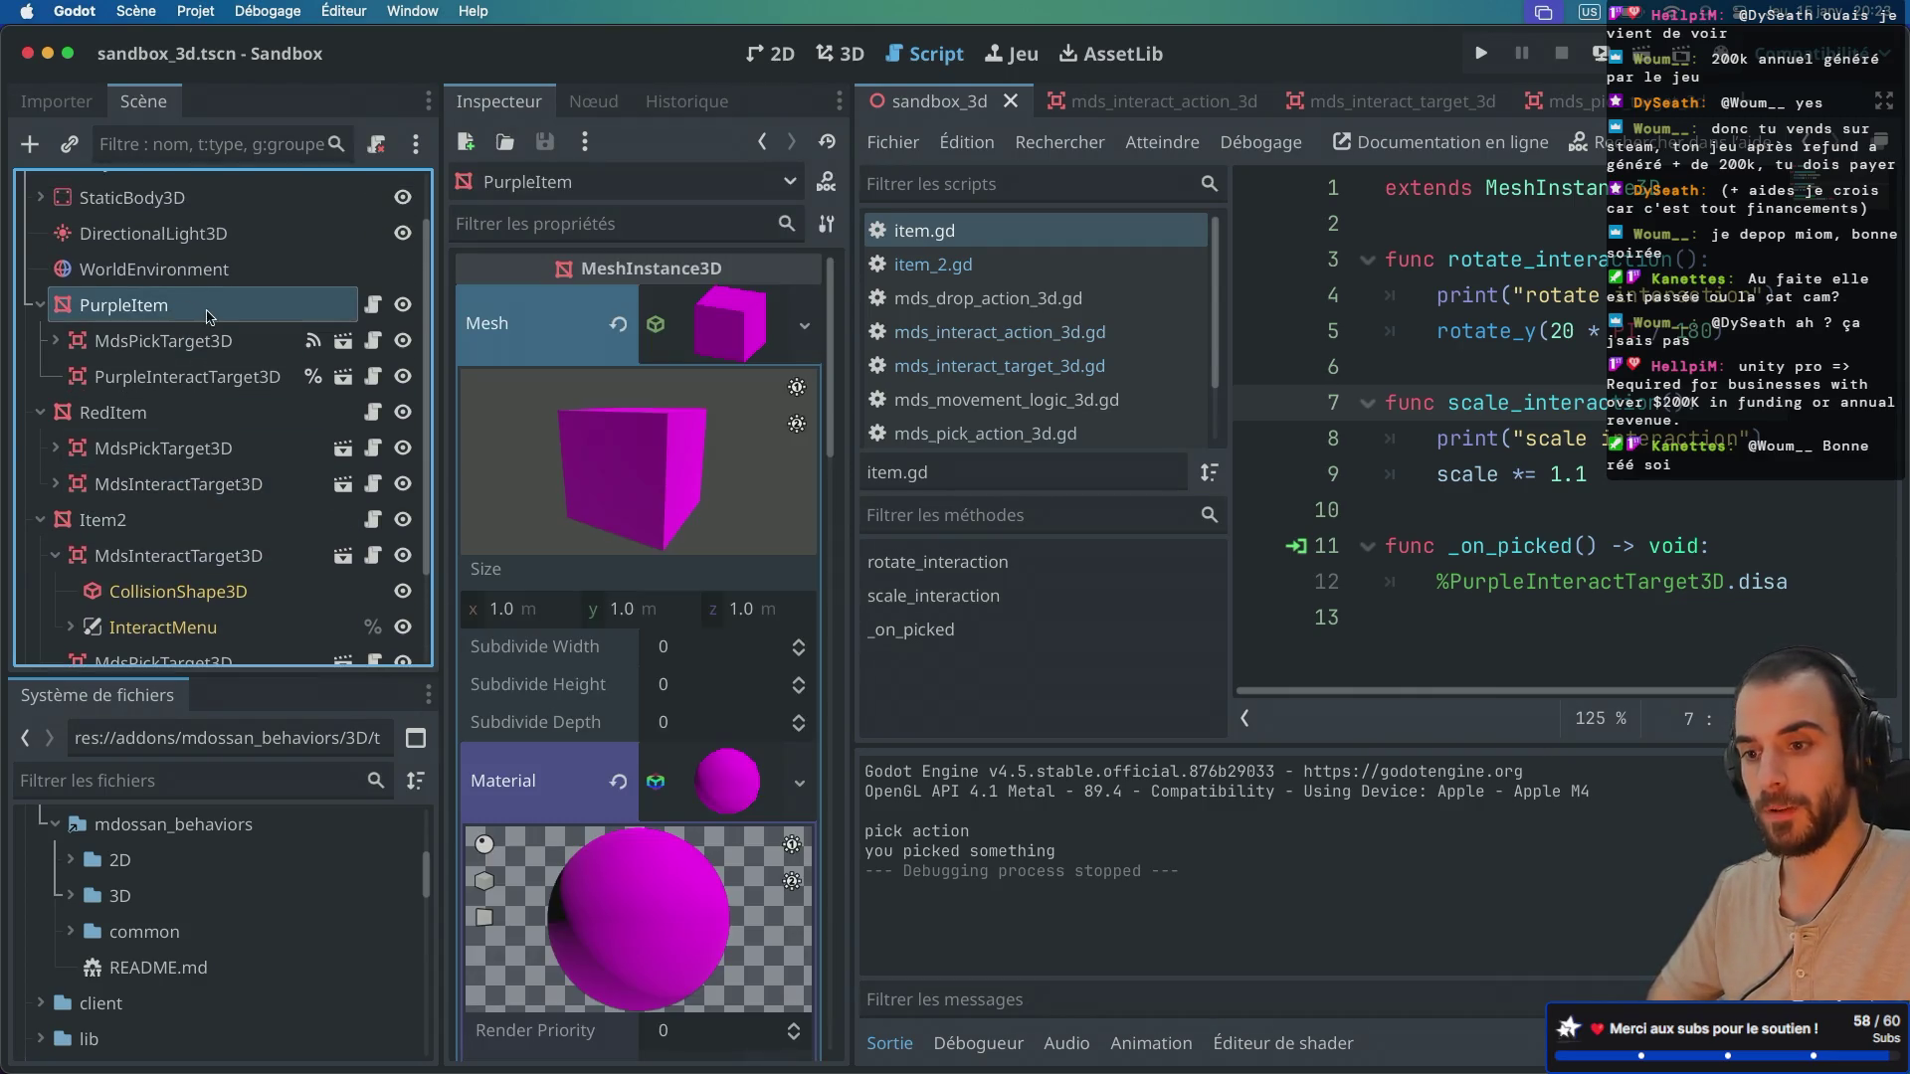
pyautogui.rightClick(209, 316)
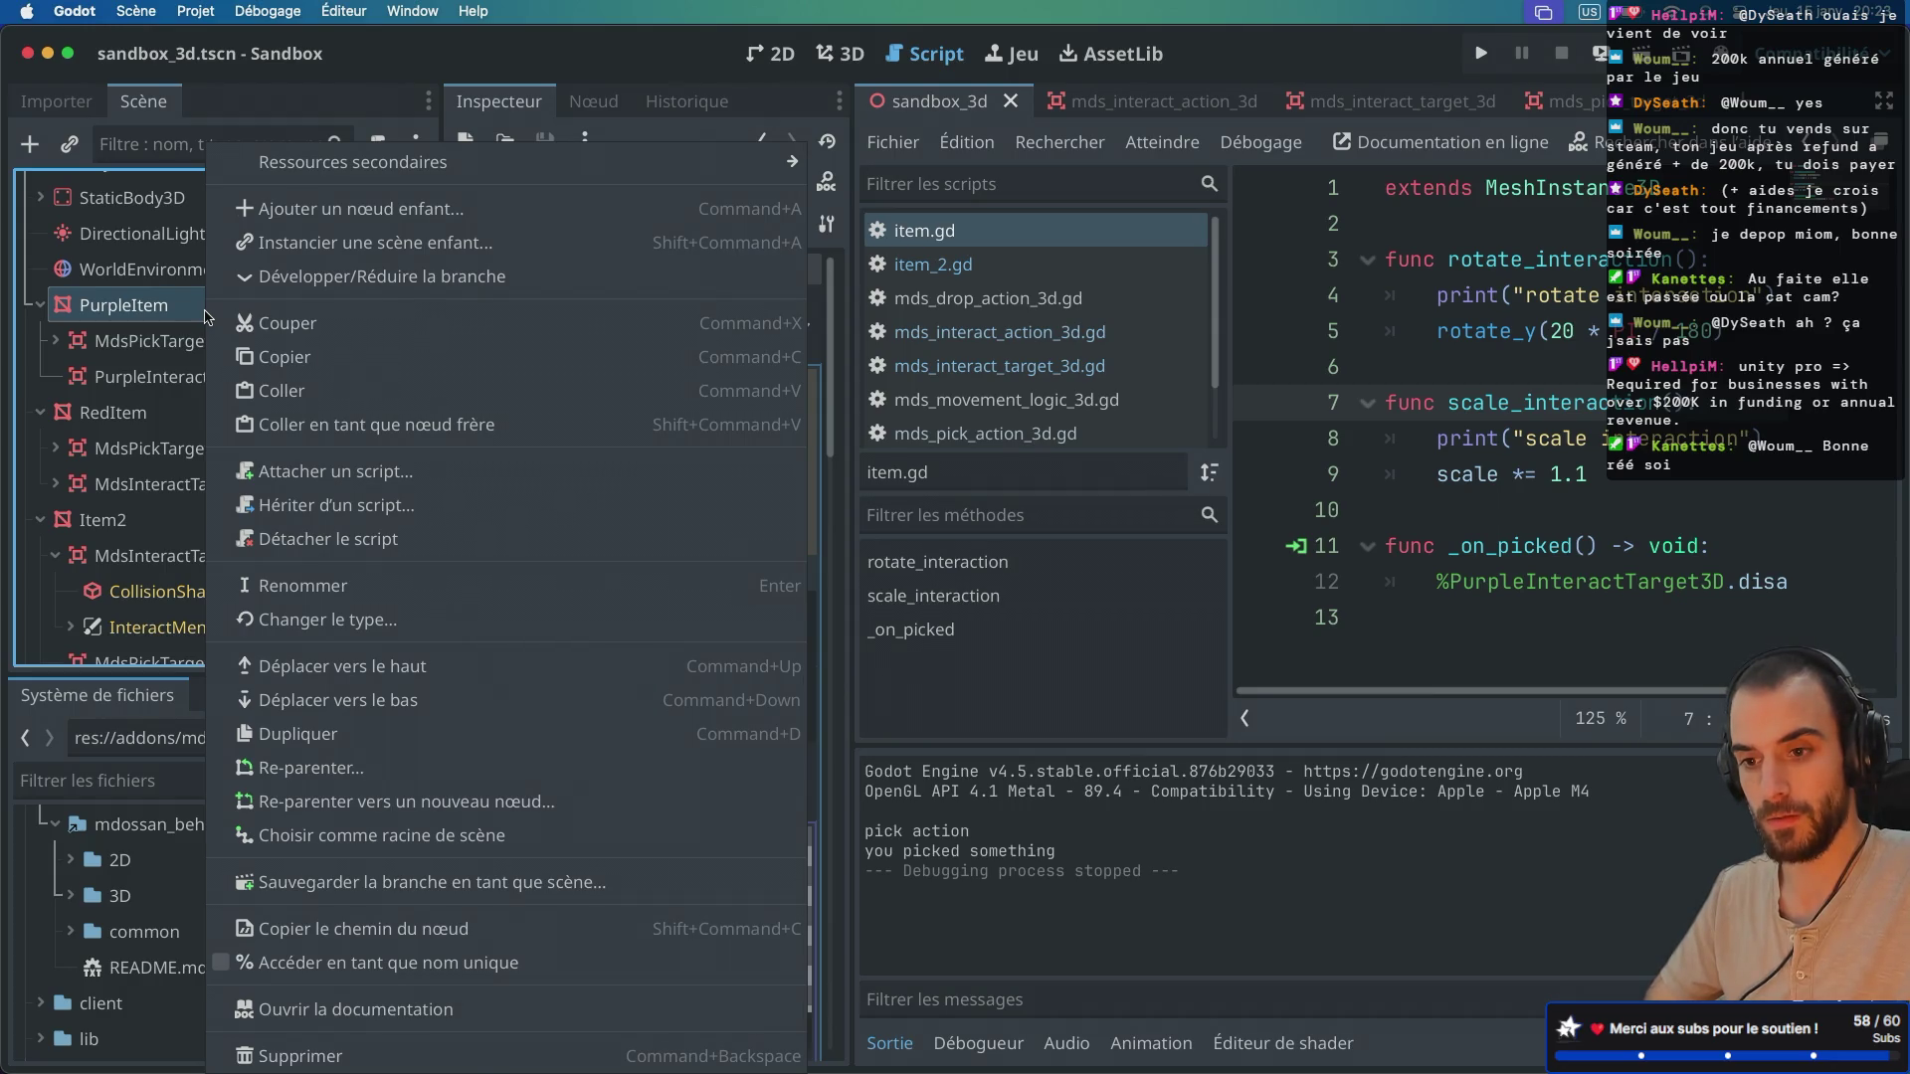
pyautogui.press('Escape')
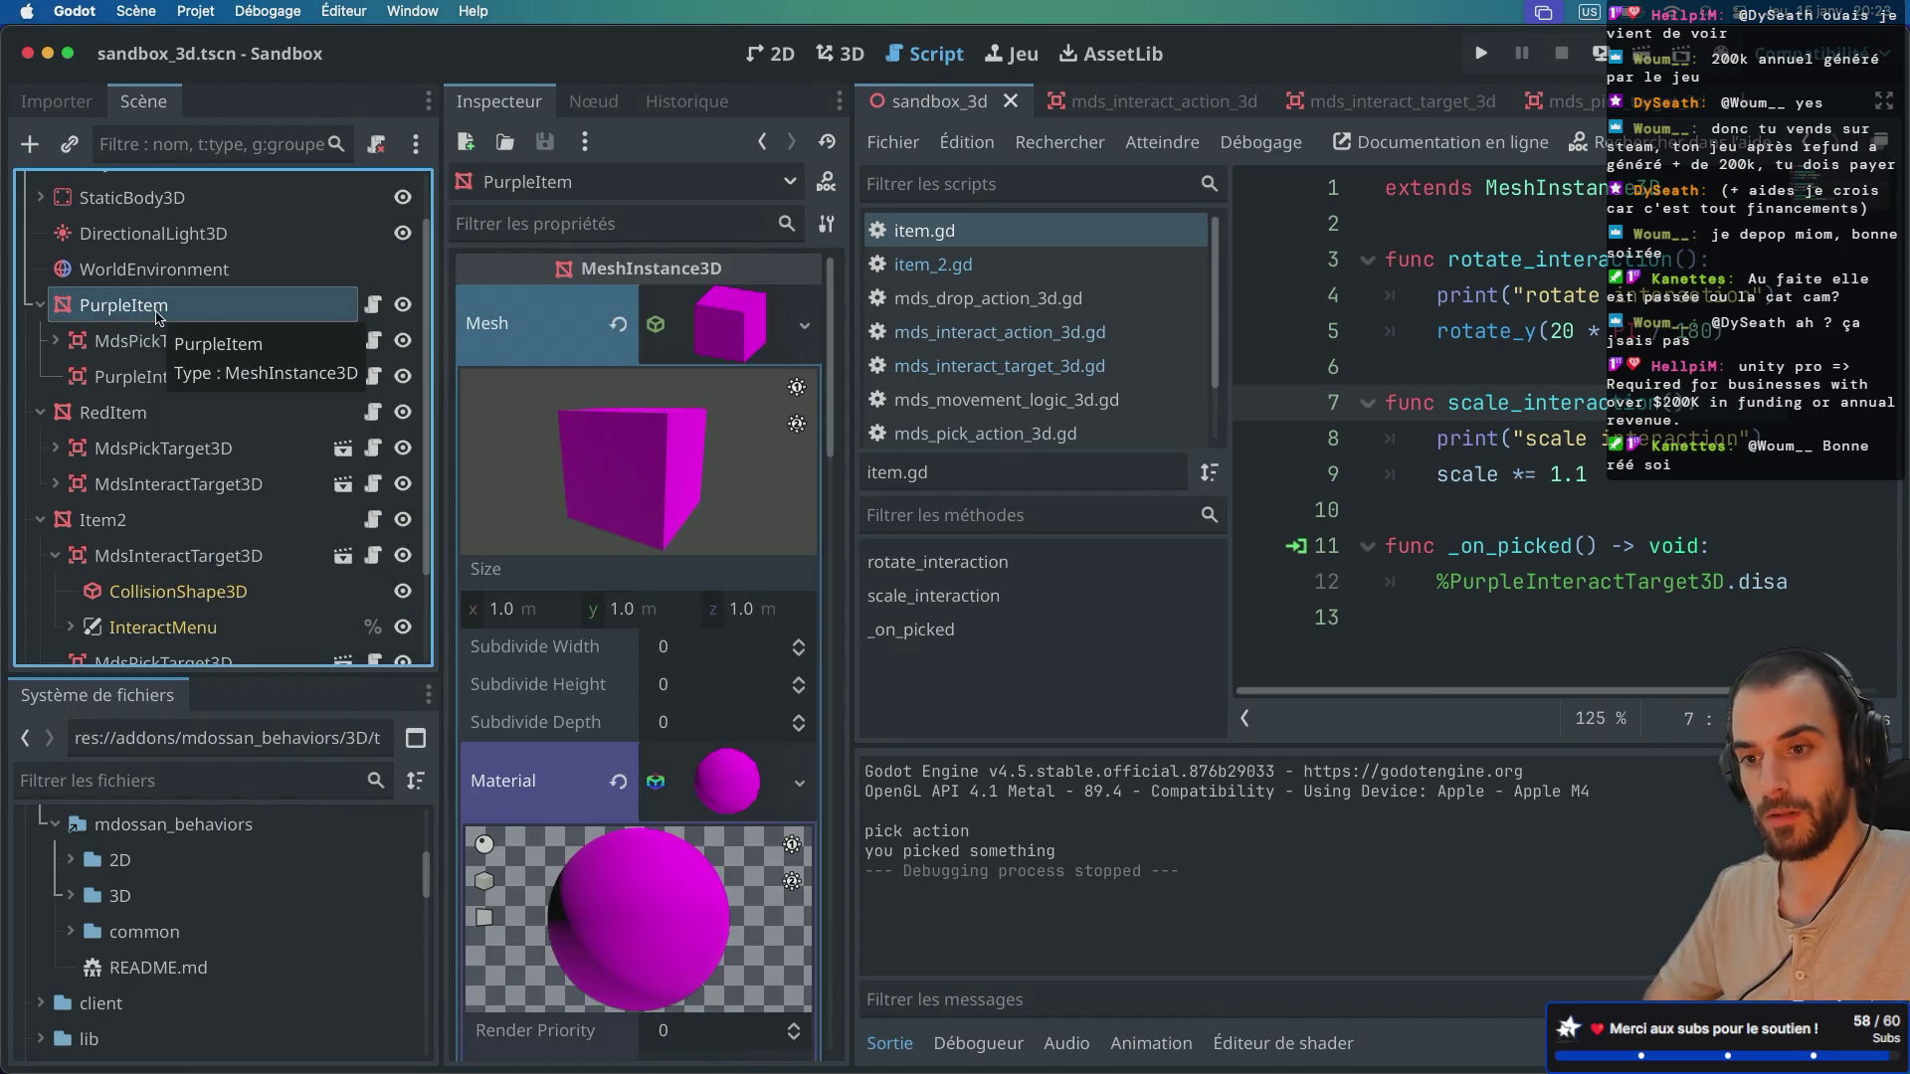
# Step: Rename the PurpleItem node to ItemUsableWhenPicked
pyautogui.doubleClick(166, 317)
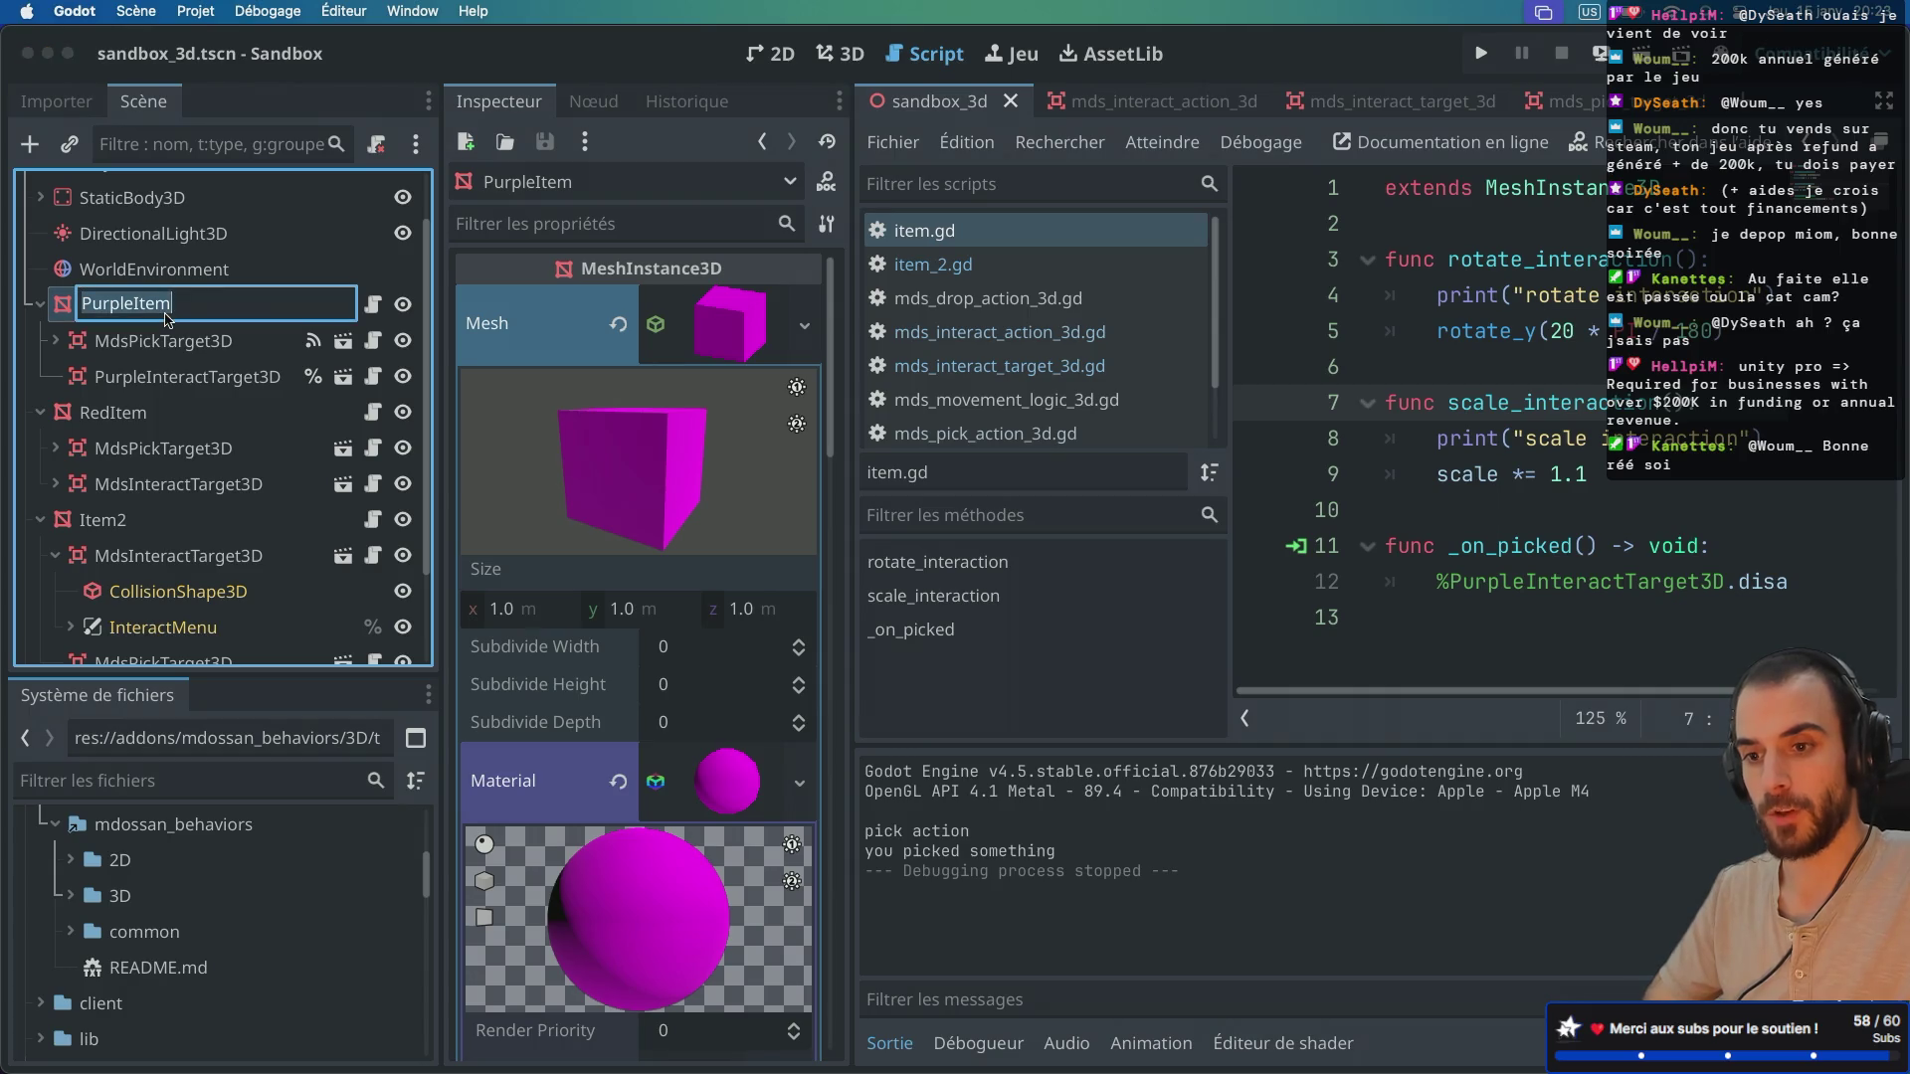
pyautogui.write('ItemUsa')
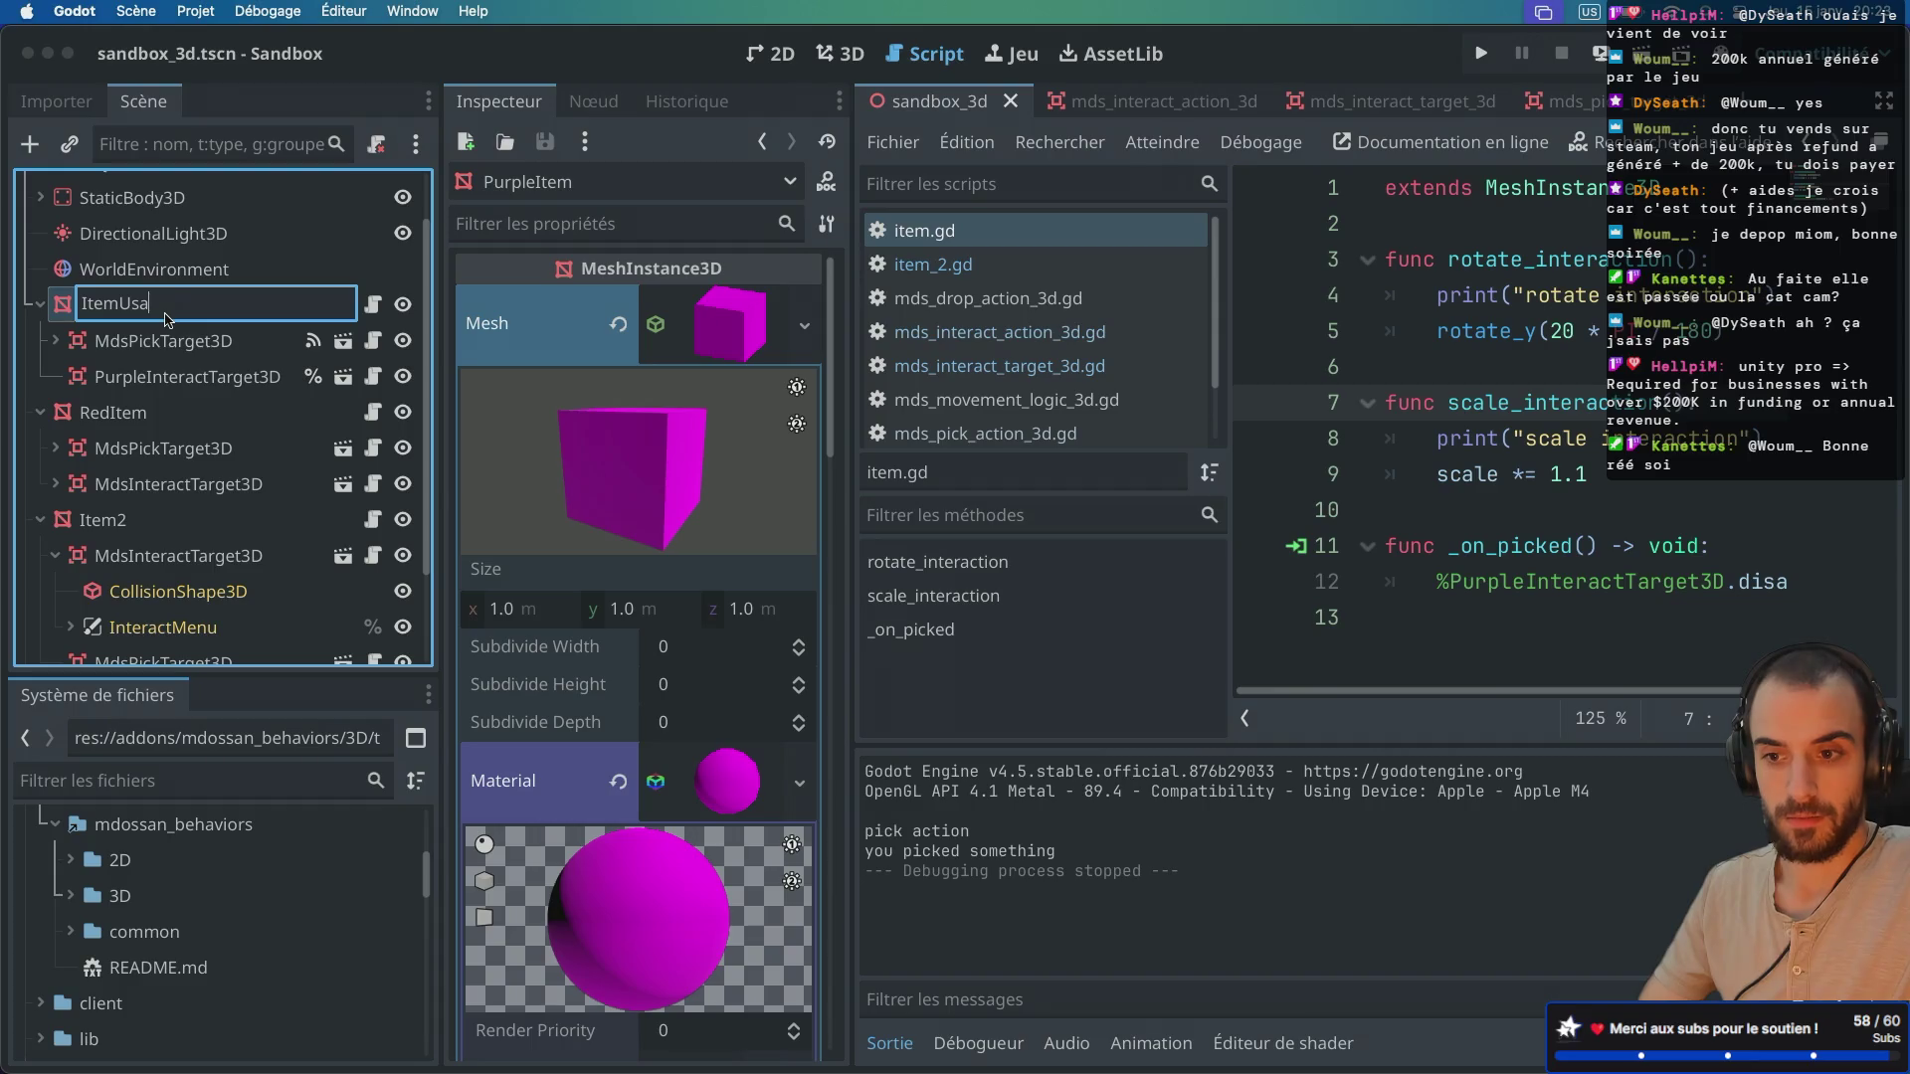
pyautogui.write('bleWhenPicked')
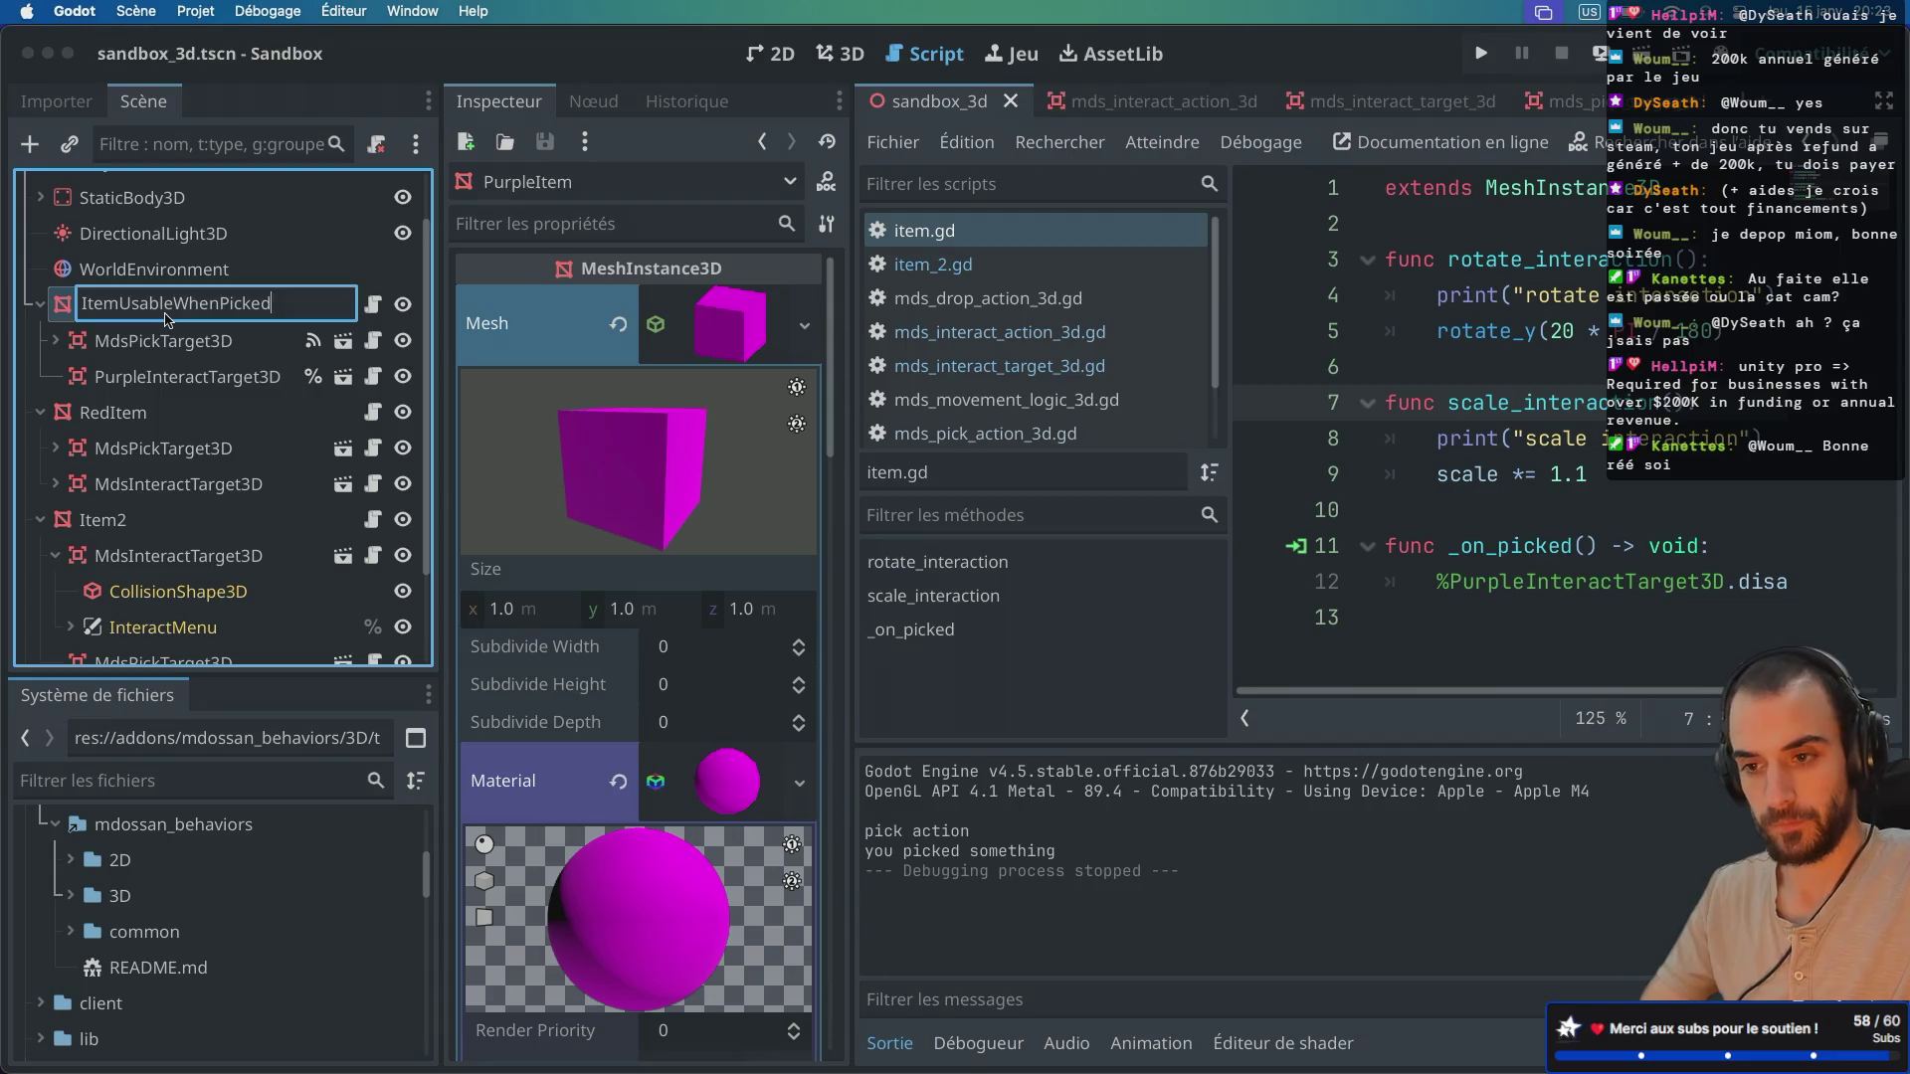
pyautogui.press('Return')
pyautogui.rightClick(165, 316)
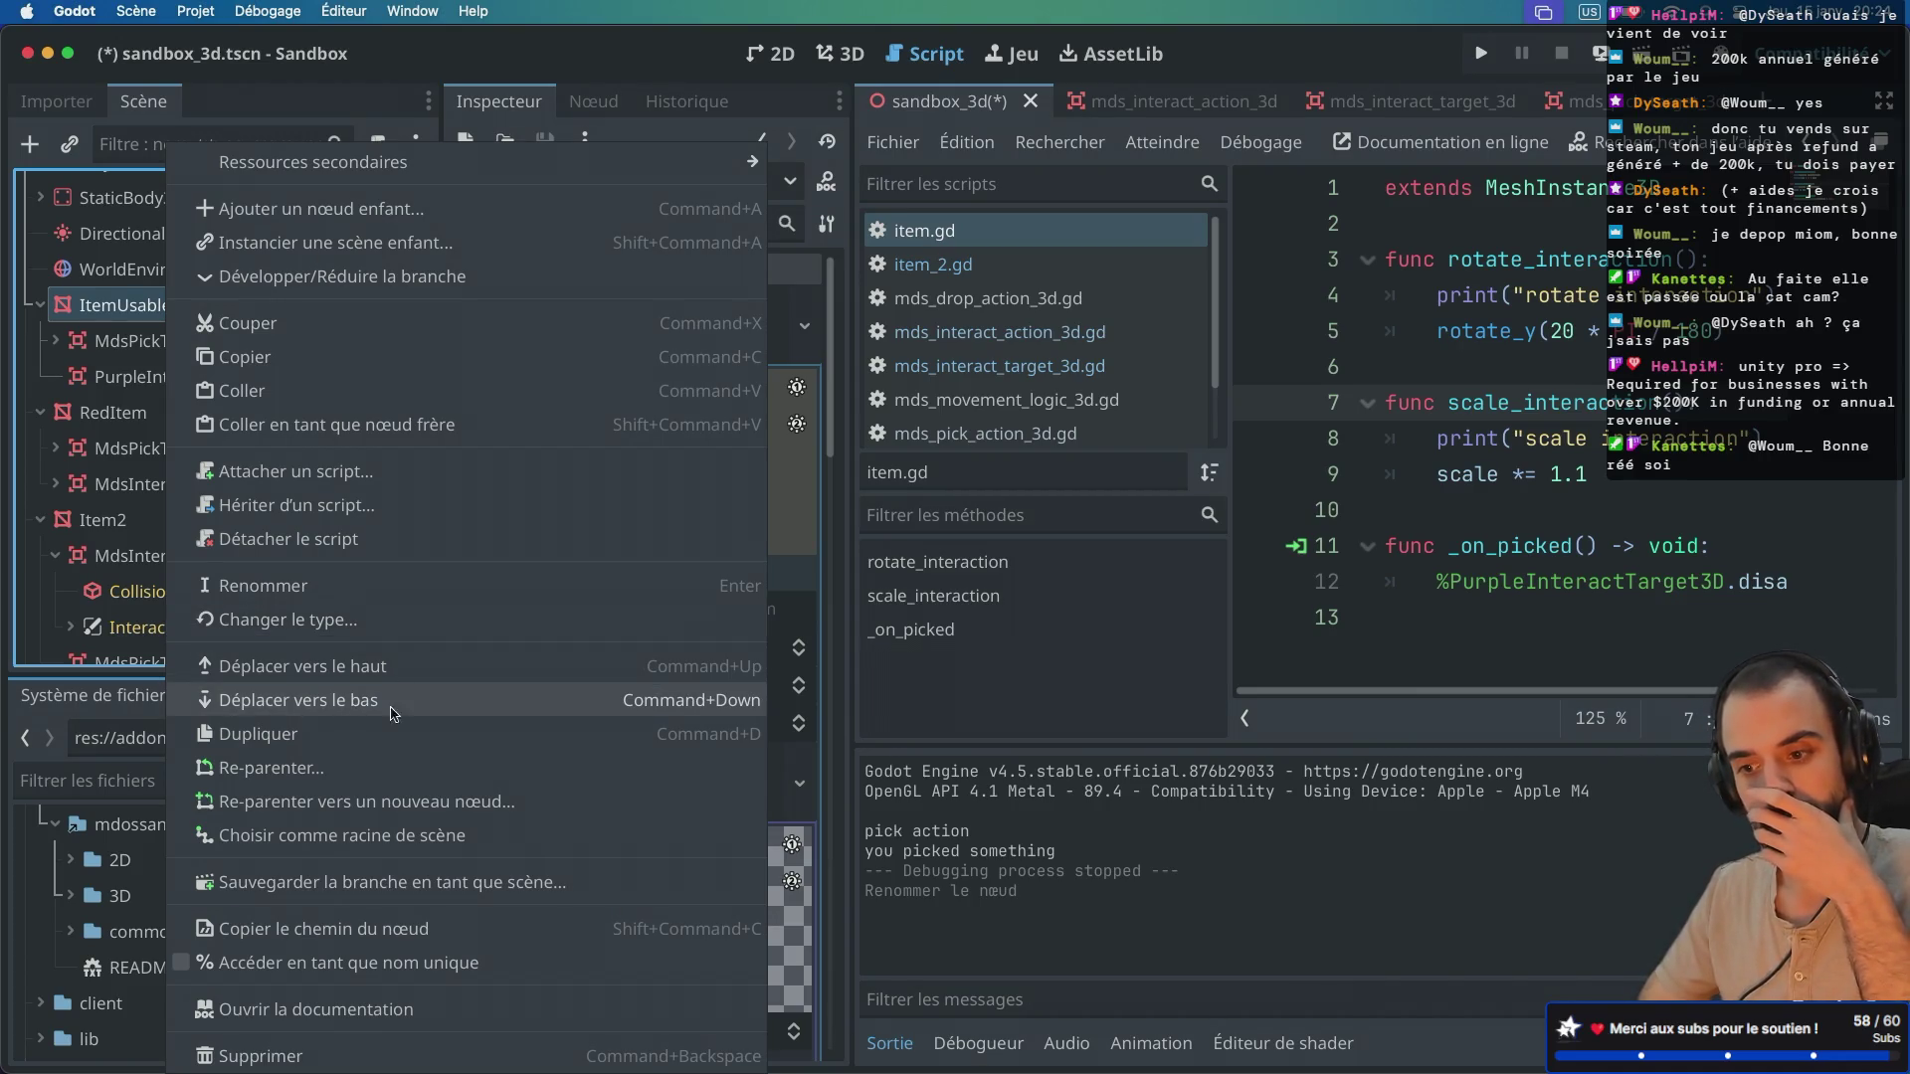
# Step: Save the ItemUsableWhenPicked branch as item_usable_when_picked.tscn and open that scene
pyautogui.click(342, 882)
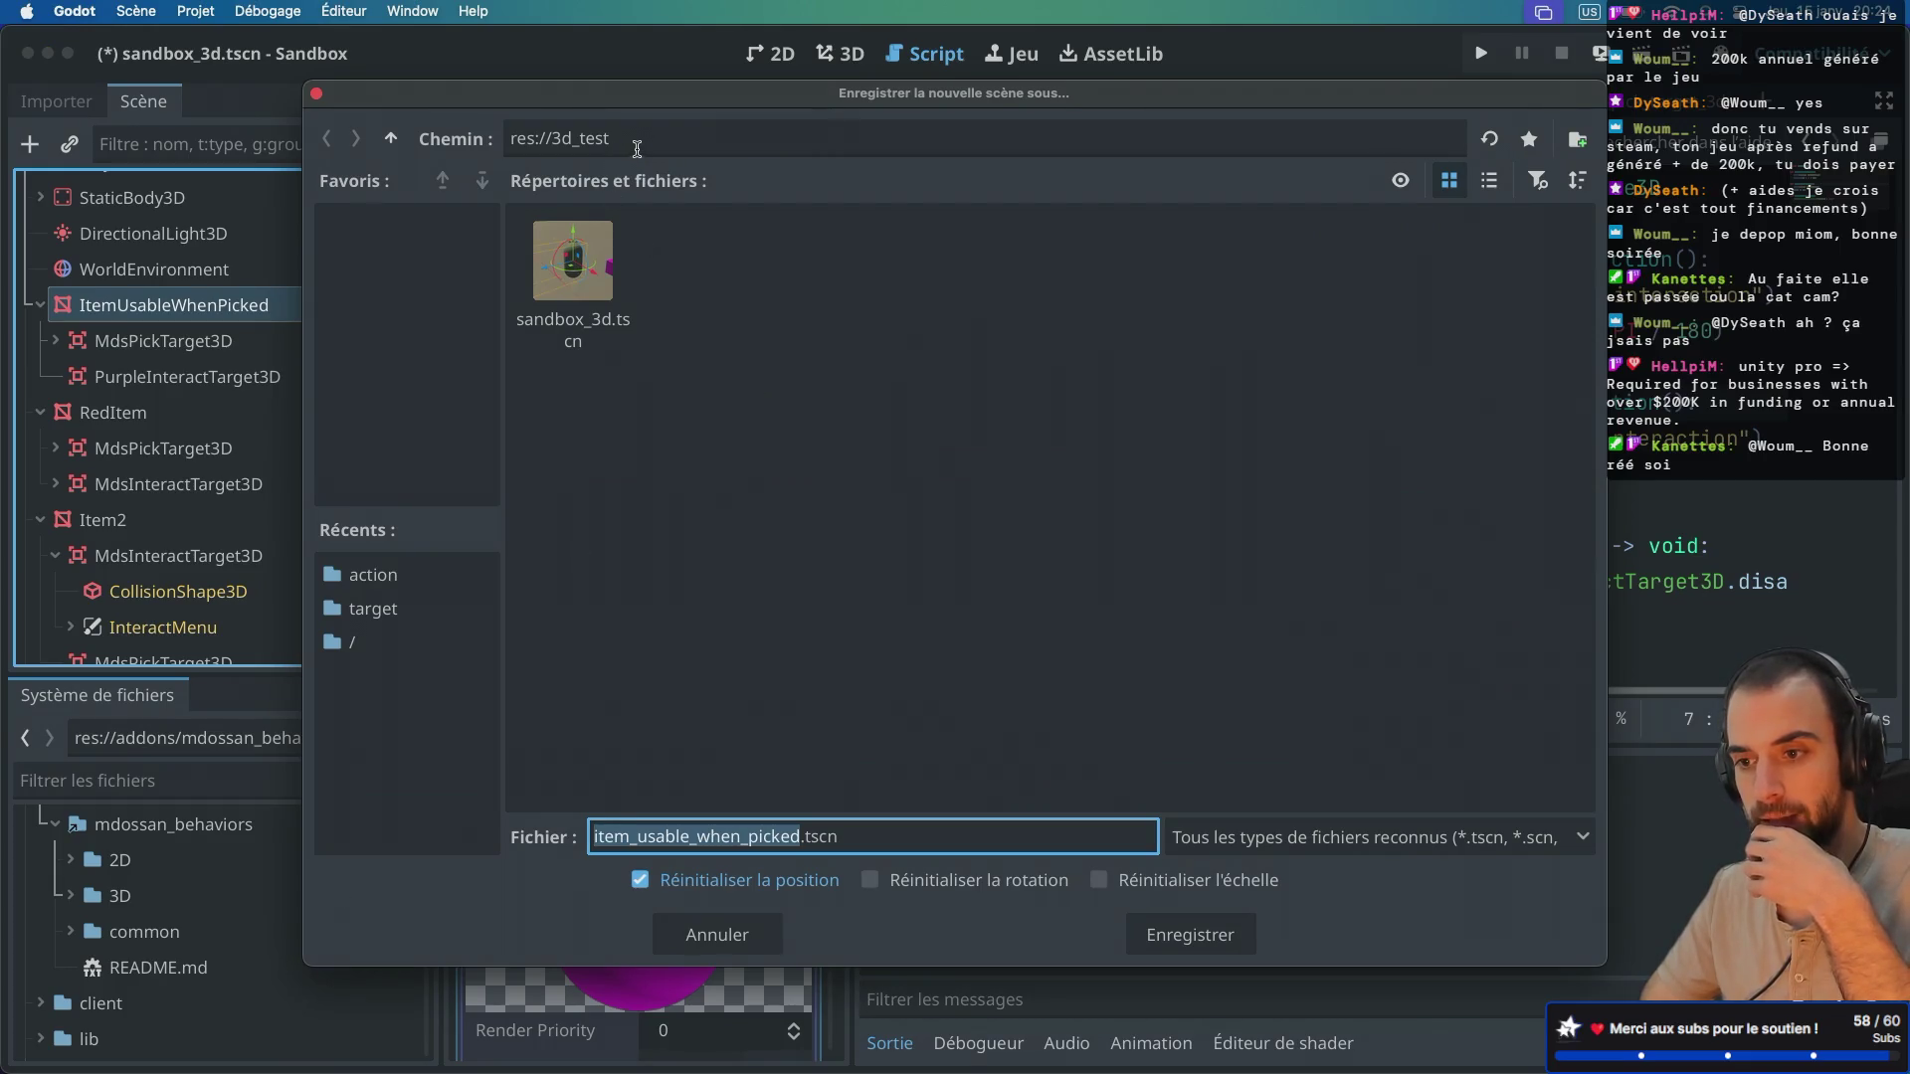
pyautogui.click(1199, 945)
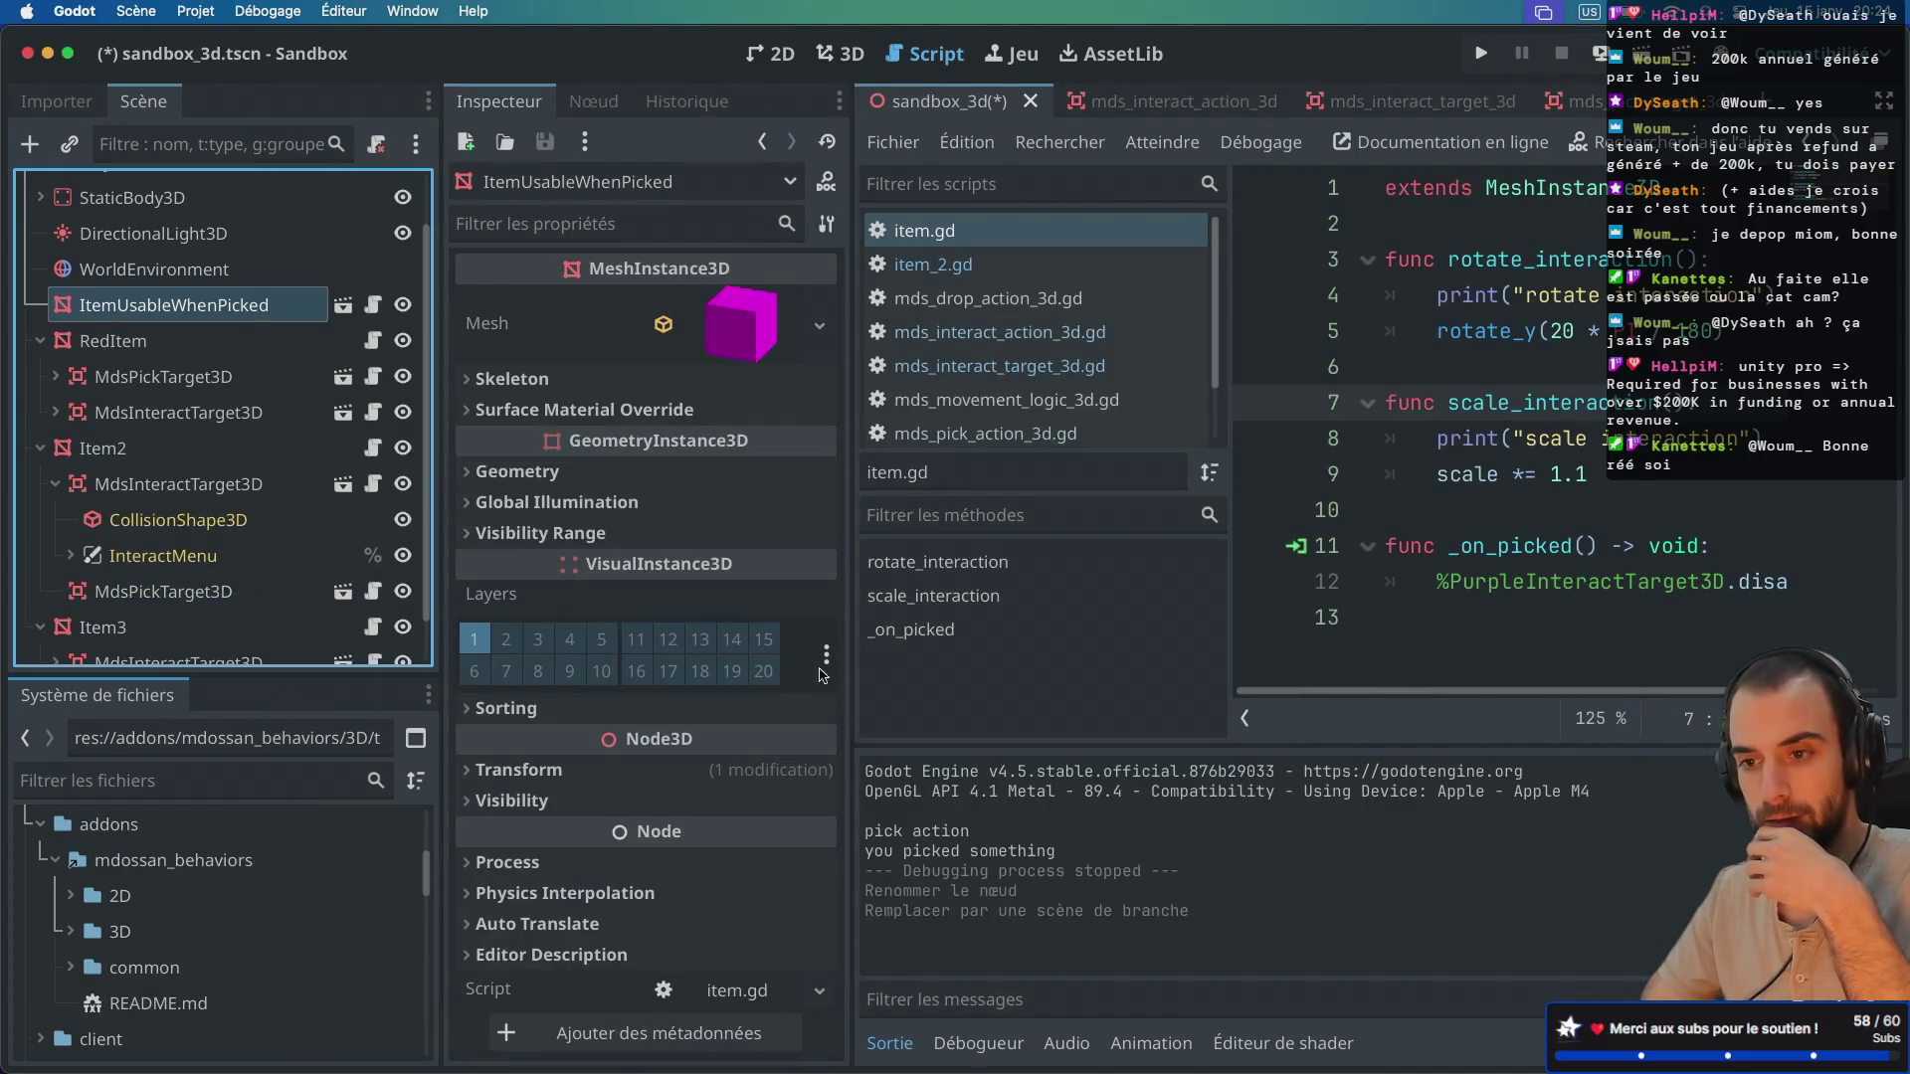
pyautogui.doubleClick(240, 305)
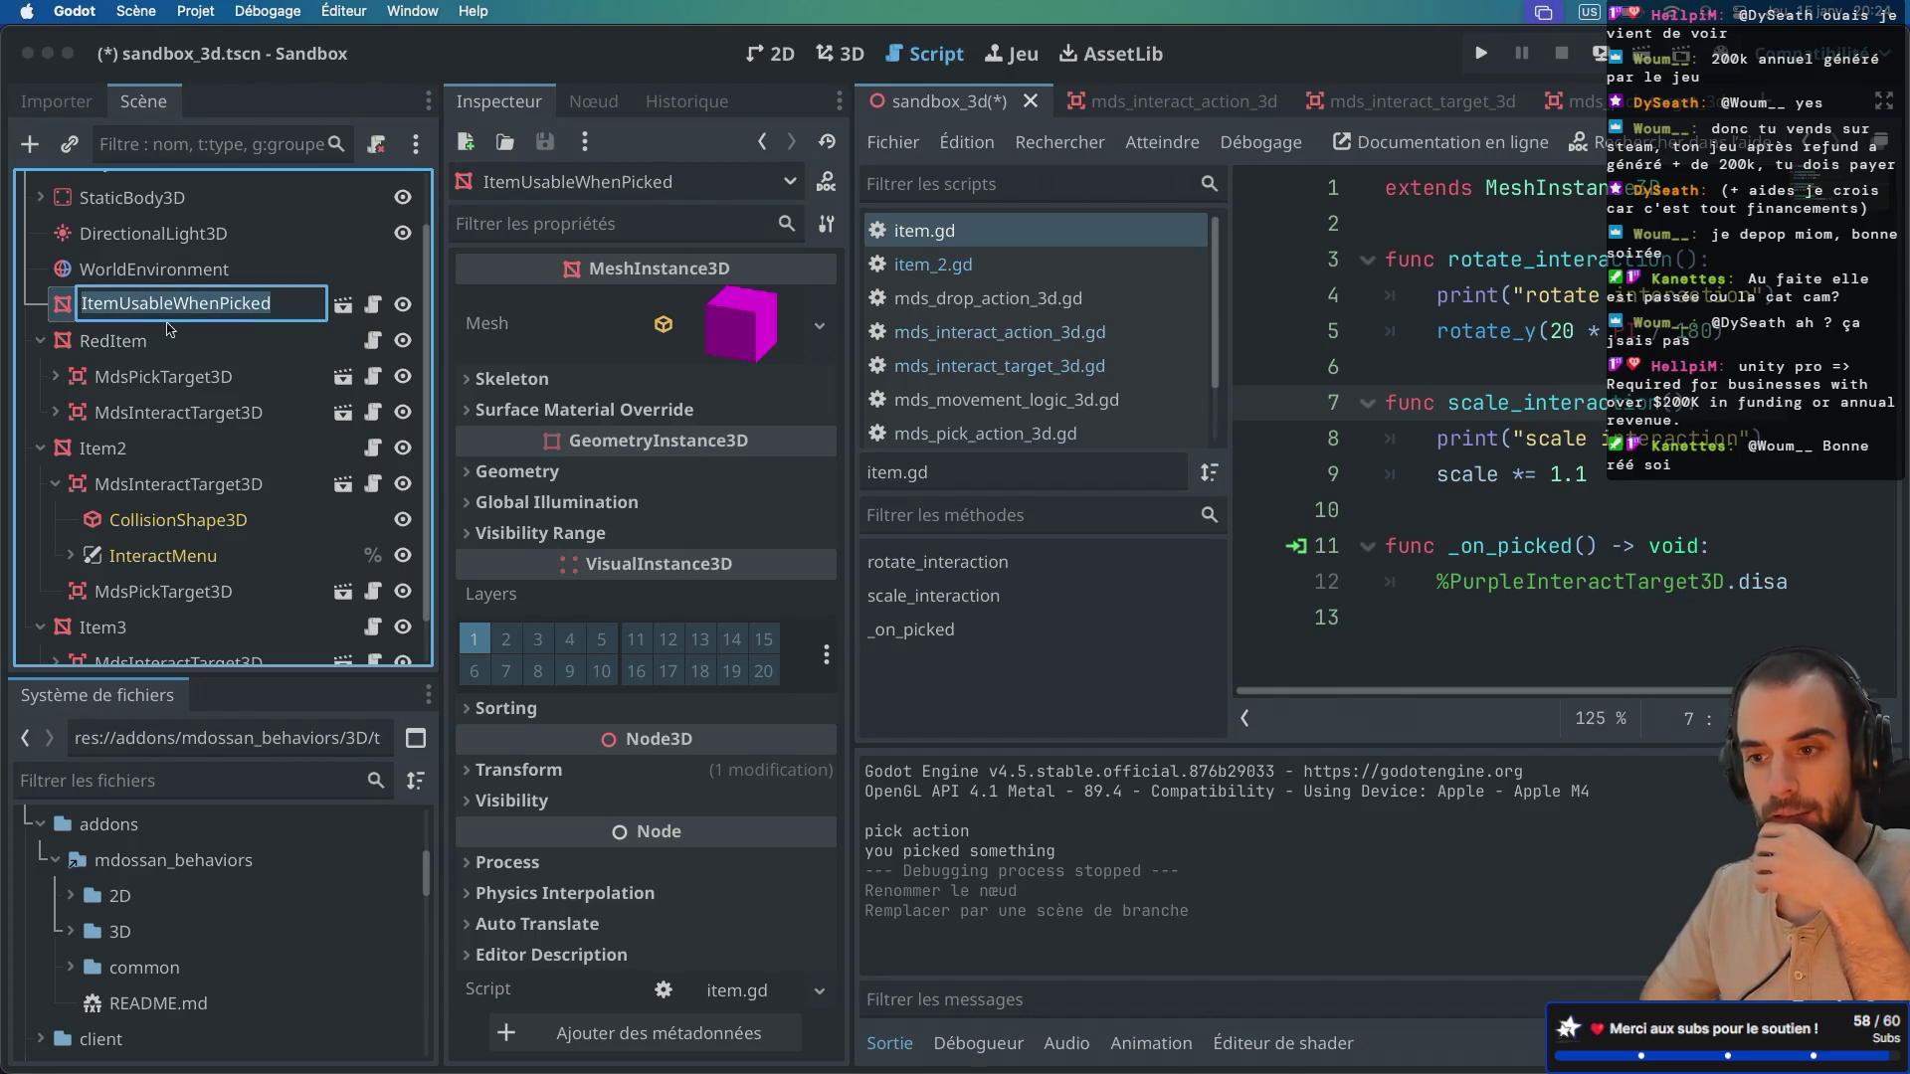
pyautogui.click(227, 305)
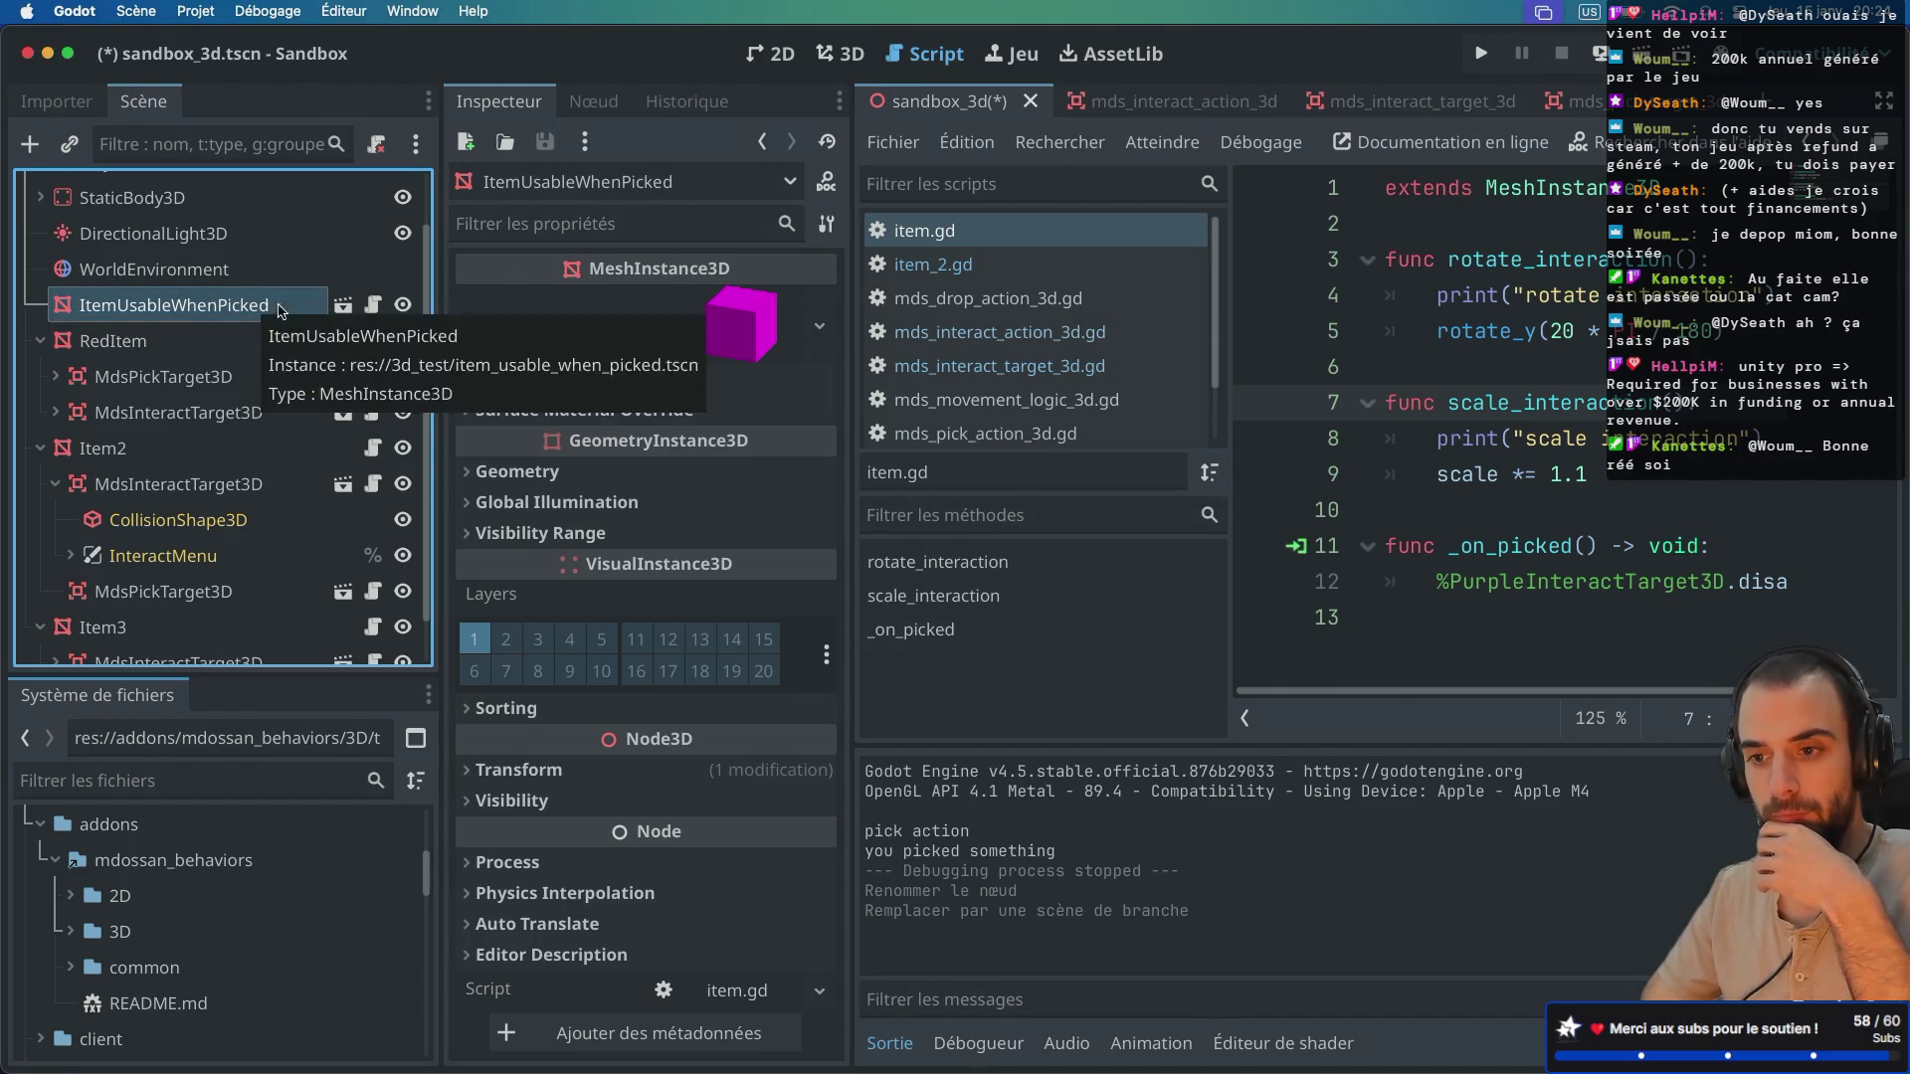
pyautogui.click(343, 305)
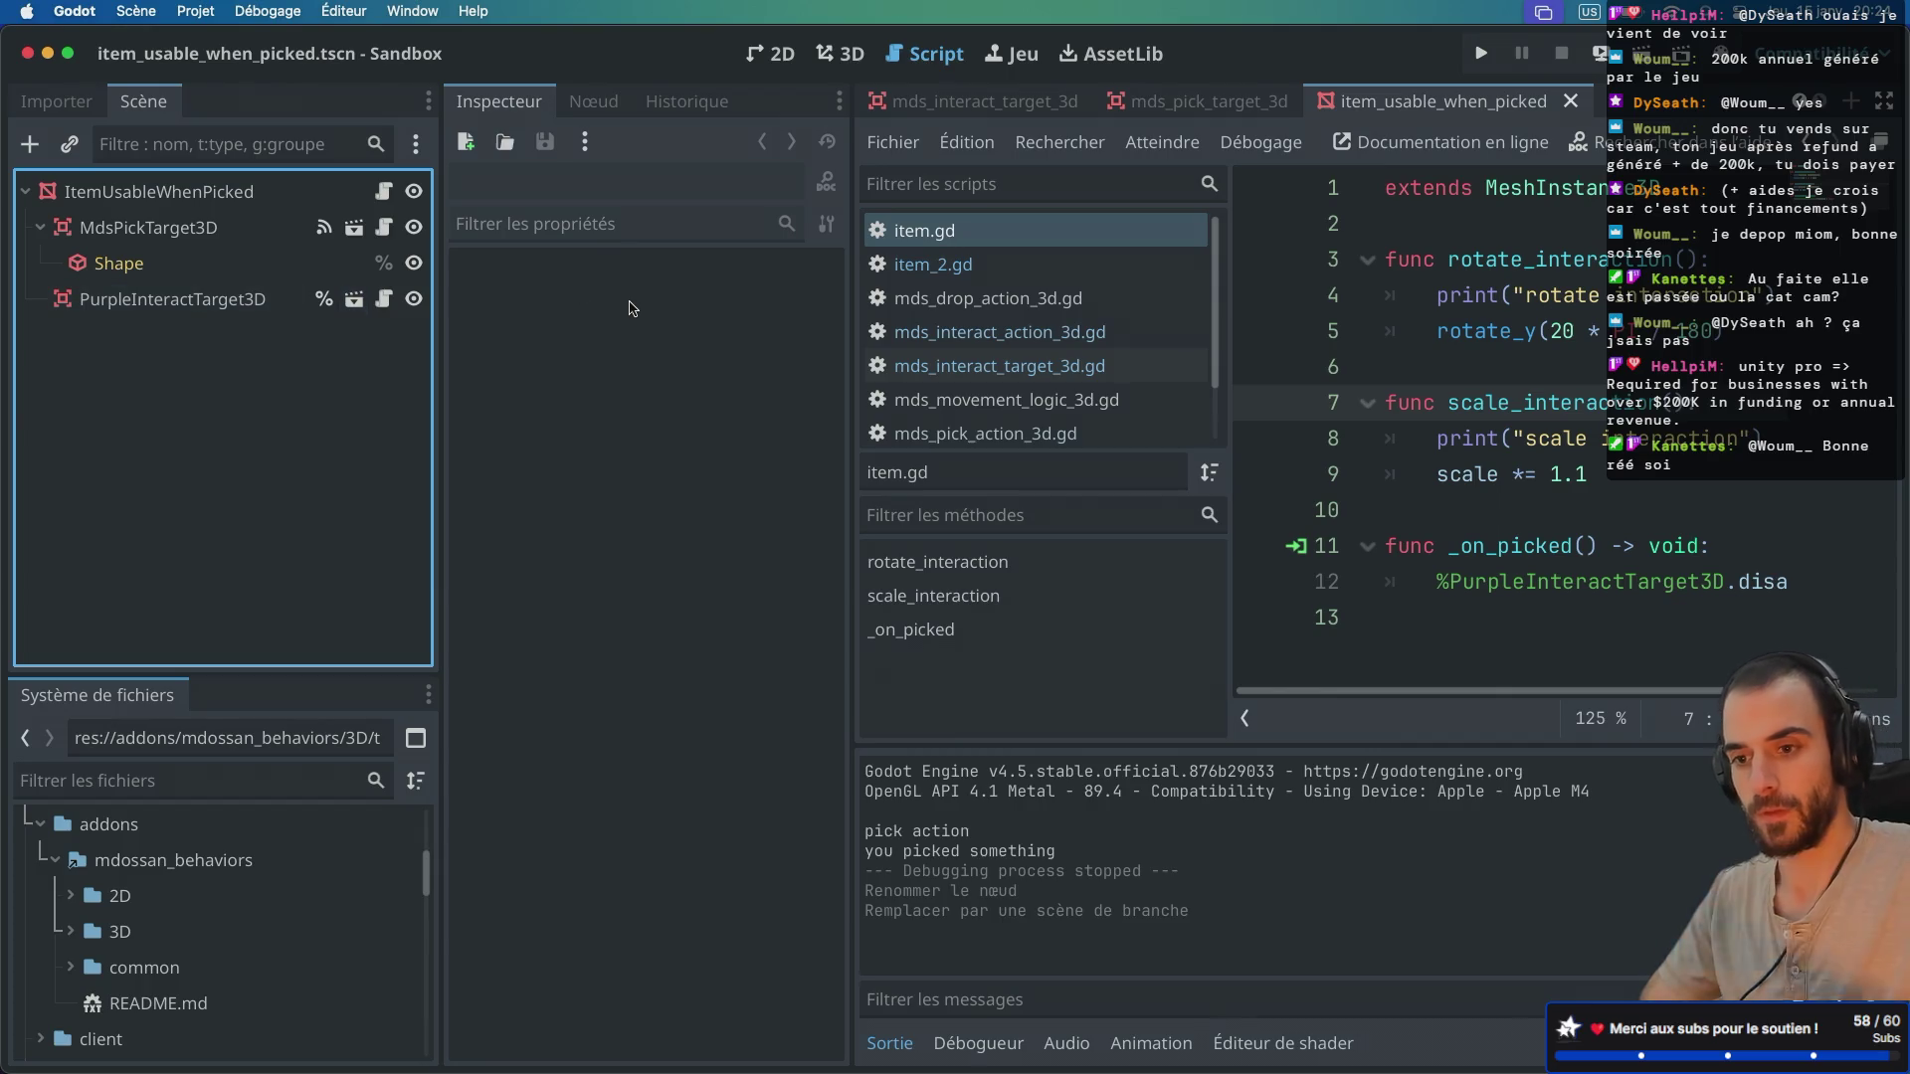
# Step: Turn off Editable Children on MdsPickTarget3D and confirm resetting its children
pyautogui.click(42, 226)
pyautogui.click(42, 227)
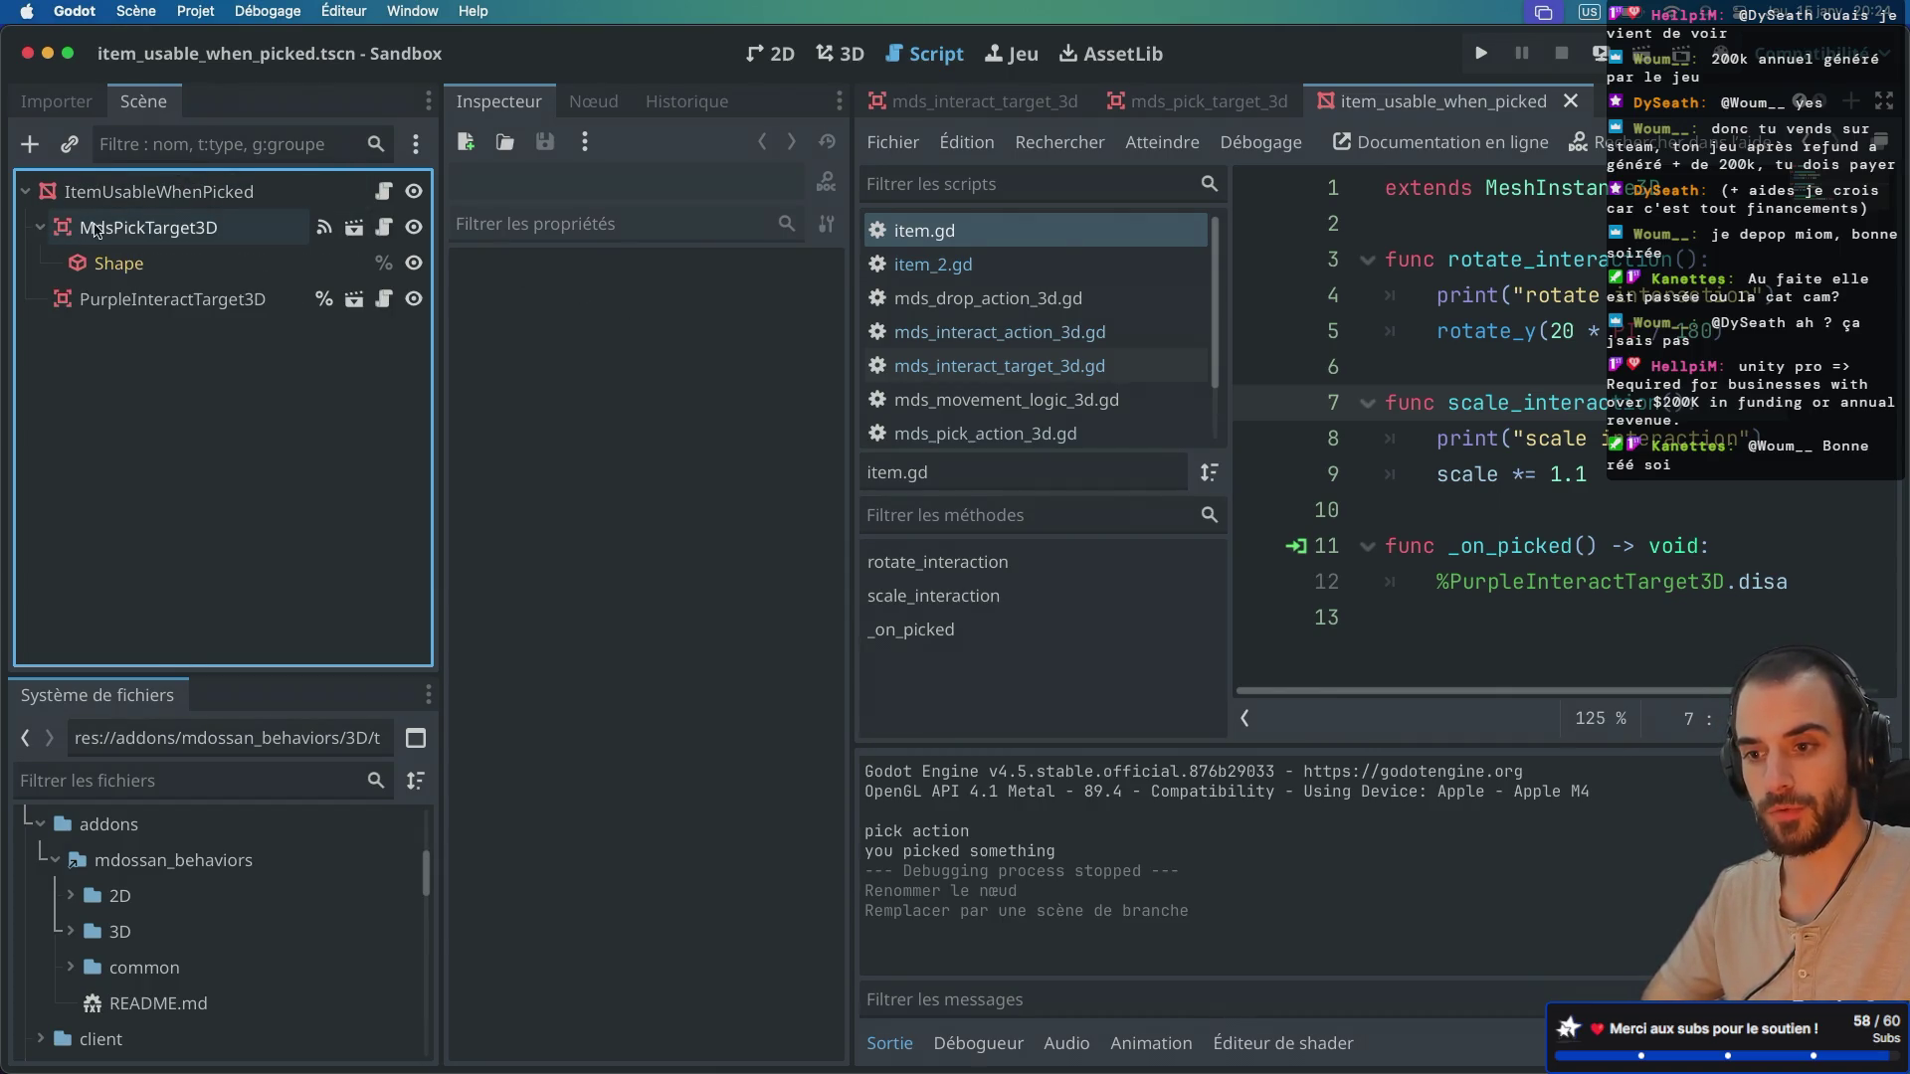
pyautogui.rightClick(97, 228)
pyautogui.click(111, 861)
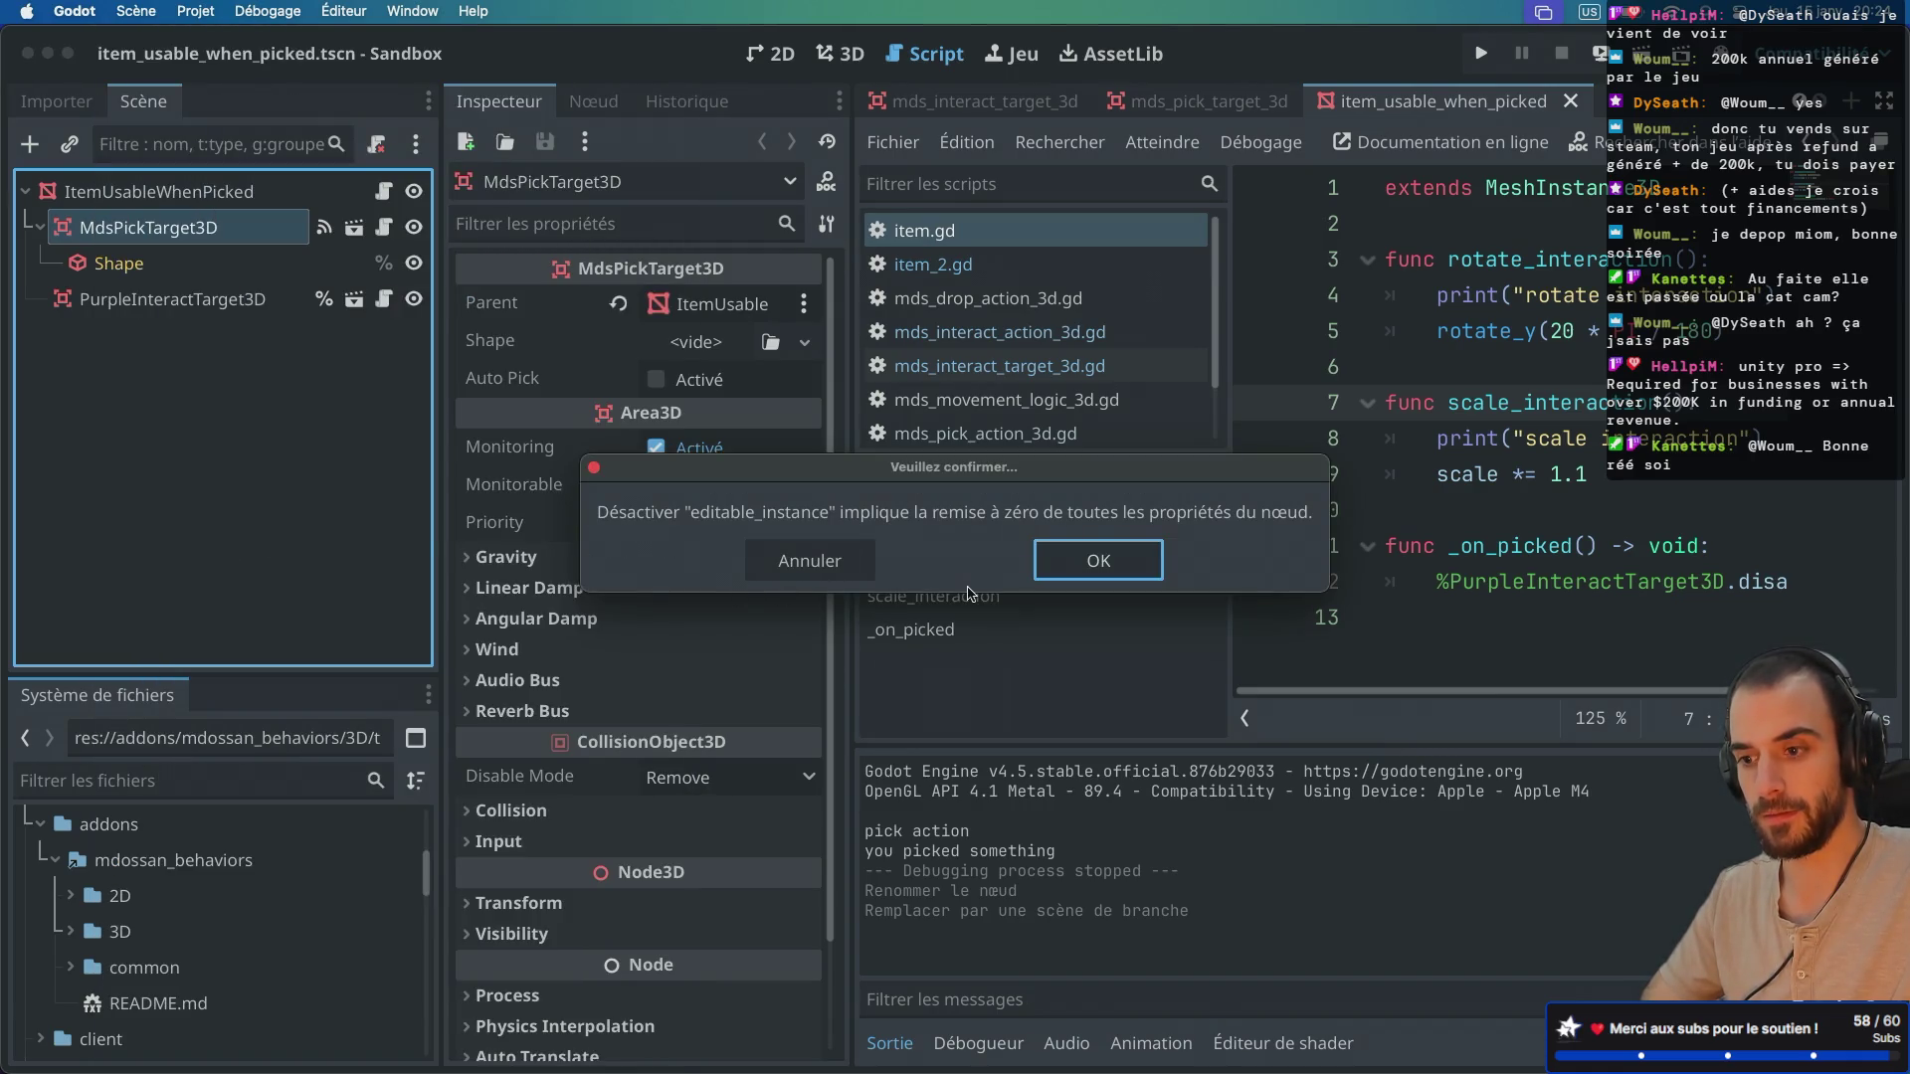
pyautogui.click(1094, 560)
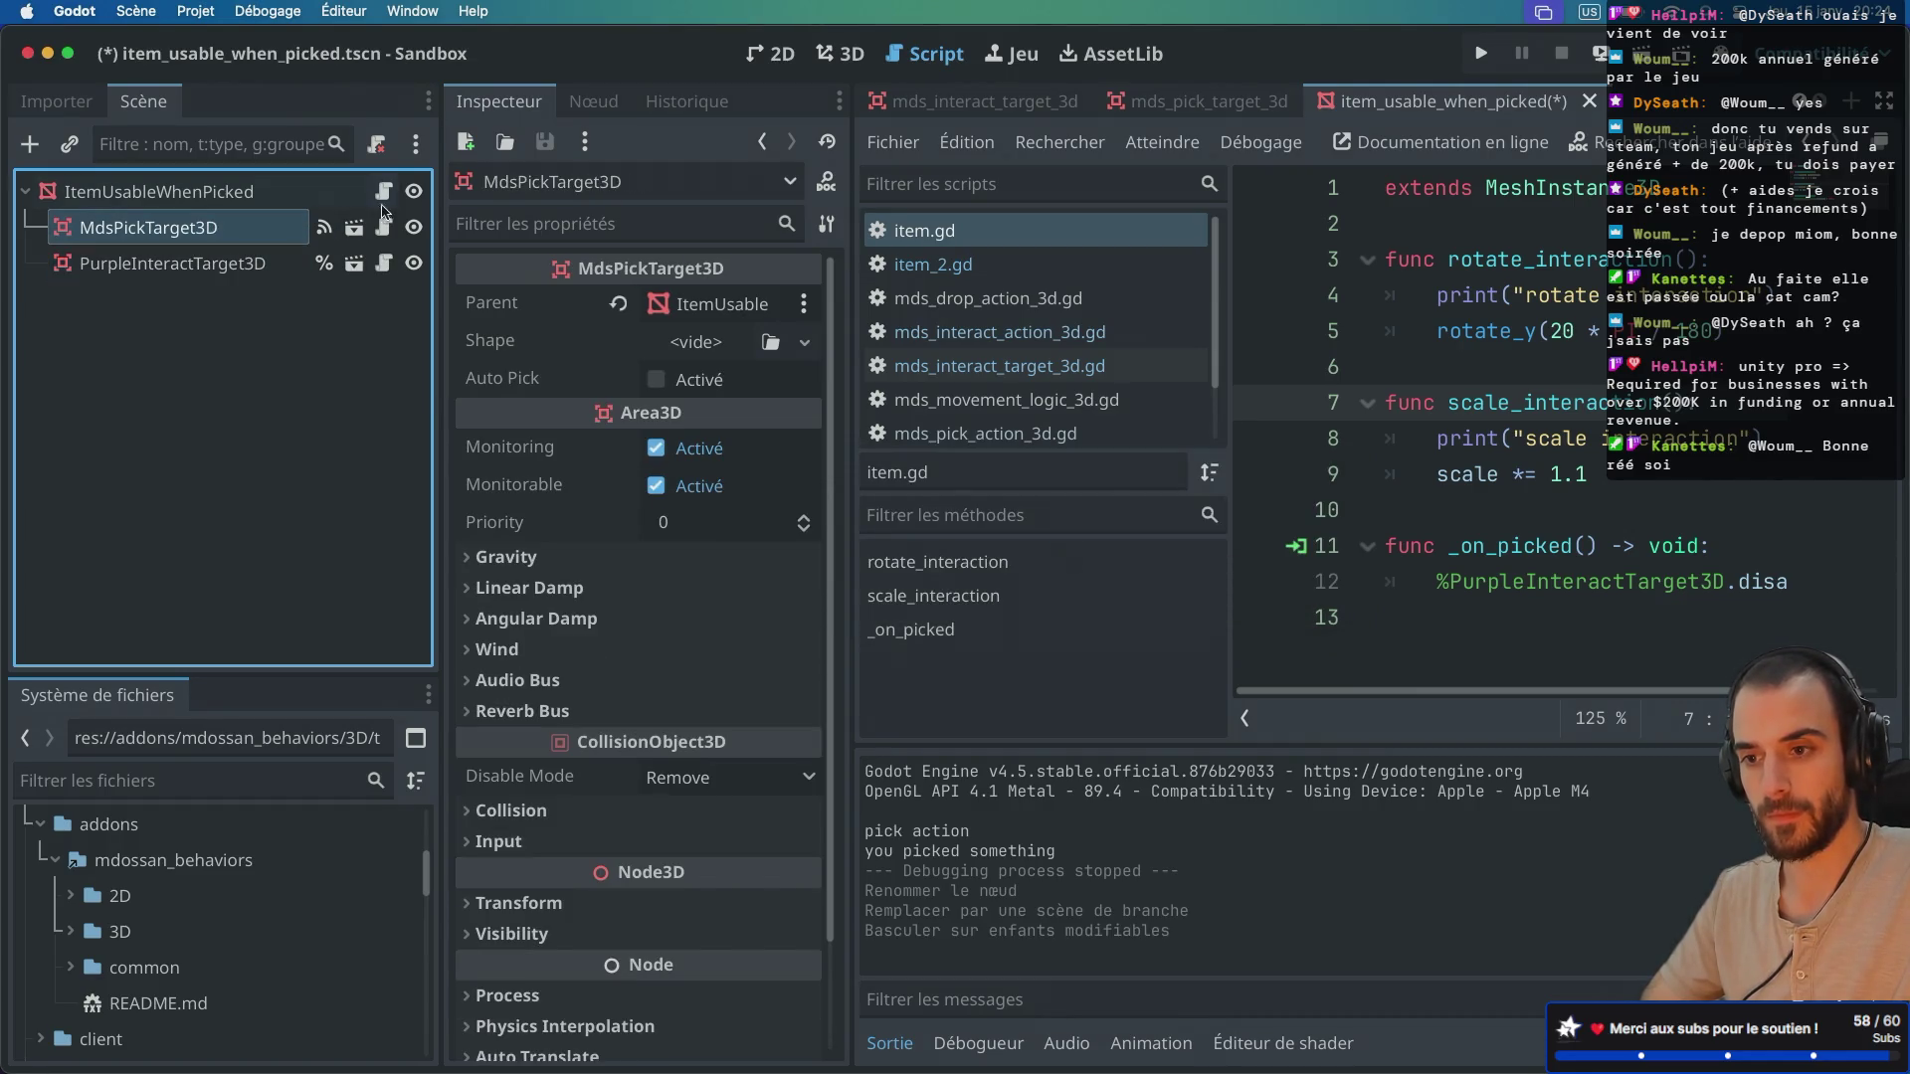
# Step: Select the ItemUsableWhenPicked root node, then save and run the scene
pyautogui.click(144, 261)
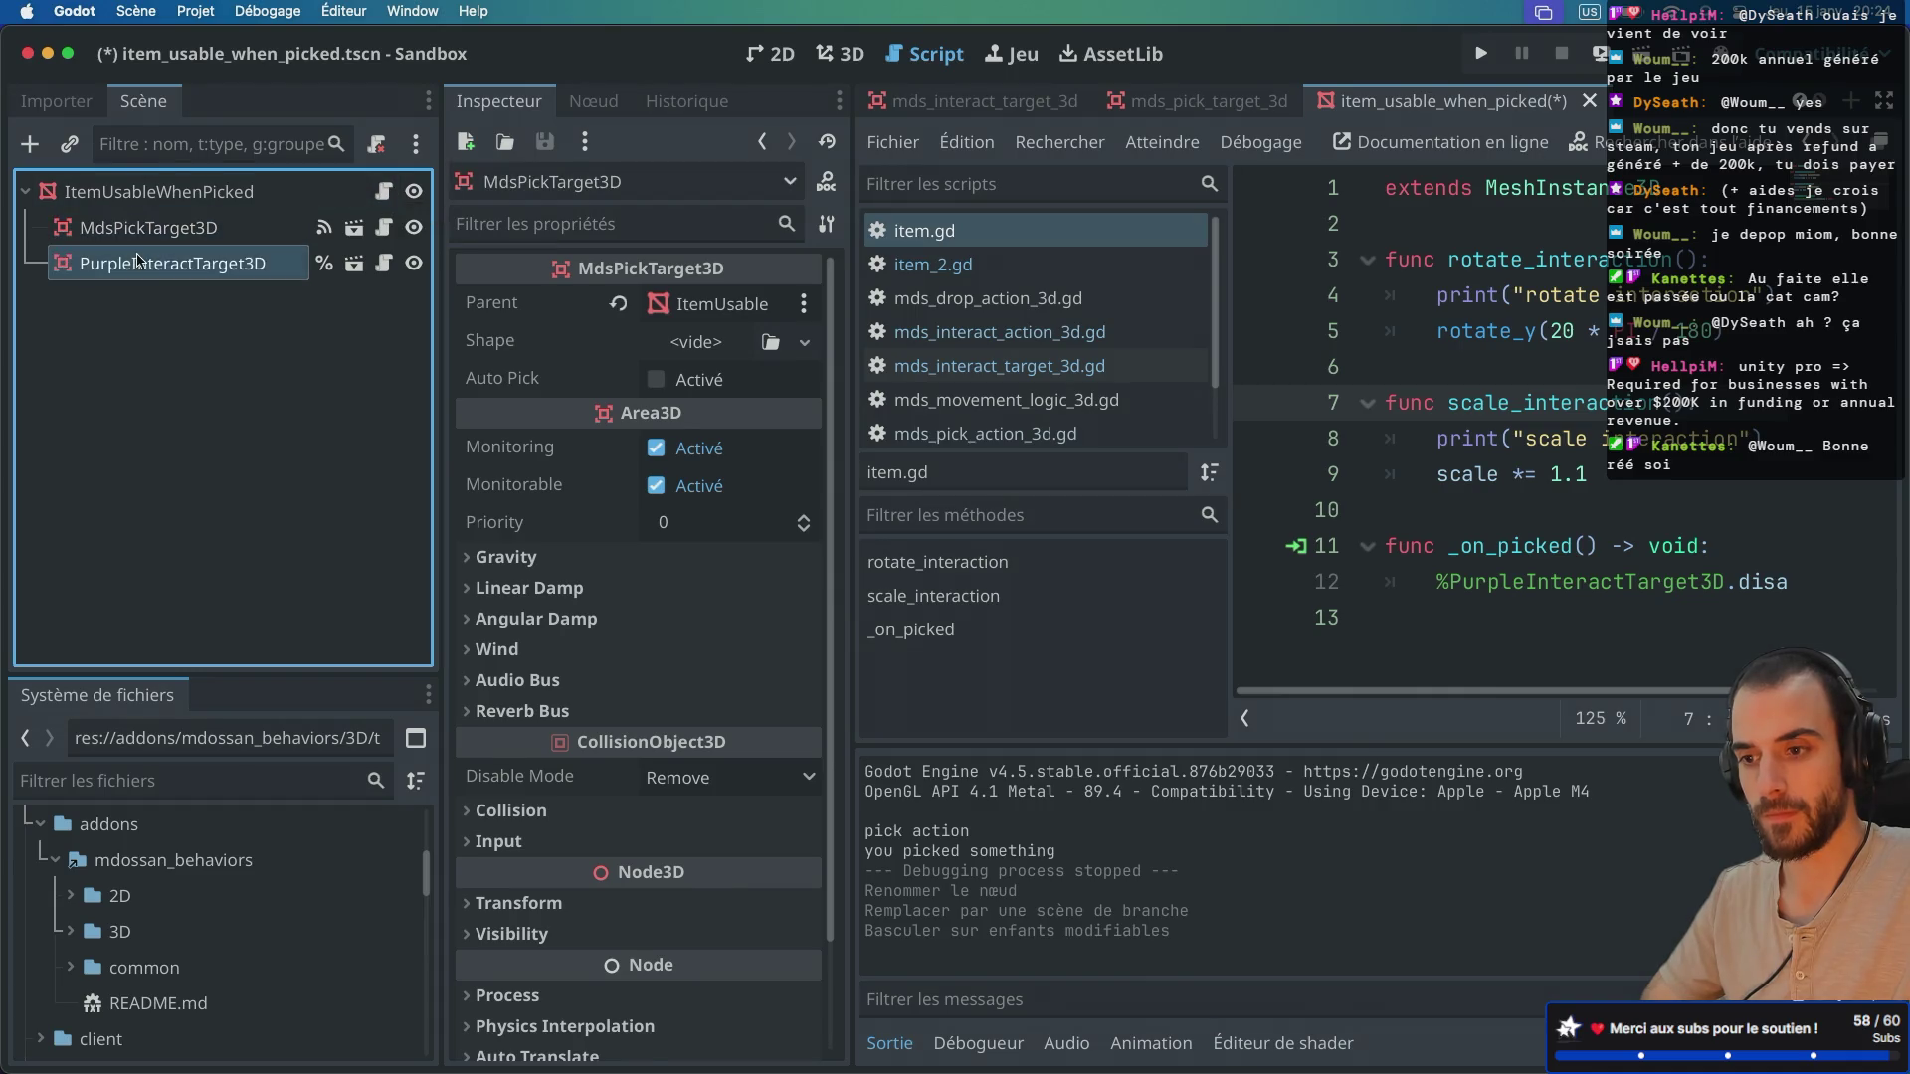
pyautogui.click(171, 225)
pyautogui.click(188, 199)
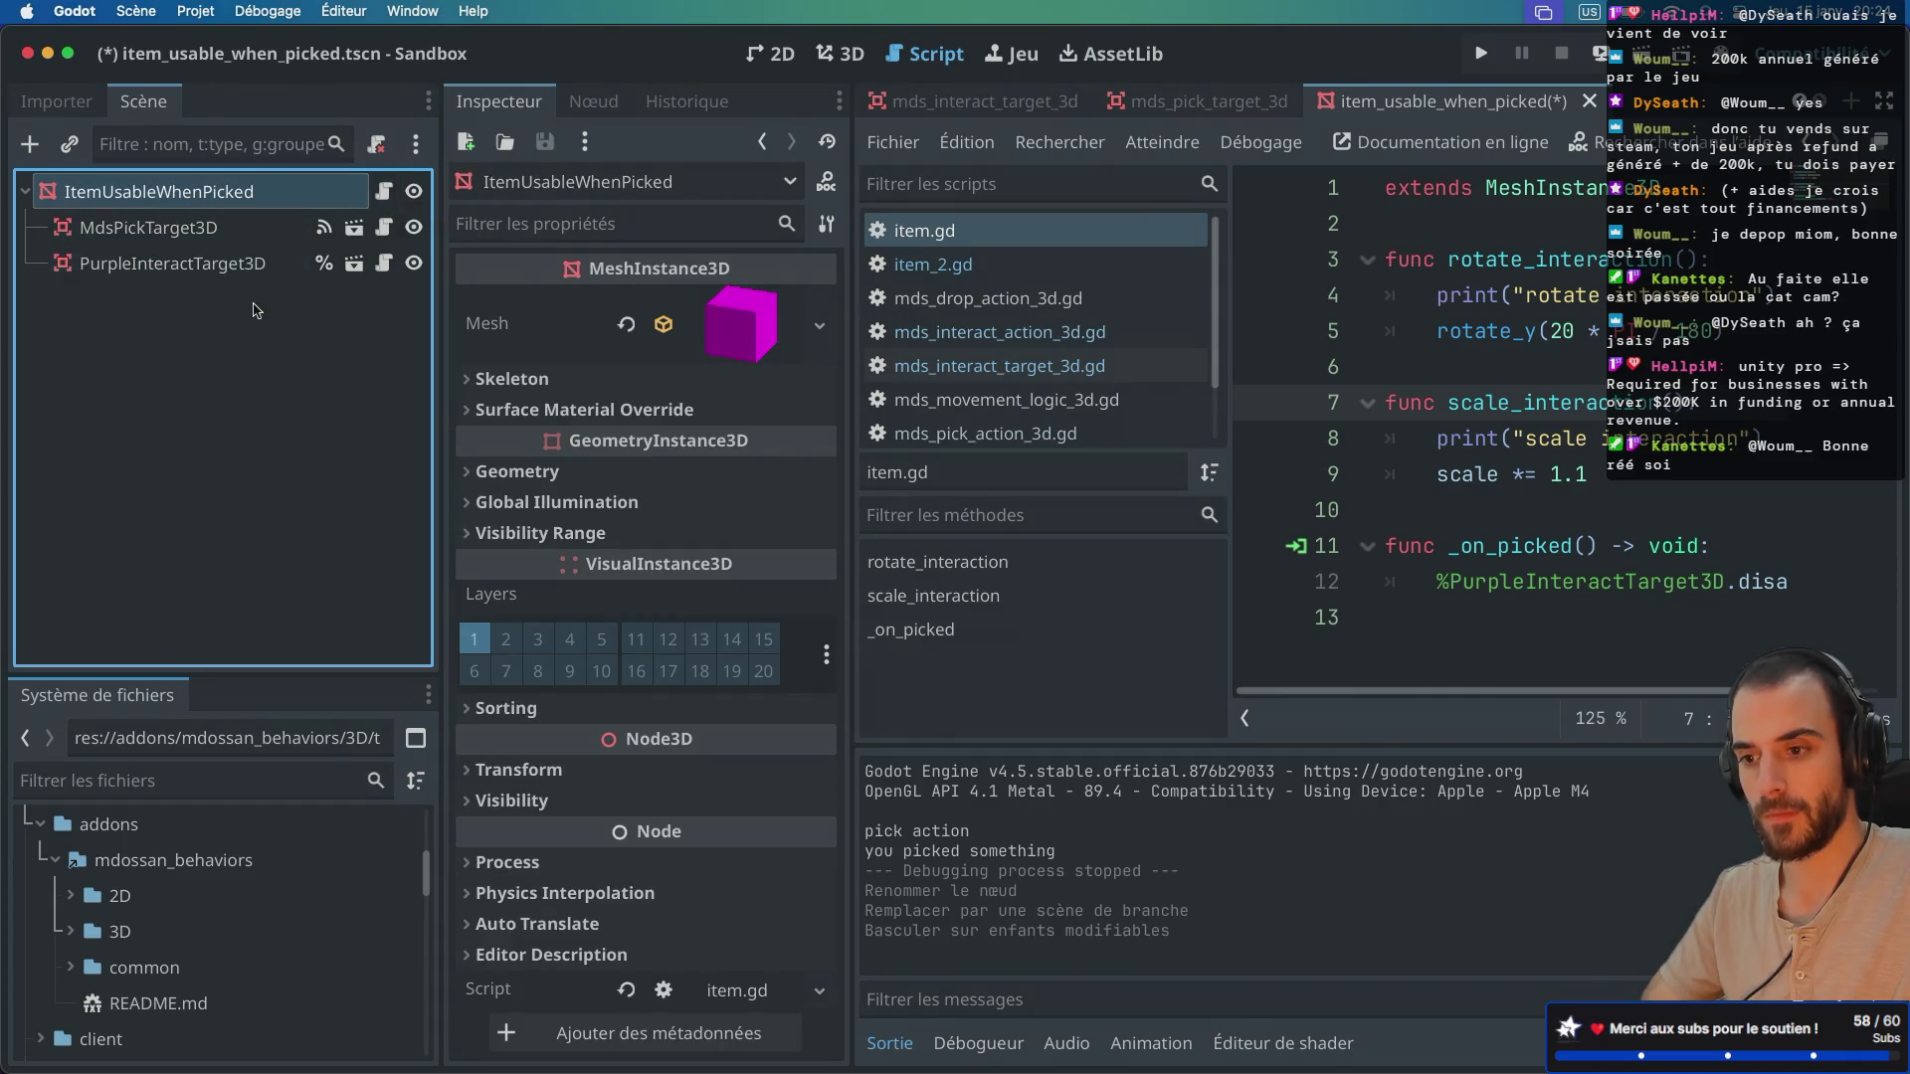
pyautogui.click(1642, 54)
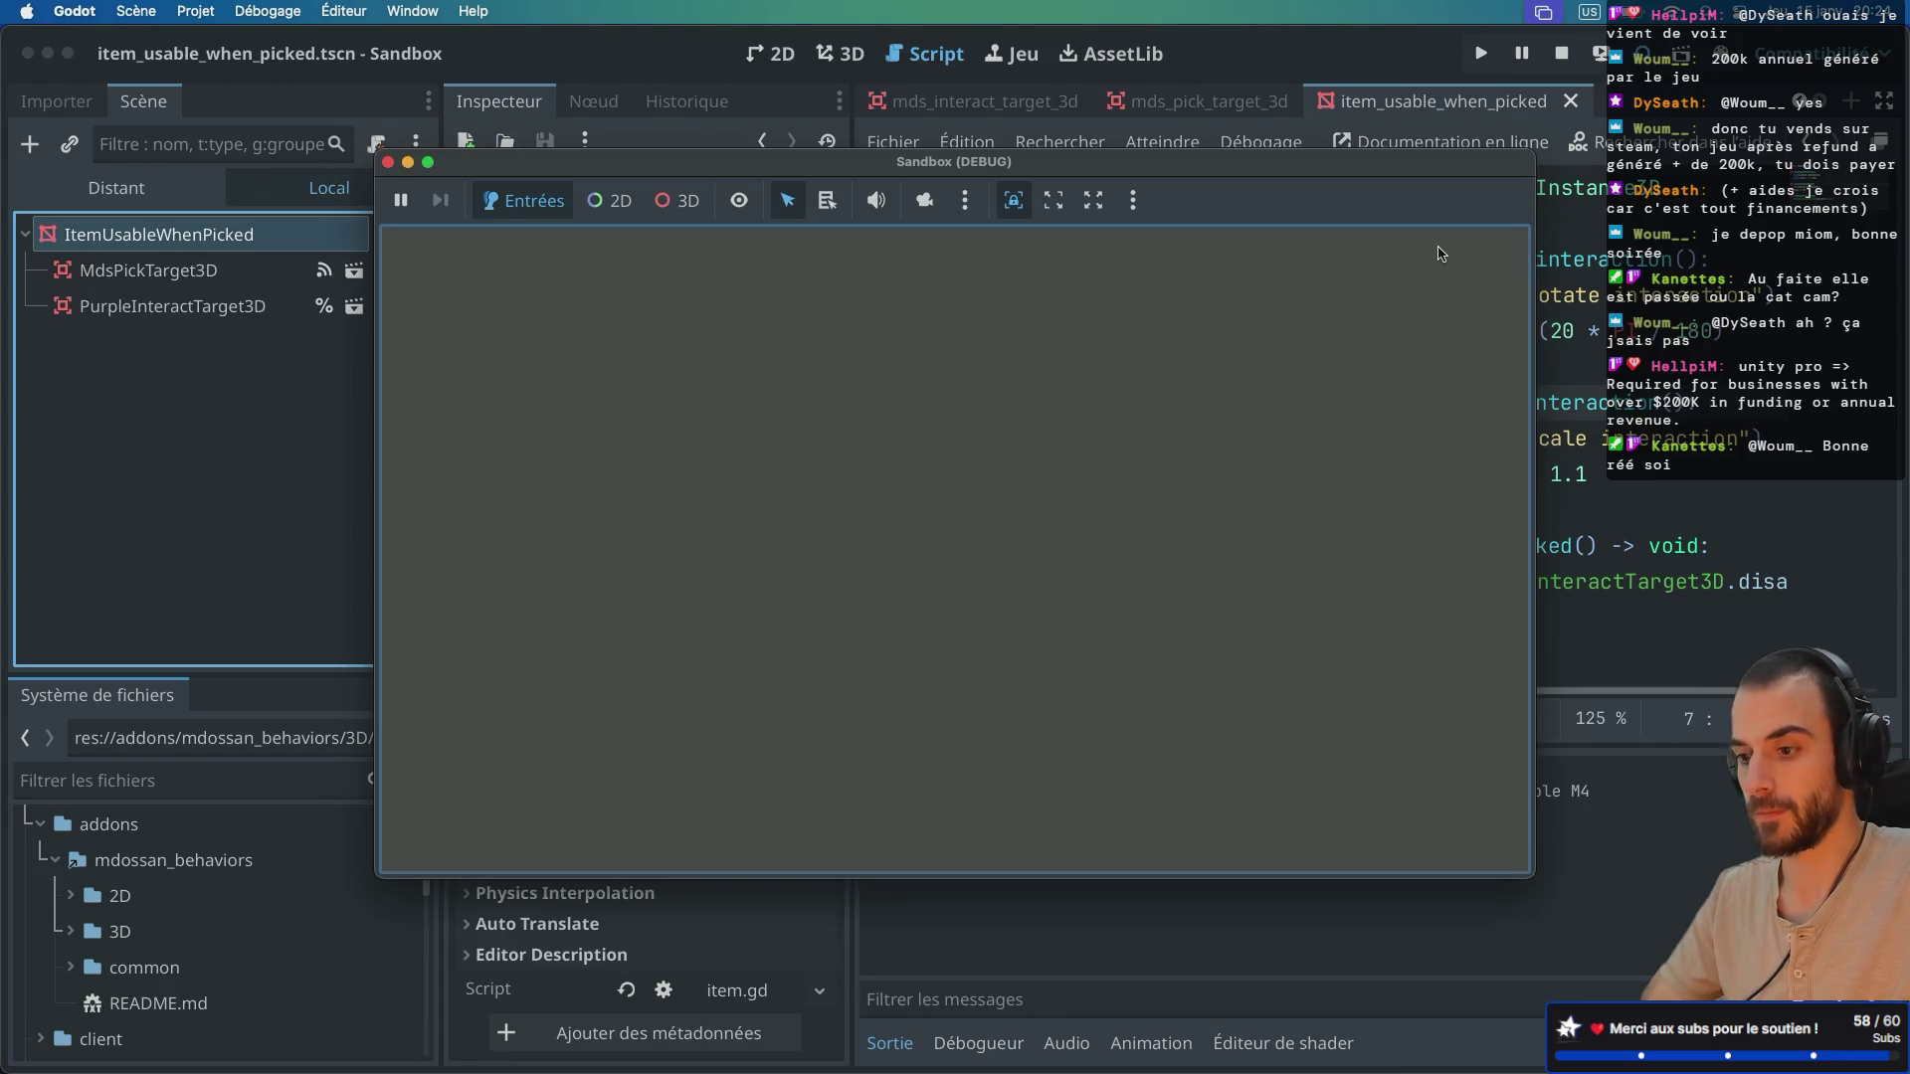
# Step: Close the game window and run the project again until it hits the add_to_group error
pyautogui.click(388, 162)
pyautogui.click(970, 100)
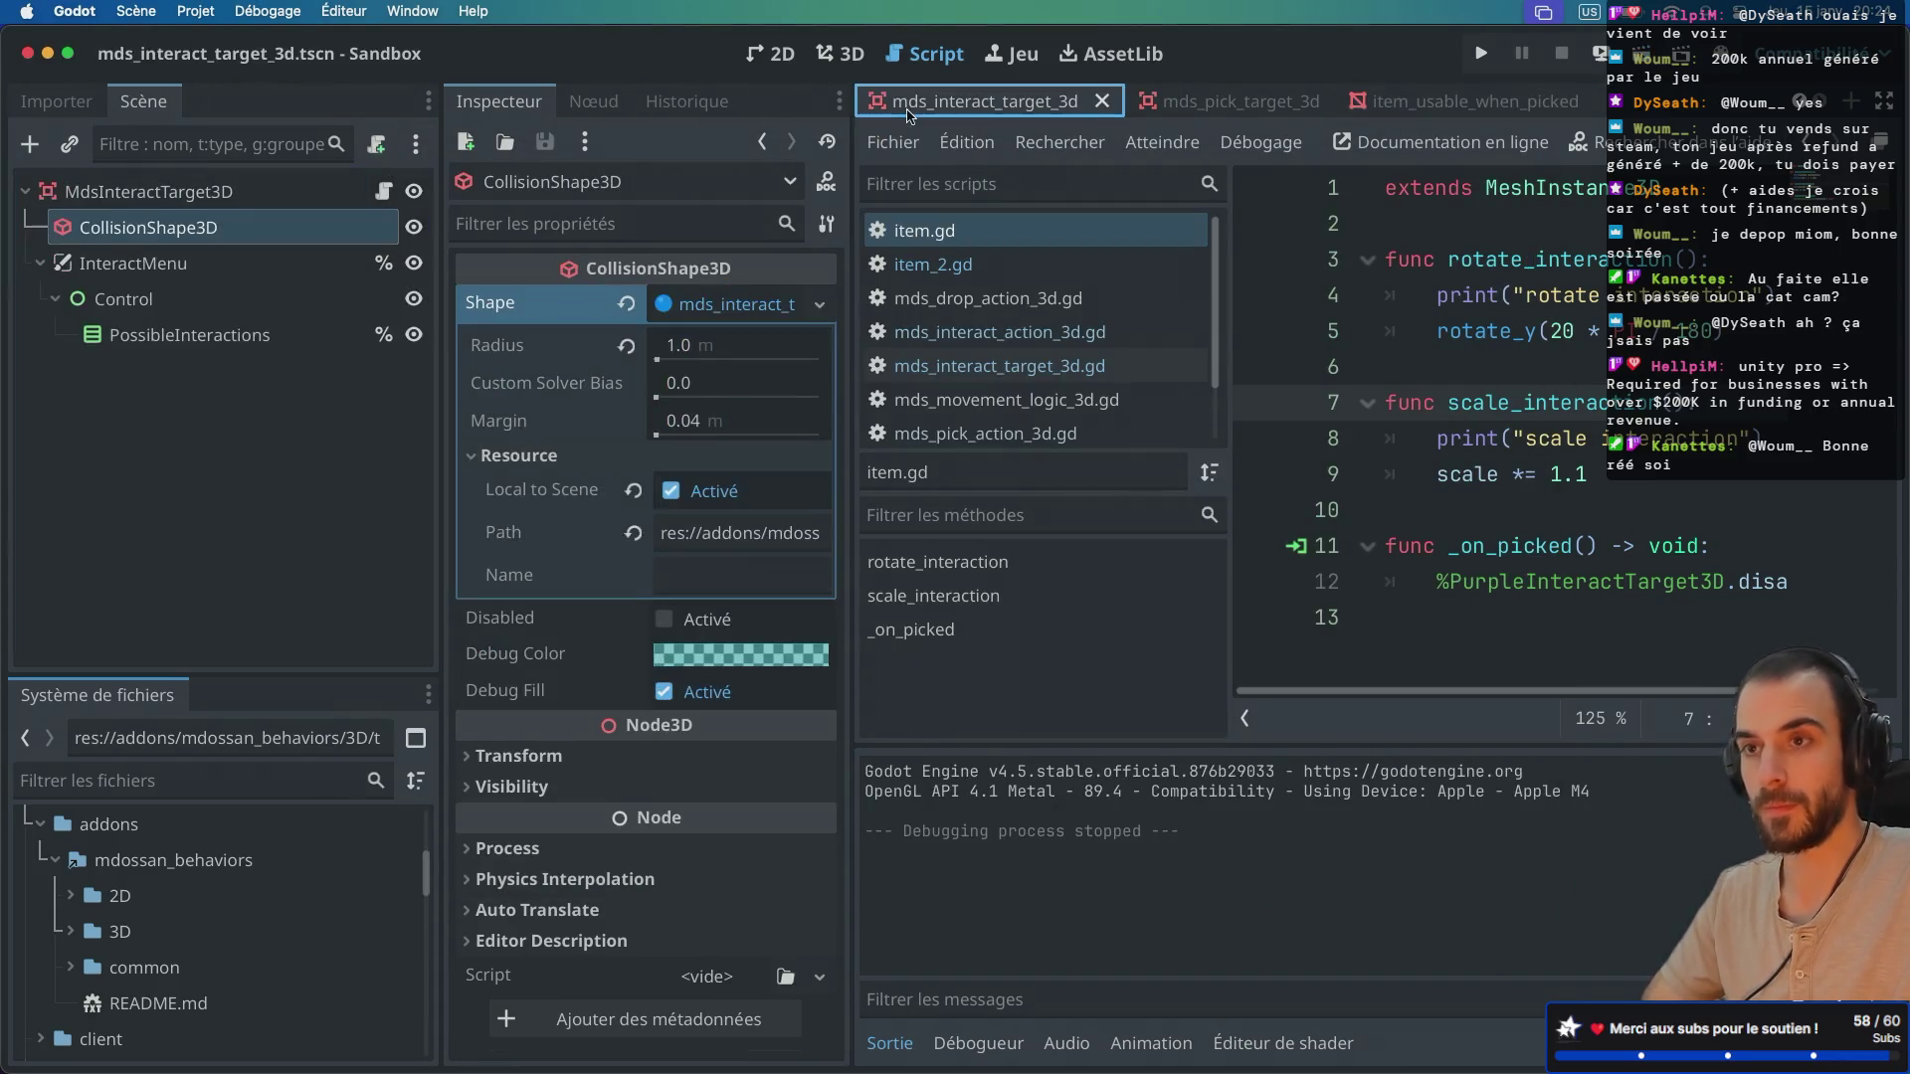
pyautogui.click(1641, 54)
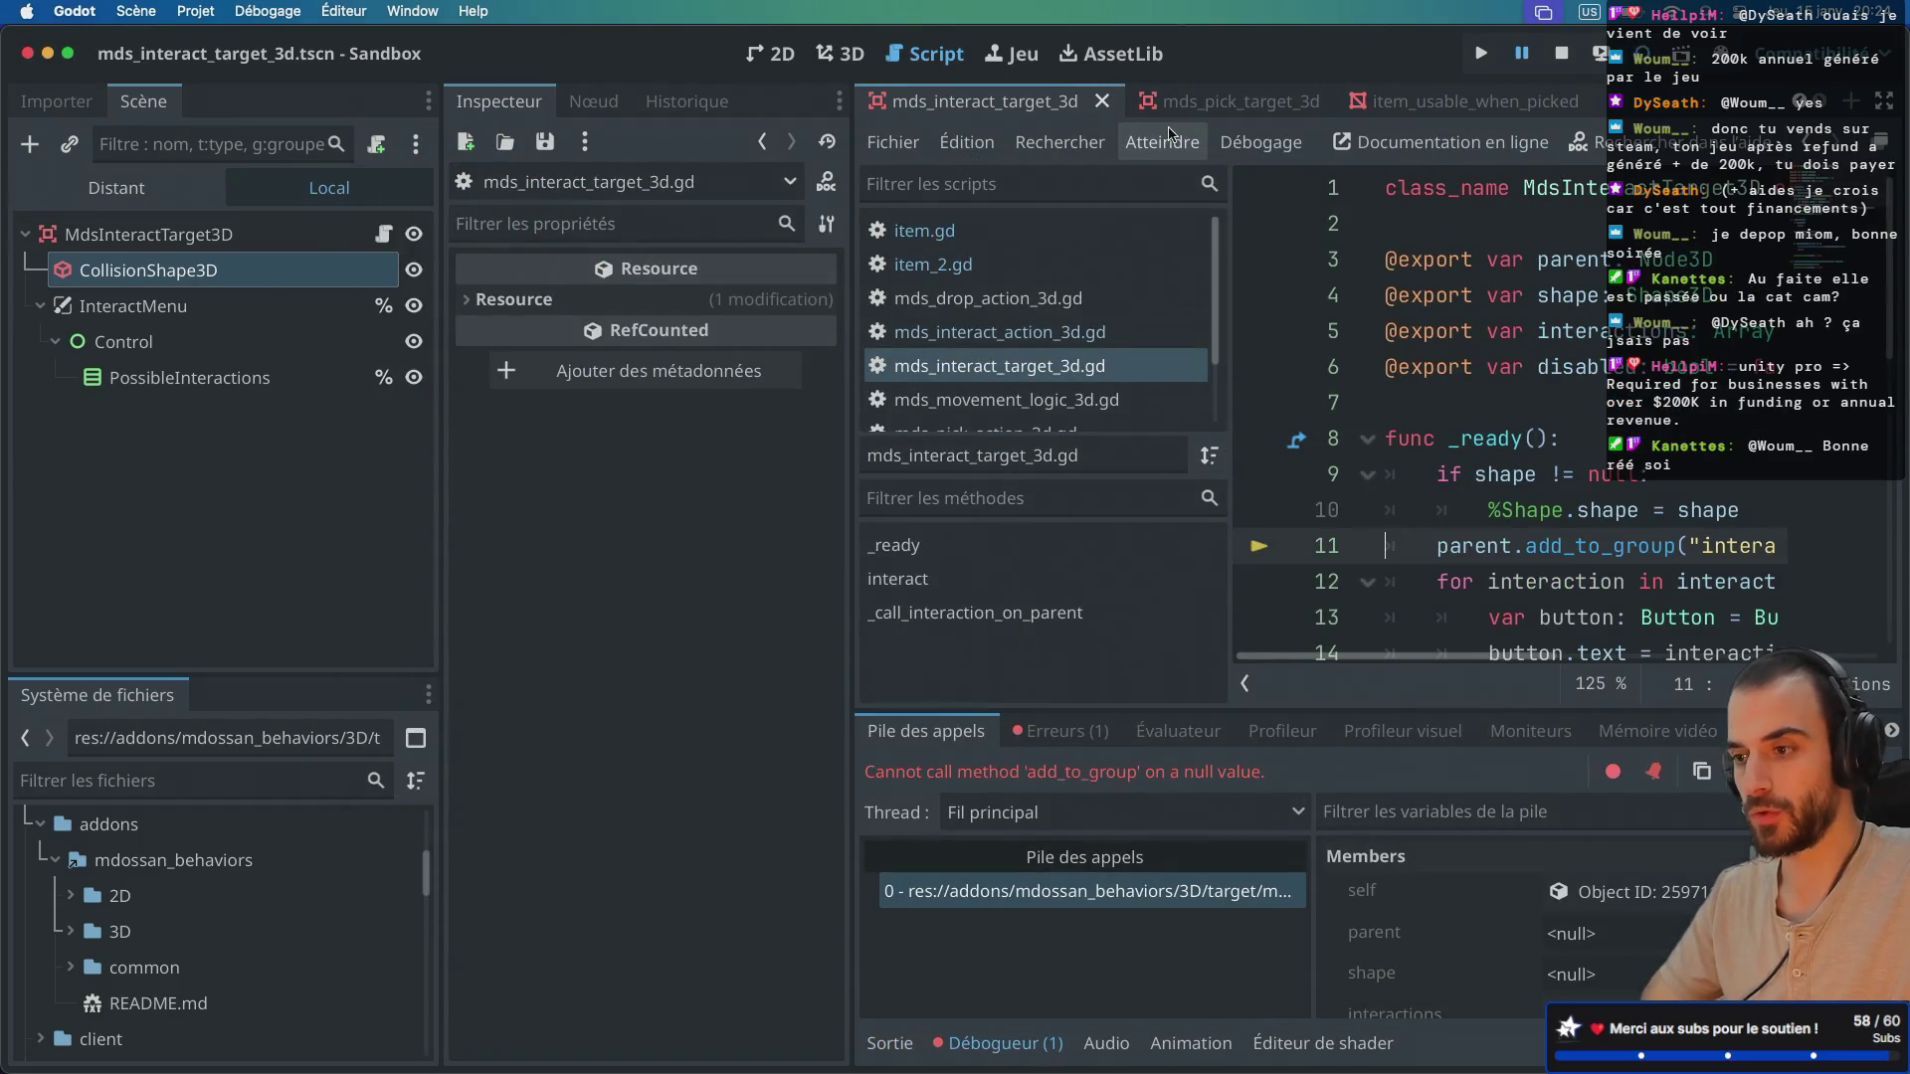
# Step: Filter the FileSystem by 'sand' and reopen sandbox_3d.tscn
pyautogui.click(120, 783)
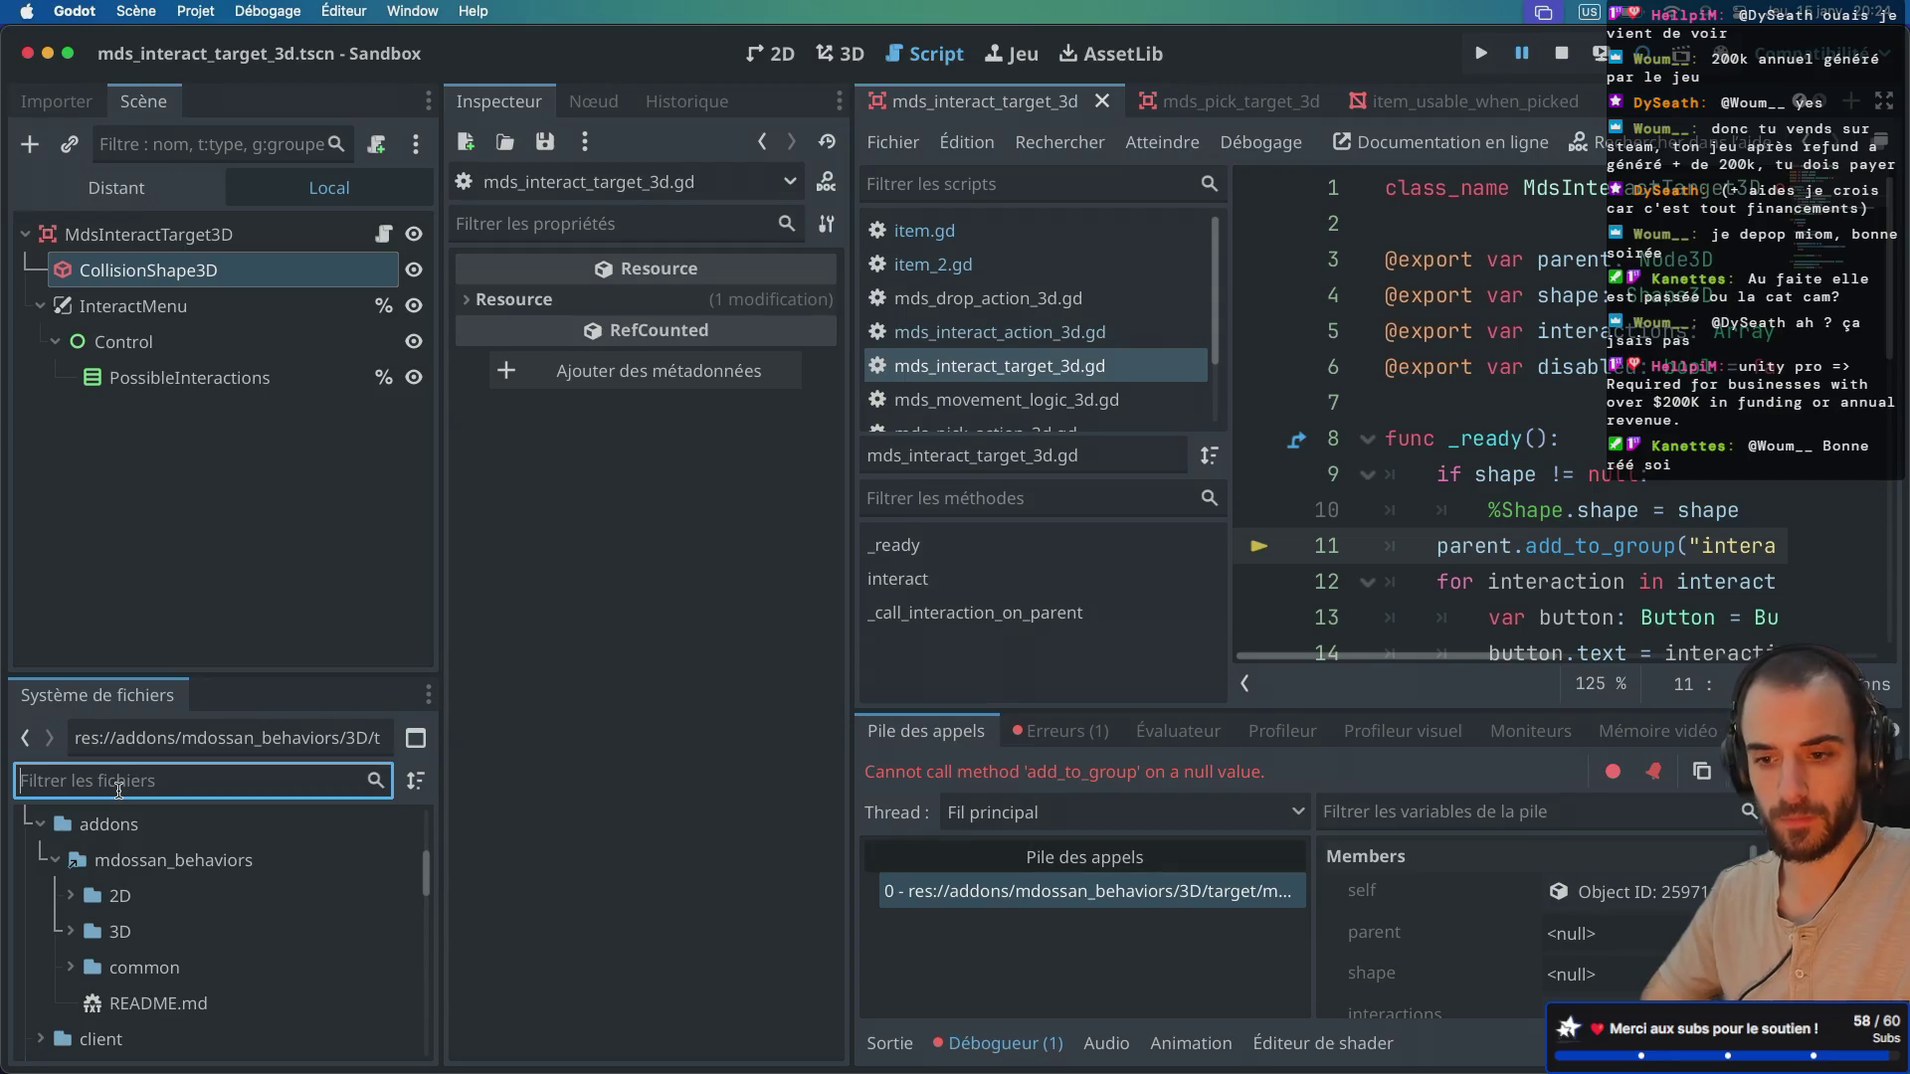
pyautogui.write('sand')
pyautogui.doubleClick(159, 935)
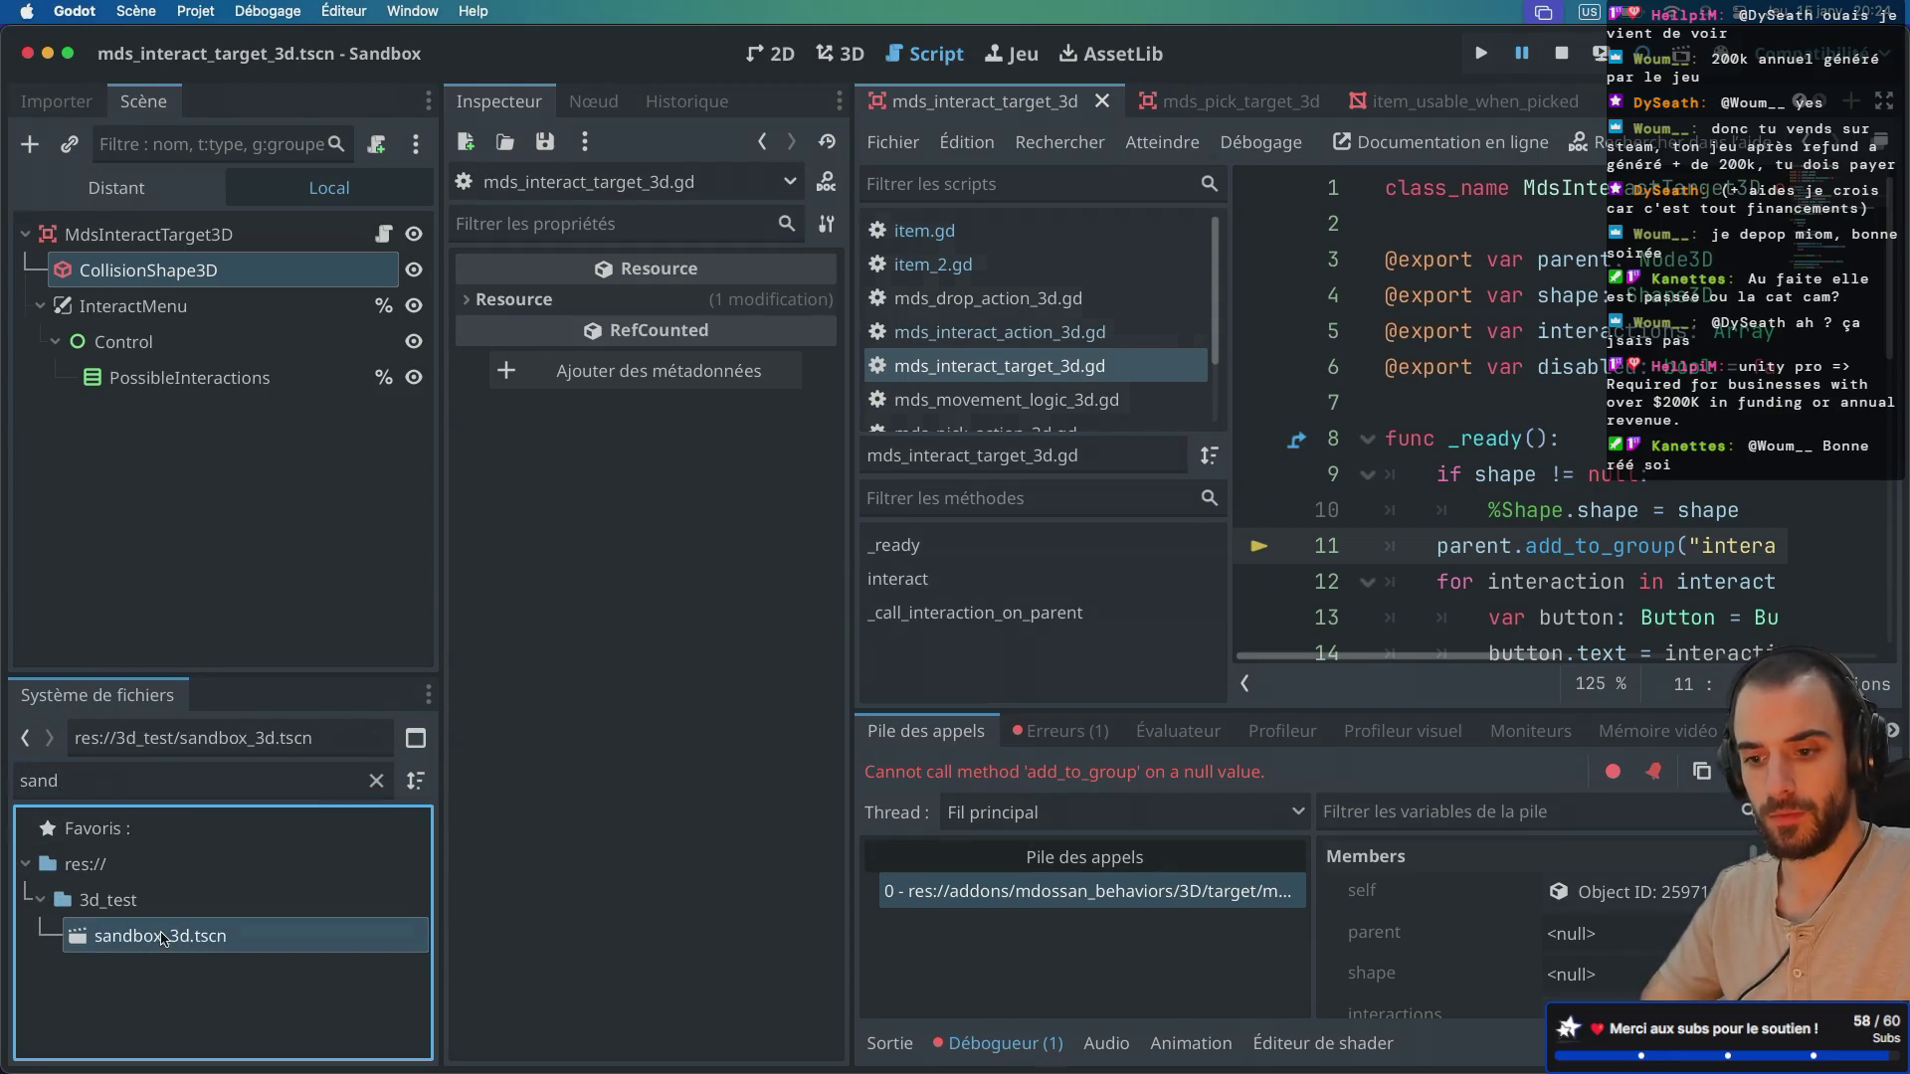
# Step: Restart the sandbox, turn toward the magenta cube and interact with it
pyautogui.click(1562, 55)
pyautogui.click(1601, 54)
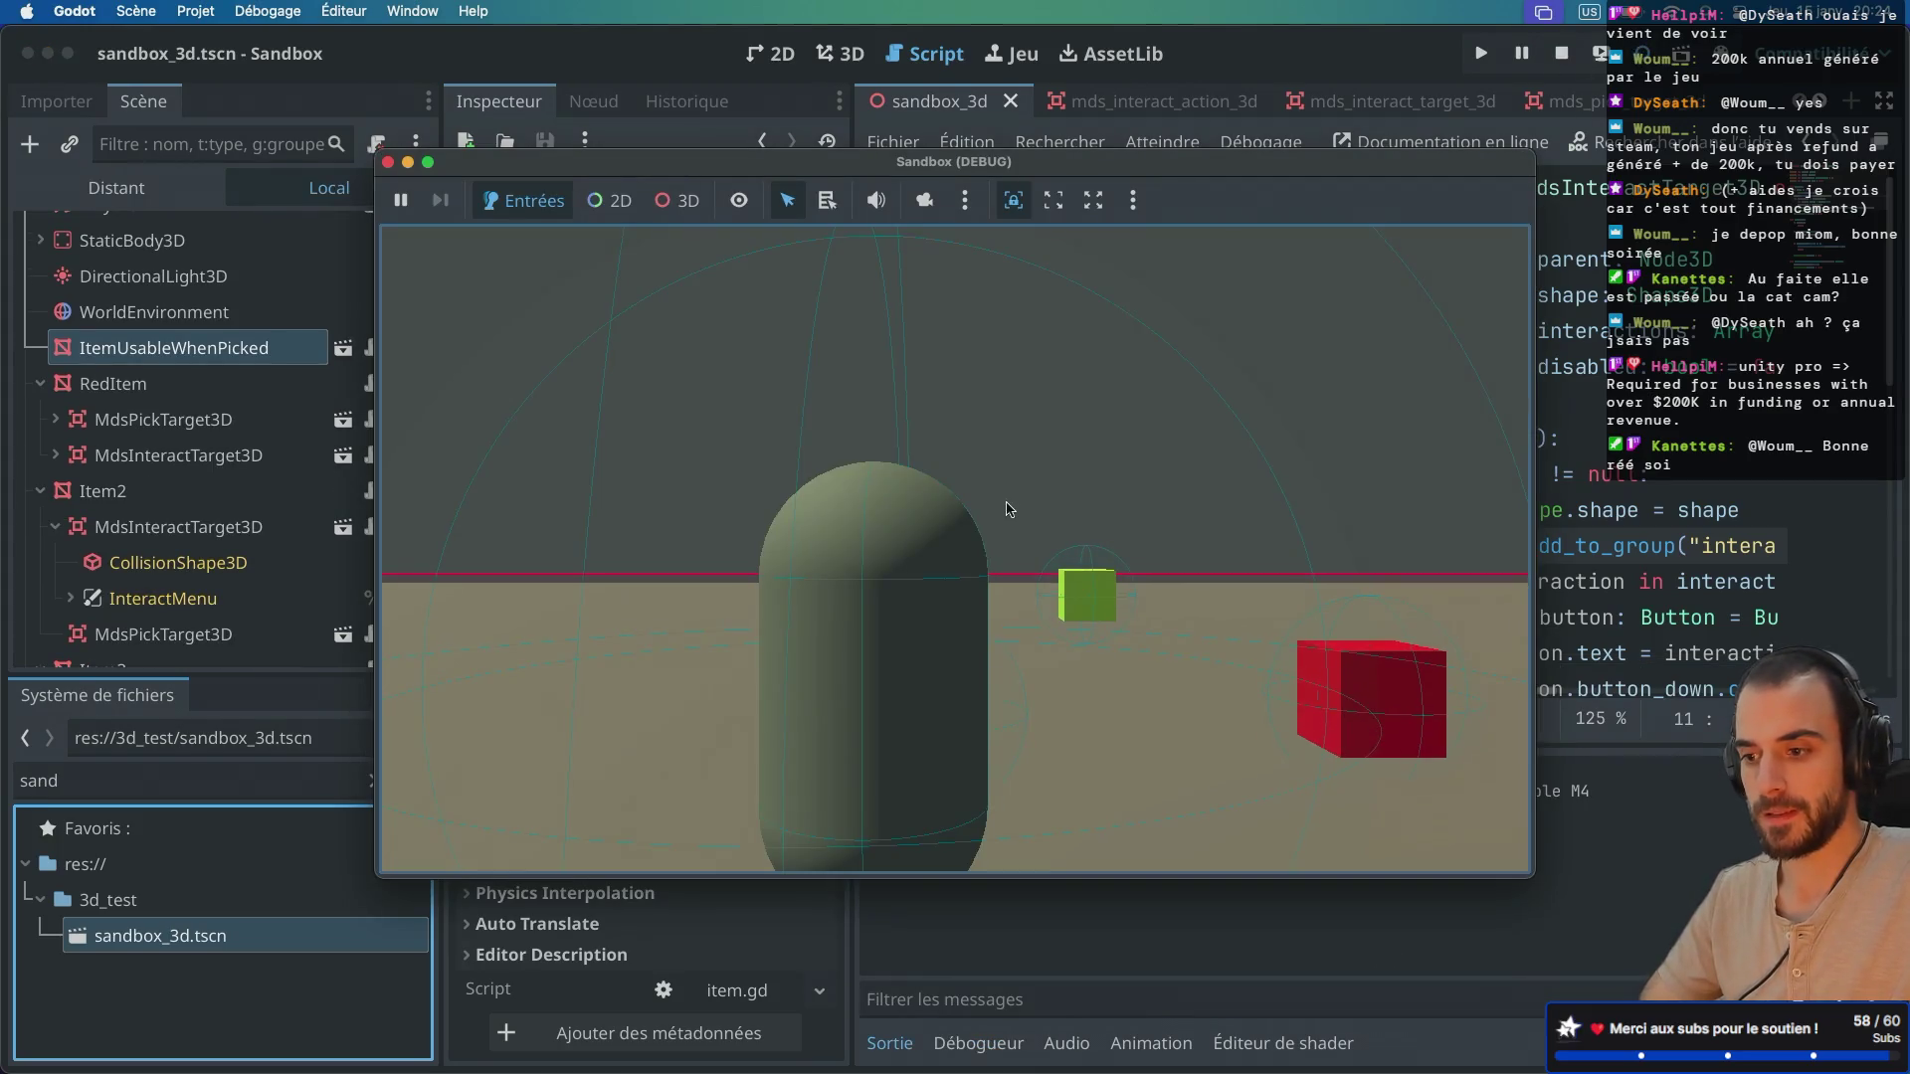
pyautogui.press('a')
pyautogui.press('a')
pyautogui.press('d')
pyautogui.press('a')
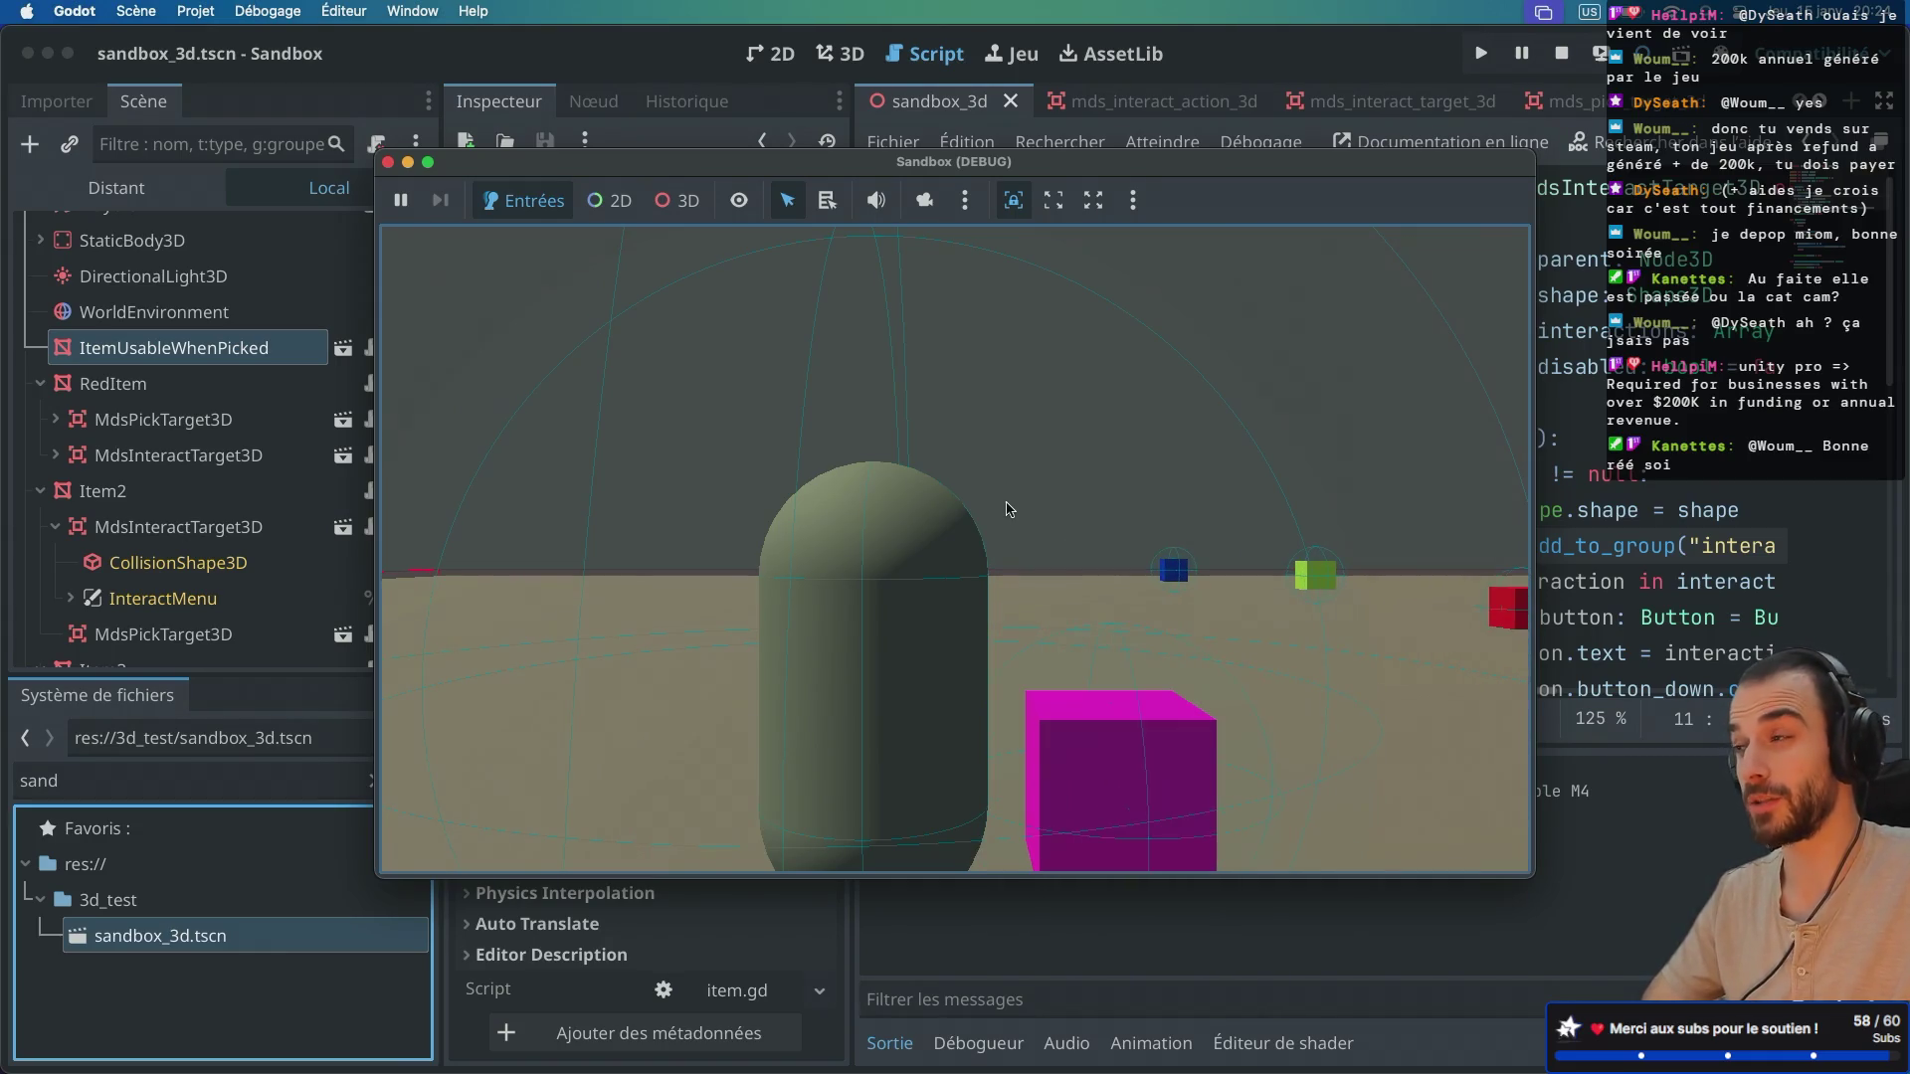
pyautogui.press('d')
pyautogui.press('a')
pyautogui.press('d')
pyautogui.press('e')
pyautogui.press('e')
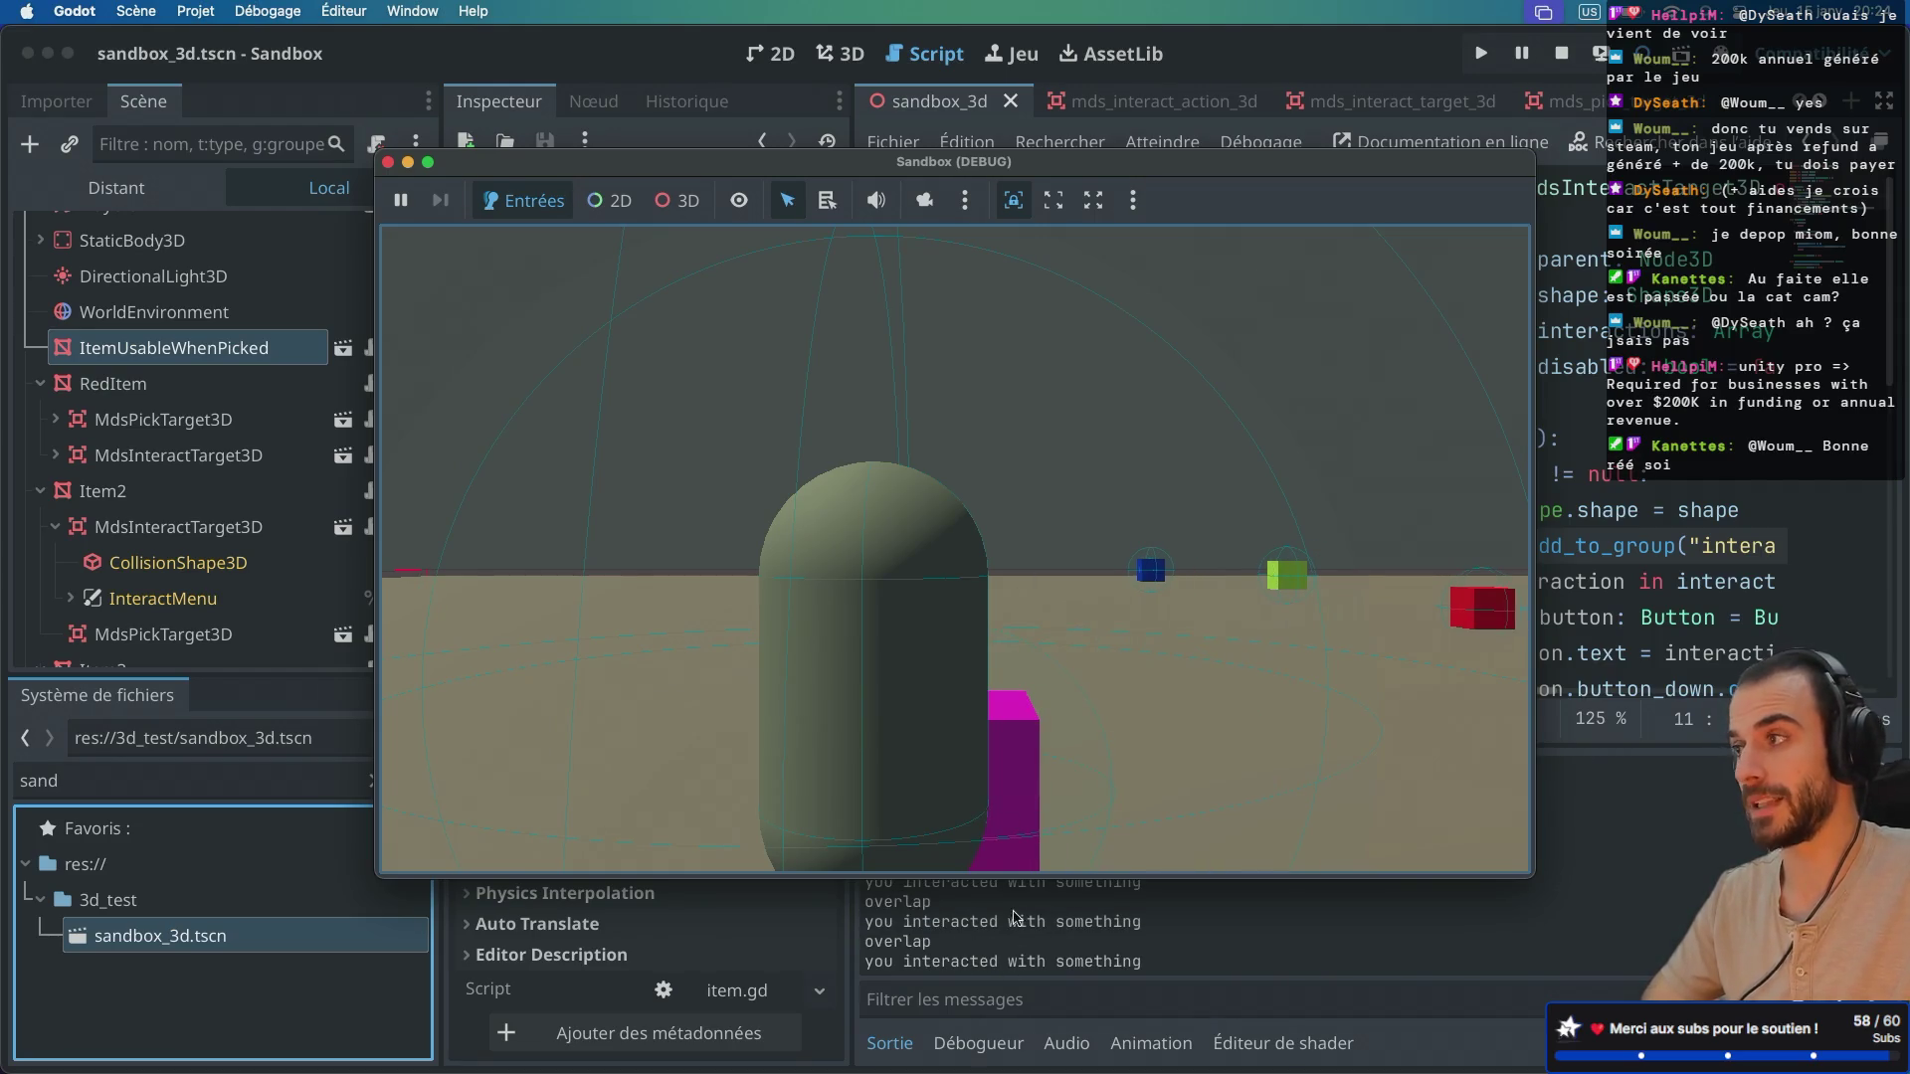
# Step: Pick up and interact with the magenta cube, back away, then close the game
pyautogui.press('a')
pyautogui.press('d')
pyautogui.press('e')
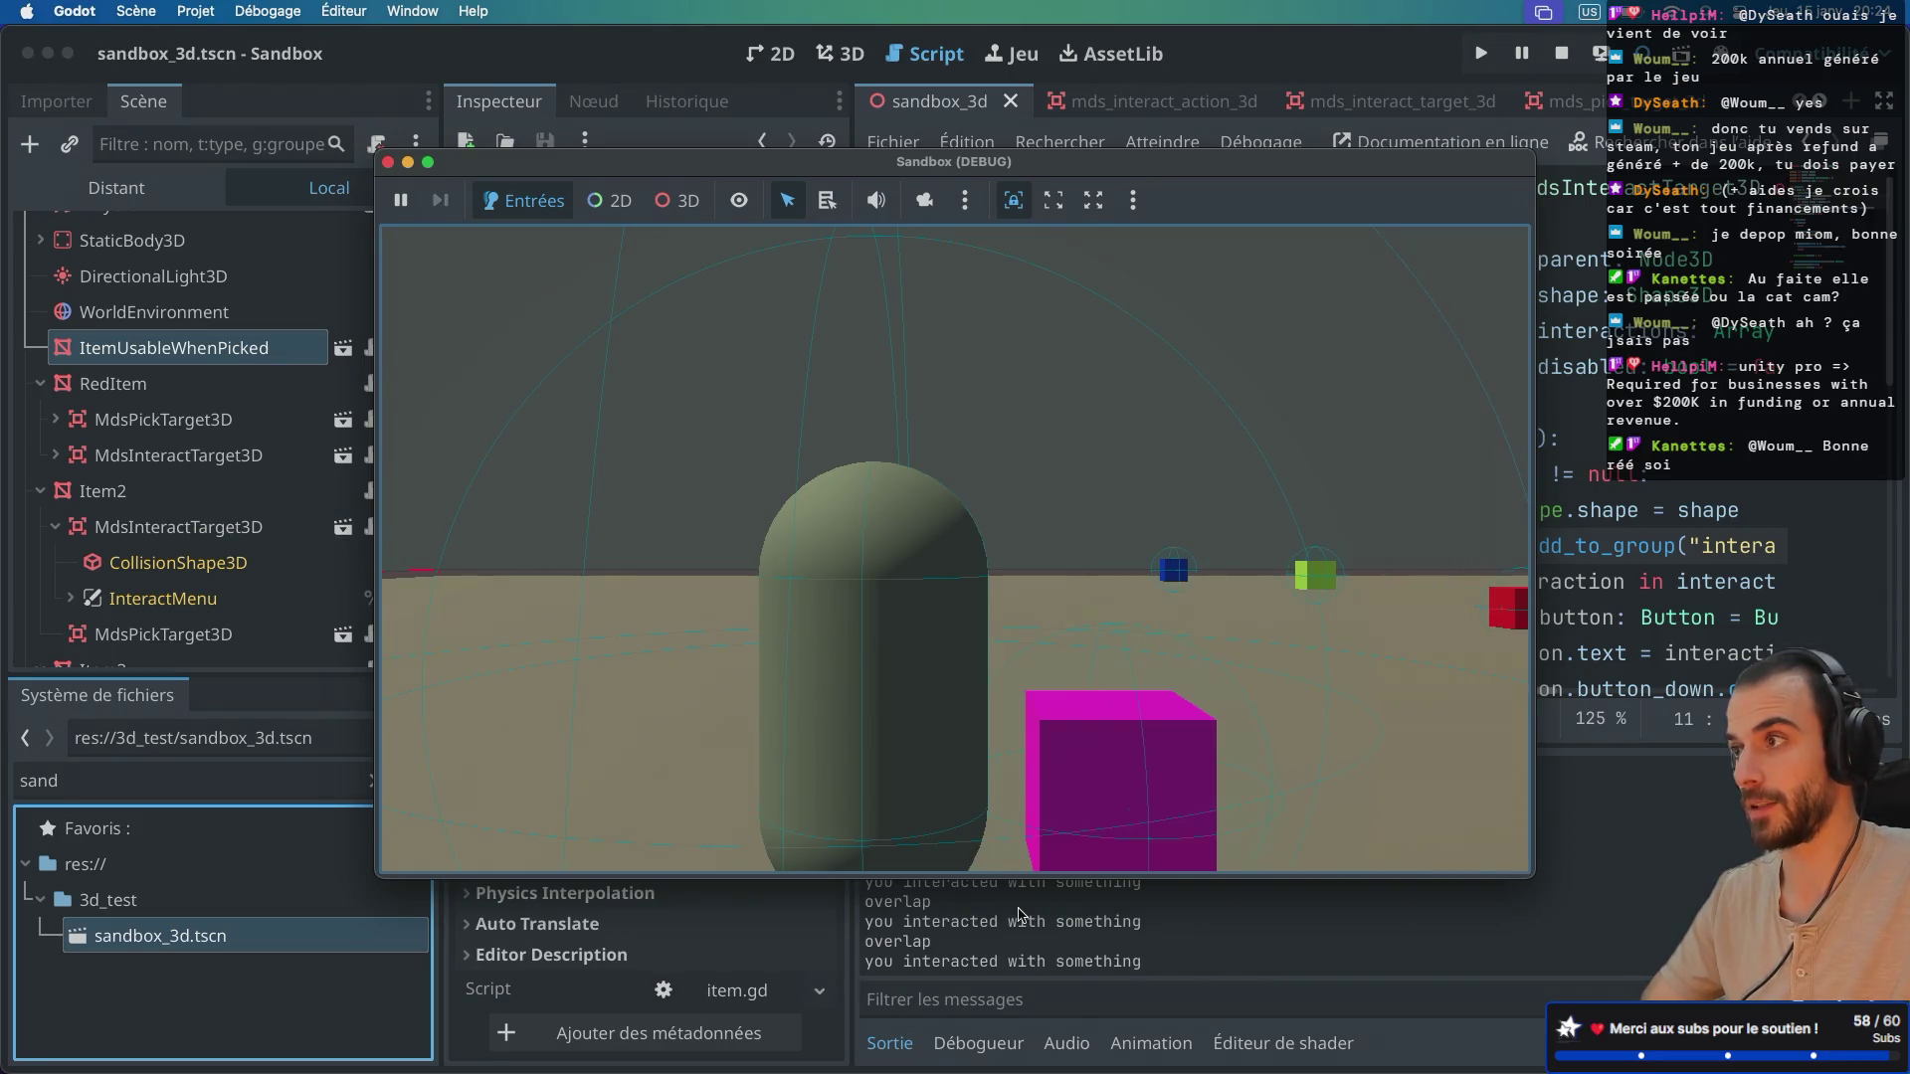
pyautogui.press('d')
pyautogui.press('e')
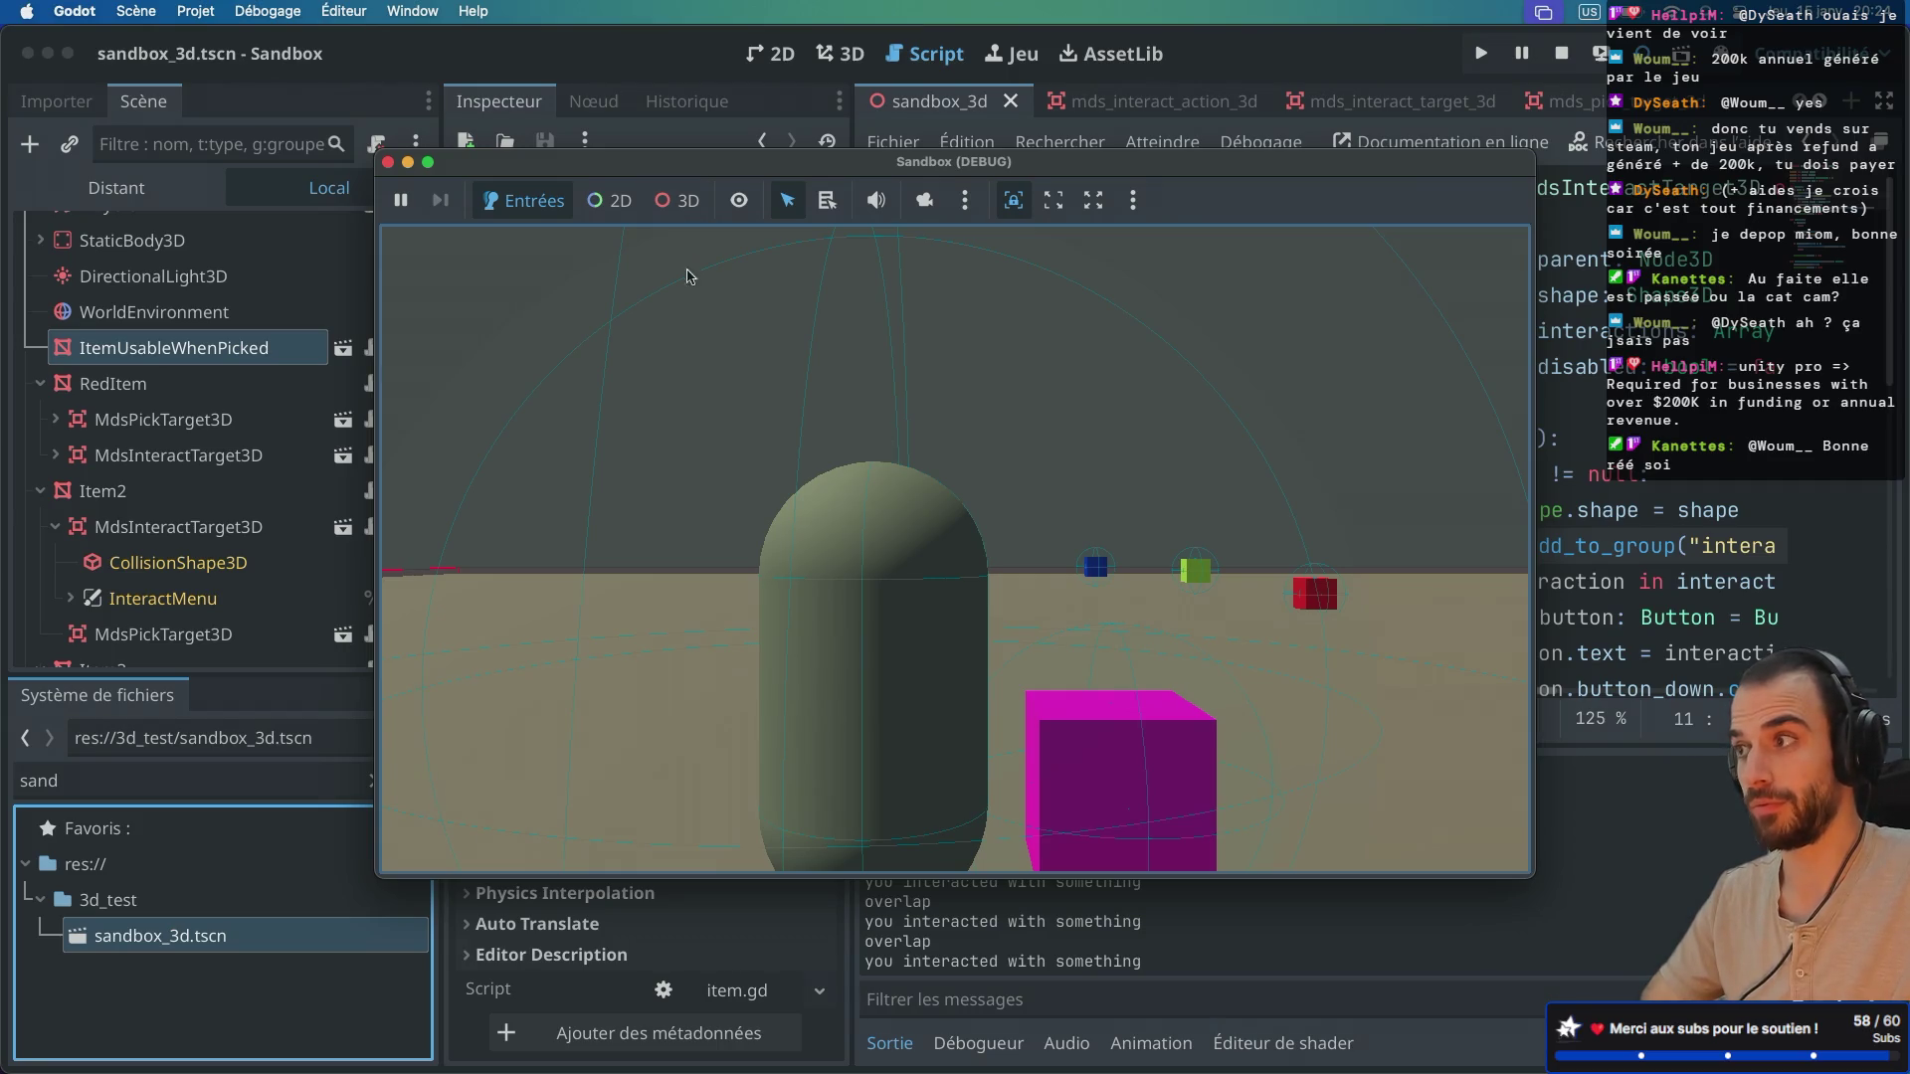
pyautogui.press('s')
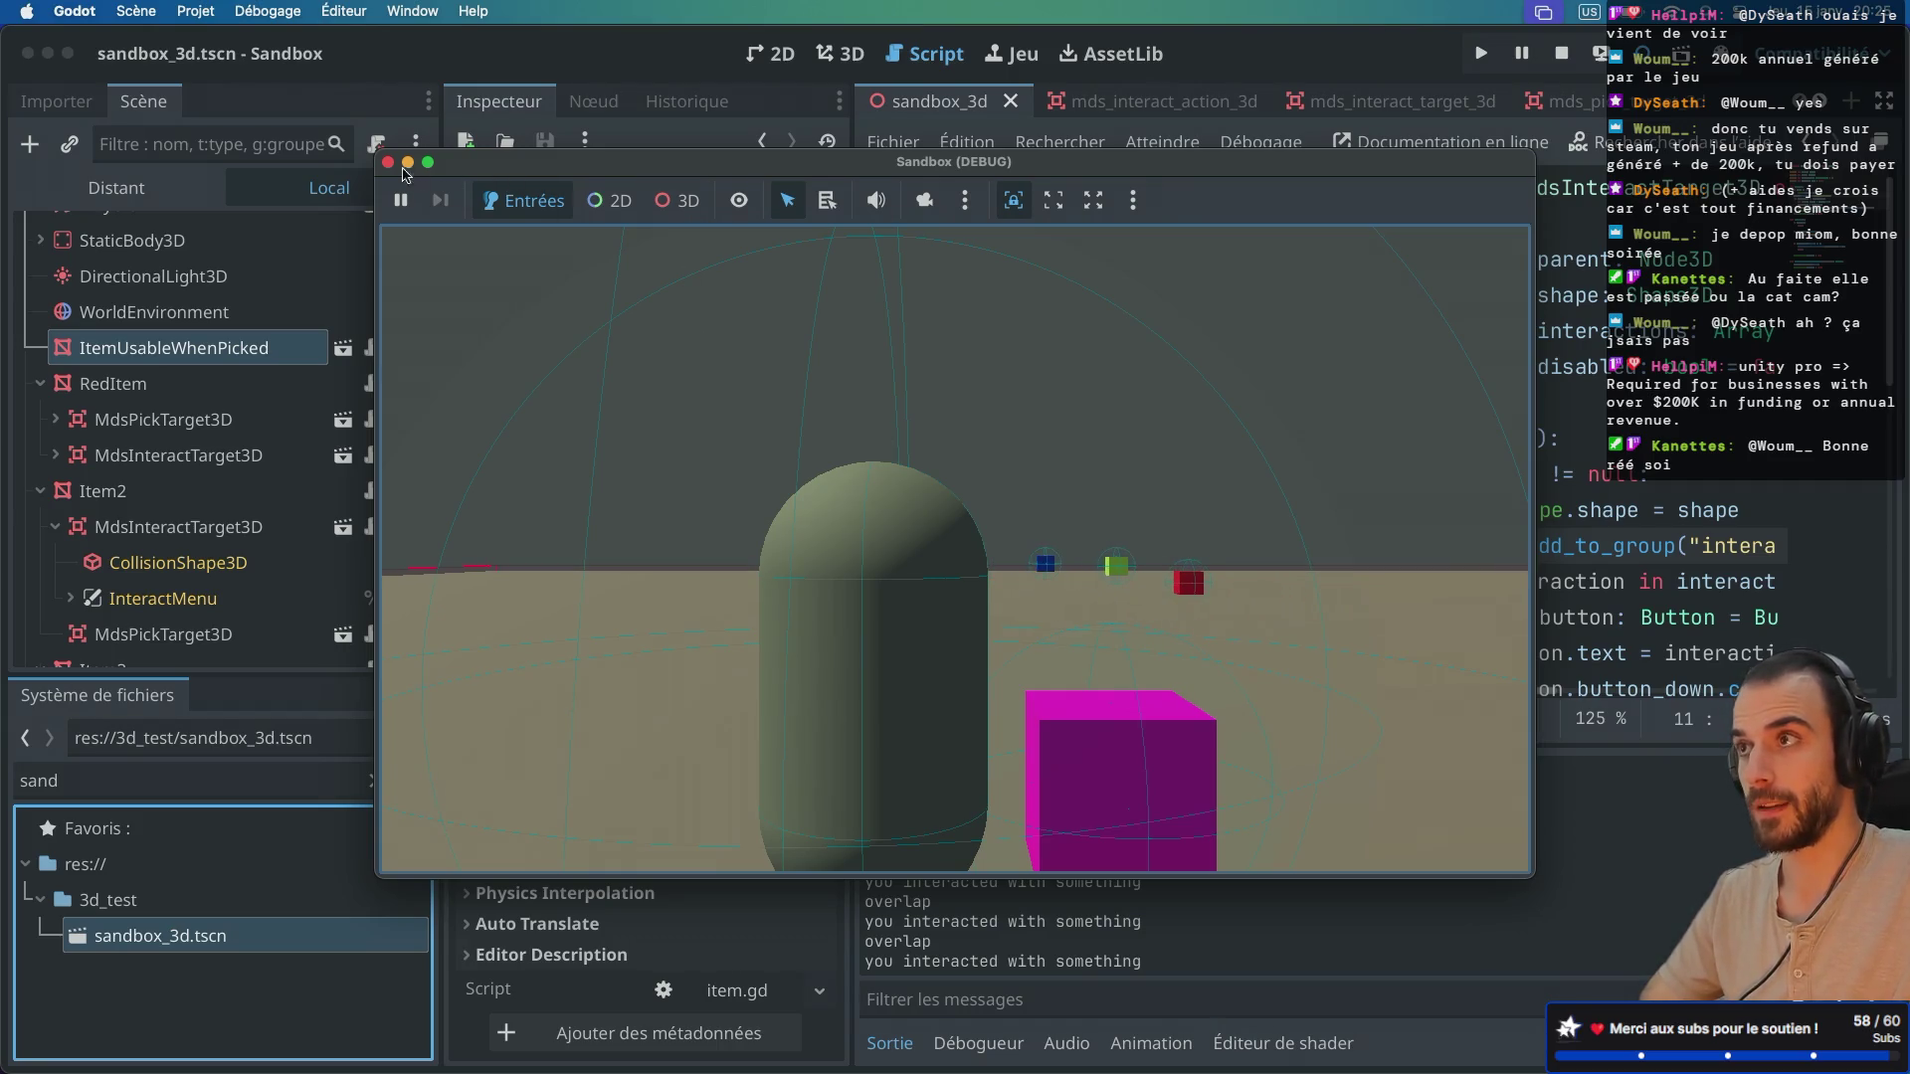
pyautogui.click(387, 163)
pyautogui.scroll(-1, 1273, 397)
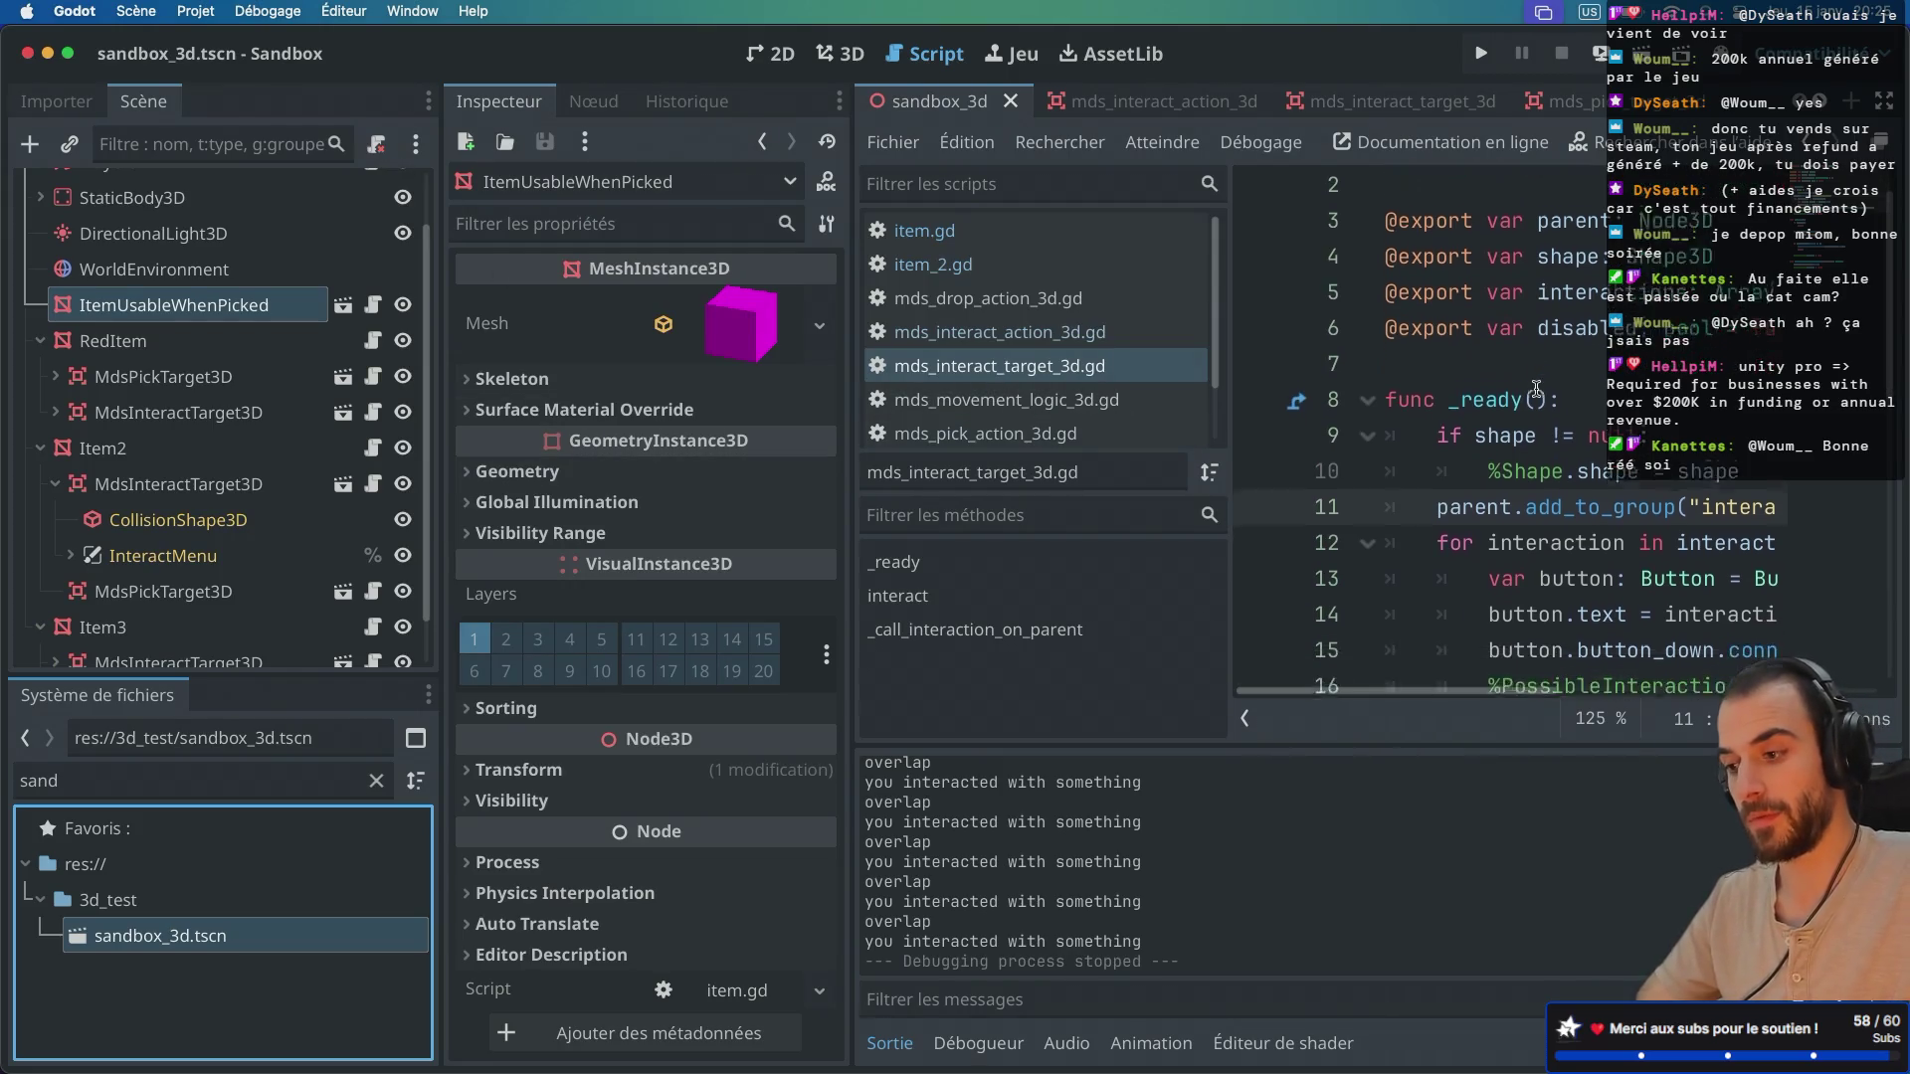
# Step: Open item.gd, the script attached to ItemUsableWhenPicked
pyautogui.press('ctrl+super+d')
pyautogui.scroll(-4, 1010, 437)
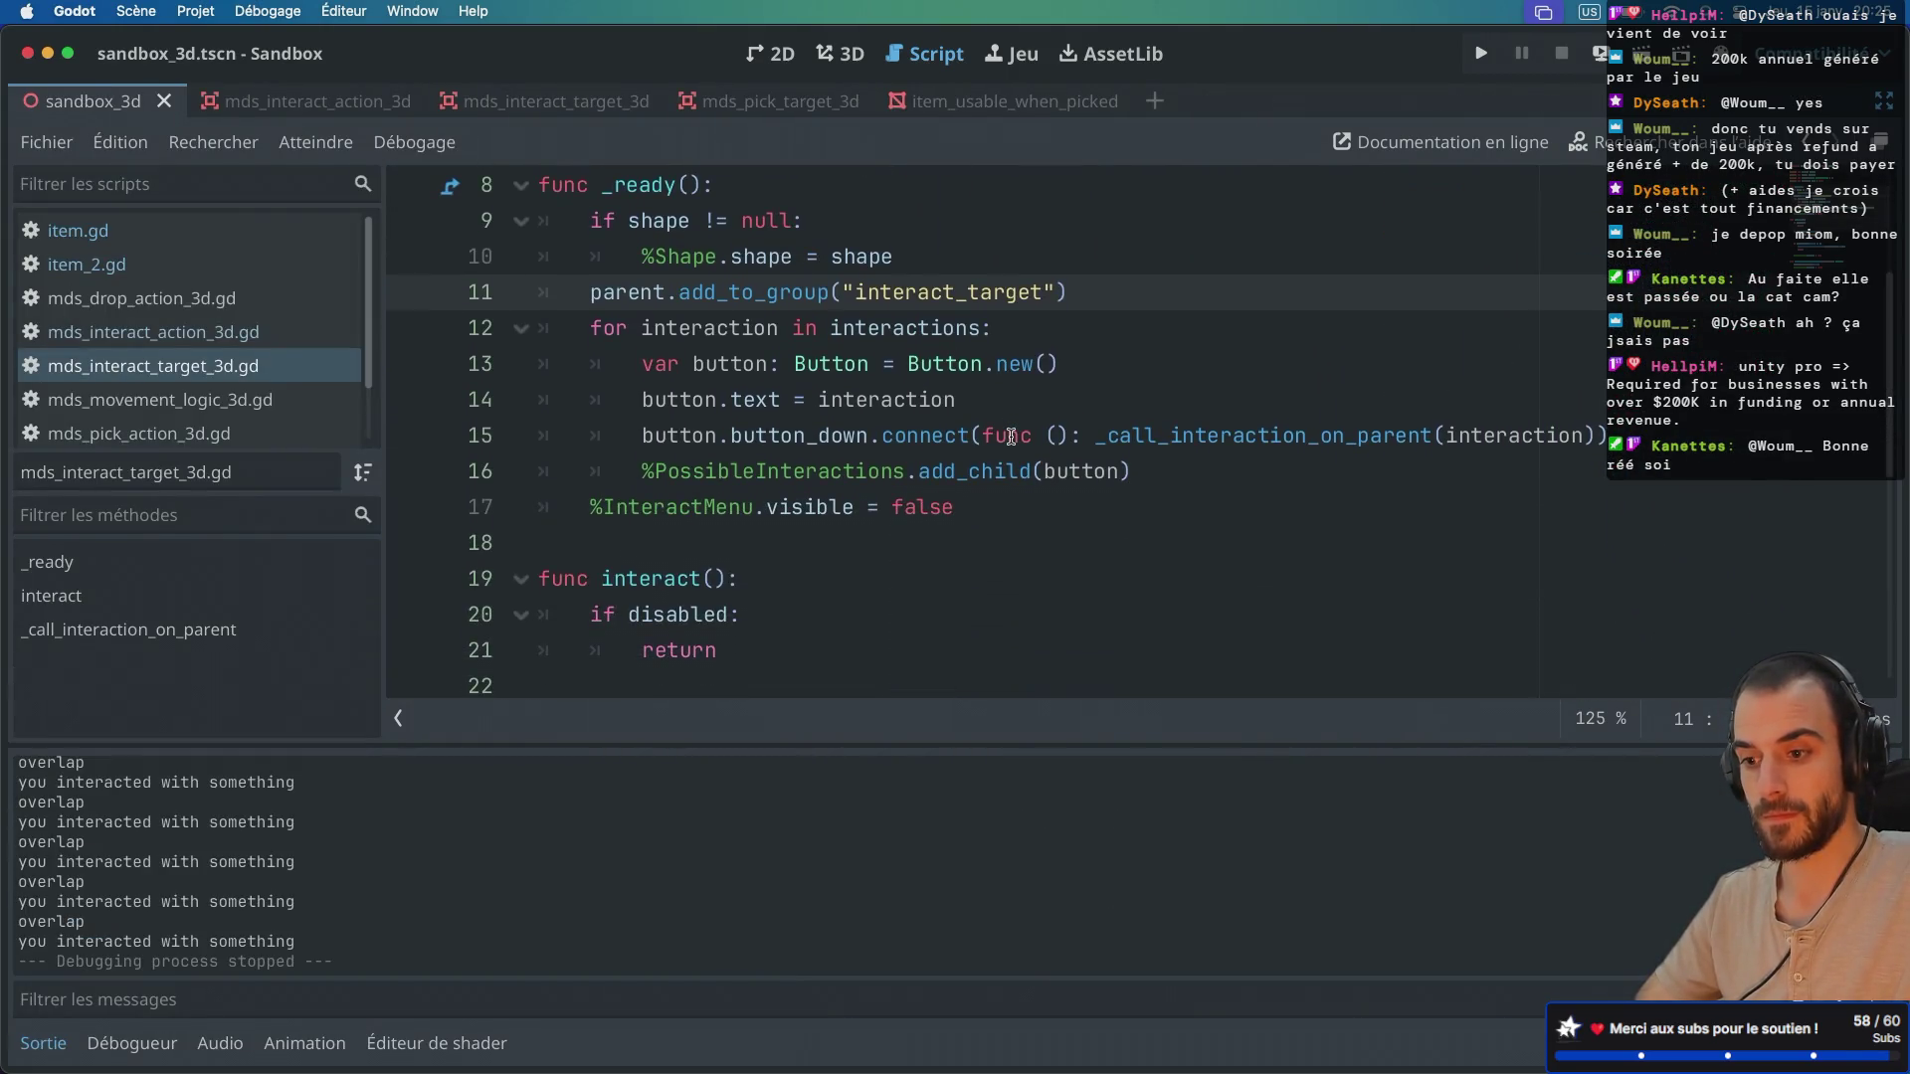
pyautogui.scroll(2, 1011, 436)
pyautogui.press('ctrl+super+d')
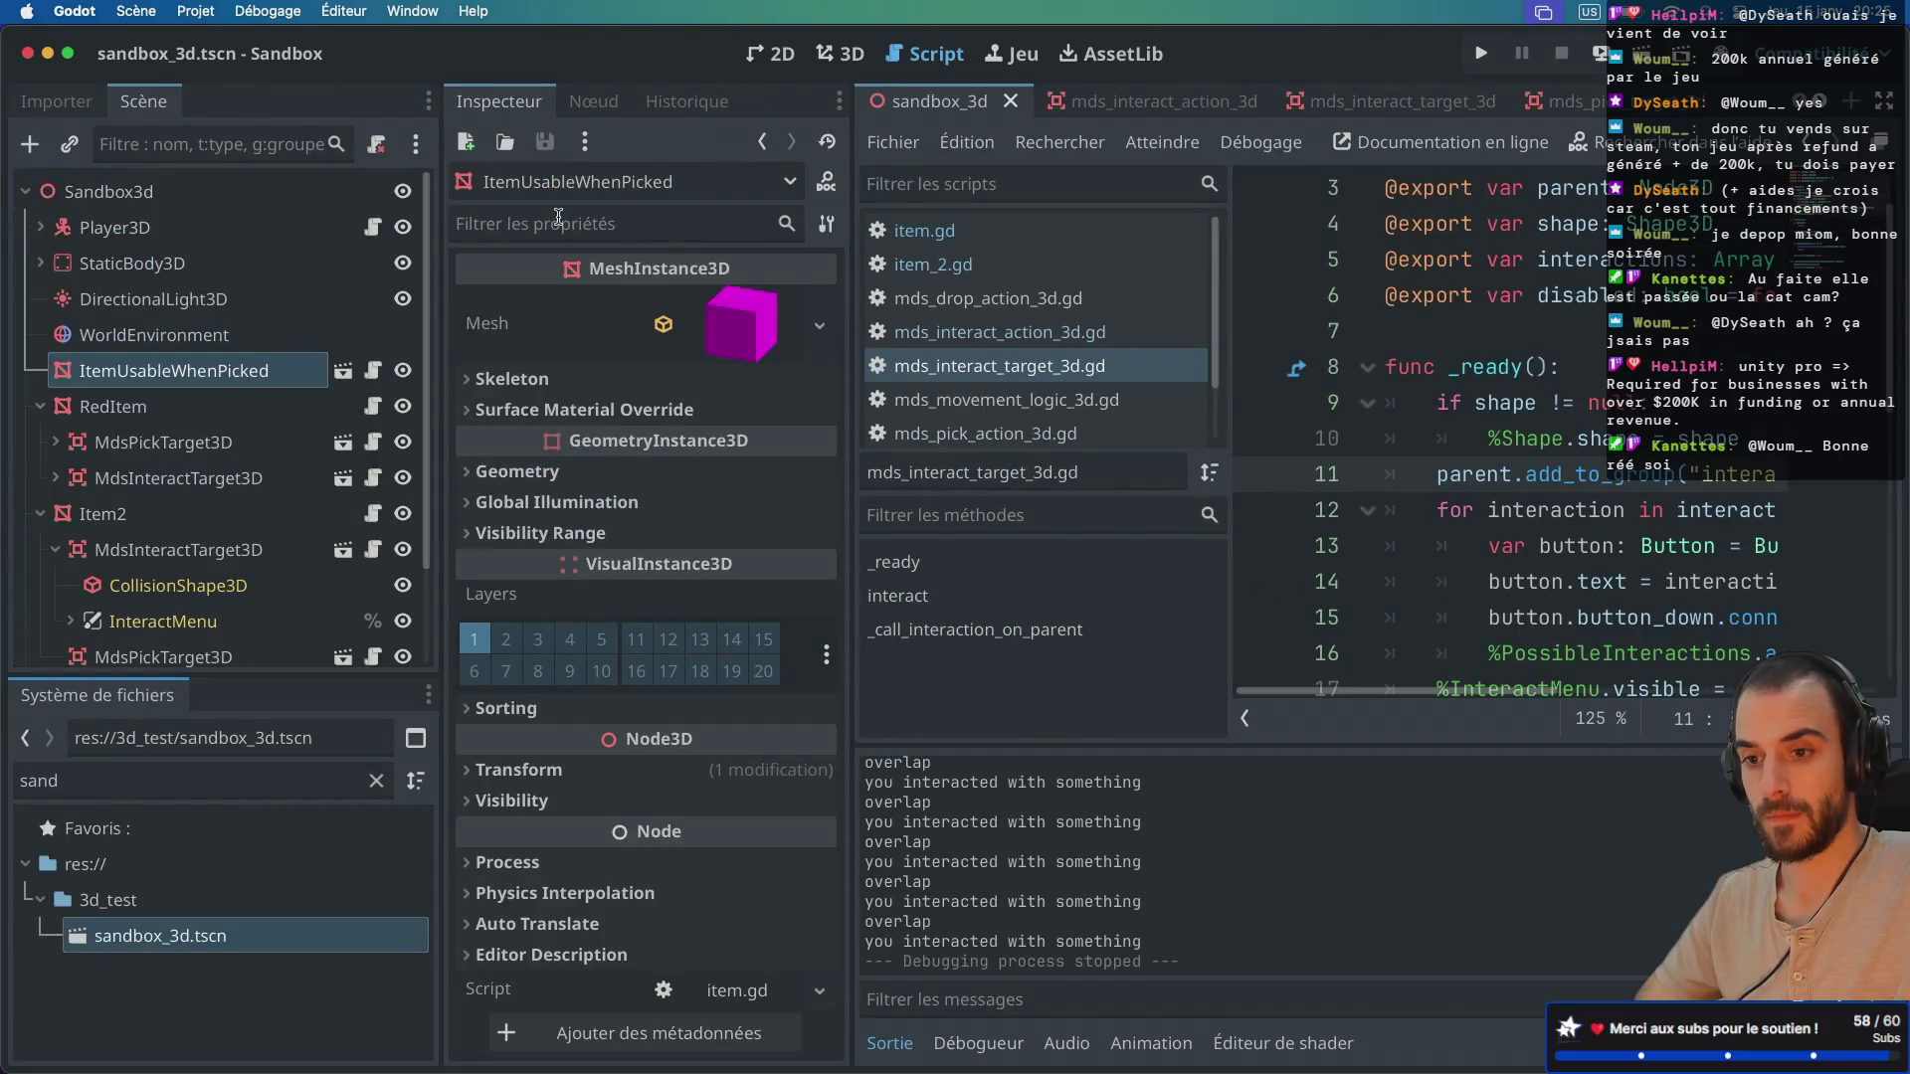
pyautogui.click(372, 372)
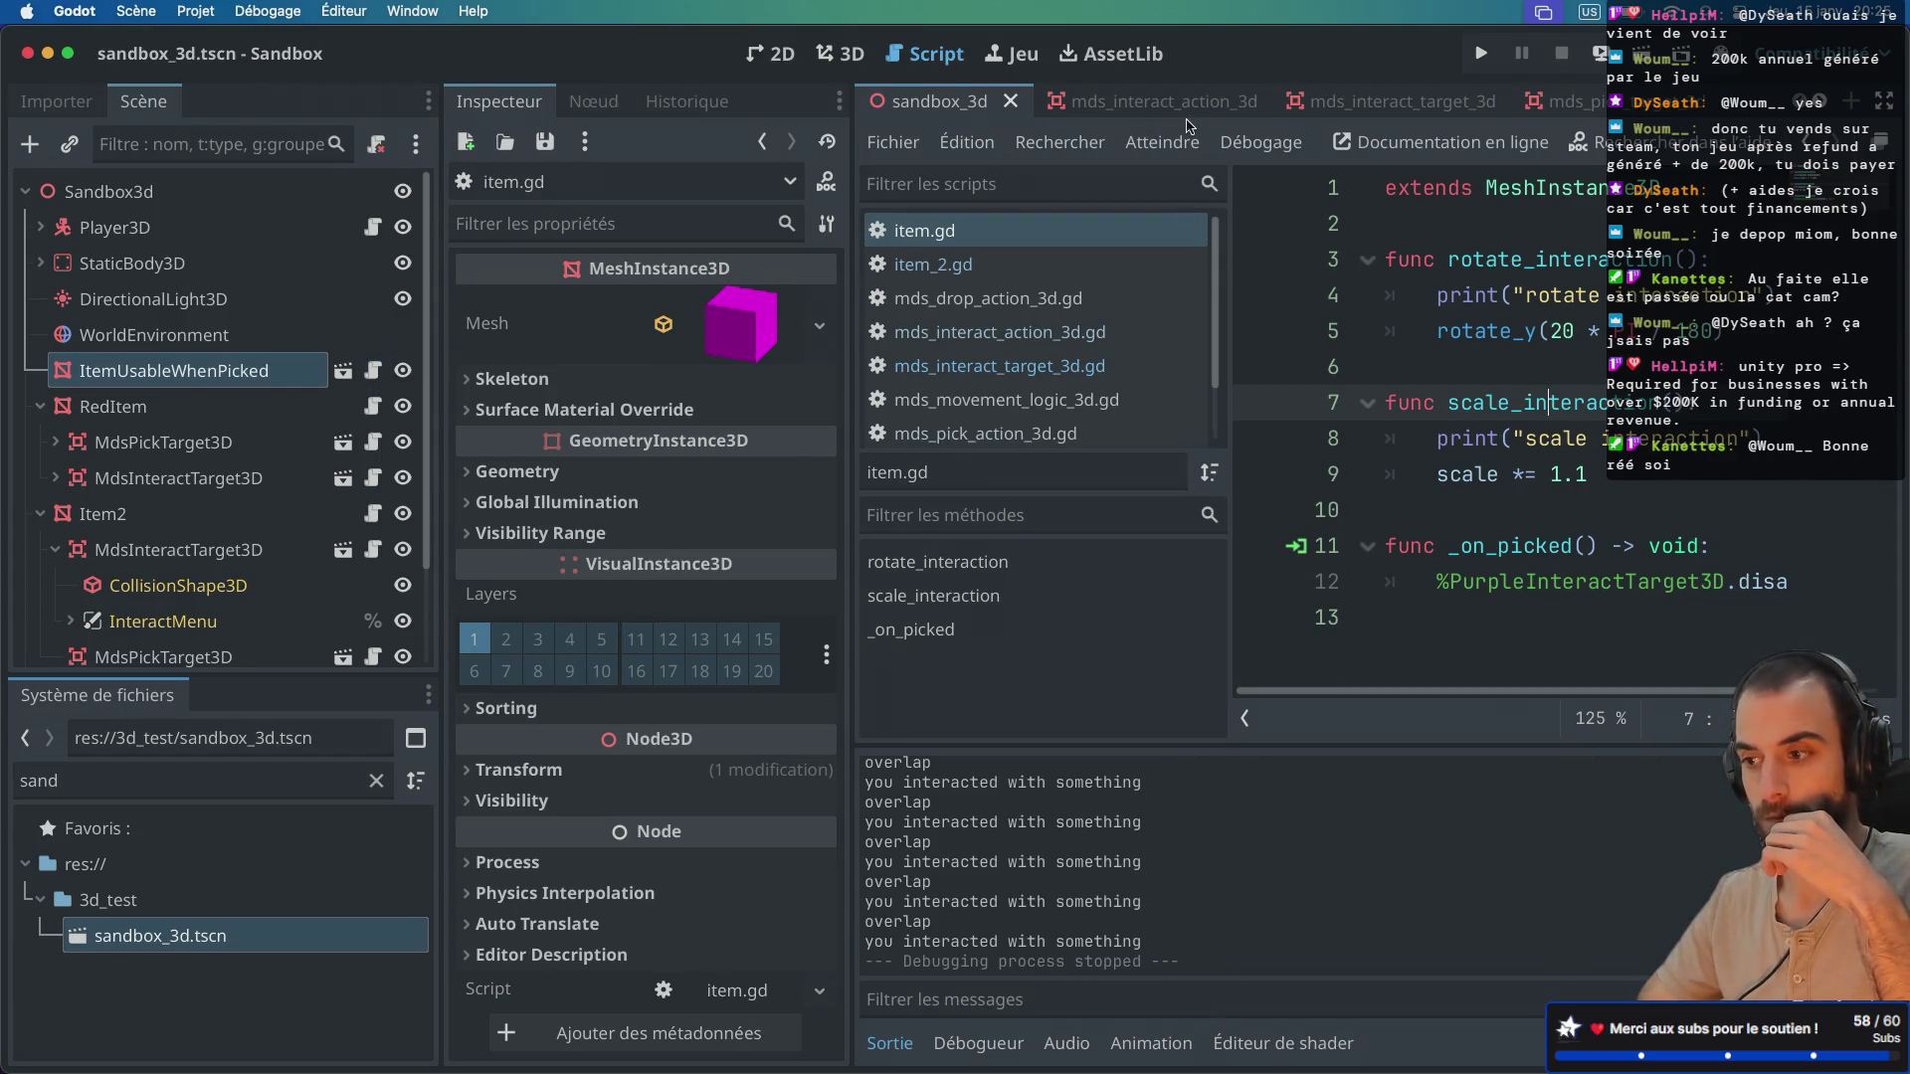
pyautogui.moveTo(1534, 326)
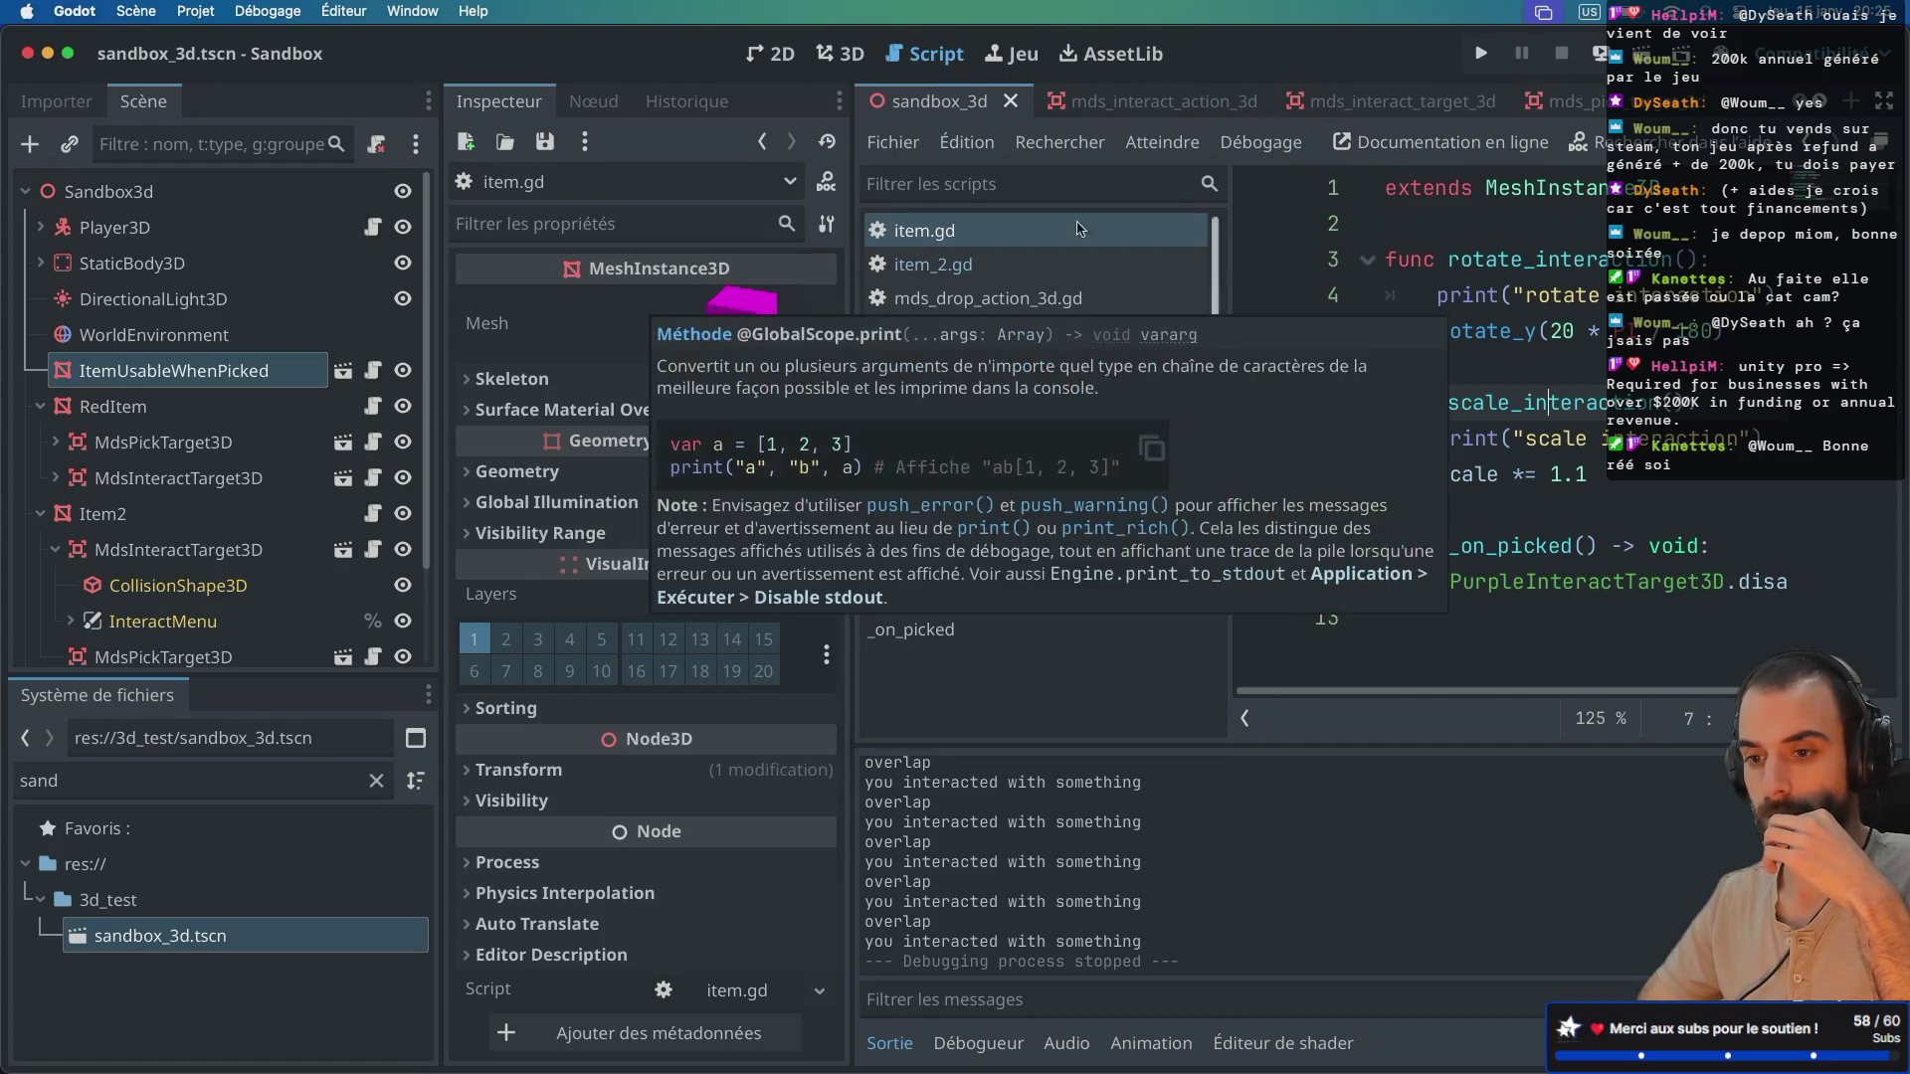
# Step: Insert print("_on_picked") as the first line of _on_picked() in item.gd
pyautogui.press('ctrl+super+d')
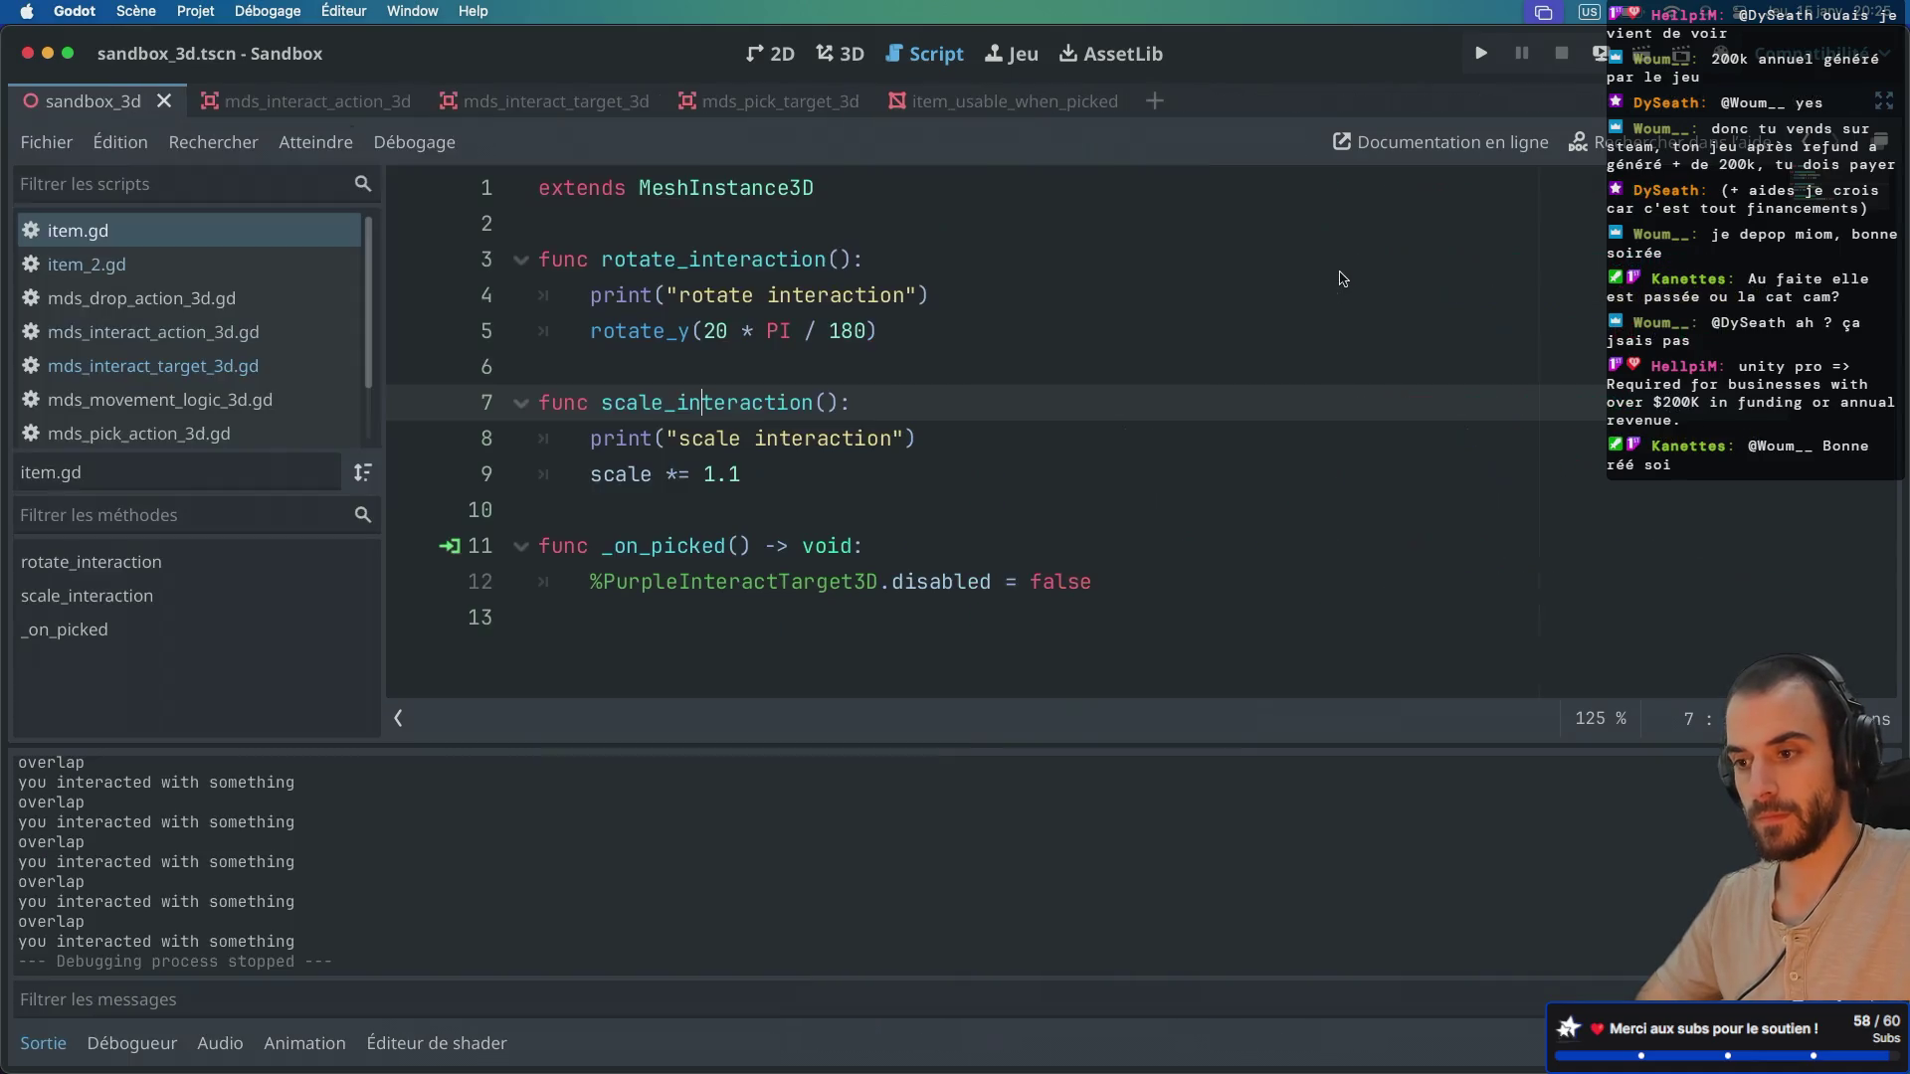
pyautogui.doubleClick(660, 538)
pyautogui.click(907, 545)
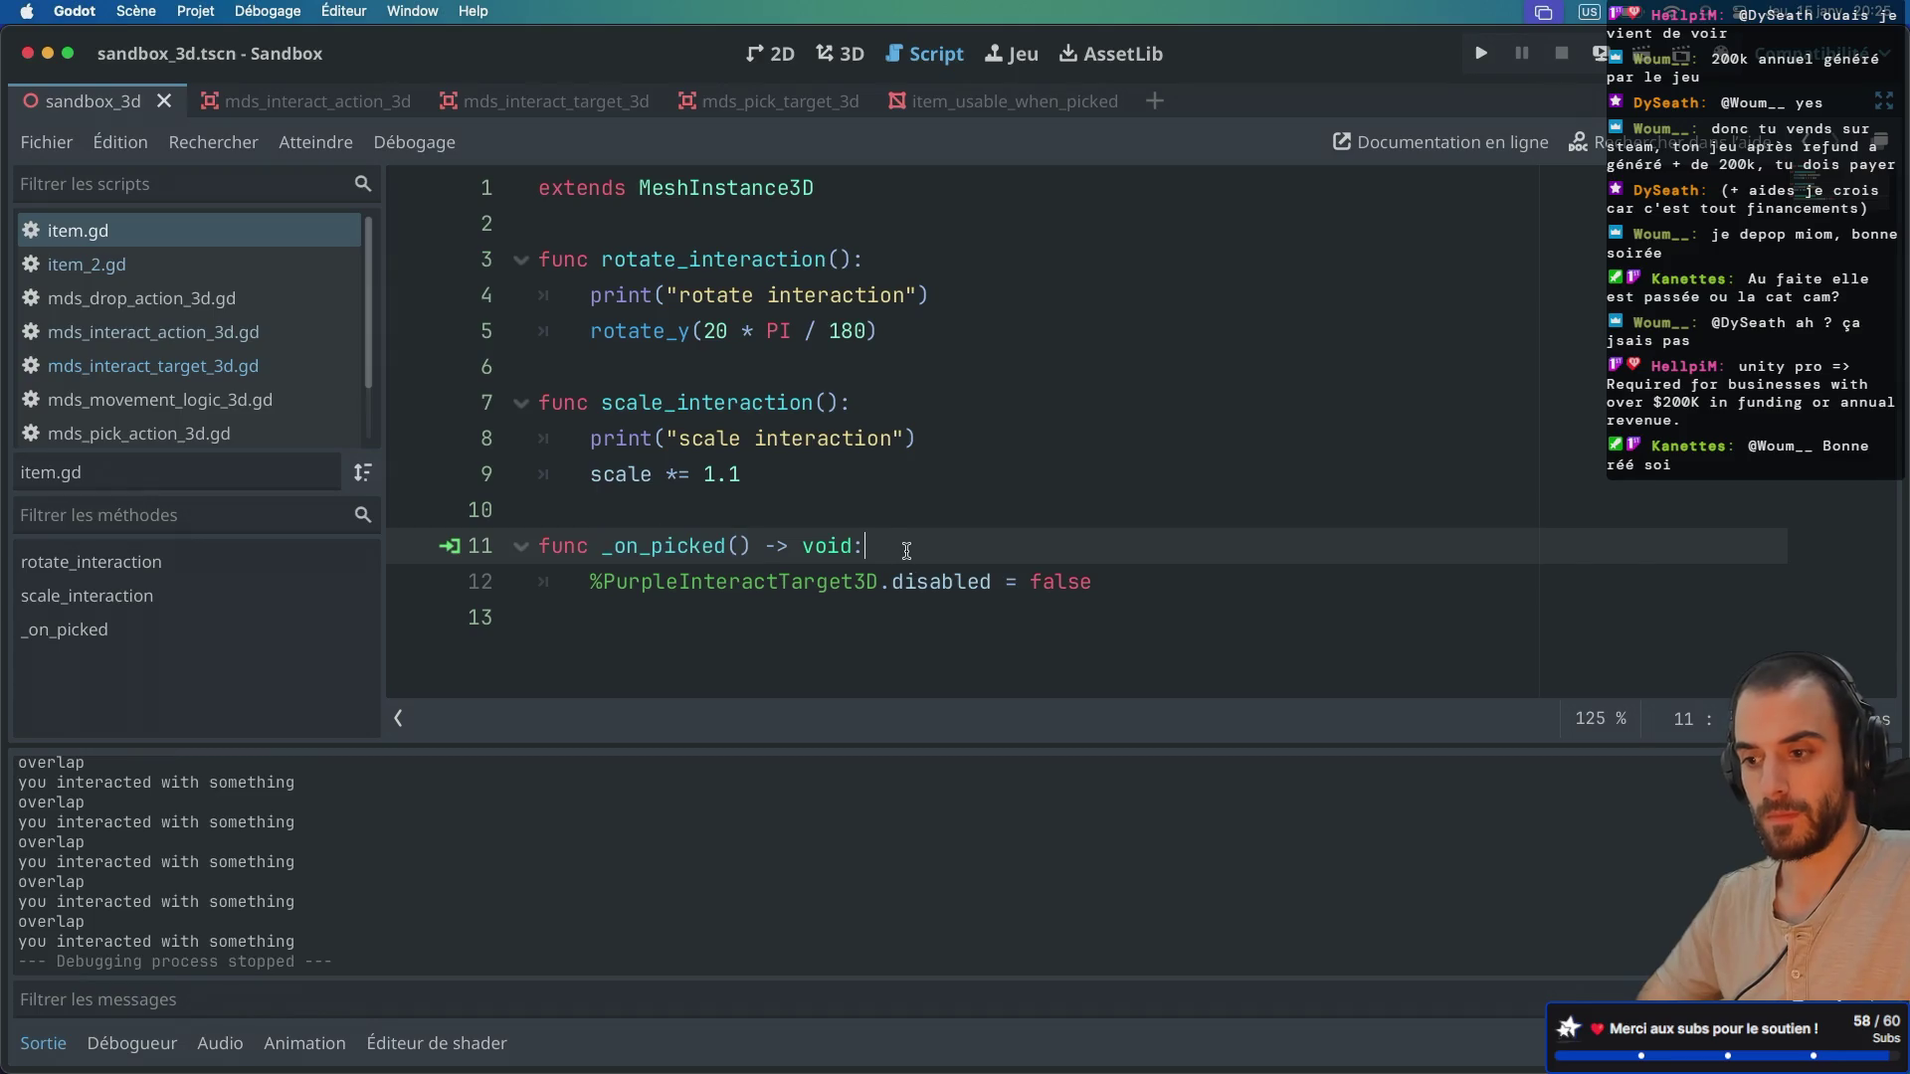
pyautogui.press('Return')
pyautogui.write('conso')
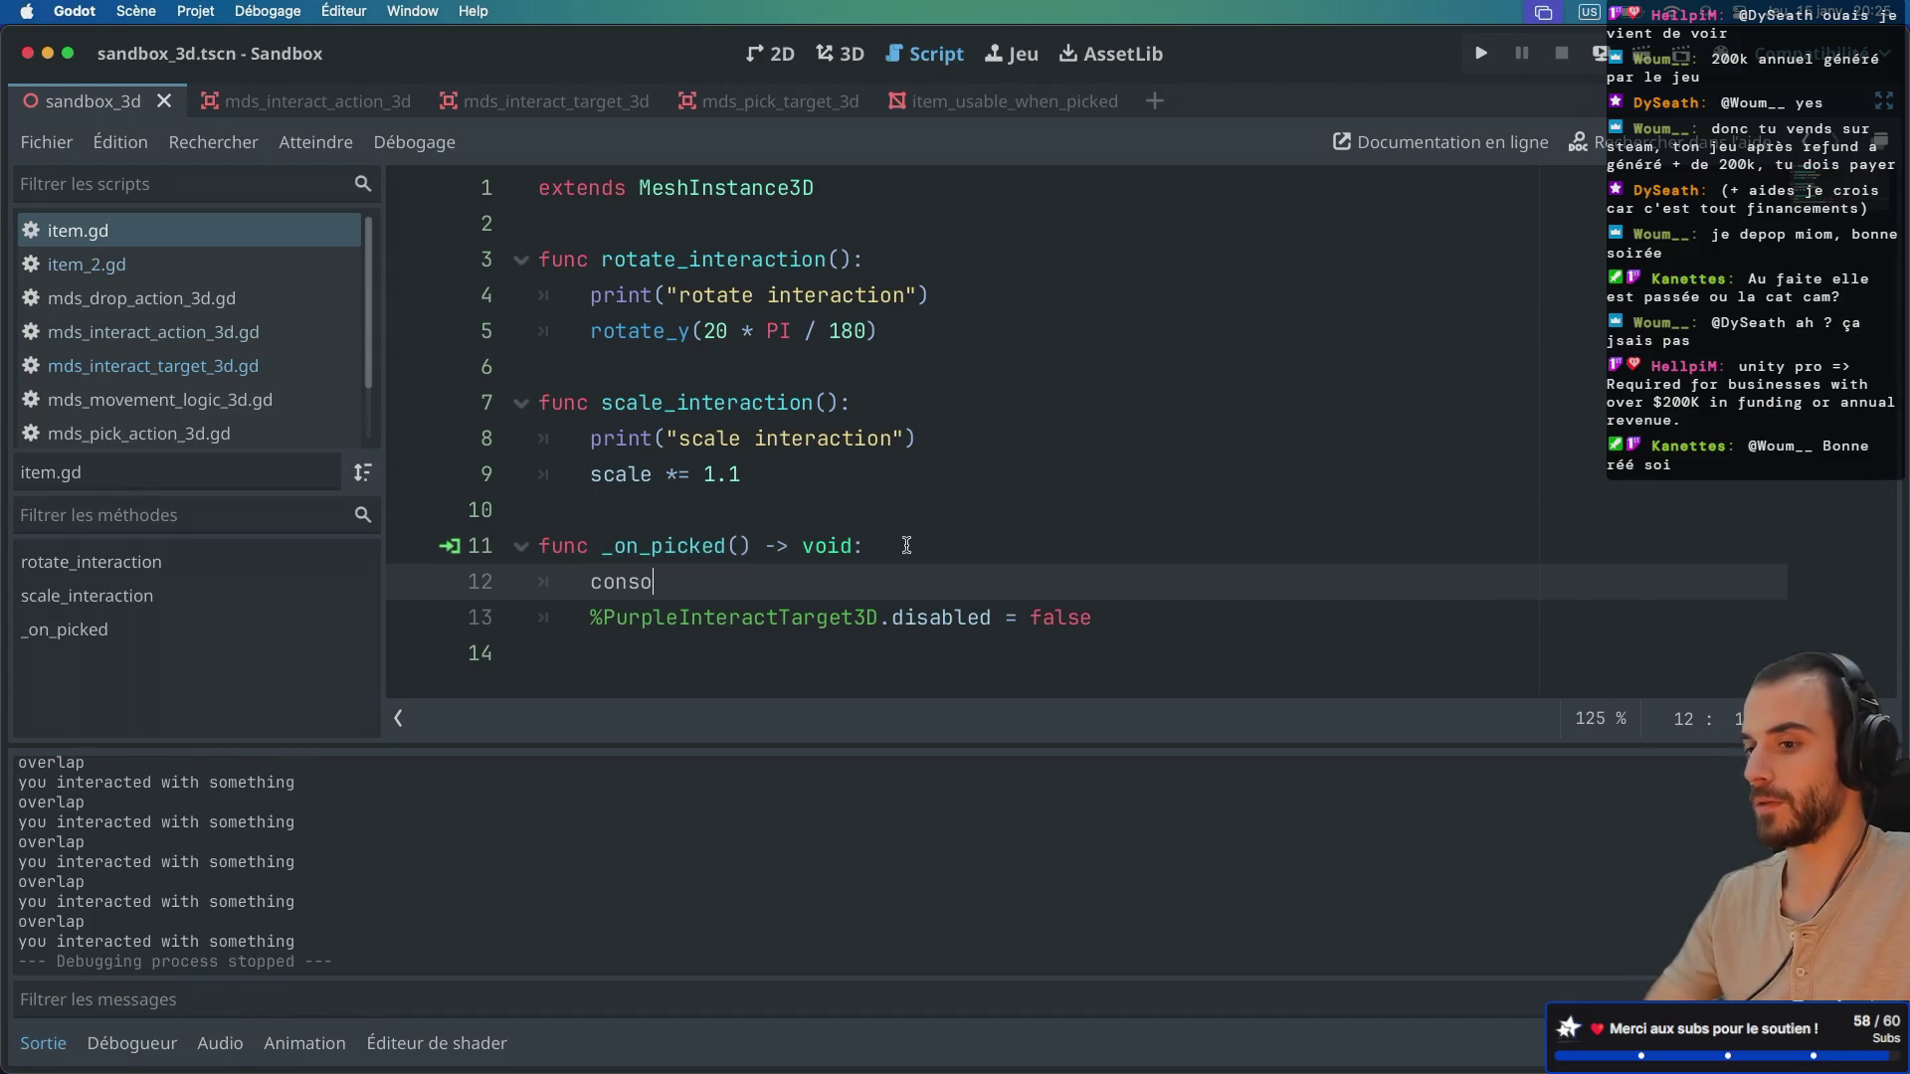
pyautogui.press('BackSpace')
pyautogui.press('BackSpace')
pyautogui.press('BackSpace')
pyautogui.write('print("')
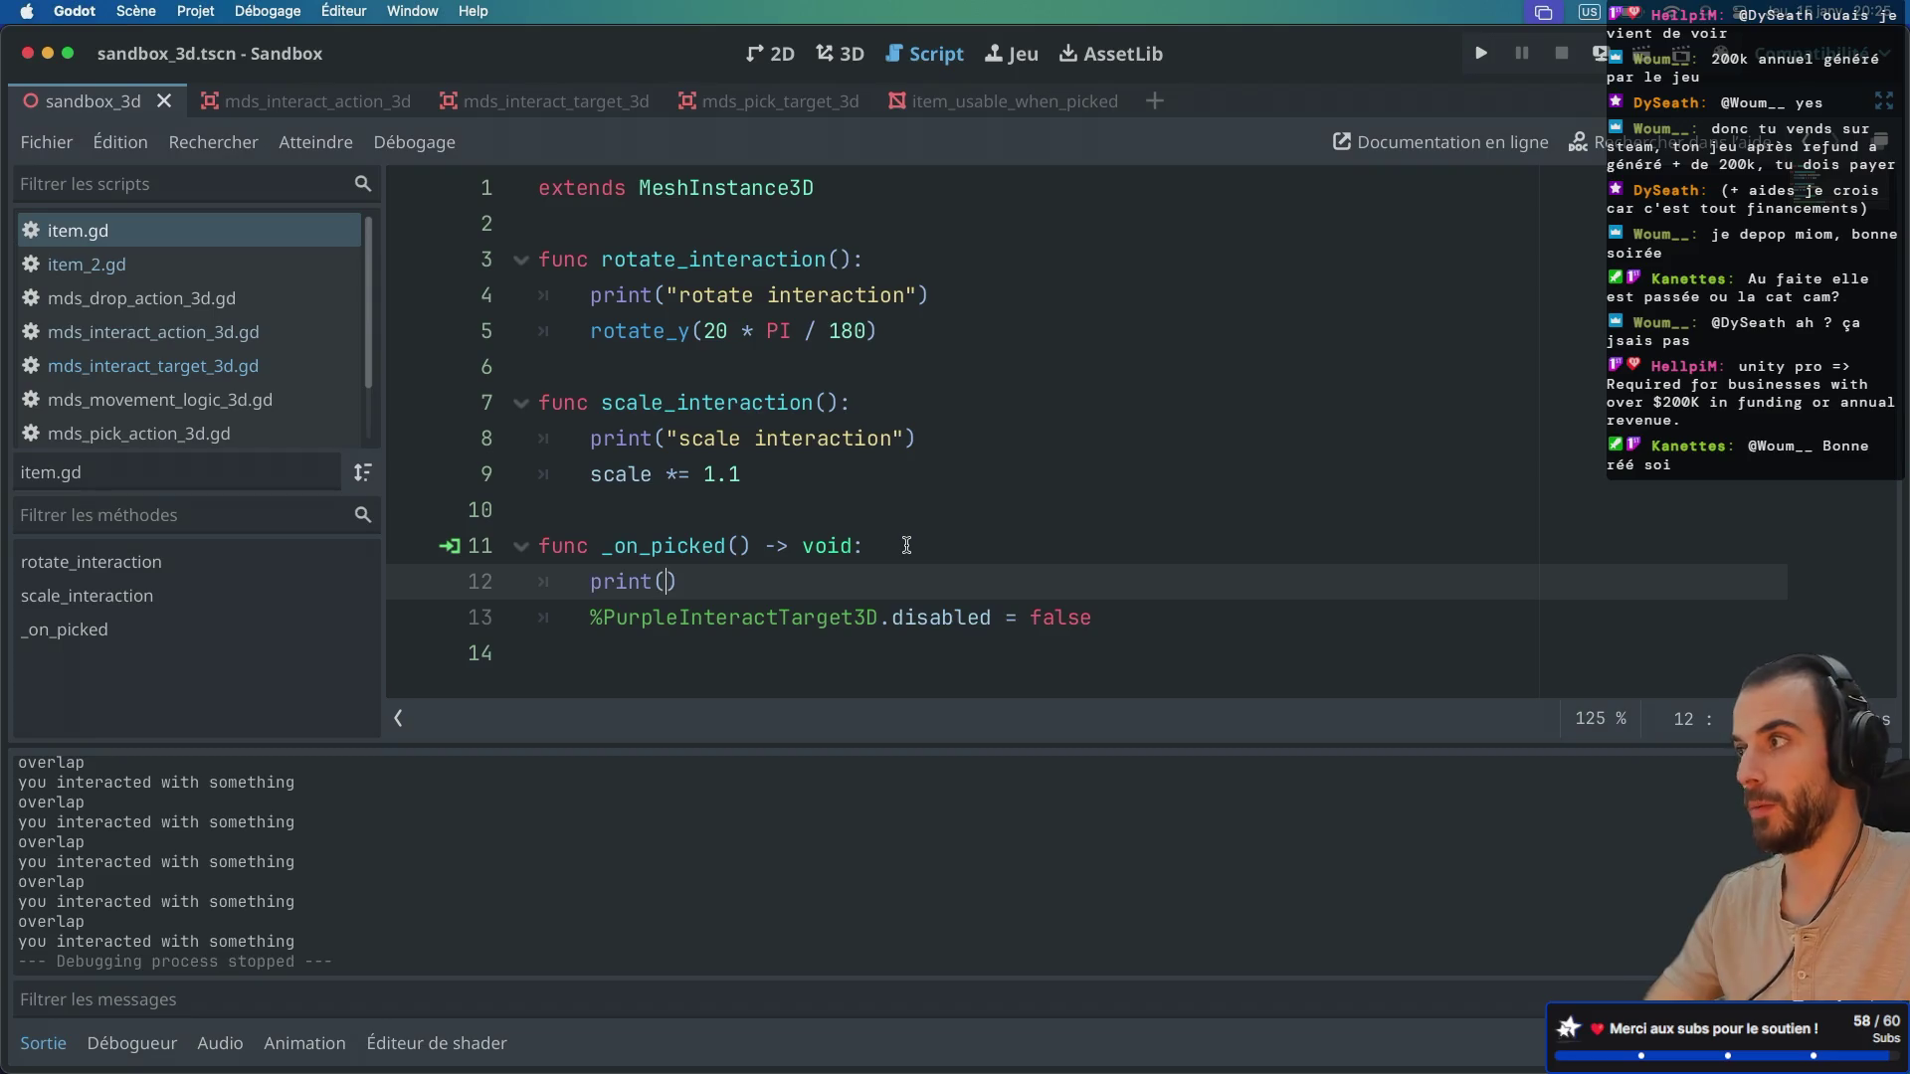
pyautogui.write('pi')
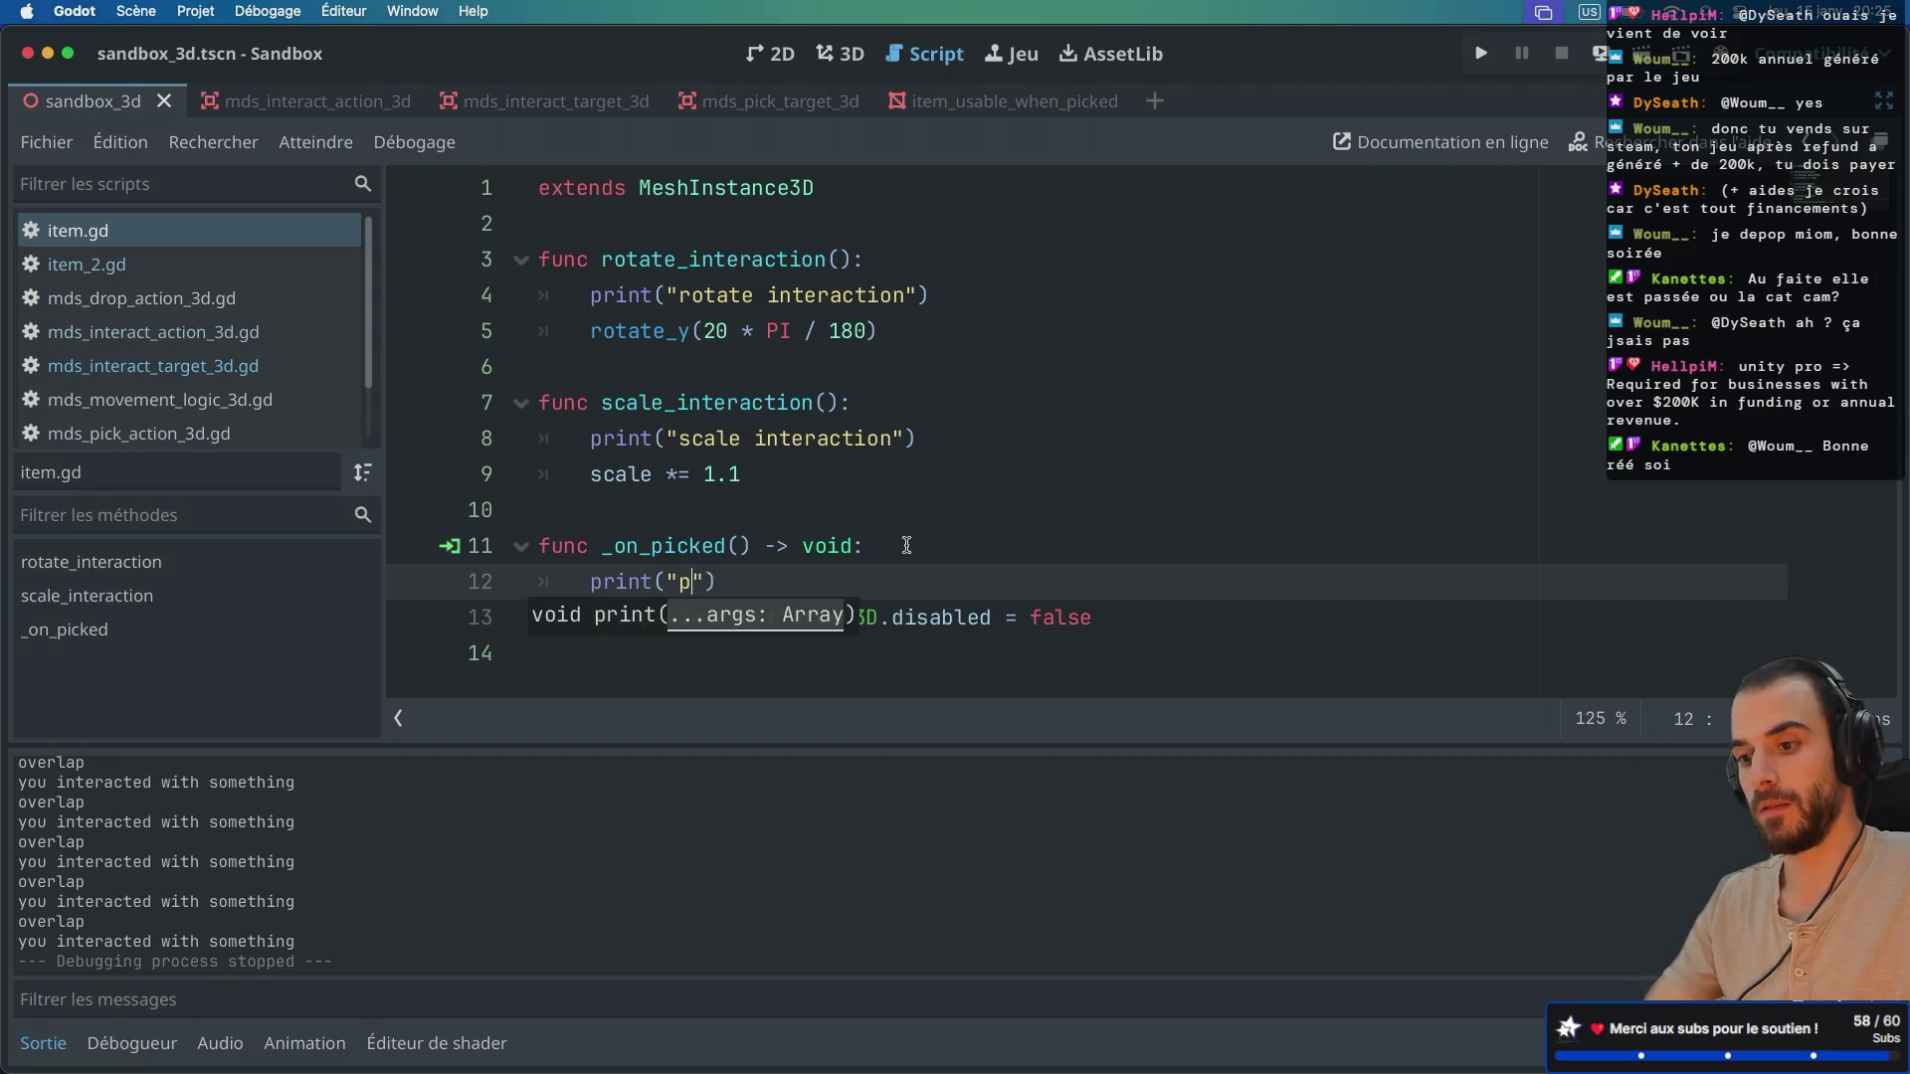
pyautogui.press('BackSpace')
pyautogui.press('BackSpace')
pyautogui.write('__')
pyautogui.press('BackSpace')
pyautogui.write('on_p')
pyautogui.write('icked')
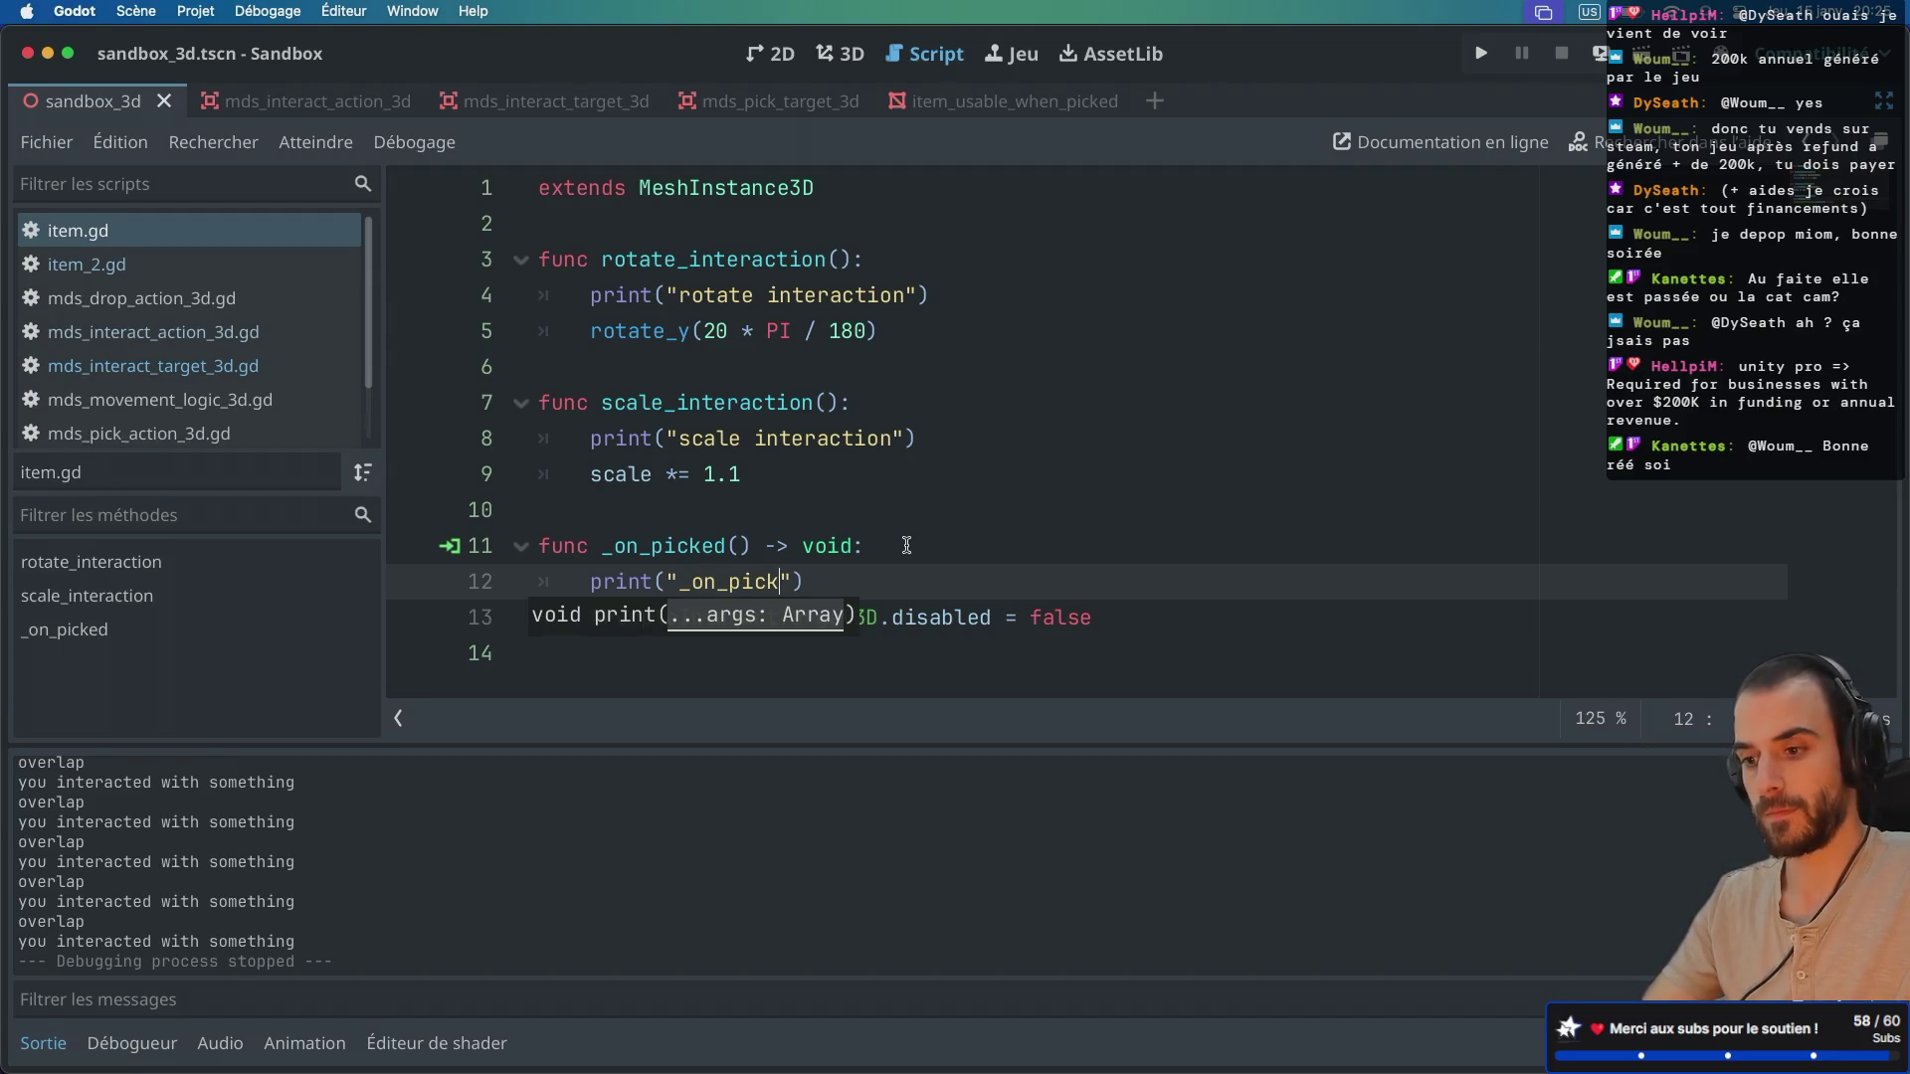
pyautogui.click(995, 490)
# Step: Run the sandbox, walk to the magenta cube, pick it up, then stop the game
pyautogui.click(1633, 51)
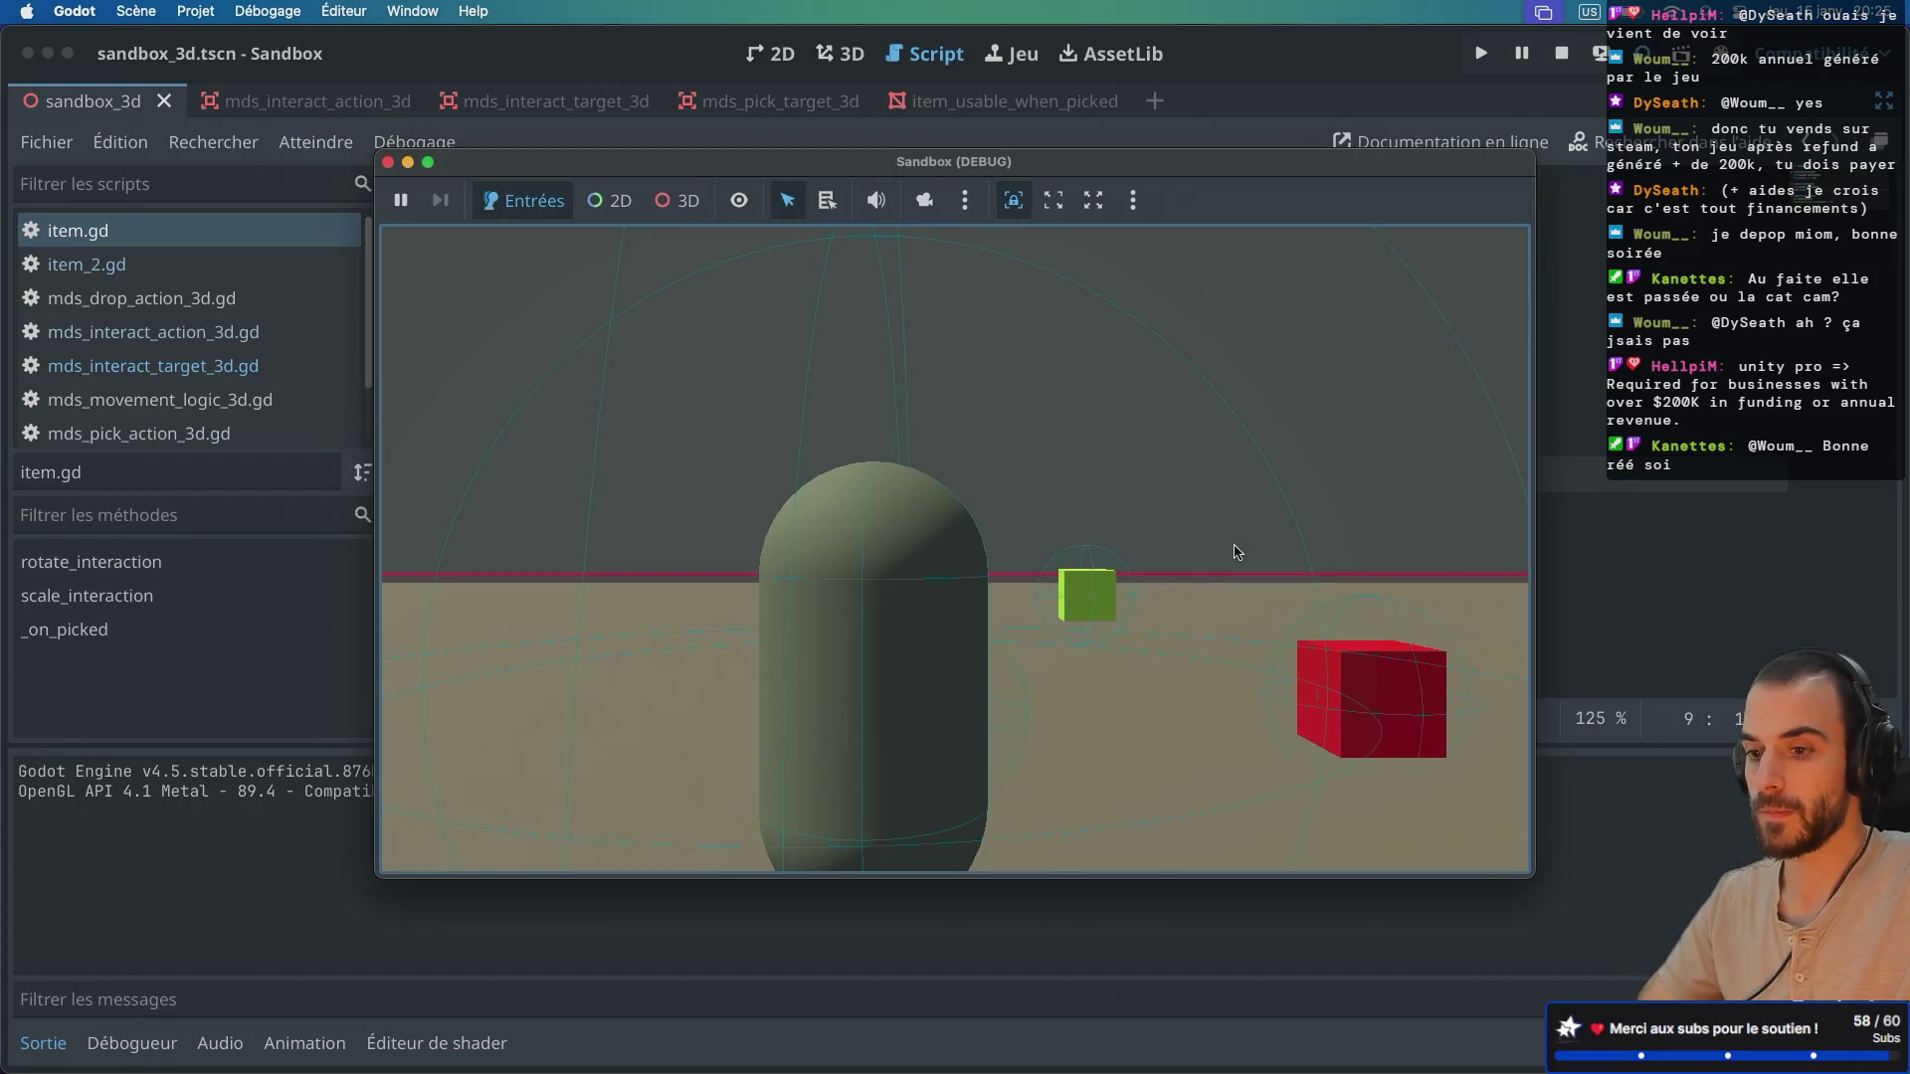
pyautogui.press('w')
pyautogui.press('e')
pyautogui.press('e')
pyautogui.press('f')
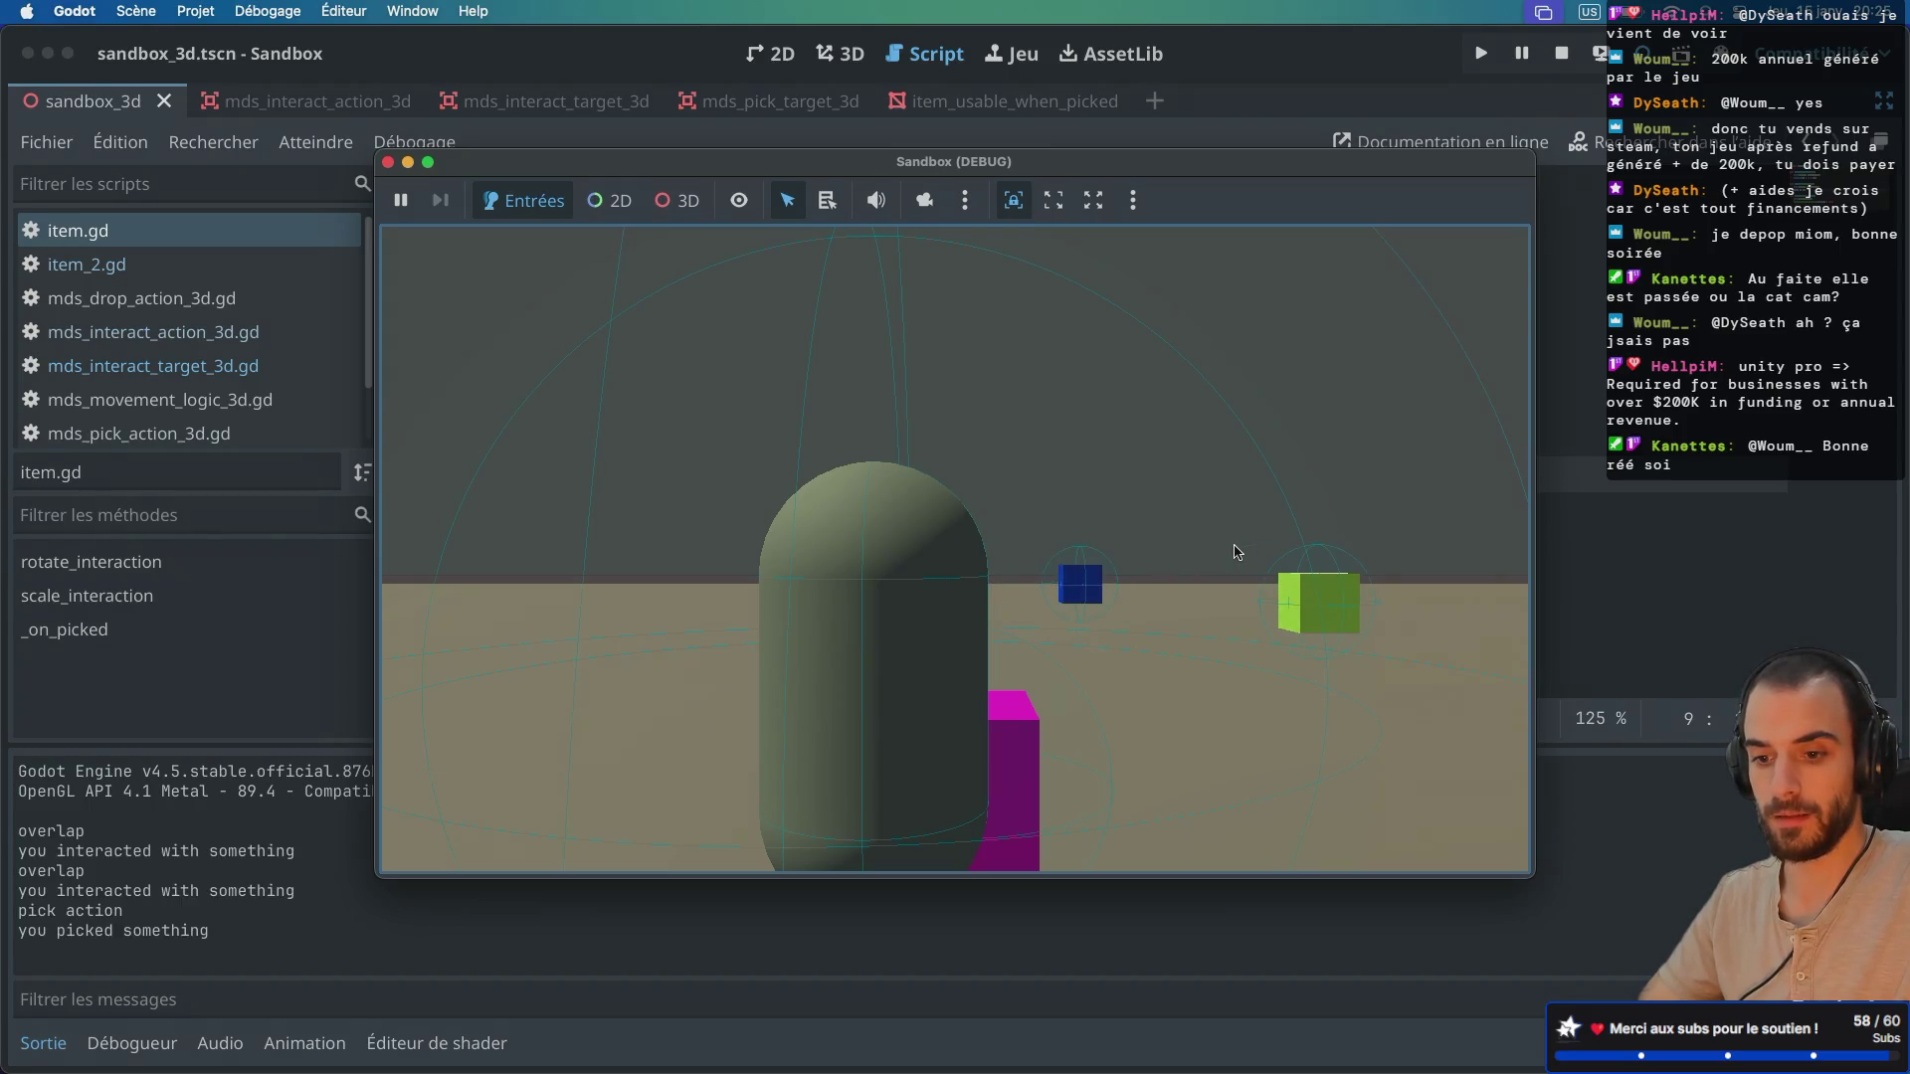
pyautogui.press('e')
pyautogui.press('e')
pyautogui.press('e')
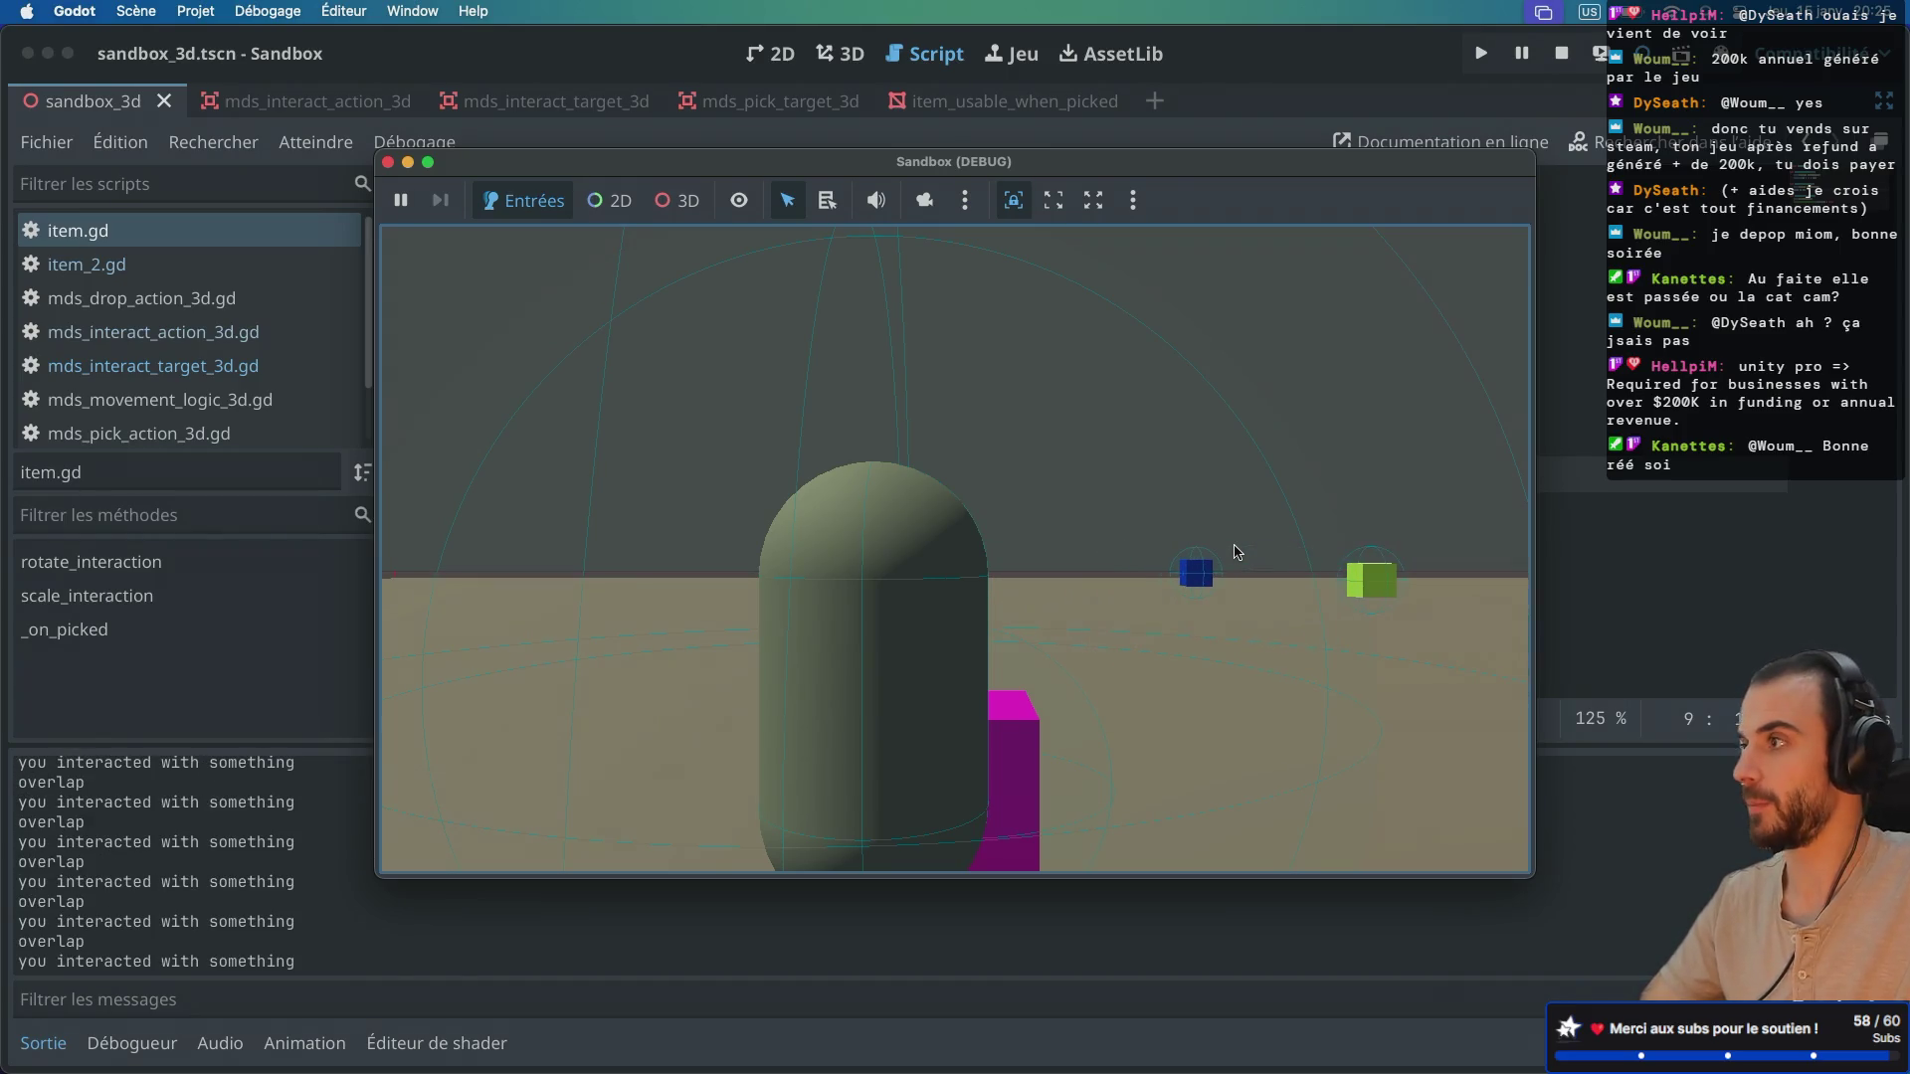
pyautogui.click(389, 163)
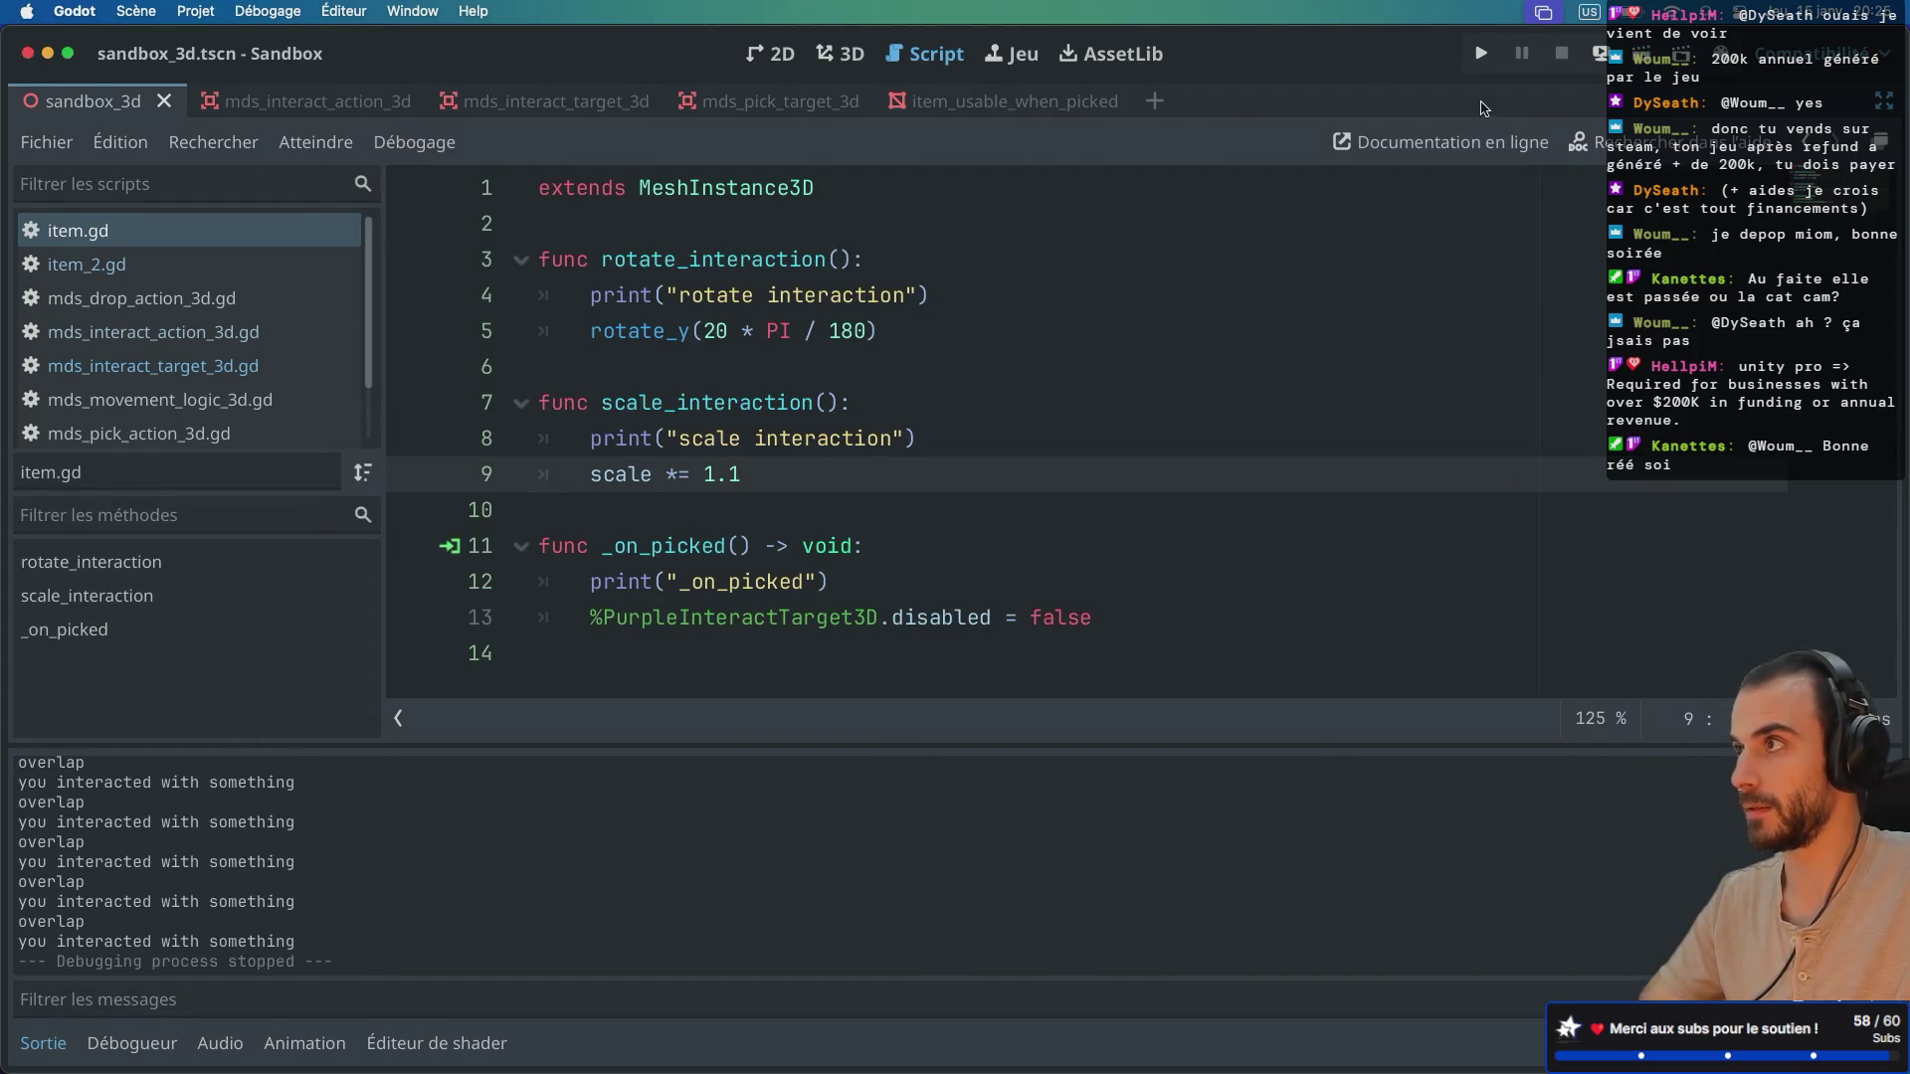
# Step: Run the sandbox a second time, repeat the magenta cube pick, and stop
pyautogui.click(1649, 58)
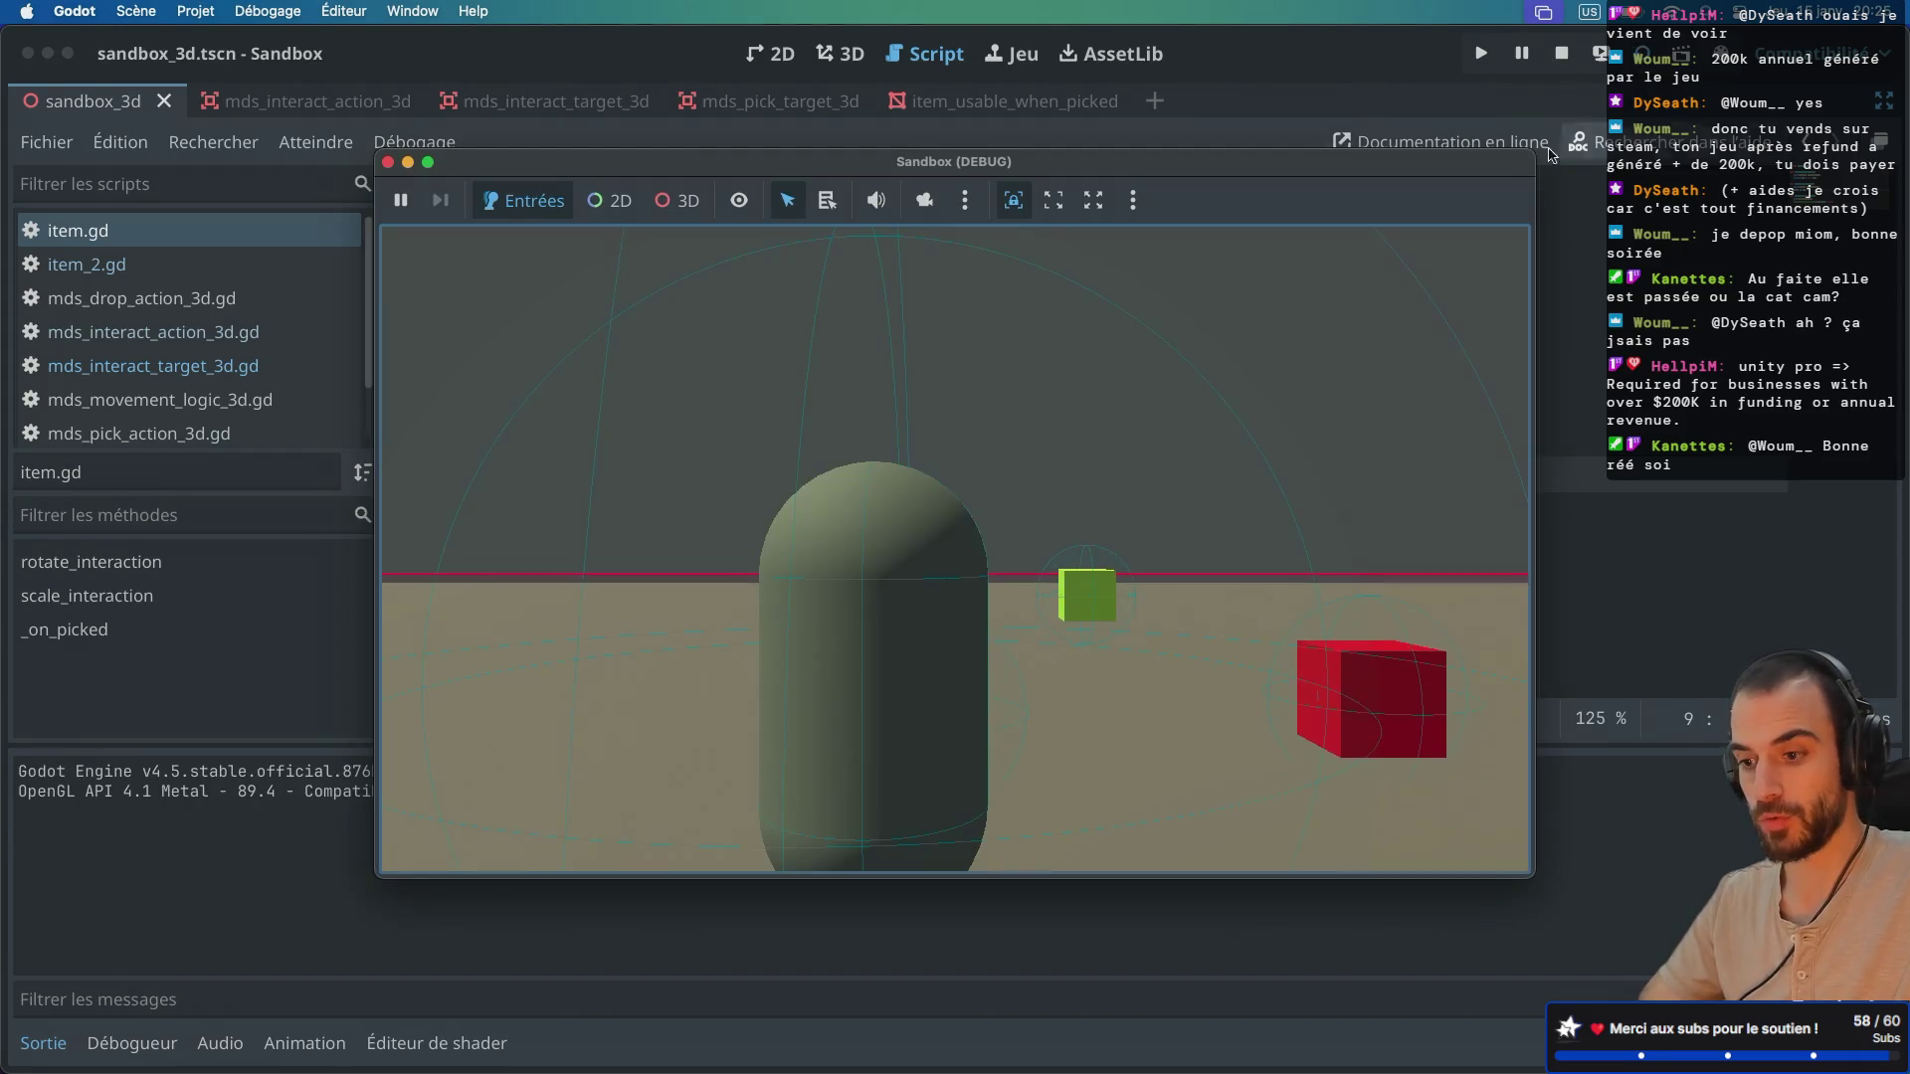
pyautogui.press('w')
pyautogui.press('e')
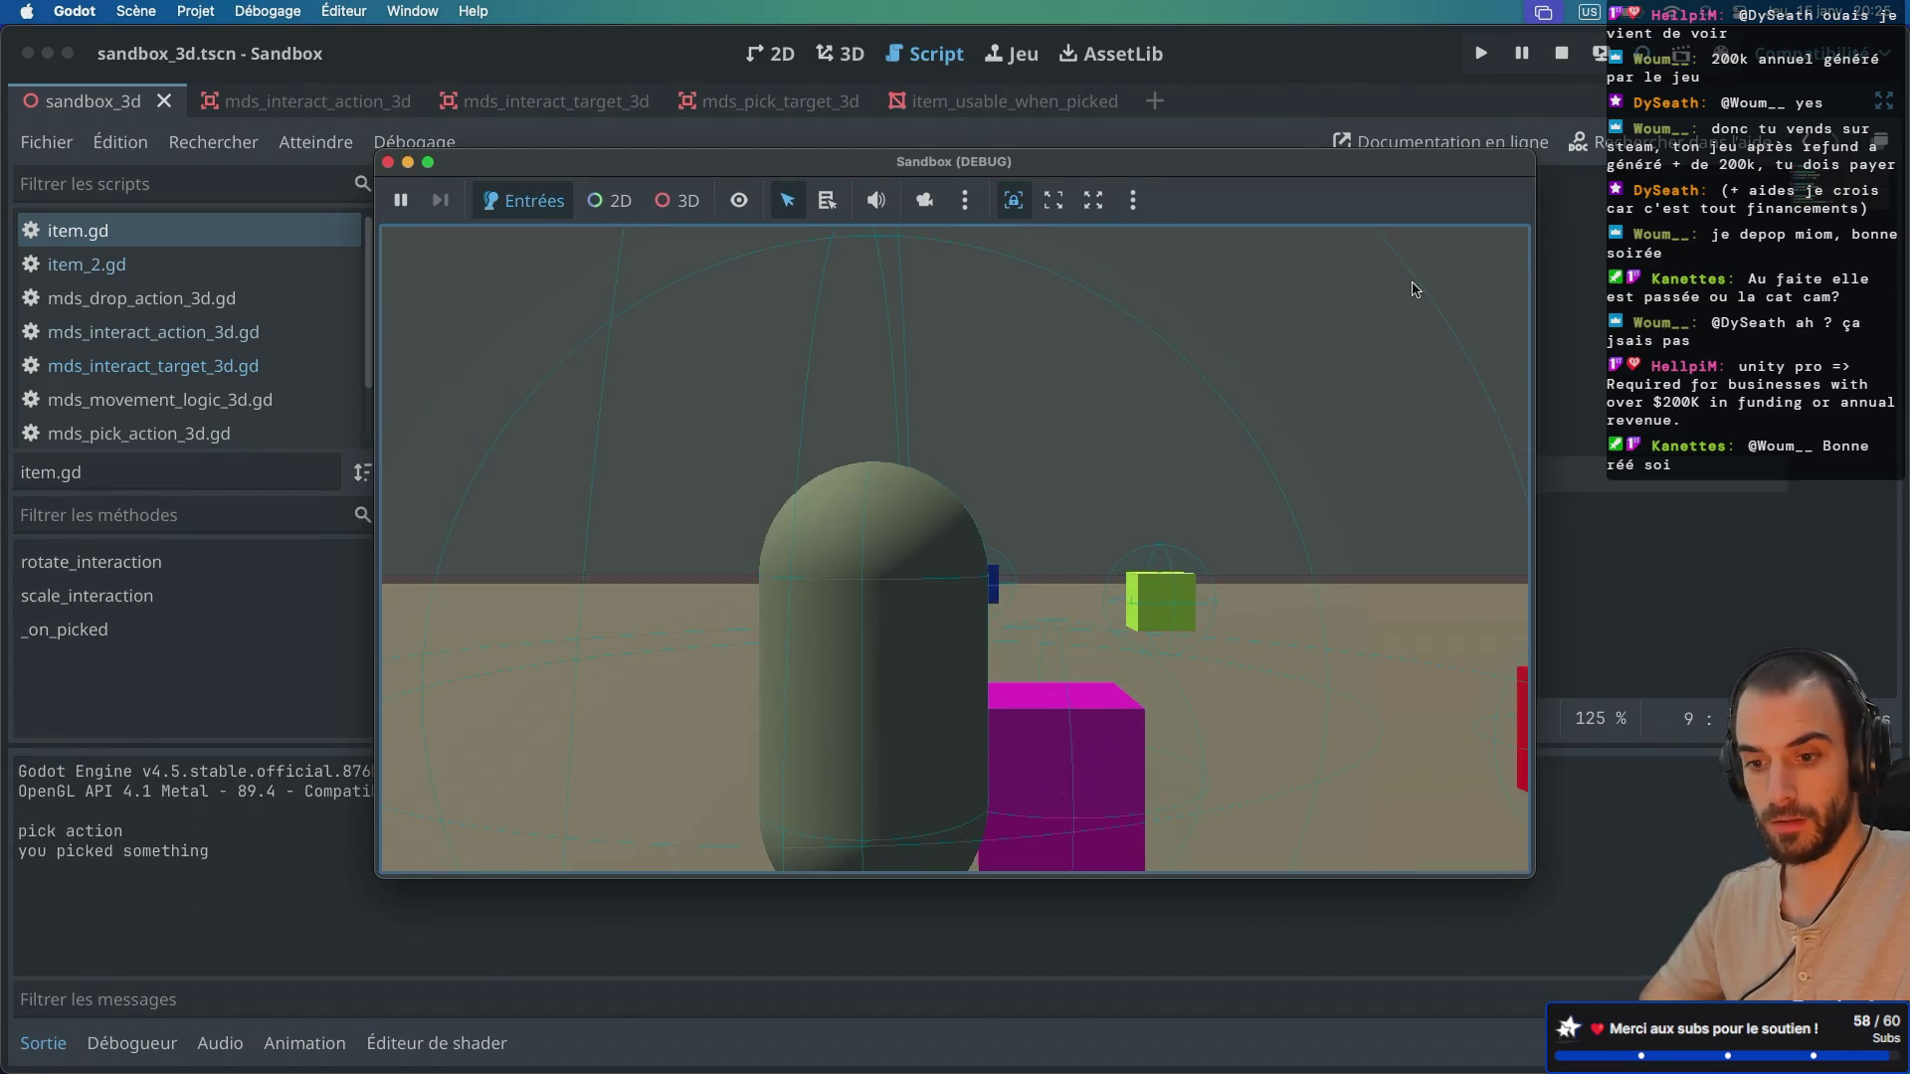
pyautogui.press('s')
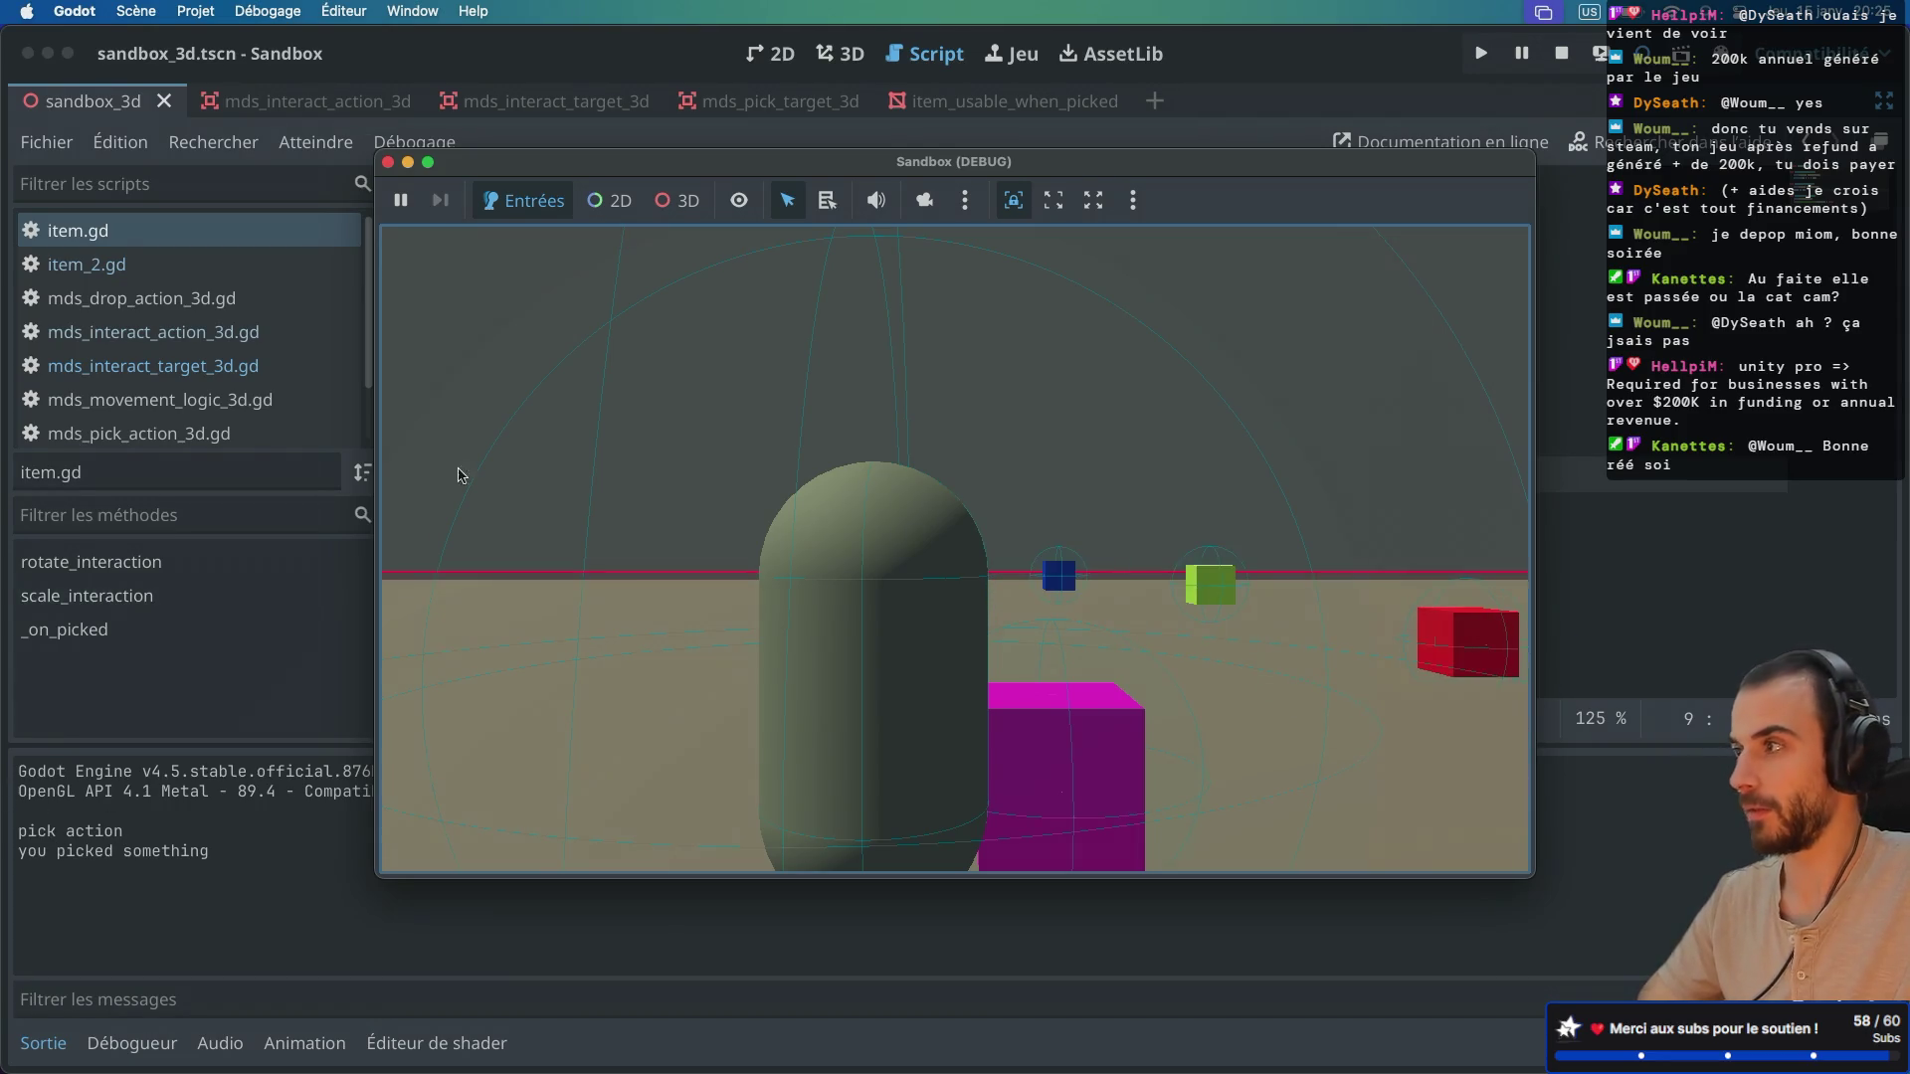
pyautogui.click(388, 162)
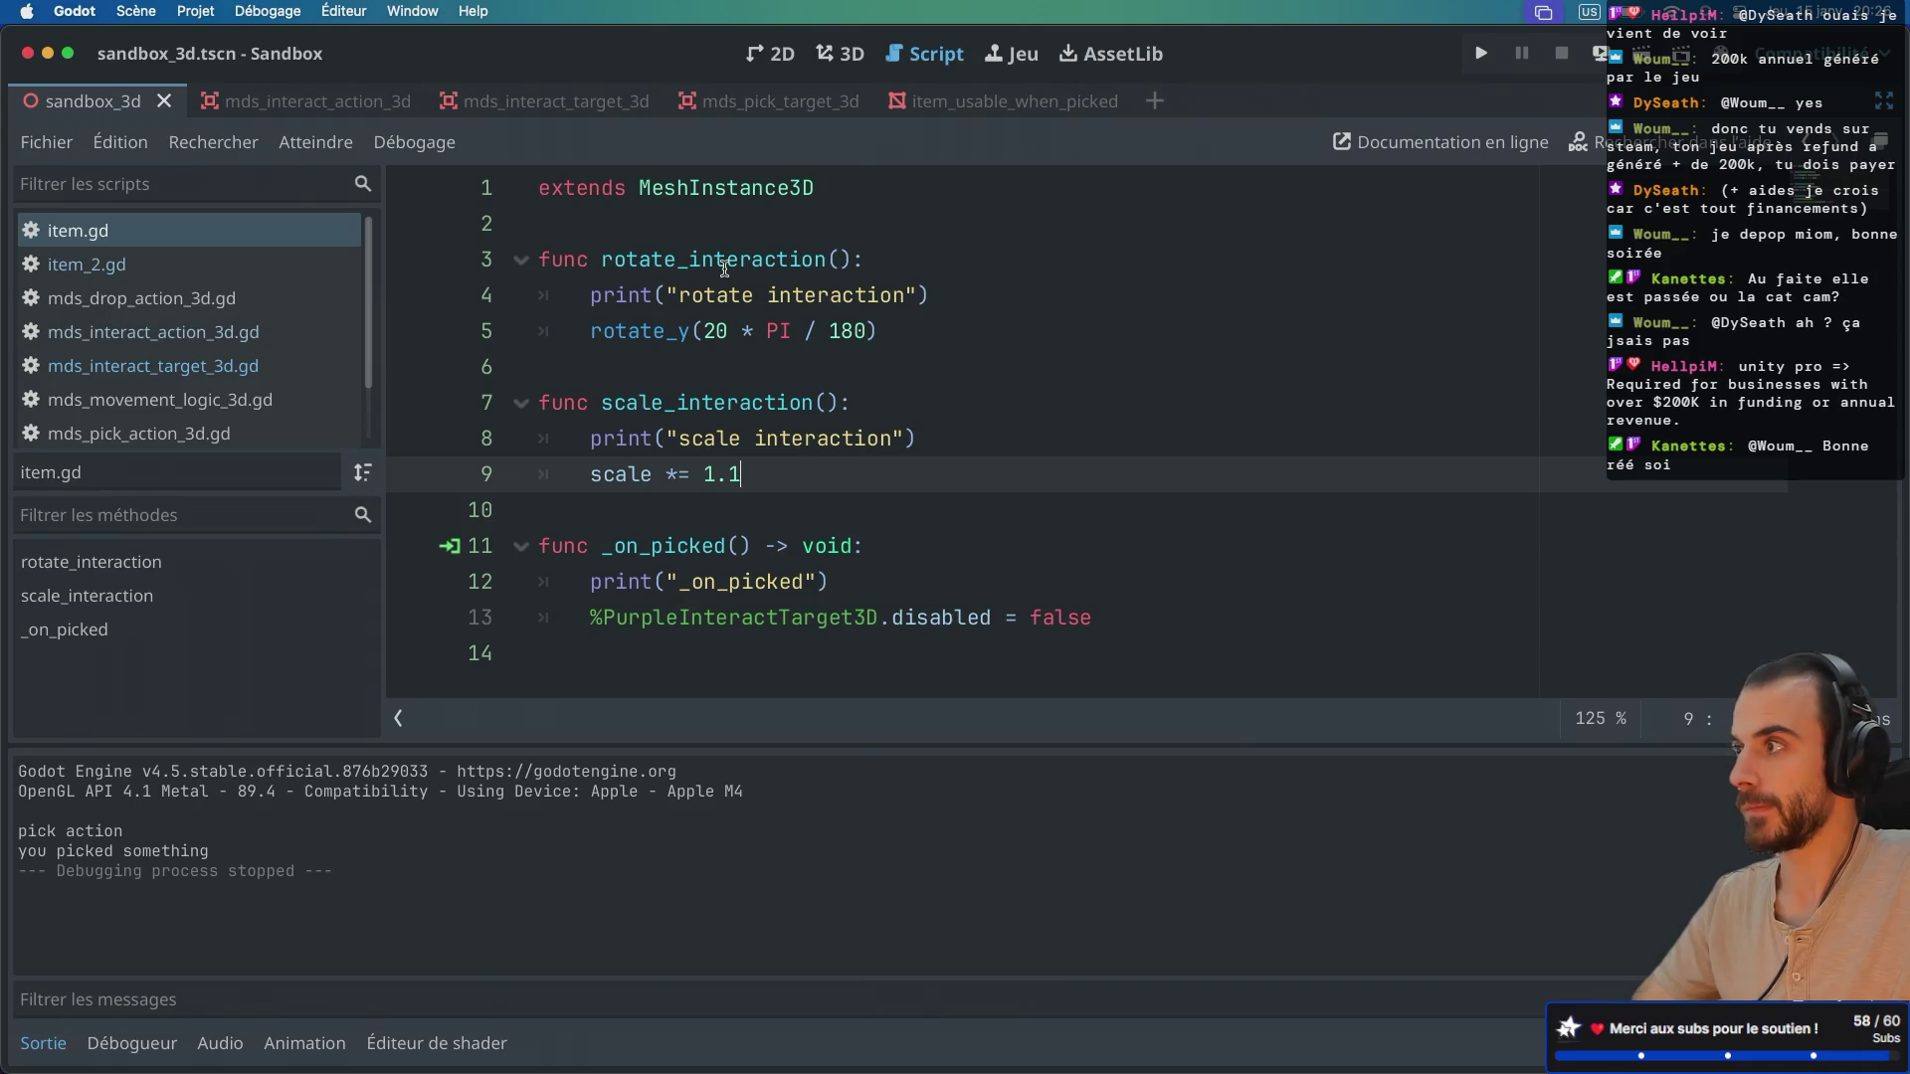
# Step: Disconnect MdsPickTarget3D's picked signal from _on_picked in the ItemUsableWhenPicked scene
pyautogui.press('ctrl+super+d')
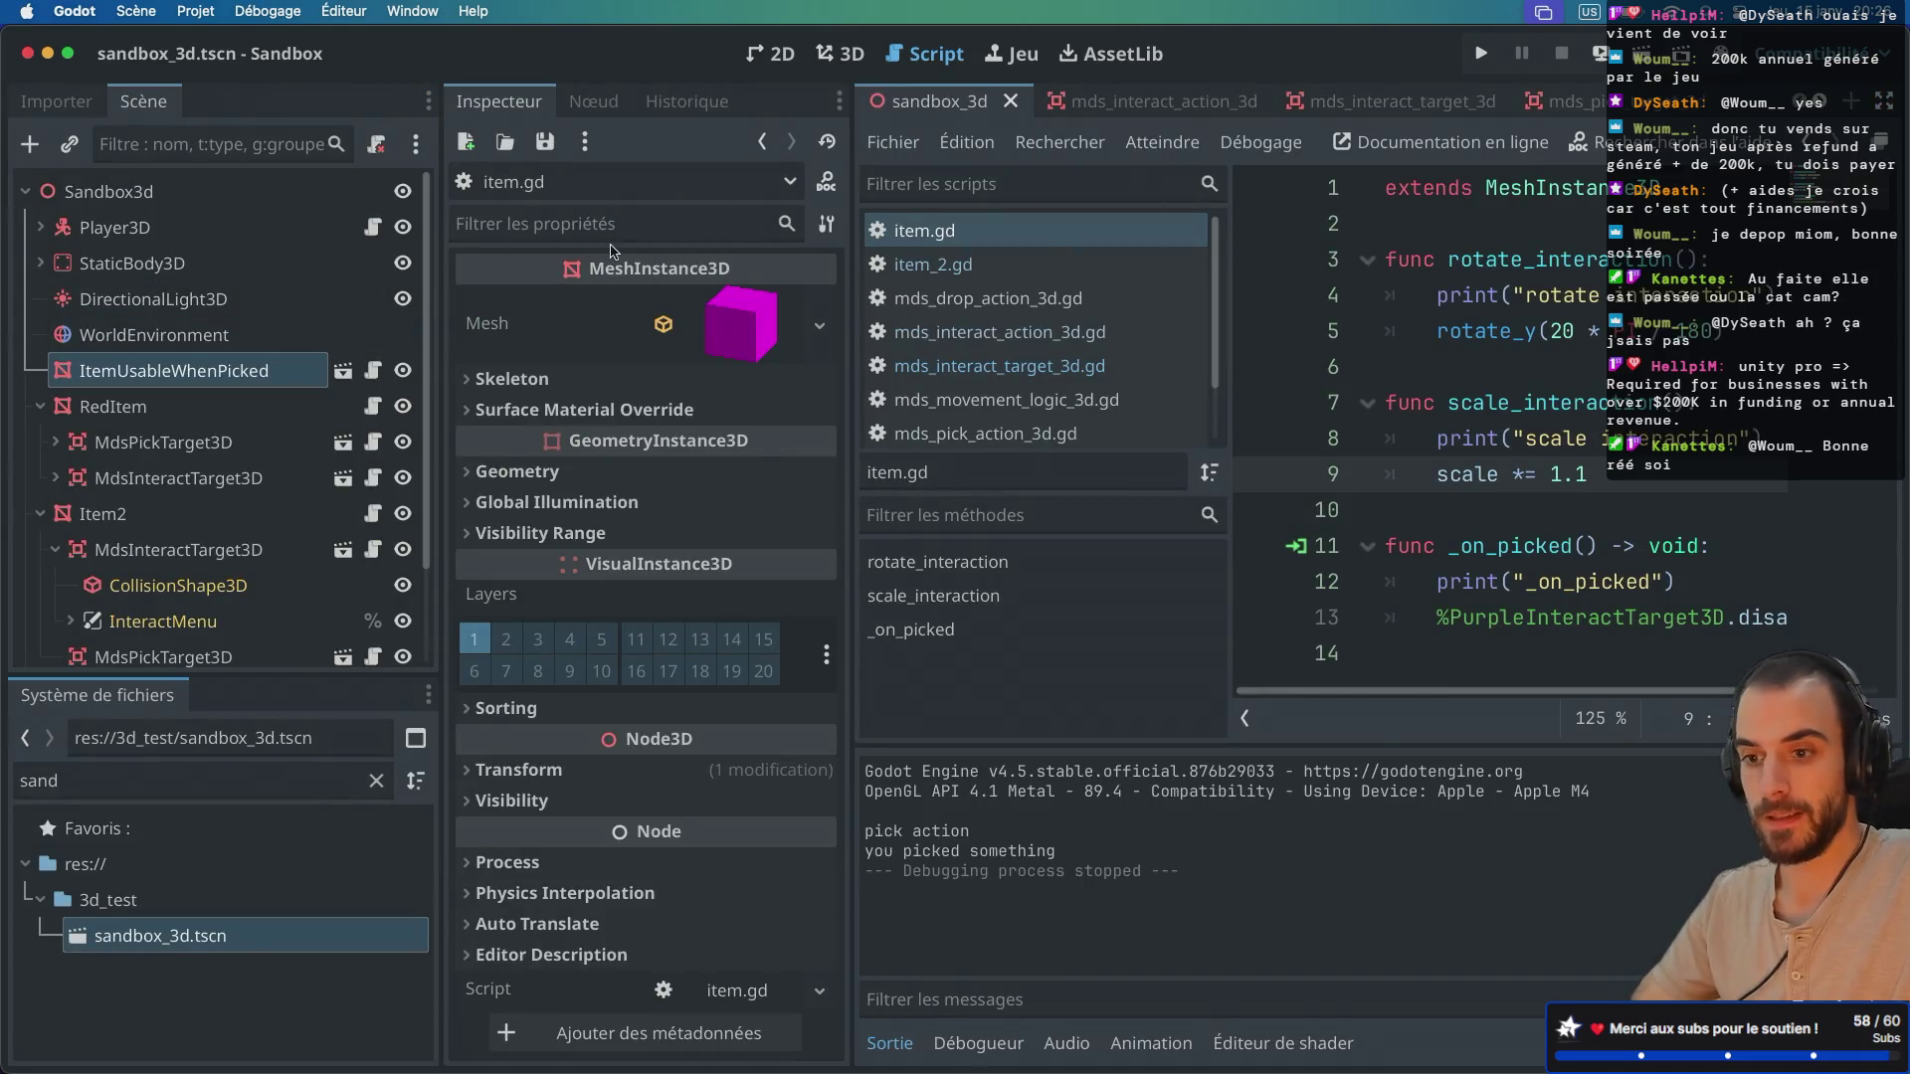
pyautogui.click(343, 370)
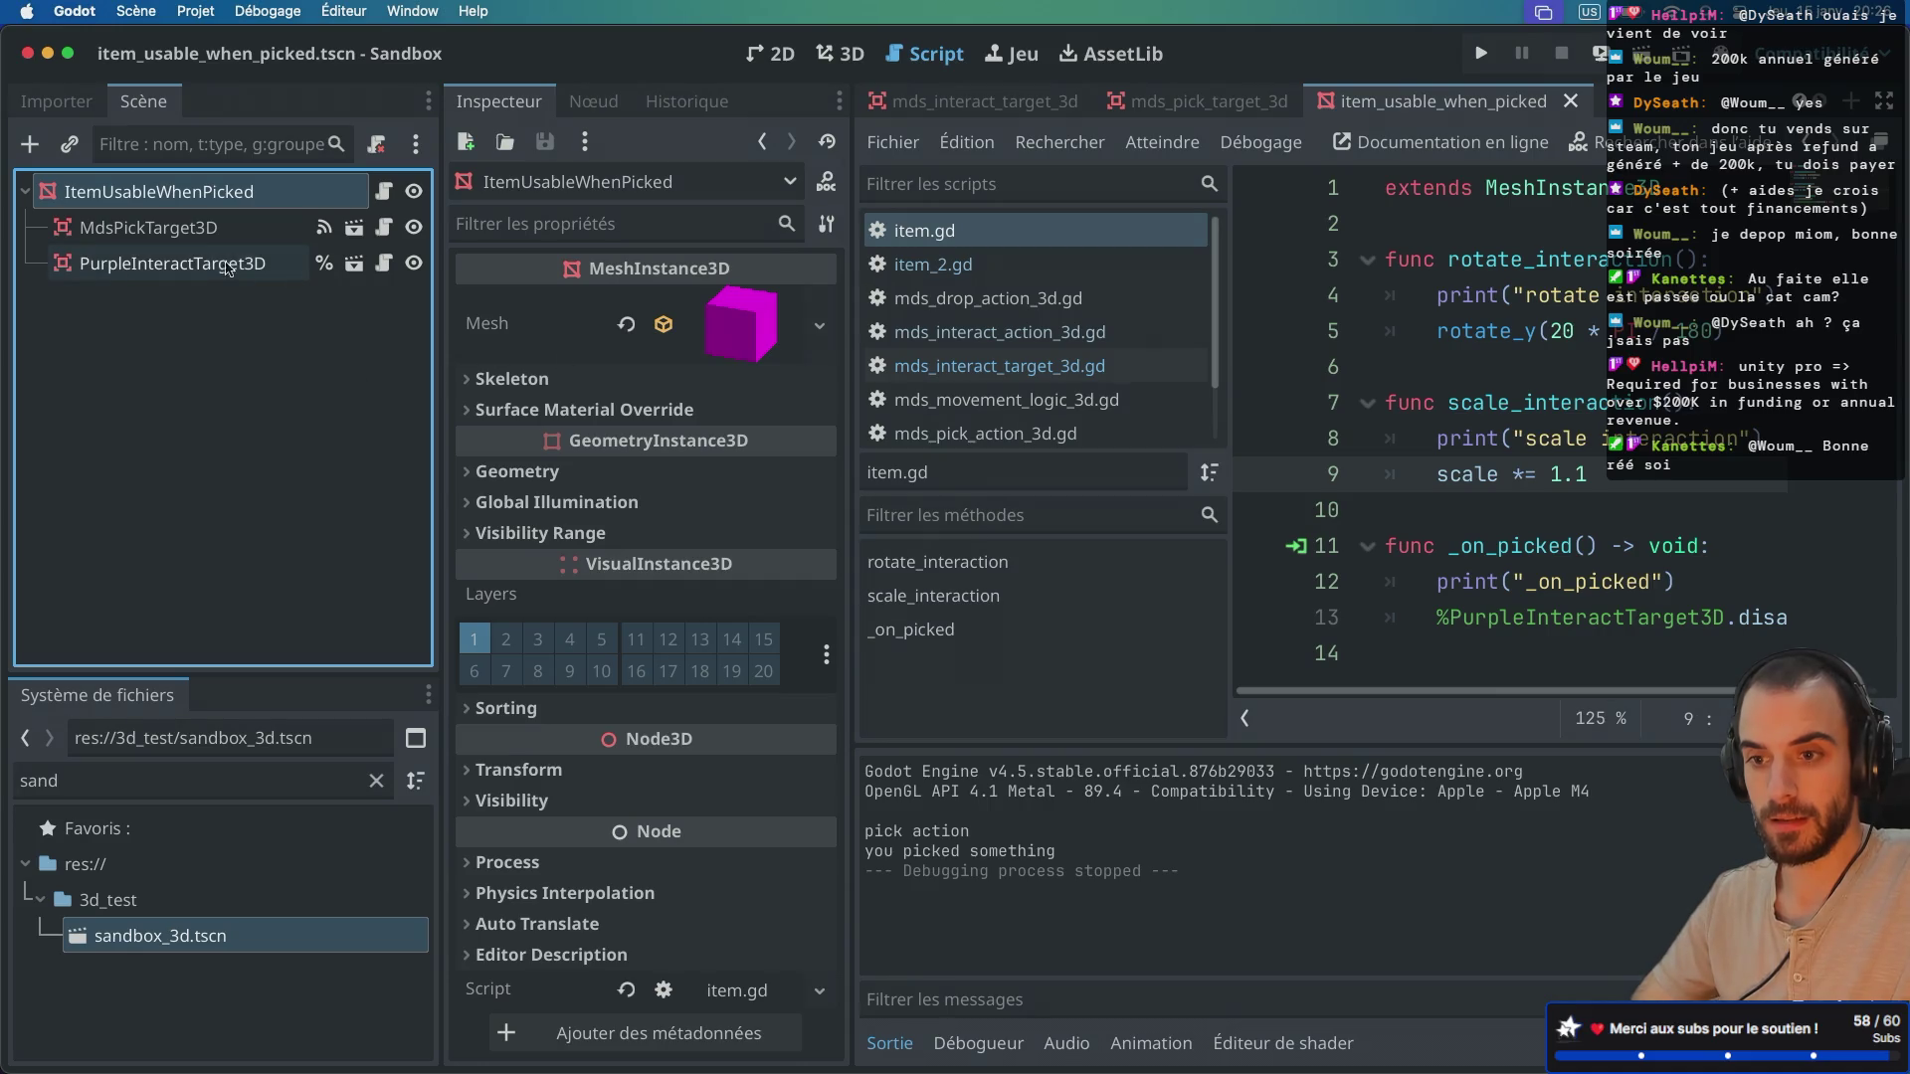
pyautogui.click(218, 231)
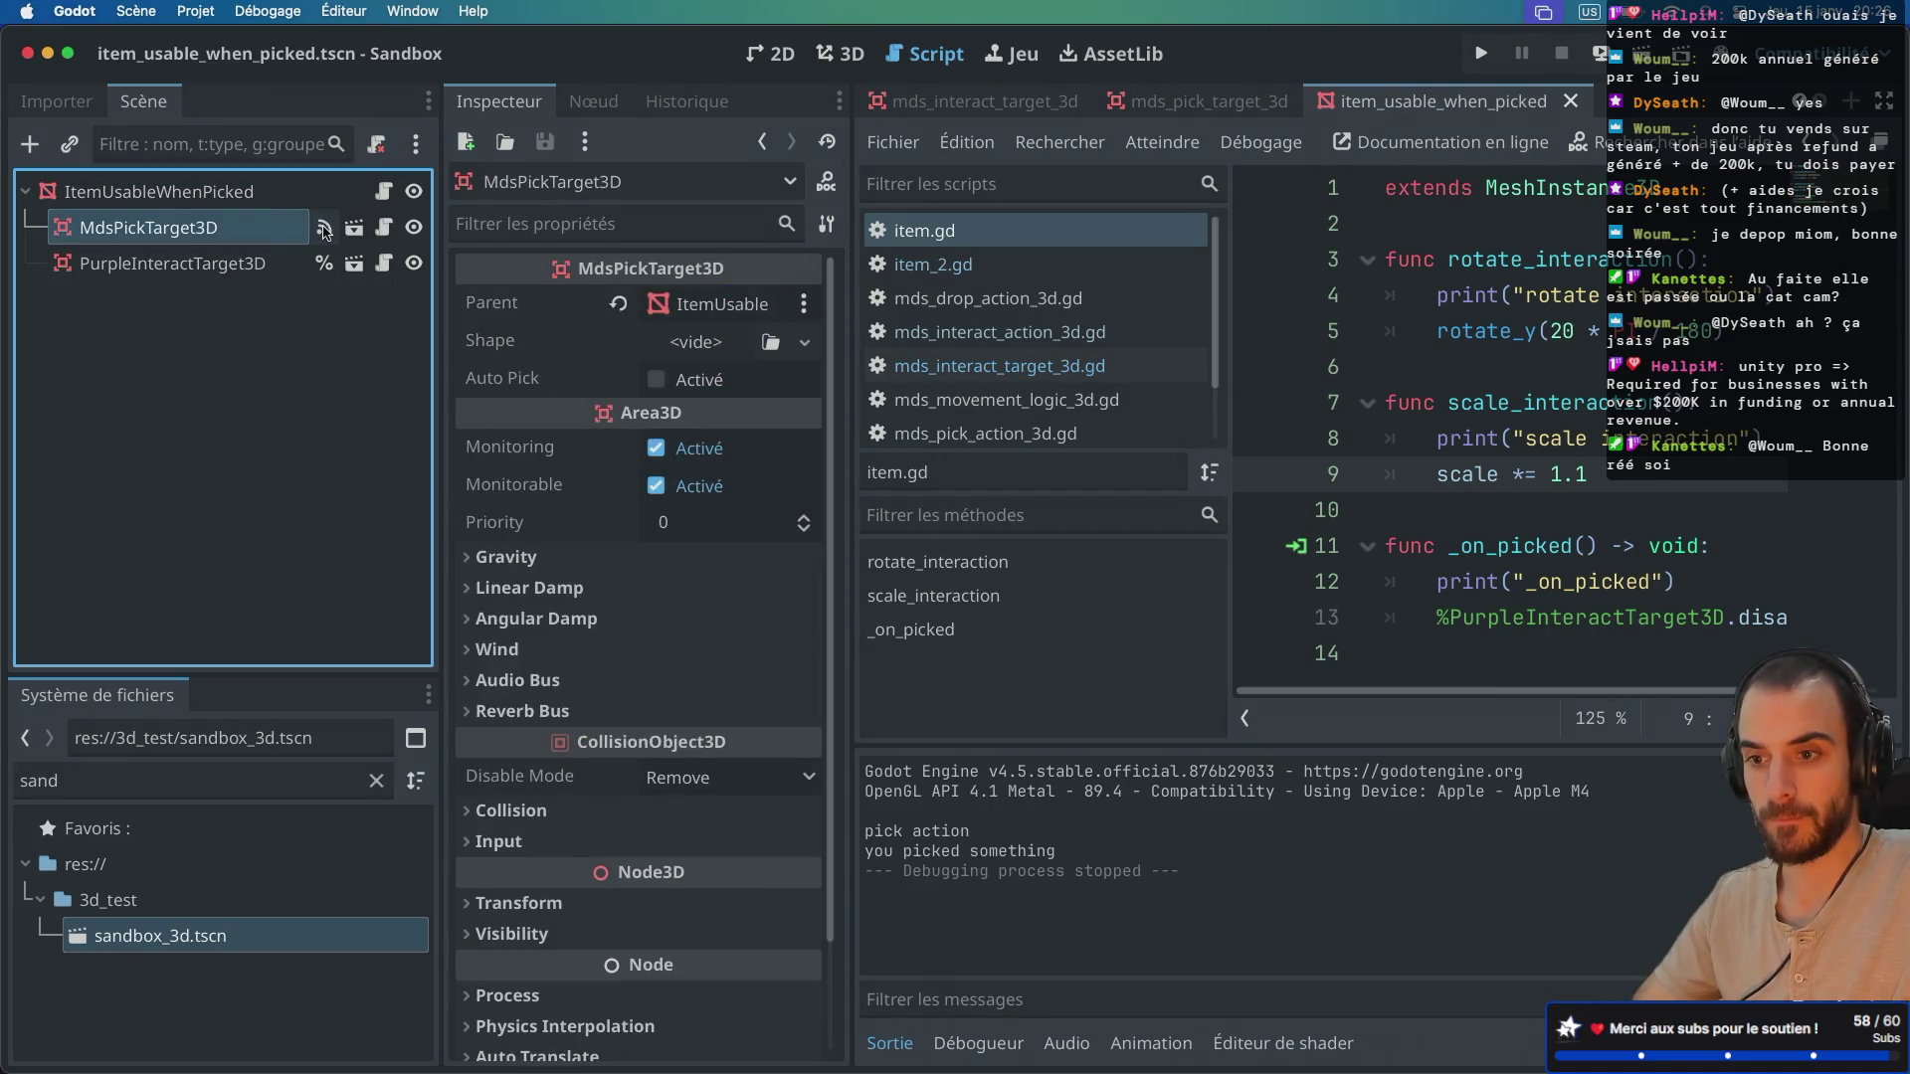
pyautogui.click(325, 232)
pyautogui.rightClick(545, 303)
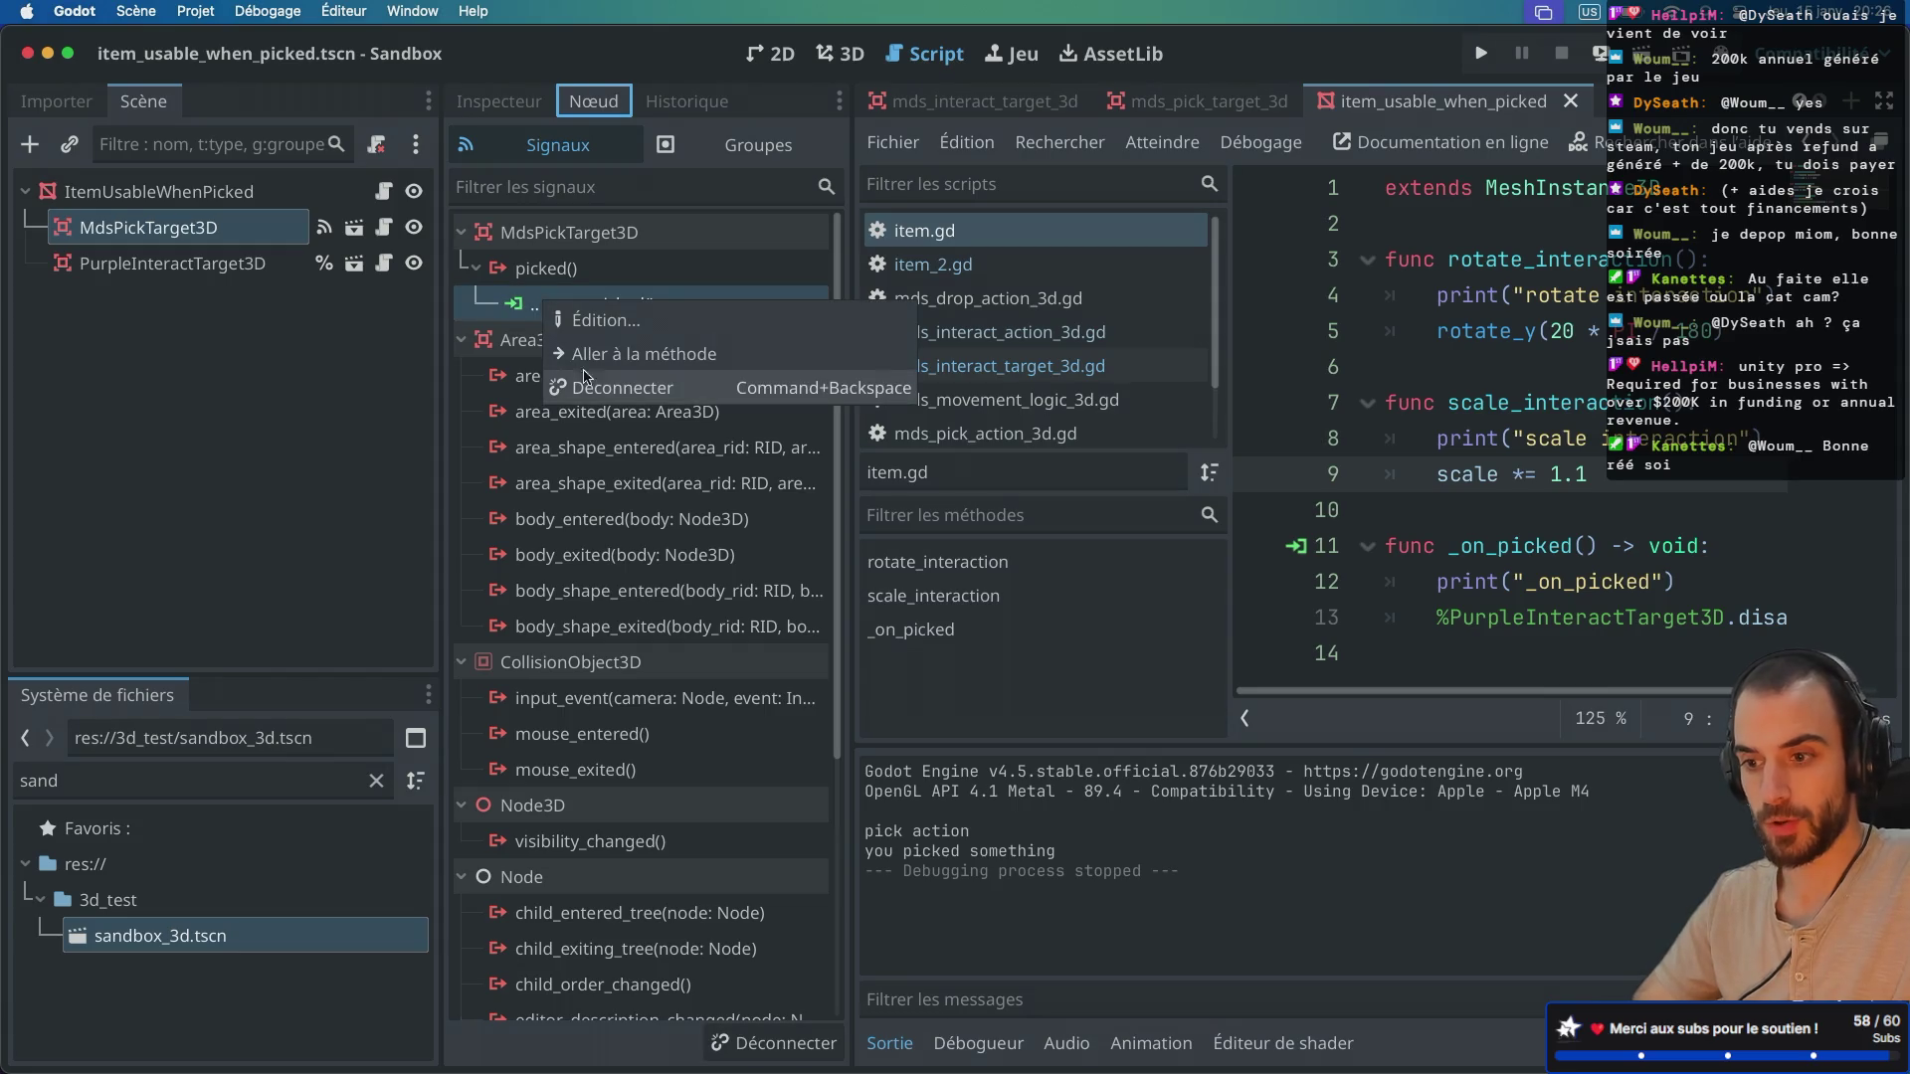
pyautogui.click(608, 389)
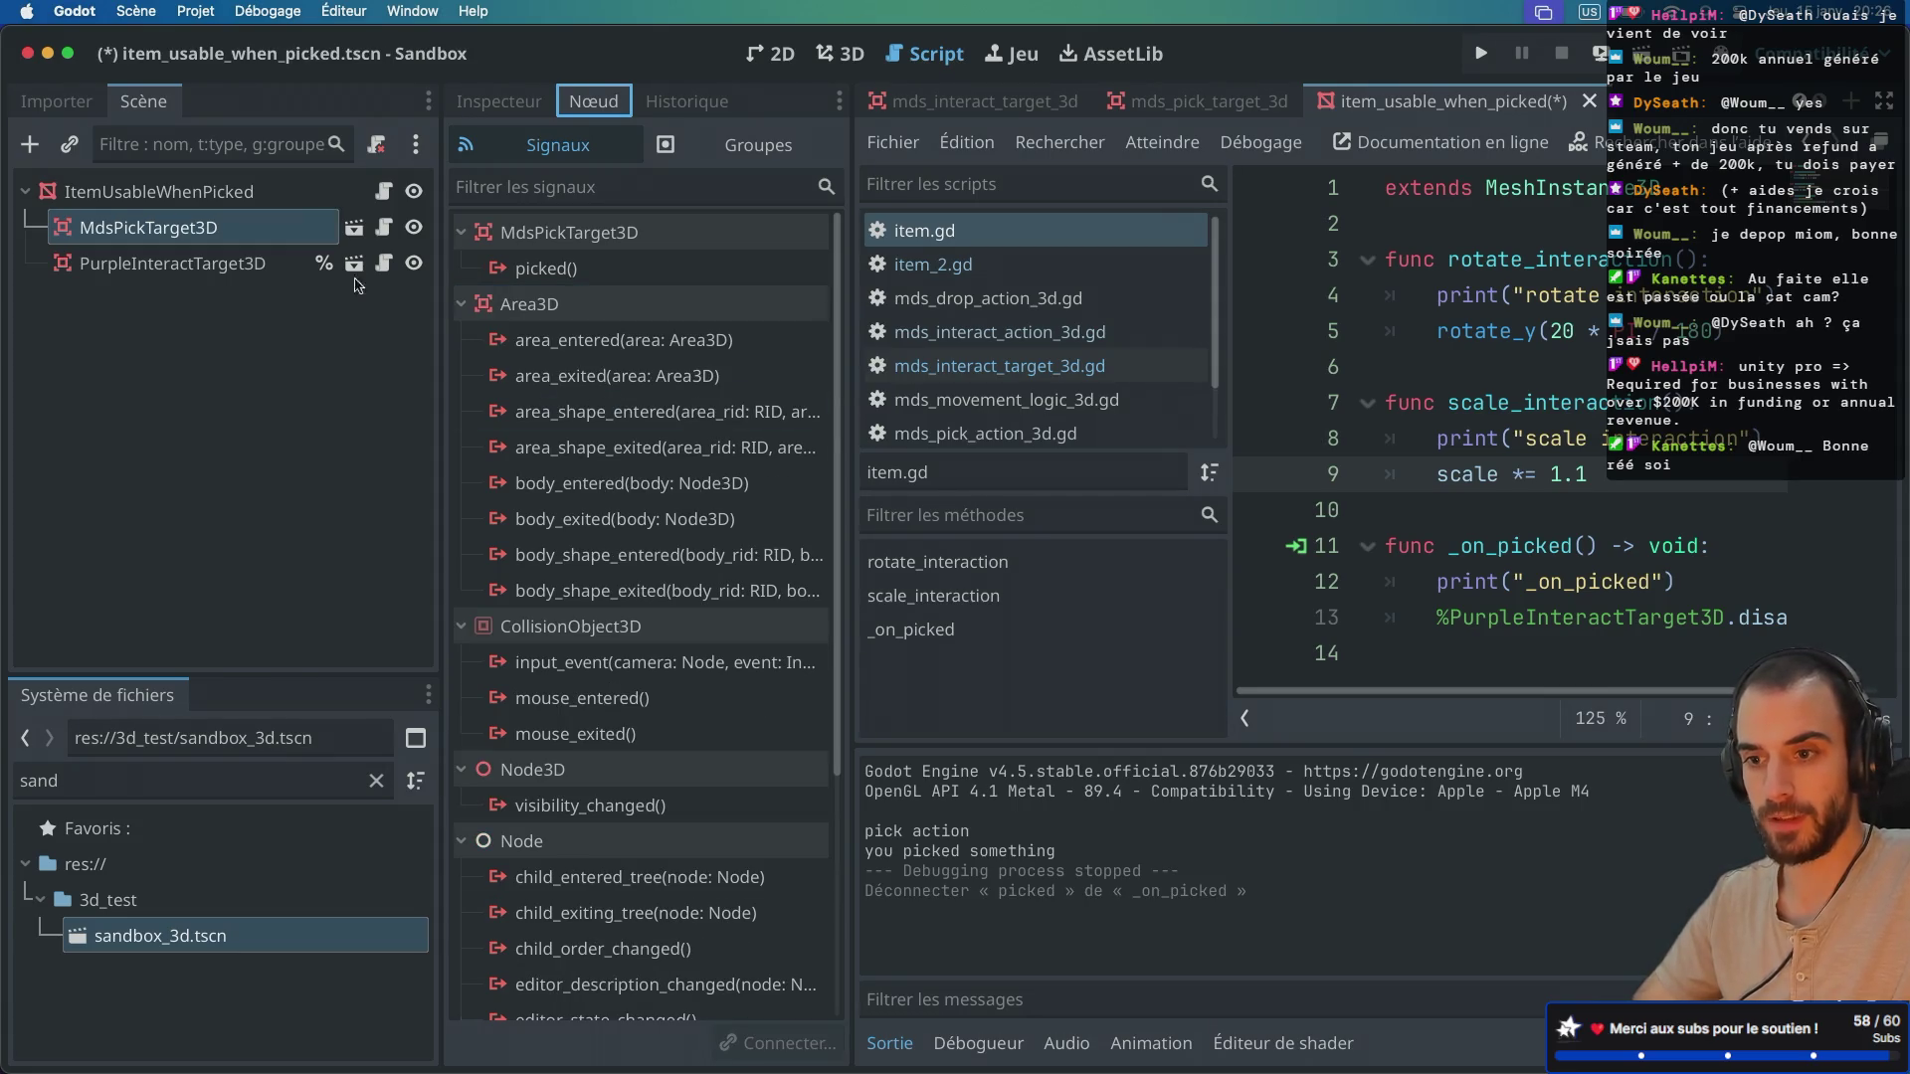
pyautogui.rightClick(318, 229)
pyautogui.press('Escape')
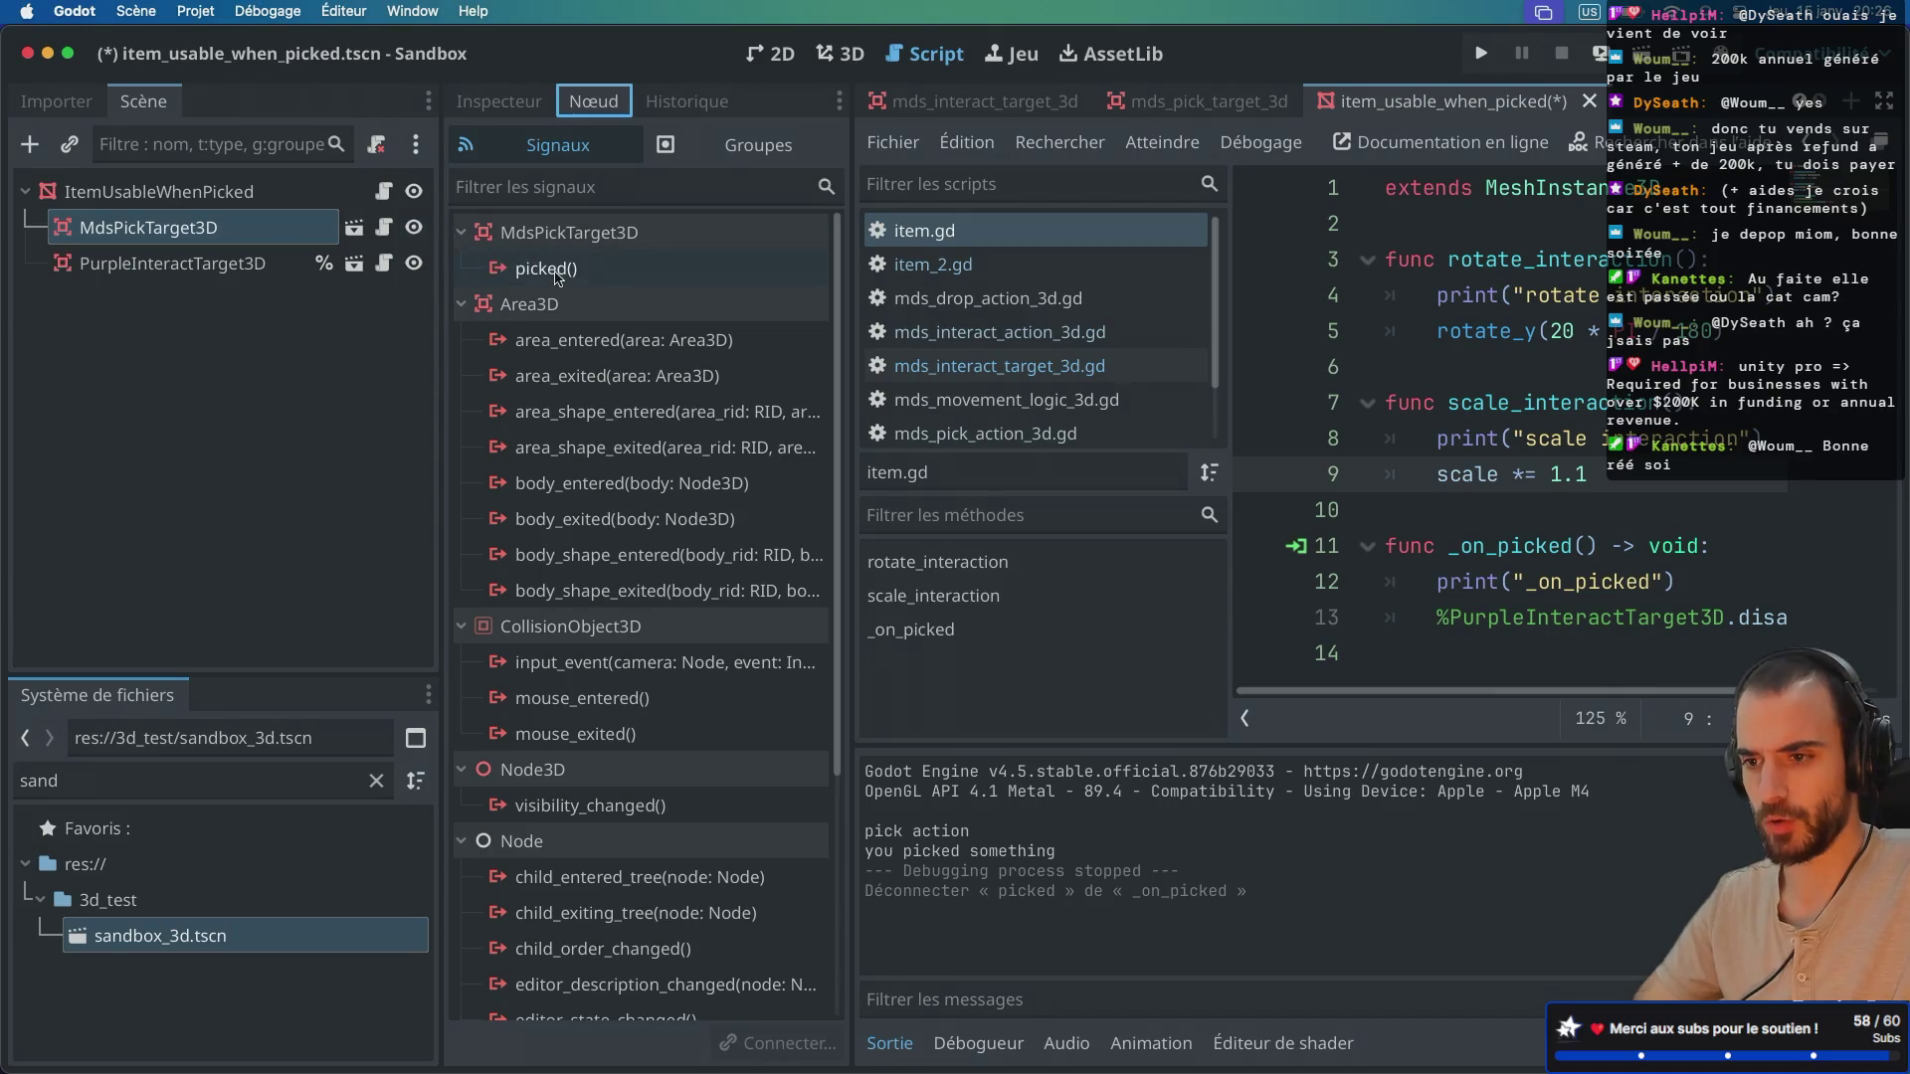
# Step: Reconnect the picked signal to the item's _on_picked method and save the scene
pyautogui.doubleClick(549, 271)
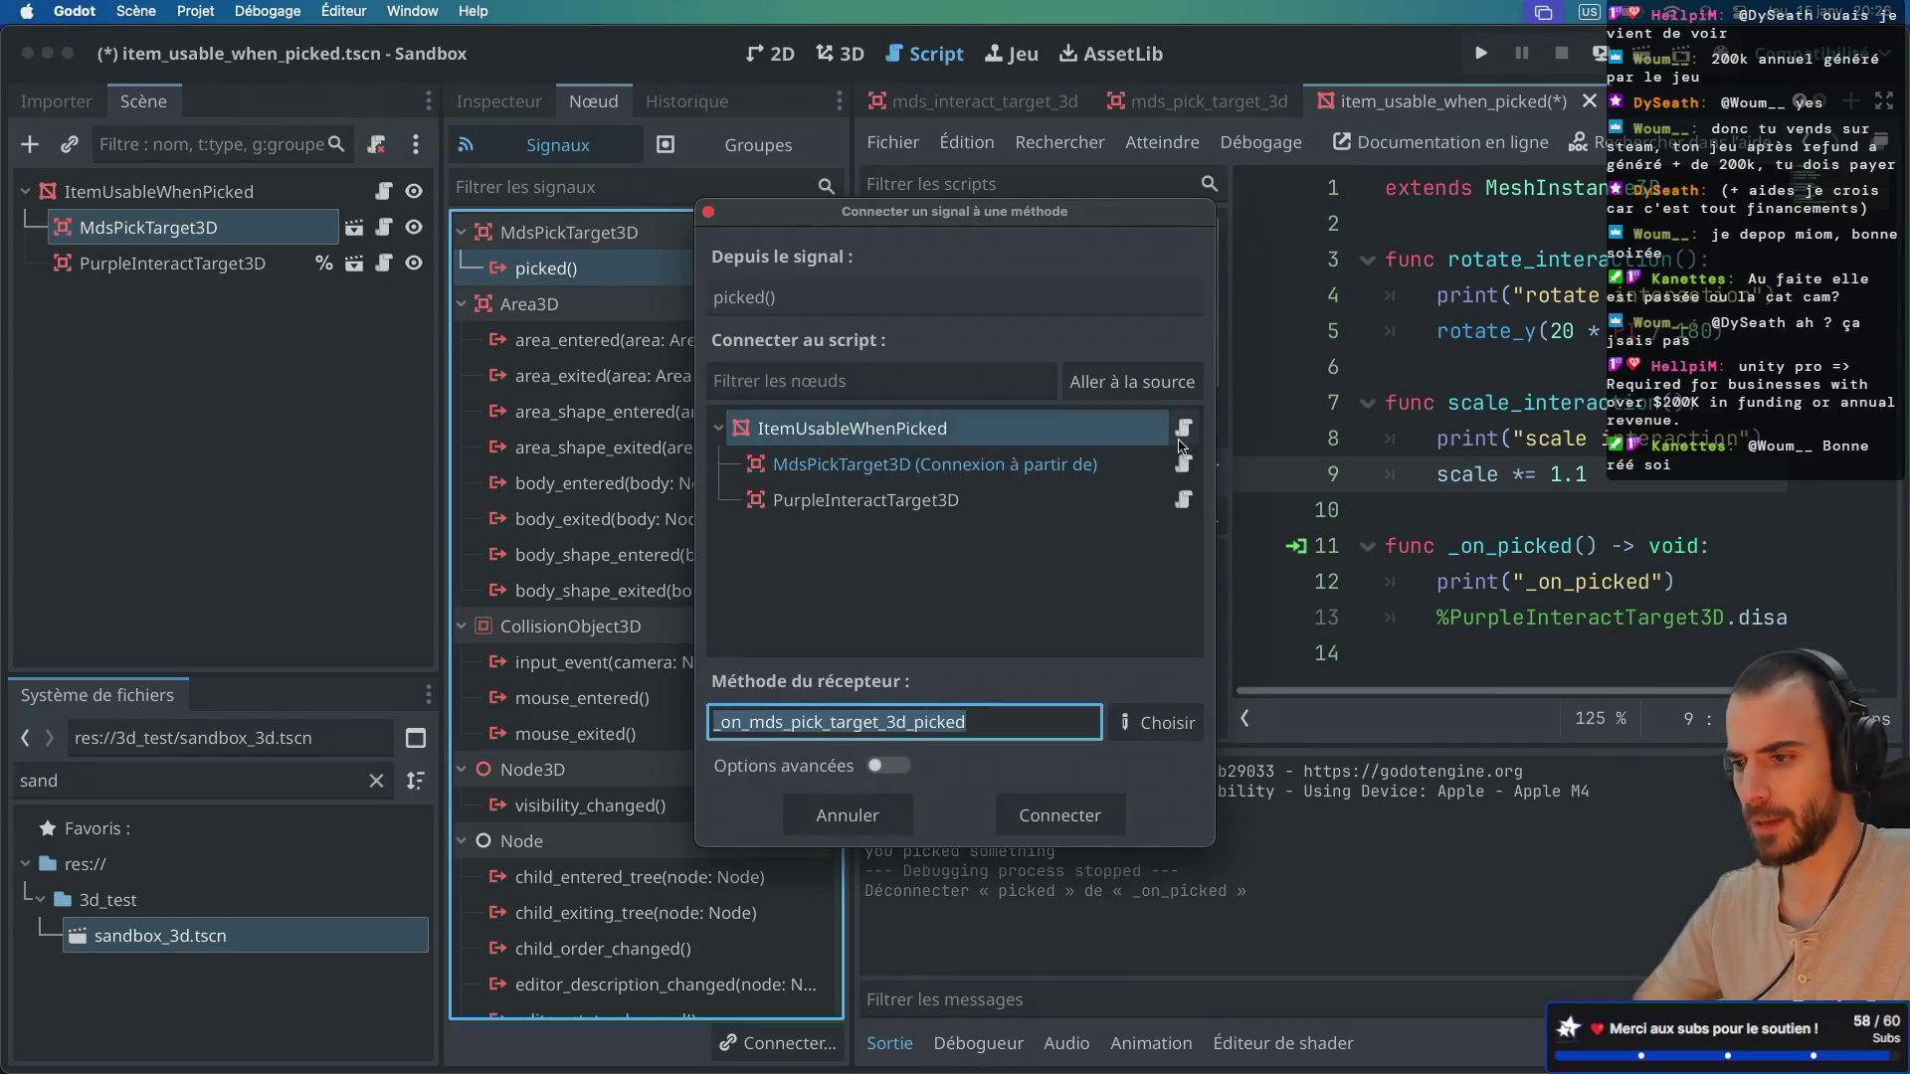
pyautogui.click(1147, 708)
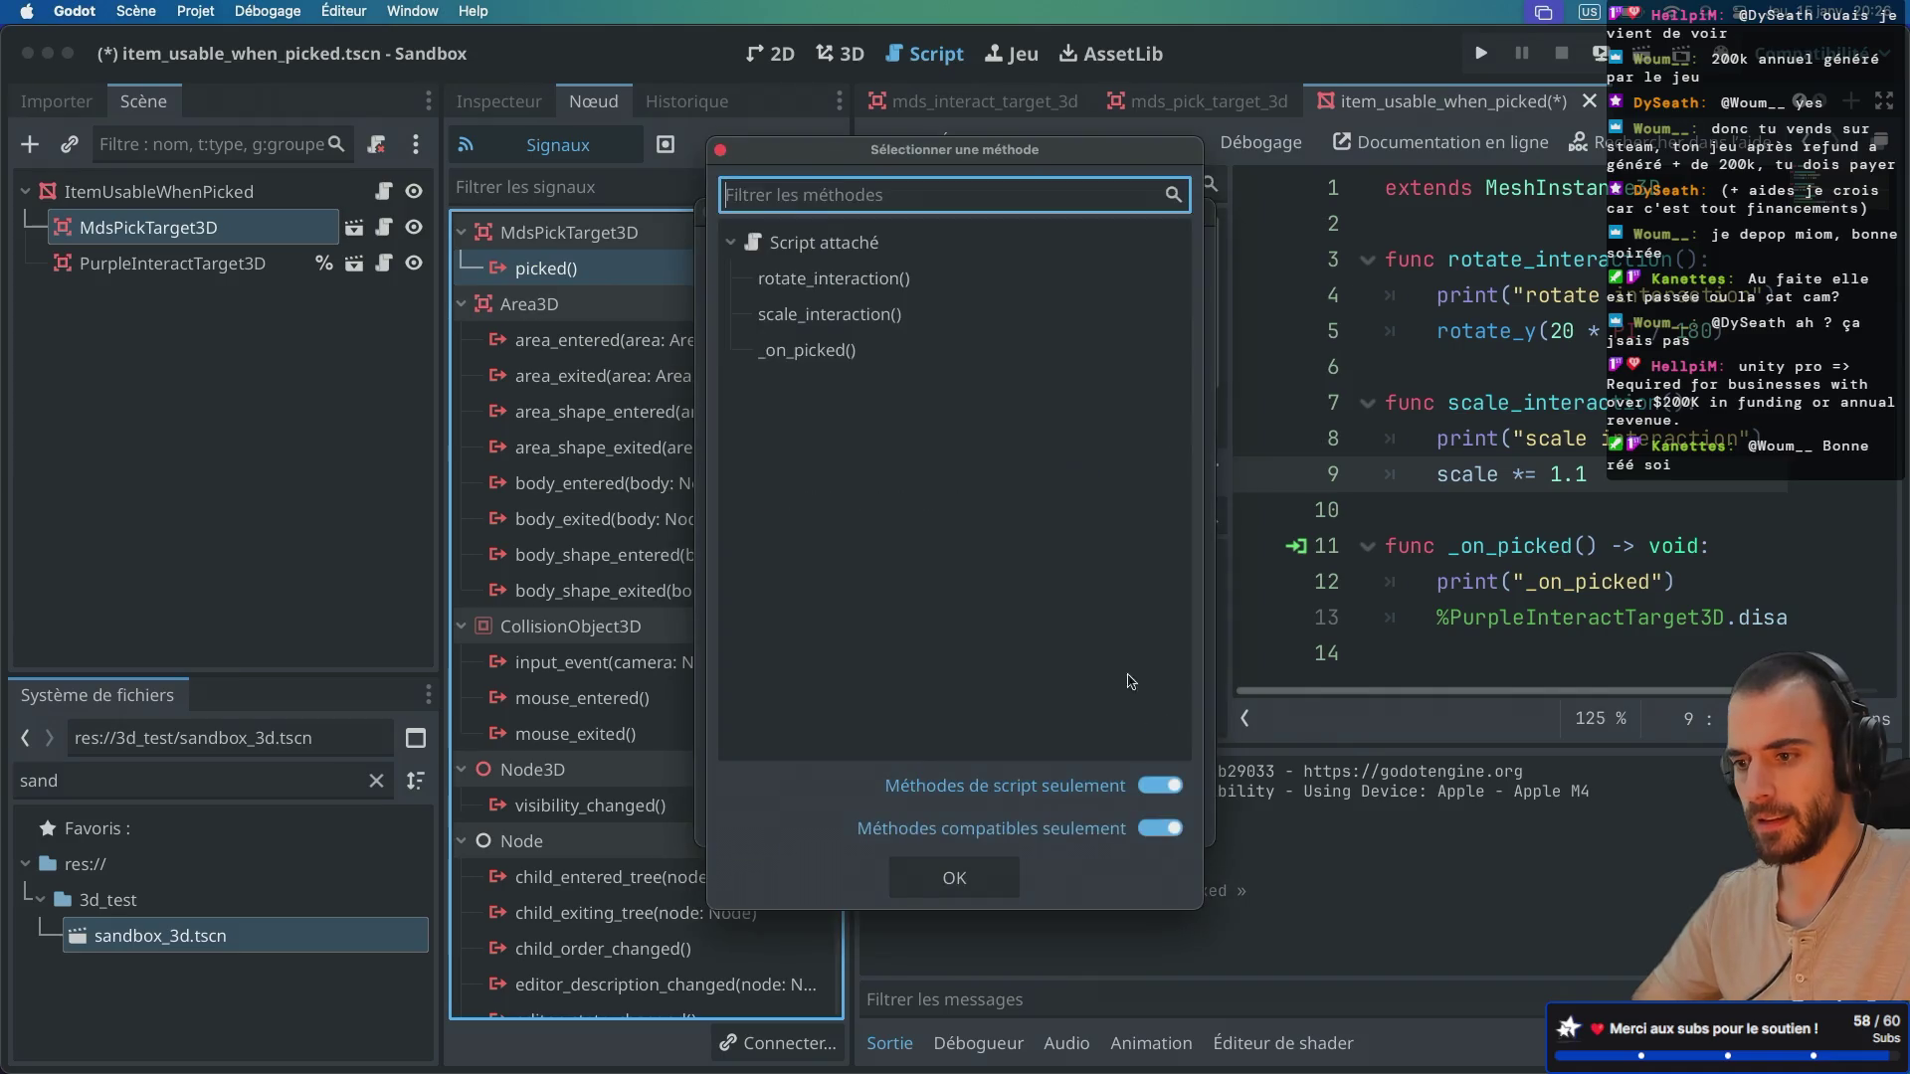
pyautogui.doubleClick(855, 352)
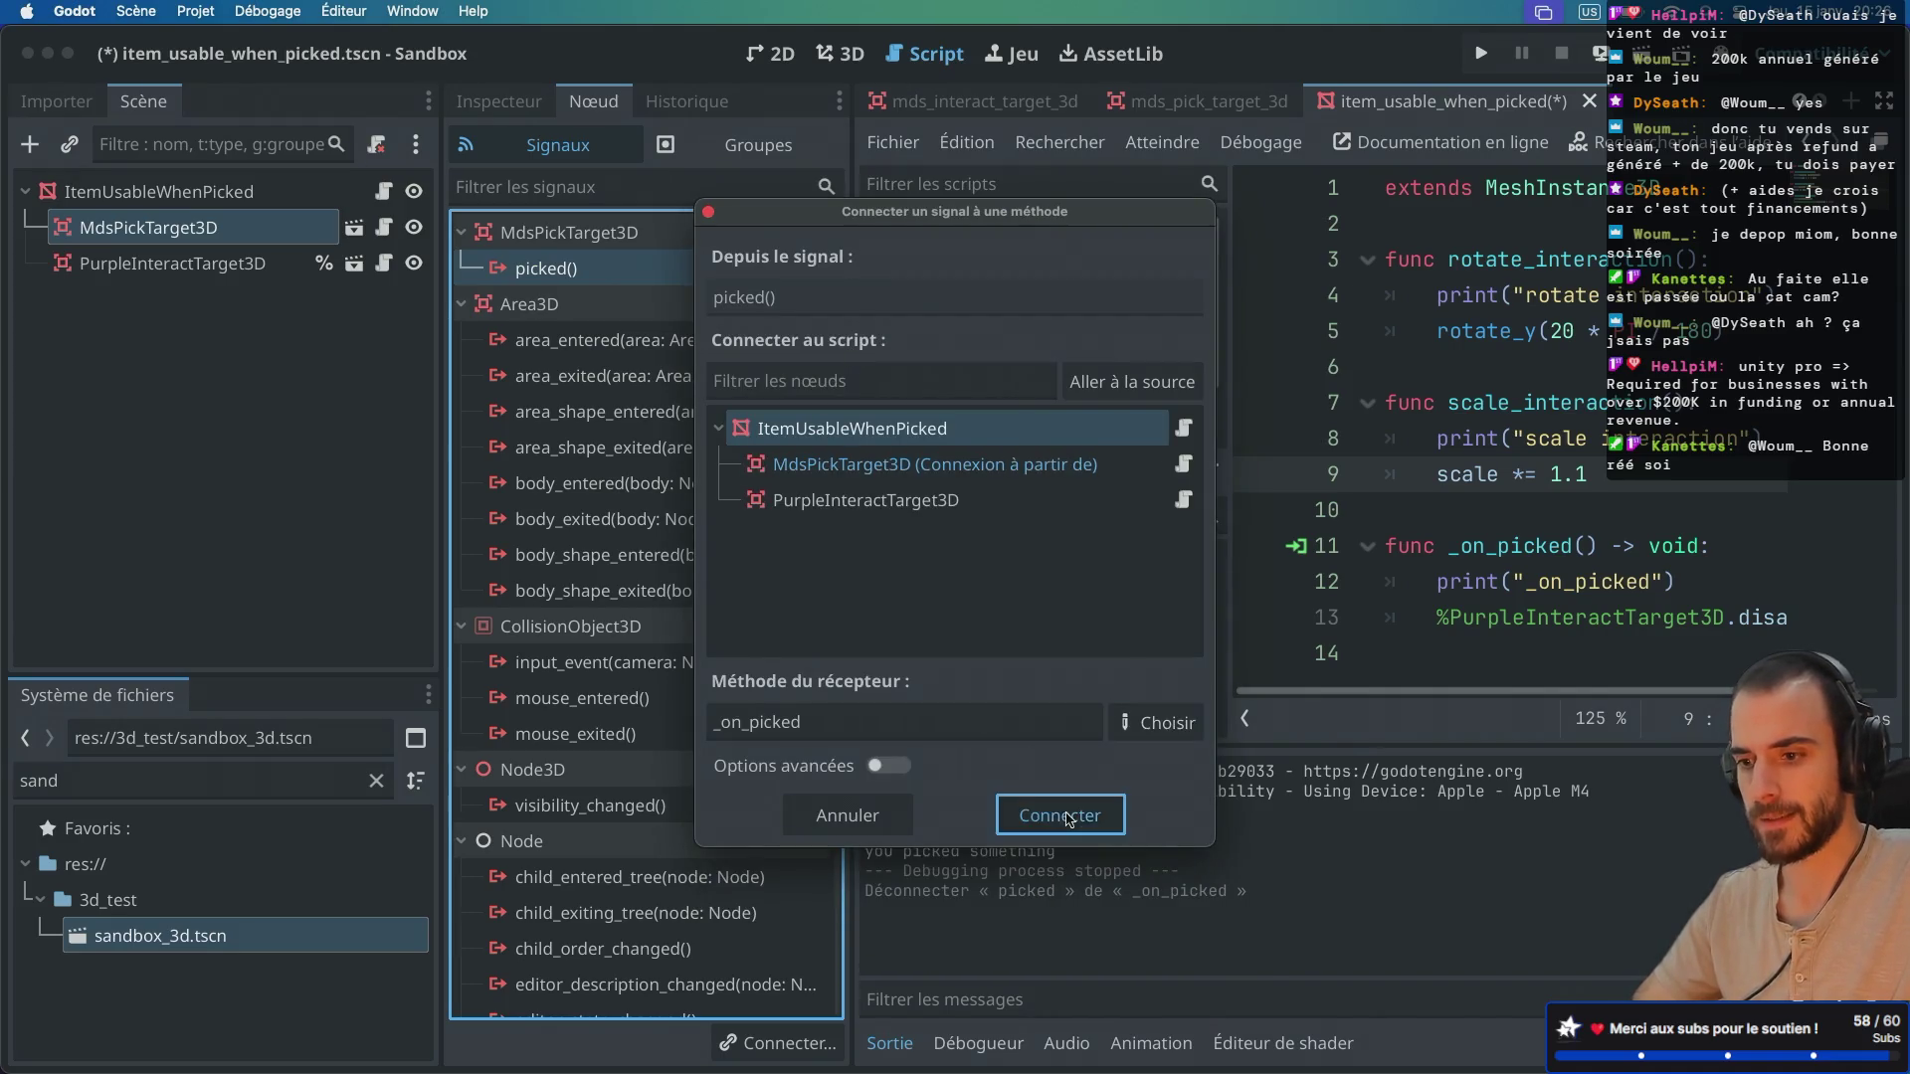
pyautogui.click(1063, 813)
pyautogui.press('super+s')
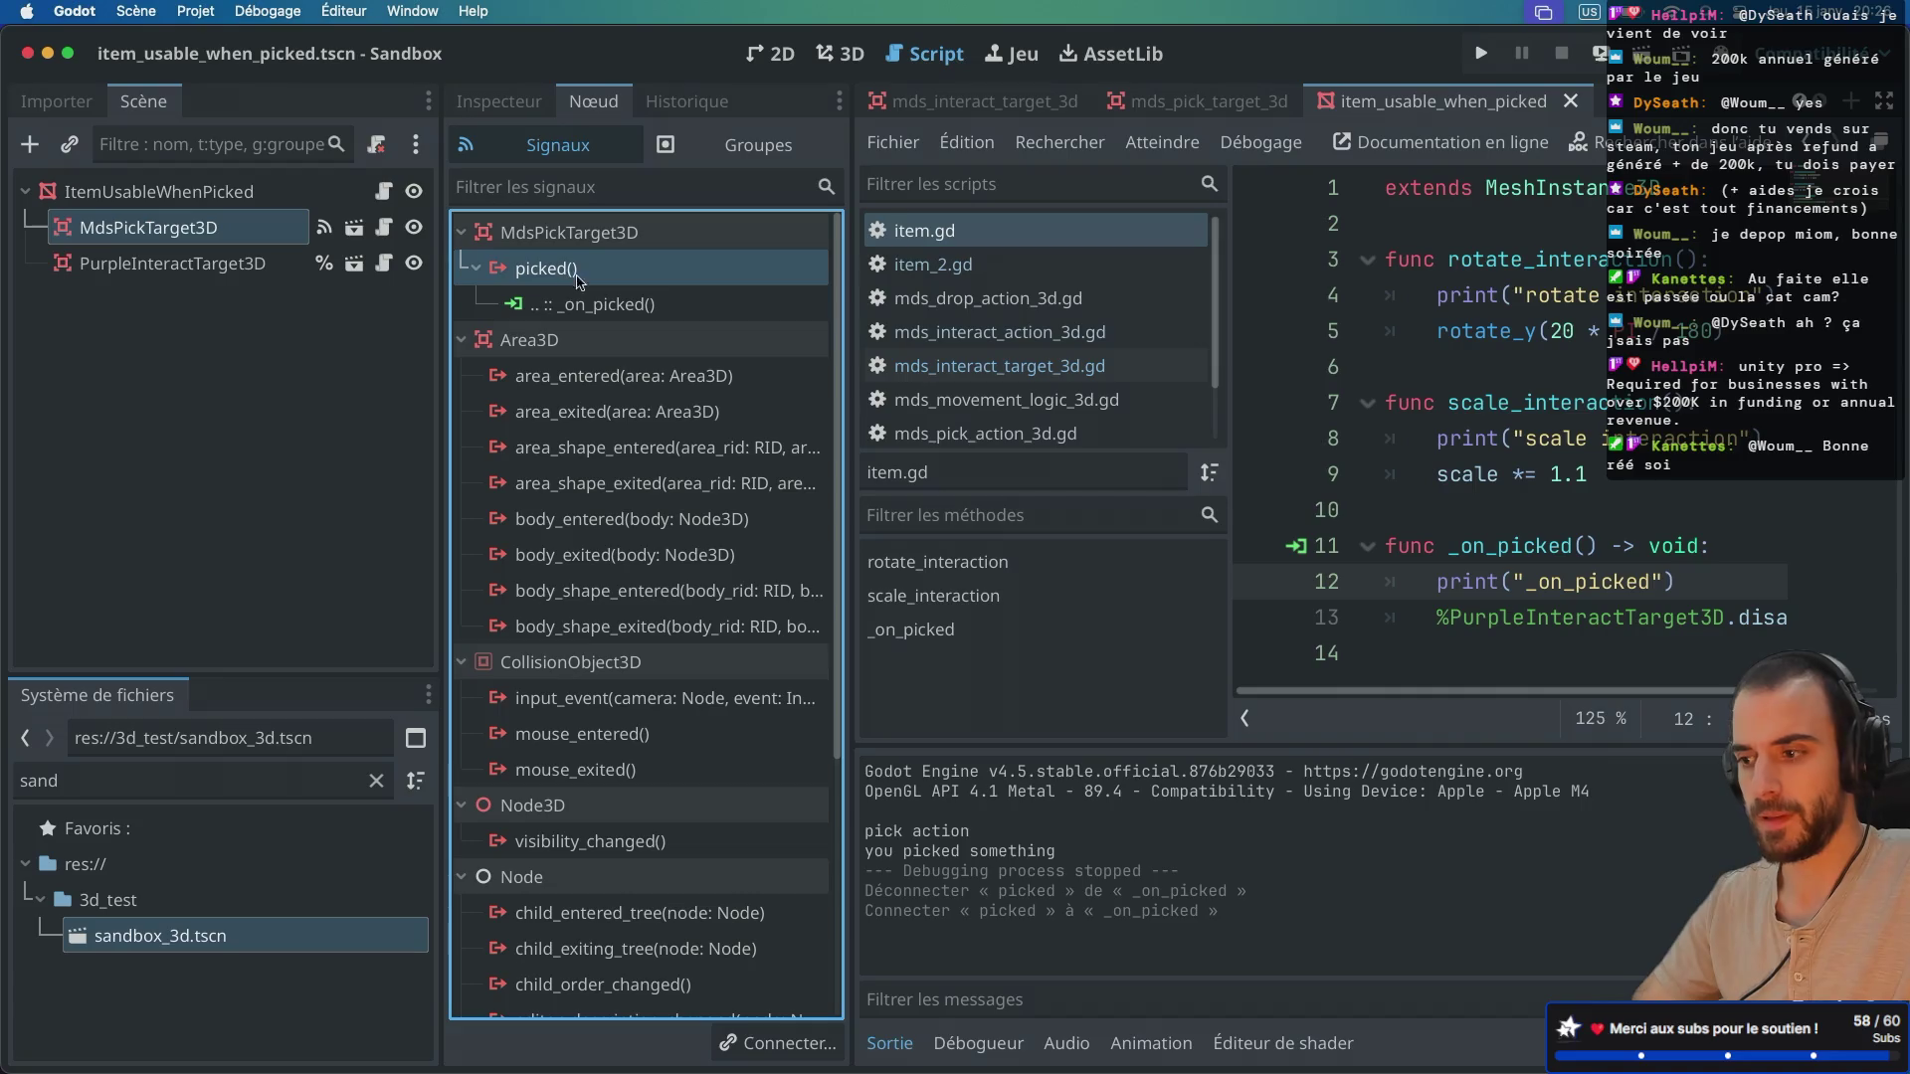
pyautogui.press('super+ctrl+d')
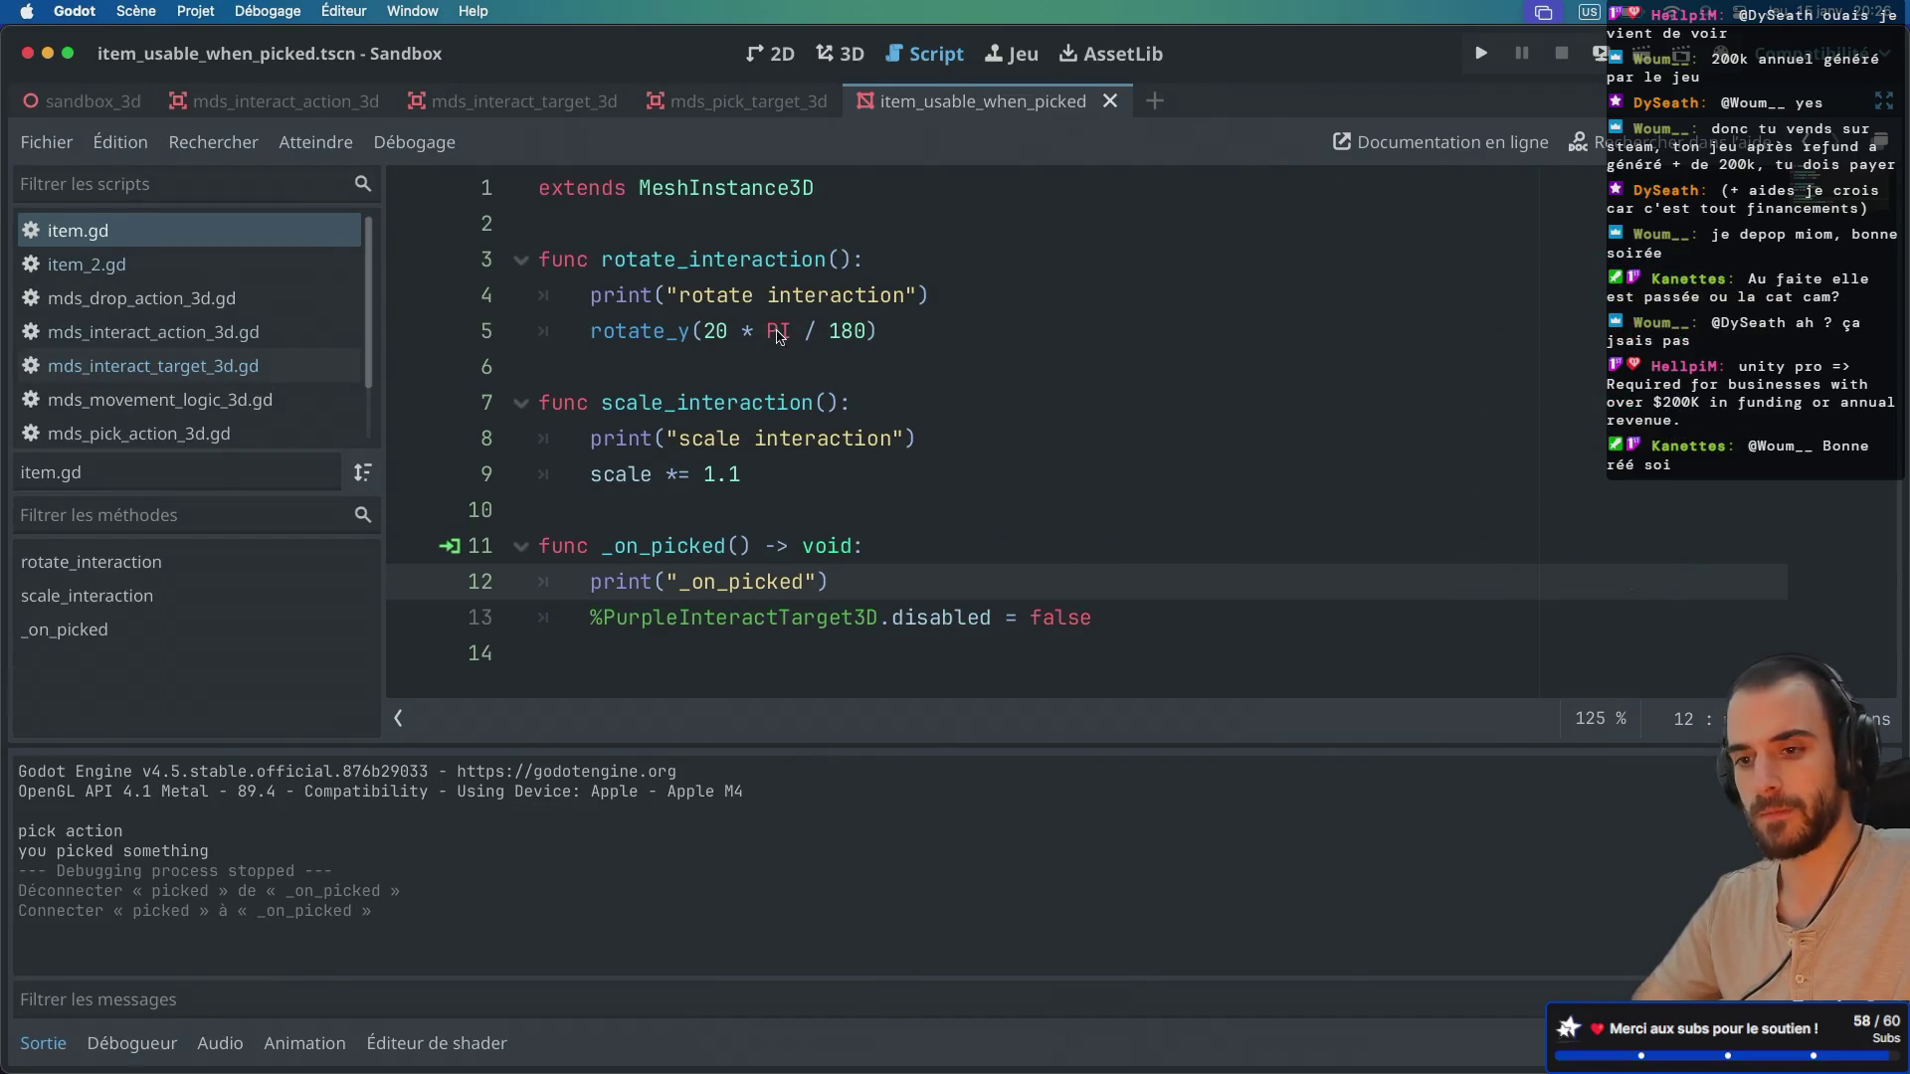
# Step: Open mds_pick_target_3d.gd from MdsPickTarget3D in a full-width code editor
pyautogui.press('super+ctrl+d')
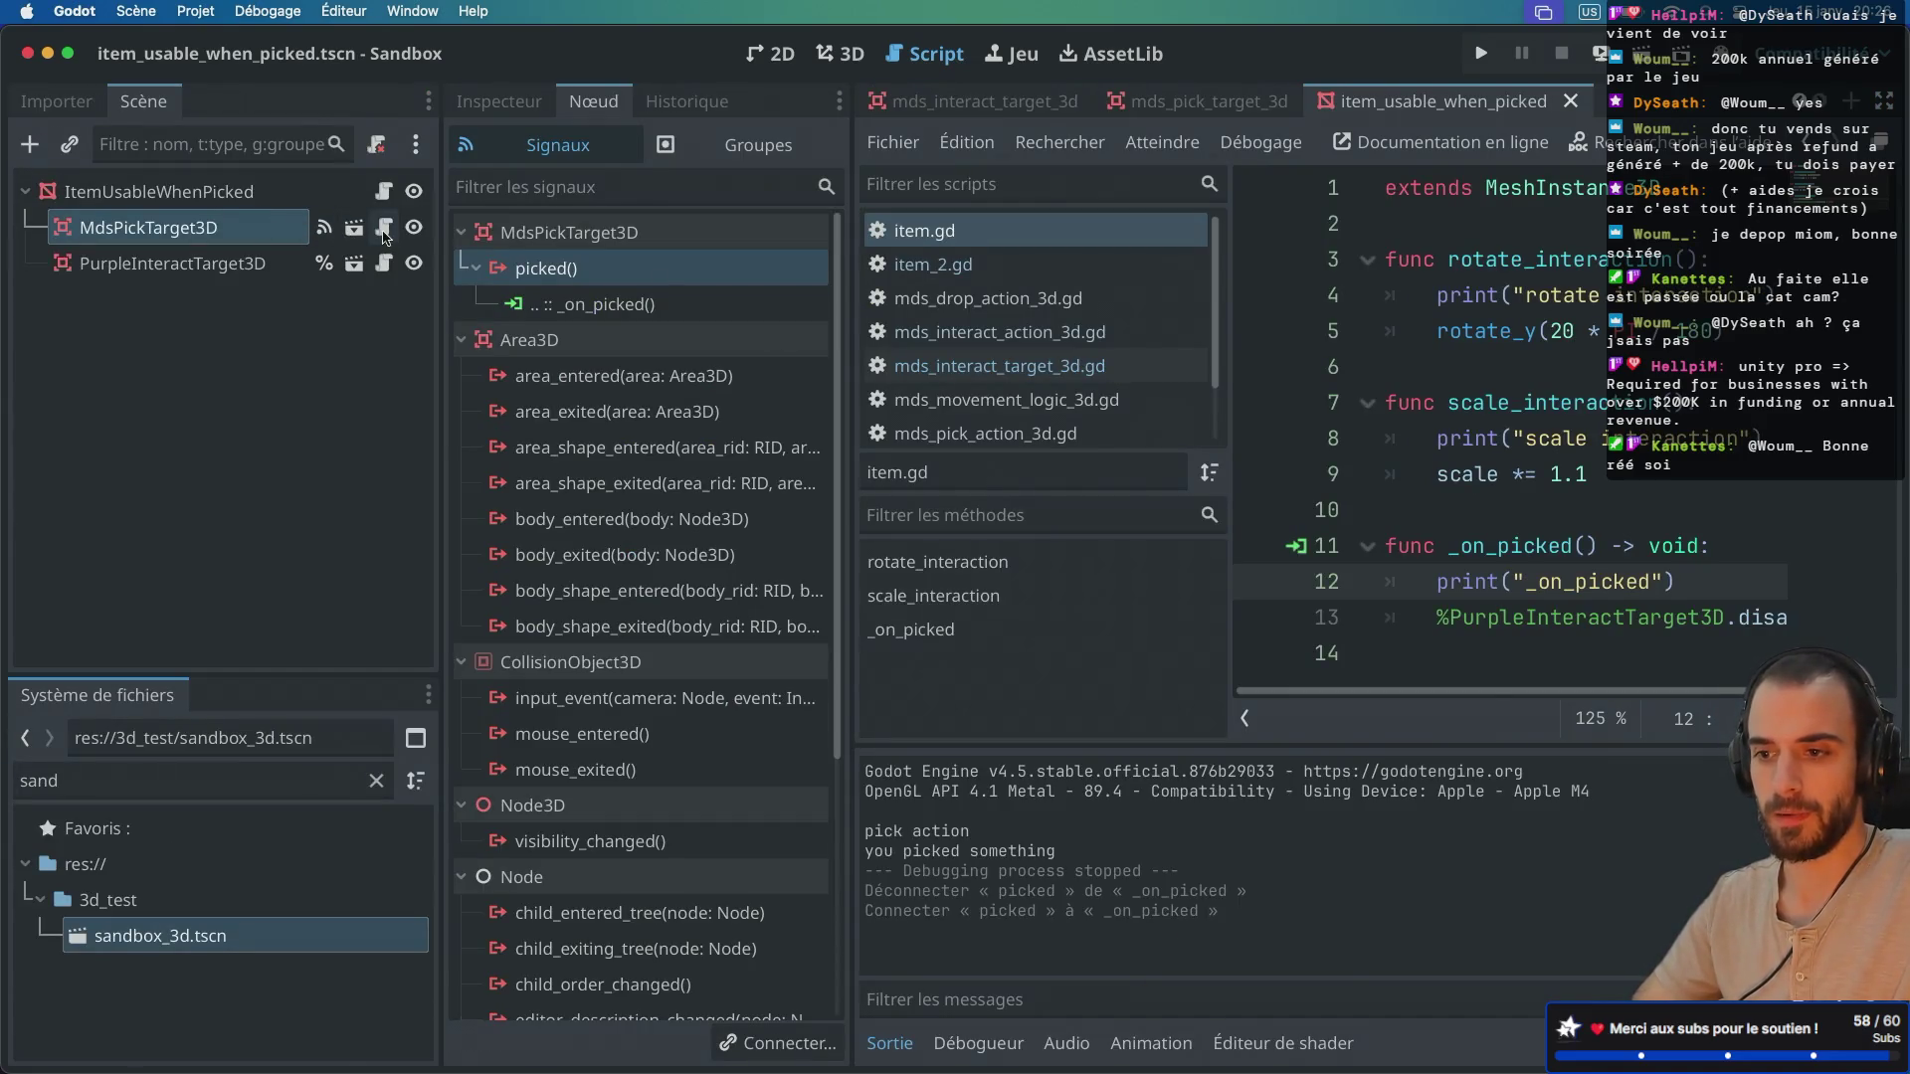
pyautogui.click(385, 237)
pyautogui.press('super+ctrl+d')
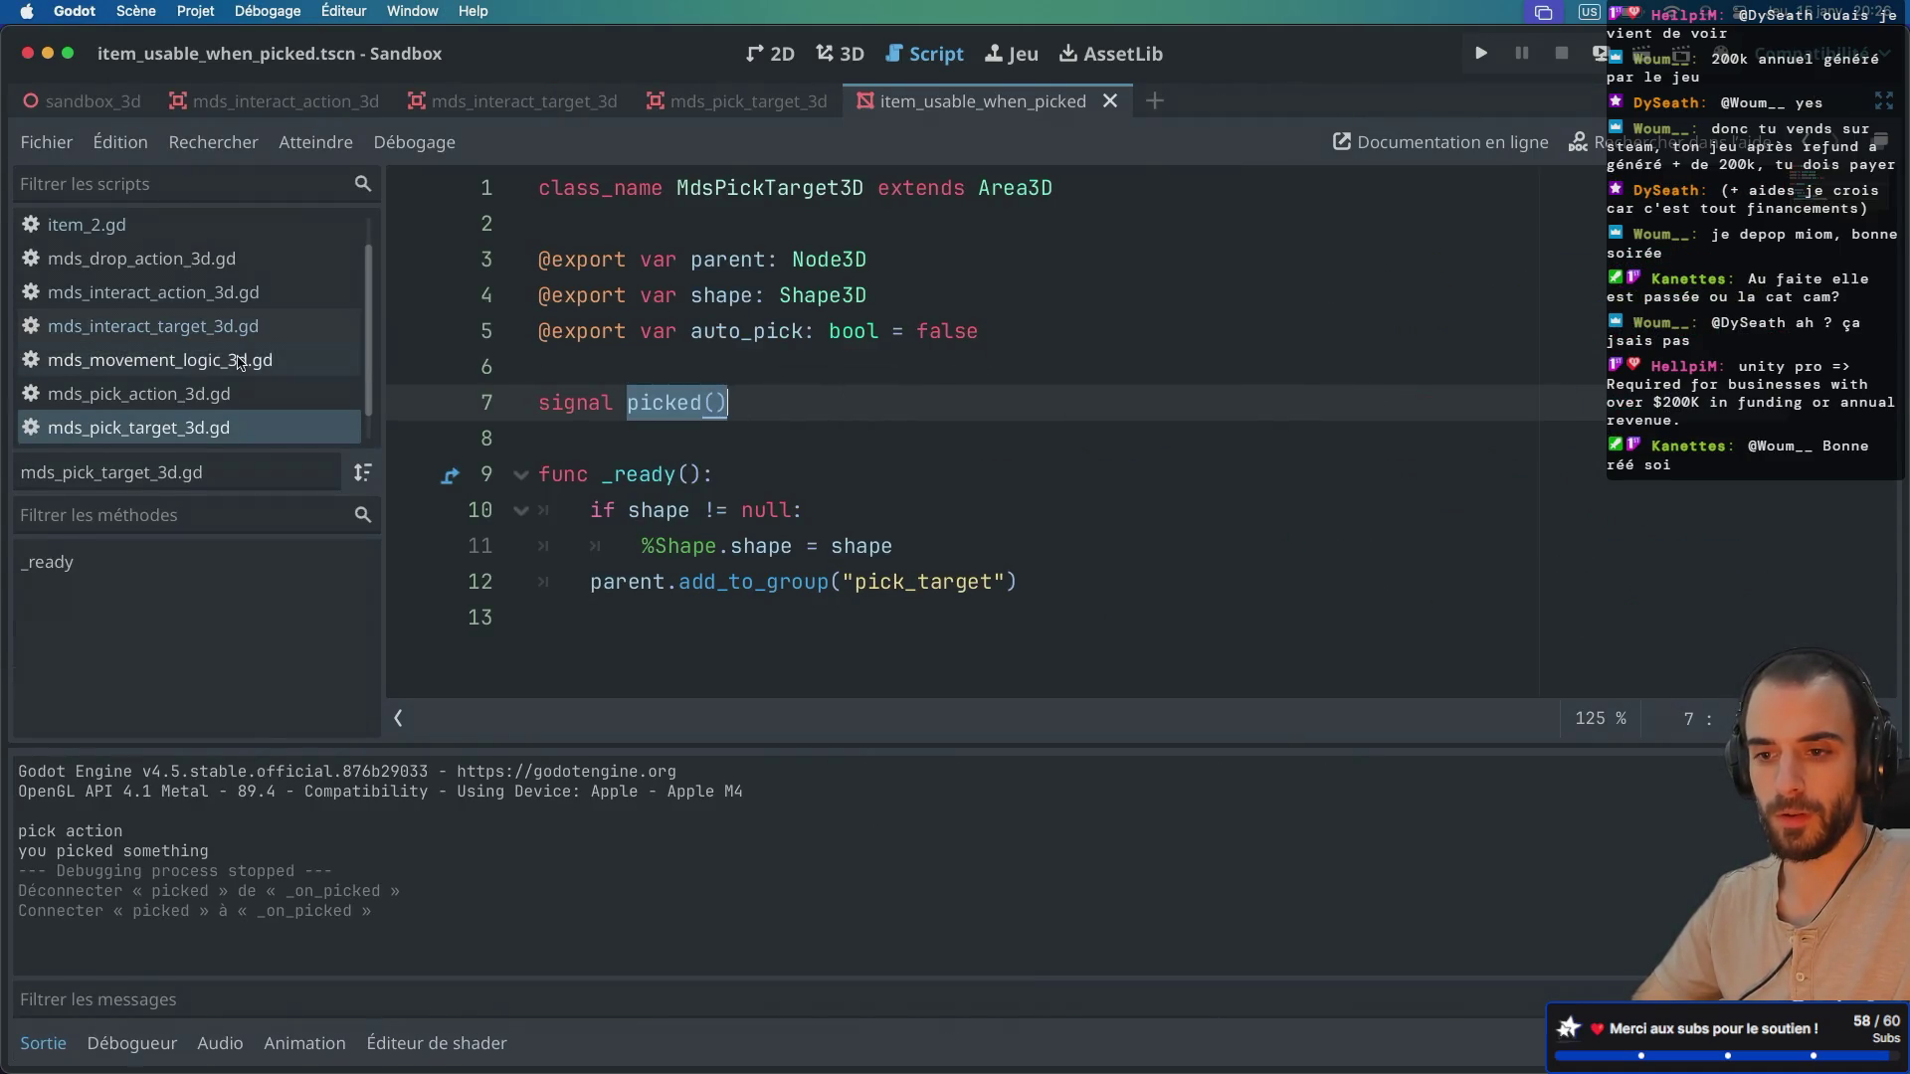
# Step: In mds_pick_action_3d.gd, add pick_target.picked.emit() after the reparent call in _input and save
pyautogui.scroll(-1, 185, 366)
pyautogui.click(185, 360)
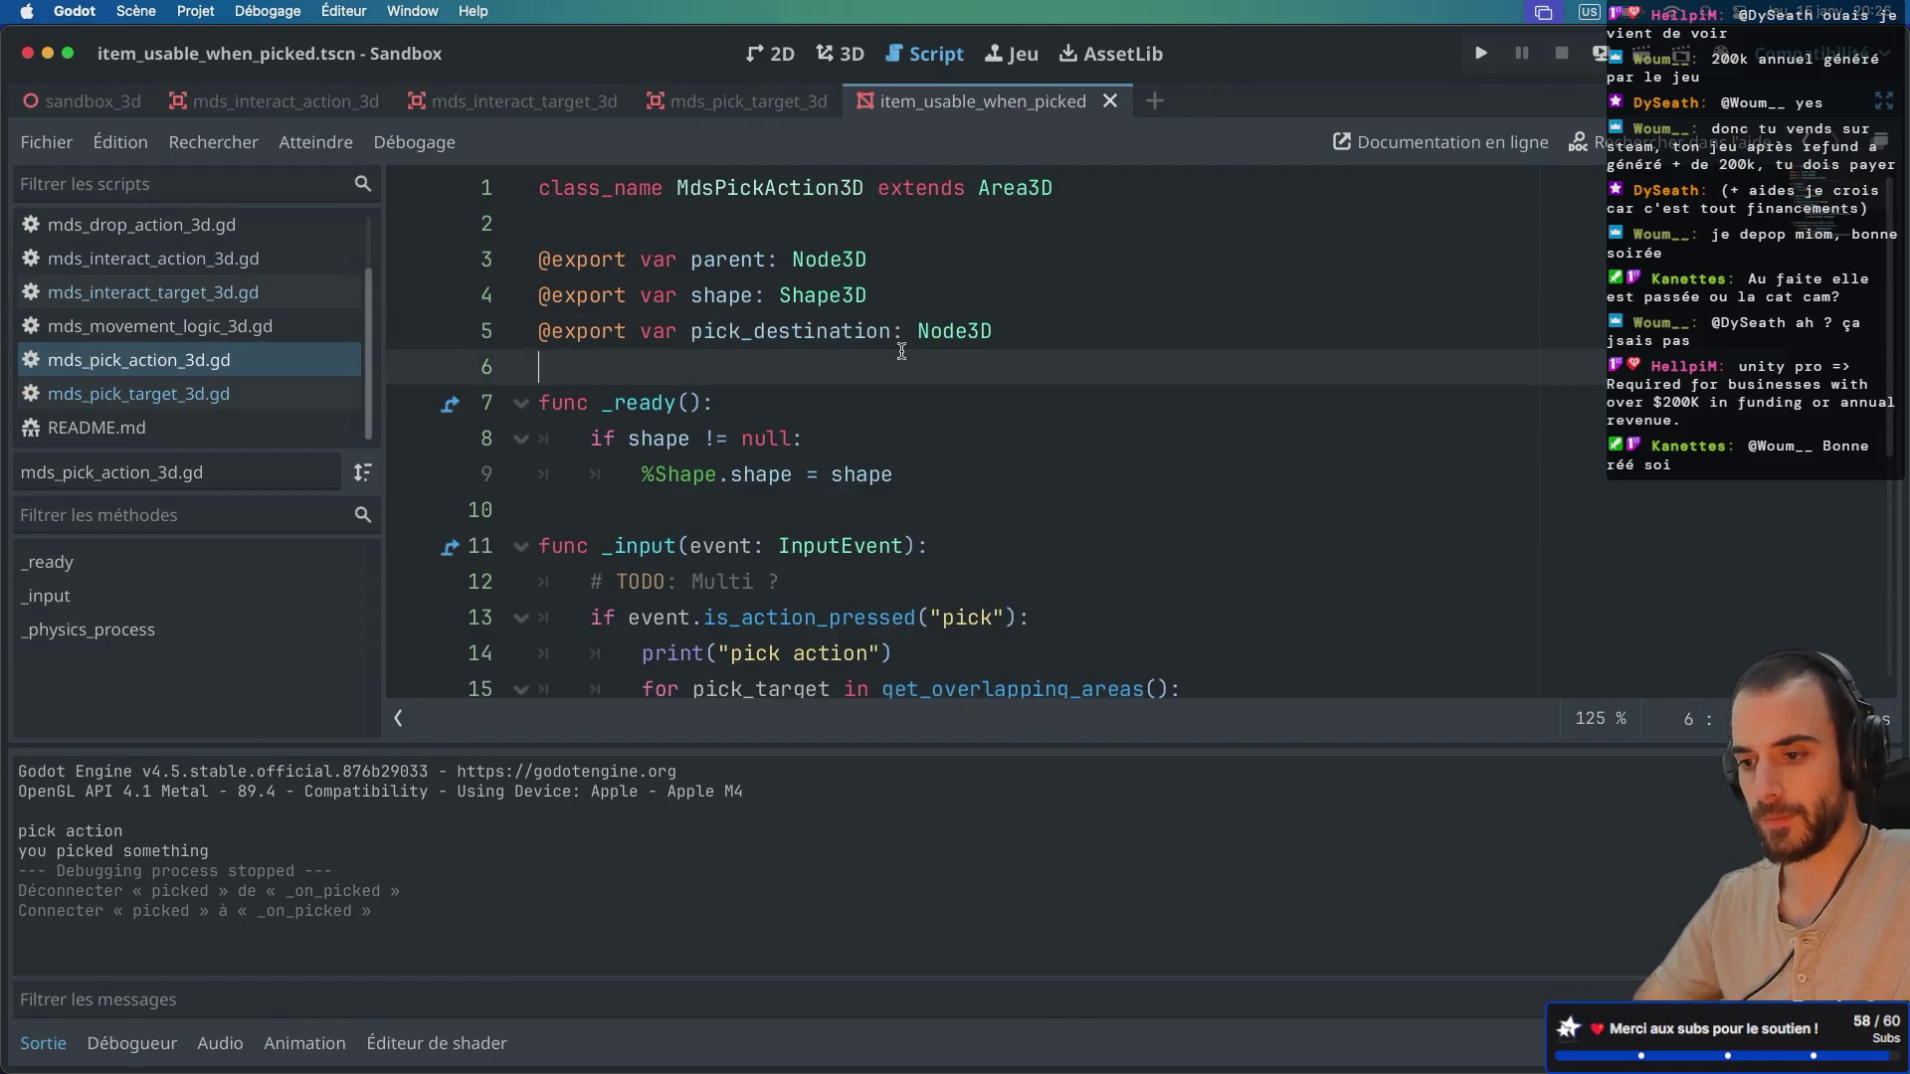
pyautogui.scroll(-3, 915, 350)
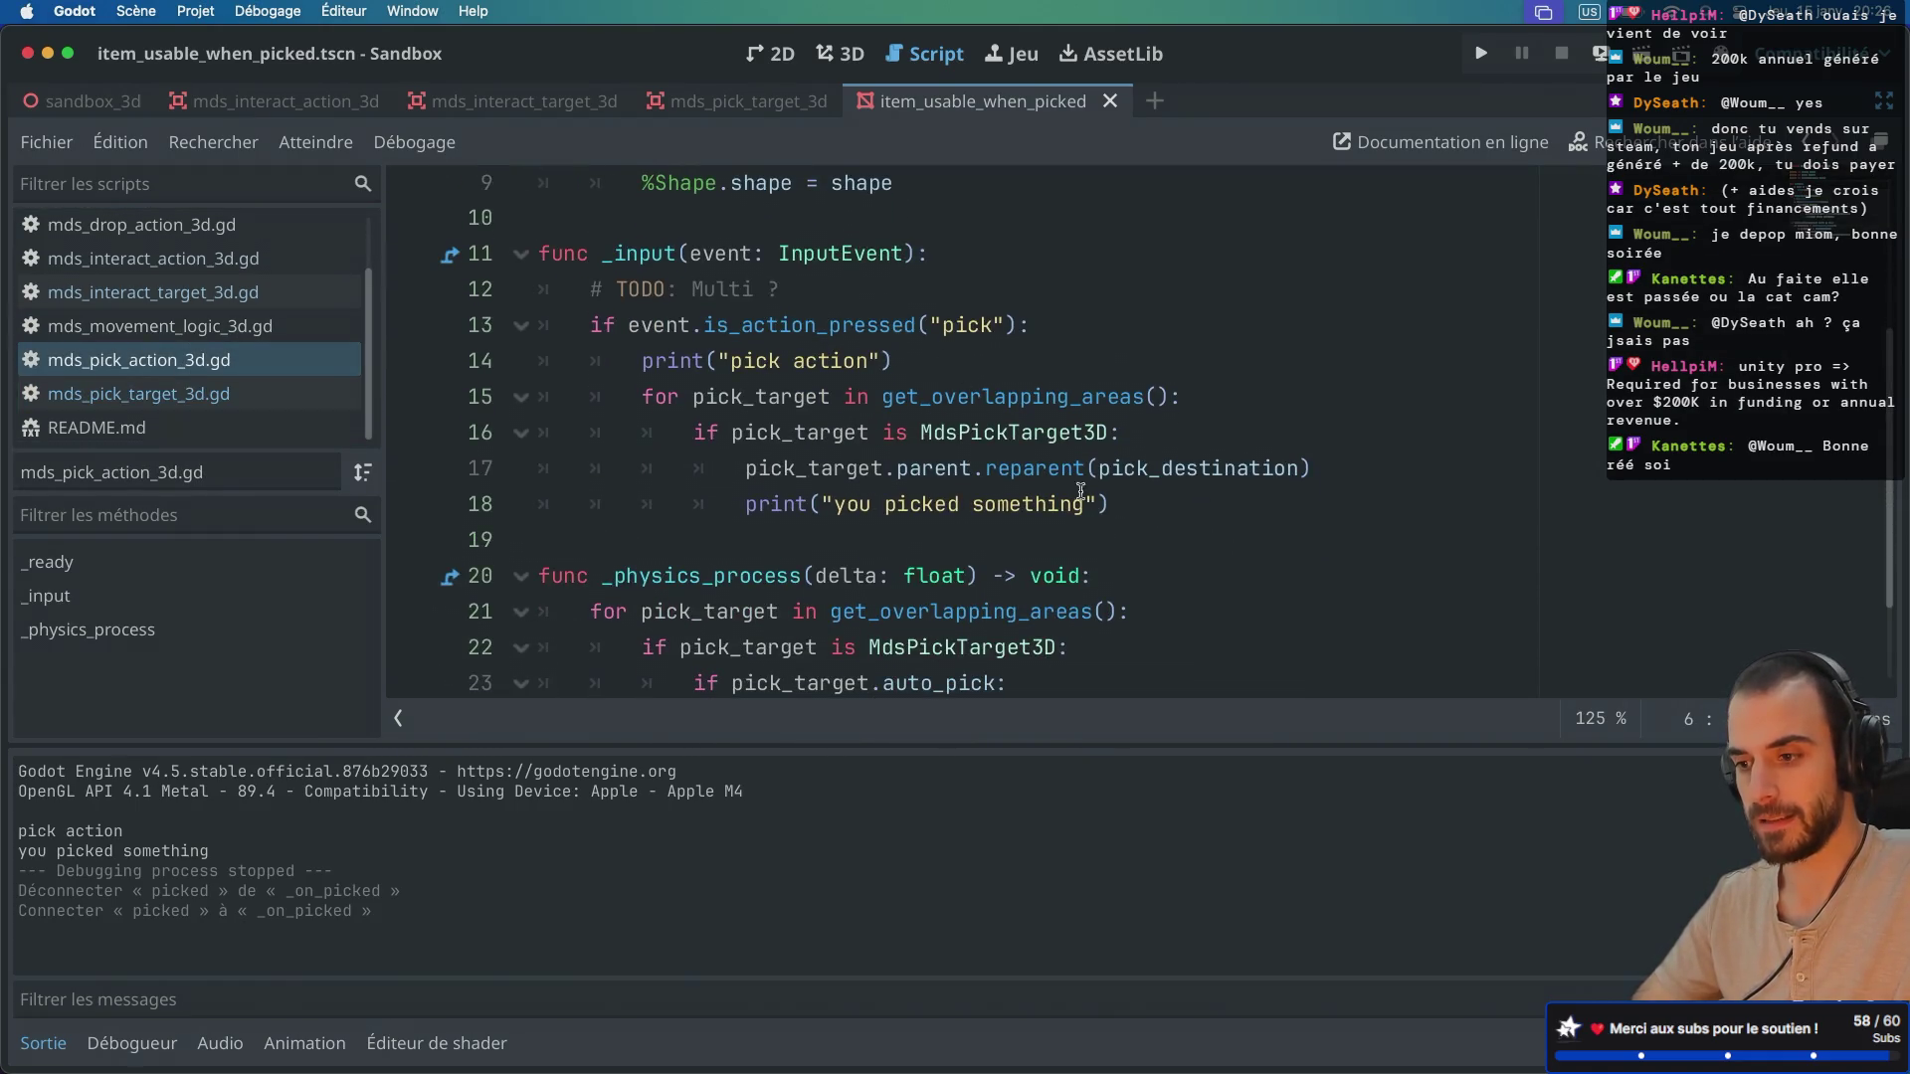
pyautogui.click(1296, 468)
pyautogui.click(1313, 469)
pyautogui.press('Return')
pyautogui.write('pi')
pyautogui.press('Down')
pyautogui.press('Return')
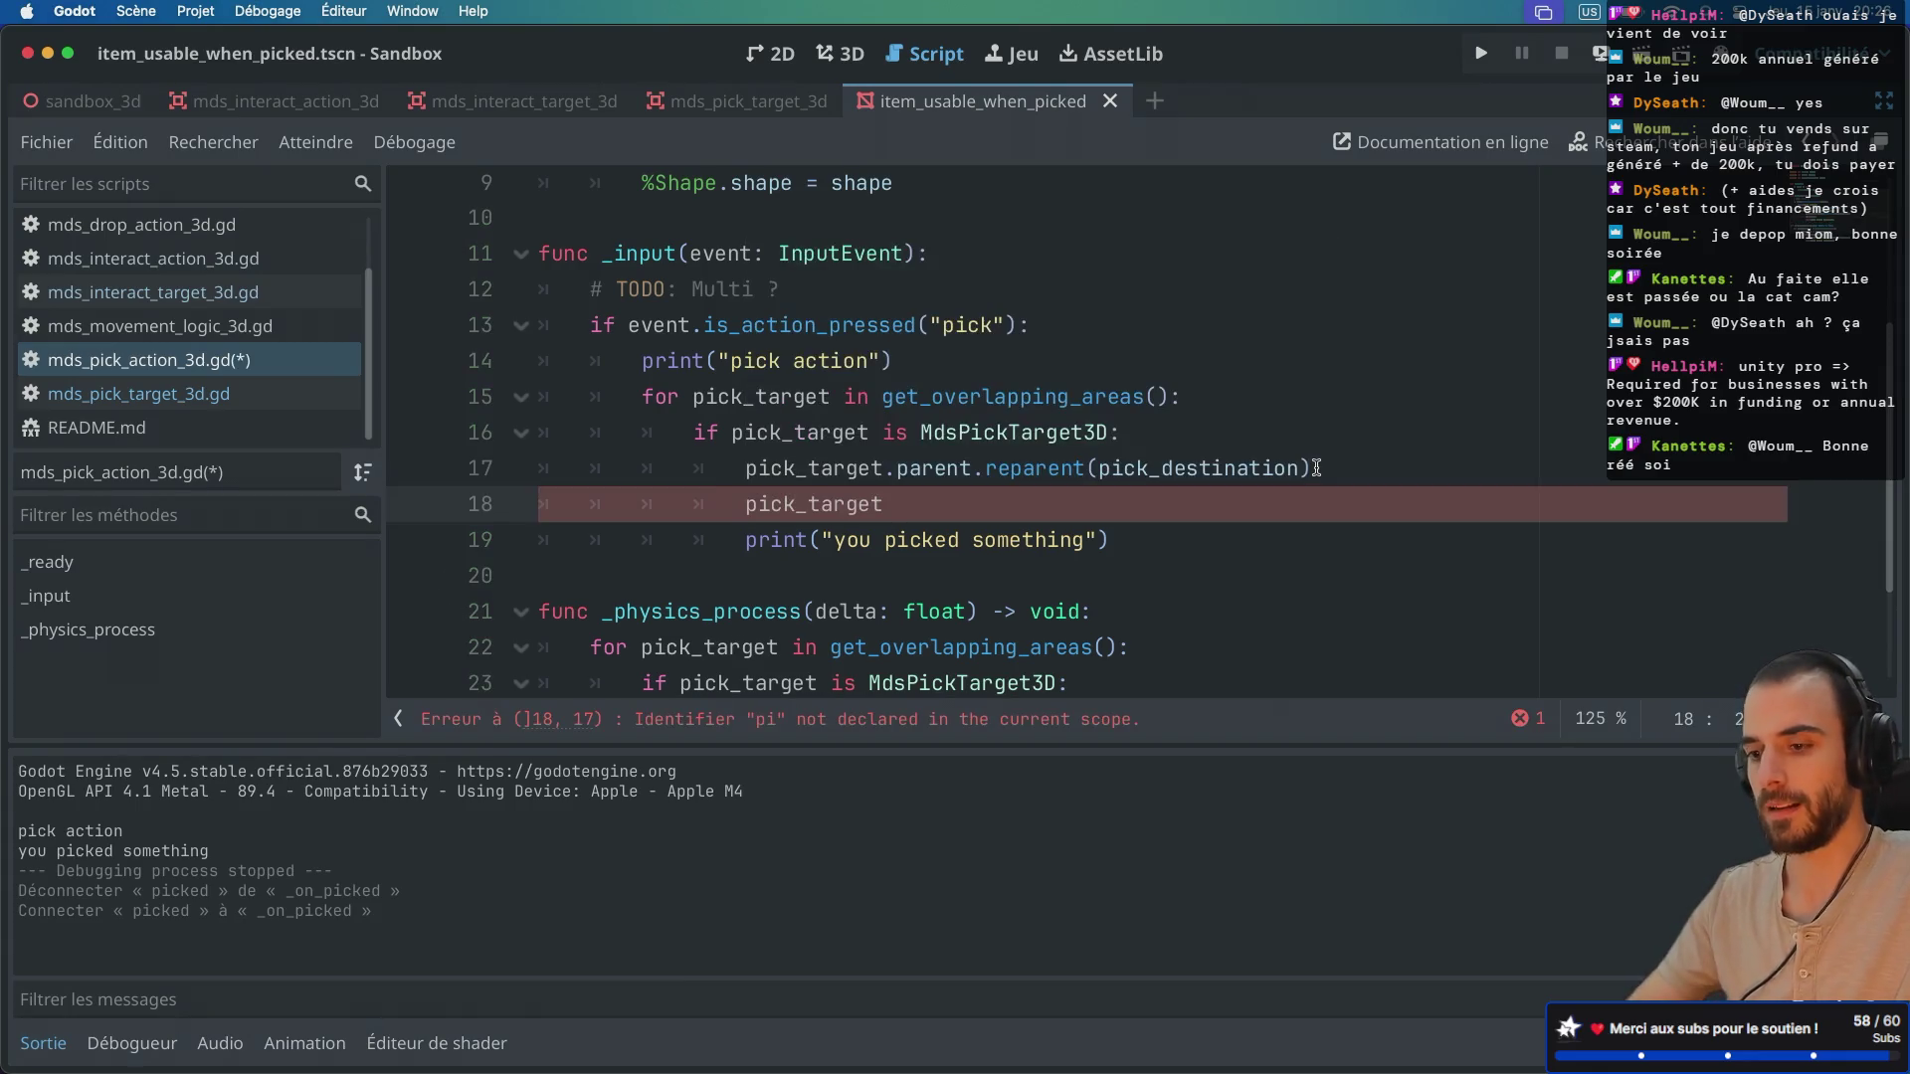
pyautogui.write('.i')
pyautogui.press('BackSpace')
pyautogui.write('p')
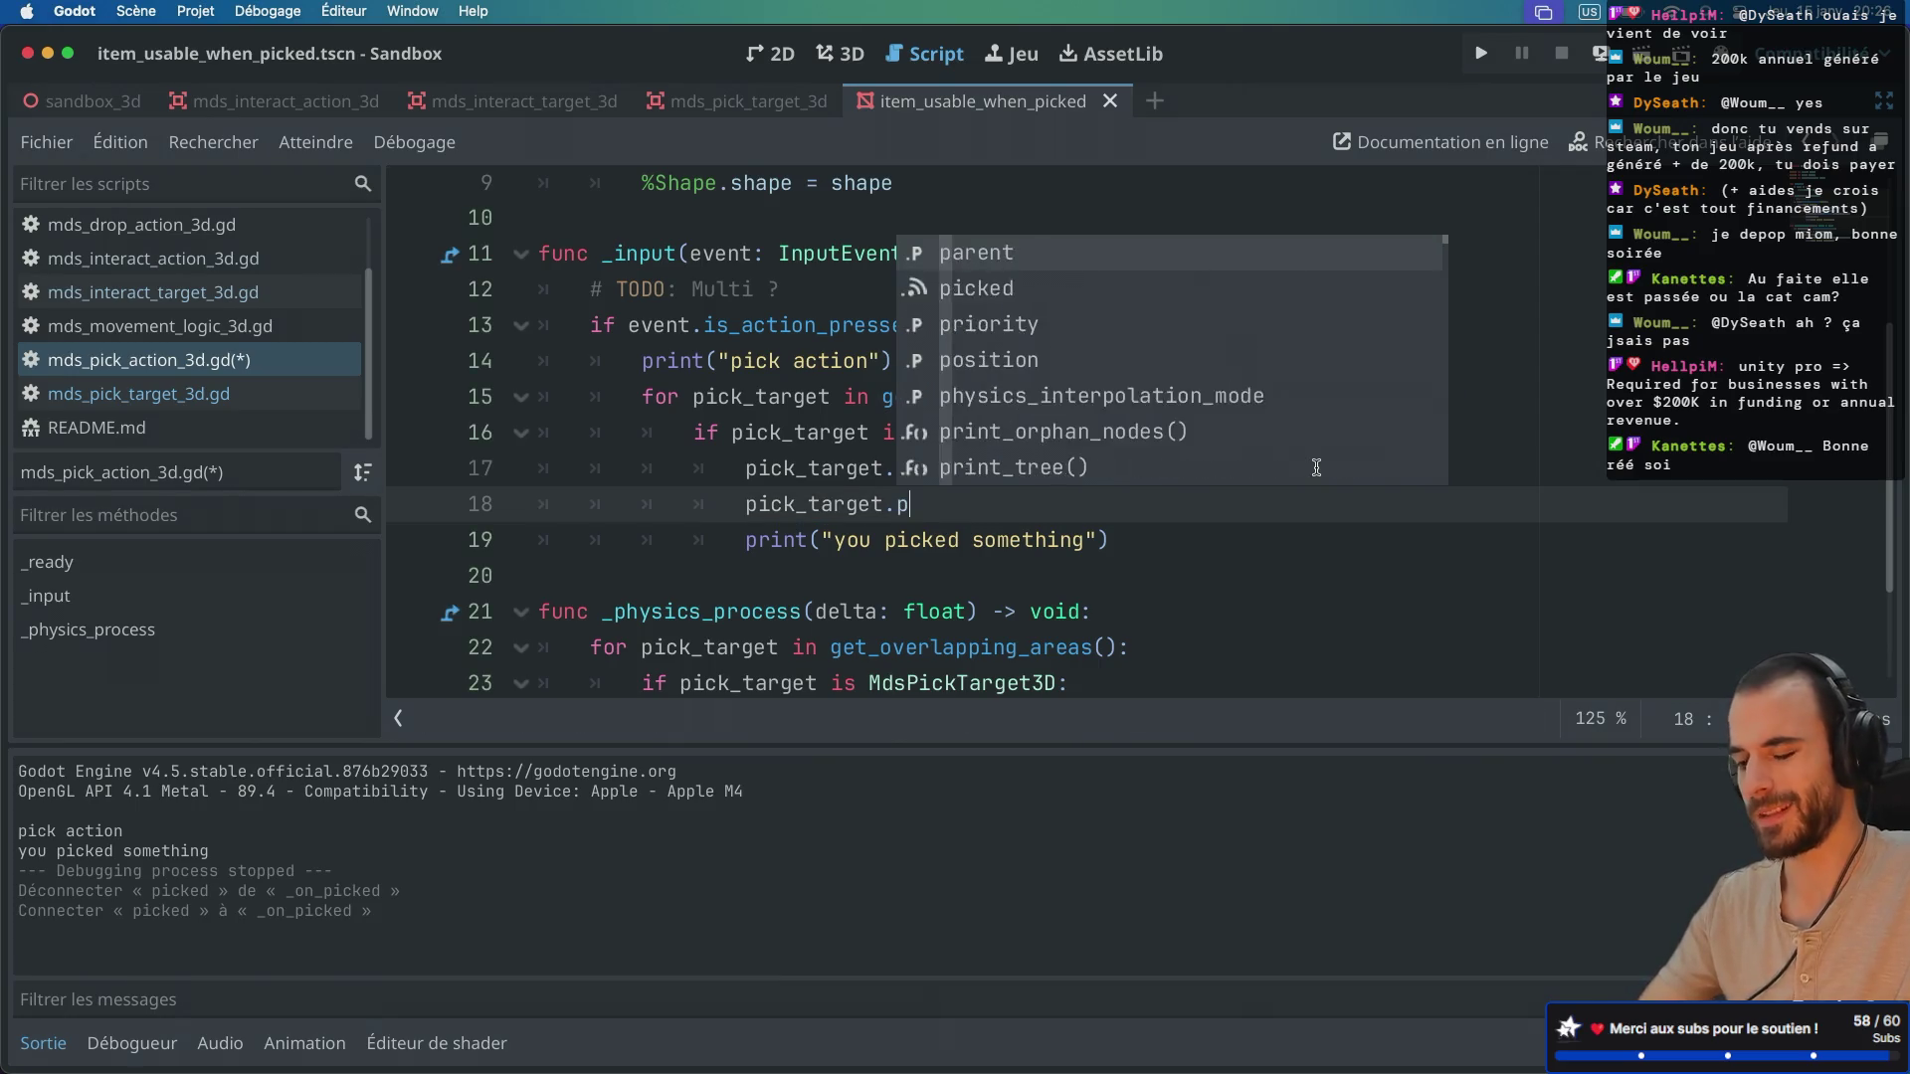
pyautogui.write('icked.emit')
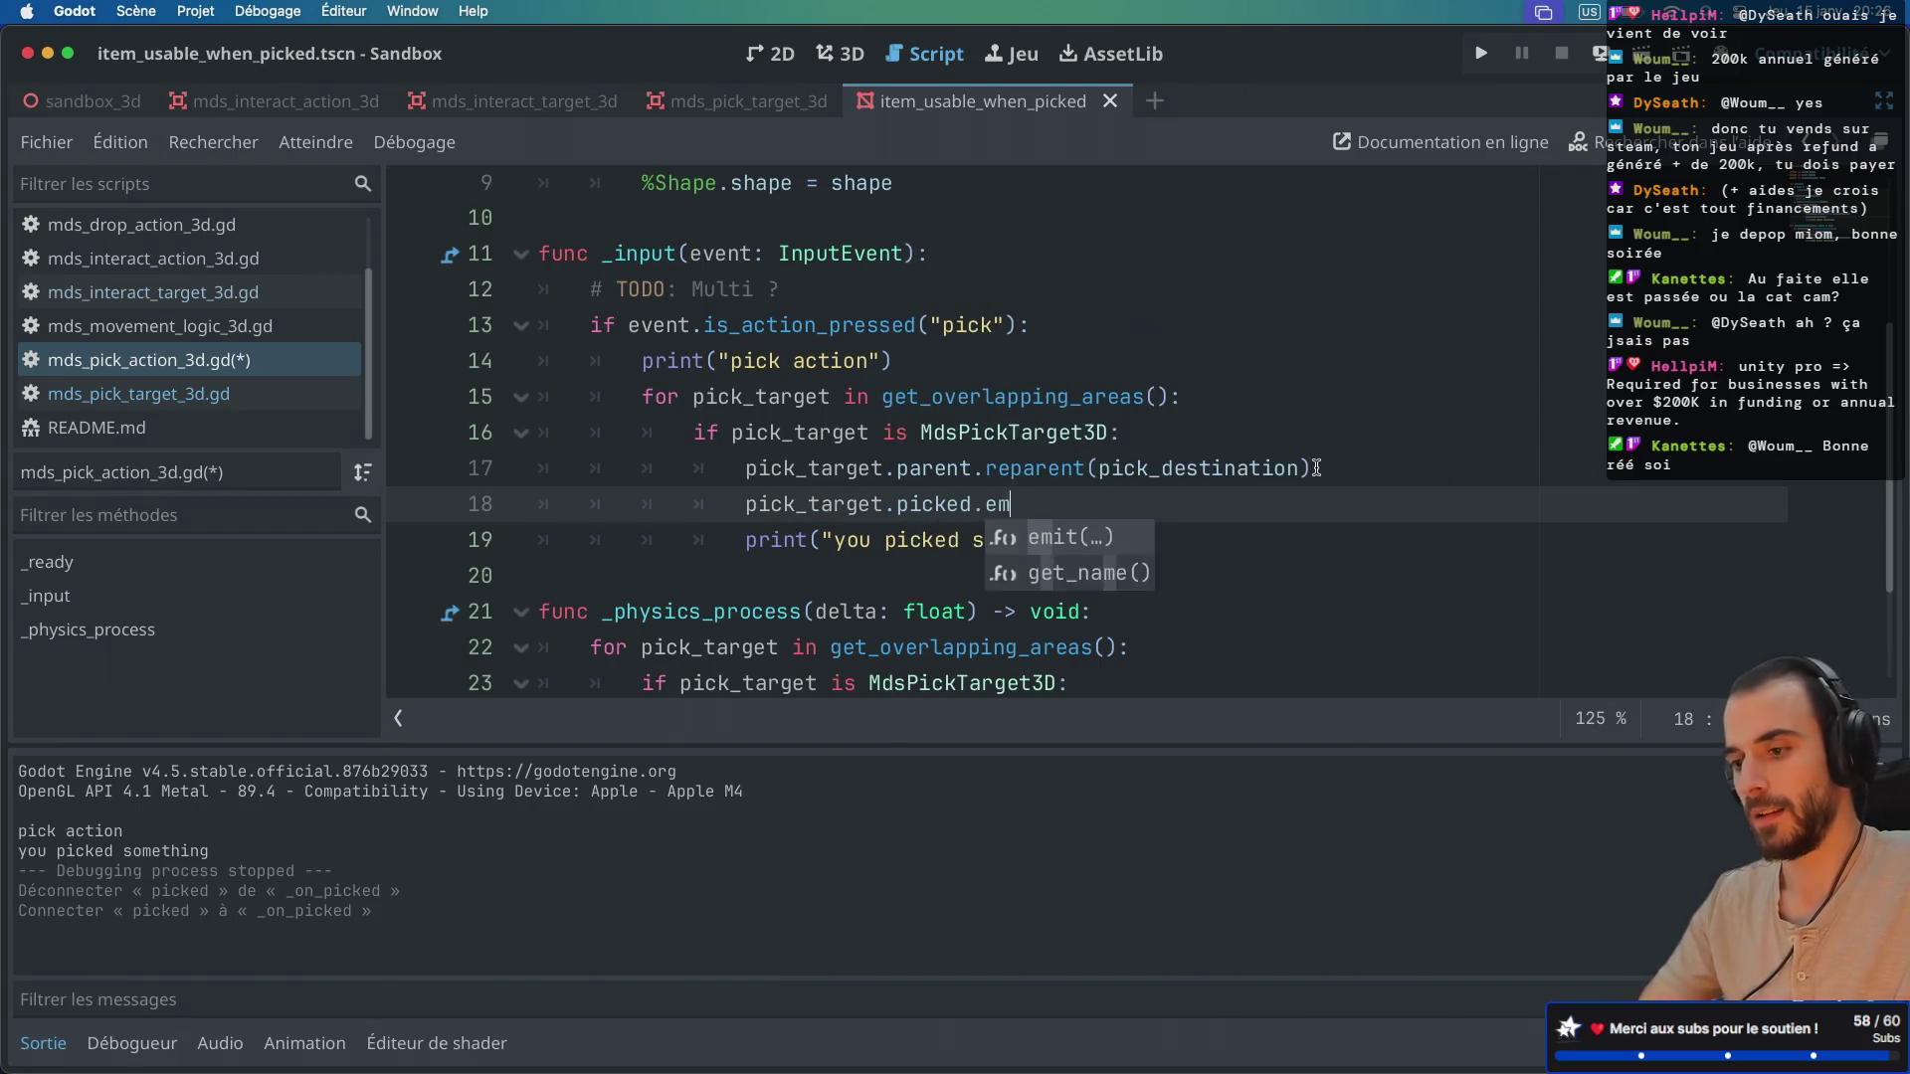
pyautogui.press('Return')
pyautogui.press('super+s')
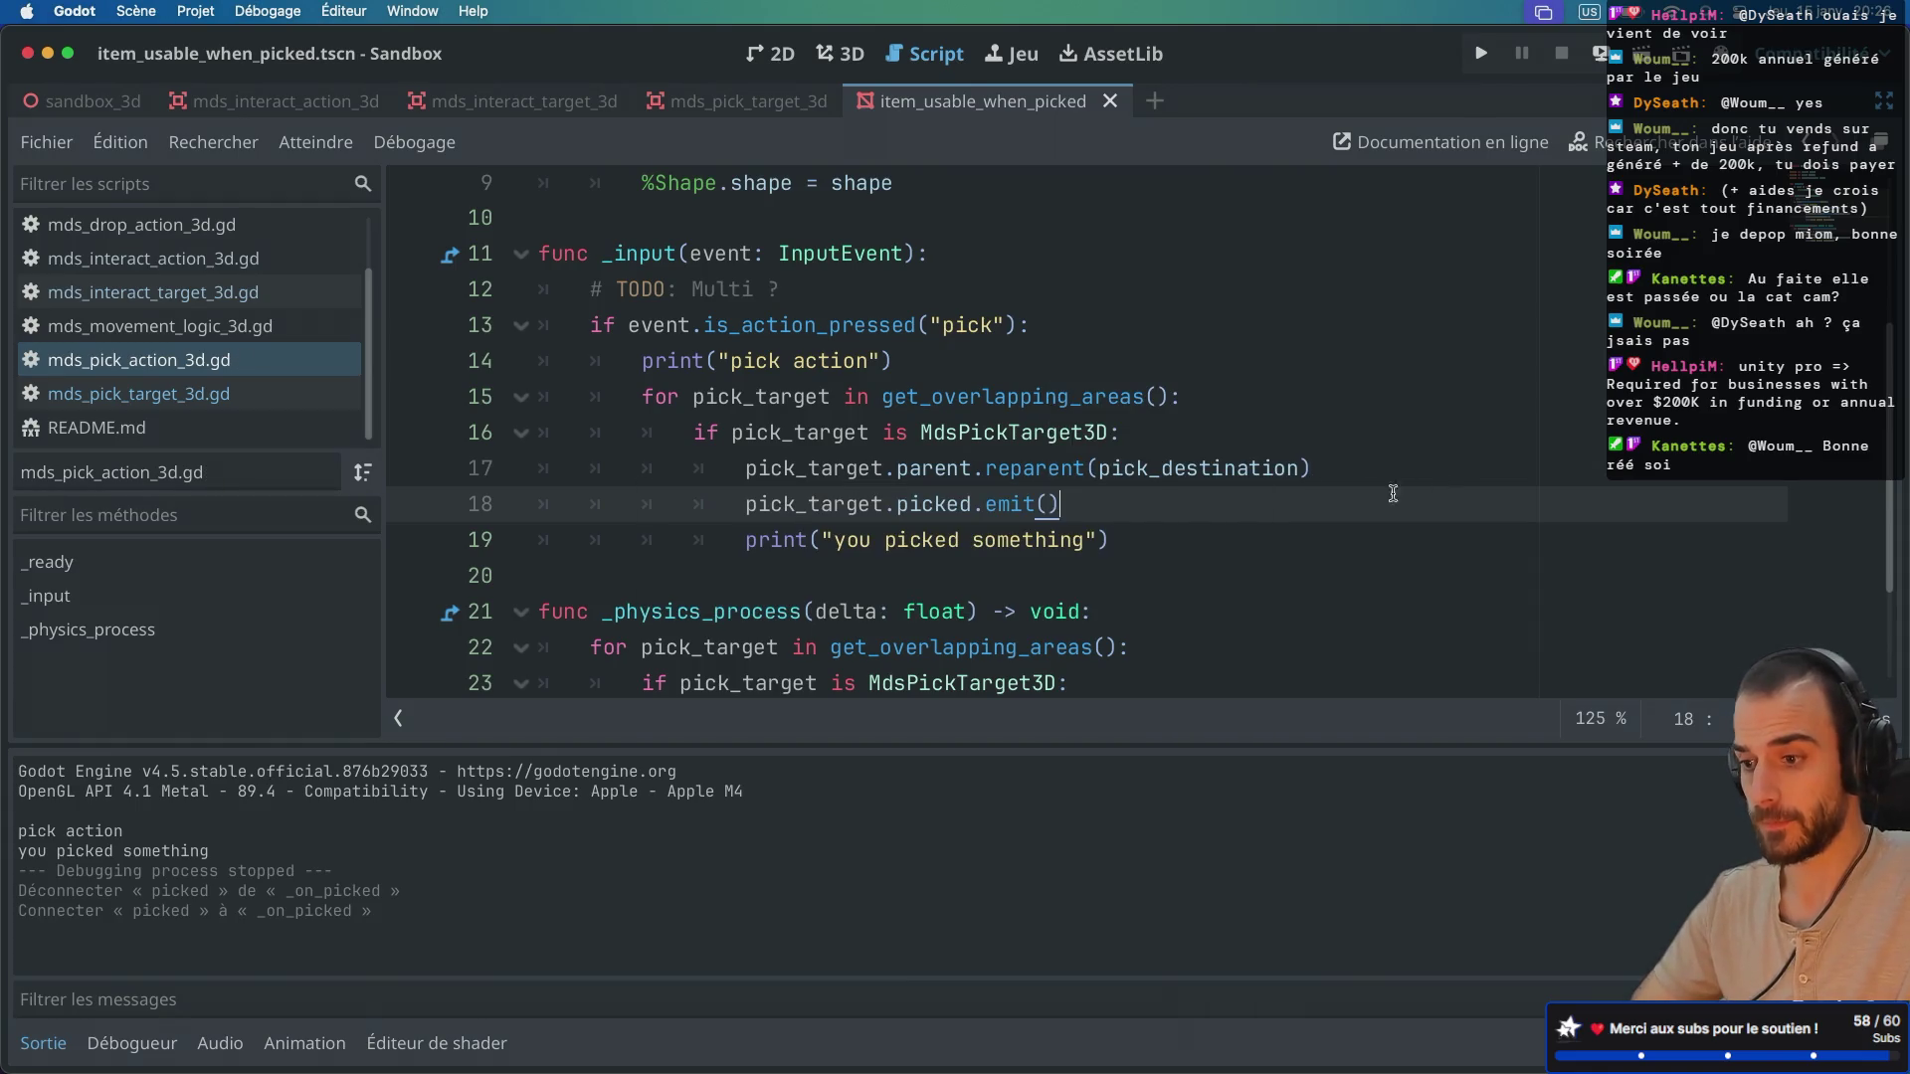
# Step: Copy the picked.emit() call below the auto_pick reparent line in _physics_process
pyautogui.moveTo(1384, 495); pyautogui.dragTo(1385, 481)
pyautogui.press('super+c')
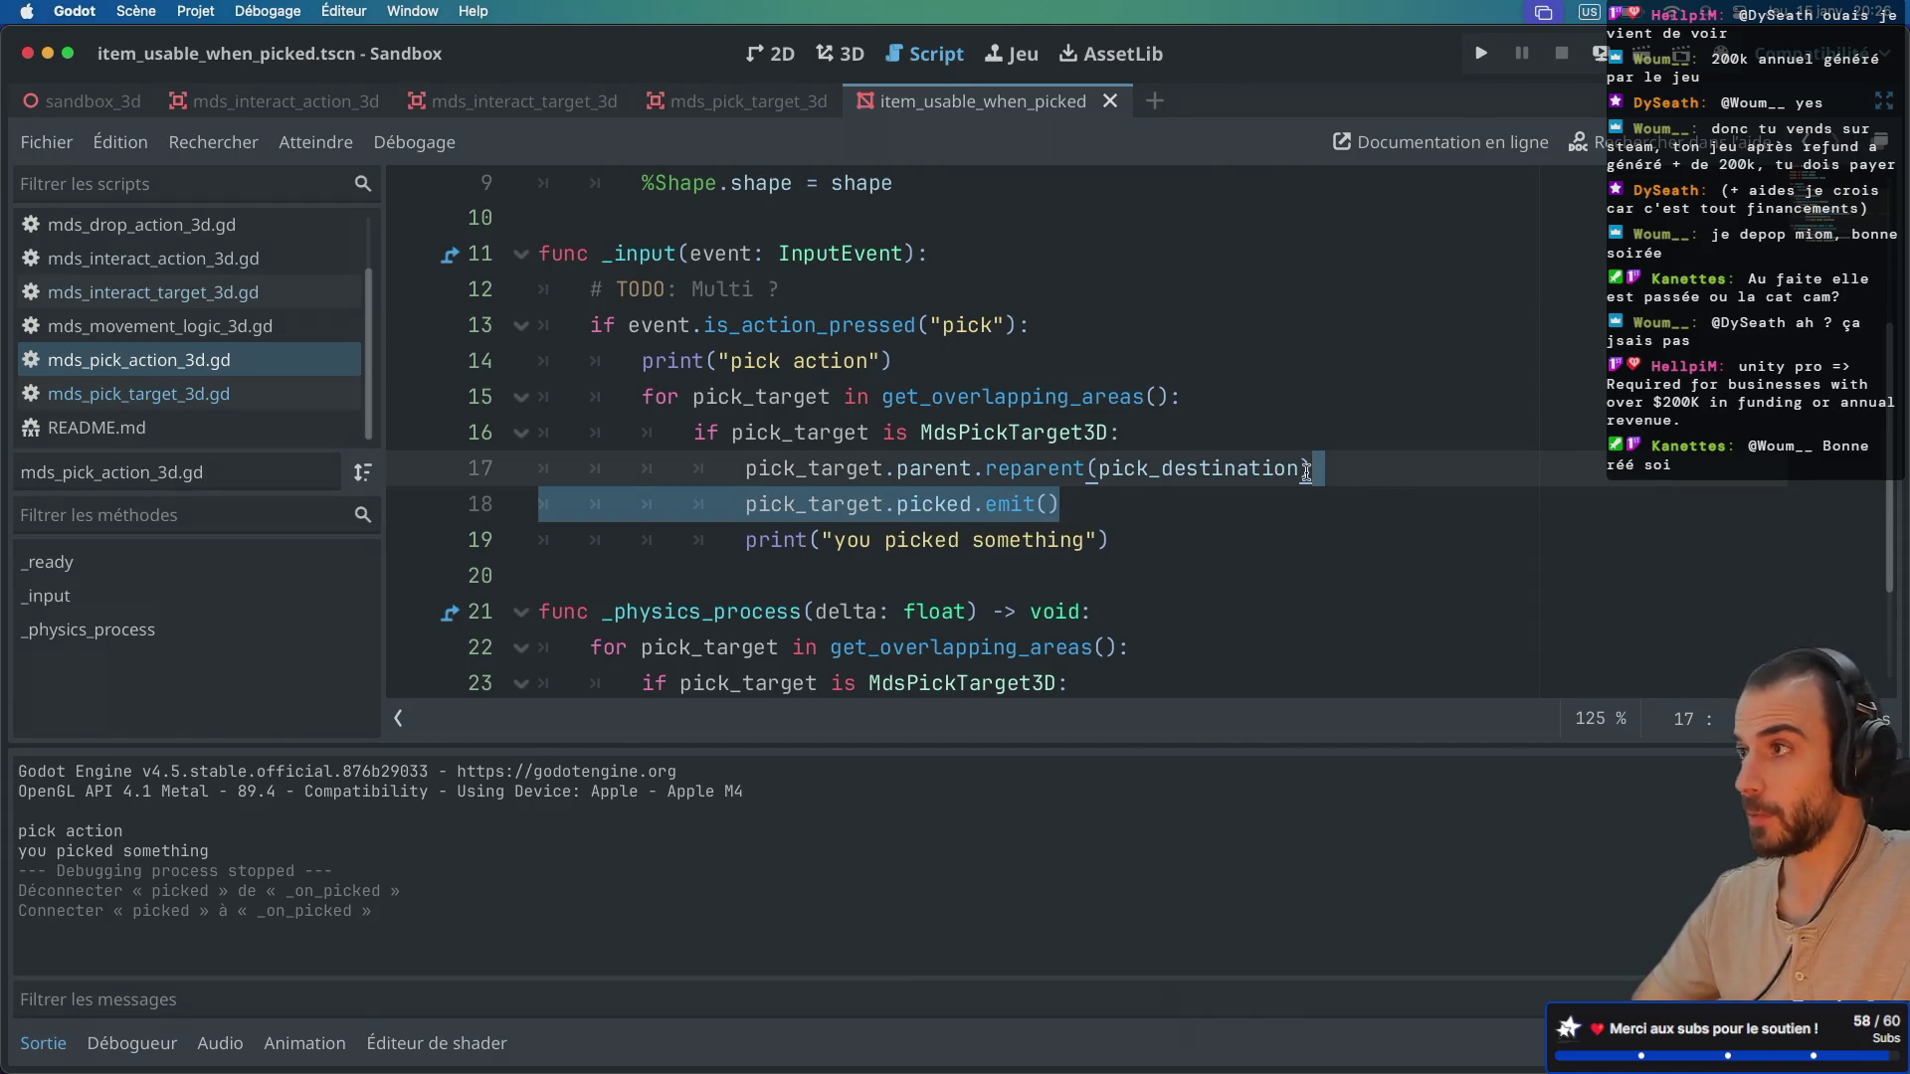
pyautogui.scroll(-3, 1304, 448)
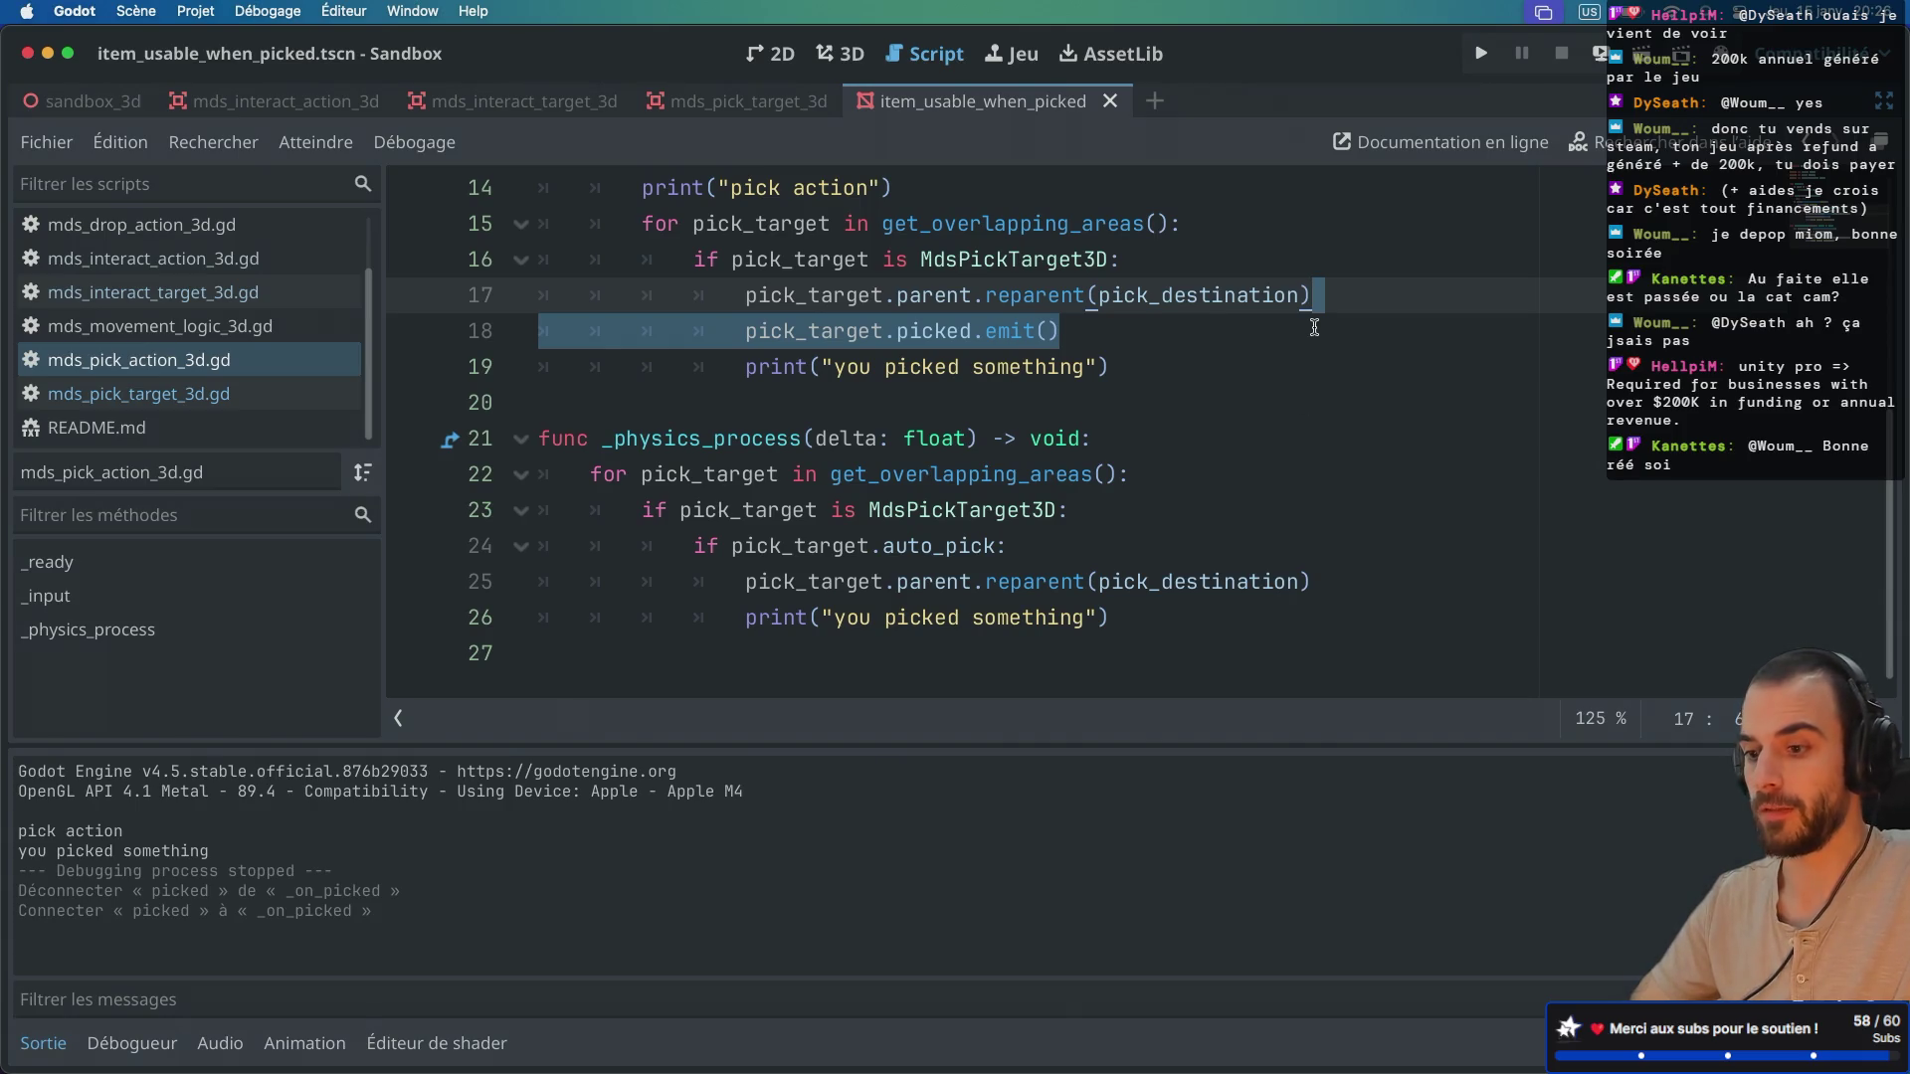
pyautogui.click(1357, 567)
pyautogui.press('Return')
pyautogui.press('Return')
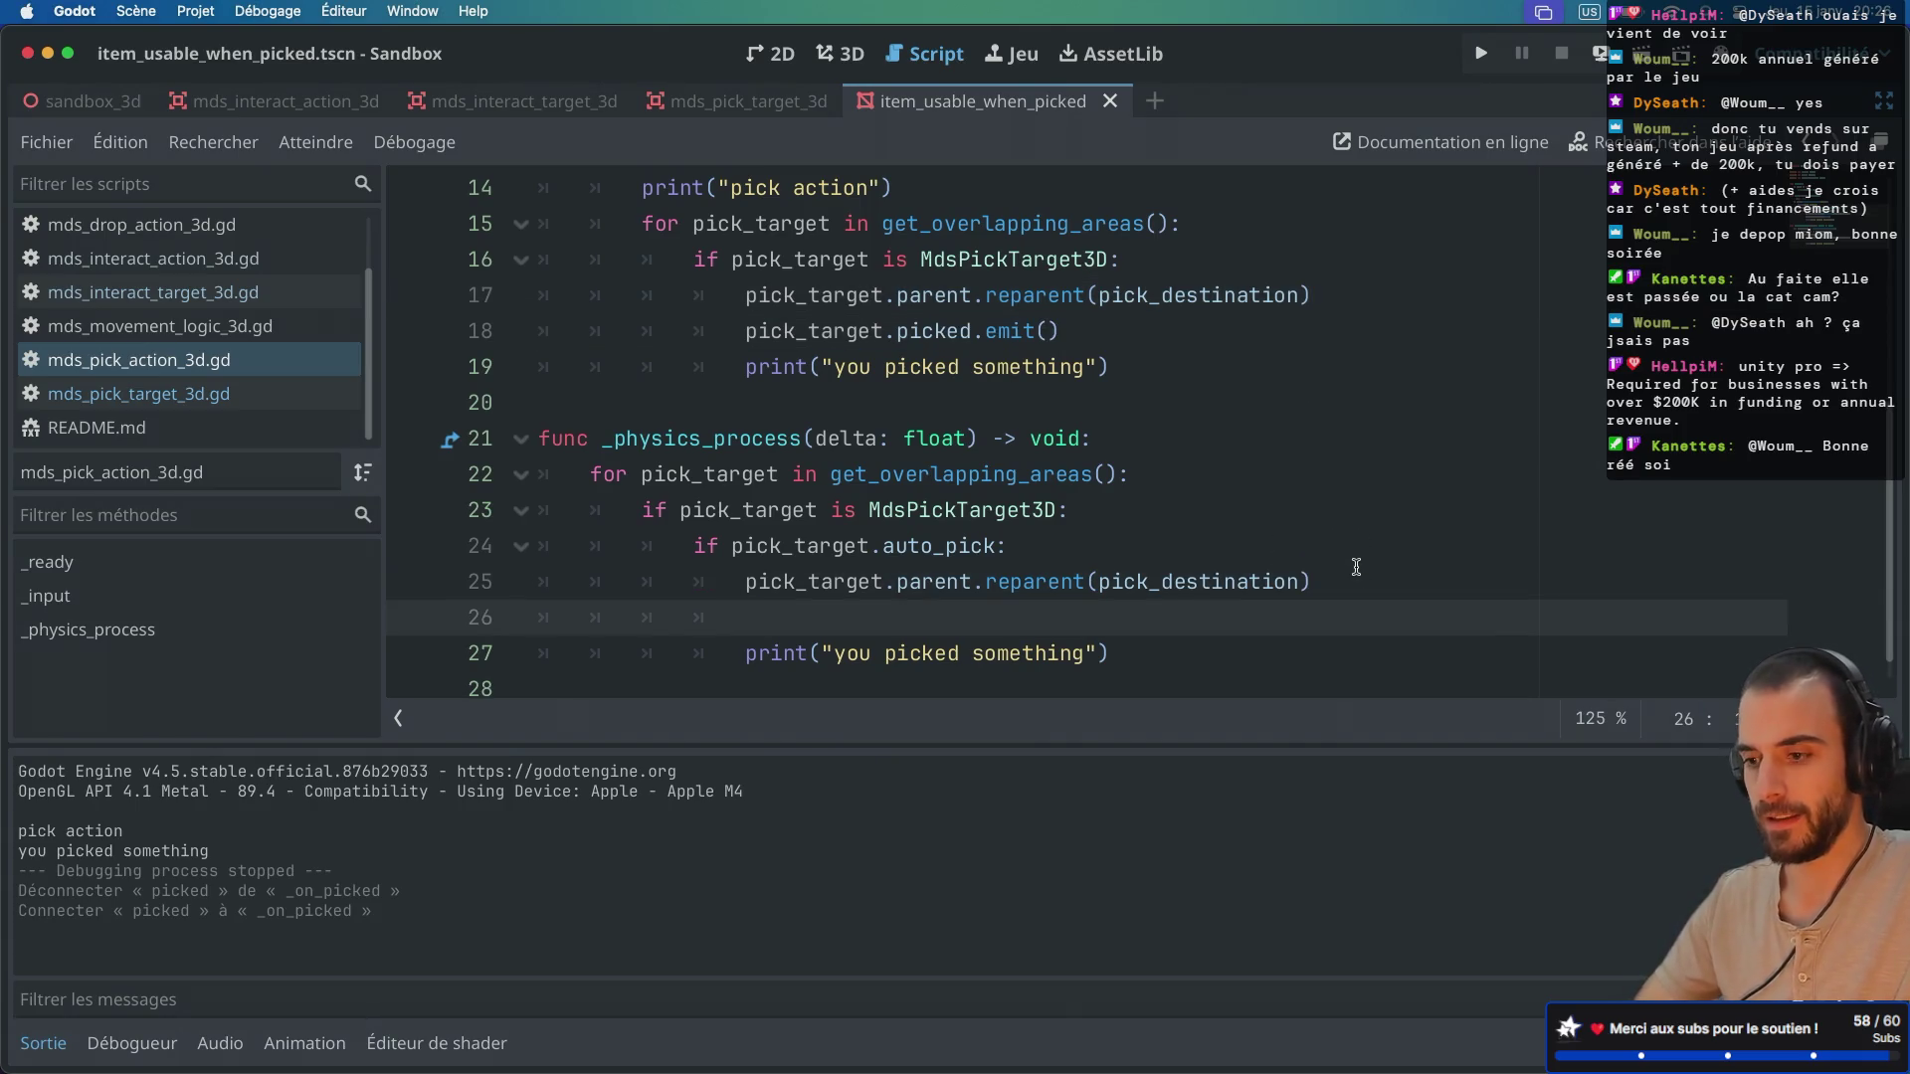
pyautogui.press('super+v')
pyautogui.click(964, 621)
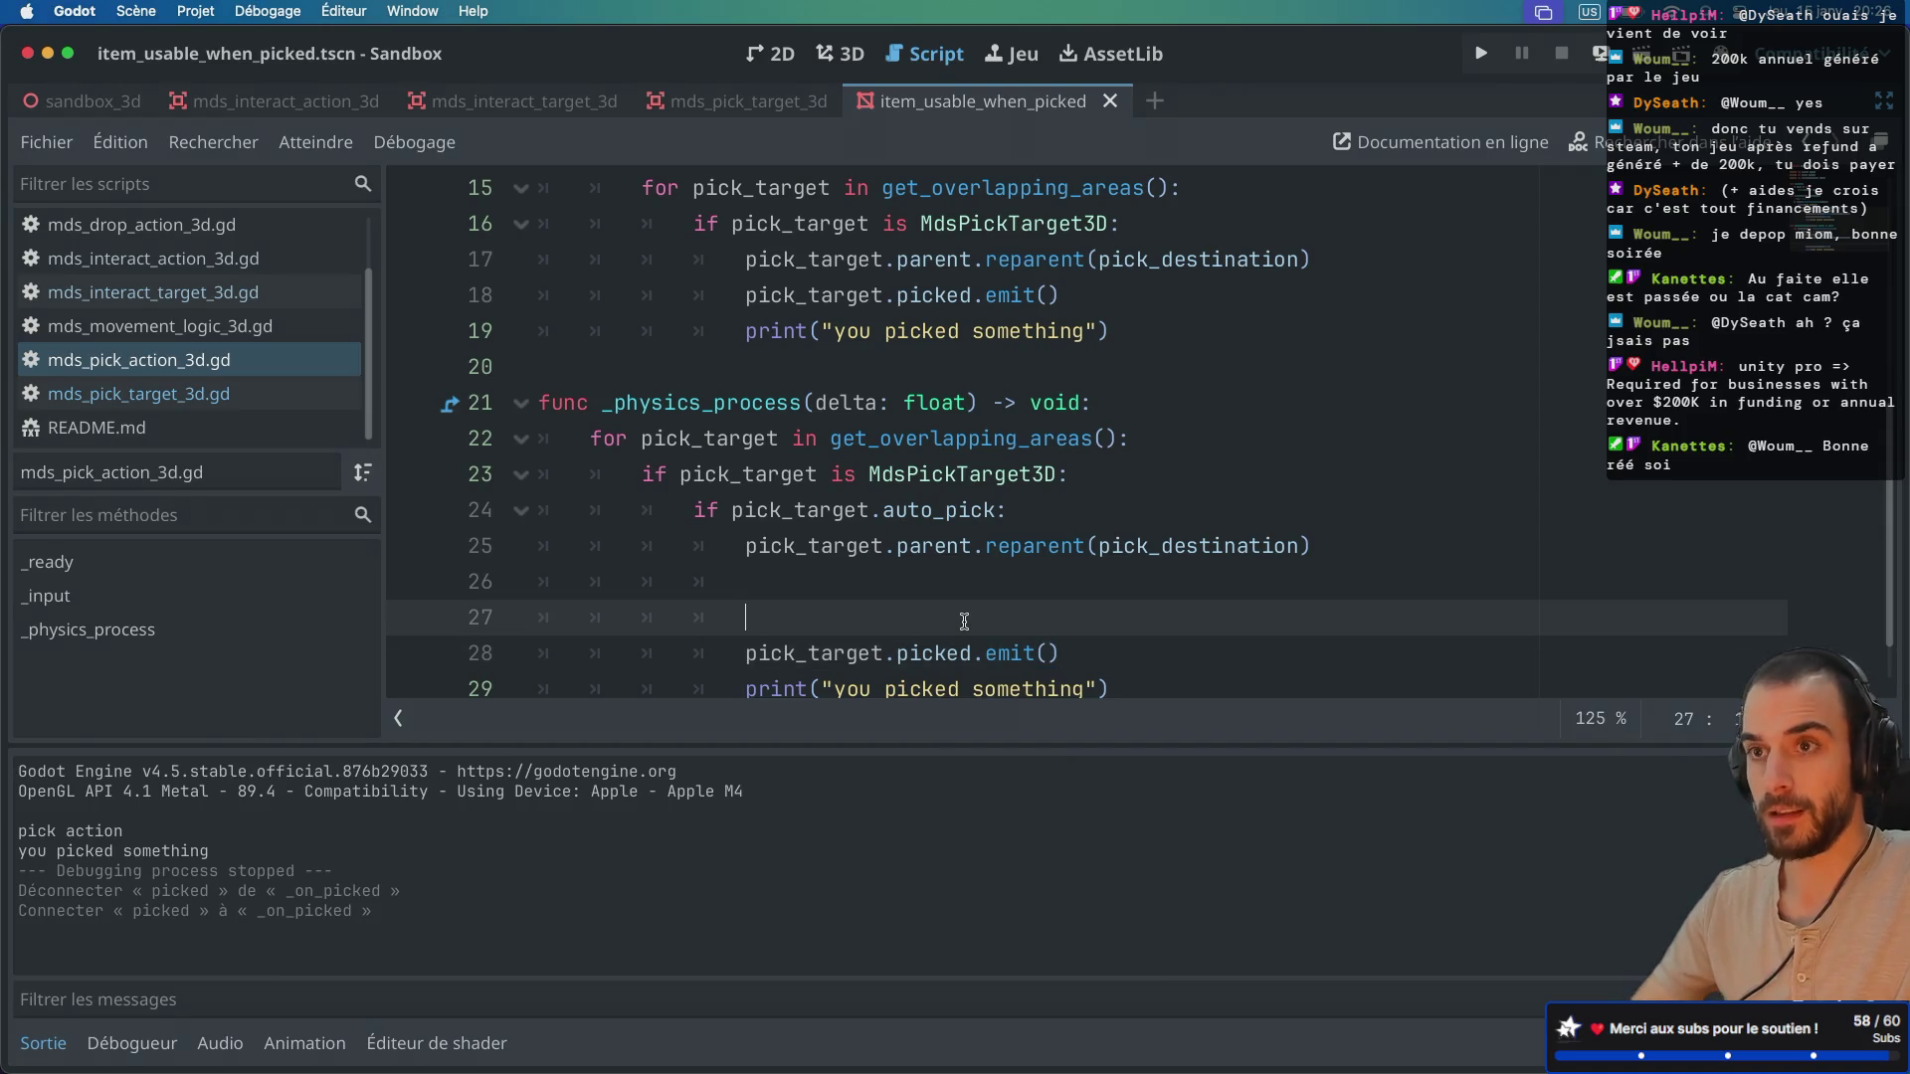
pyautogui.press('BackSpace')
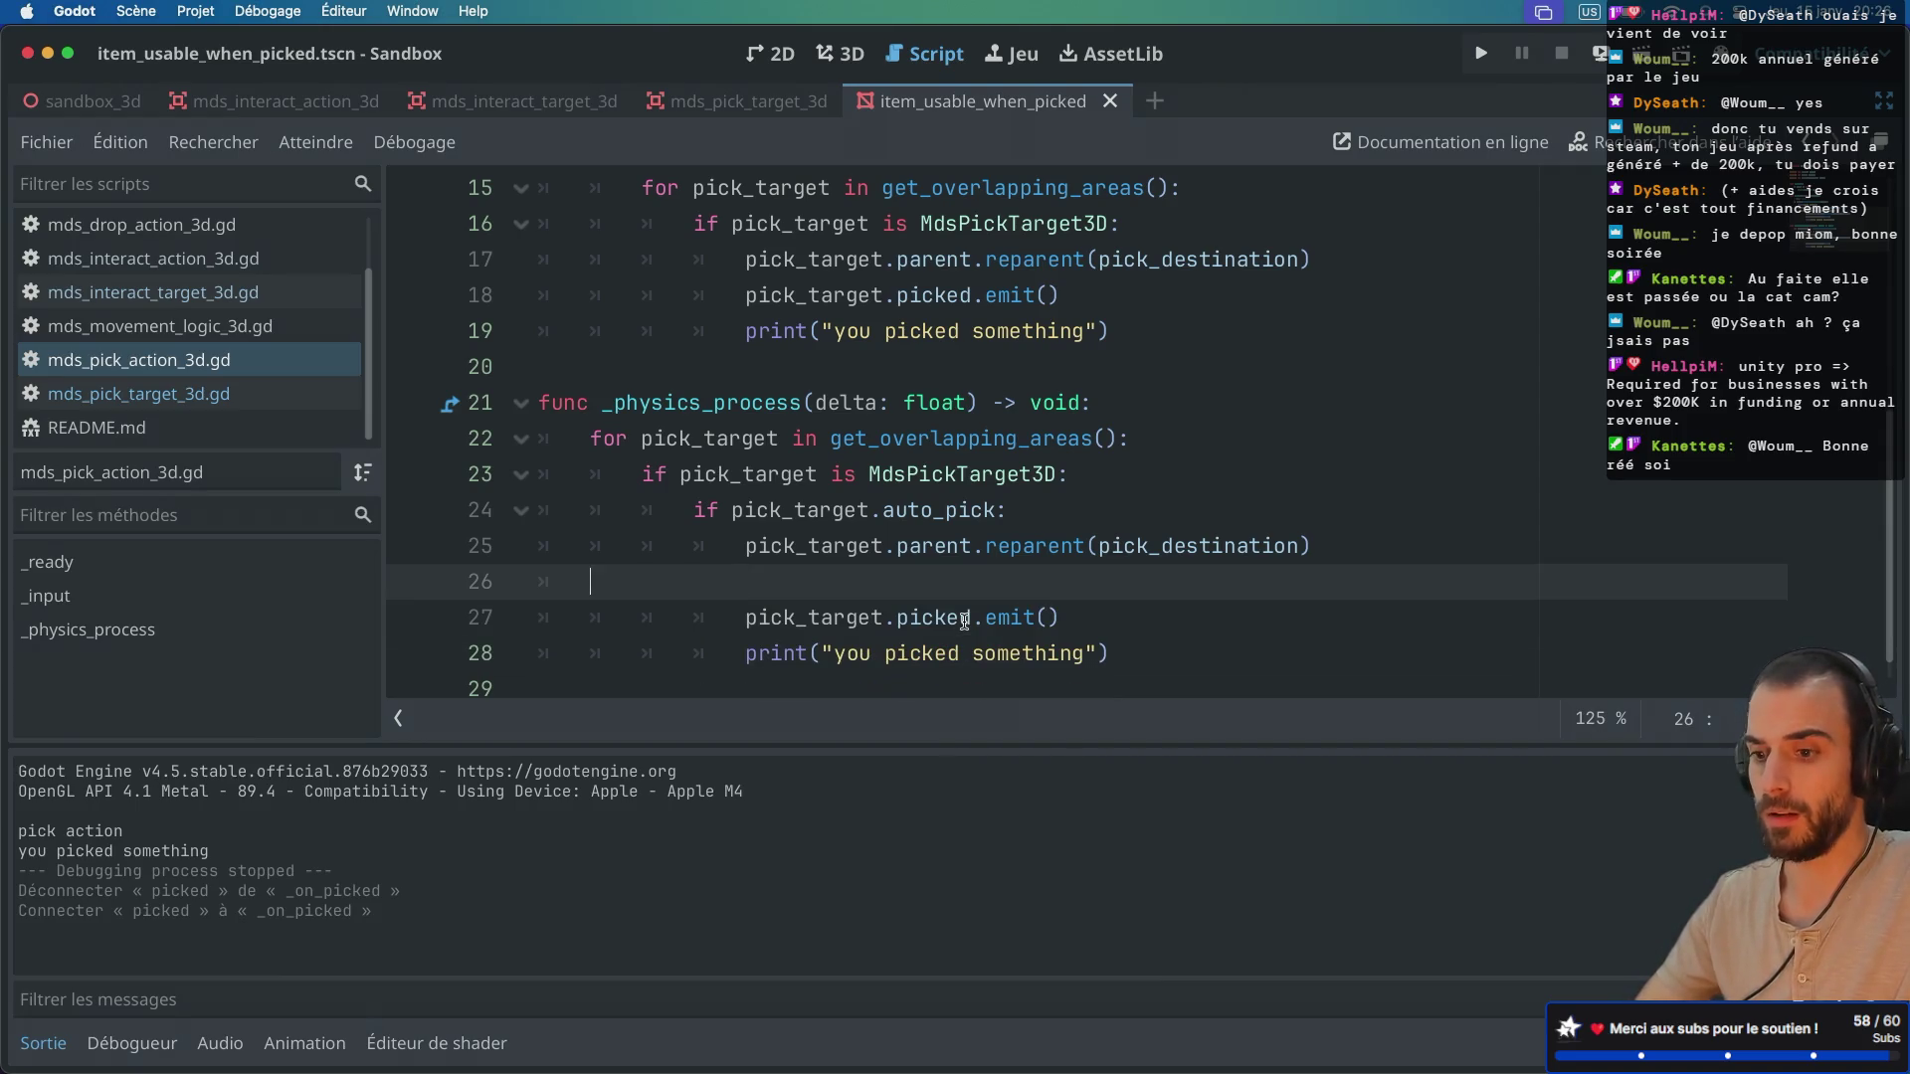
pyautogui.press('BackSpace')
pyautogui.press('BackSpace')
# Step: Delete the 'you picked something' prints from _physics_process and _input, save, and switch to the browser
pyautogui.moveTo(1141, 618); pyautogui.dragTo(1165, 578)
pyautogui.press('BackSpace')
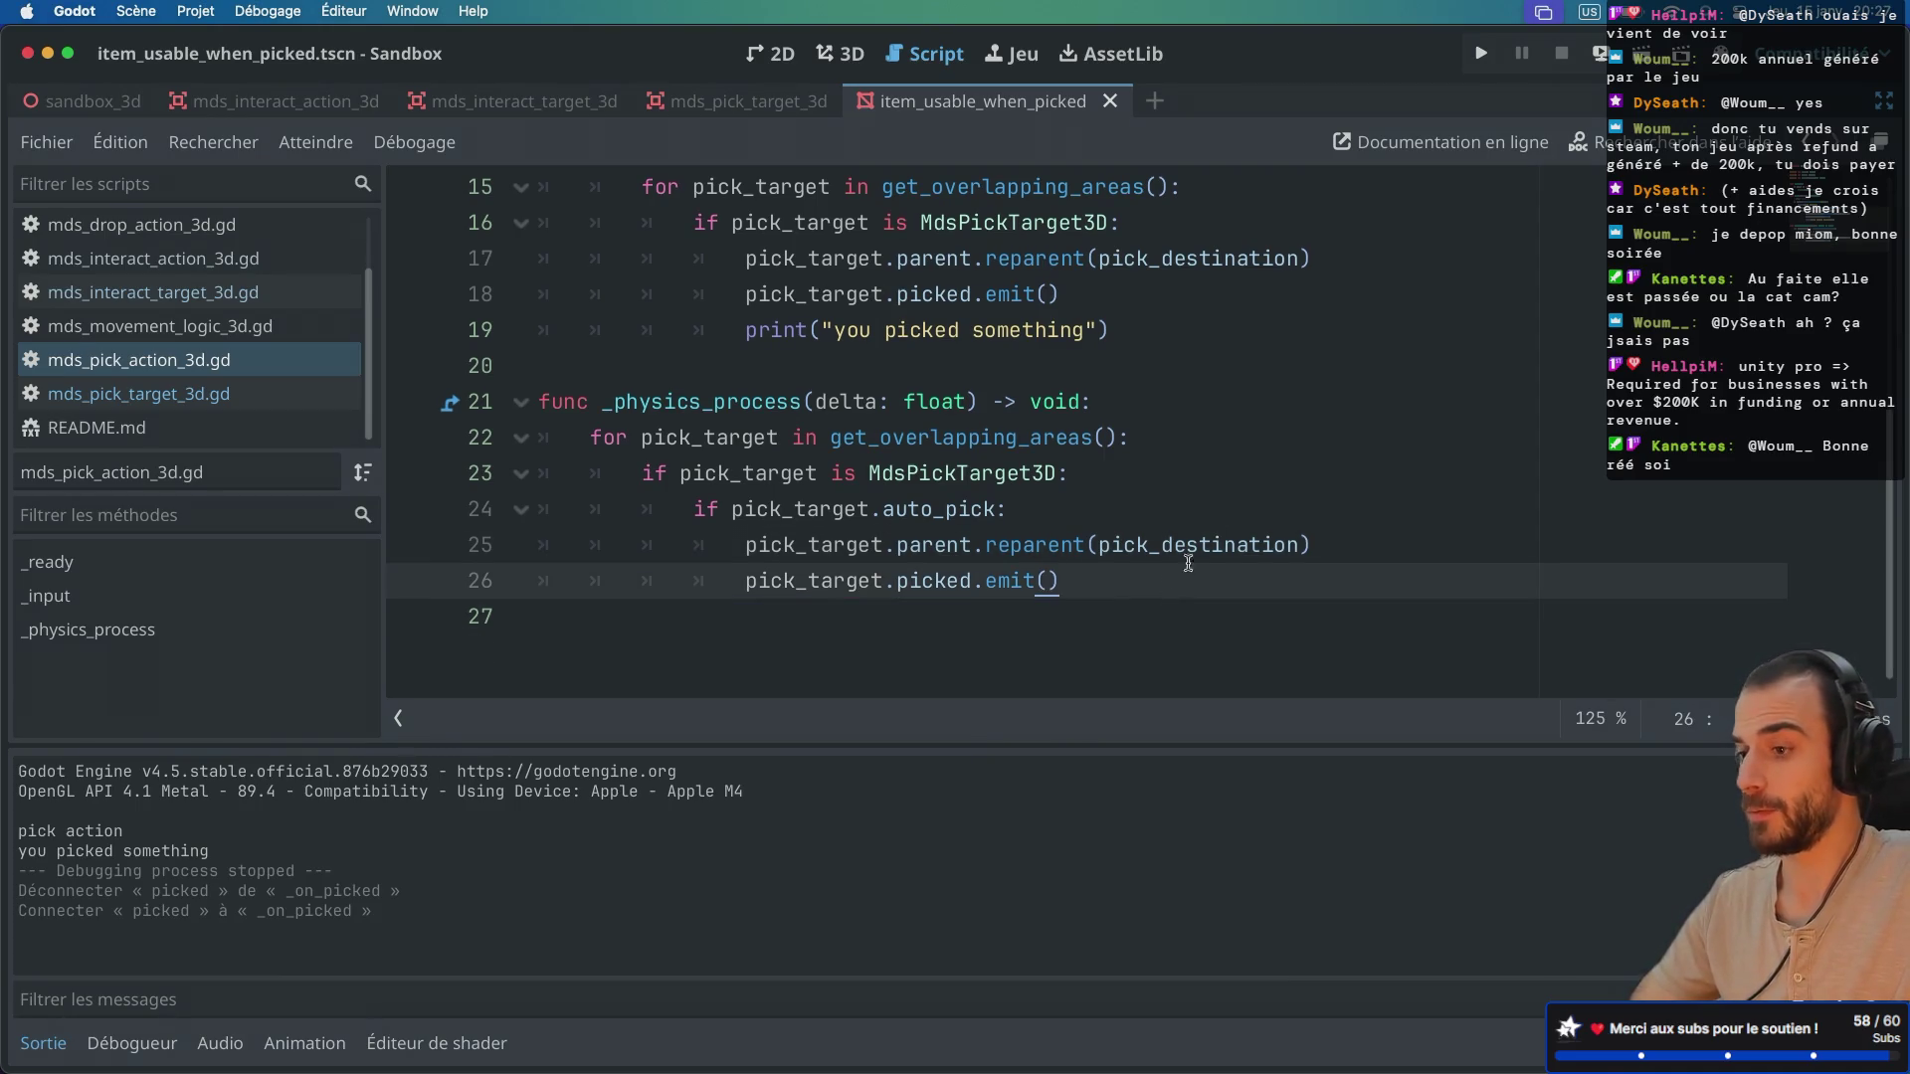
pyautogui.scroll(2, 1229, 413)
pyautogui.moveTo(1158, 474); pyautogui.dragTo(1154, 455)
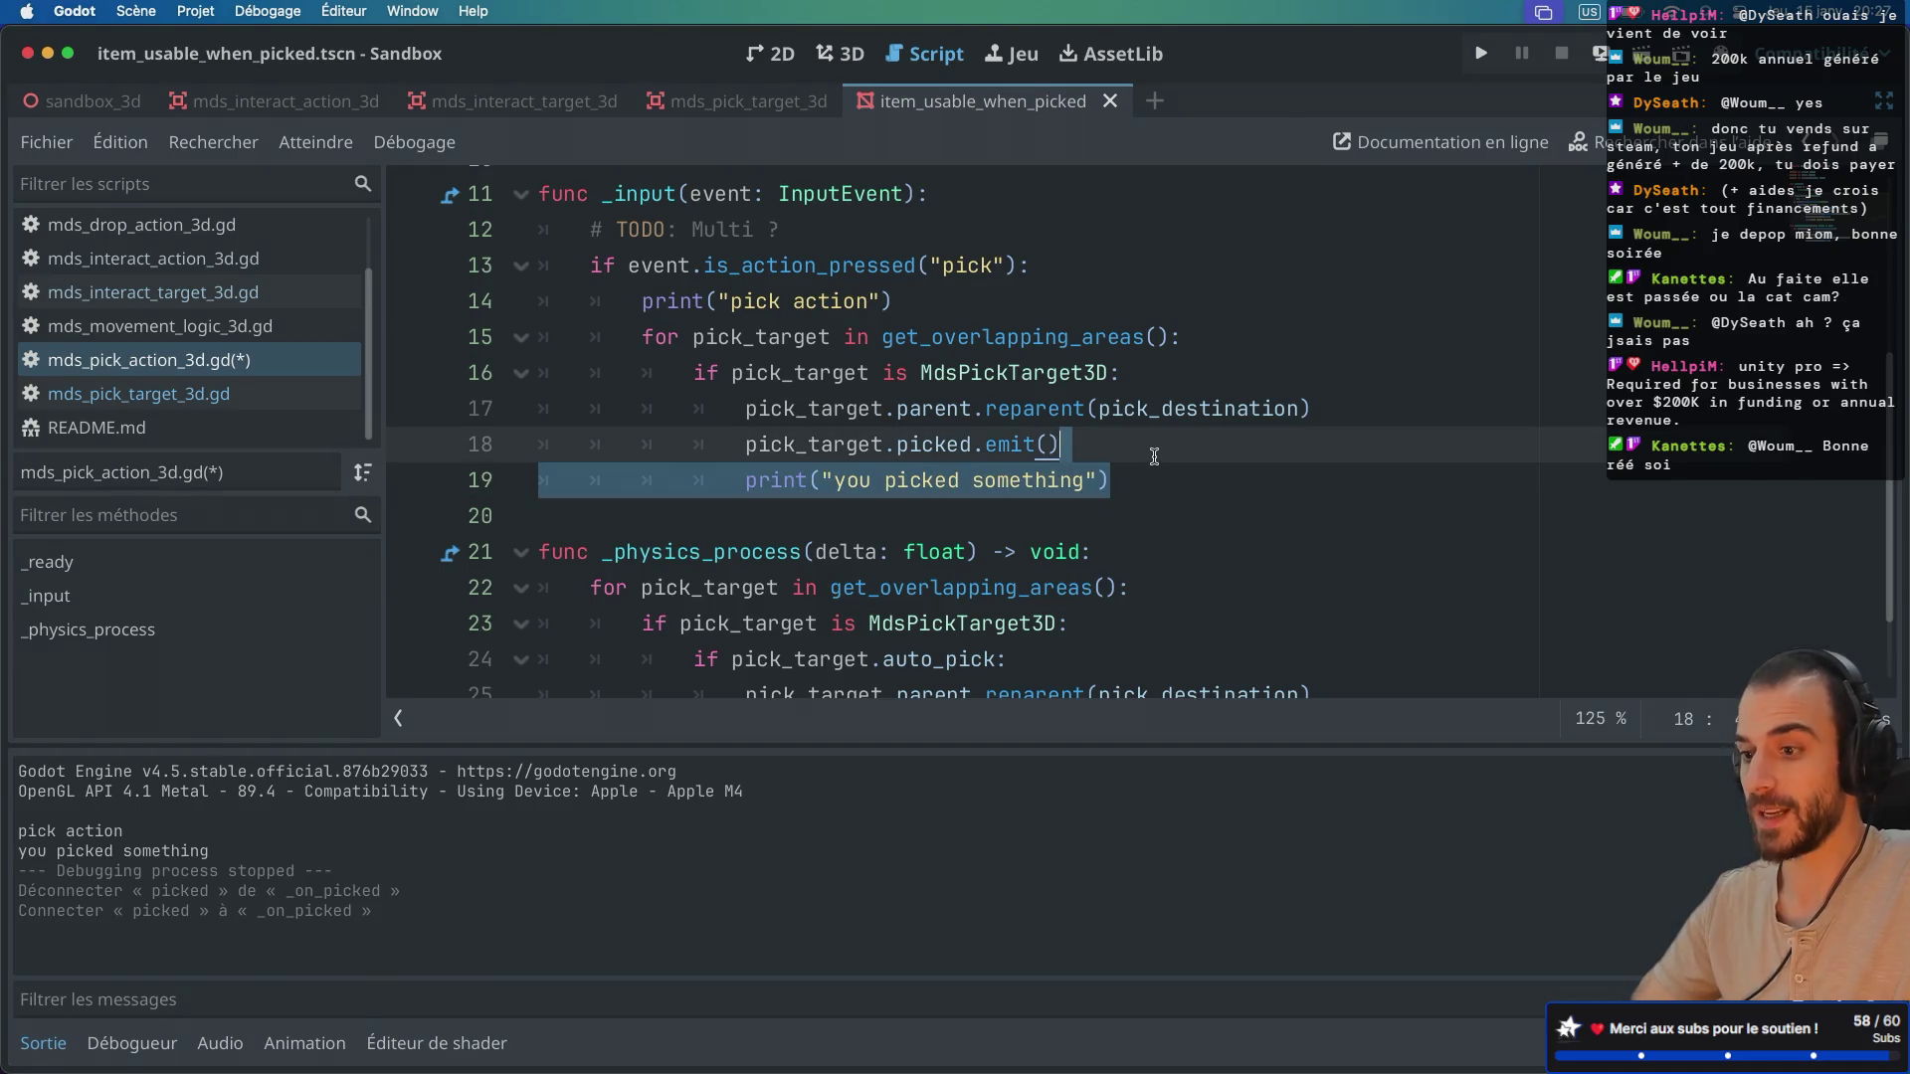
pyautogui.press('BackSpace')
pyautogui.hotkey('ctrl', 's')
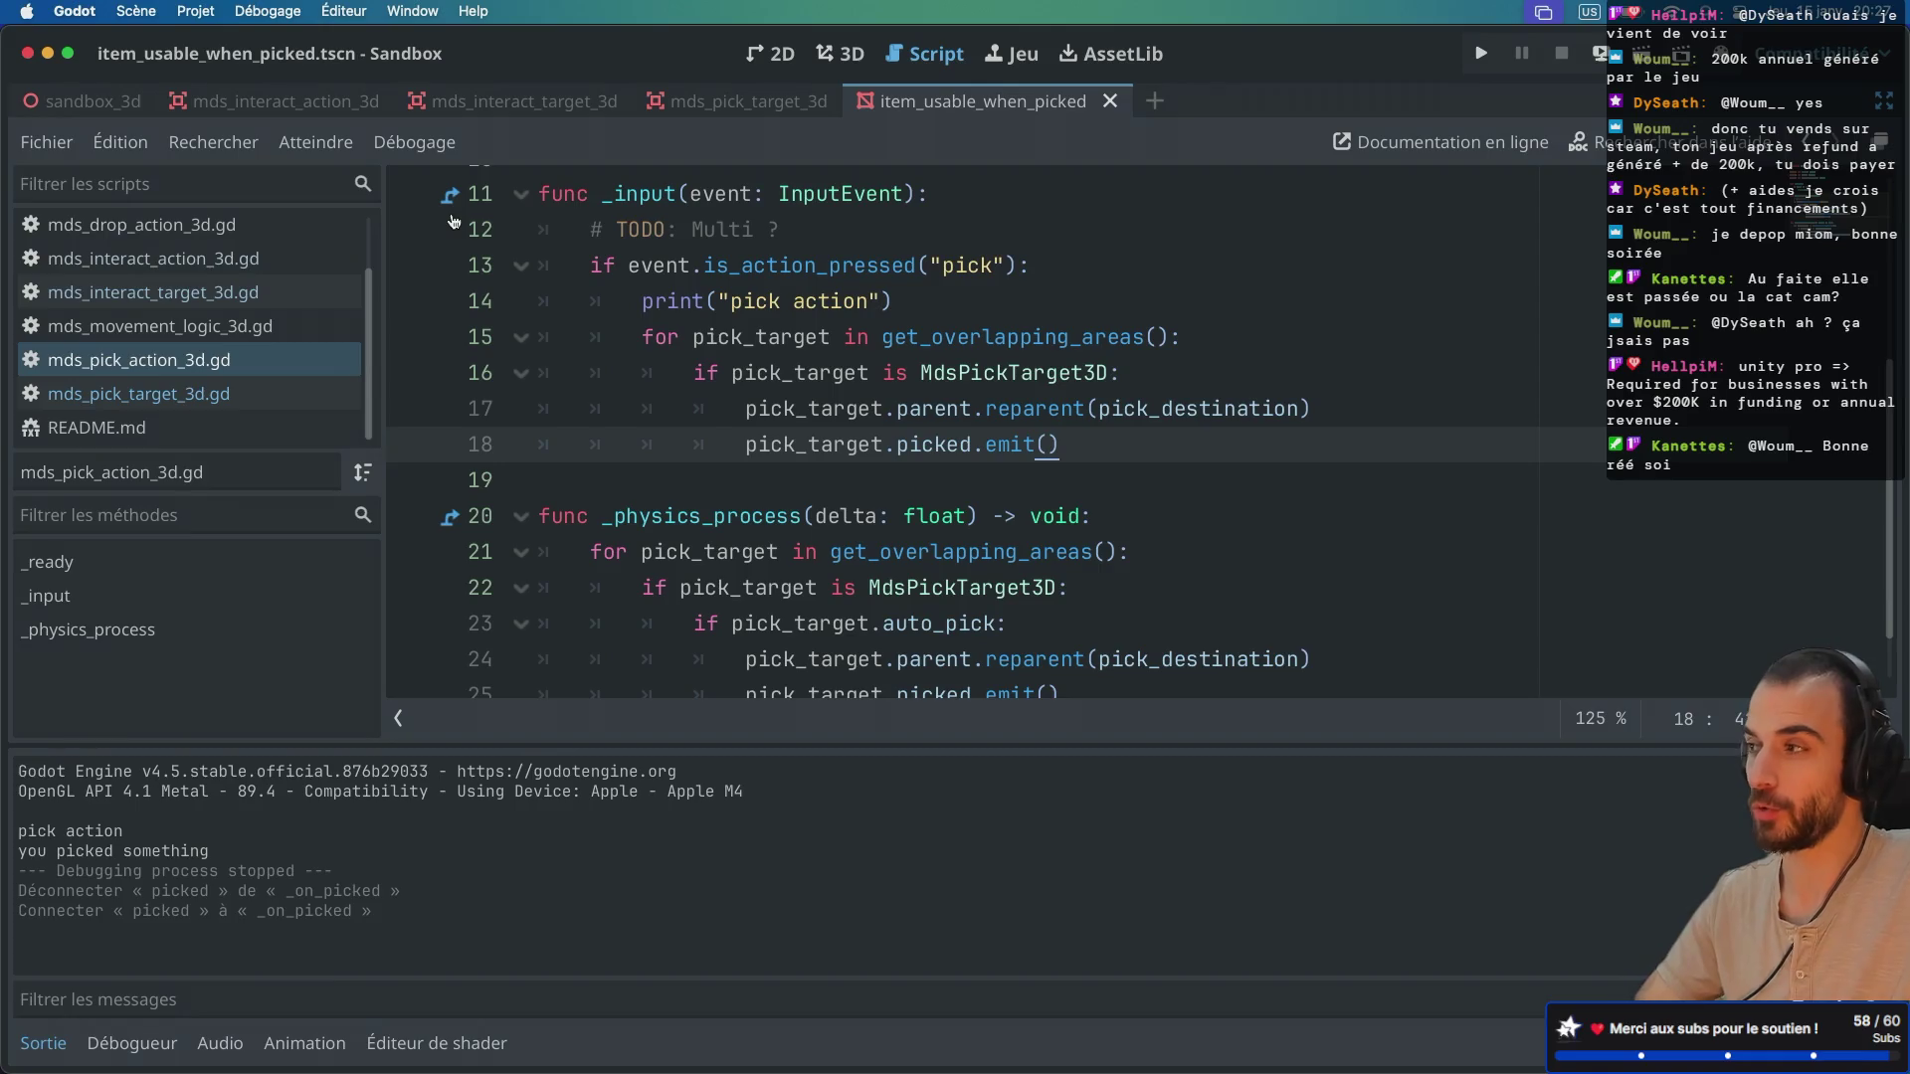
pyautogui.hotkey('ctrl', 'Right')
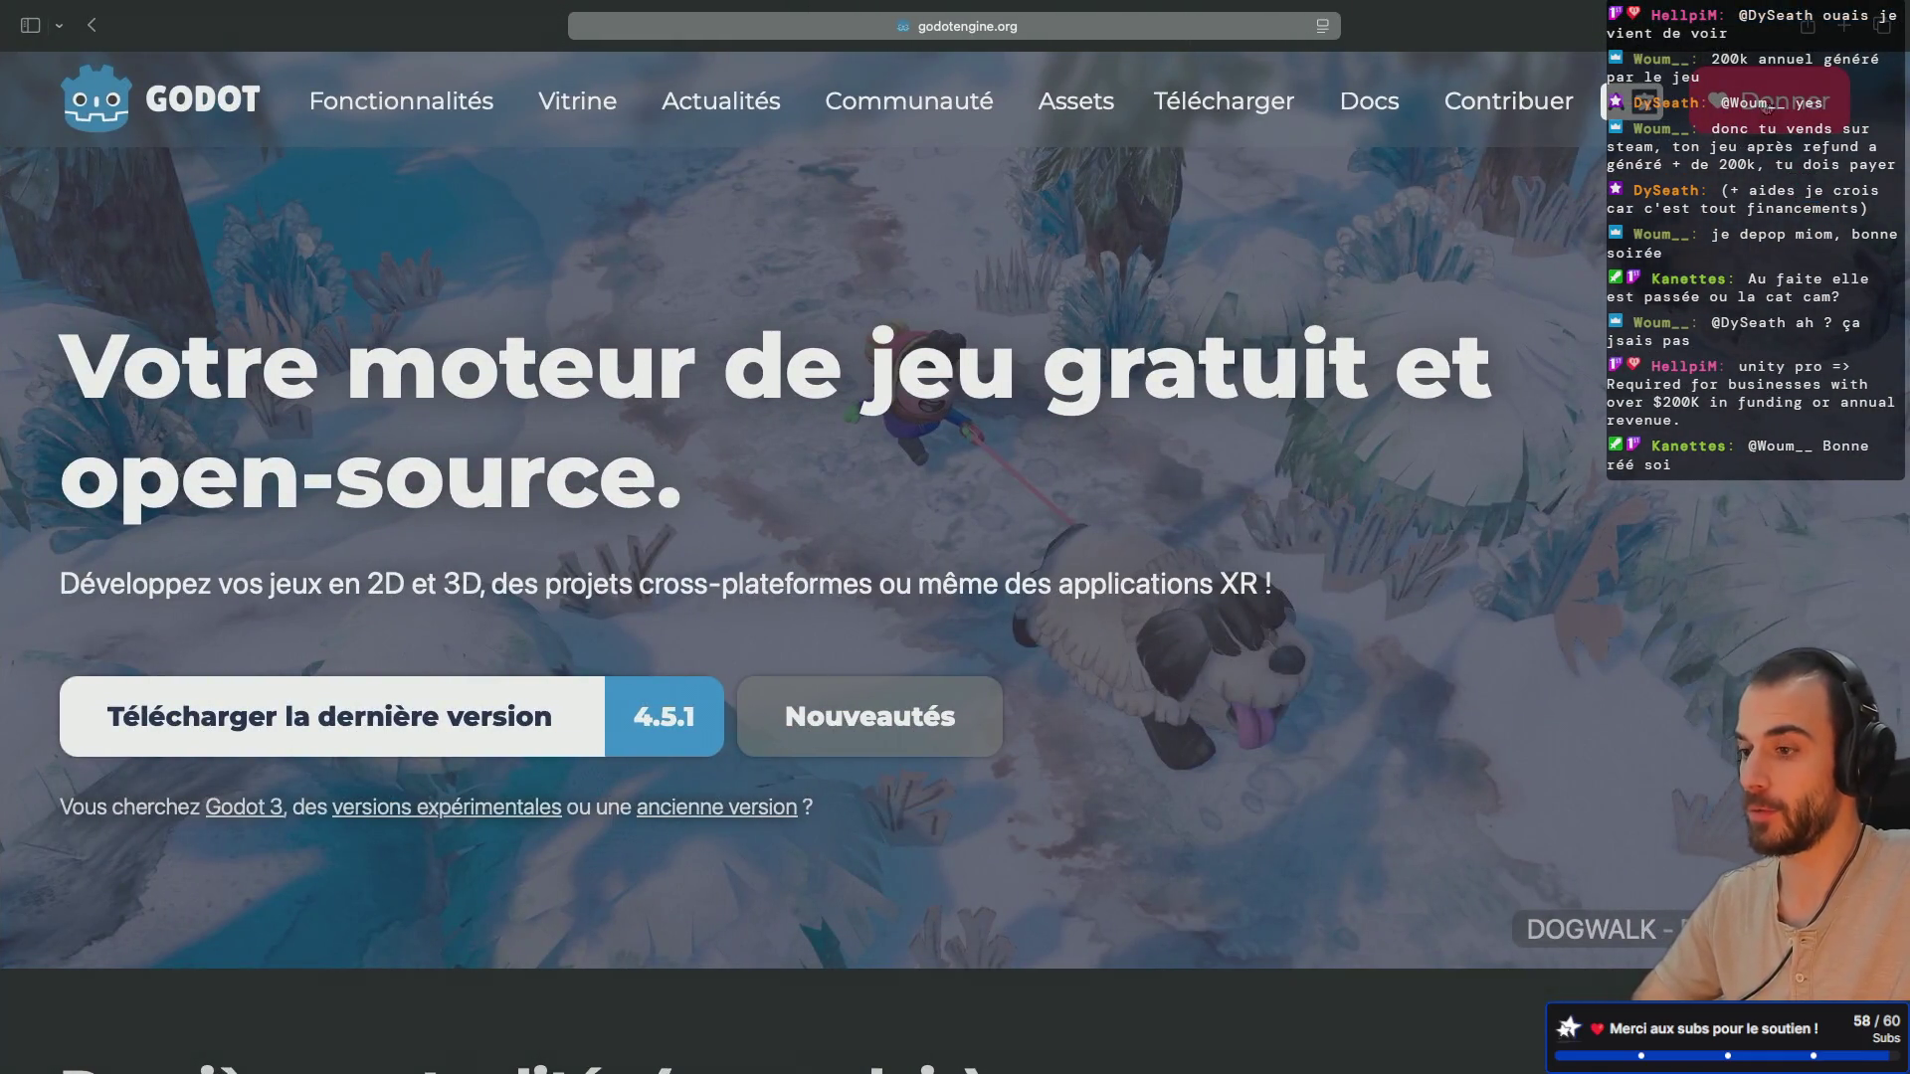
# Step: Go to itch.io in a new browser tab
pyautogui.click(1850, 26)
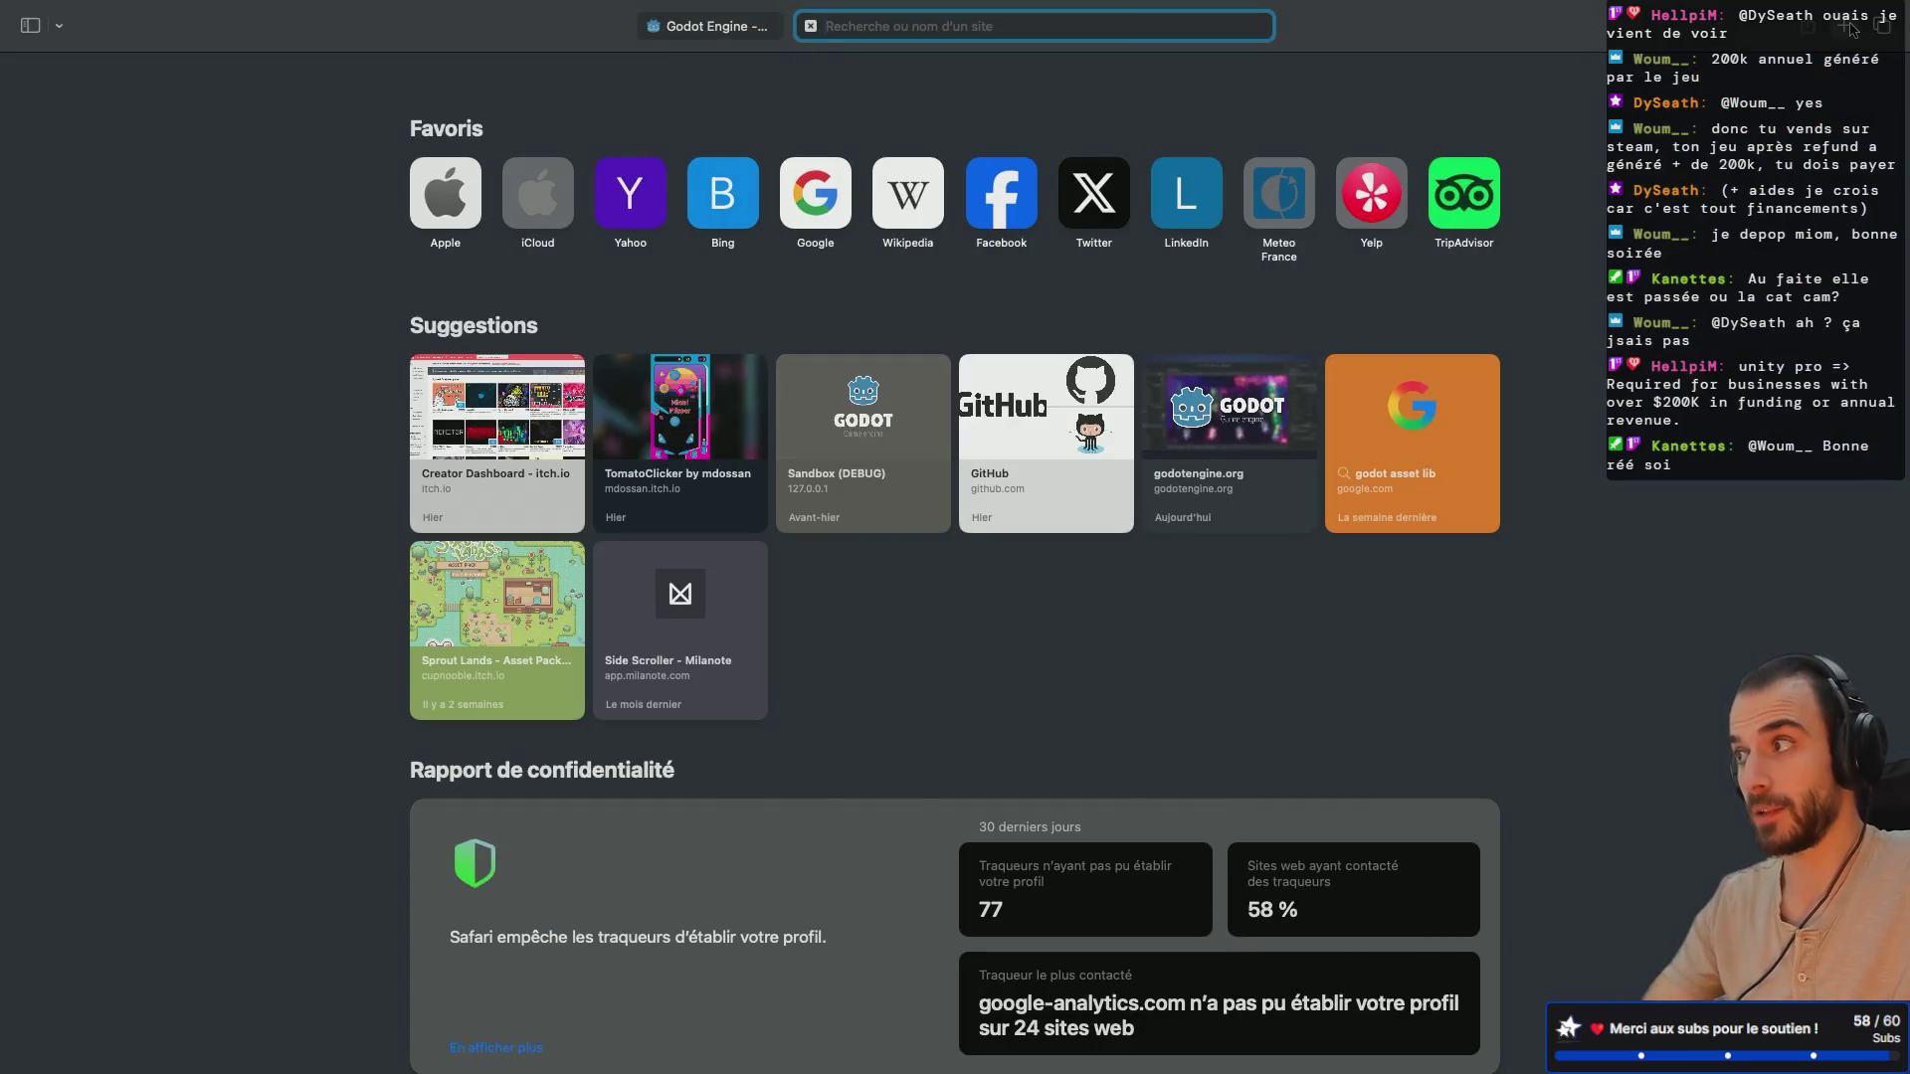
pyautogui.write('itch')
pyautogui.press('Return')
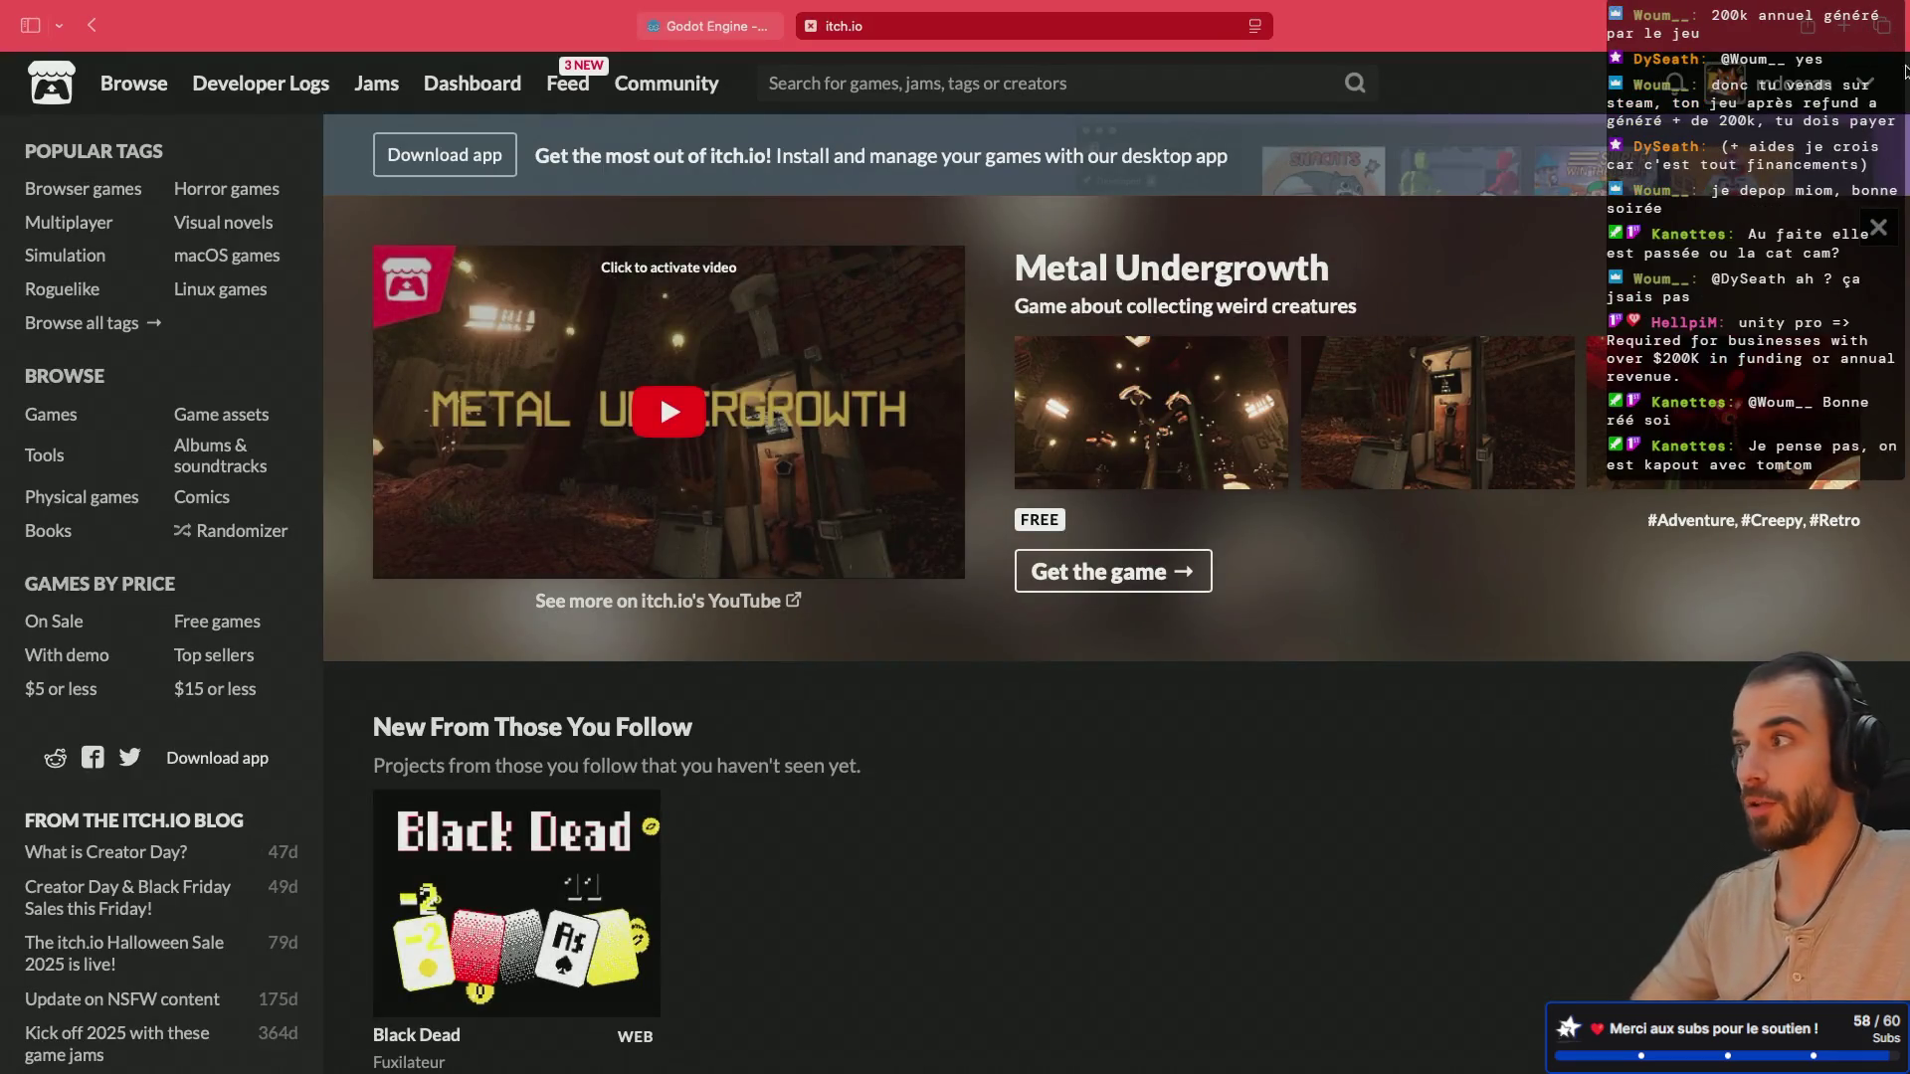
pyautogui.click(908, 340)
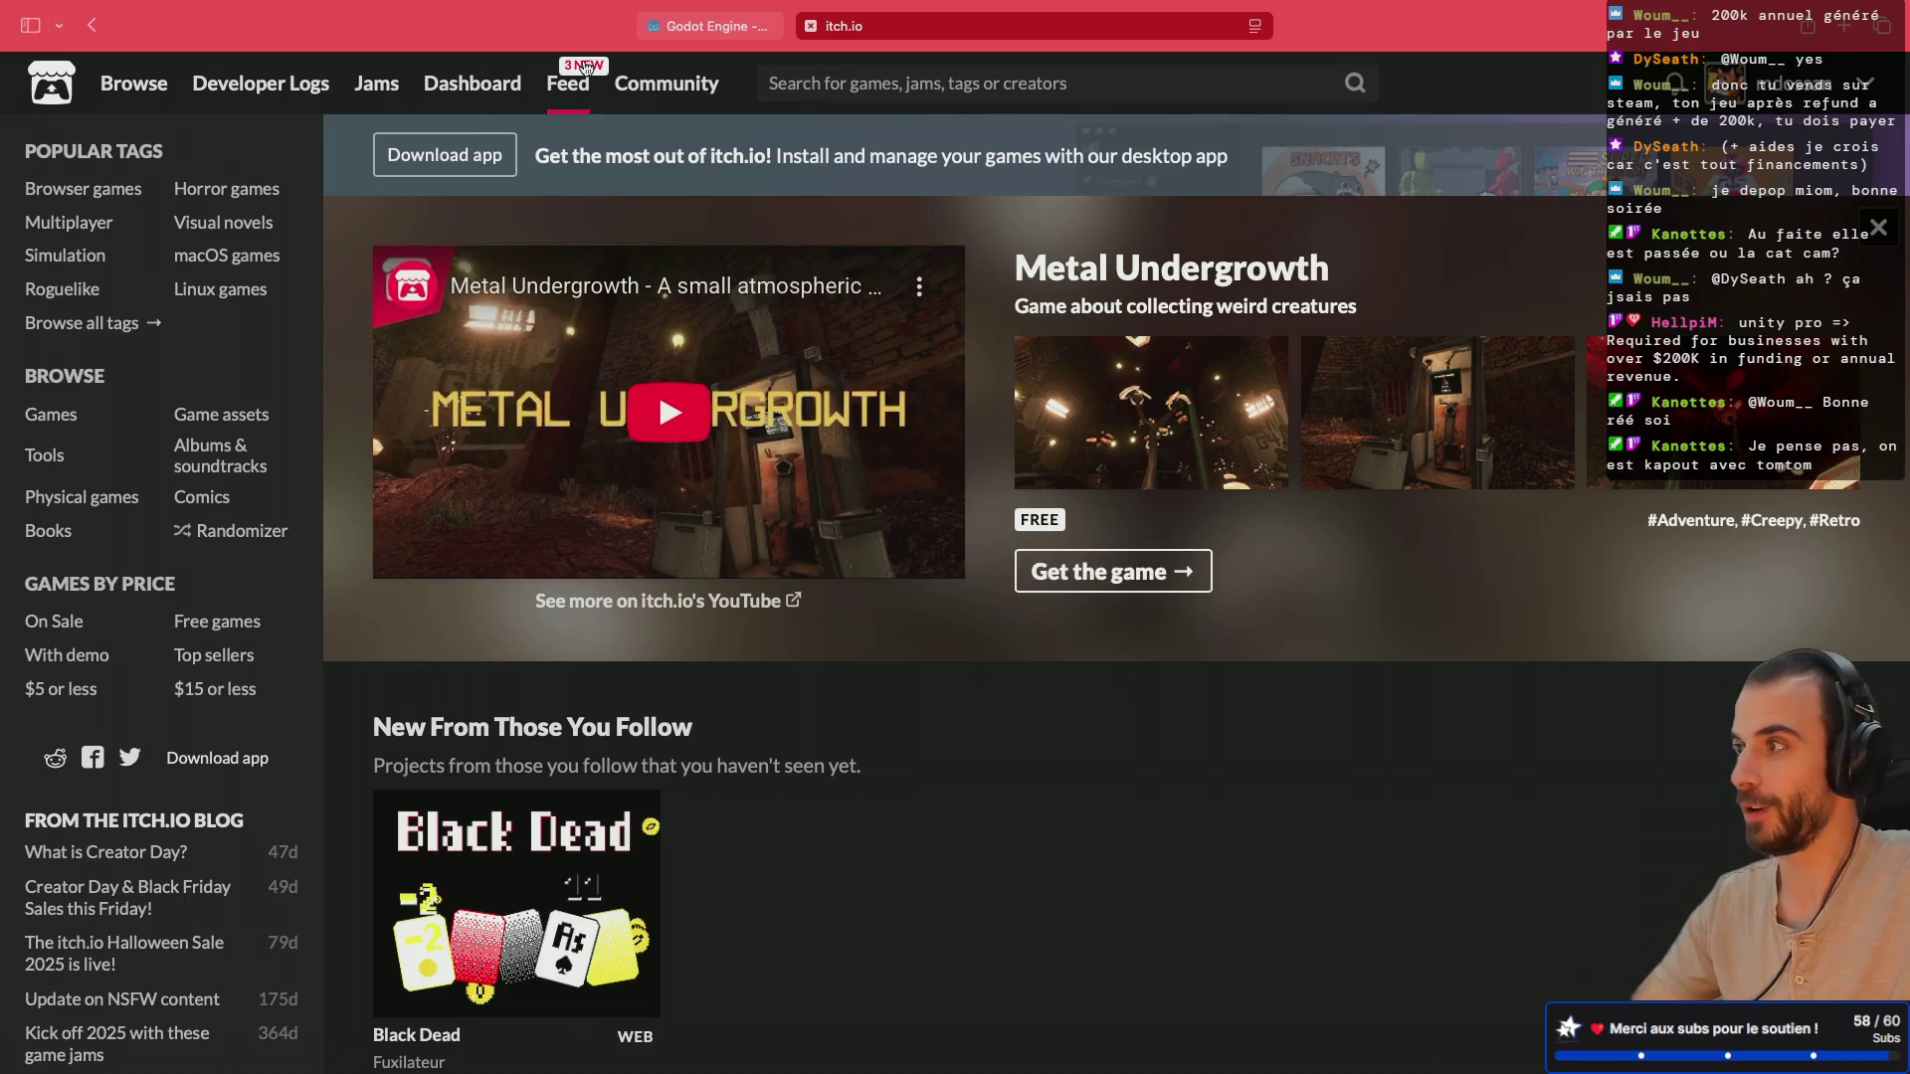
# Step: Check the Views chart on the itch.io Creator Dashboard, then return to Godot
pyautogui.click(1821, 87)
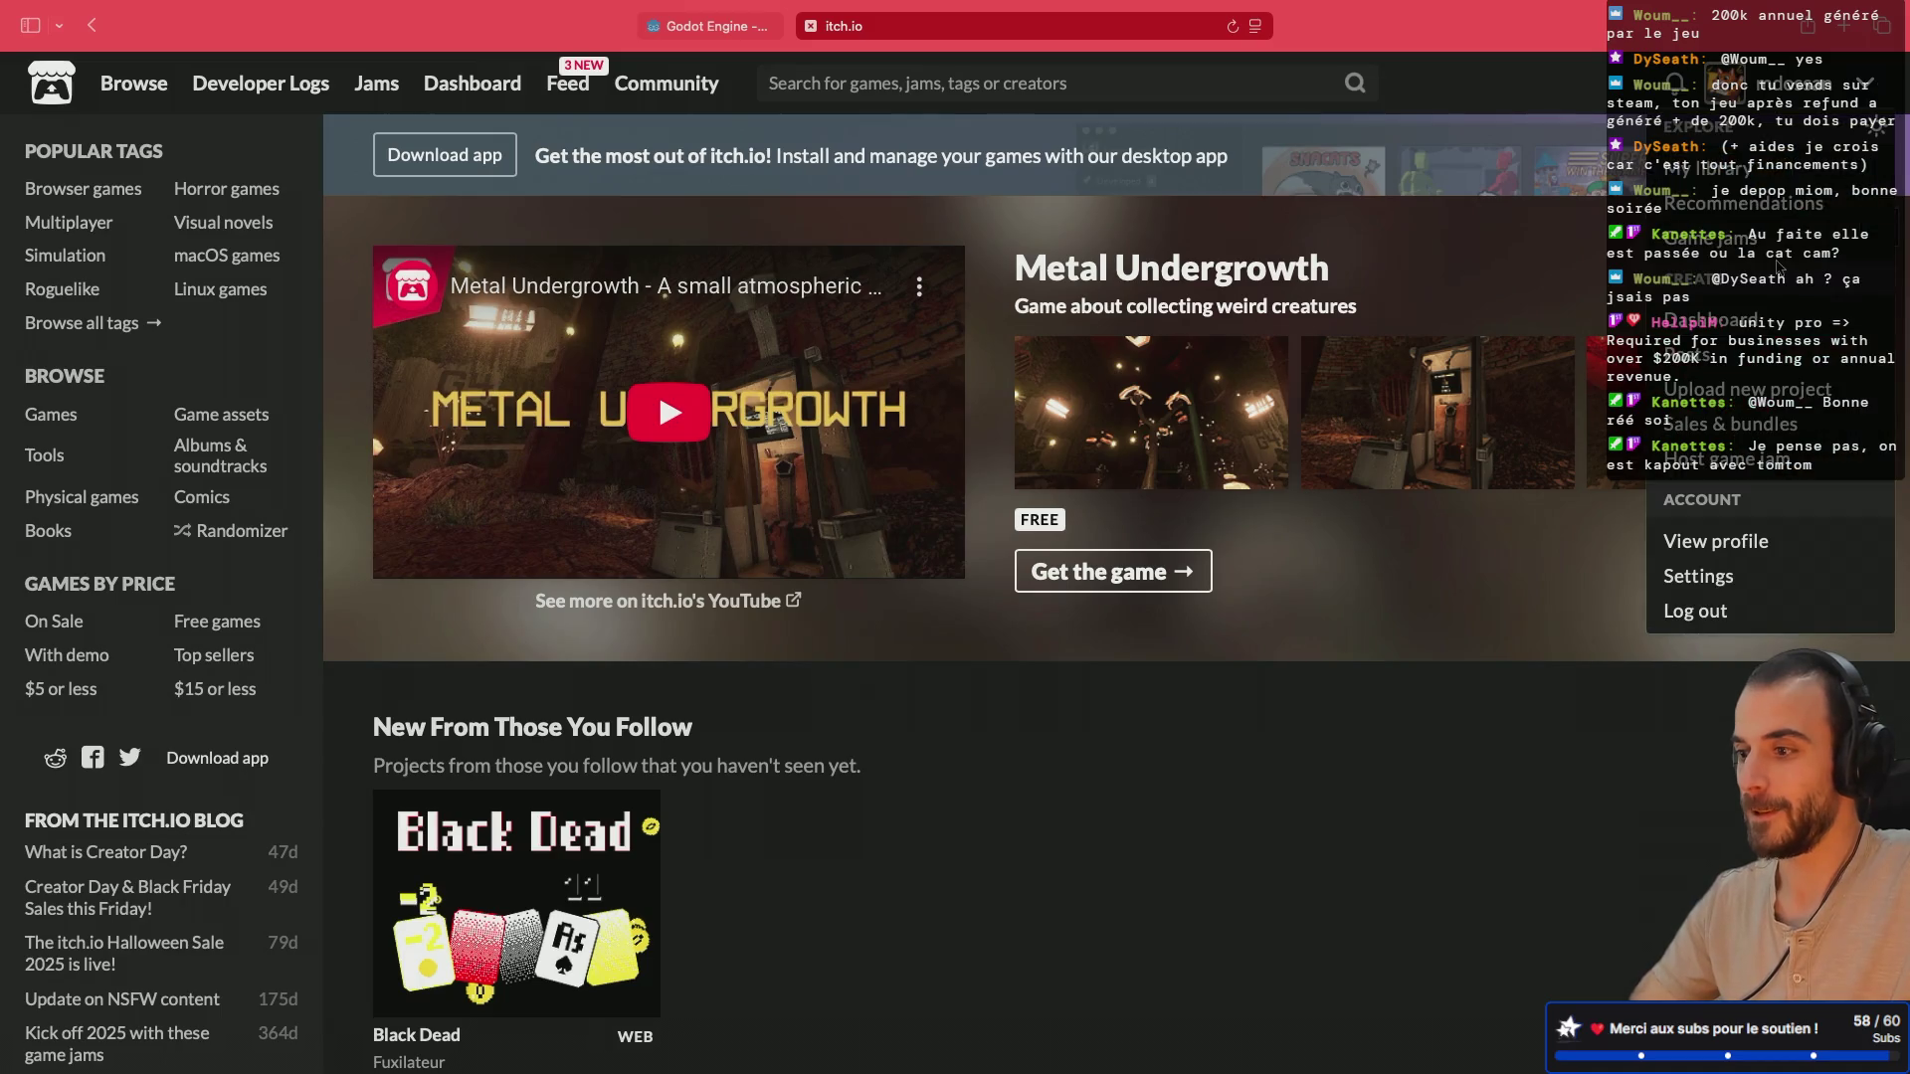
pyautogui.click(1731, 316)
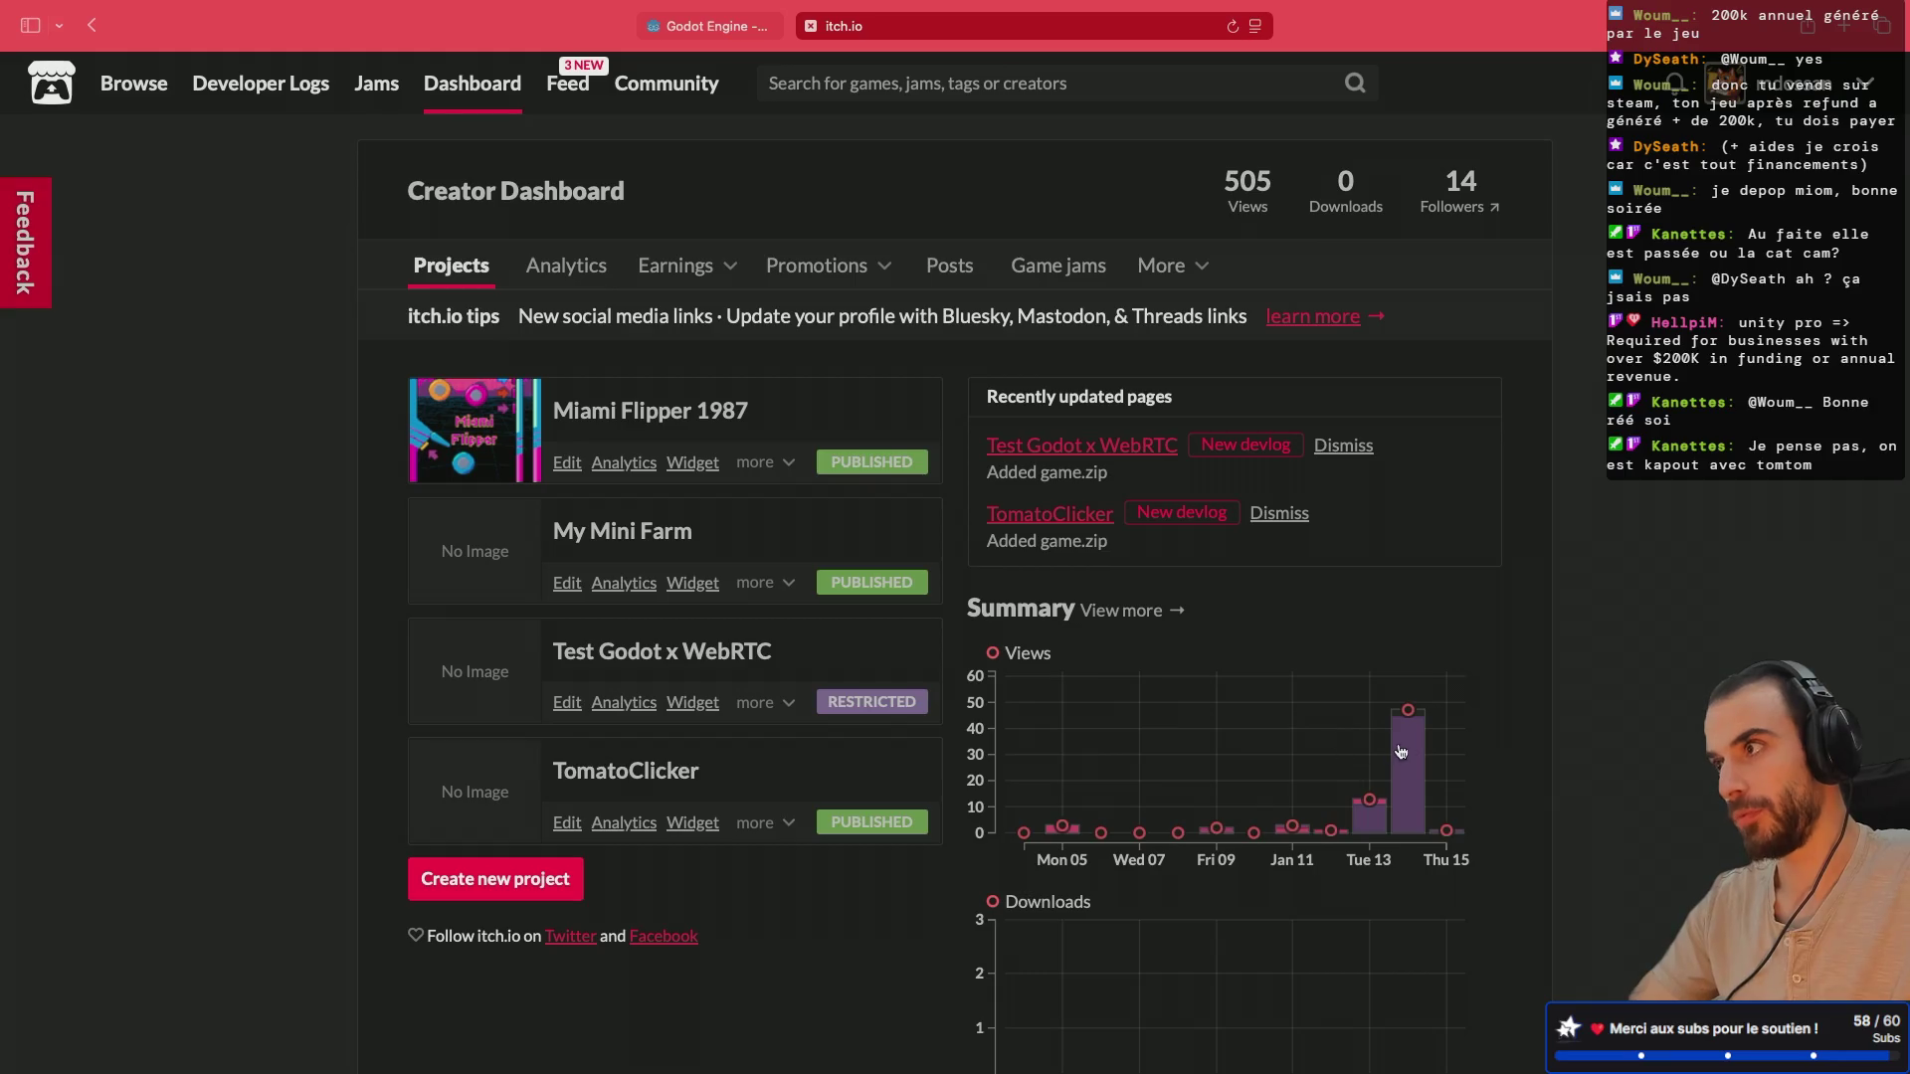
pyautogui.moveTo(1412, 751)
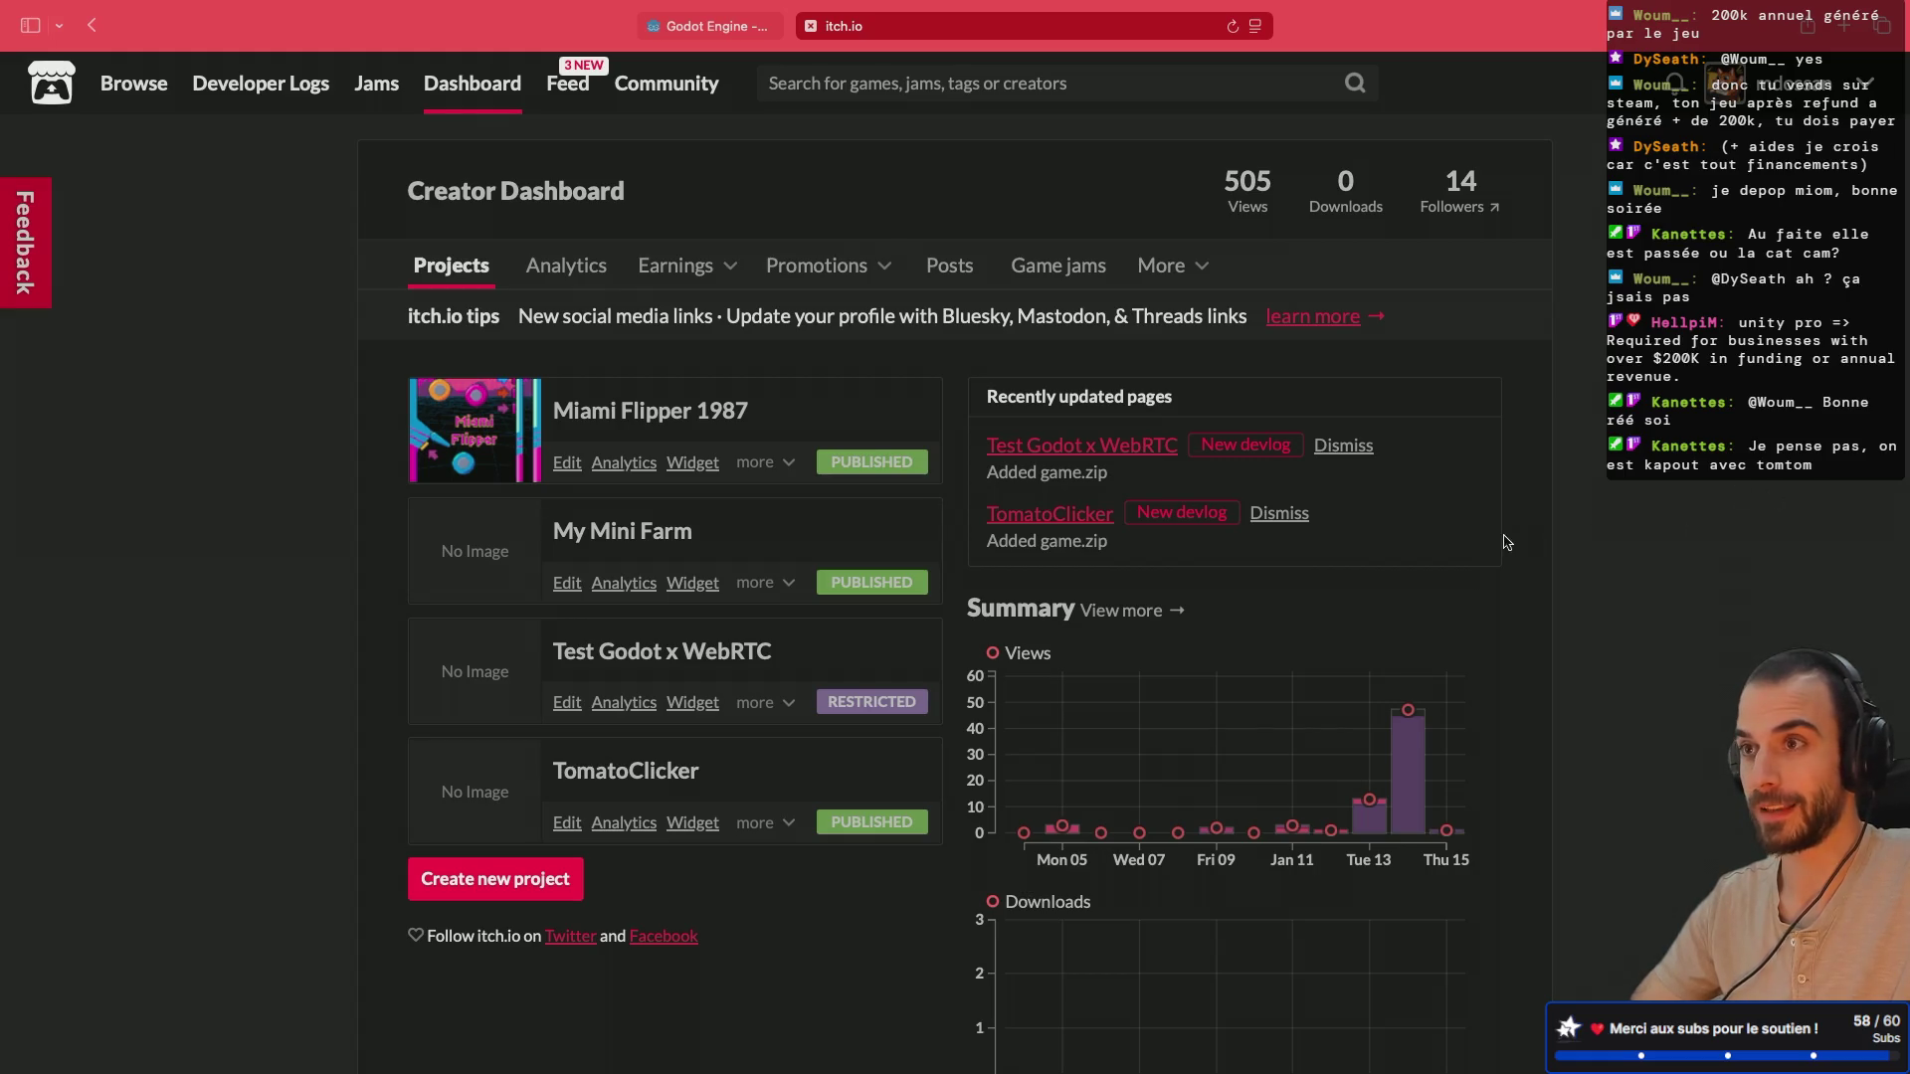
pyautogui.hotkey('ctrl', 'Left')
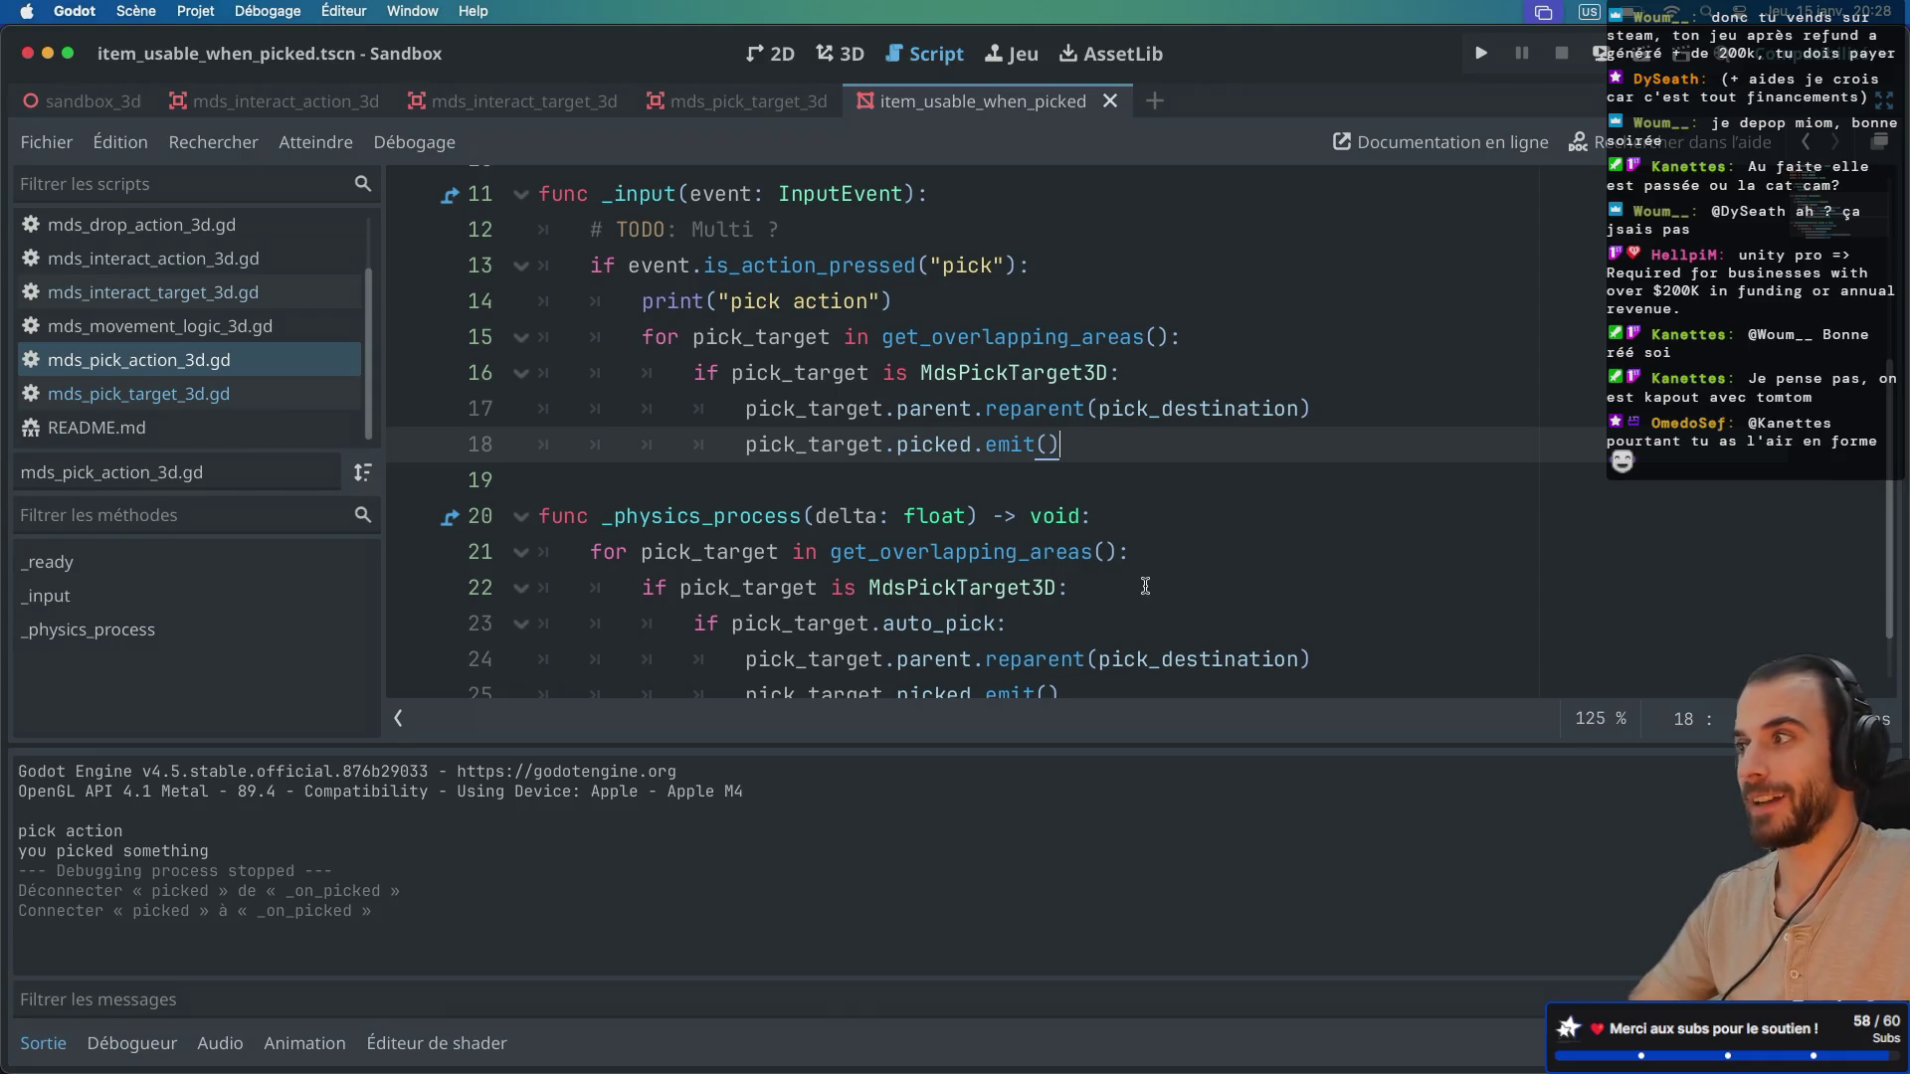
# Step: Run the project briefly, then run the sandbox_3d scene from the 3D view
pyautogui.scroll(-2, 1166, 475)
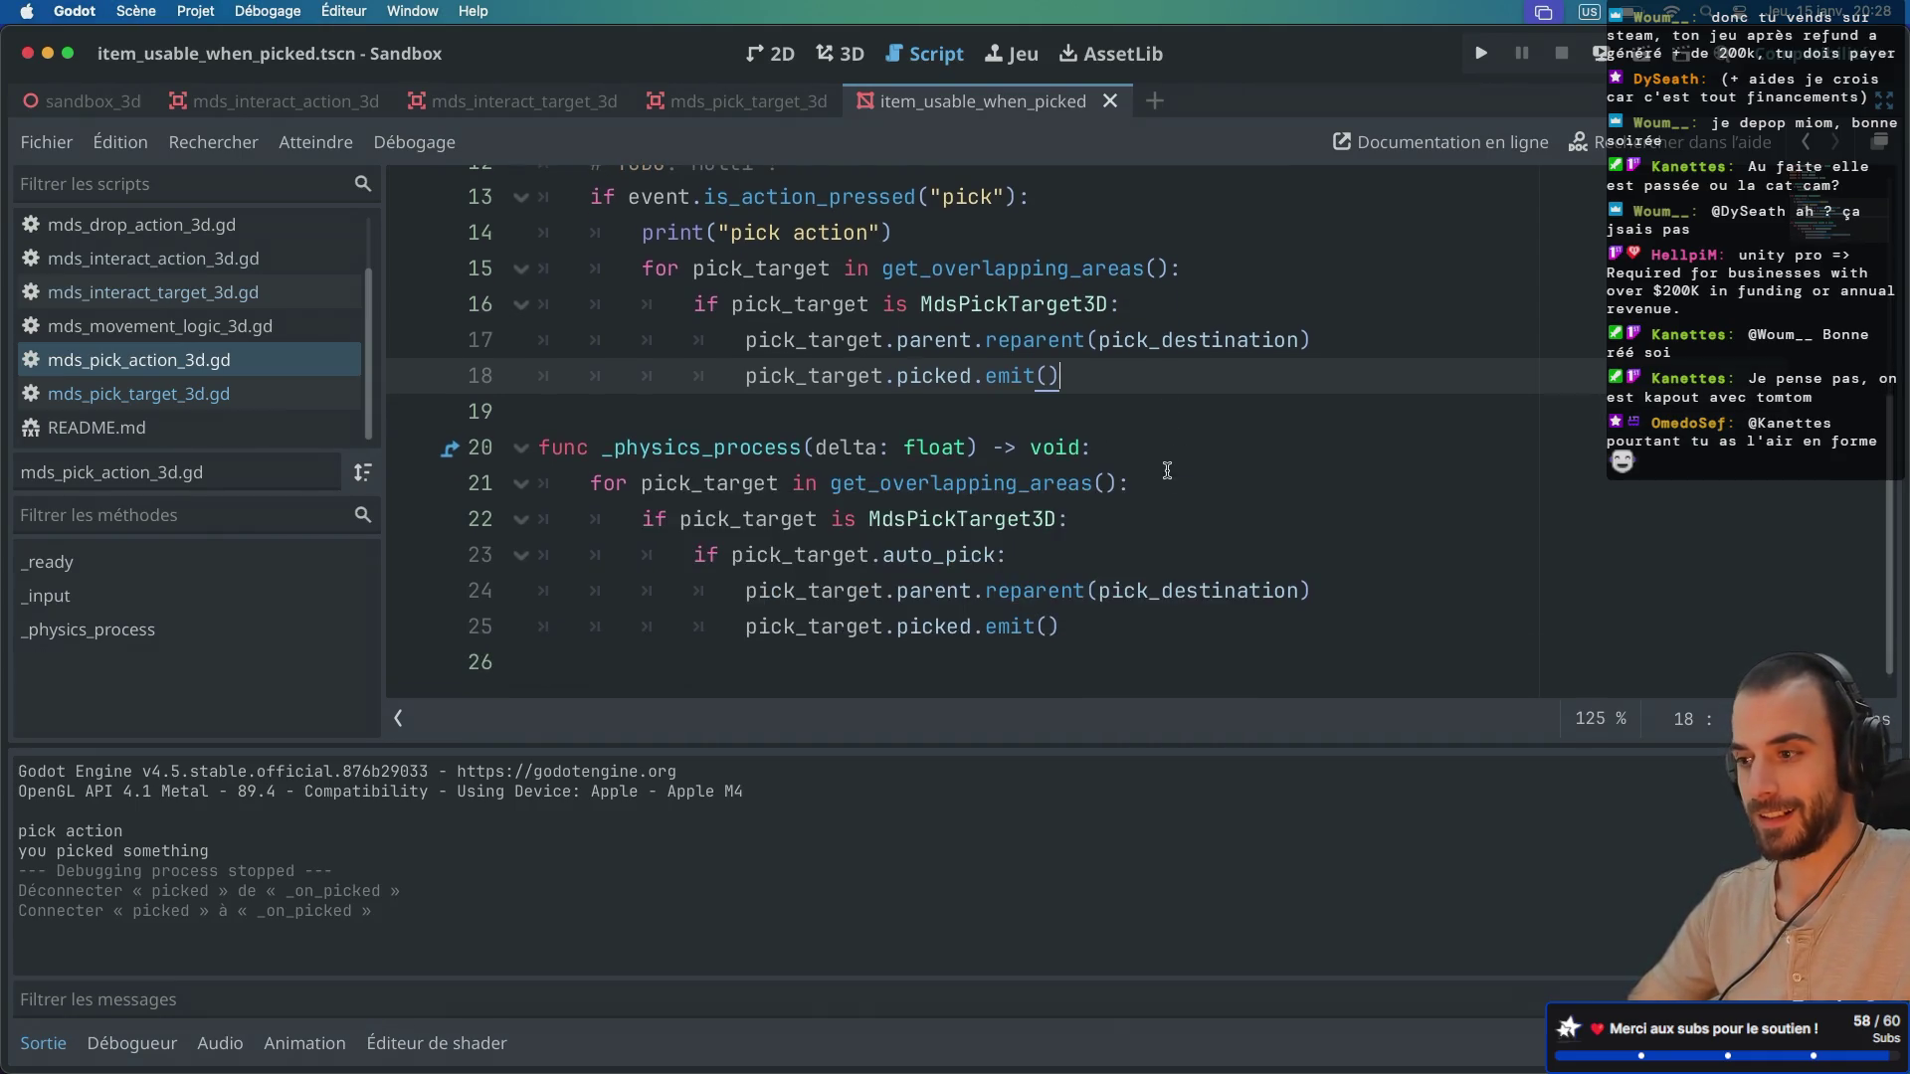
pyautogui.press('super+b')
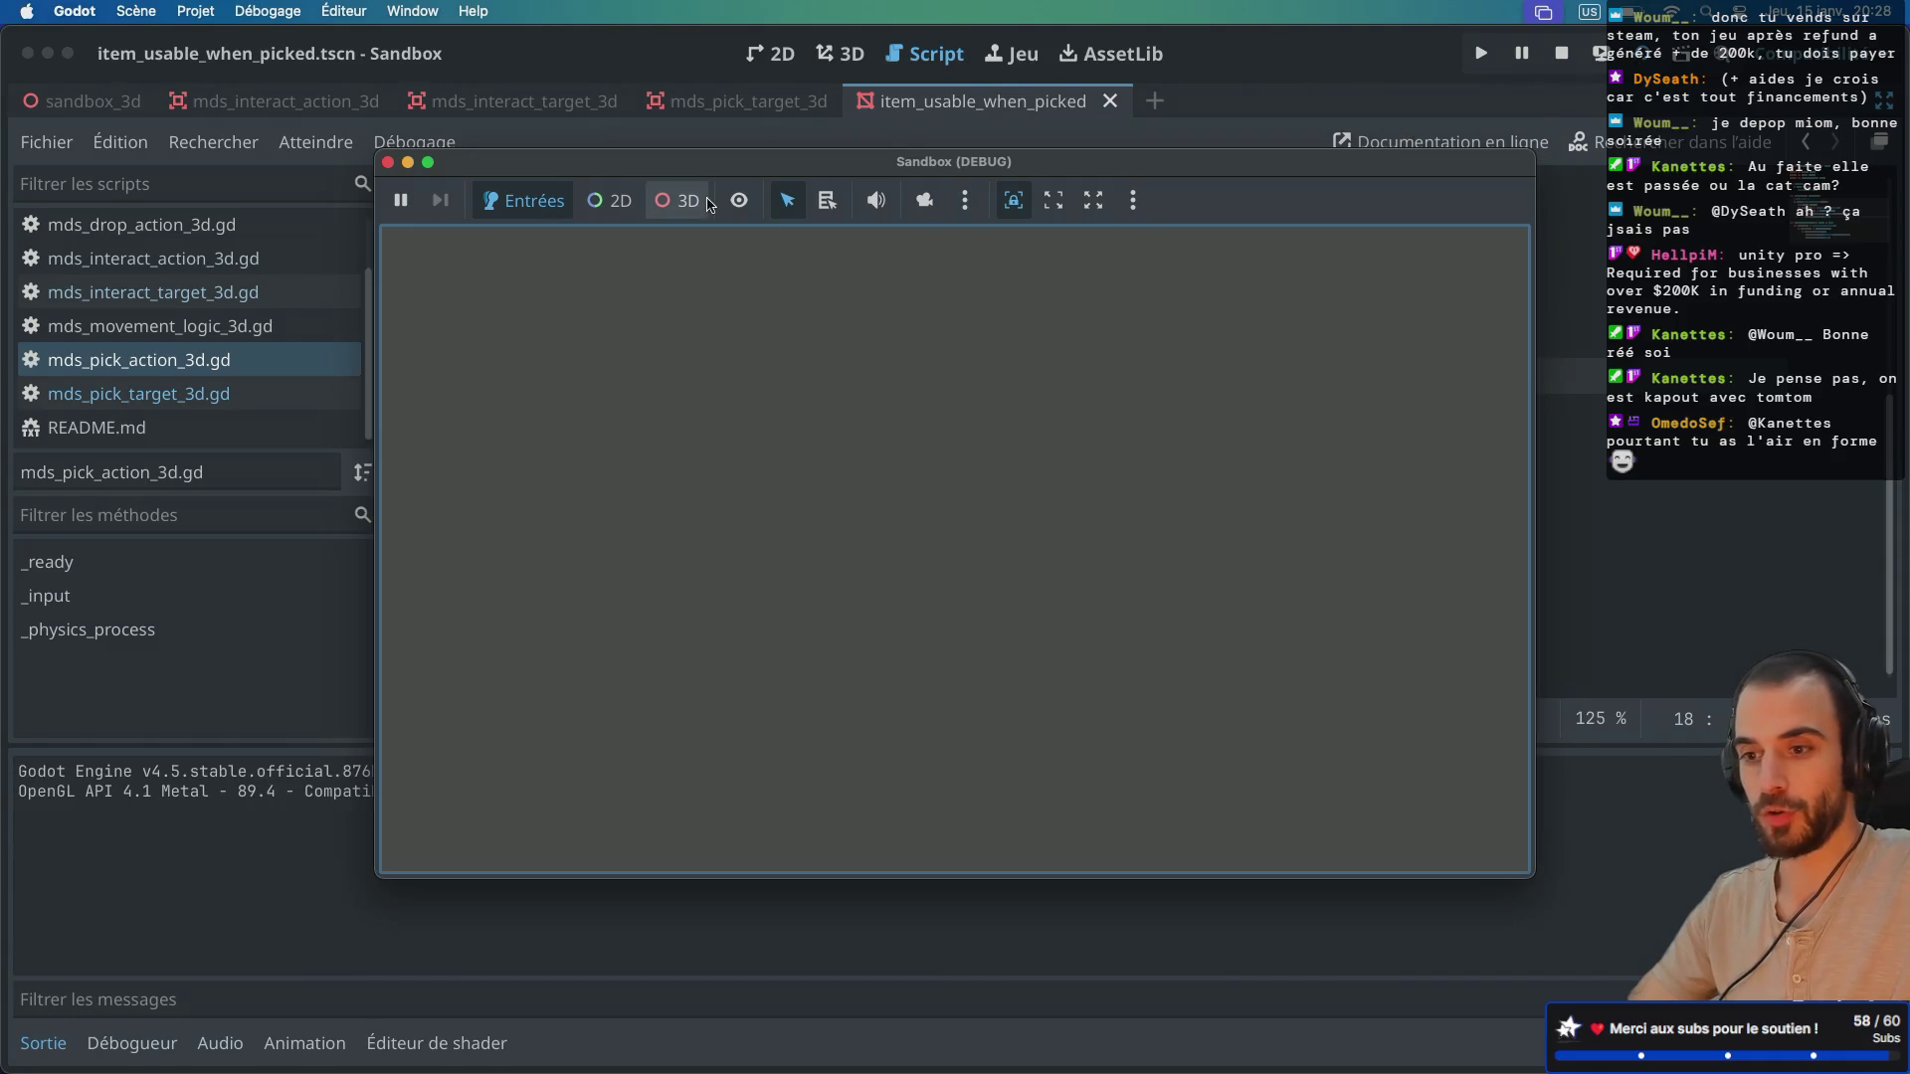
pyautogui.click(389, 162)
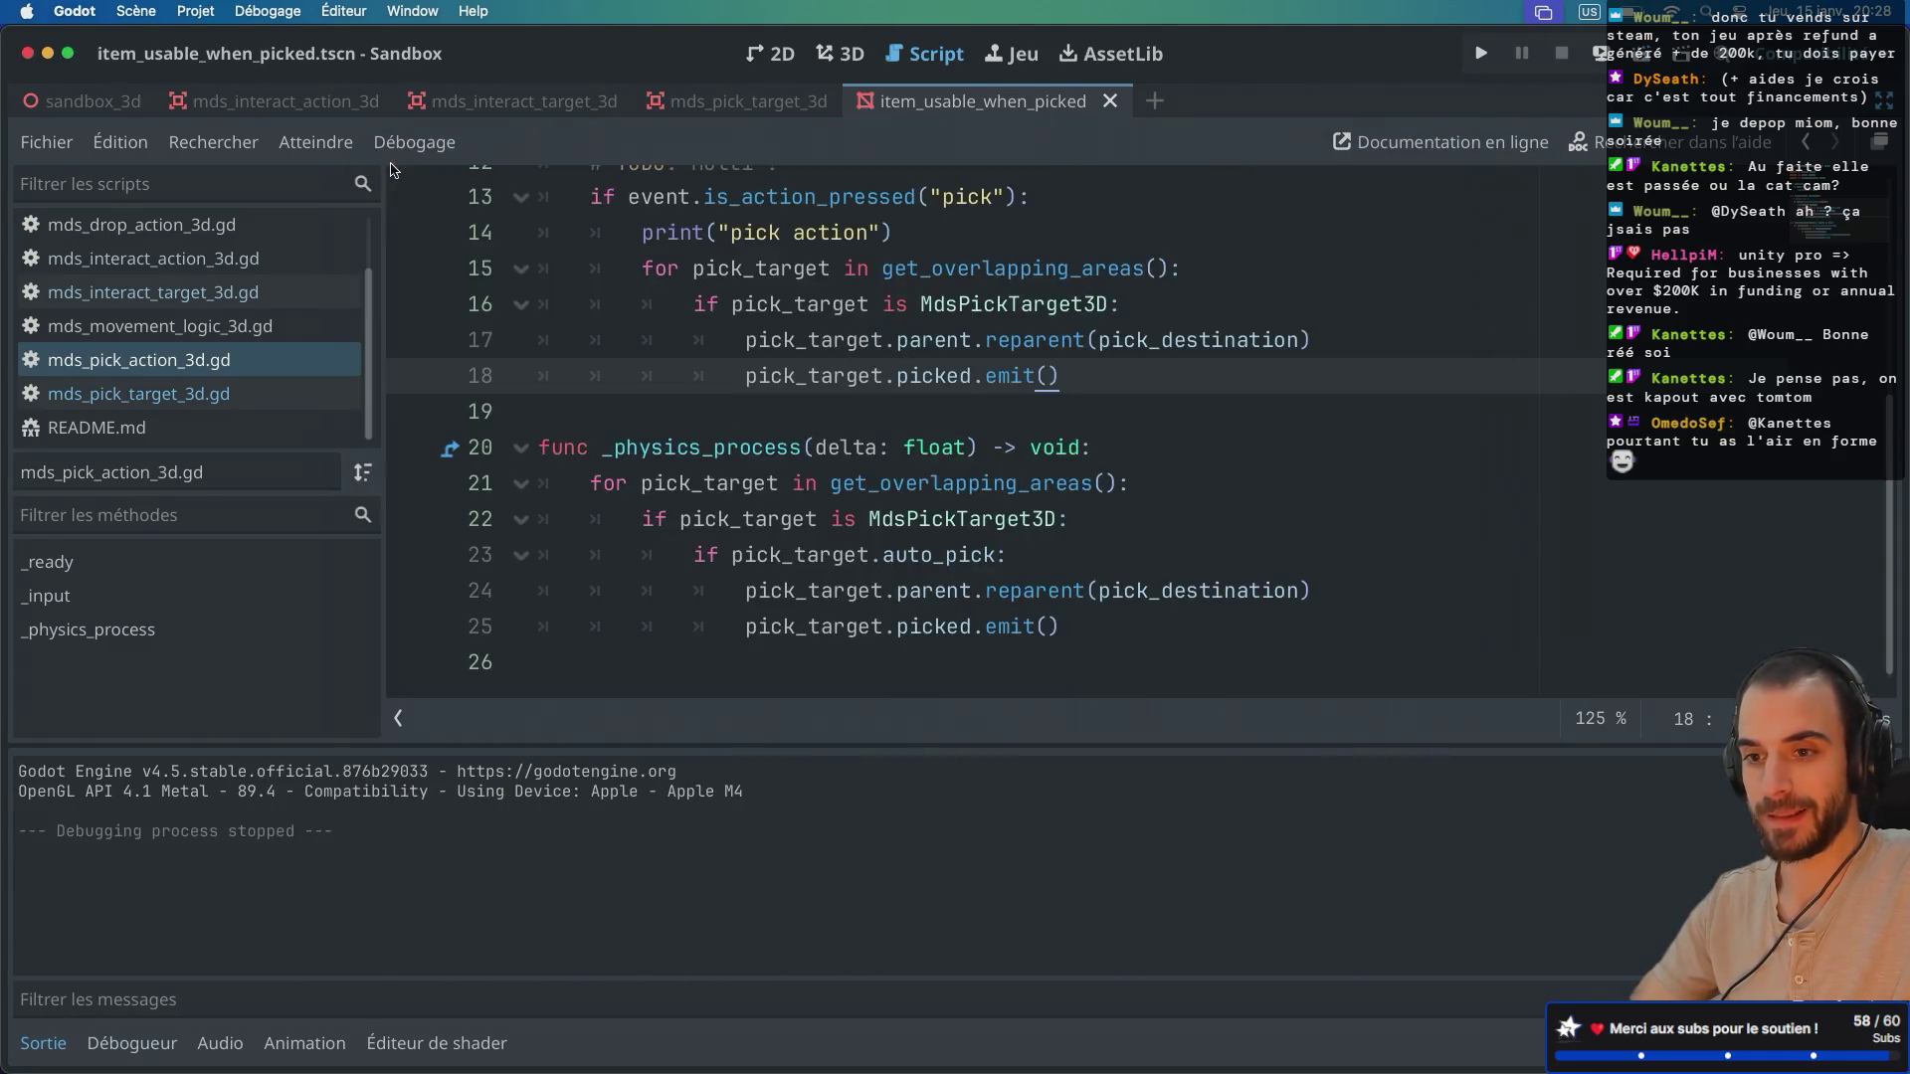
pyautogui.click(89, 96)
pyautogui.click(841, 54)
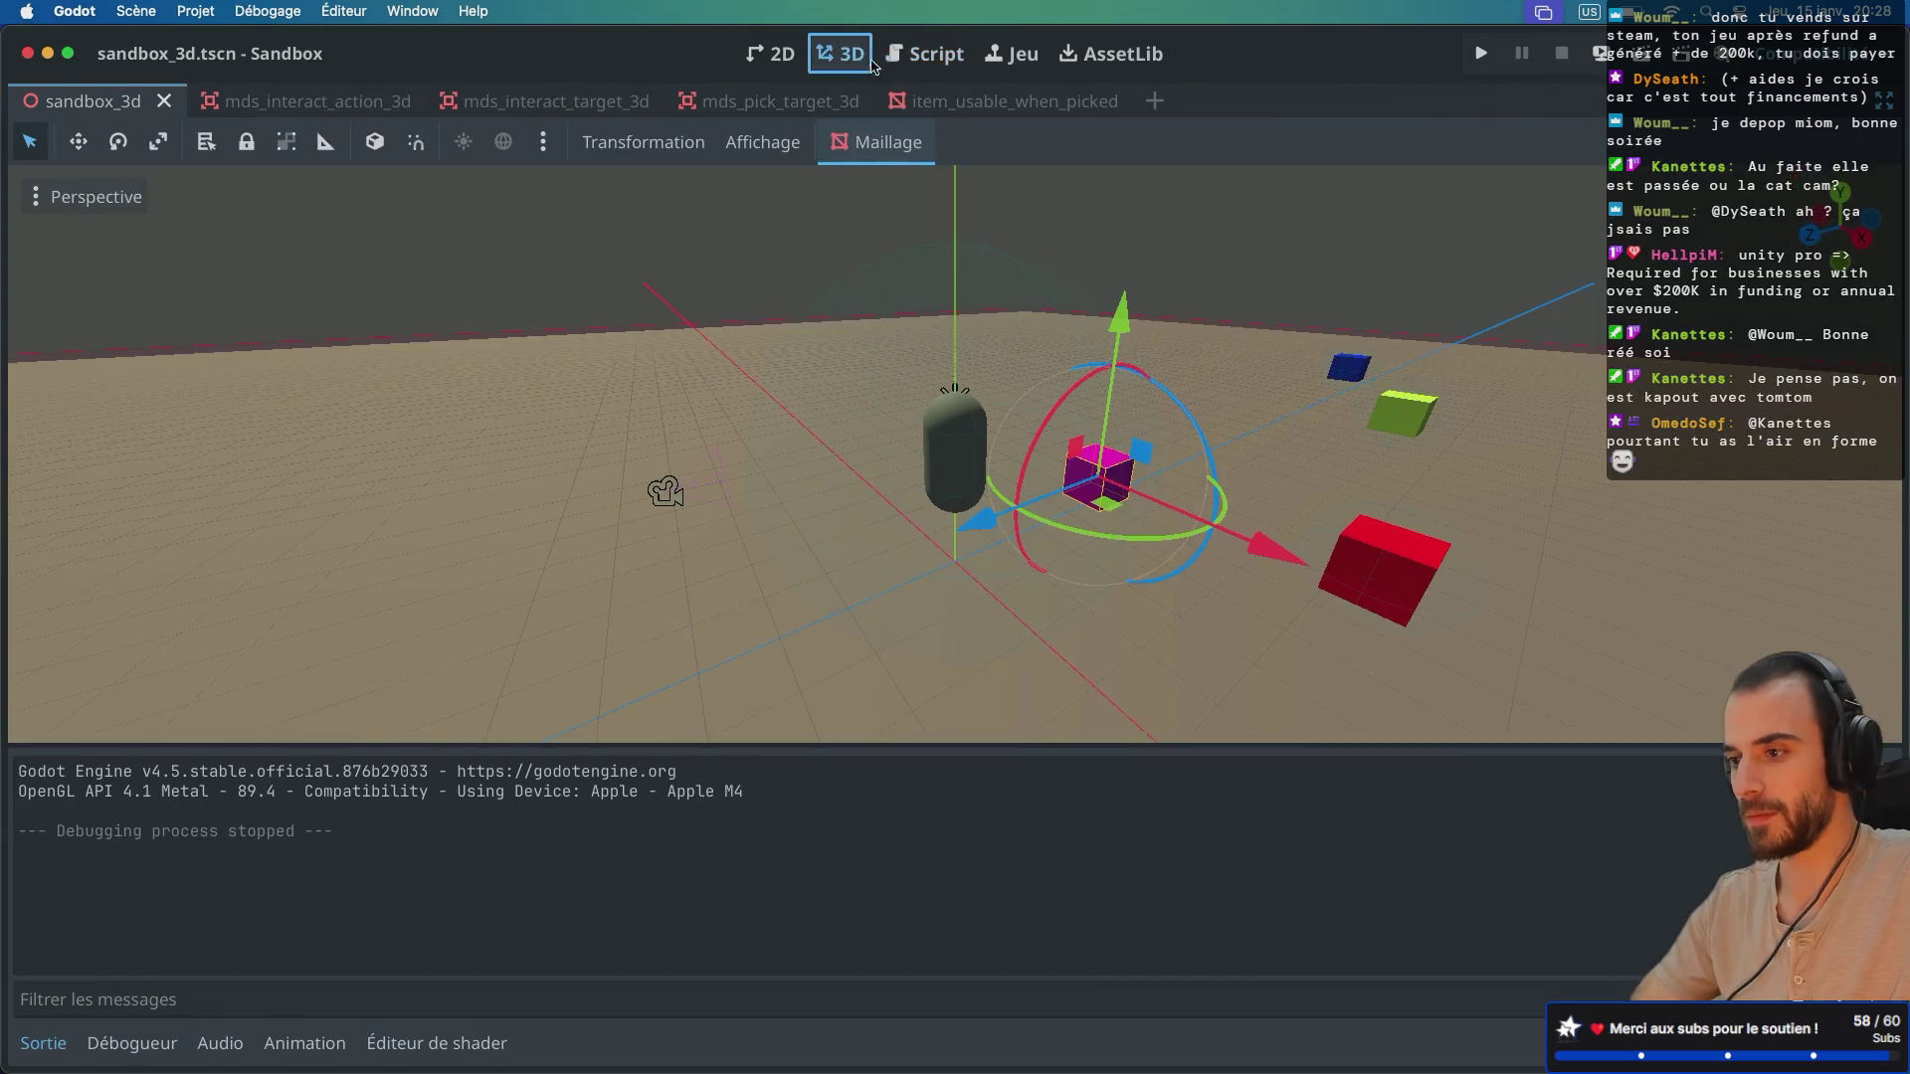
pyautogui.click(1641, 55)
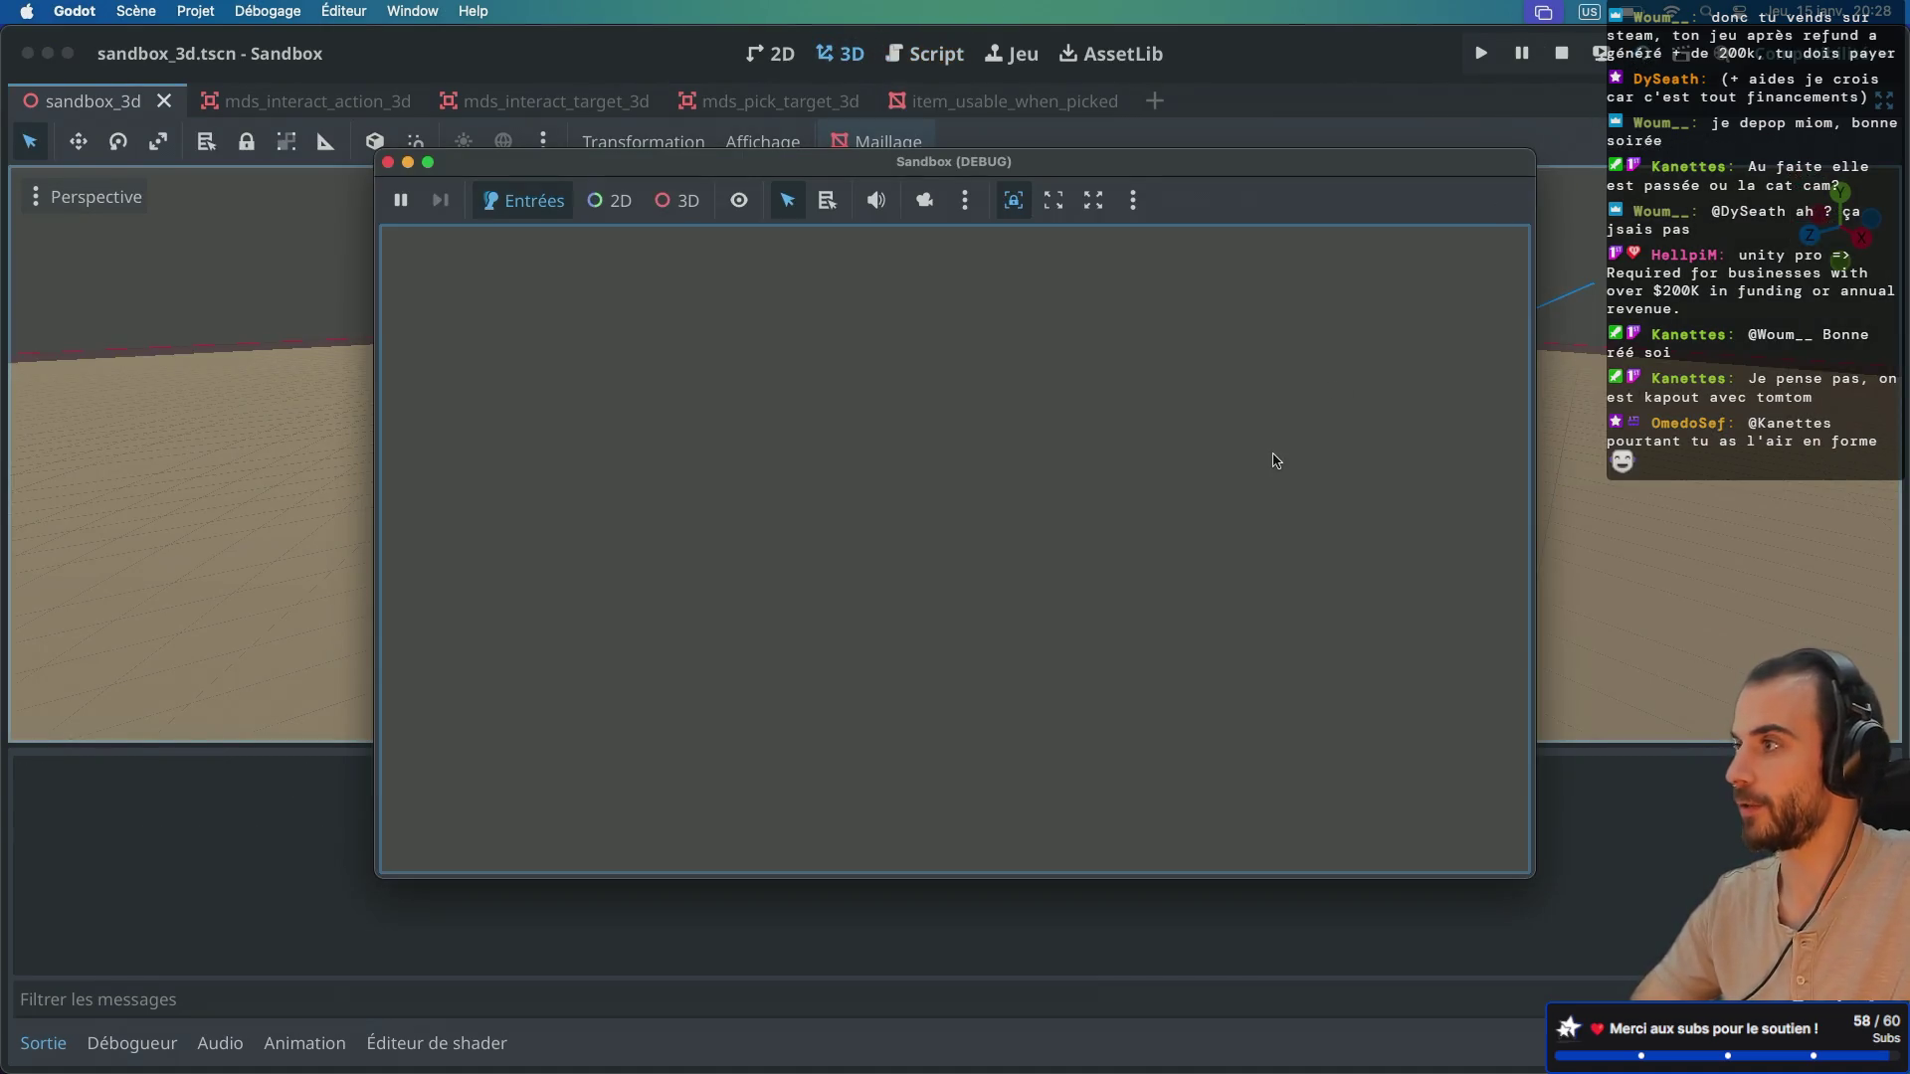
# Step: Walk to the magenta cube, pick it up, and rotate it via the interaction menu
pyautogui.press('e')
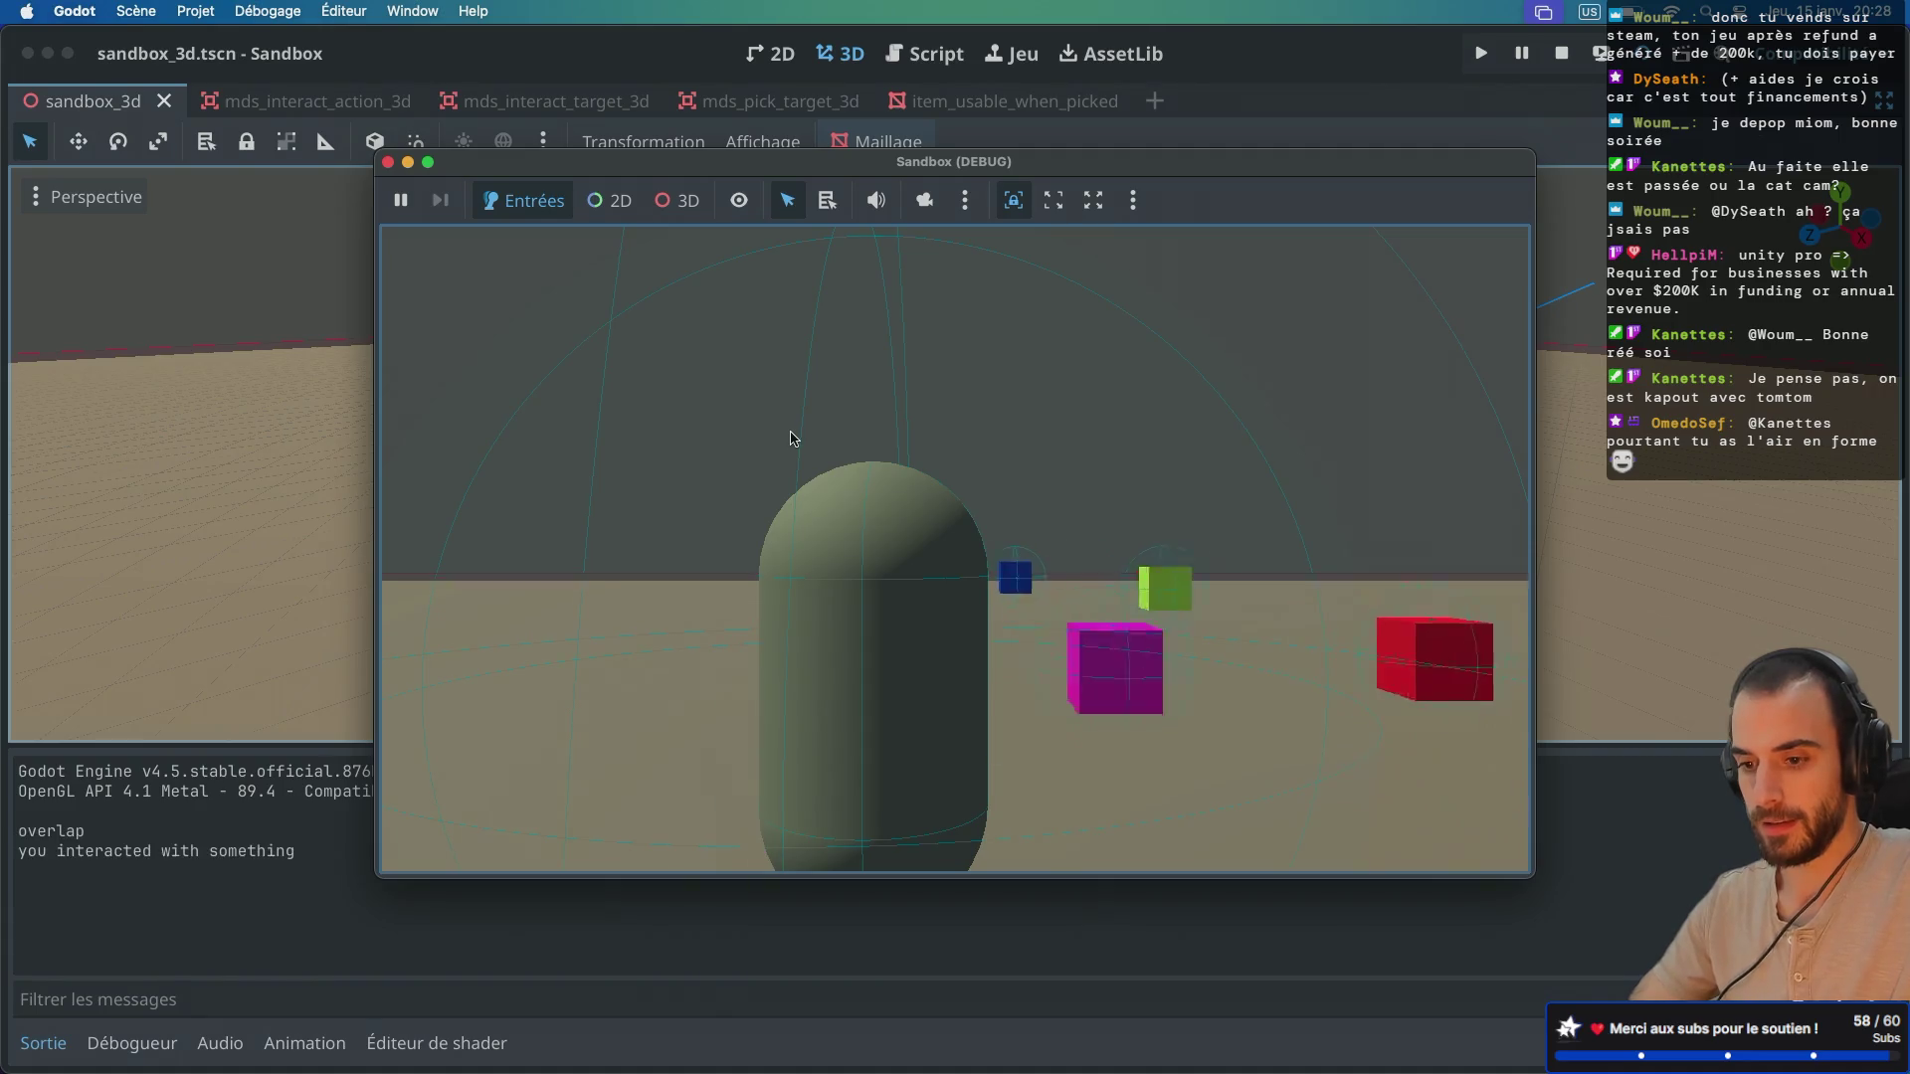
pyautogui.click(793, 439)
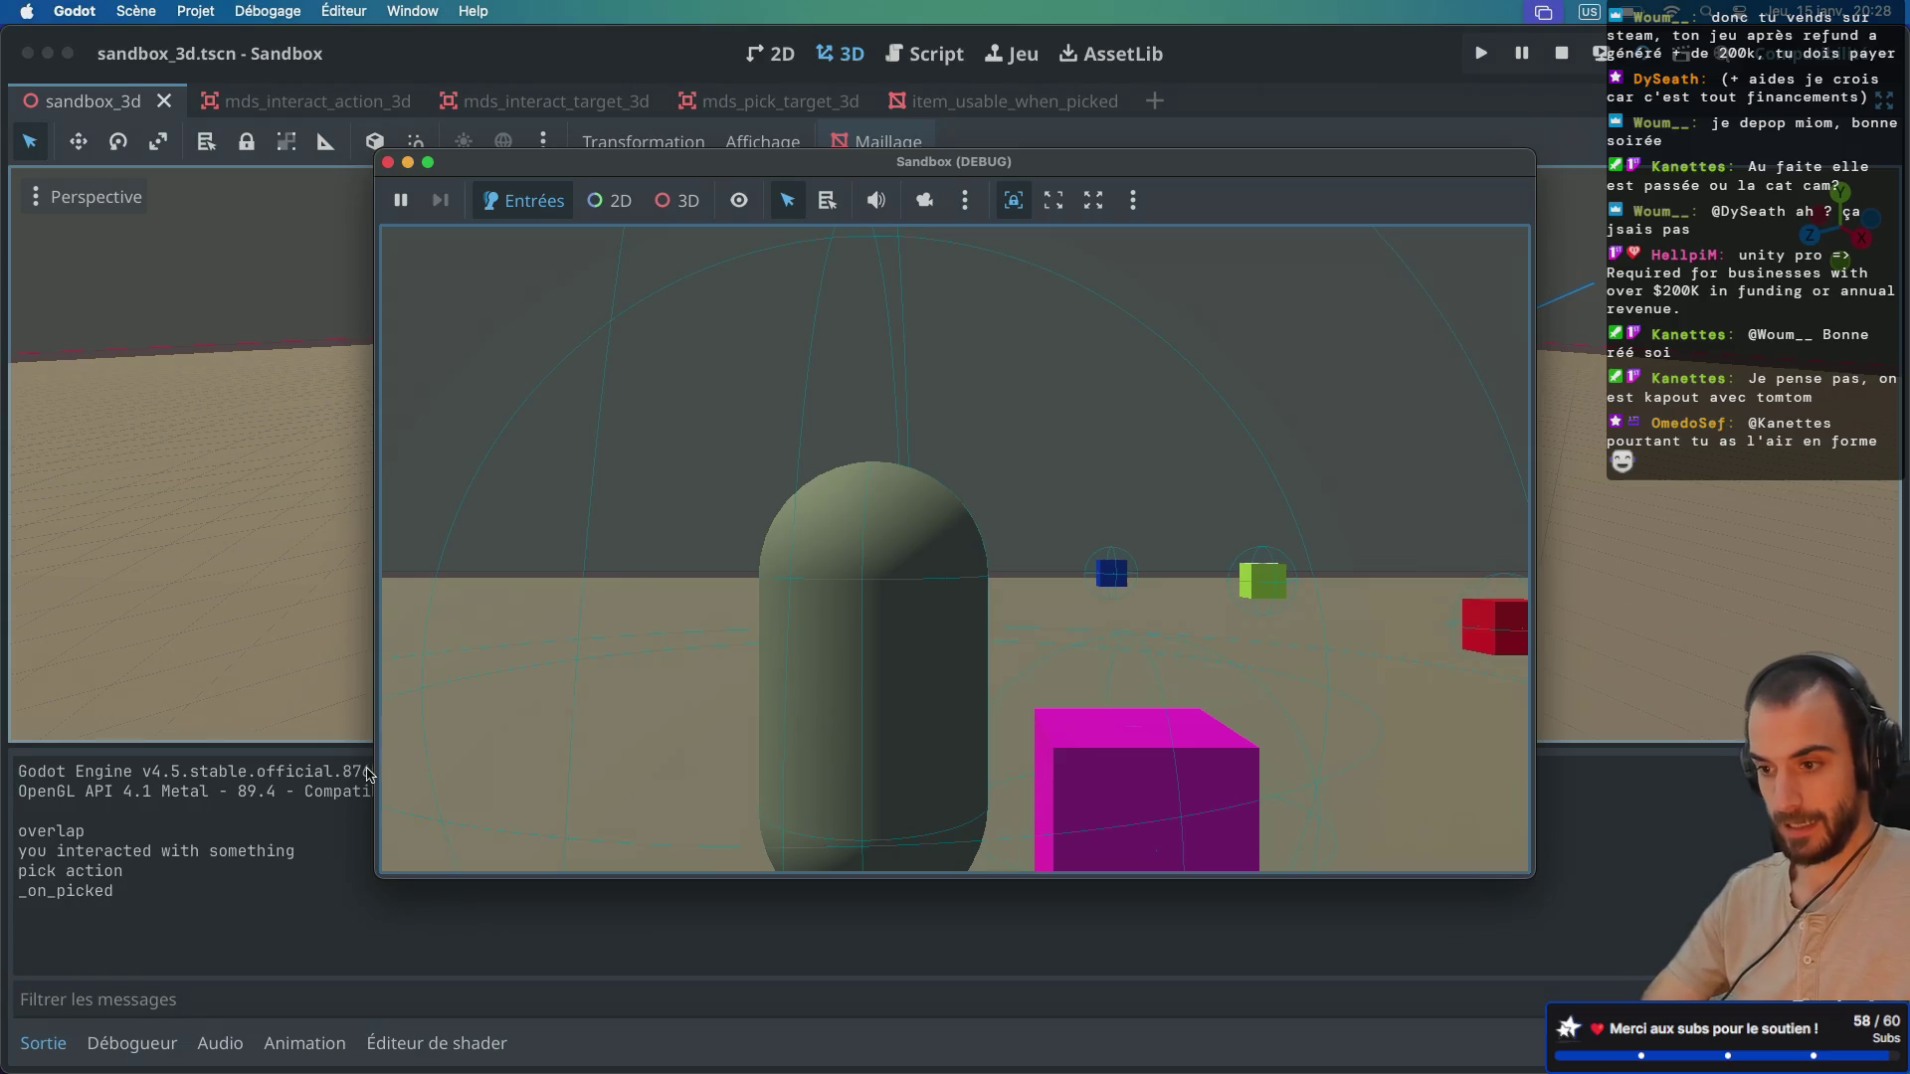
pyautogui.press('e')
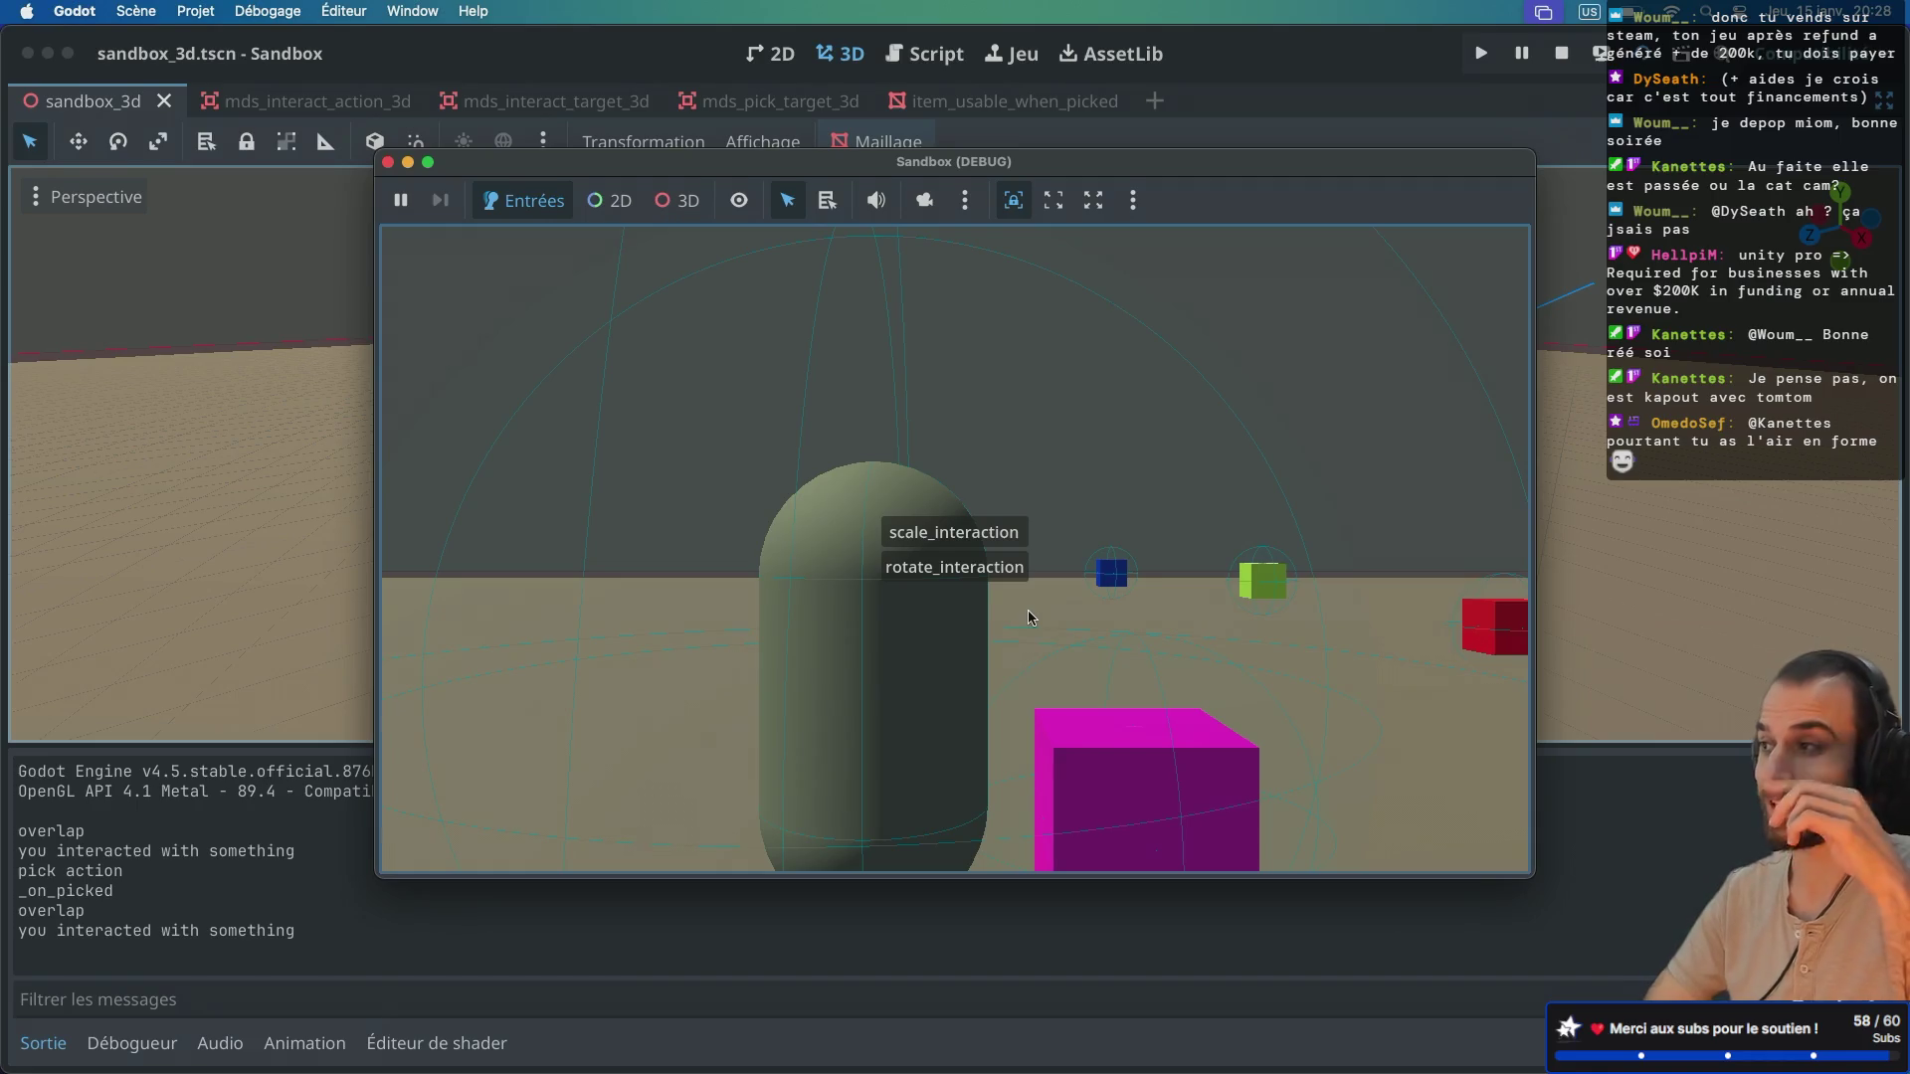
pyautogui.click(962, 571)
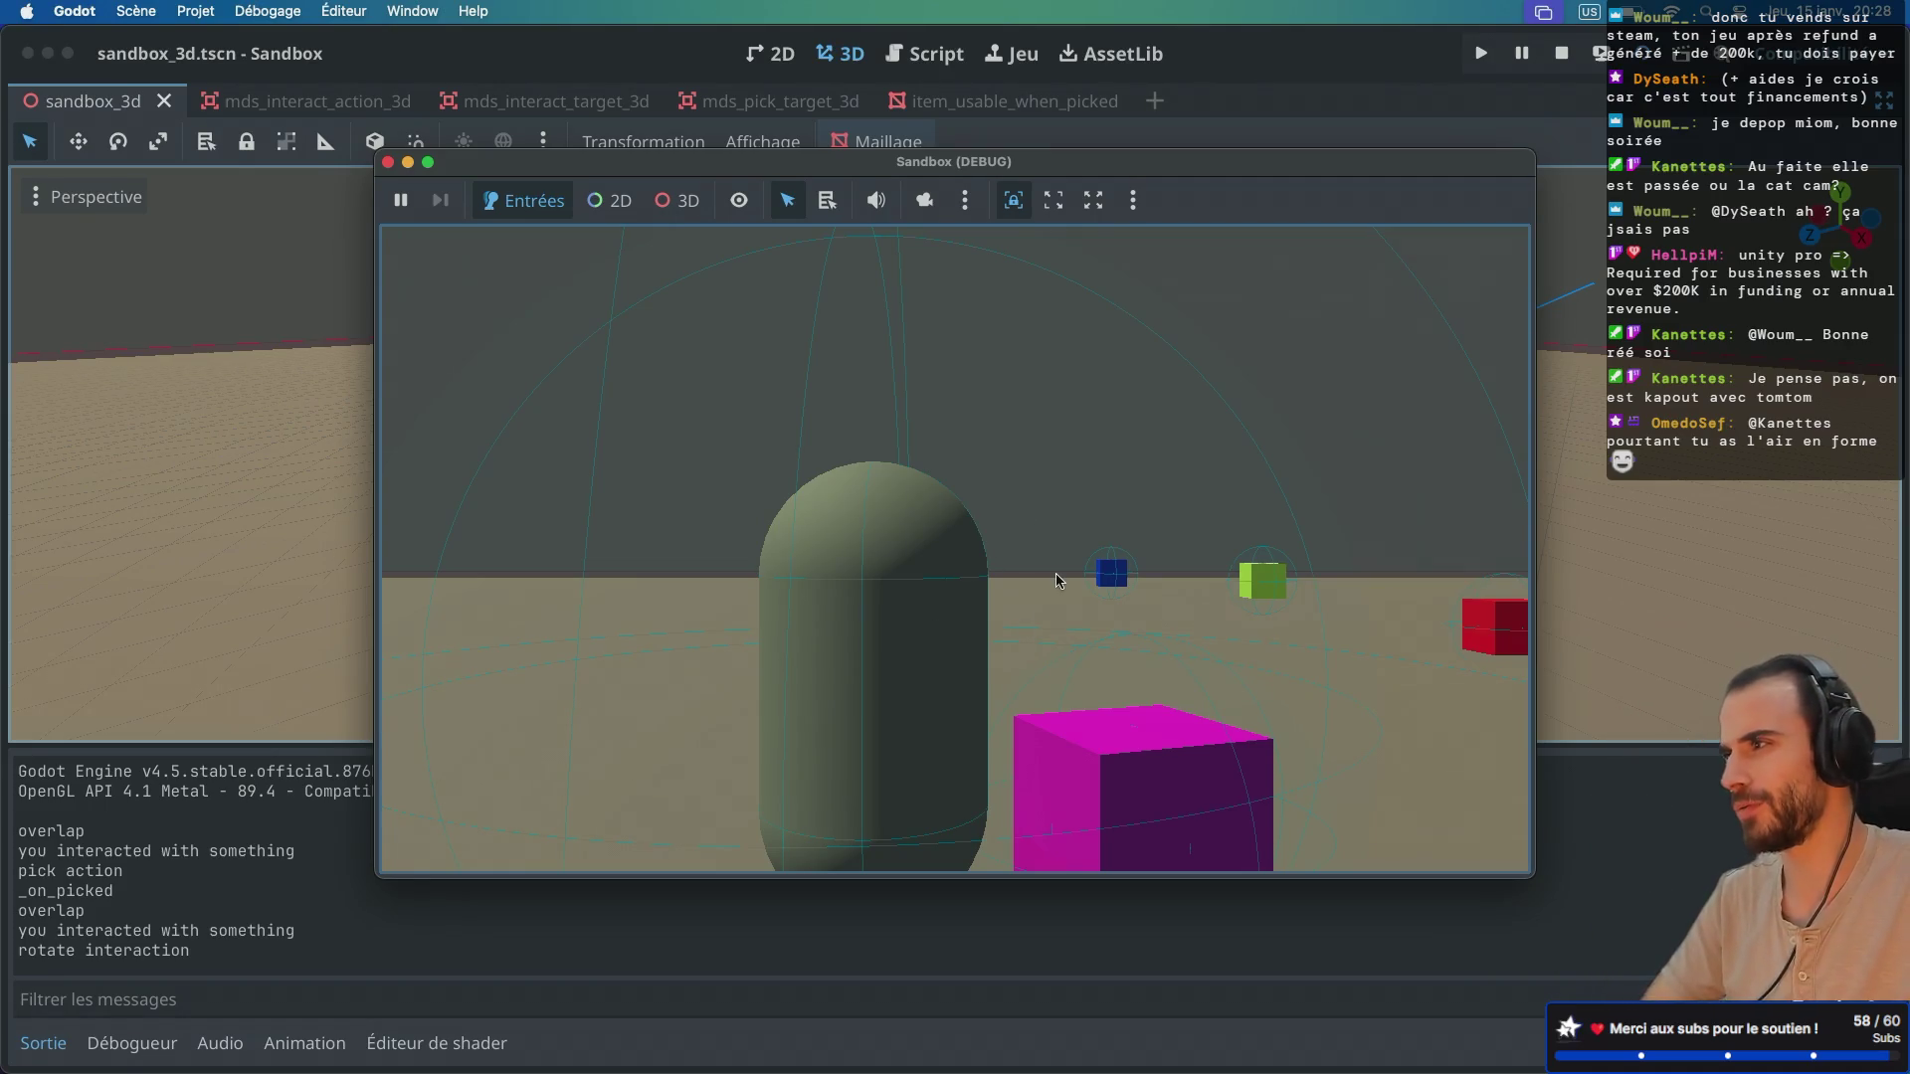
# Step: Scale up the magenta cube three times and rotate it twice more
pyautogui.press('e')
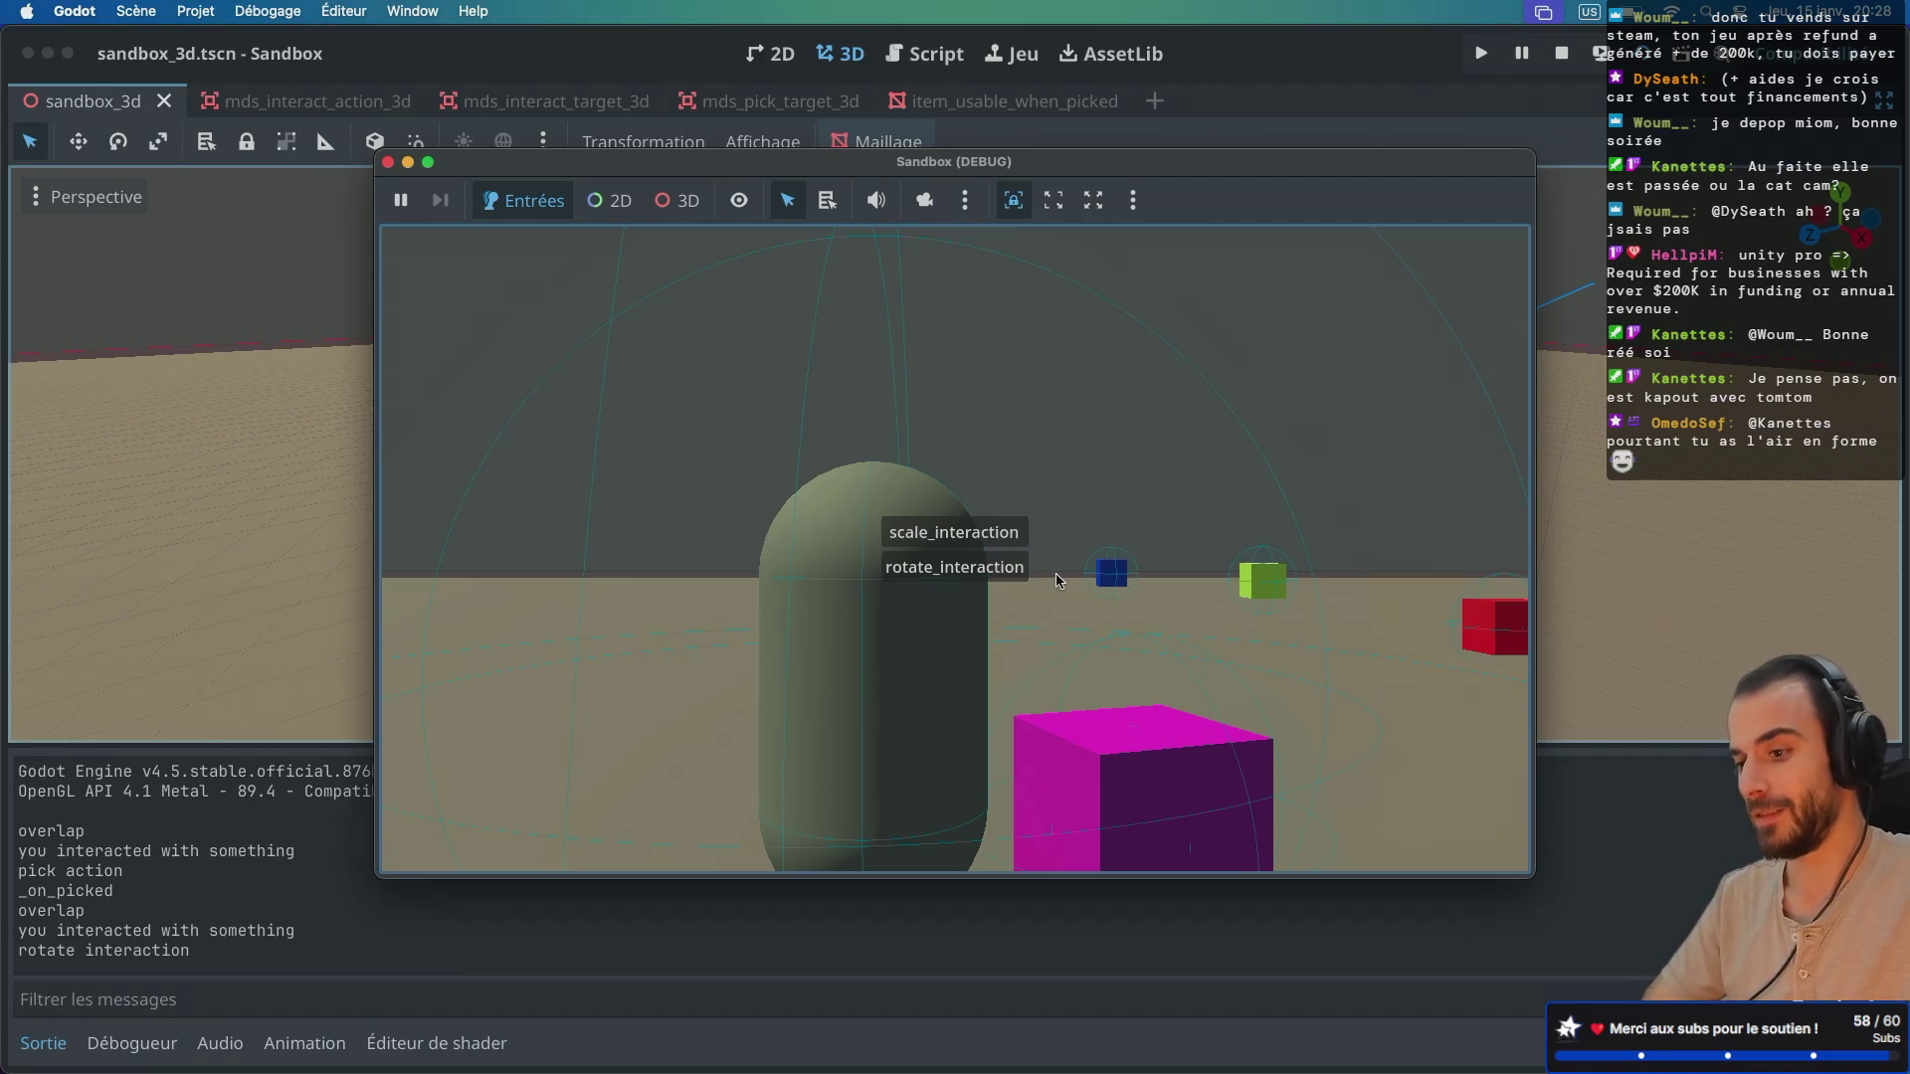
pyautogui.click(999, 534)
pyautogui.press('e')
pyautogui.click(1002, 537)
pyautogui.press('e')
pyautogui.click(1004, 546)
pyautogui.press('e')
pyautogui.click(990, 575)
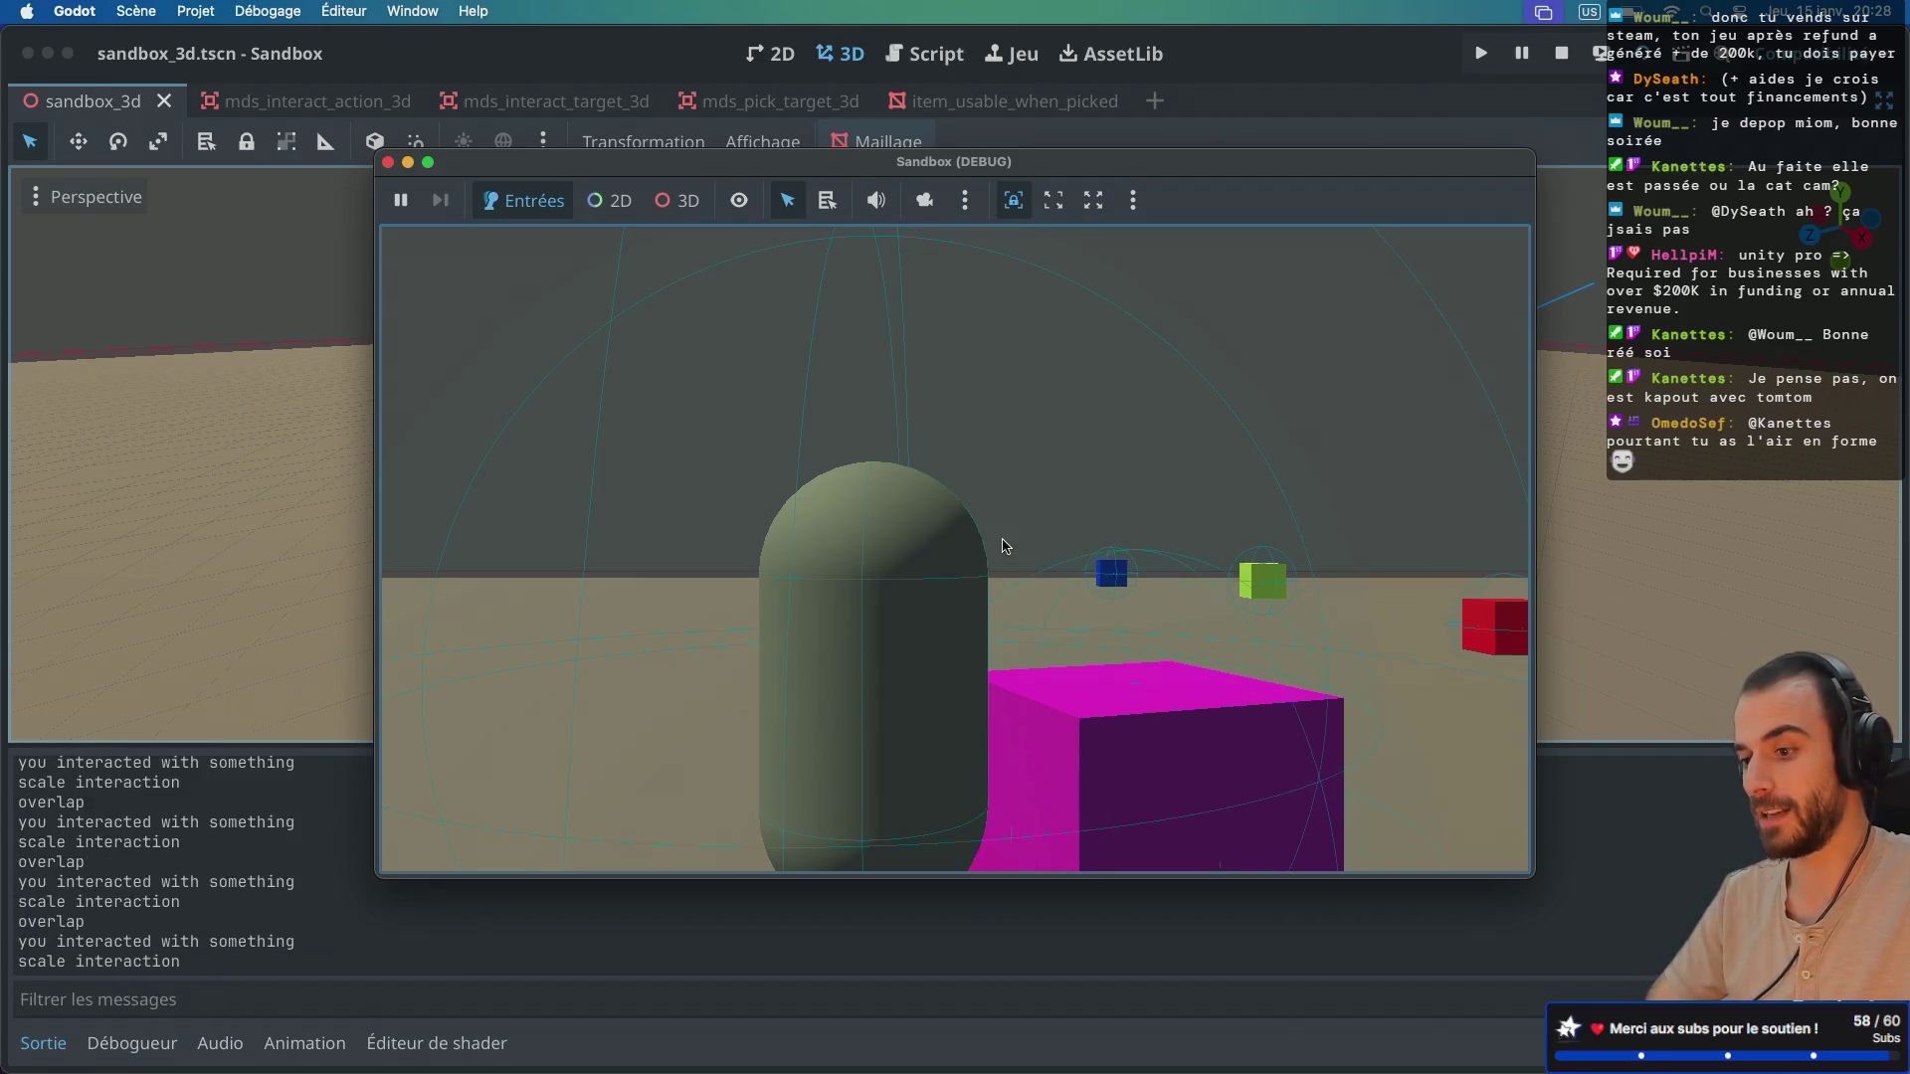
pyautogui.press('e')
pyautogui.click(987, 579)
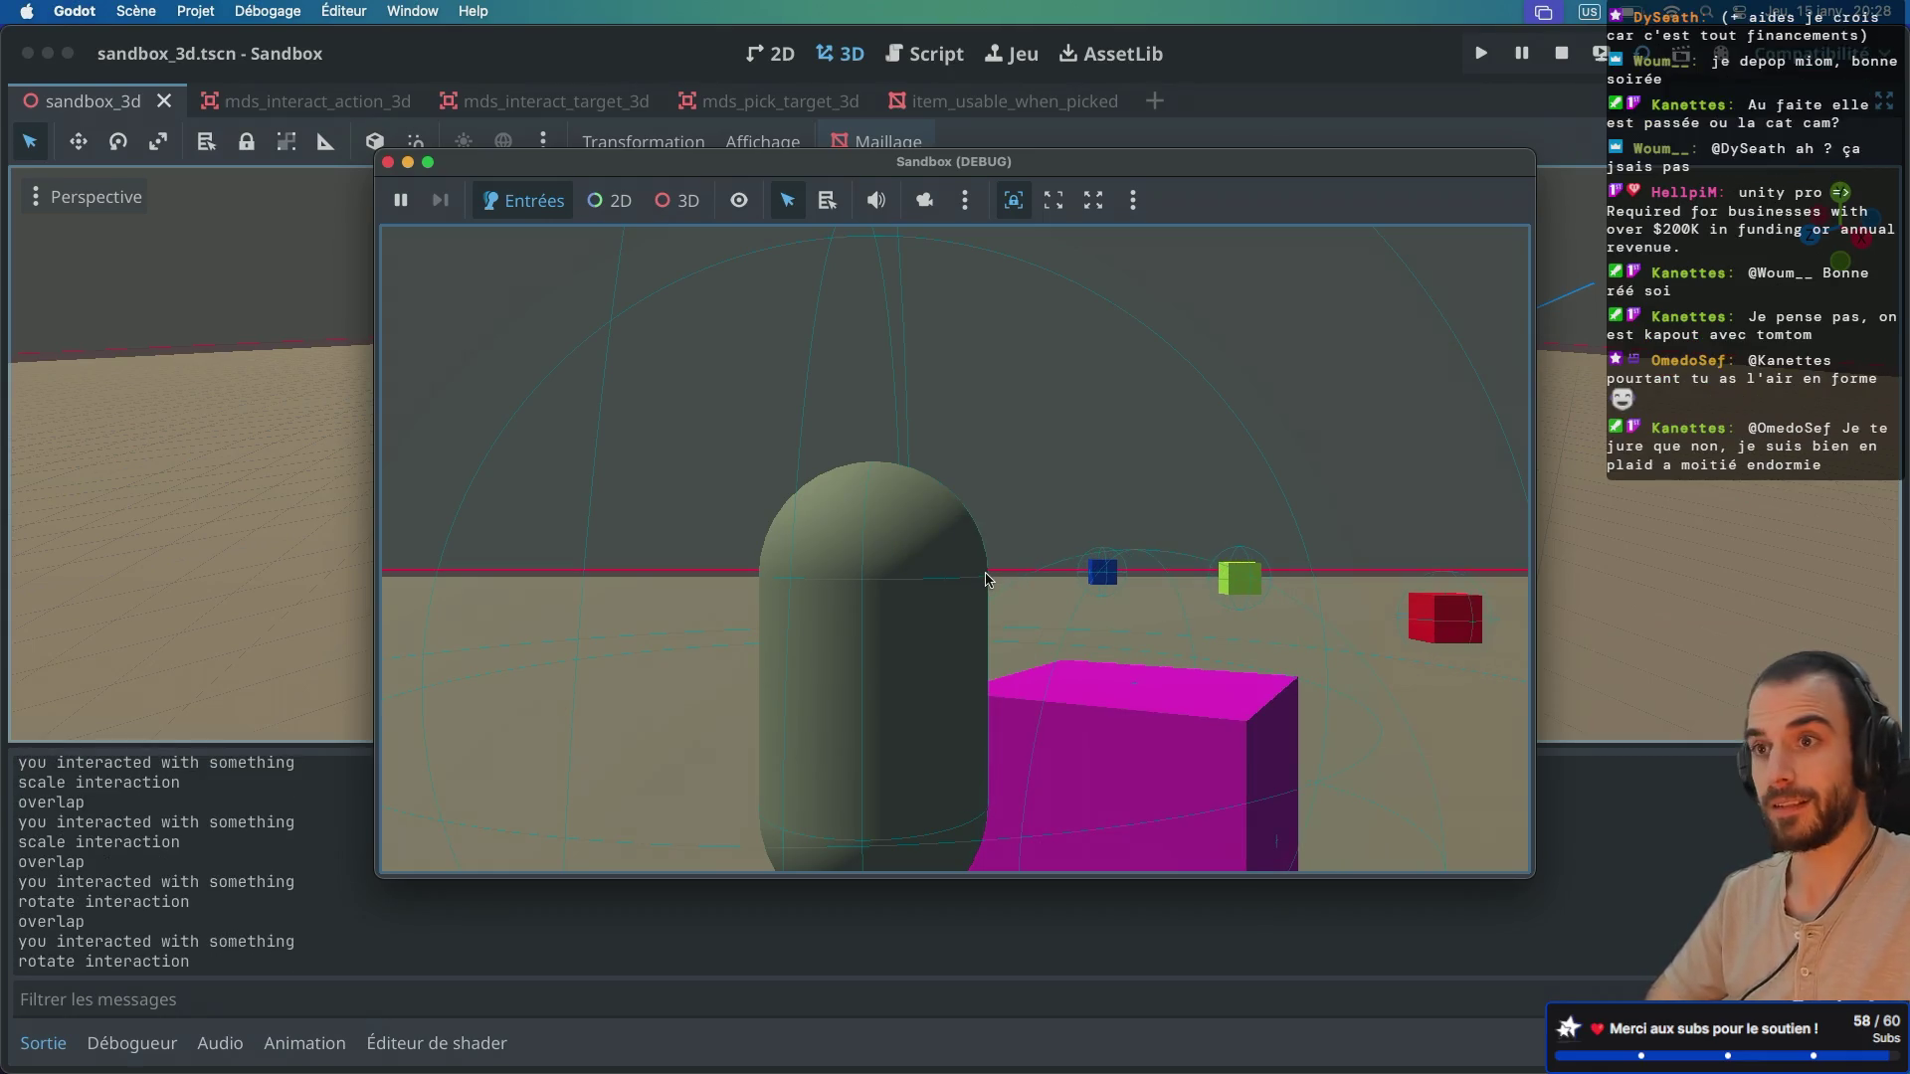
# Step: Drop the magenta cube, walk toward the cubes, and stop the game
pyautogui.press('q')
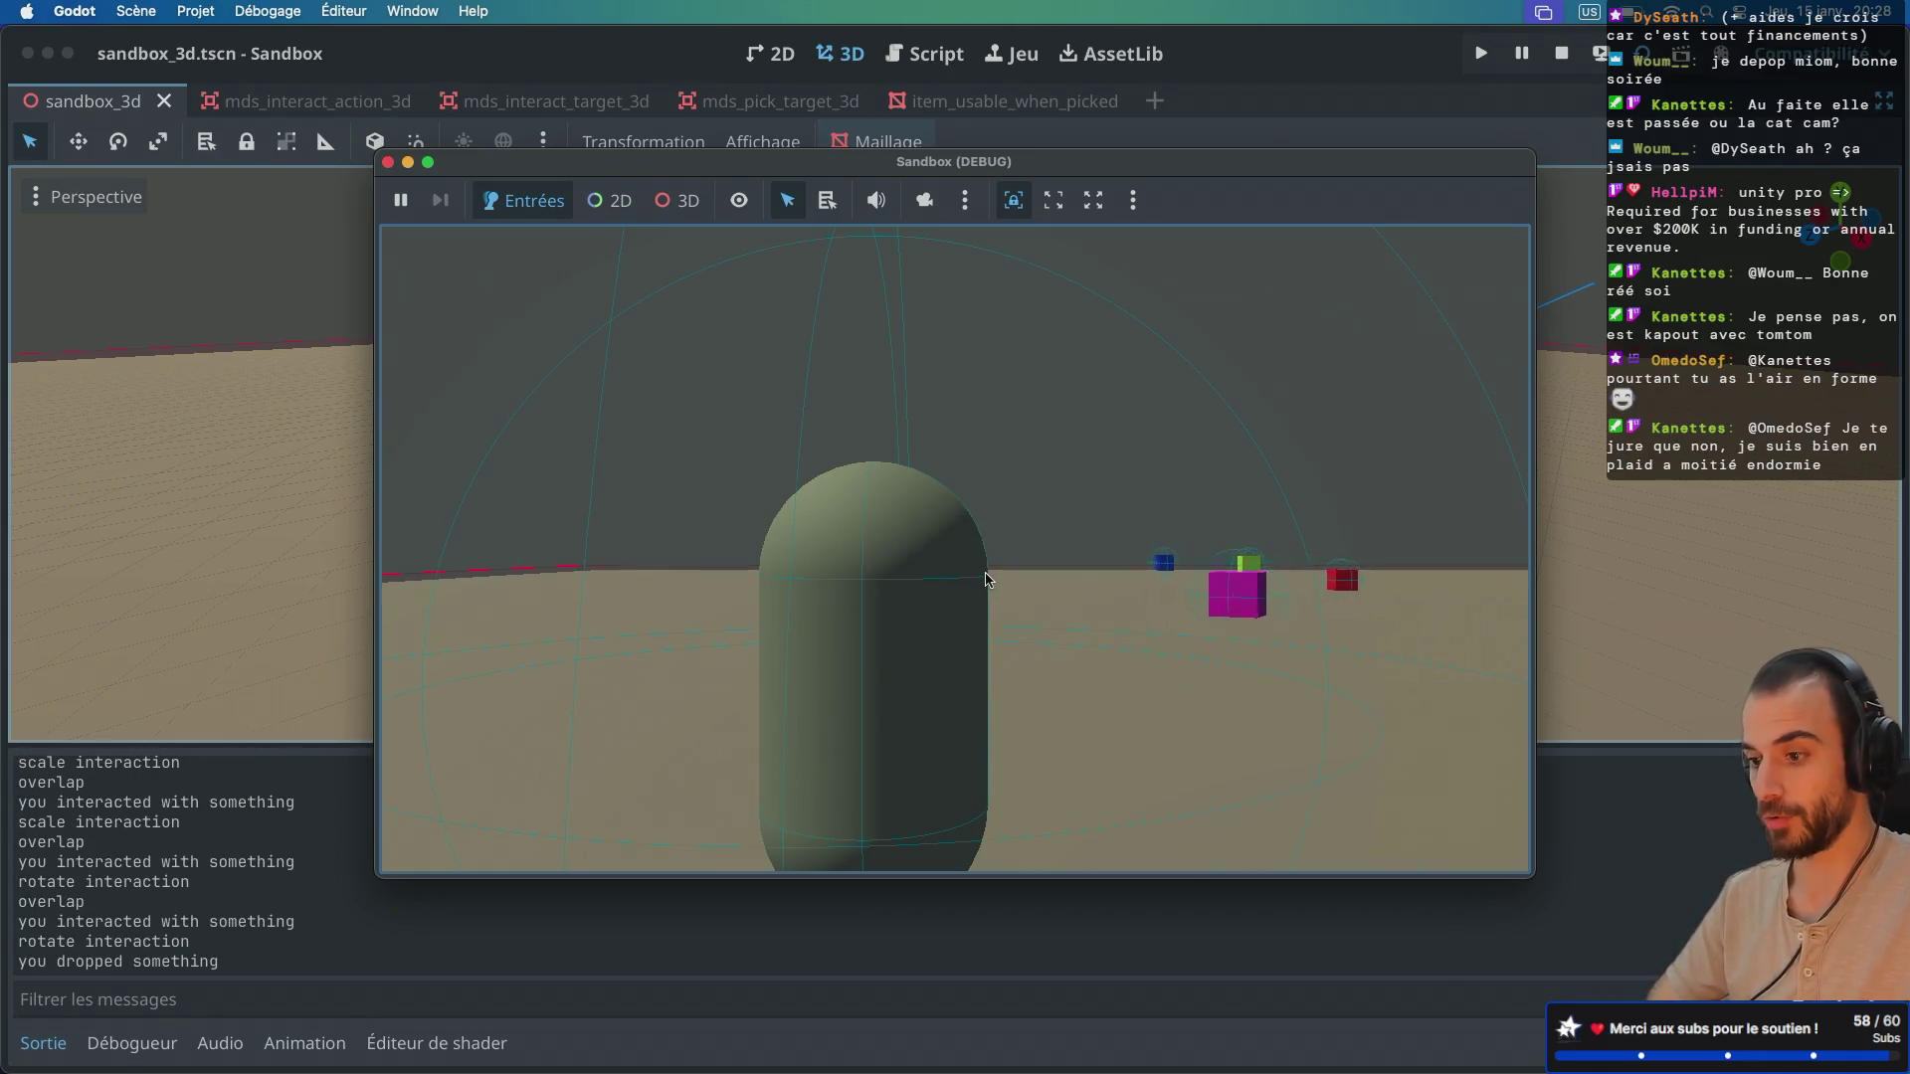
pyautogui.press('w')
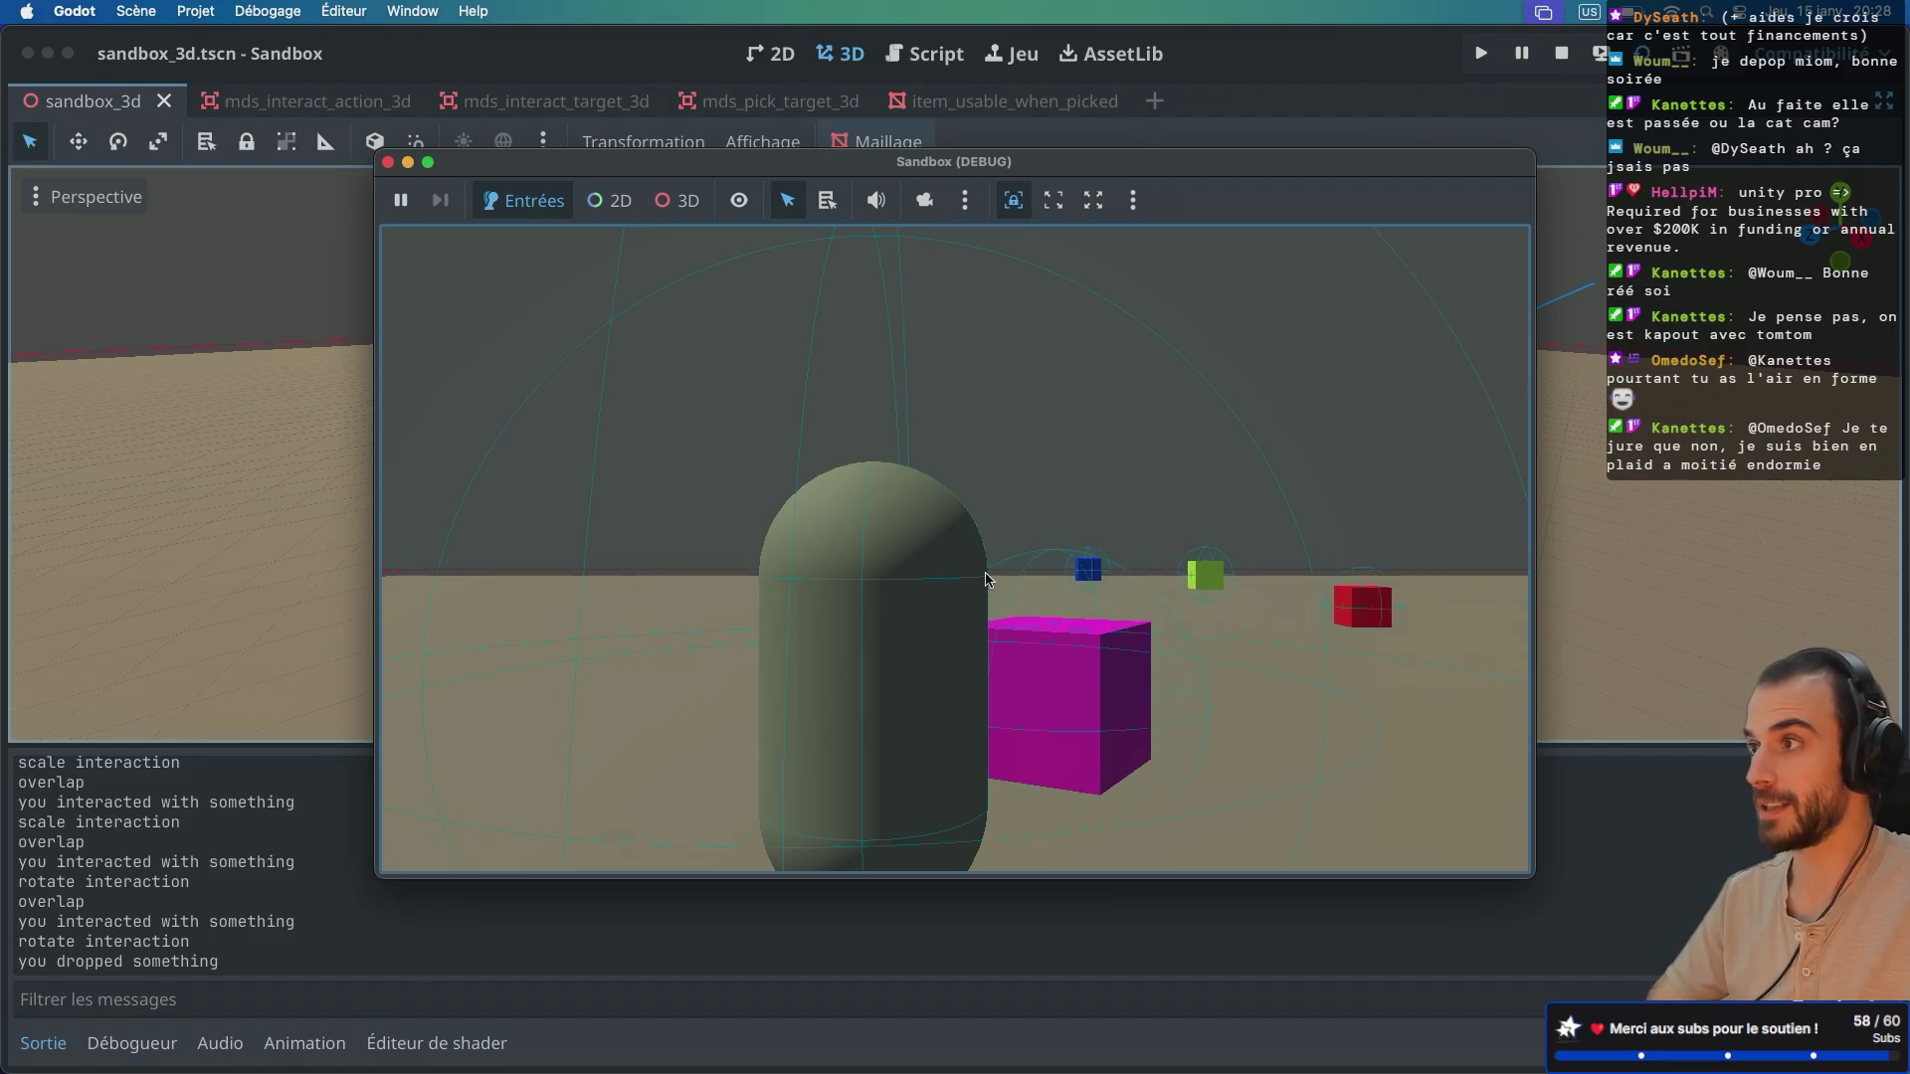
pyautogui.press('e')
pyautogui.press('e')
pyautogui.press('e')
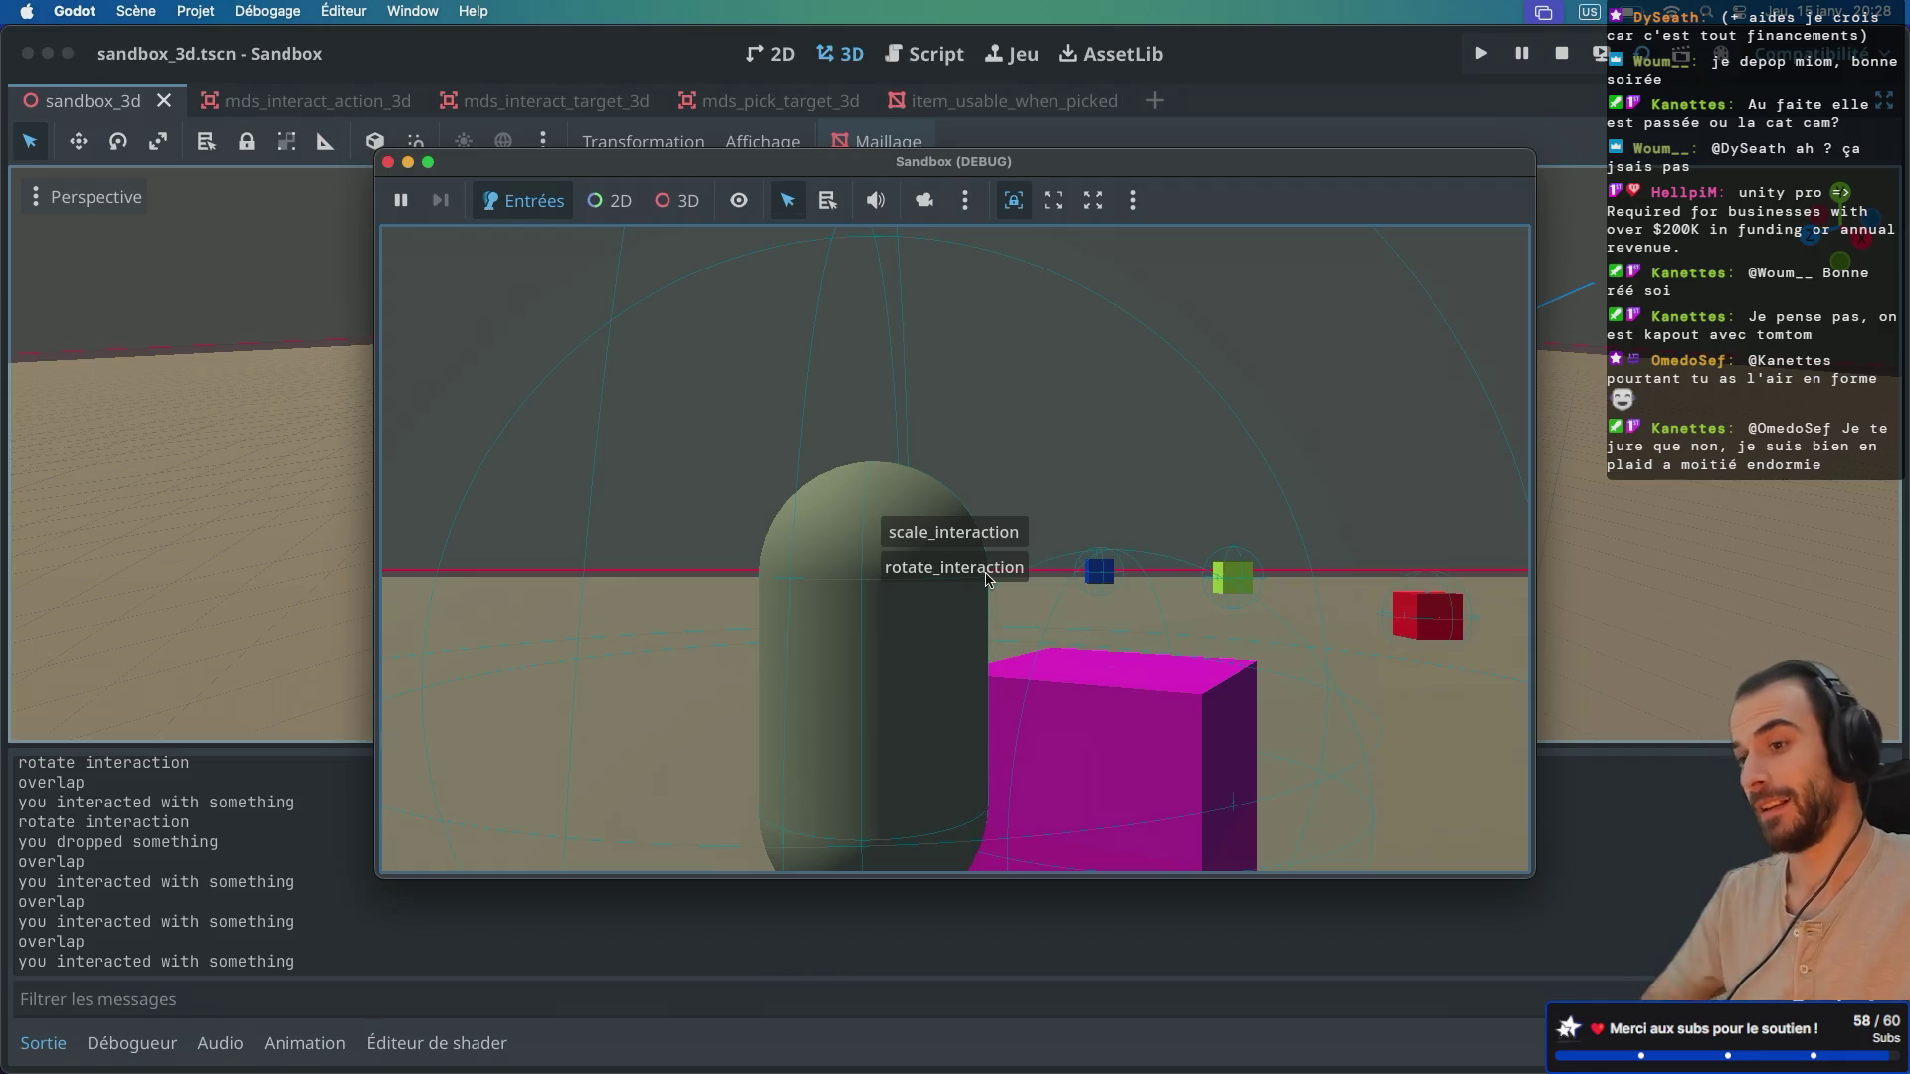
pyautogui.click(388, 161)
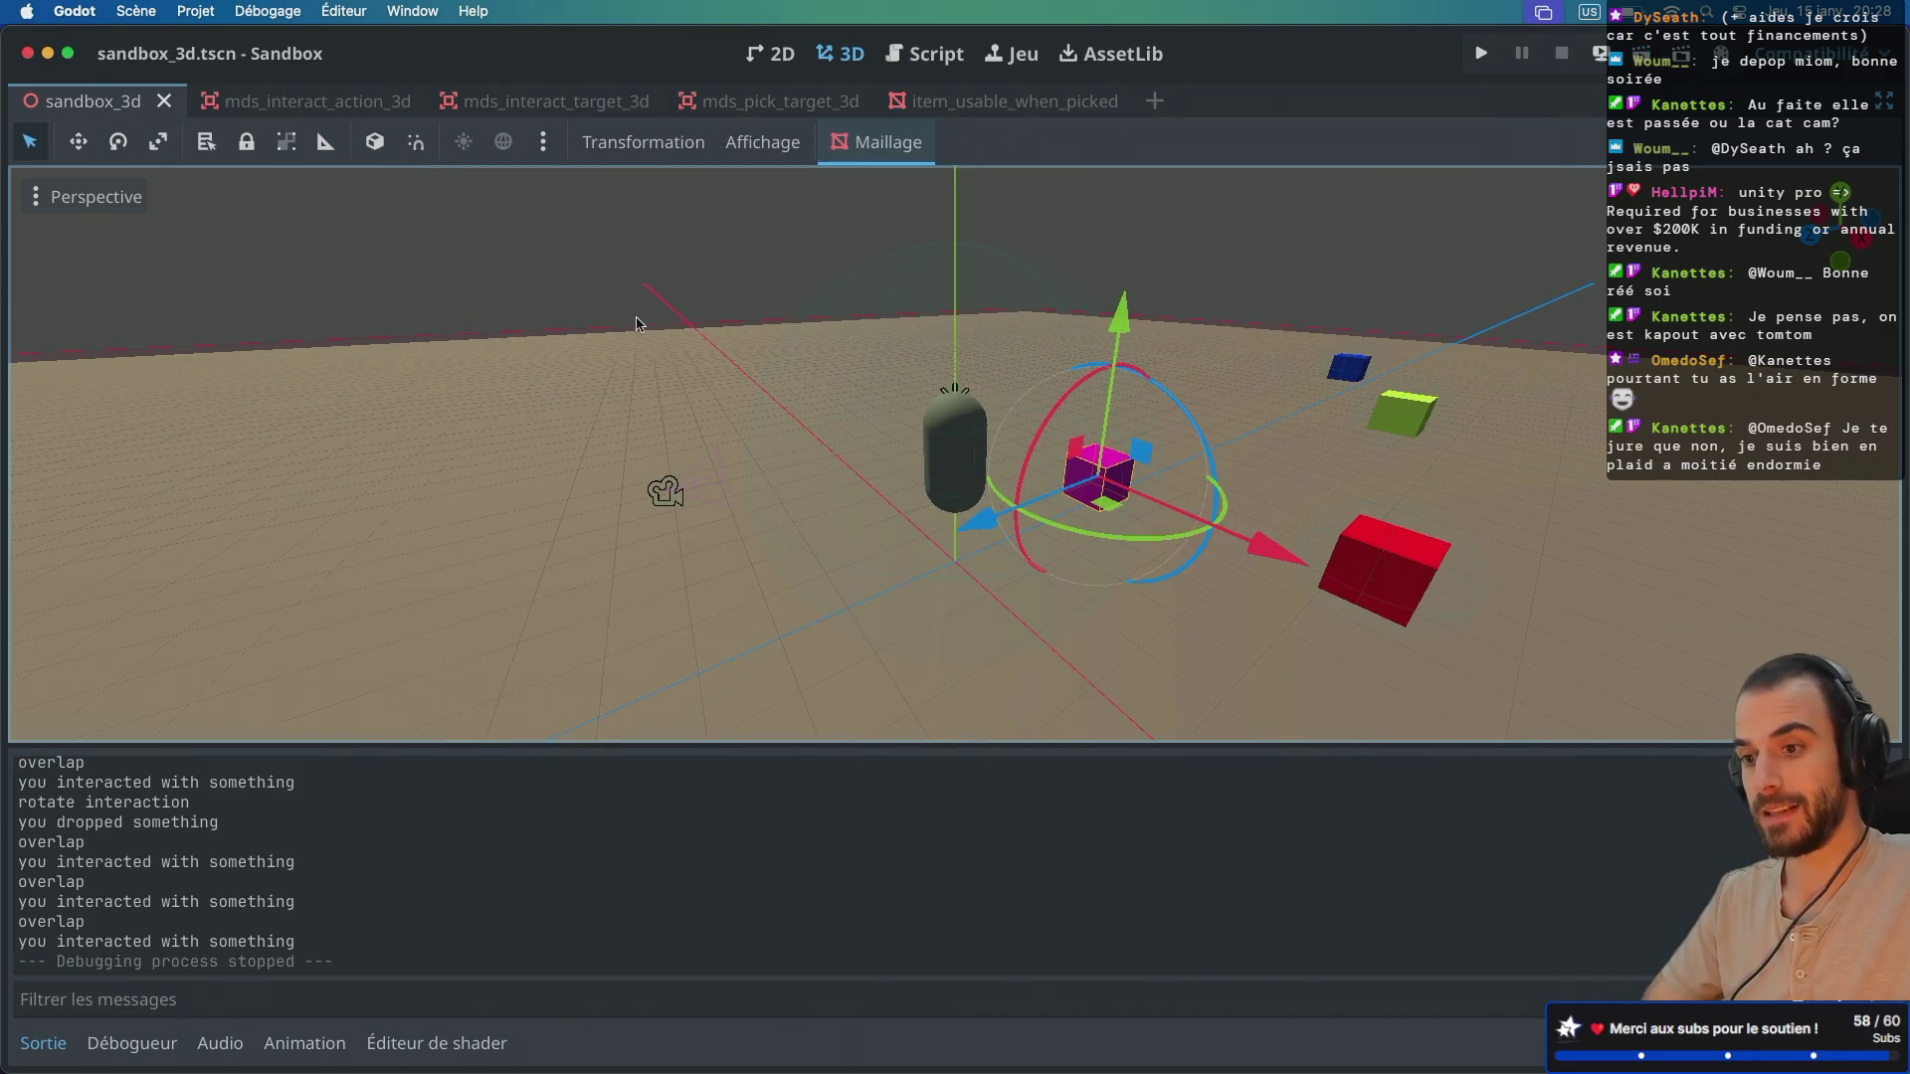
# Step: Duplicate the signal picked() line in mds_pick_target_3d.gd and rename the copy to dropped
pyautogui.click(924, 53)
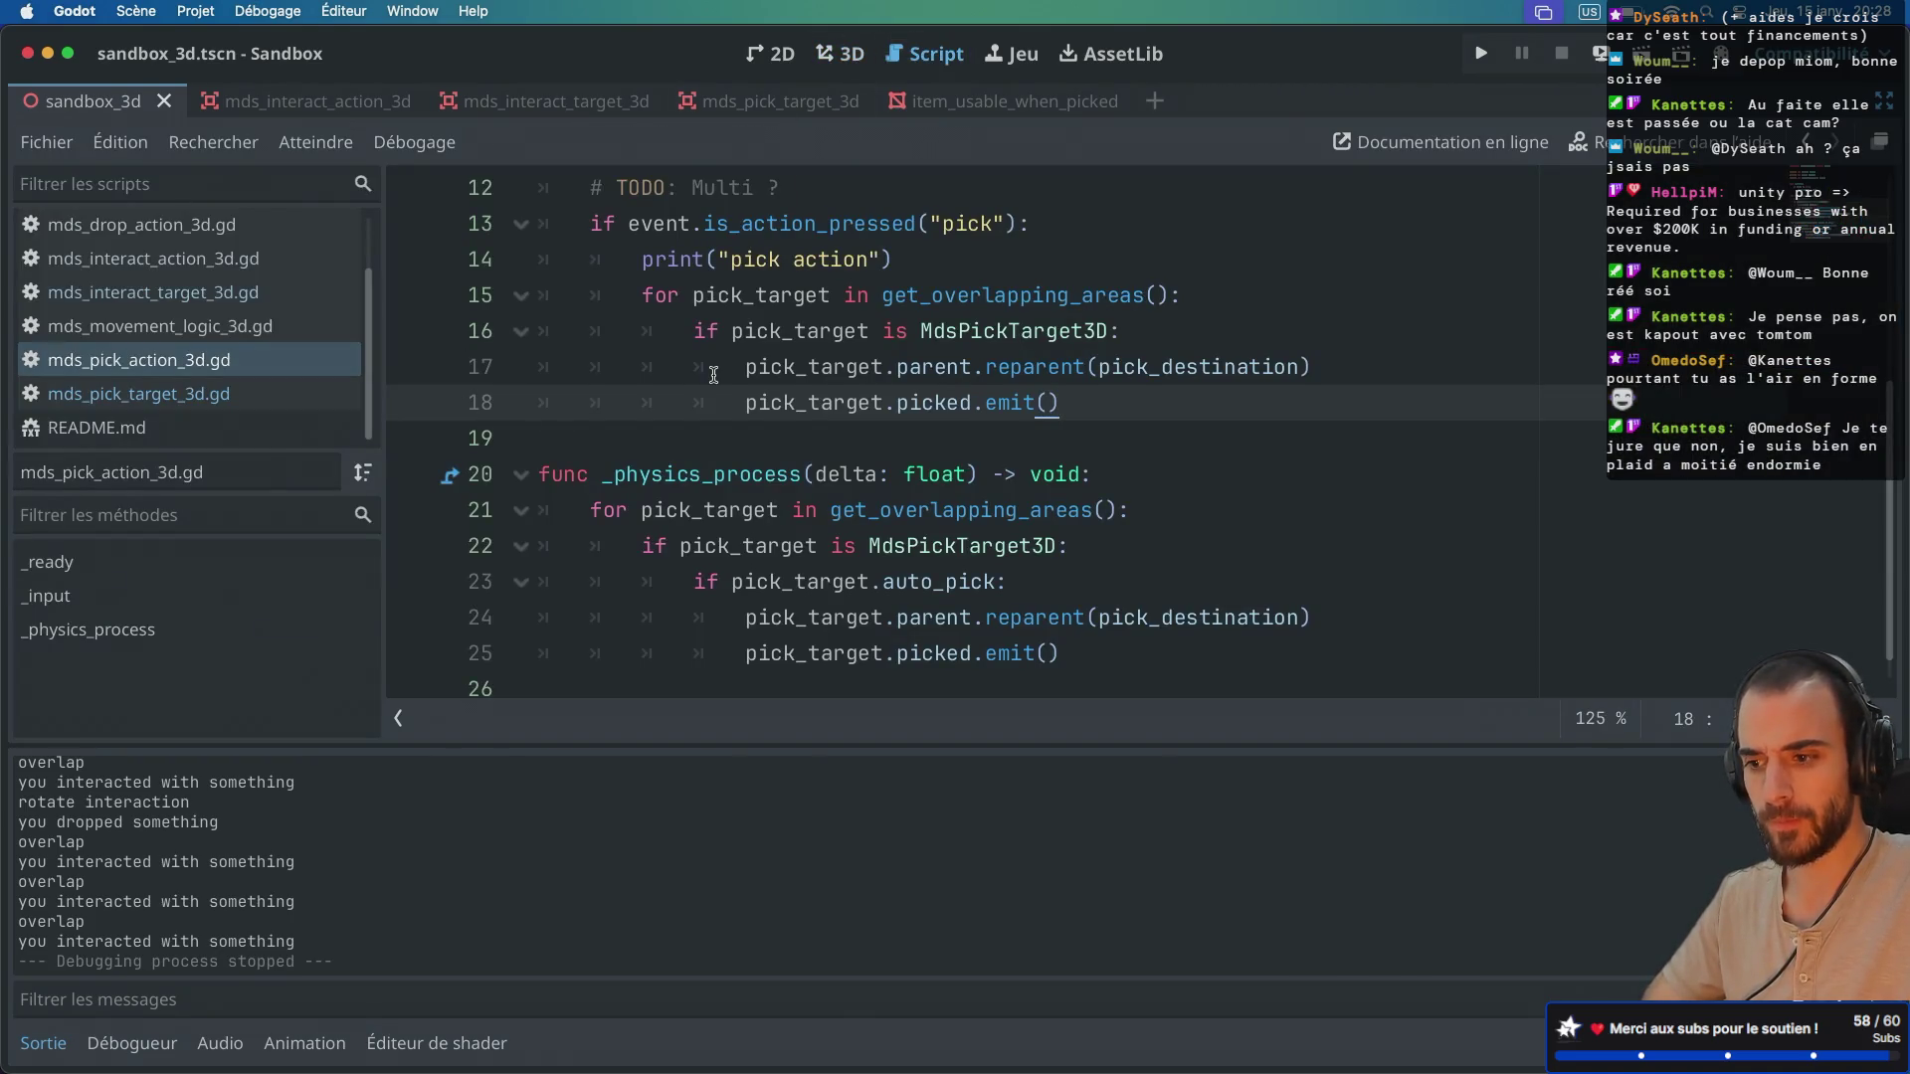
pyautogui.scroll(-1, 528, 444)
pyautogui.scroll(3, 527, 444)
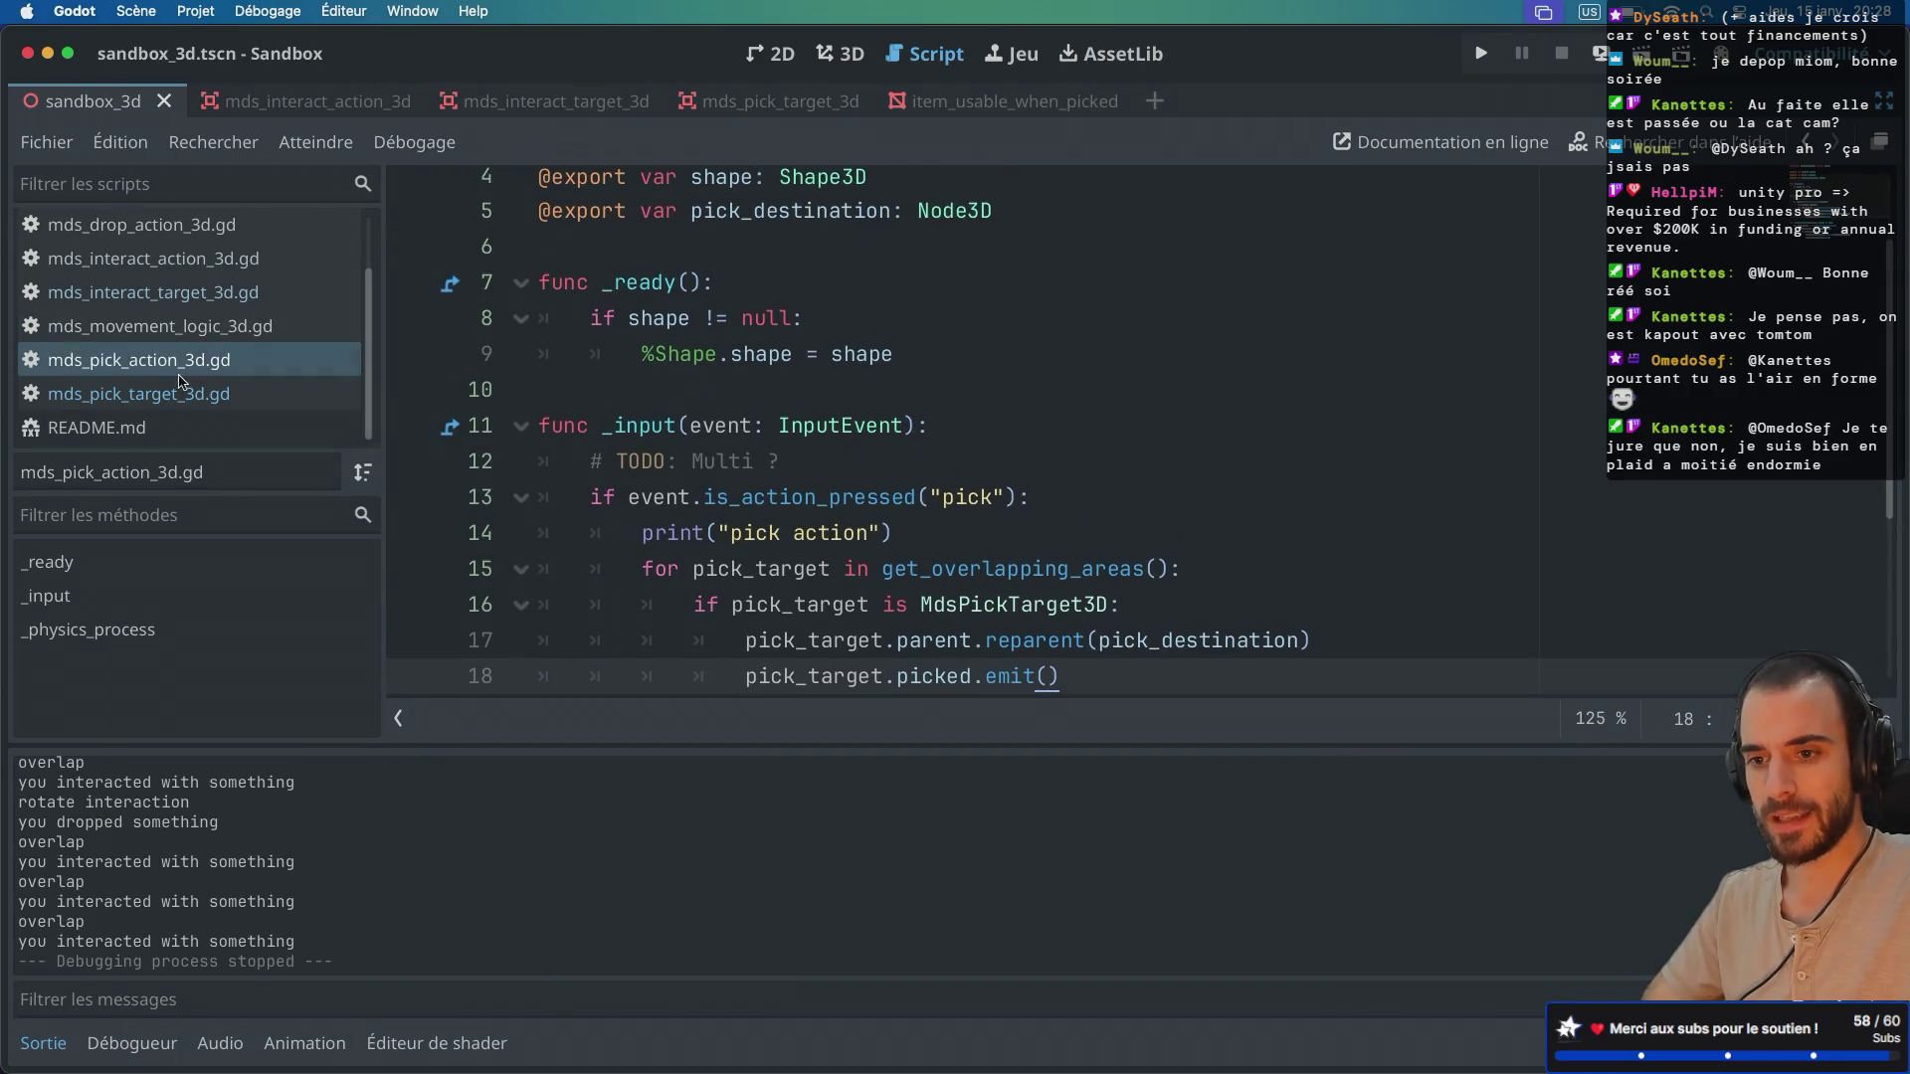
pyautogui.click(187, 390)
pyautogui.hotkey('ctrl', 'z')
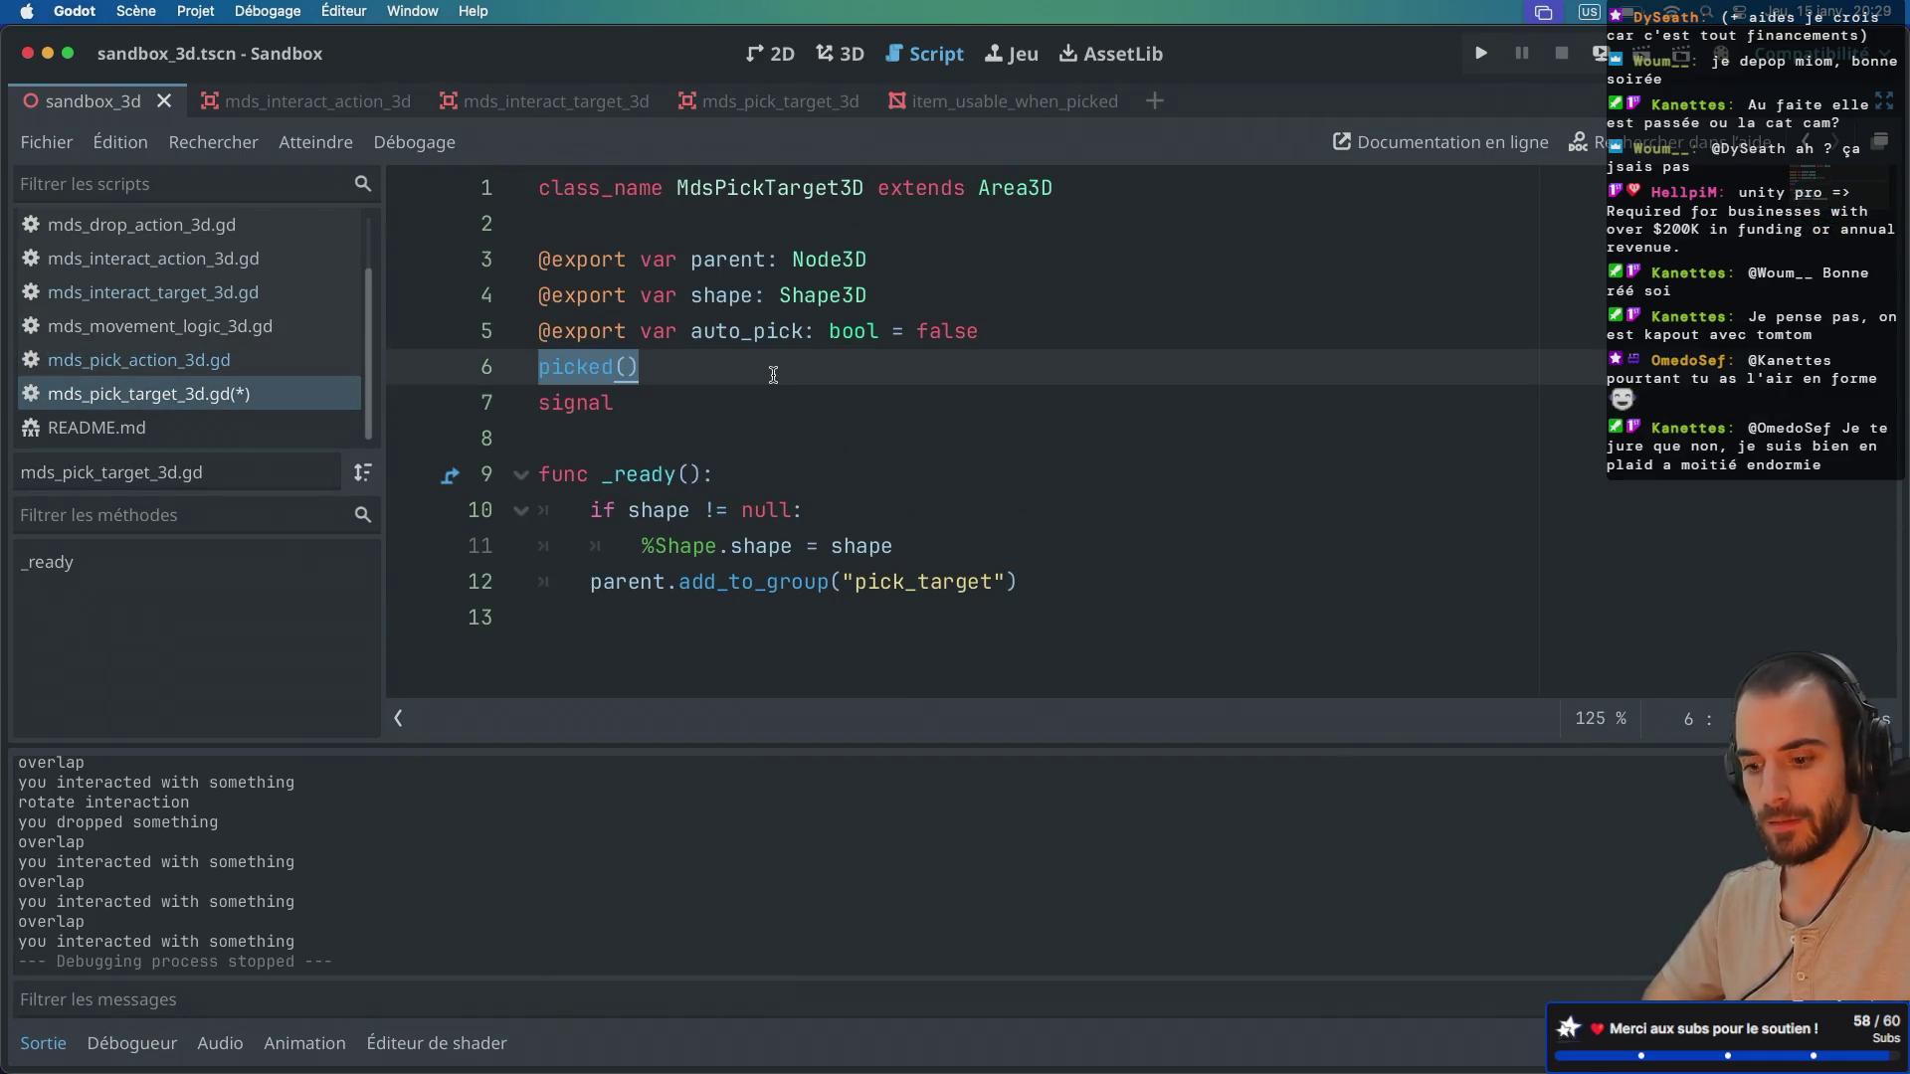
pyautogui.hotkey('ctrl', 'shift', 'z')
pyautogui.hotkey('ctrl', 'shift', 'd')
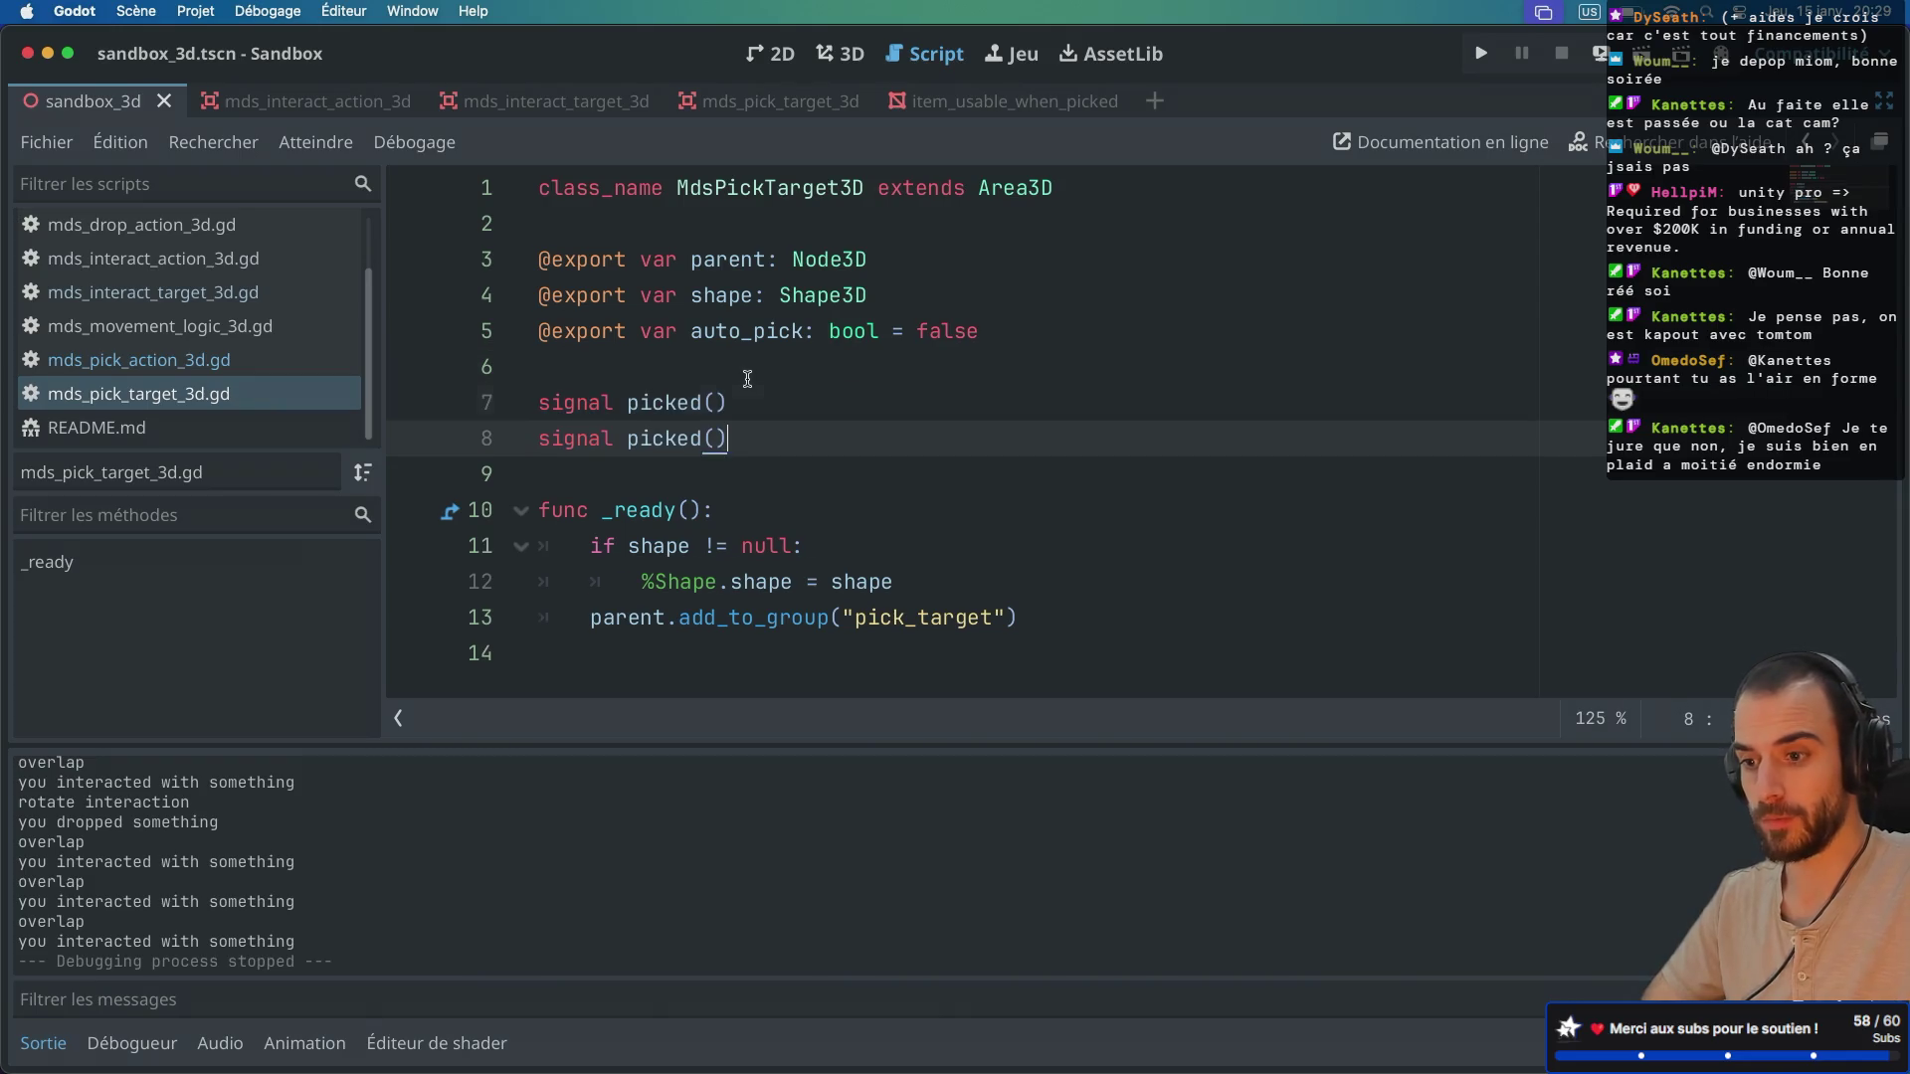
pyautogui.press('Left')
pyautogui.press('Left')
pyautogui.hotkey('alt', 'shift', 'Left')
pyautogui.write('dropped')
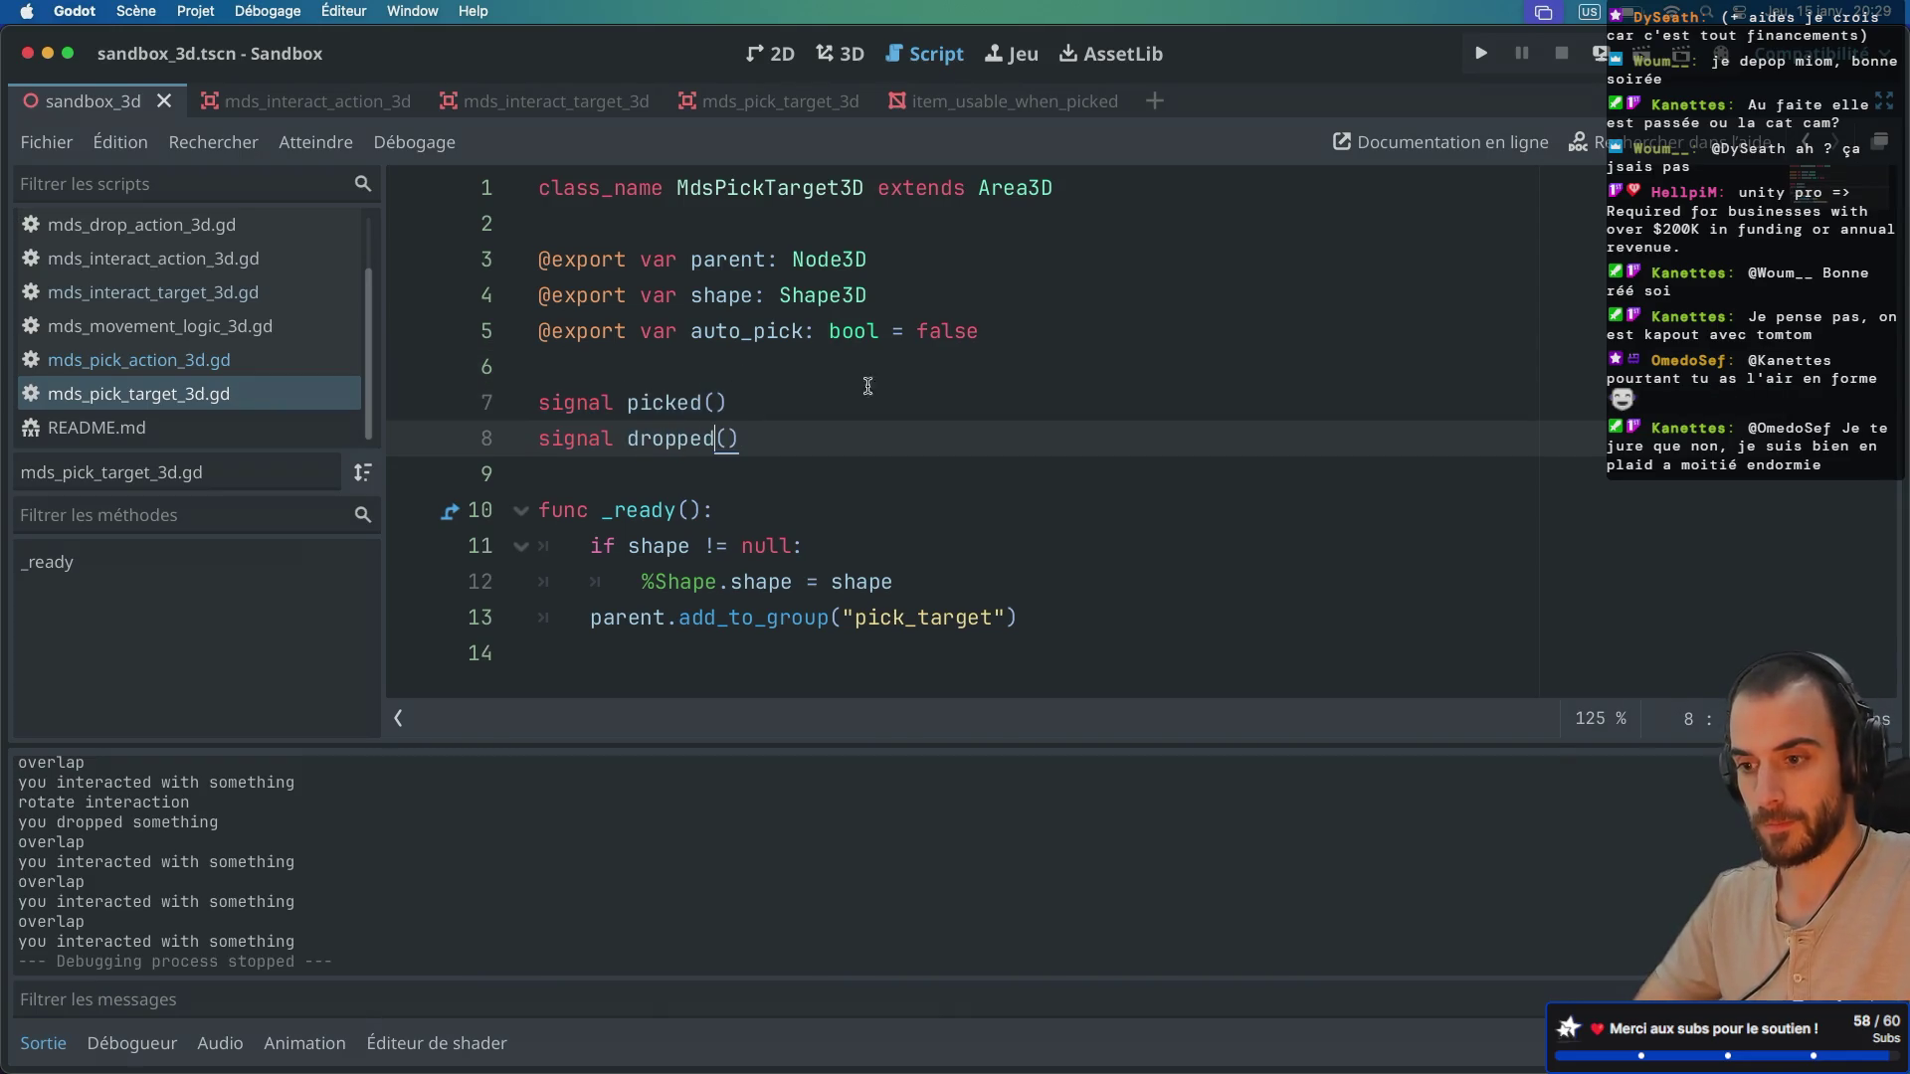
# Step: Start a pickable_target.dropped line after reparent in mds_drop_action_3d.gd, then remove it and save
pyautogui.click(176, 239)
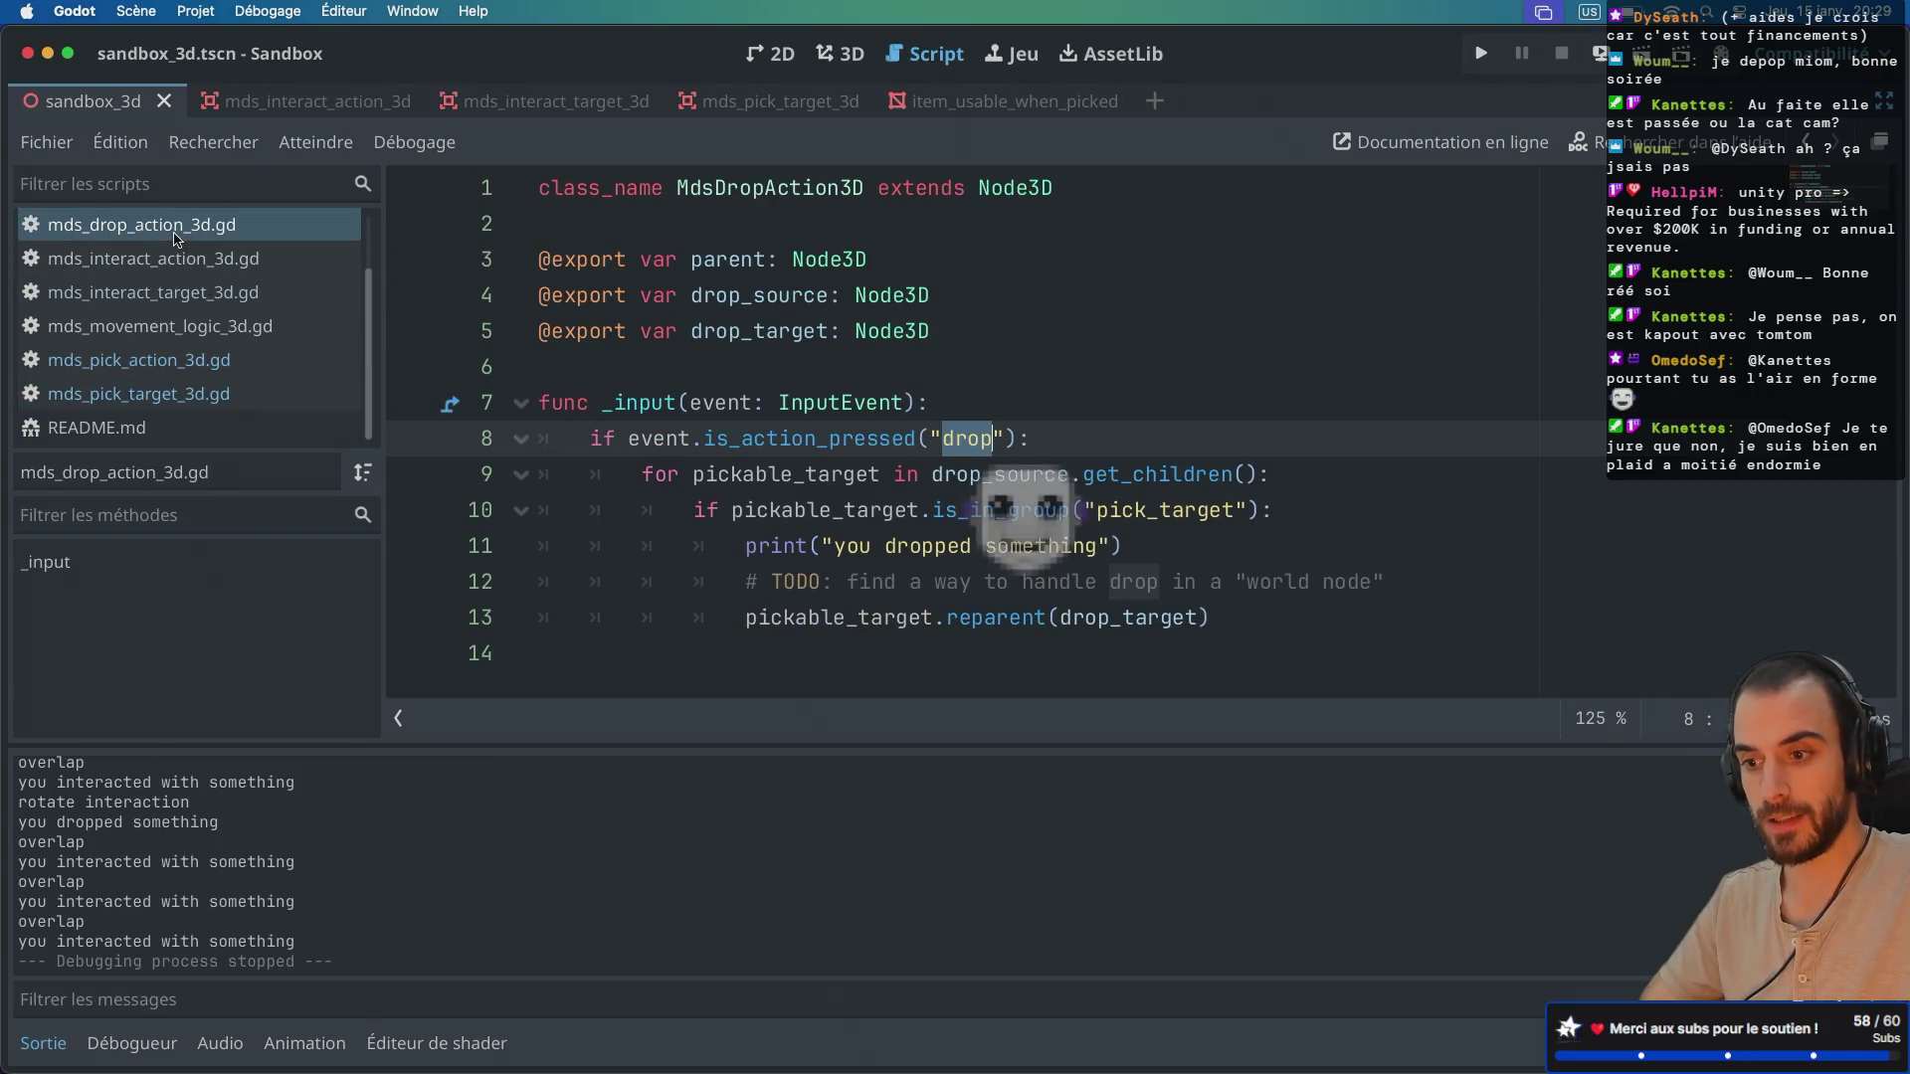
pyautogui.click(1250, 603)
pyautogui.press('Return')
pyautogui.write('pic')
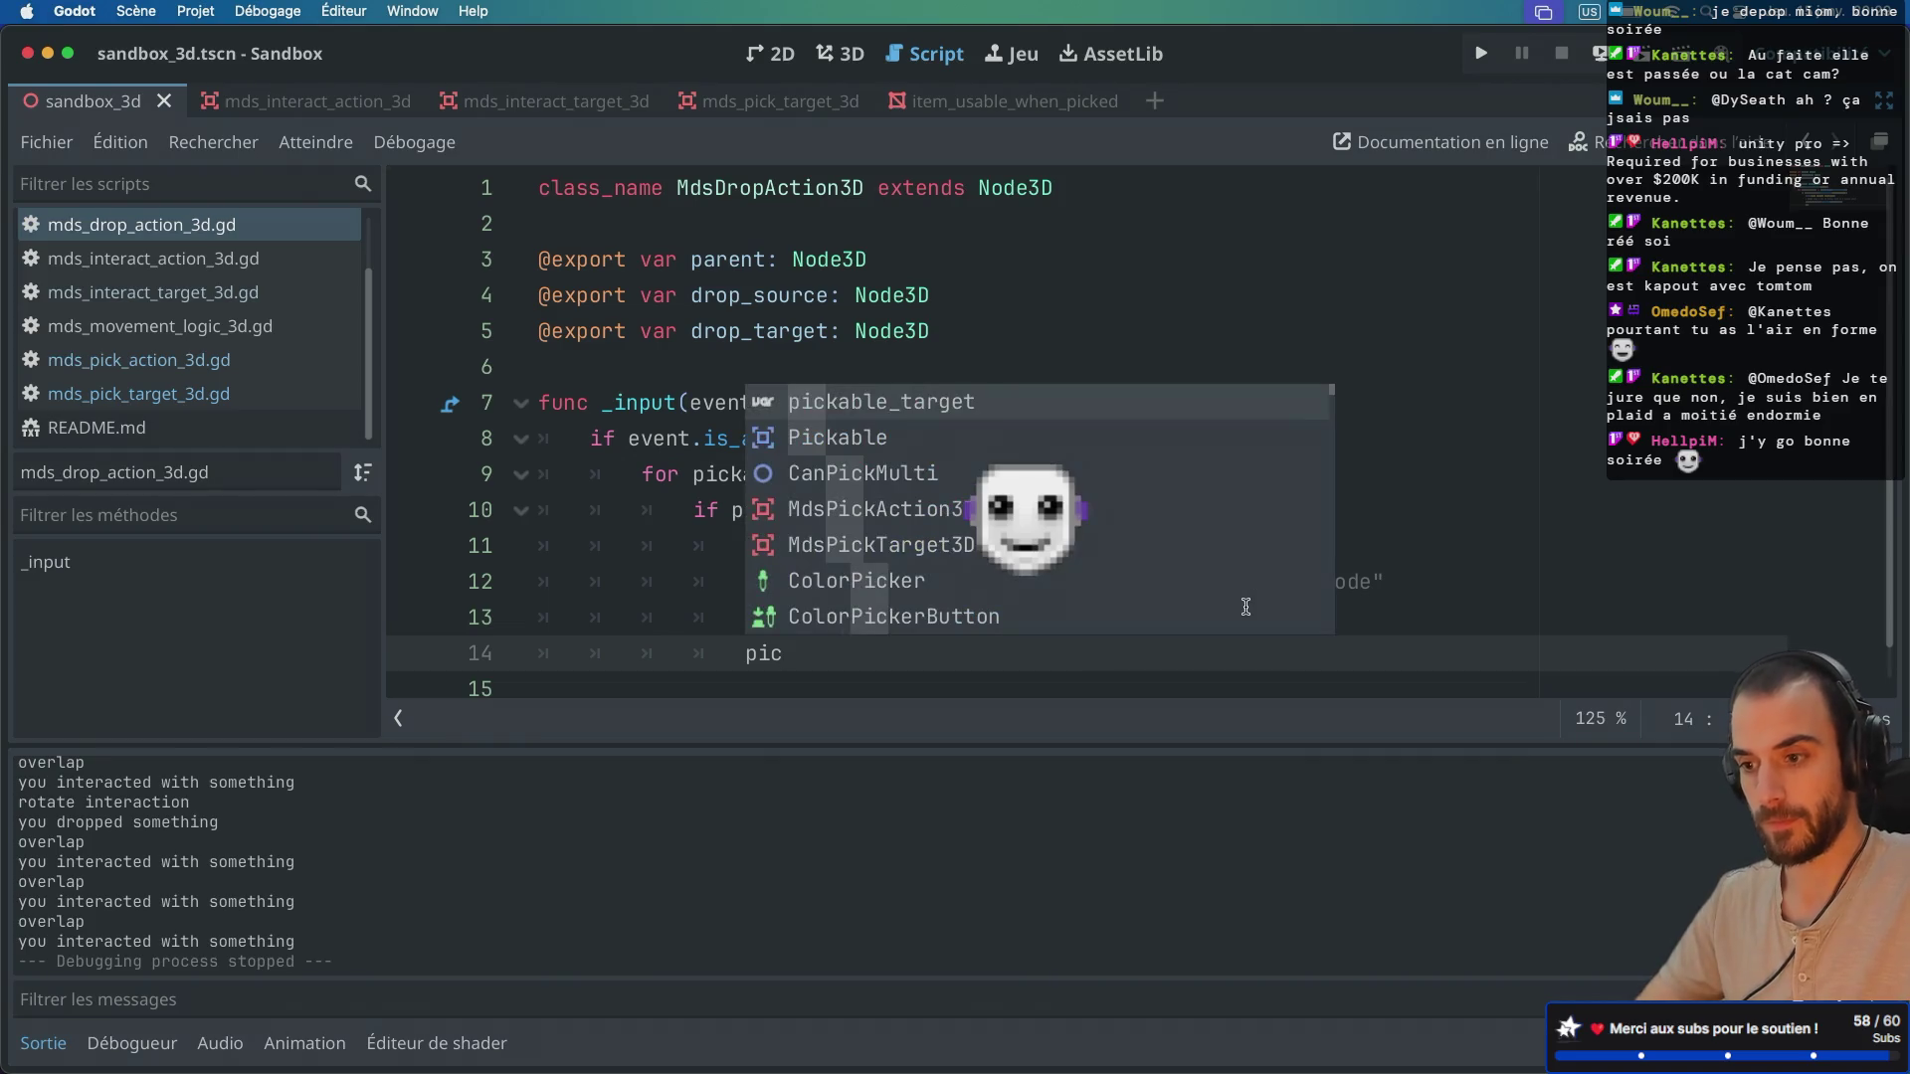
pyautogui.press('Return')
pyautogui.write('.drop')
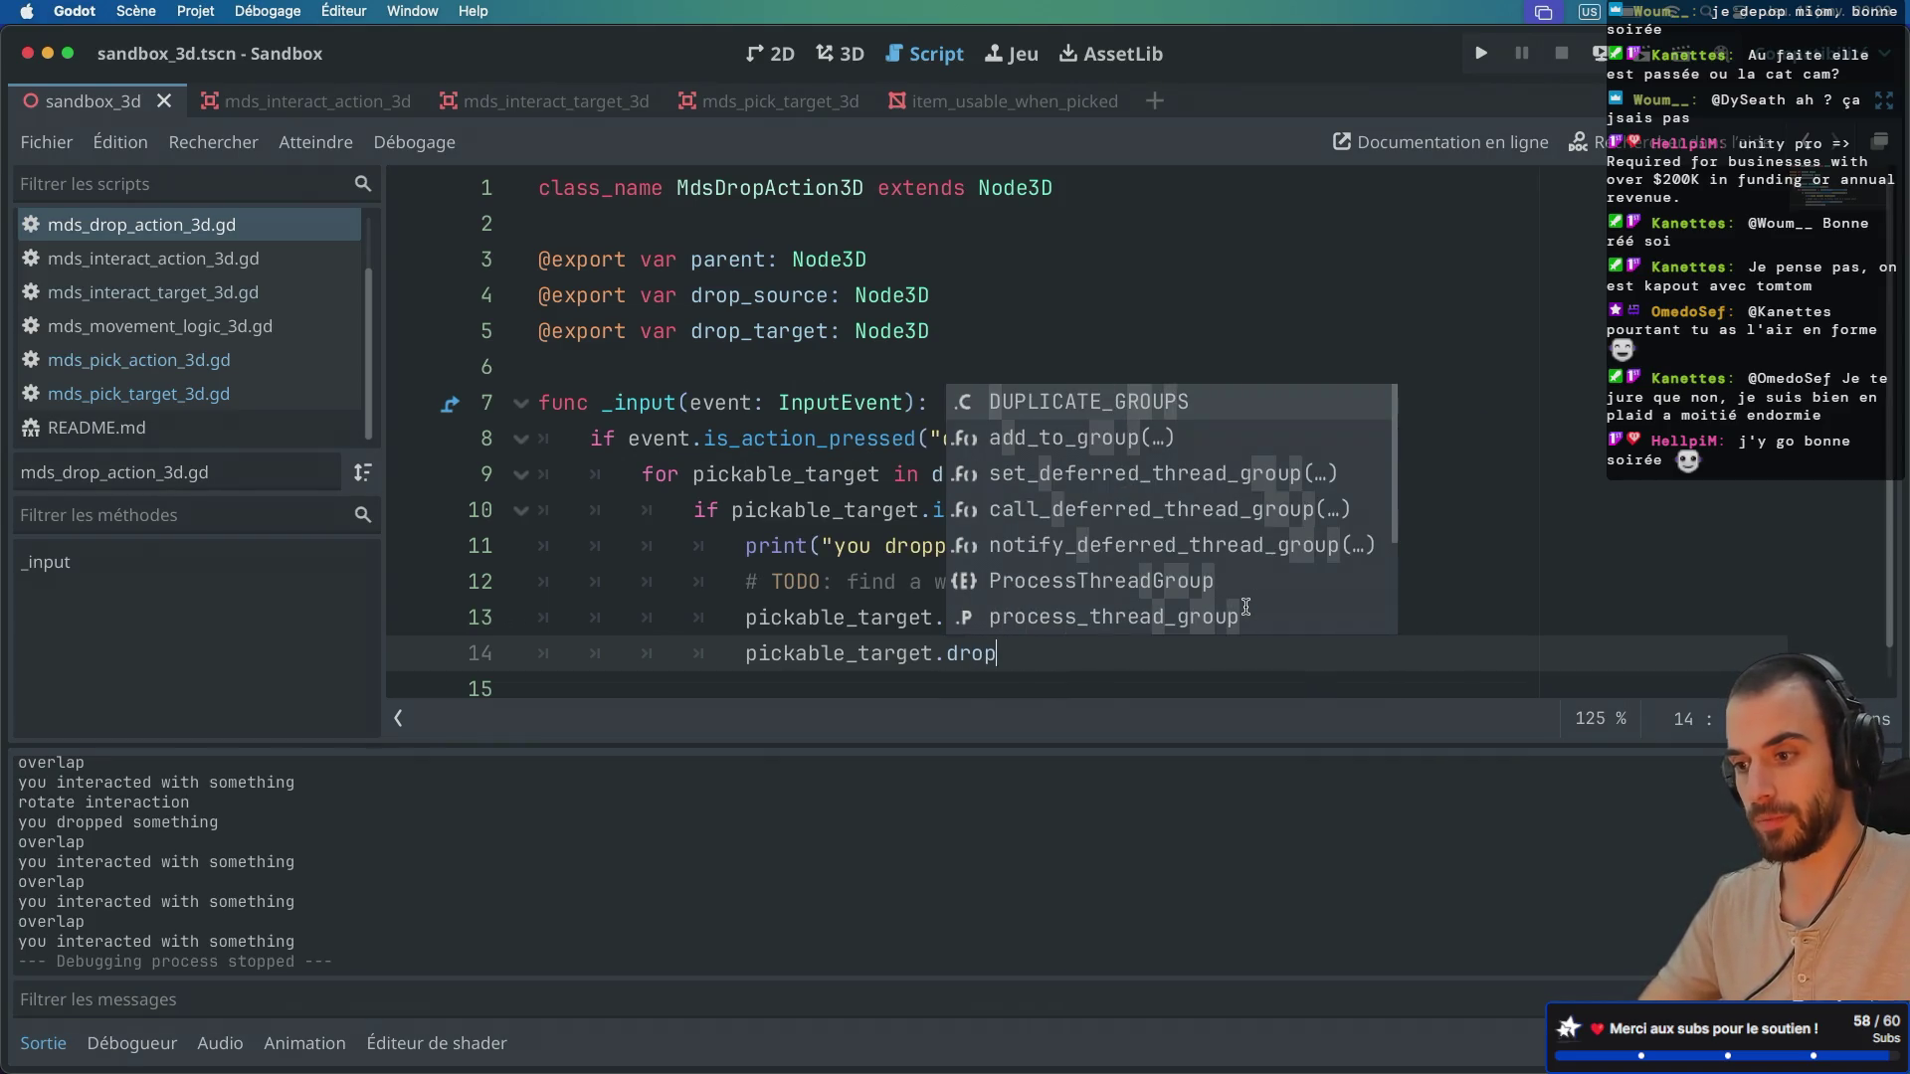
pyautogui.write('ped')
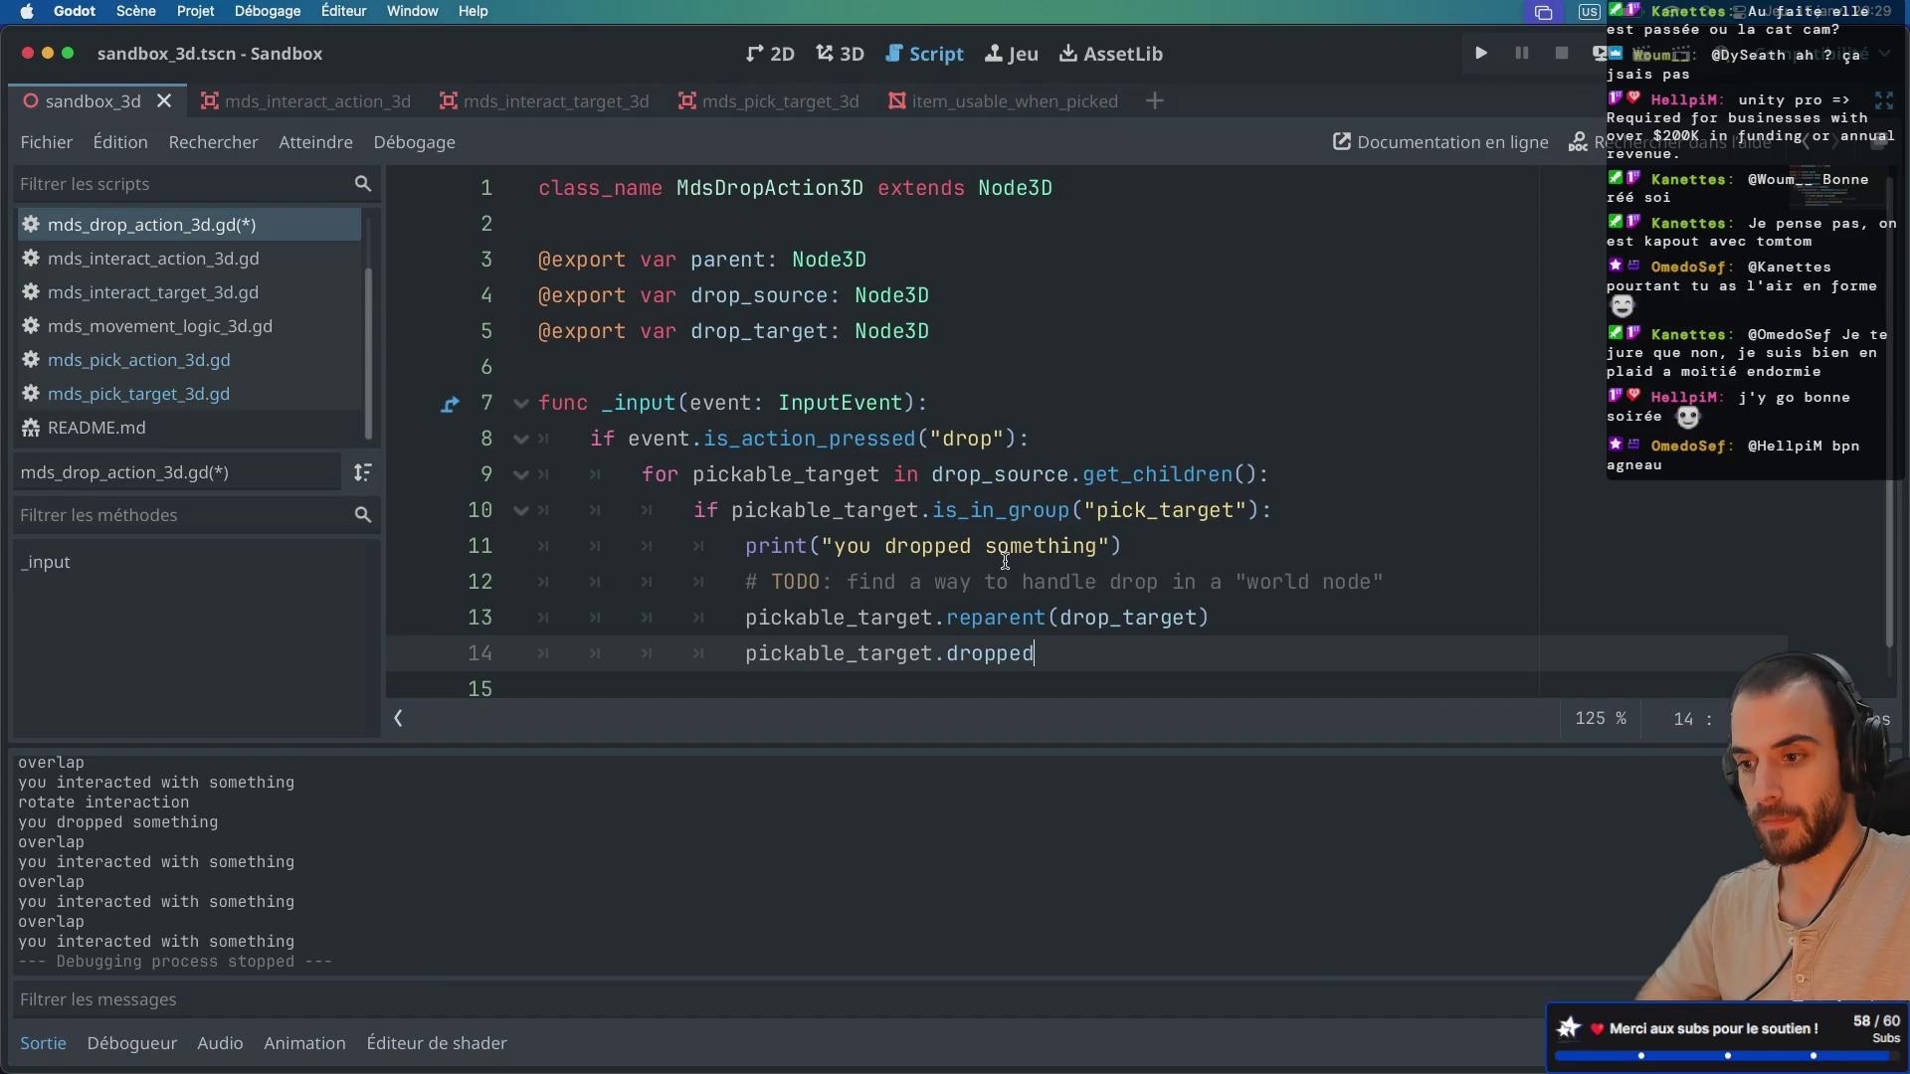
pyautogui.moveTo(977, 605)
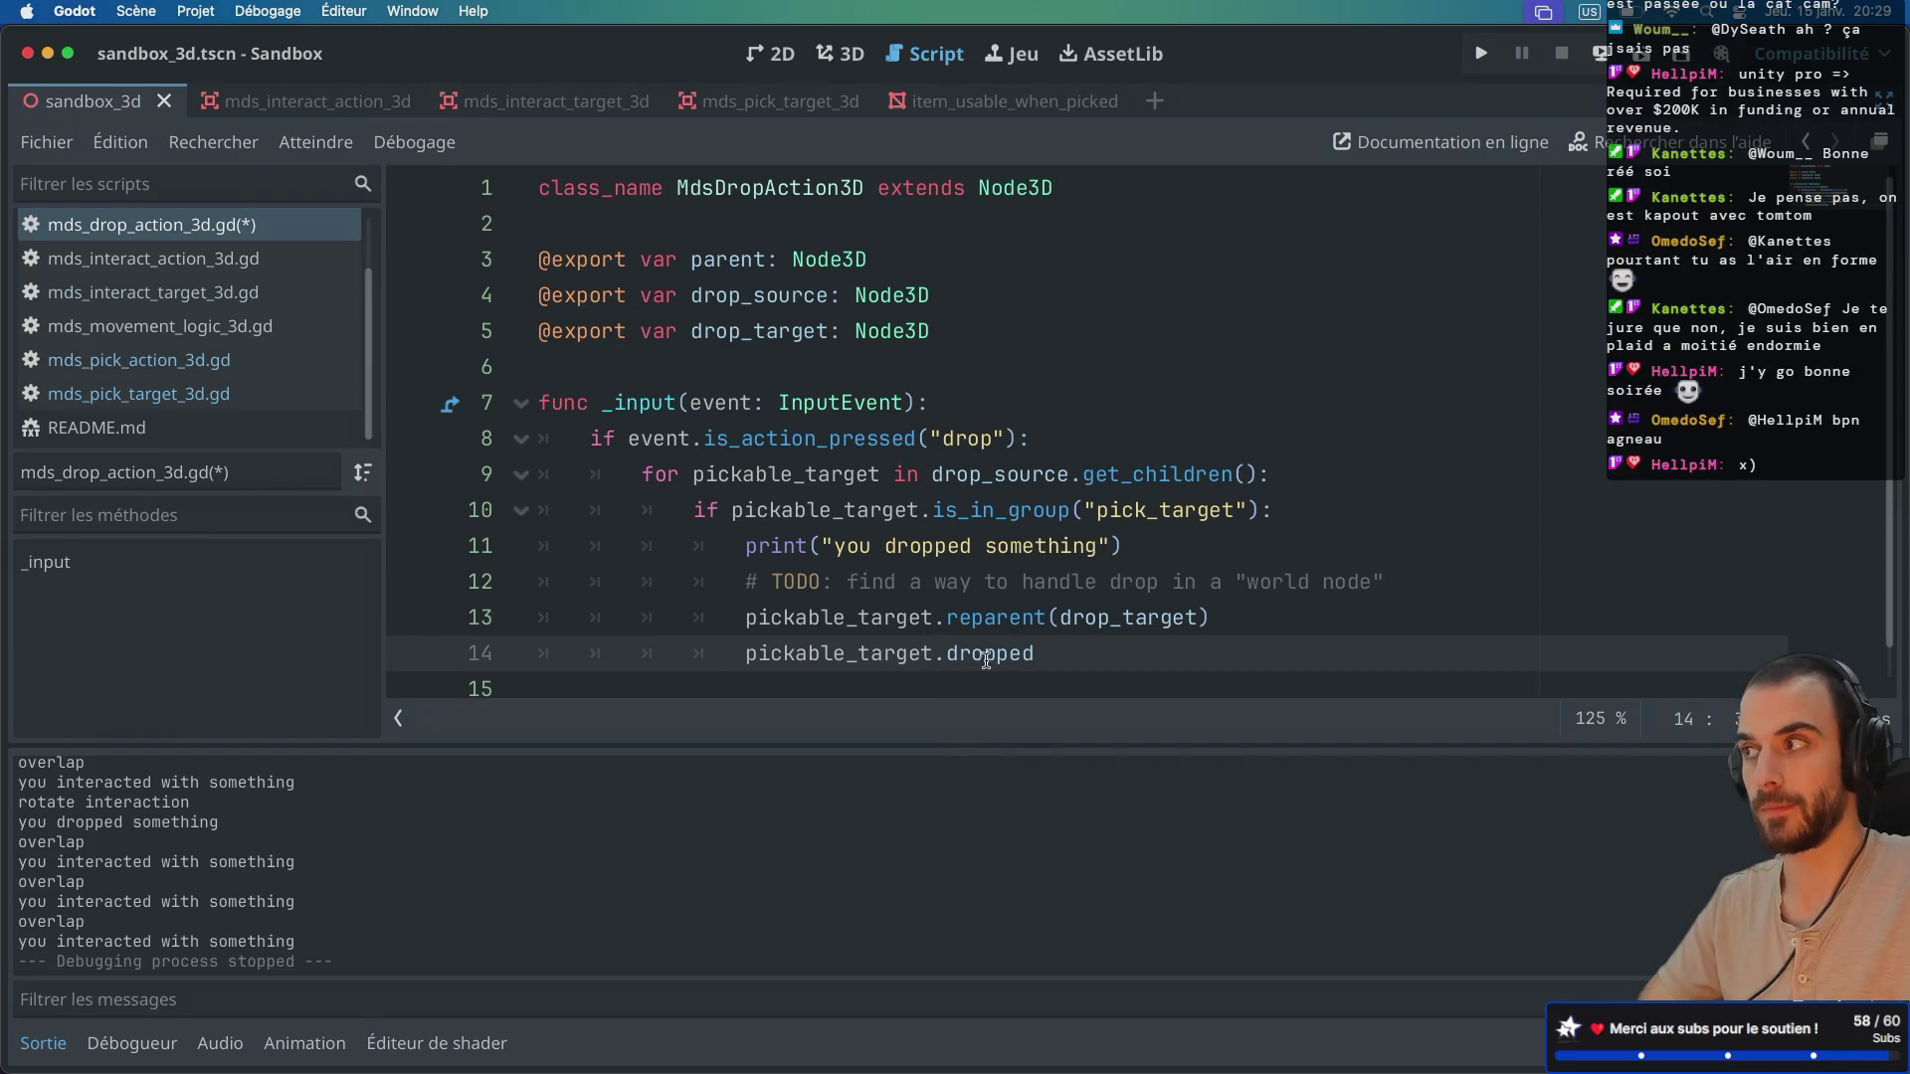
pyautogui.moveTo(1047, 656); pyautogui.dragTo(746, 653)
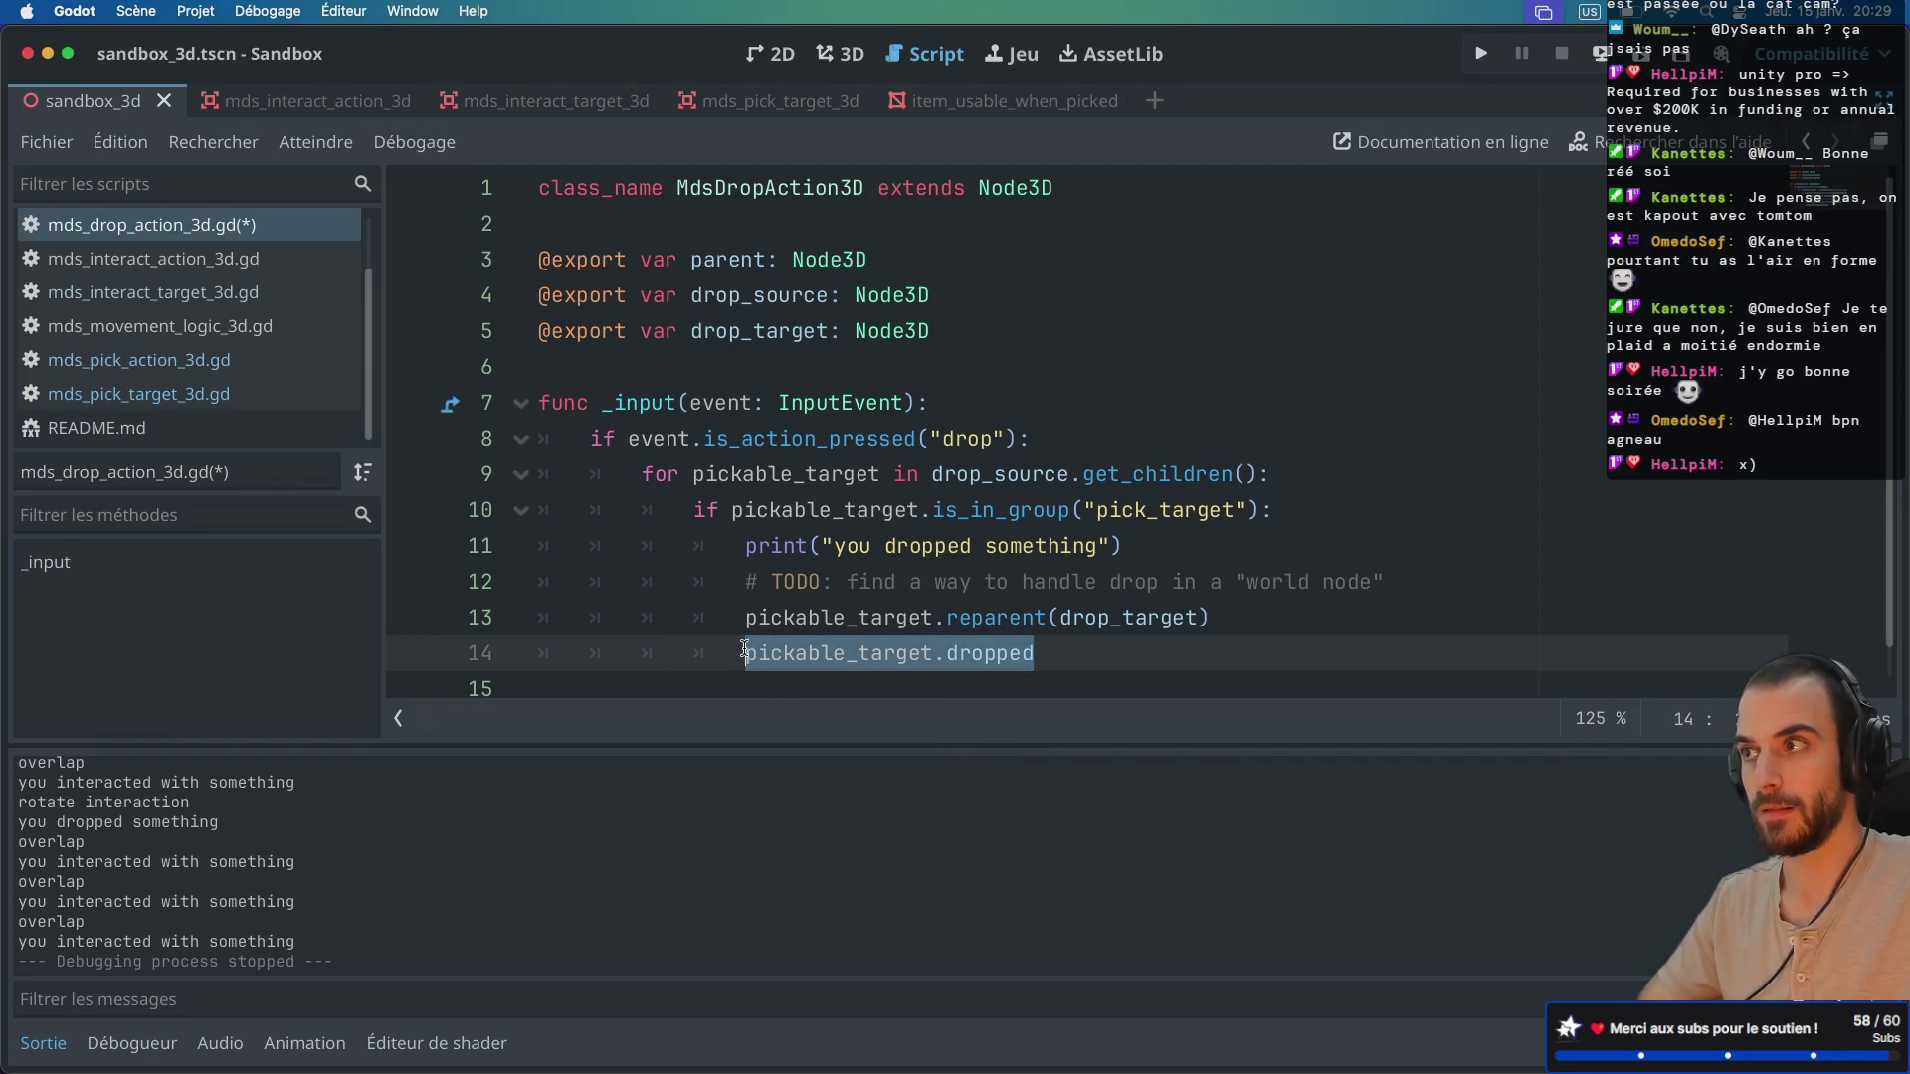
pyautogui.press('BackSpace')
pyautogui.write('t')
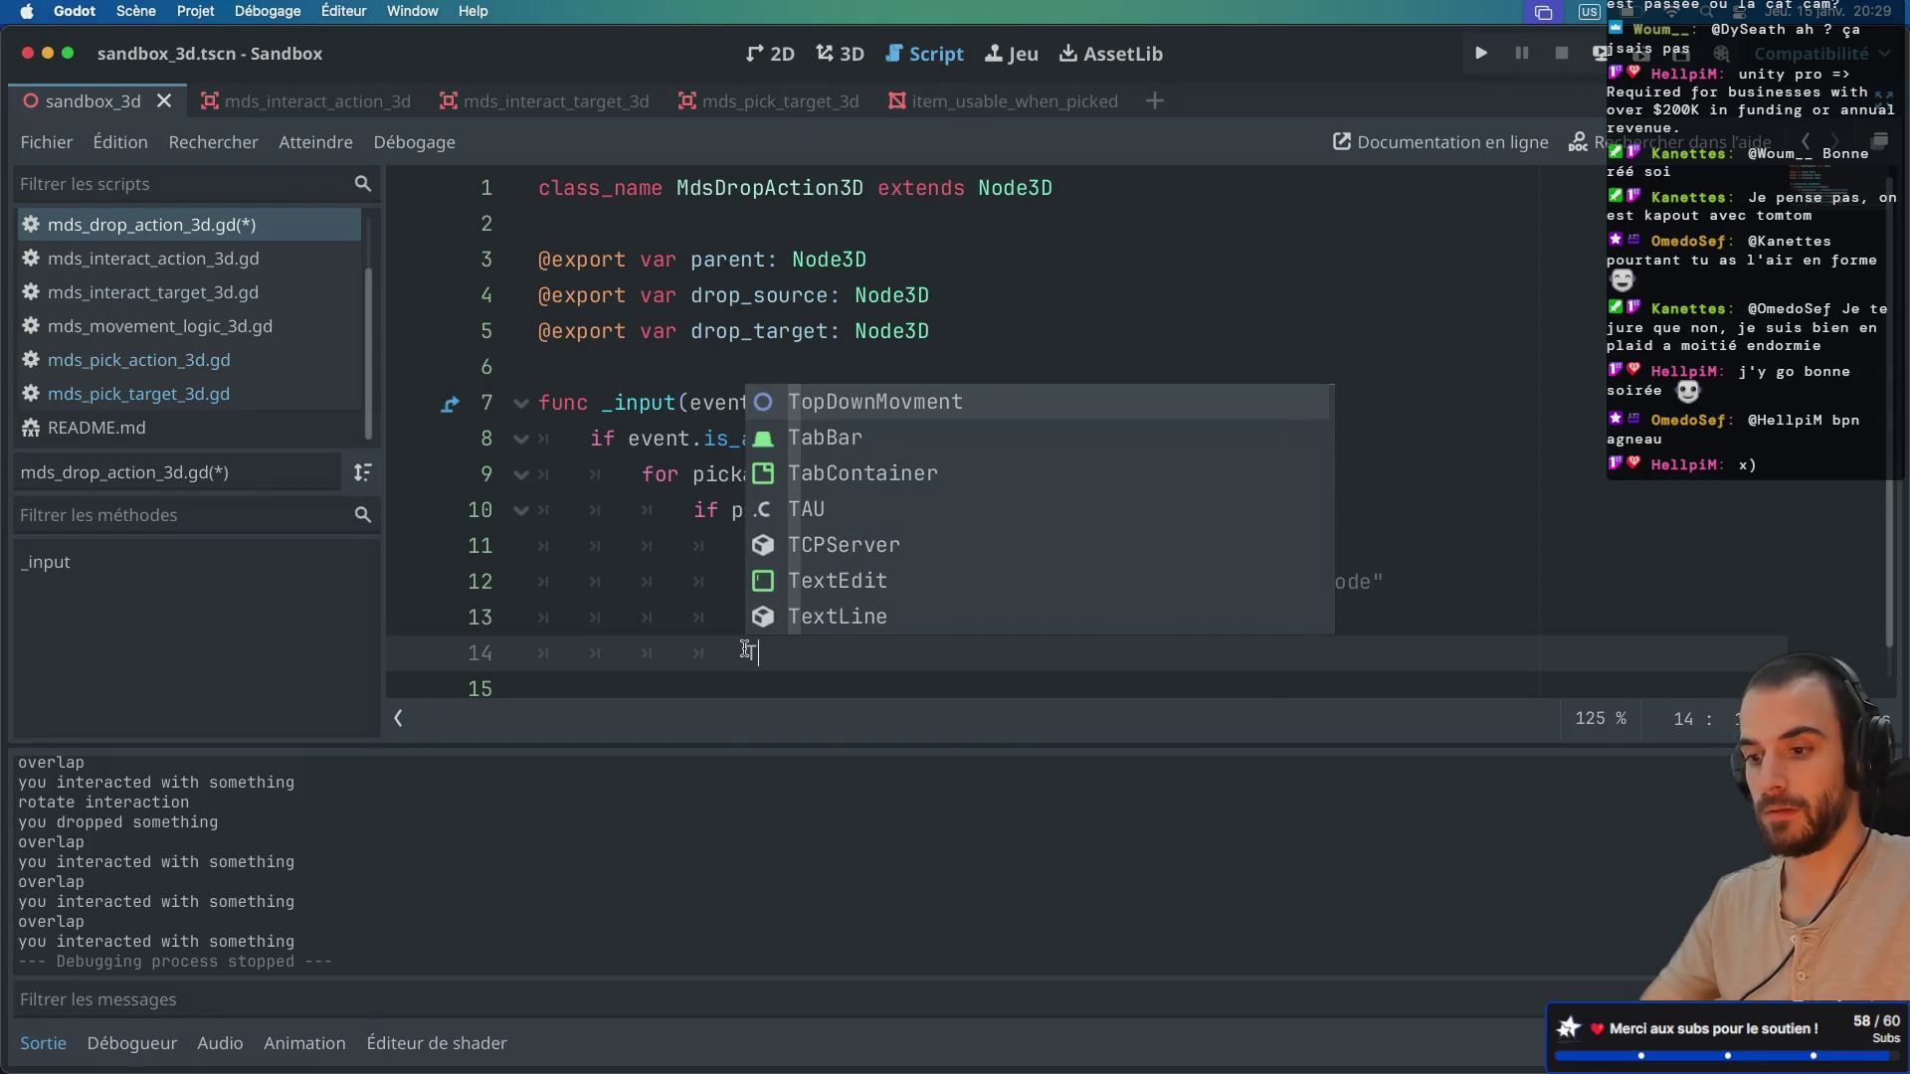
pyautogui.press('BackSpace')
pyautogui.press('BackSpace')
pyautogui.press('BackSpace')
pyautogui.hotkey('ctrl', 's')
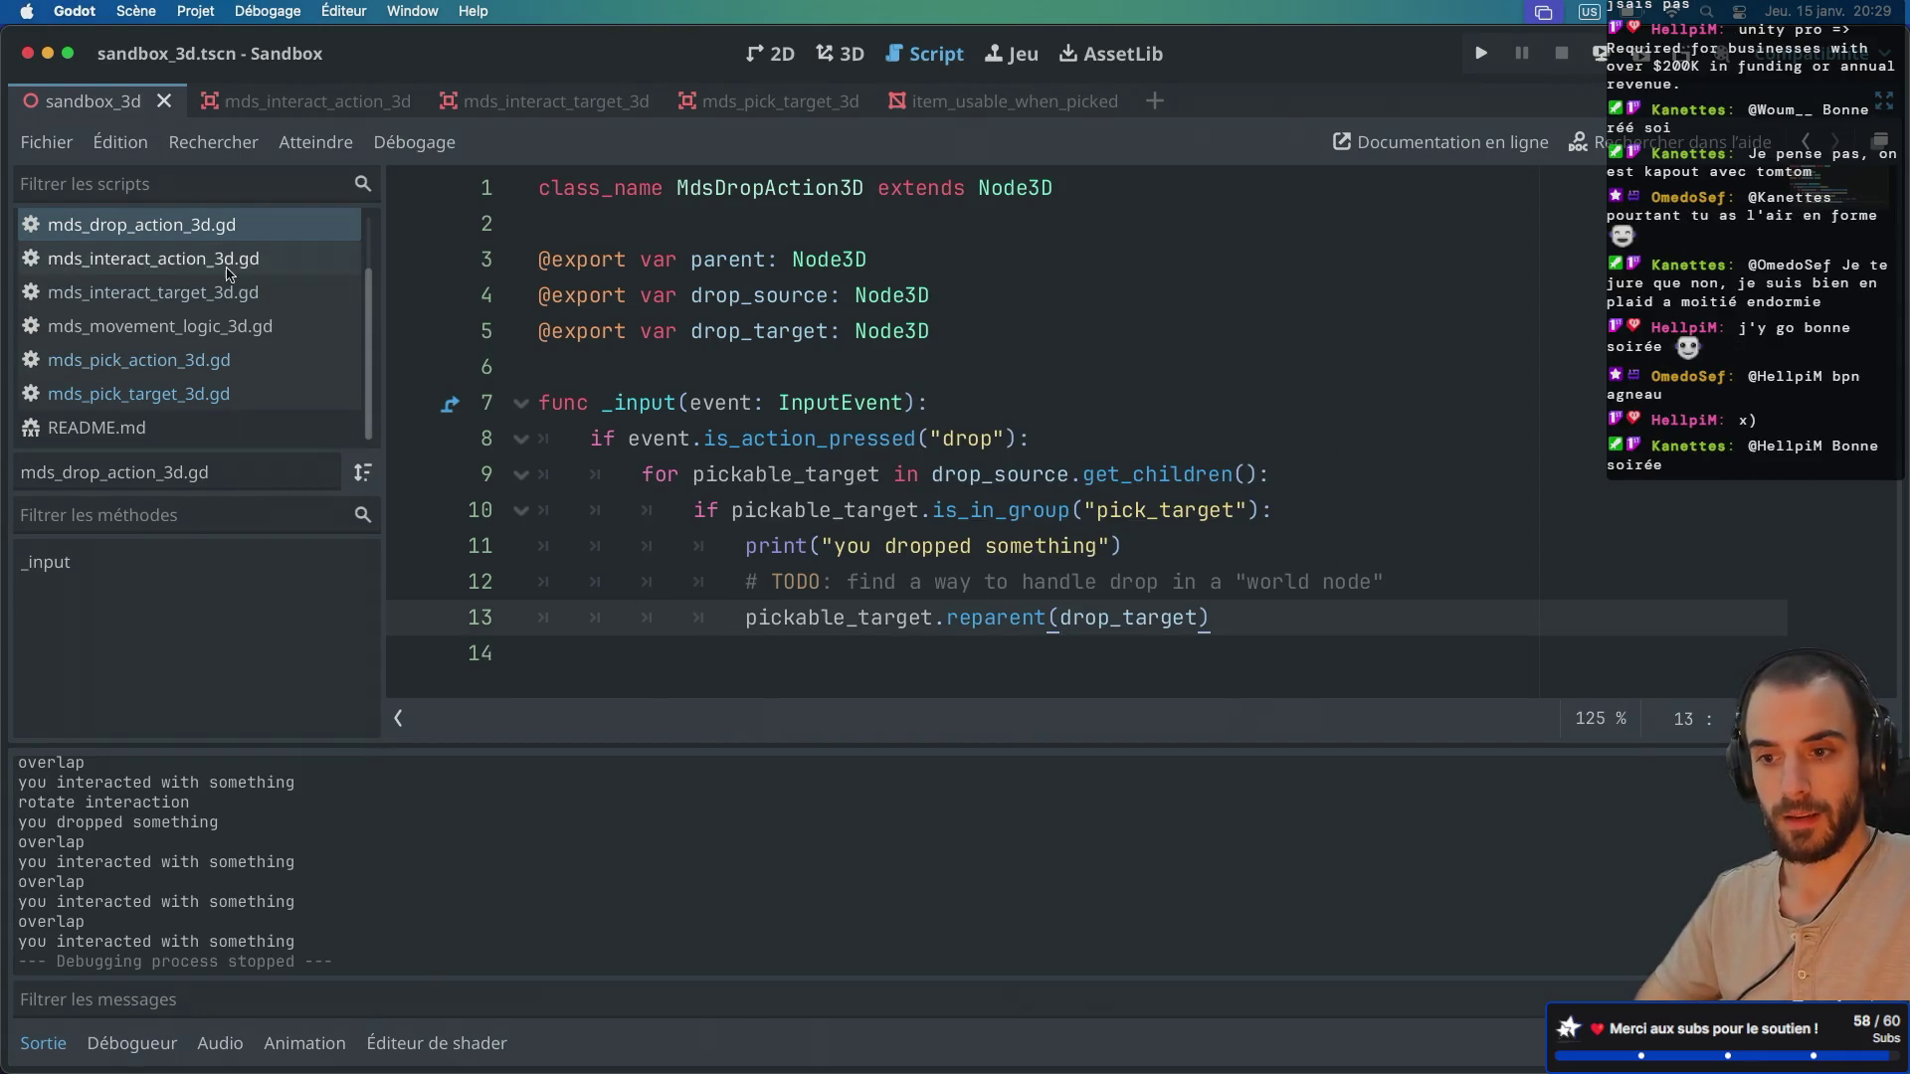
# Step: Add the comment '# TODO: emit drpped when drop' after signal dropped() in mds_pick_target_3d.gd
pyautogui.click(196, 363)
pyautogui.click(175, 395)
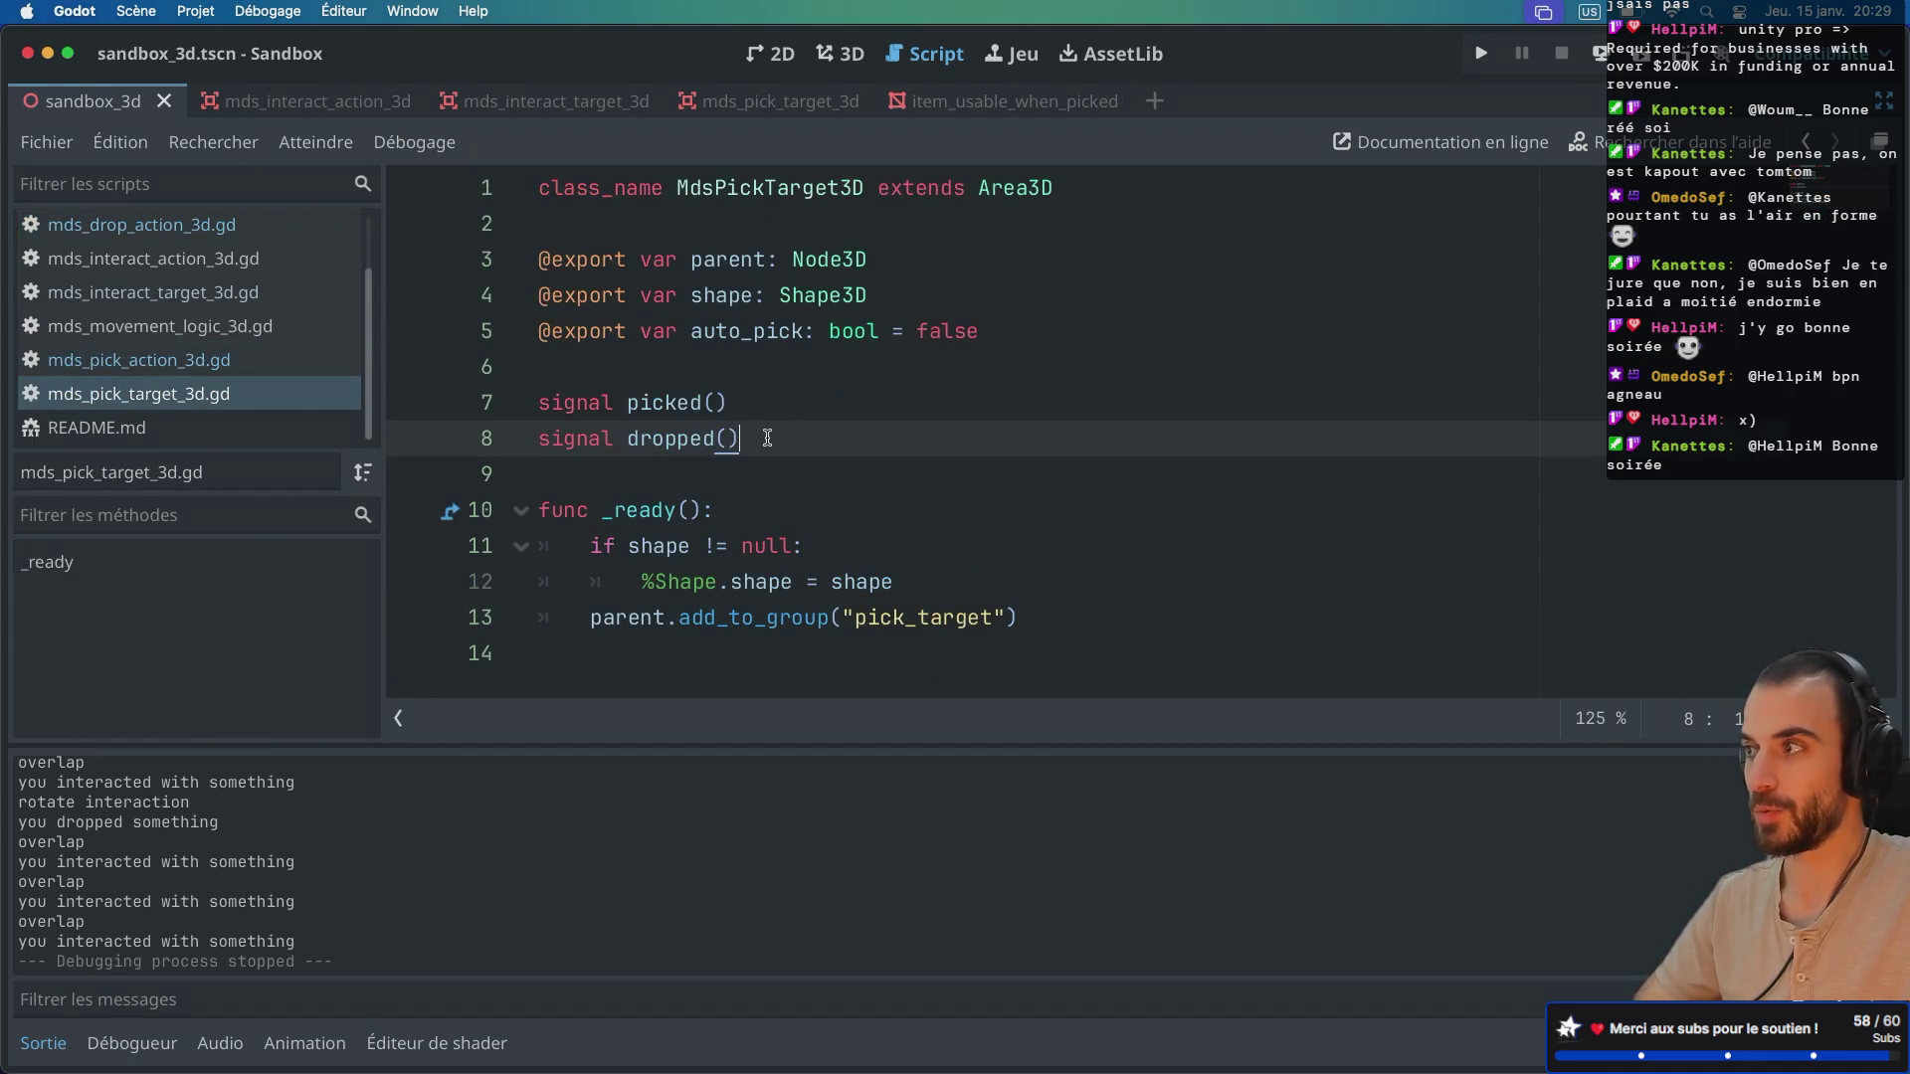
pyautogui.write('# TODO: emit drpp')
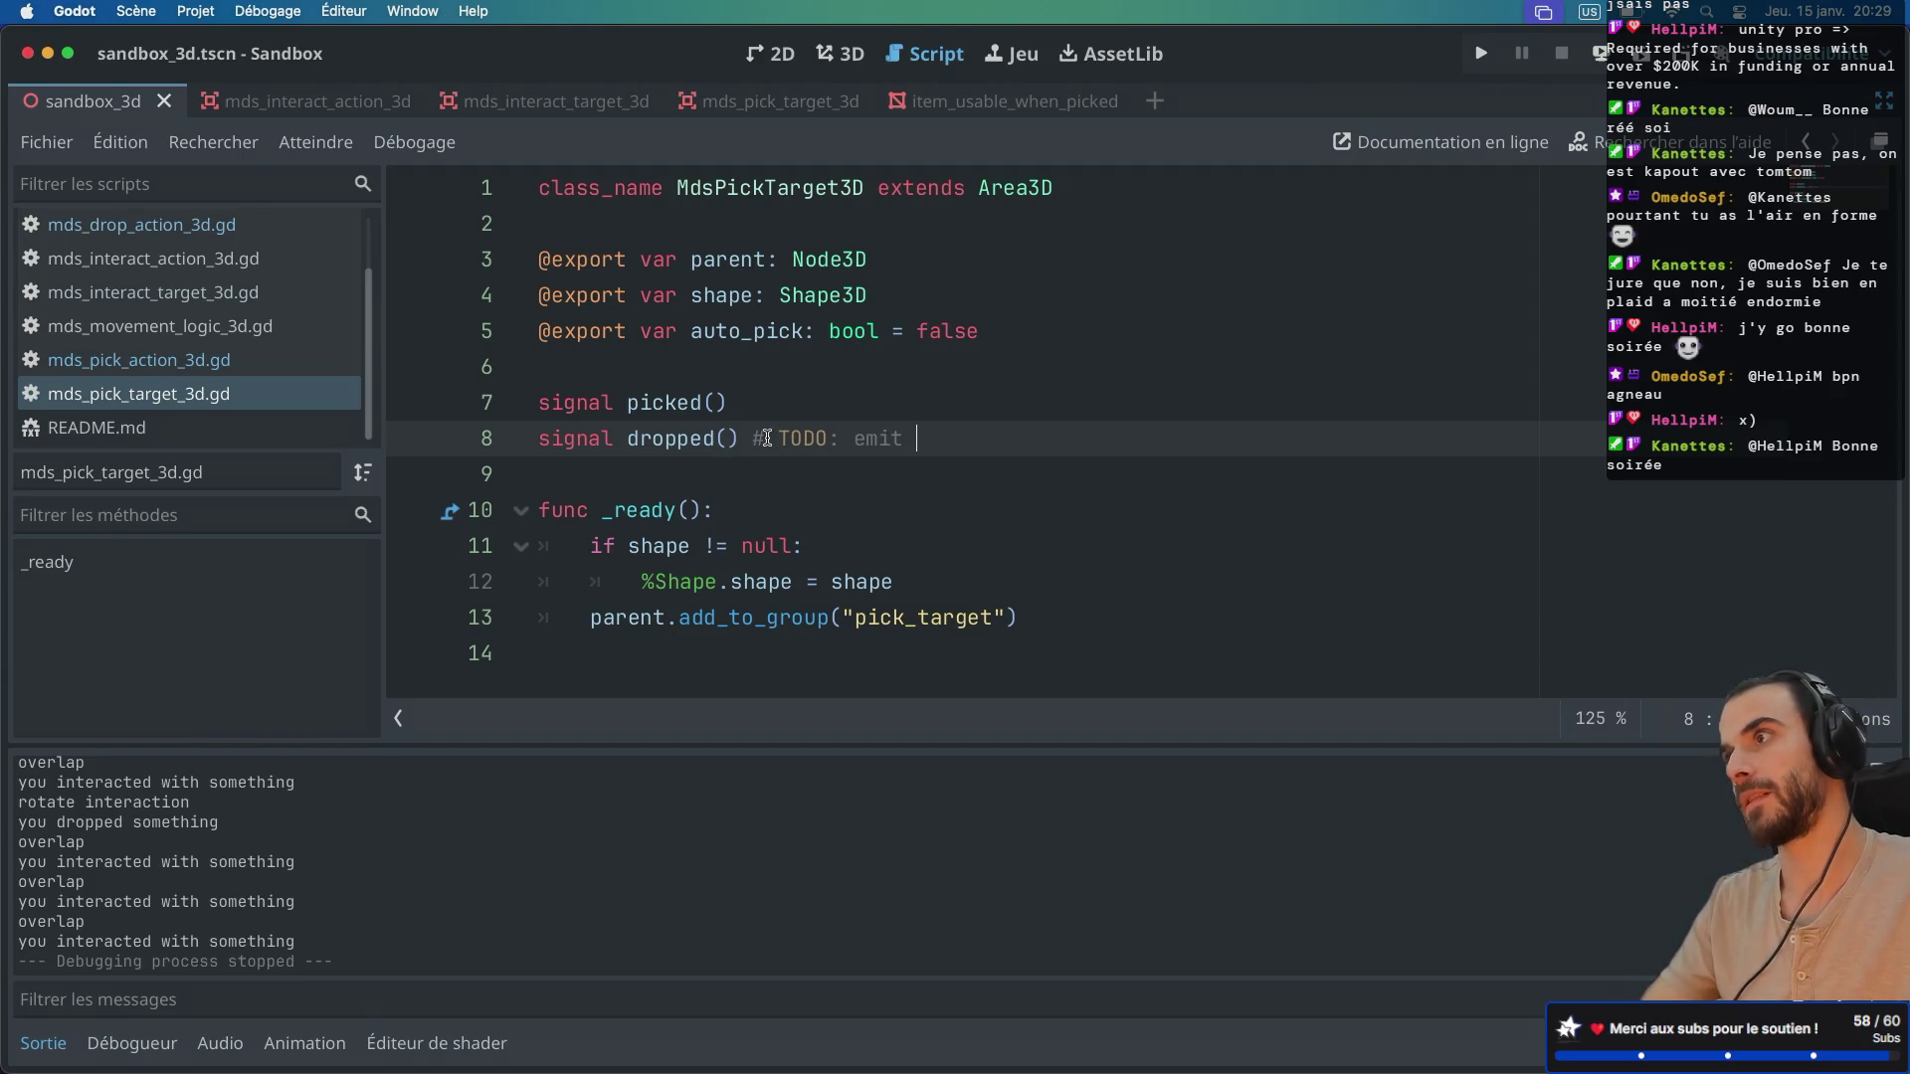
pyautogui.write('ed when drop')
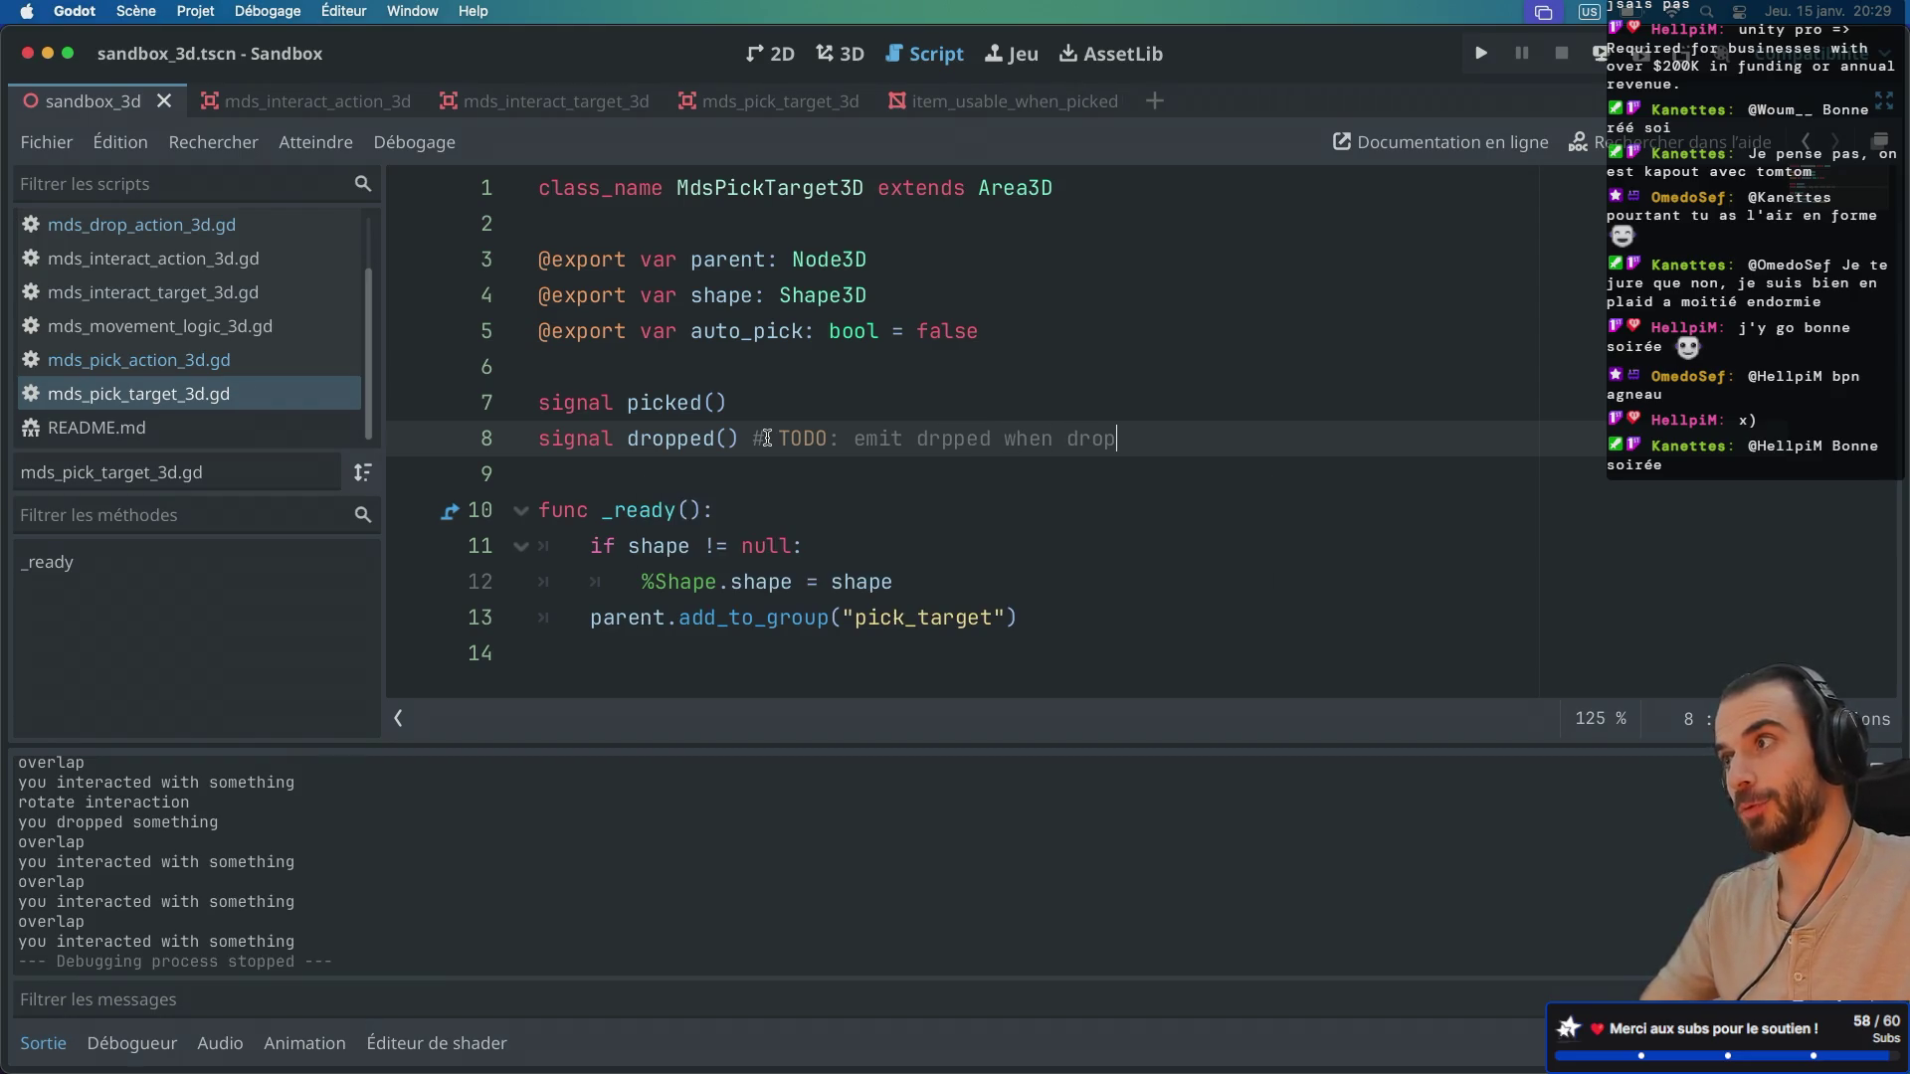